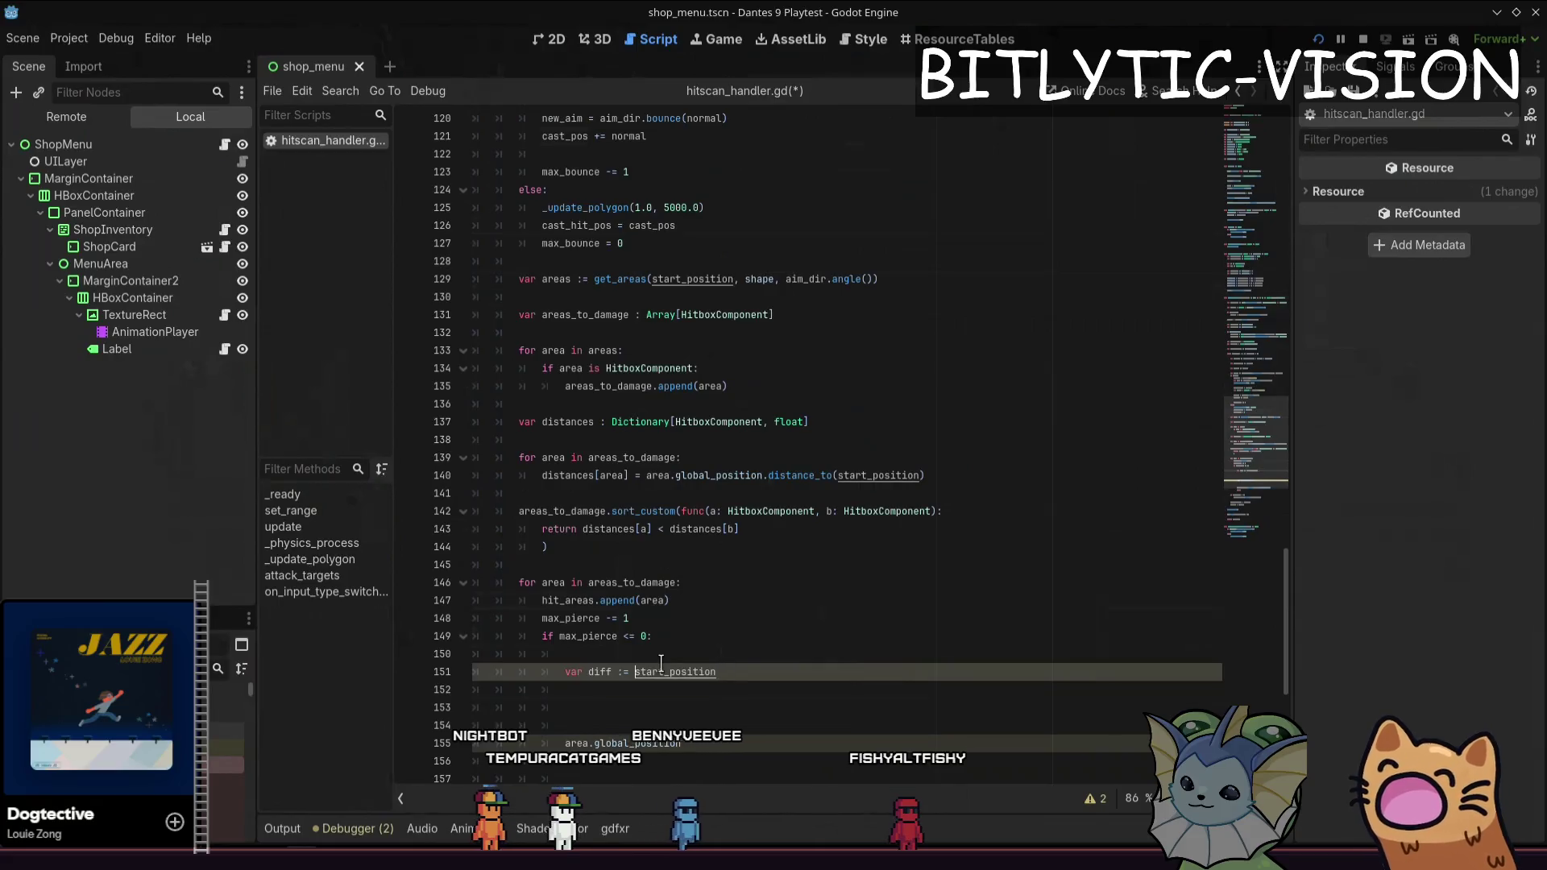
# Step: Tidy the blank lines below the diff line and begin line 153 with start_position
pyautogui.press('Down')
pyautogui.press('Down')
pyautogui.press('Down')
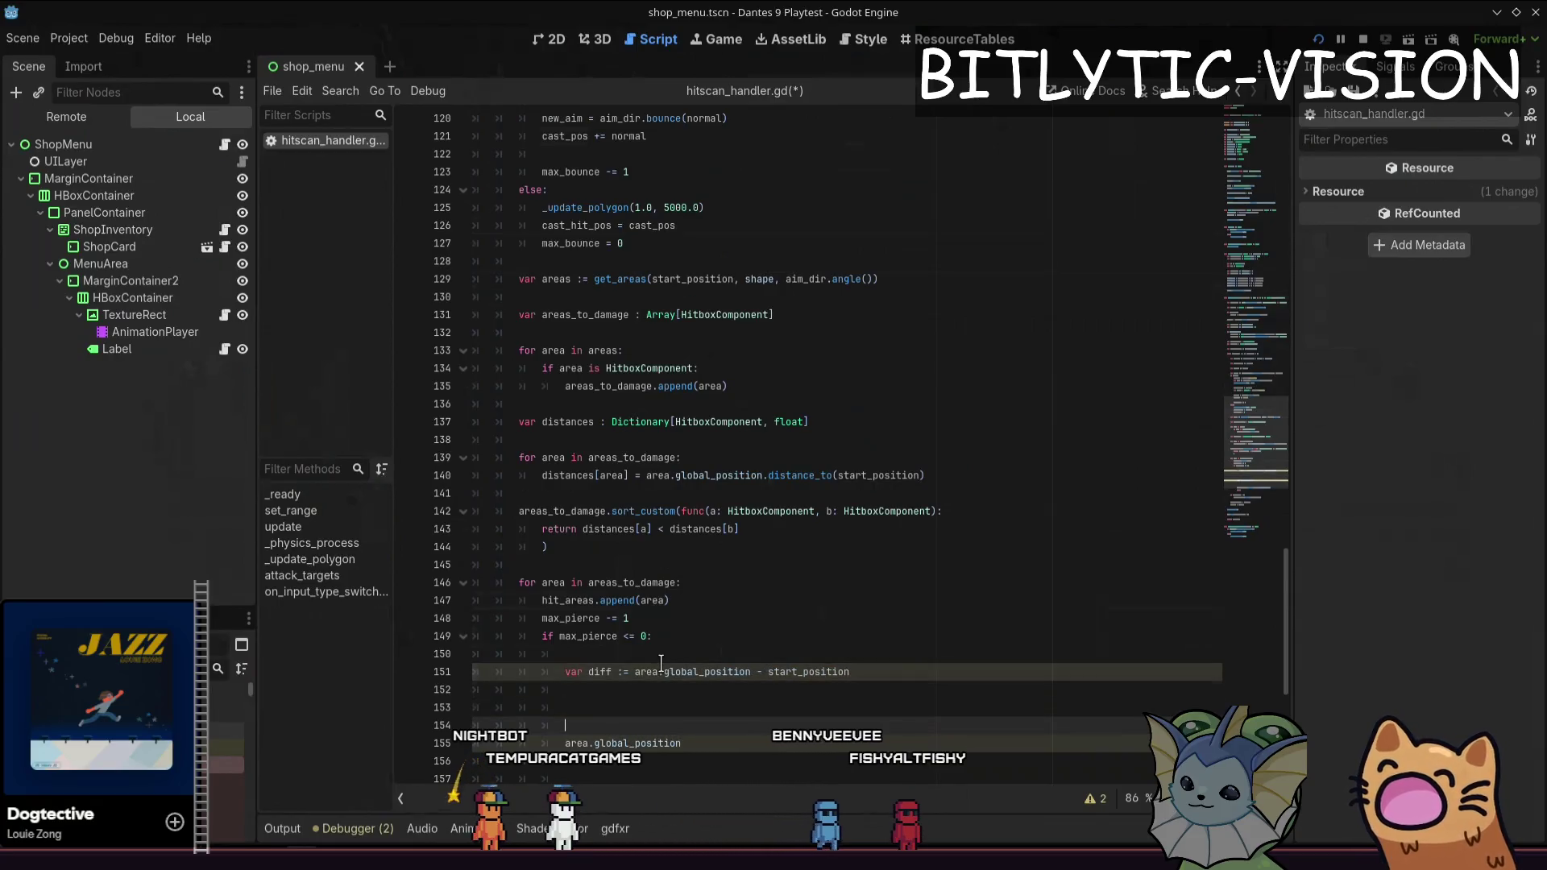
pyautogui.hotkey('ctrl', 'shift', 'k')
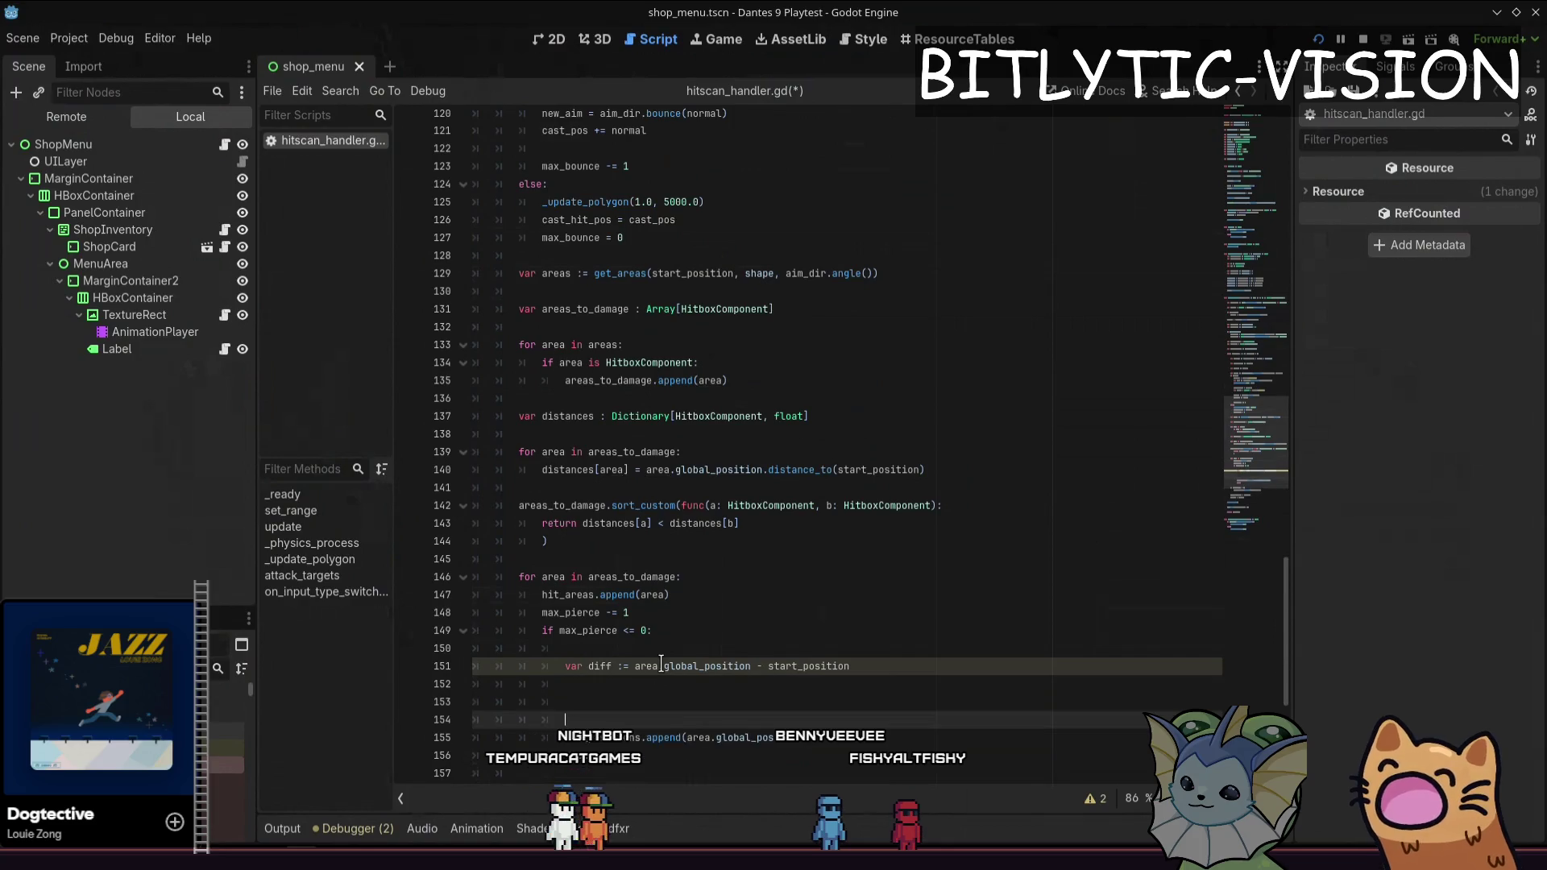
pyautogui.hotkey('ctrl', 'shift', 'k')
pyautogui.press('Up')
pyautogui.press('Up')
pyautogui.press('Return')
pyautogui.press('Return')
pyautogui.press('Up')
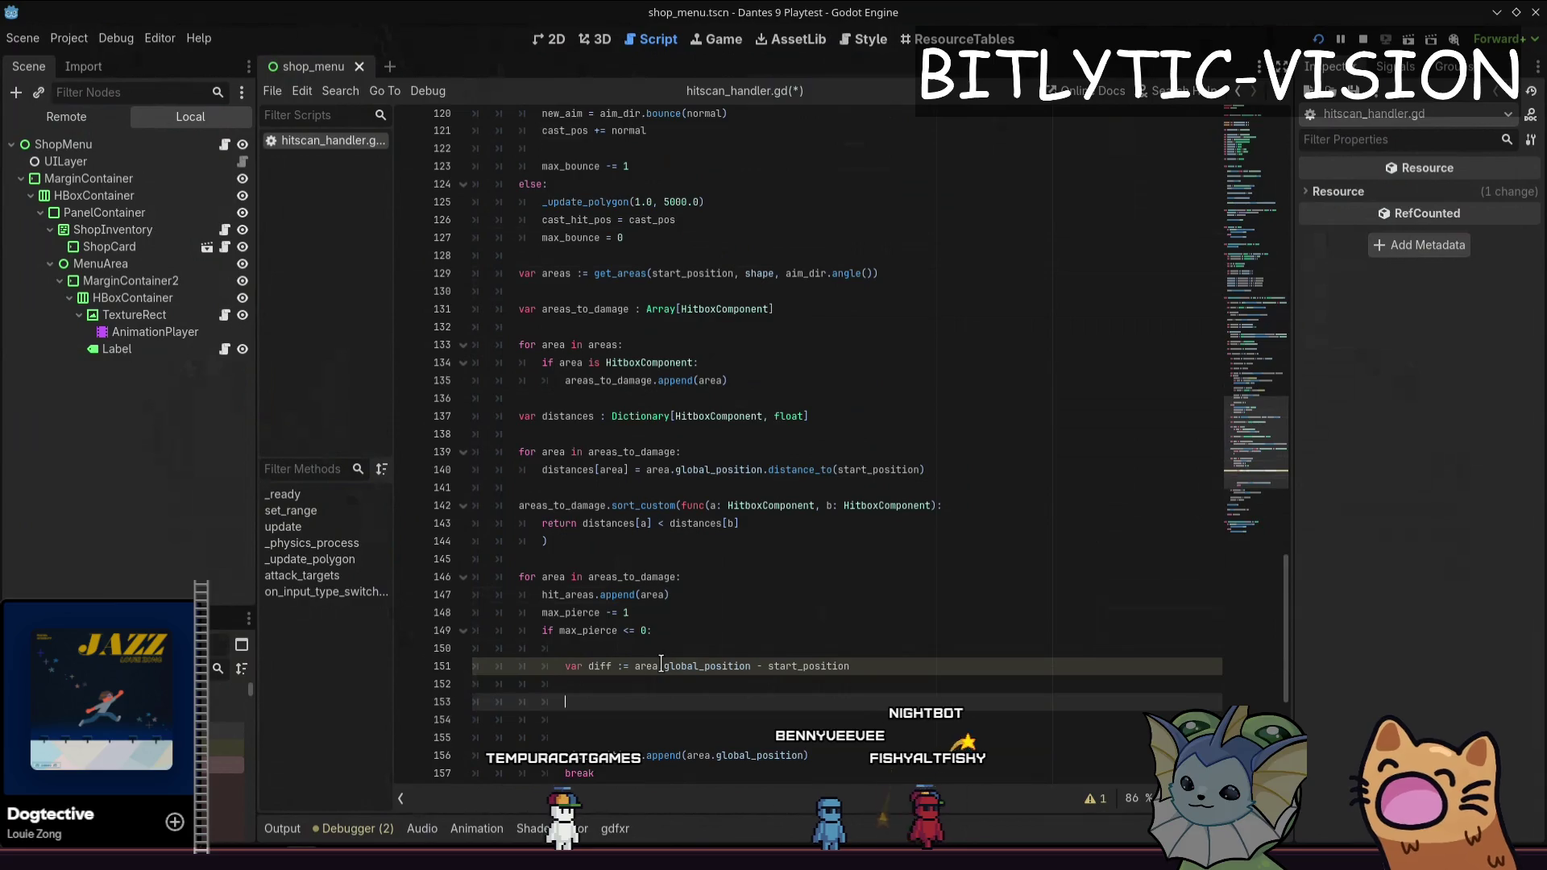
pyautogui.write('c')
pyautogui.press('BackSpace')
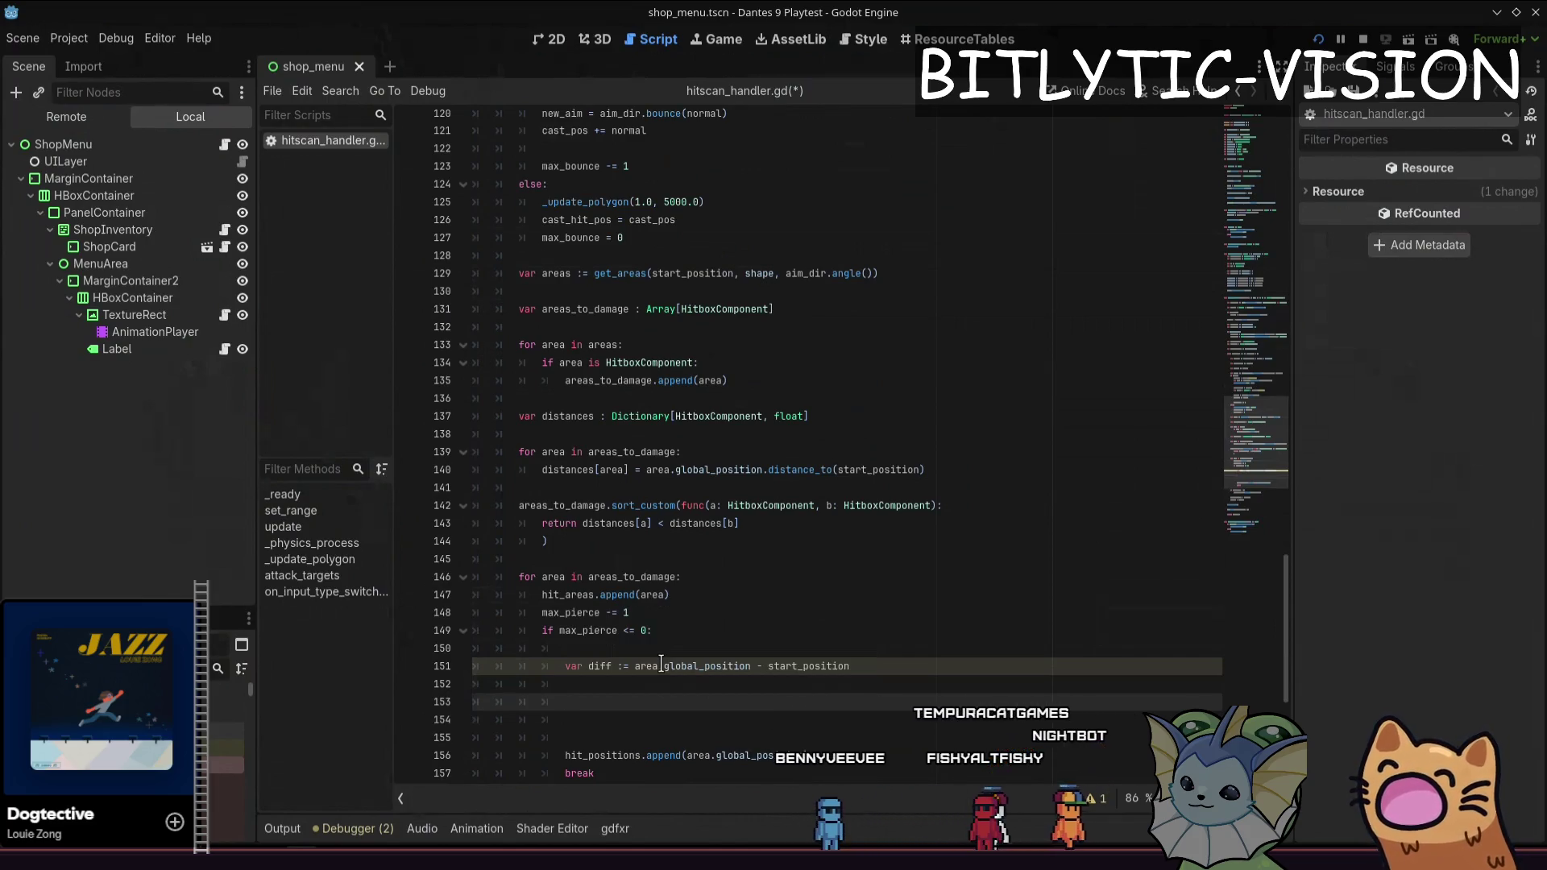
pyautogui.write('tart_position')
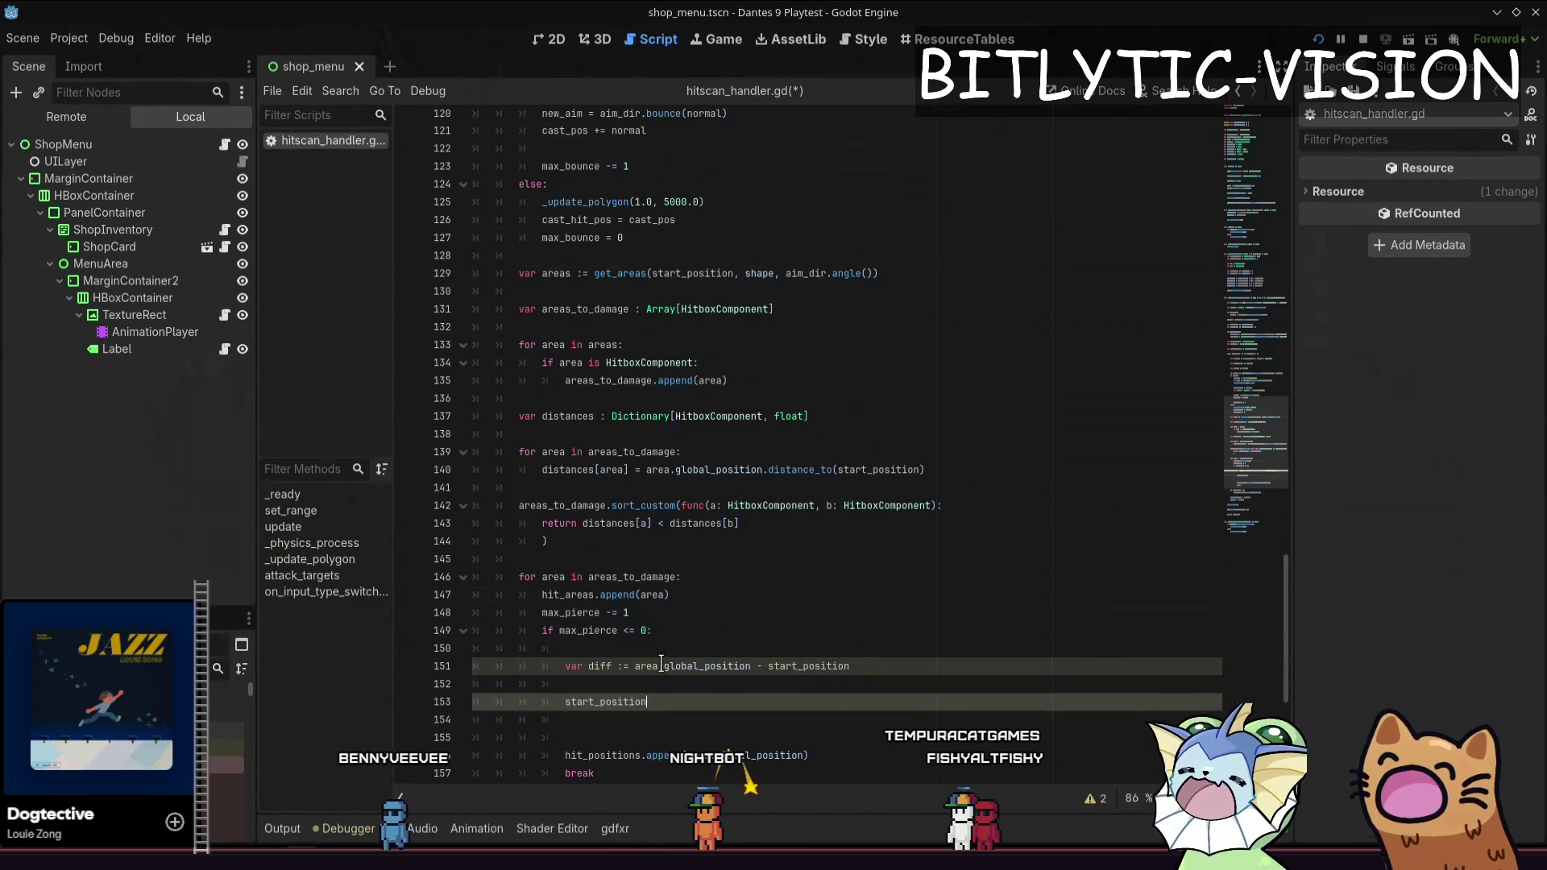
pyautogui.press('Up')
pyautogui.press('Up')
pyautogui.press('End')
pyautogui.press('Down')
pyautogui.press('Down')
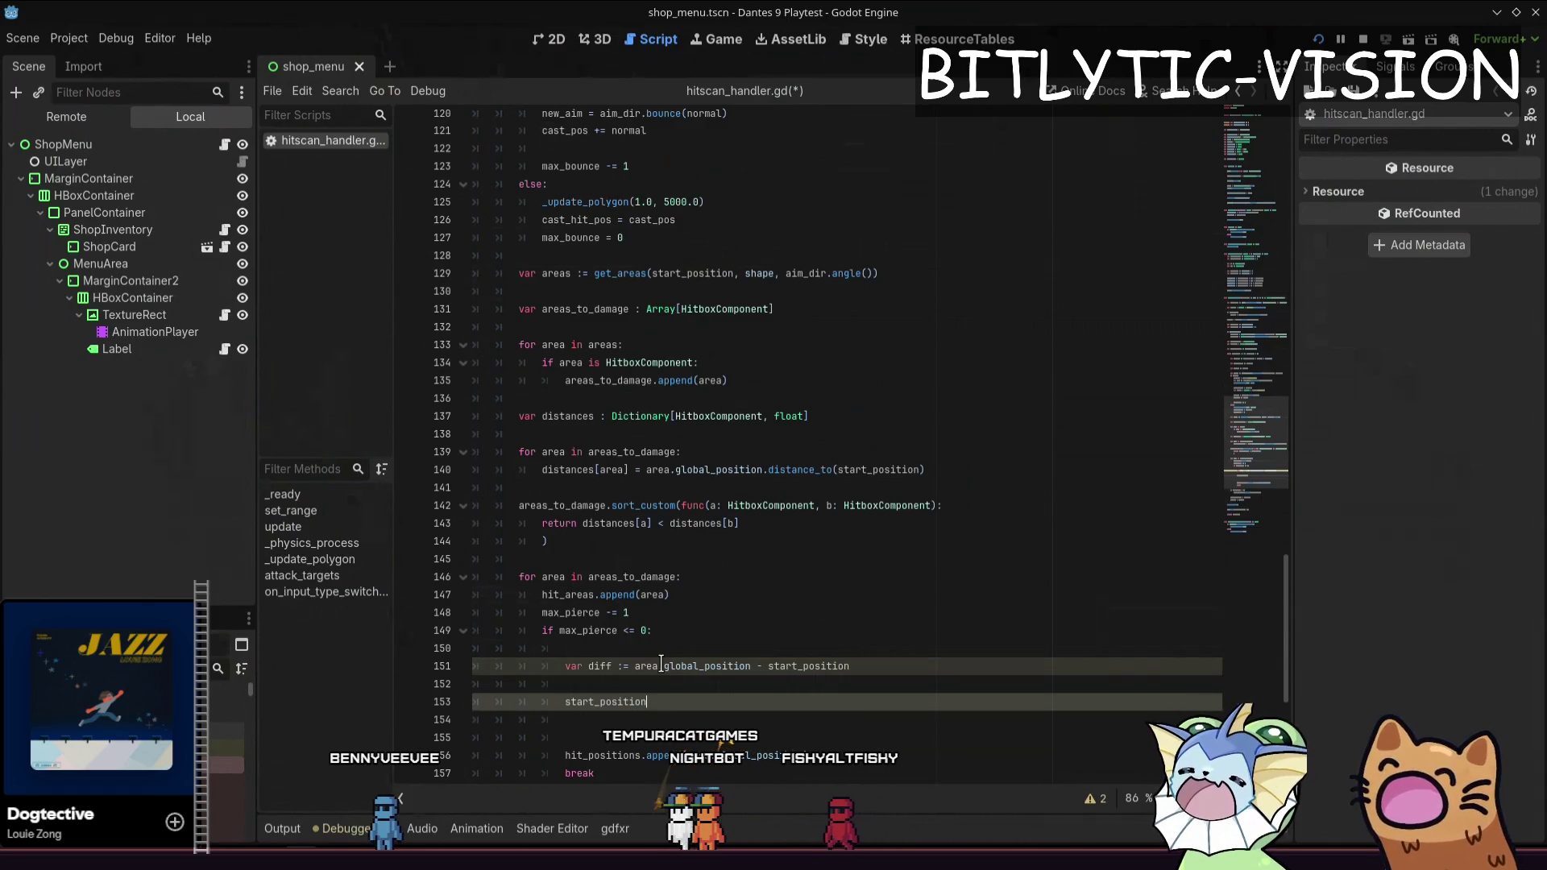
# Step: Complete line 153 as 'var p := start_position + aim_dir * diff.length()'
pyautogui.scroll(3, 808, 393)
pyautogui.scroll(3, 808, 392)
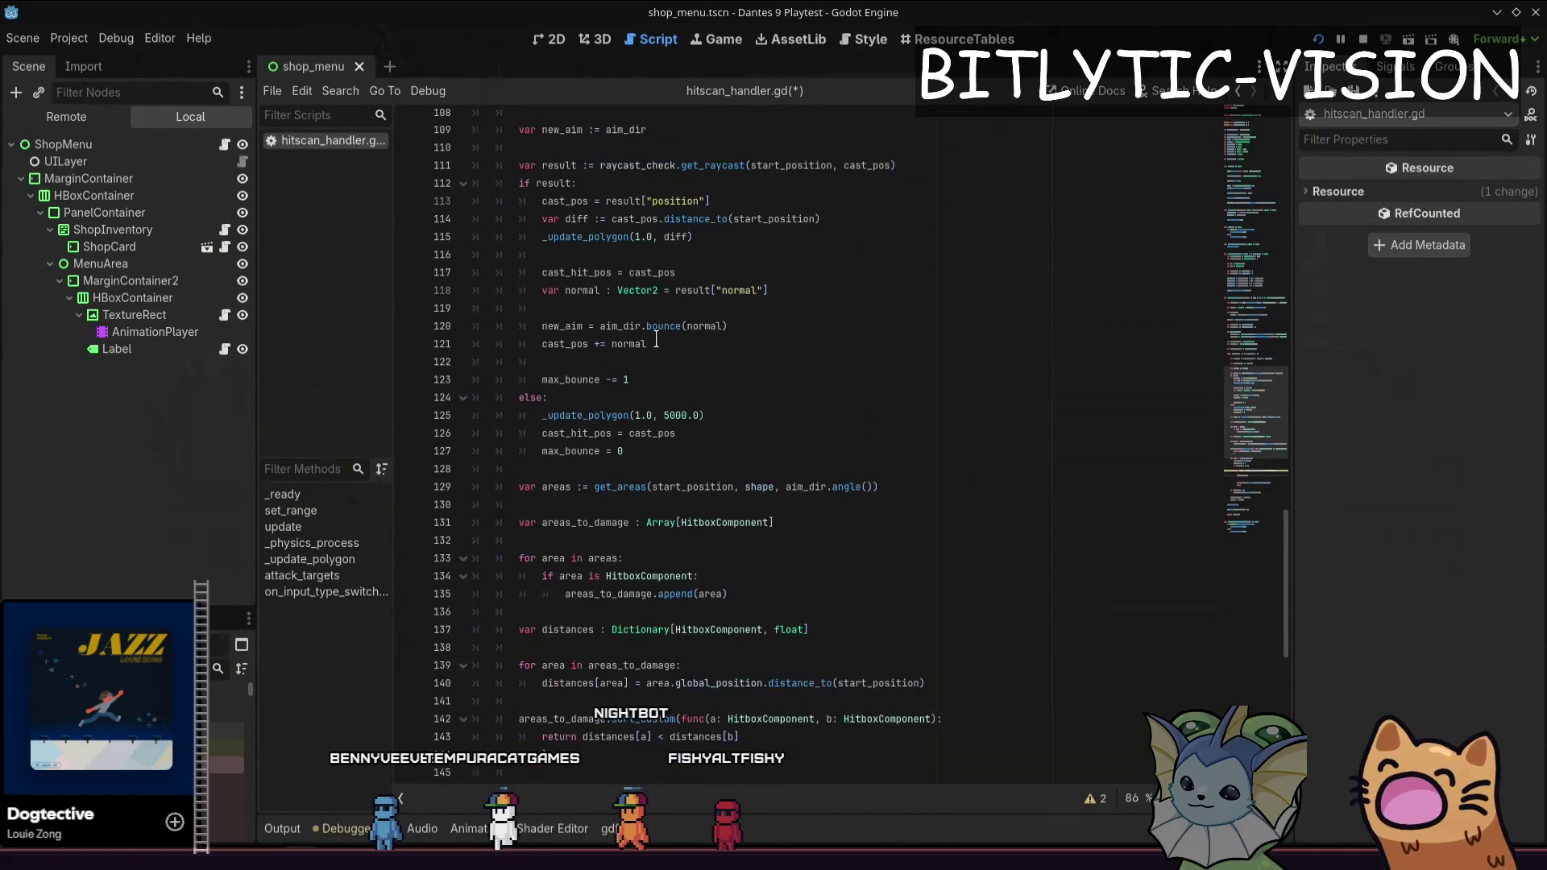
pyautogui.click(621, 378)
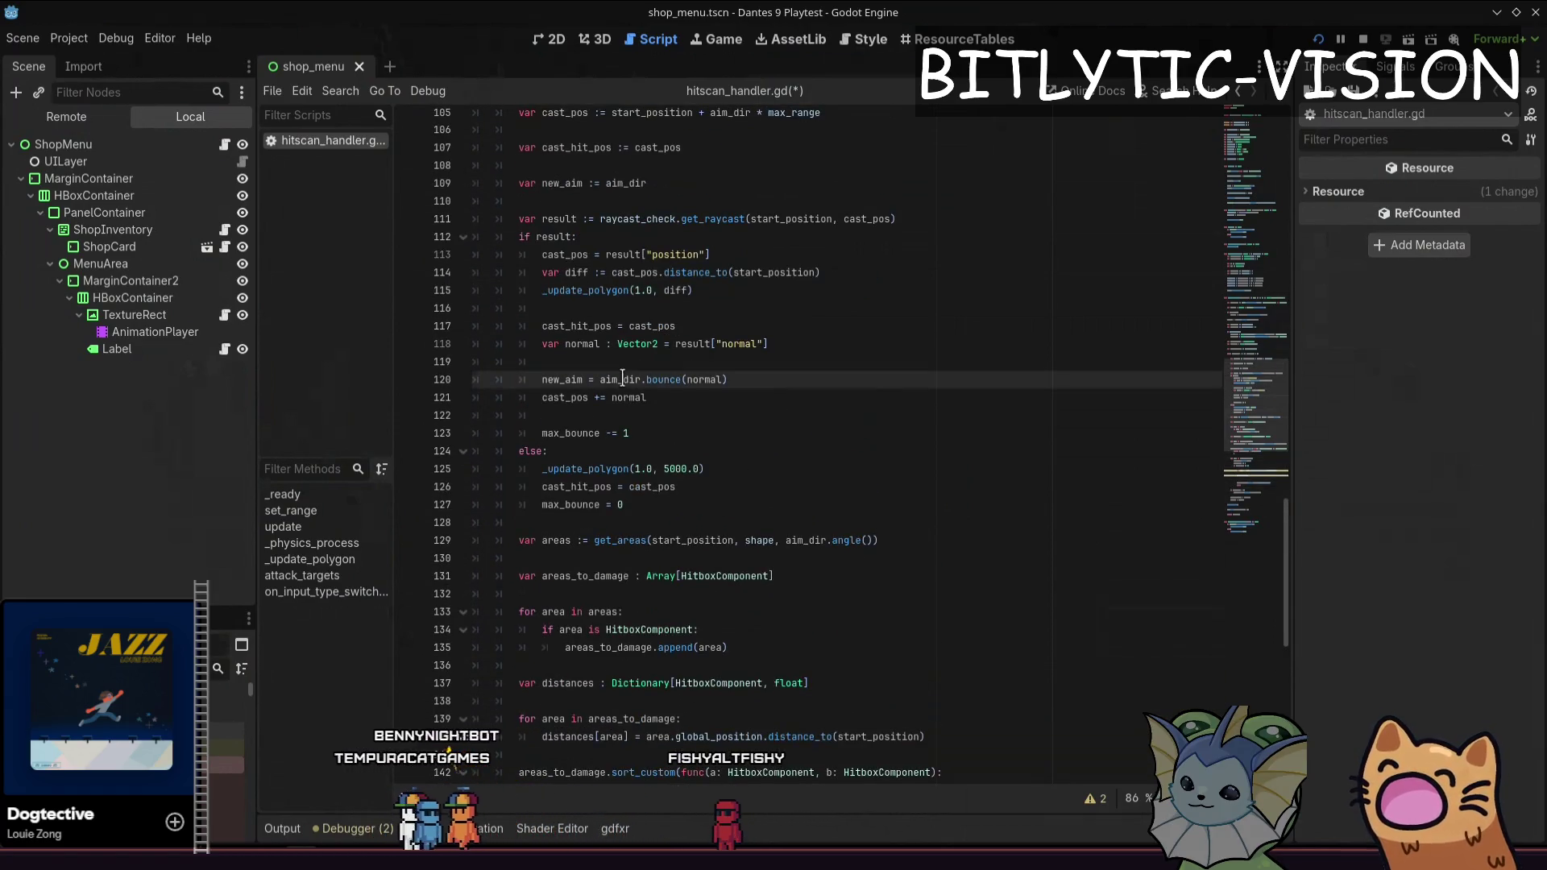
pyautogui.scroll(-1, 832, 431)
pyautogui.doubleClick(805, 483)
pyautogui.scroll(-1, 857, 401)
pyautogui.scroll(-3, 715, 492)
pyautogui.click(678, 702)
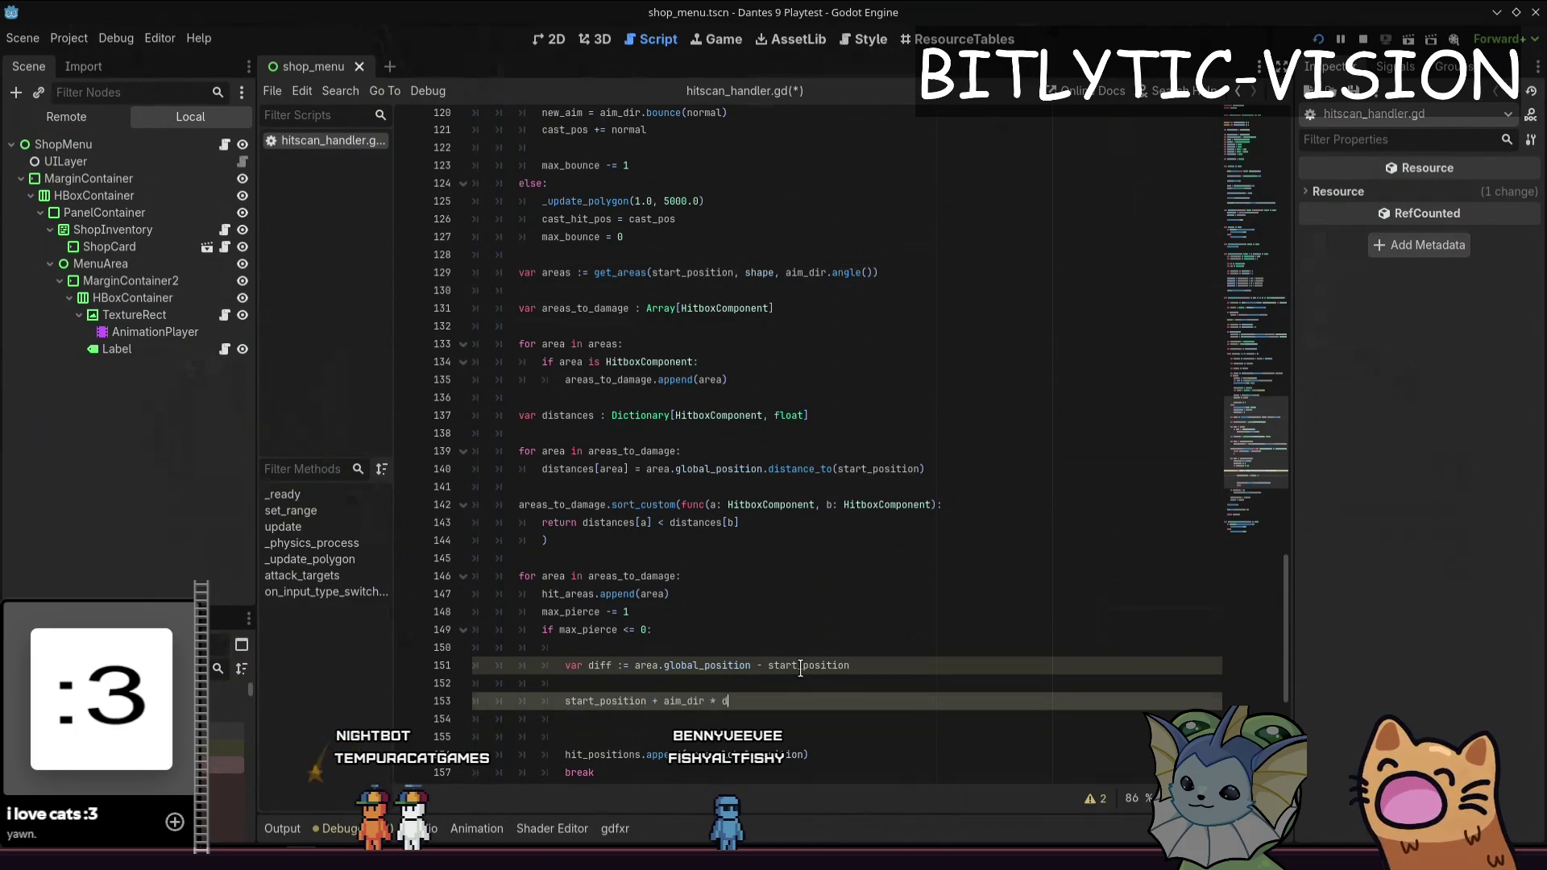
pyautogui.write('len')
pyautogui.press('Return')
pyautogui.press('pageup')
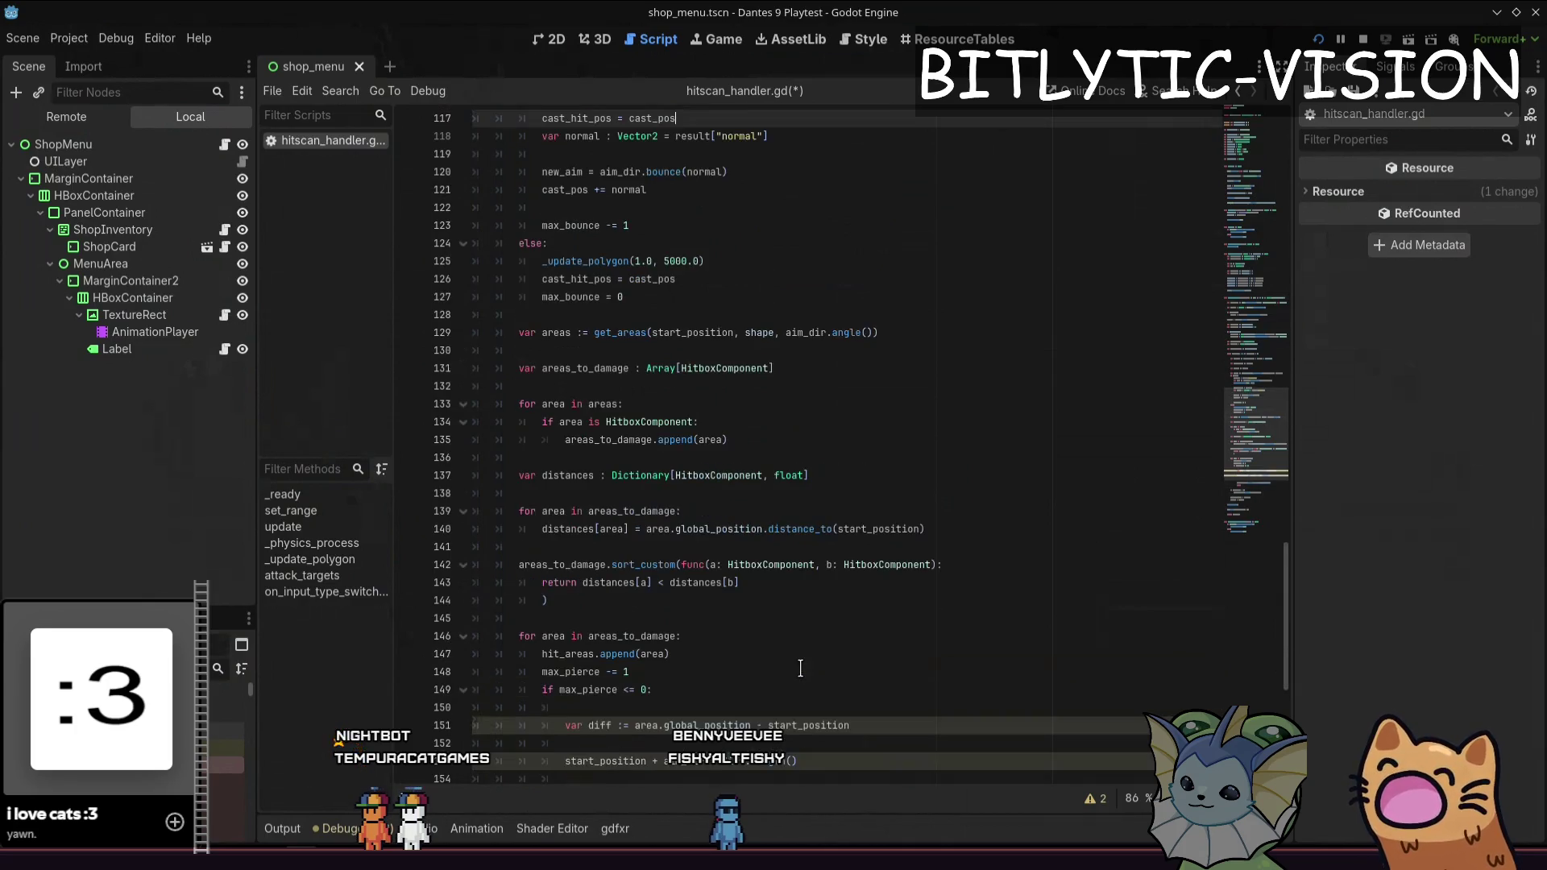
pyautogui.press('pagedown')
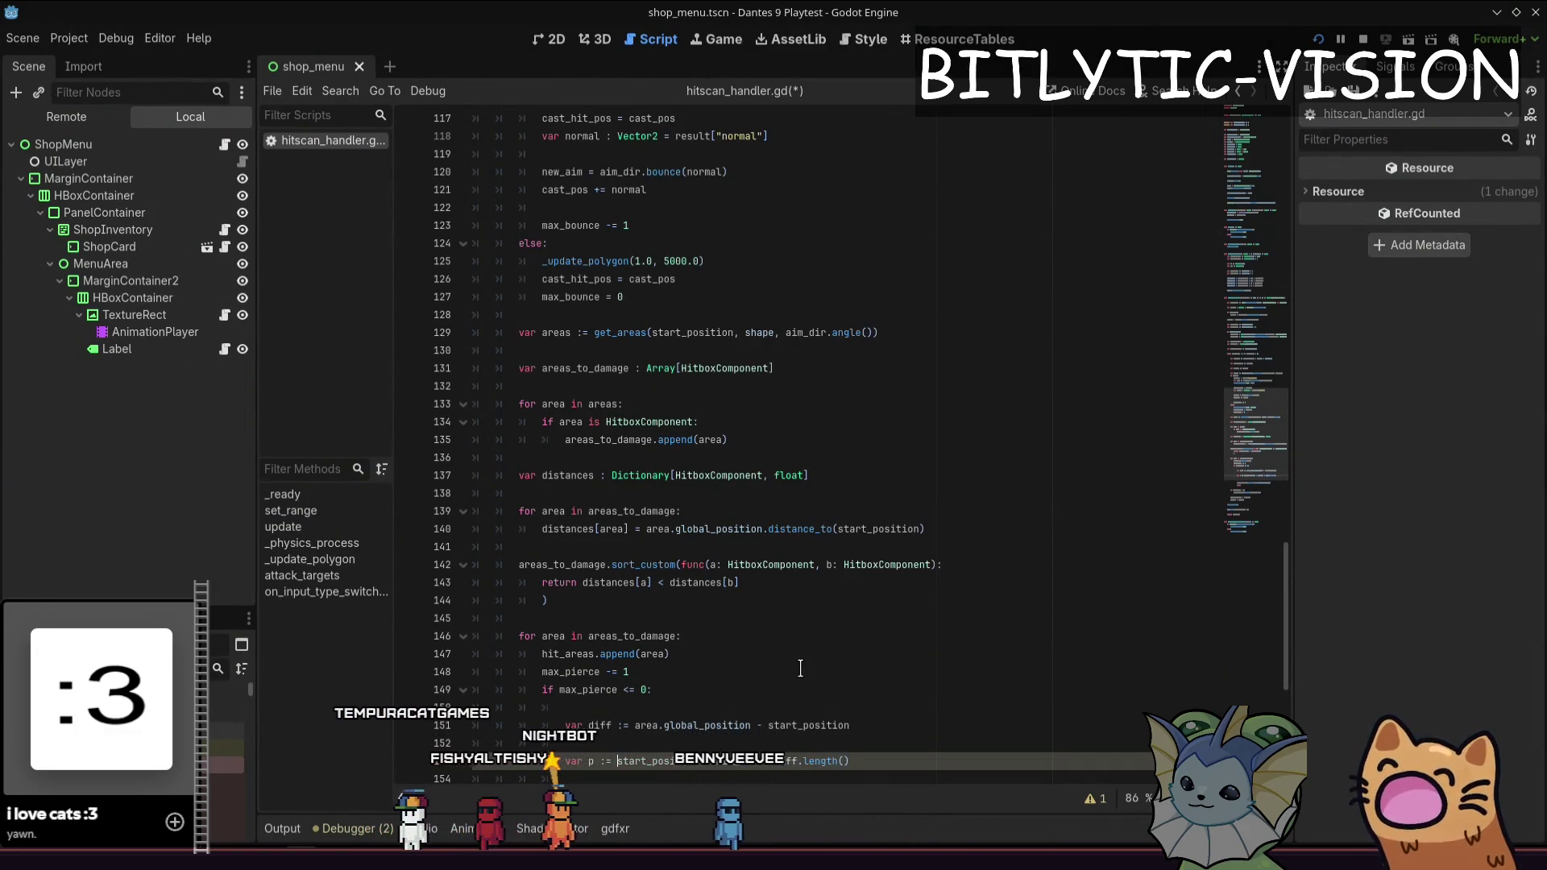
# Step: Replace area.global_position with p in hit_positions.append, drop the blank line above, and save
pyautogui.press('Down')
pyautogui.press('Down')
pyautogui.press('Down')
pyautogui.press('End')
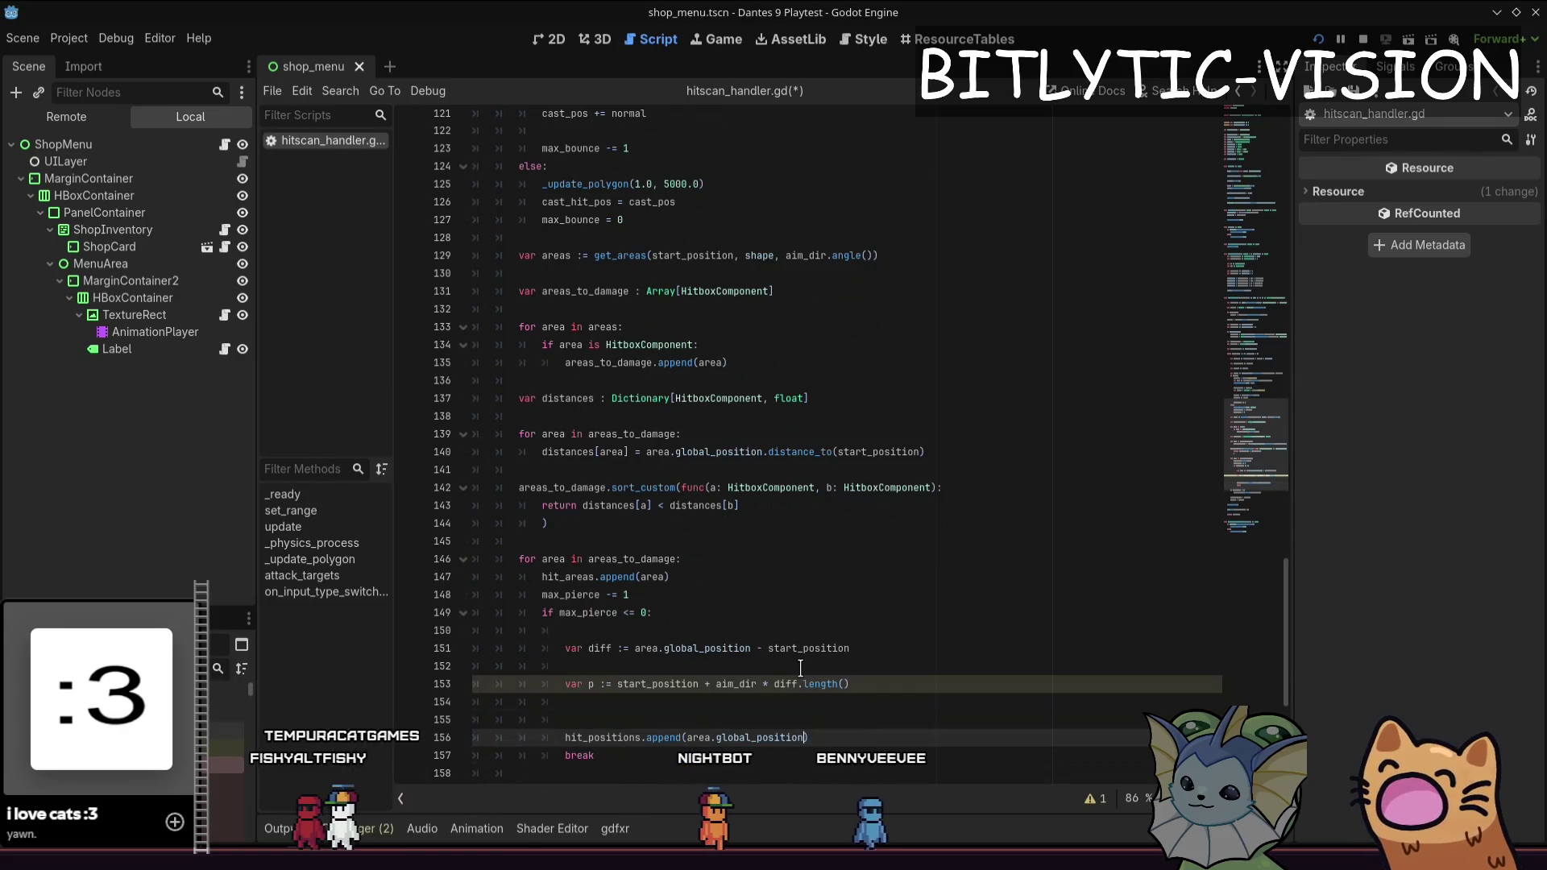
pyautogui.hotkey('ctrl', 'shift', 'Left')
pyautogui.hotkey('ctrl', 'shift', 'Left')
pyautogui.hotkey('ctrl', 'shift', 'Left')
pyautogui.write('p')
pyautogui.press('Home')
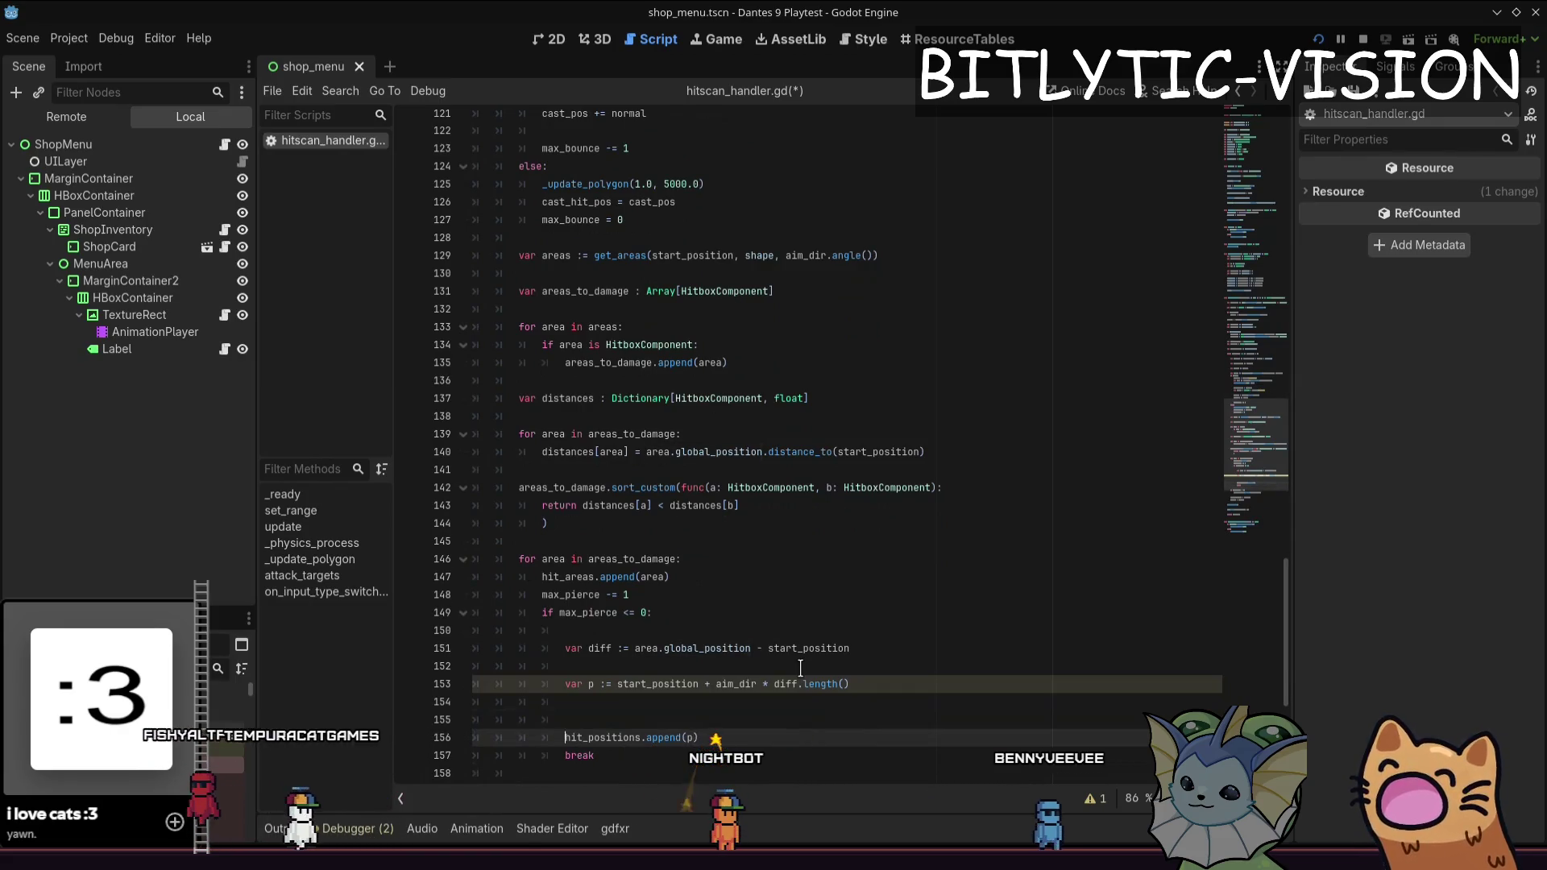
pyautogui.press('Up')
pyautogui.hotkey('ctrl', 'shift', 'k')
pyautogui.press('Up')
pyautogui.press('Up')
pyautogui.press('End')
pyautogui.hotkey('ctrl', 's')
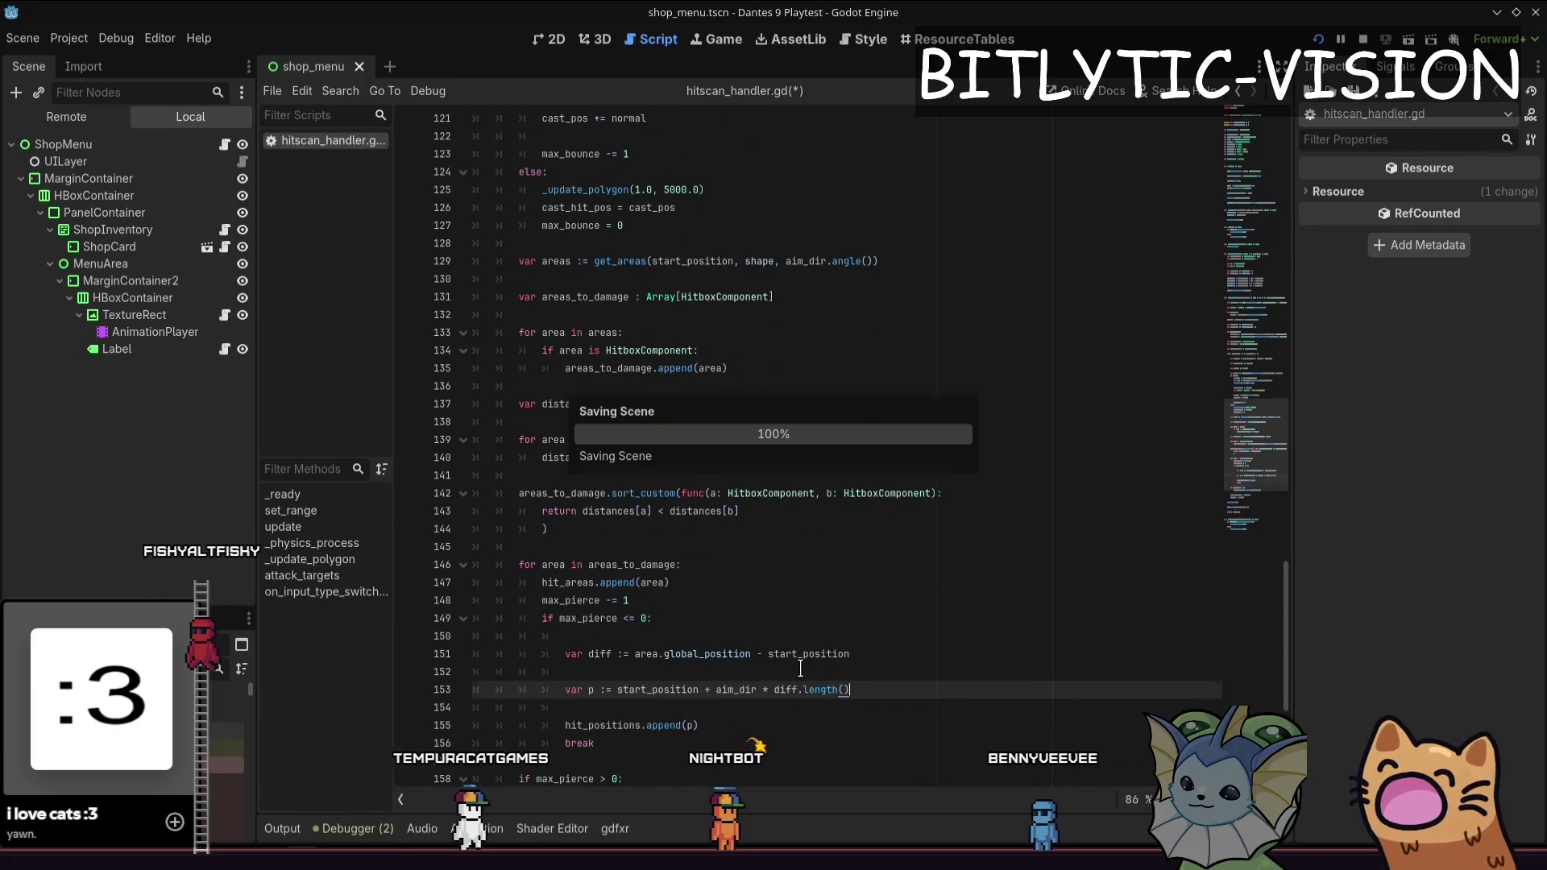
pyautogui.hotkey('alt', 'Tab')
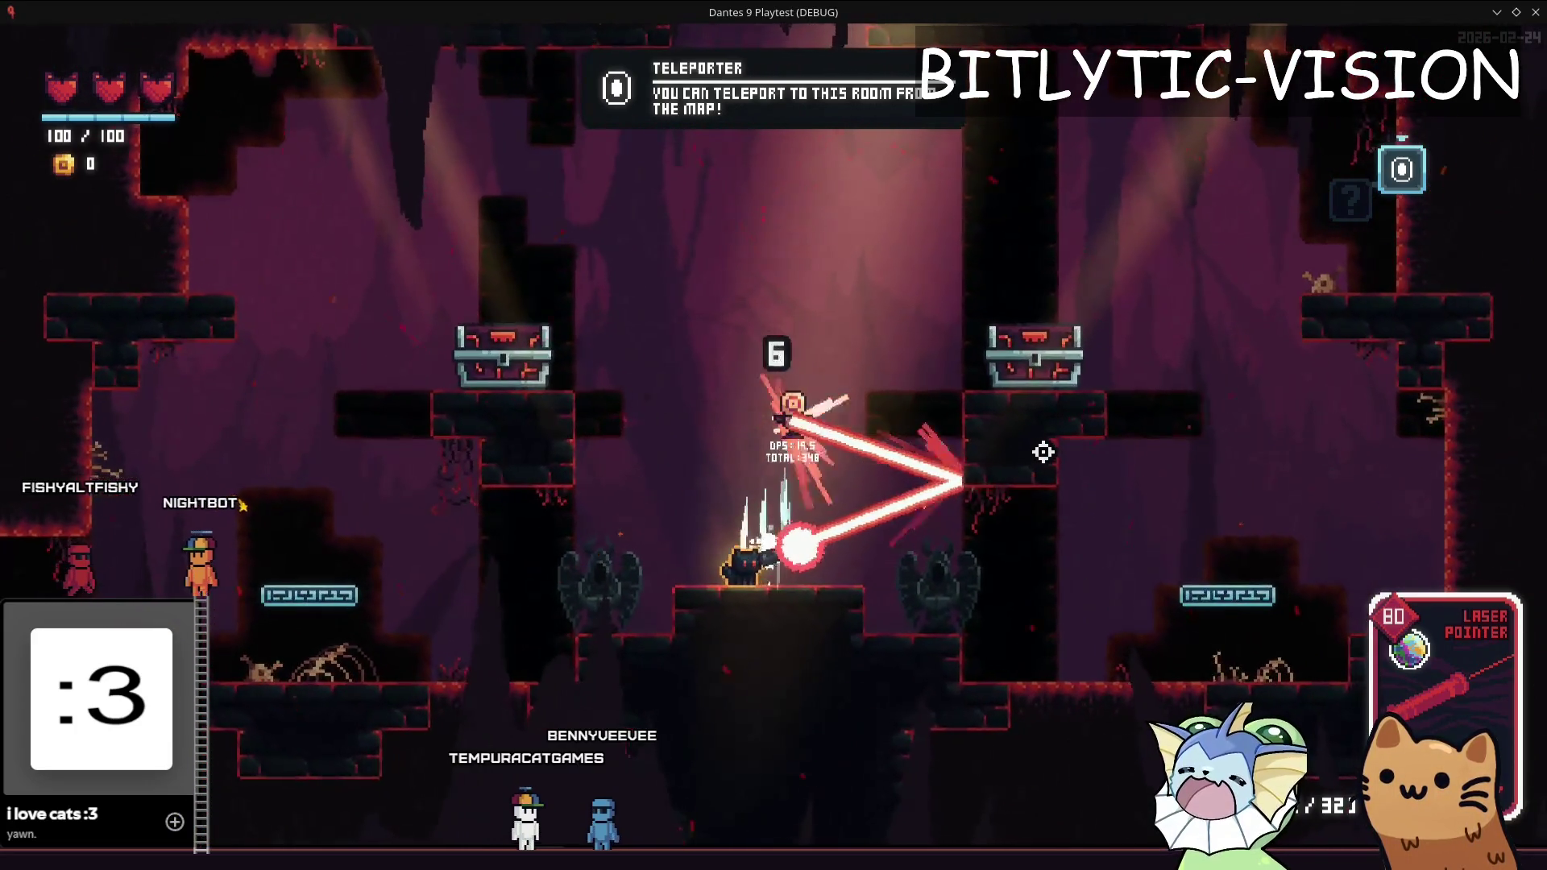
pyautogui.press('super+shift+Print')
pyautogui.moveTo(620, 354); pyautogui.dragTo(968, 614)
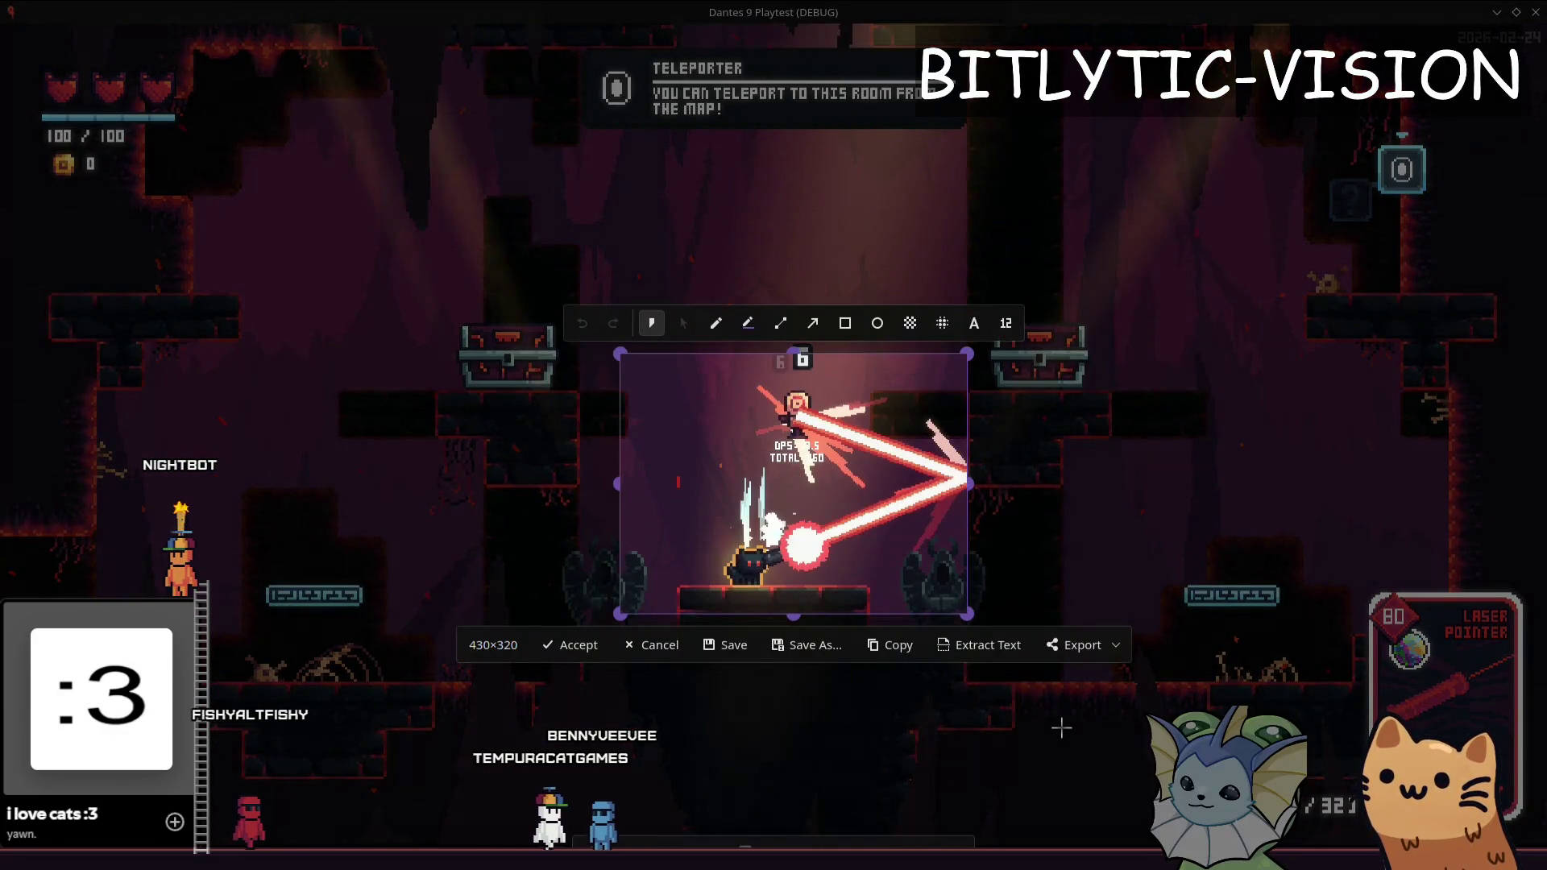
pyautogui.press('Return')
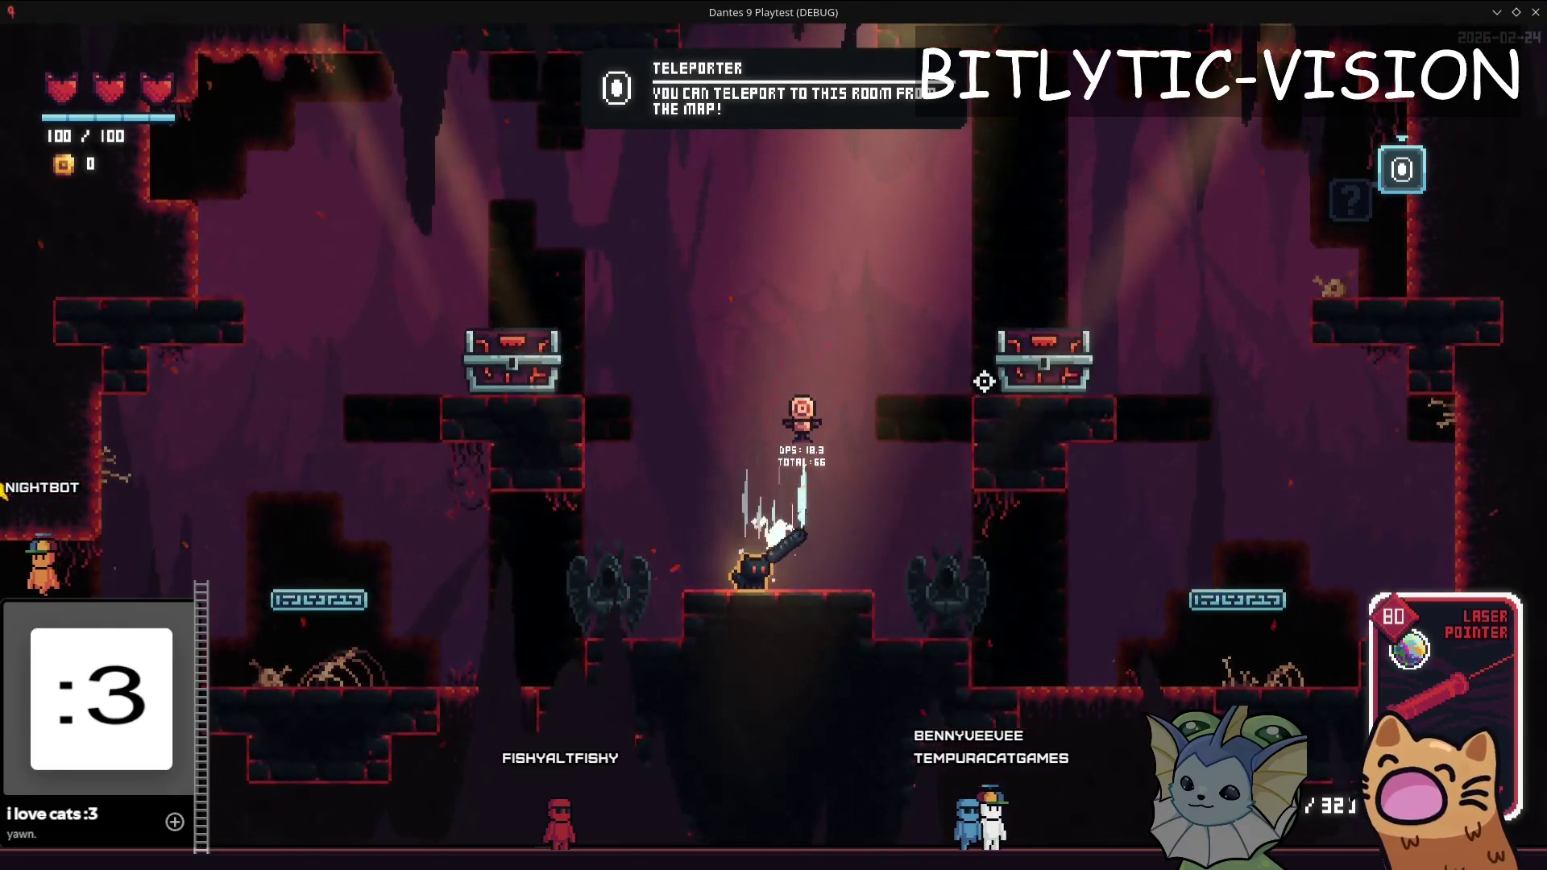
pyautogui.hotkey('alt', 'Tab')
pyautogui.press('Up')
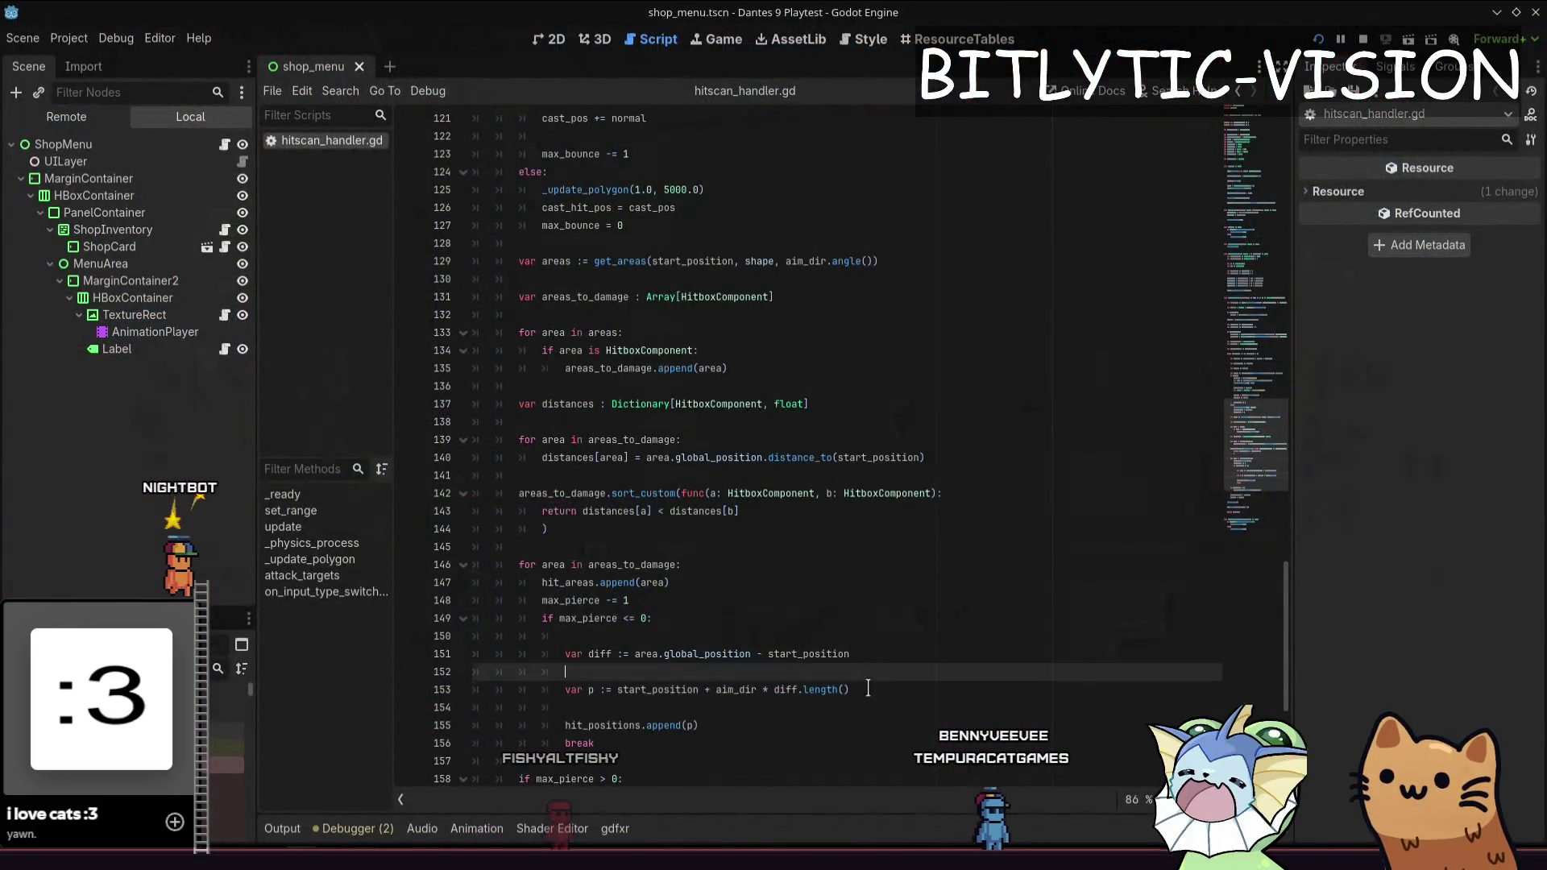
# Step: Quick-open the laser_pointer_ability.tscn scene
pyautogui.scroll(-5, 817, 524)
pyautogui.press('Down')
pyautogui.press('Down')
pyautogui.press('Down')
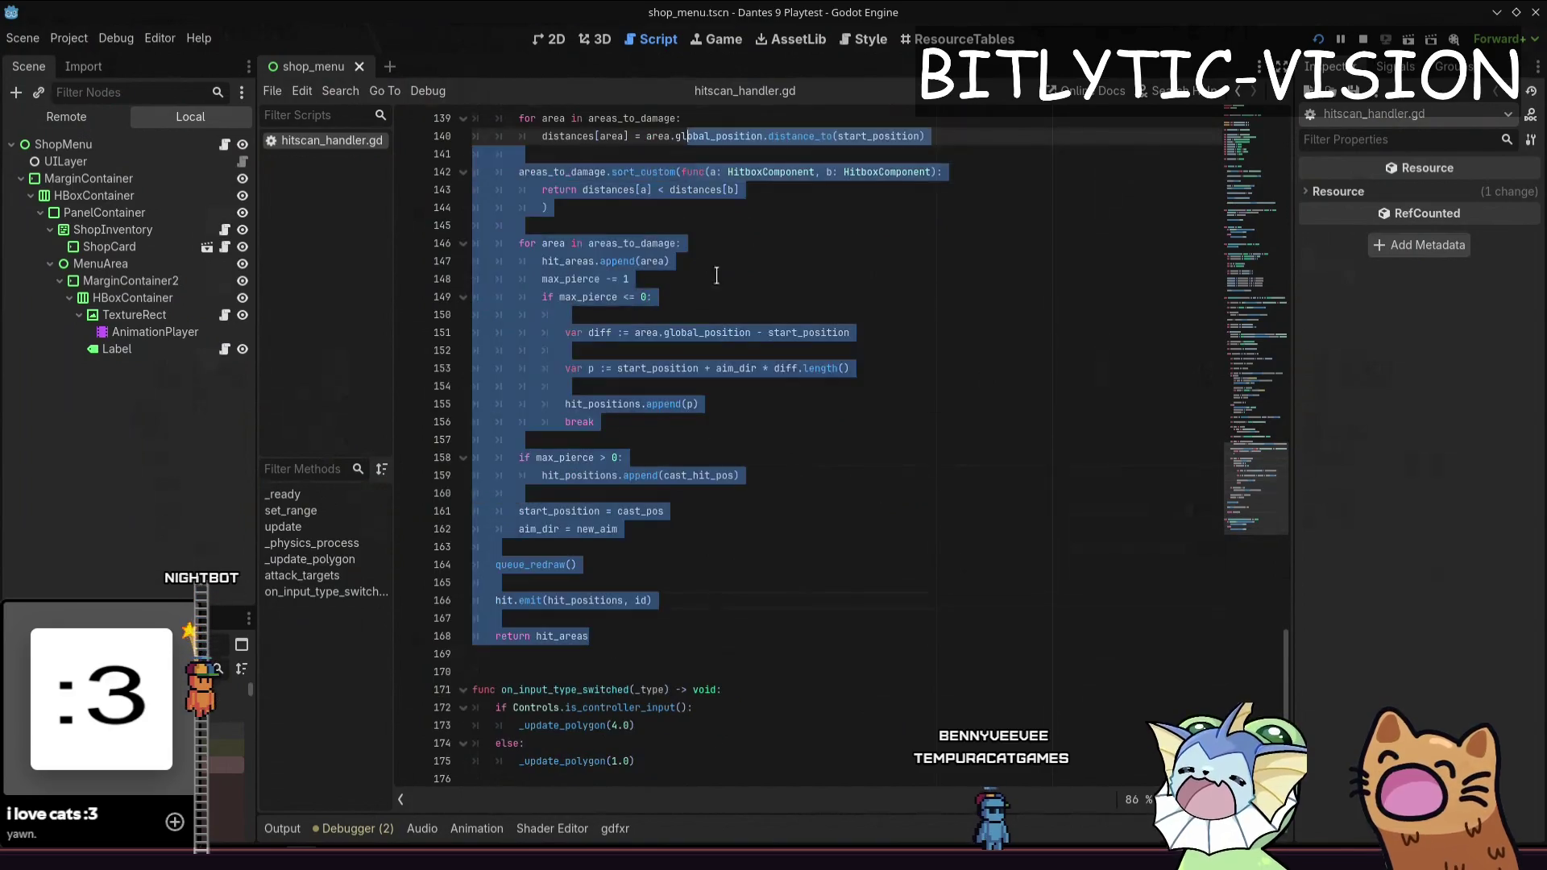
pyautogui.hotkey('shift', 'alt', 'o')
pyautogui.press('Escape')
pyautogui.hotkey('shift', 'alt', 'o')
pyautogui.write('lase')
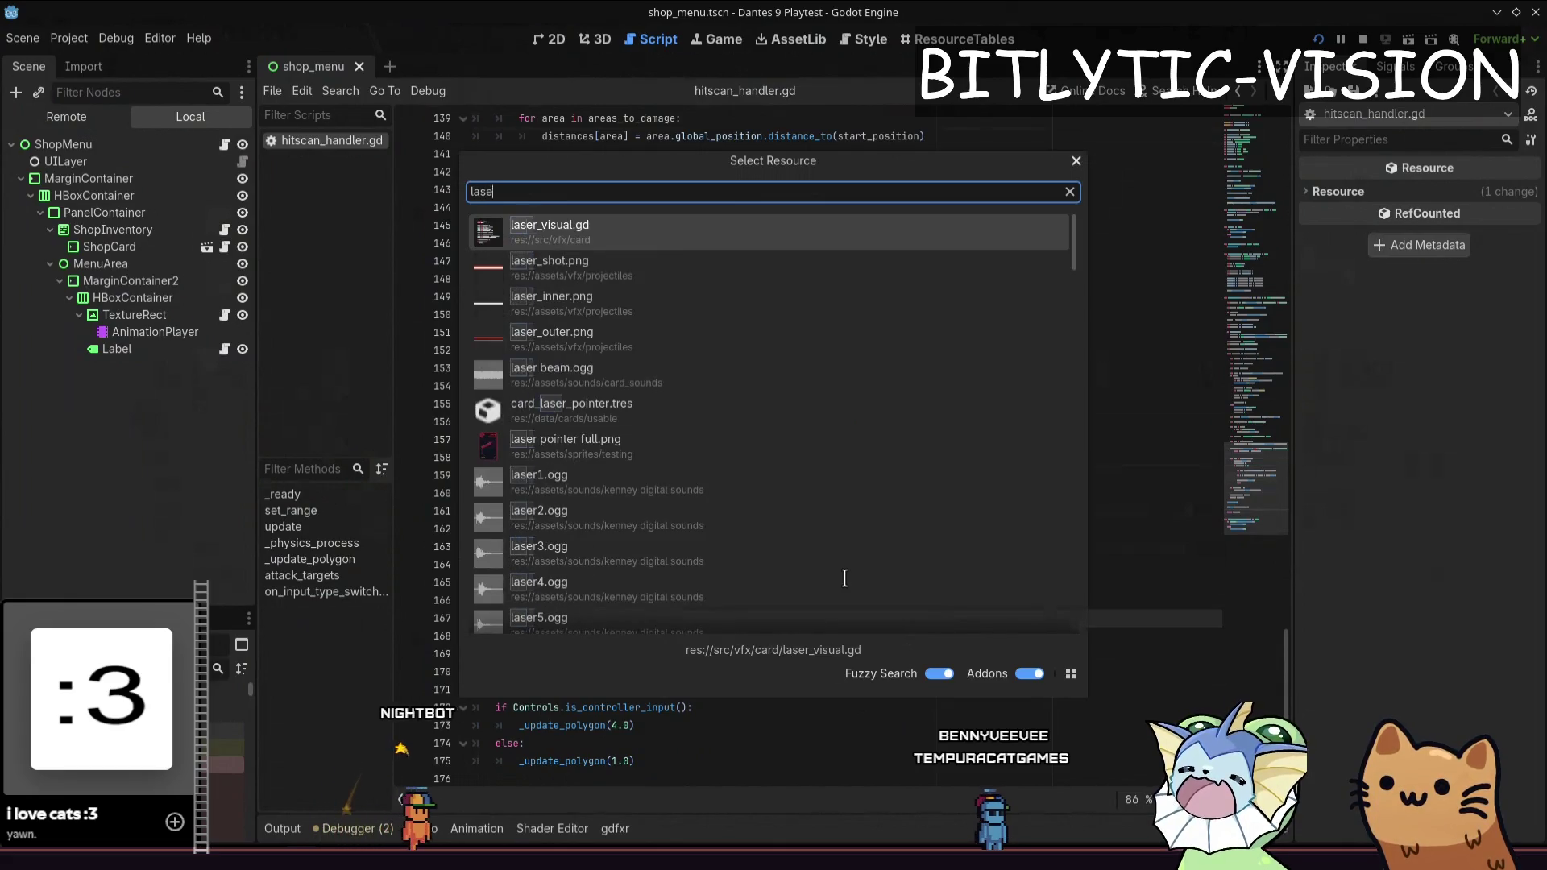
pyautogui.write('r_pointer_ability.t')
pyautogui.press('Return')
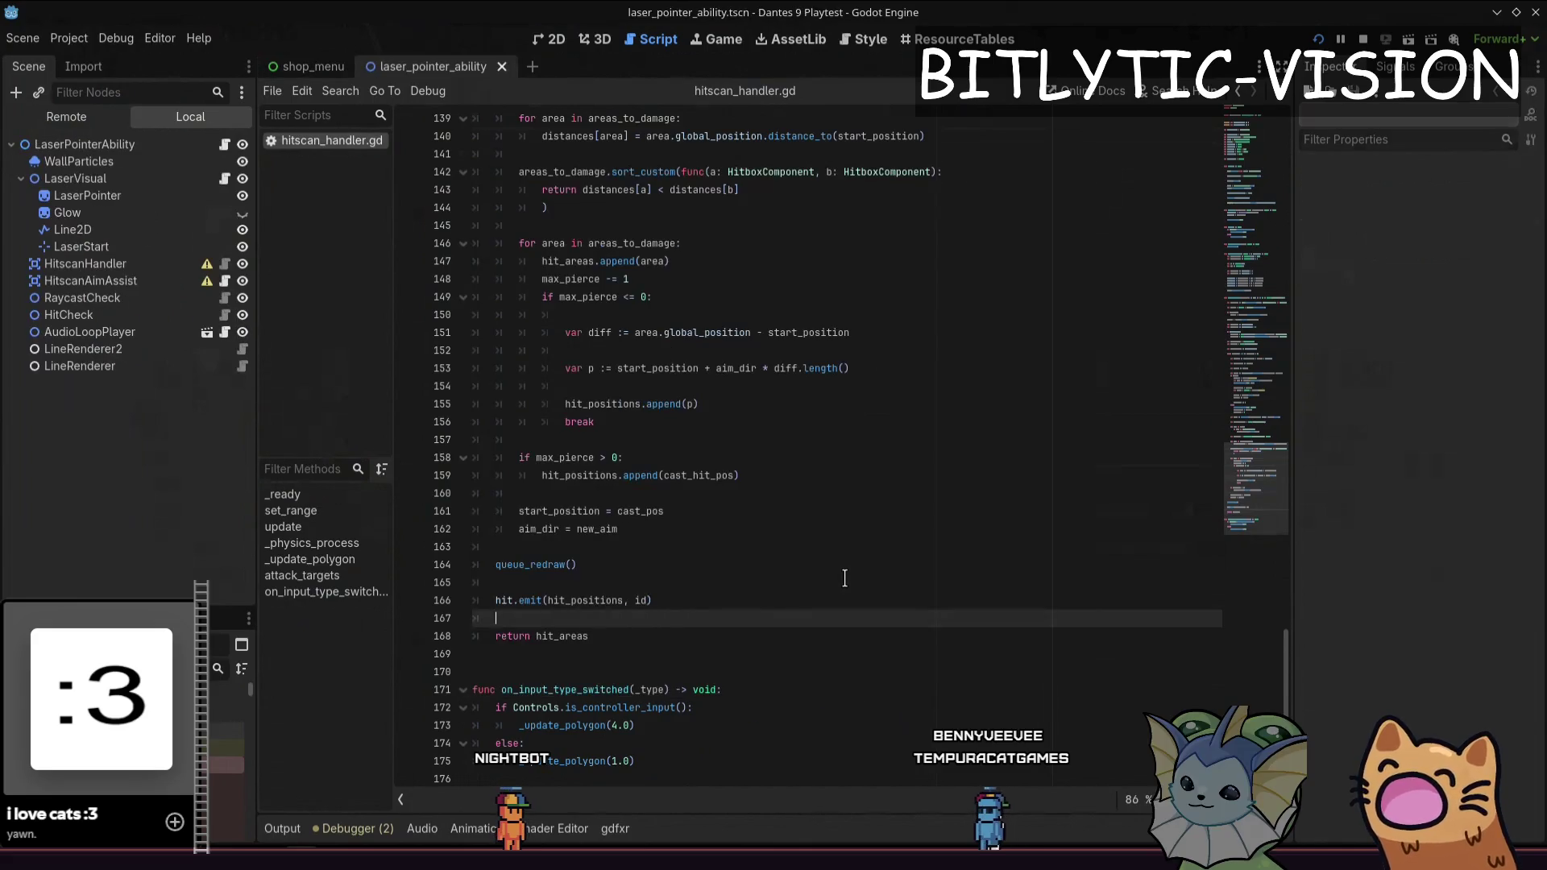
# Step: Inspect the Glow sprite, toggling its visibility and checking its gradient texture
pyautogui.click(123, 195)
pyautogui.click(138, 210)
pyautogui.click(132, 197)
pyautogui.click(132, 216)
pyautogui.click(242, 212)
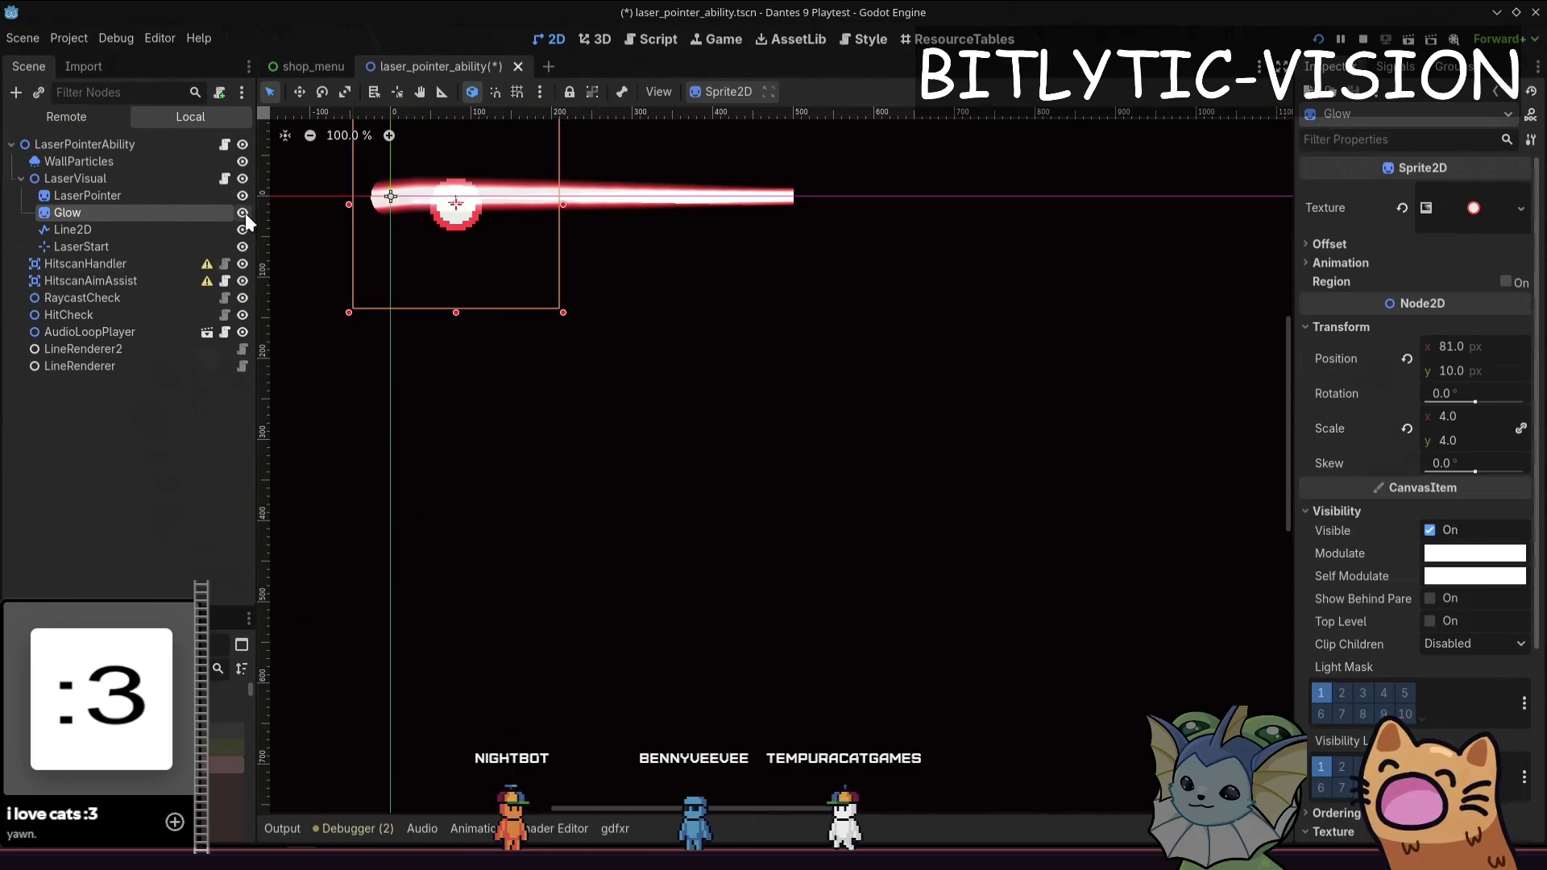
pyautogui.click(242, 213)
pyautogui.click(243, 212)
pyautogui.click(242, 213)
pyautogui.click(139, 212)
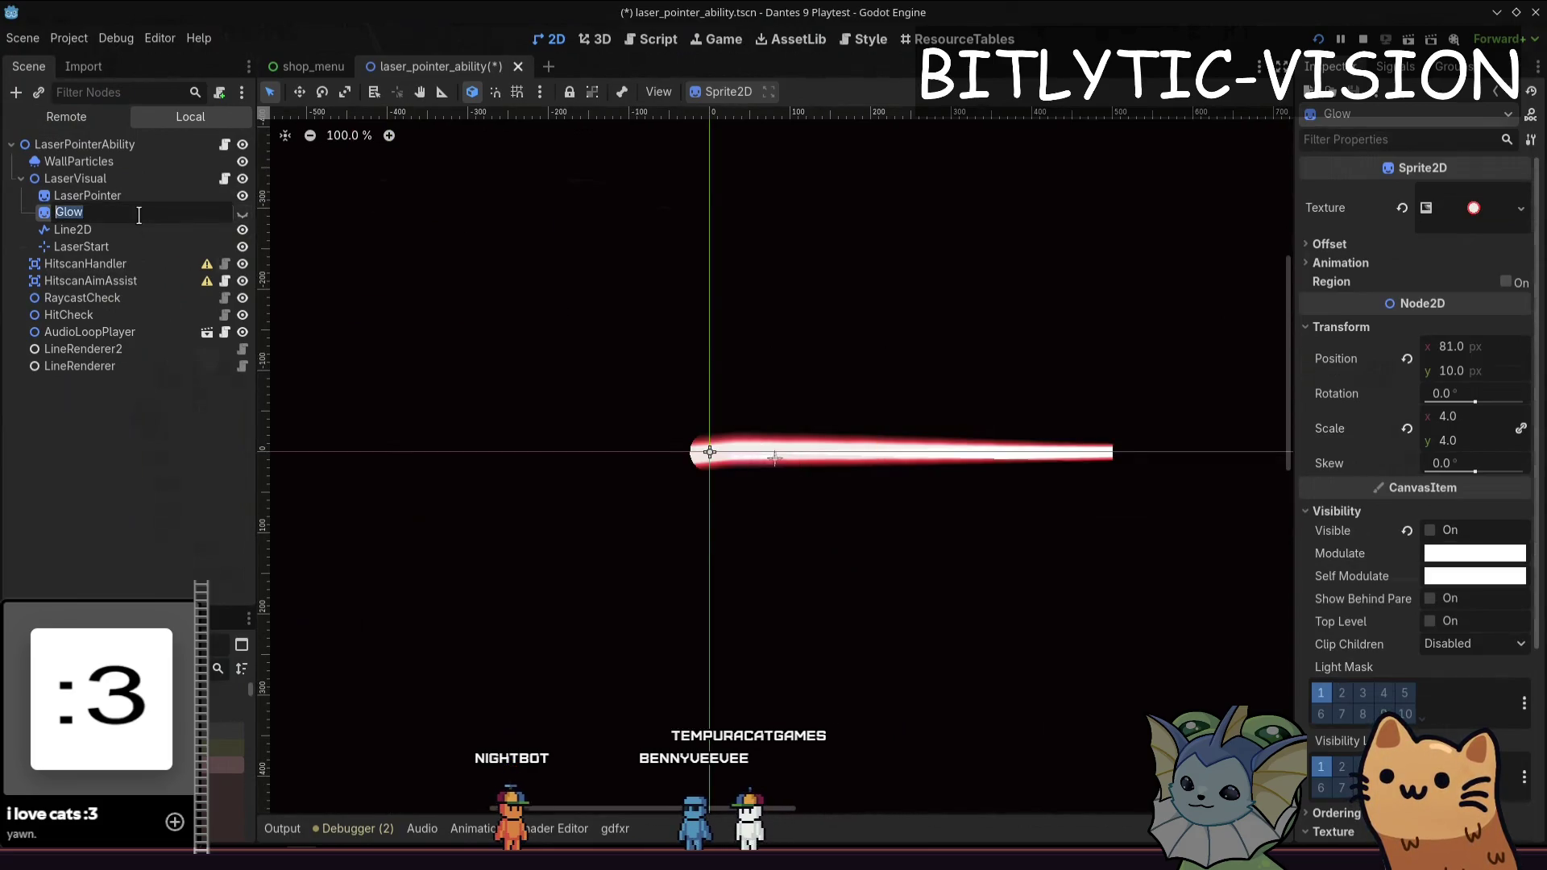
pyautogui.click(1437, 208)
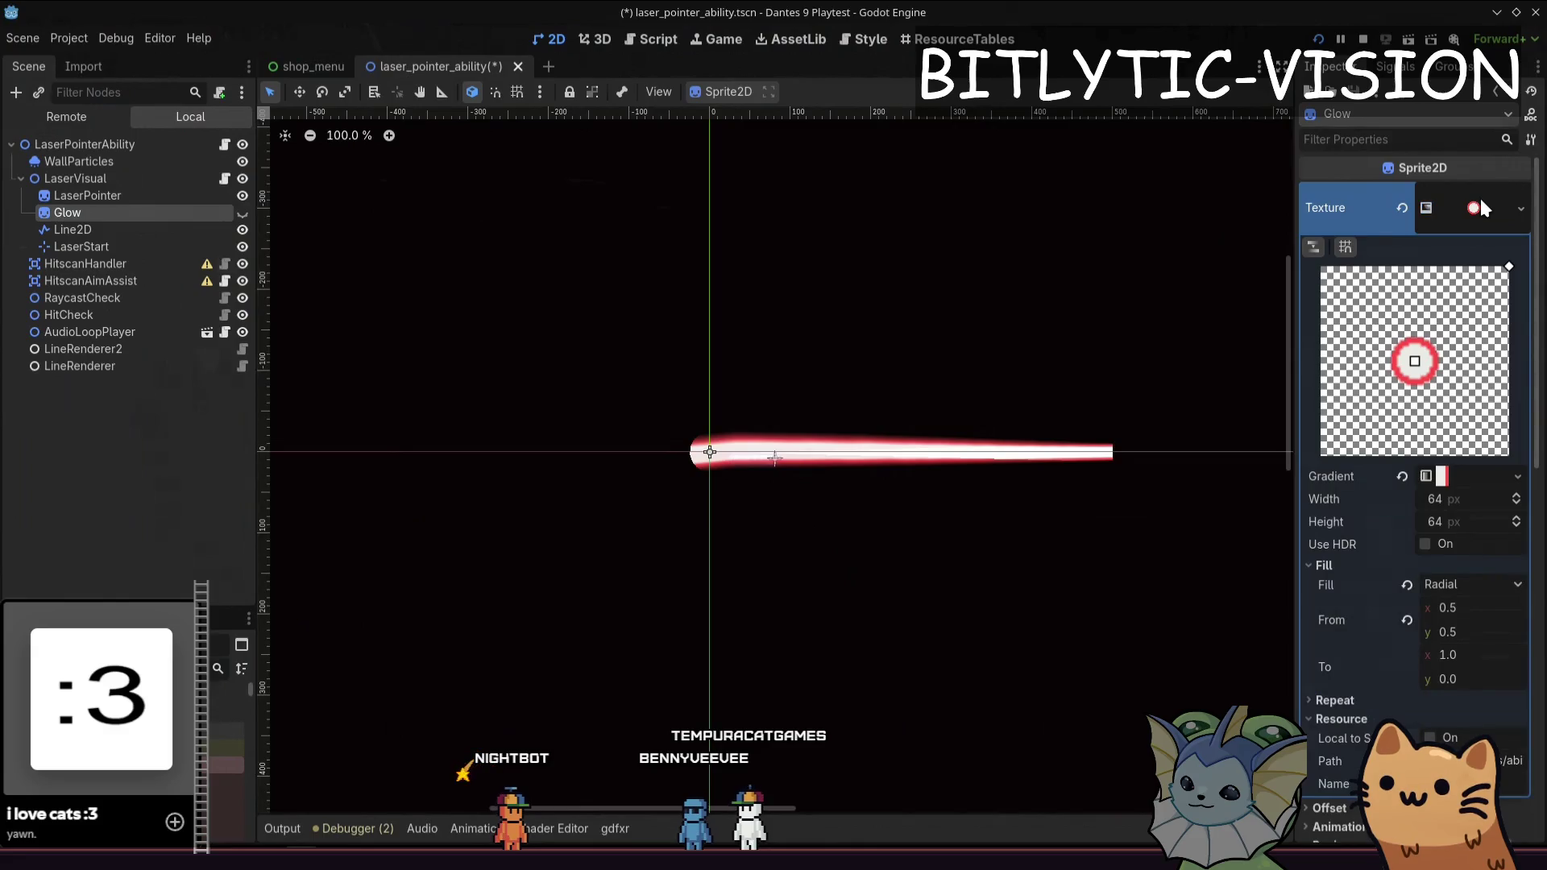
pyautogui.click(1481, 198)
# Step: Duplicate Glow, name the copy EndGlow, and open the laser_visual.gd script
pyautogui.hotkey('ctrl', 'd')
pyautogui.press('F2')
pyautogui.write('EndPoint')
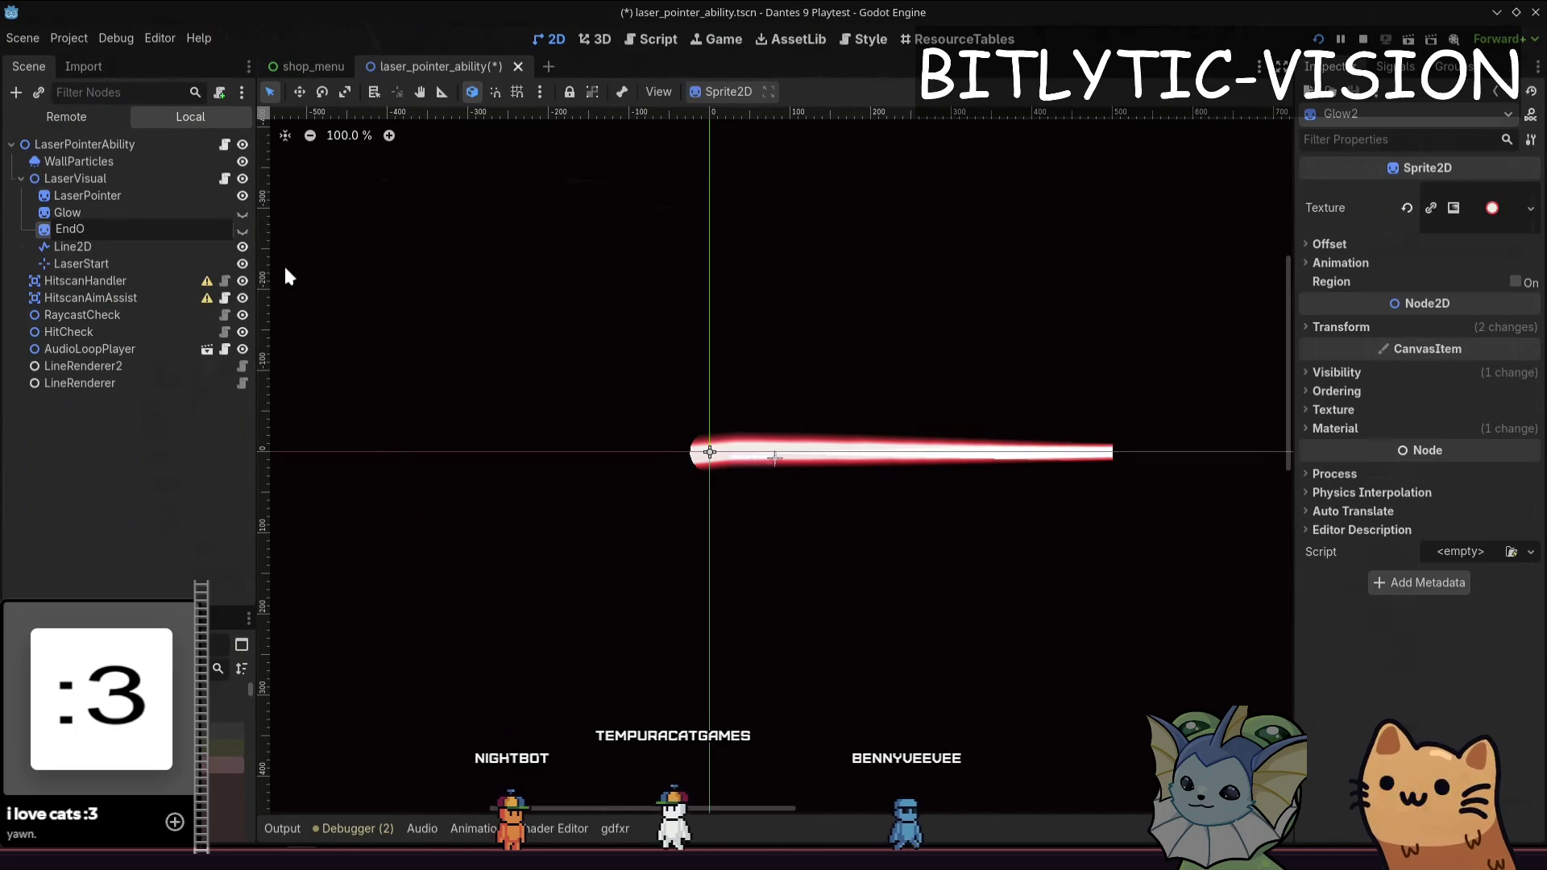
pyautogui.press('Return')
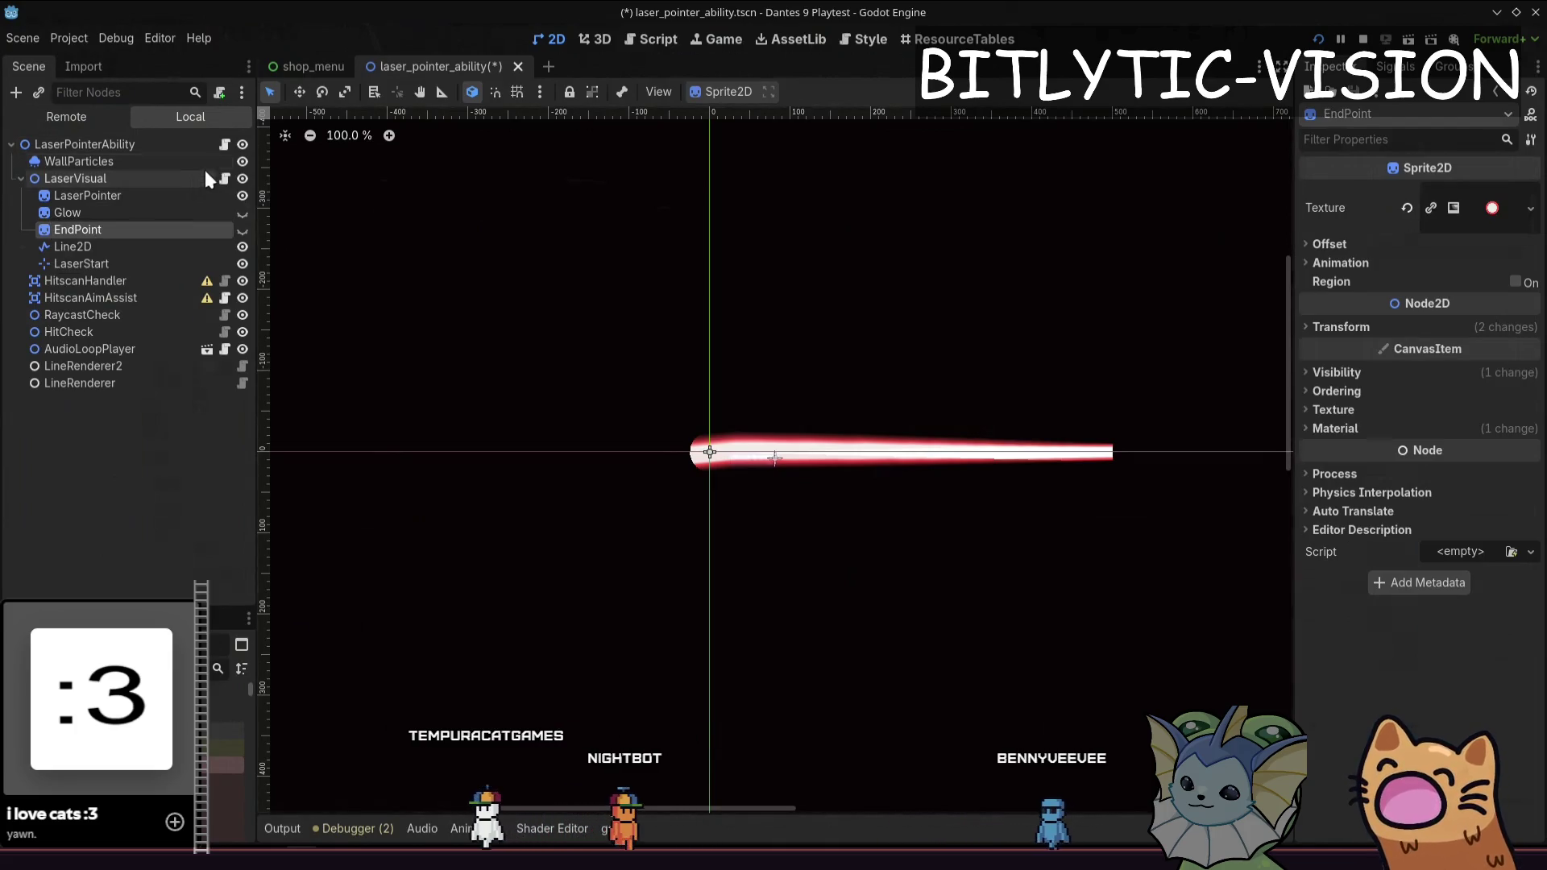
pyautogui.click(145, 230)
pyautogui.write('End')
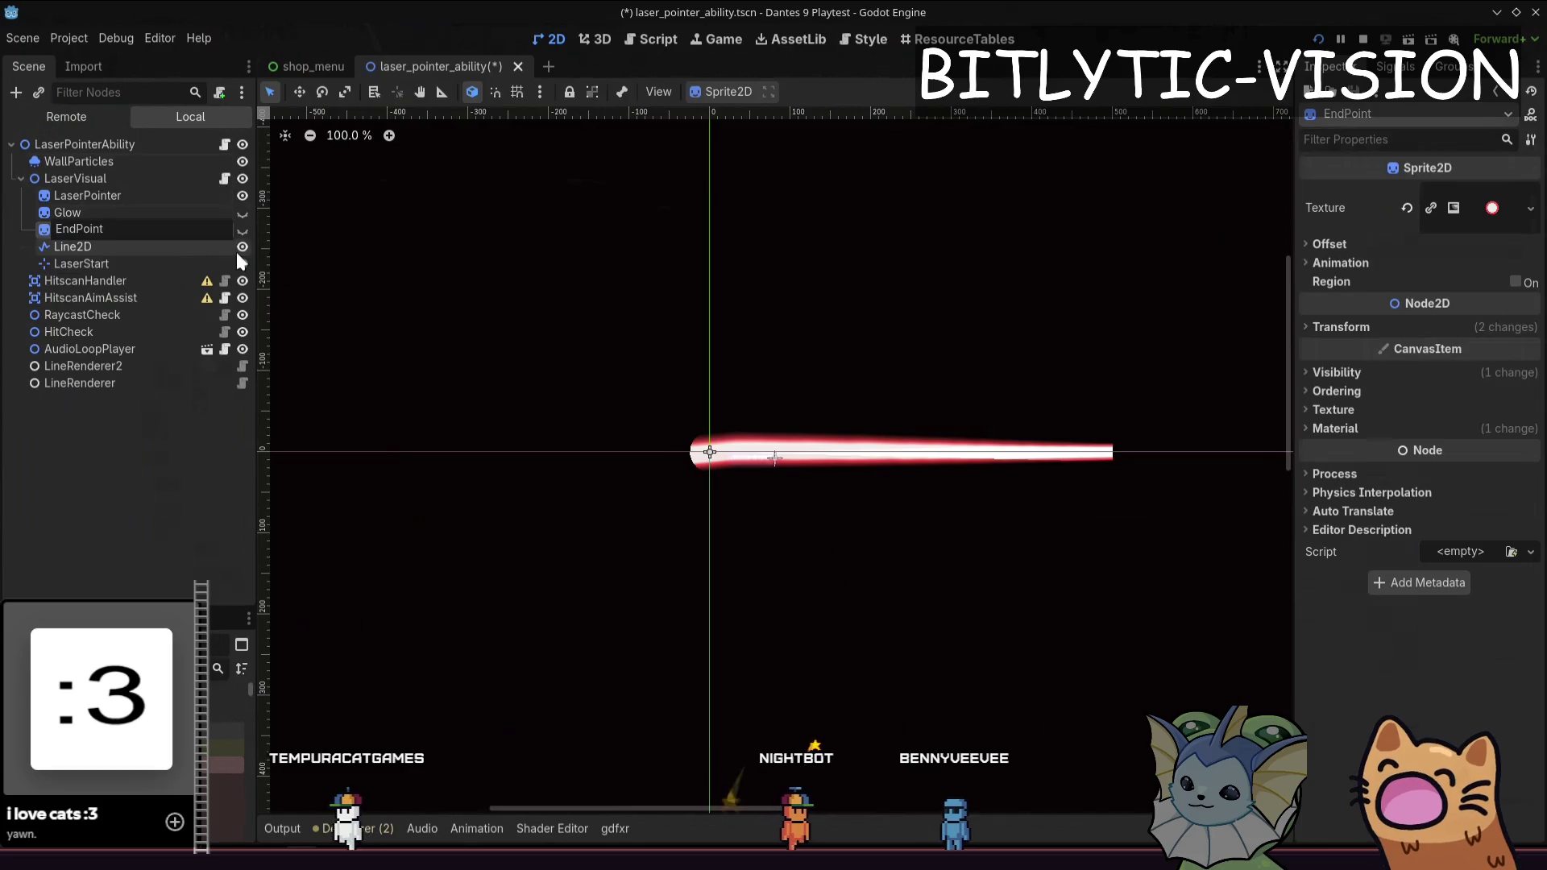
pyautogui.write('Glow')
pyautogui.press('Return')
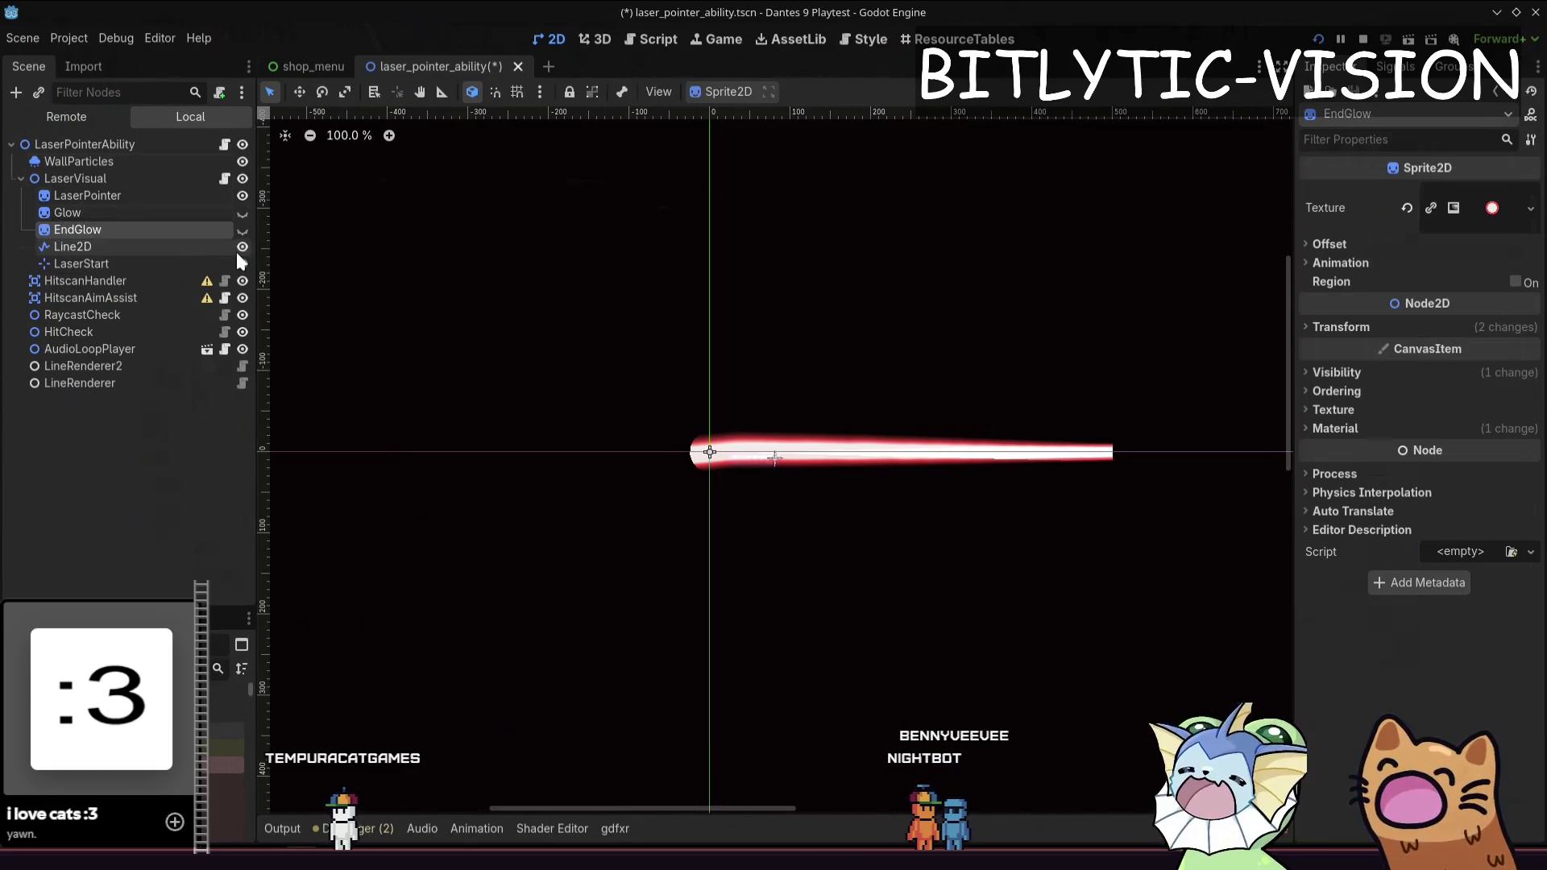
pyautogui.click(226, 145)
pyautogui.click(225, 178)
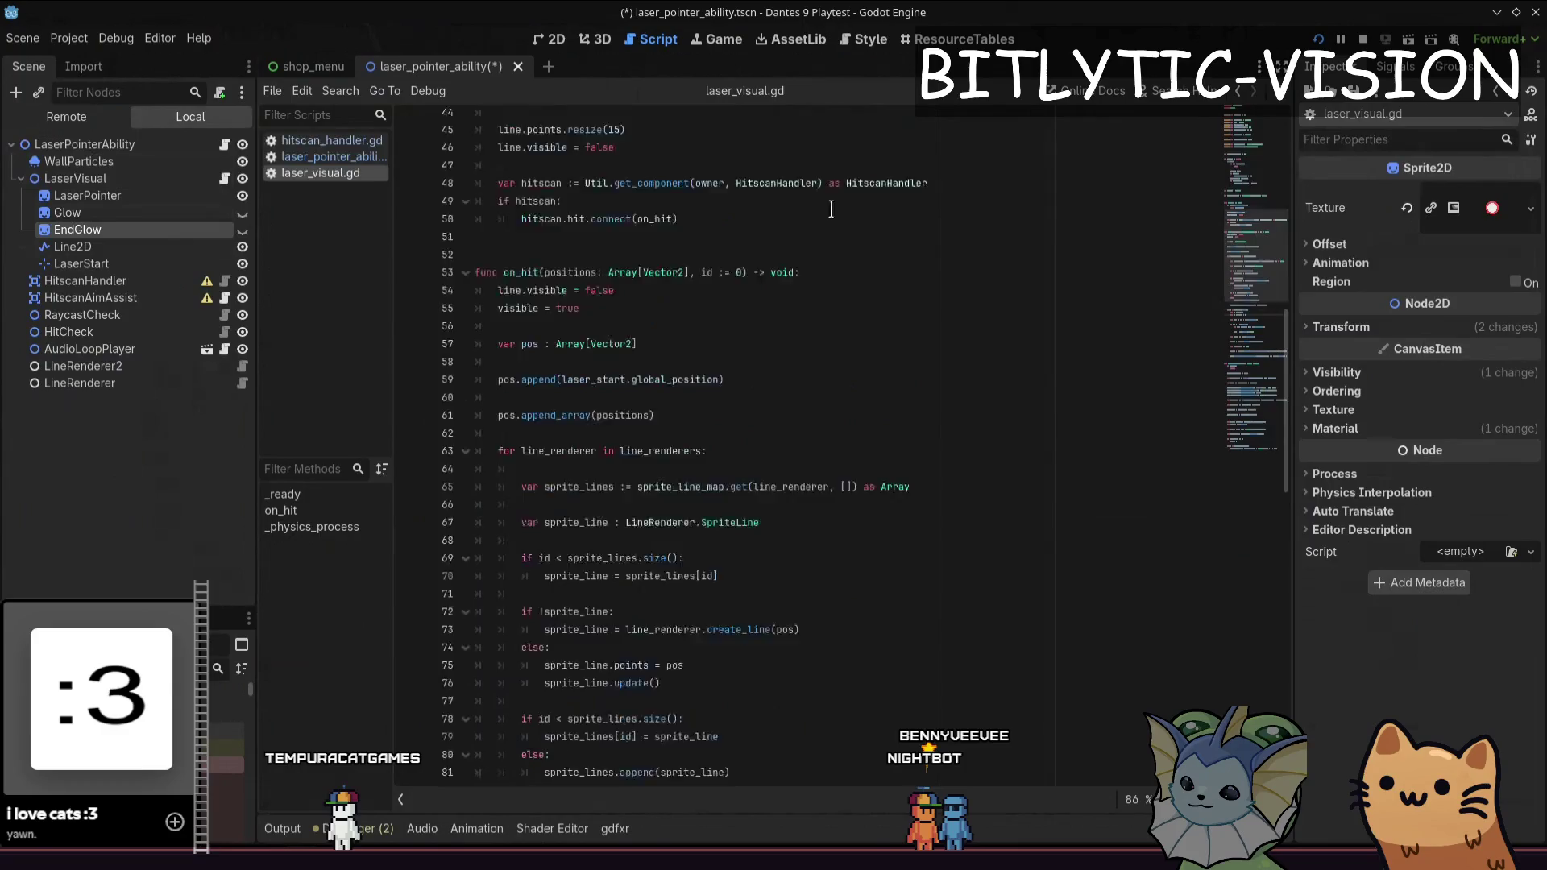
# Step: Add a Sprite2D line after the glow_sprite export in laser_visual.gd and save
pyautogui.scroll(10, 694, 284)
pyautogui.click(697, 297)
pyautogui.click(709, 226)
pyautogui.click(713, 296)
pyautogui.click(726, 350)
pyautogui.click(735, 339)
pyautogui.press('Return')
pyautogui.write('@export var end_glo')
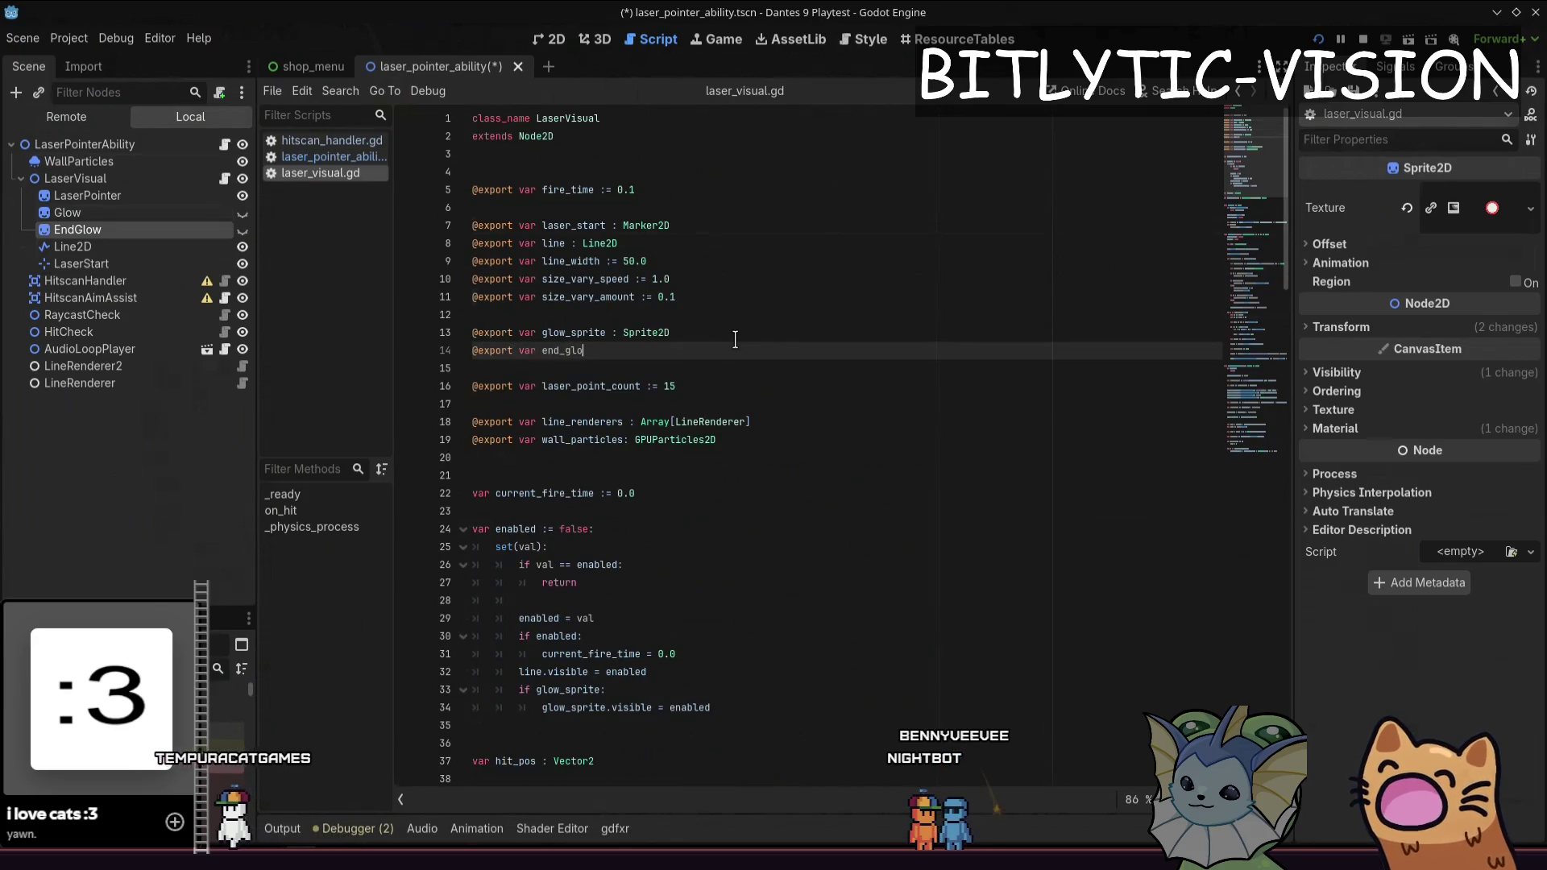
pyautogui.write('te2D')
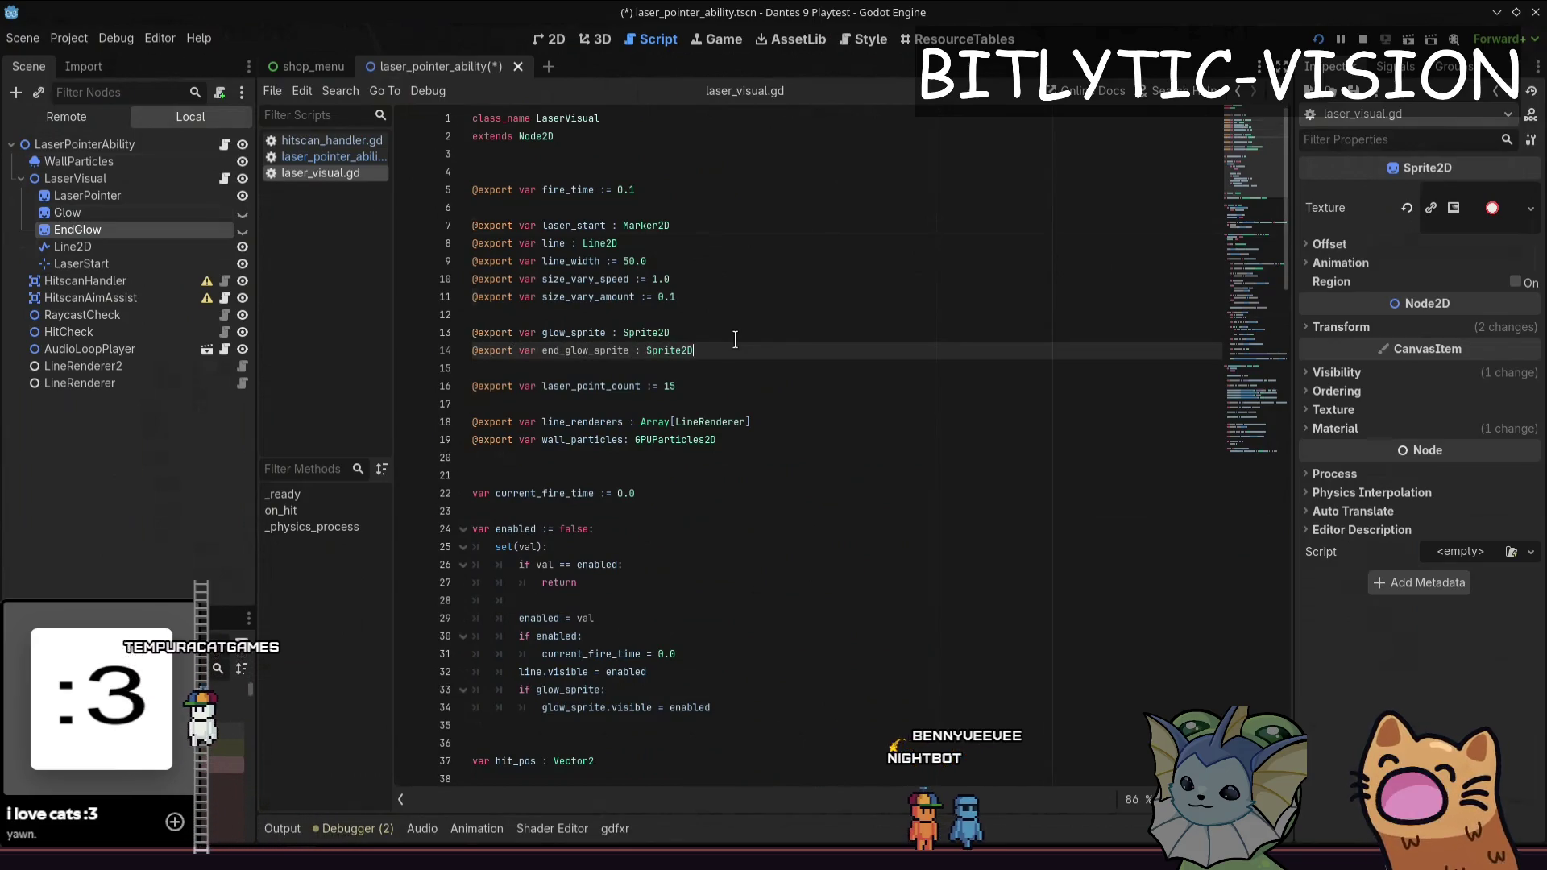
pyautogui.hotkey('ctrl', 's')
# Step: Look over lines 16–17 of the script, then switch to the Obsidian notes window
pyautogui.press('super')
pyautogui.press('super')
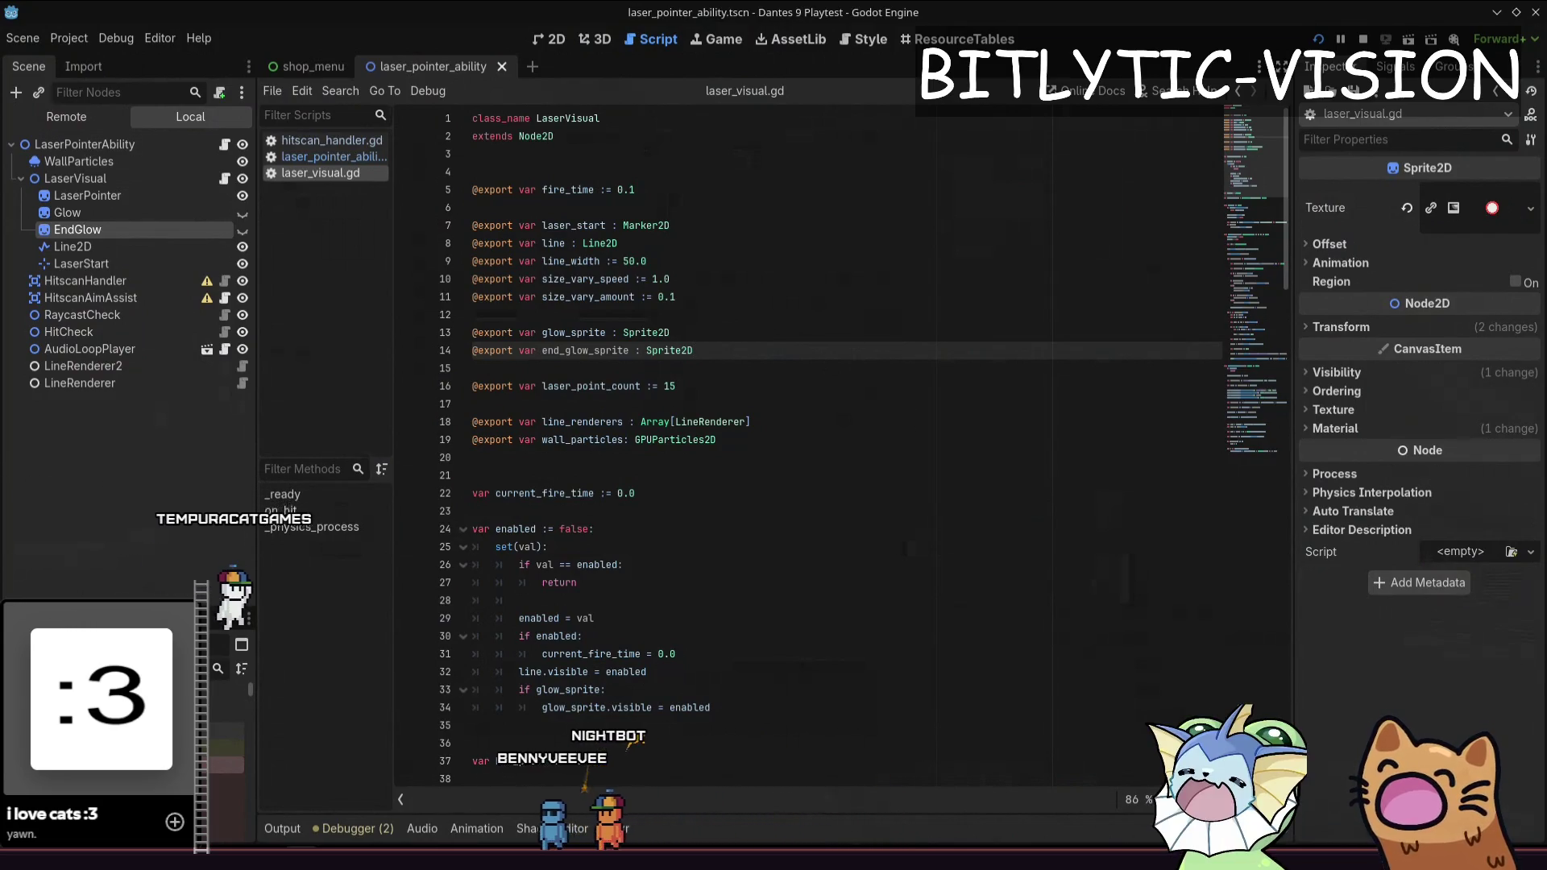
pyautogui.click(846, 390)
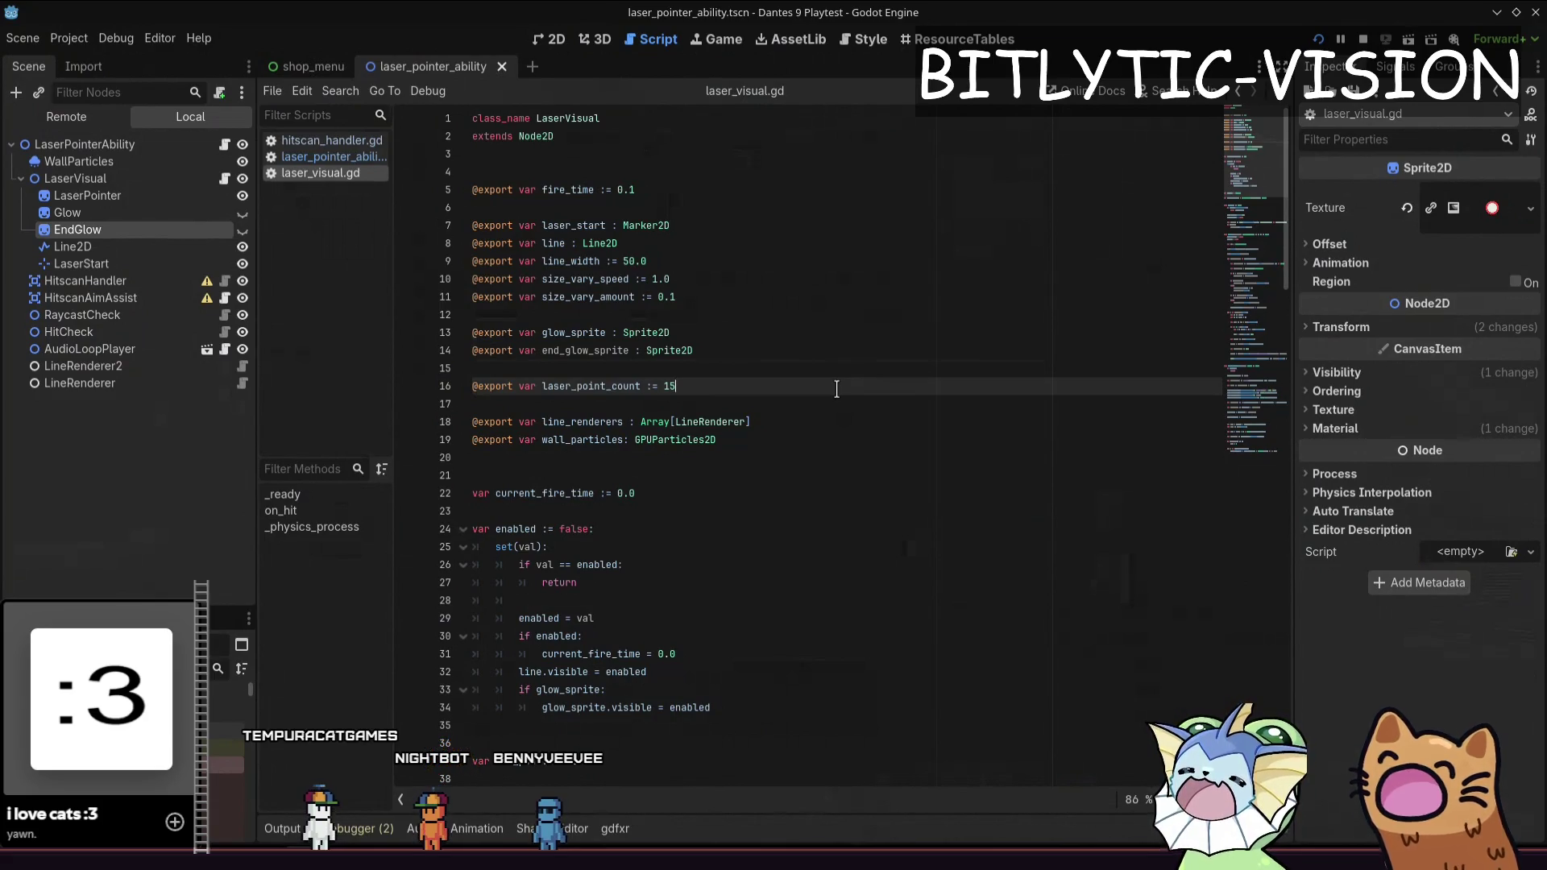
pyautogui.press('Down')
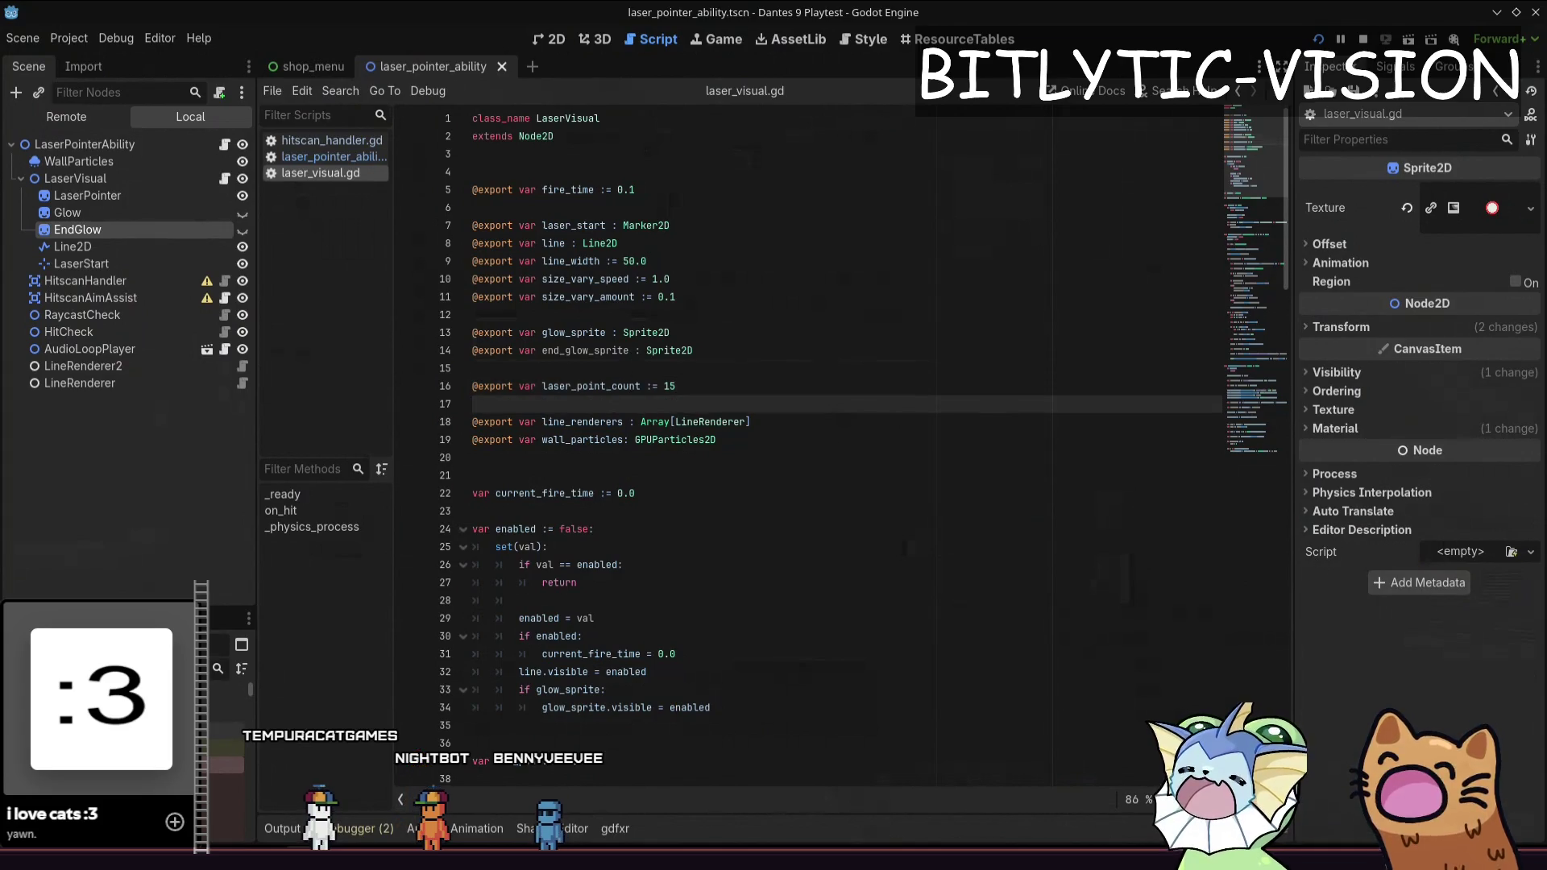
pyautogui.hotkey('alt', 'Tab')
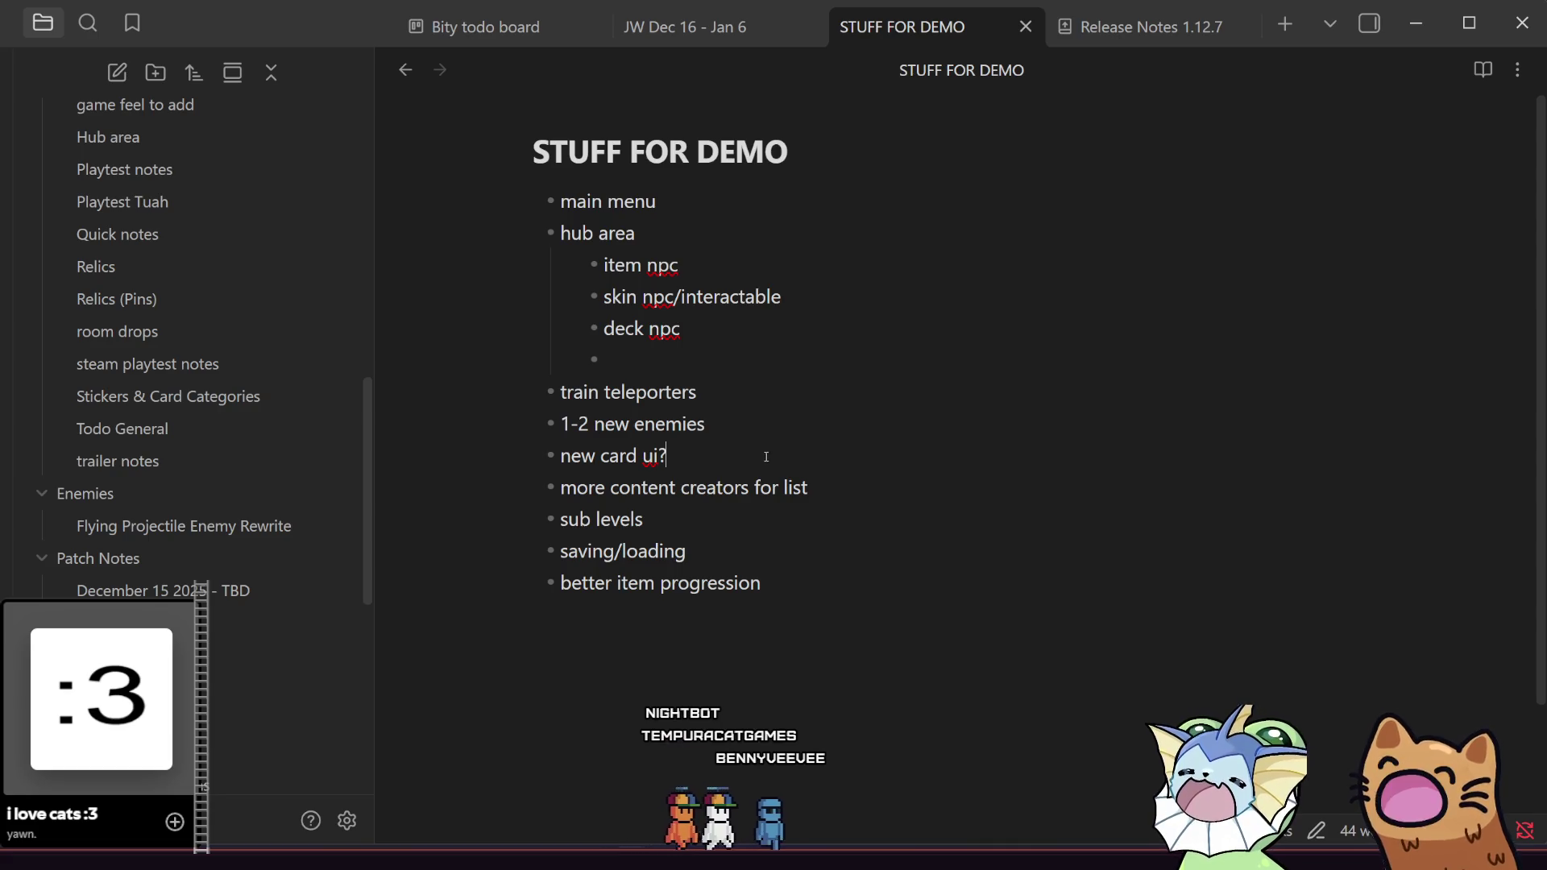
# Step: Review the 'new card ui?' and 'more content creators' items in STUFF FOR DEMO
pyautogui.click(693, 448)
pyautogui.hotkey('ctrl', 'shift', 'Left')
pyautogui.hotkey('ctrl', 'shift', 'Left')
pyautogui.hotkey('ctrl', 'shift', 'Left')
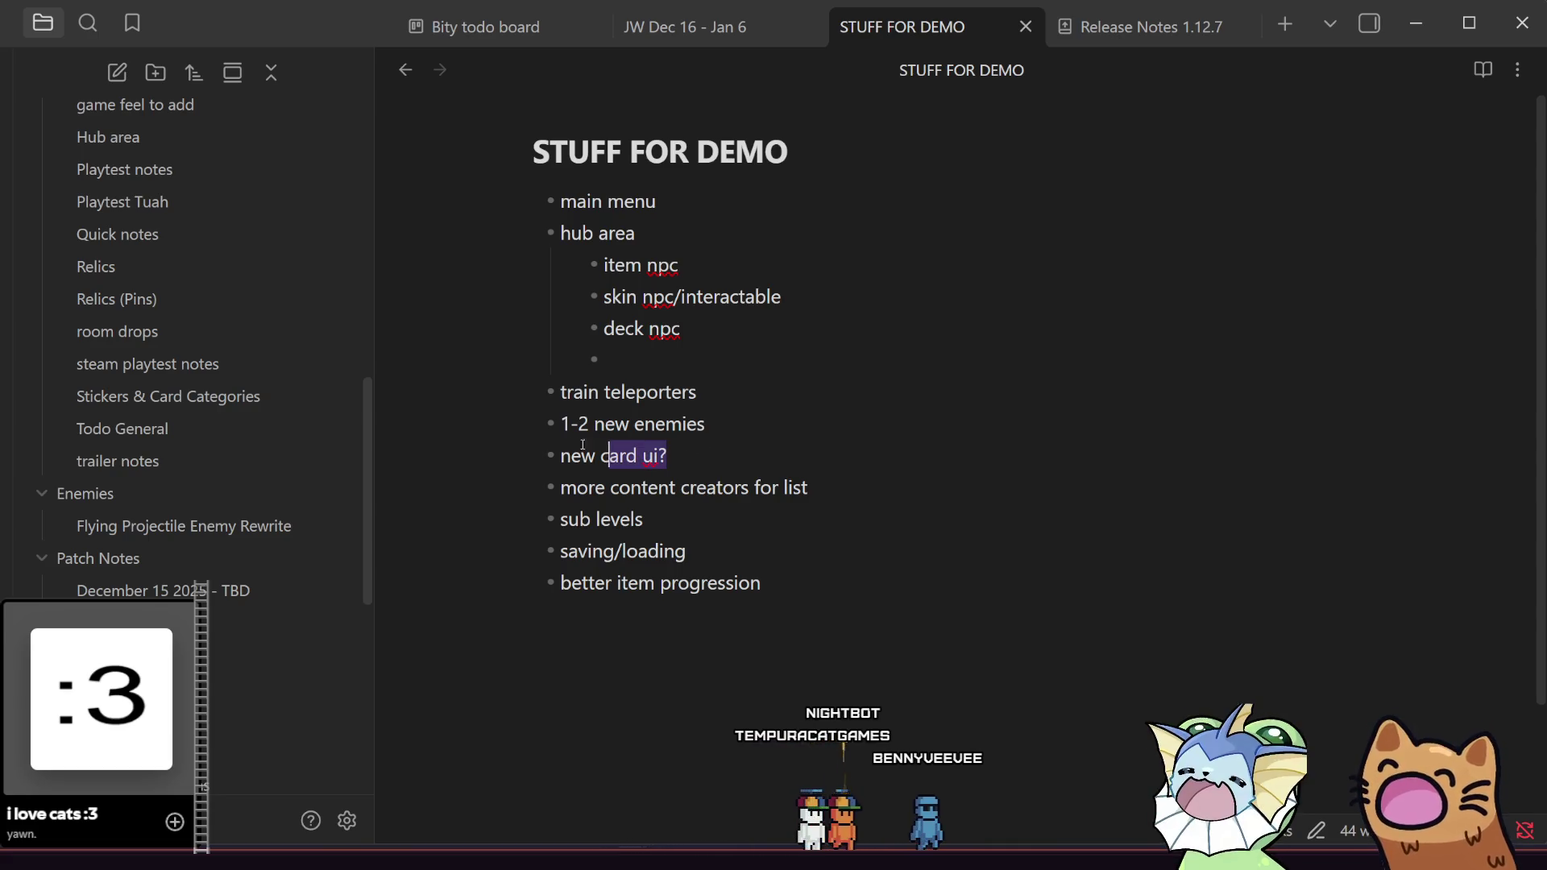
pyautogui.click(737, 463)
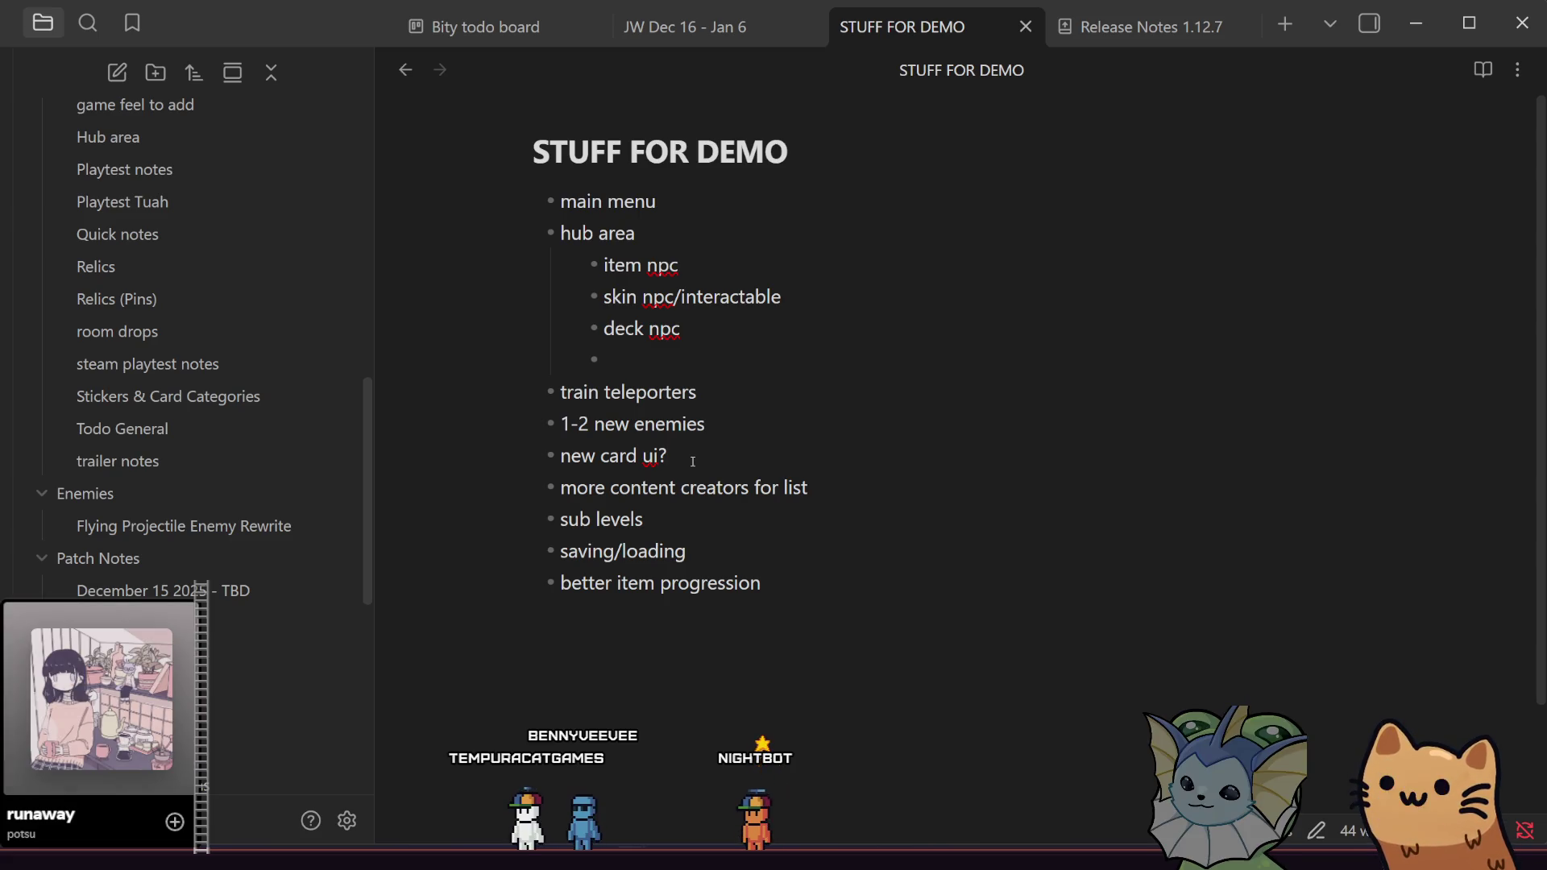
pyautogui.moveTo(839, 490); pyautogui.dragTo(559, 490)
pyautogui.click(582, 491)
pyautogui.moveTo(708, 487)
pyautogui.mouseDown()
pyautogui.moveTo(810, 487)
pyautogui.moveTo(608, 489)
pyautogui.moveTo(806, 489)
pyautogui.mouseUp()
pyautogui.click(568, 494)
pyautogui.click(855, 498)
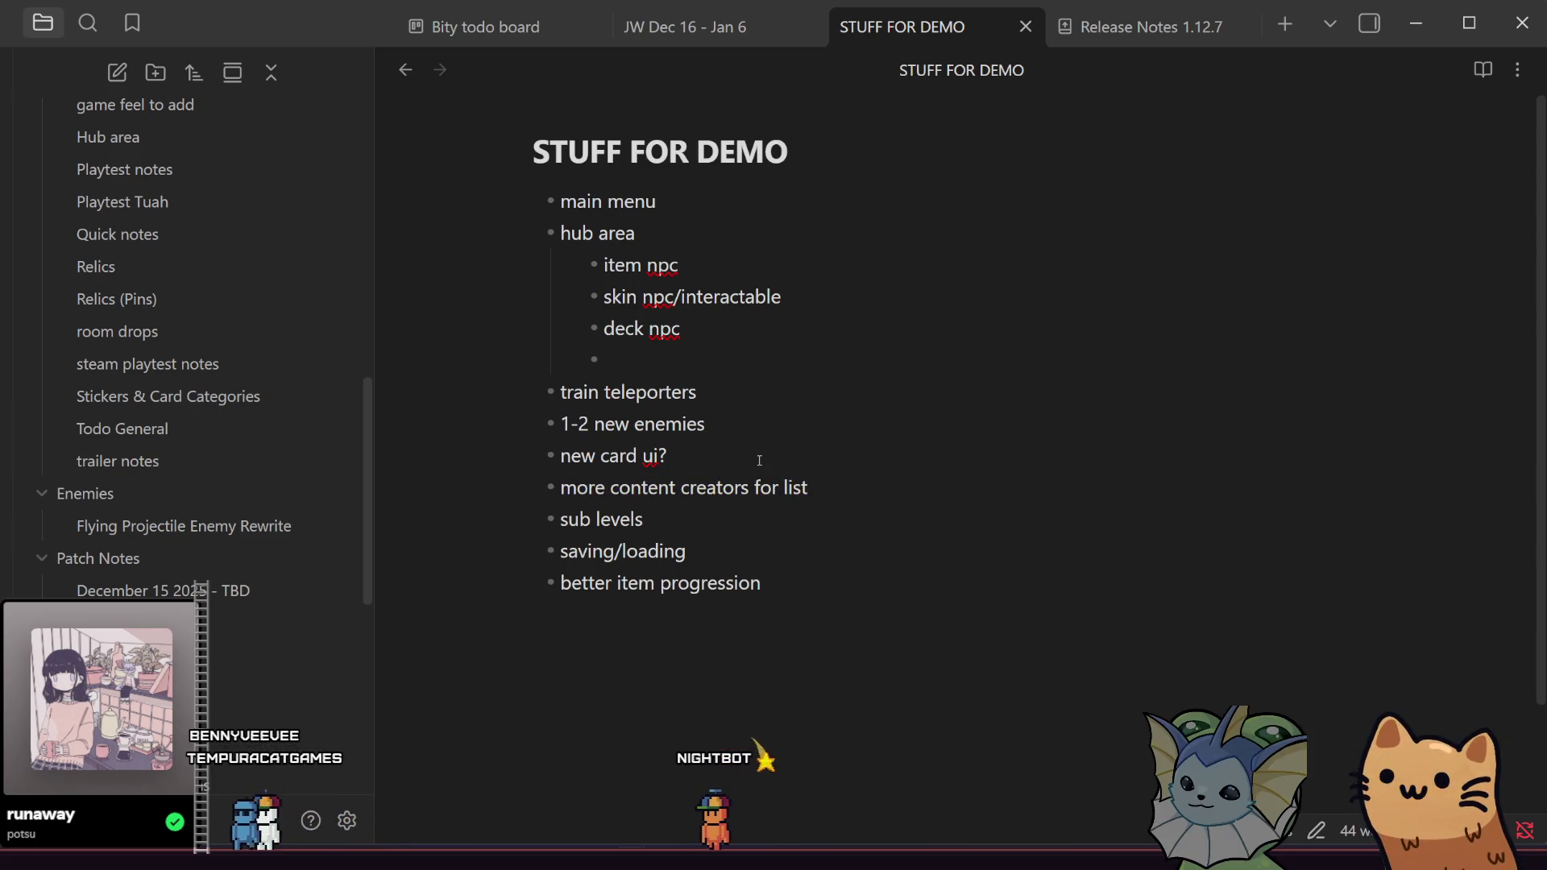
# Step: Review the 'sub levels' and 'saving/loading' items in the list
pyautogui.moveTo(643, 520); pyautogui.dragTo(559, 521)
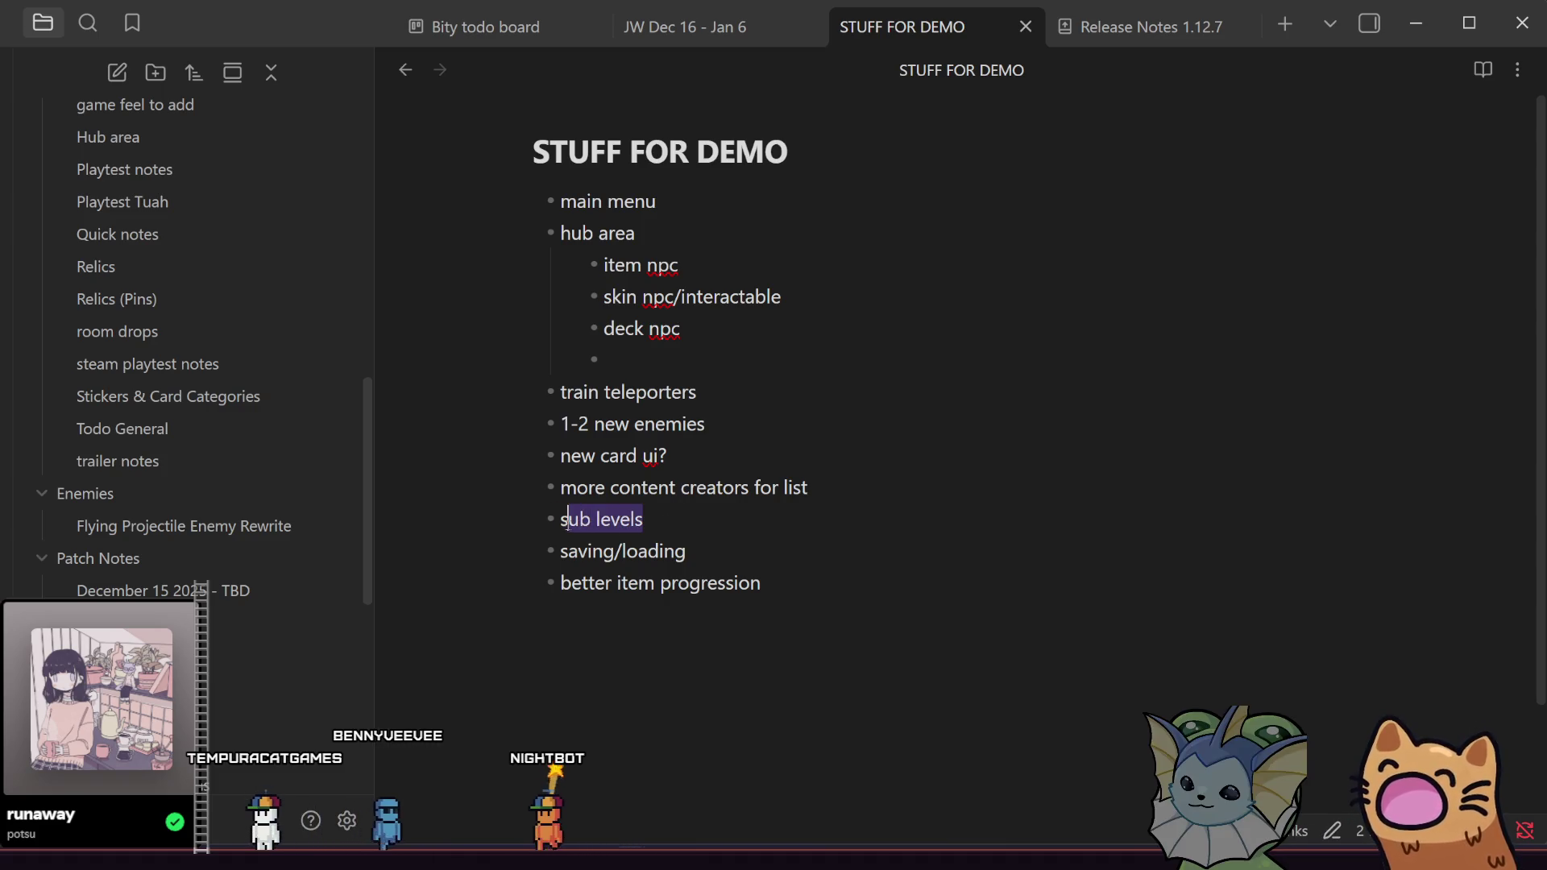
pyautogui.click(660, 524)
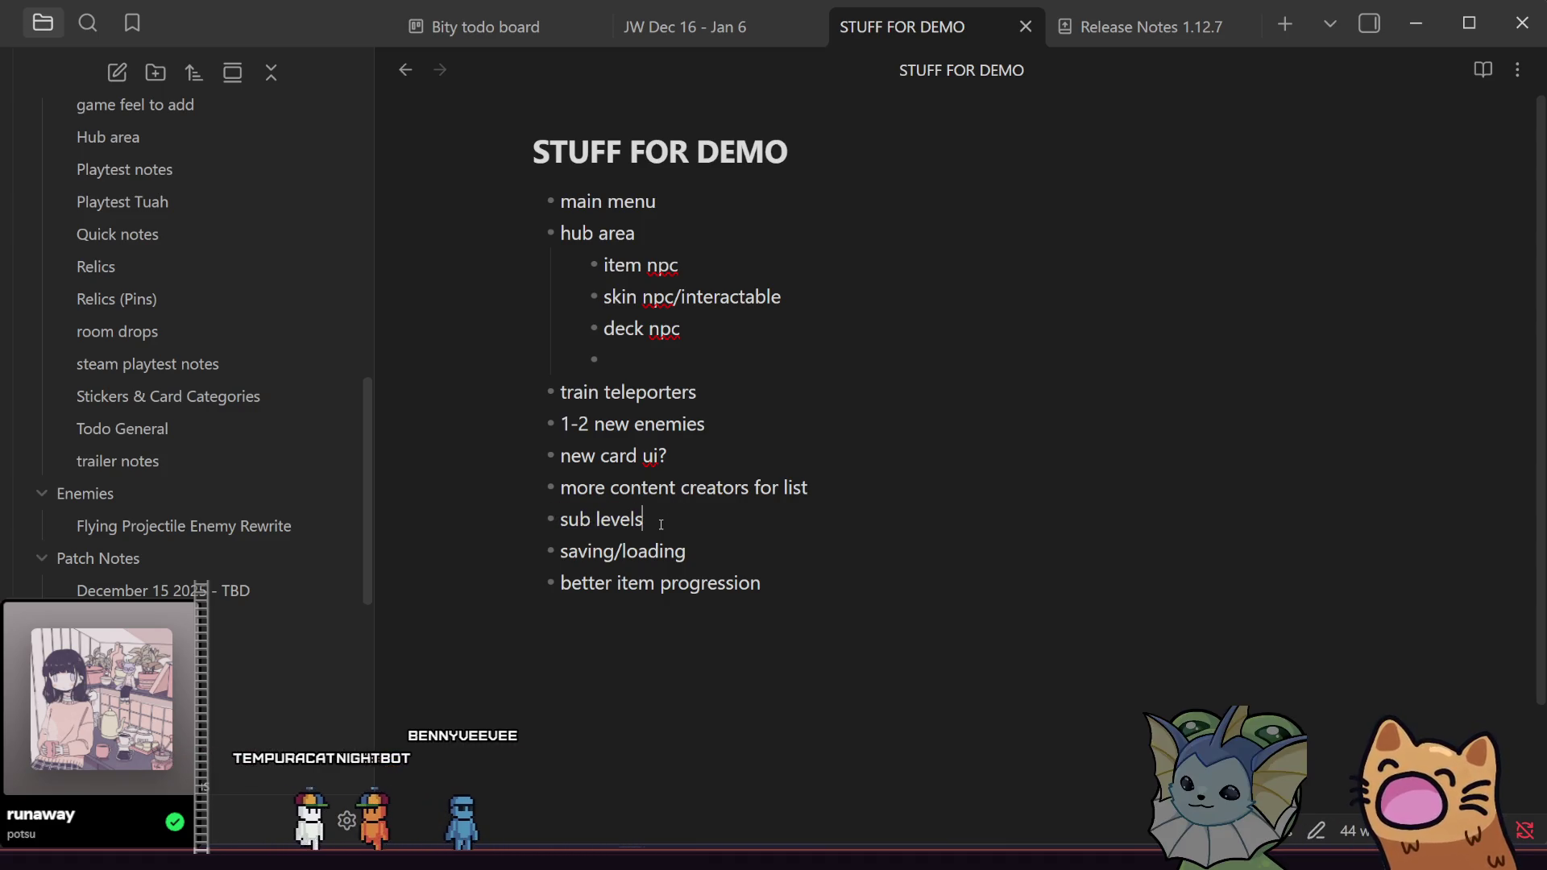
pyautogui.moveTo(687, 552); pyautogui.dragTo(594, 551)
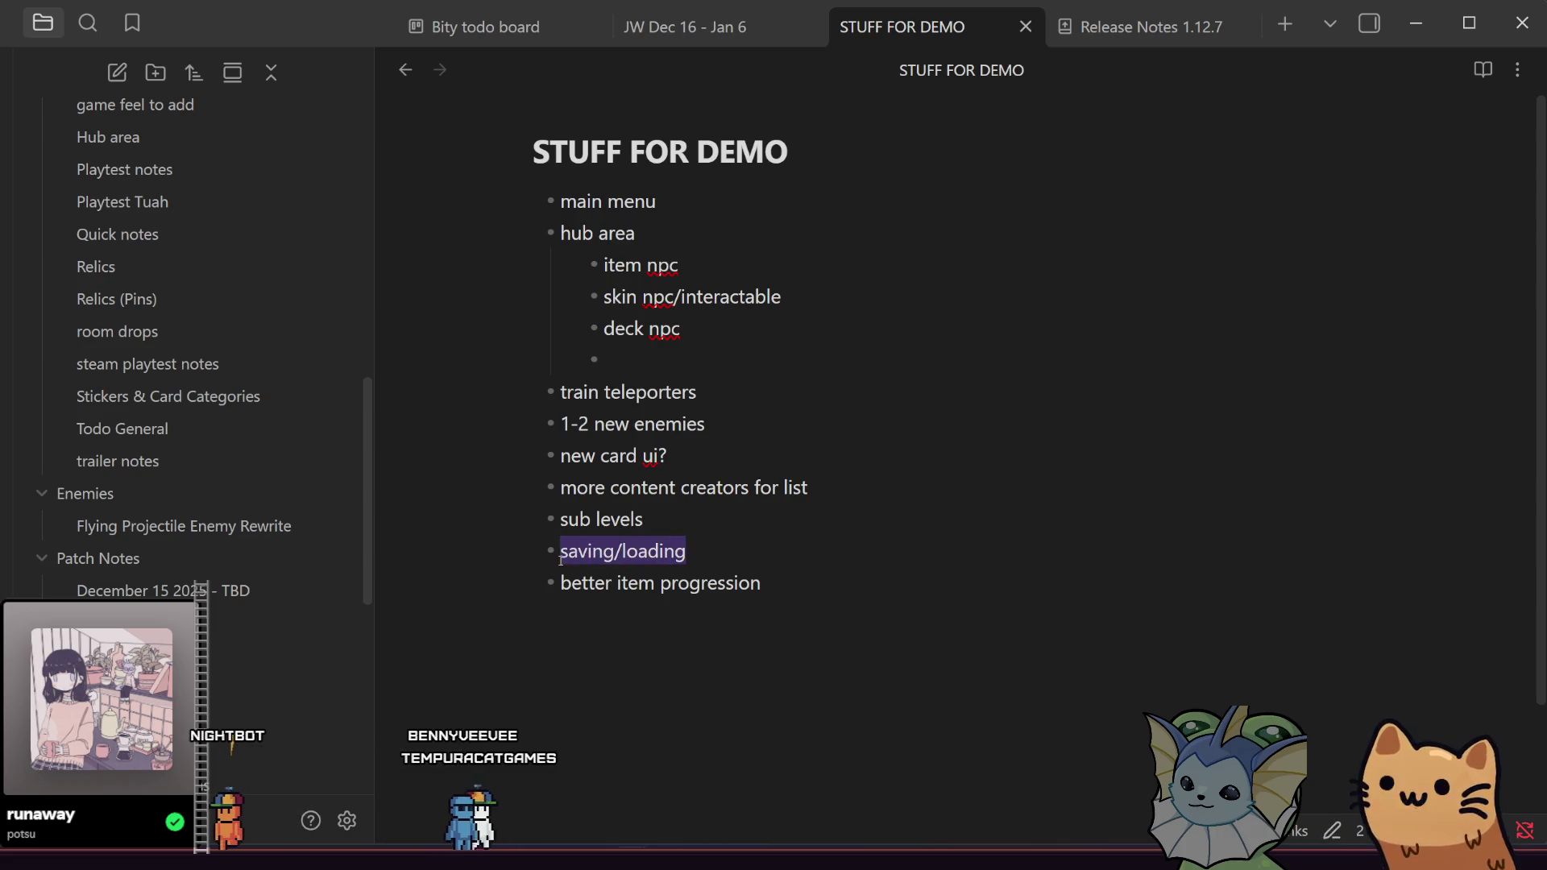
pyautogui.click(739, 549)
pyautogui.moveTo(740, 550); pyautogui.dragTo(560, 552)
pyautogui.click(739, 550)
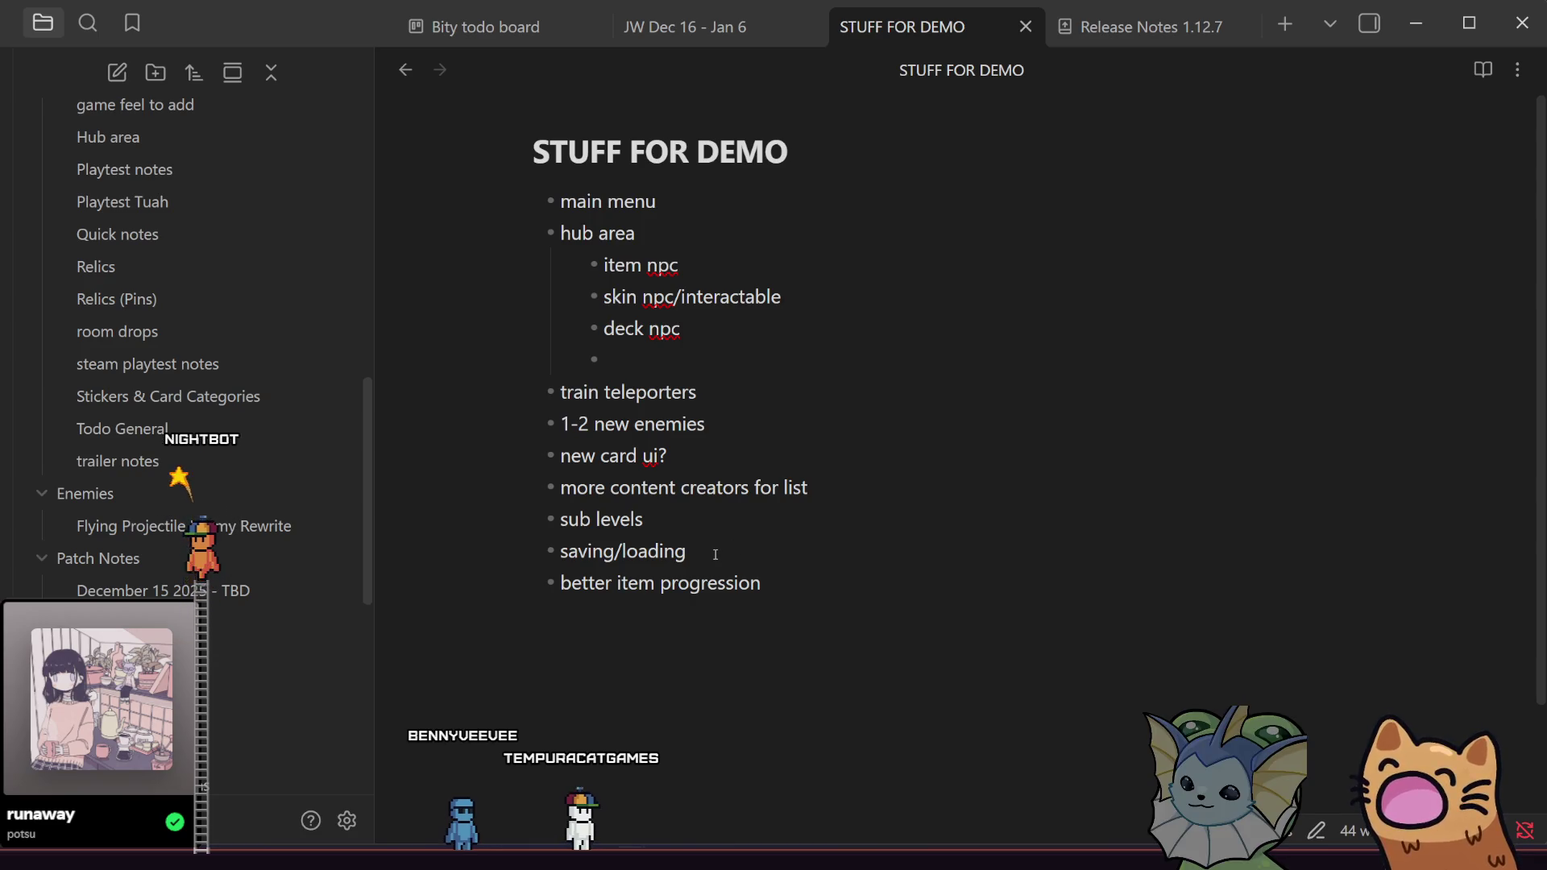
pyautogui.moveTo(571, 559); pyautogui.dragTo(561, 551)
pyautogui.click(740, 549)
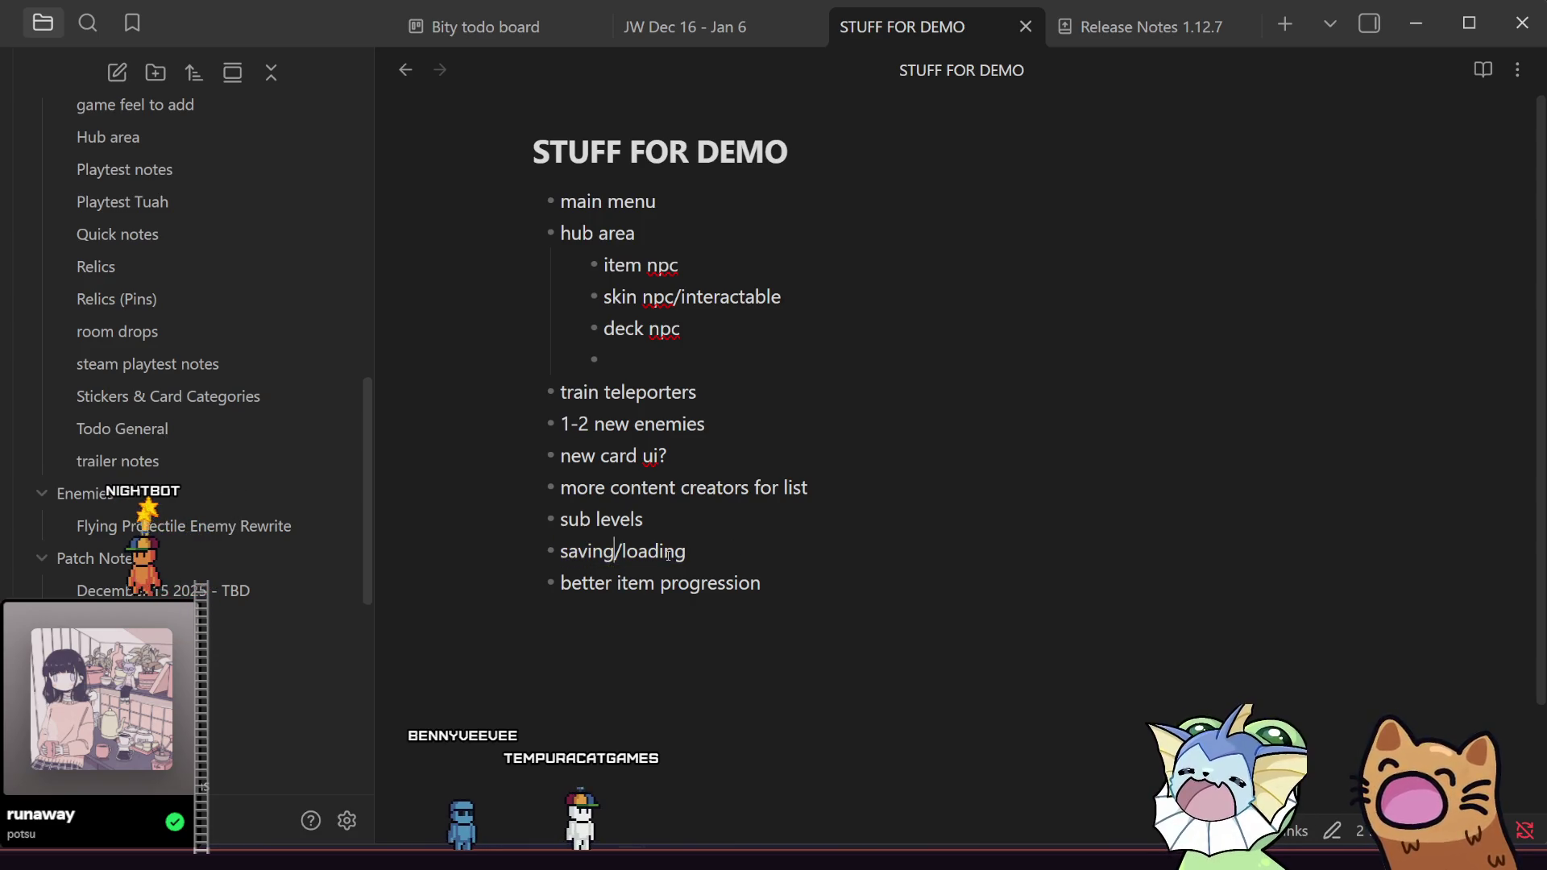
pyautogui.moveTo(740, 550); pyautogui.dragTo(592, 551)
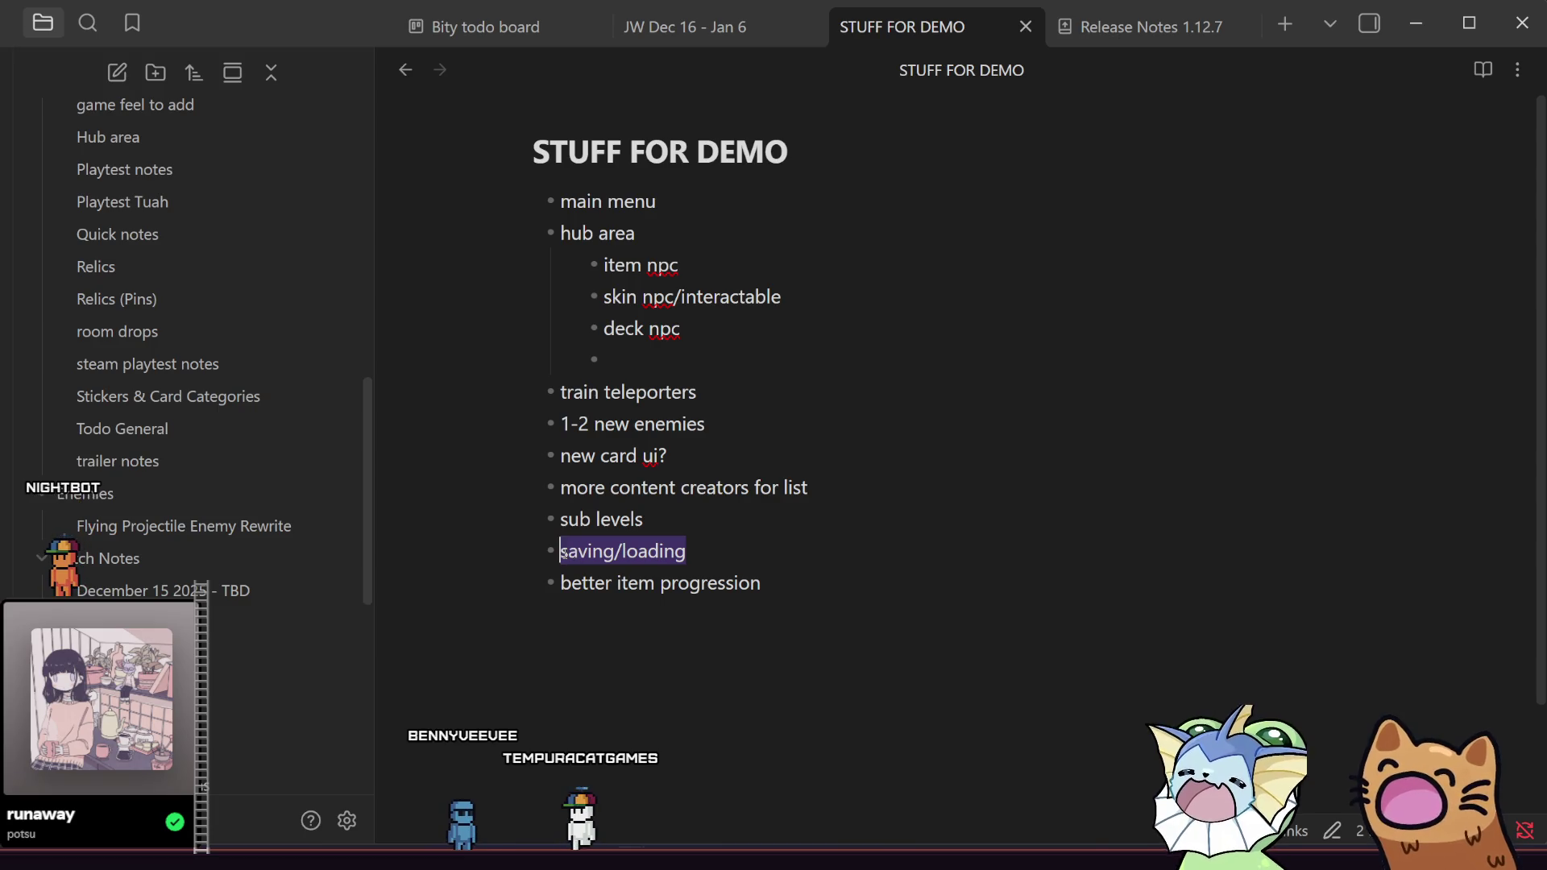
pyautogui.click(713, 554)
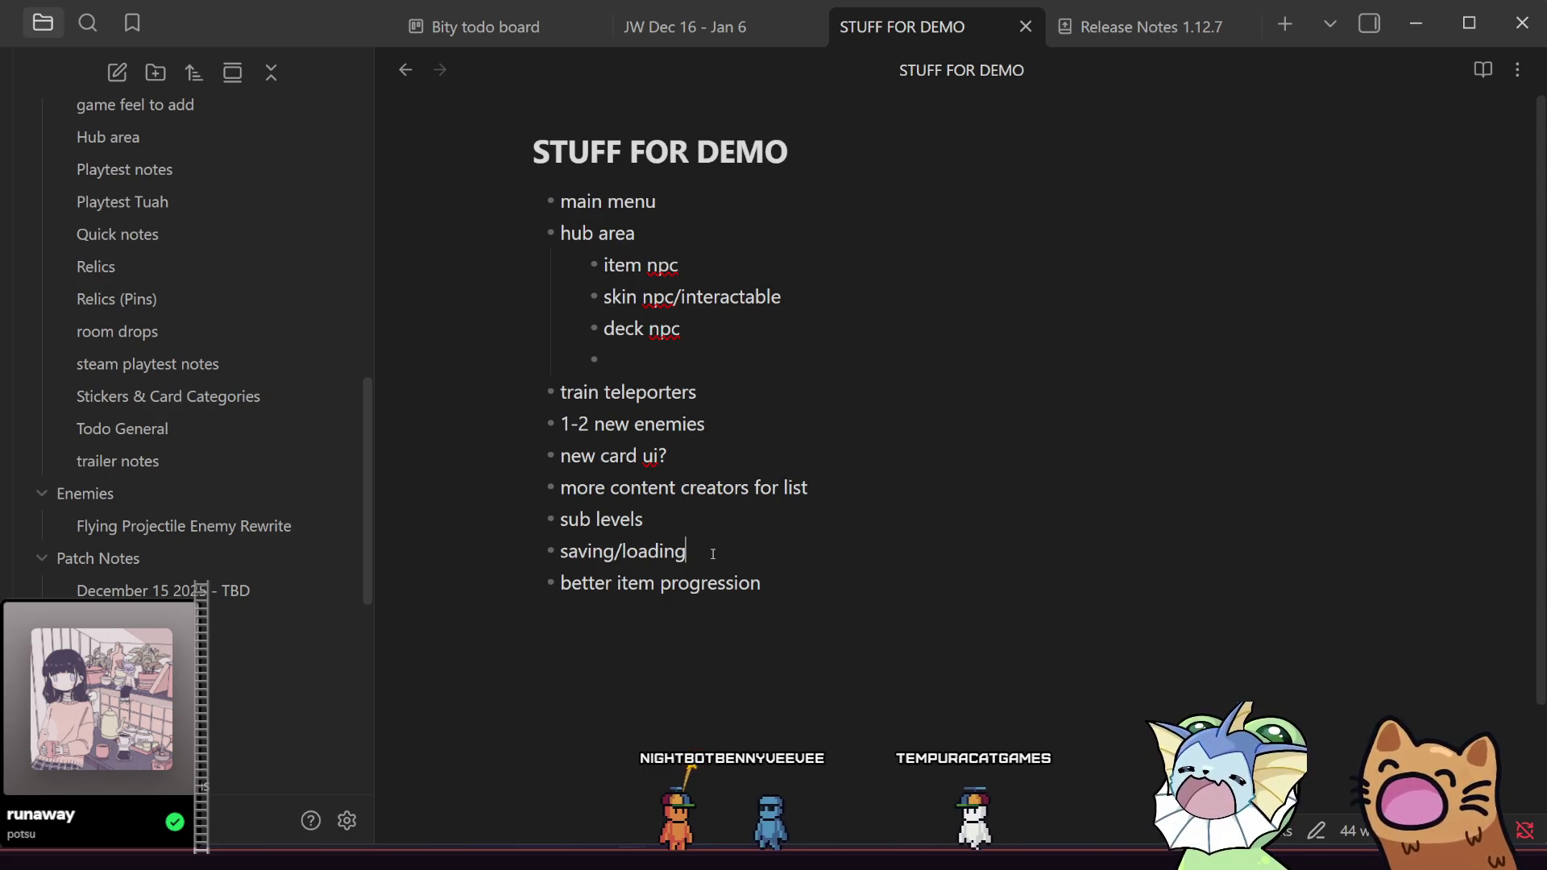
# Step: Add a 'better enemy spawning' bullet after 'better item progression'
pyautogui.moveTo(762, 583); pyautogui.dragTo(560, 582)
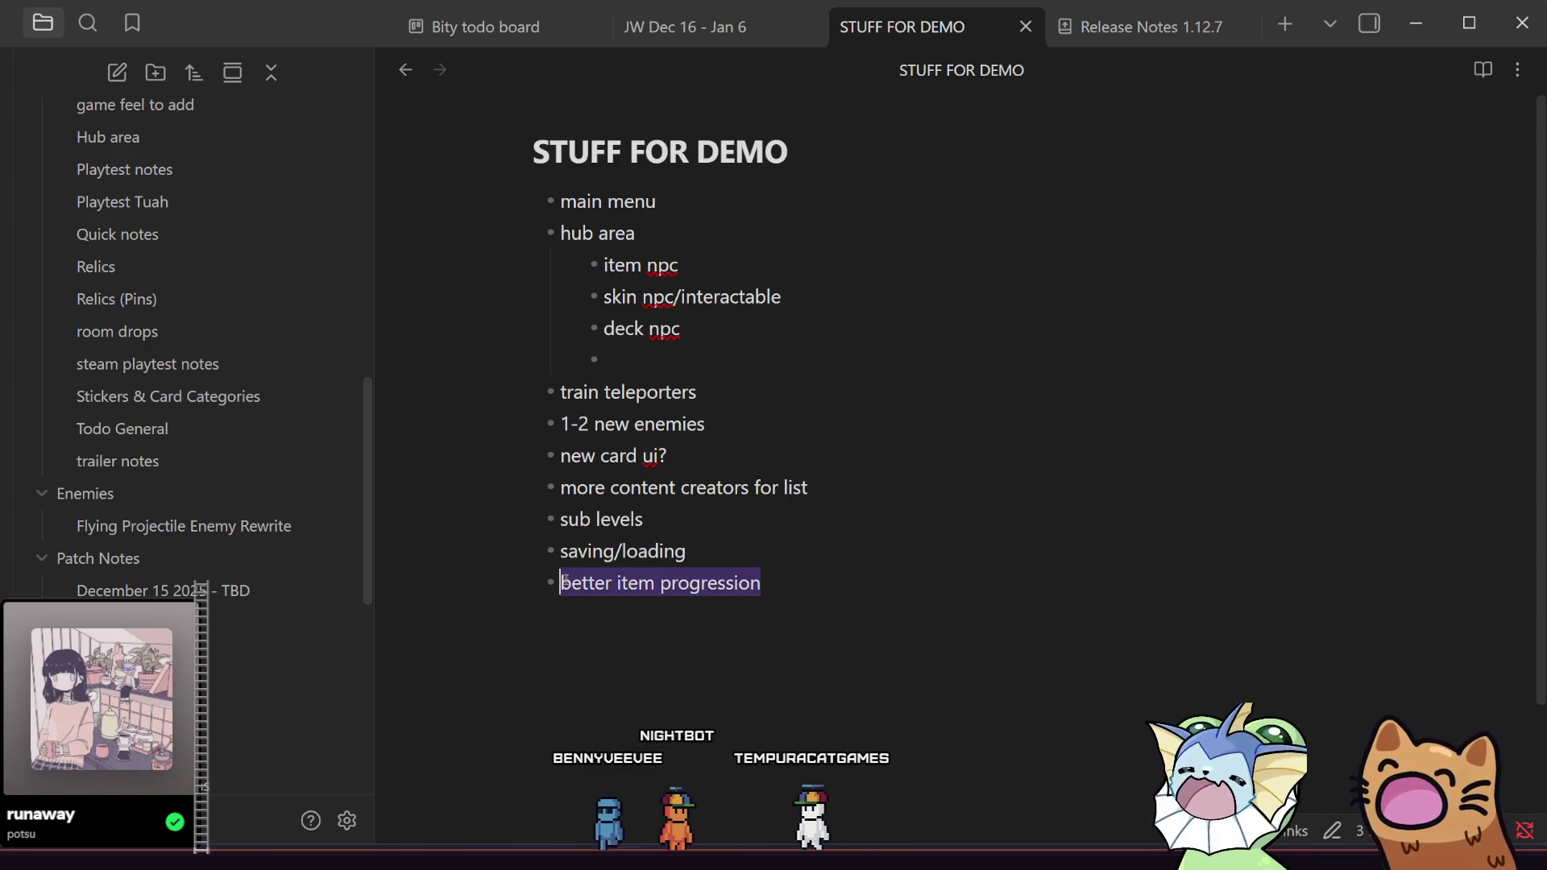
pyautogui.click(798, 580)
pyautogui.press('Return')
pyautogui.write('better enemy spawning')
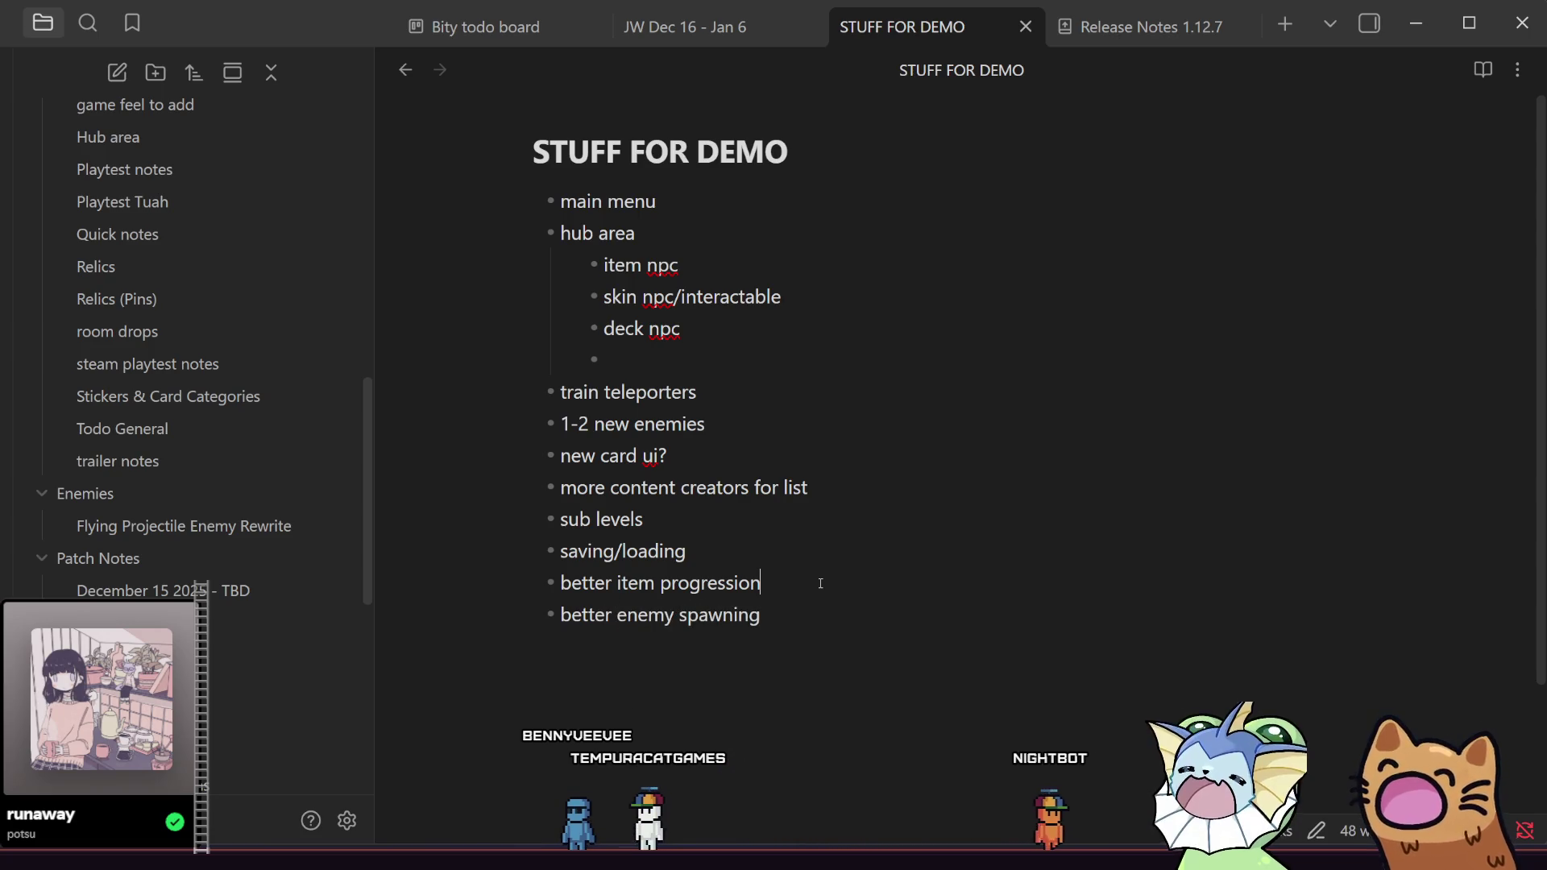
pyautogui.scroll(-3, 181, 551)
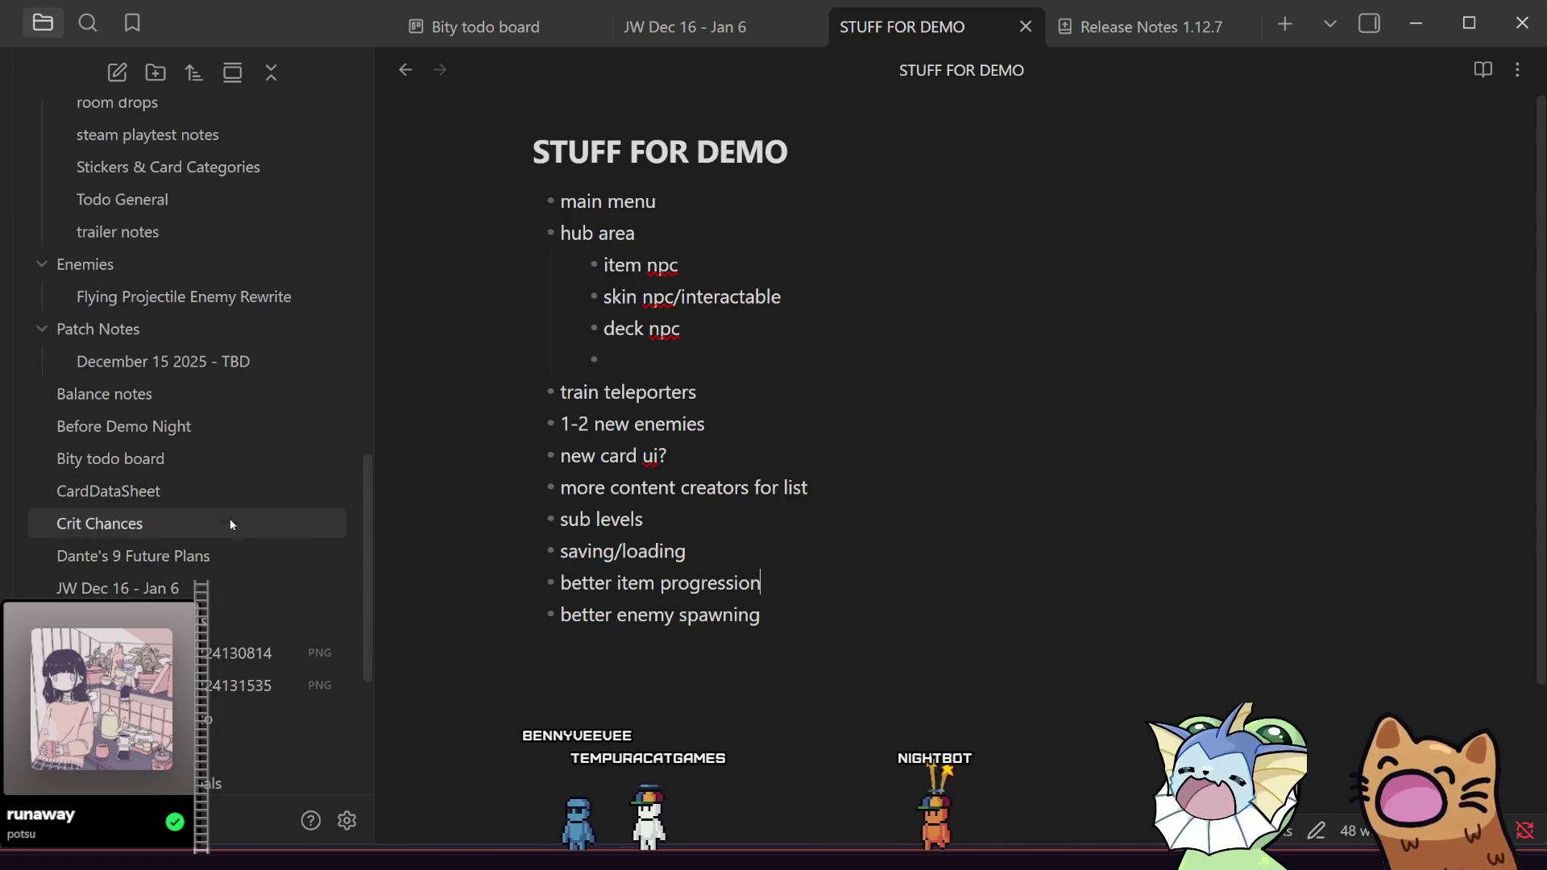
pyautogui.click(780, 622)
pyautogui.moveTo(781, 622); pyautogui.dragTo(521, 617)
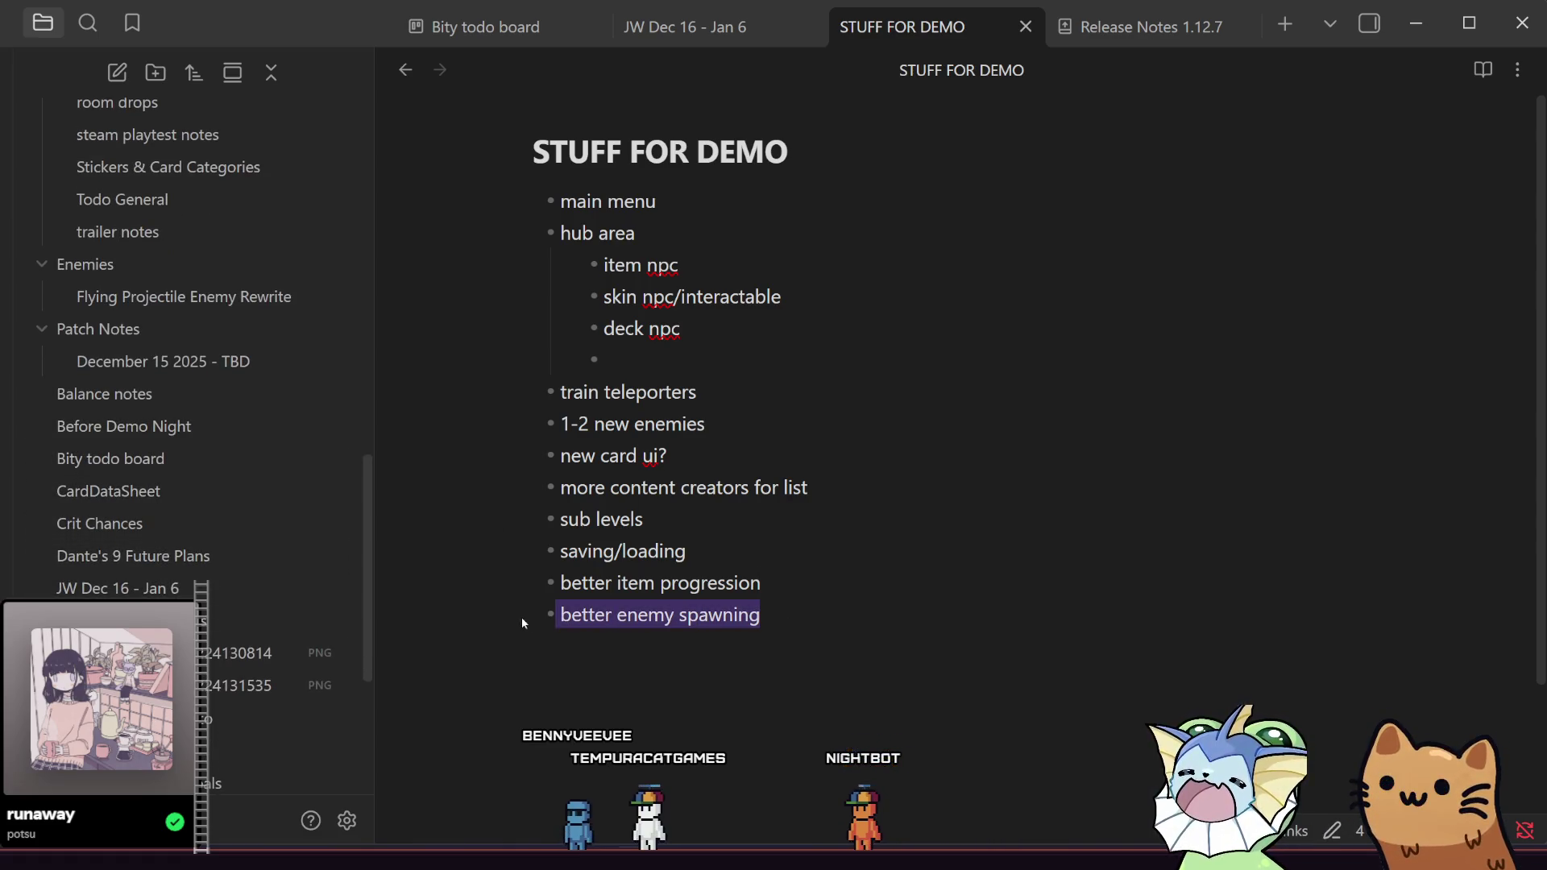
pyautogui.click(749, 616)
pyautogui.moveTo(785, 603); pyautogui.dragTo(557, 608)
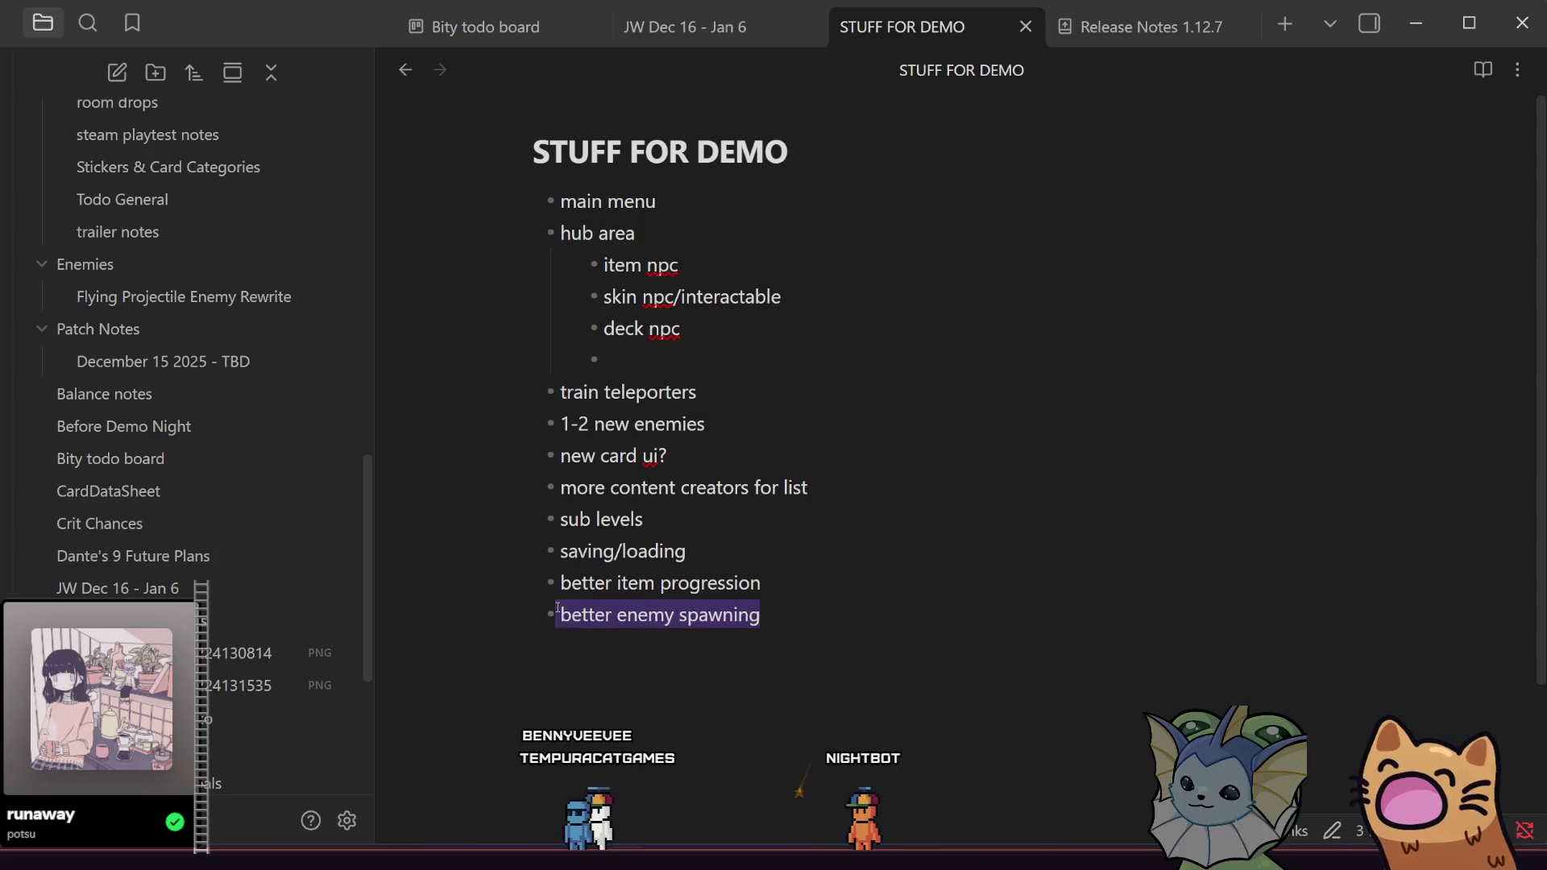
pyautogui.tripleClick(707, 622)
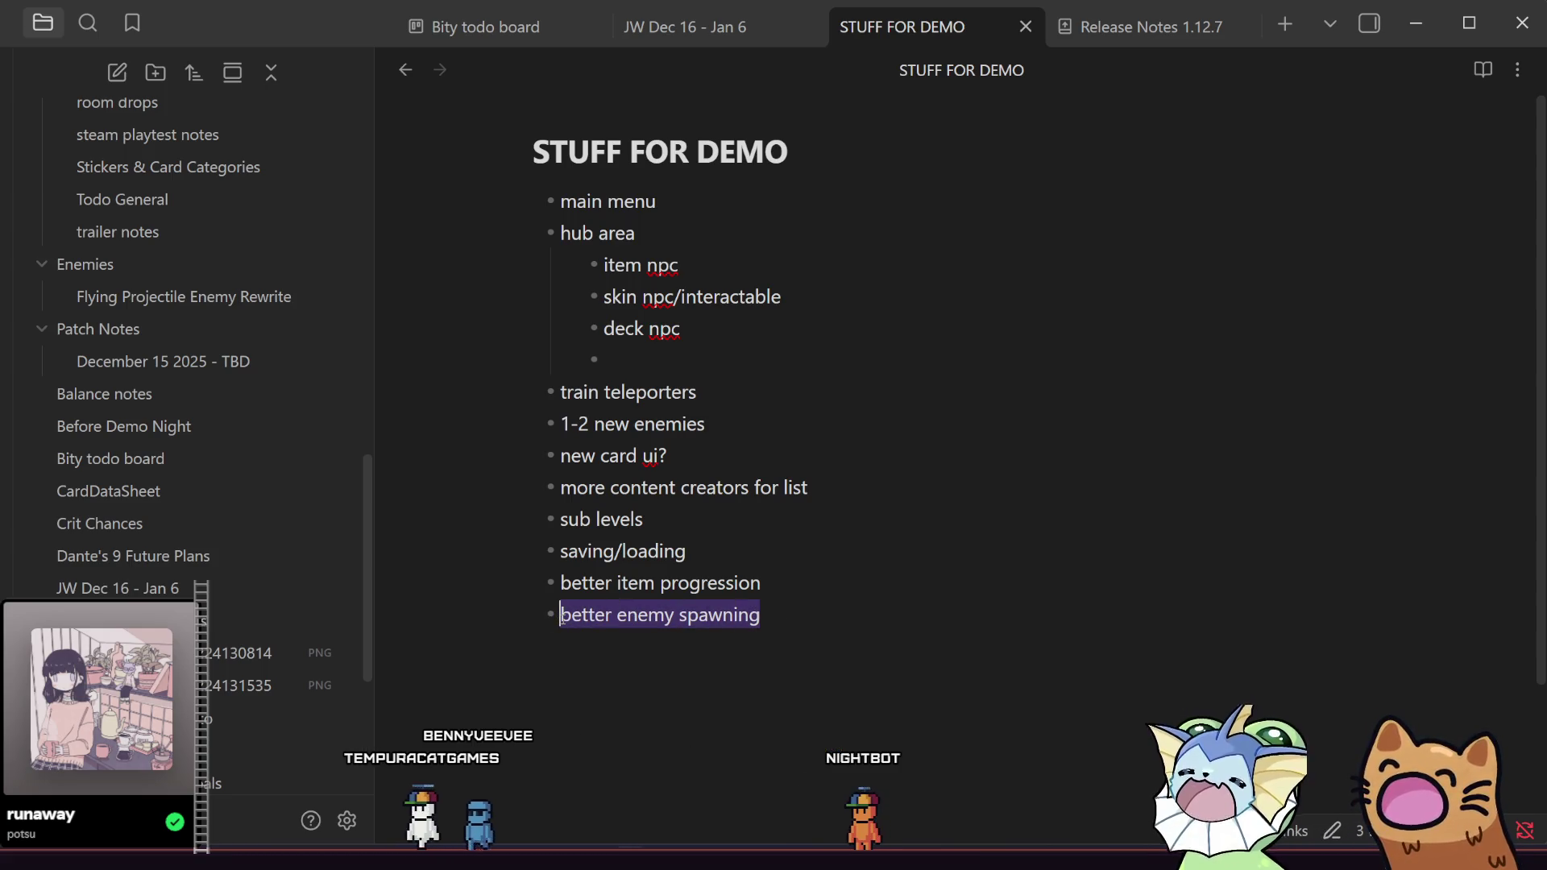
pyautogui.click(671, 638)
pyautogui.moveTo(671, 638); pyautogui.dragTo(556, 616)
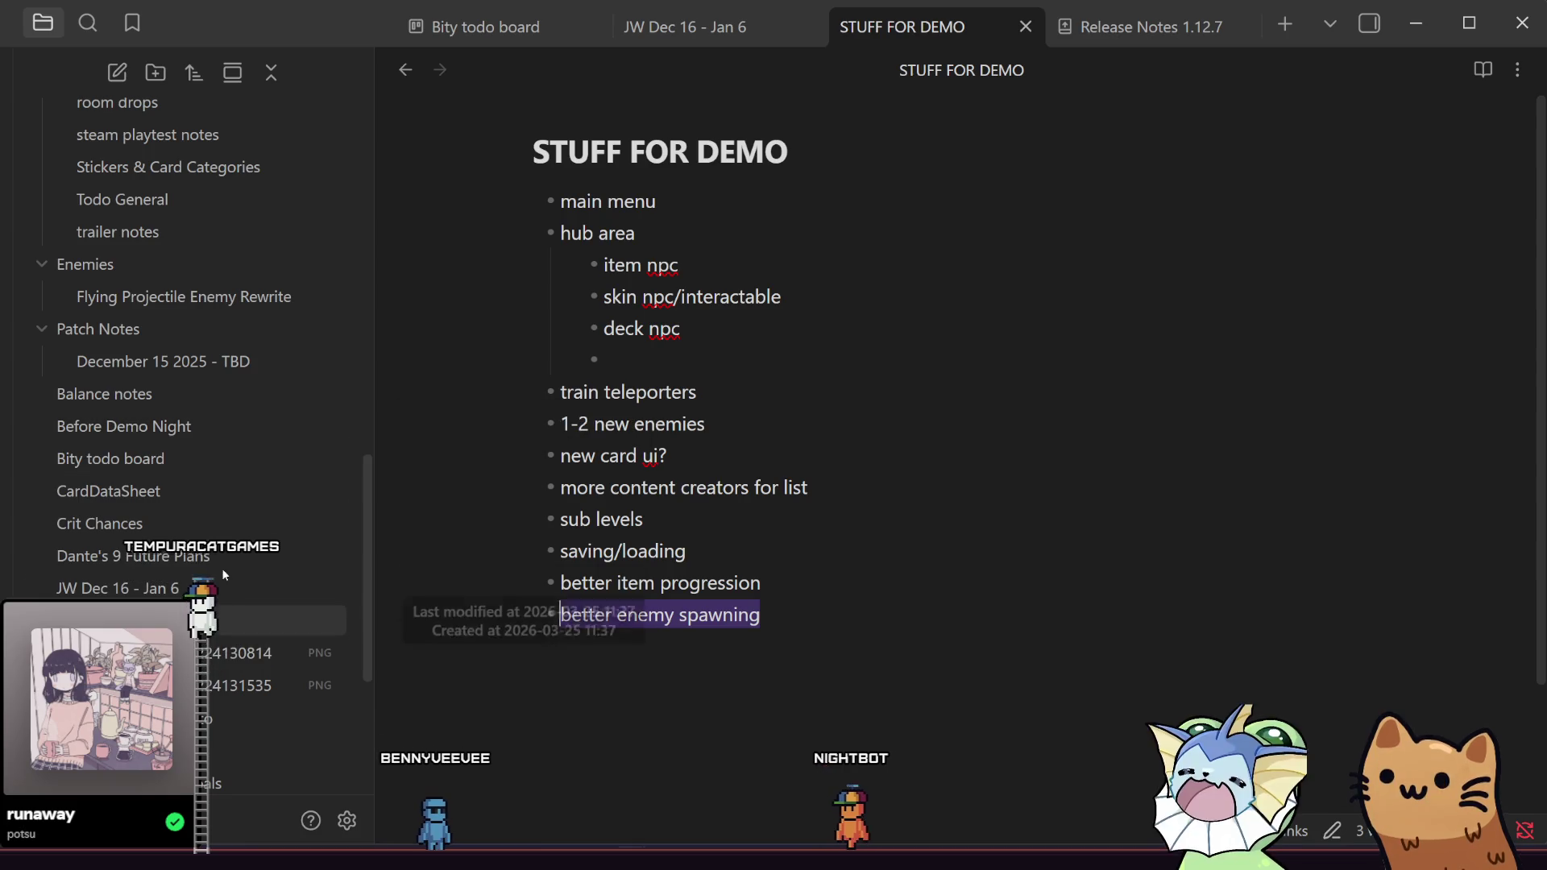
# Step: Open the TODO note and look at the knock particles and awp shoot tasks
pyautogui.scroll(-2, 220, 548)
pyautogui.scroll(-2, 214, 660)
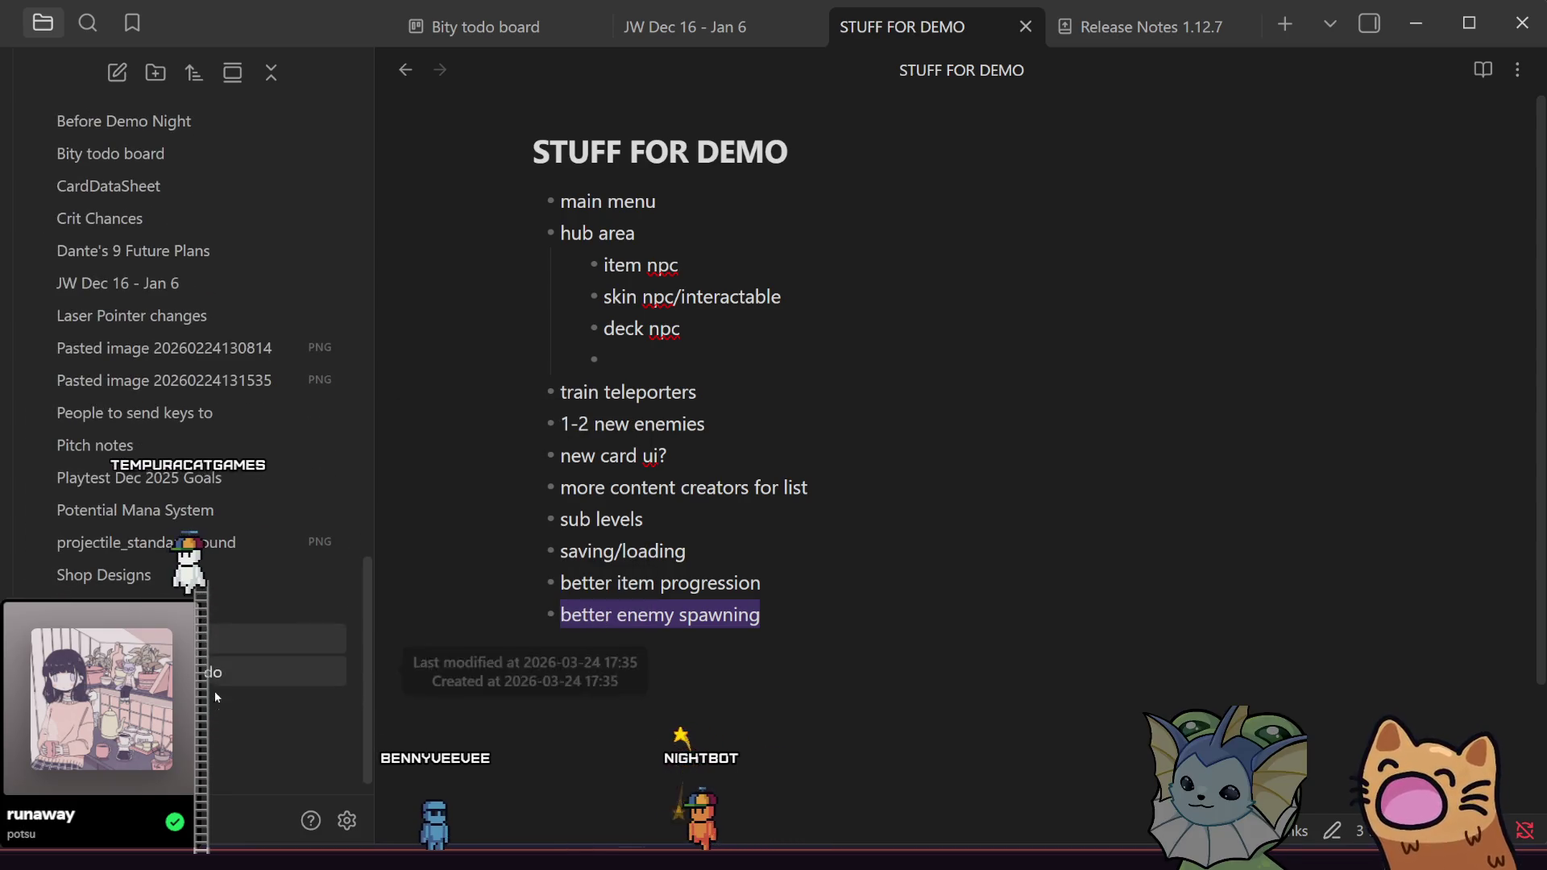
pyautogui.click(211, 707)
pyautogui.moveTo(969, 362); pyautogui.dragTo(695, 360)
pyautogui.click(710, 390)
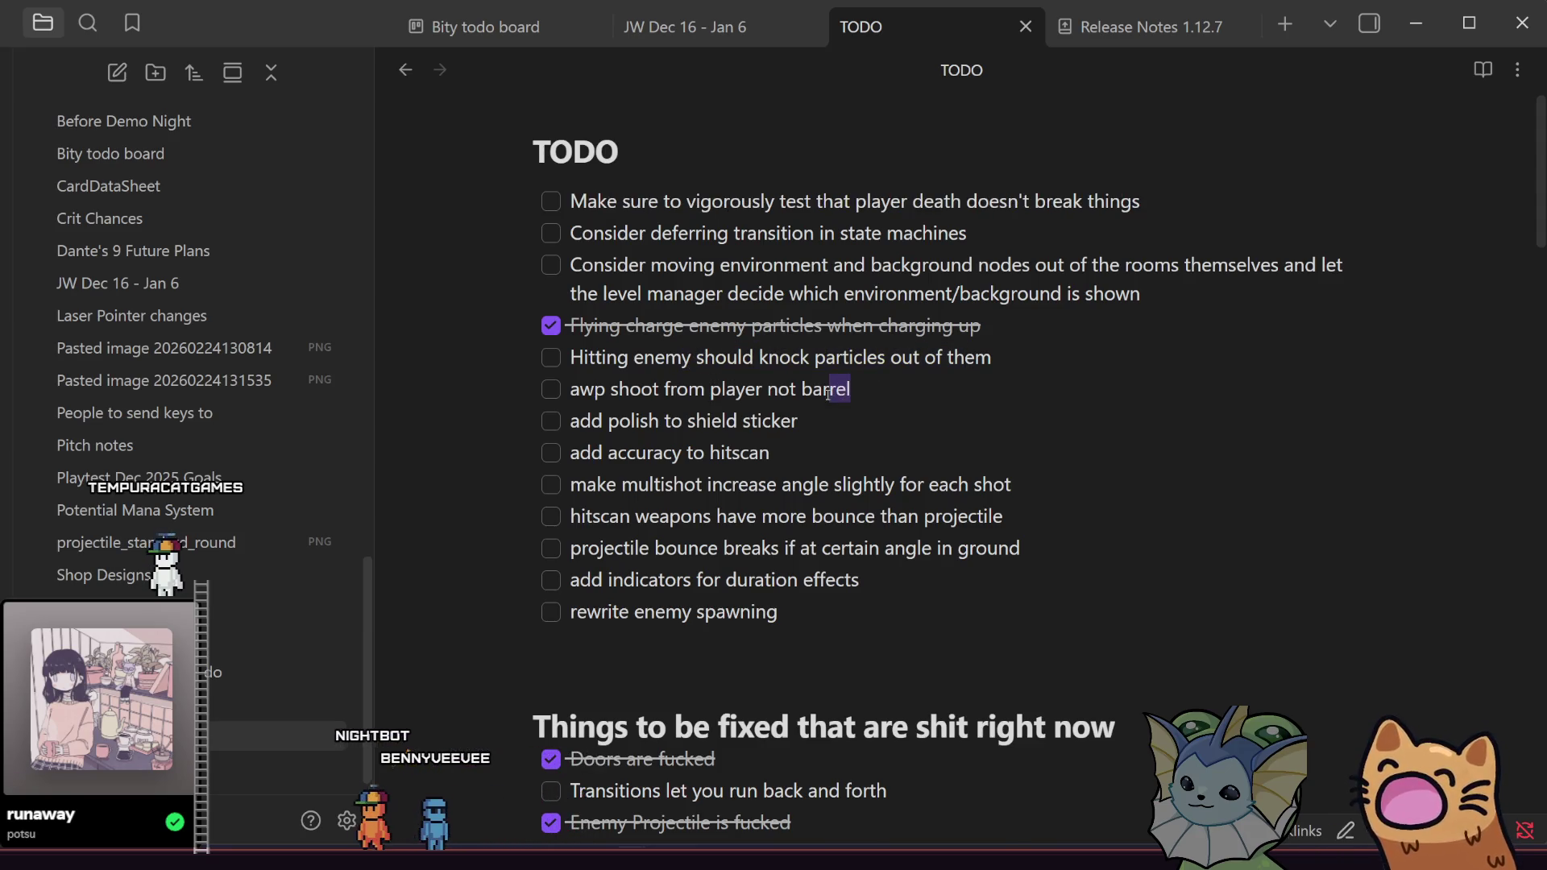
pyautogui.press('End')
pyautogui.hotkey('shift', 'Home')
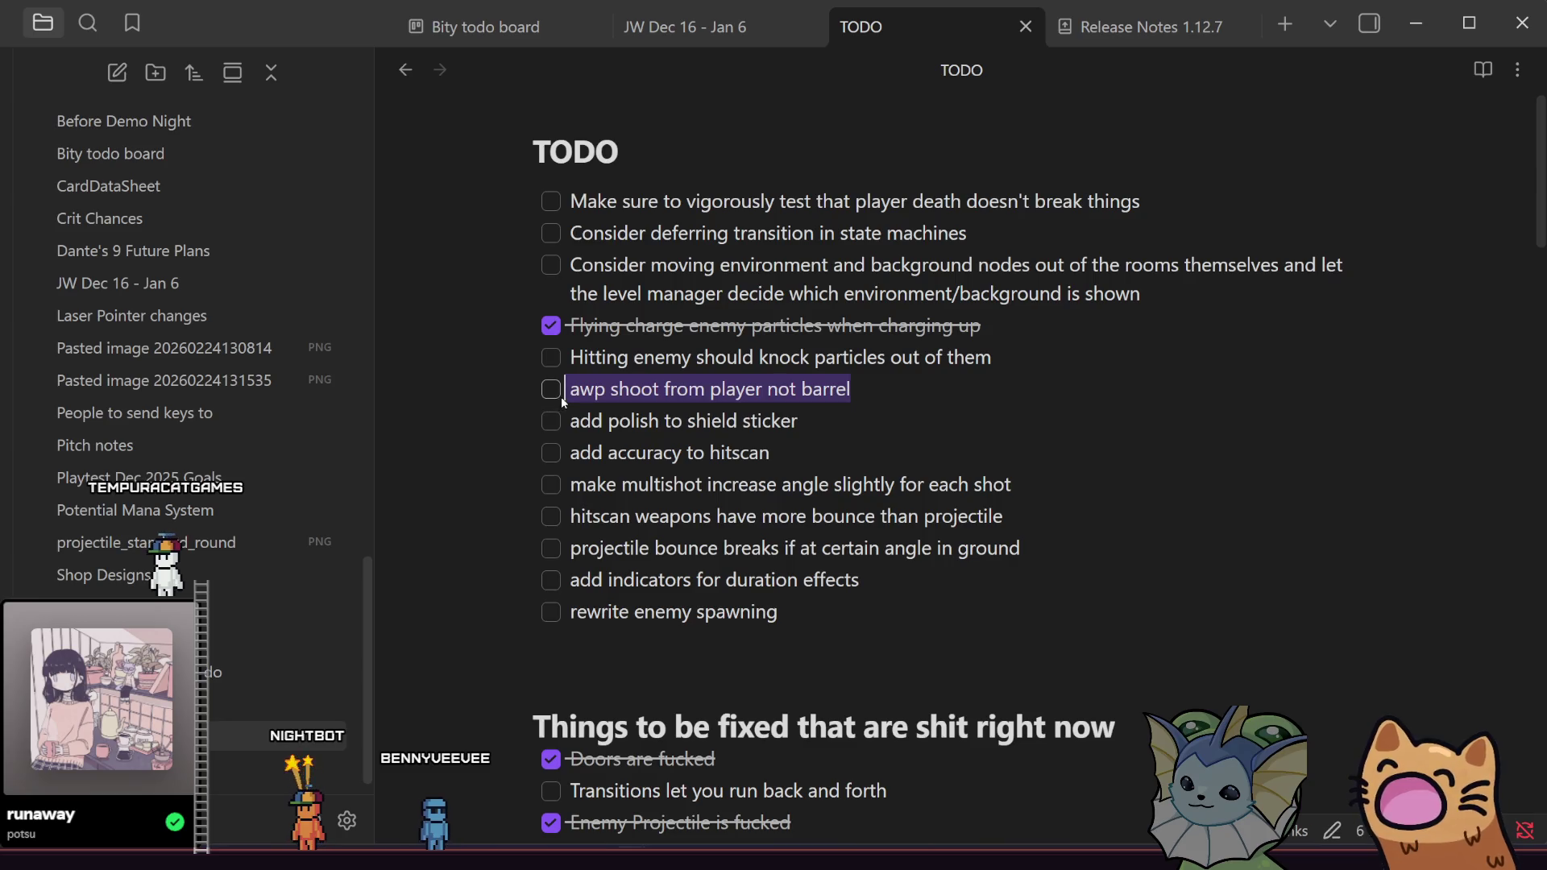
pyautogui.press('Left')
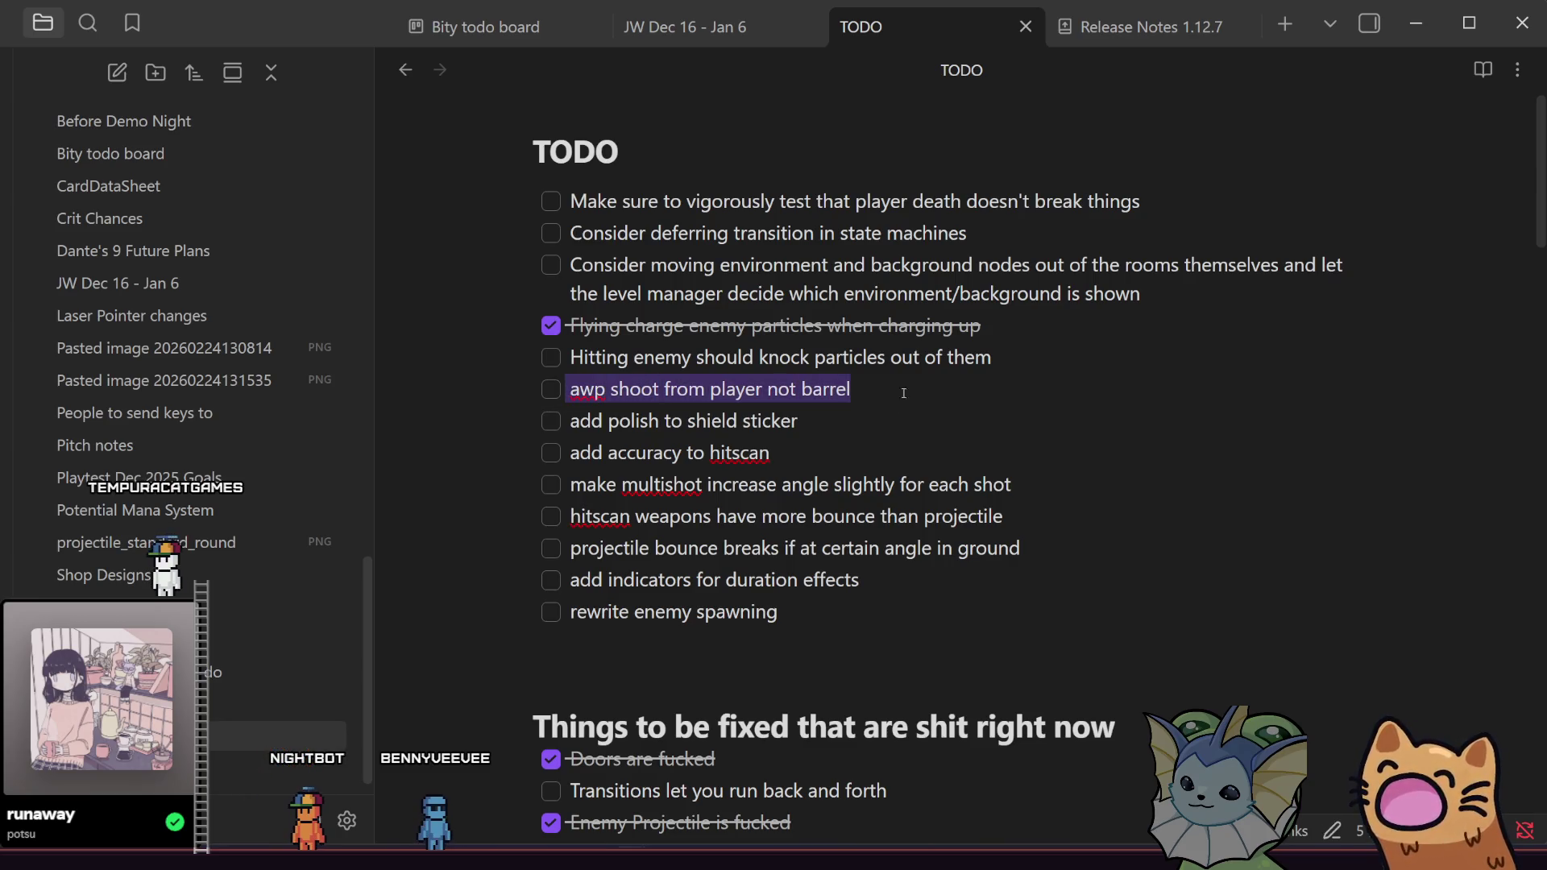
pyautogui.moveTo(894, 394)
pyautogui.mouseDown()
pyautogui.moveTo(638, 424)
pyautogui.moveTo(573, 399)
pyautogui.mouseUp()
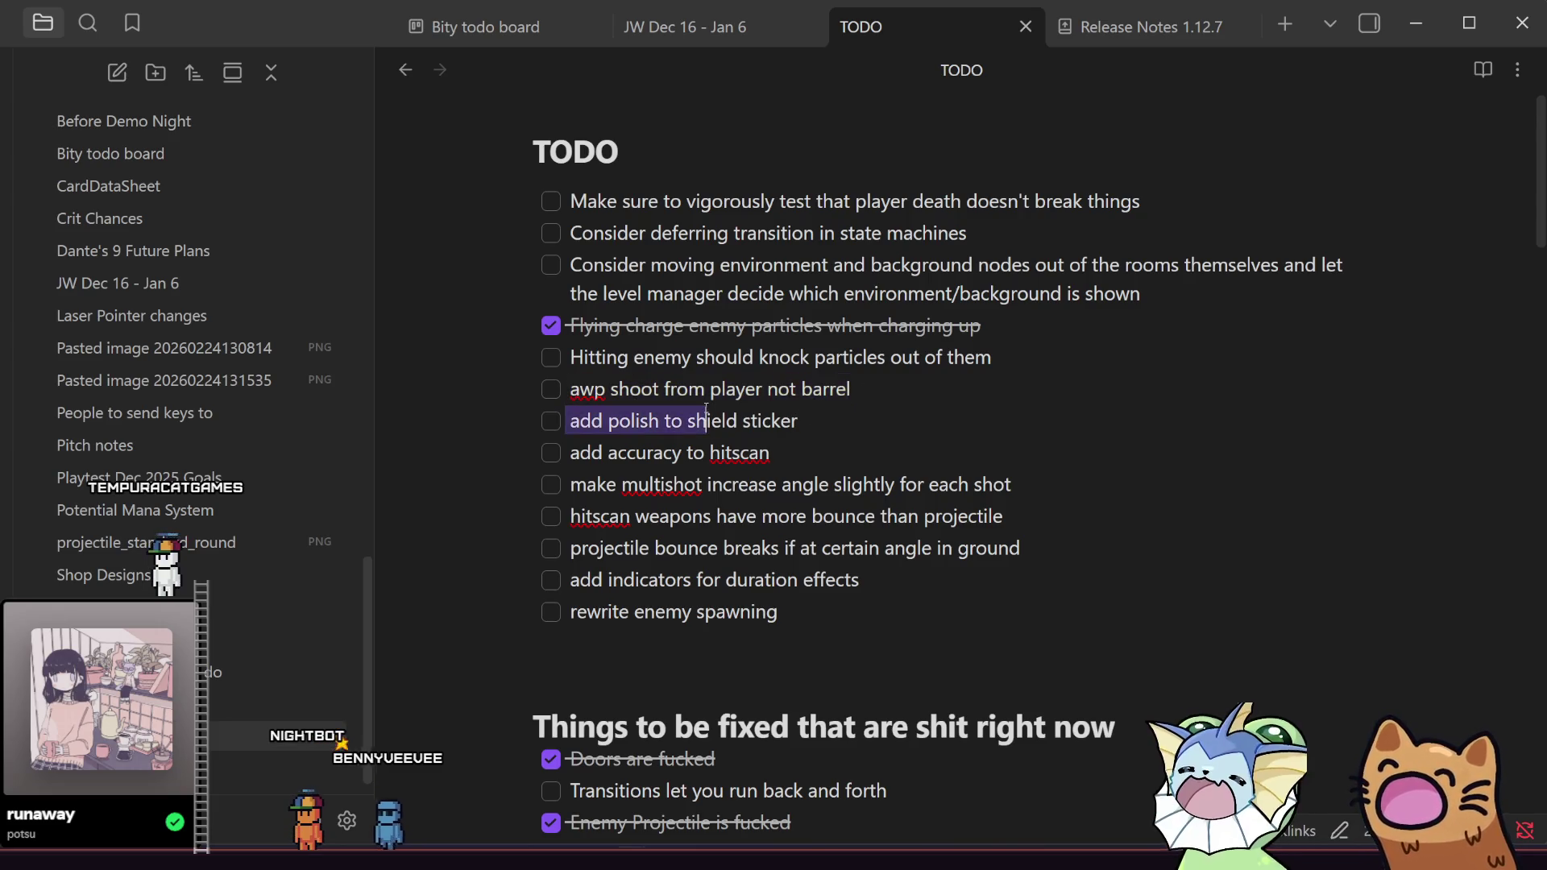
pyautogui.moveTo(797, 421); pyautogui.dragTo(707, 425)
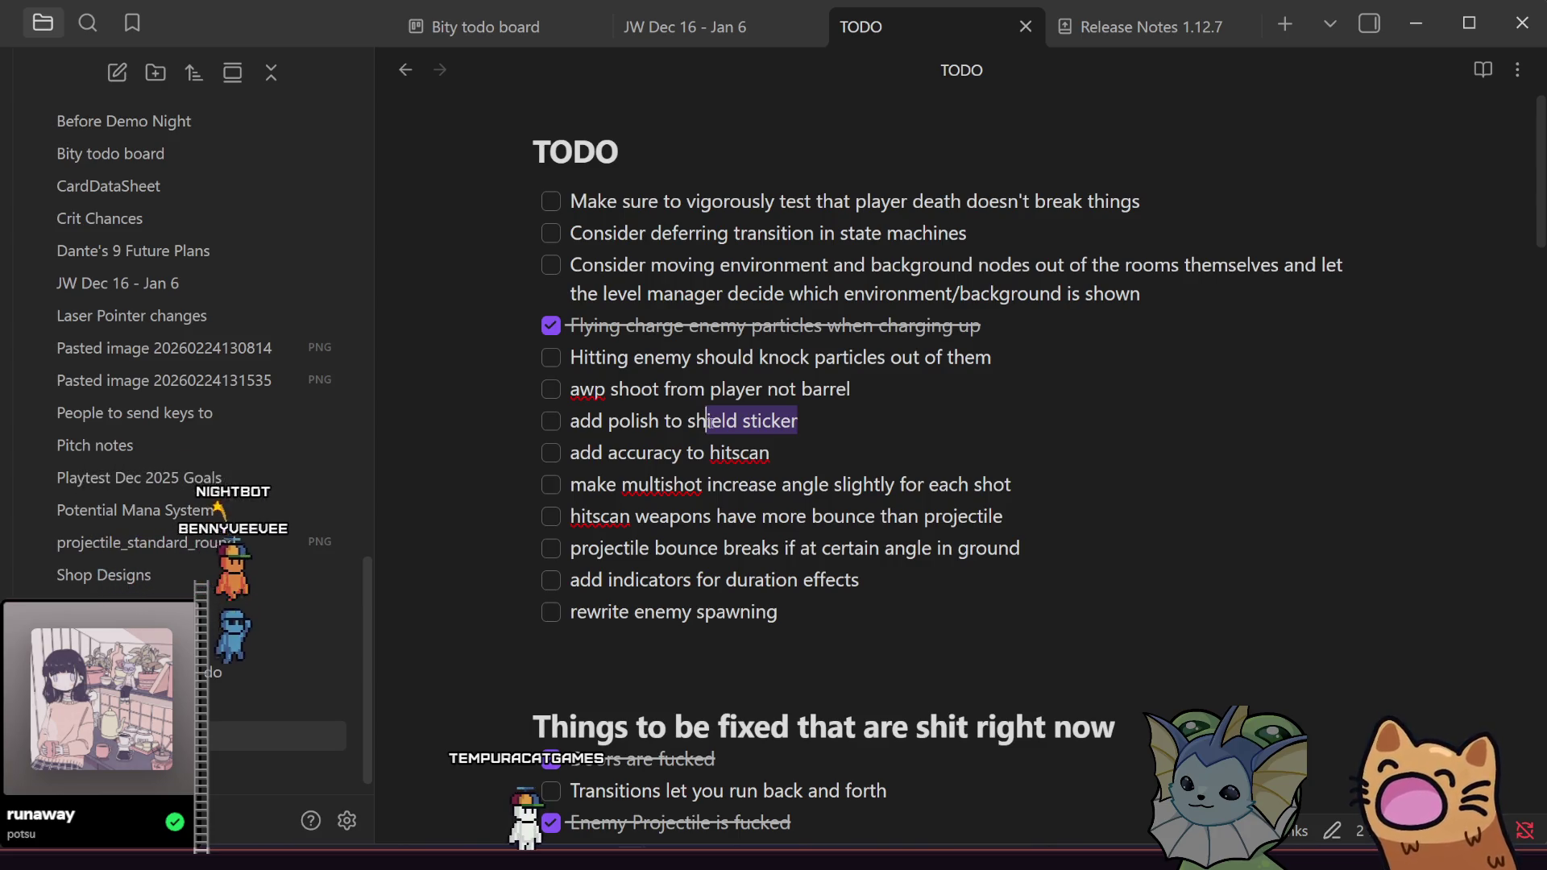
pyautogui.click(852, 420)
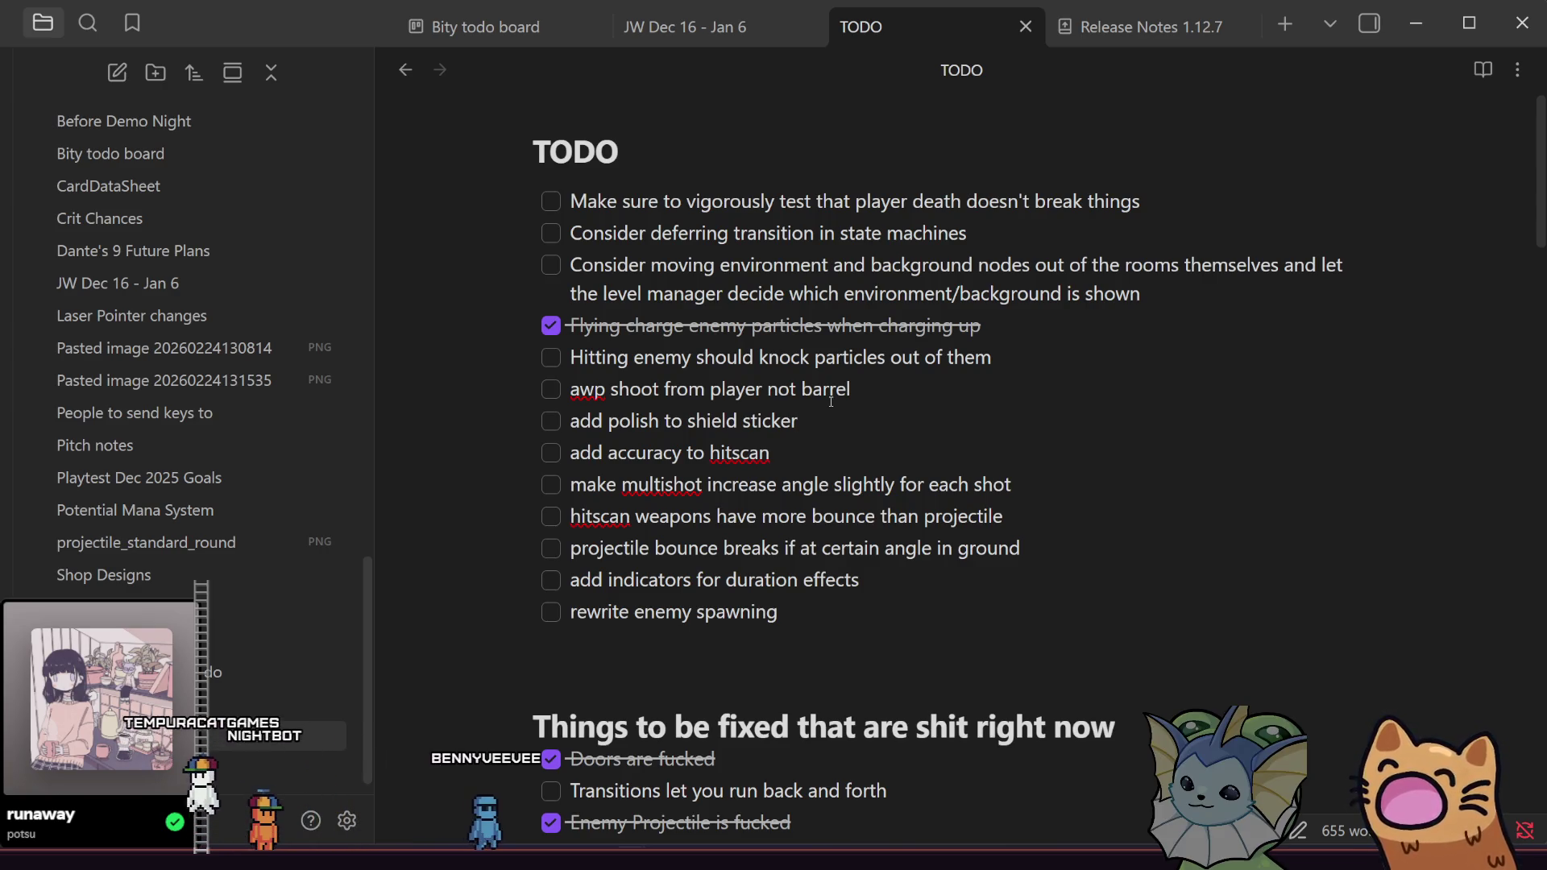
pyautogui.click(826, 423)
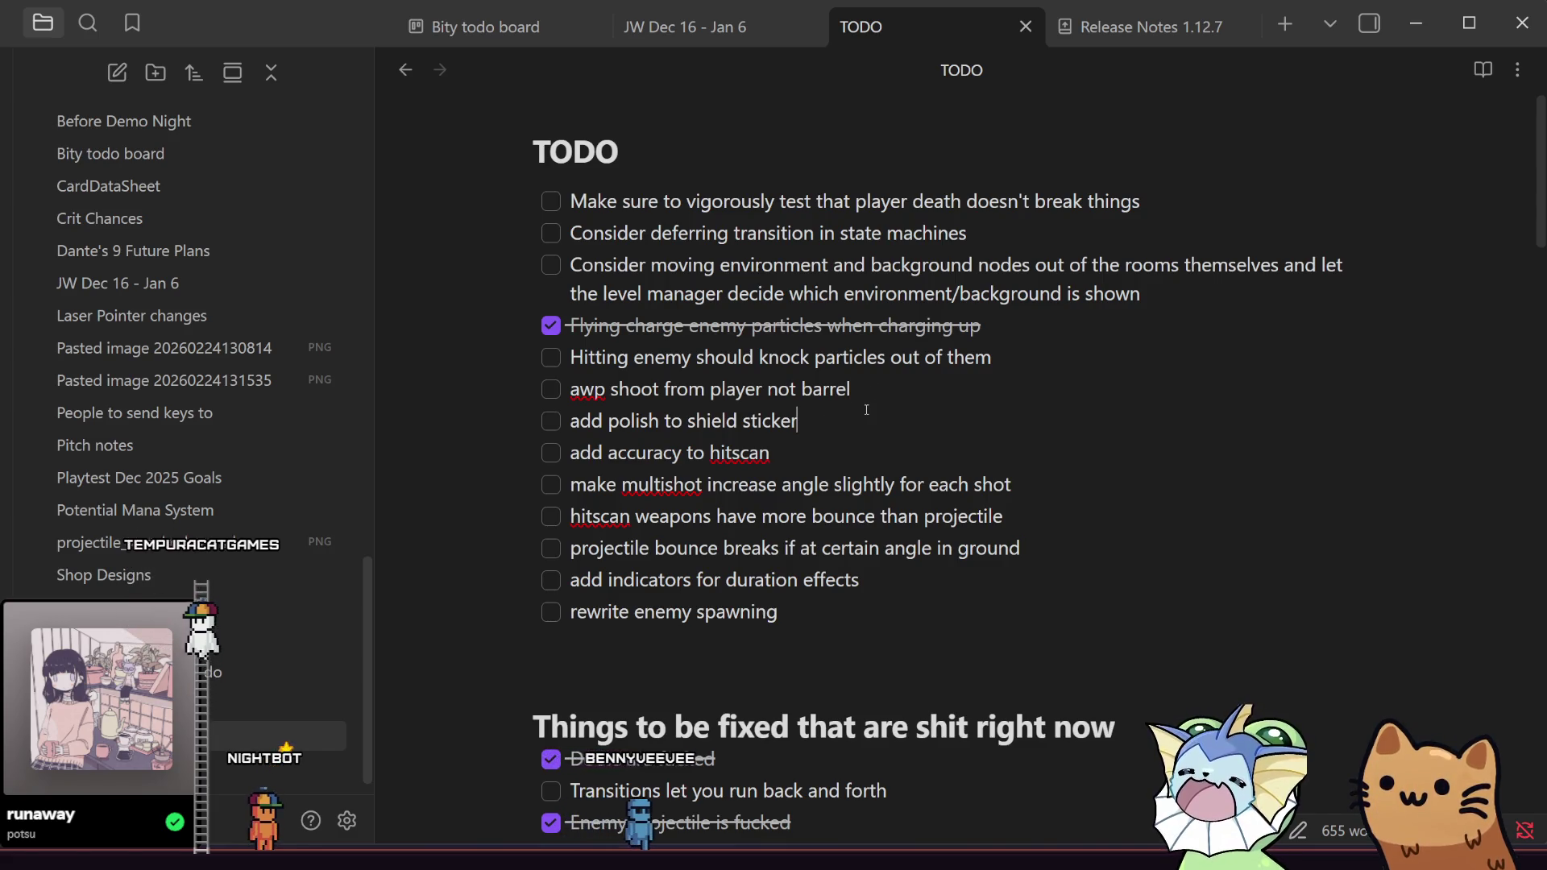
pyautogui.moveTo(865, 409); pyautogui.dragTo(570, 421)
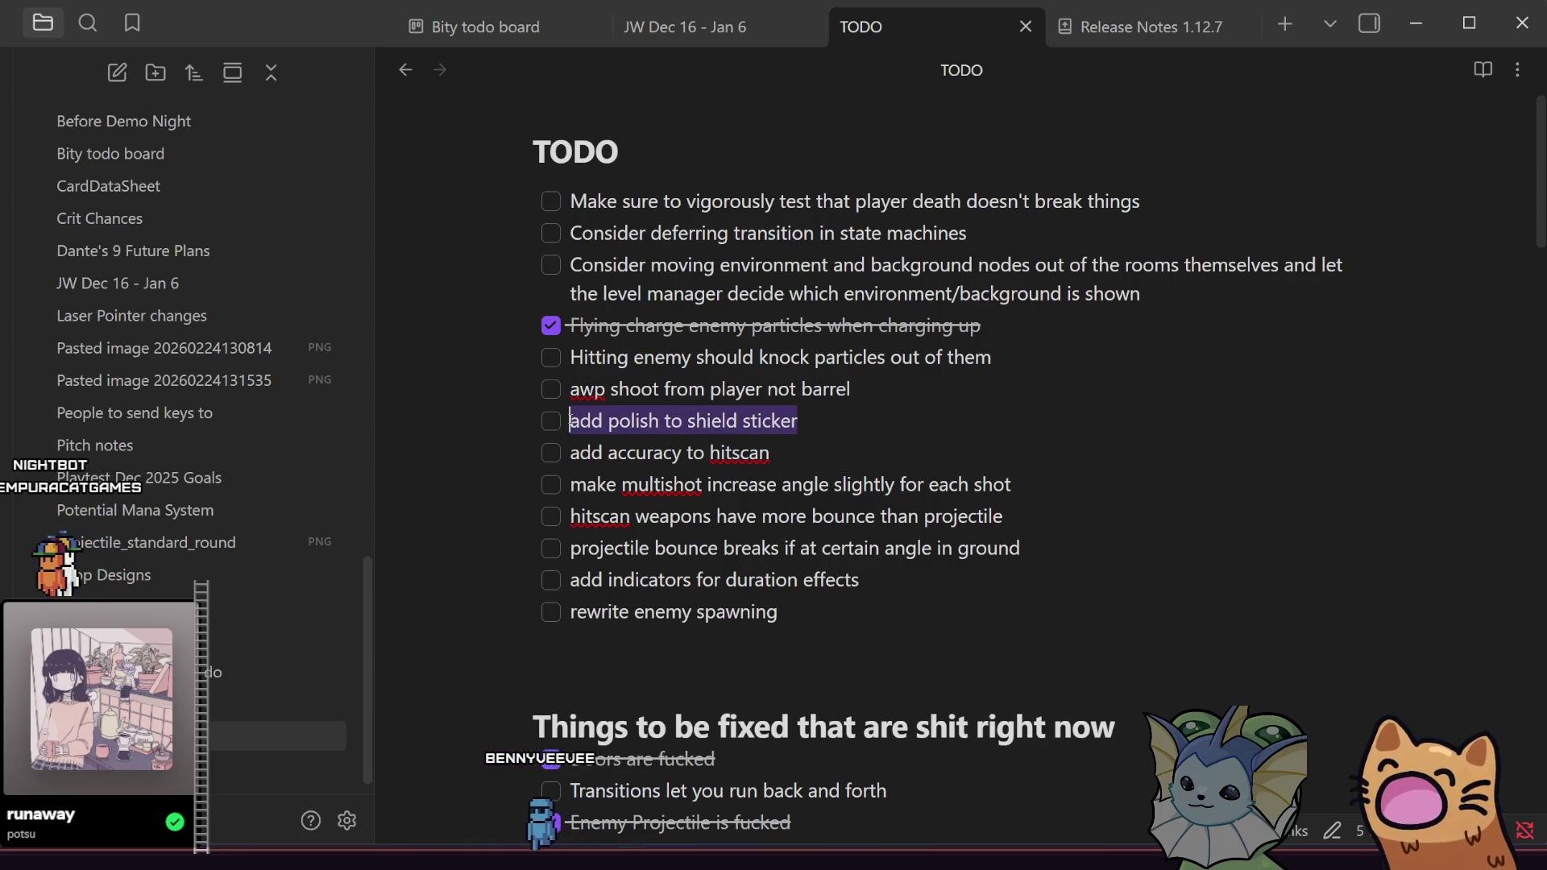
pyautogui.moveTo(769, 453); pyautogui.dragTo(570, 453)
pyautogui.click(731, 453)
pyautogui.click(601, 483)
pyautogui.moveTo(578, 485)
pyautogui.mouseDown()
pyautogui.moveTo(1021, 481)
pyautogui.moveTo(643, 488)
pyautogui.mouseUp()
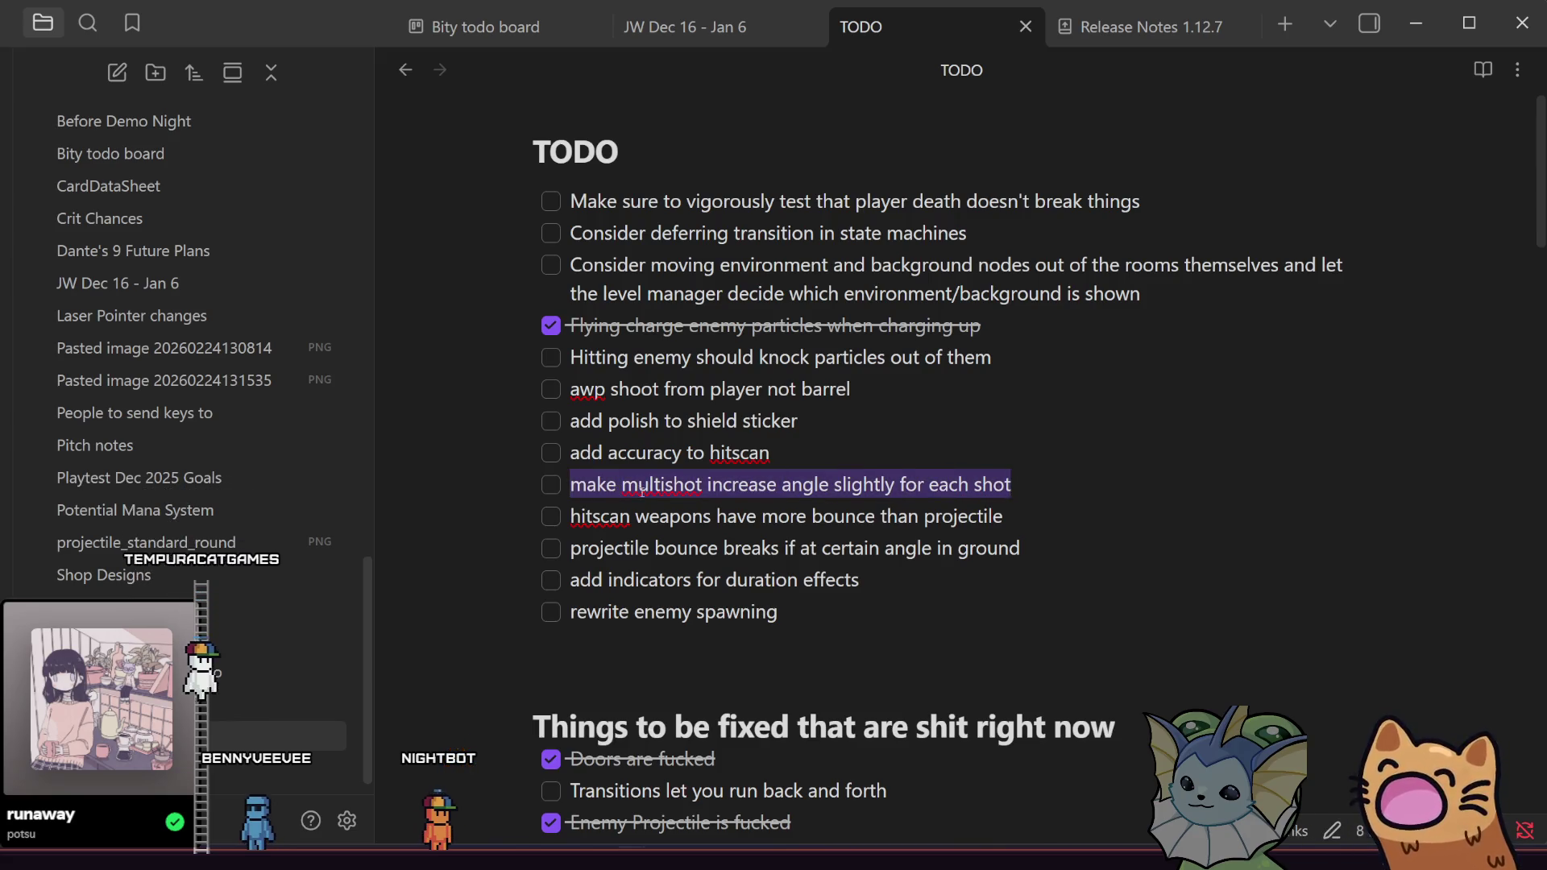
pyautogui.click(722, 484)
pyautogui.moveTo(570, 485); pyautogui.dragTo(1013, 483)
pyautogui.click(1048, 481)
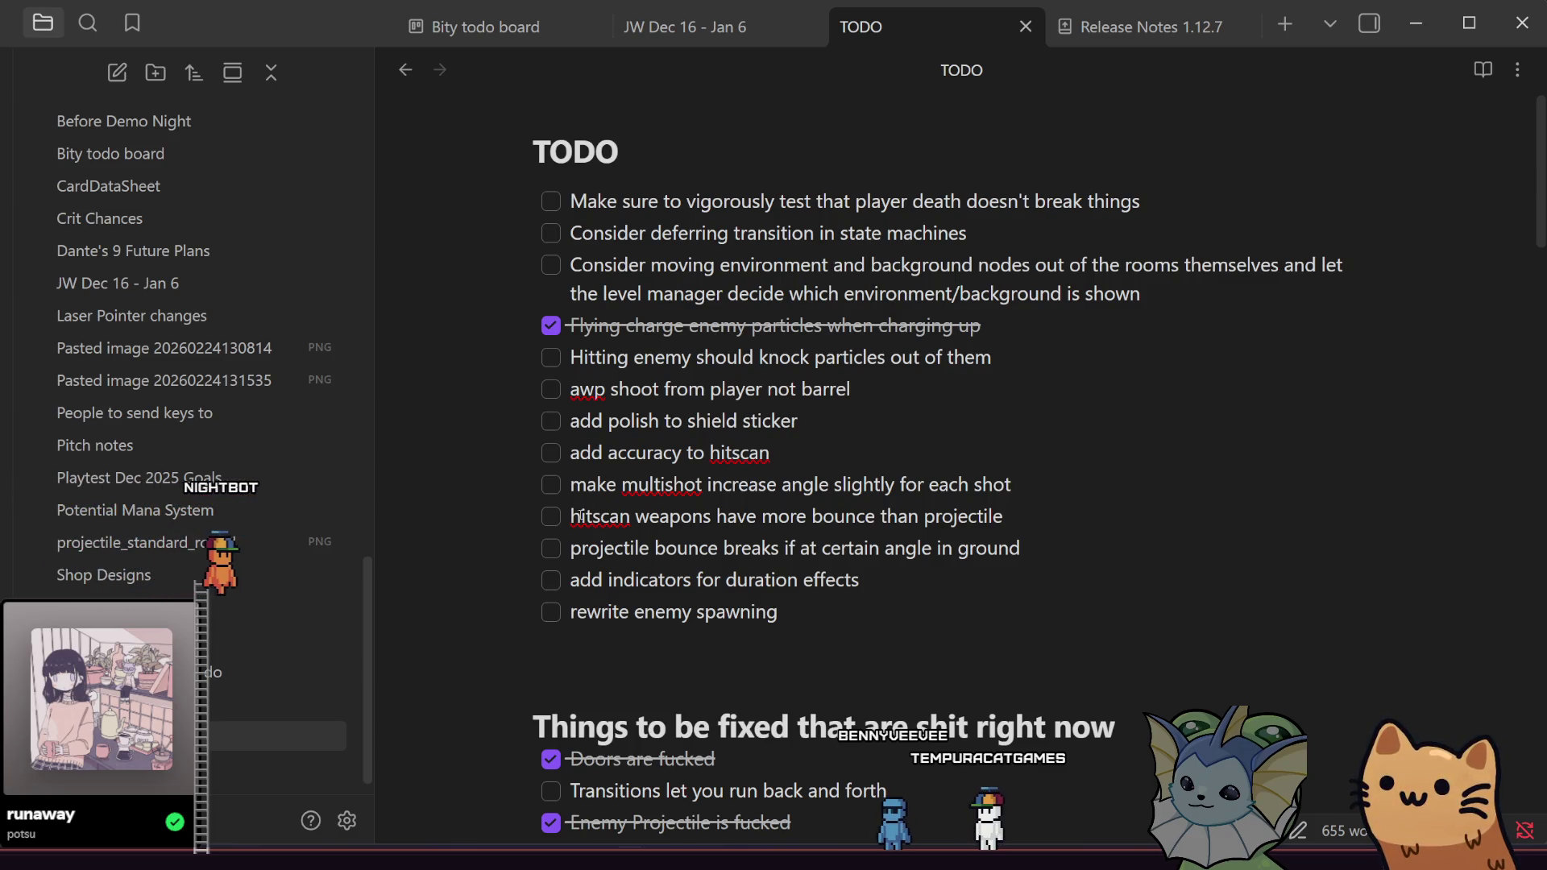
pyautogui.moveTo(583, 519)
pyautogui.mouseDown()
pyautogui.moveTo(1047, 521)
pyautogui.moveTo(569, 543)
pyautogui.moveTo(599, 524)
pyautogui.moveTo(1053, 548)
pyautogui.moveTo(753, 581)
pyautogui.moveTo(589, 552)
pyautogui.moveTo(997, 550)
pyautogui.moveTo(610, 554)
pyautogui.mouseUp()
pyautogui.click(1052, 521)
pyautogui.click(1058, 549)
pyautogui.click(614, 550)
pyautogui.click(1037, 551)
pyautogui.click(802, 548)
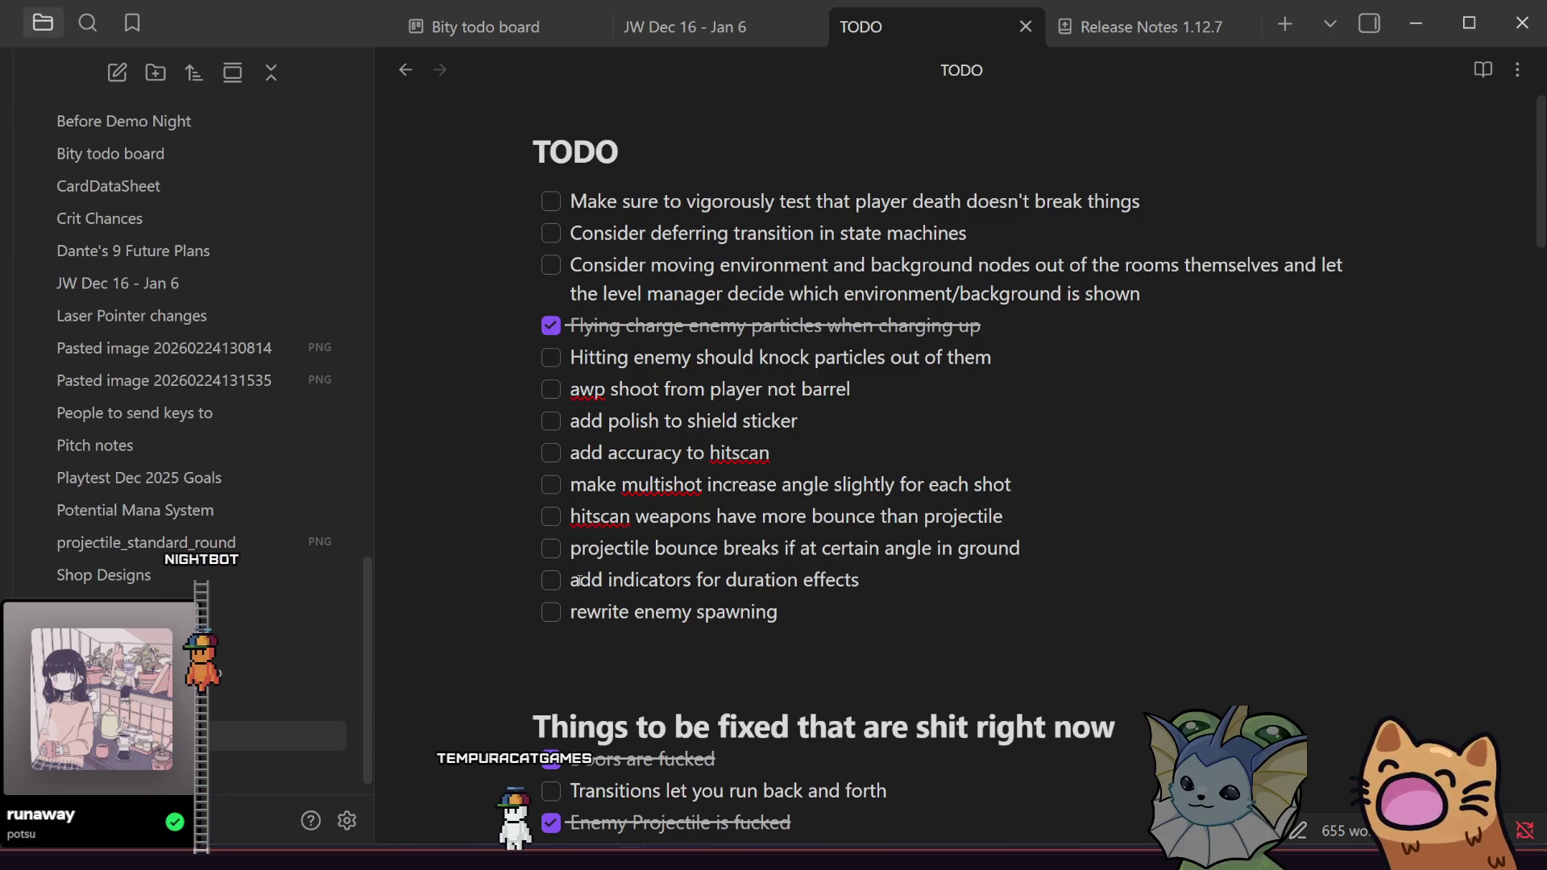
pyautogui.moveTo(708, 579)
pyautogui.mouseDown()
pyautogui.moveTo(859, 579)
pyautogui.moveTo(571, 580)
pyautogui.moveTo(850, 590)
pyautogui.moveTo(775, 614)
pyautogui.moveTo(569, 621)
pyautogui.moveTo(616, 614)
pyautogui.mouseUp()
pyautogui.click(746, 611)
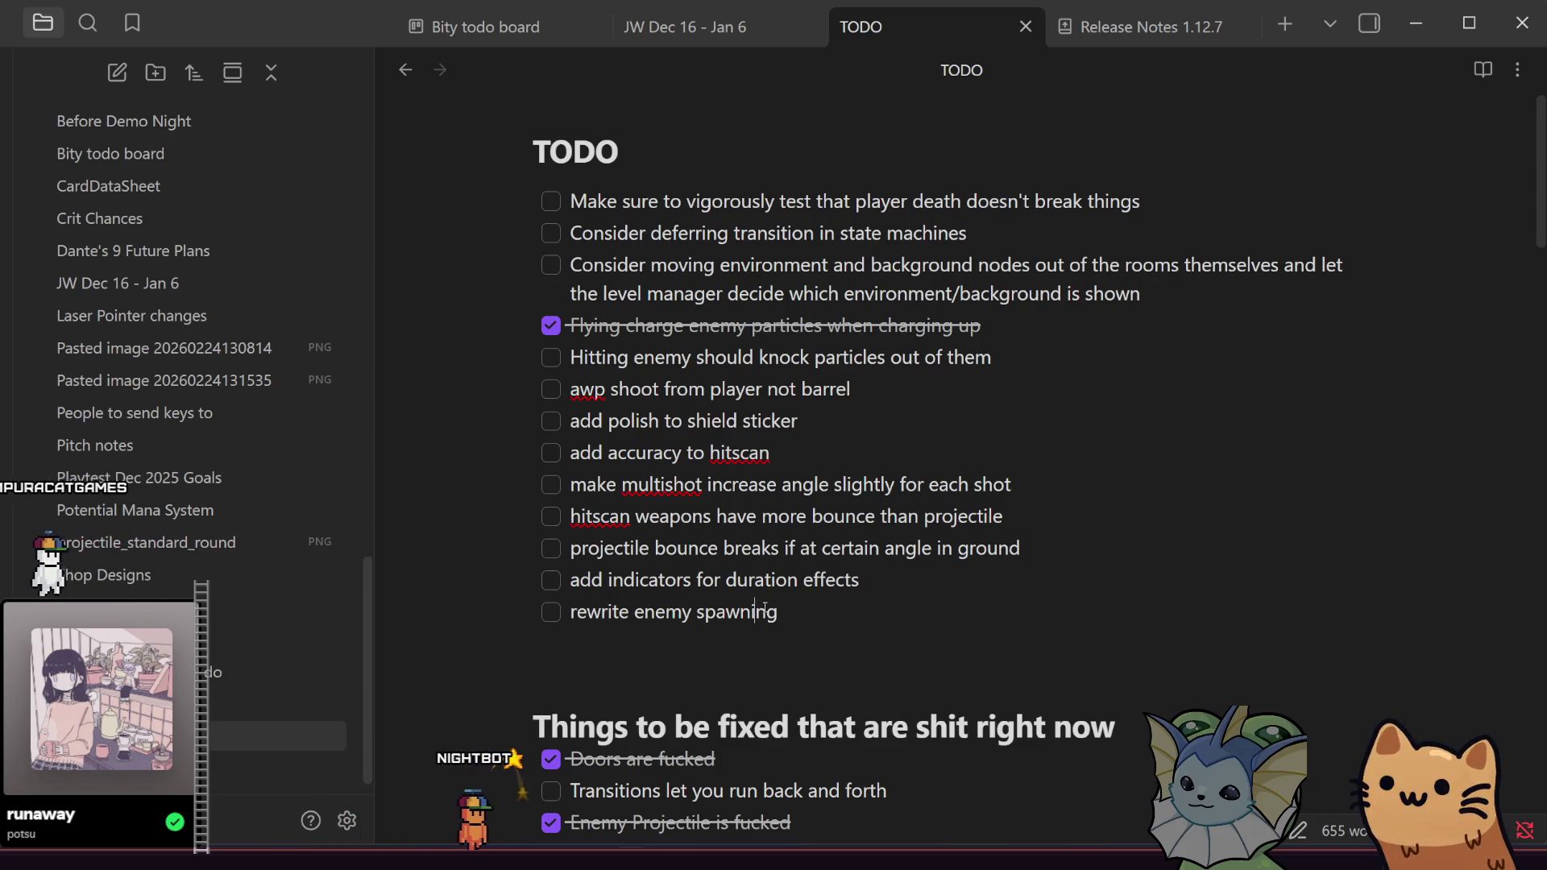
pyautogui.moveTo(778, 613); pyautogui.dragTo(572, 616)
pyautogui.click(665, 612)
pyautogui.tripleClick(587, 617)
pyautogui.press('End')
pyautogui.moveTo(294, 866)
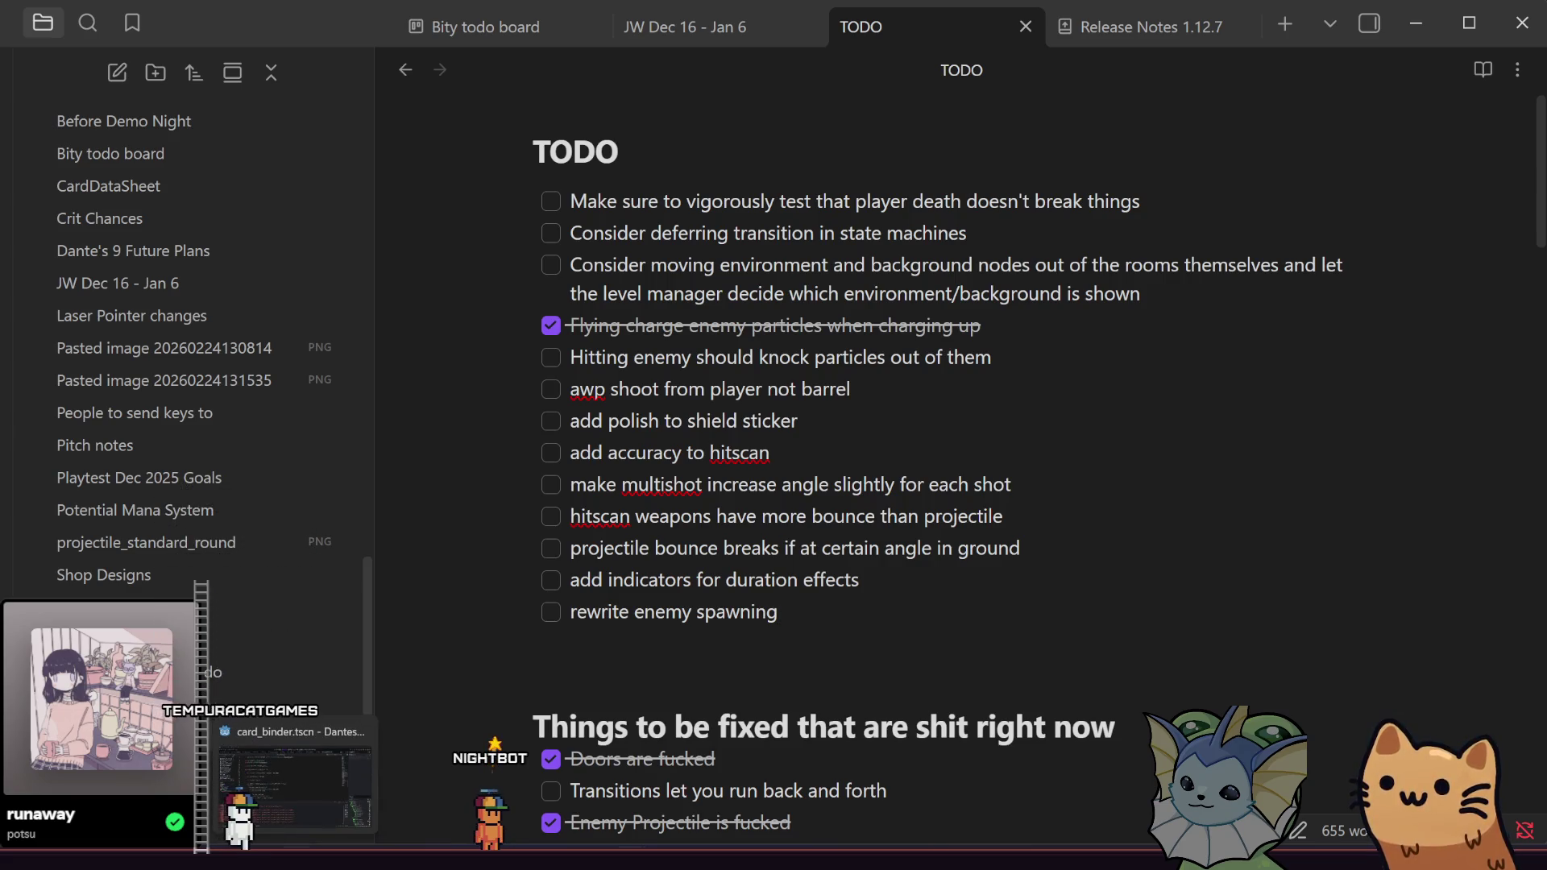
pyautogui.click(294, 793)
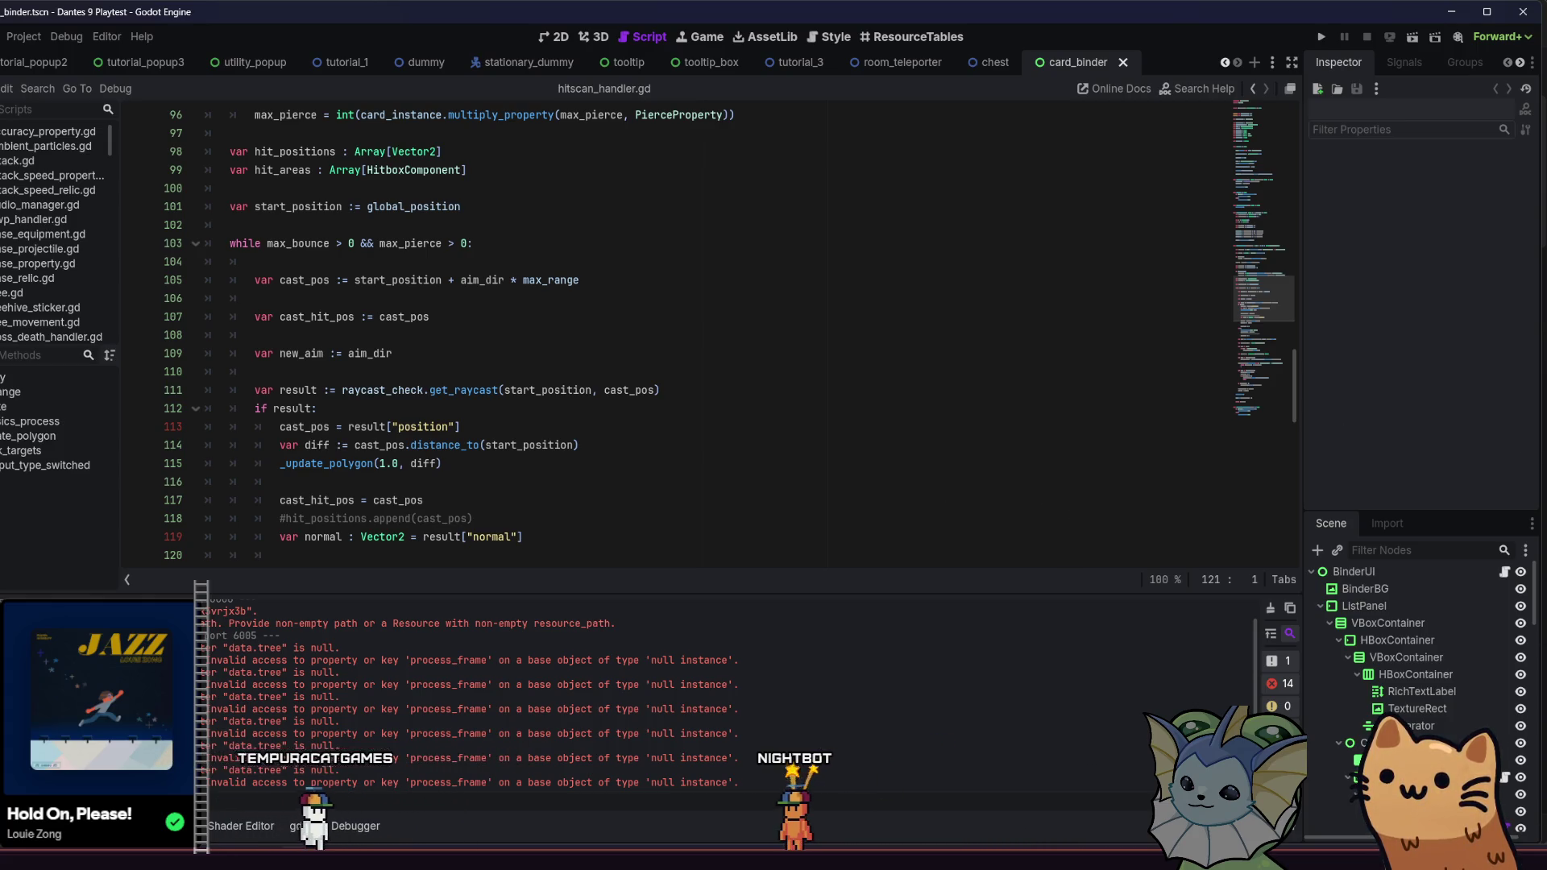
pyautogui.scroll(18, 573, 467)
pyautogui.scroll(7, 740, 442)
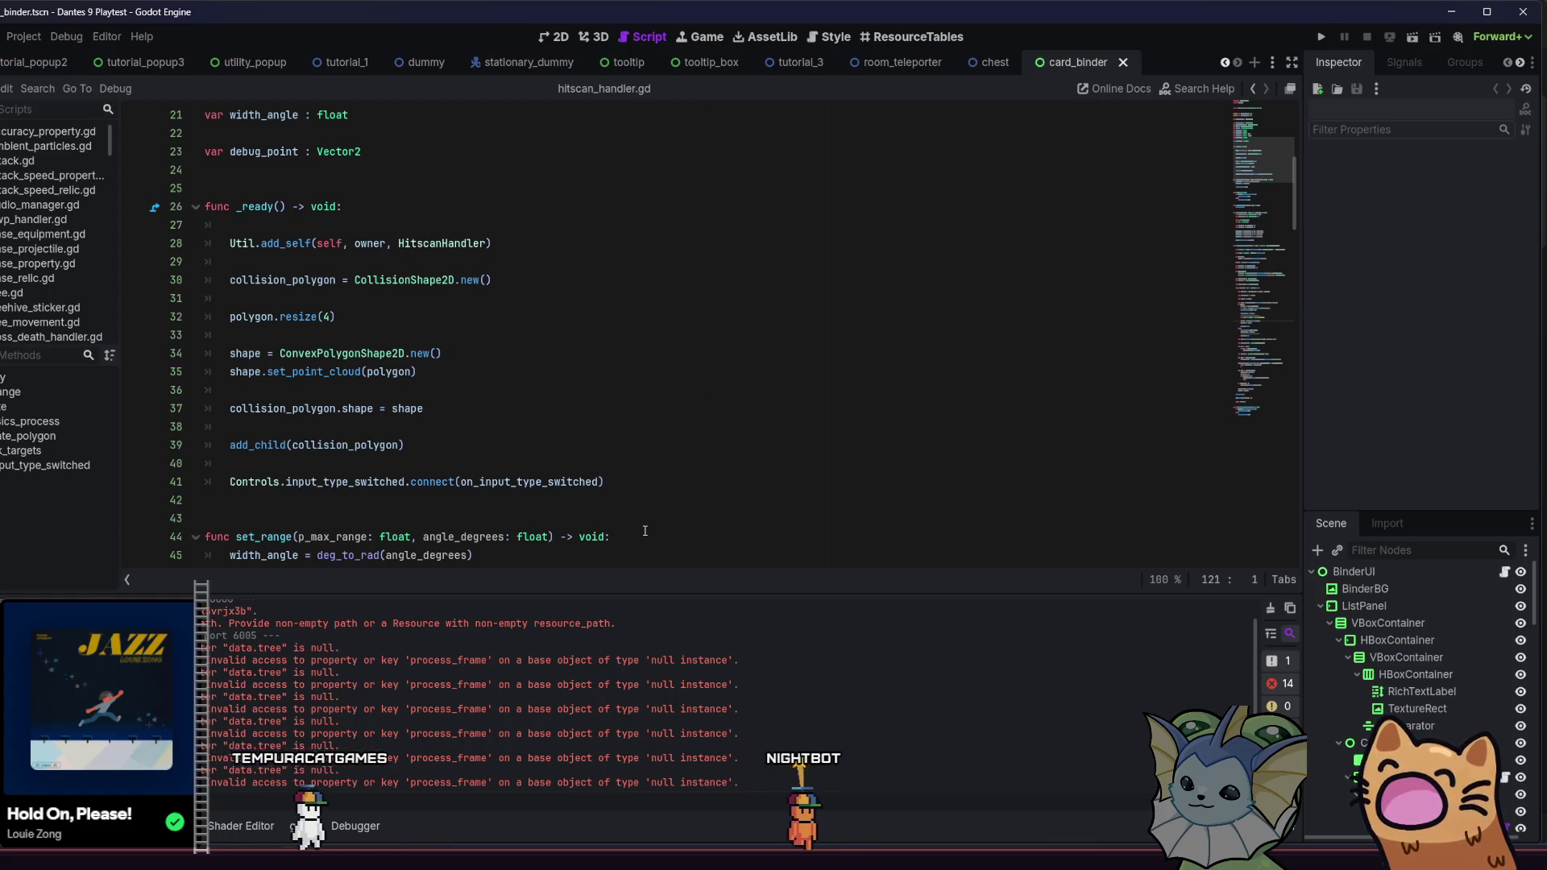
pyautogui.moveTo(685, 860)
pyautogui.click(544, 790)
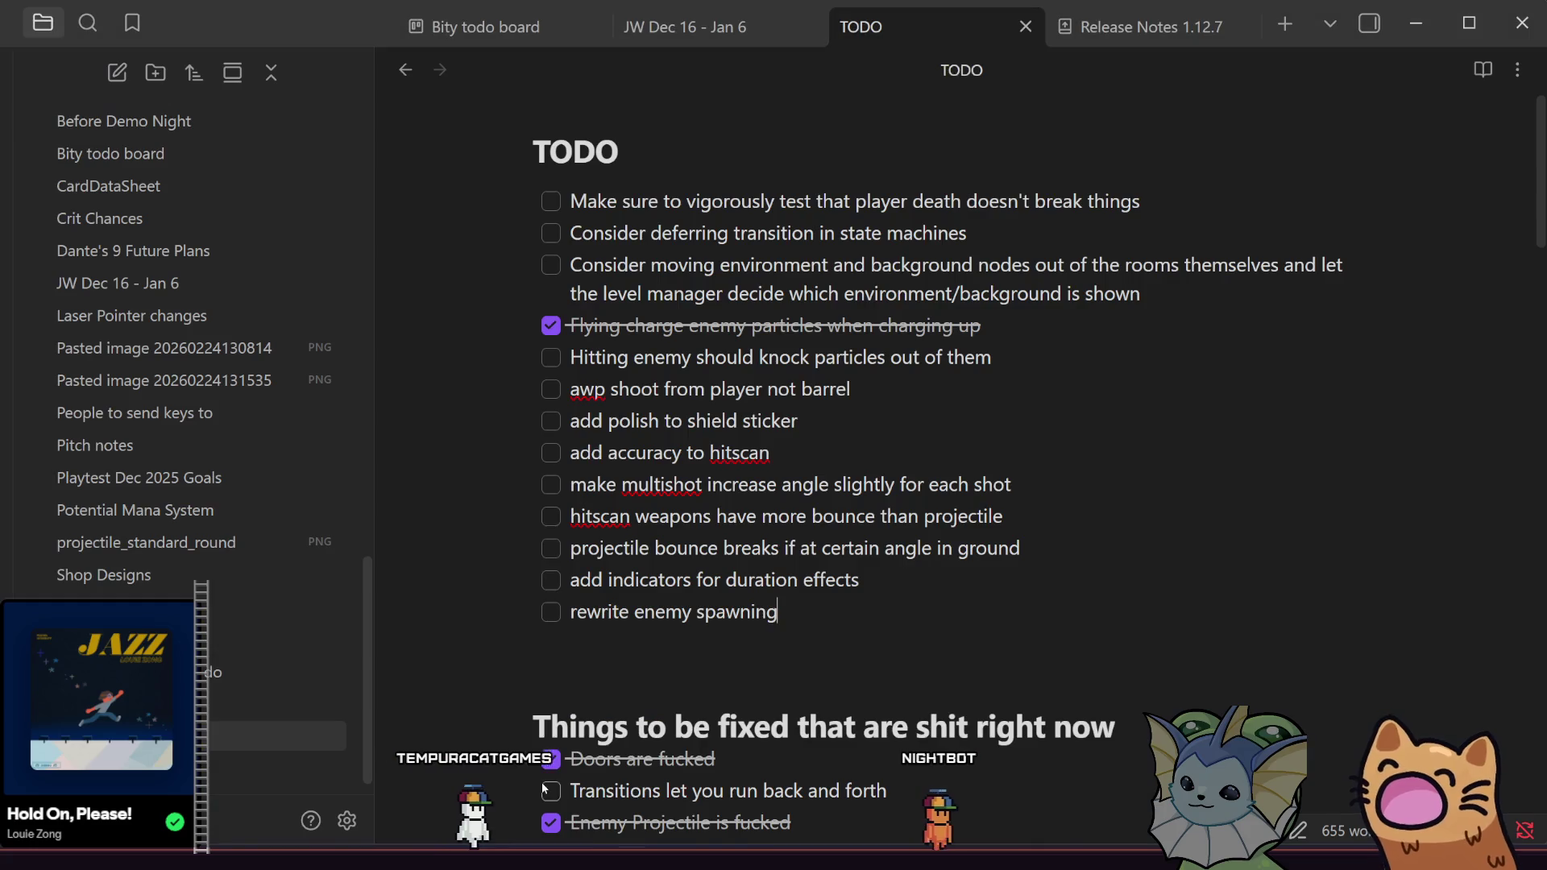
pyautogui.scroll(1, 308, 529)
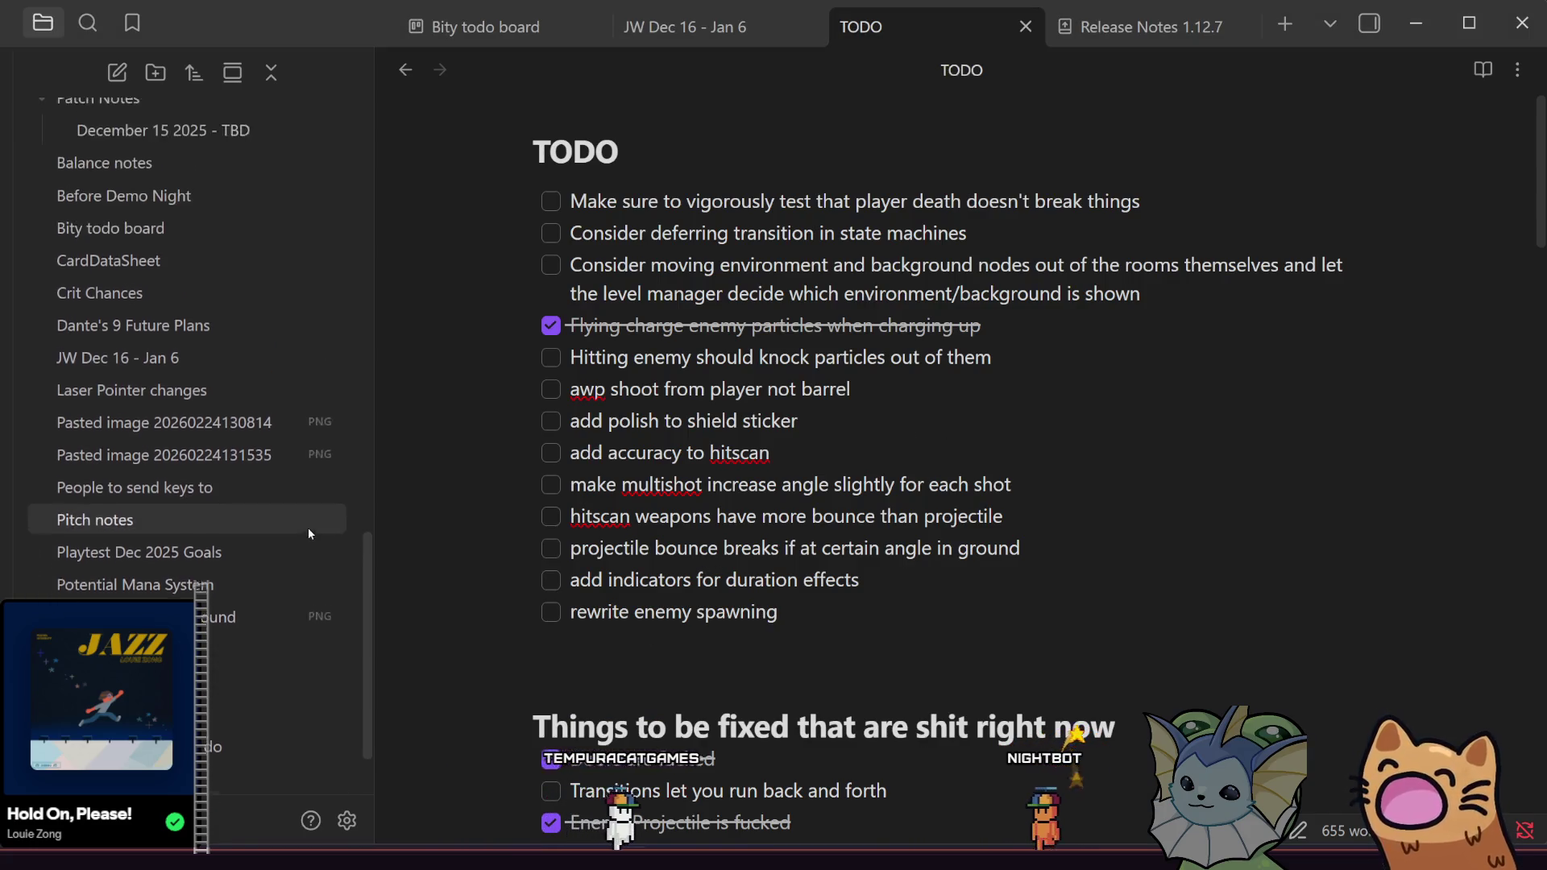
pyautogui.scroll(-1, 308, 528)
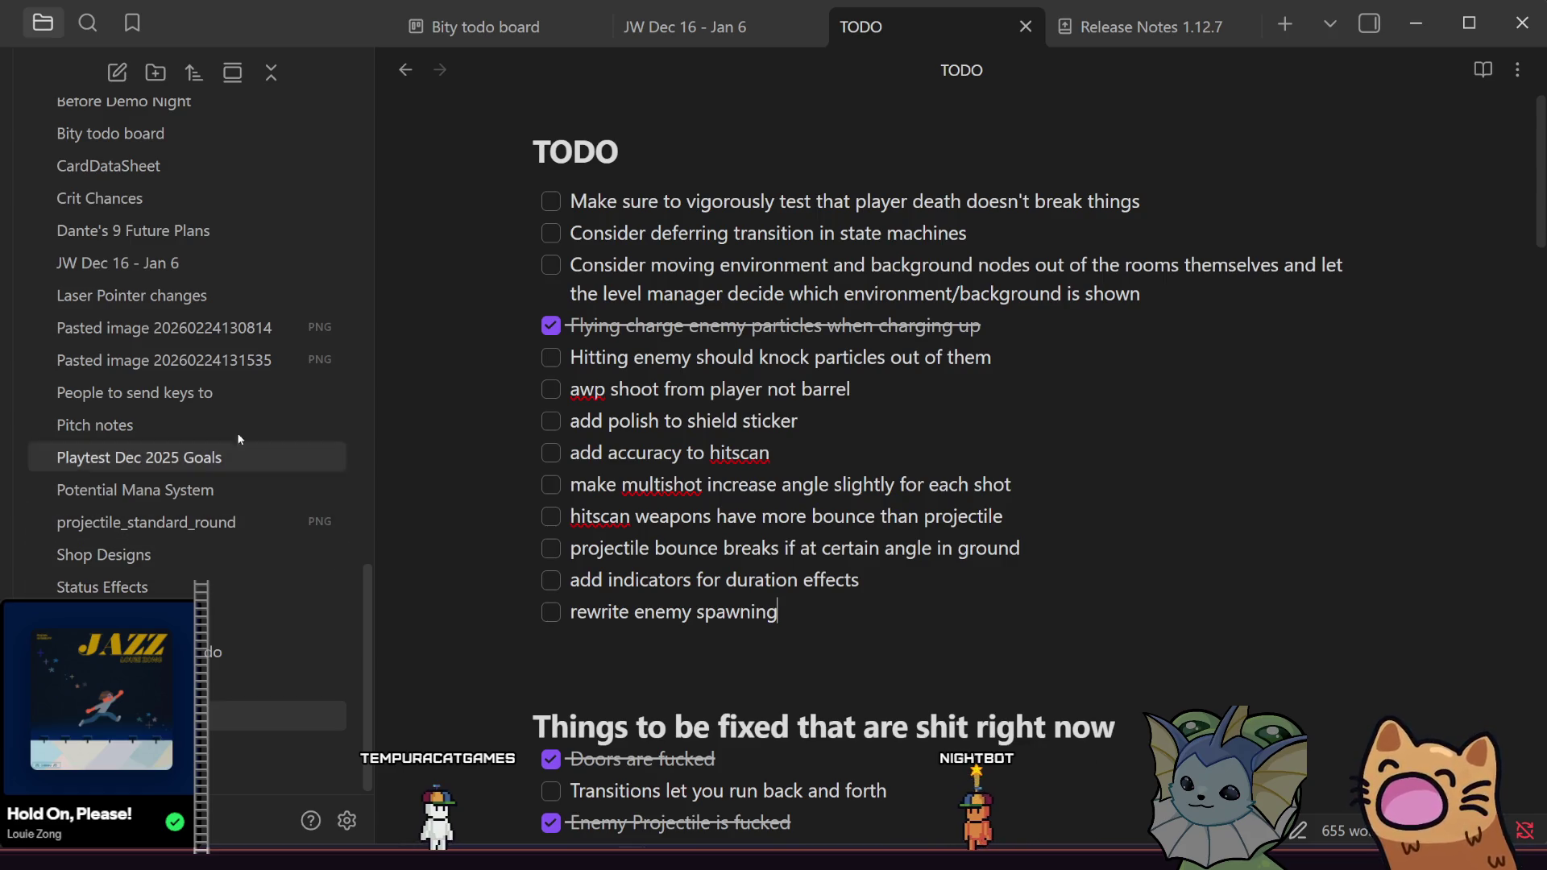
pyautogui.click(225, 268)
pyautogui.scroll(-3, 773, 475)
pyautogui.scroll(-2, 774, 475)
pyautogui.moveTo(749, 519)
pyautogui.mouseDown()
pyautogui.moveTo(560, 456)
pyautogui.moveTo(684, 488)
pyautogui.moveTo(561, 520)
pyautogui.mouseUp()
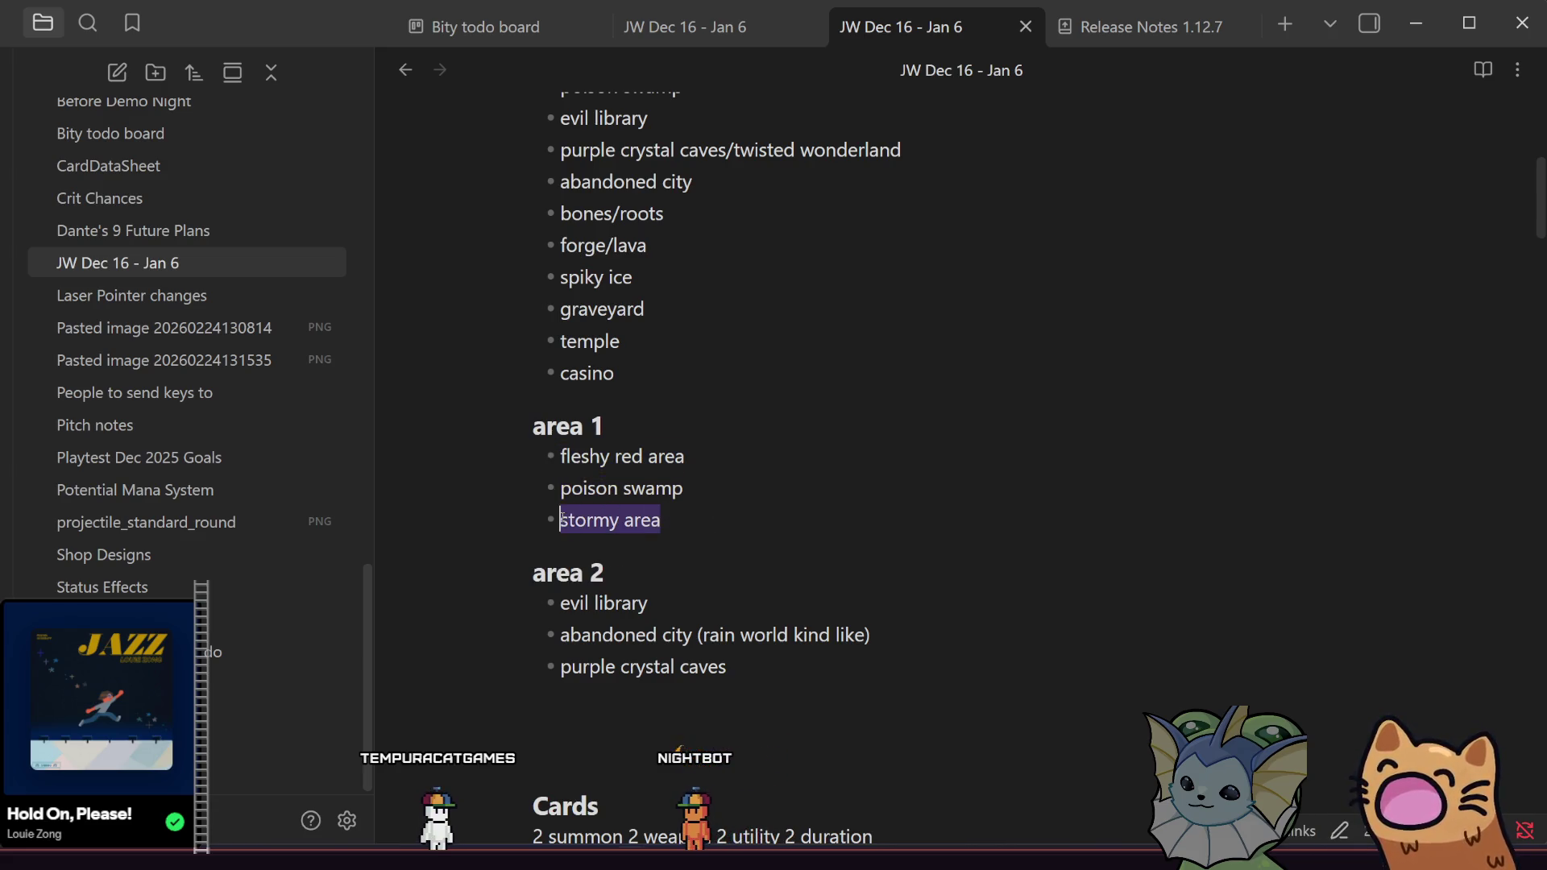
pyautogui.click(638, 525)
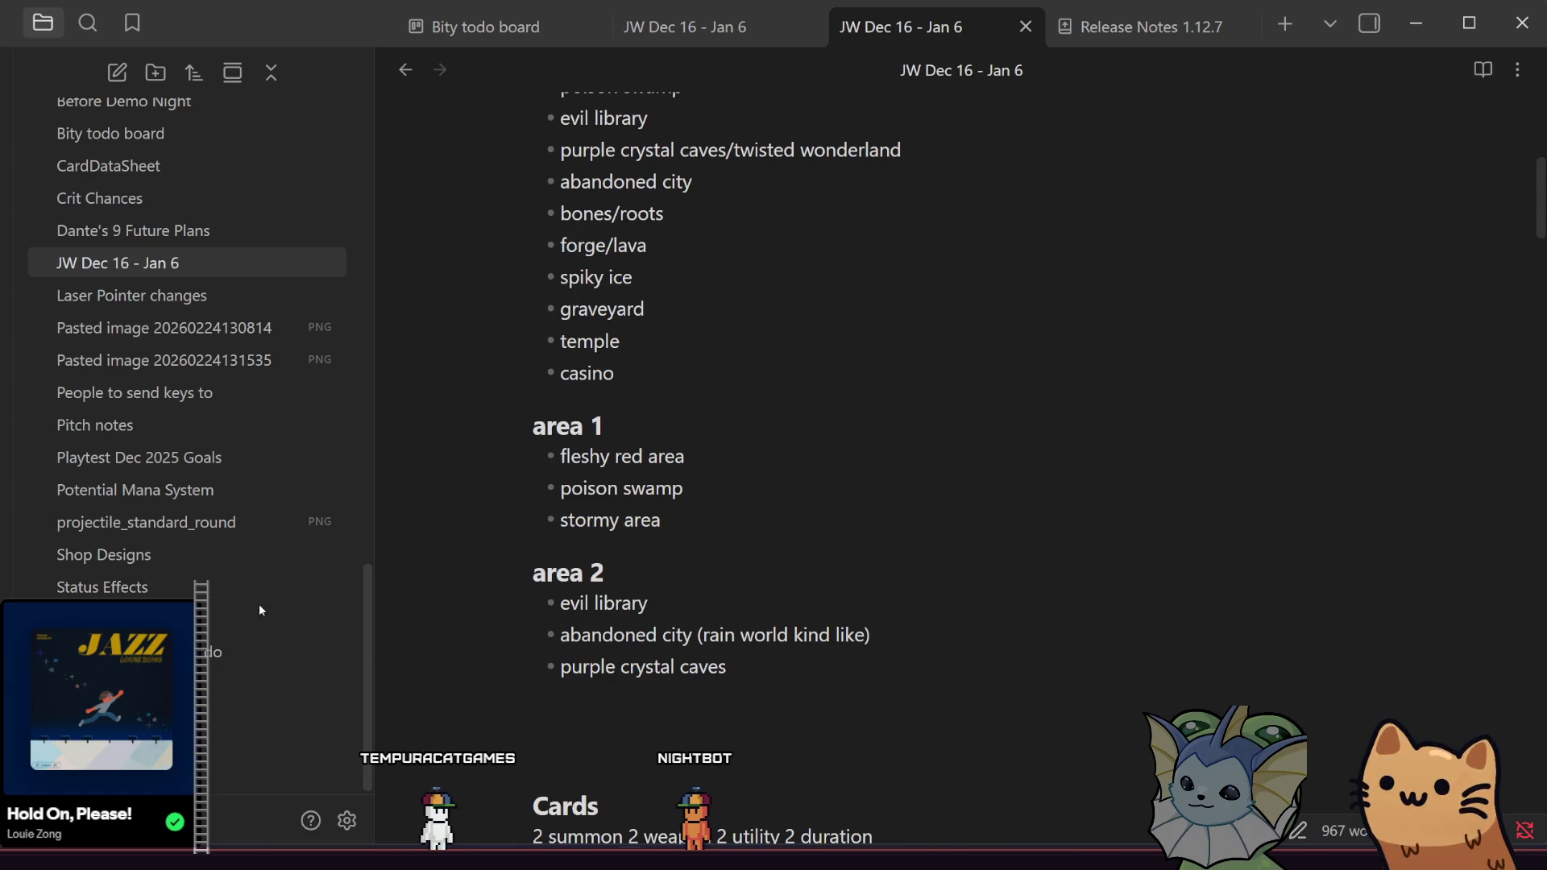
pyautogui.click(245, 706)
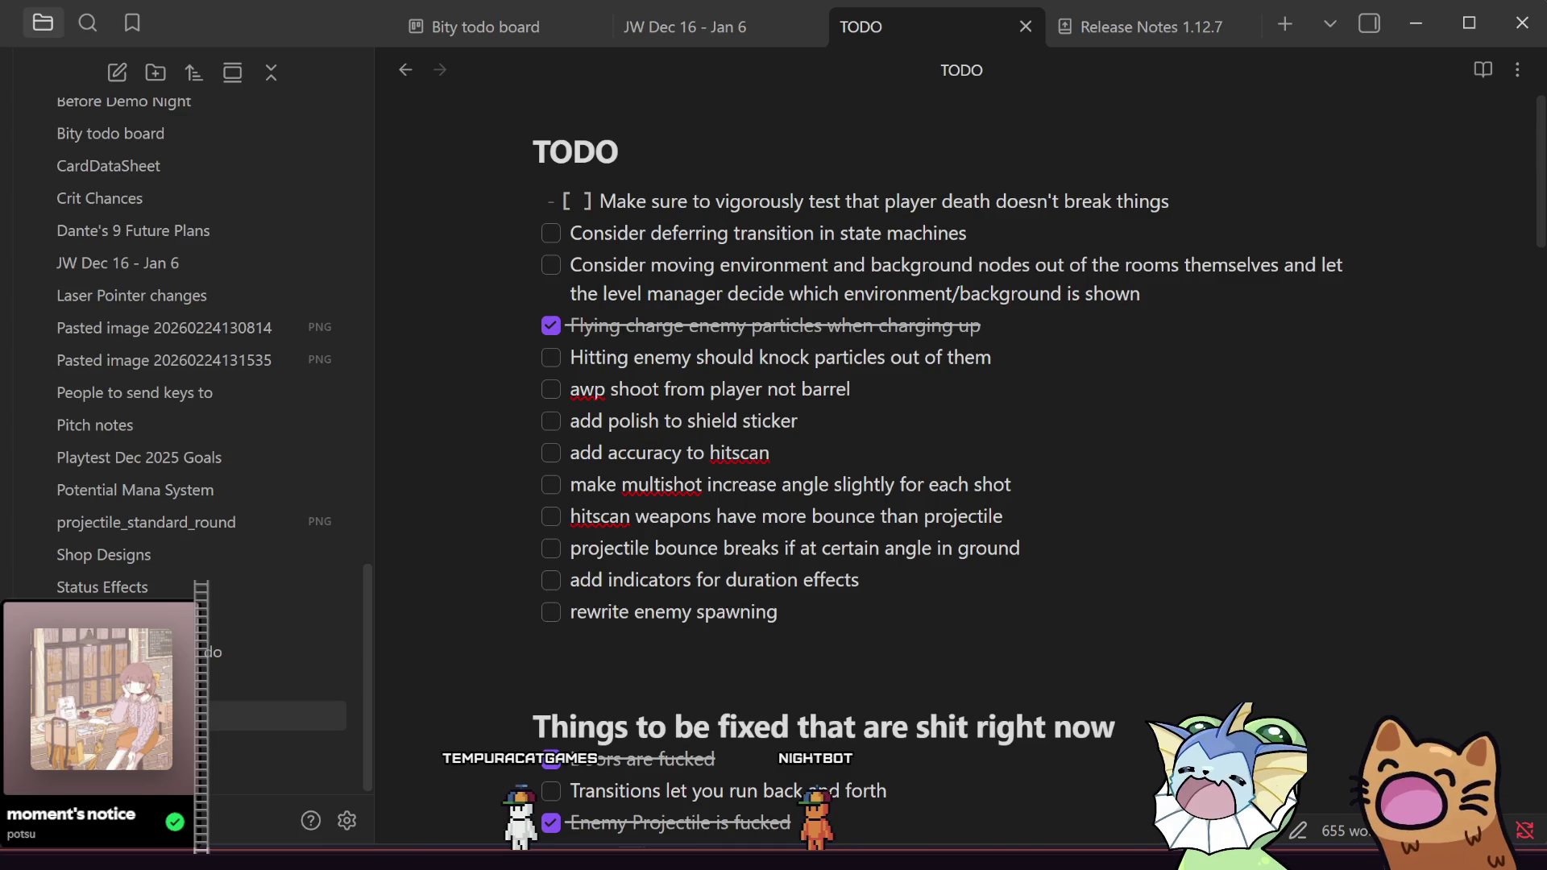
pyautogui.hotkey('alt', 'Tab')
# Step: Fire the Laser Pointer at the training dummy, toggle the F1 debug menu, then quit the game
pyautogui.click(1036, 466)
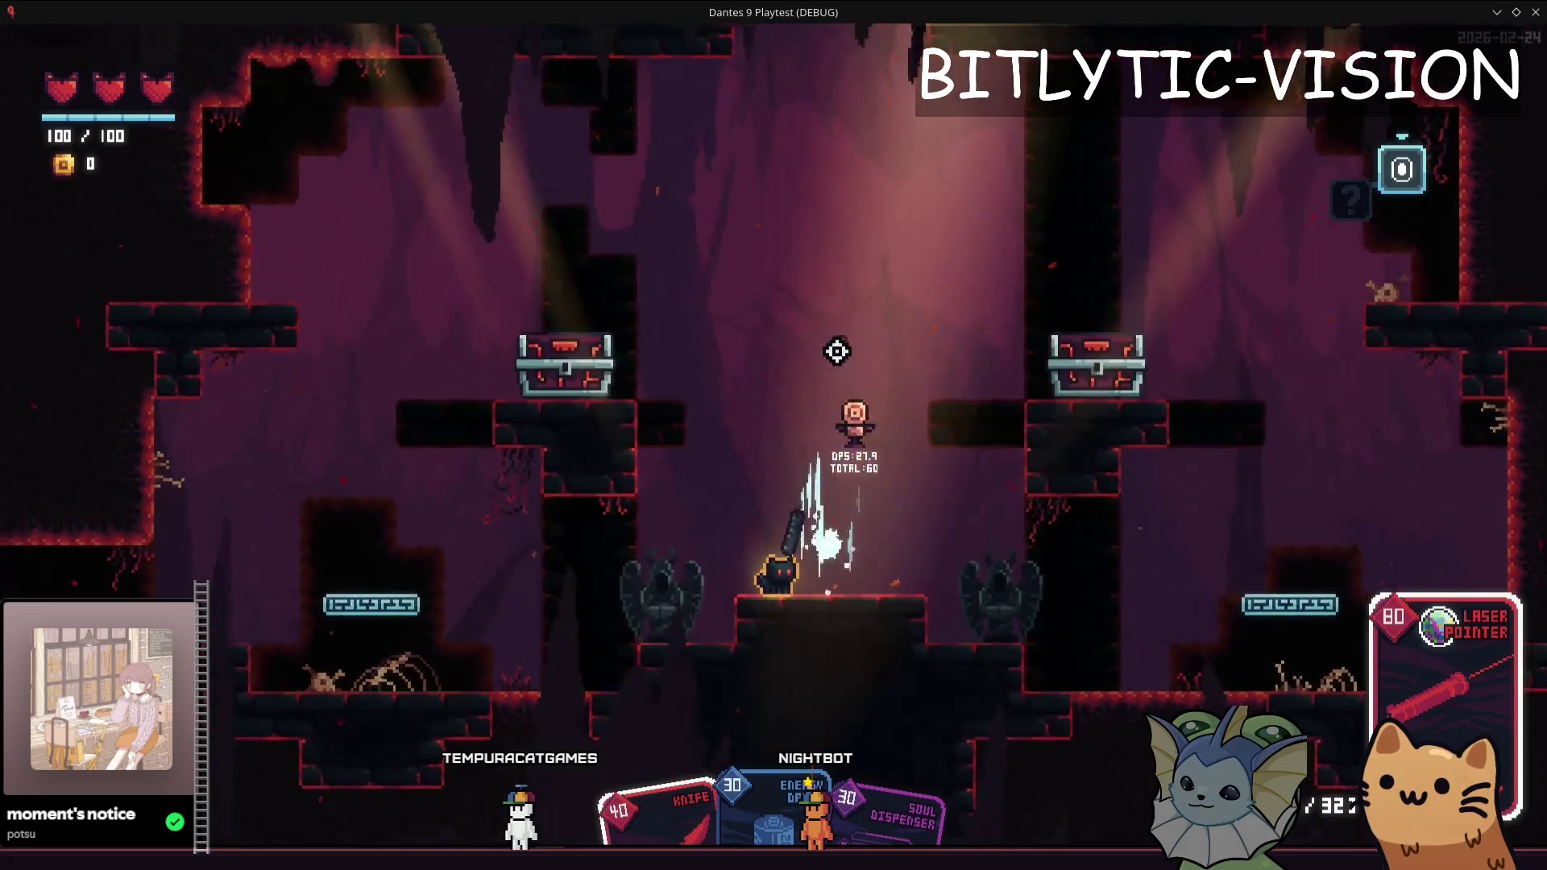
pyautogui.click(854, 343)
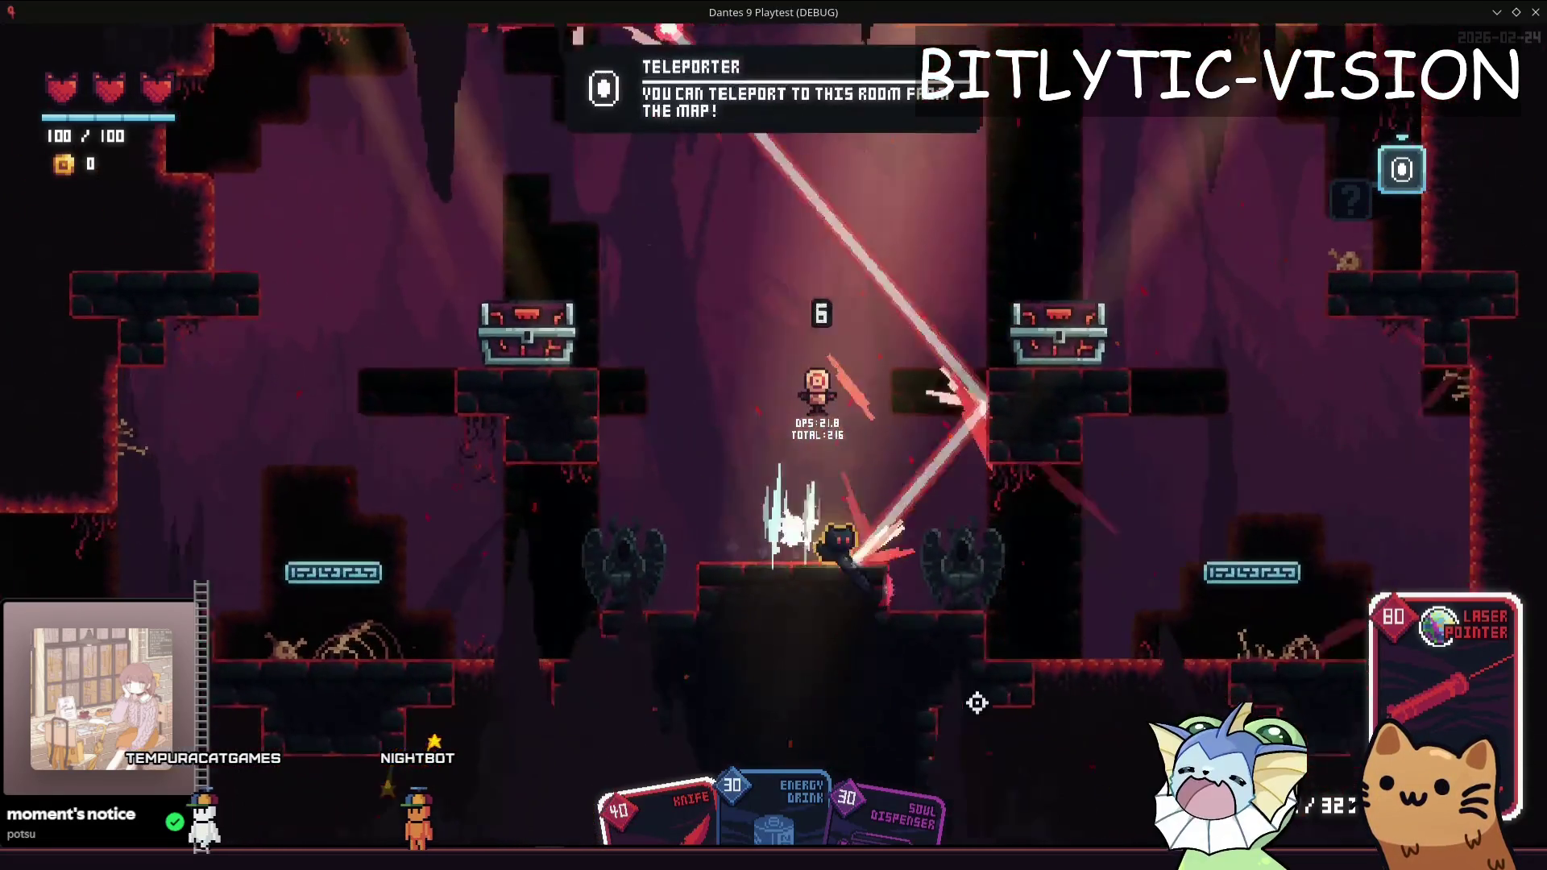
pyautogui.press('d')
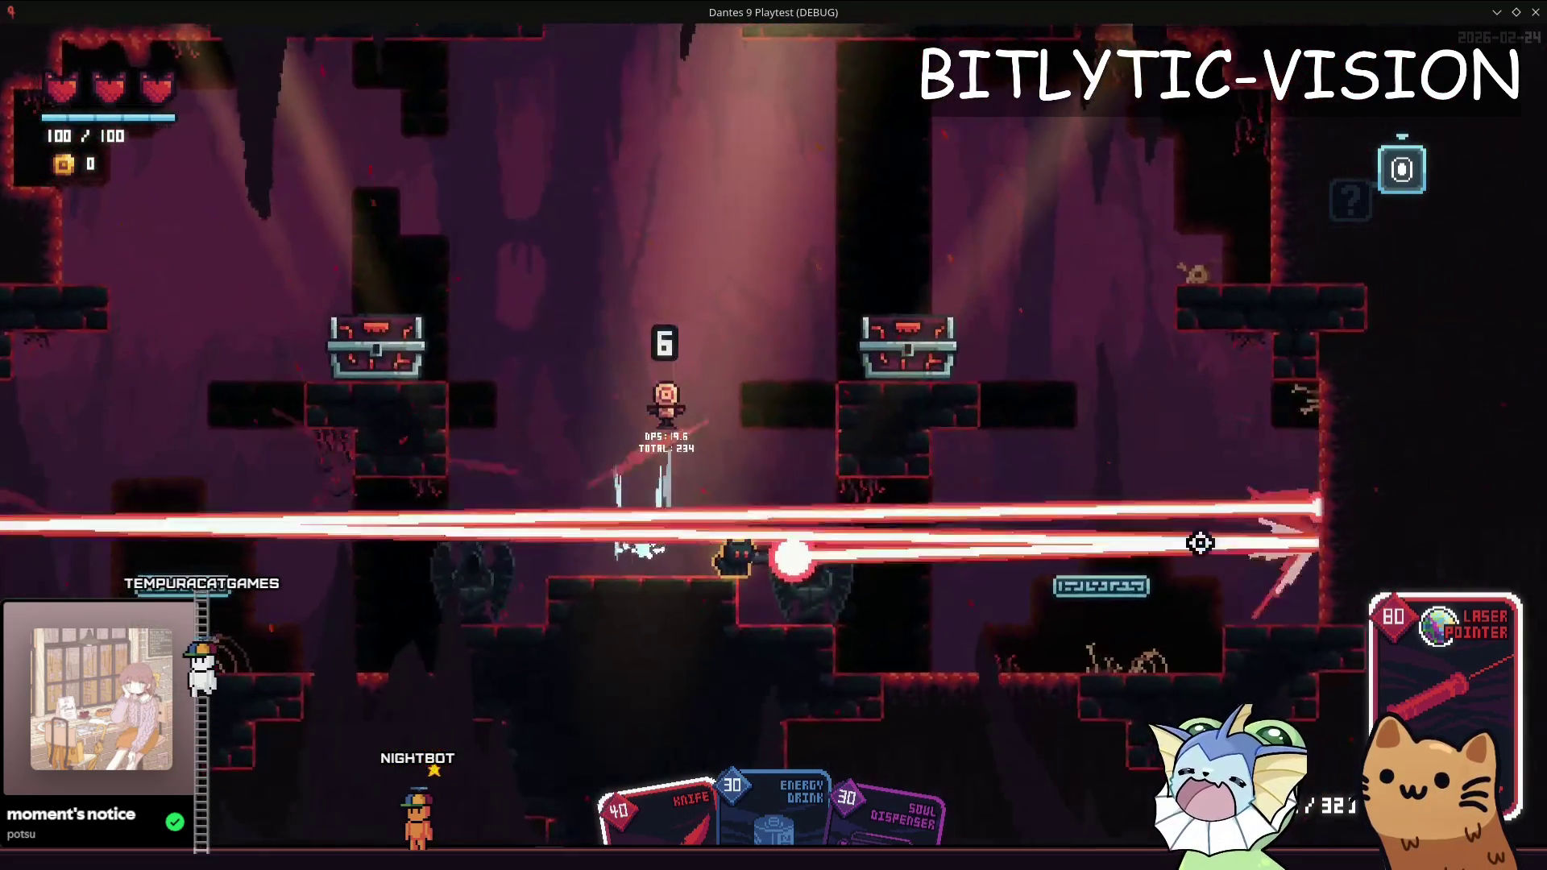
pyautogui.press('F1')
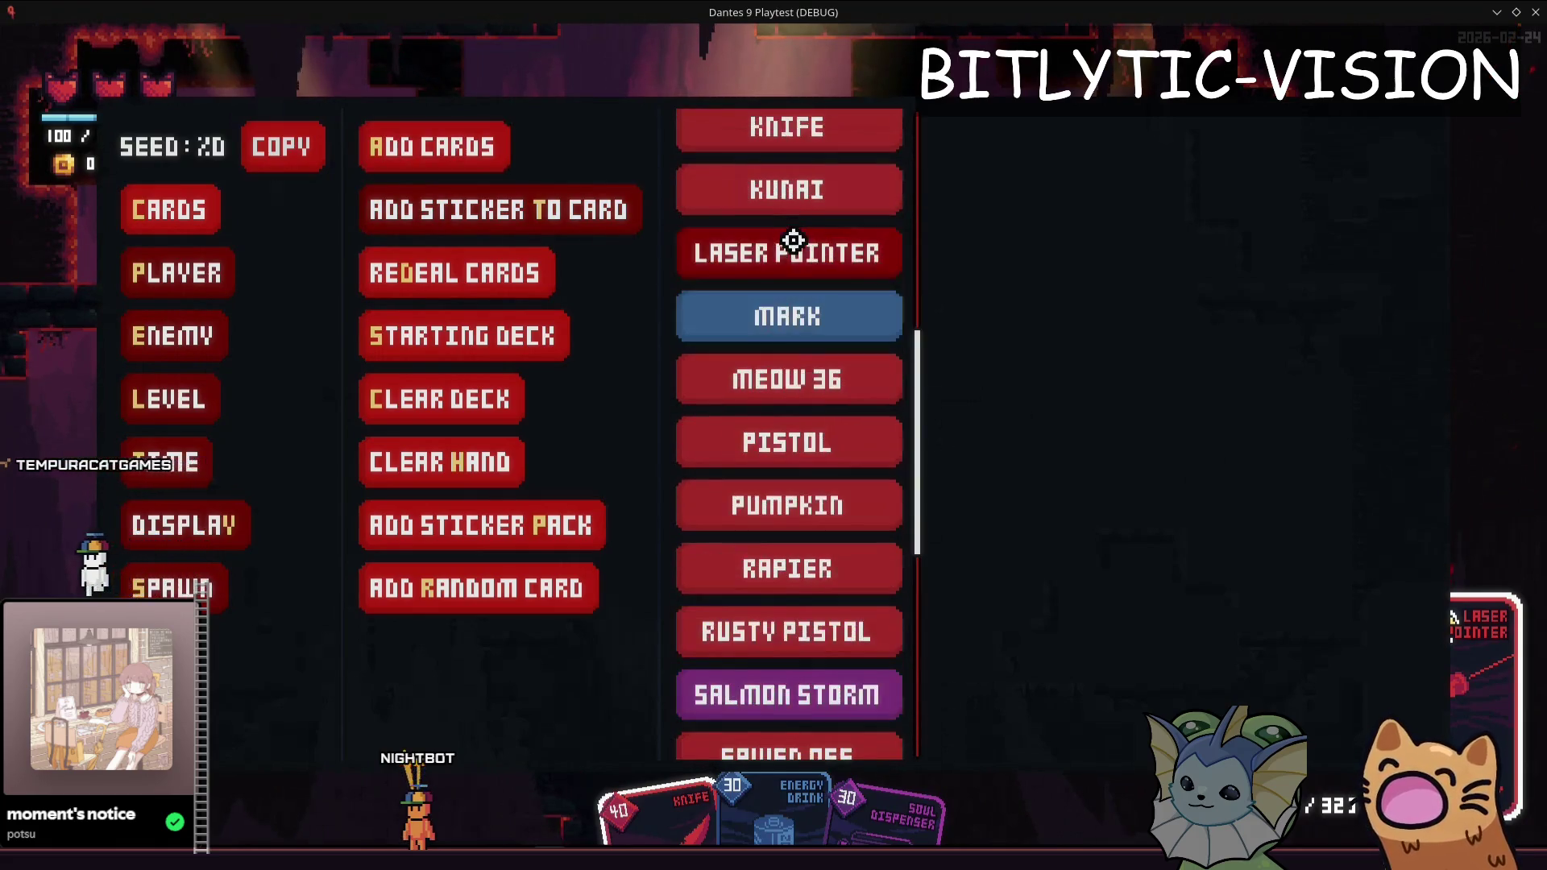
pyautogui.press('F1')
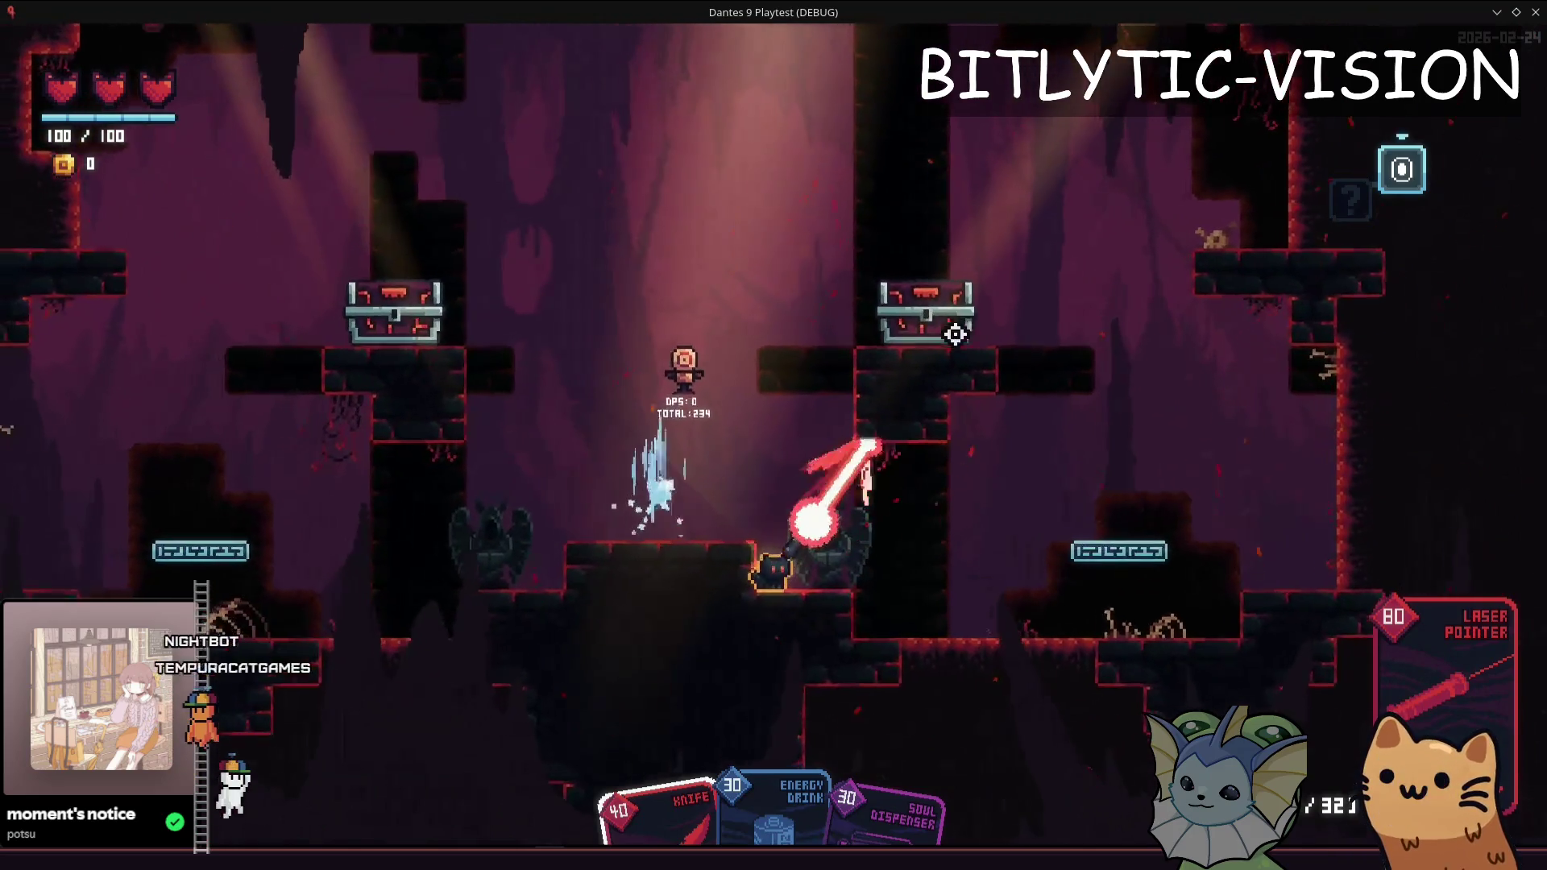
pyautogui.press('F8')
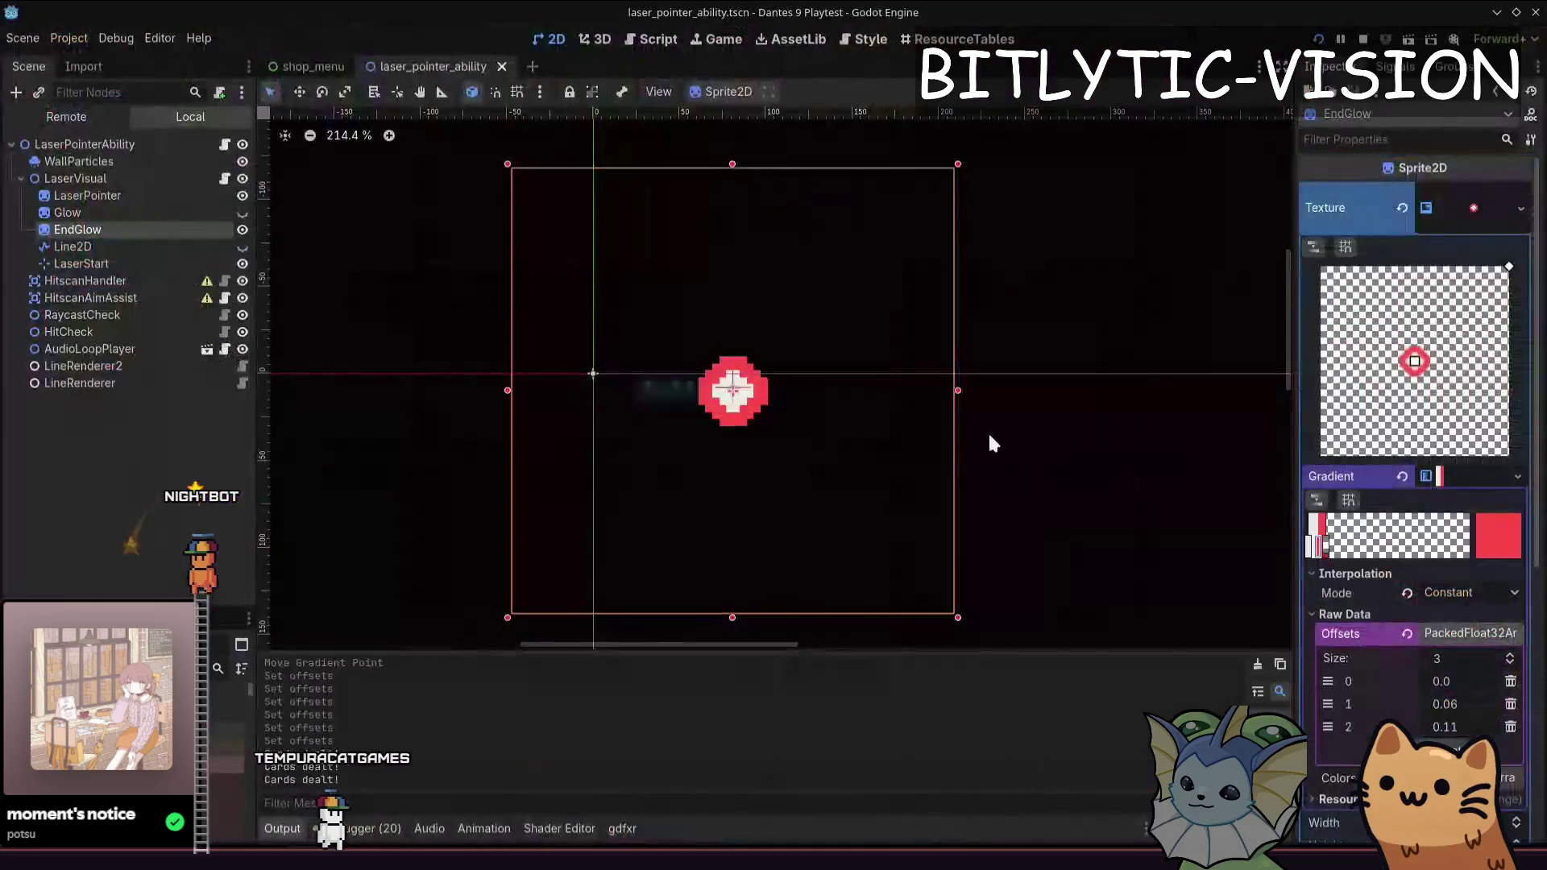
# Step: Select a point on the EndGlow gradient and test the laser in a quick playtest
pyautogui.click(1327, 546)
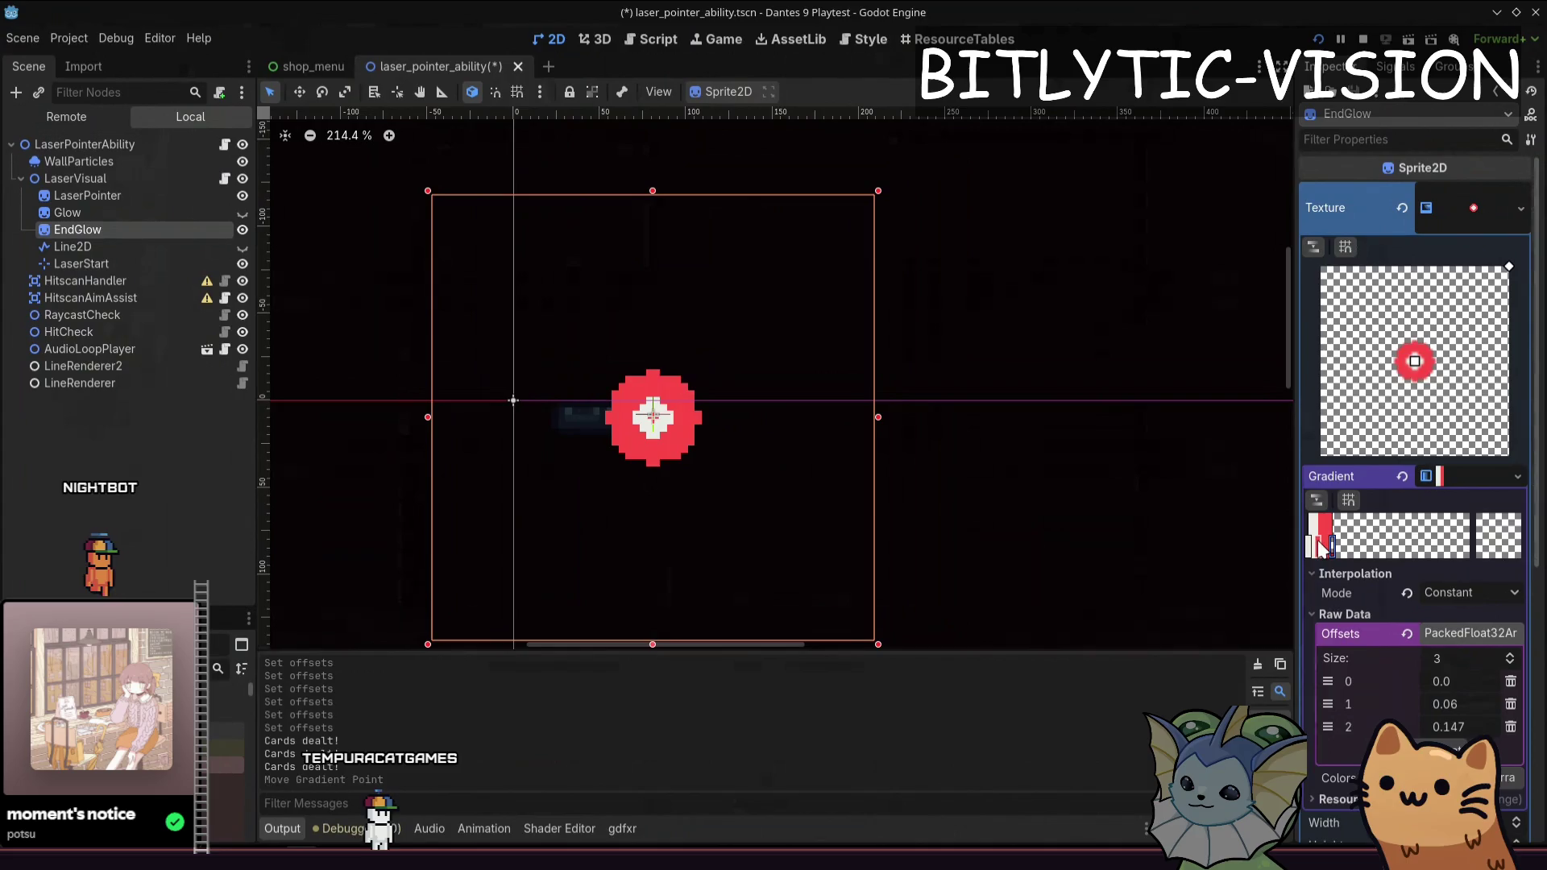
pyautogui.press('F5')
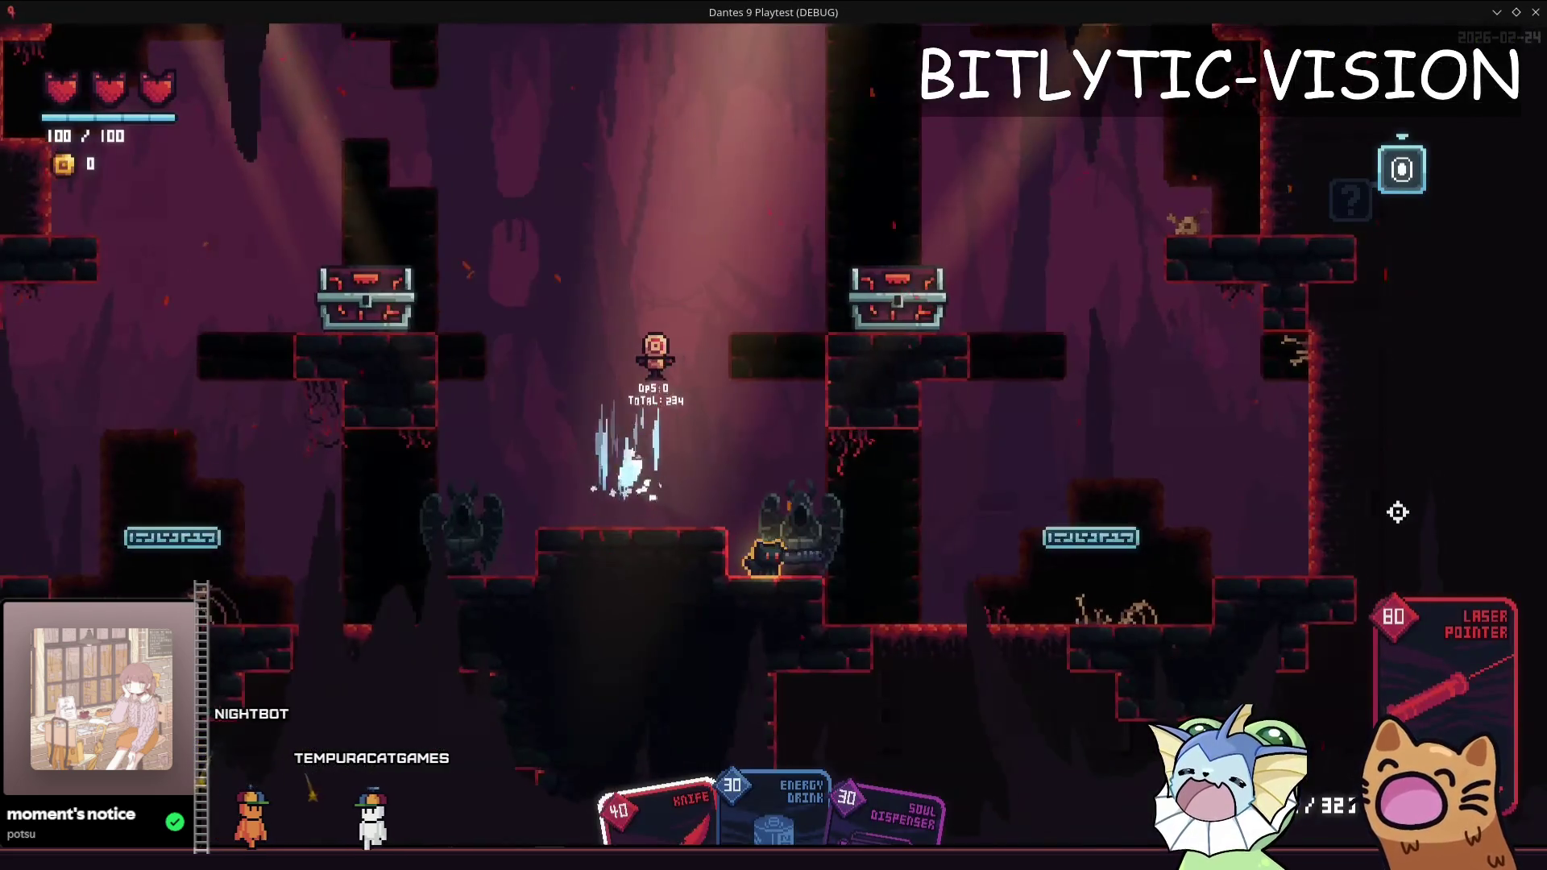
pyautogui.moveTo(1397, 511)
pyautogui.mouseDown()
pyautogui.moveTo(1369, 407)
pyautogui.moveTo(1307, 484)
pyautogui.mouseUp()
pyautogui.hotkey('alt', 'F4')
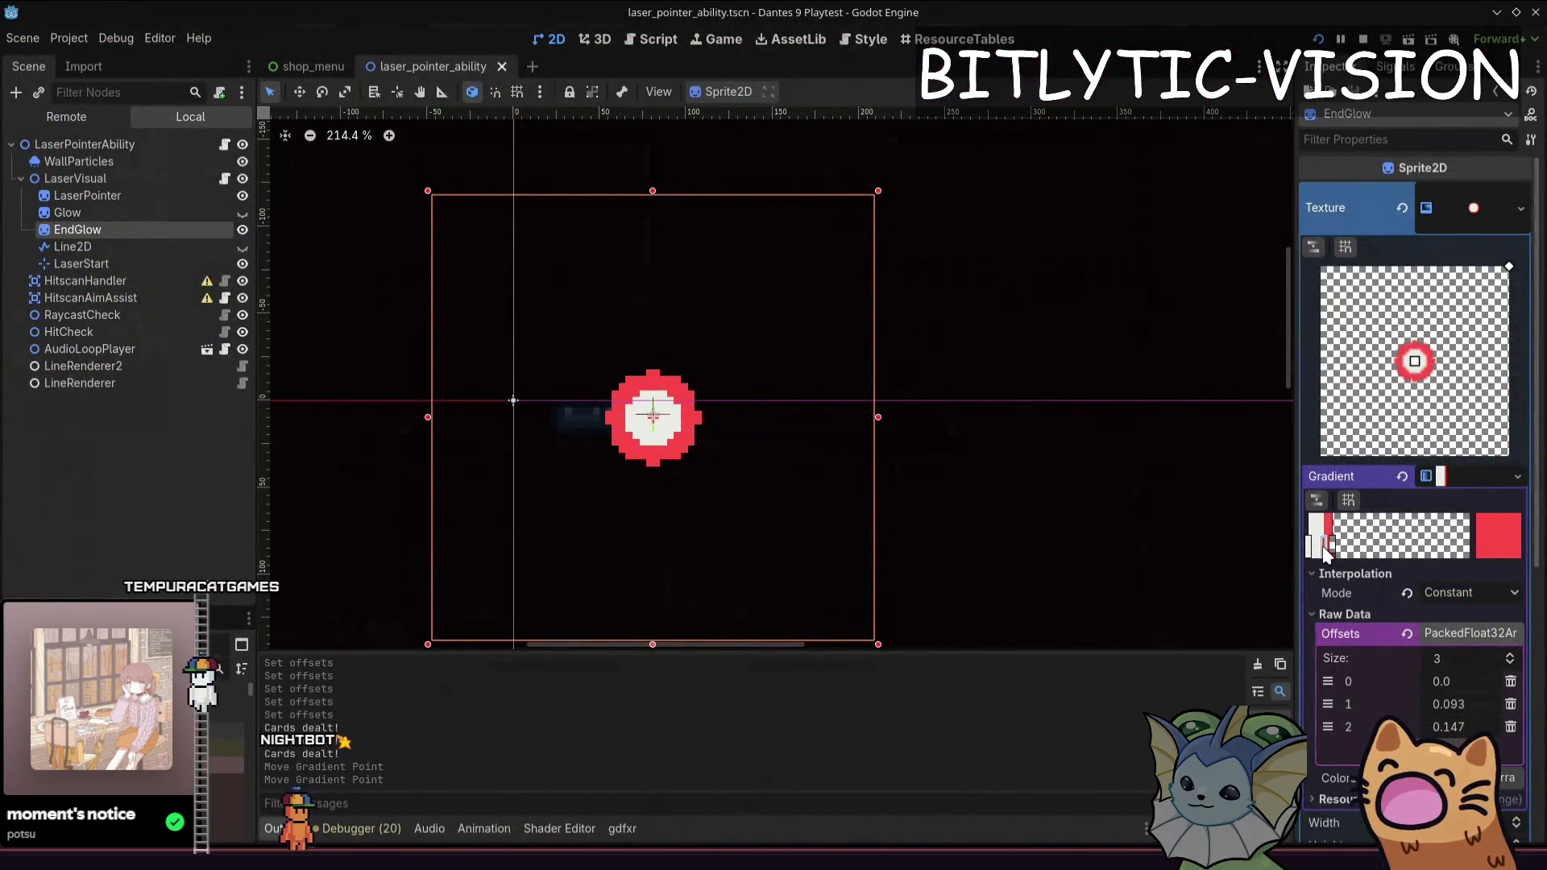
# Step: Shift the gradient points to offsets 0.093 and 0.132, save, and relaunch the game
pyautogui.moveTo(1324, 548); pyautogui.dragTo(1329, 551)
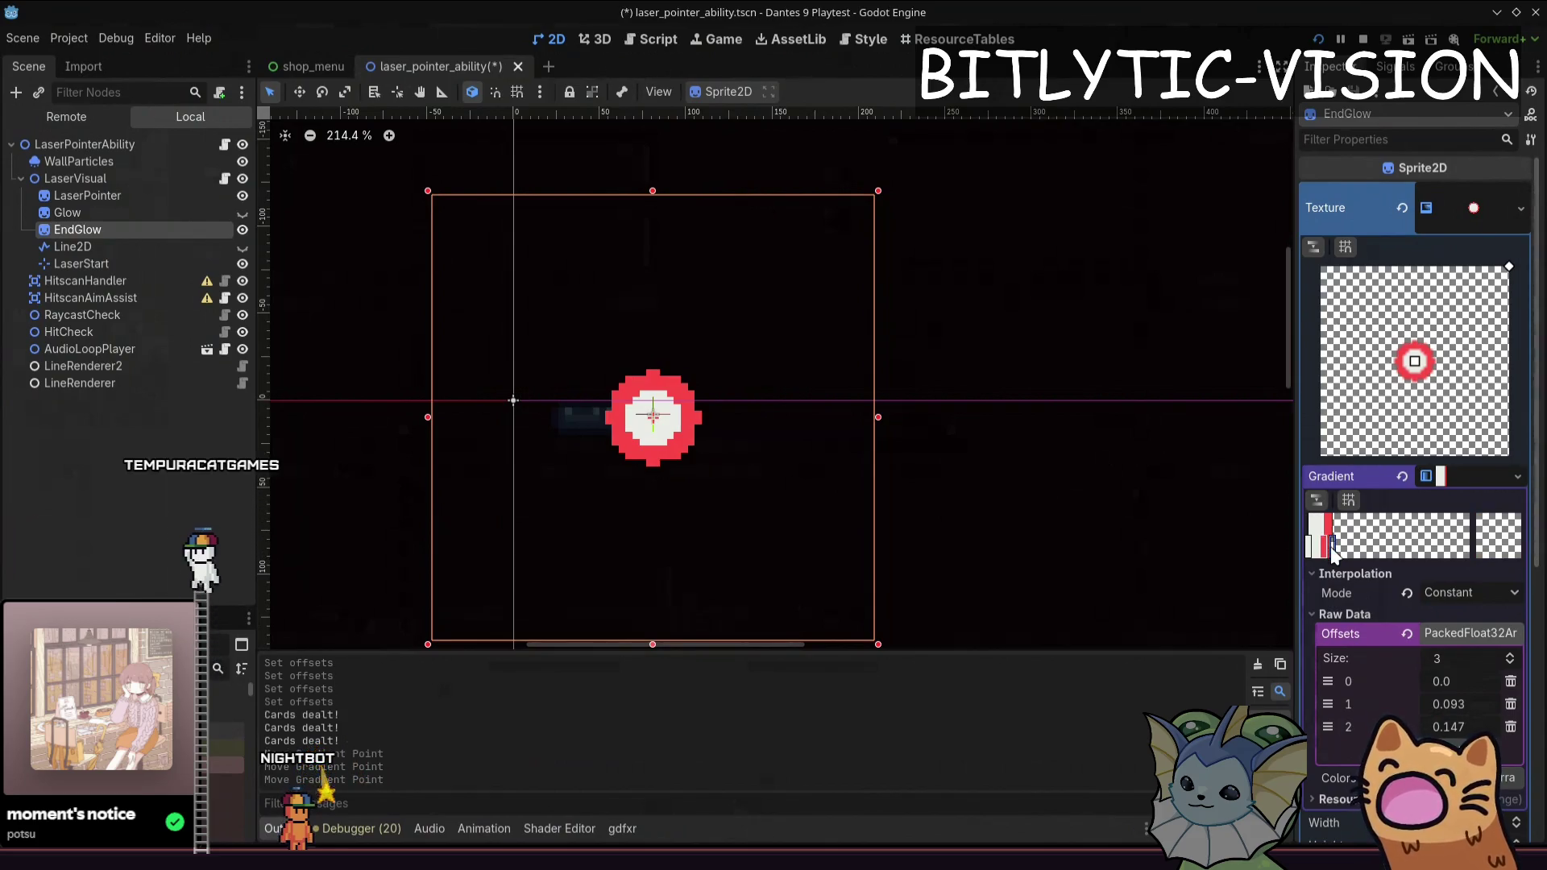
pyautogui.hotkey('ctrl', 's')
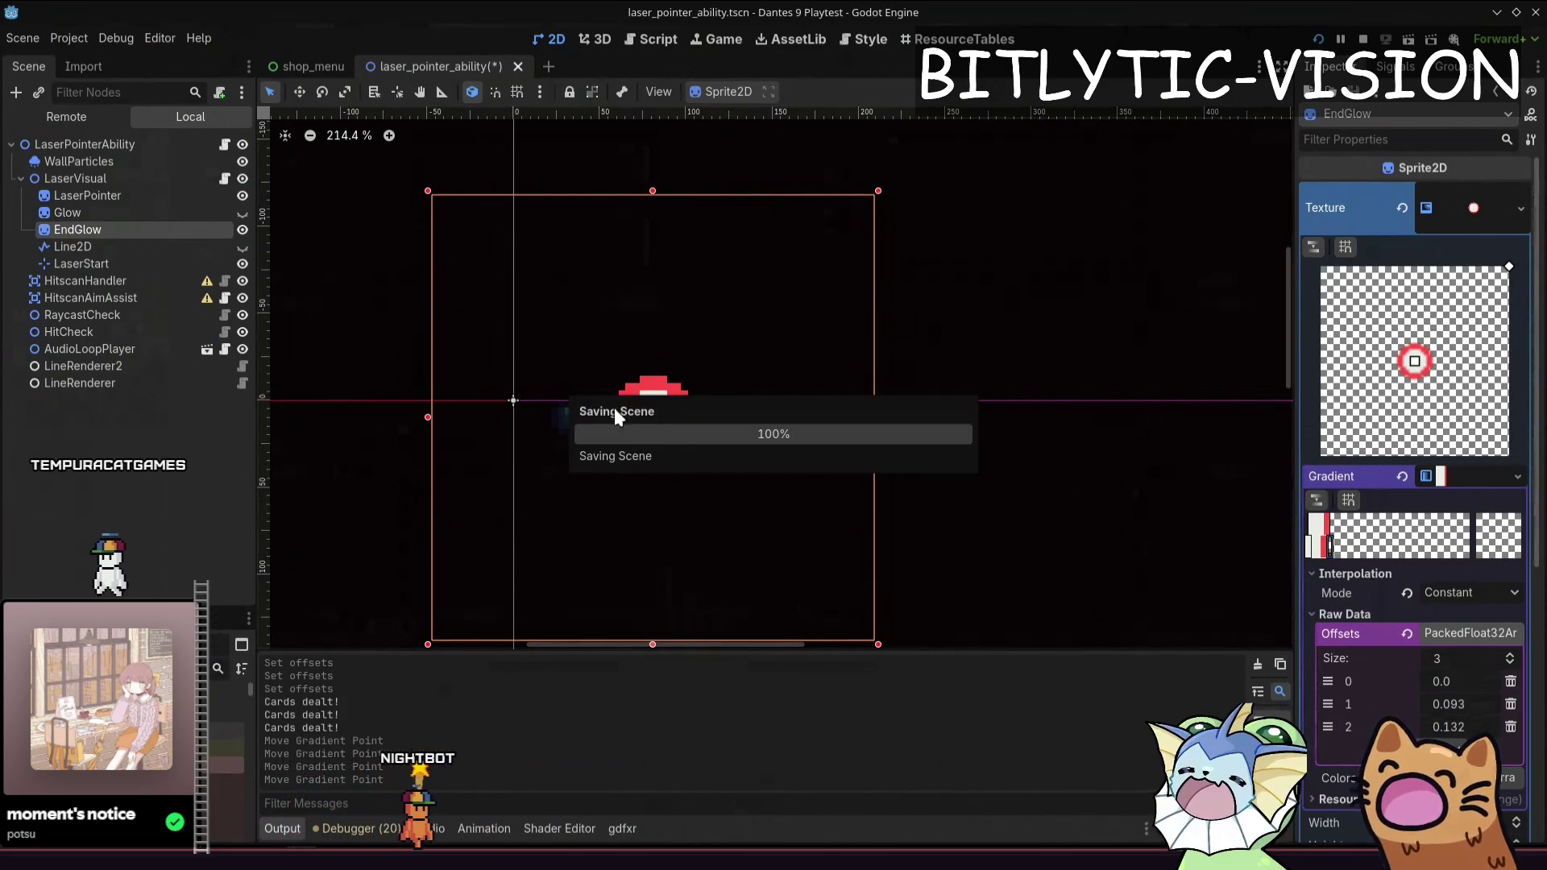
pyautogui.press('F5')
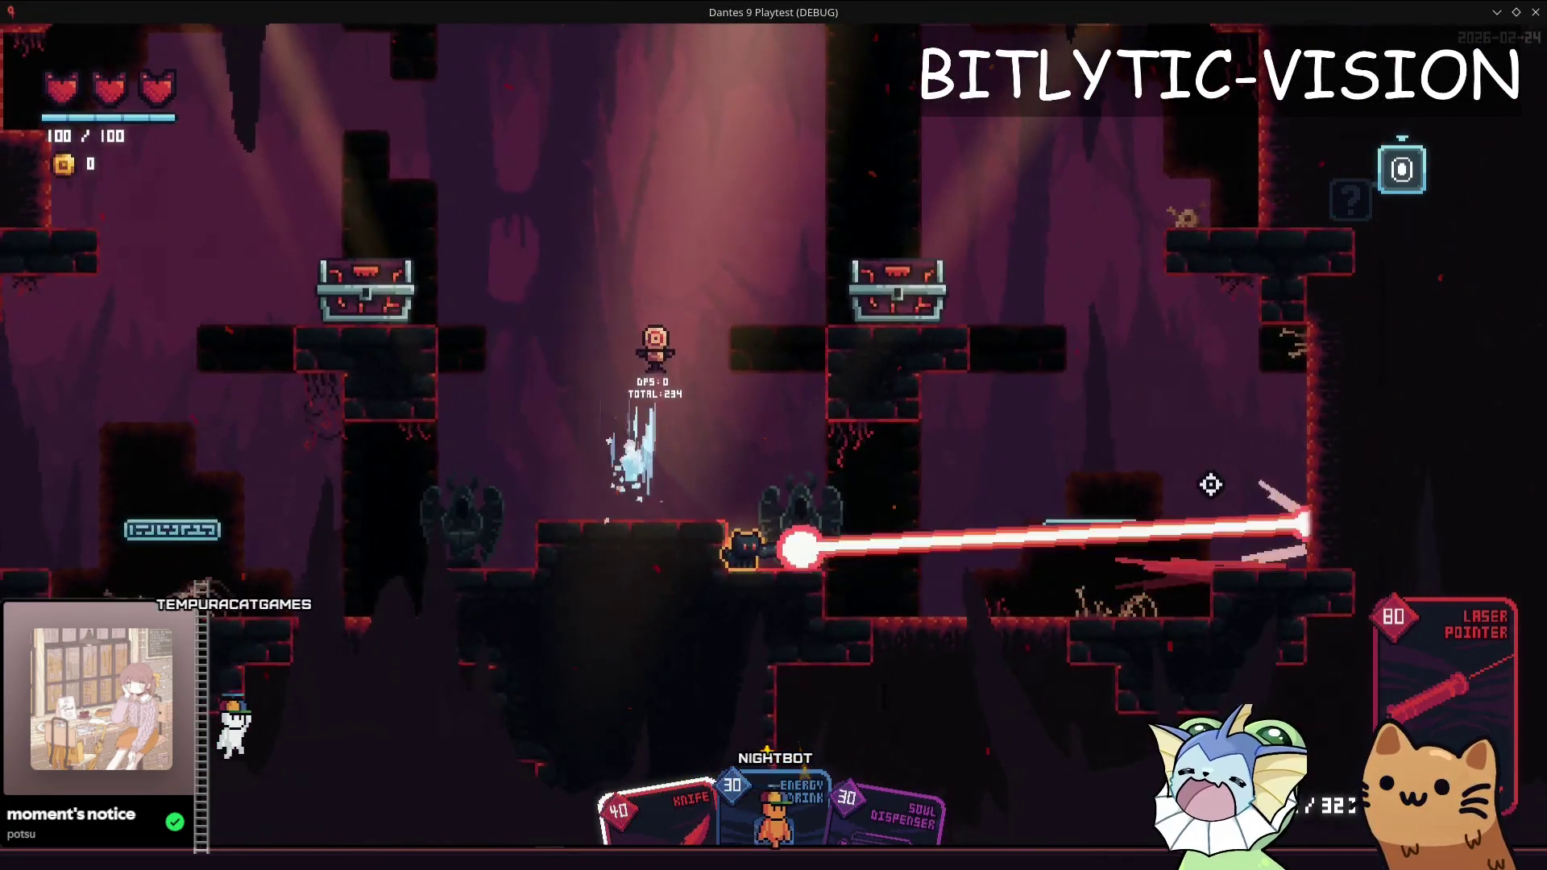
# Step: Move left and jump onto the chest ledge, then stop the playtest
pyautogui.press('a')
pyautogui.press('space')
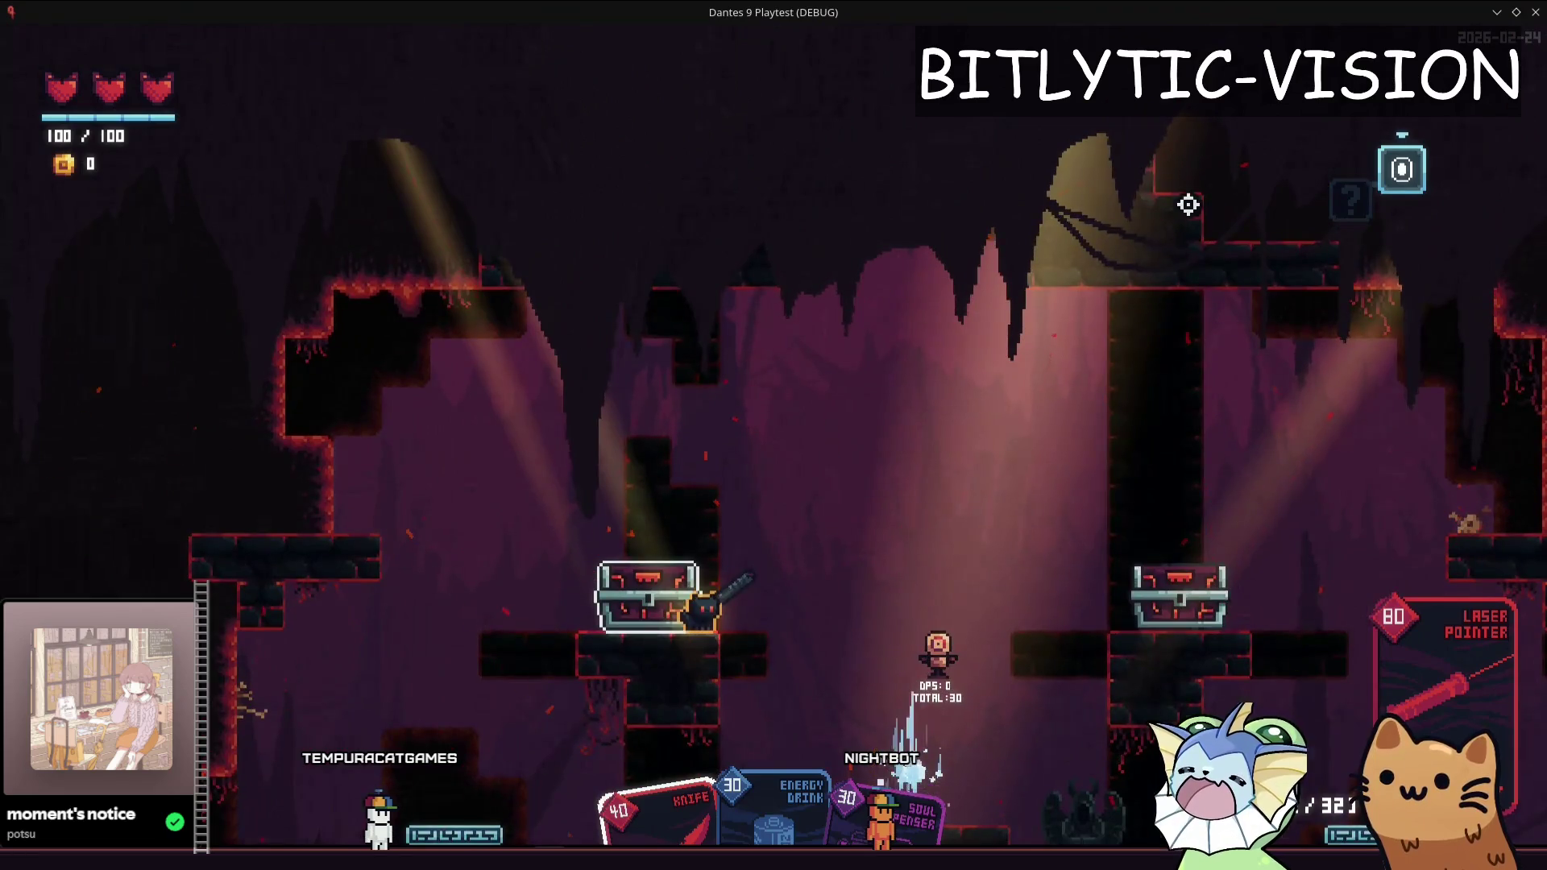
pyautogui.click(1536, 12)
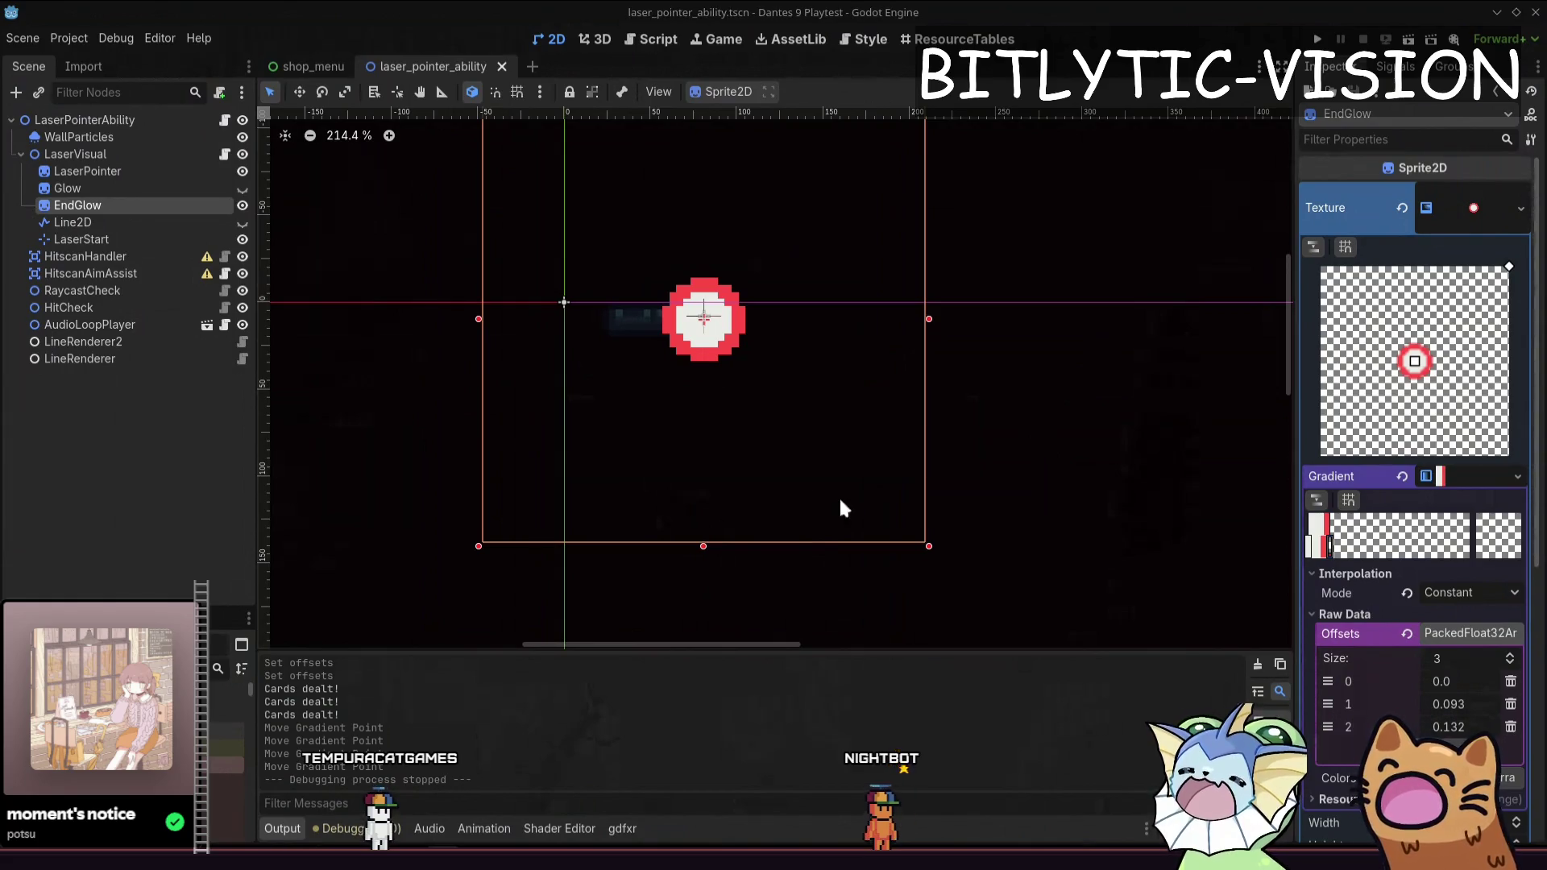
# Step: Scroll the 2D viewport and relaunch the Dantes 9 playtest
pyautogui.scroll(3, 798, 499)
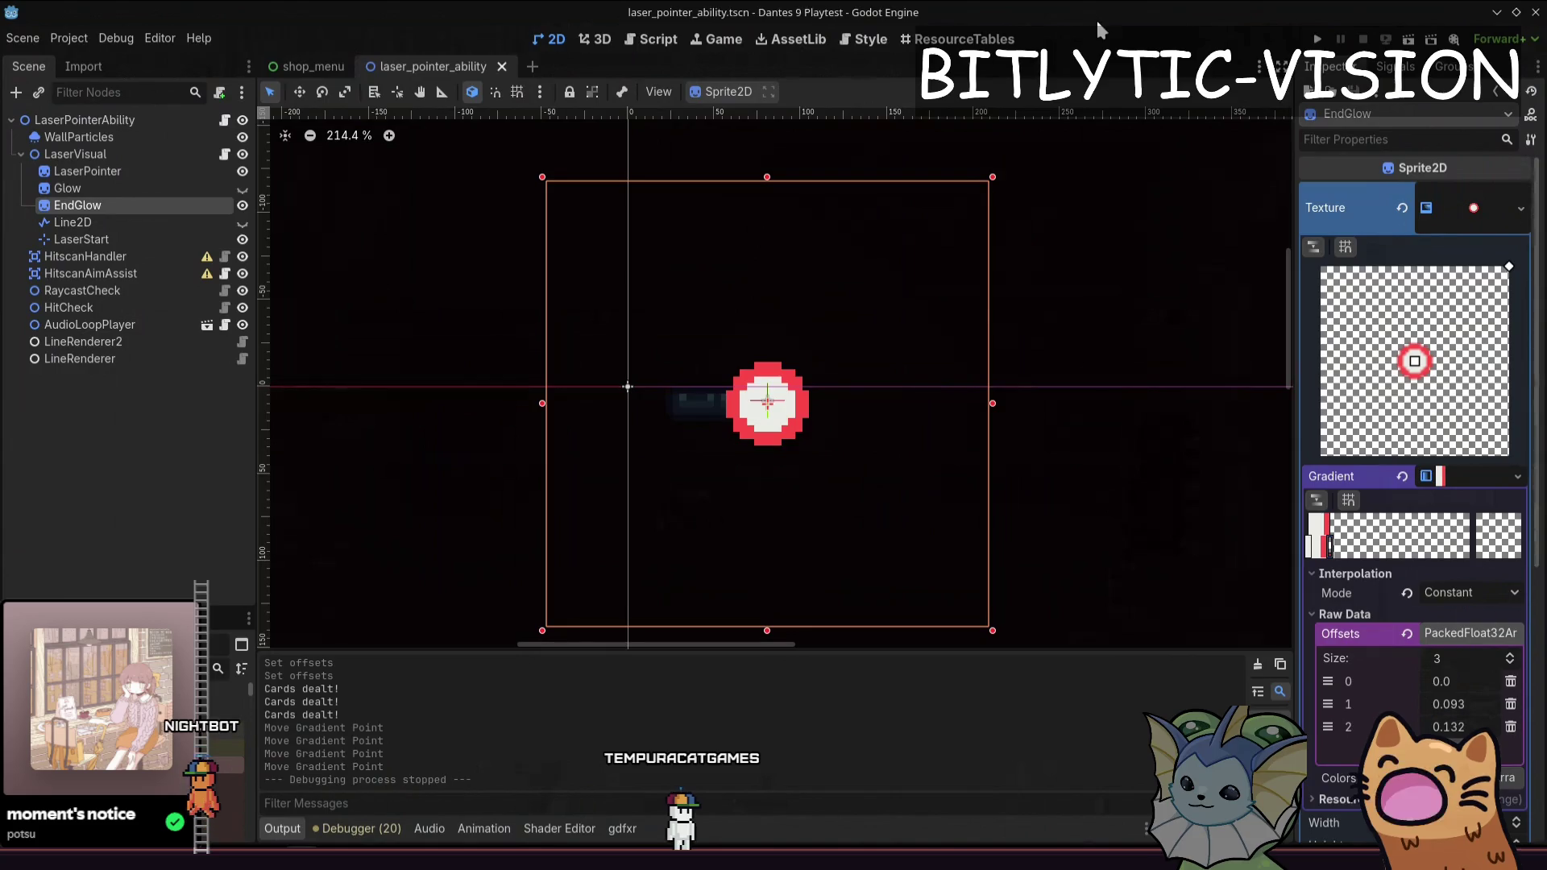
pyautogui.press('F5')
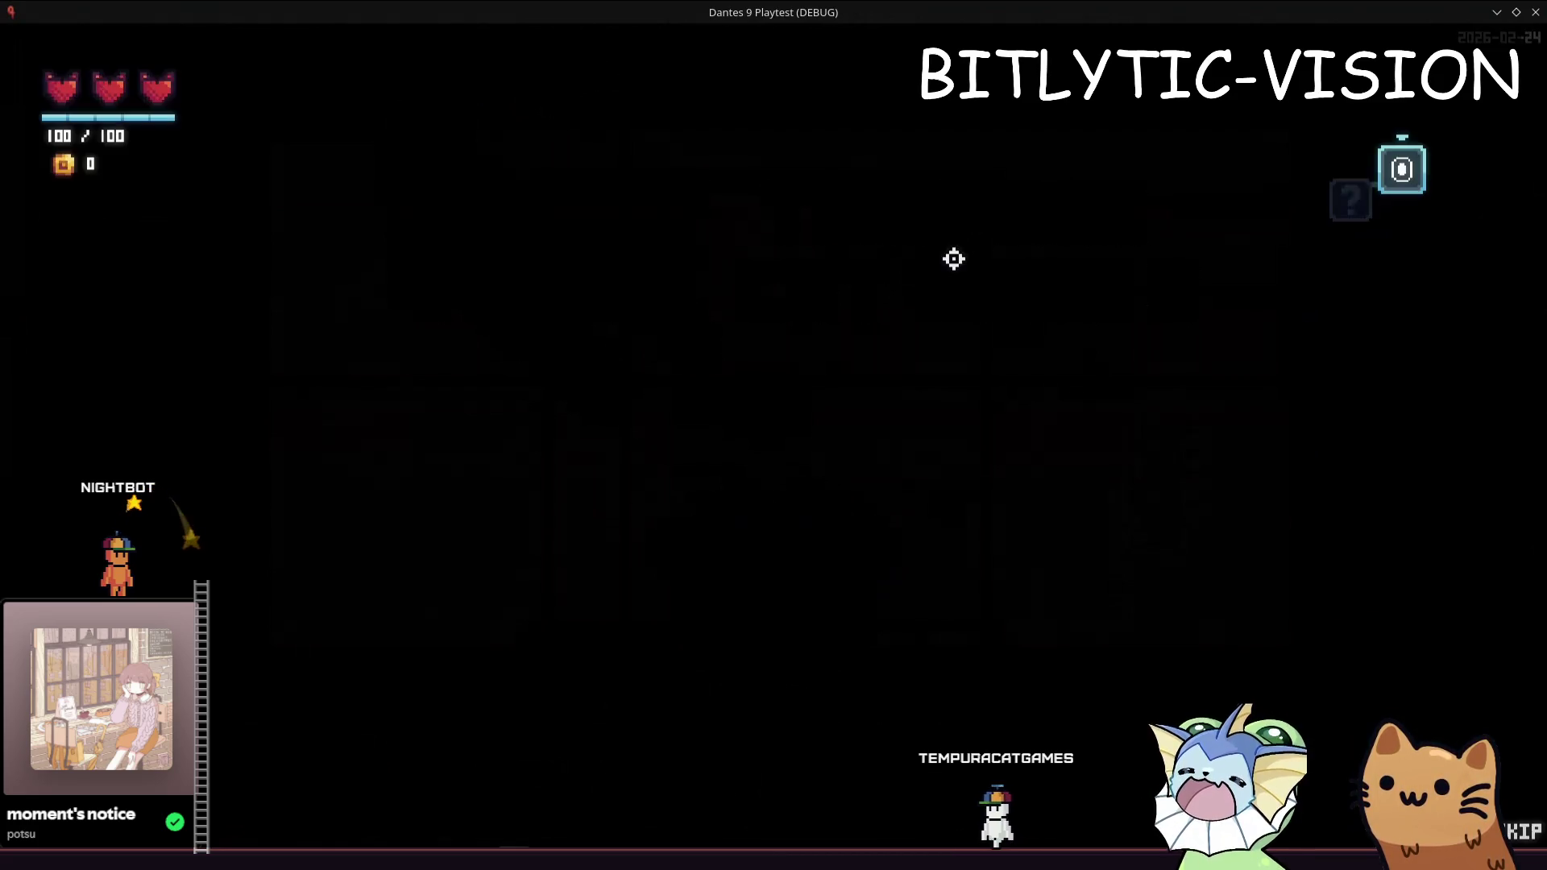
# Step: Clear the player's deck and add the Laser Pointer card from the debug menu
pyautogui.press('F1')
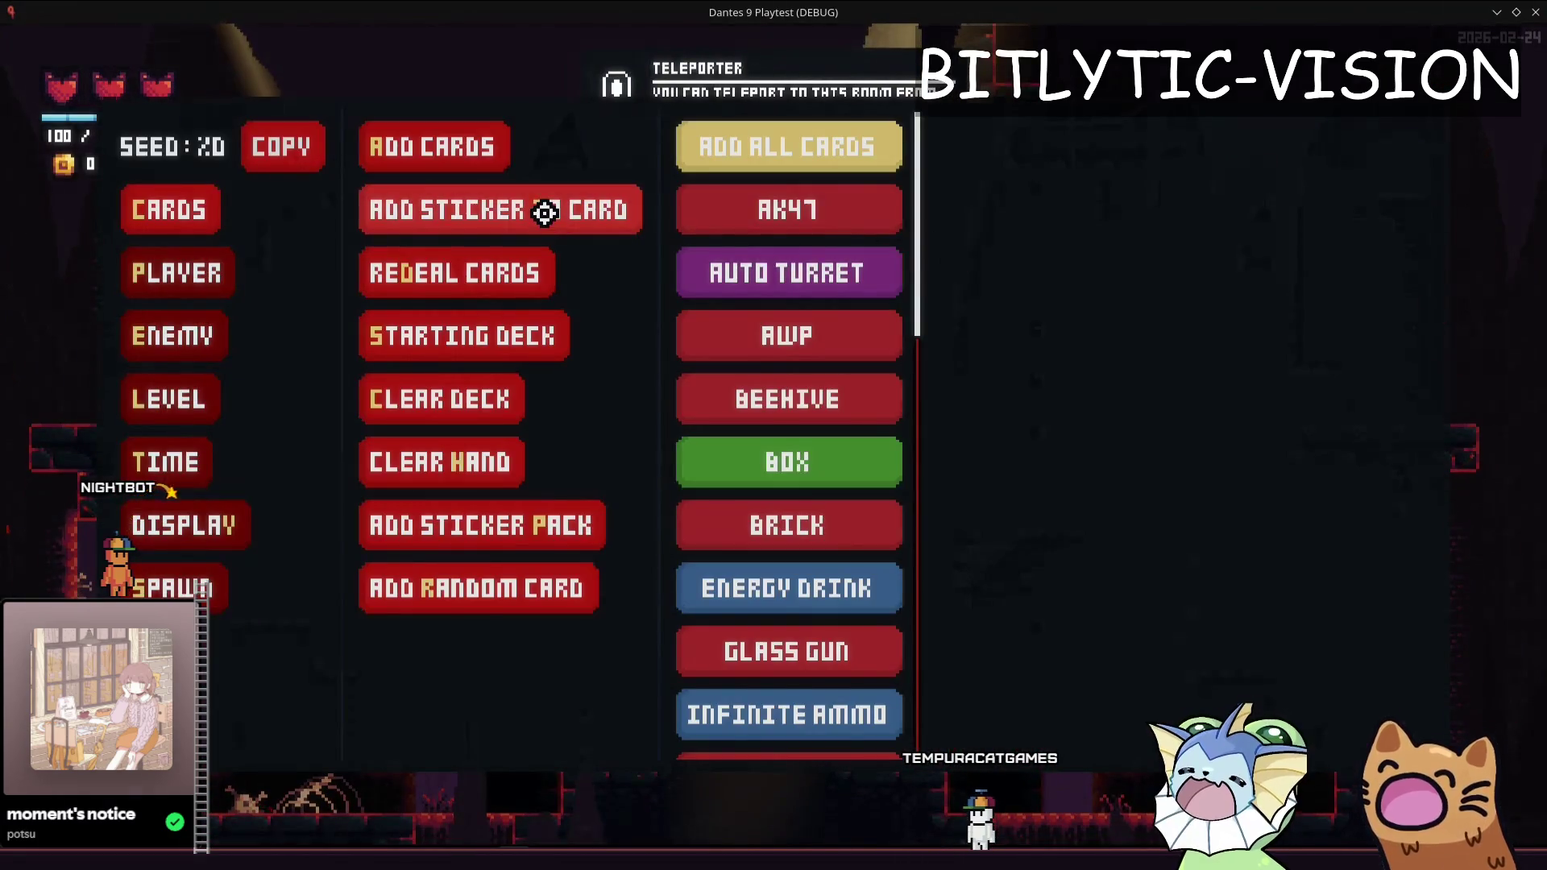
pyautogui.click(485, 399)
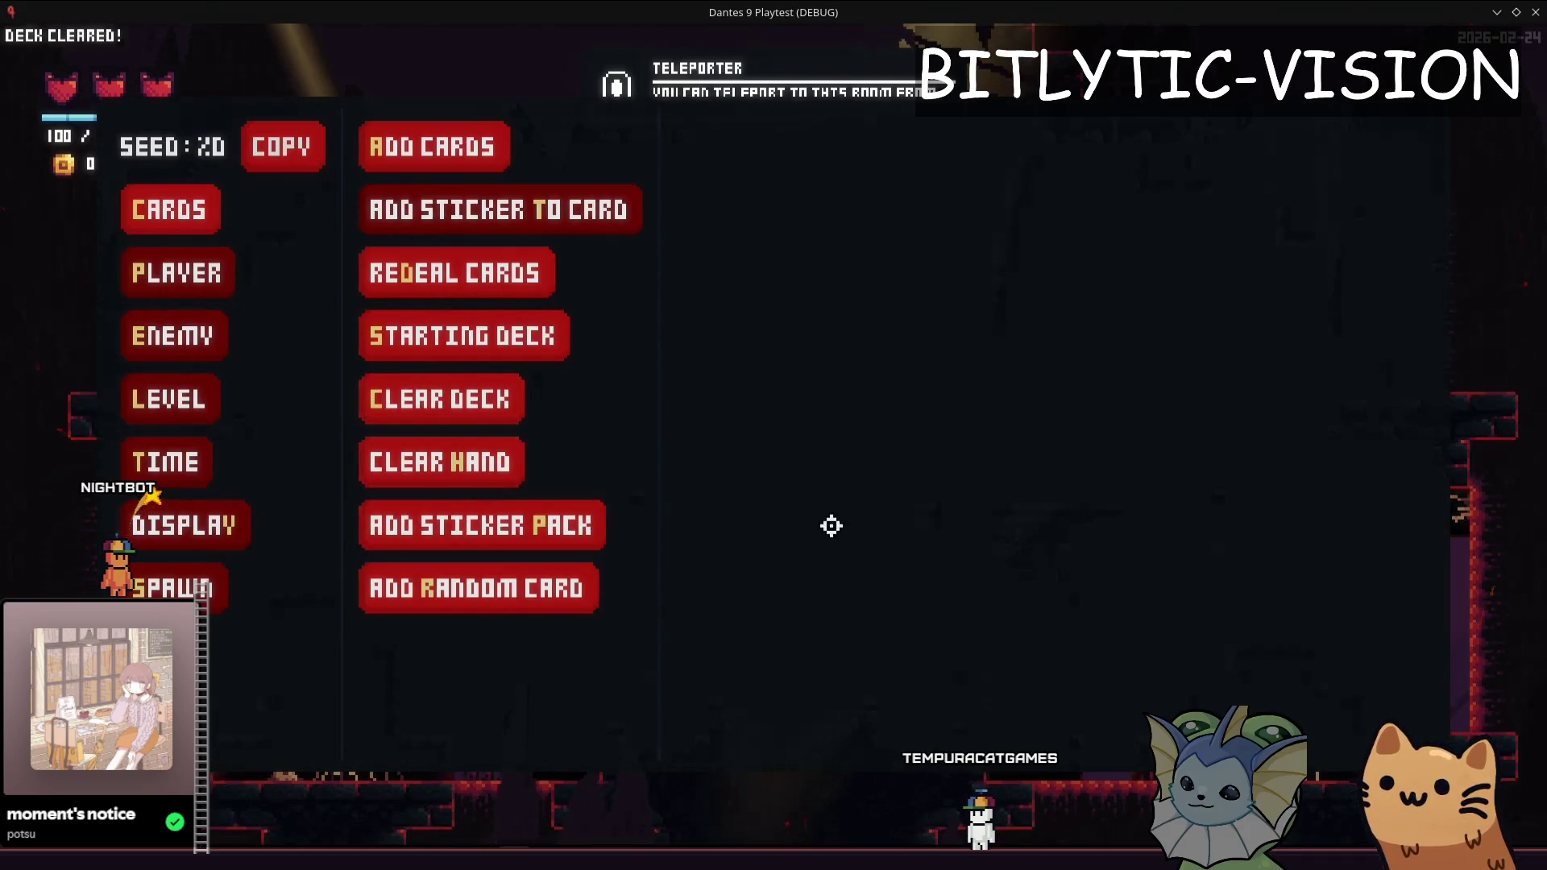
pyautogui.scroll(-5, 786, 515)
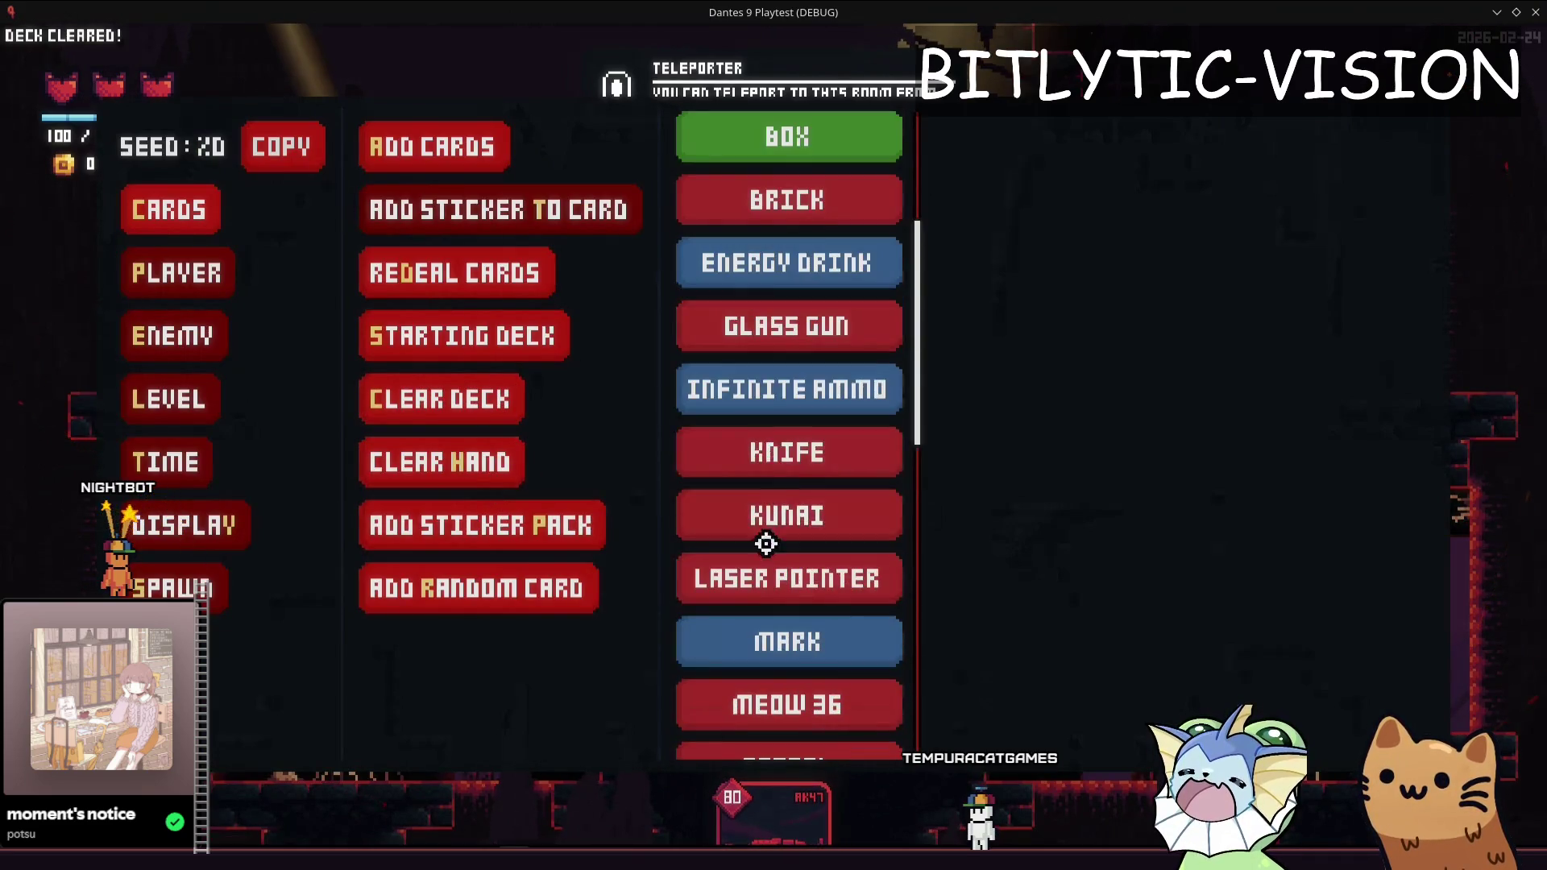
pyautogui.click(738, 579)
pyautogui.press('F1')
# Step: Apply the Bouncy Ball sticker to the AK47 and fire it across the level
pyautogui.press('F1')
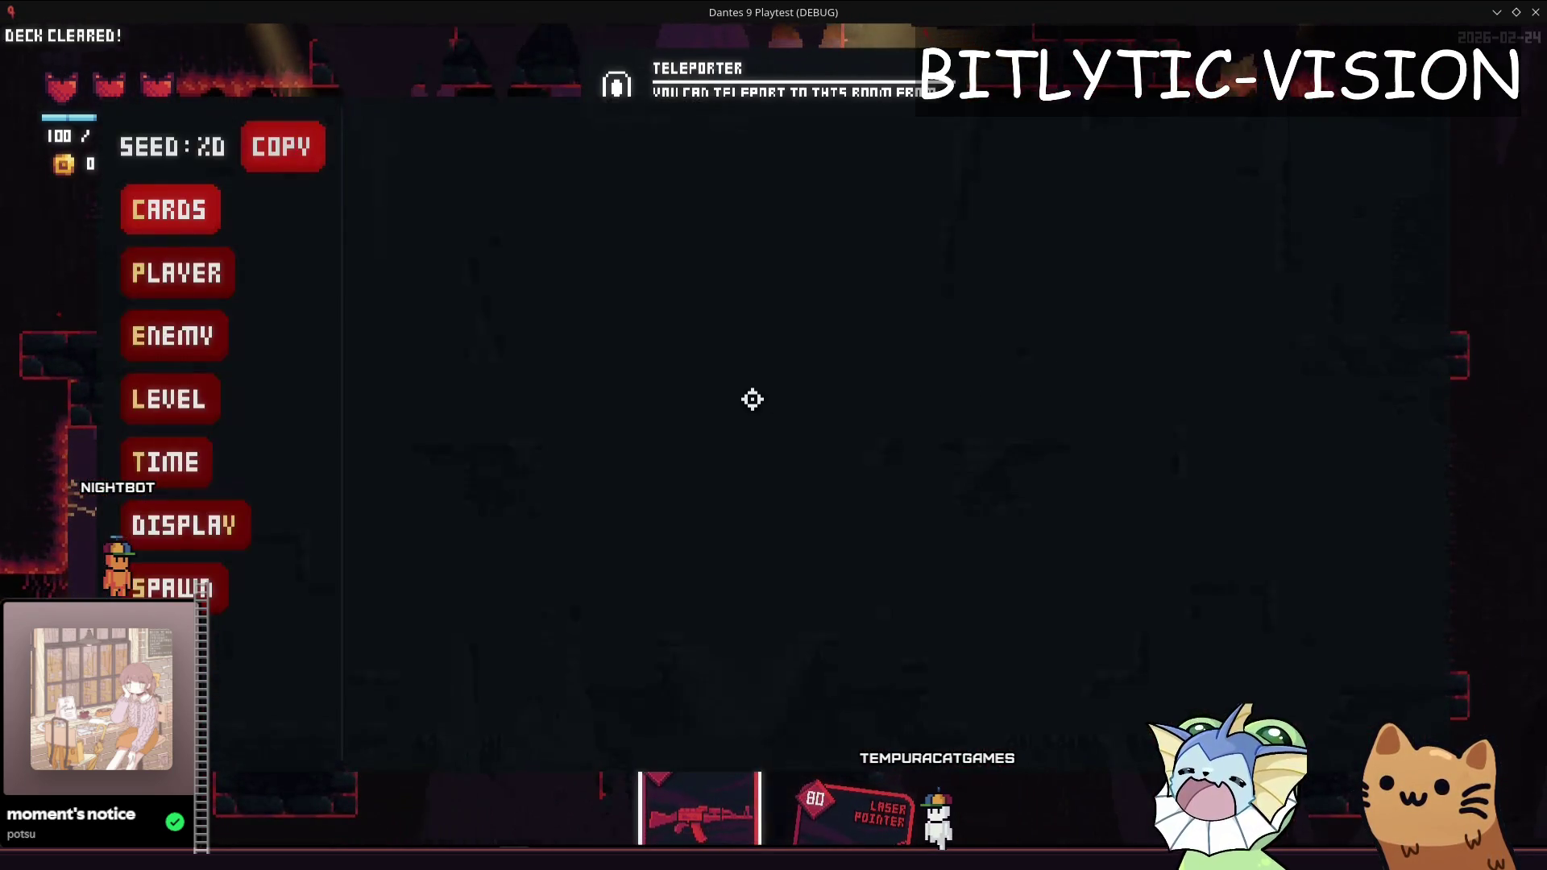
pyautogui.click(788, 317)
pyautogui.press('F1')
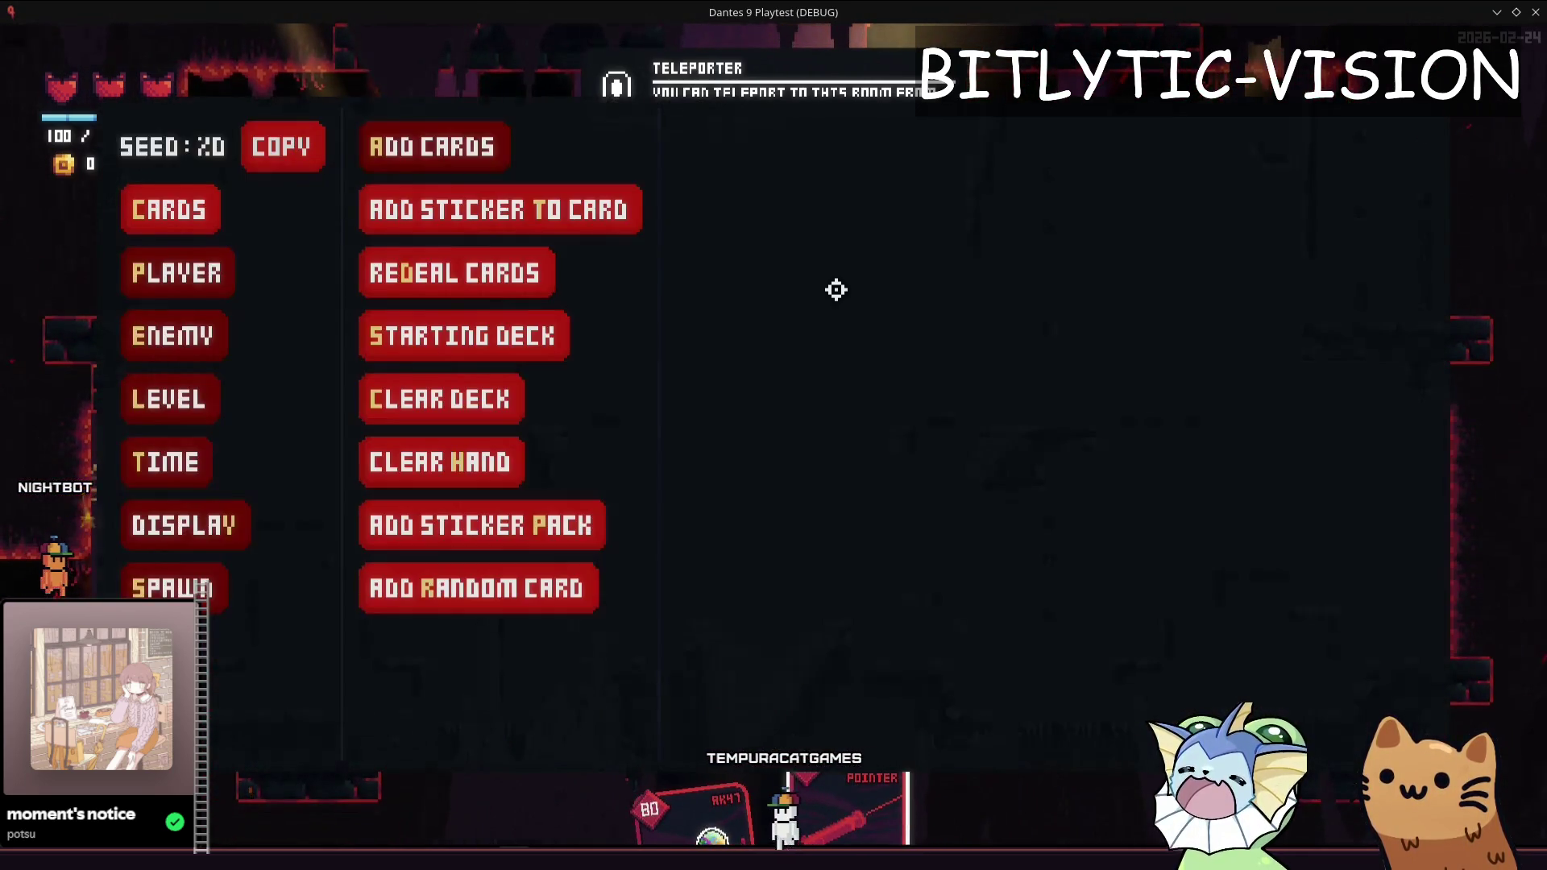
pyautogui.click(794, 335)
pyautogui.moveTo(948, 309)
pyautogui.mouseDown()
pyautogui.moveTo(1133, 438)
pyautogui.moveTo(1218, 542)
pyautogui.moveTo(1210, 580)
pyautogui.mouseUp()
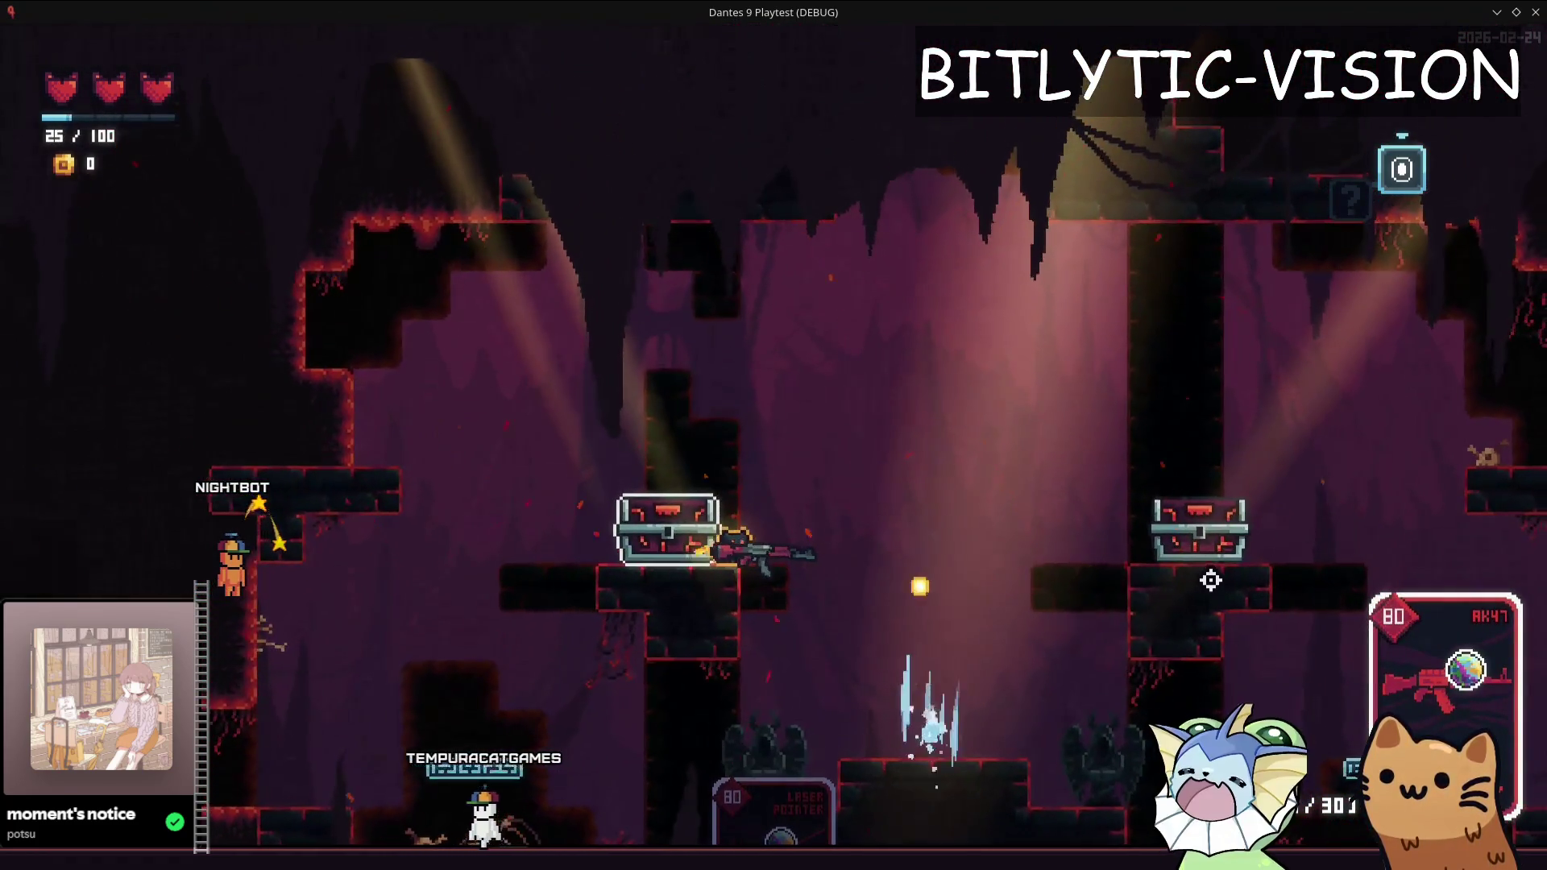
# Step: Walk left, swap the held card to the Laser Pointer and aim its laser across the room
pyautogui.press('a')
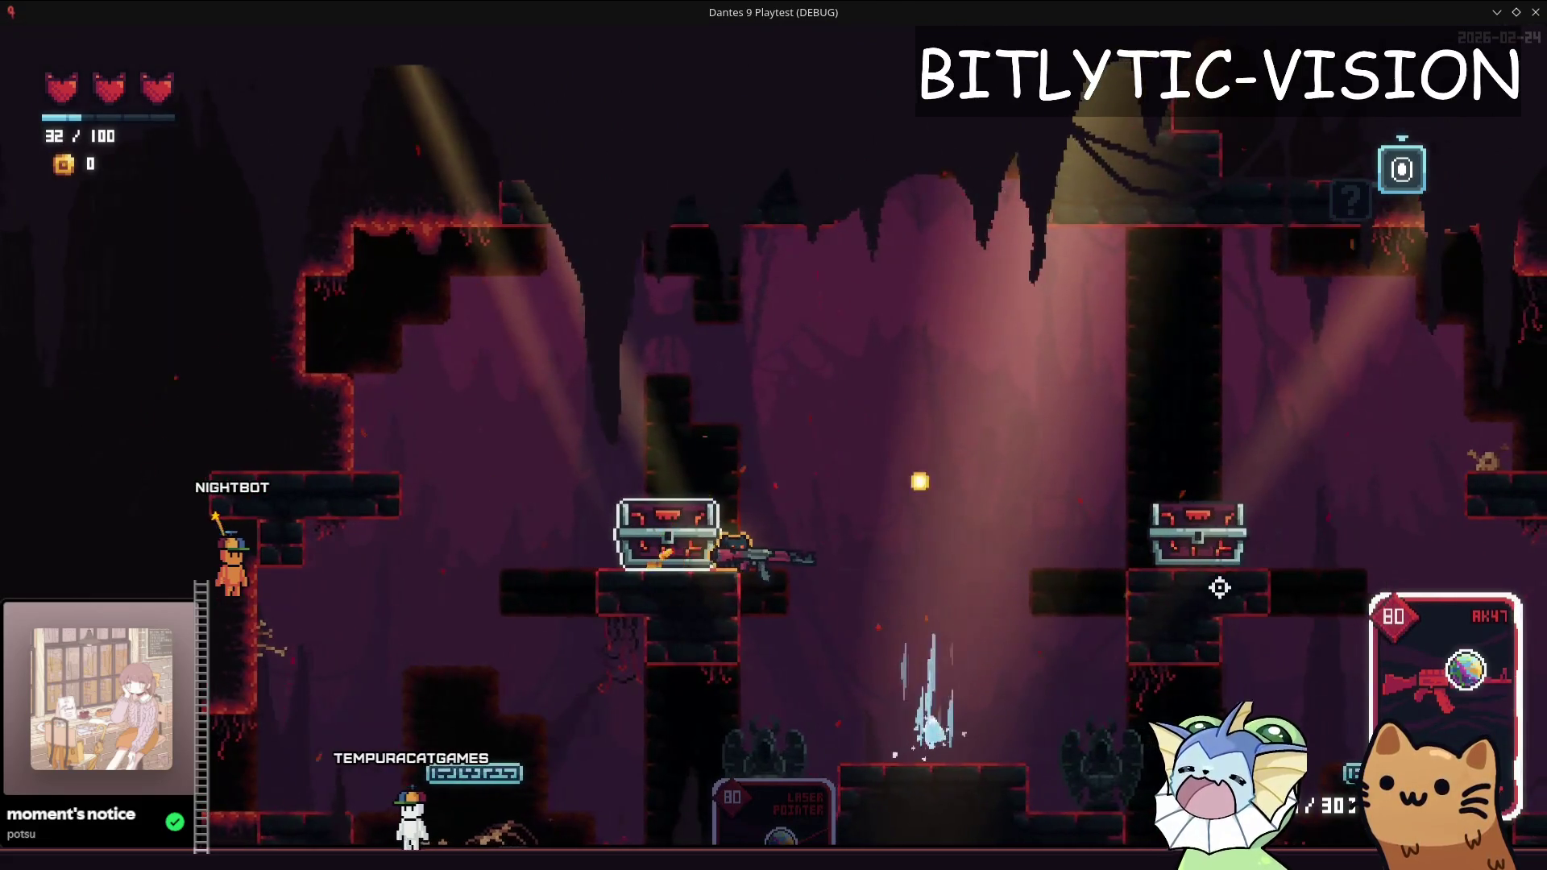
pyautogui.press('`')
pyautogui.press('`')
pyautogui.scroll(-1, 1216, 587)
pyautogui.moveTo(1216, 587); pyautogui.dragTo(1253, 603)
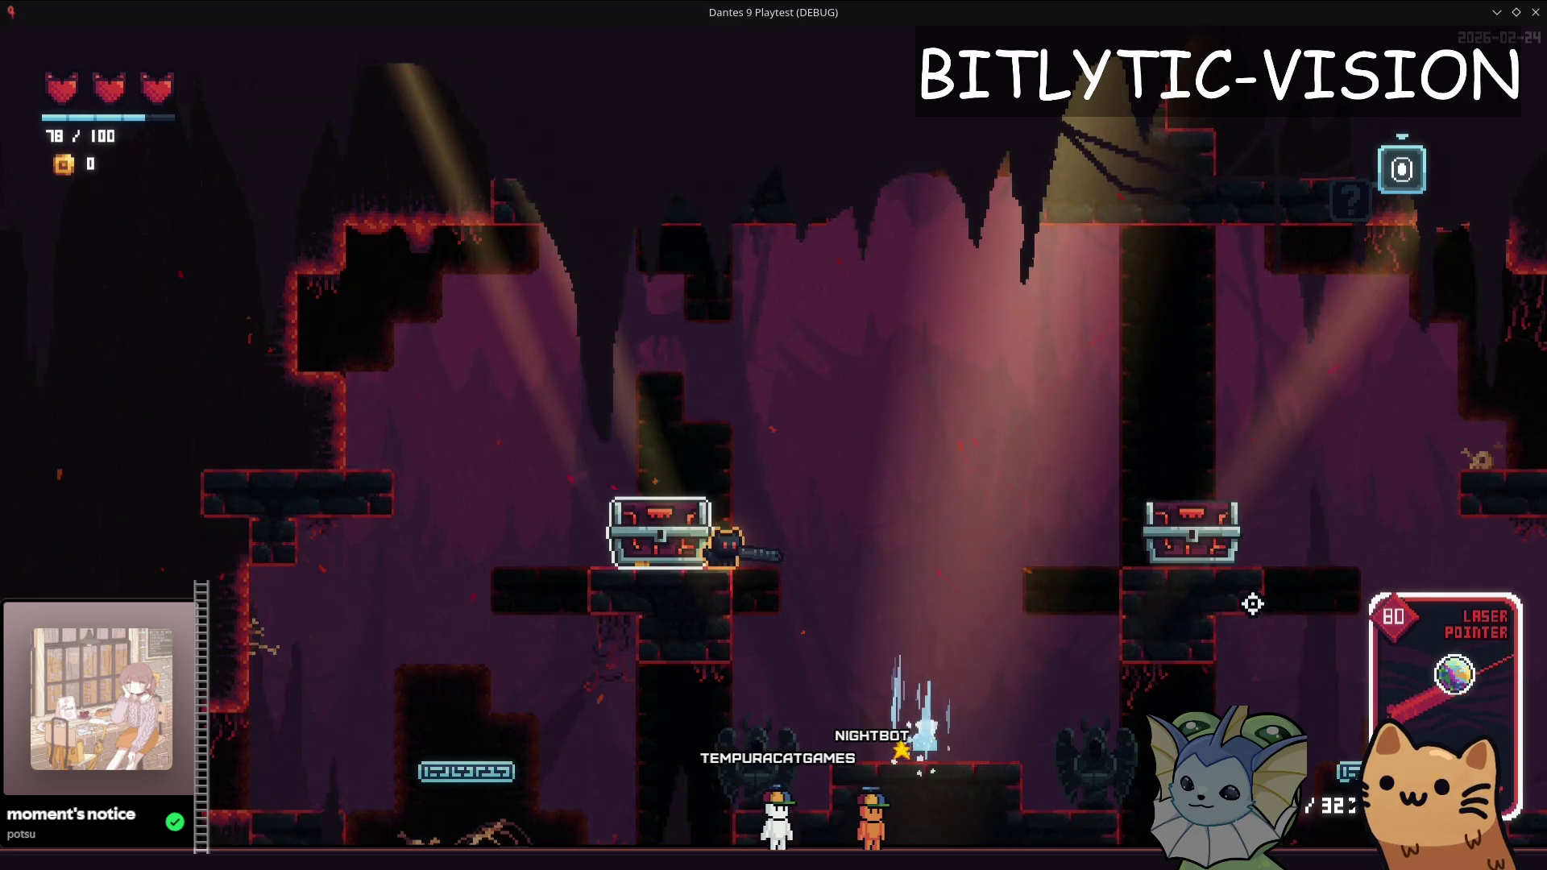
# Step: Close the playtest and Quick Open the base_gun_ability scene
pyautogui.press('F8')
pyautogui.hotkey('alt', 'shift', 'o')
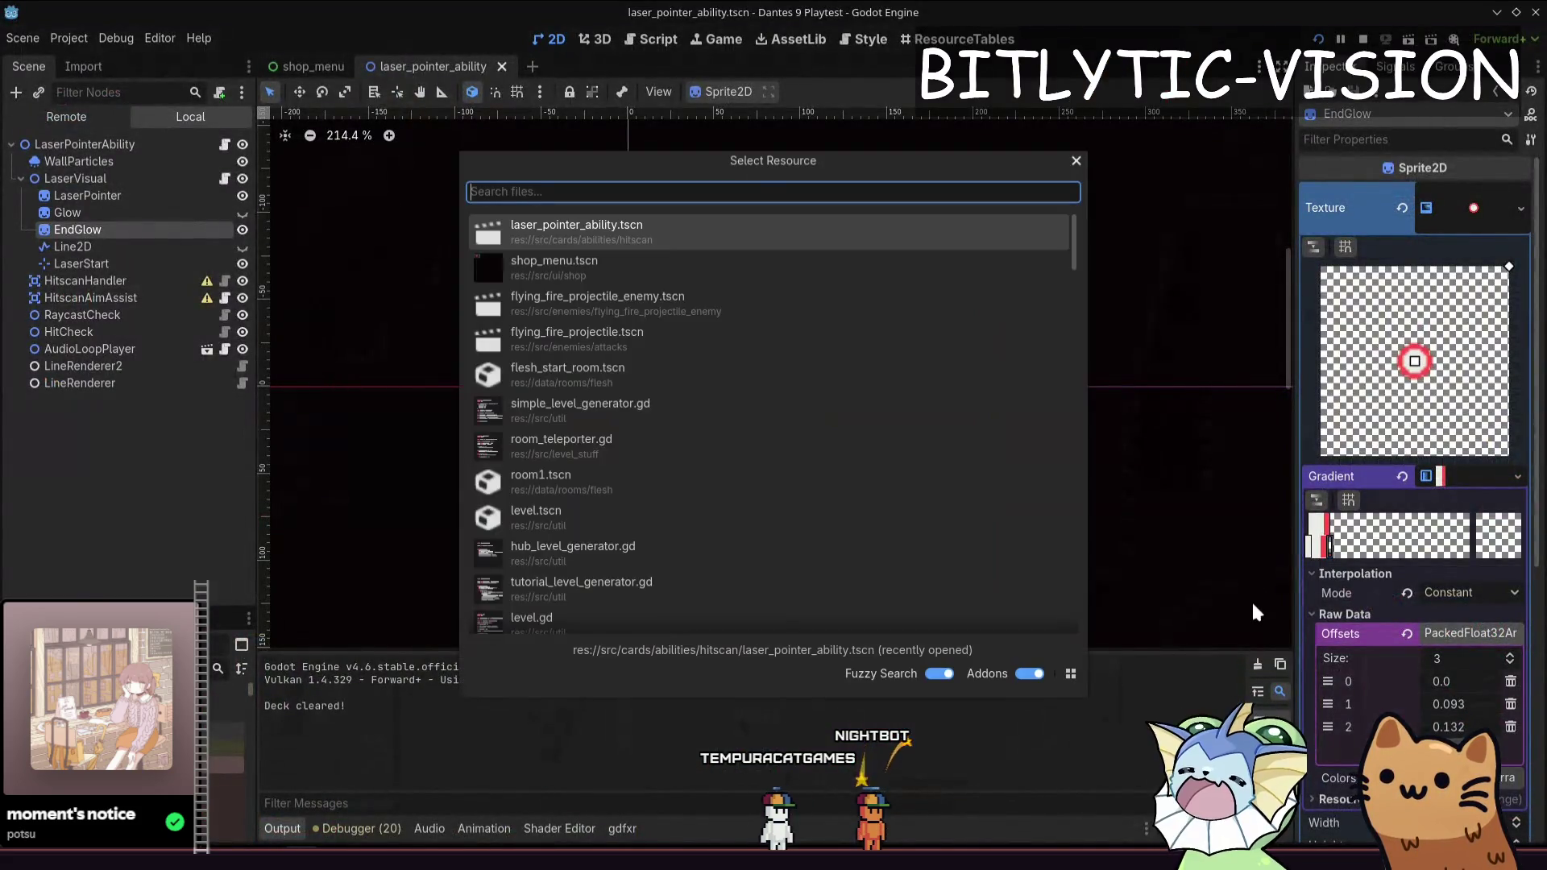
pyautogui.write('base_gun_')
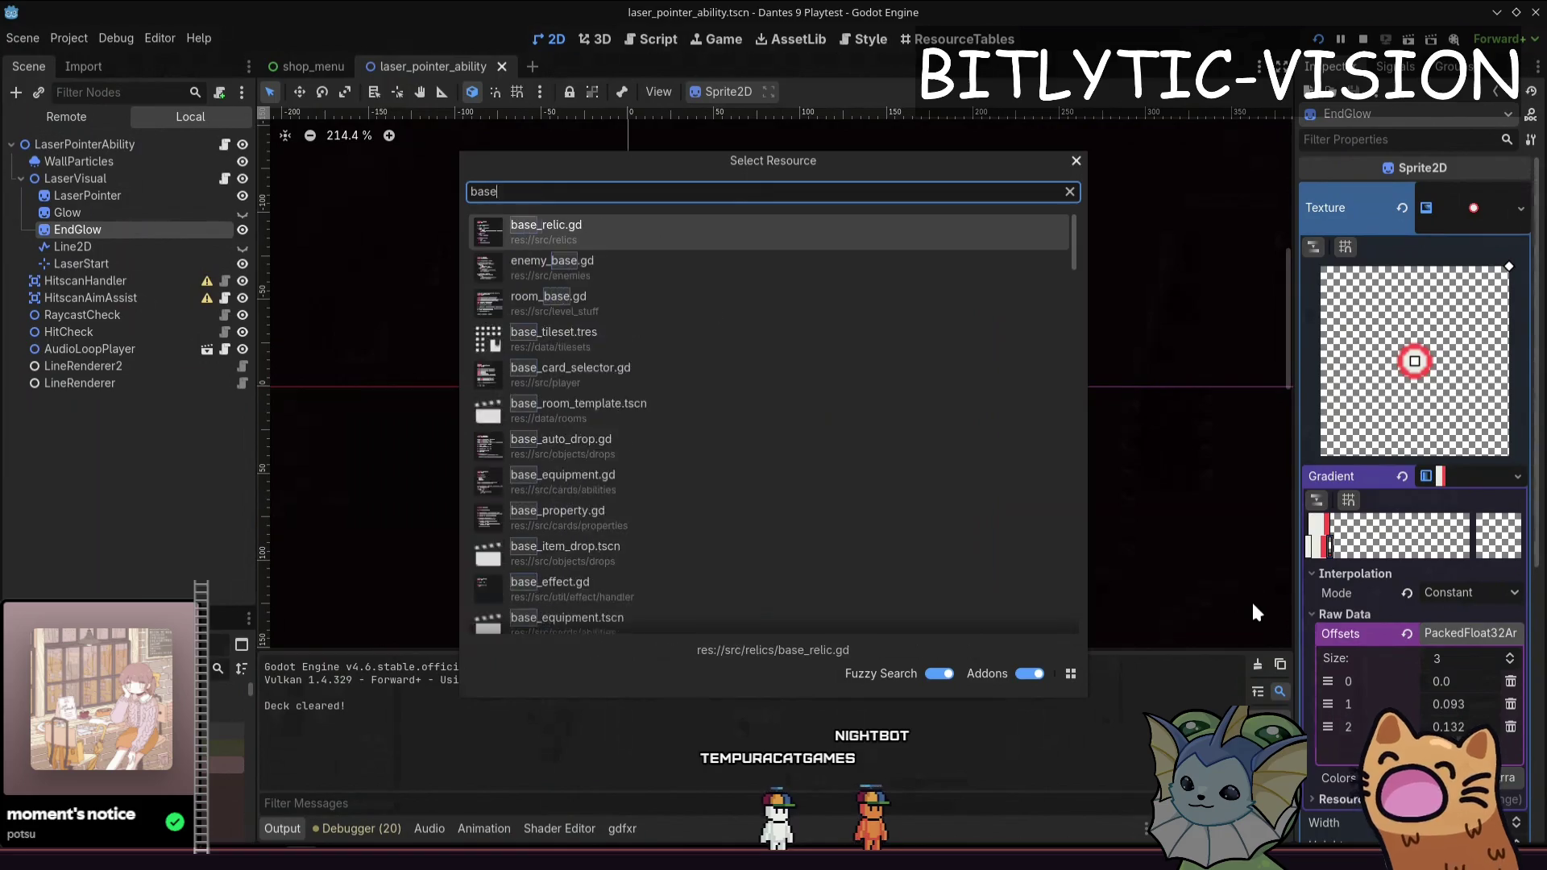
pyautogui.press('Return')
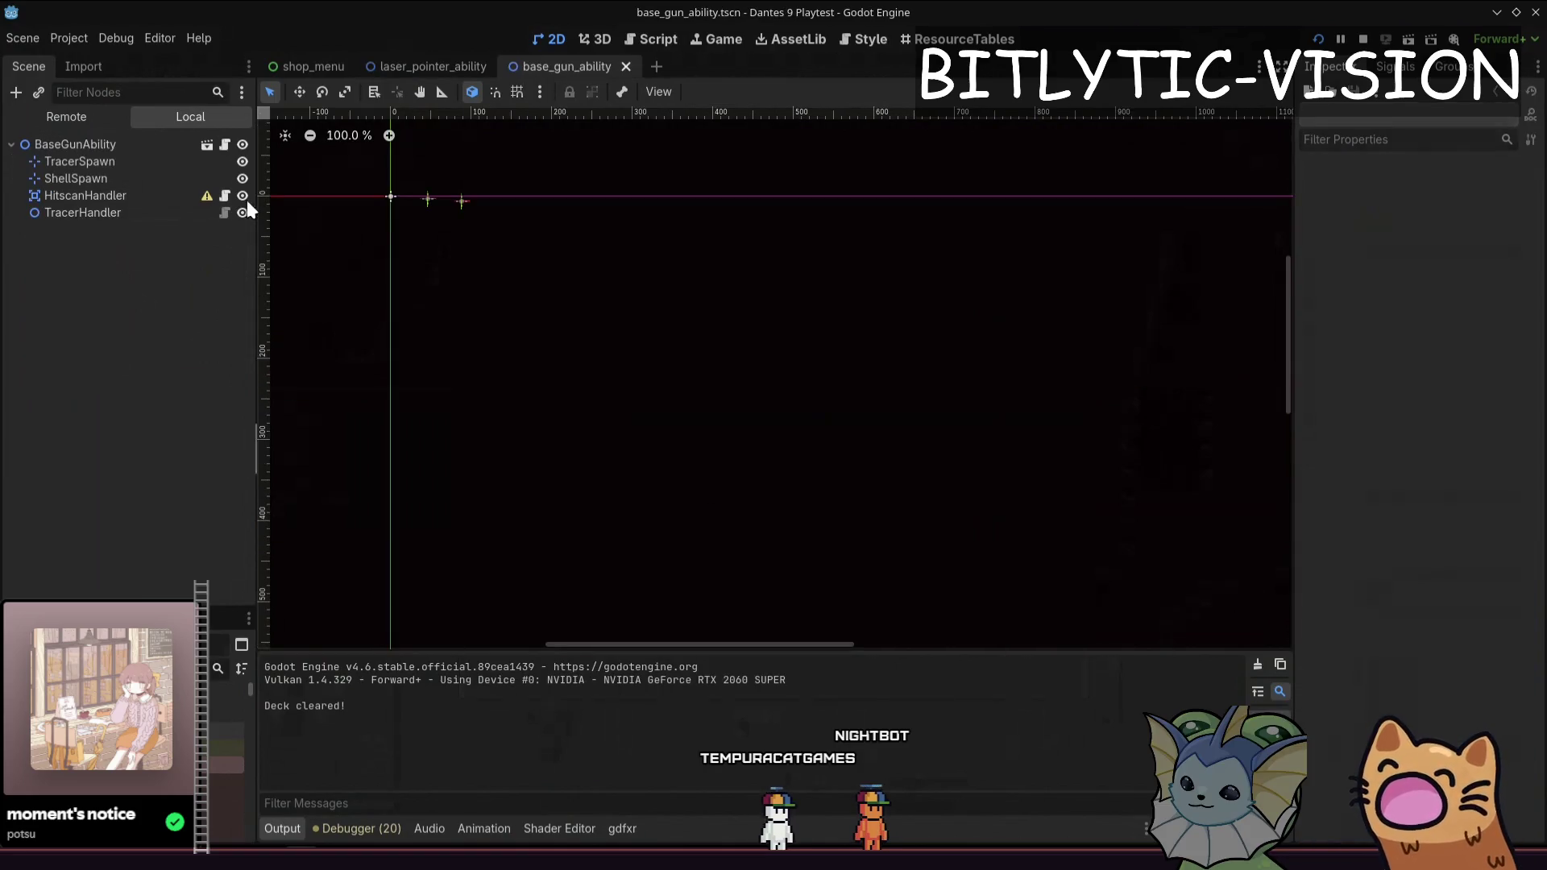
# Step: Review pistol_ability.gd's shoot_projectile direction, body on-floor check and aim_angle line
pyautogui.click(224, 145)
pyautogui.click(742, 341)
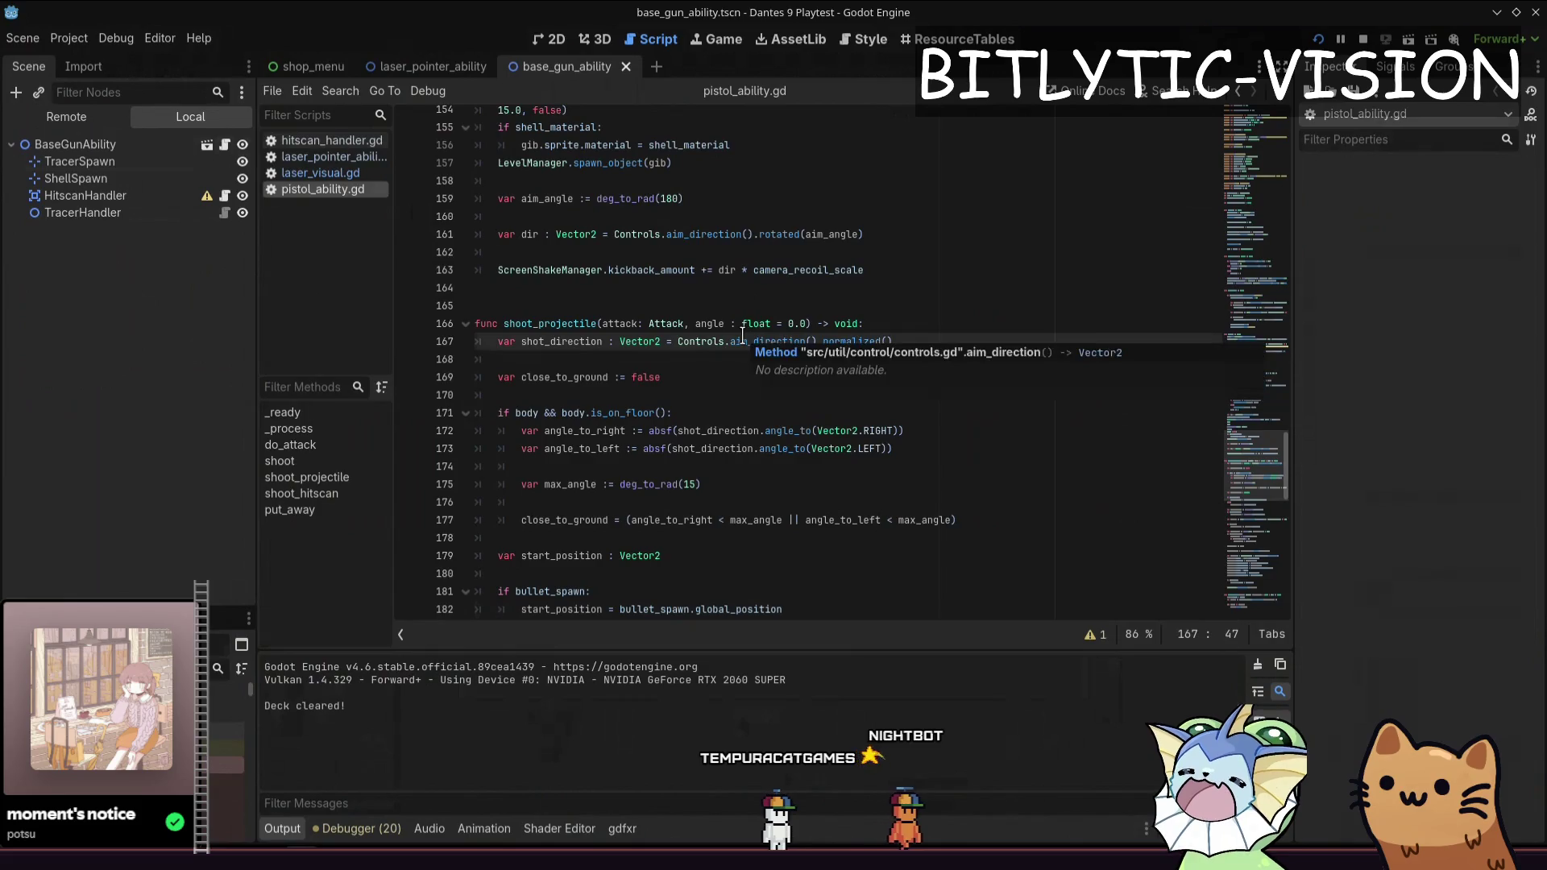
pyautogui.scroll(-1, 742, 340)
pyautogui.click(525, 350)
pyautogui.hotkey('ctrl', 'f')
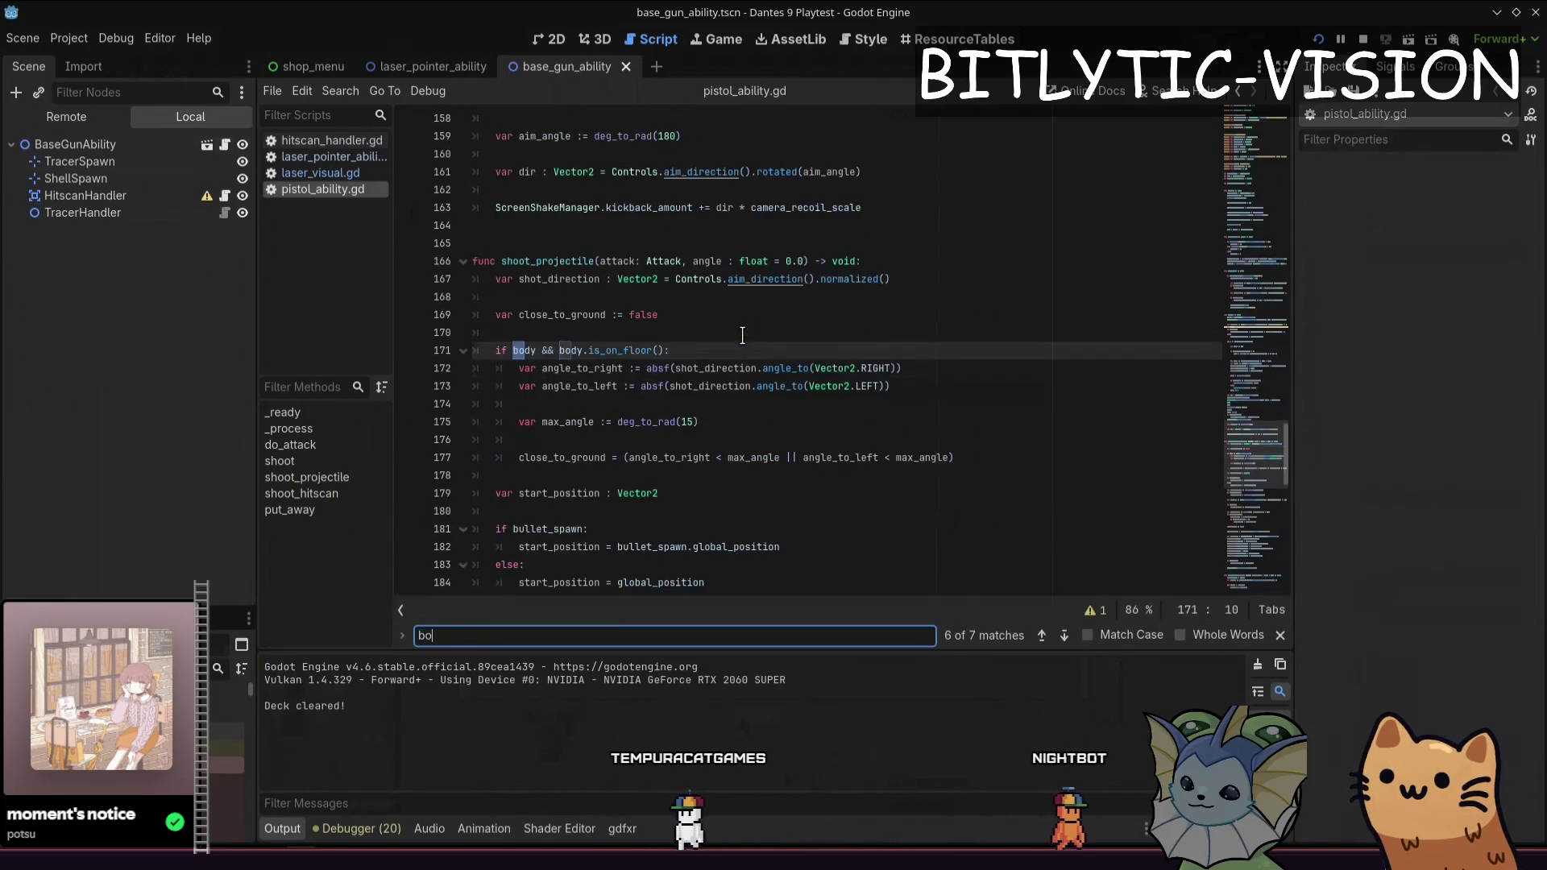
pyautogui.press('Escape')
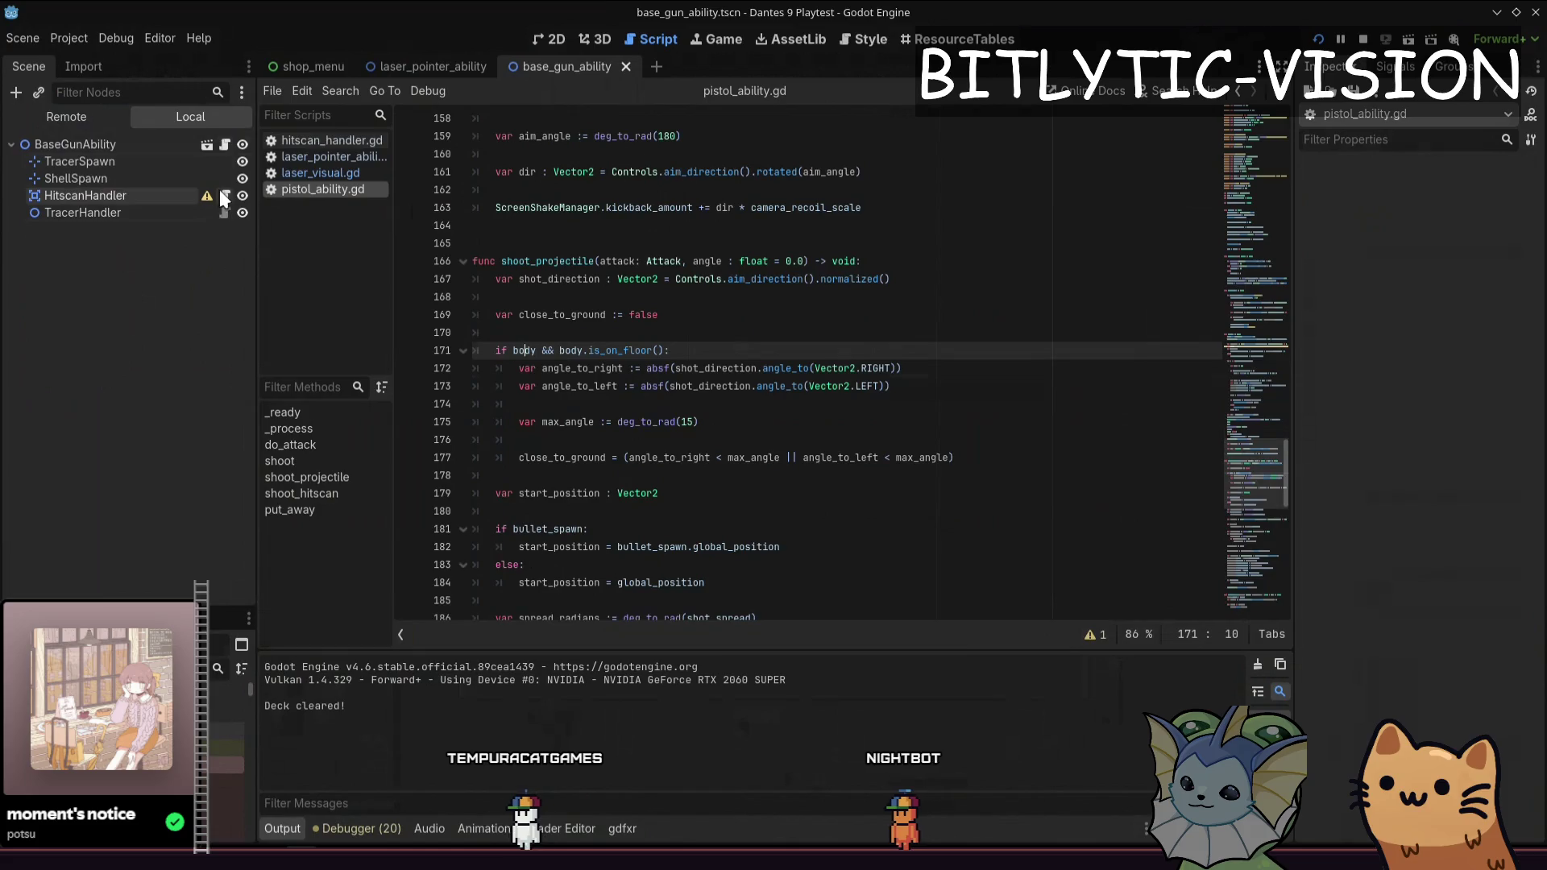
pyautogui.click(672, 225)
pyautogui.scroll(2, 673, 266)
pyautogui.scroll(2, 673, 266)
pyautogui.click(834, 352)
# Step: Quick Open player_projectile.tscn and start a search in its script
pyautogui.hotkey('shift', 'alt', 'o')
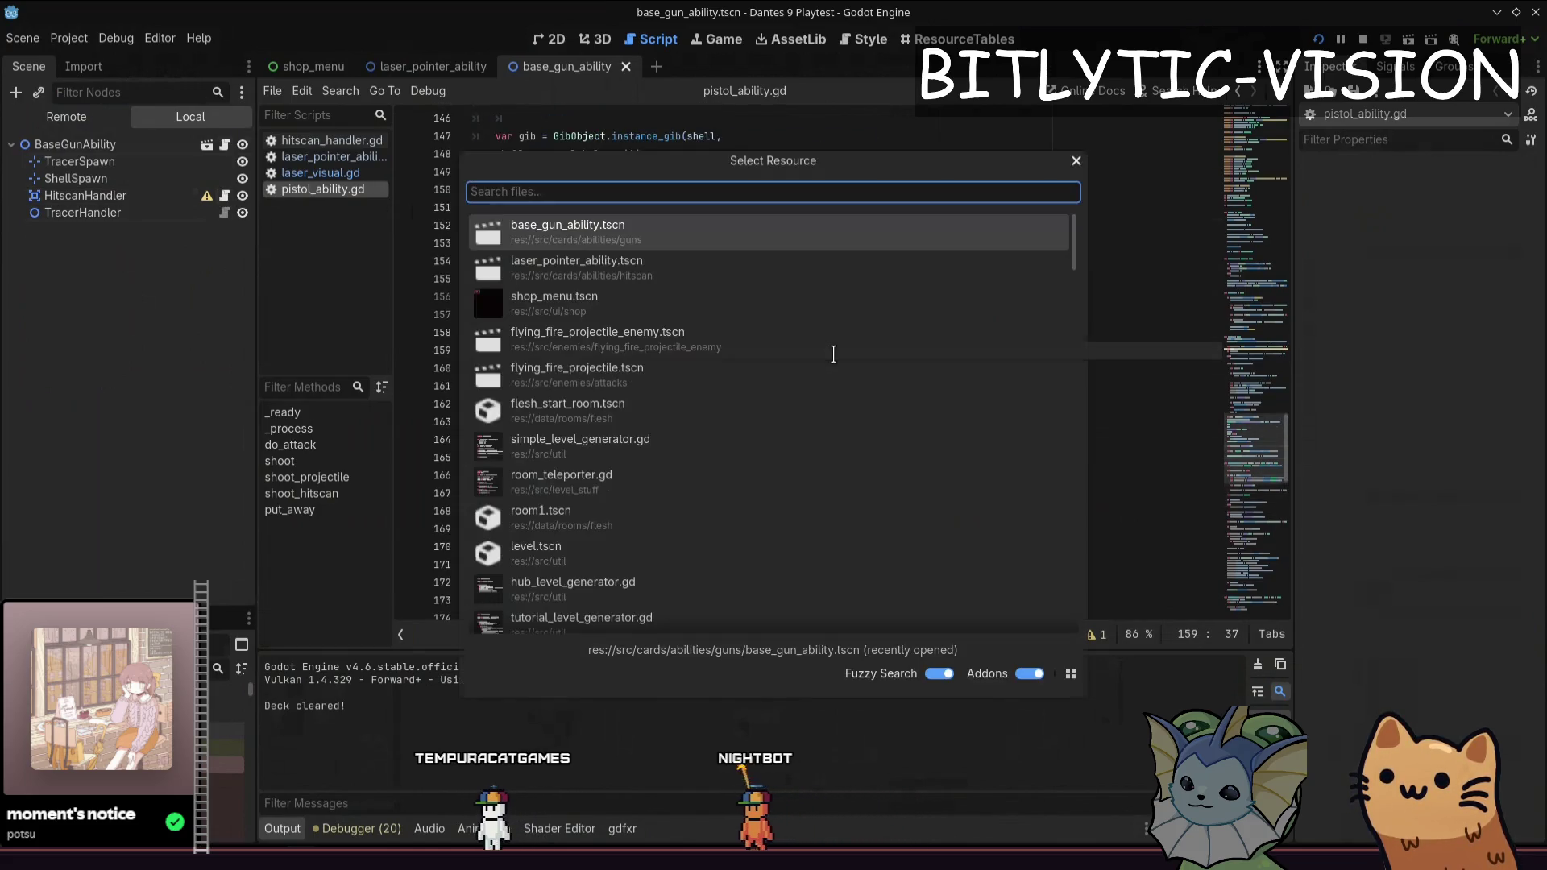
pyautogui.write('player_projectile')
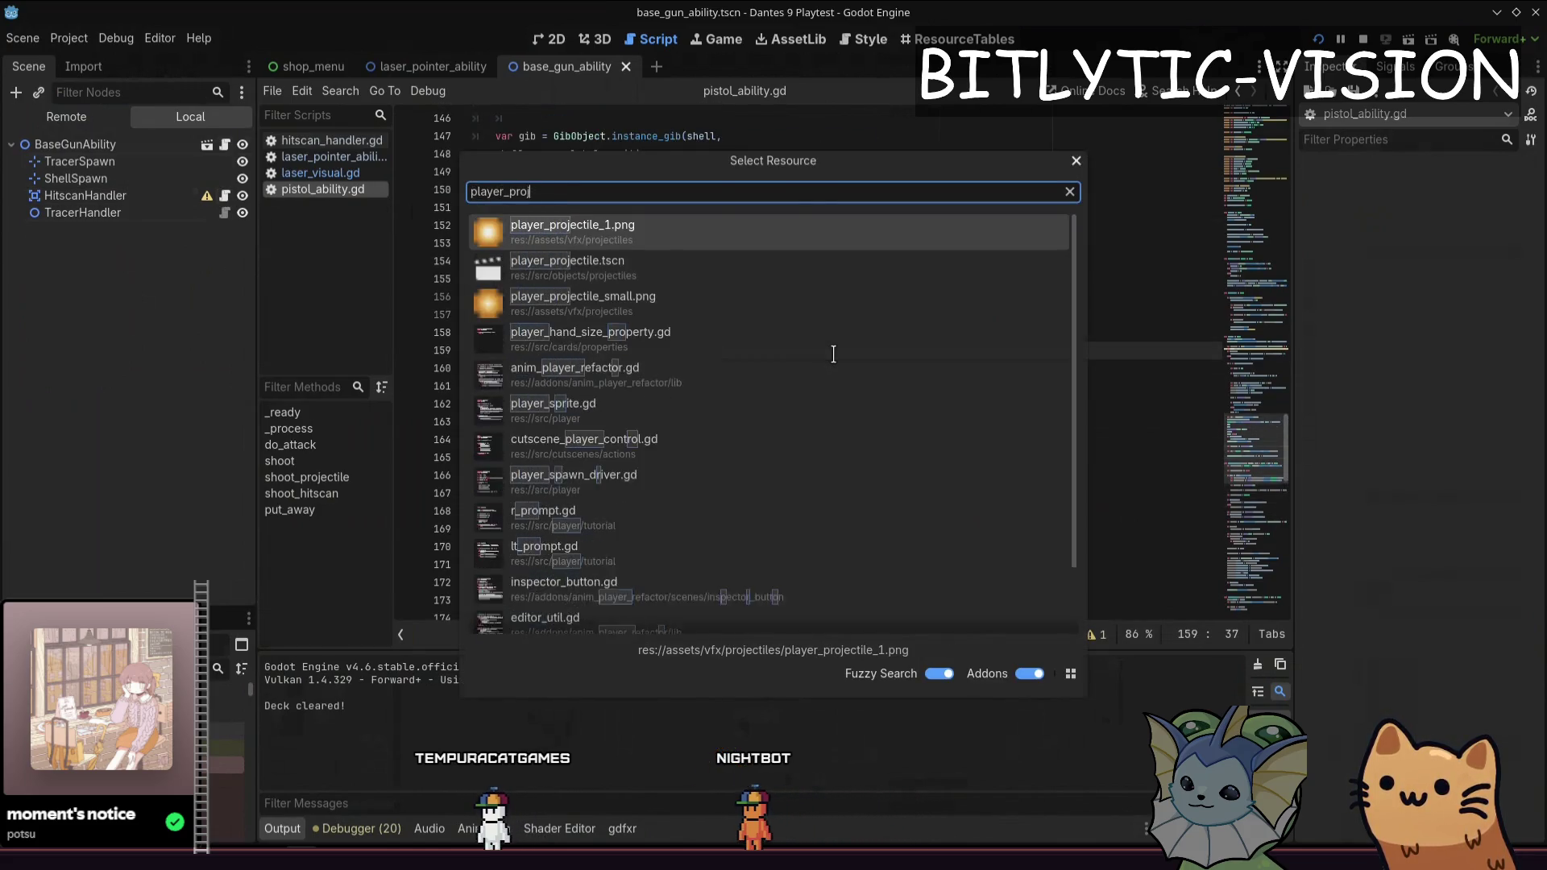
pyautogui.write('.tscn')
pyautogui.press('Return')
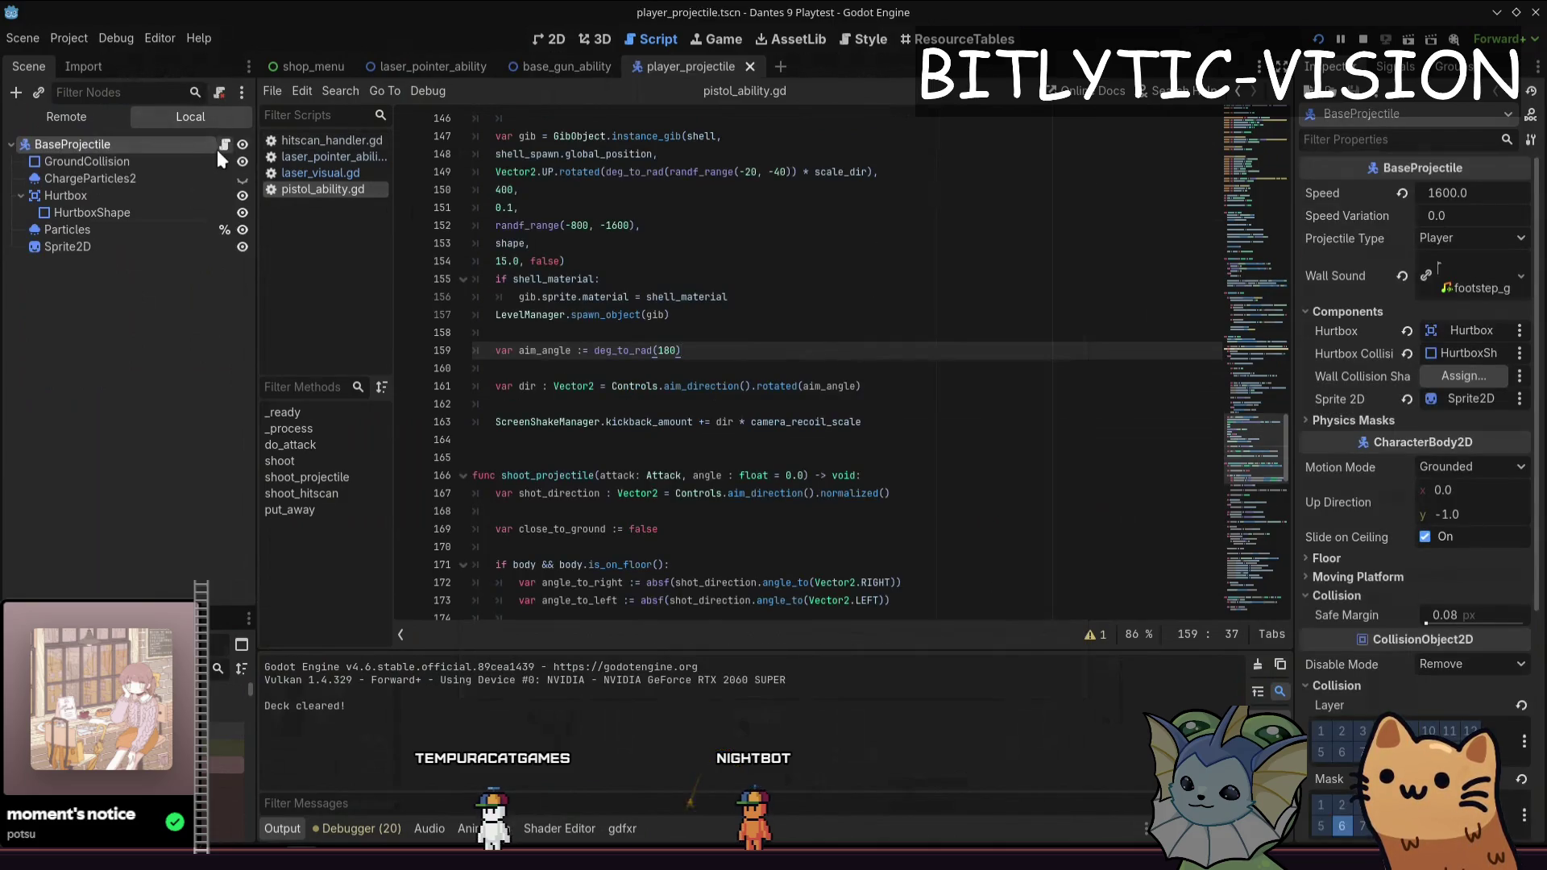
pyautogui.hotkey('ctrl', 'f')
# Step: Search base_projectile.gd for 'bounce' and go to the bounce_count line
pyautogui.write('bounce')
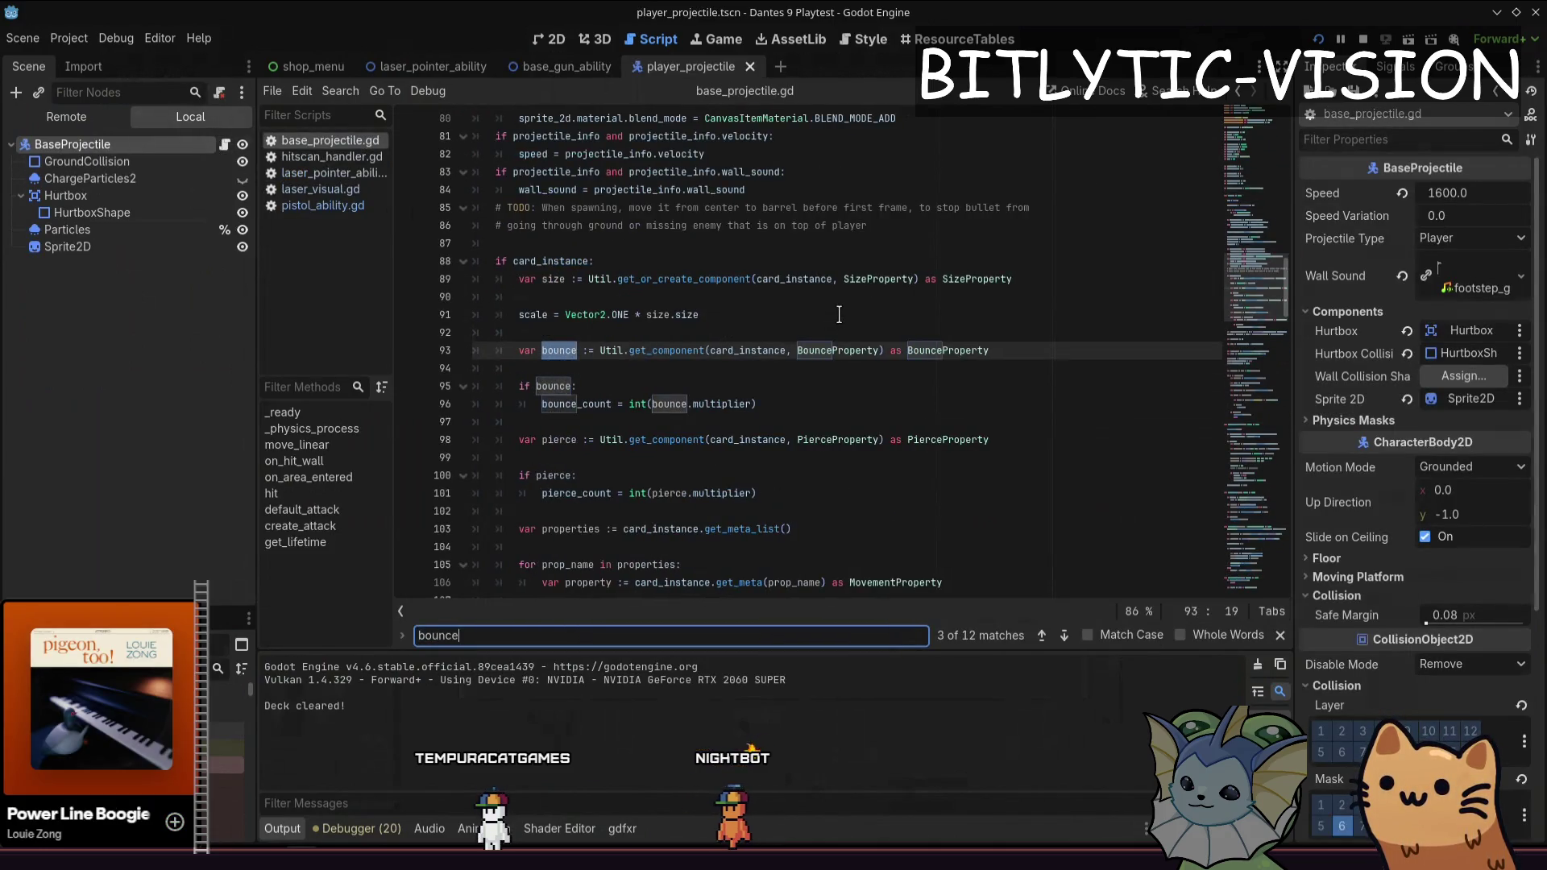
pyautogui.press('Escape')
pyautogui.press('Down')
pyautogui.press('Down')
pyautogui.press('Down')
pyautogui.hotkey('shift', 'Home')
pyautogui.press('End')
# Step: In hitscan_handler.gd, step through the 'bounce' matches to the max_bounce declaration
pyautogui.hotkey('shift', 'alt', 'o')
pyautogui.press('Escape')
pyautogui.click(283, 158)
pyautogui.click(757, 321)
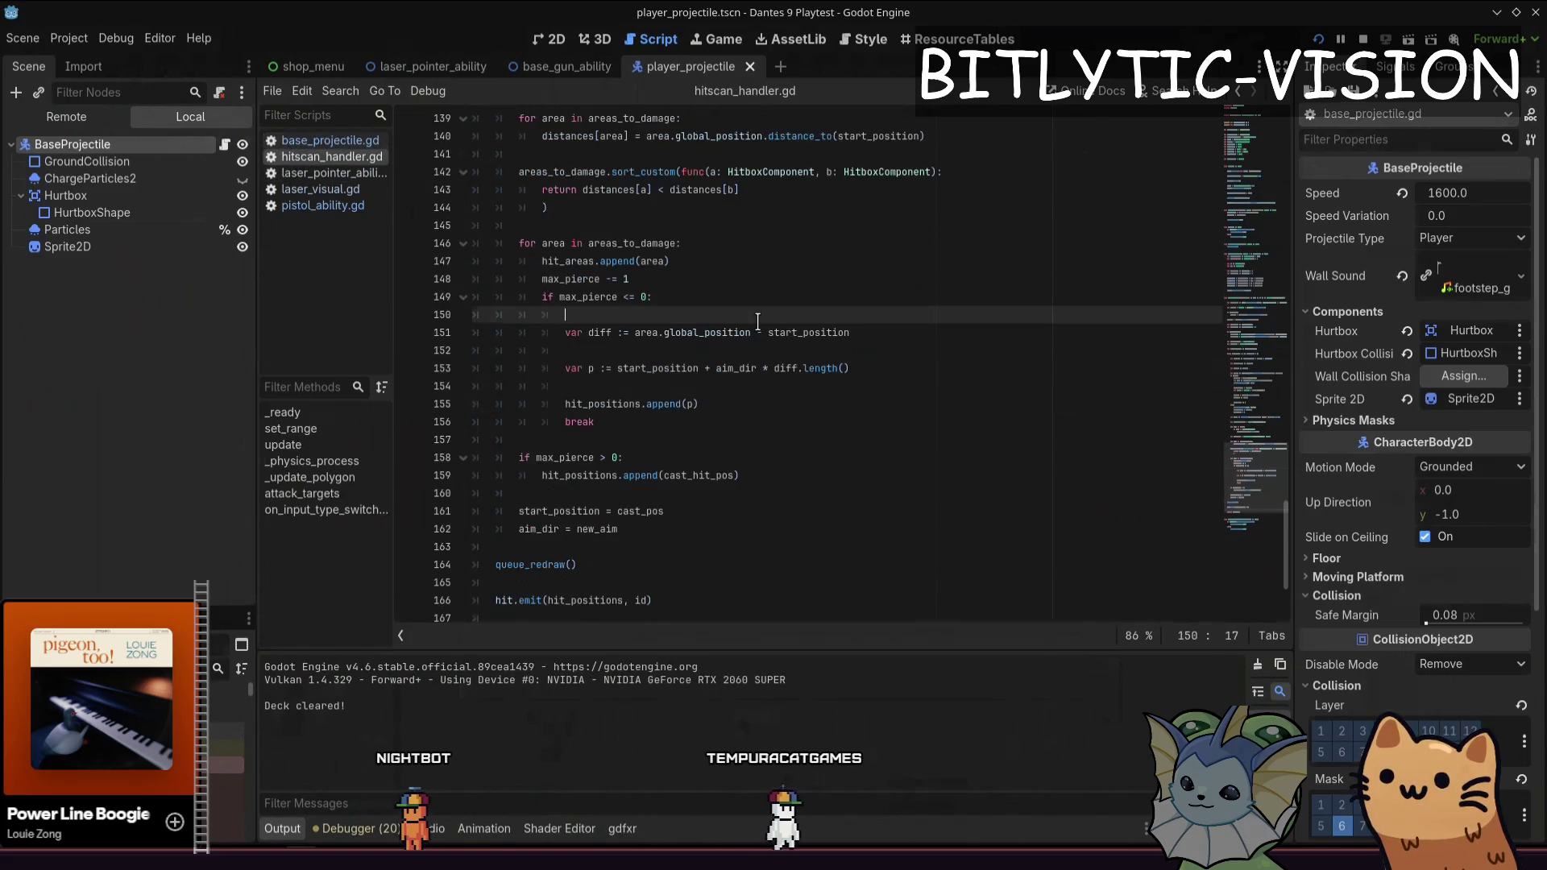
pyautogui.hotkey('ctrl', 'f')
pyautogui.press('Return')
pyautogui.press('Return')
pyautogui.press('Return')
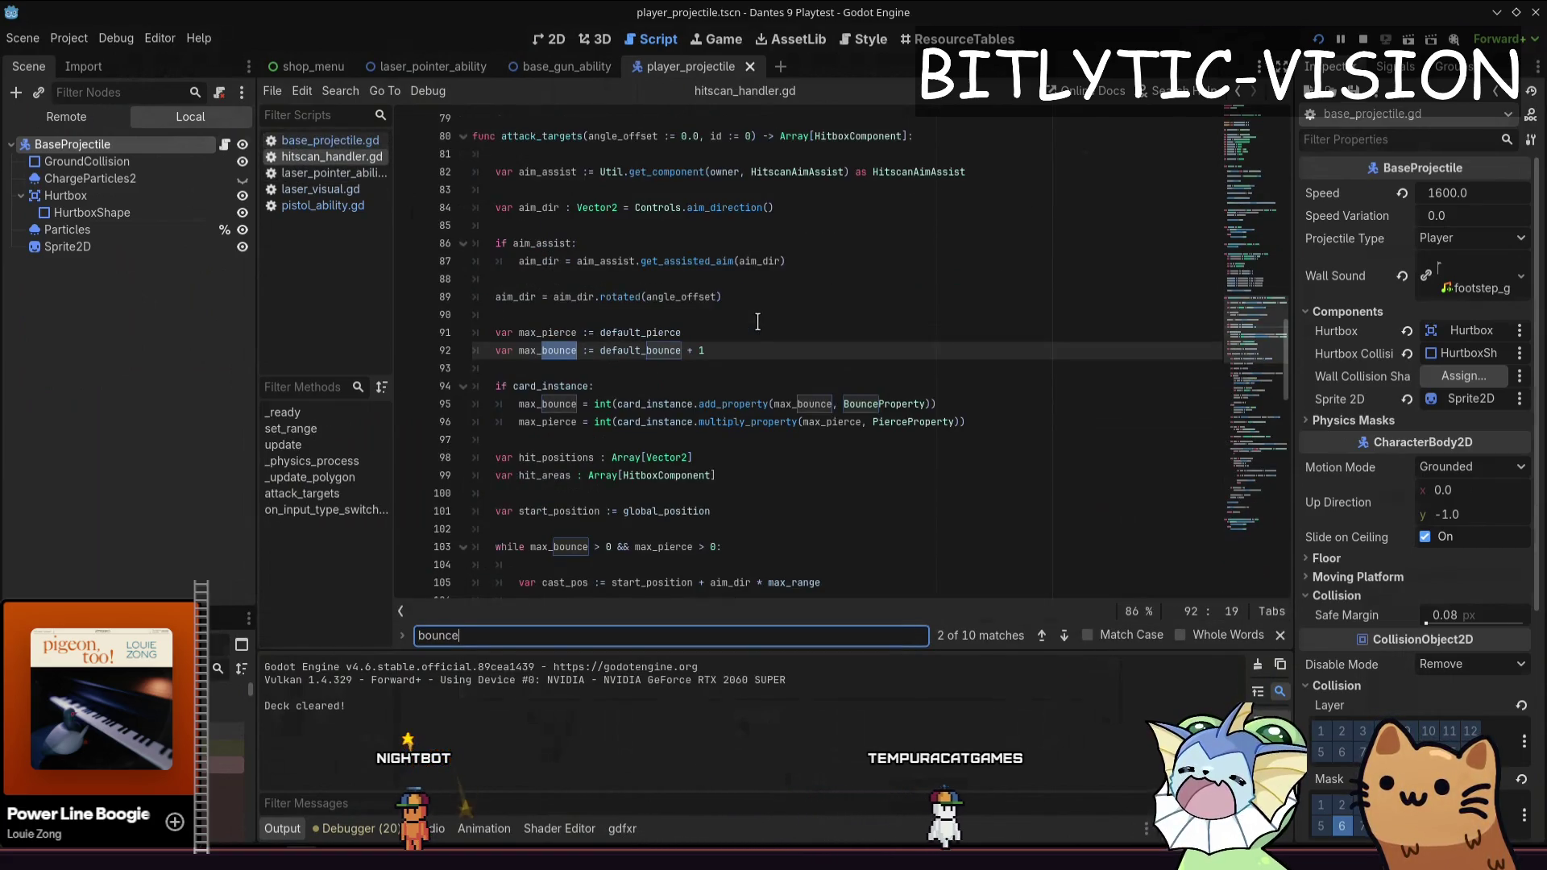
pyautogui.press('Return')
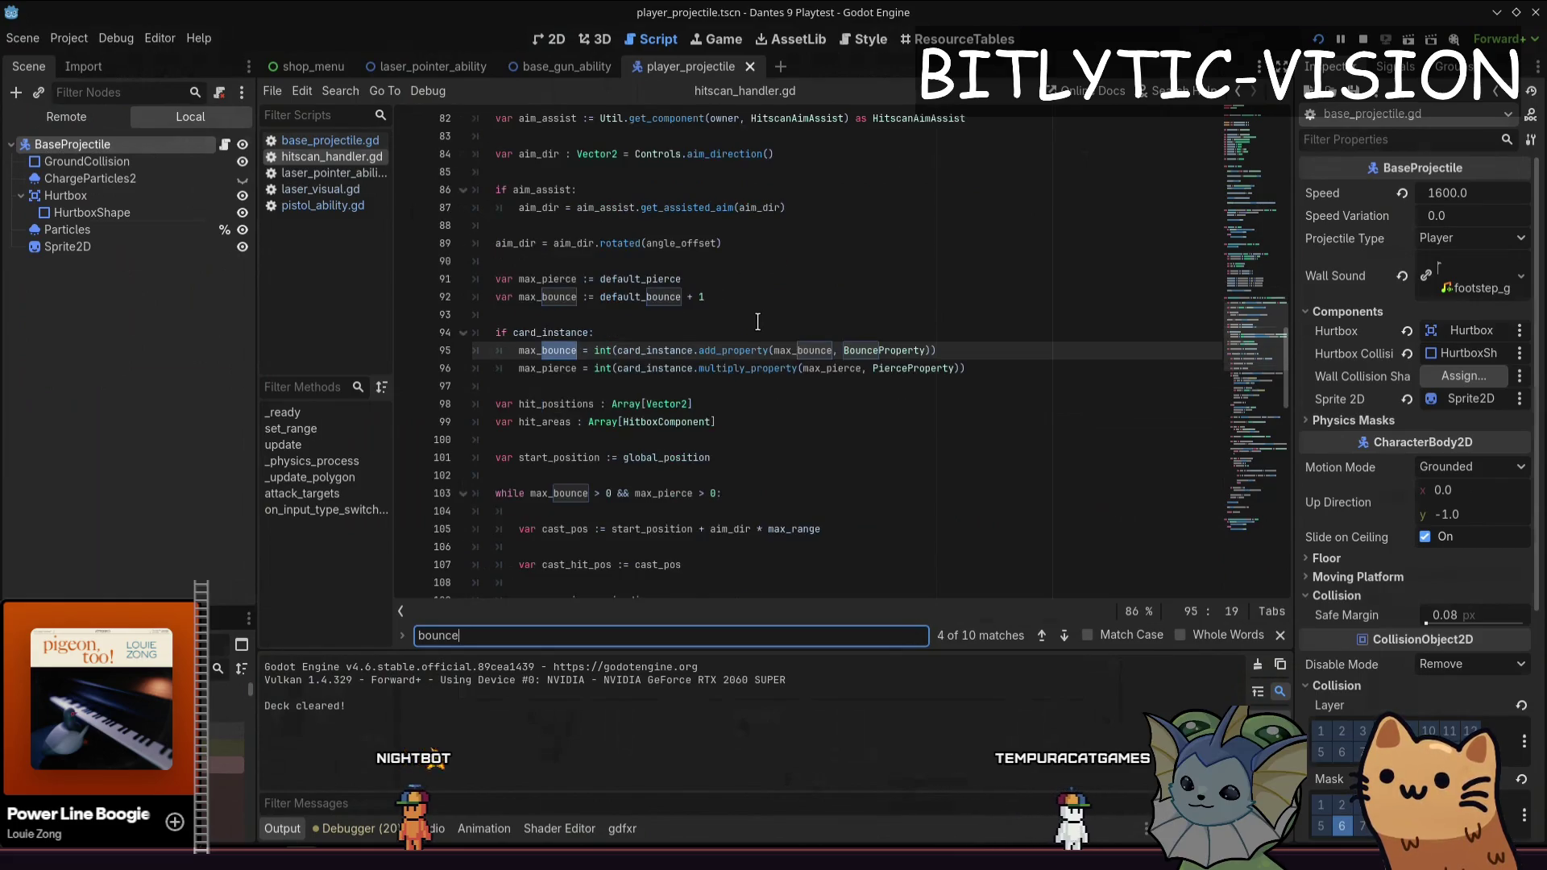
pyautogui.press('Escape')
# Step: Copy the max_pierce and max_bounce setup lines 91–95 from hitscan_handler.gd
pyautogui.press('End')
pyautogui.hotkey('shift', 'Up')
pyautogui.hotkey('shift', 'Up')
pyautogui.hotkey('shift', 'Up')
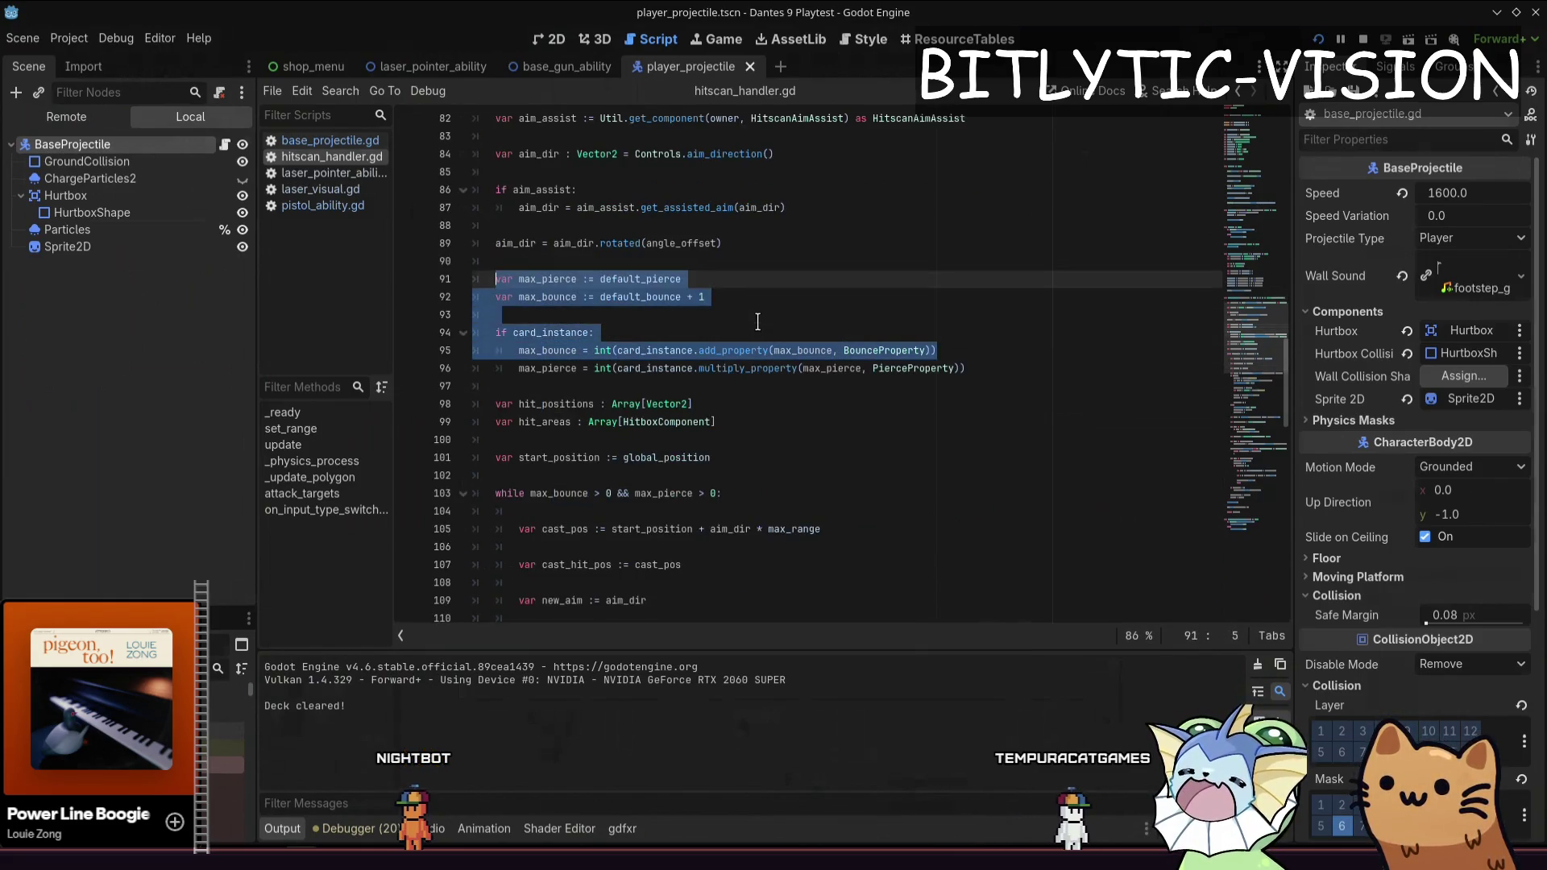
pyautogui.hotkey('shift', 'Home')
pyautogui.hotkey('ctrl', 'c')
pyautogui.press('pagedown')
pyautogui.press('pagedown')
pyautogui.press('pagedown')
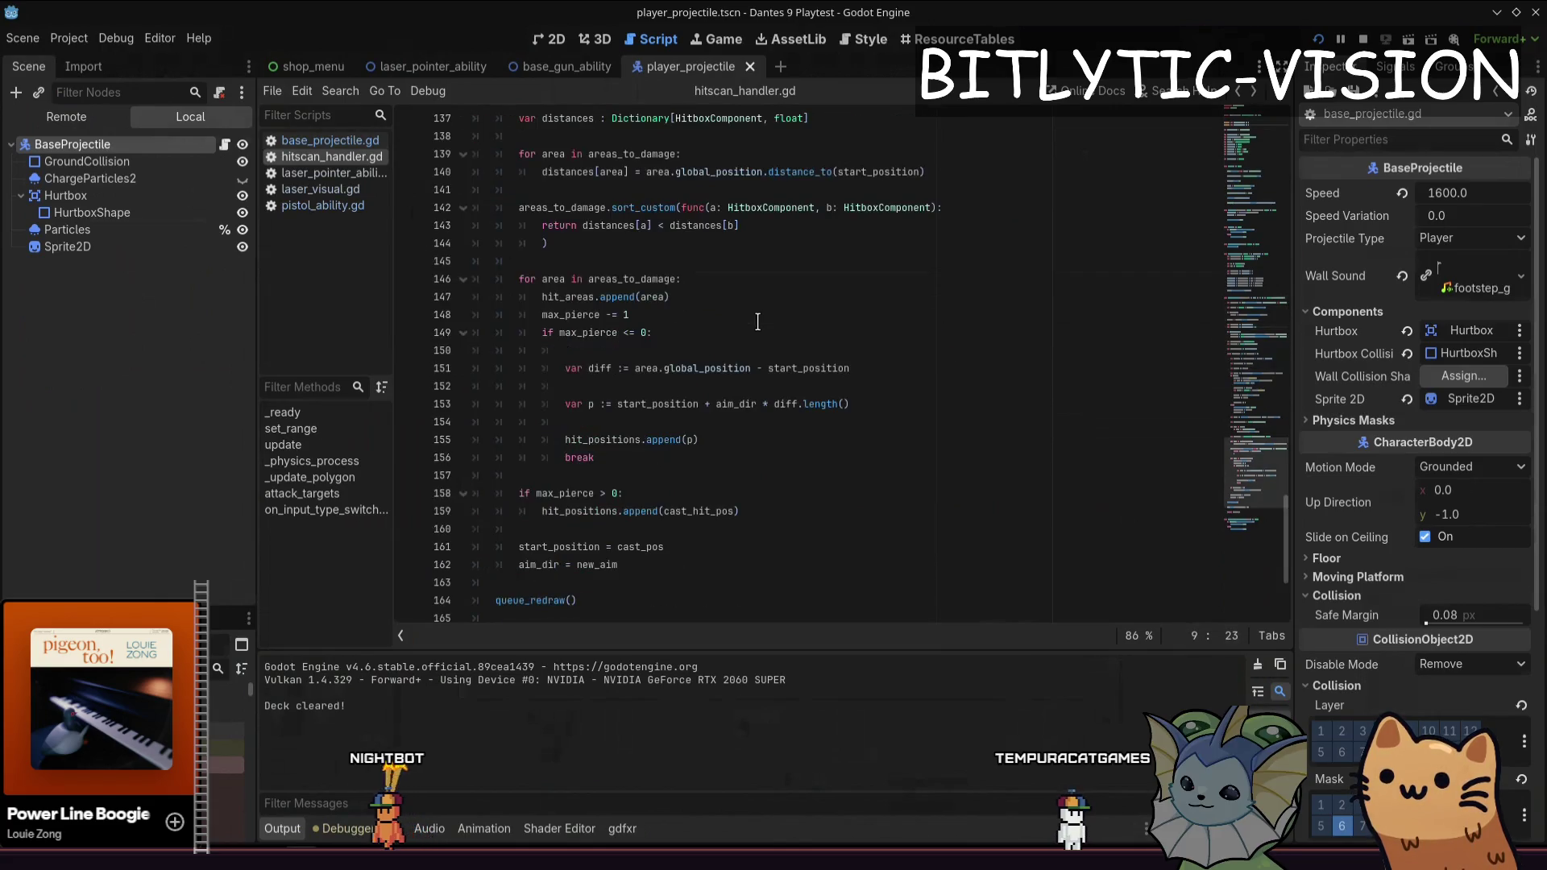
# Step: Paste the max_bounce setup above the bounce variable in base_projectile.gd
pyautogui.hotkey('alt', 'Left')
pyautogui.press('Up')
pyautogui.press('Up')
pyautogui.press('Up')
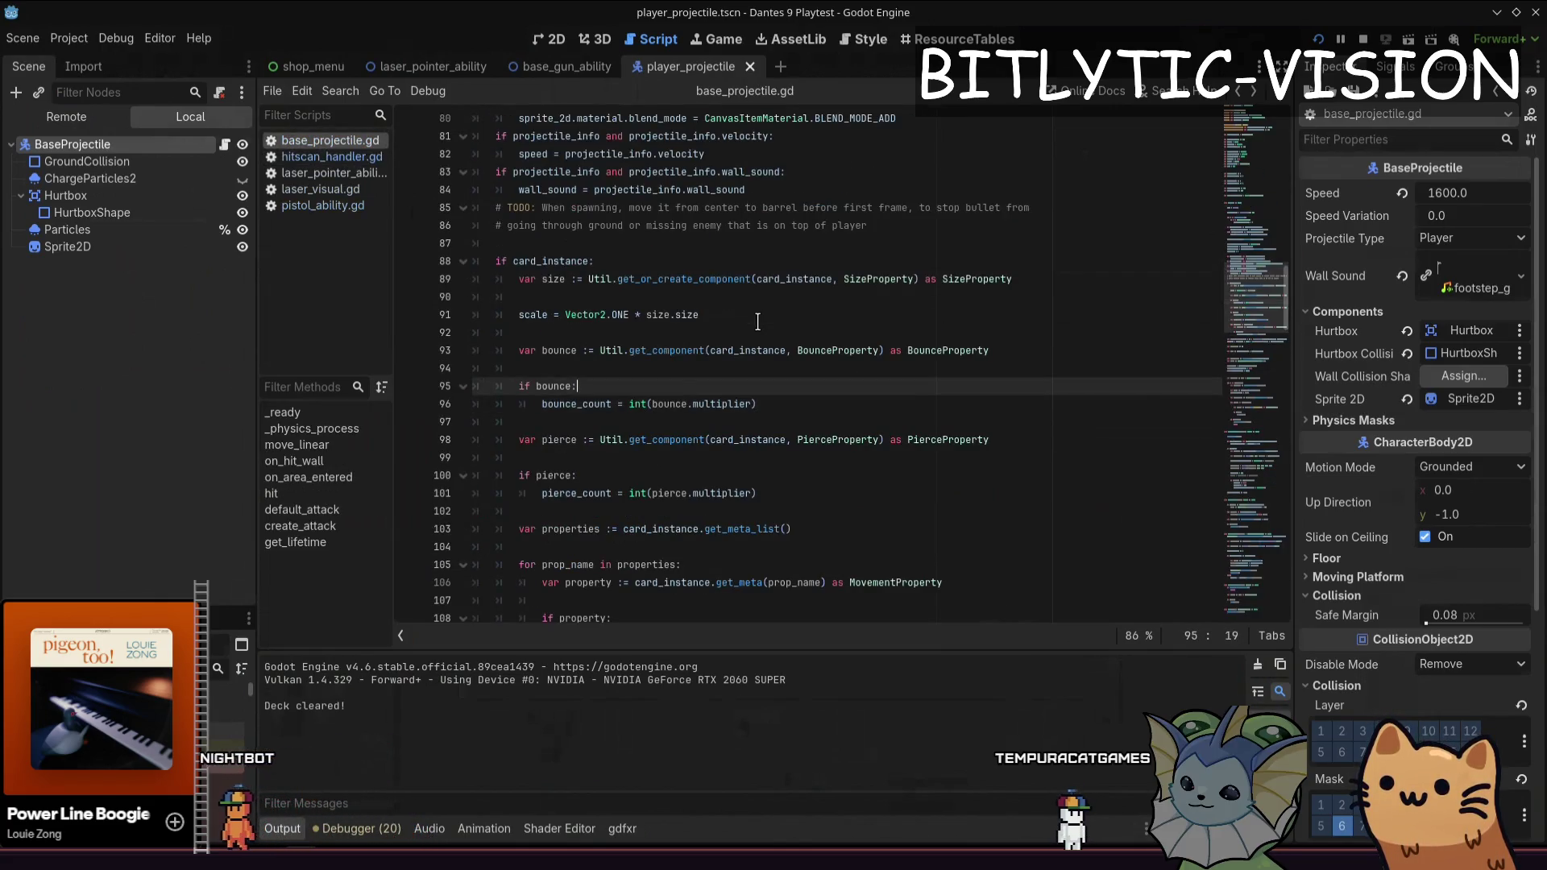
pyautogui.hotkey('ctrl', 'v')
pyautogui.hotkey('shift', 'Up')
pyautogui.hotkey('shift', 'Up')
# Step: Indent the pasted card_instance block and try removing the default_bounce term, then undo
pyautogui.press('Tab')
pyautogui.press('Up')
pyautogui.press('Up')
pyautogui.press('End')
pyautogui.press('Left')
pyautogui.hotkey('ctrl', 'shift', 'Left')
pyautogui.hotkey('ctrl', 'shift', 'Left')
pyautogui.hotkey('ctrl', 'x')
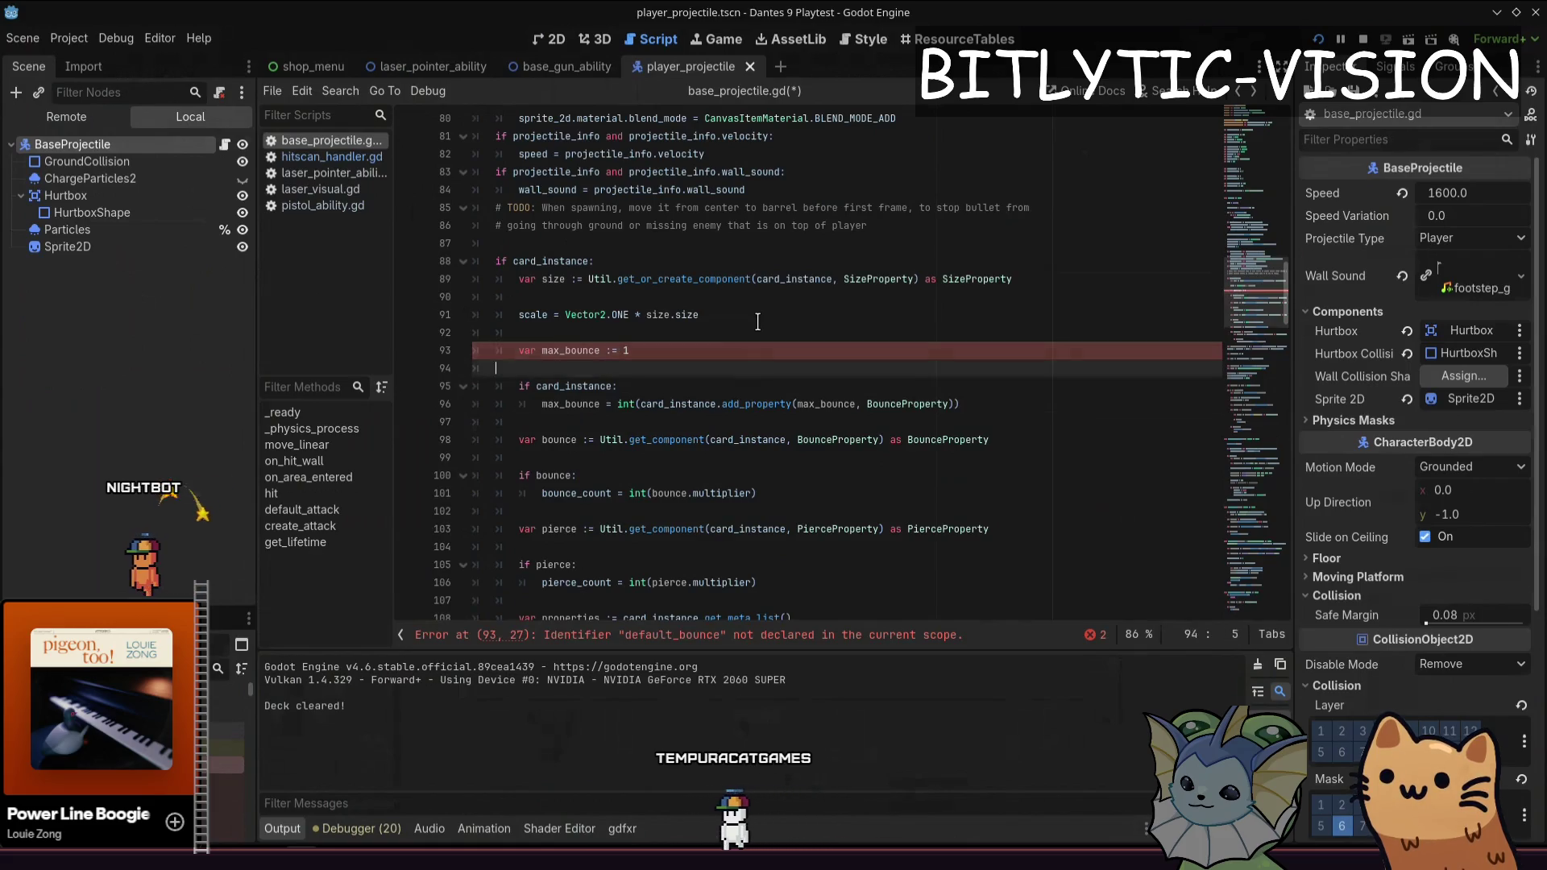
pyautogui.hotkey('ctrl', 'z')
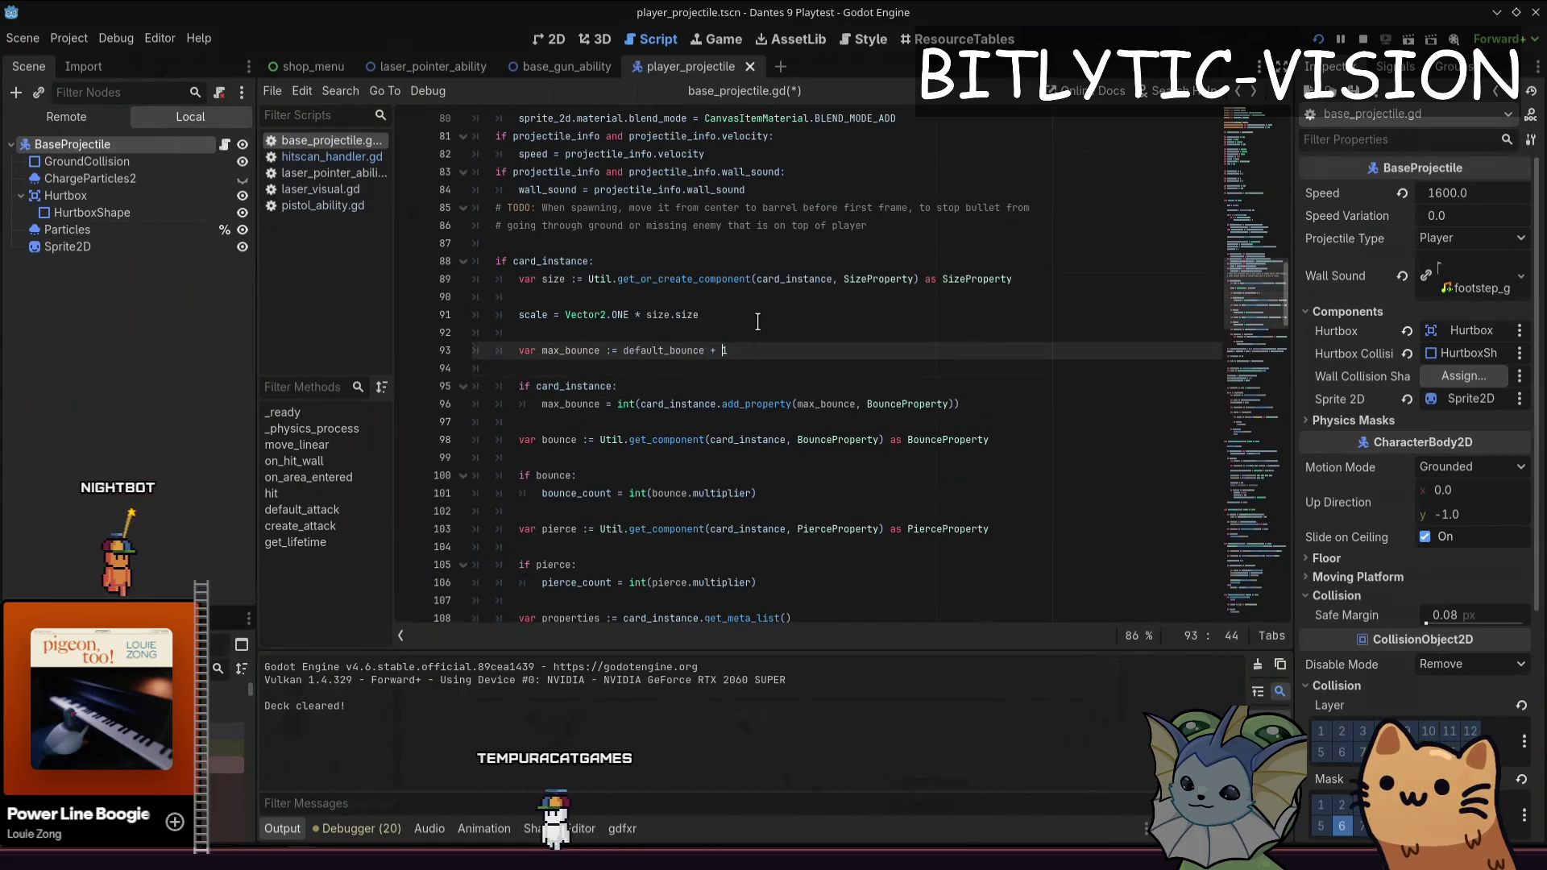
pyautogui.press('Right')
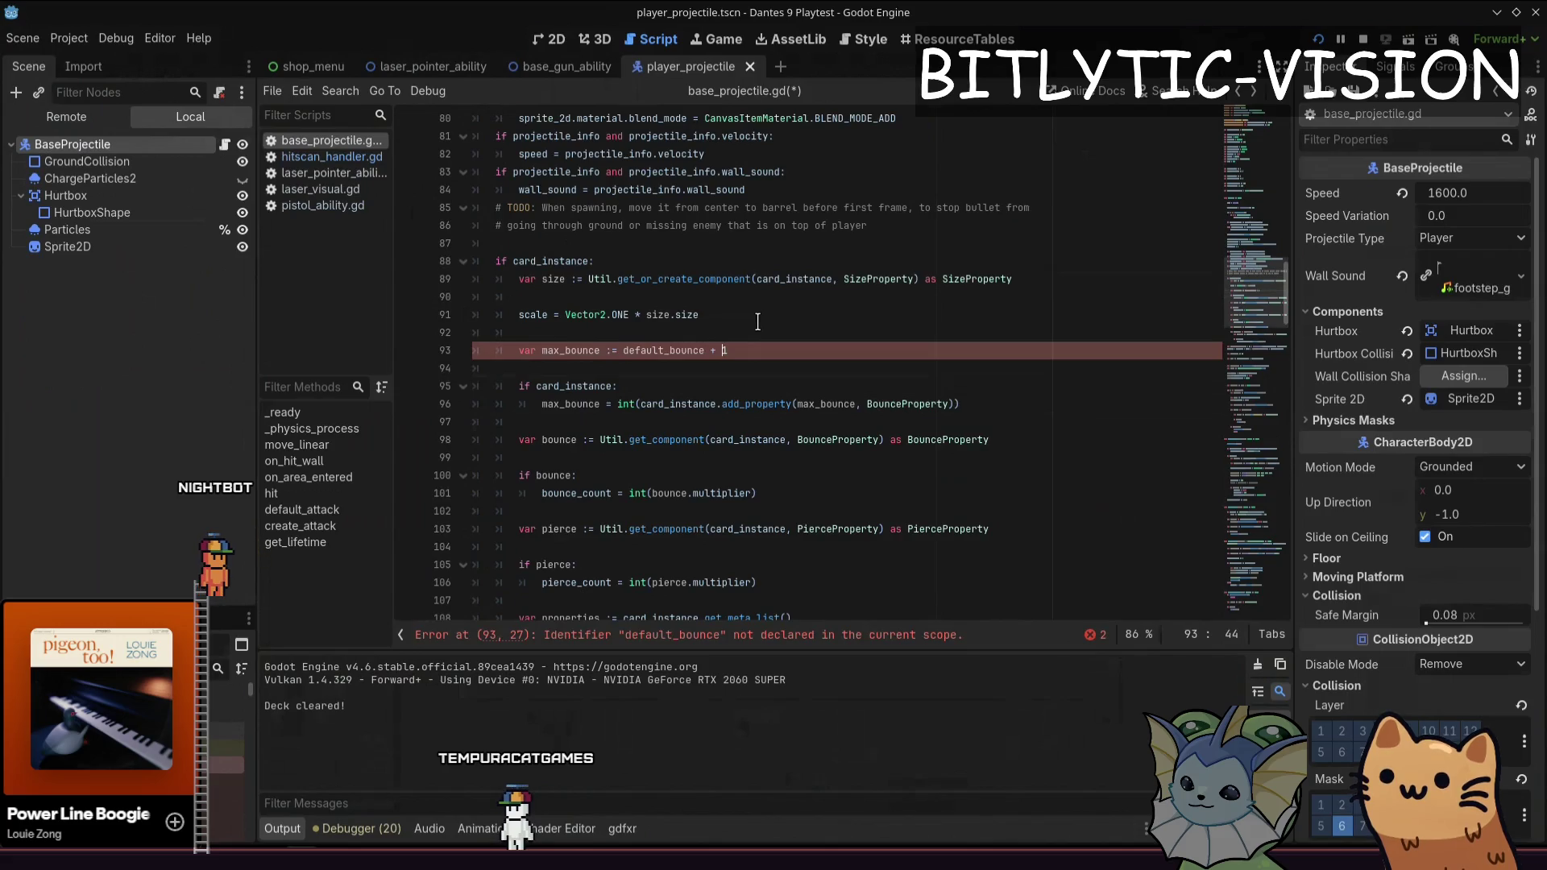
# Step: Copy the max_bounce assignment line and paste it at the end of the file
pyautogui.press('Down')
pyautogui.press('Down')
pyautogui.press('Down')
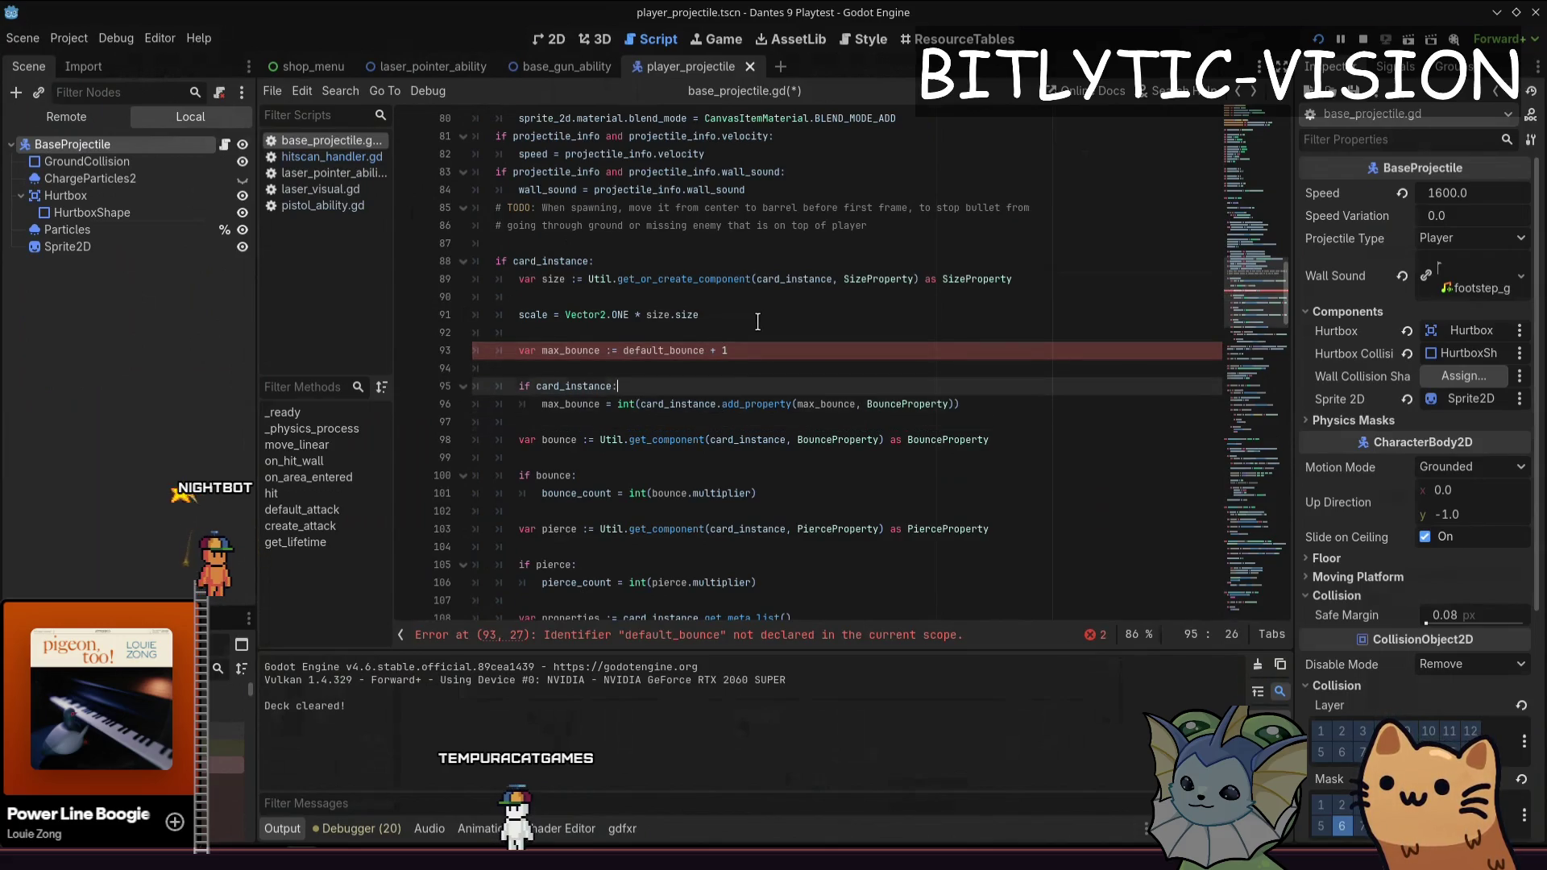
pyautogui.press('Home')
pyautogui.hotkey('shift', 'End')
pyautogui.press('End')
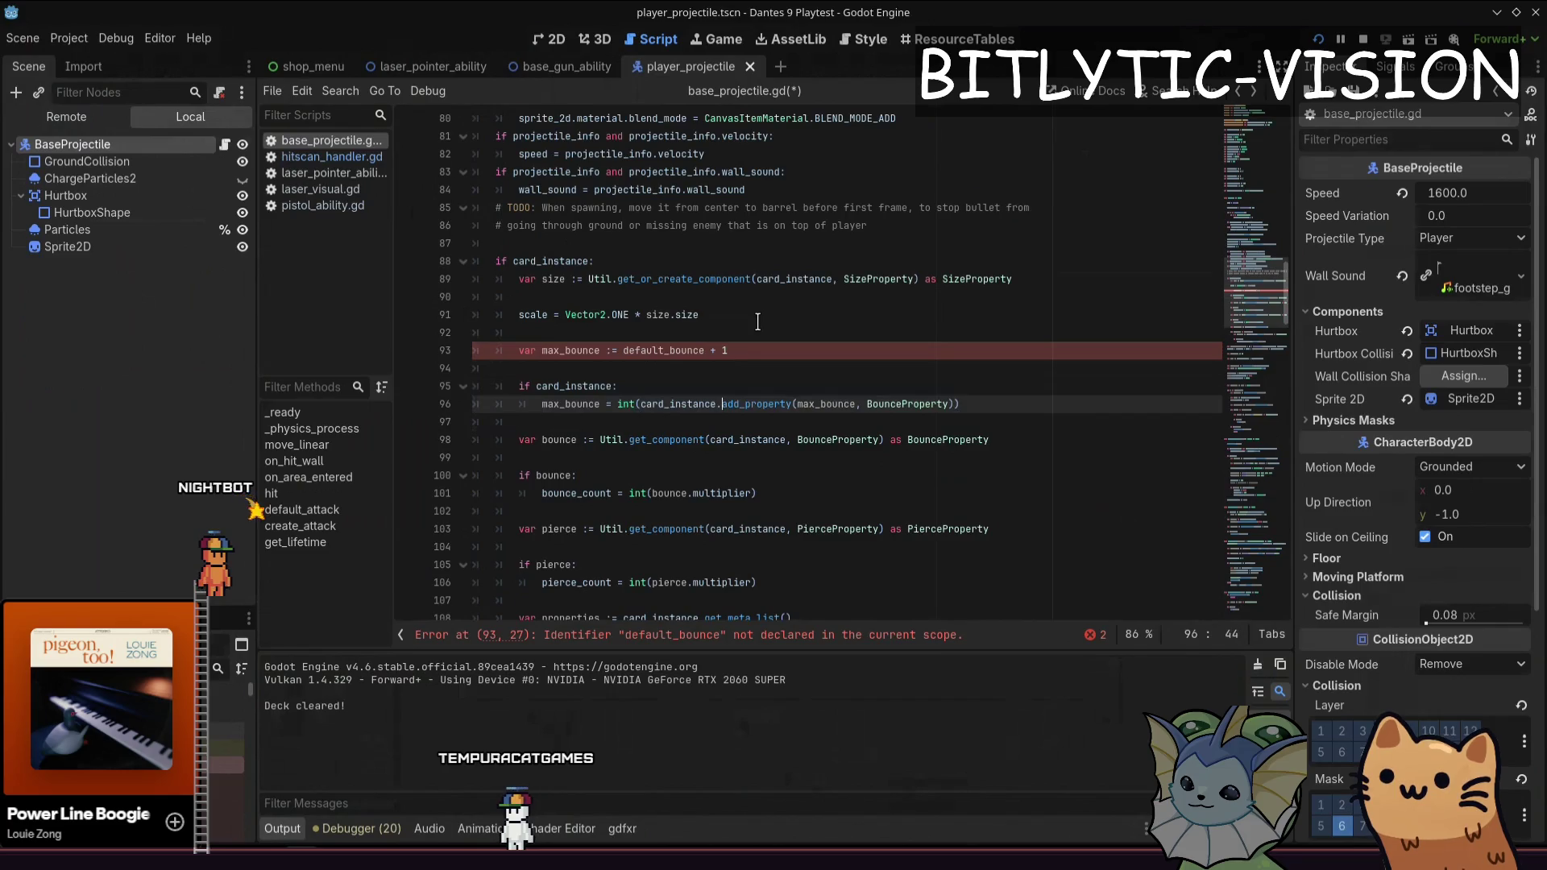
pyautogui.press('Home')
pyautogui.hotkey('shift', 'End')
pyautogui.press('End')
pyautogui.hotkey('shift', 'End')
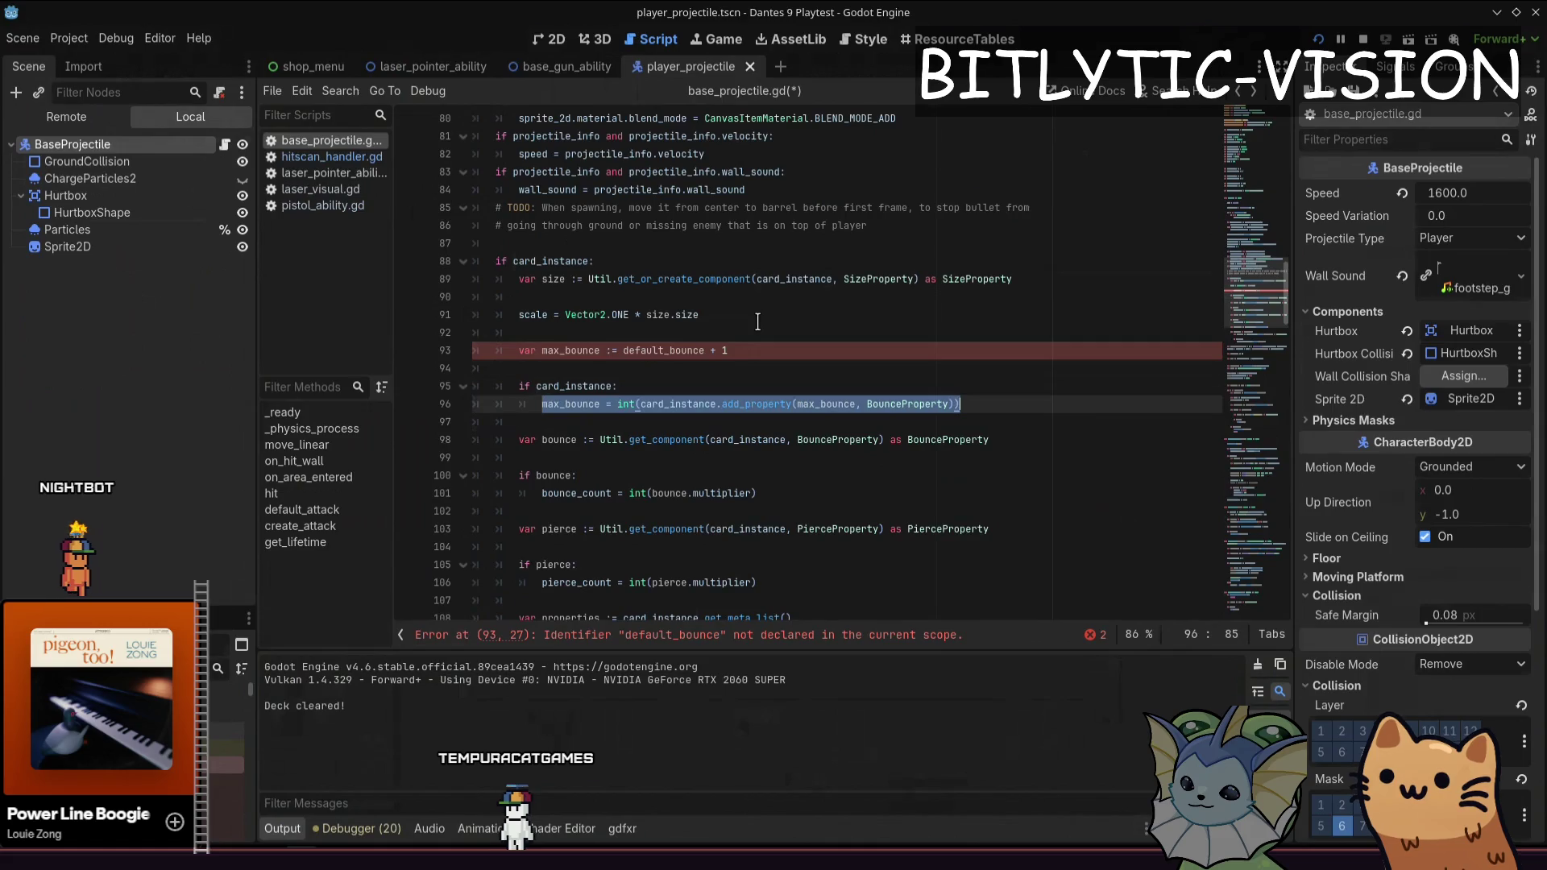
pyautogui.hotkey('ctrl', 'End')
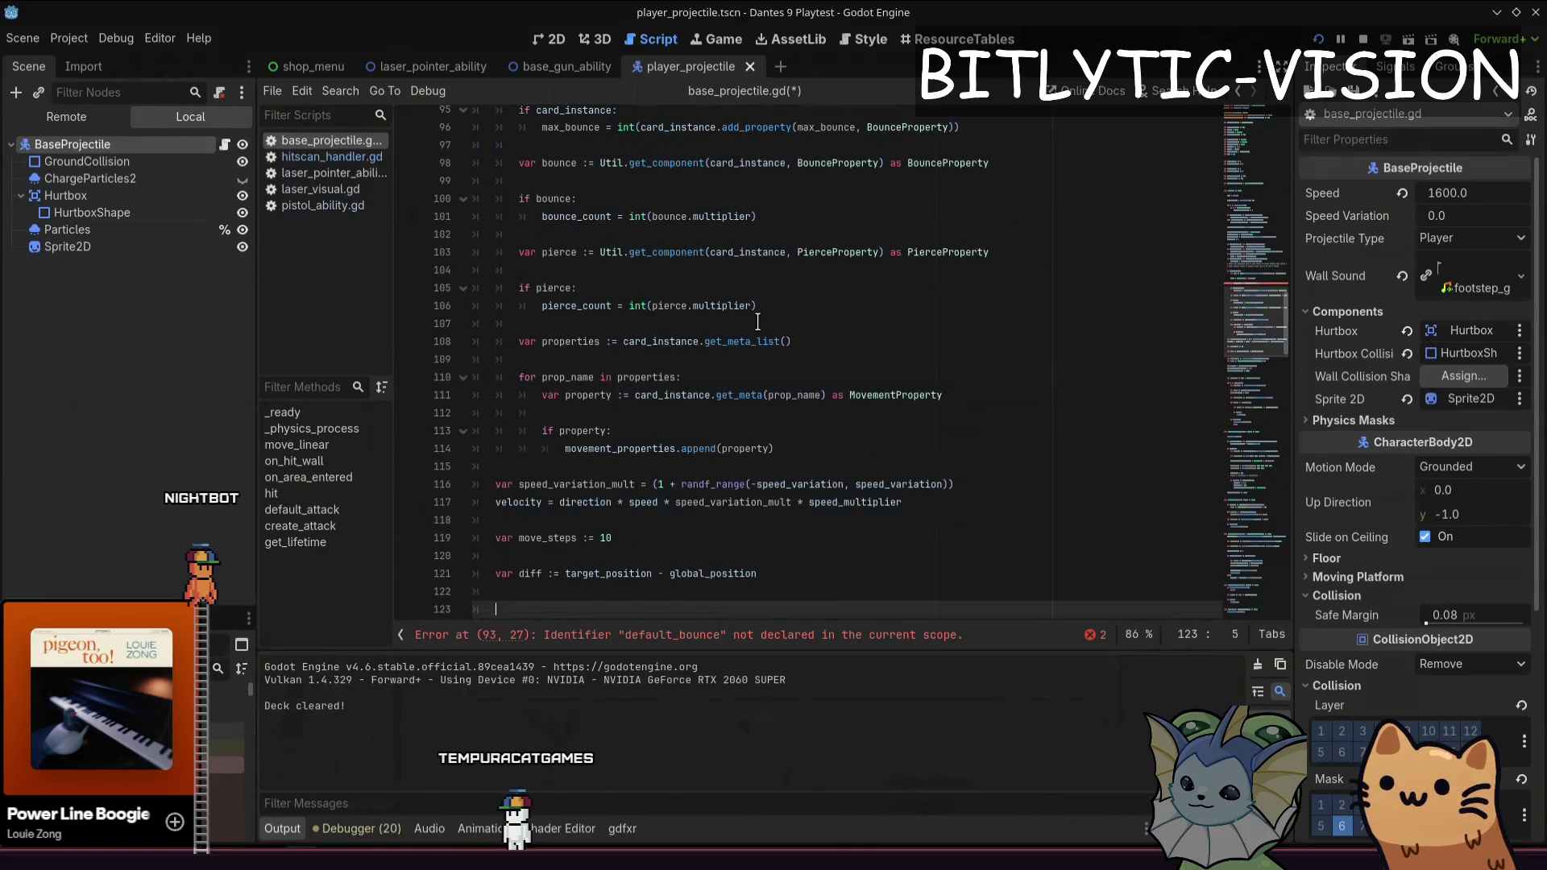
pyautogui.hotkey('ctrl', 'v')
# Step: Delete the max_bounce declaration and the leftover card_instance block lines
pyautogui.press('pageup')
pyautogui.press('pageup')
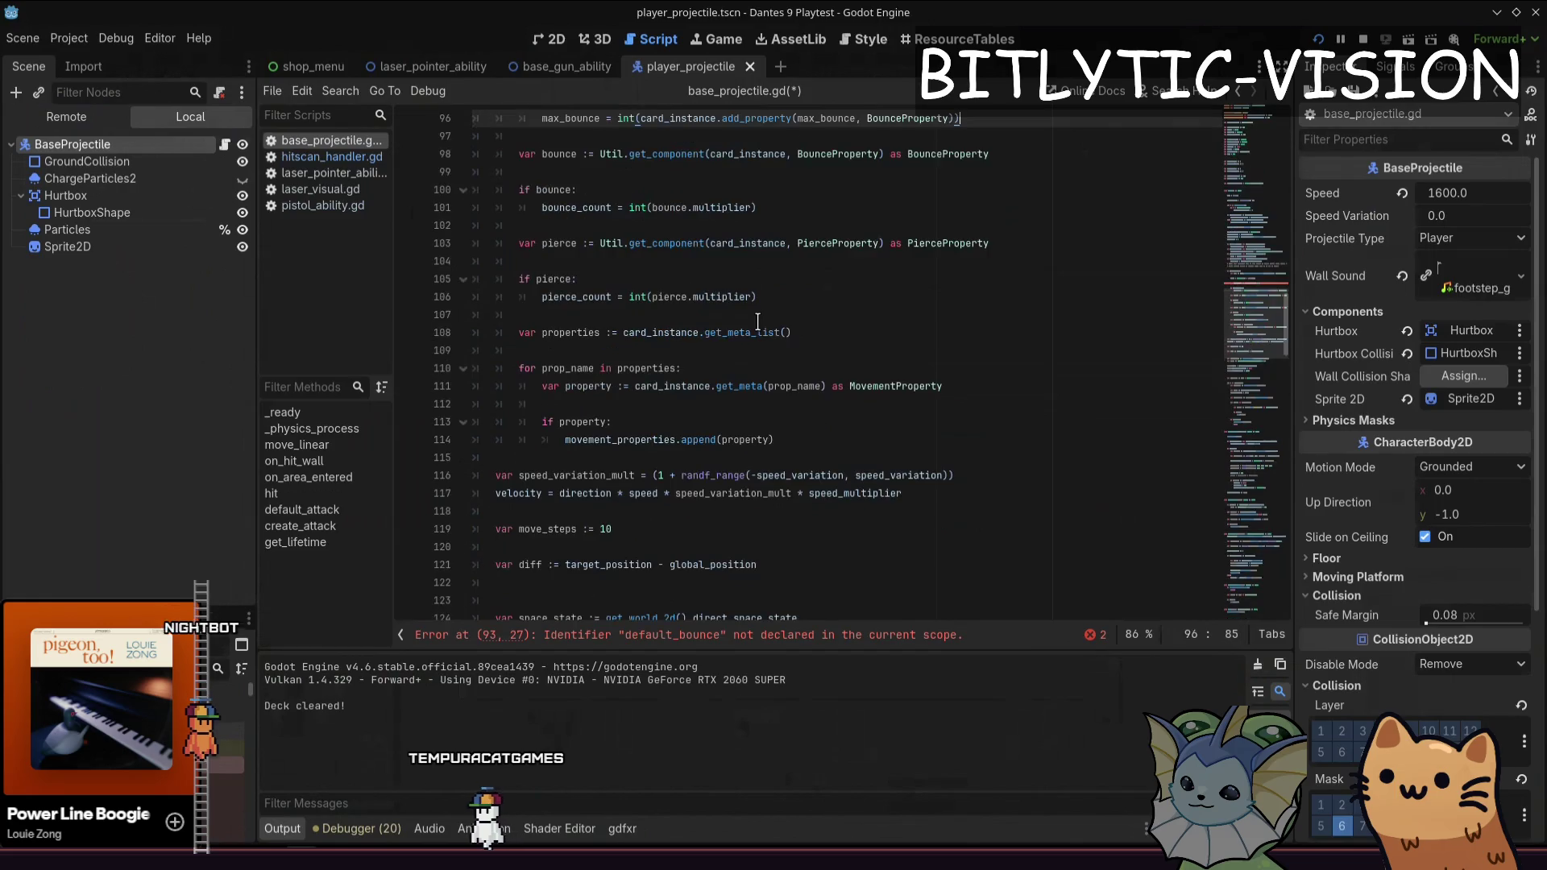
pyautogui.press('Up')
pyautogui.press('Up')
pyautogui.press('Up')
pyautogui.press('Down')
pyautogui.press('Down')
pyautogui.press('Down')
pyautogui.press('Up')
pyautogui.hotkey('shift', 'End')
pyautogui.press('Delete')
pyautogui.hotkey('ctrl', 'shift', 'k')
pyautogui.hotkey('ctrl', 'shift', 'k')
pyautogui.hotkey('ctrl', 'shift', 'k')
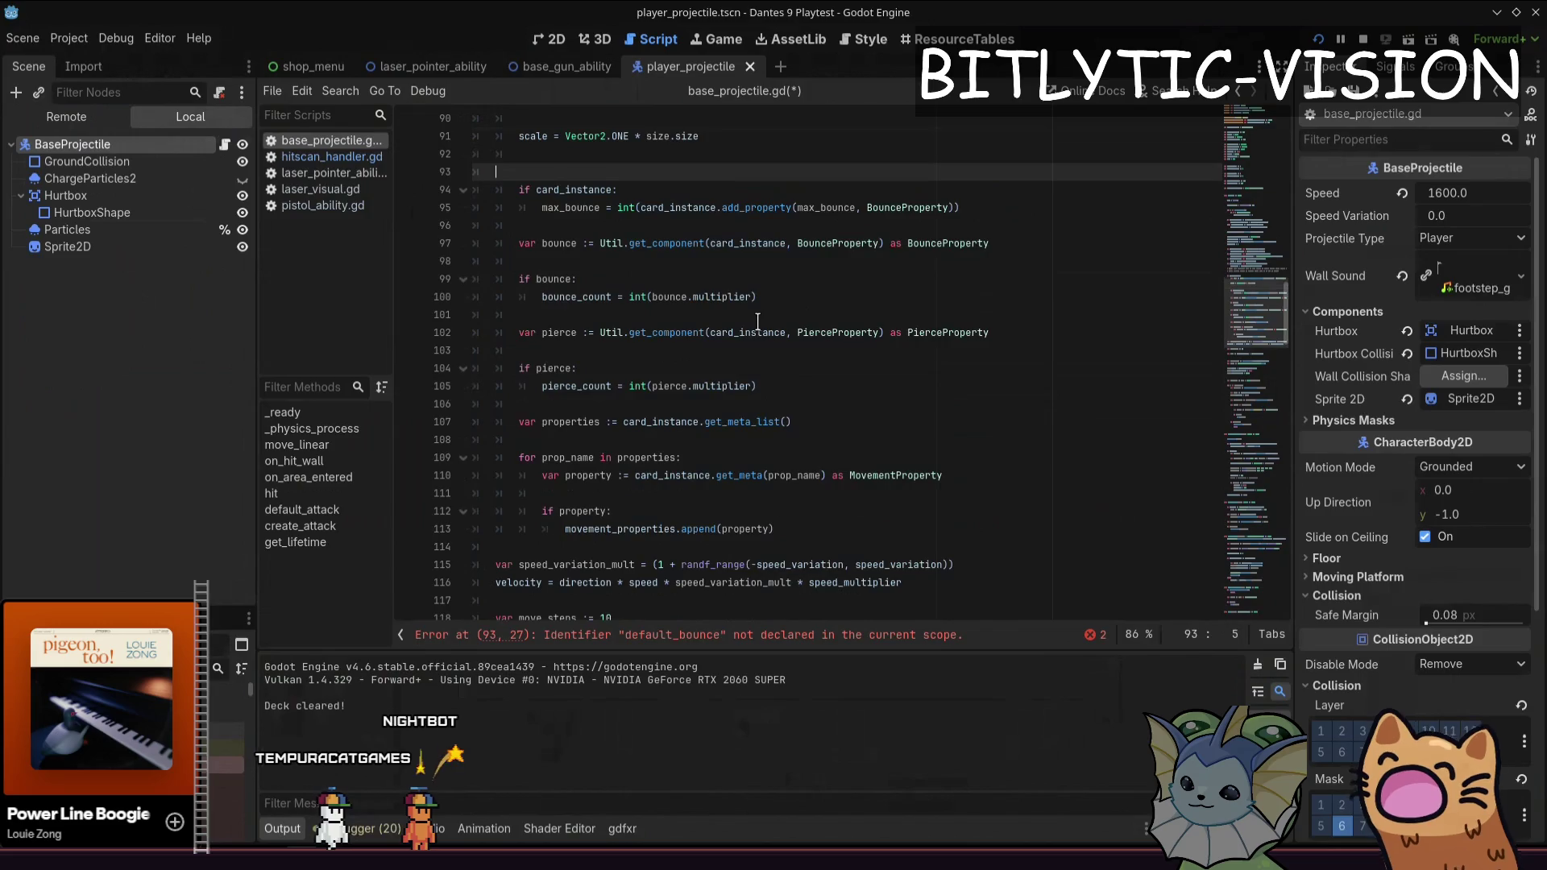
pyautogui.hotkey('ctrl', 'shift', 'k')
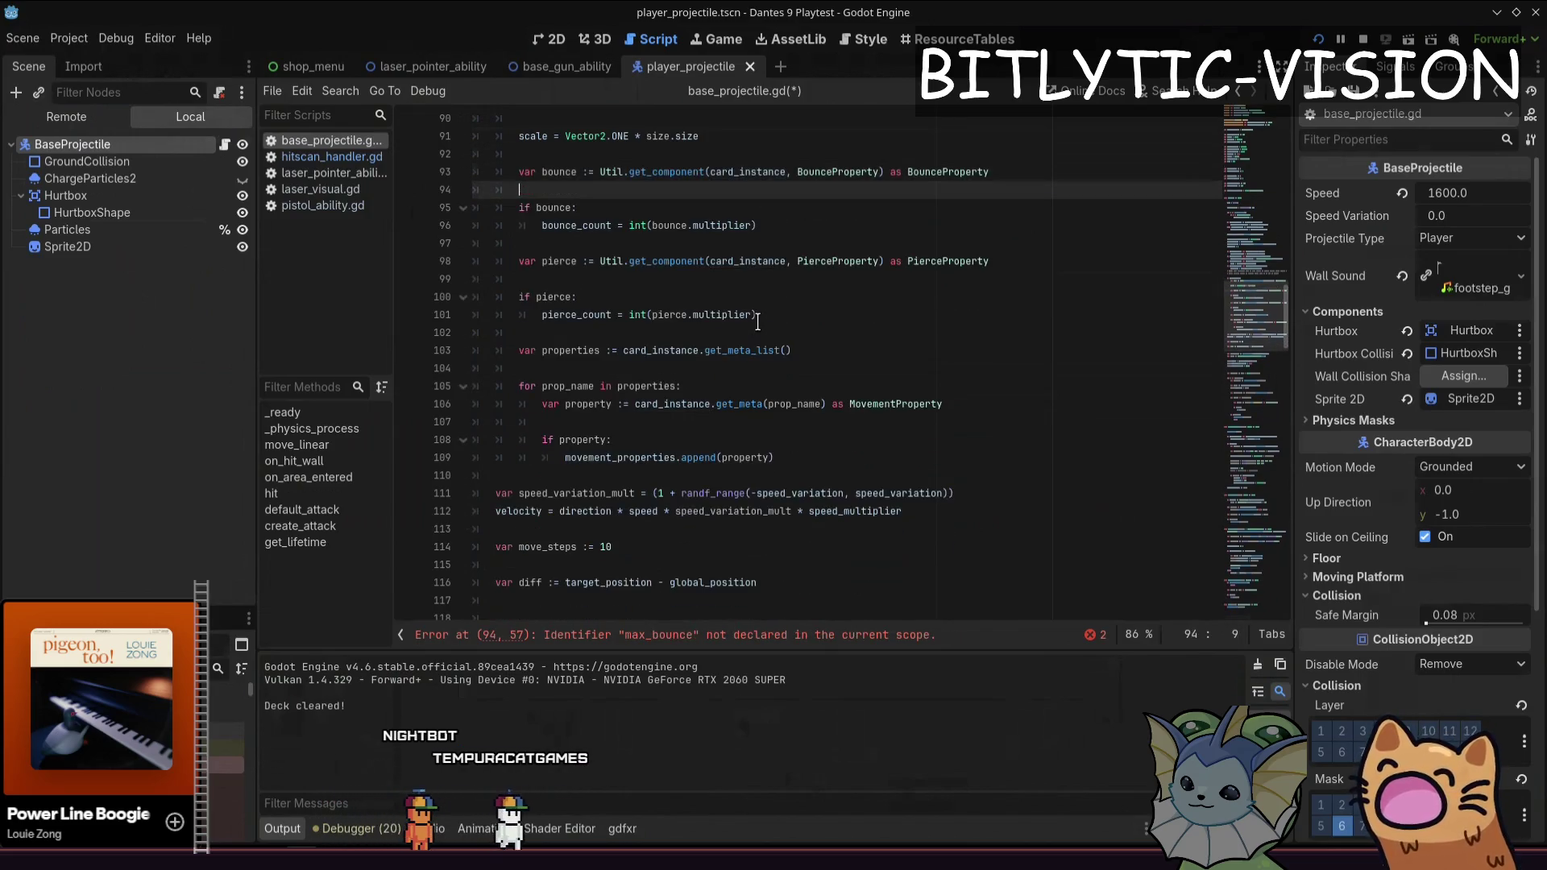
# Step: Append ' + 1' to bounce_count = int(bounce.multiplier), save, and relaunch the playtest
pyautogui.press('Down')
pyautogui.press('Down')
pyautogui.press('Down')
pyautogui.press('End')
pyautogui.hotkey('ctrl', 's')
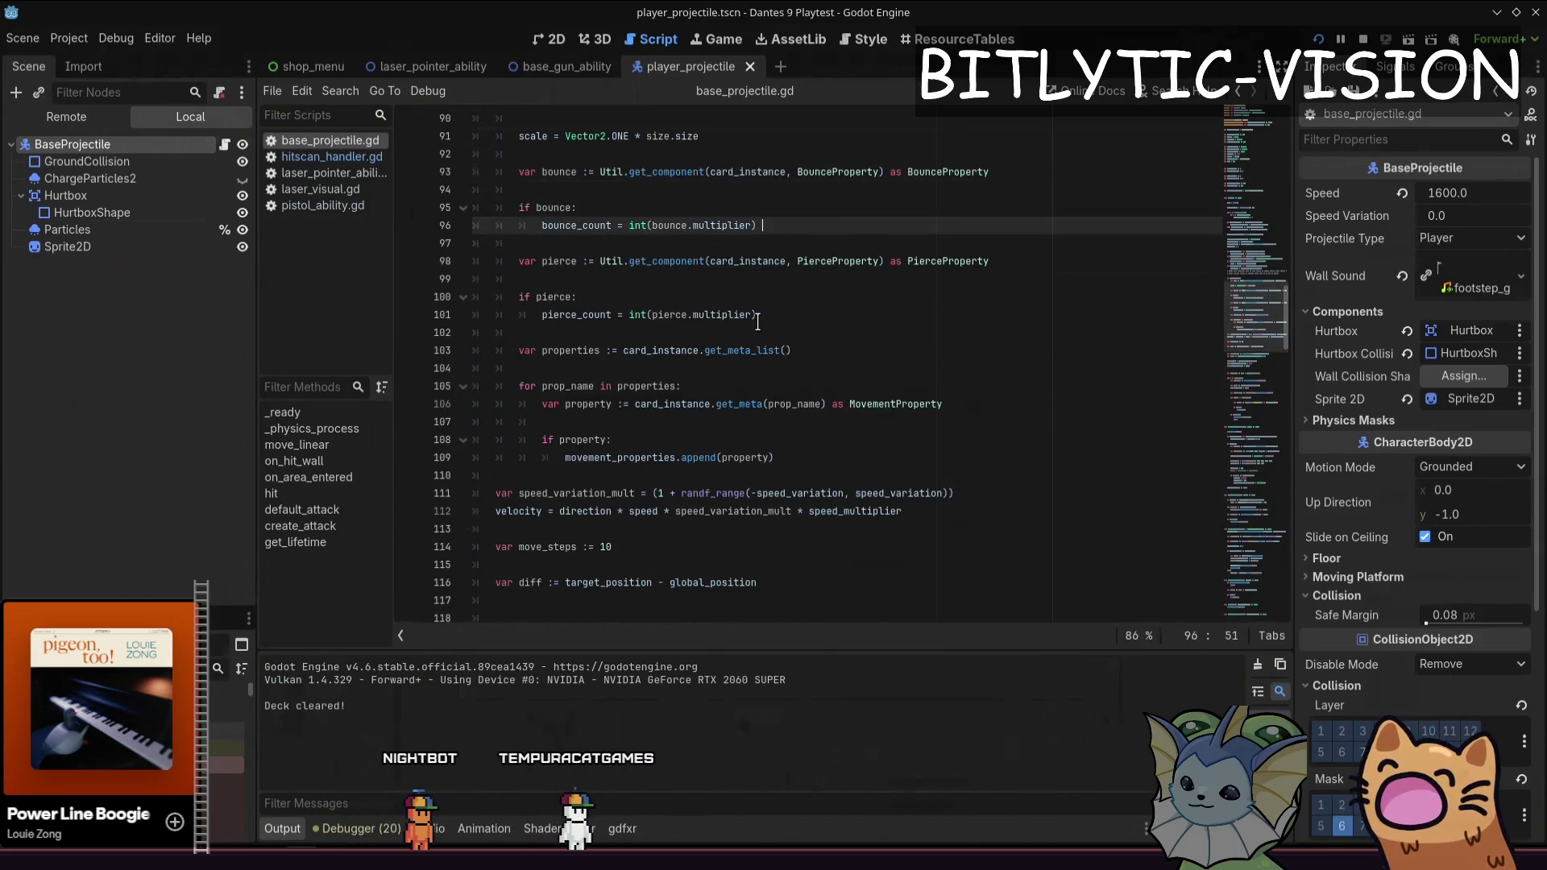
pyautogui.press('F5')
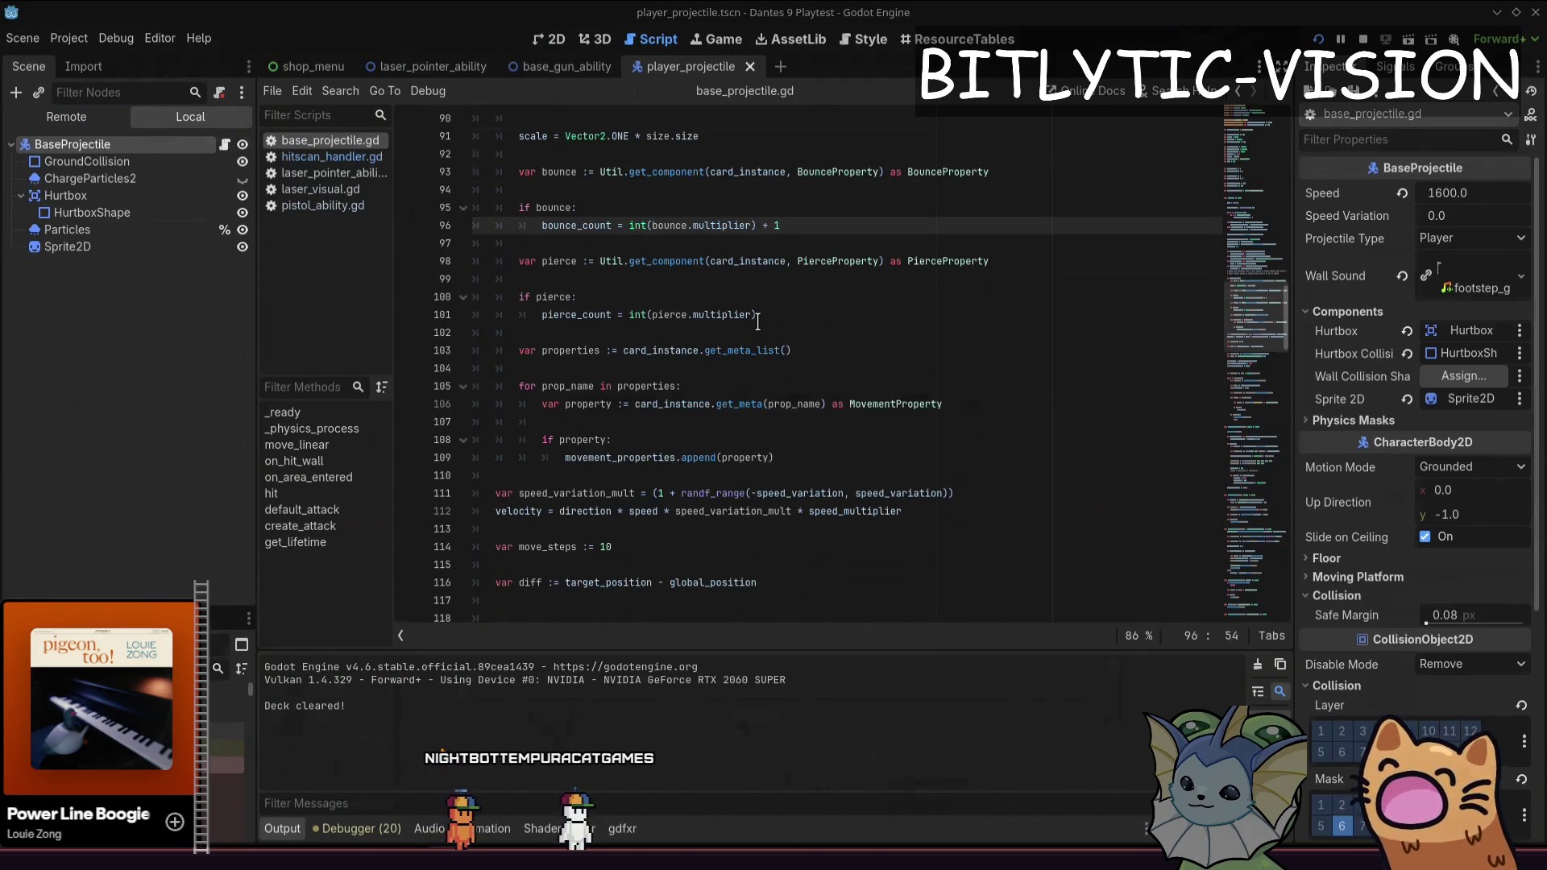
pyautogui.press('d')
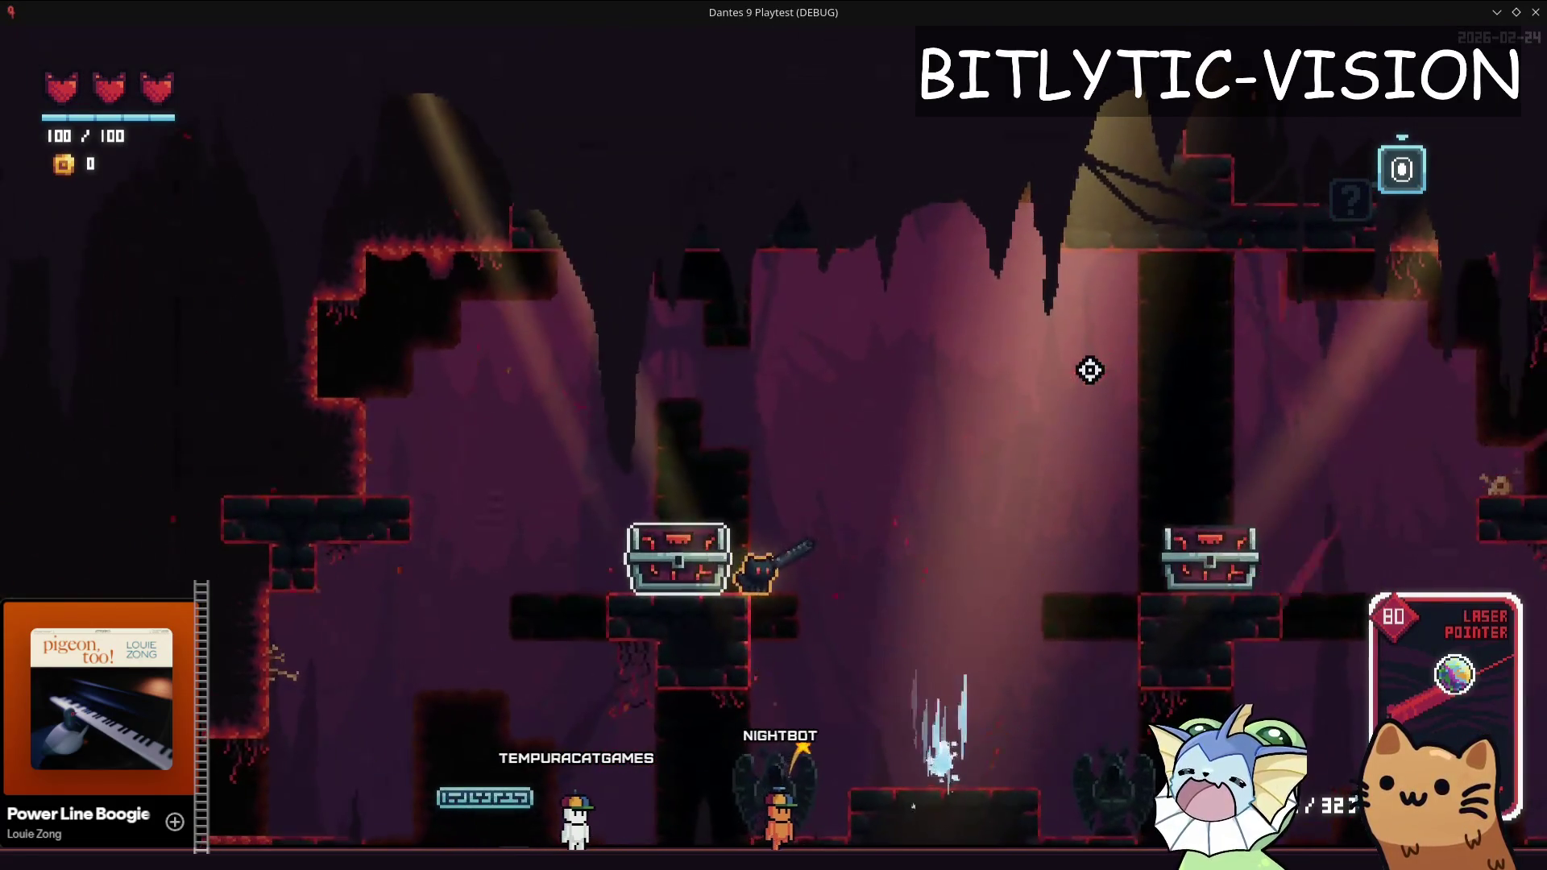
# Step: Toggle the debug menu, then jump and run right into a new area of the level
pyautogui.press('F1')
pyautogui.press('F1')
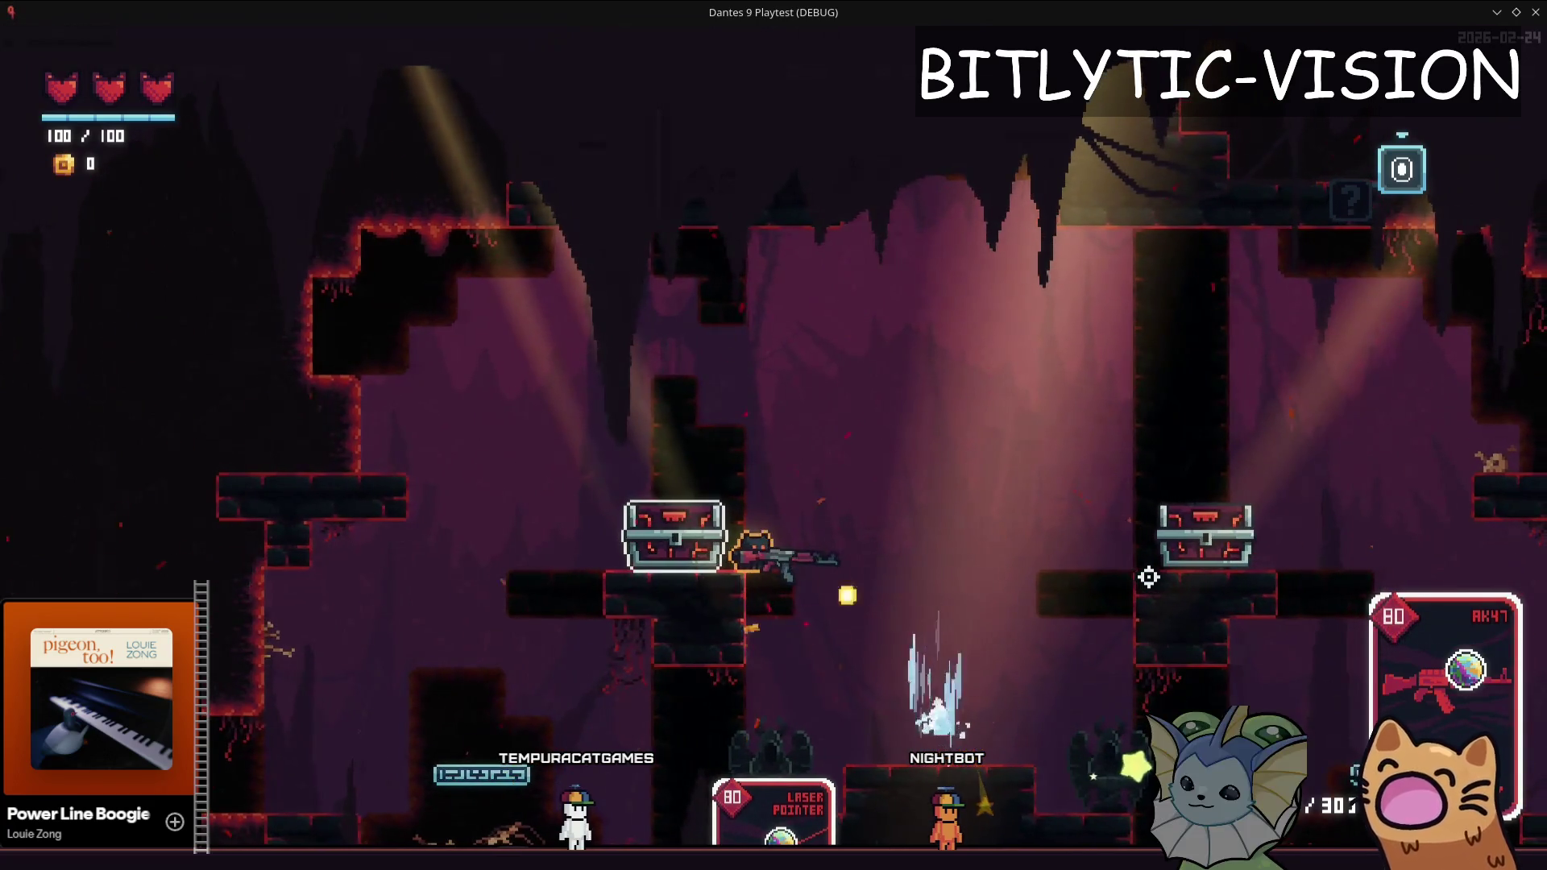
pyautogui.press('F1')
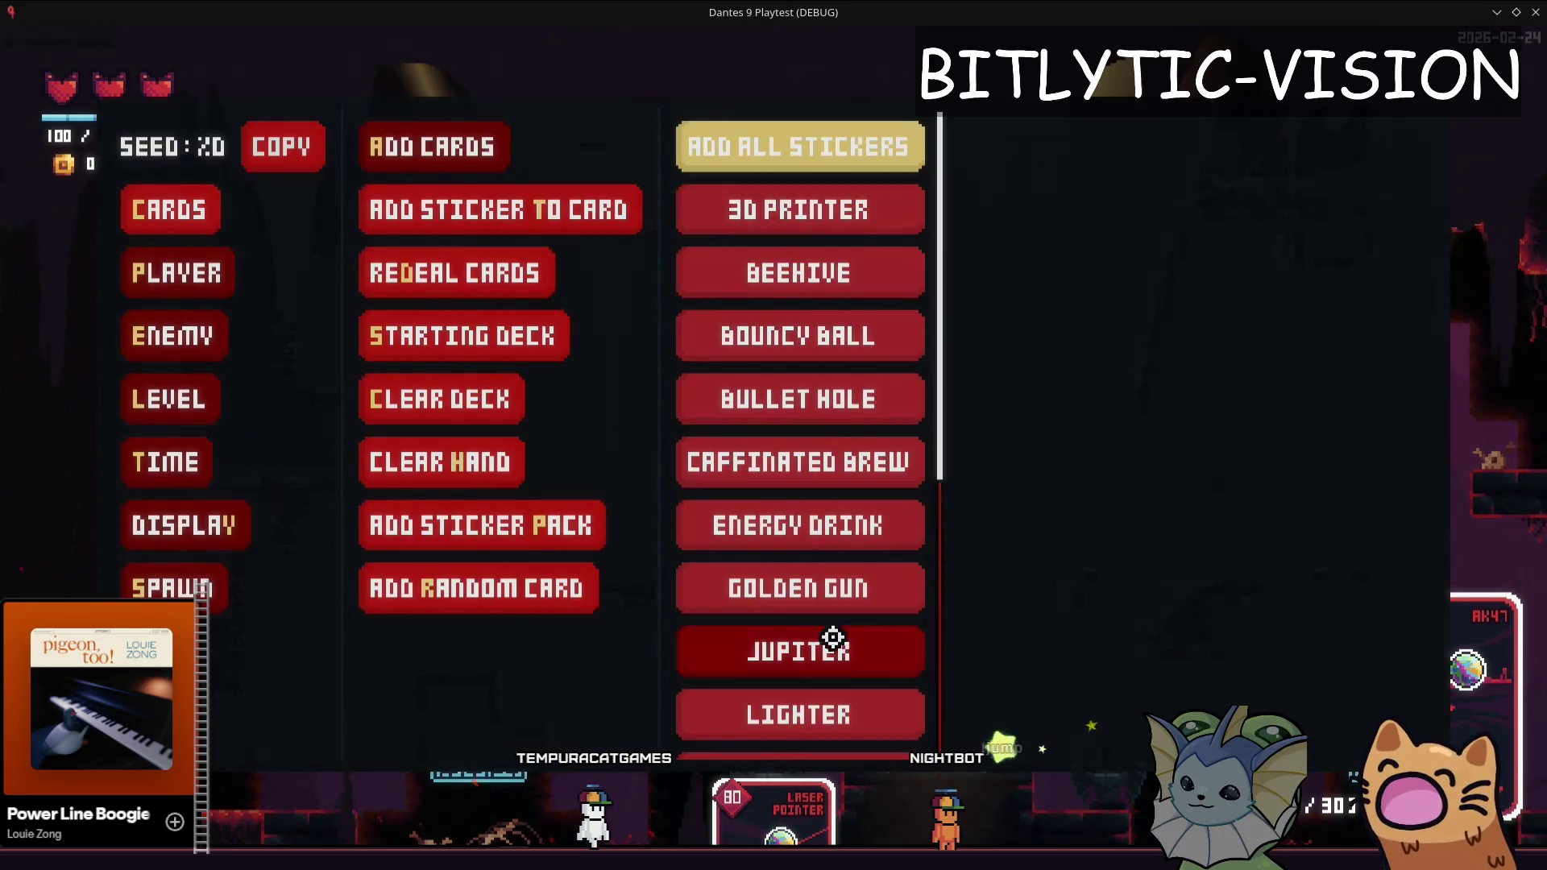
pyautogui.click(843, 469)
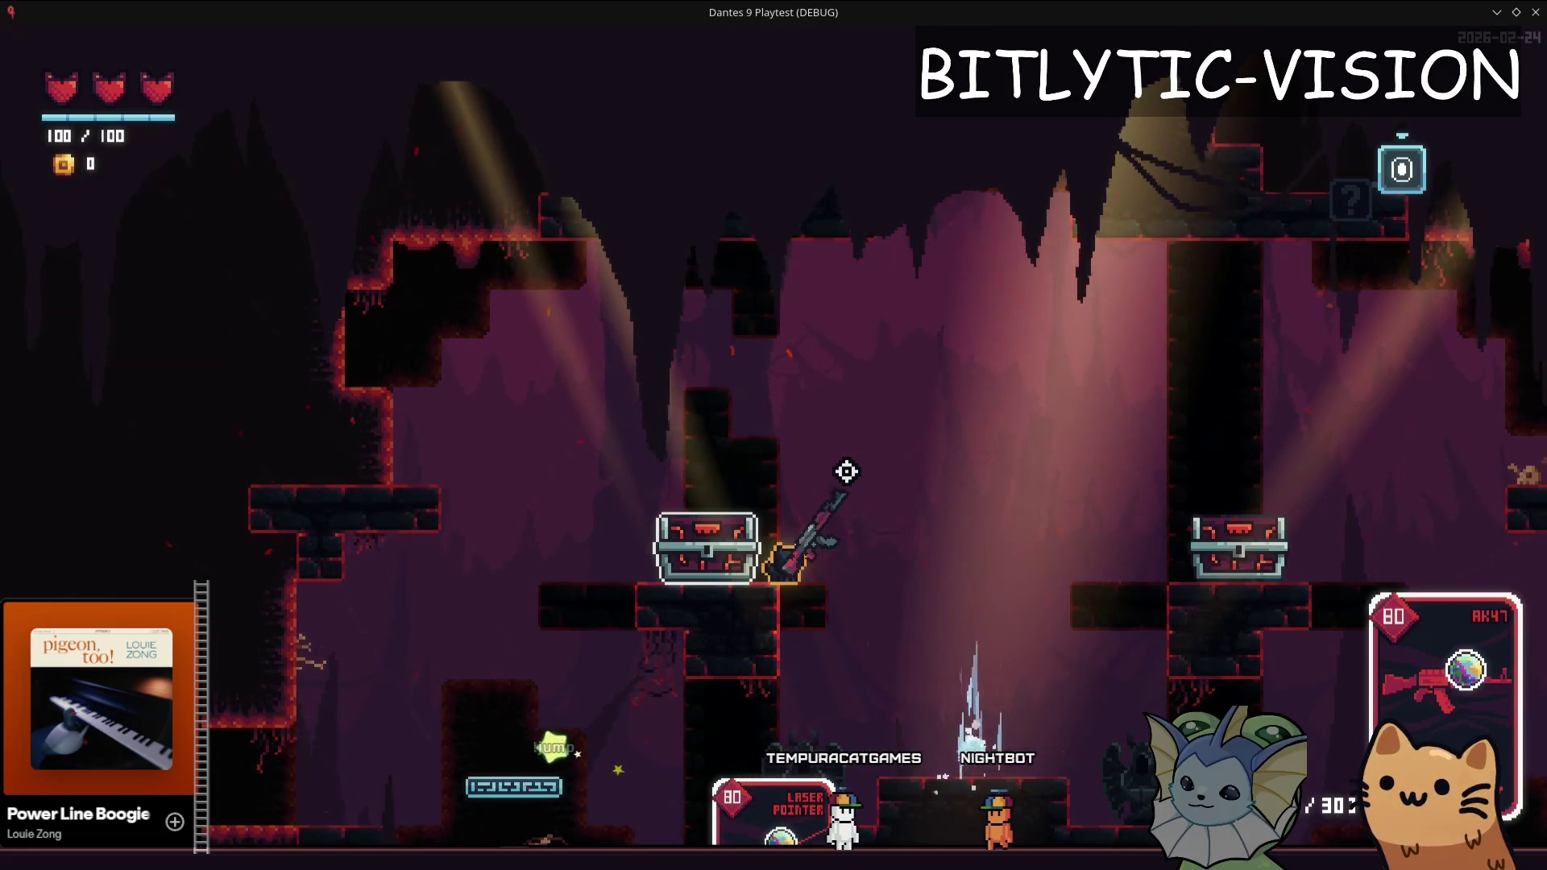
pyautogui.press('space')
pyautogui.press('d')
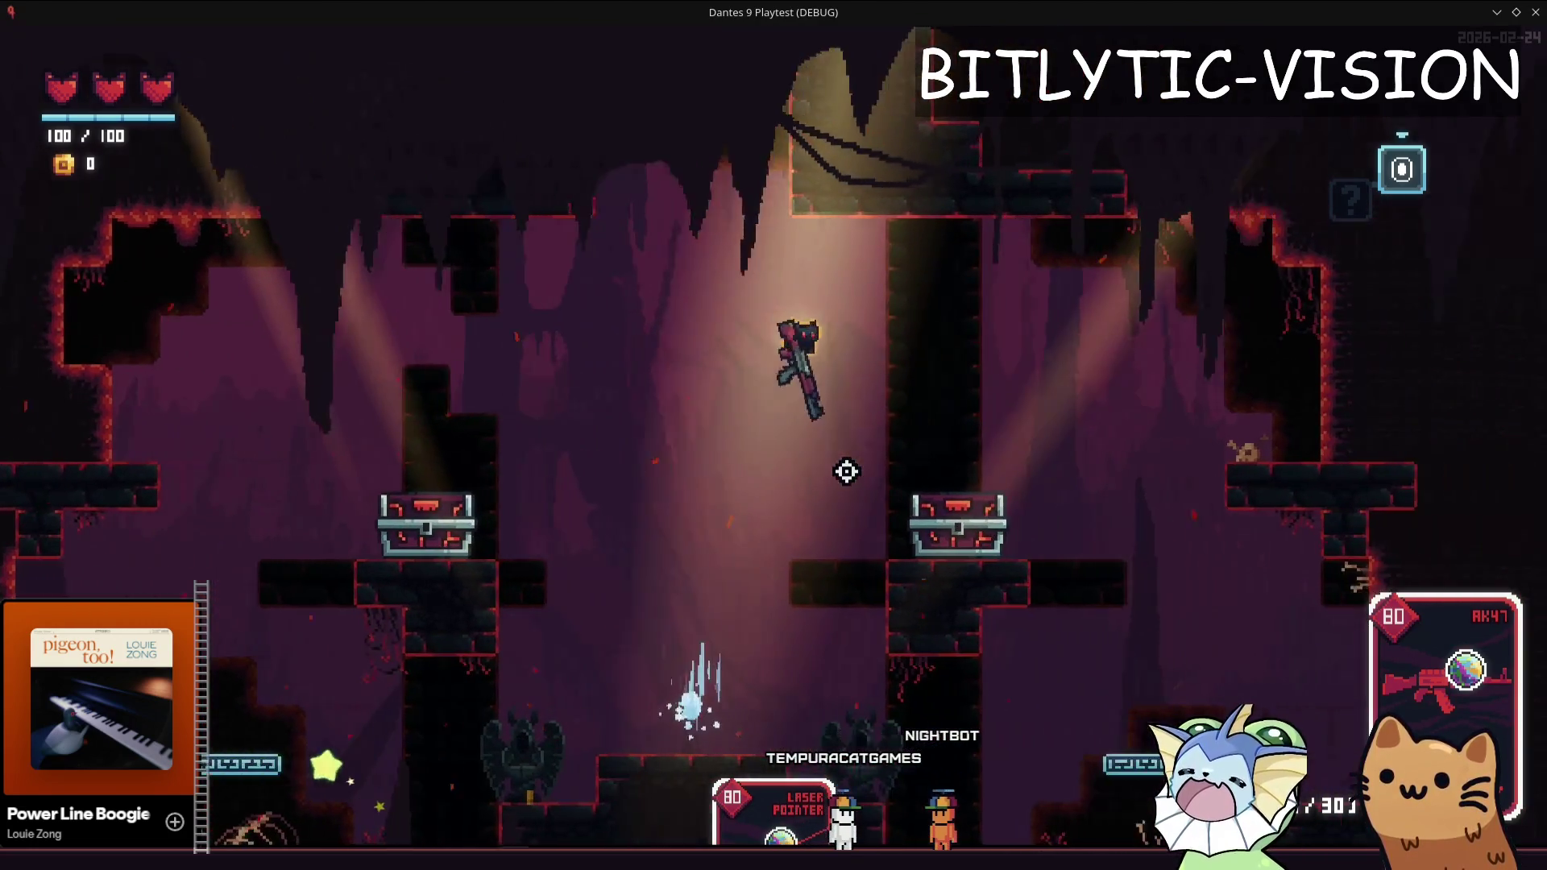
pyautogui.press('d')
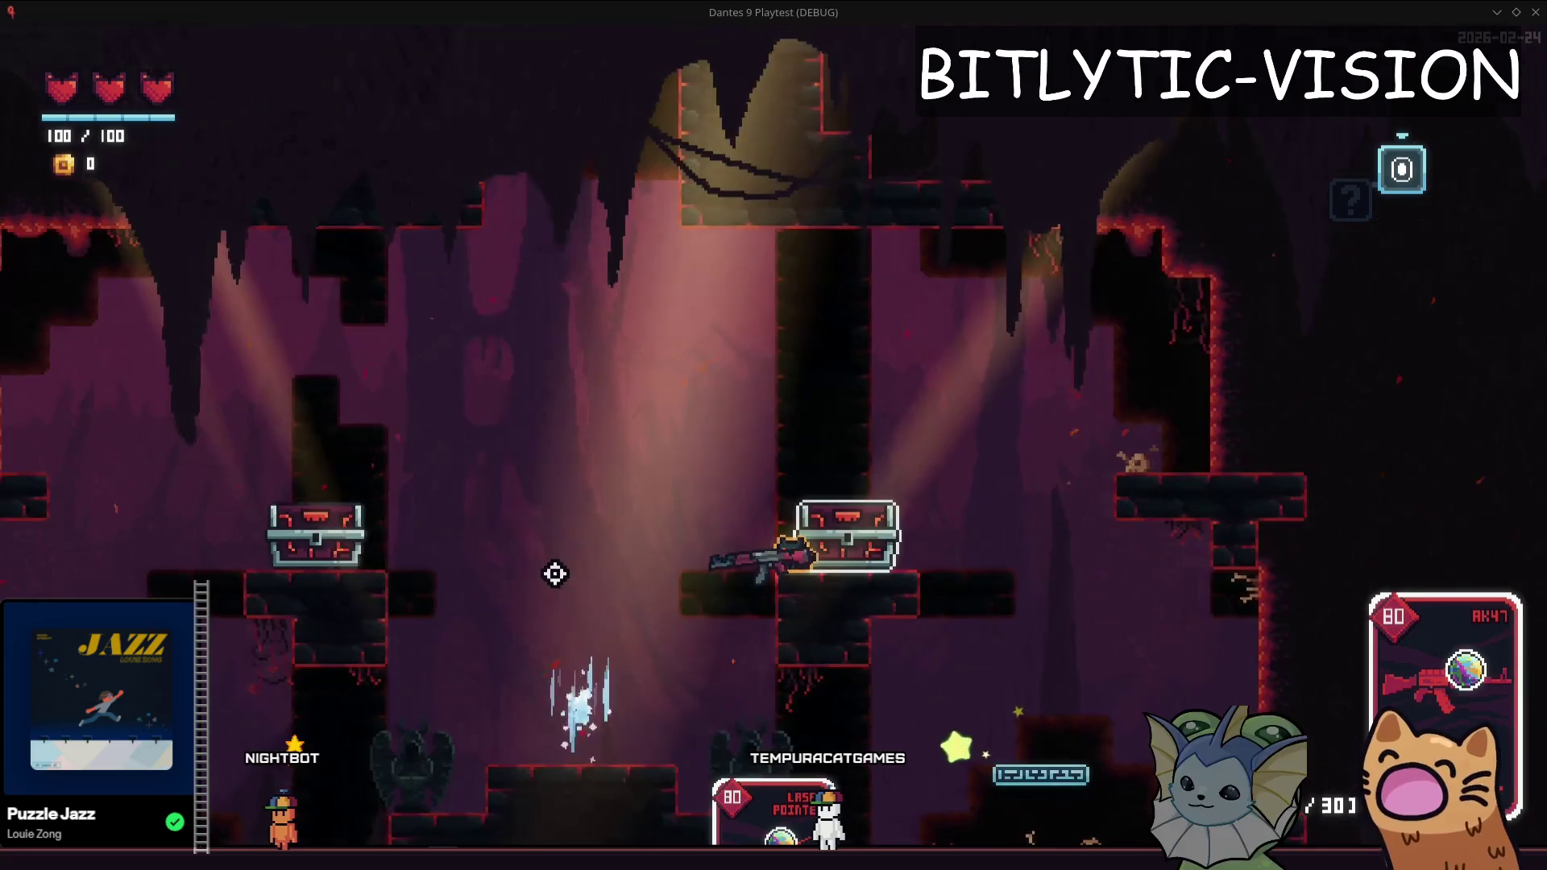
# Step: Unequip the AK47 and redeal the hand of cards from the debug menu
pyautogui.press('q')
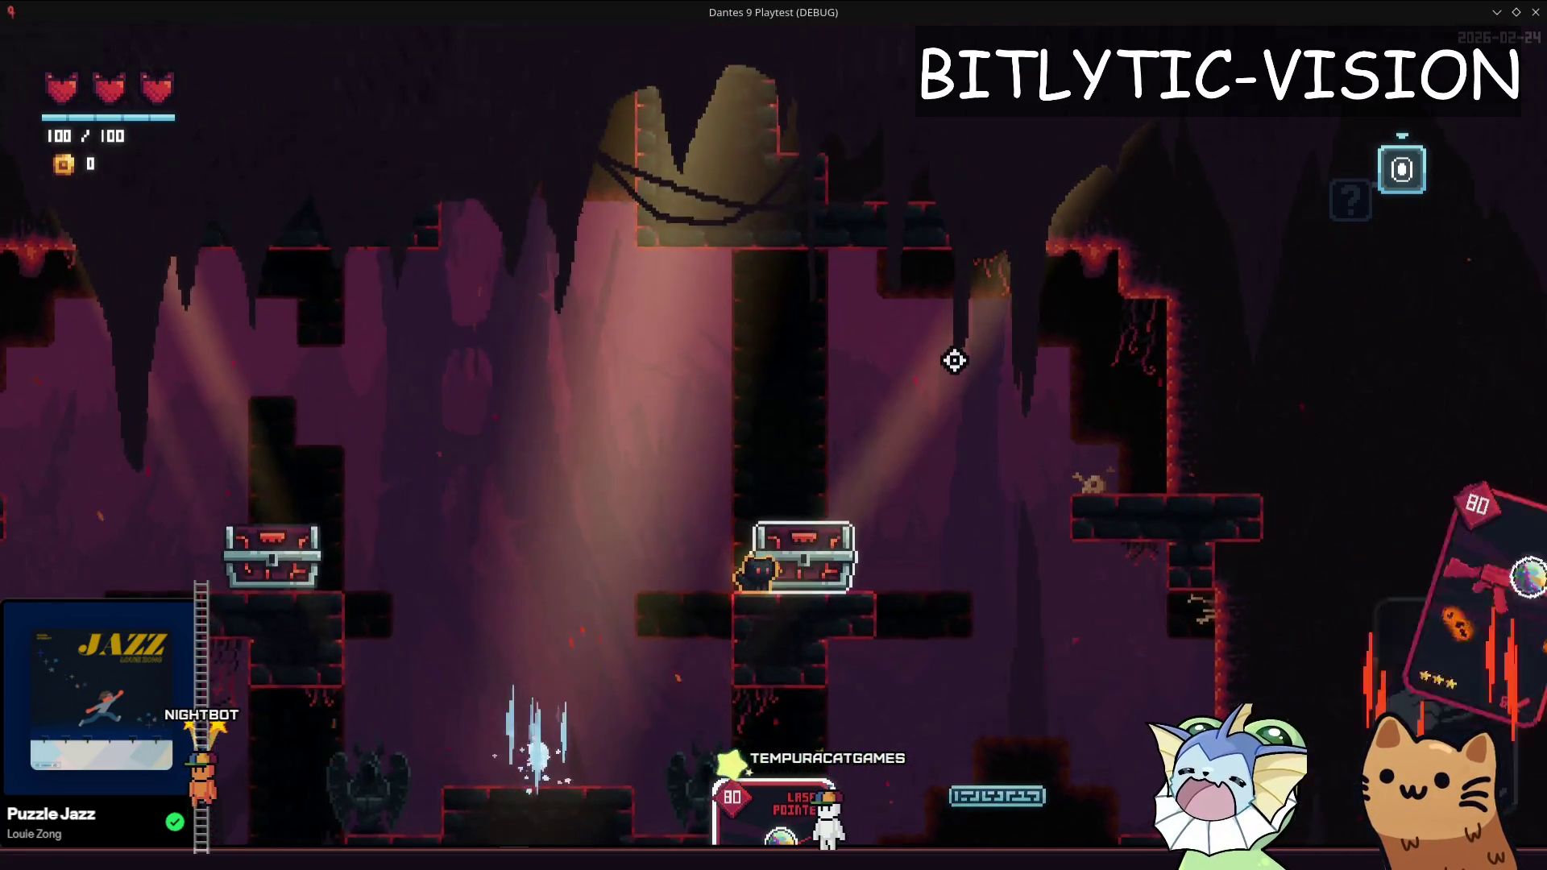
pyautogui.press('`')
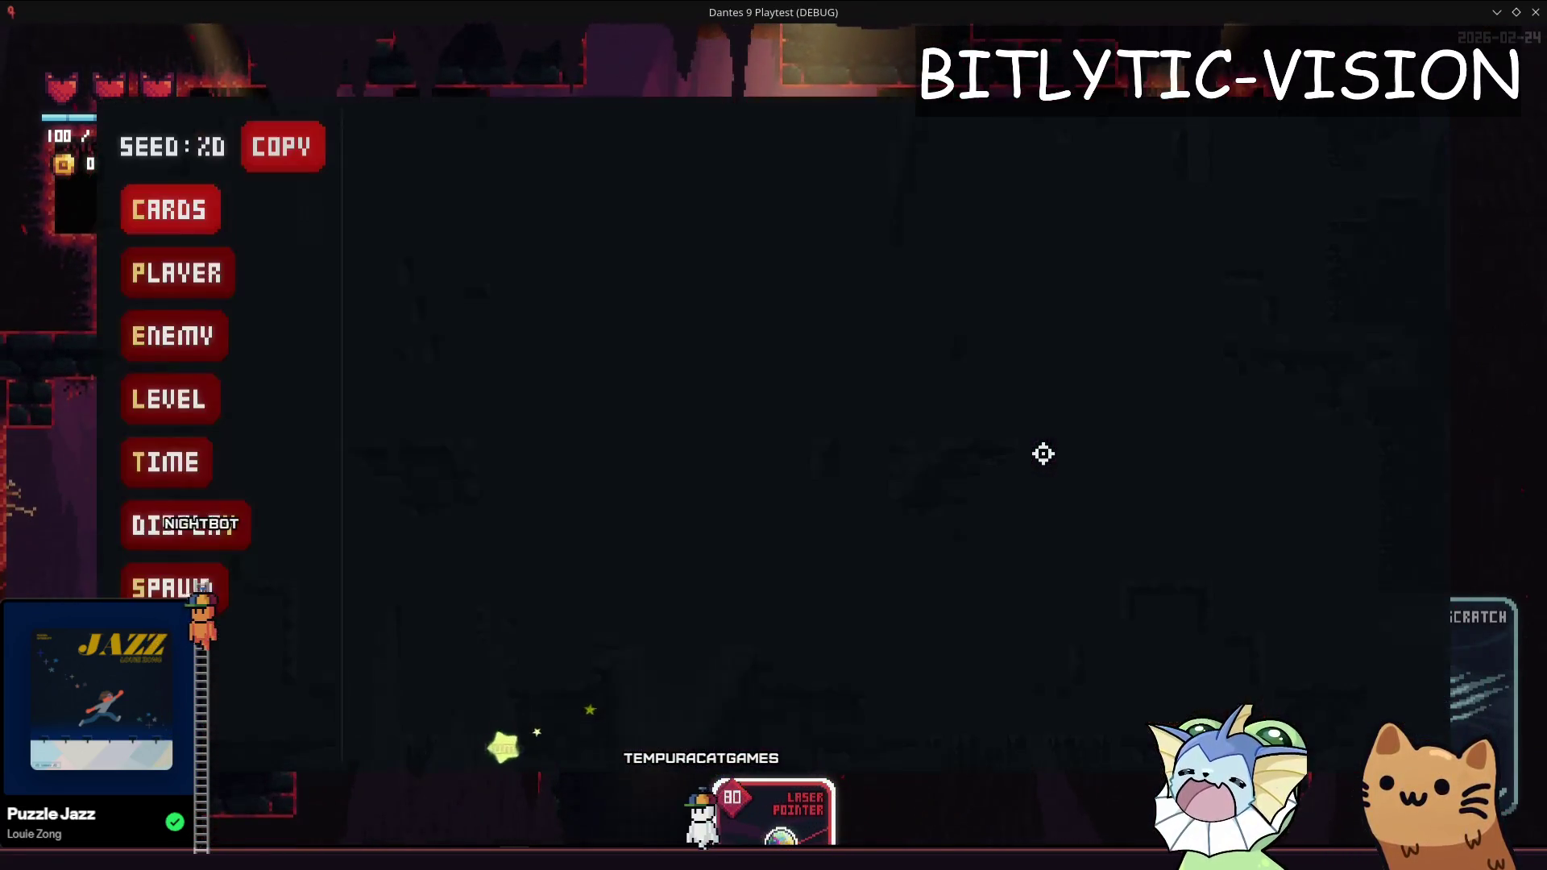
pyautogui.click(455, 273)
pyautogui.press('`')
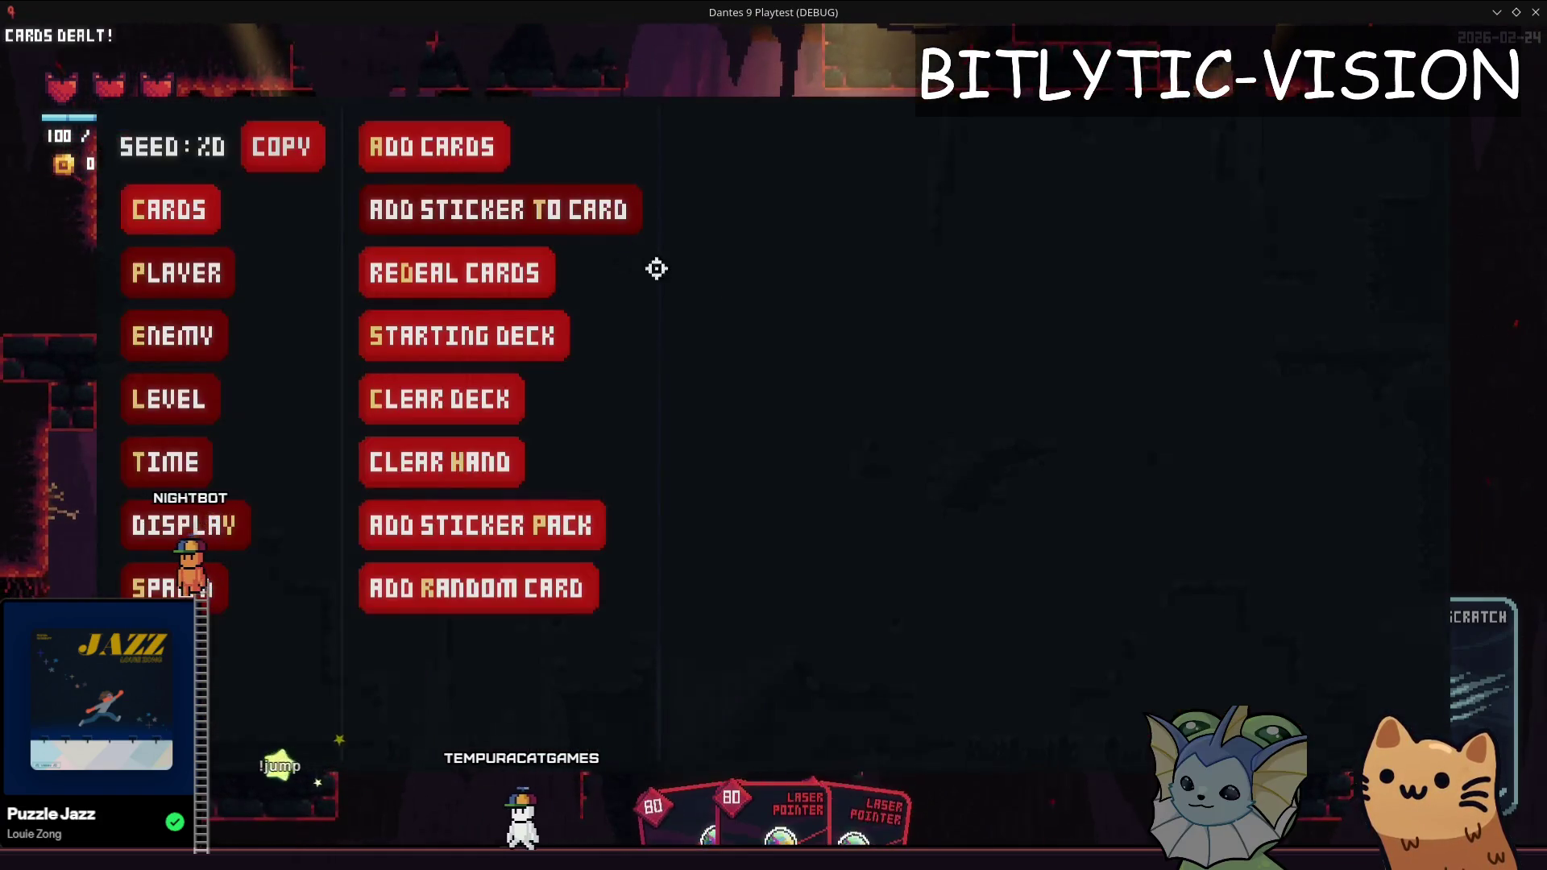
pyautogui.press('`')
# Step: Equip the AK47, walk left and fire it around the cave, then return to the editor
pyautogui.press('d')
pyautogui.press('e')
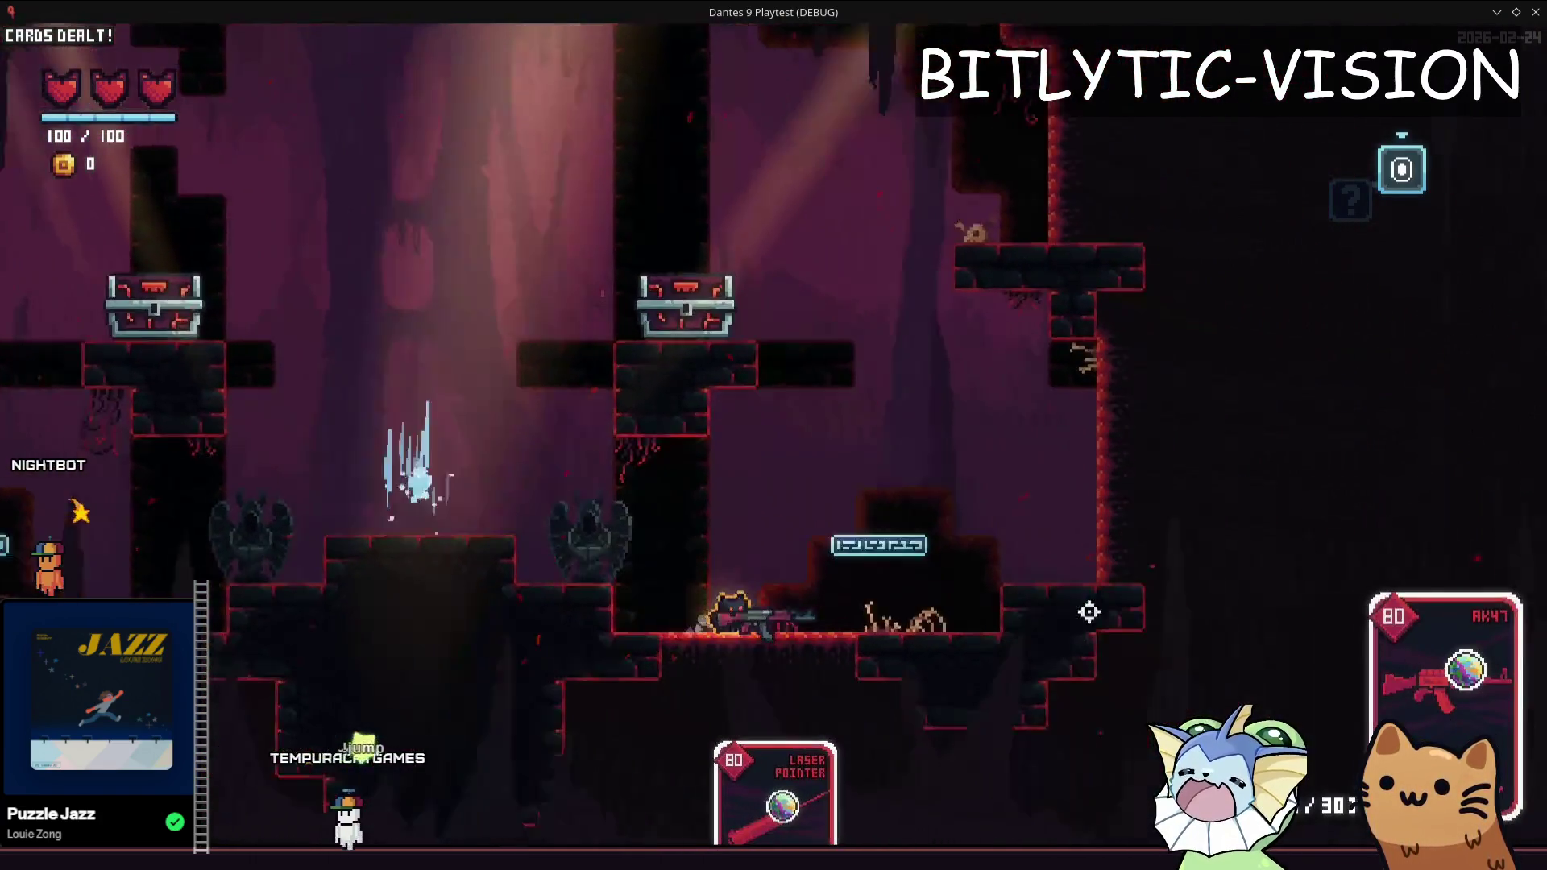
pyautogui.press('a')
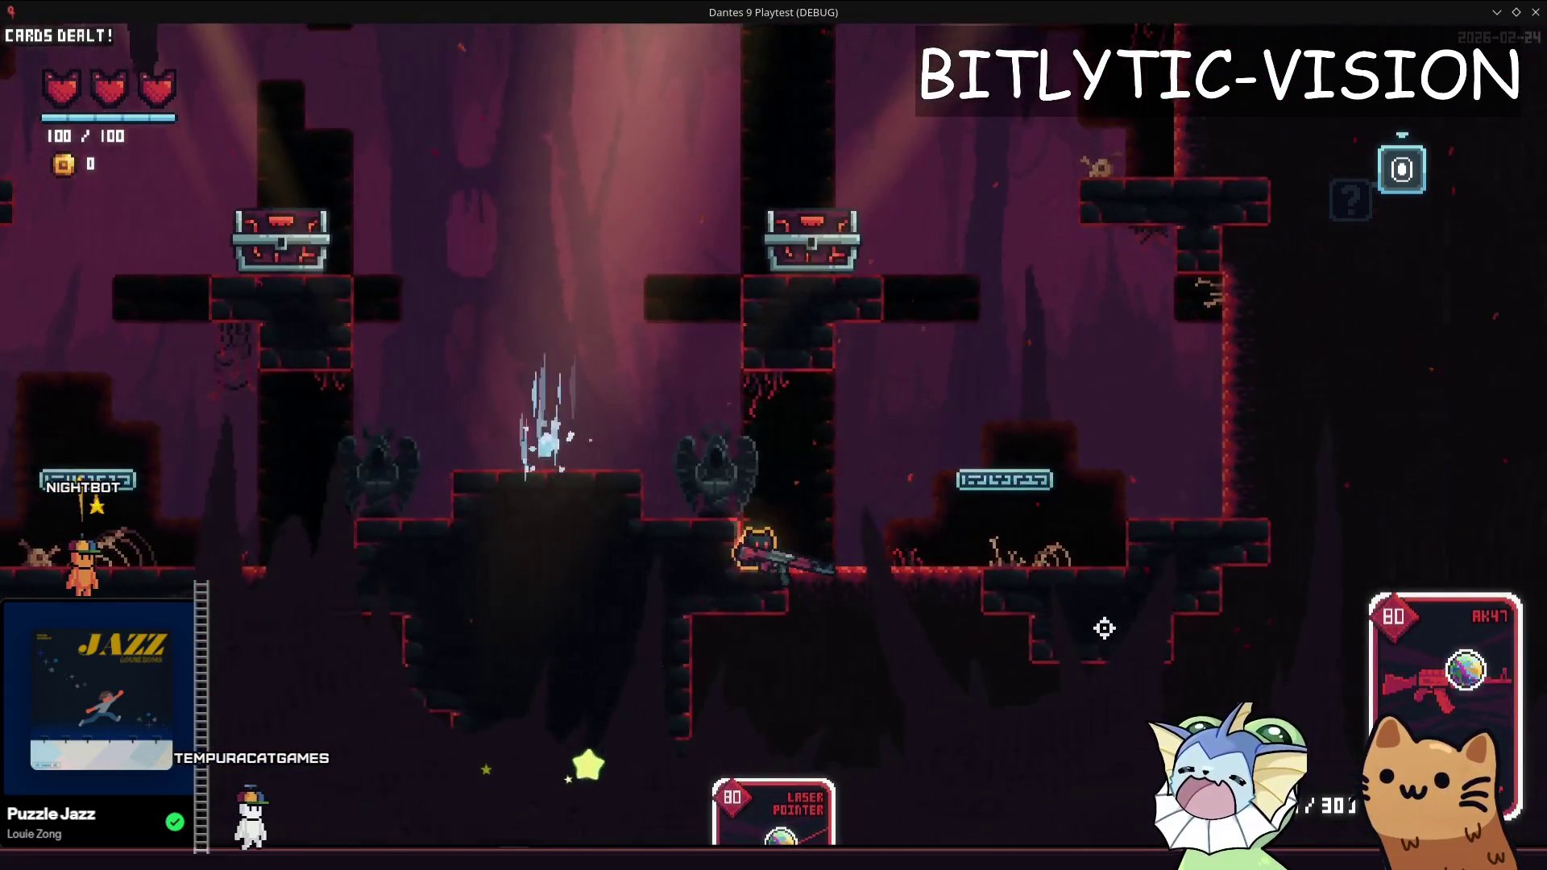
pyautogui.click(1103, 627)
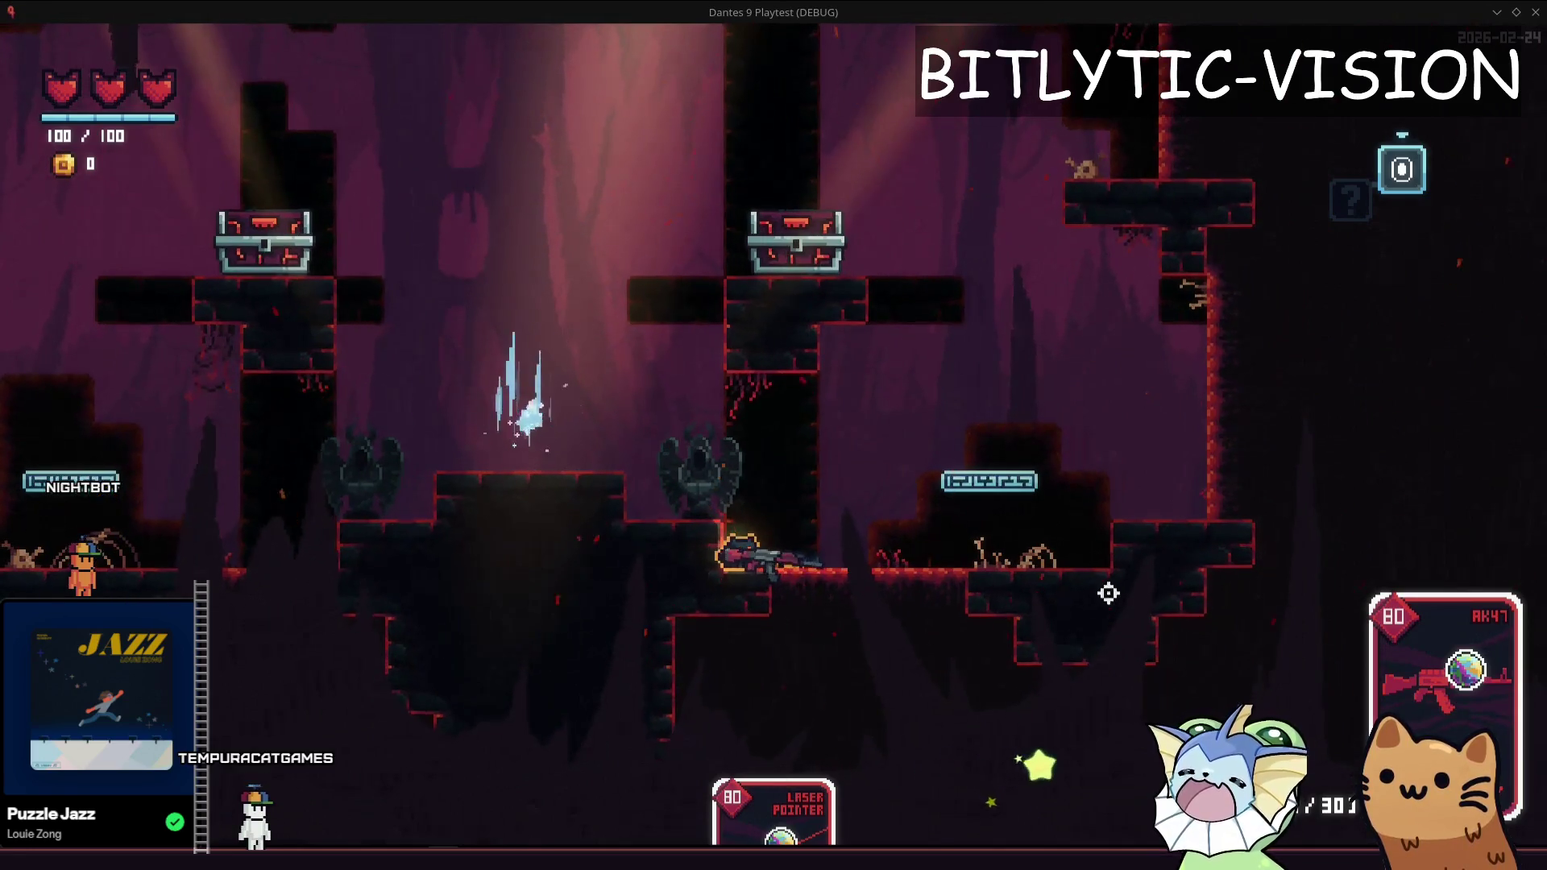
pyautogui.click(1007, 620)
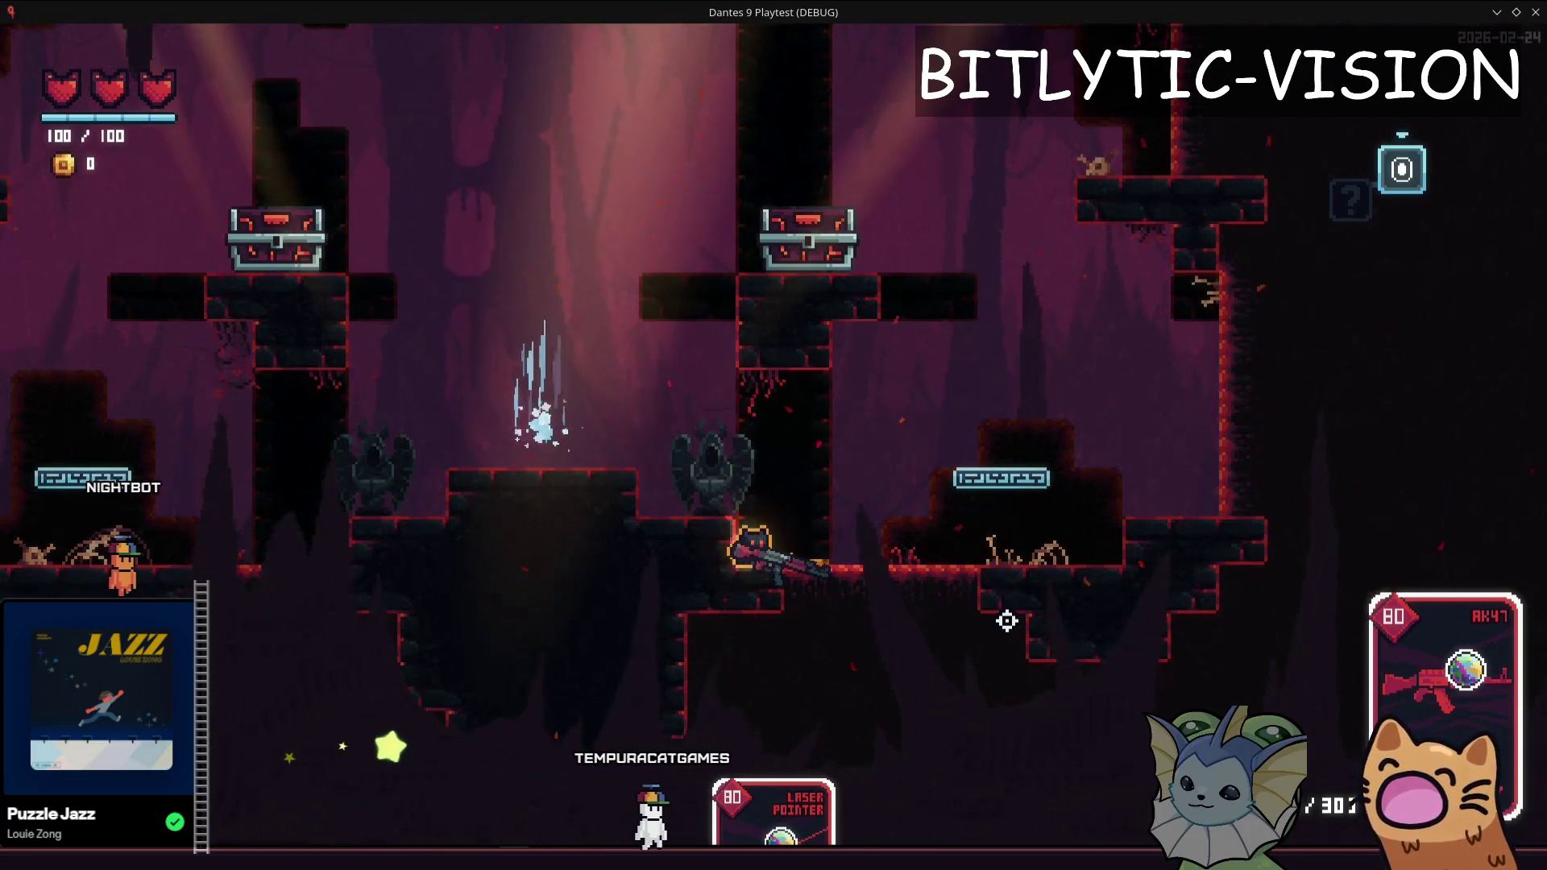
pyautogui.hotkey('alt', 'Tab')
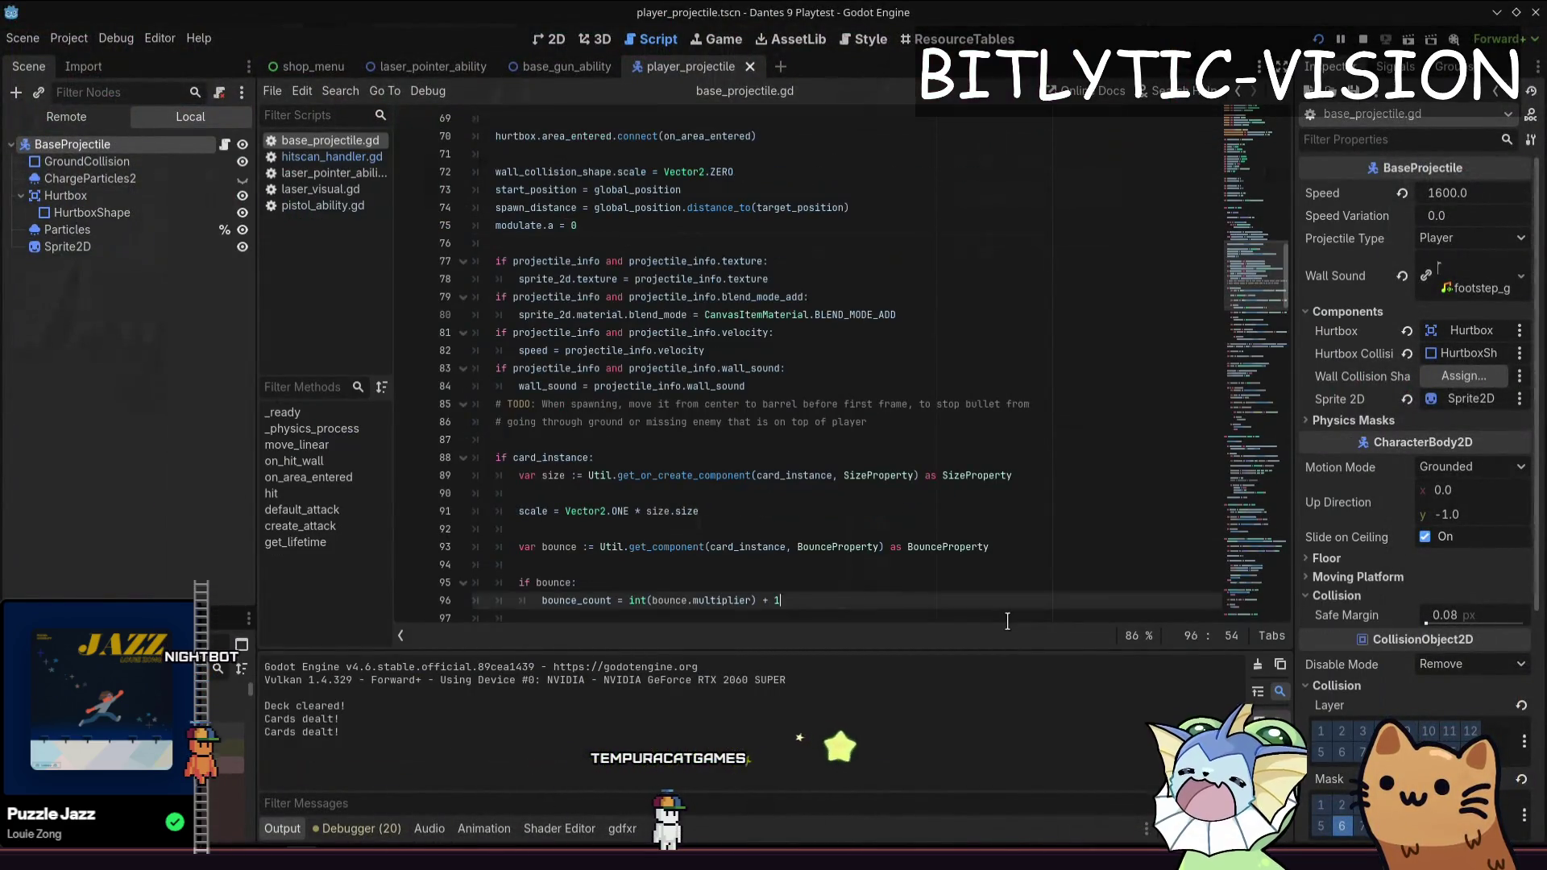
# Step: Insert a blank line after the wall_sound assignment on line 84 of base_projectile.gd
pyautogui.scroll(9, 1007, 620)
pyautogui.scroll(-10, 796, 242)
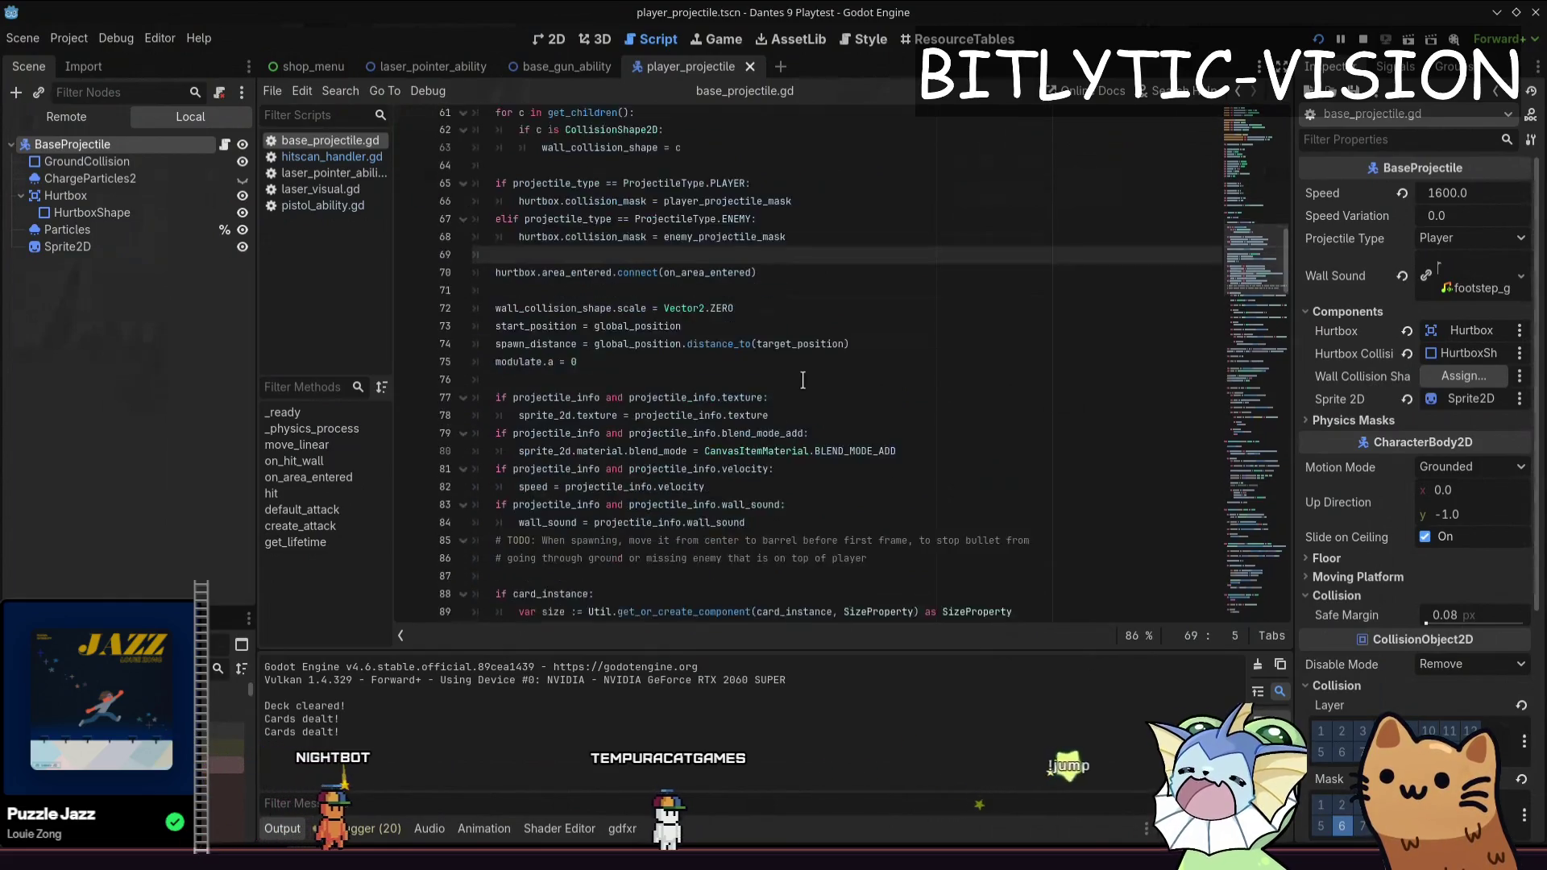
pyautogui.click(796, 225)
pyautogui.scroll(2, 796, 230)
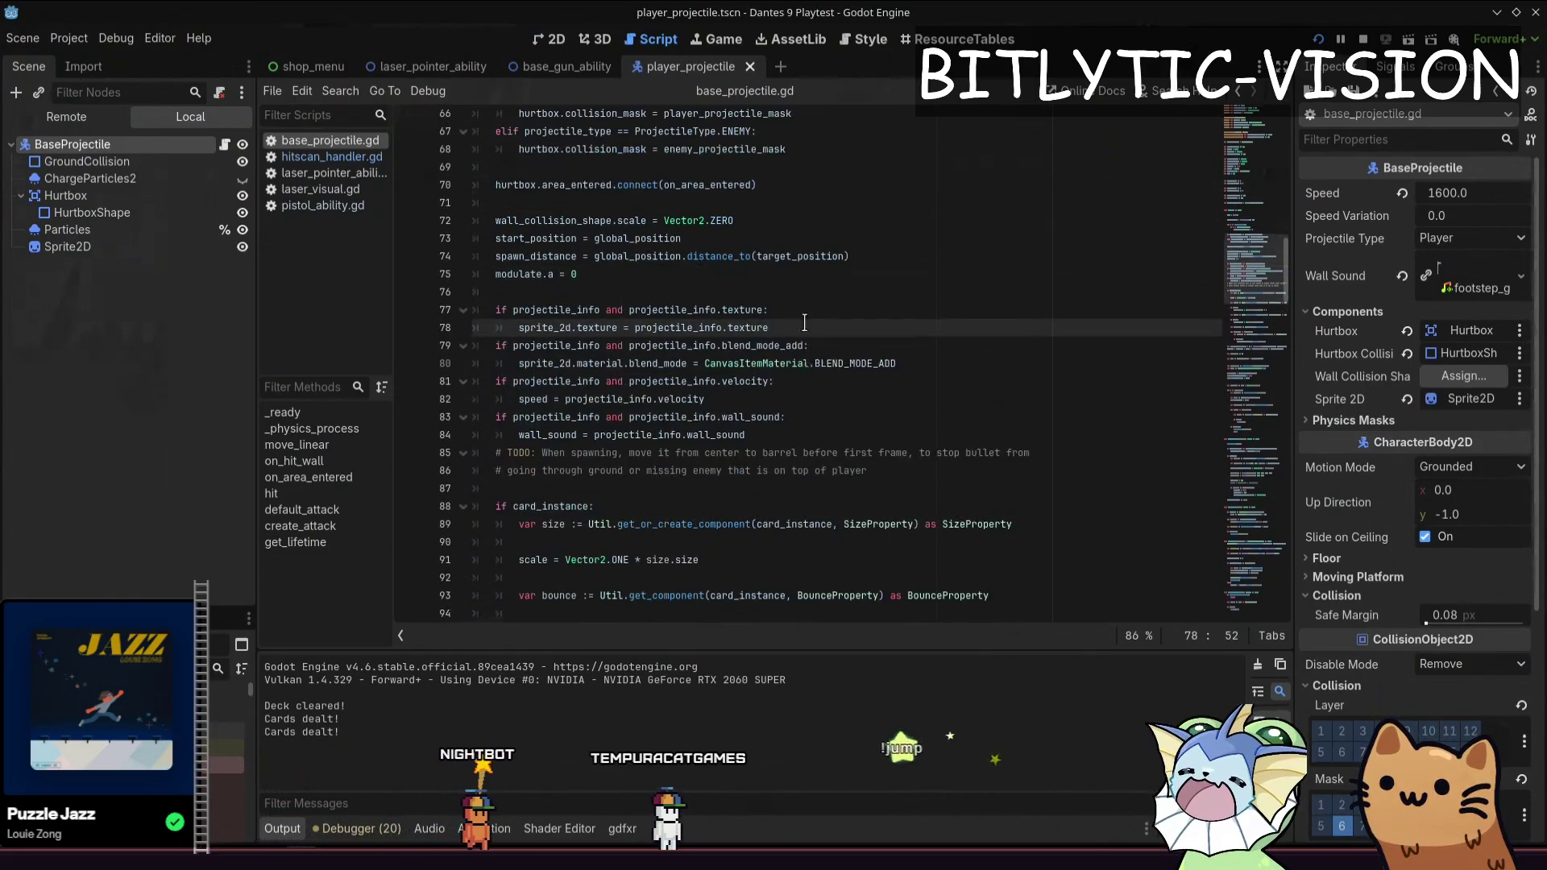
pyautogui.click(796, 437)
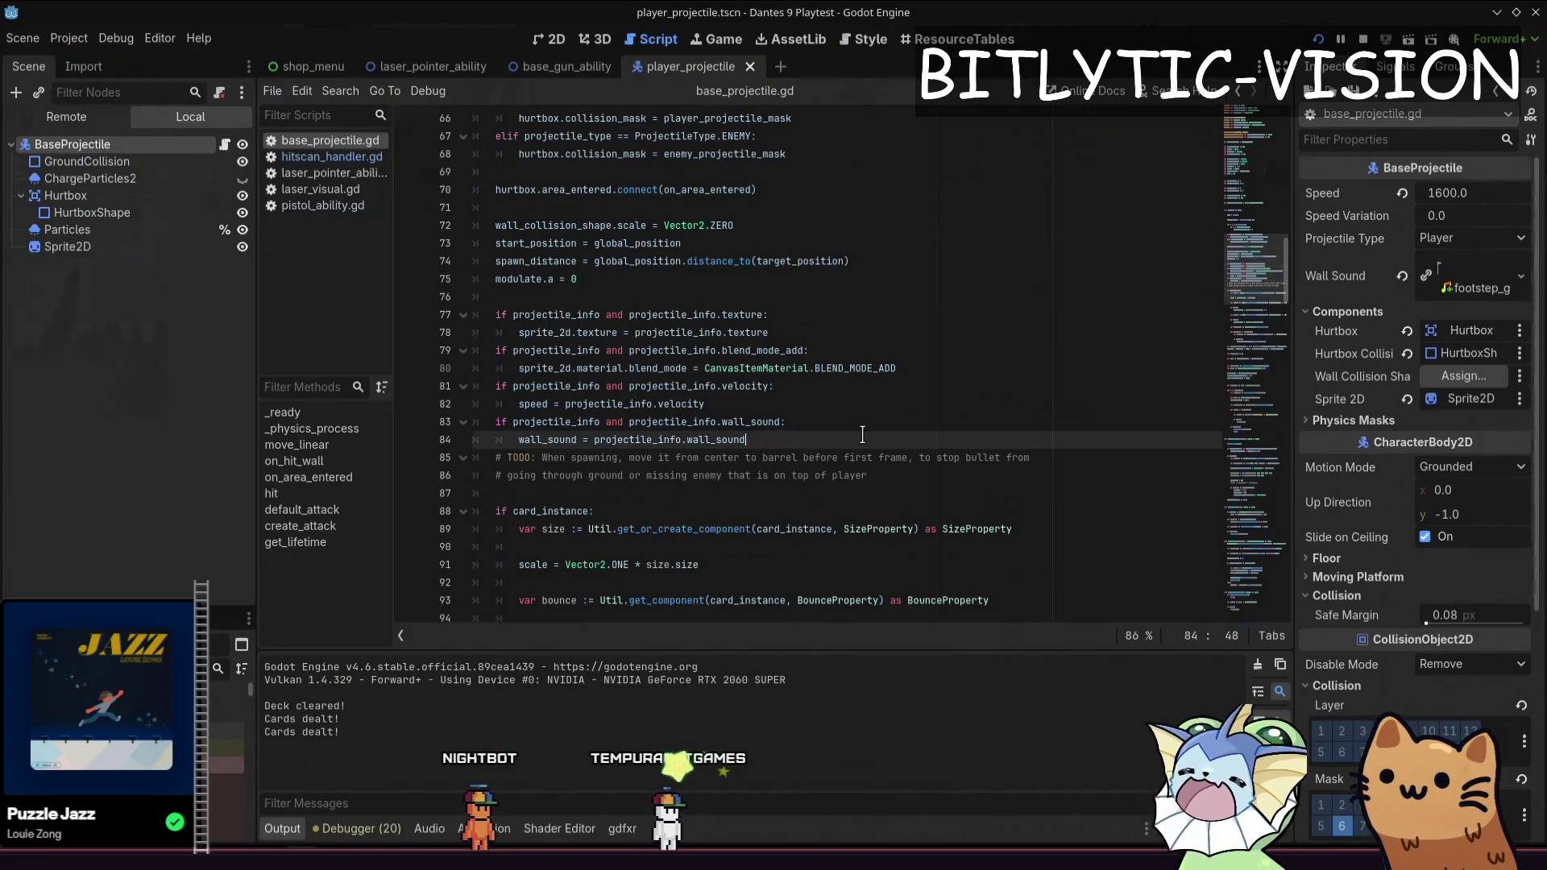
pyautogui.click(820, 428)
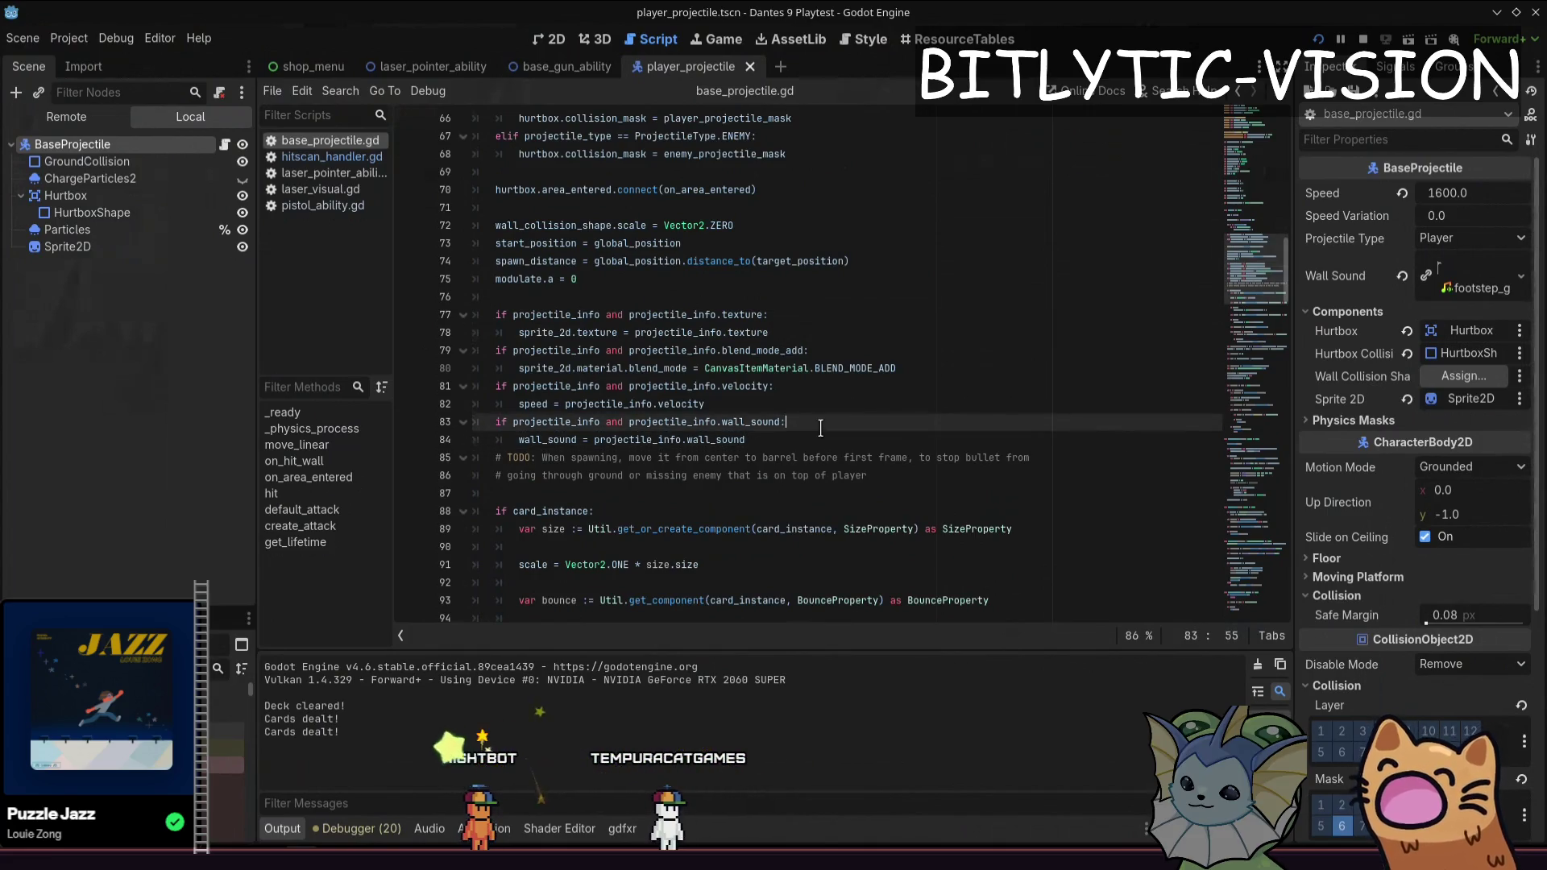
pyautogui.moveTo(746, 440)
pyautogui.mouseDown()
pyautogui.moveTo(515, 378)
pyautogui.moveTo(457, 316)
pyautogui.mouseUp()
pyautogui.click(820, 442)
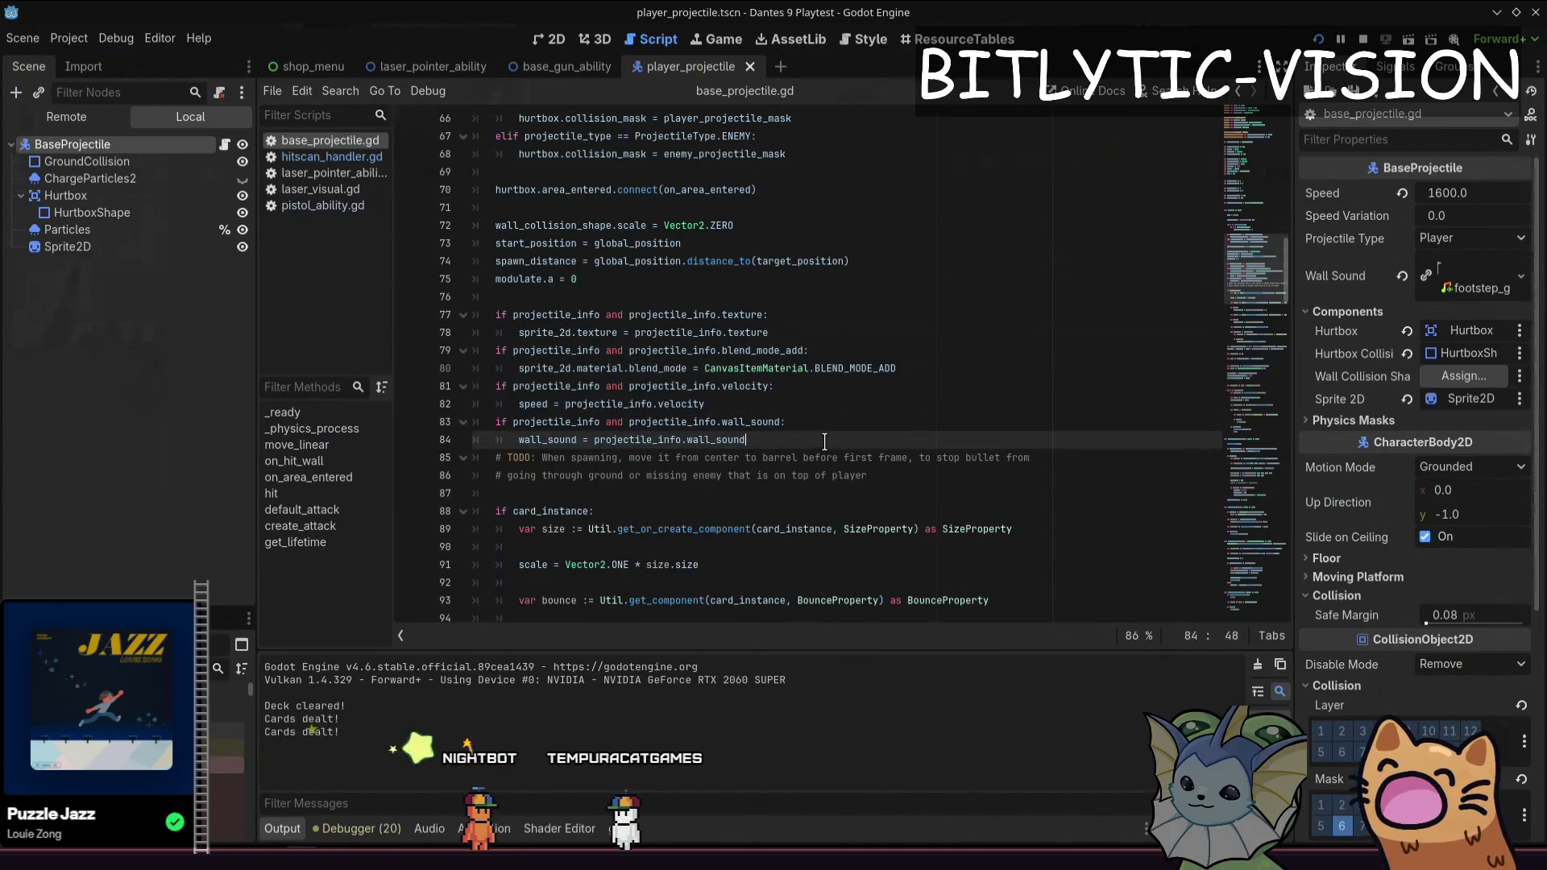
pyautogui.press('Return')
# Step: Review the projectile_info check on line 77 and the texture assignment on line 78
pyautogui.press('BackSpace')
pyautogui.press('Up')
pyautogui.press('Up')
pyautogui.press('Up')
pyautogui.press('Up')
pyautogui.hotkey('ctrl', 'Right')
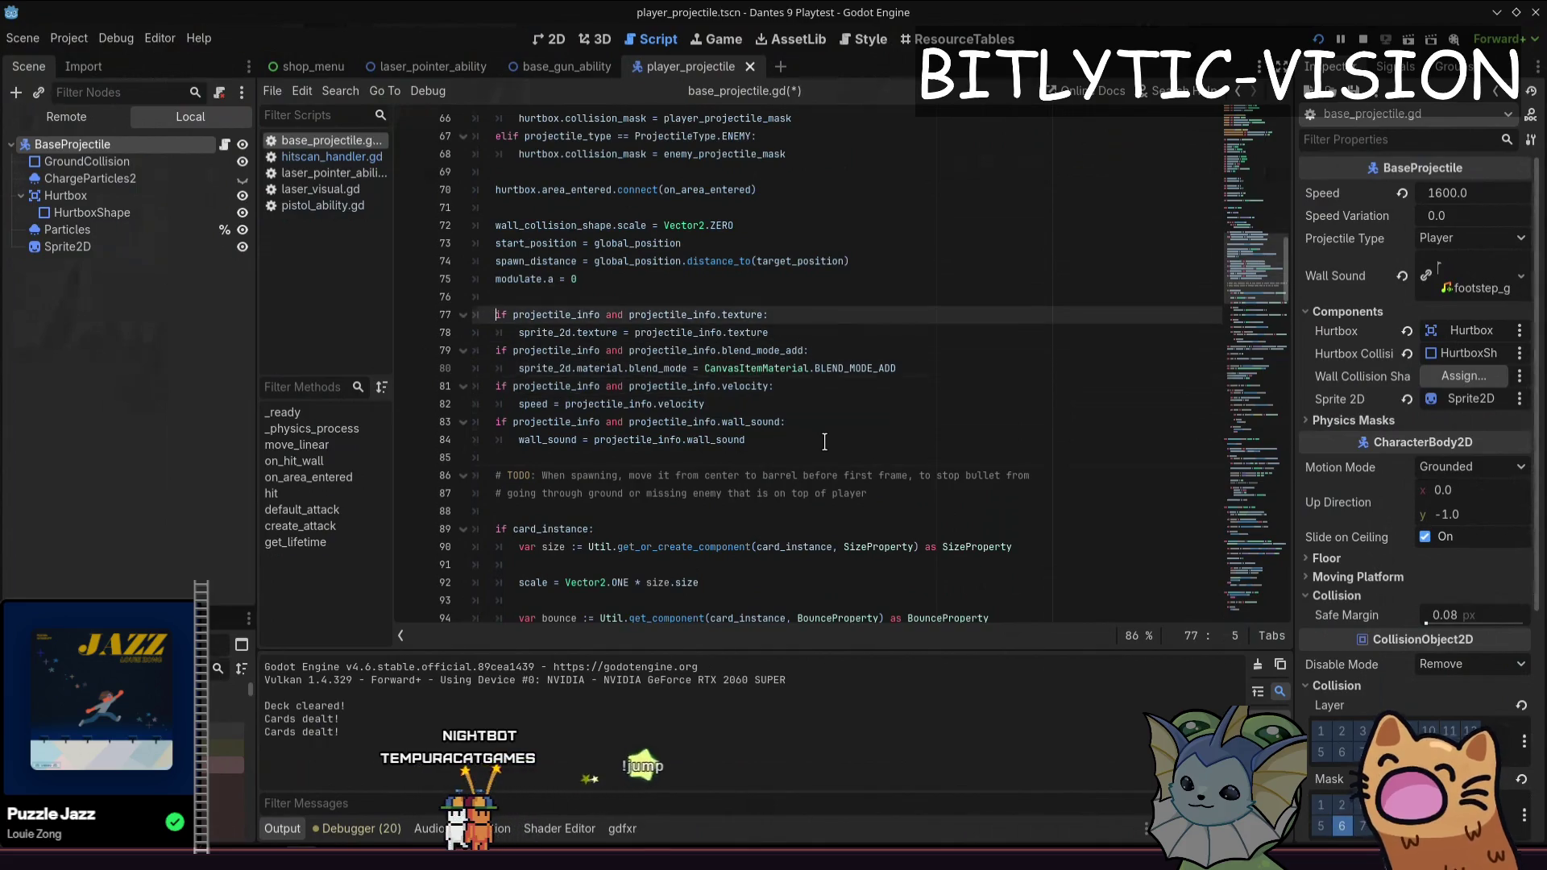
pyautogui.hotkey('ctrl', 'shift', 'Right')
pyautogui.hotkey('ctrl', 'shift', 'Right')
pyautogui.hotkey('ctrl', 'shift', 'Right')
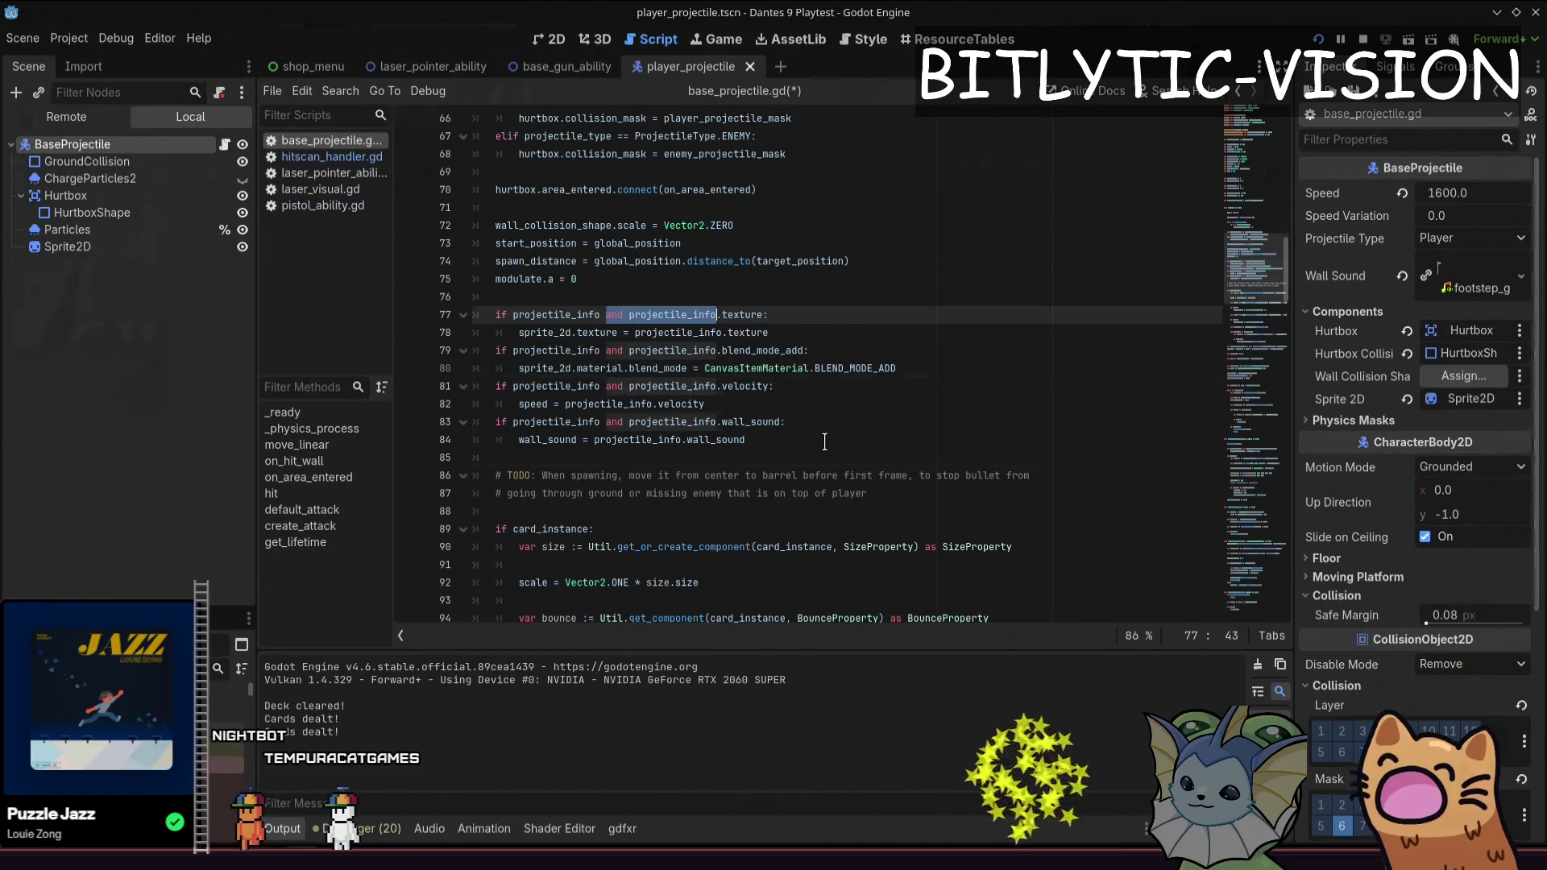
pyautogui.scroll(-10, 830, 419)
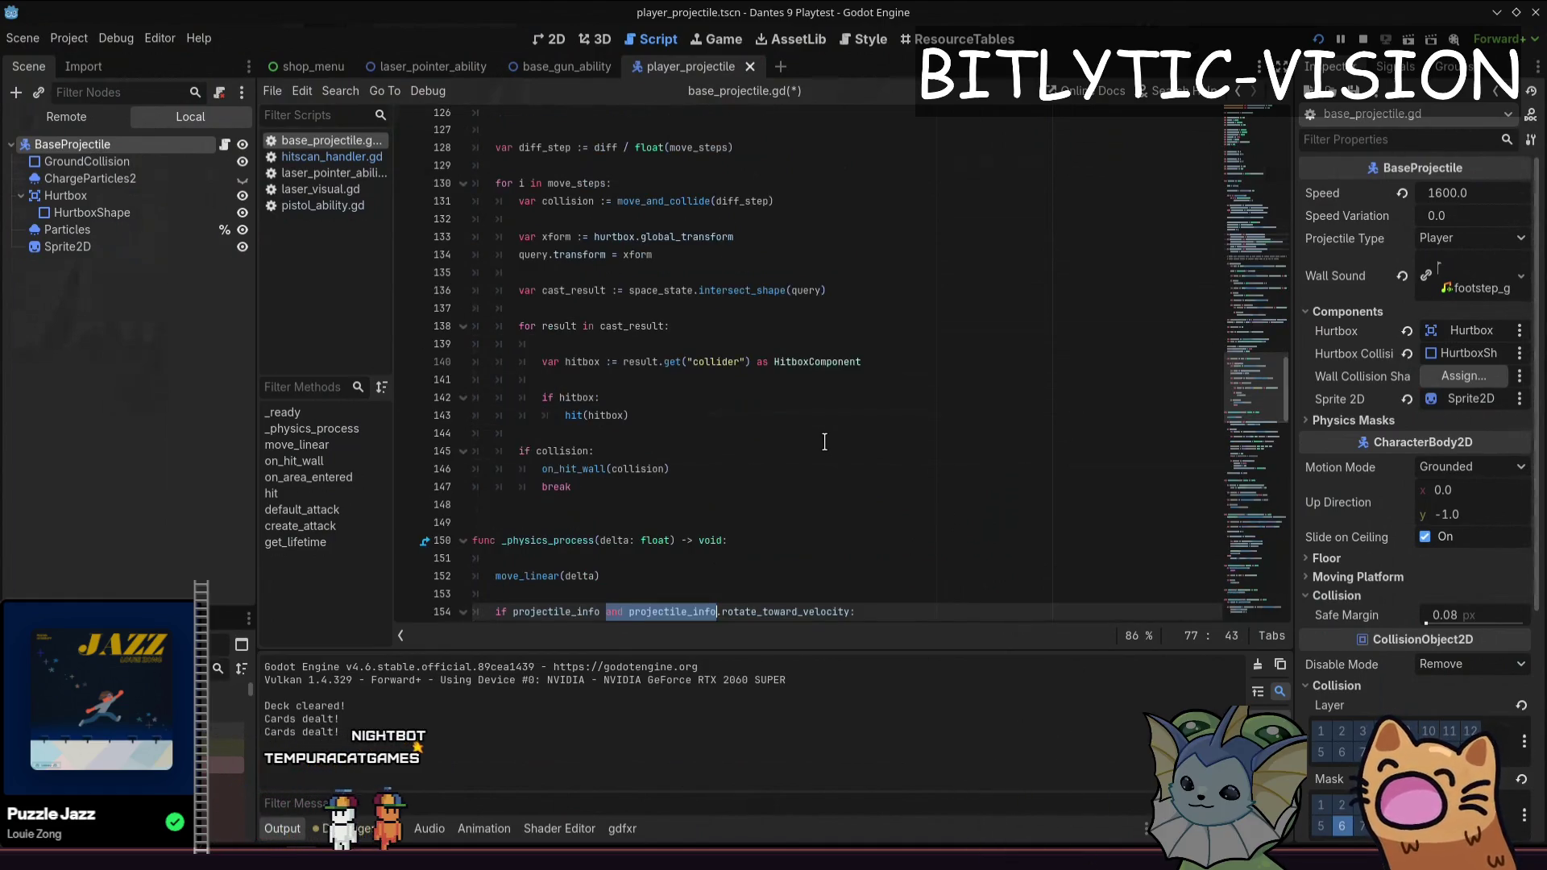
pyautogui.scroll(12, 841, 390)
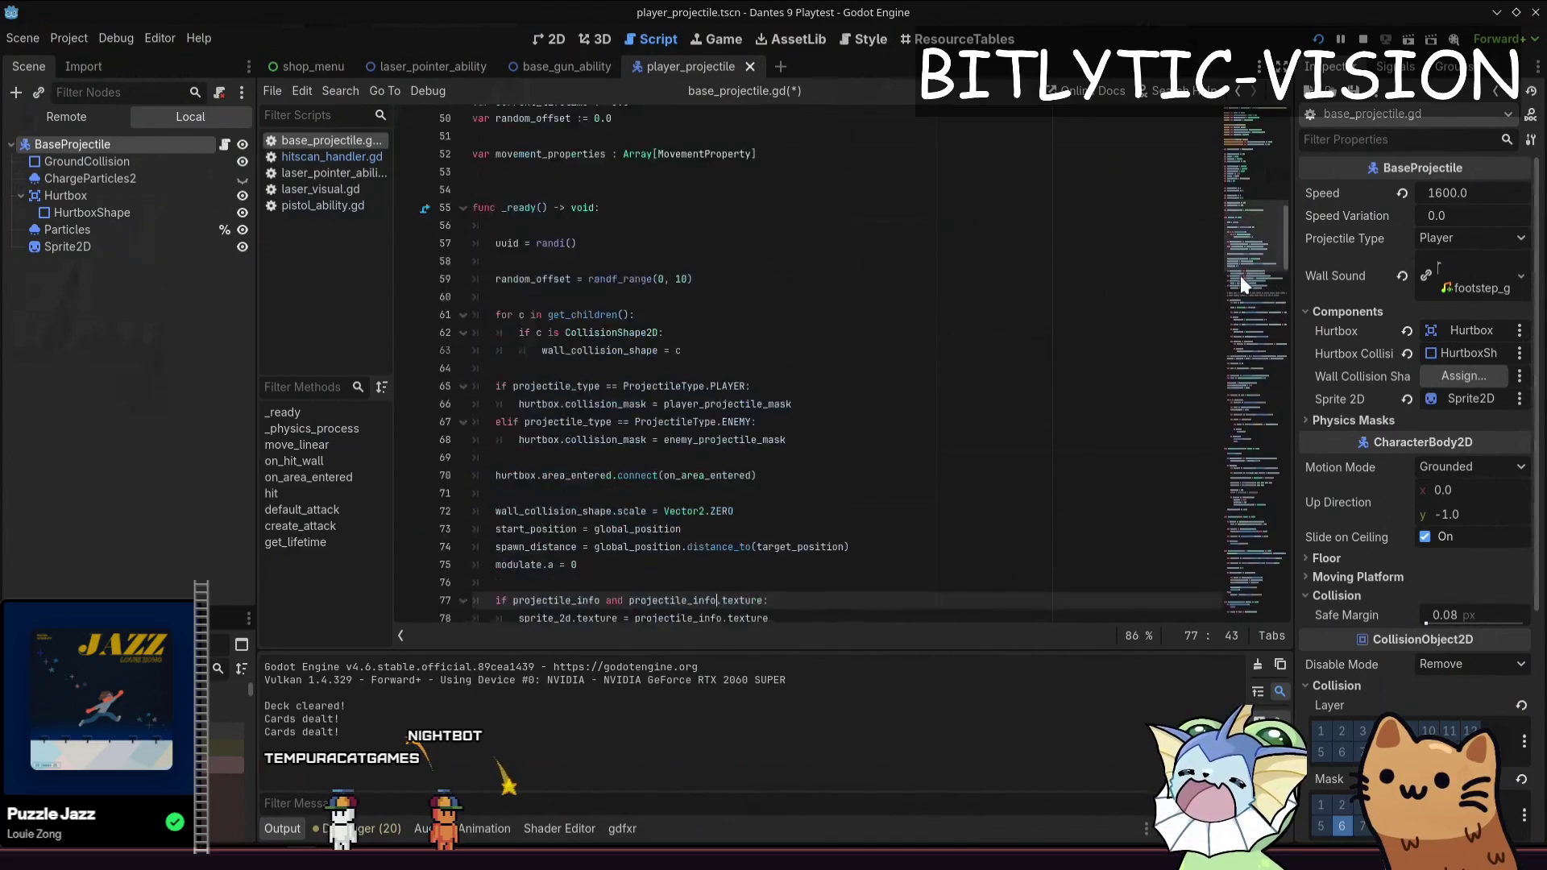
pyautogui.scroll(-2, 725, 323)
pyautogui.click(670, 326)
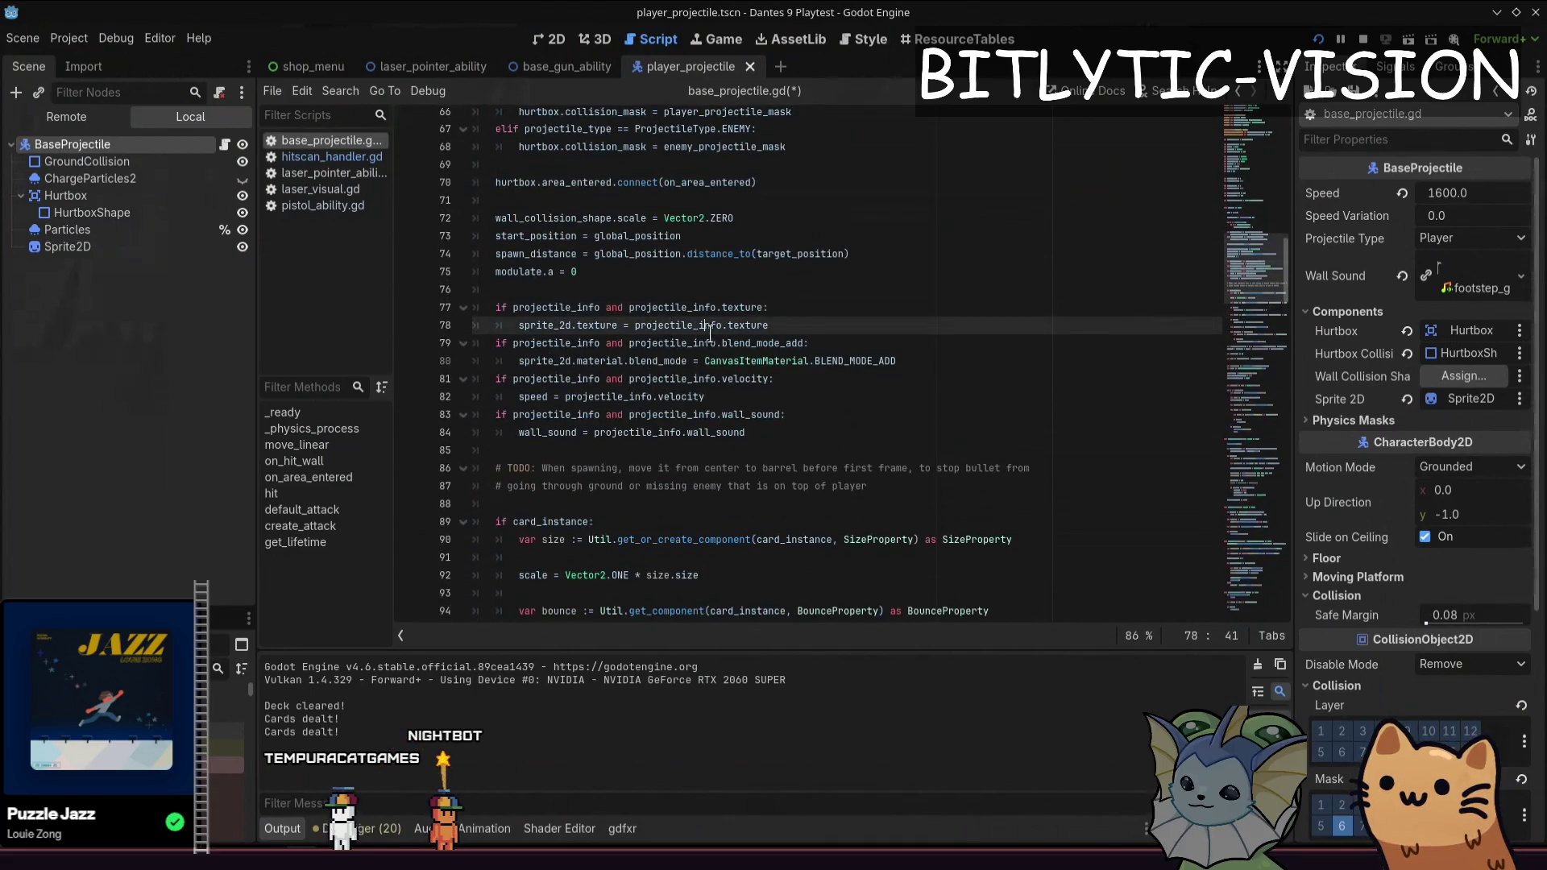
pyautogui.click(757, 325)
pyautogui.press('Up')
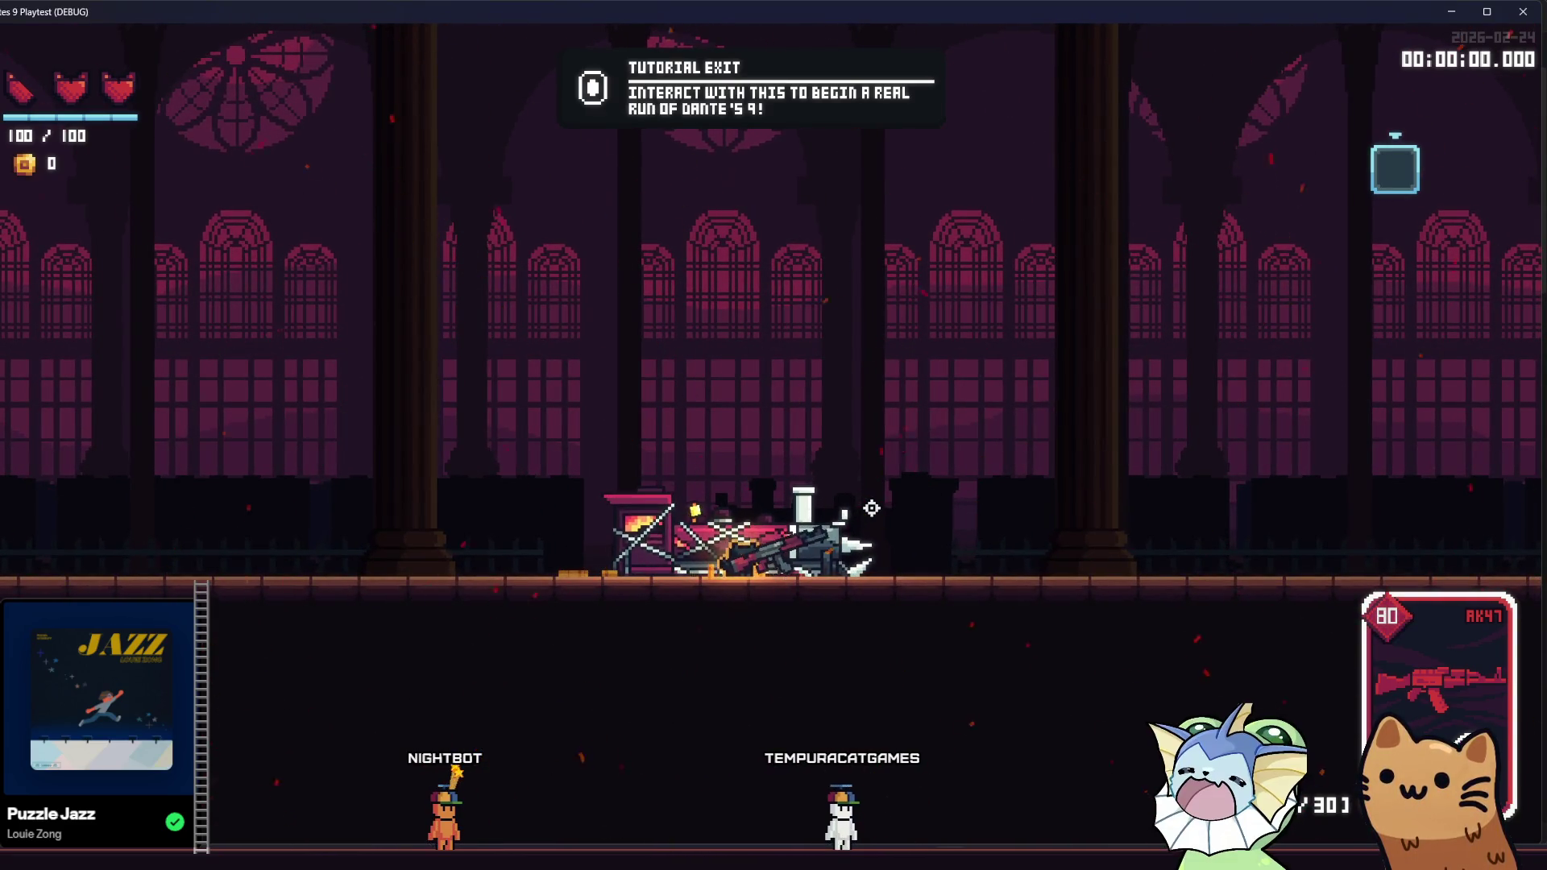
# Step: Fire the AK47 while running, then add Auto Turret and Box cards via the debug menu
pyautogui.press('d')
pyautogui.moveTo(1077, 532); pyautogui.dragTo(1063, 518)
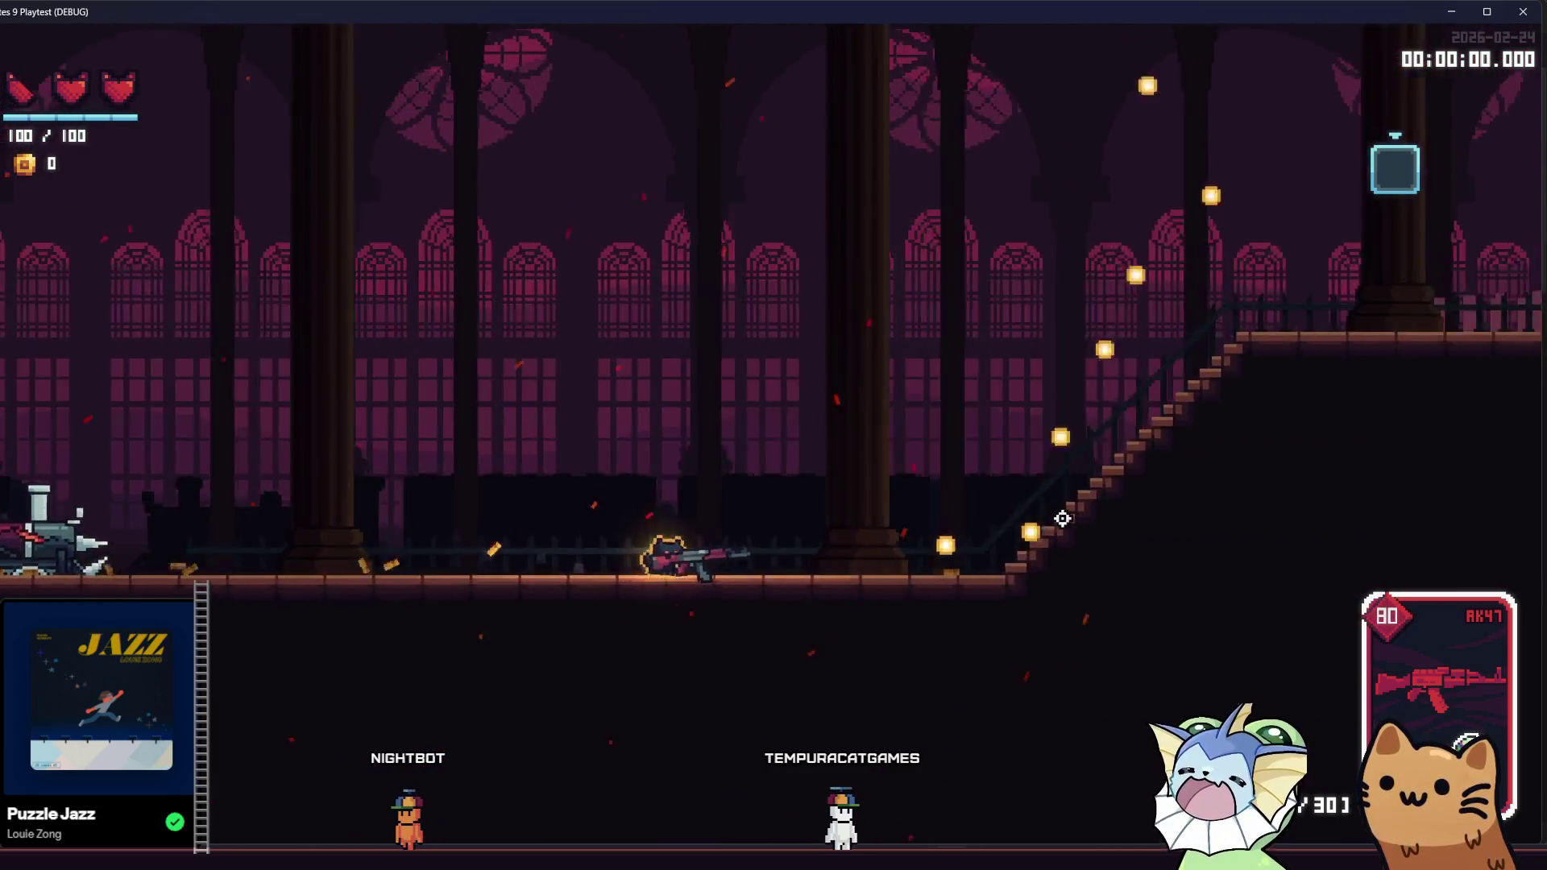
pyautogui.press('`')
pyautogui.click(179, 266)
pyautogui.click(362, 149)
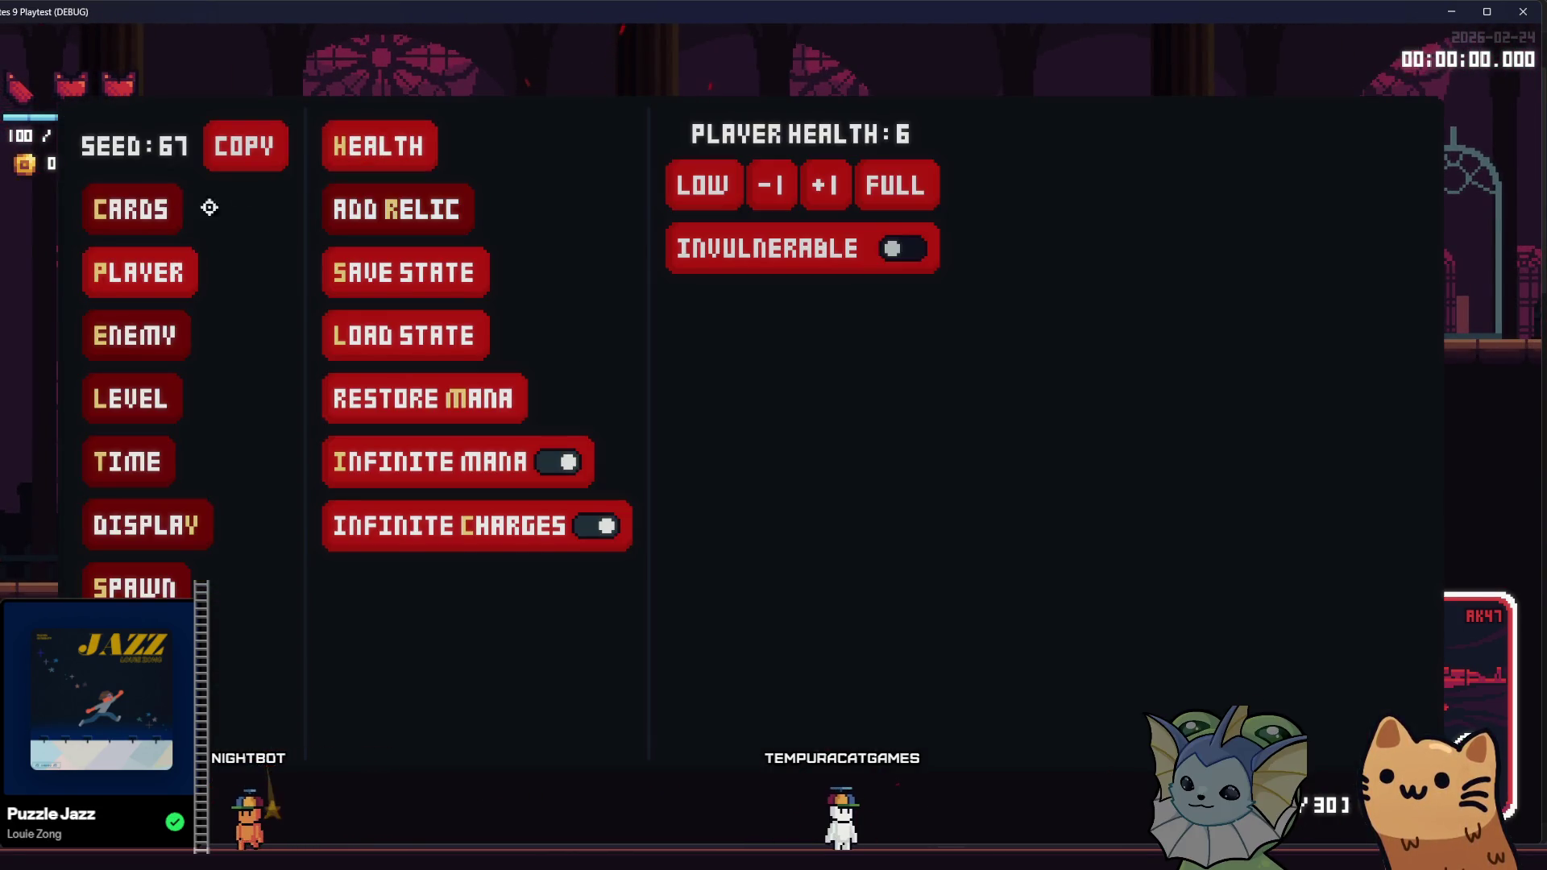
pyautogui.click(133, 210)
pyautogui.click(394, 145)
pyautogui.click(803, 278)
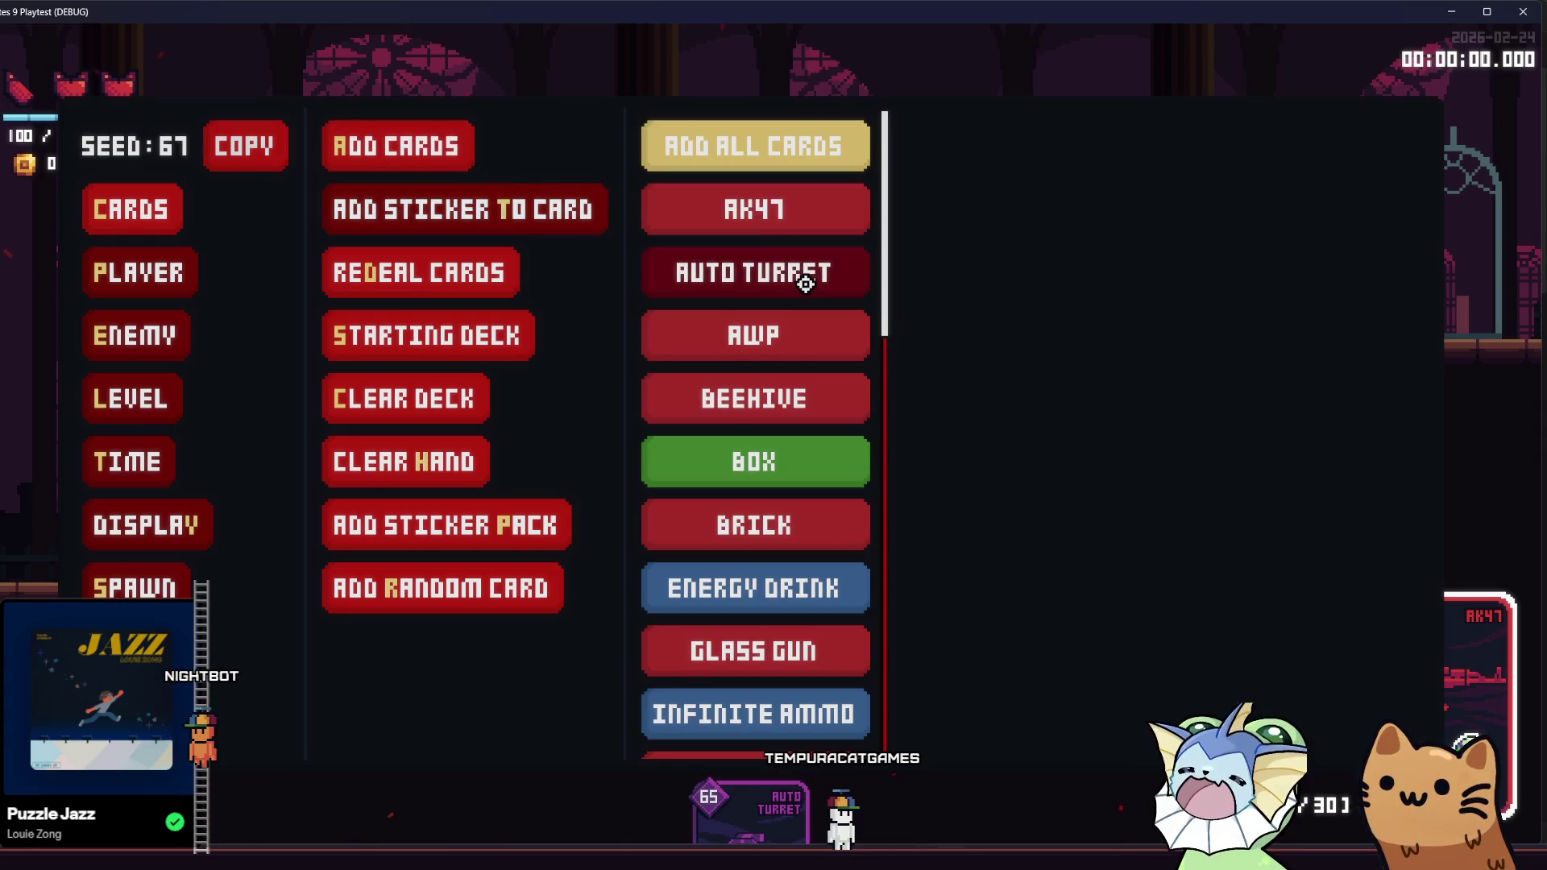
pyautogui.scroll(-2, 804, 357)
pyautogui.click(790, 283)
# Step: Resume play, check the Obsidian TODO note, and bring up Godot's quick file search
pyautogui.press('`')
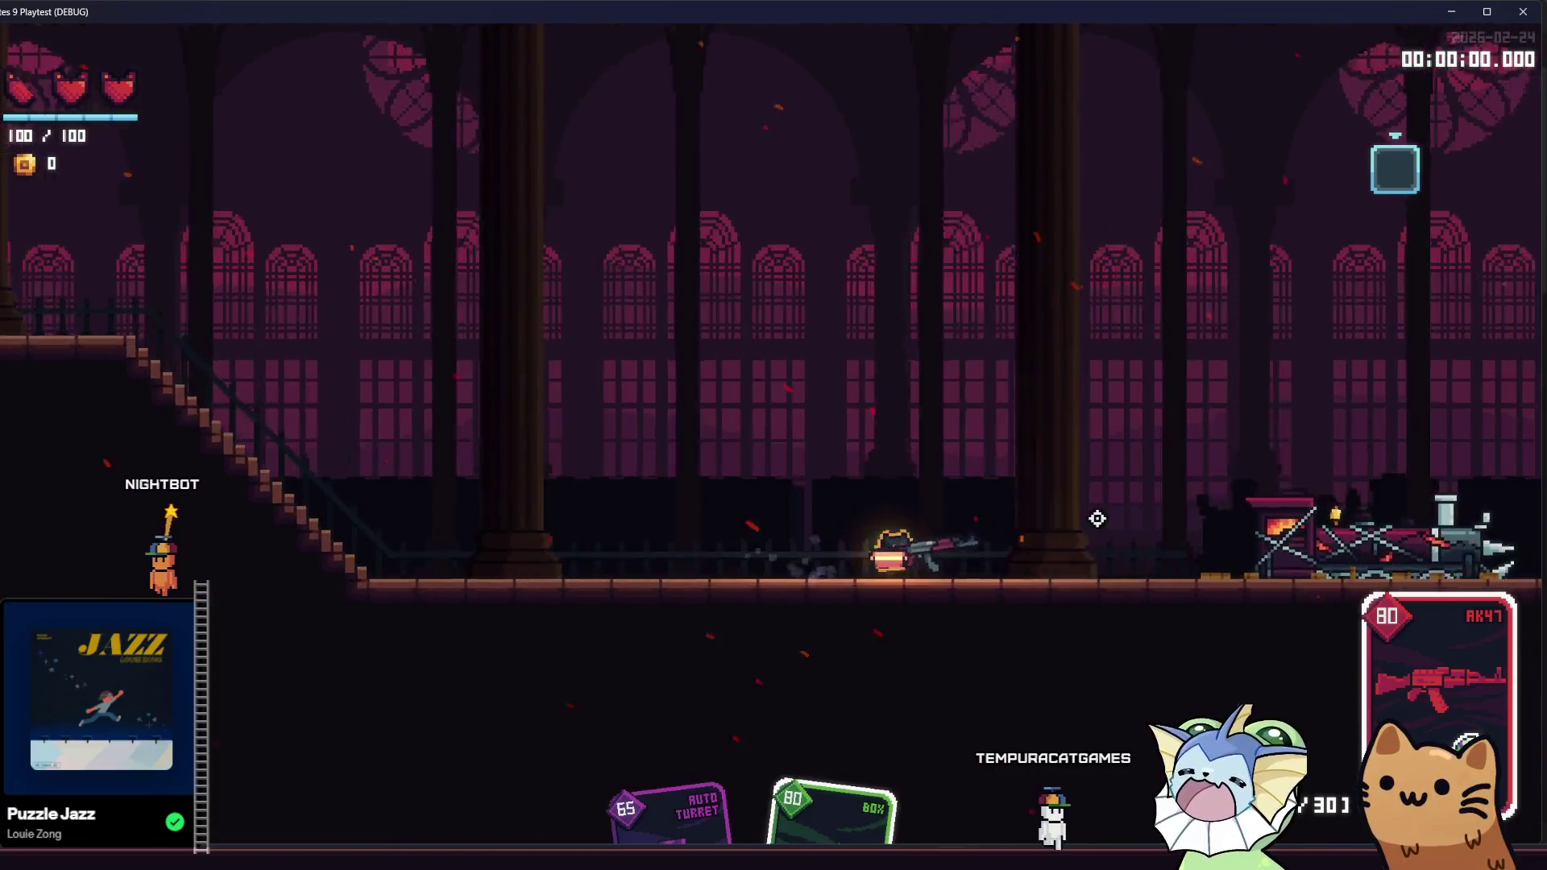
pyautogui.press('space')
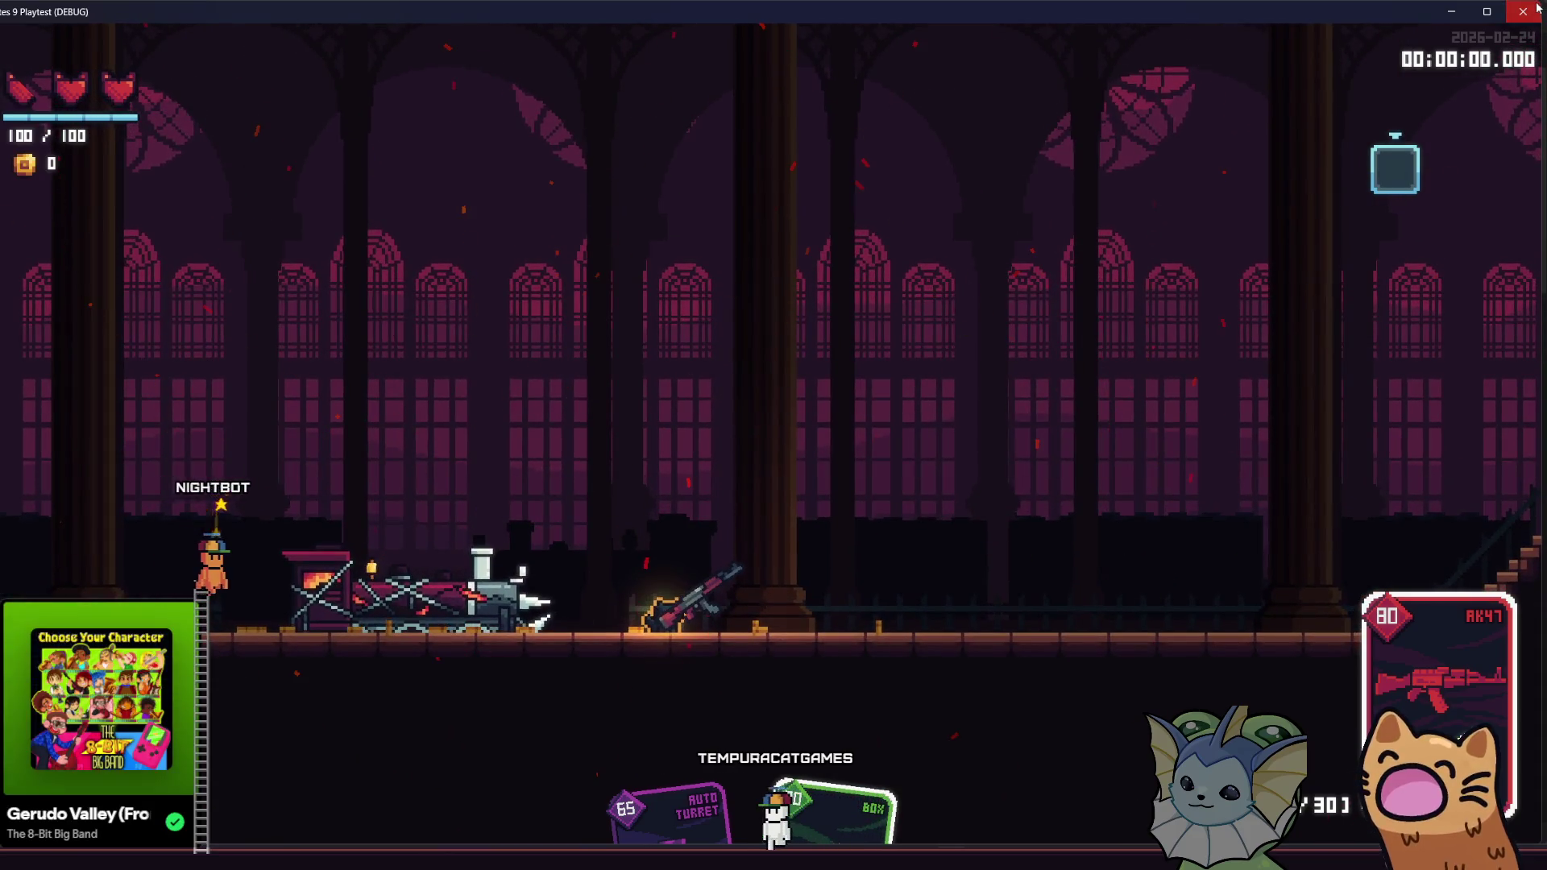
pyautogui.hotkey('alt', 'Tab')
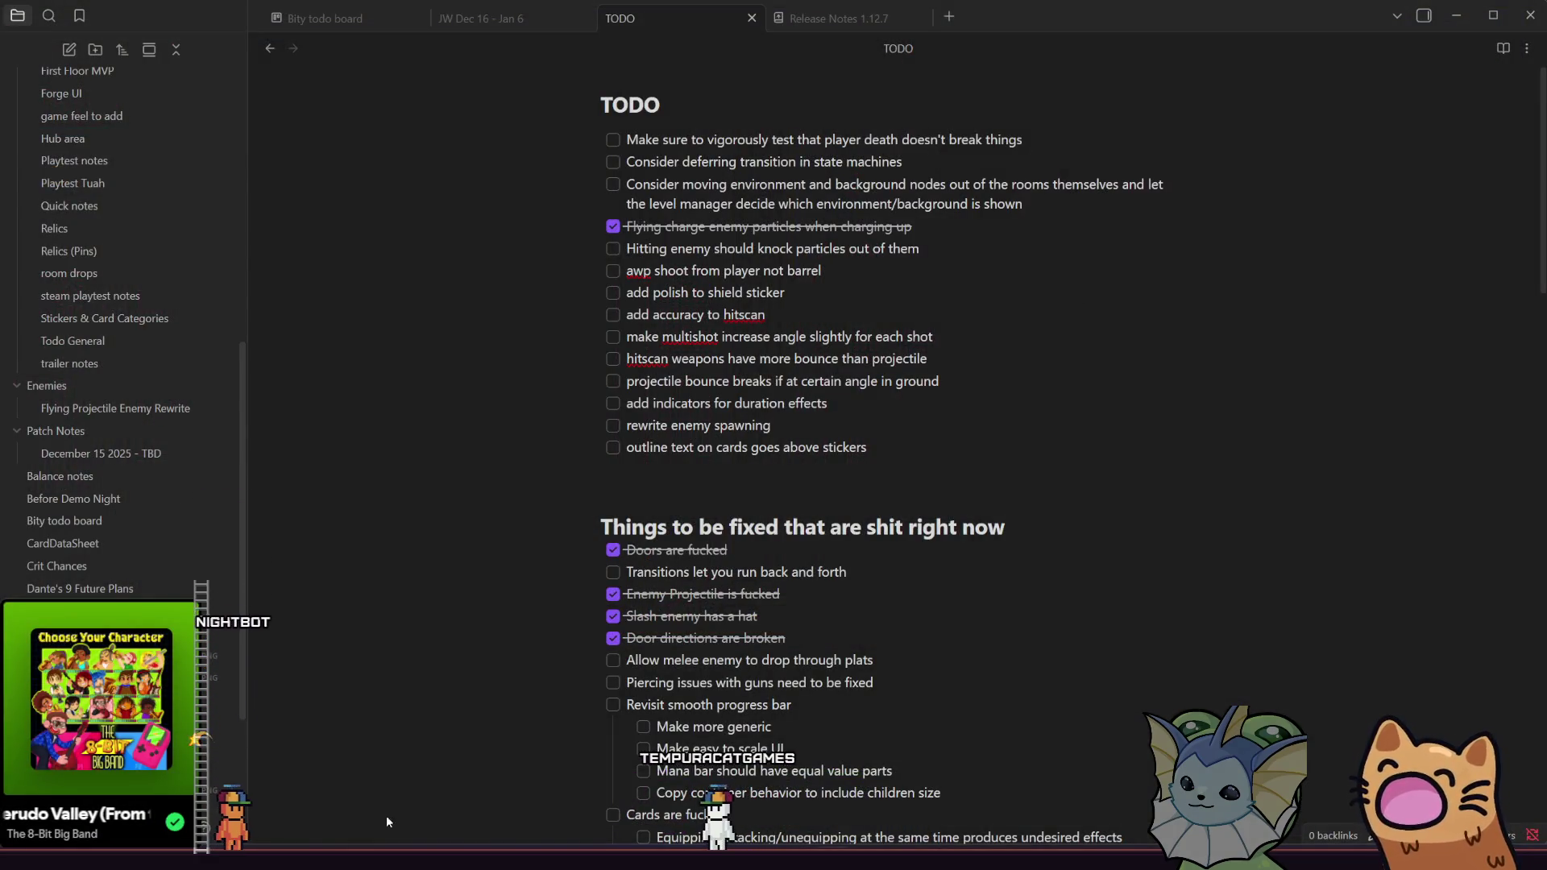
pyautogui.hotkey('alt', 'Tab')
pyautogui.hotkey('shift', 'alt', 'o')
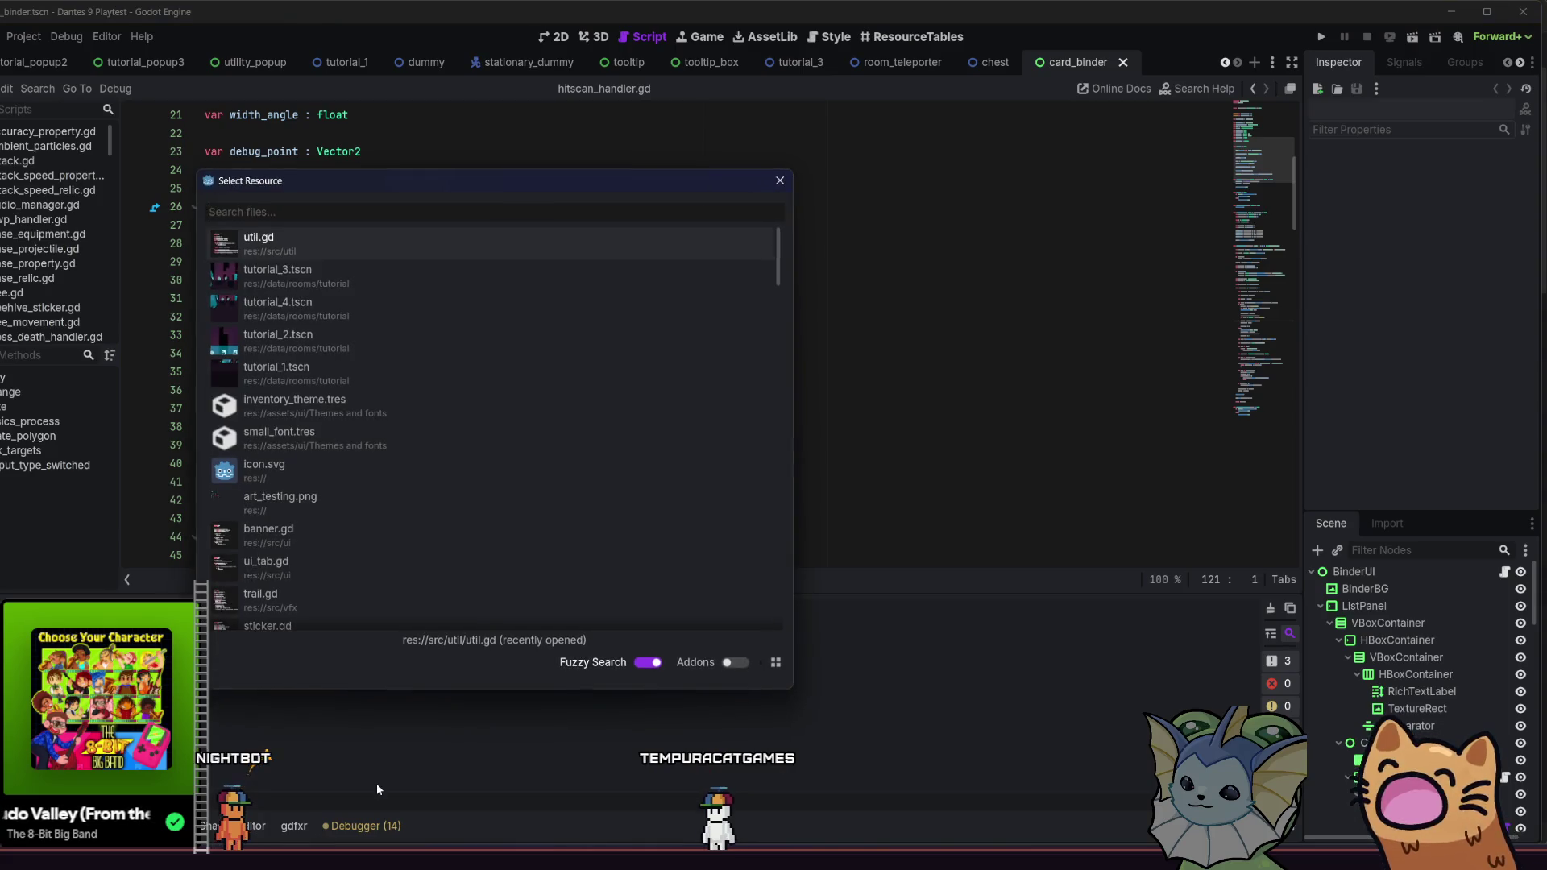
# Step: Quick-open box_ability.tscn and bring up its BoxAbility script
pyautogui.write('box')
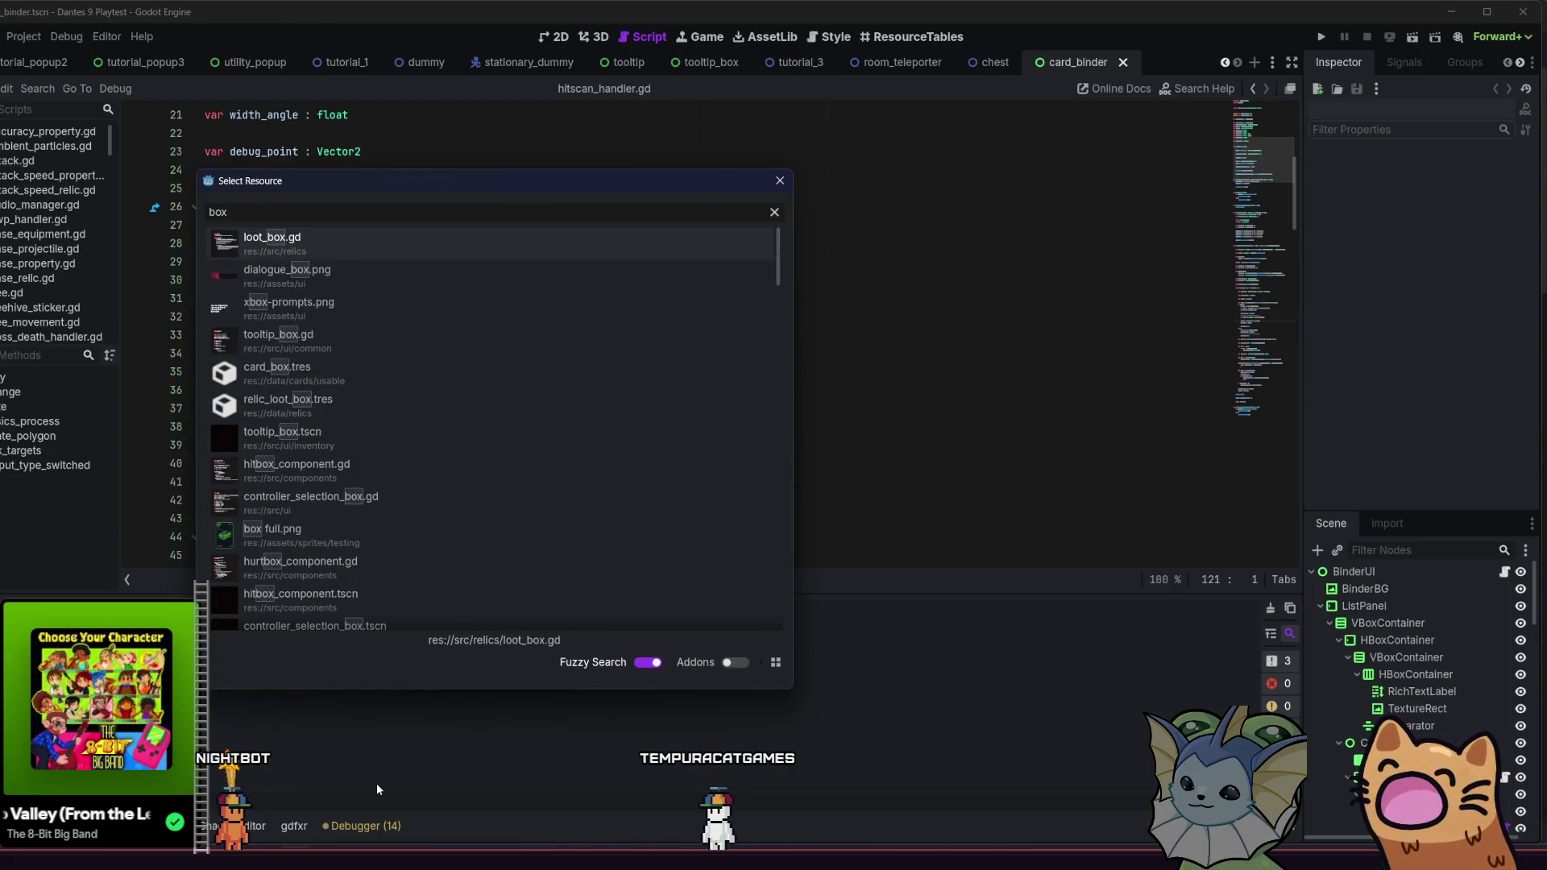
pyautogui.scroll(-2, 363, 479)
pyautogui.scroll(2, 425, 459)
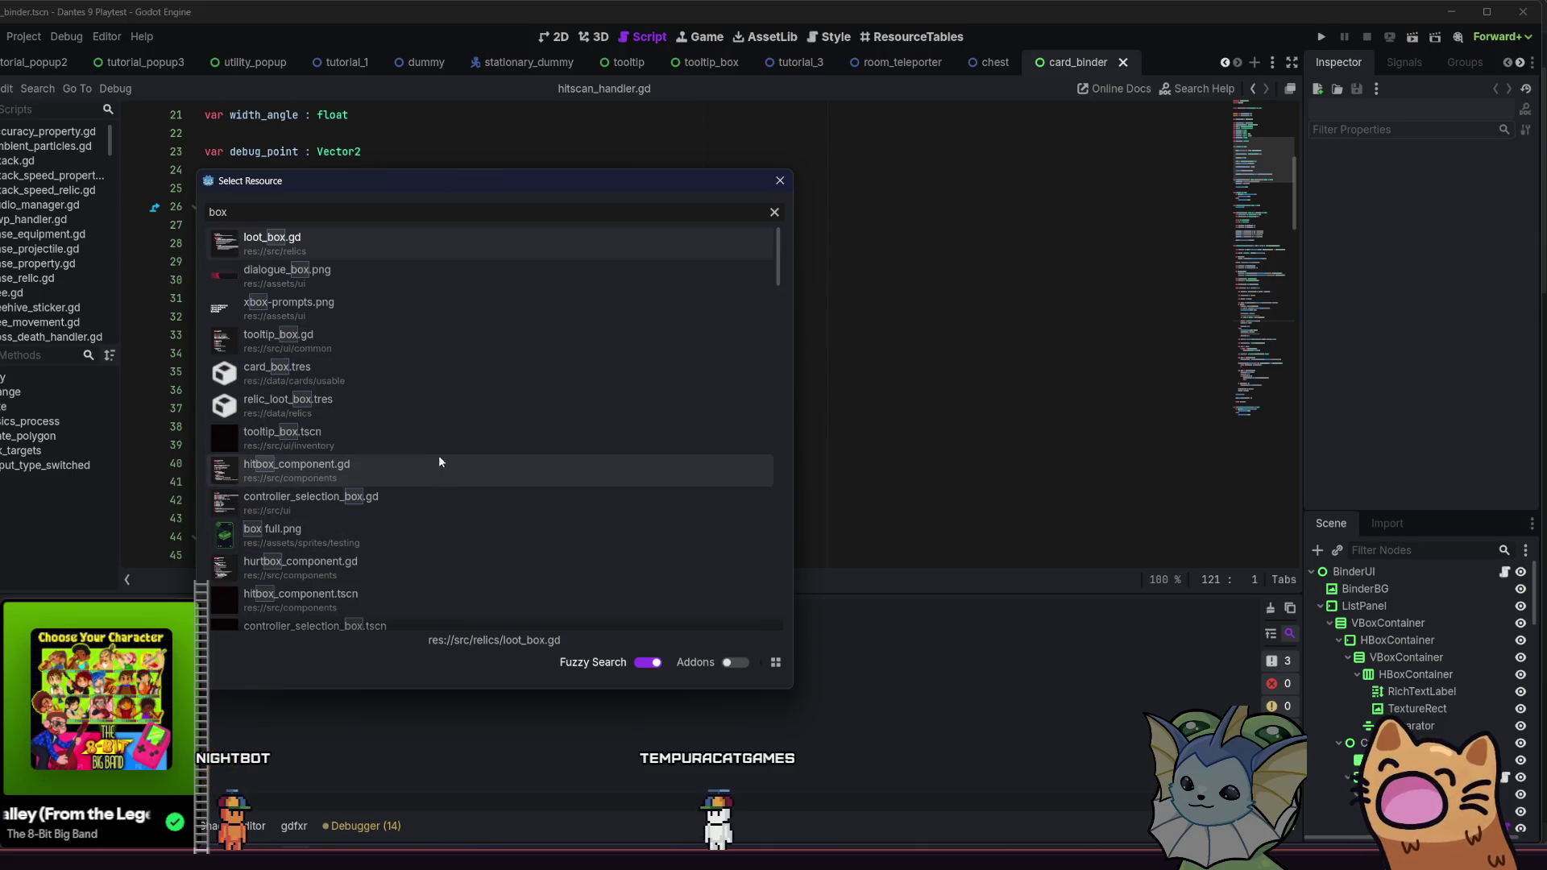
pyautogui.write('.ts')
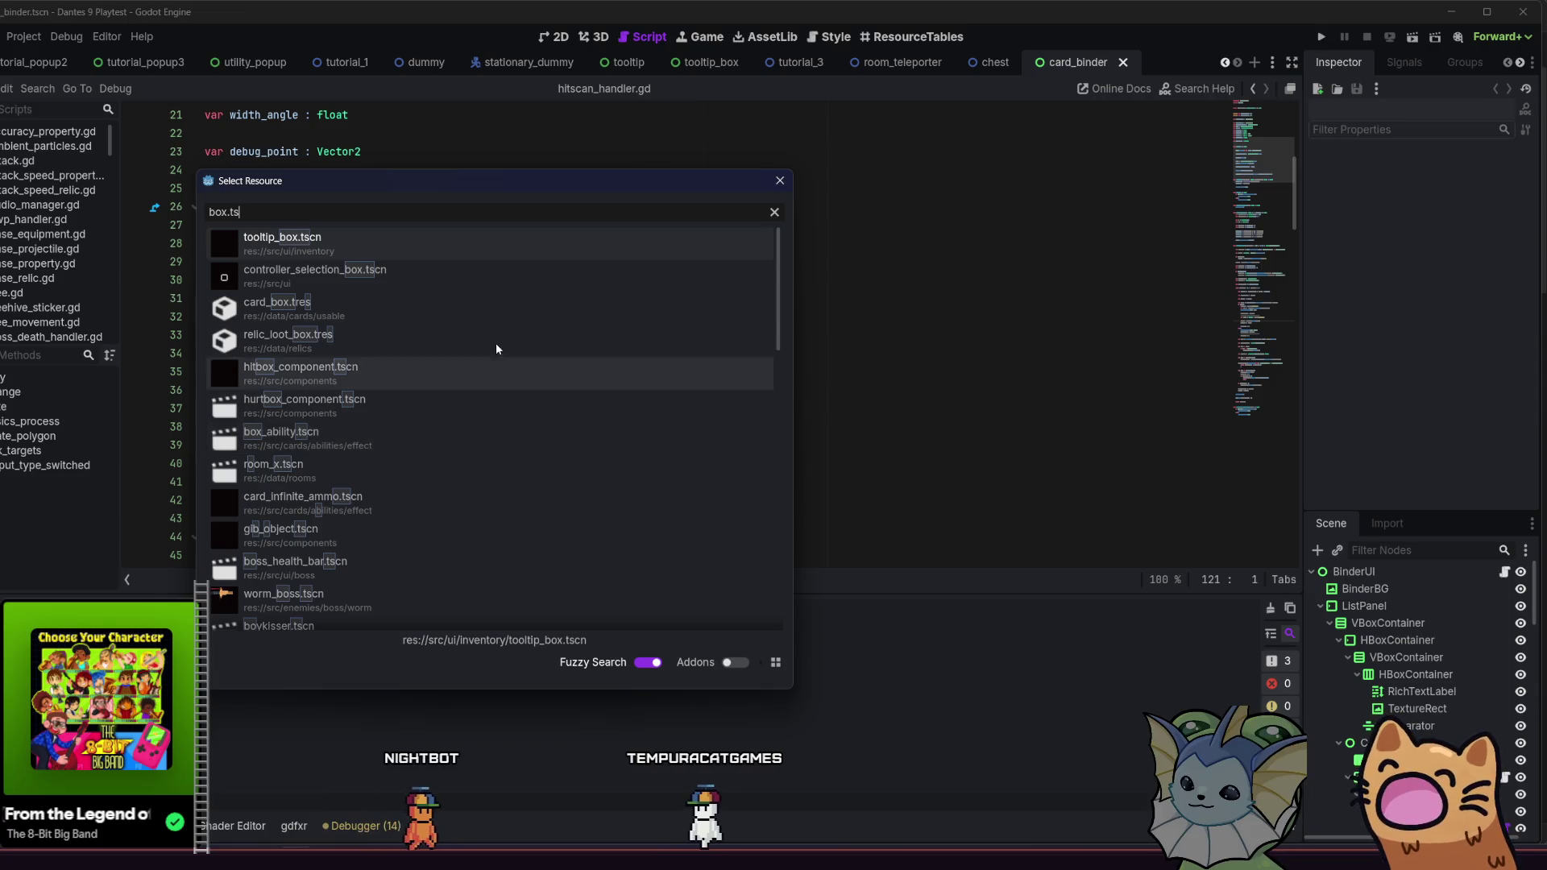
pyautogui.doubleClick(430, 438)
pyautogui.scroll(7, 477, 387)
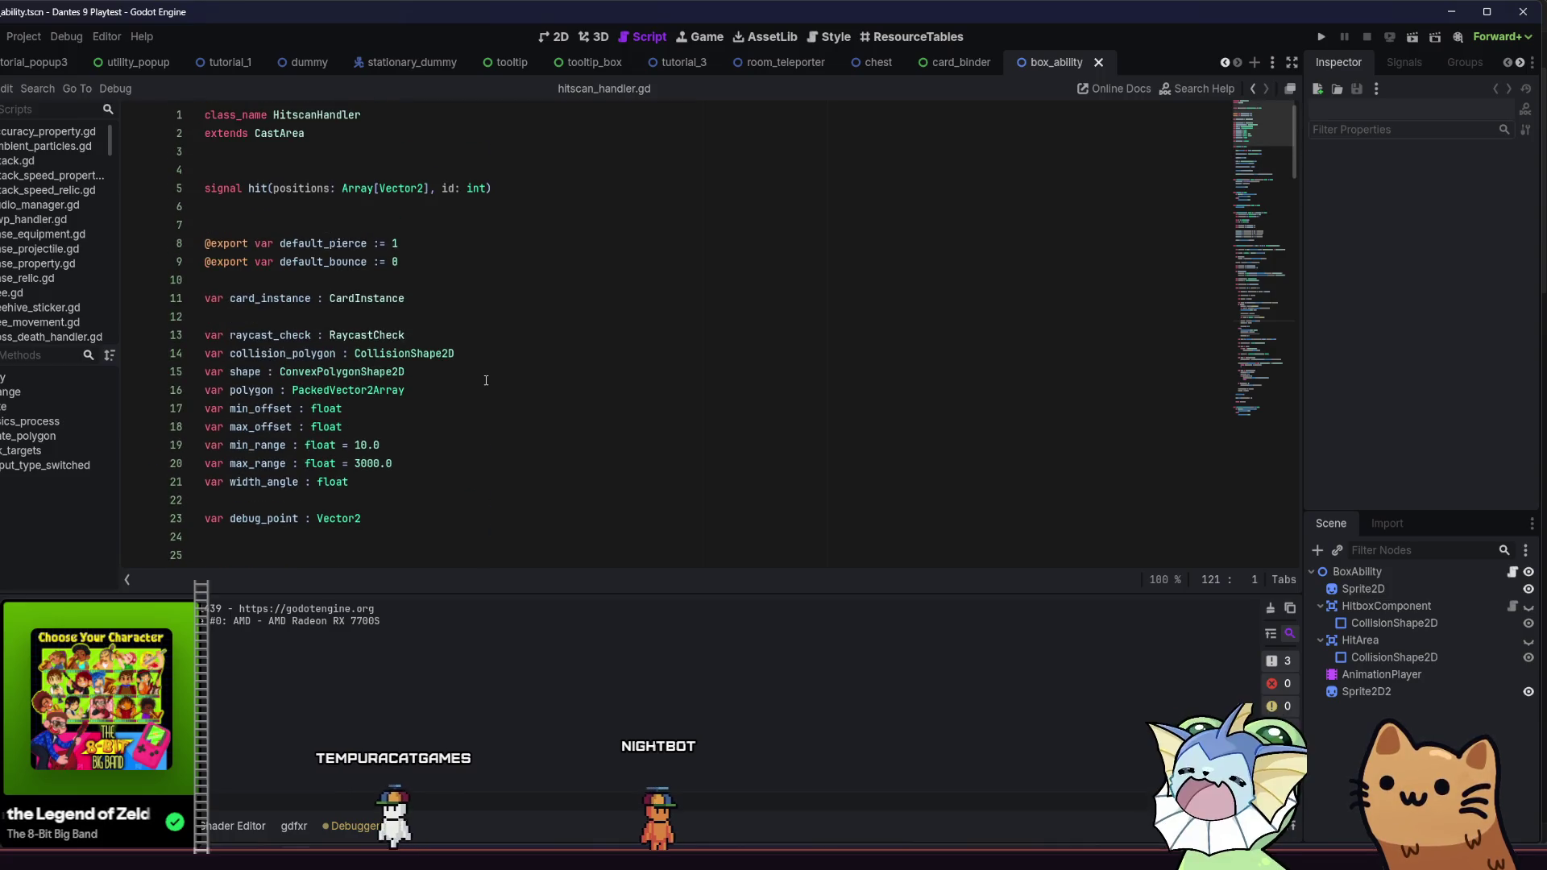
pyautogui.click(1512, 572)
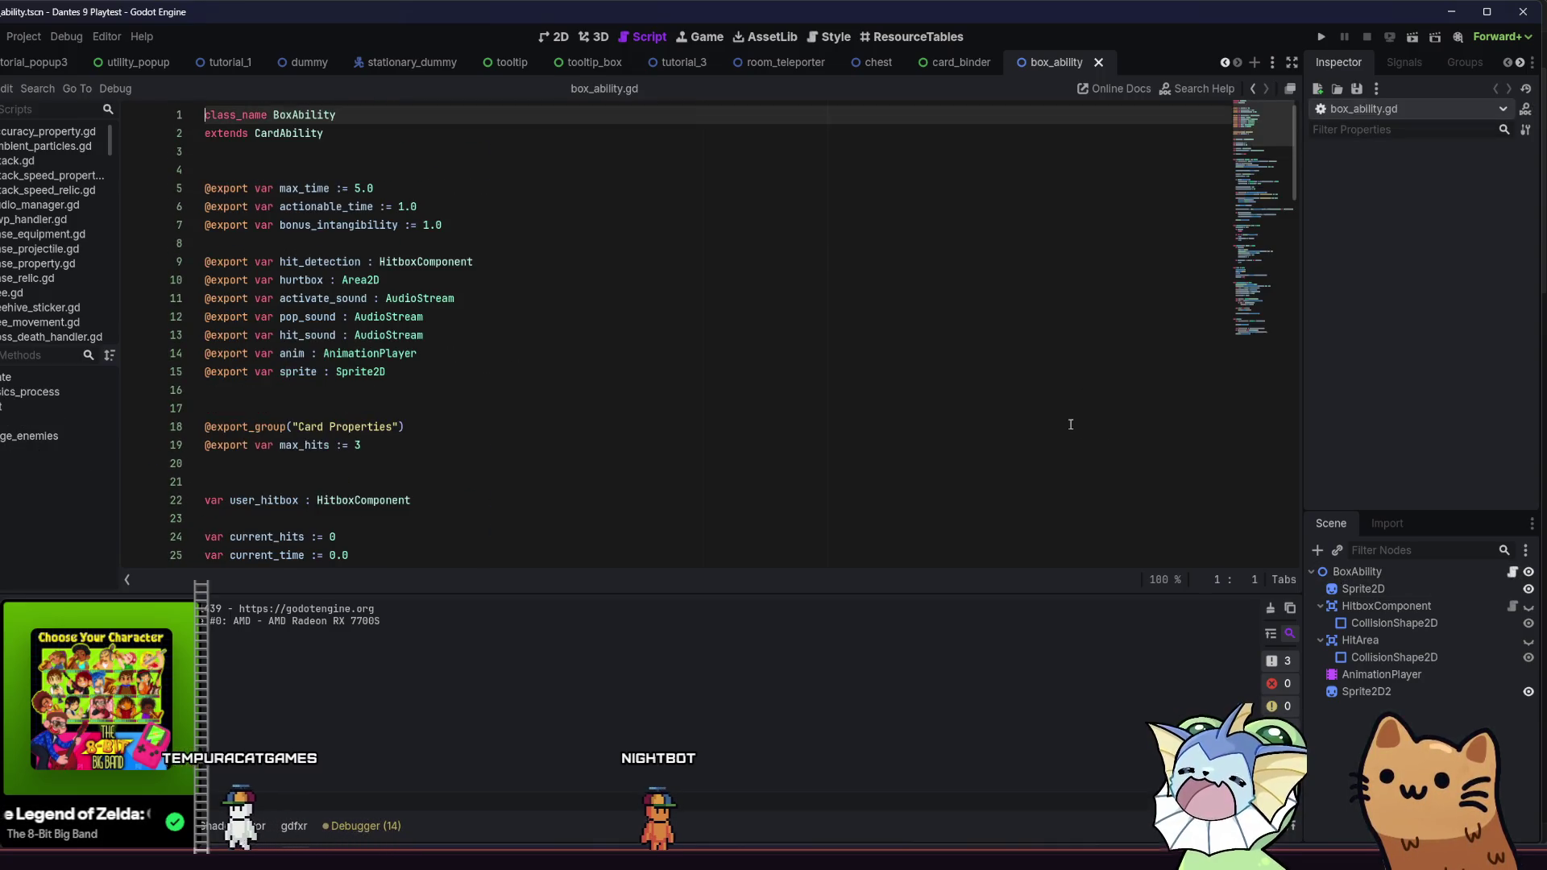
# Step: Delete the 'if source.is_on_floor():' line and unindent the two velocity lines under it
pyautogui.scroll(-8, 889, 383)
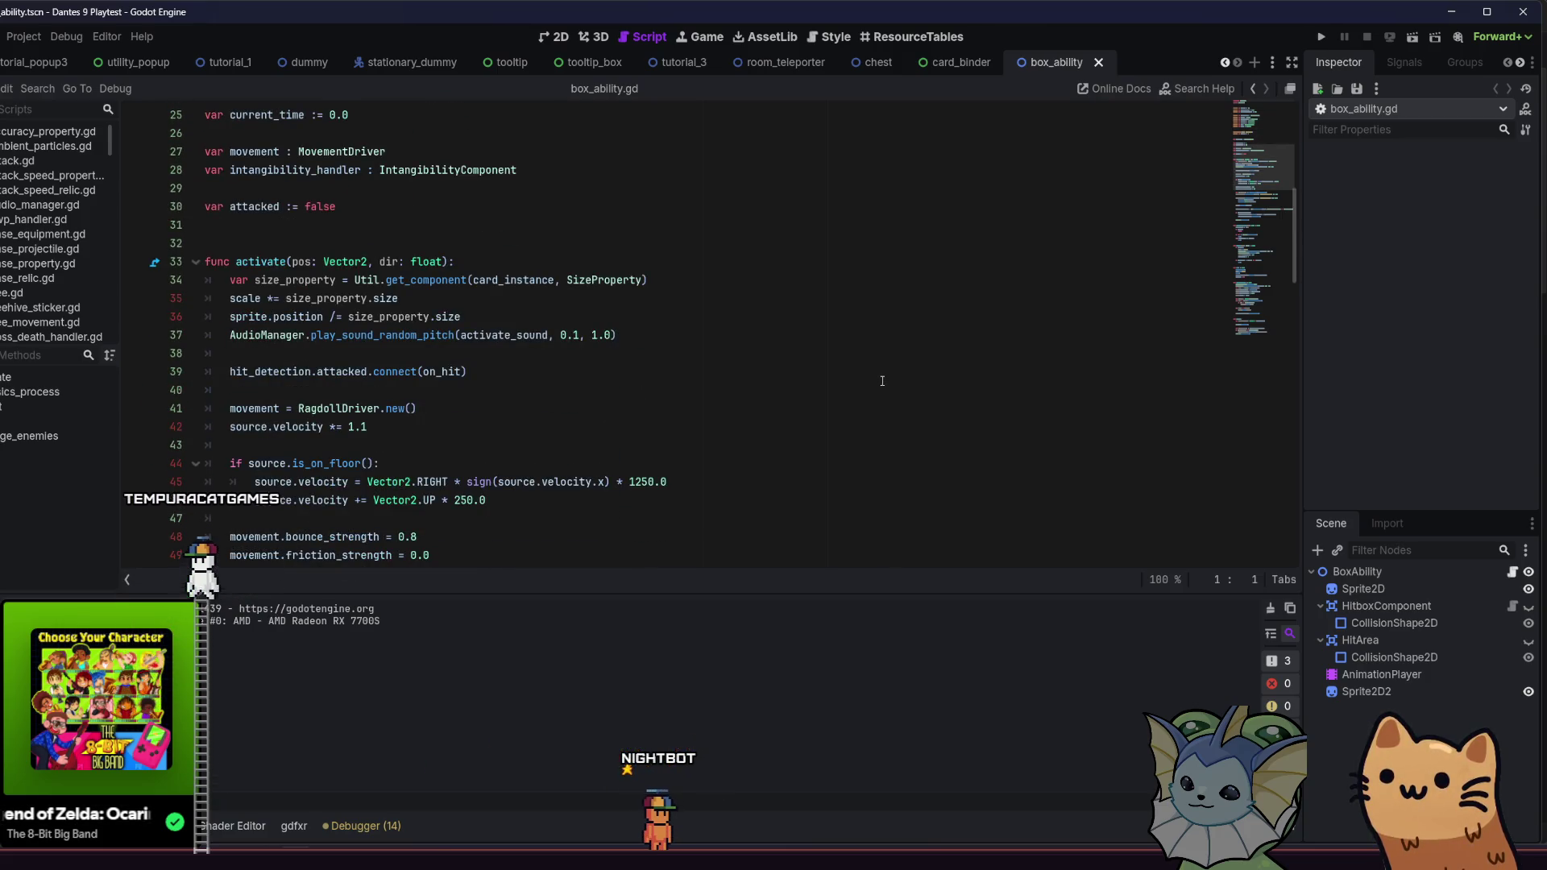
pyautogui.click(464, 463)
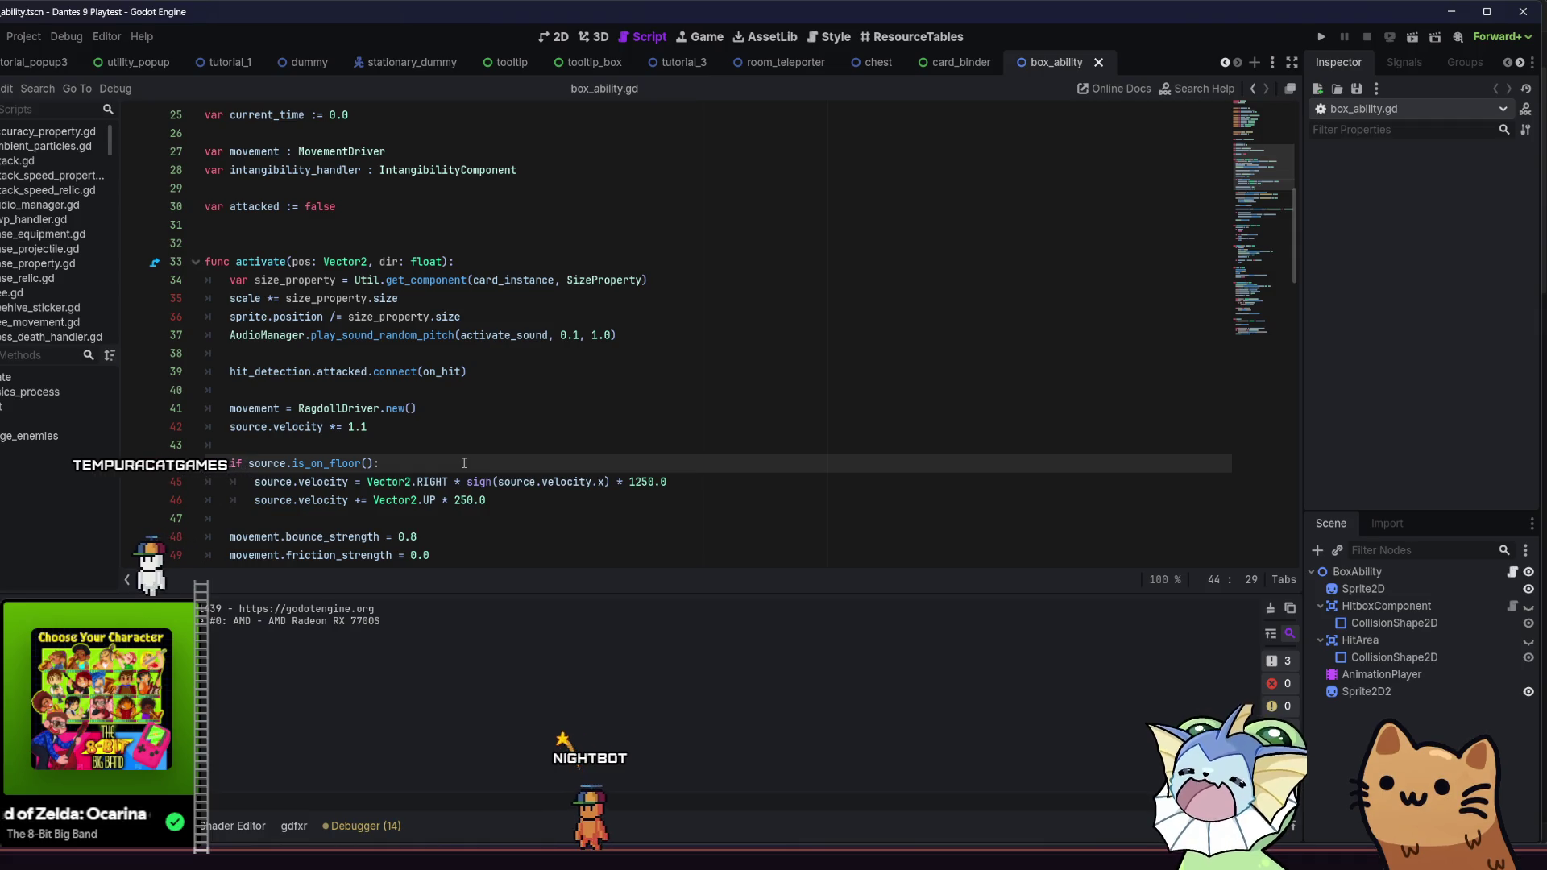
pyautogui.scroll(-2, 464, 472)
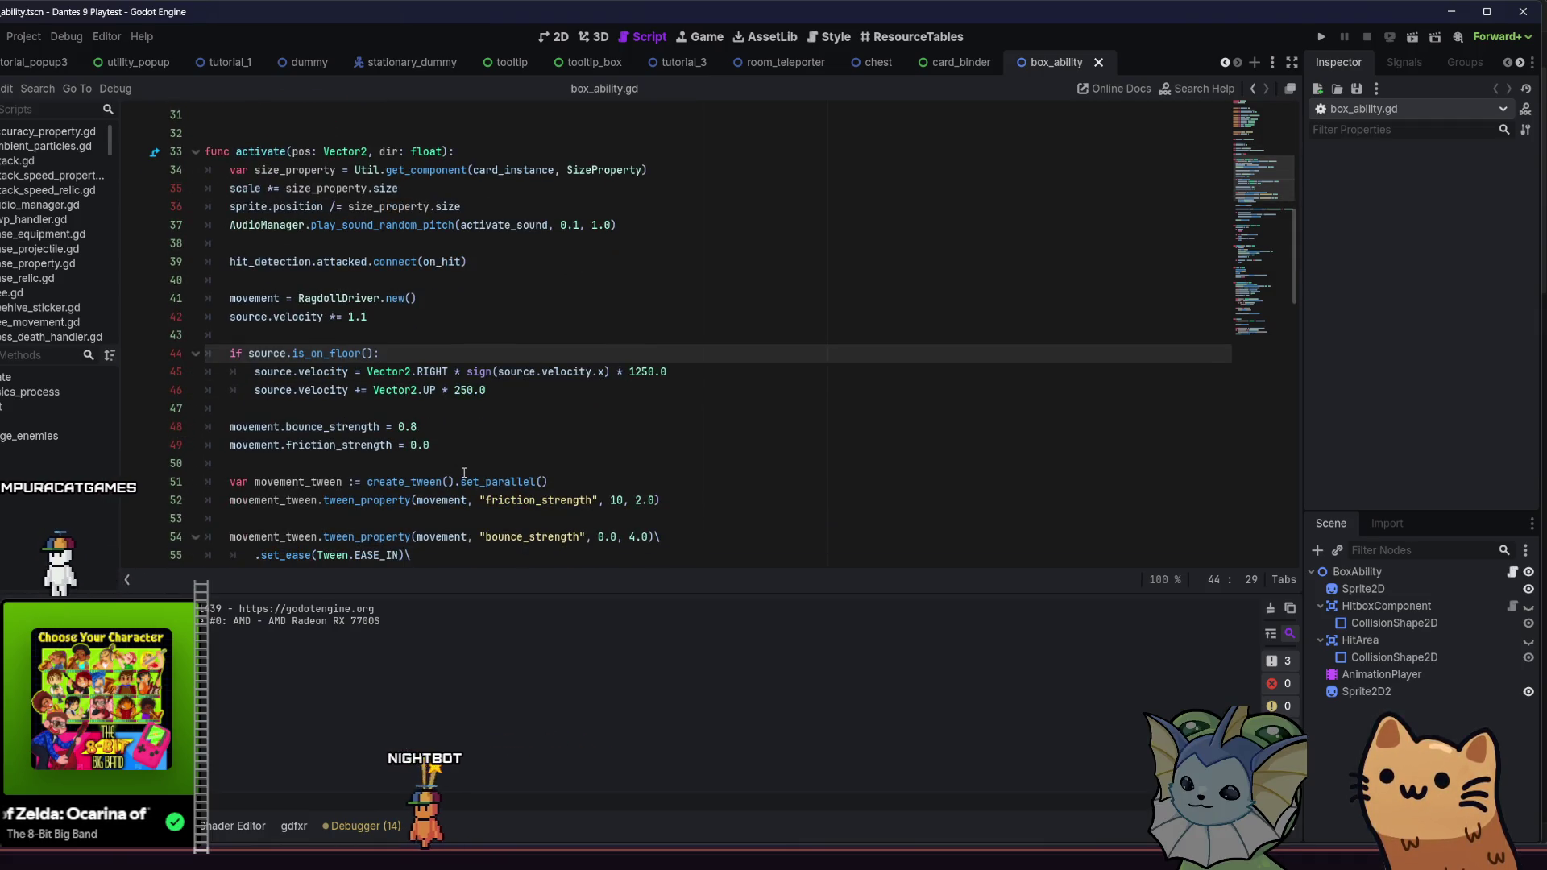
pyautogui.moveTo(432, 355); pyautogui.dragTo(171, 355)
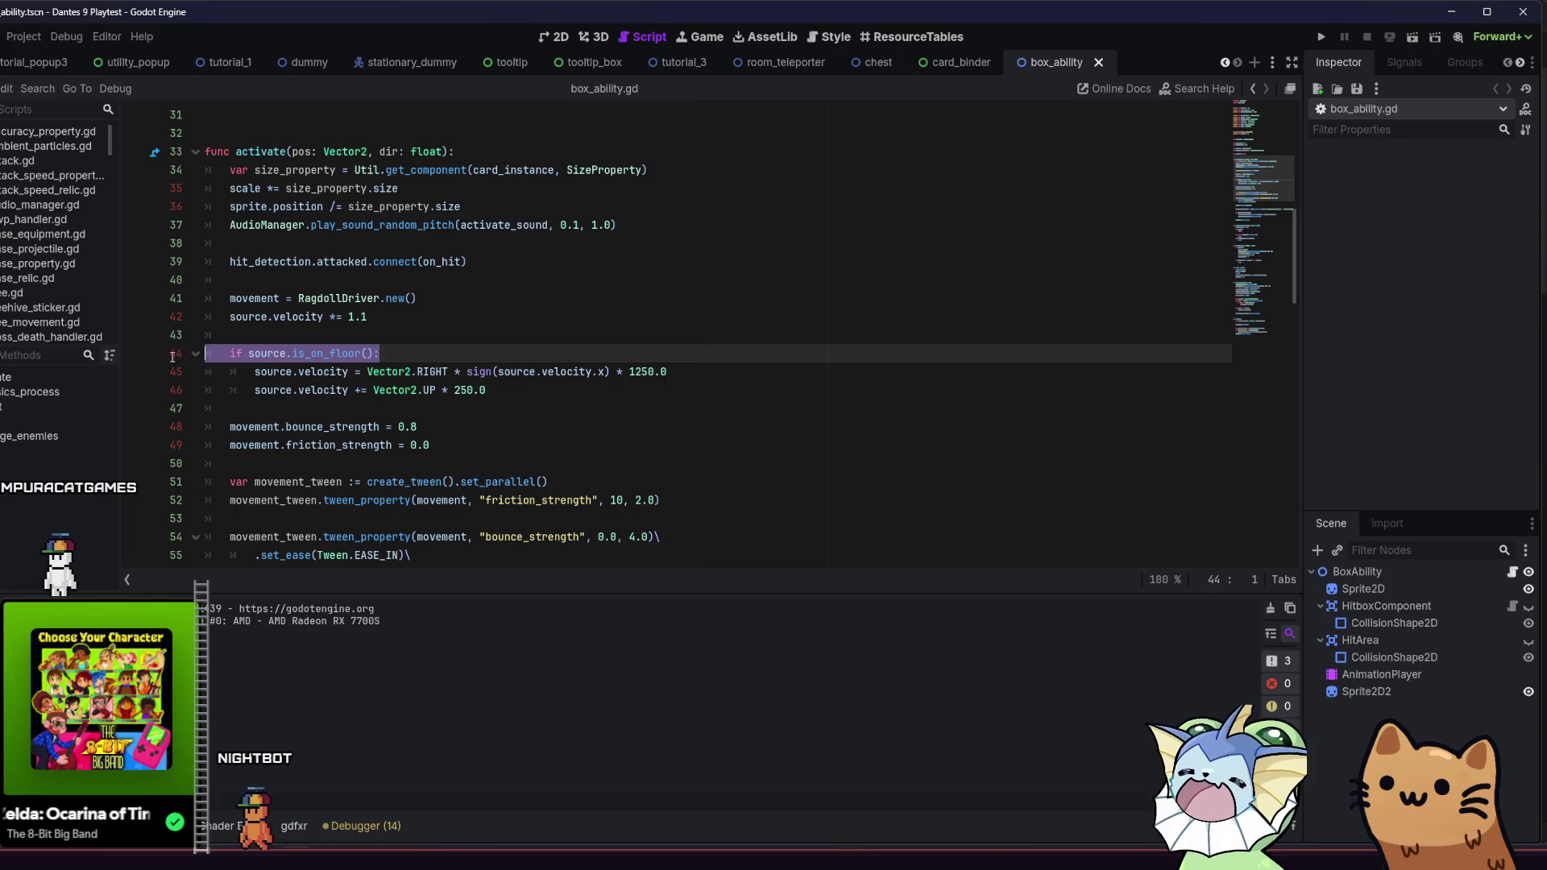
pyautogui.press('BackSpace')
pyautogui.press('BackSpace')
pyautogui.press('Down')
pyautogui.press('Delete')
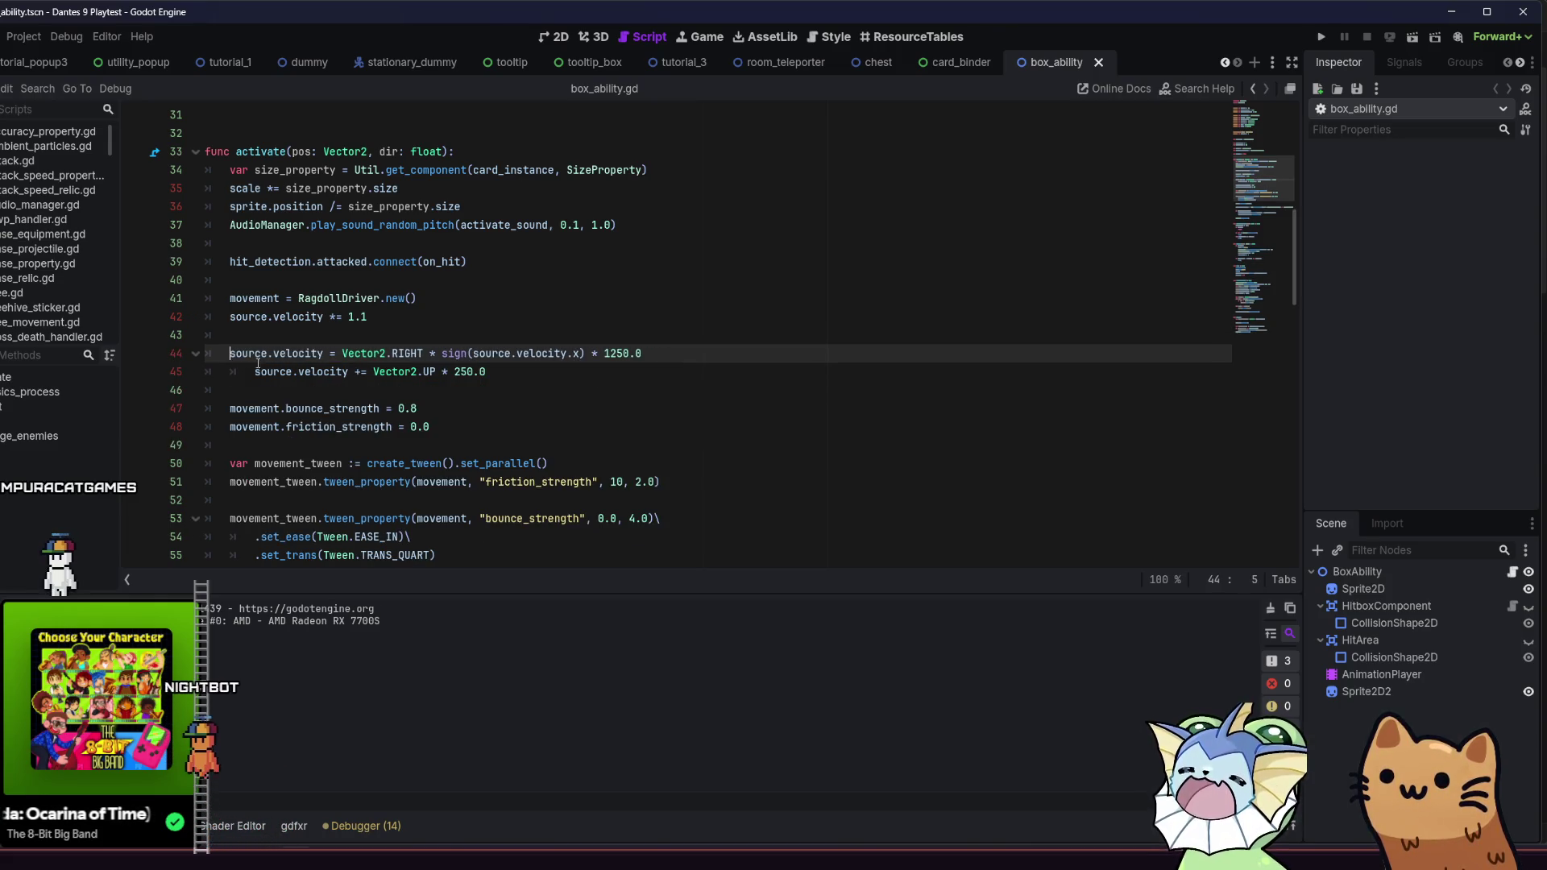
pyautogui.press('Down')
pyautogui.press('Delete')
pyautogui.press('Down')
# Step: Run the game to test the unconditional velocity boost
pyautogui.scroll(-5, 491, 409)
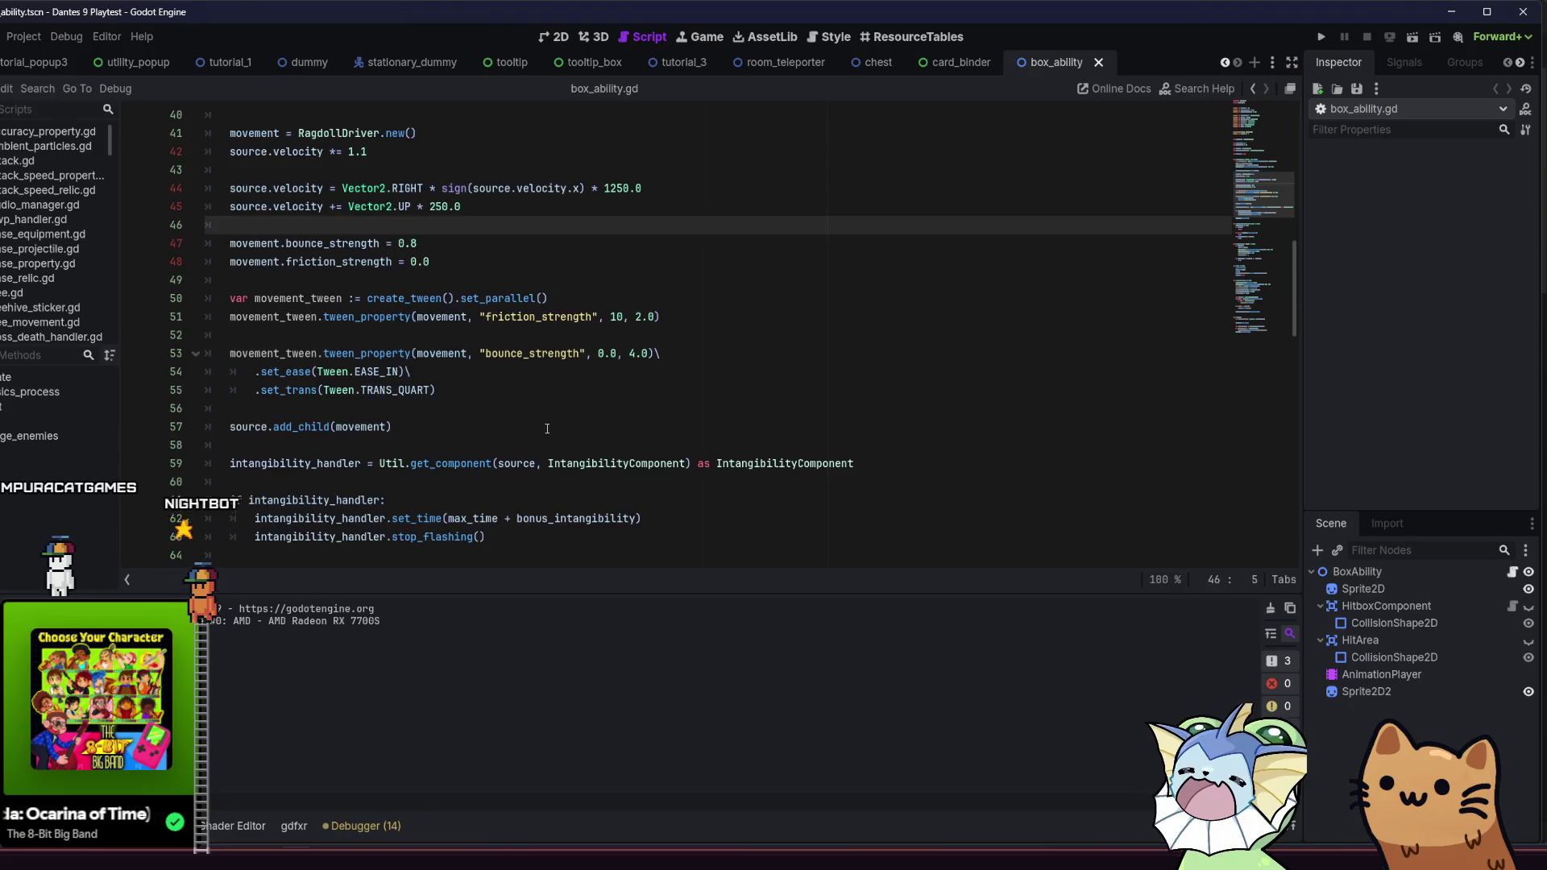
pyautogui.scroll(-6, 548, 426)
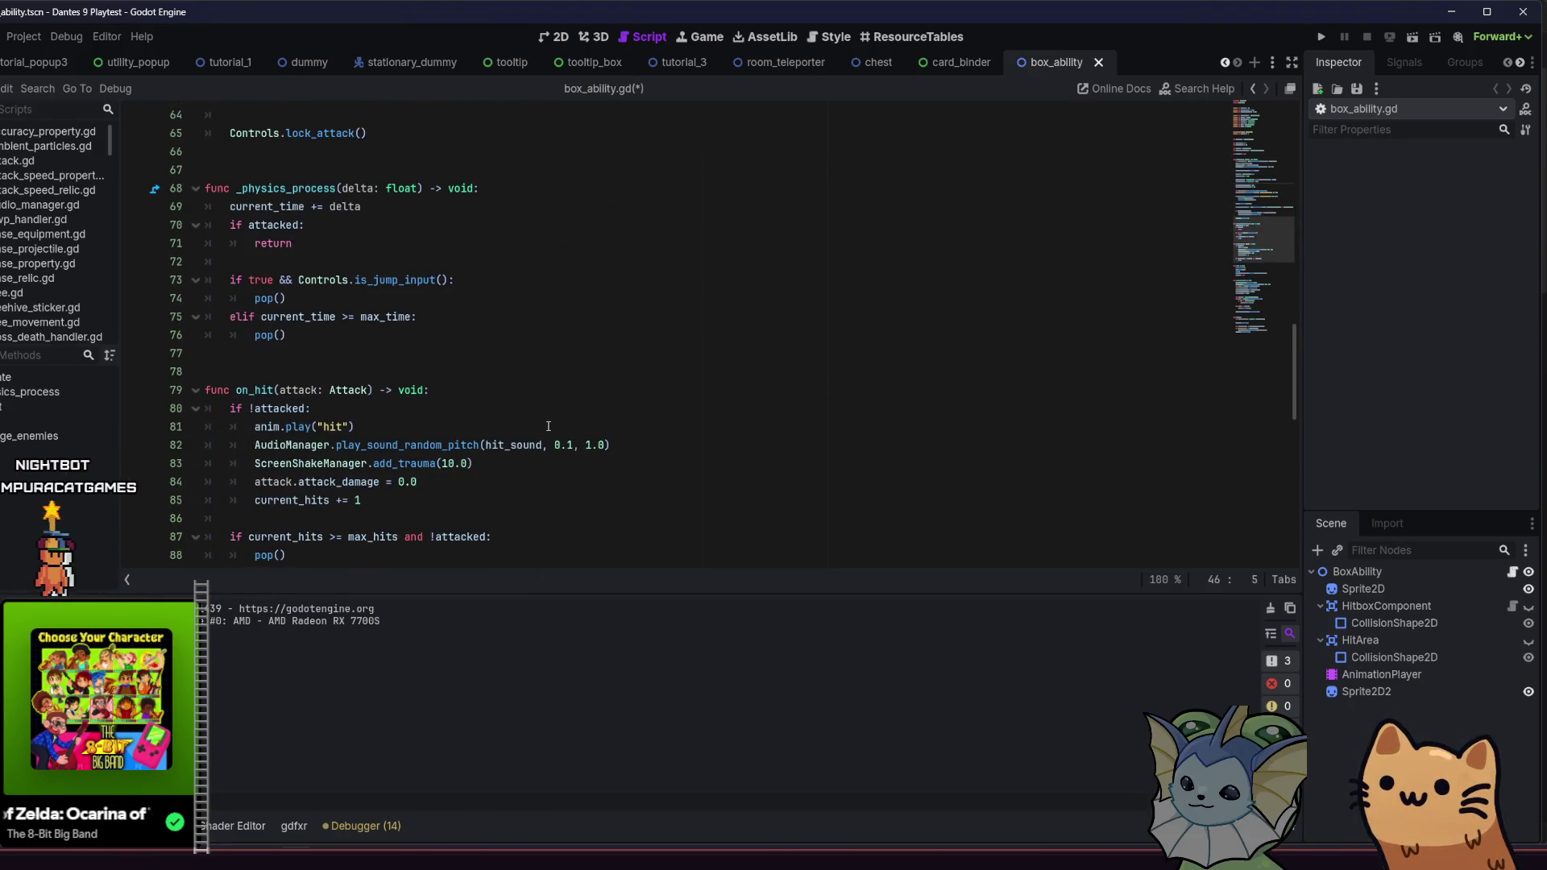
pyautogui.scroll(-4, 534, 420)
pyautogui.scroll(-2, 534, 419)
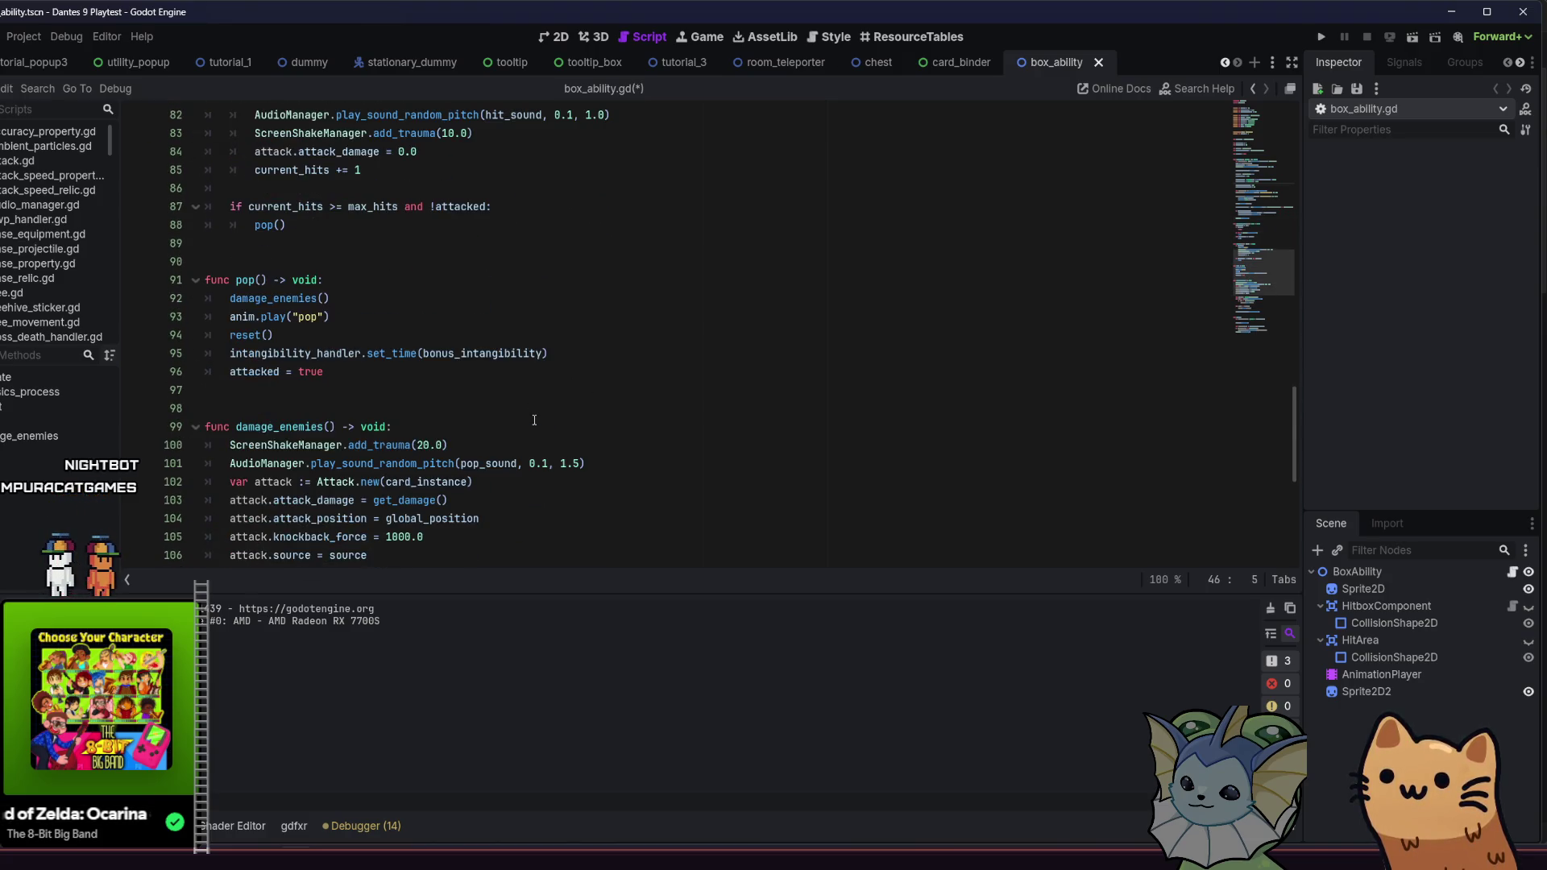
pyautogui.scroll(-7, 535, 420)
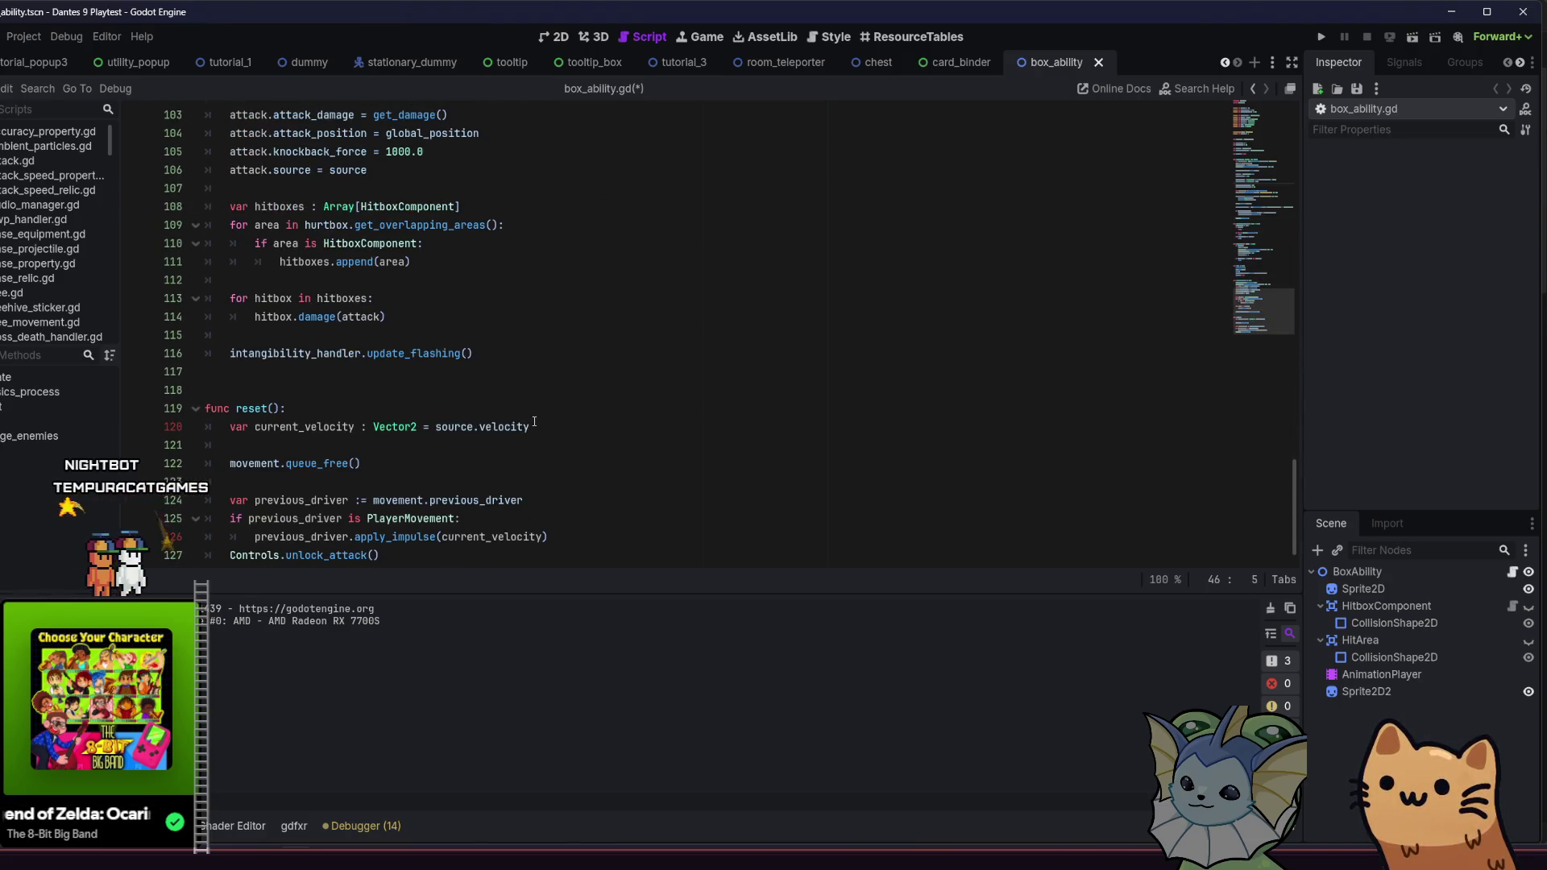
pyautogui.scroll(3, 535, 423)
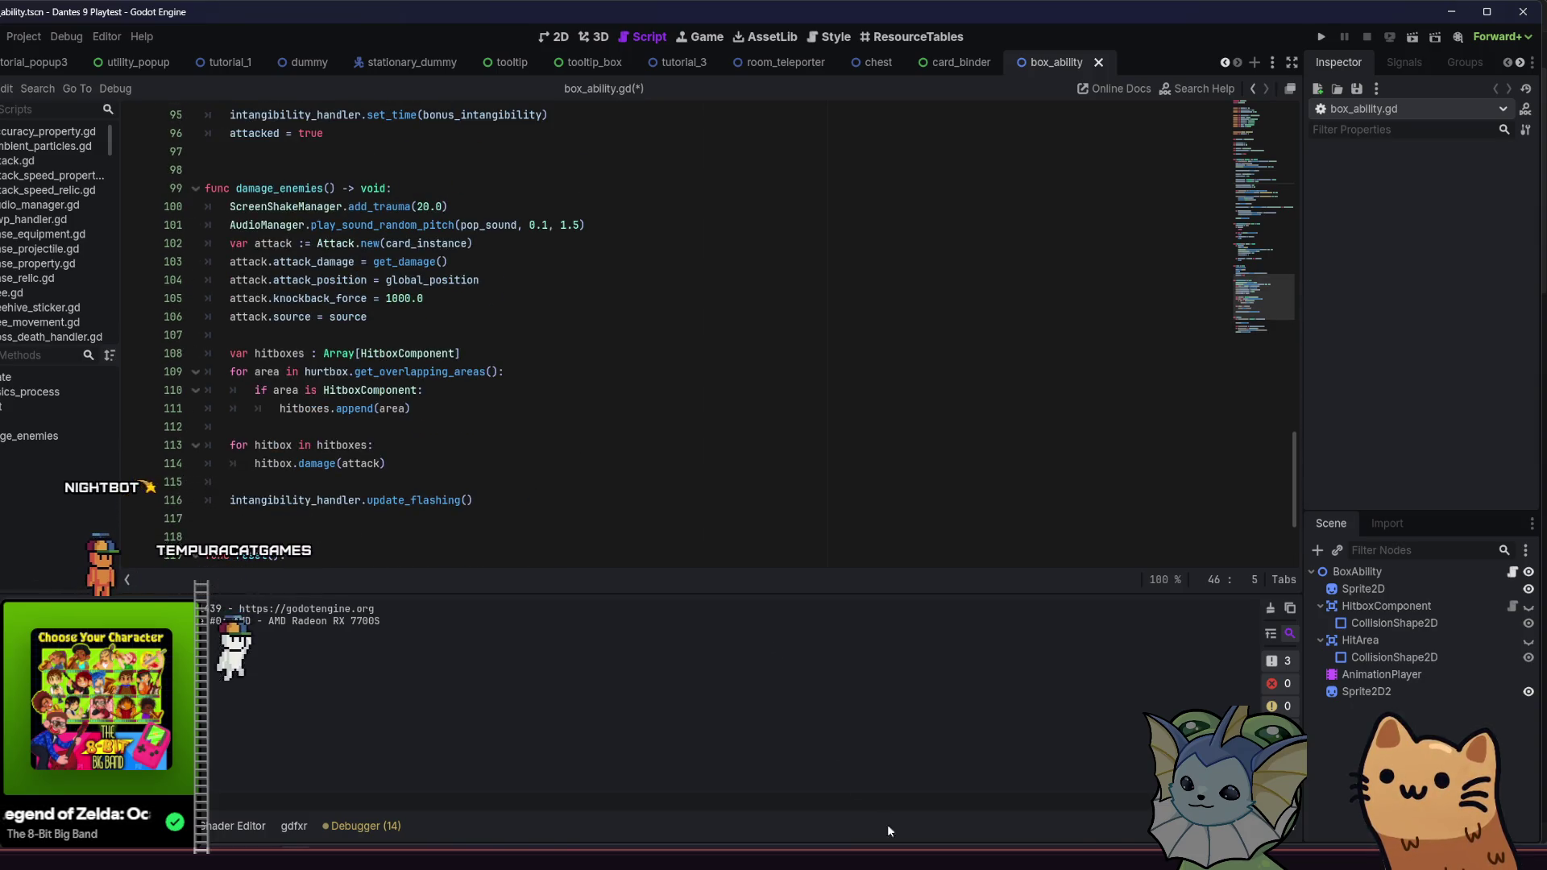
pyautogui.scroll(2, 744, 389)
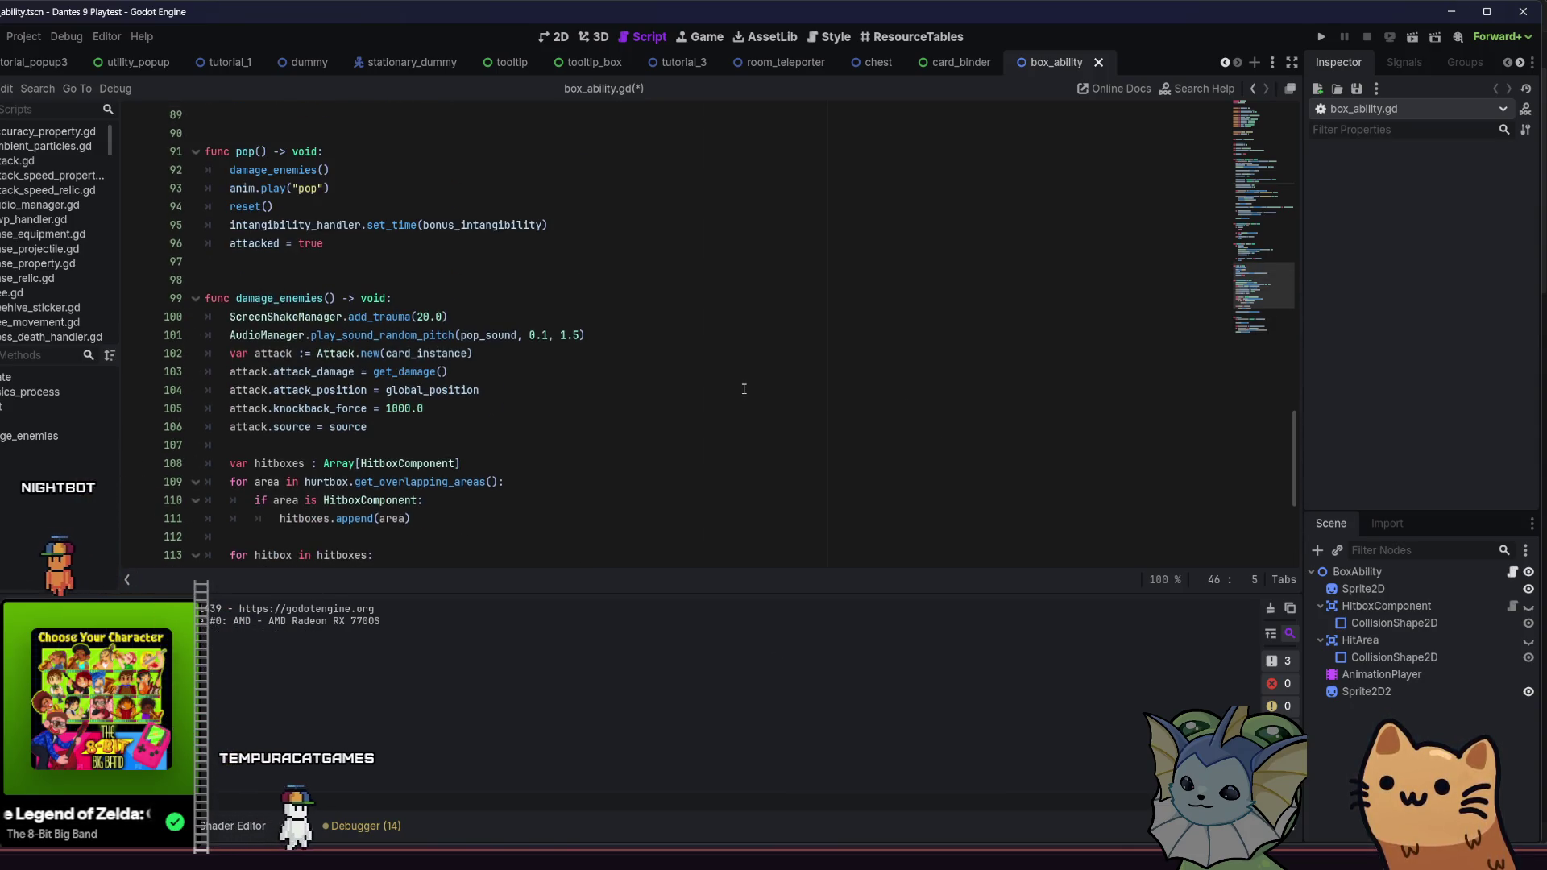
pyautogui.click(1326, 38)
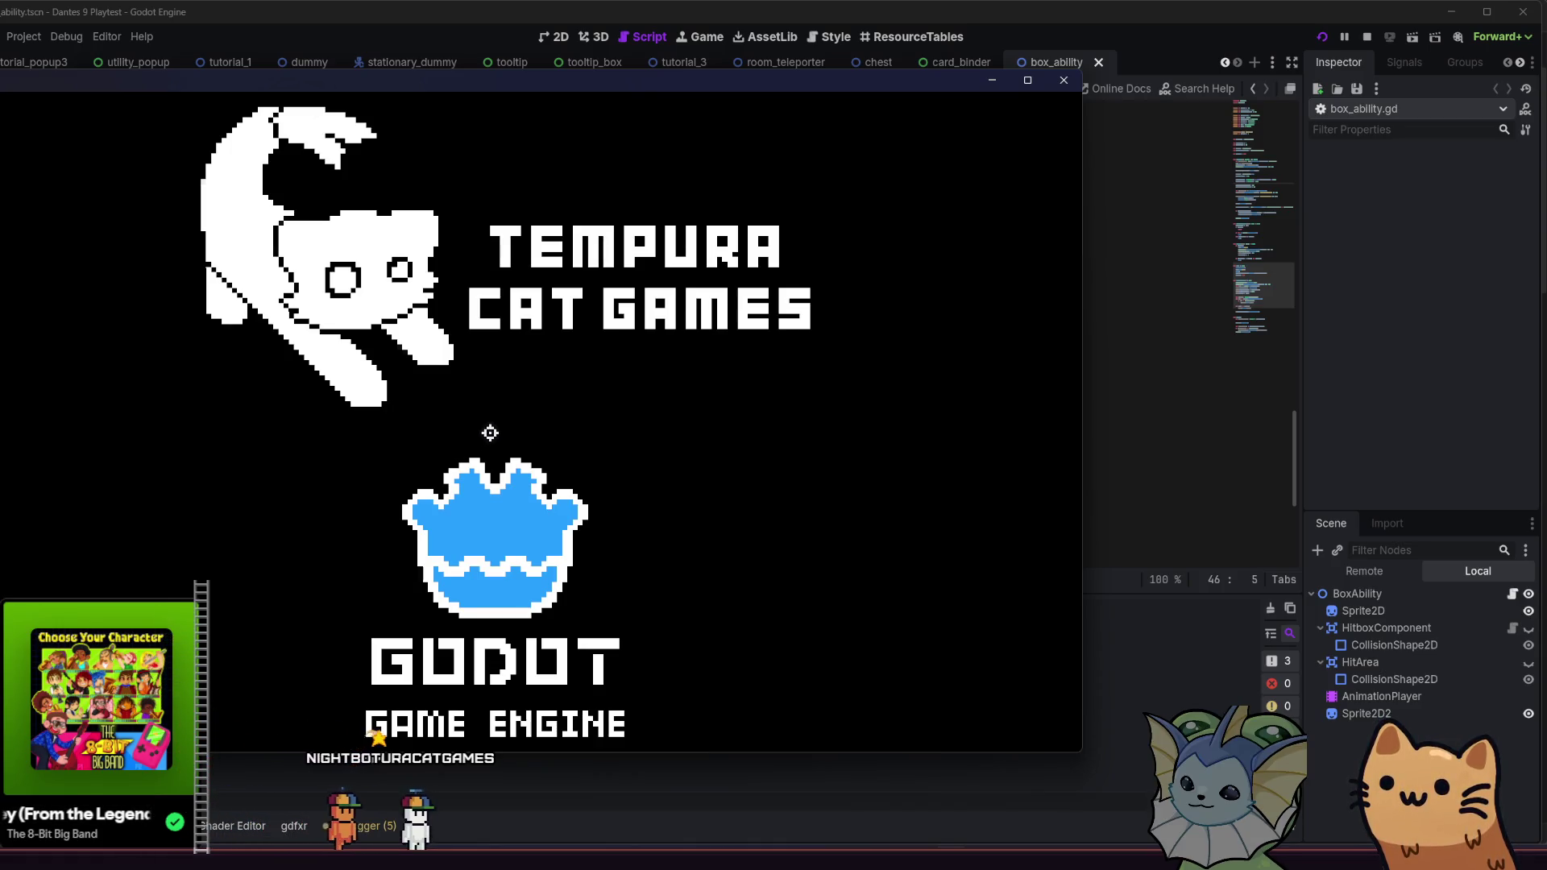
pyautogui.click(1182, 457)
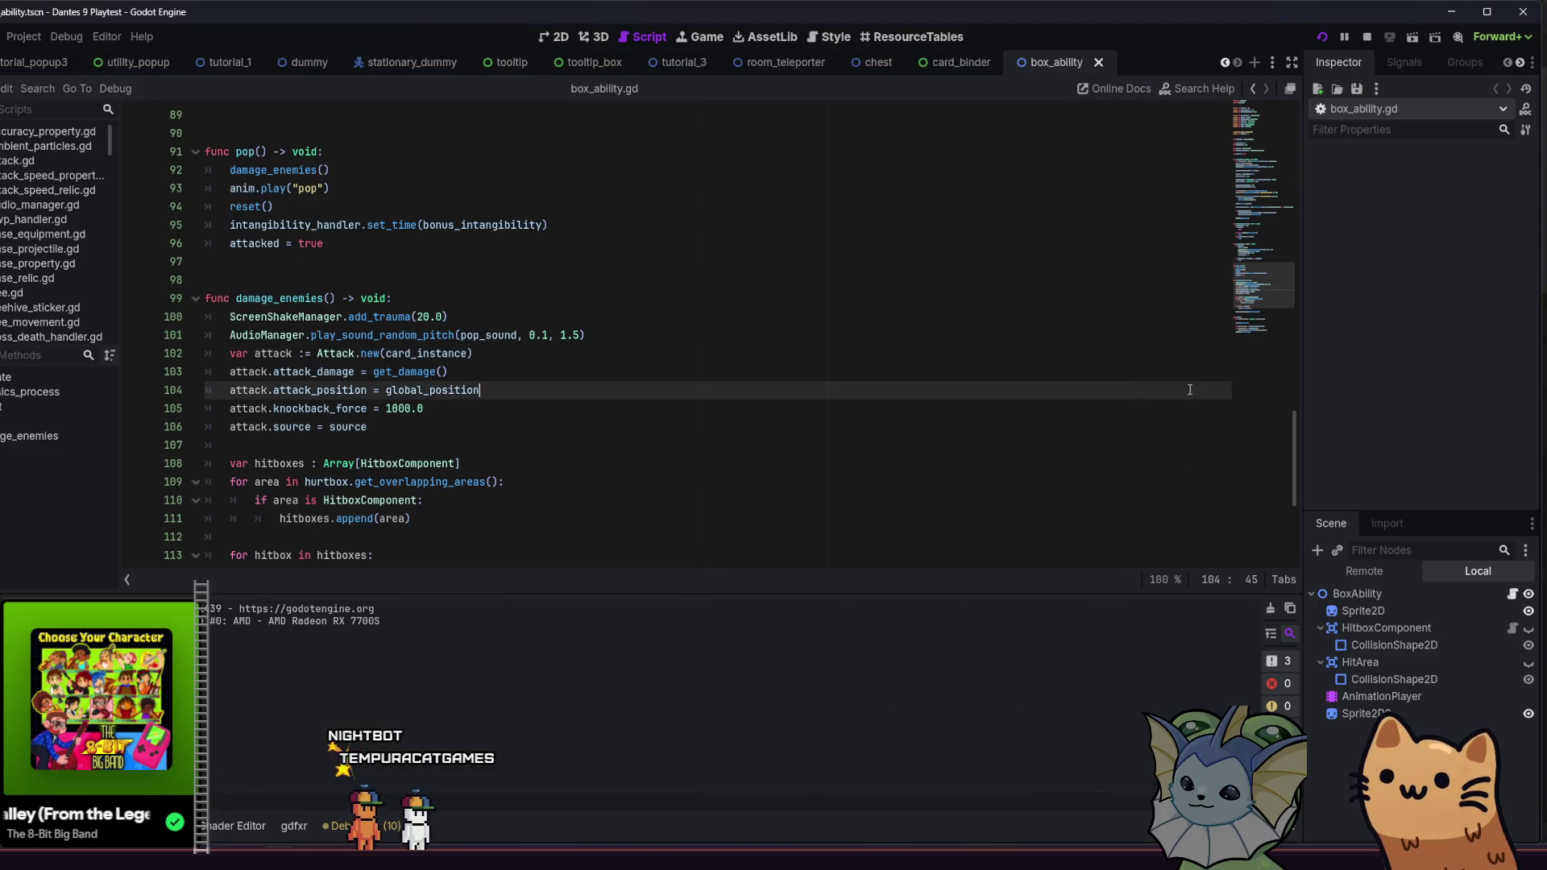
pyautogui.scroll(8, 1066, 408)
pyautogui.scroll(14, 1066, 408)
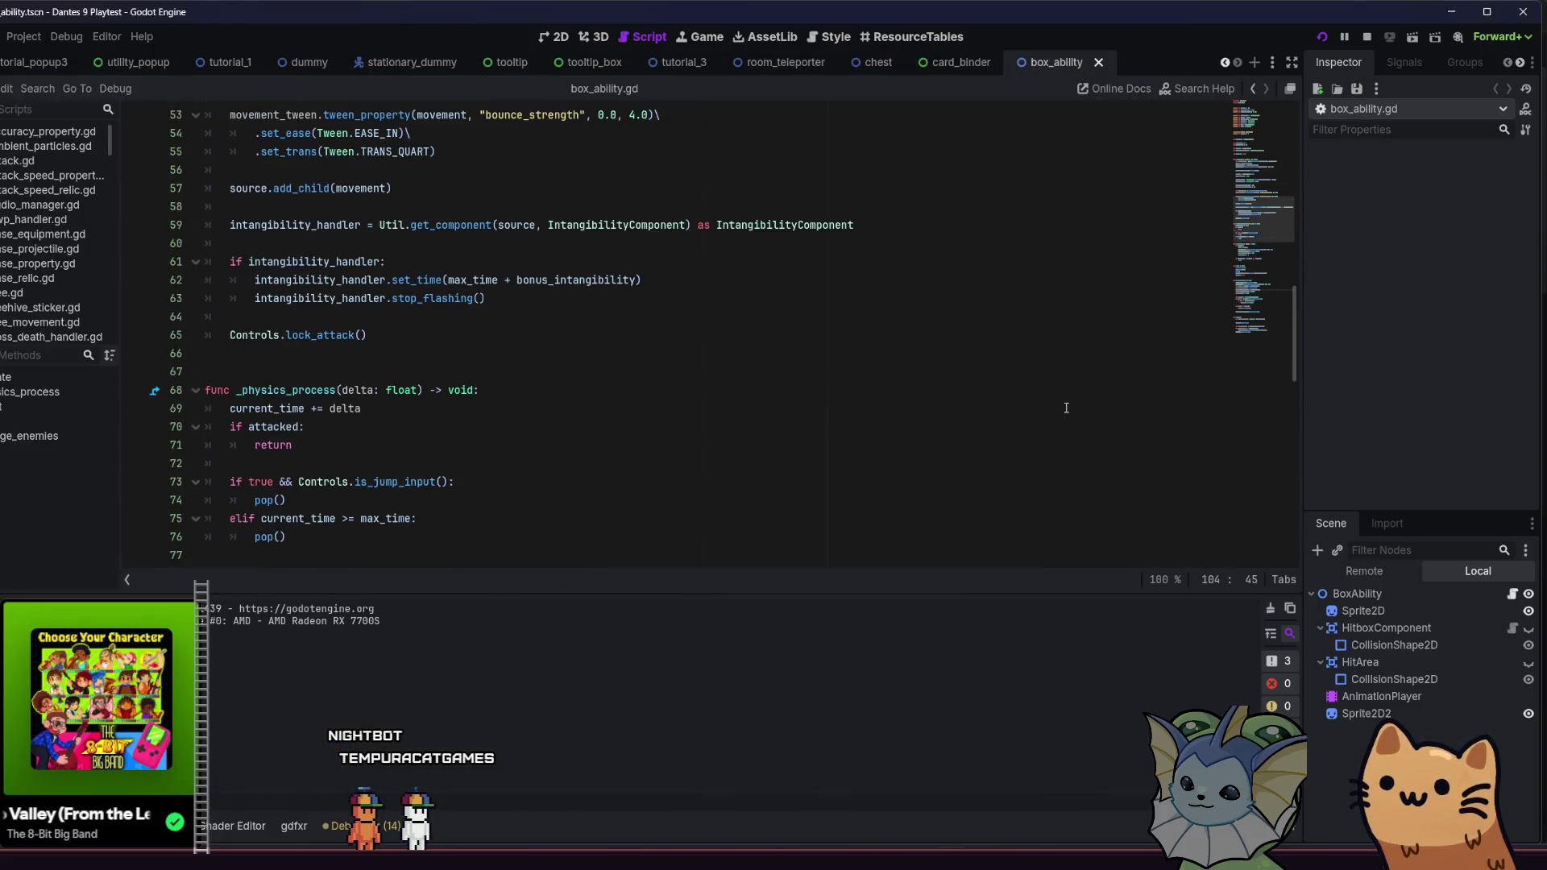
pyautogui.scroll(4, 1066, 407)
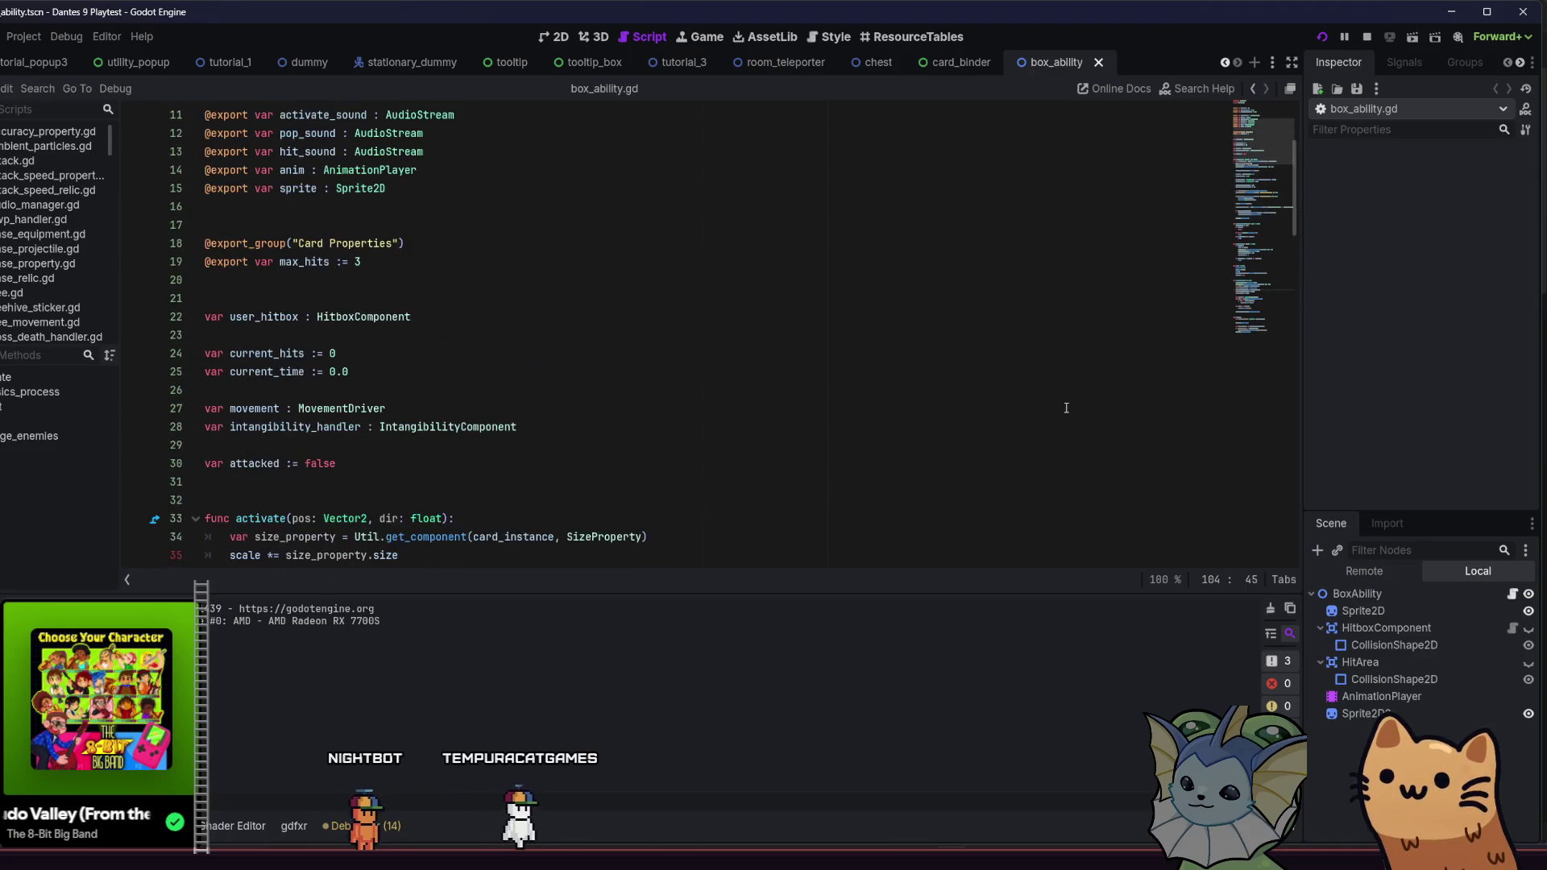
pyautogui.hotkey('alt', 'Tab')
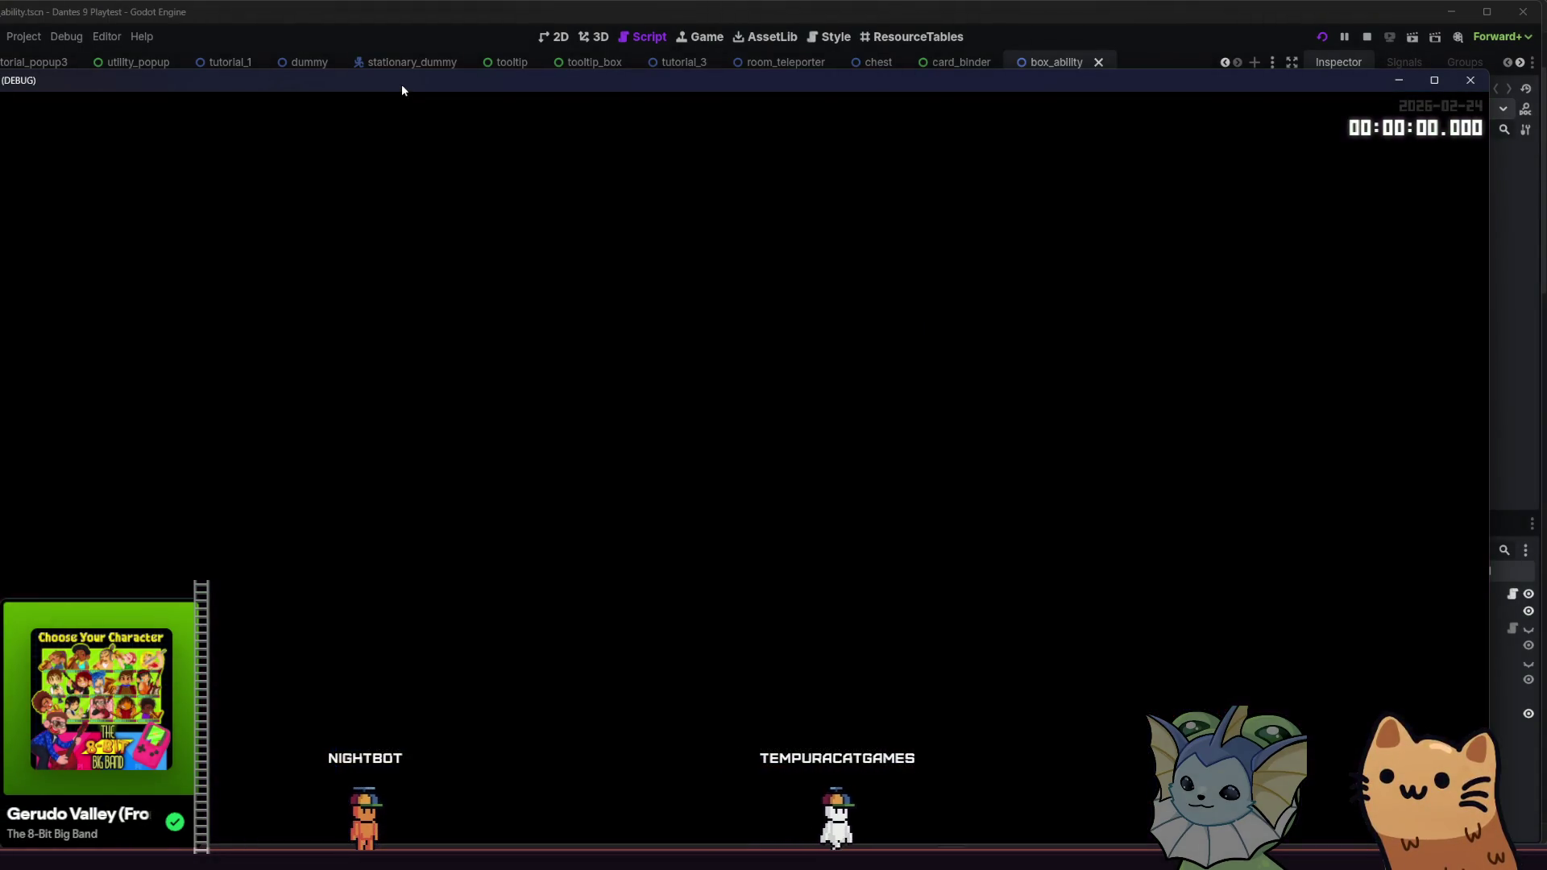
# Step: Load the tutorial level and add a BOX card to the hand via the F1 debug menu
pyautogui.moveTo(398, 97); pyautogui.dragTo(478, 68)
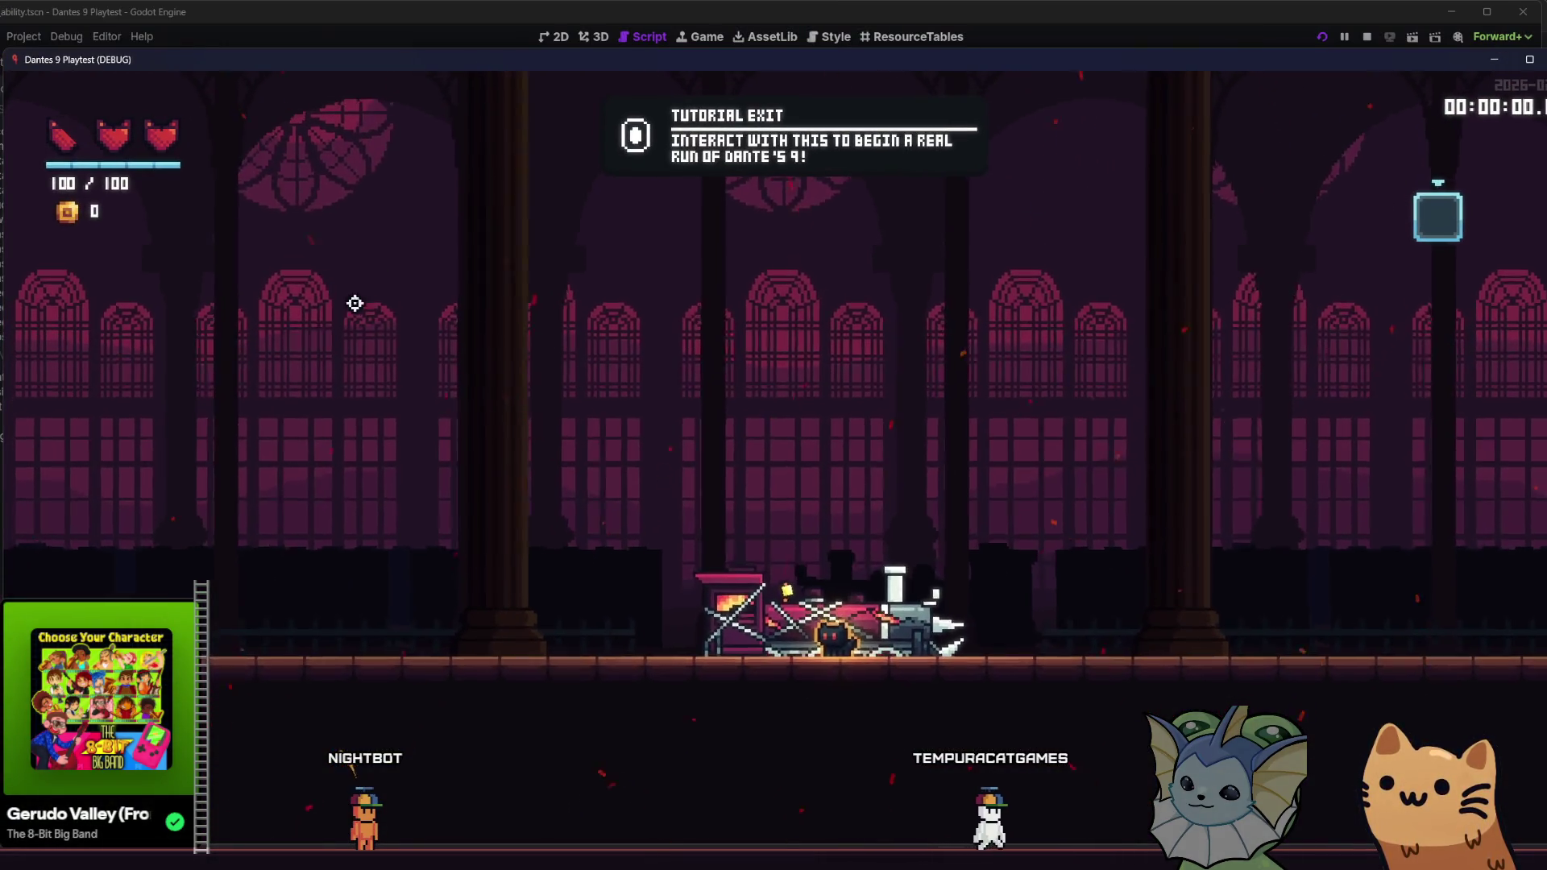
pyautogui.press('F1')
pyautogui.click(173, 256)
pyautogui.click(453, 186)
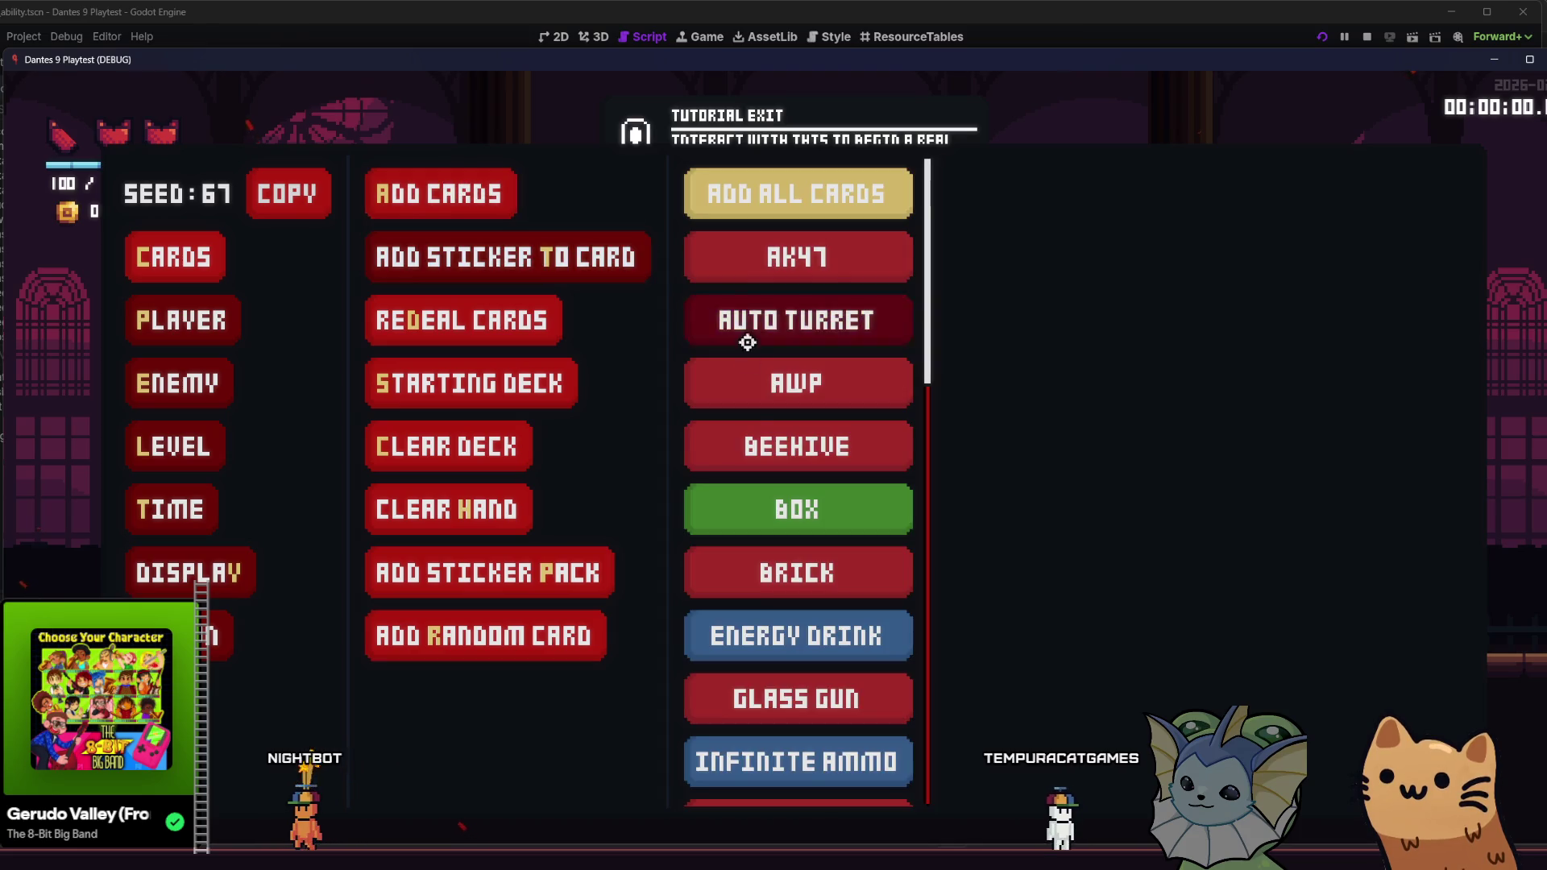
pyautogui.click(767, 510)
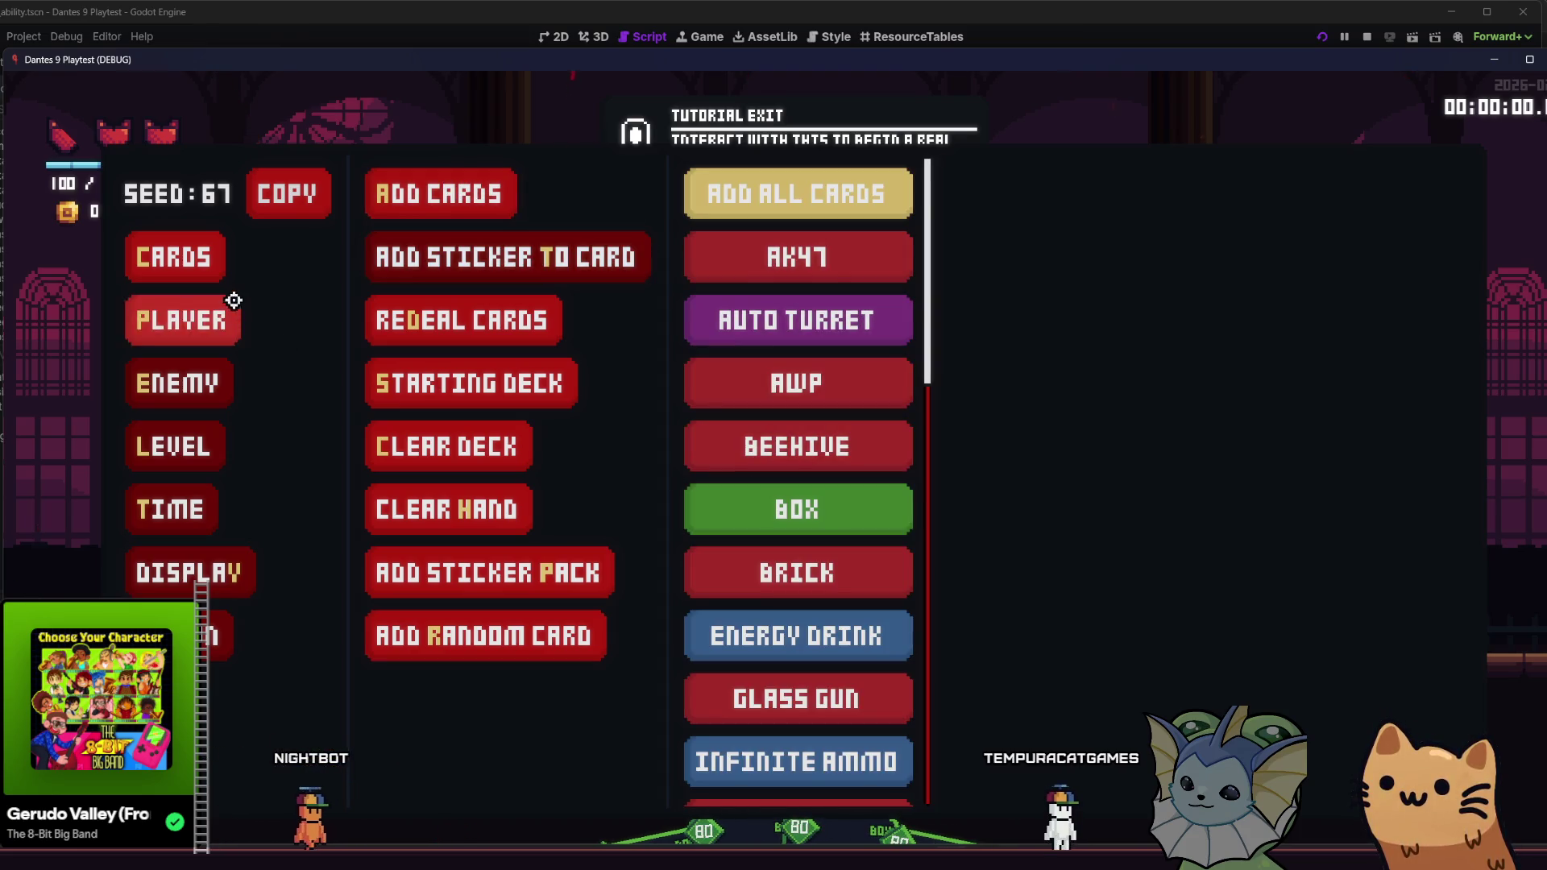
pyautogui.click(182, 320)
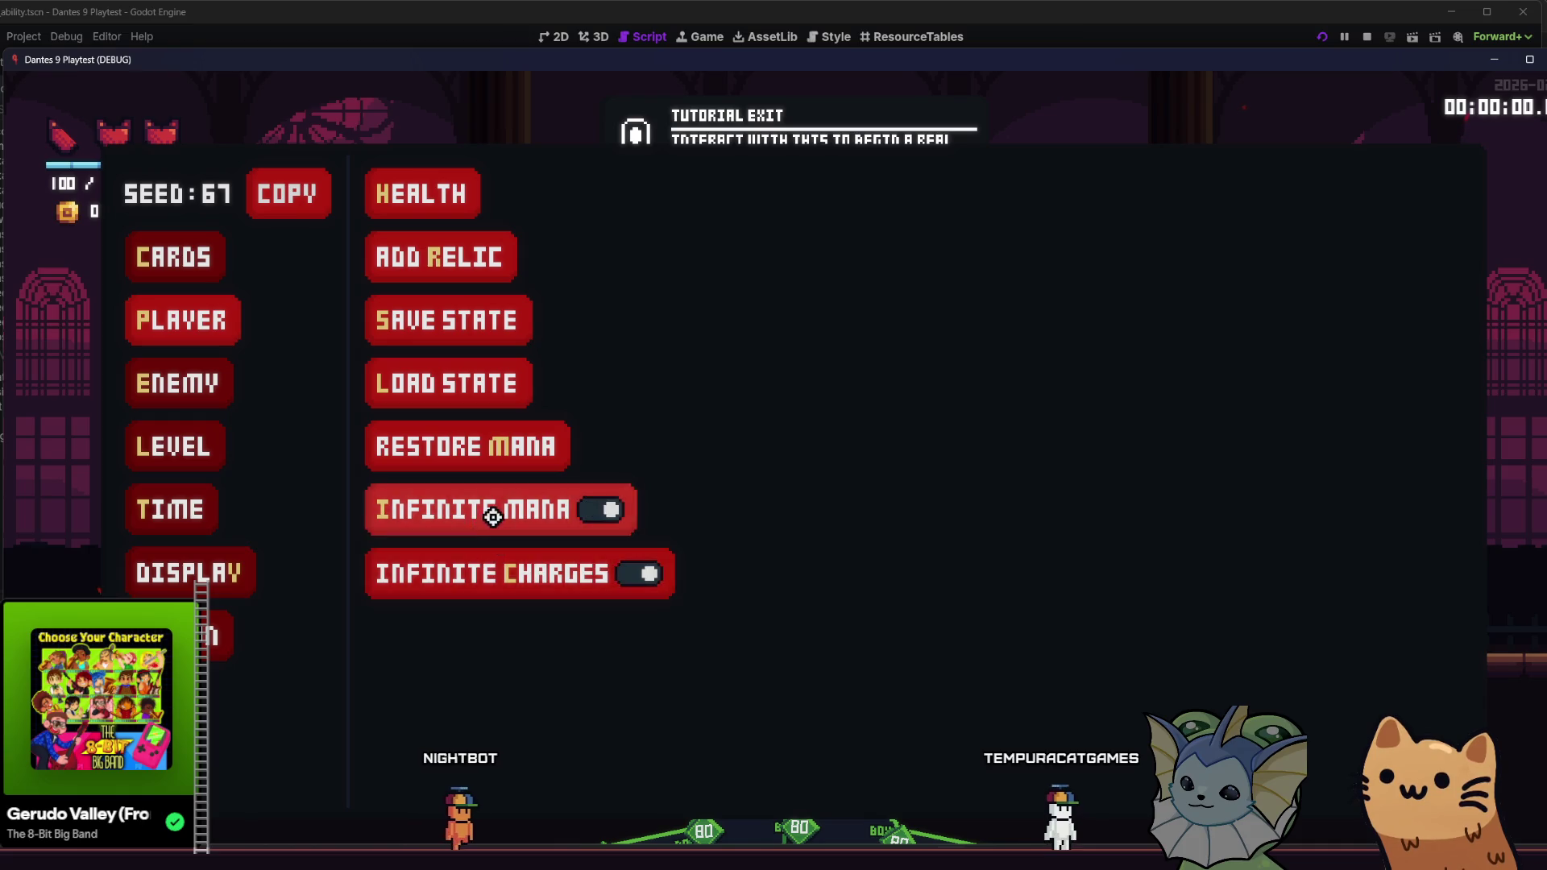
pyautogui.press('F1')
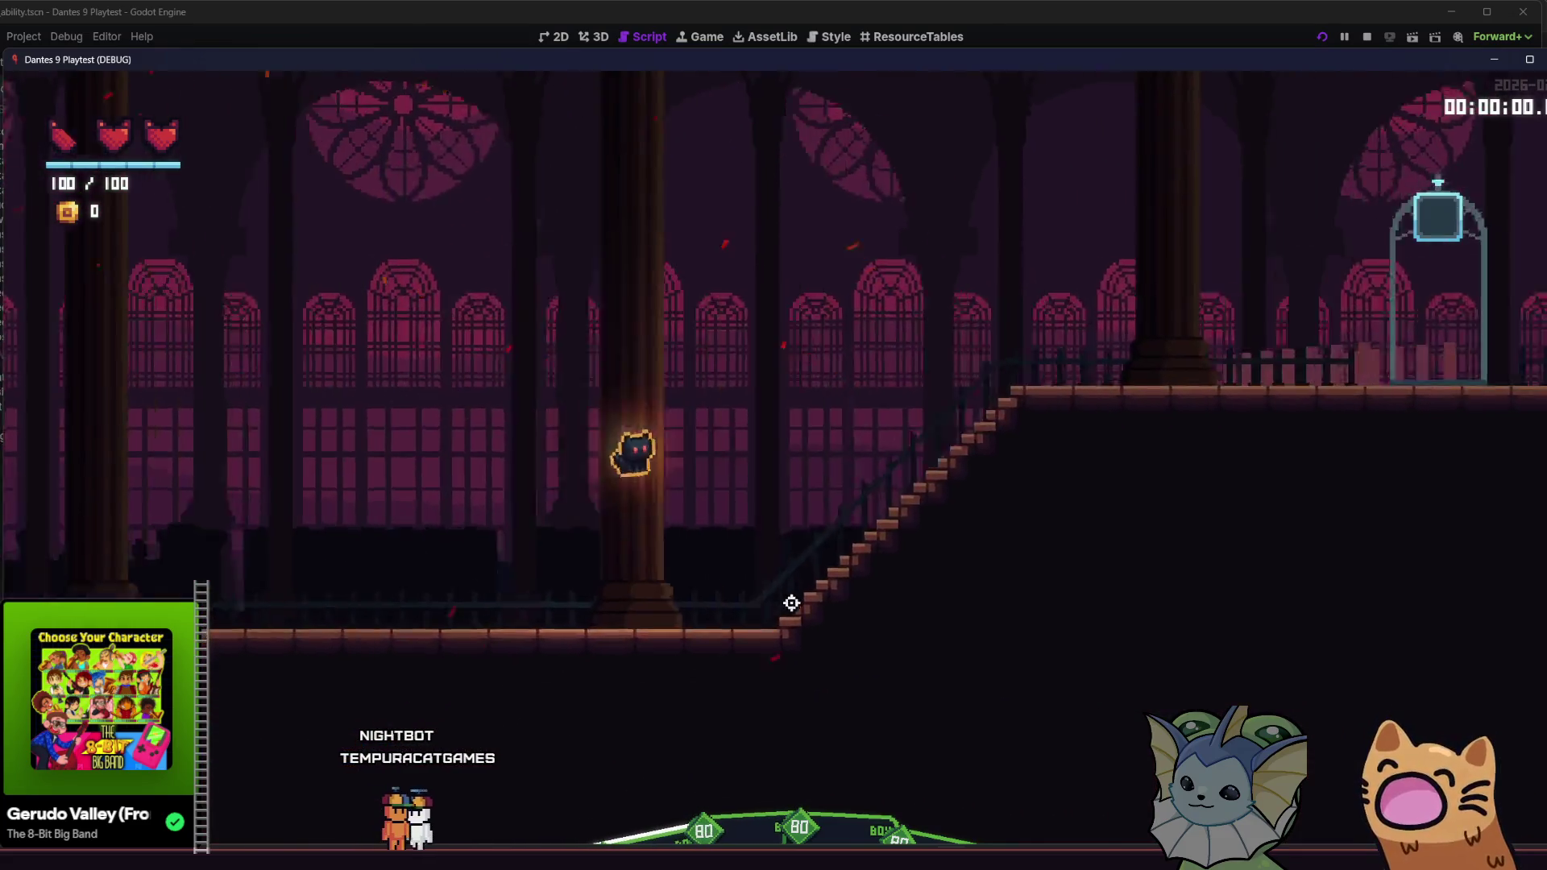
# Step: Run the player left and right across the level, jumping and triggering the box ability
pyautogui.press('d')
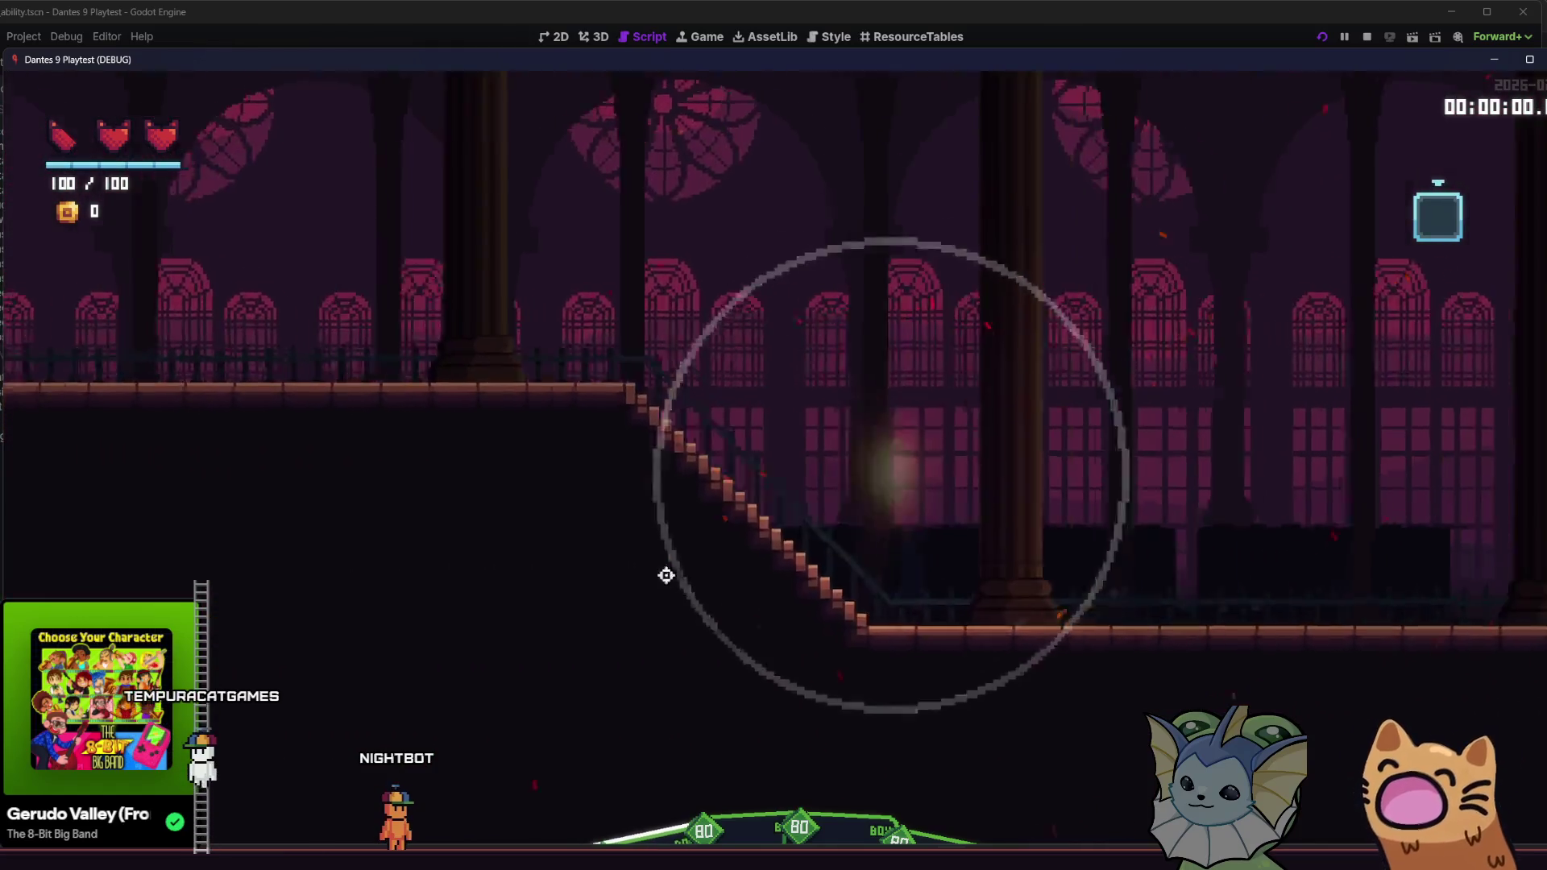
pyautogui.press('a')
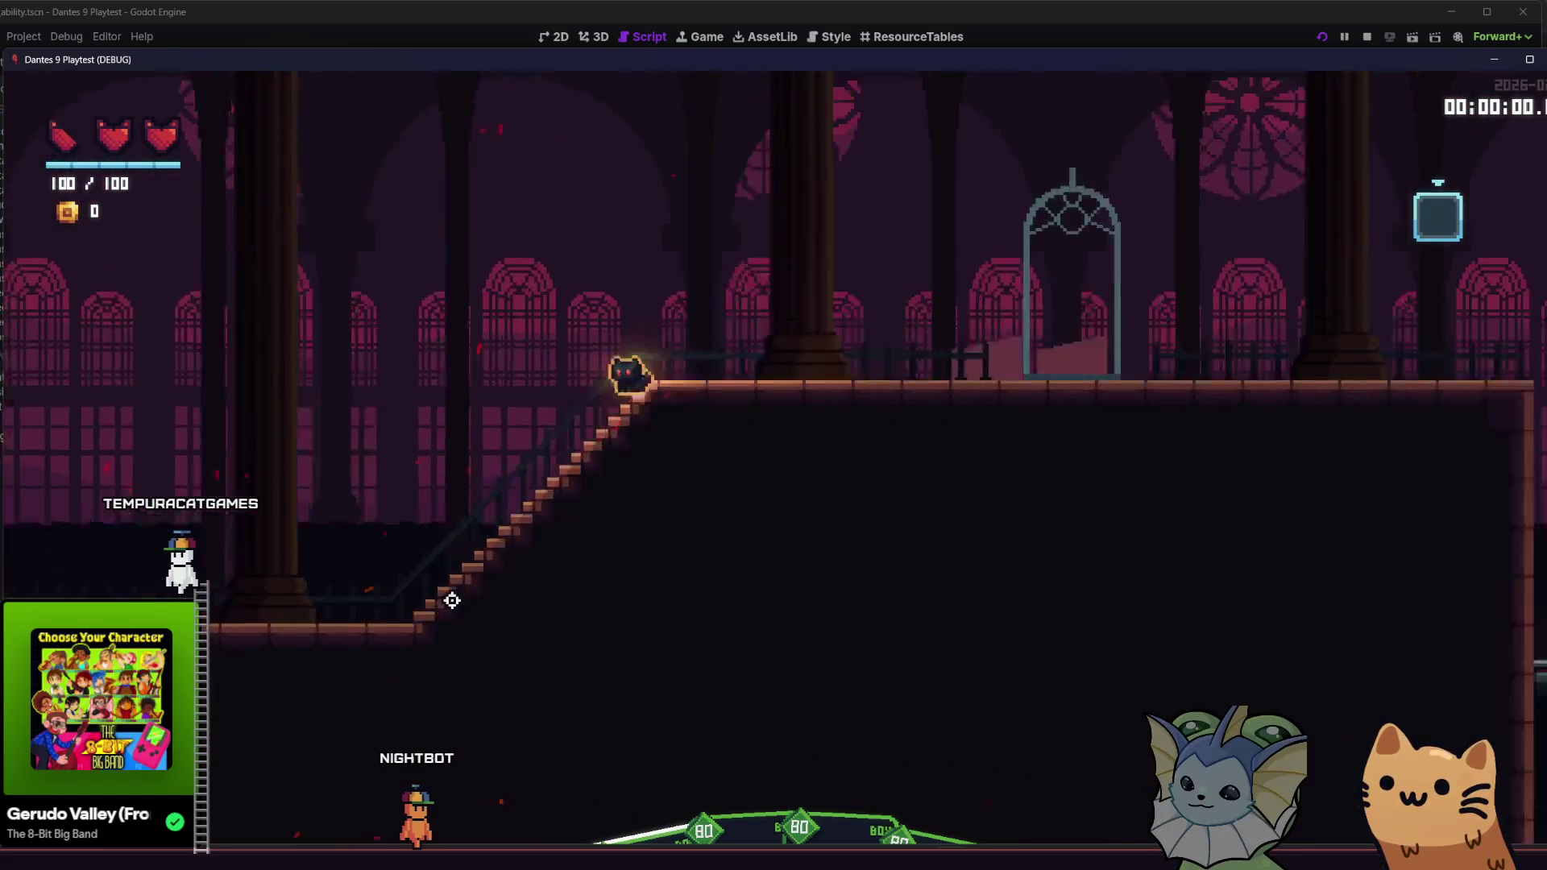
pyautogui.press('d')
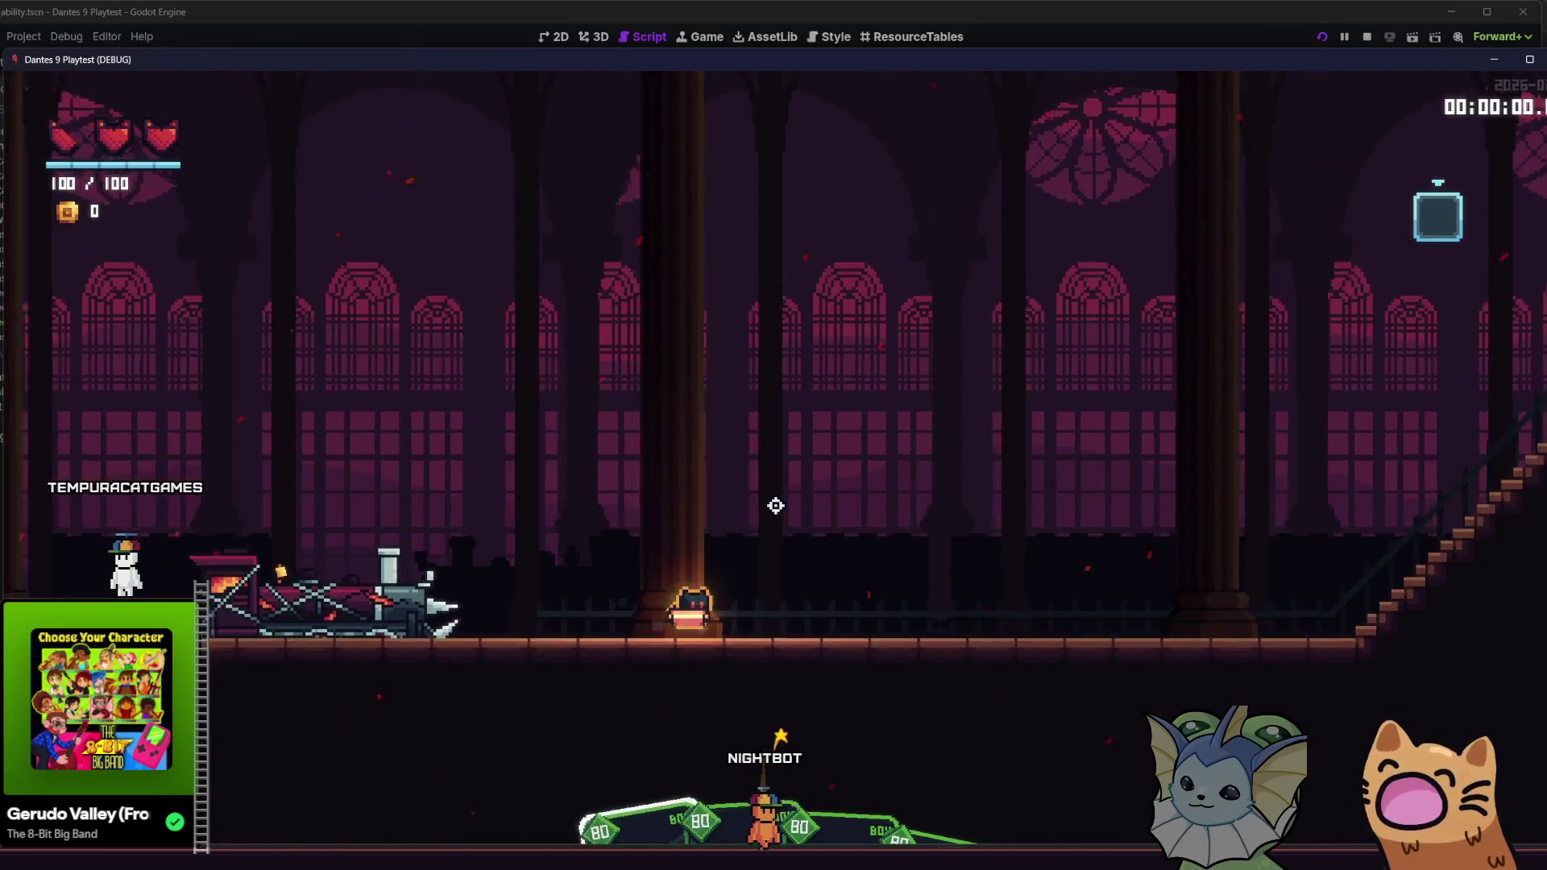
pyautogui.press('space')
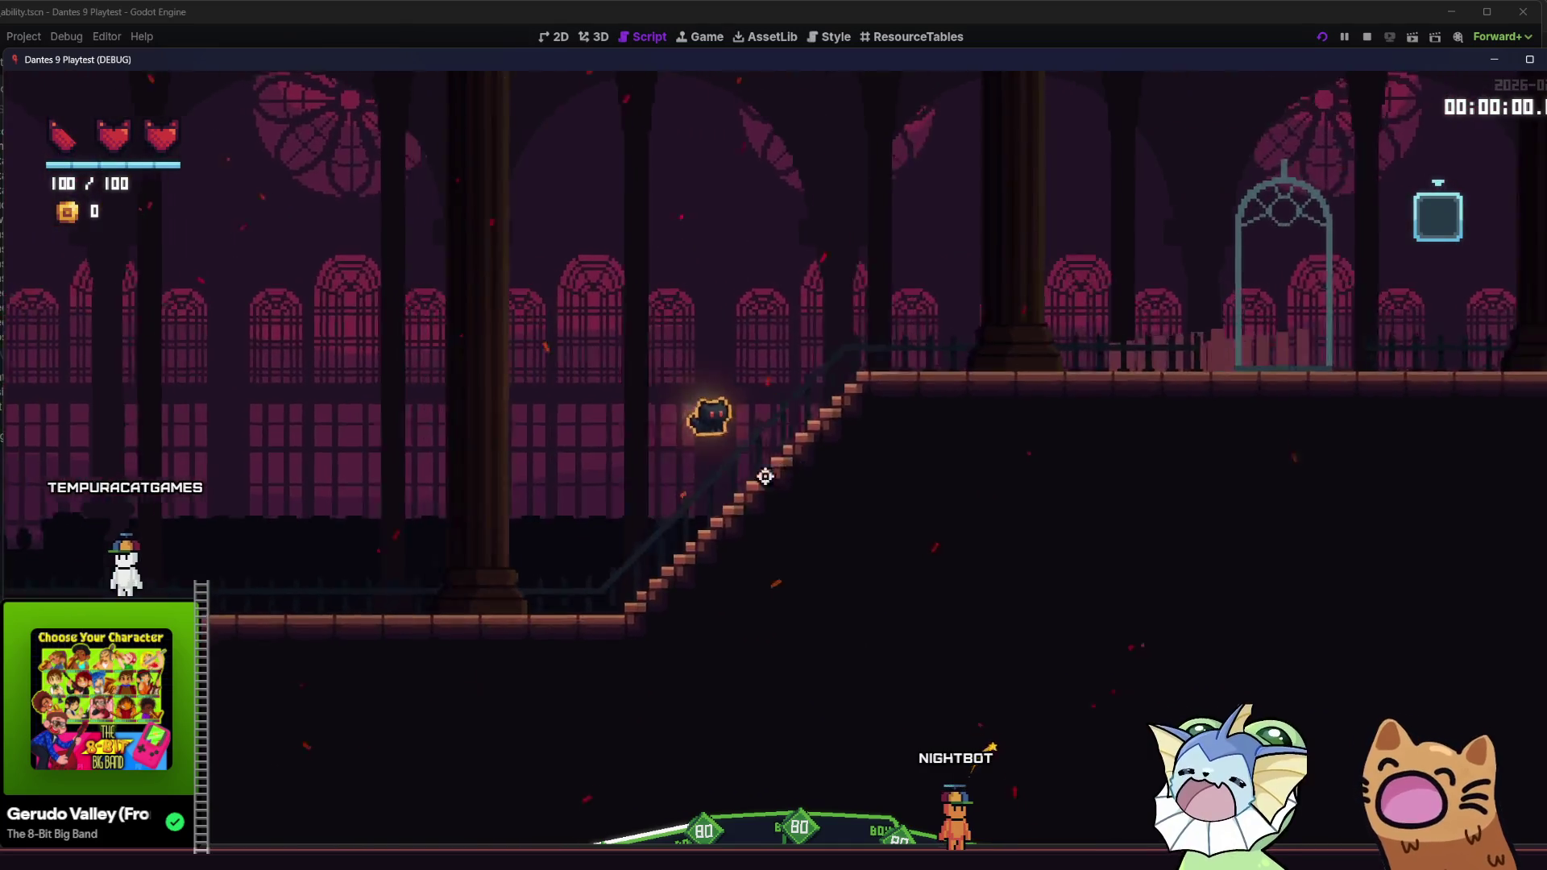
pyautogui.press('d')
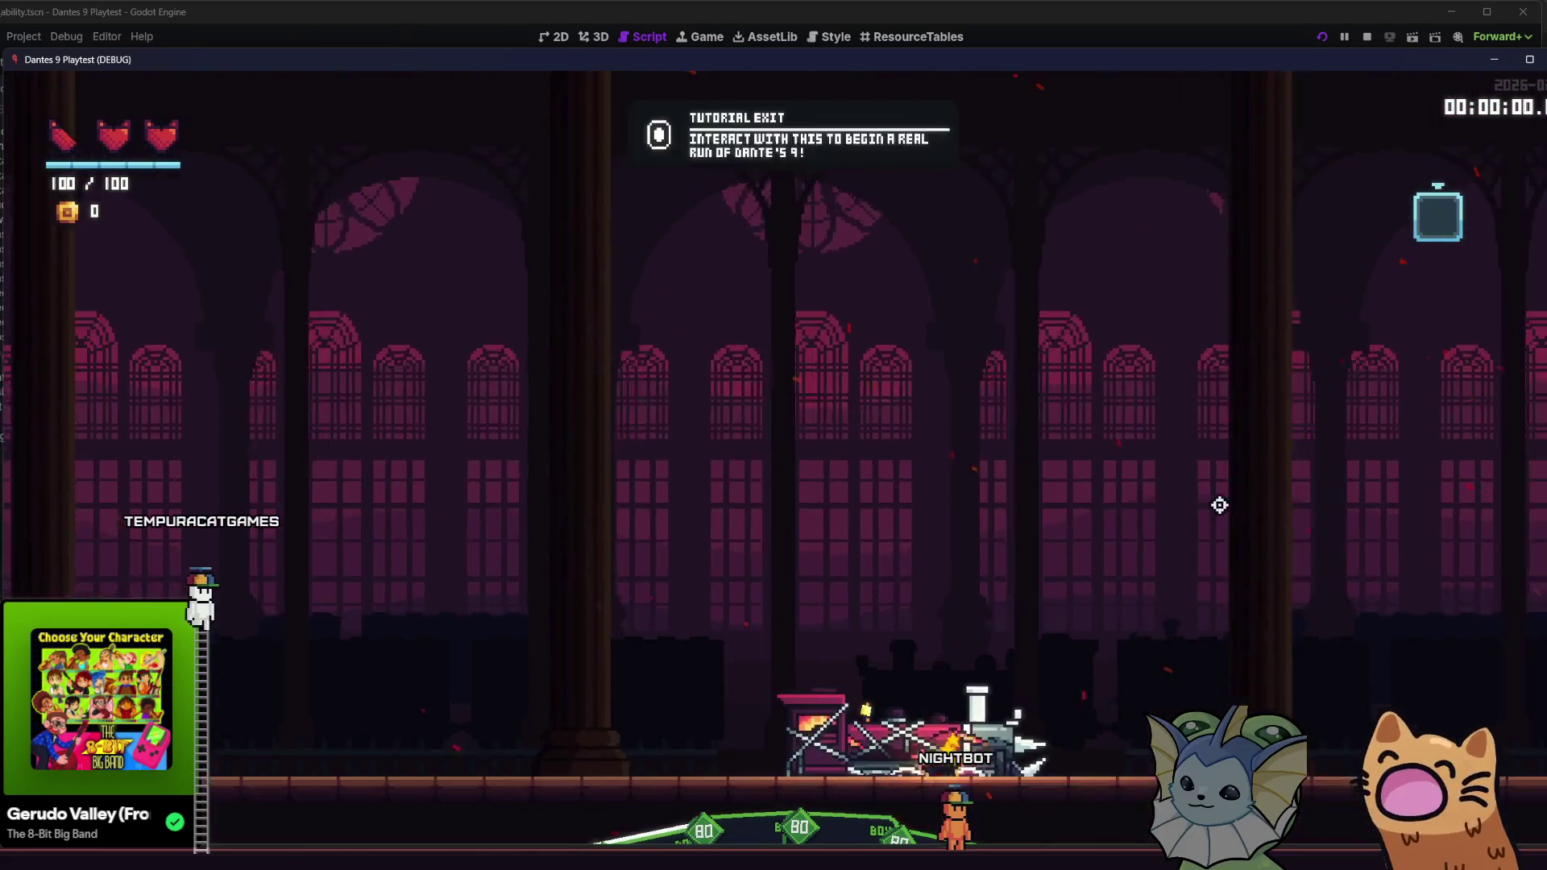
pyautogui.press('d')
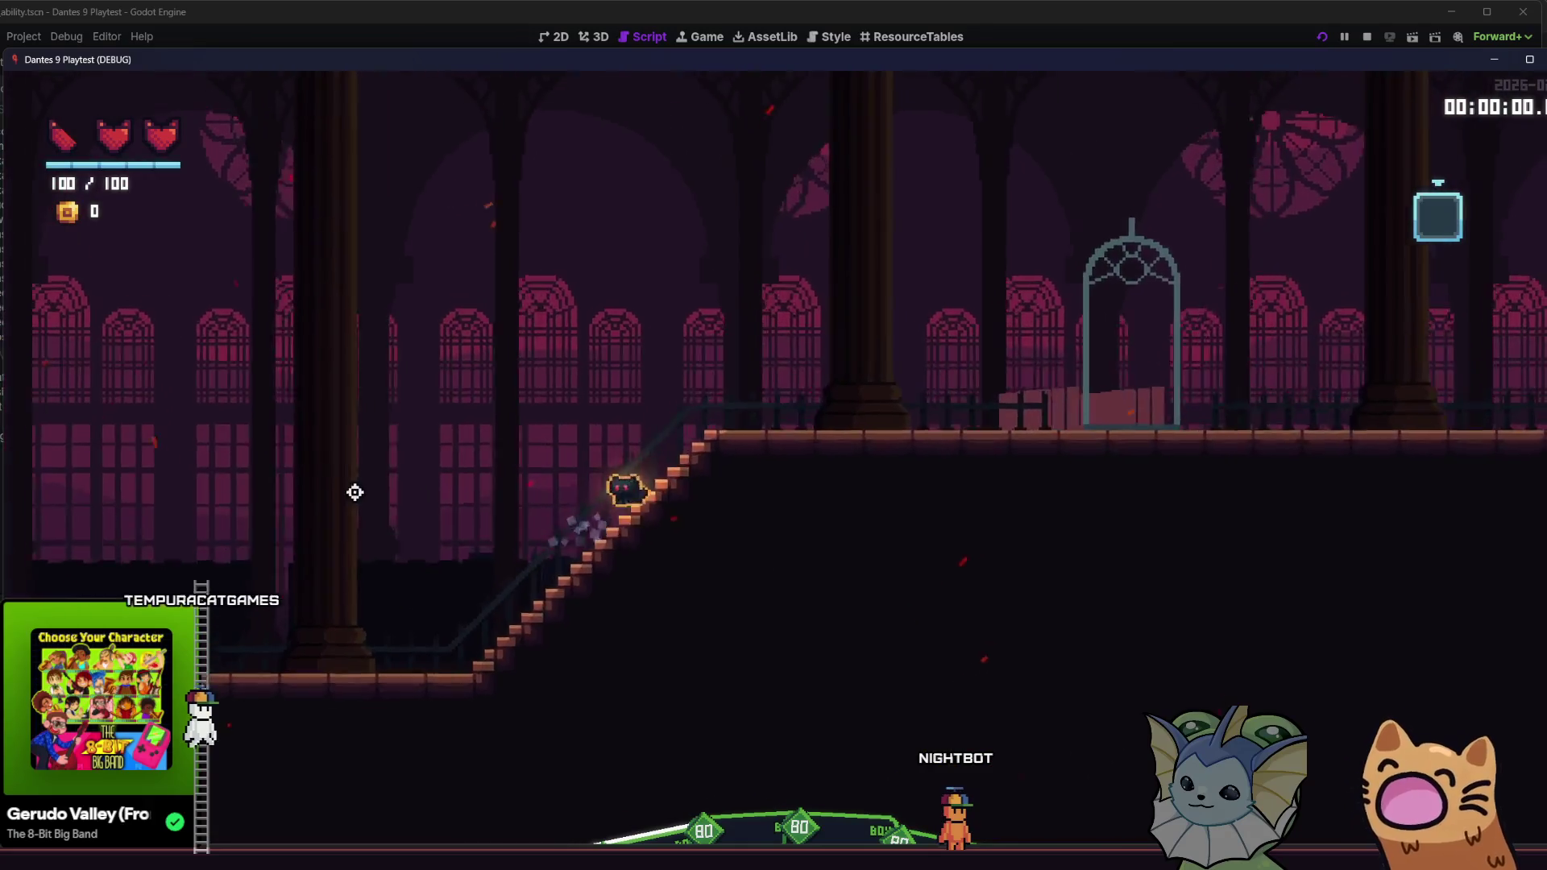
pyautogui.press('d')
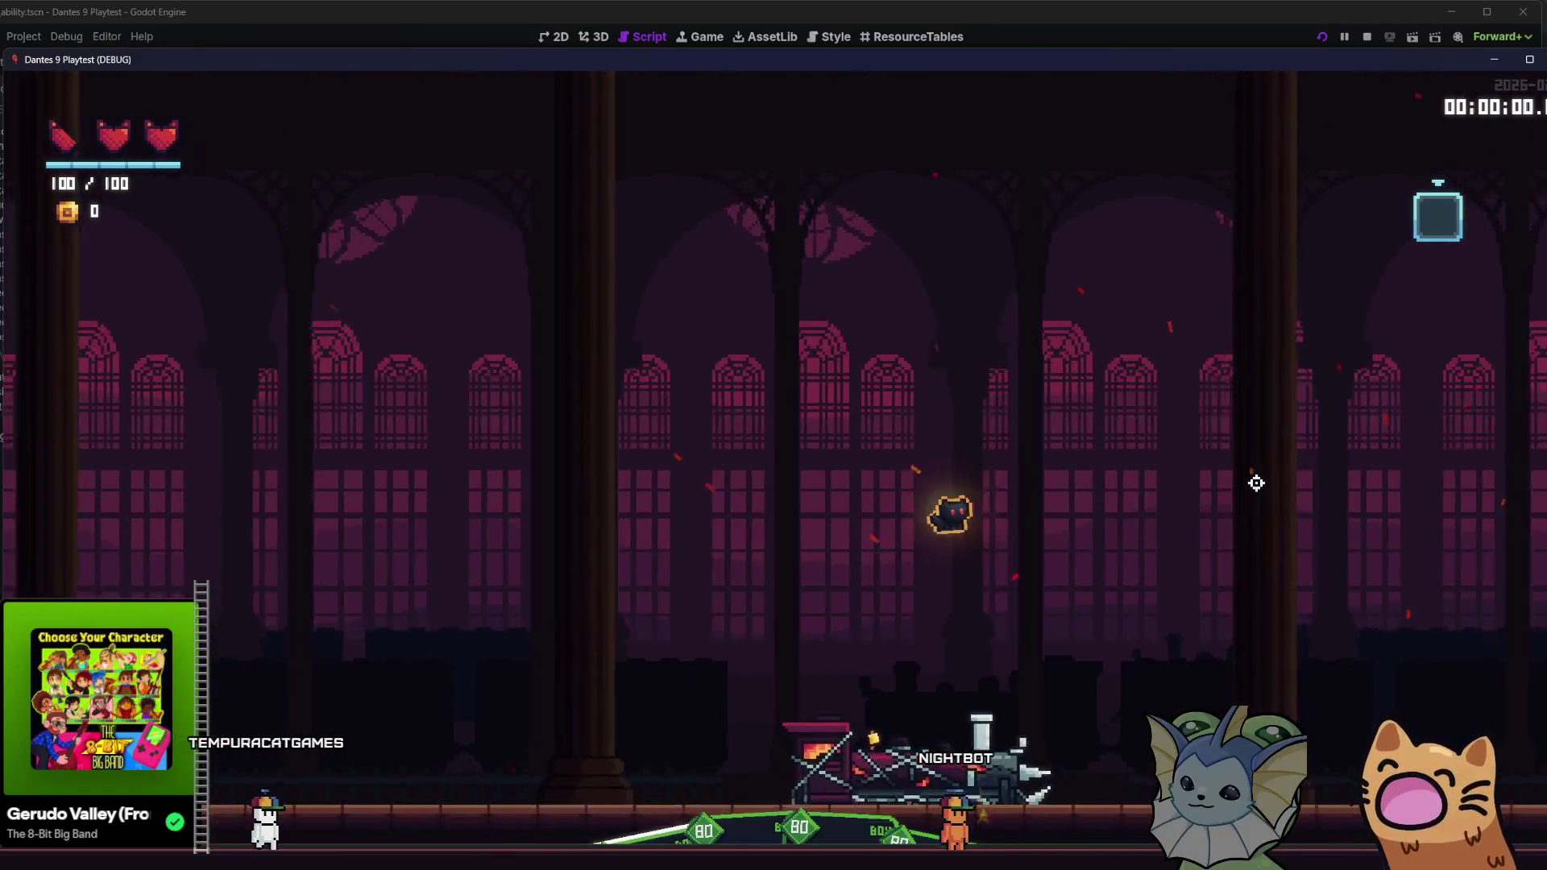
pyautogui.press('a')
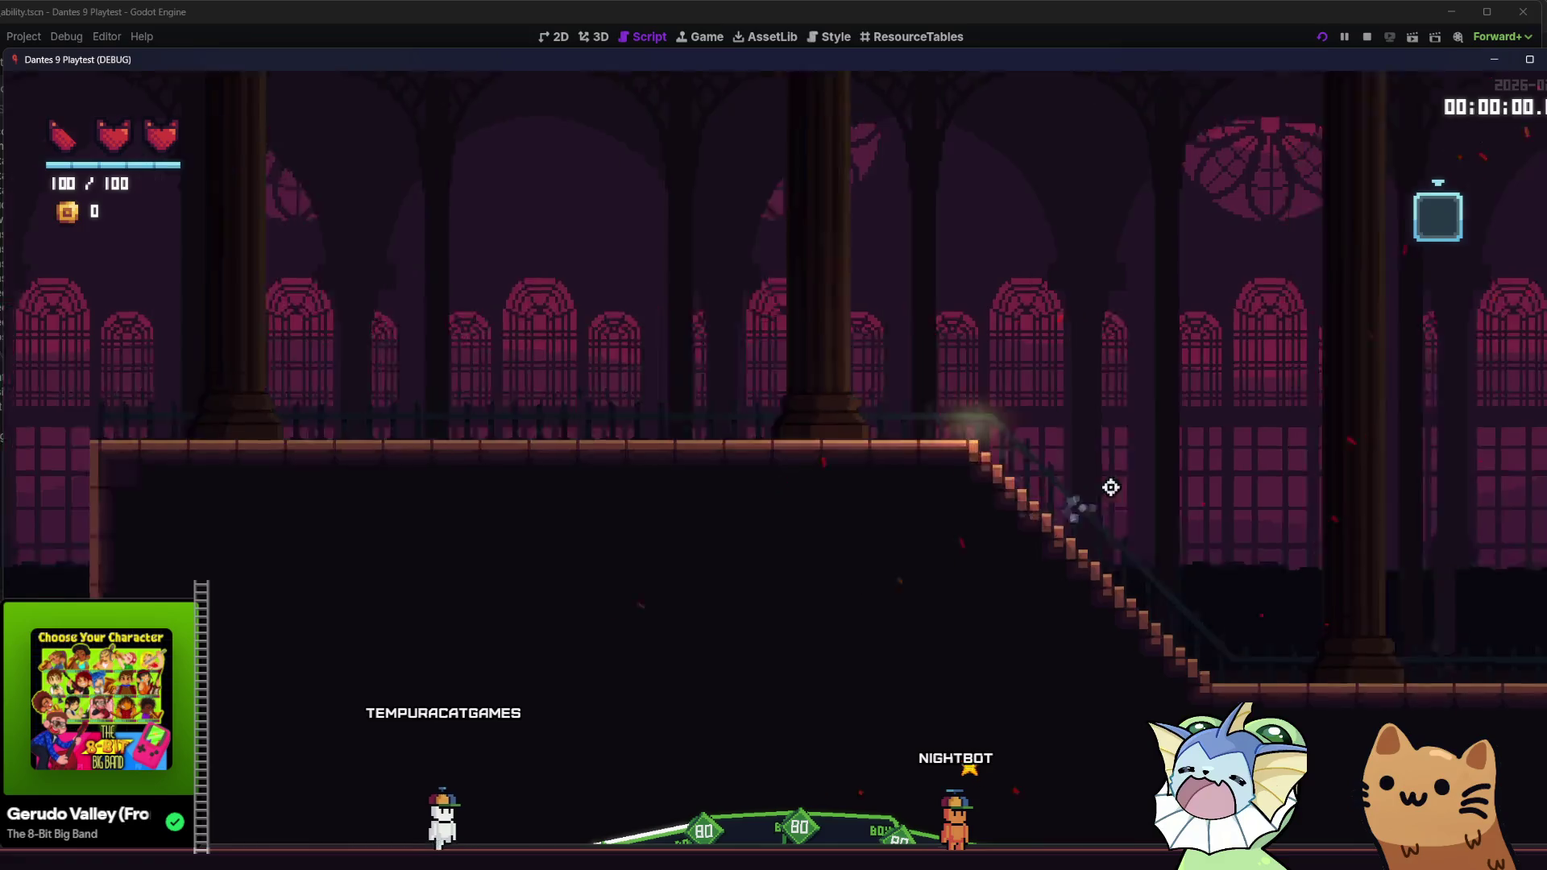
pyautogui.press('d')
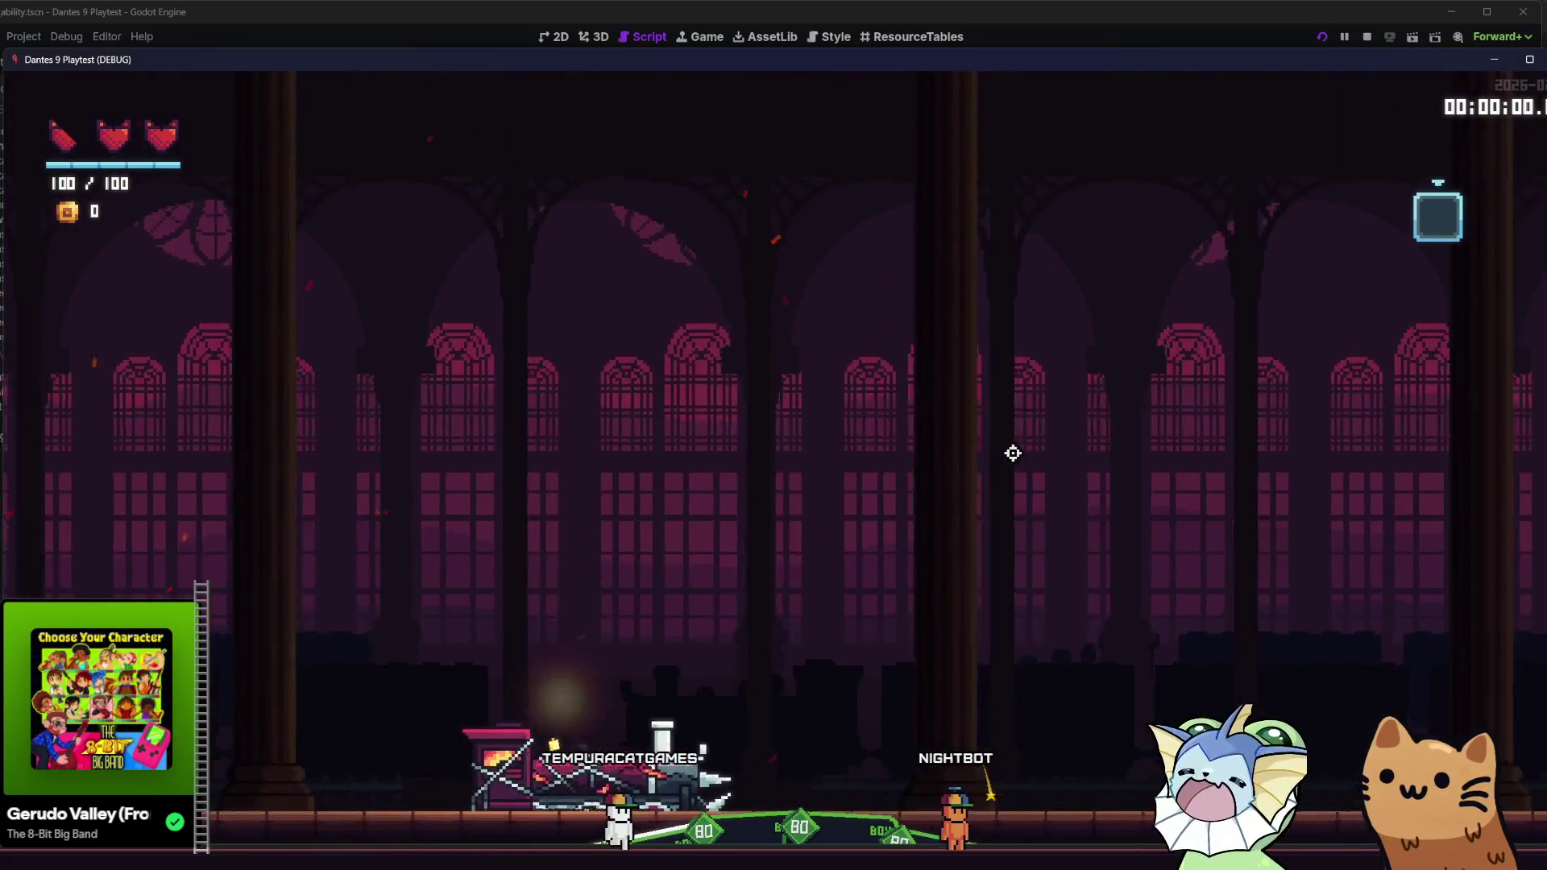
pyautogui.press('a')
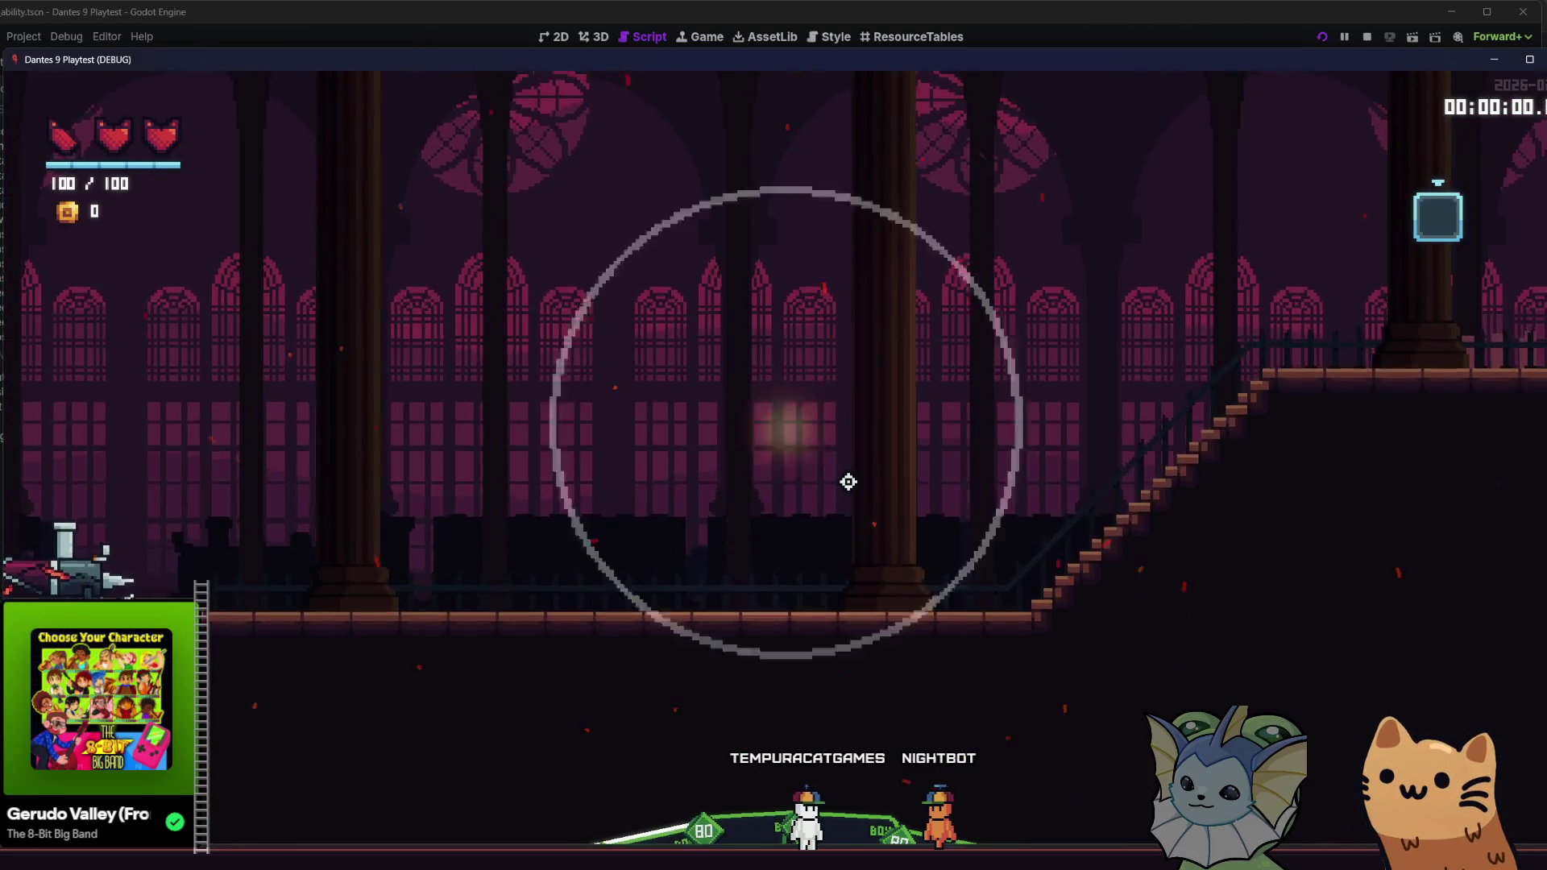
pyautogui.press('a')
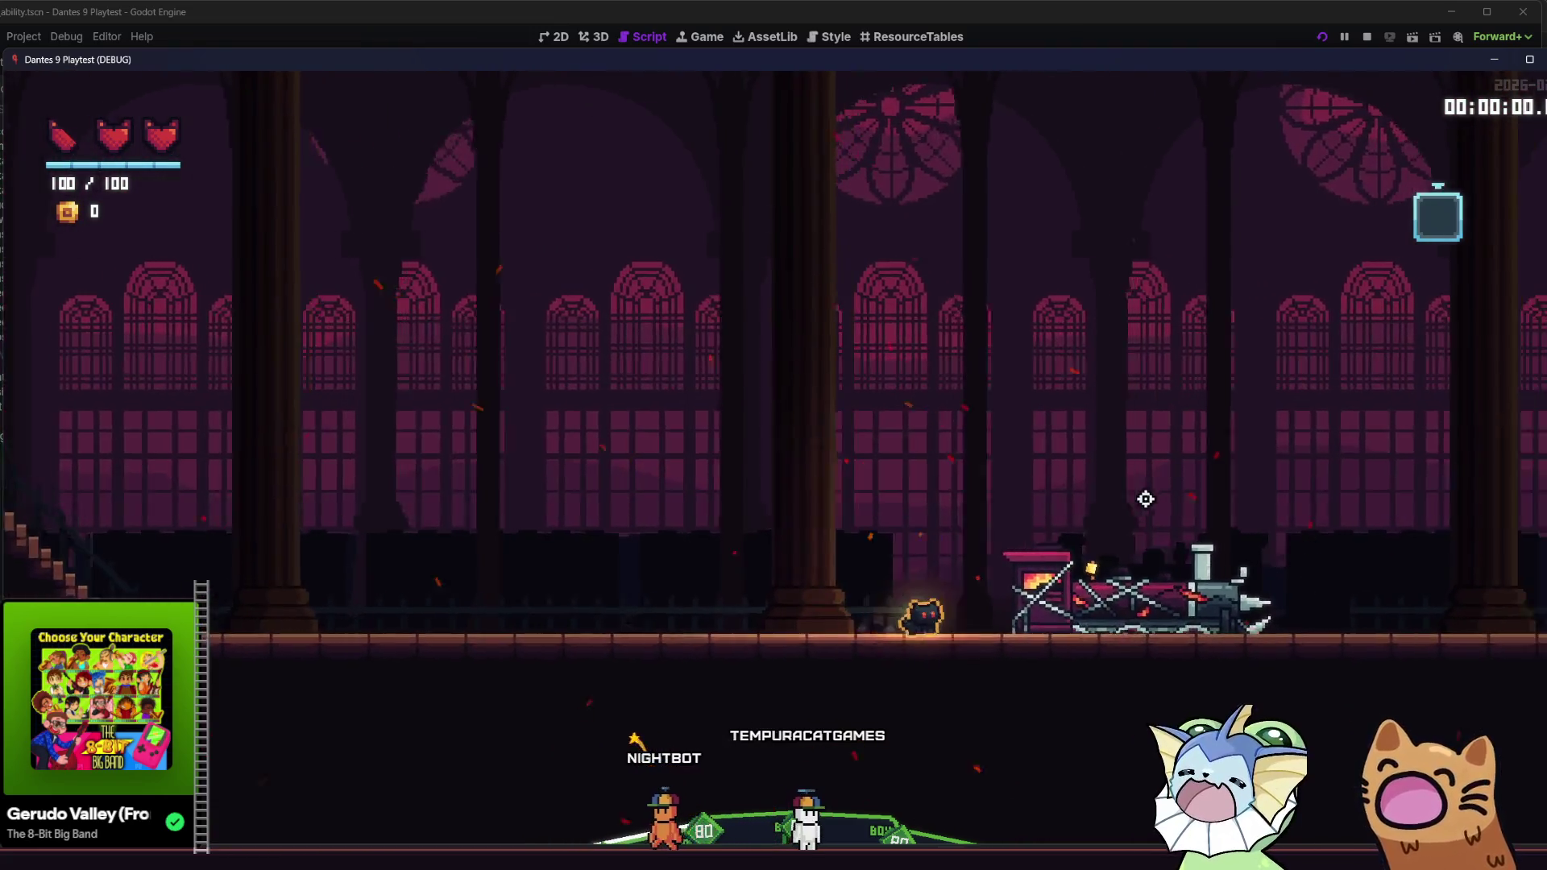
# Step: Climb and descend the staircase, triggering the box ability while running and in mid-air
pyautogui.press('d')
pyautogui.press('space')
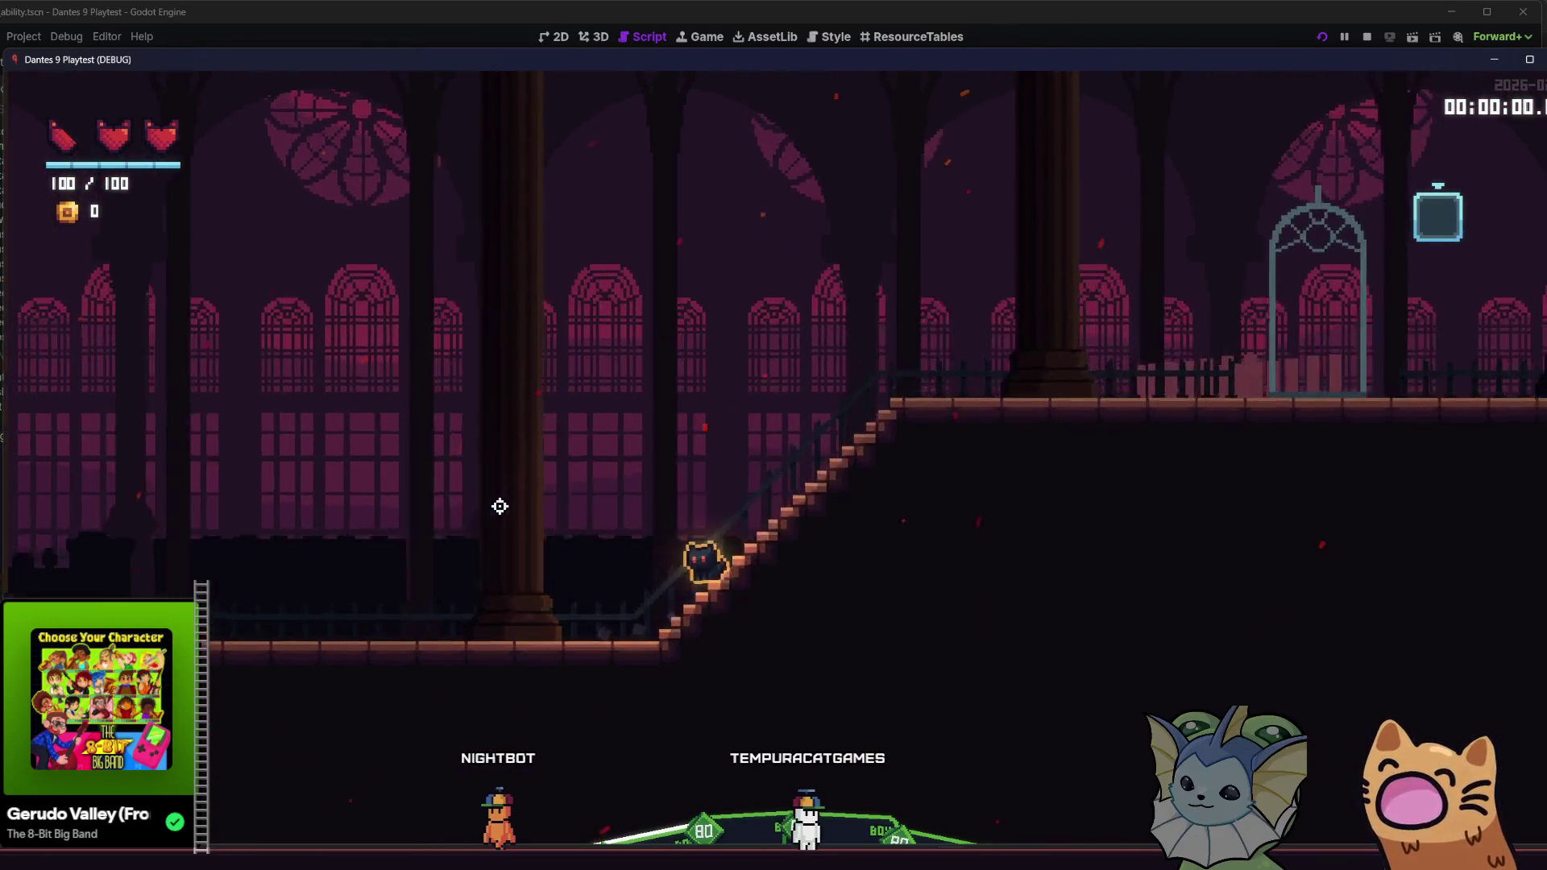
pyautogui.press('d')
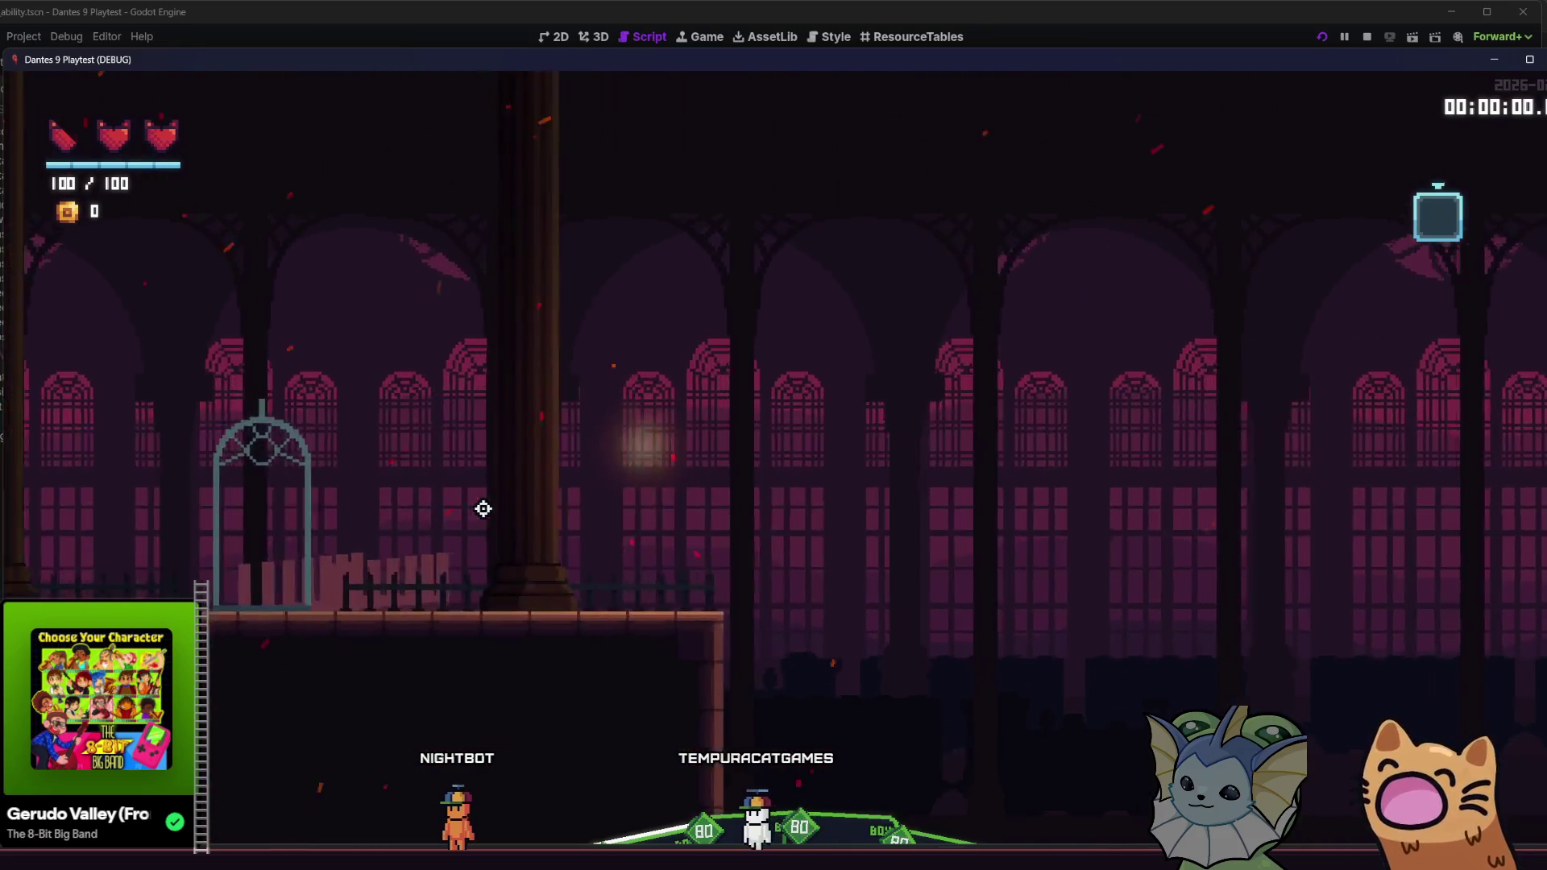
pyautogui.press('a')
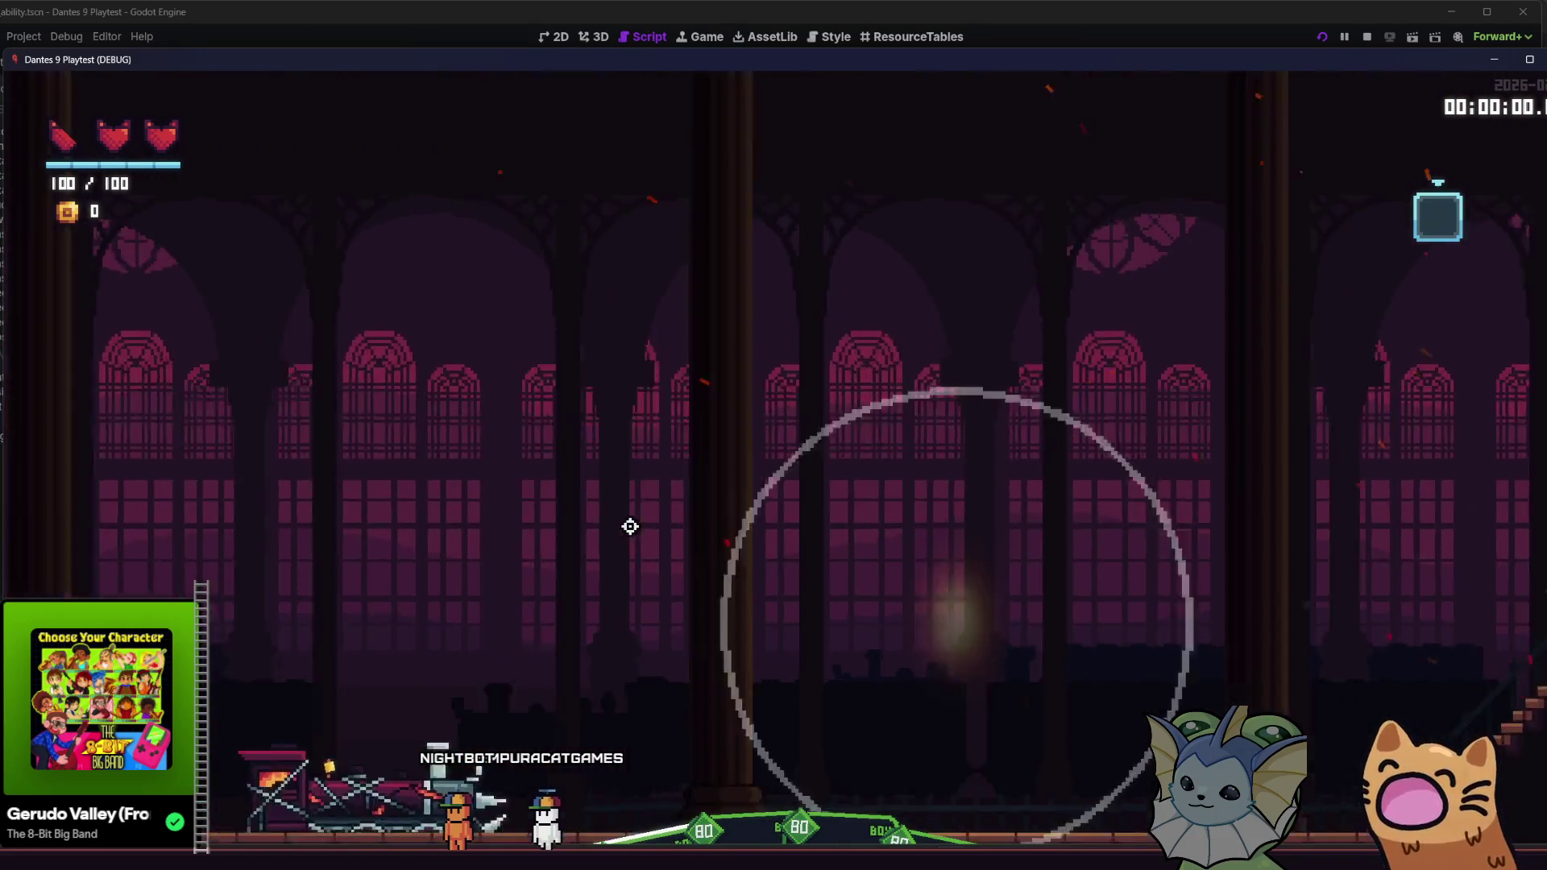
pyautogui.press('a')
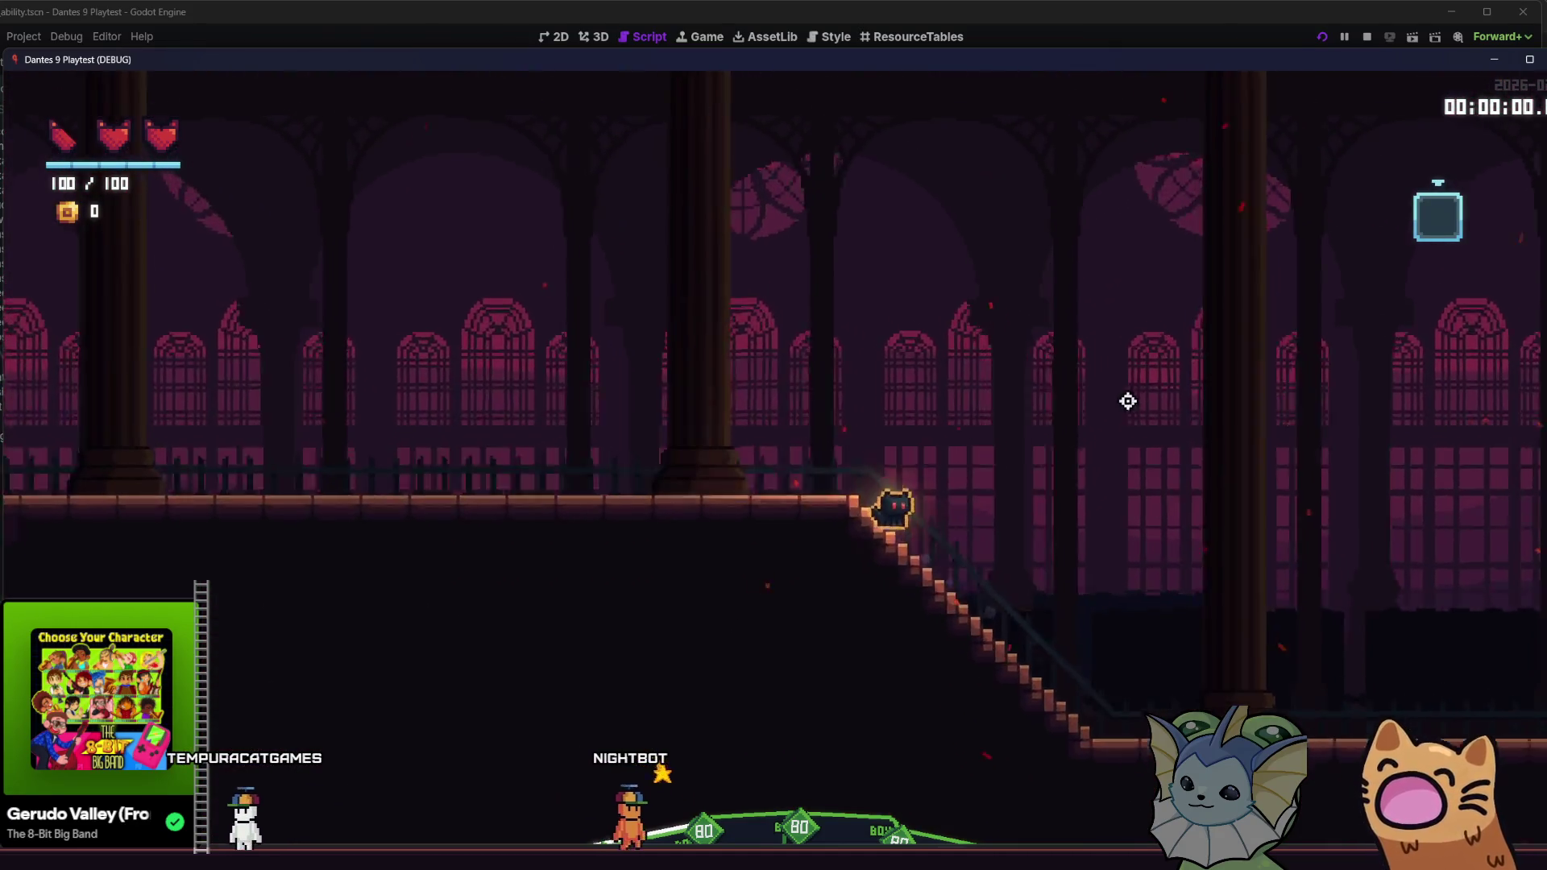
pyautogui.press('d')
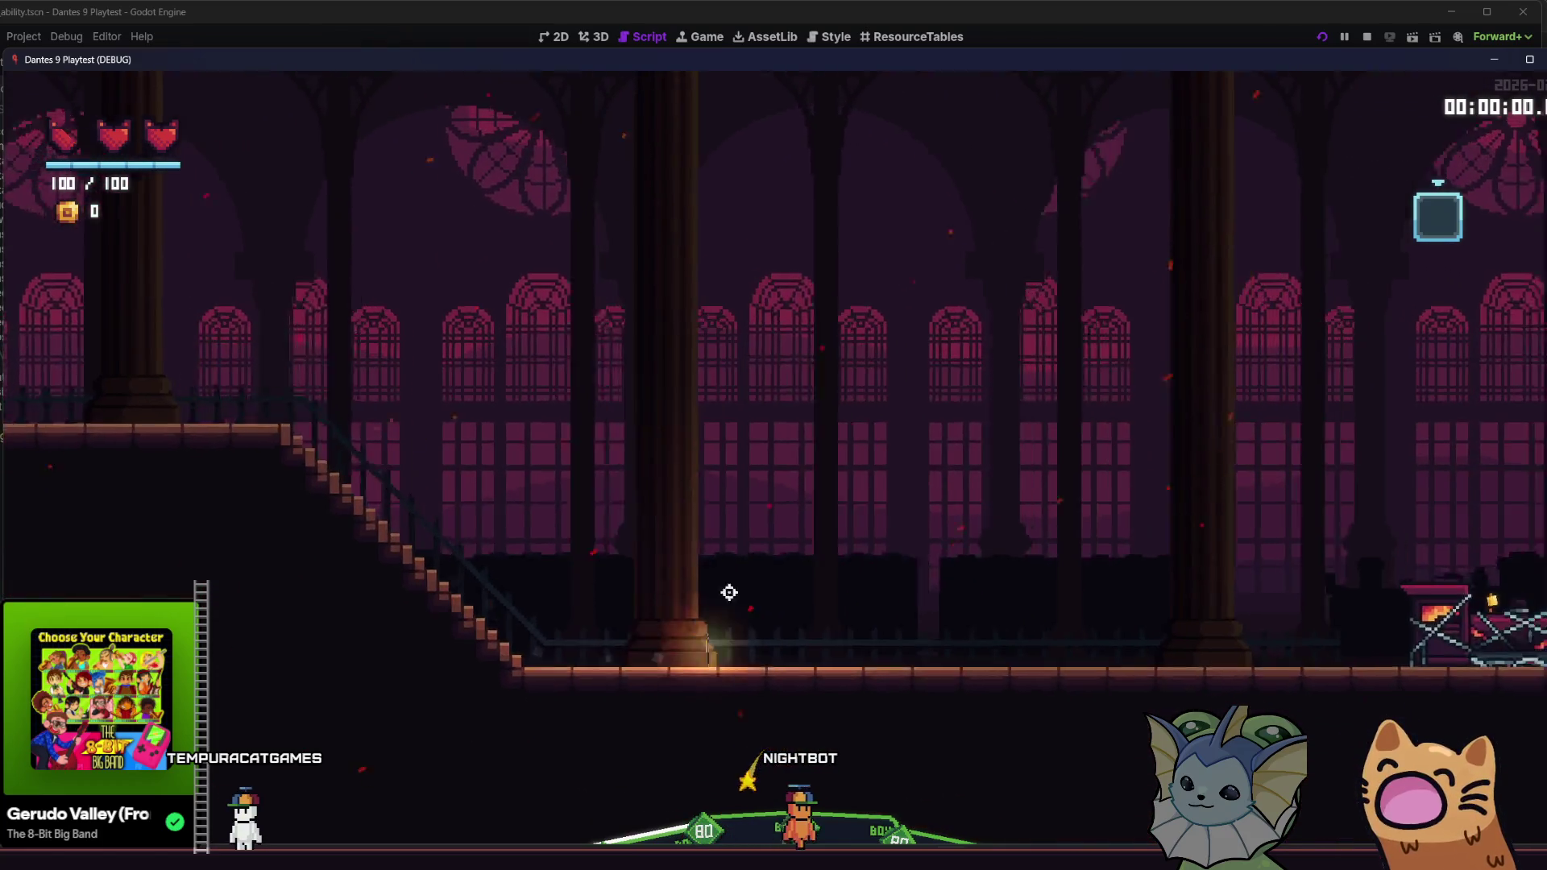
pyautogui.press('d')
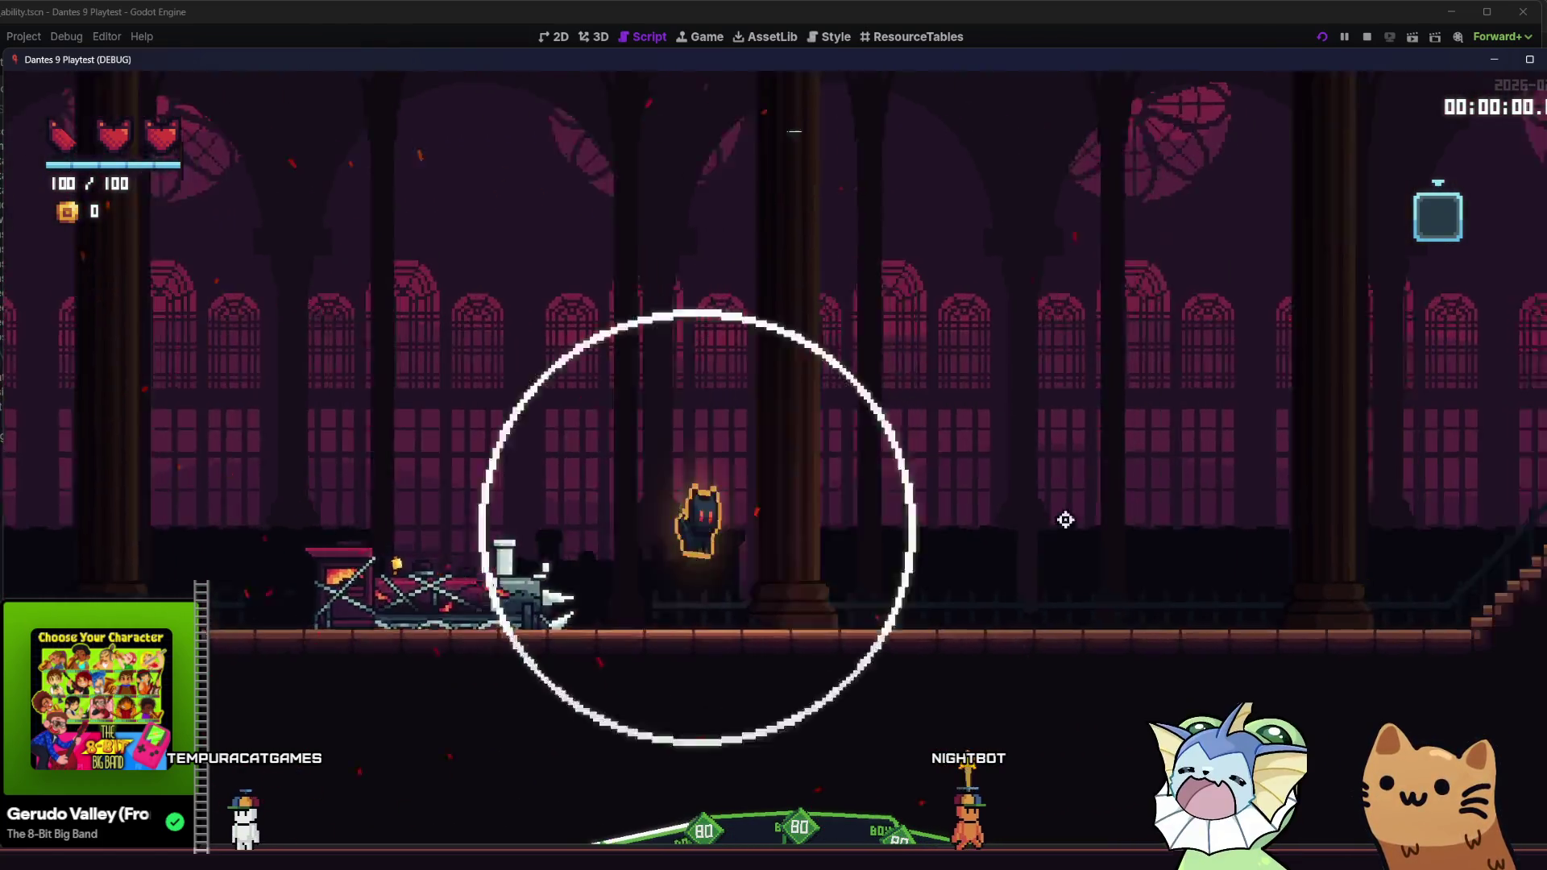
pyautogui.press('space')
pyautogui.press('d')
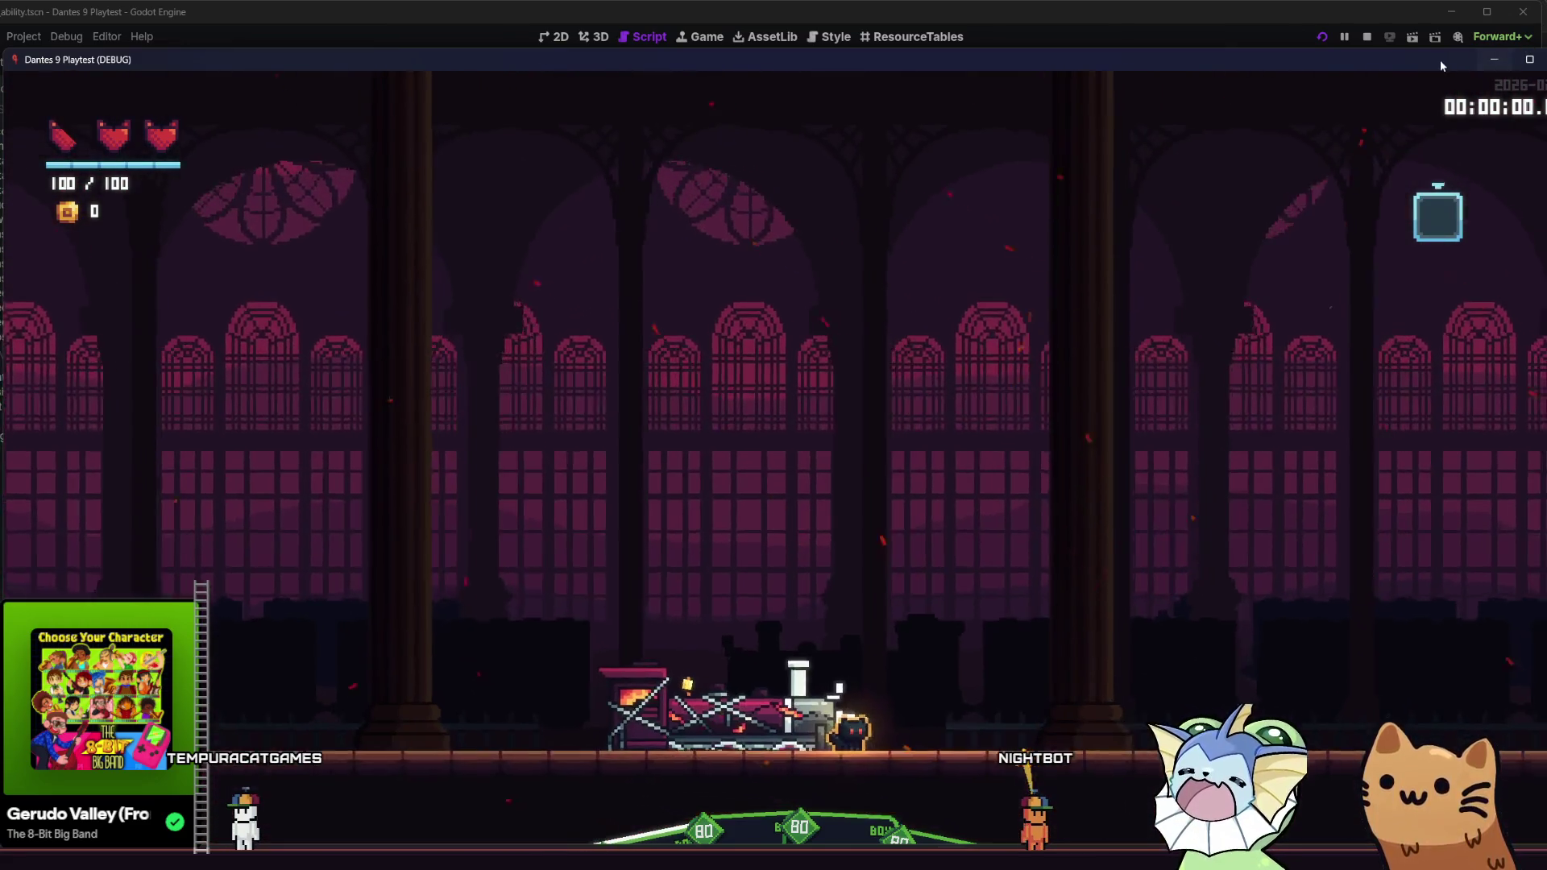
# Step: Maximize the game window, make one more run and jump, then close the playtest
pyautogui.moveTo(1439, 60); pyautogui.dragTo(1360, 51)
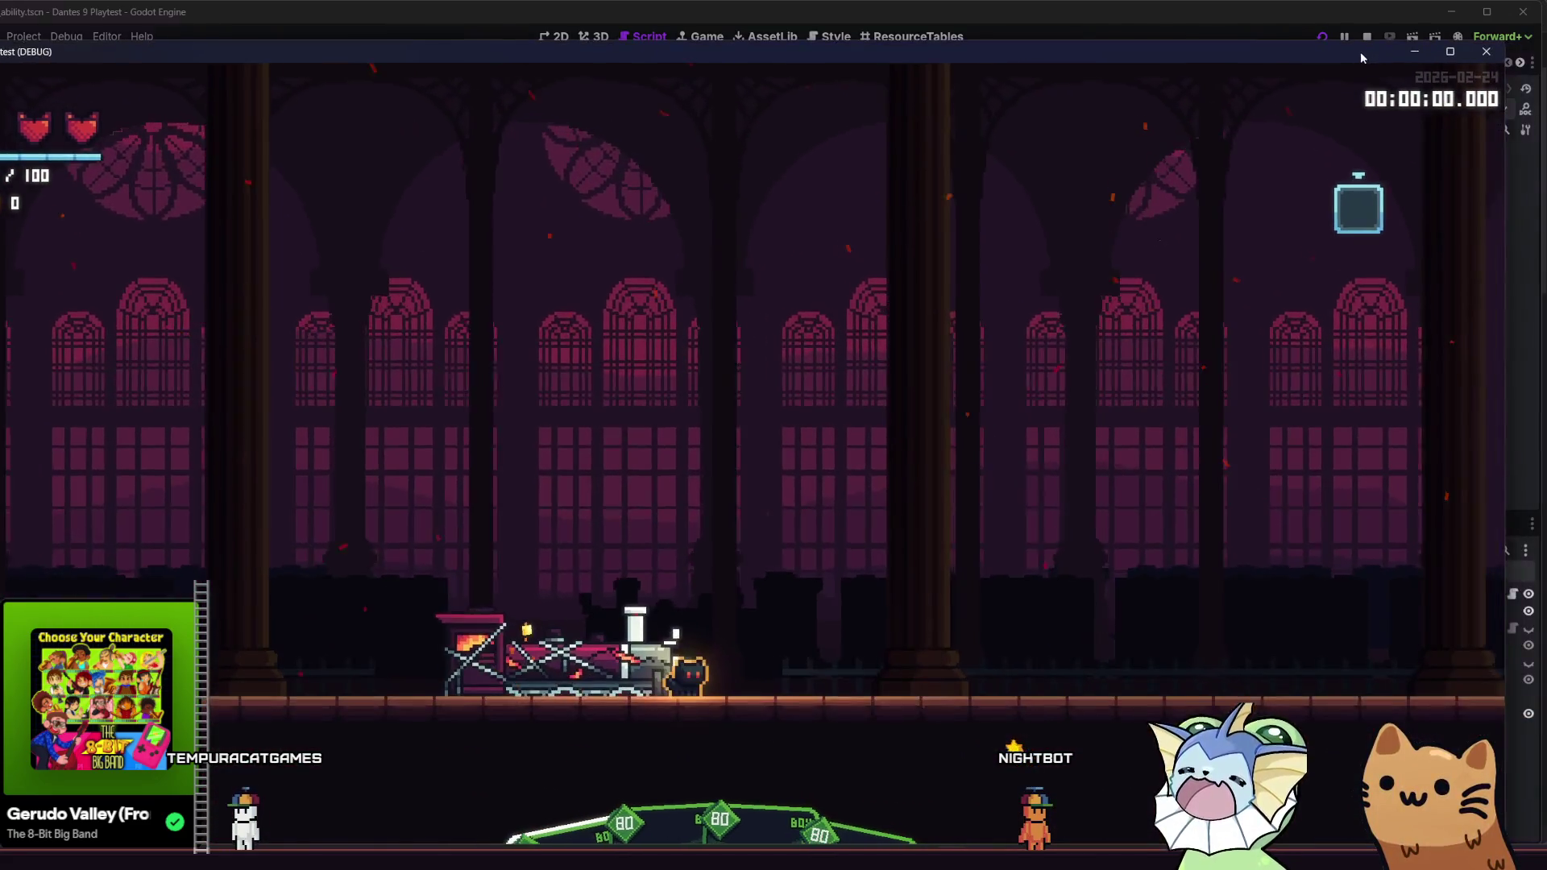
pyautogui.doubleClick(1360, 52)
pyautogui.press('d')
pyautogui.press('space')
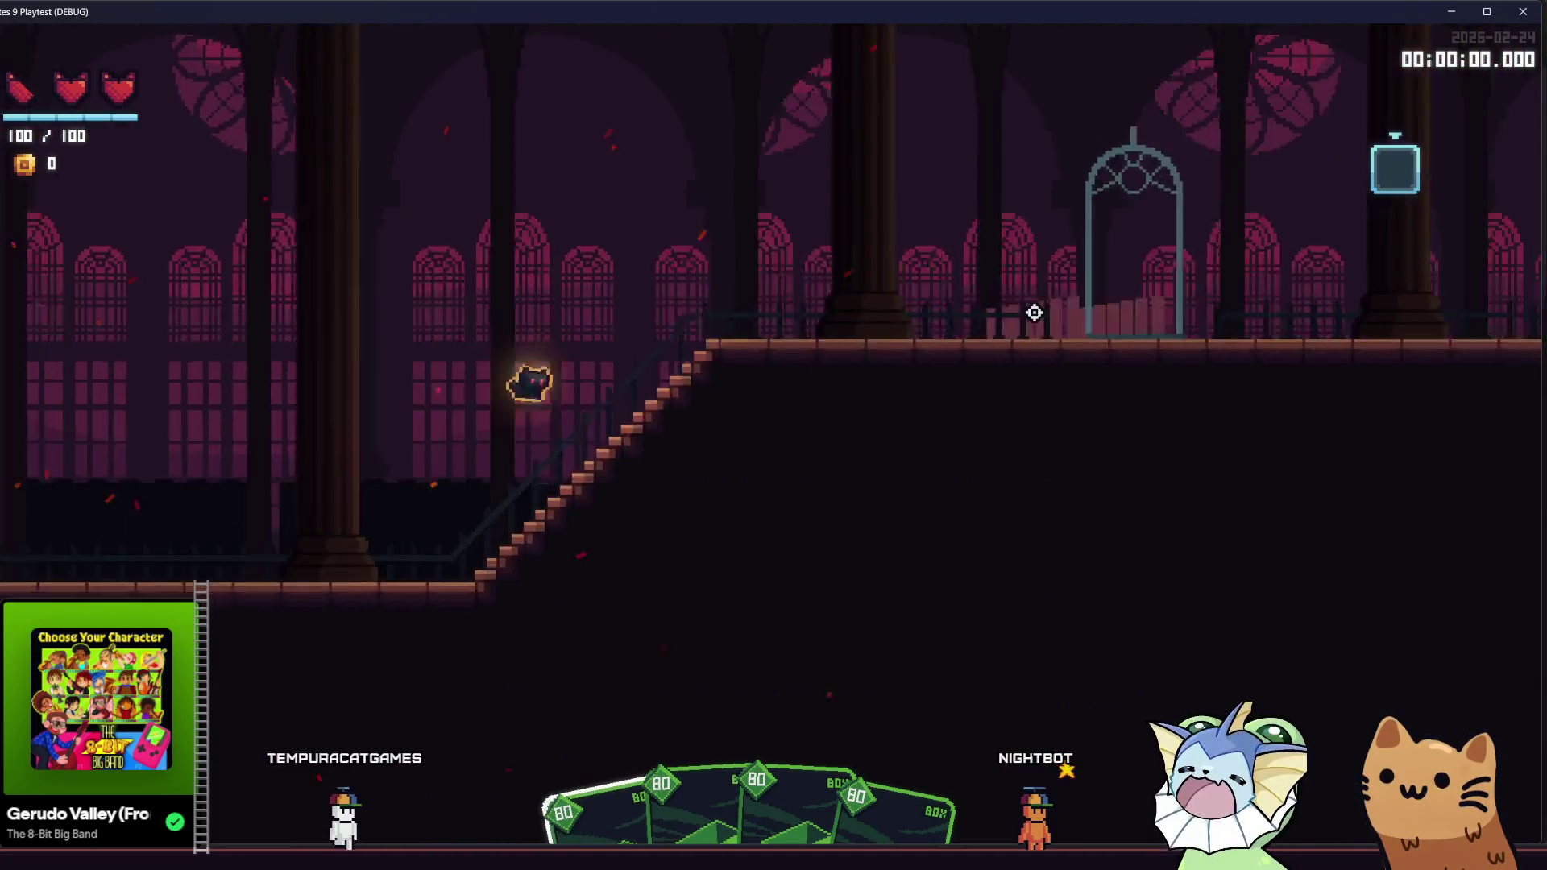
pyautogui.press('a')
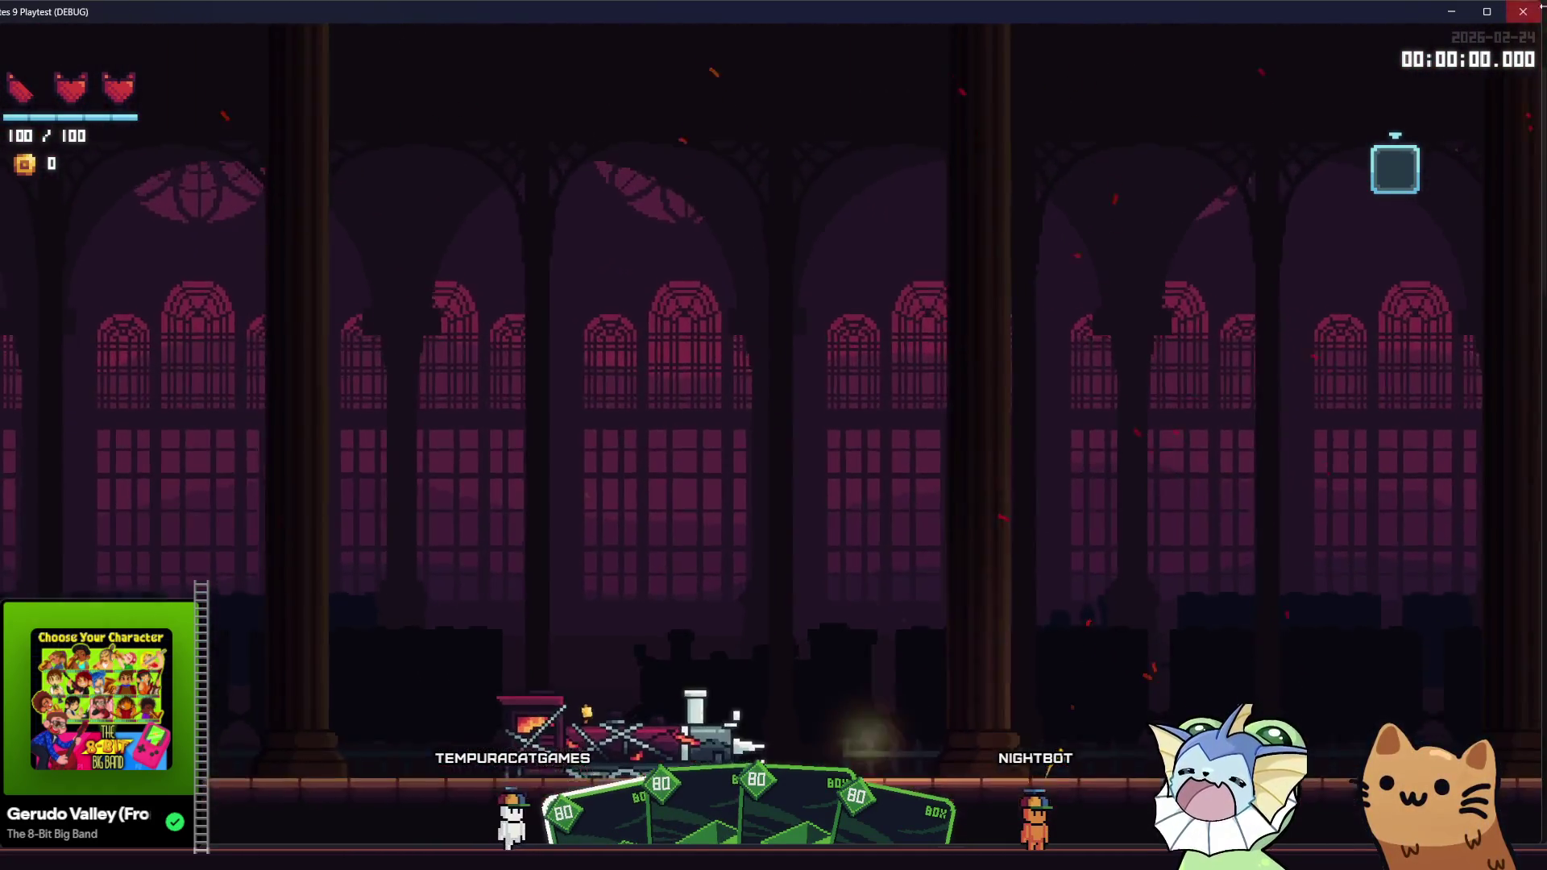
pyautogui.click(1541, 13)
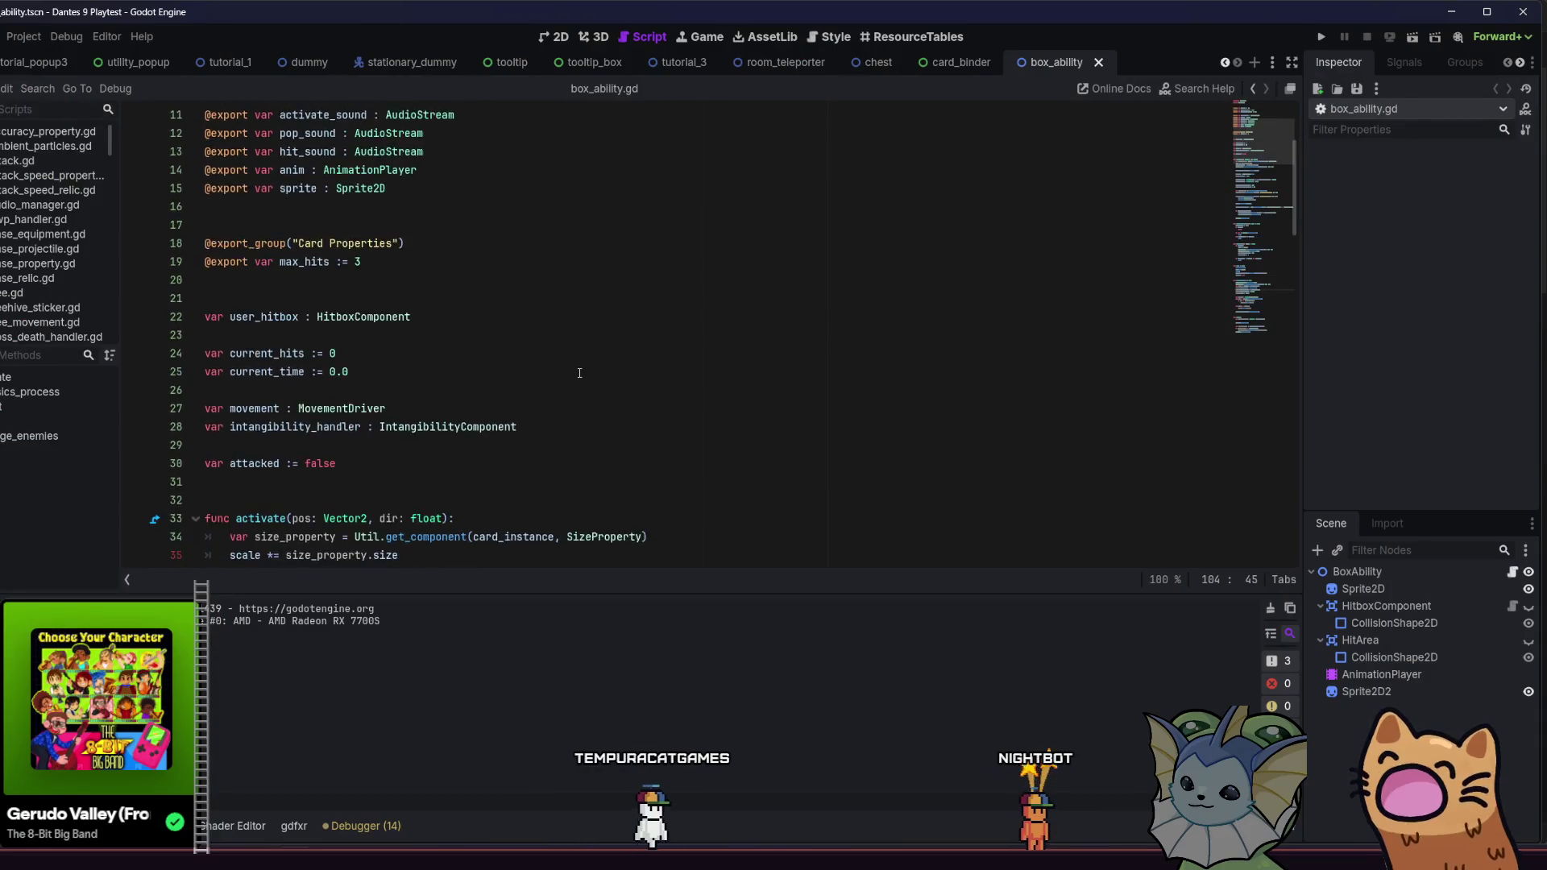
# Step: Review the pop() and activate() code in box_ability.gd, then return to the 2D scene view
pyautogui.scroll(-15, 579, 373)
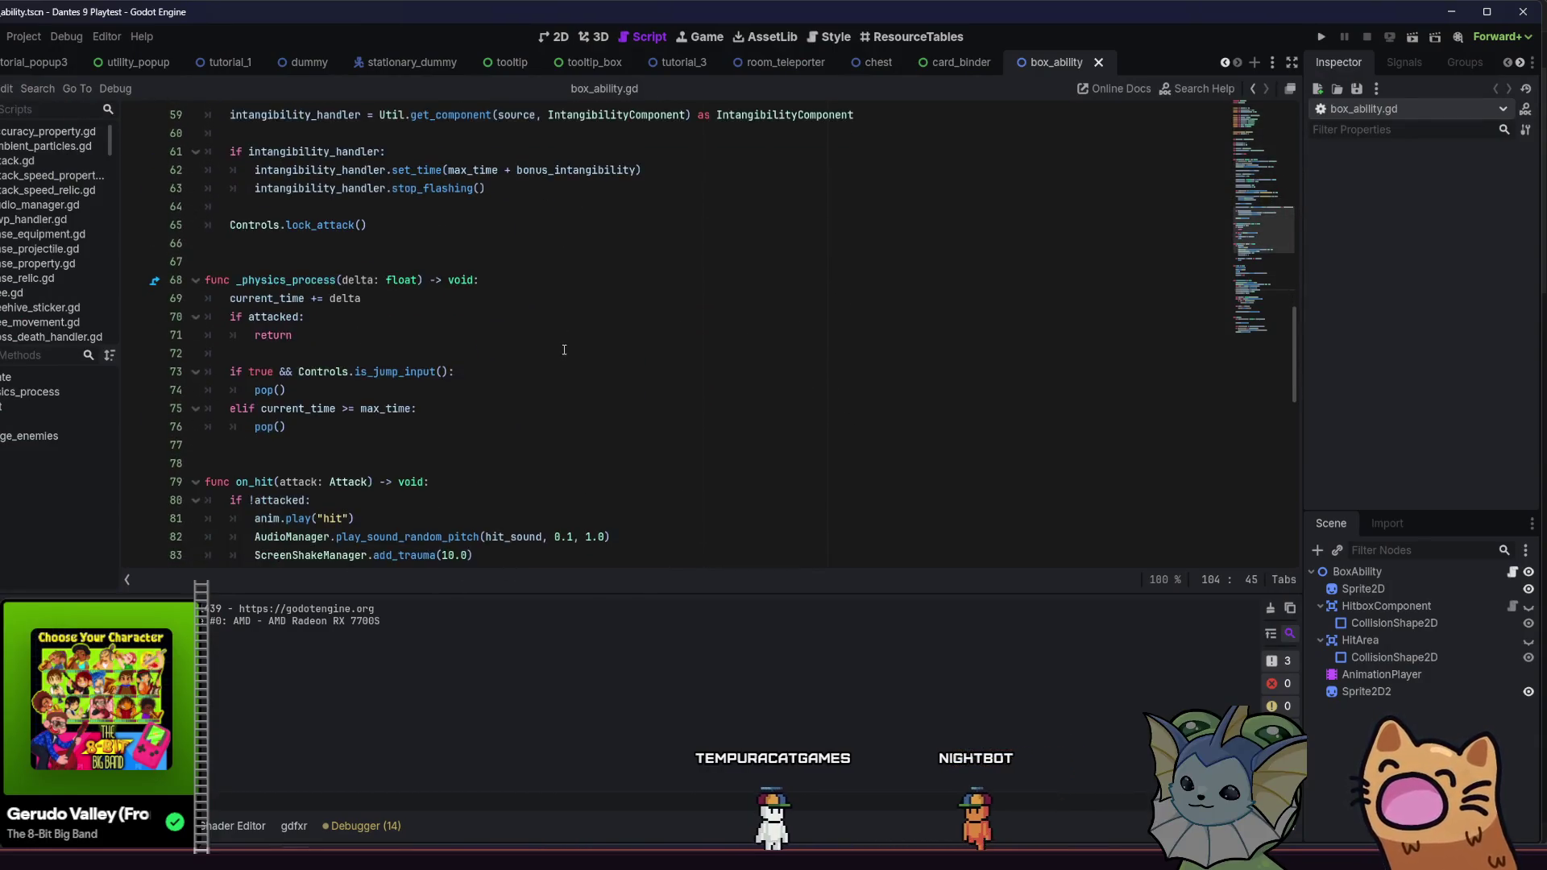
pyautogui.scroll(-6, 564, 350)
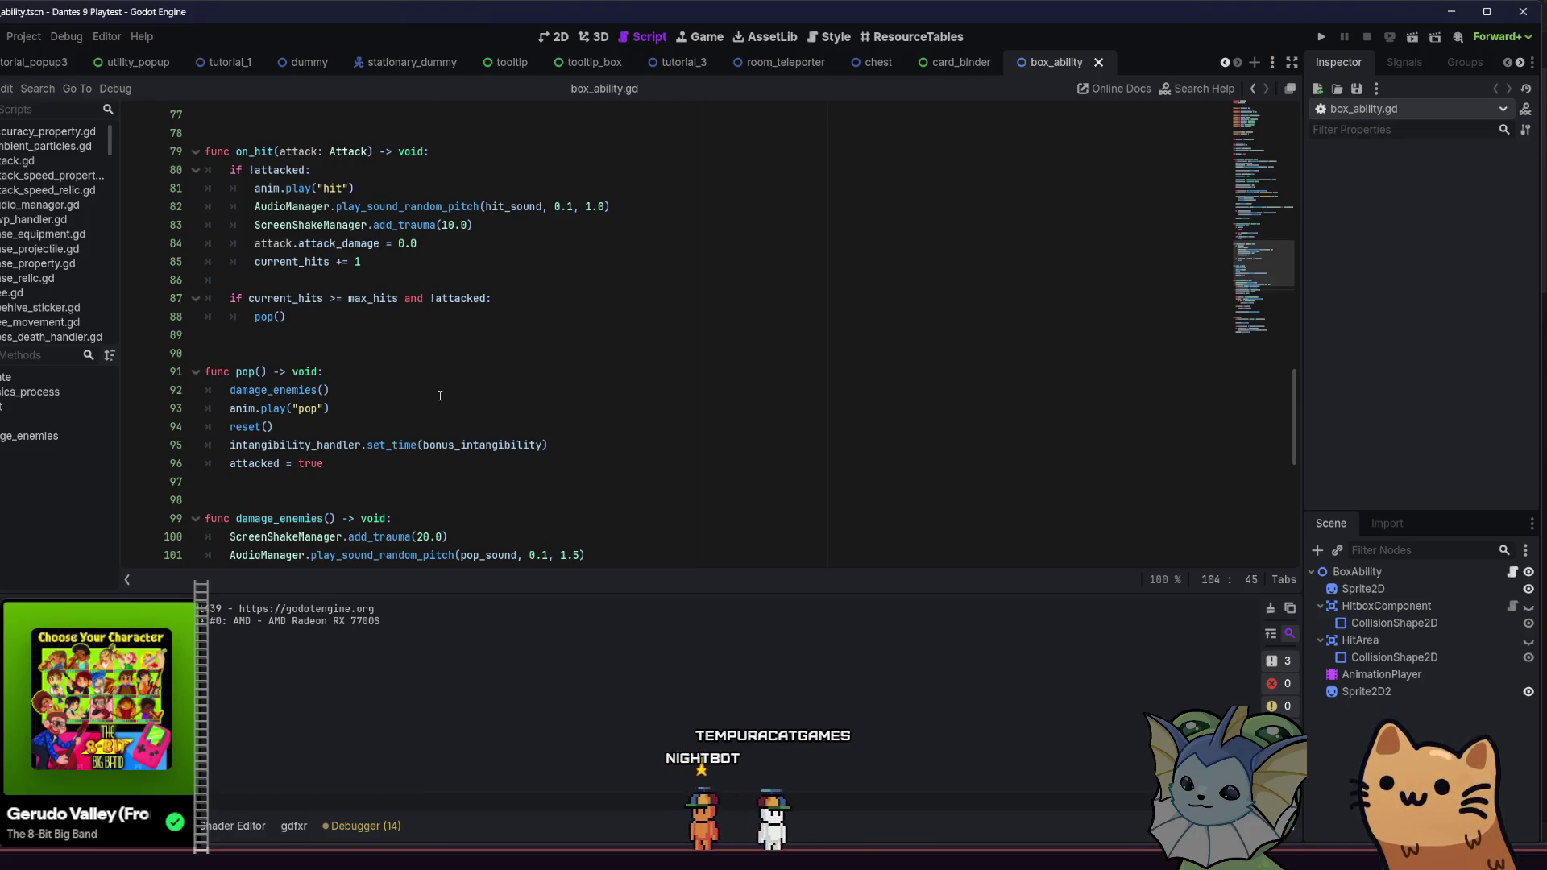
pyautogui.click(368, 404)
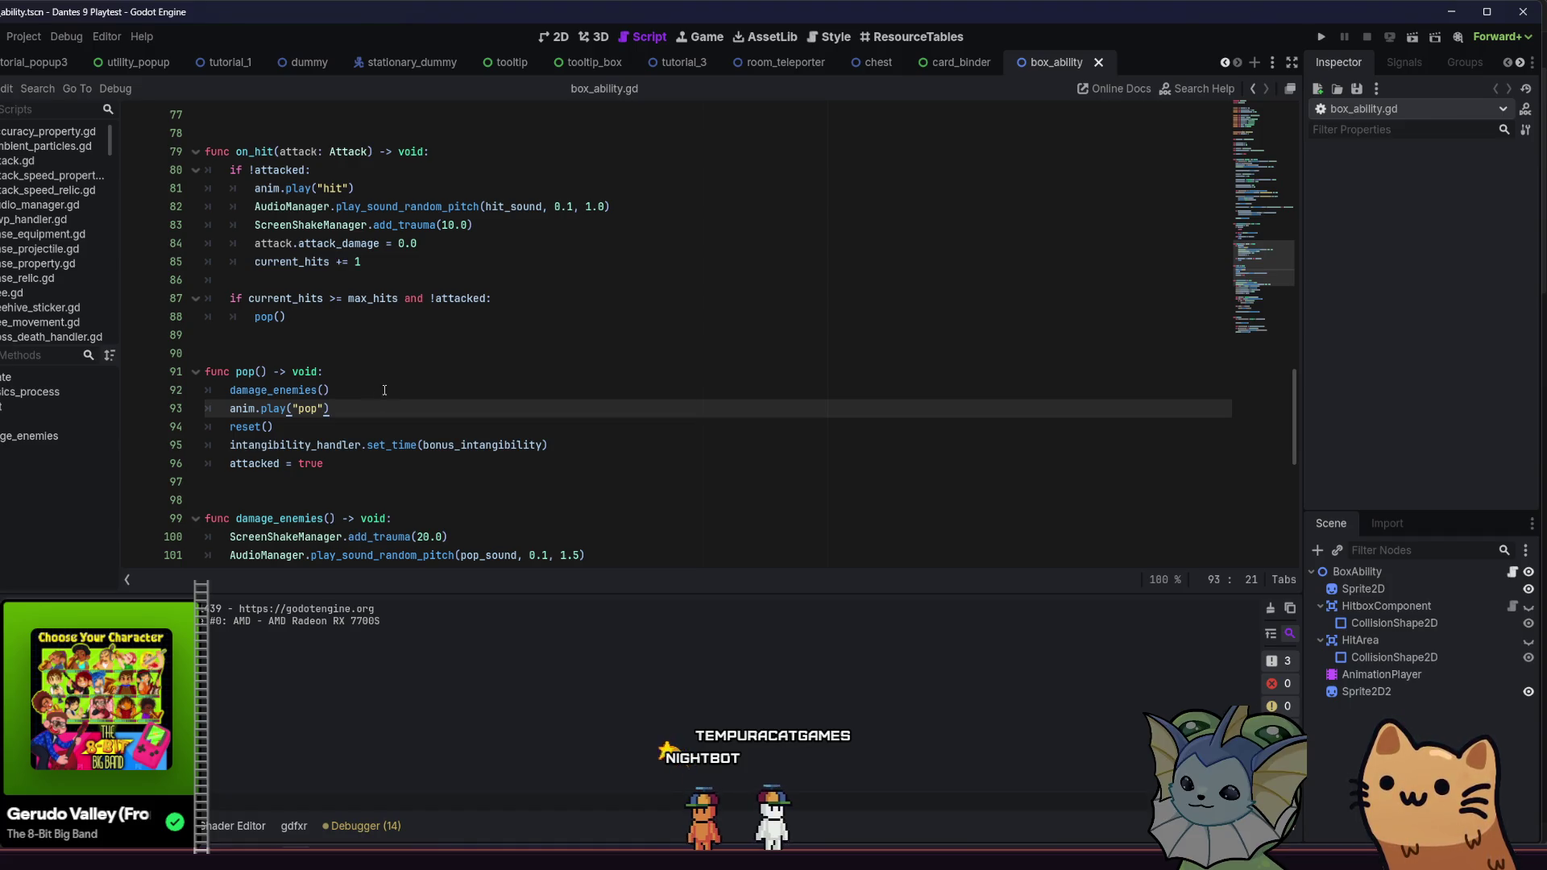
pyautogui.scroll(-9, 383, 392)
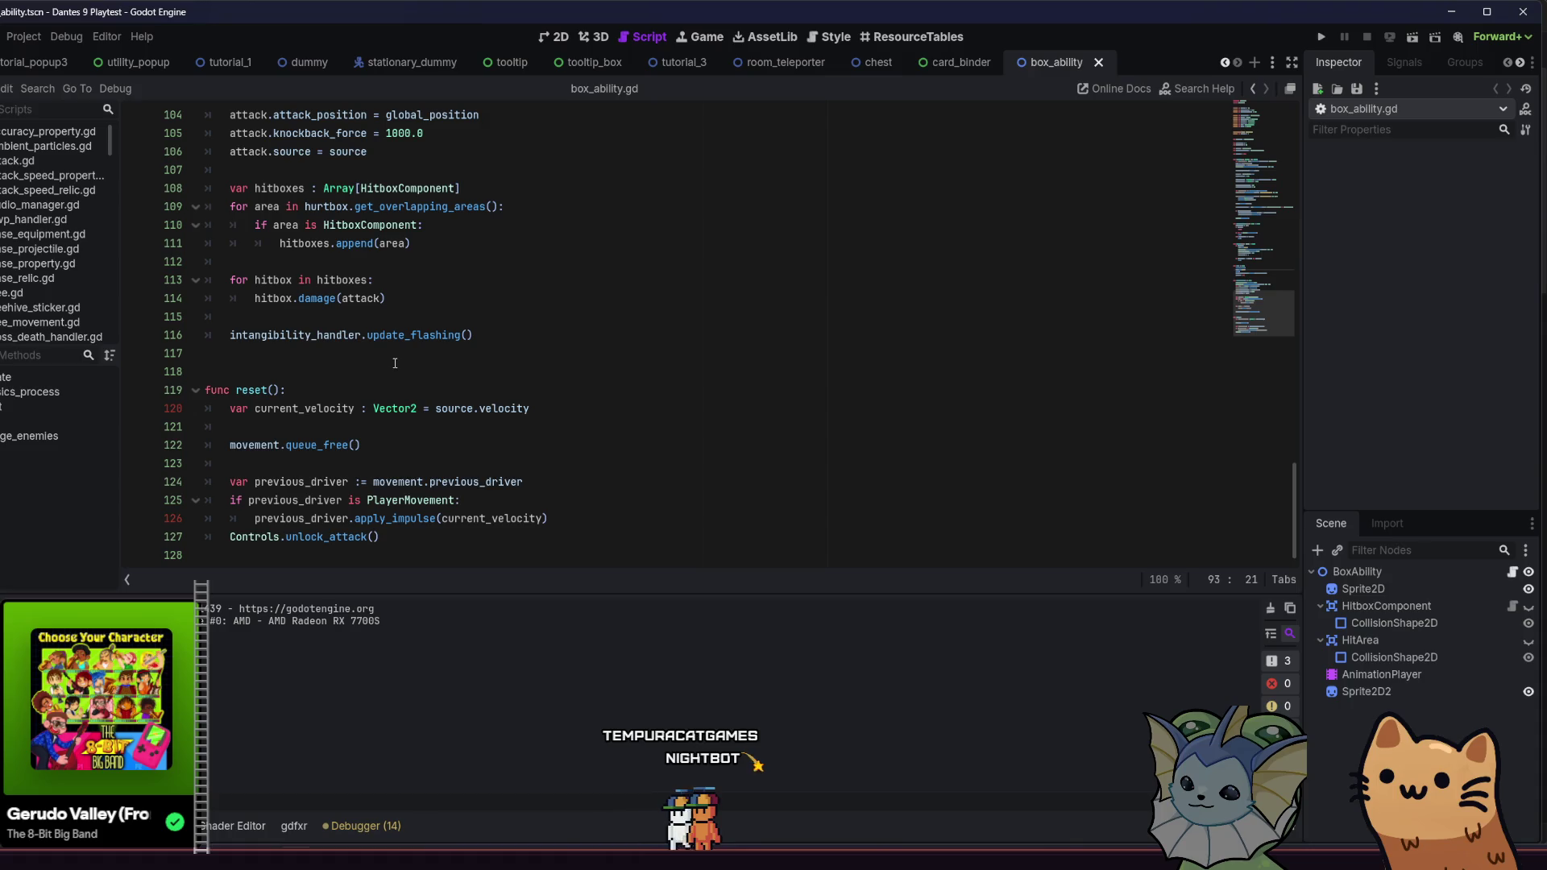
pyautogui.scroll(11, 413, 330)
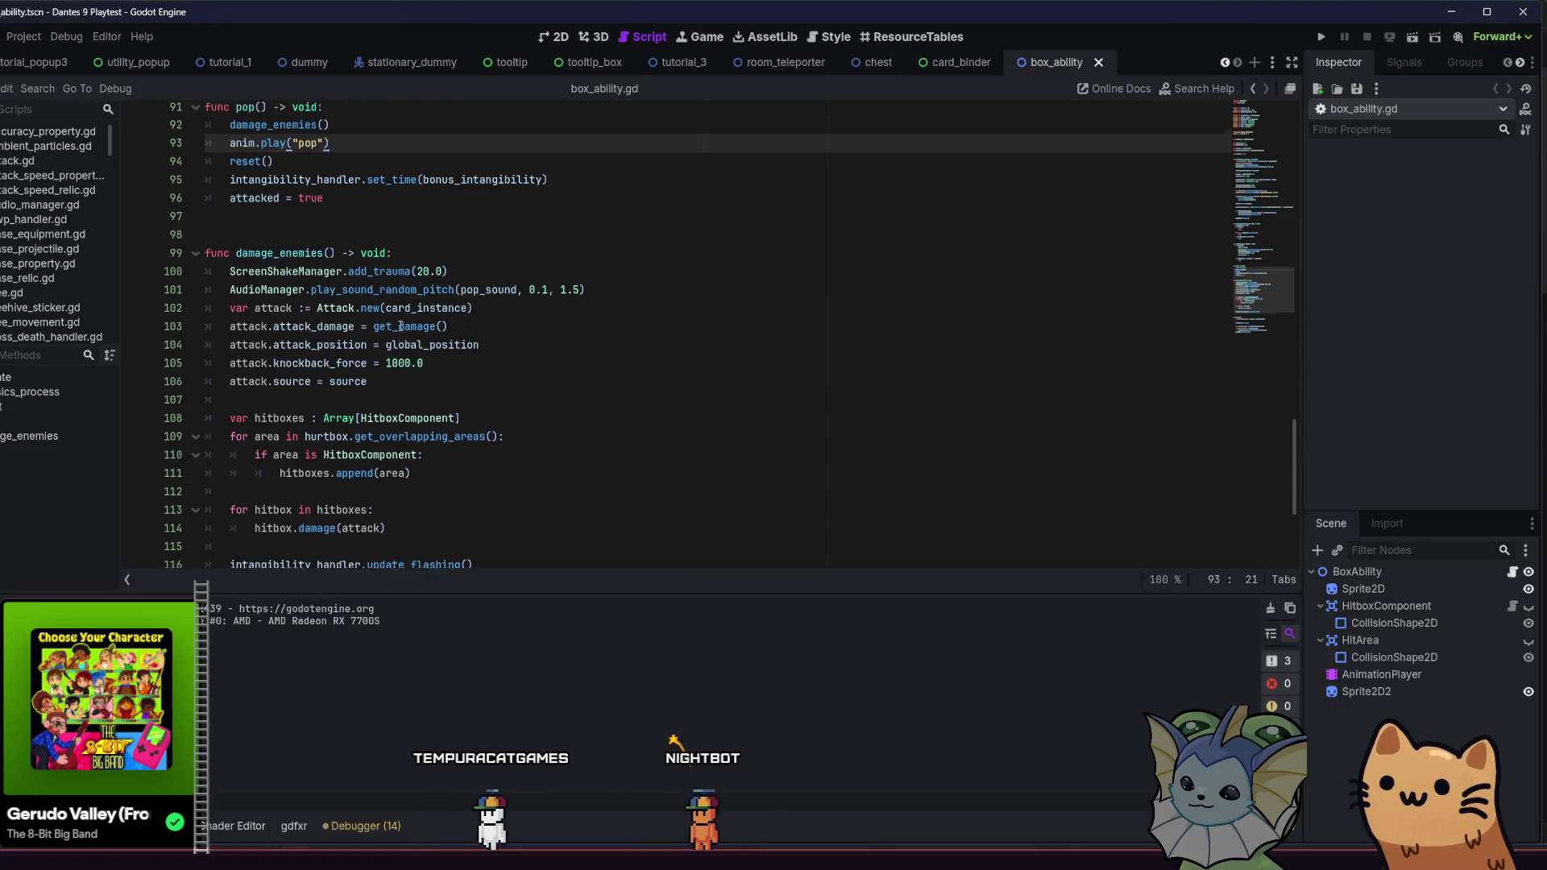
pyautogui.scroll(9, 395, 323)
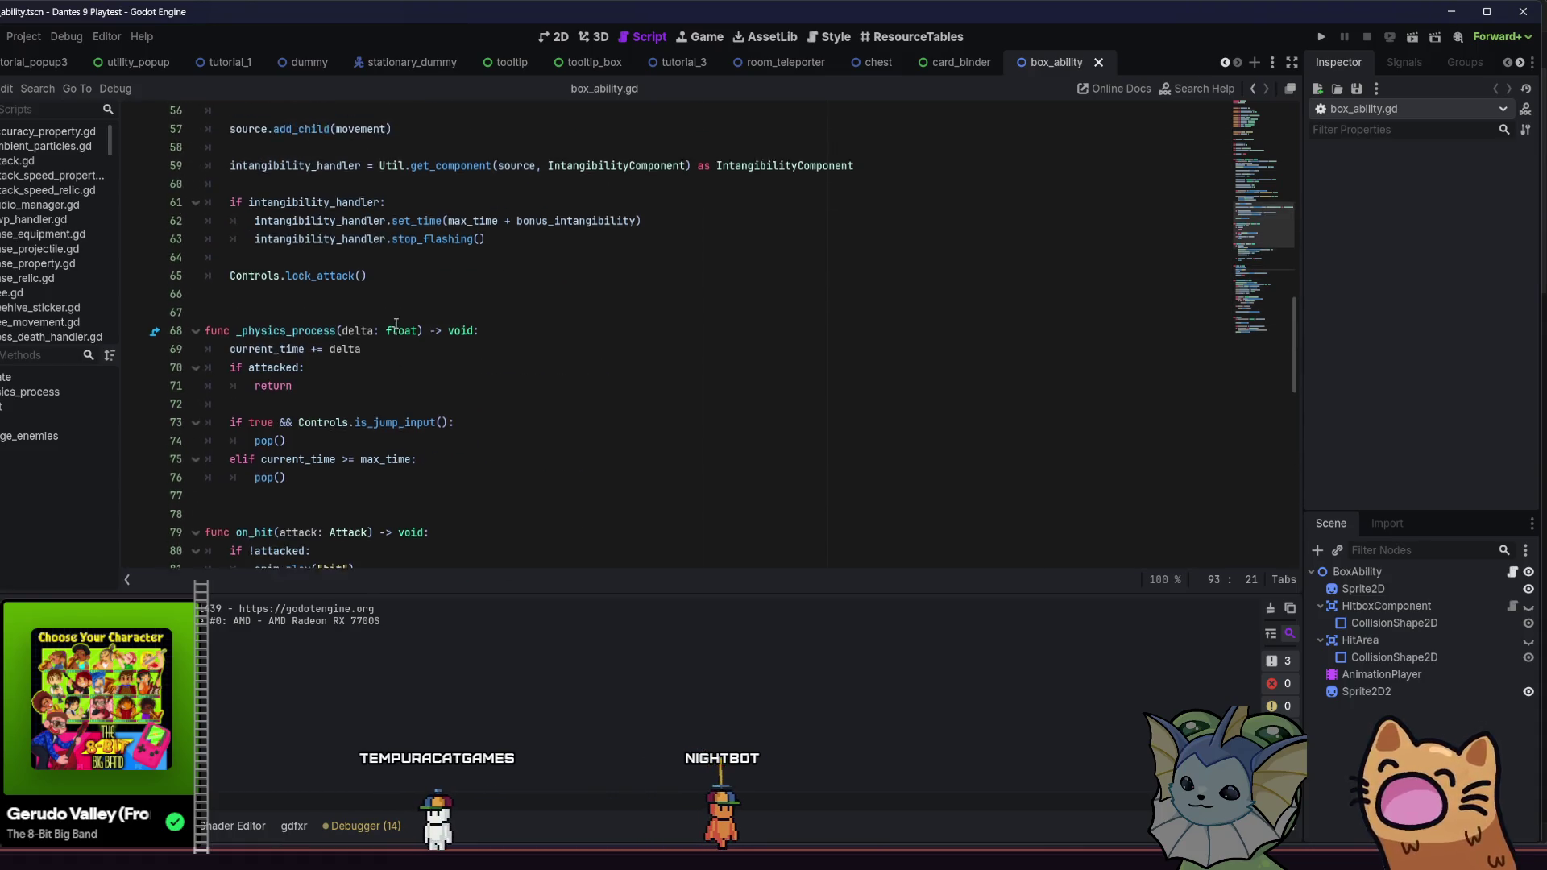
pyautogui.scroll(3, 395, 323)
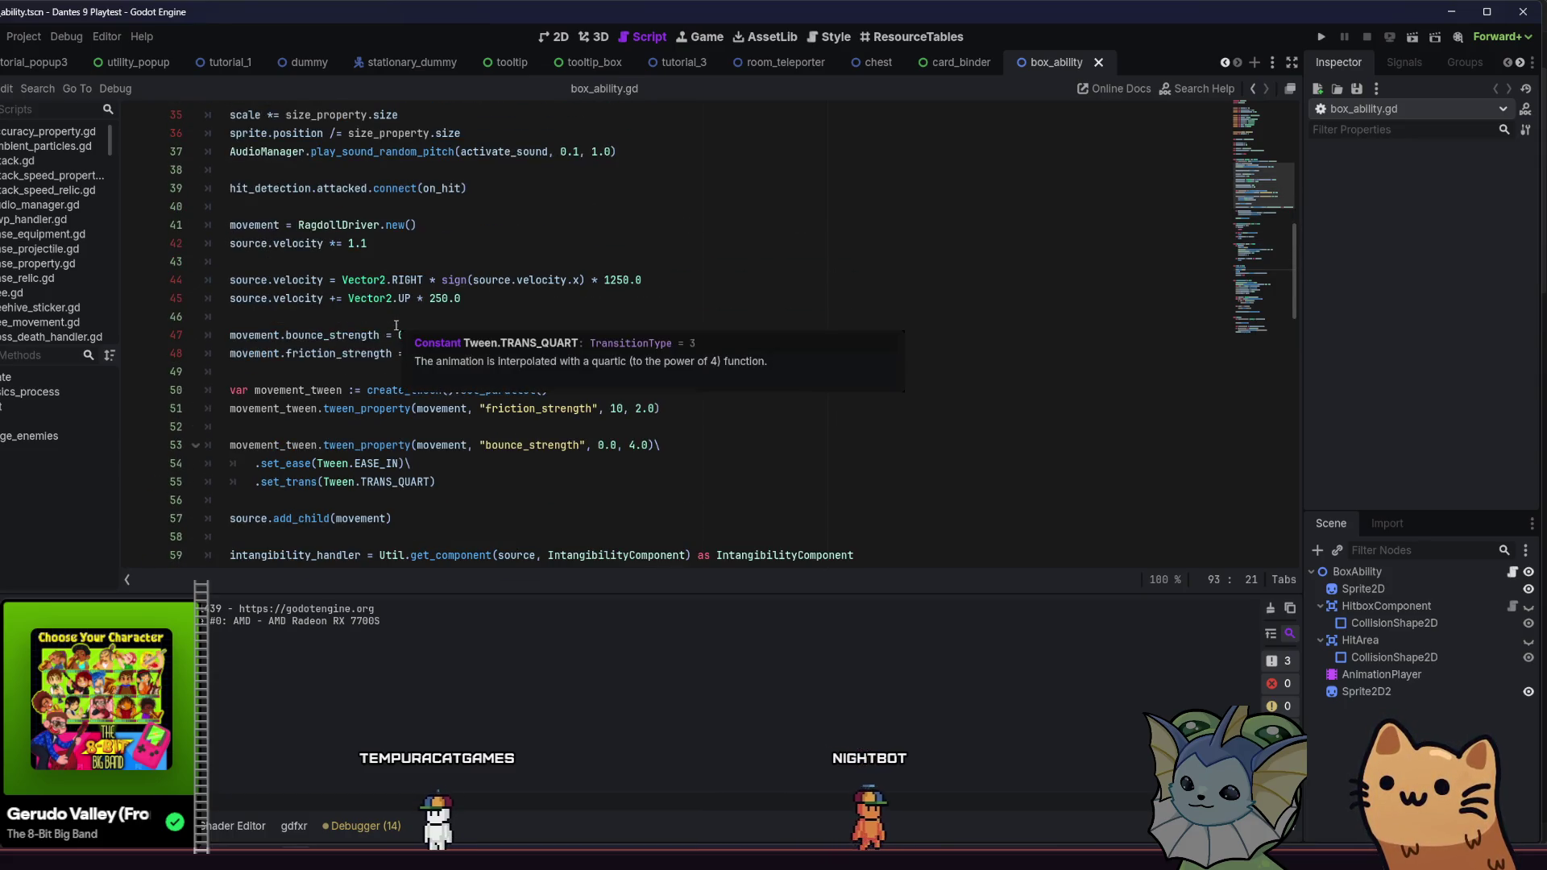
pyautogui.click(729, 500)
pyautogui.scroll(3, 700, 472)
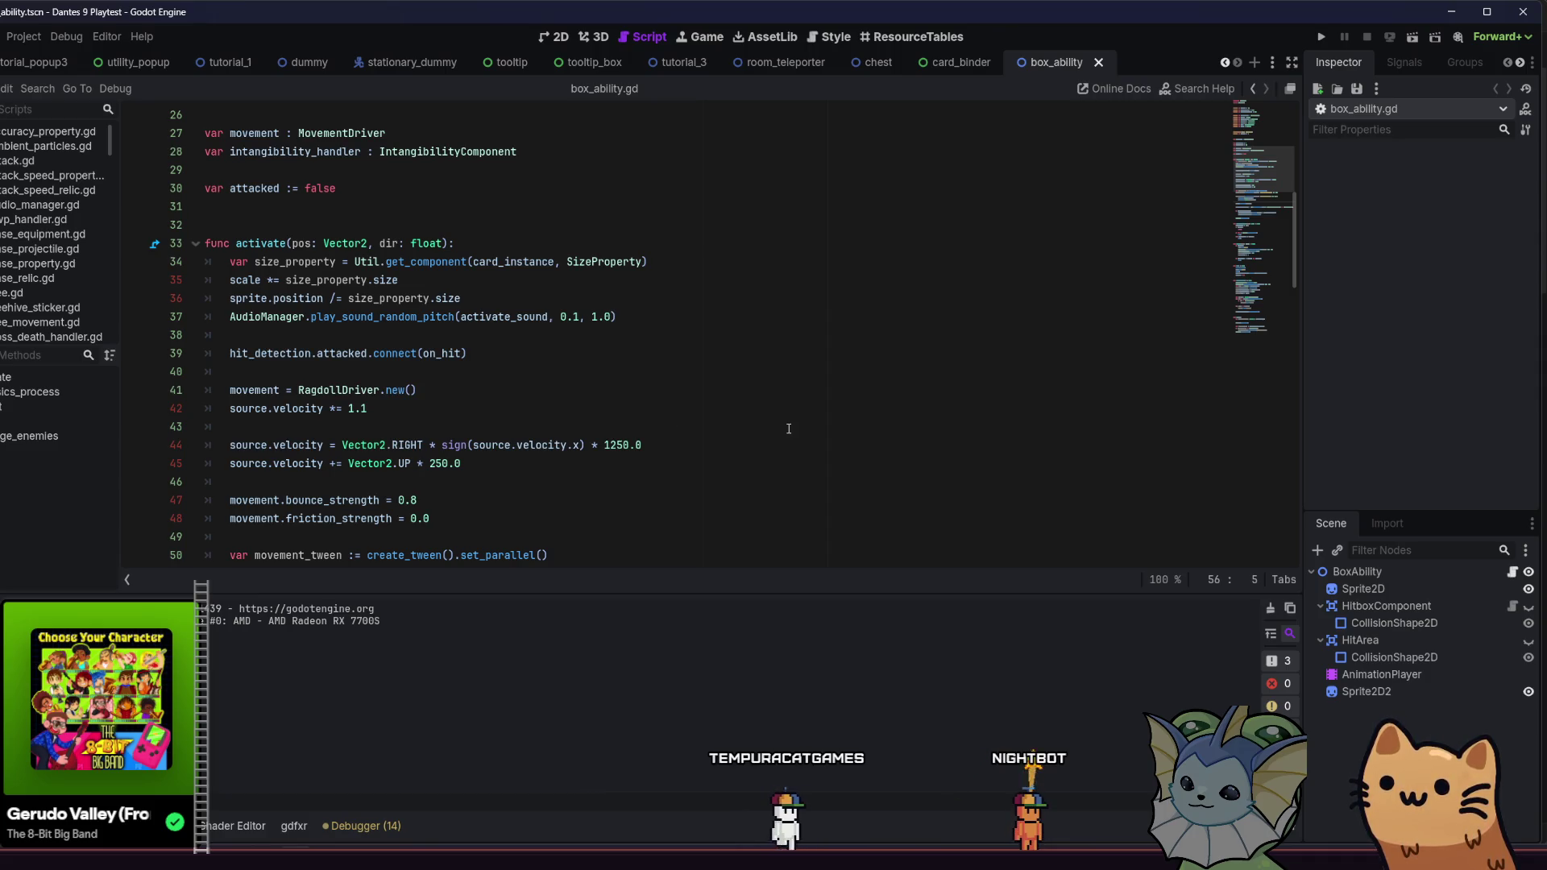
pyautogui.click(540, 38)
pyautogui.scroll(4, 300, 210)
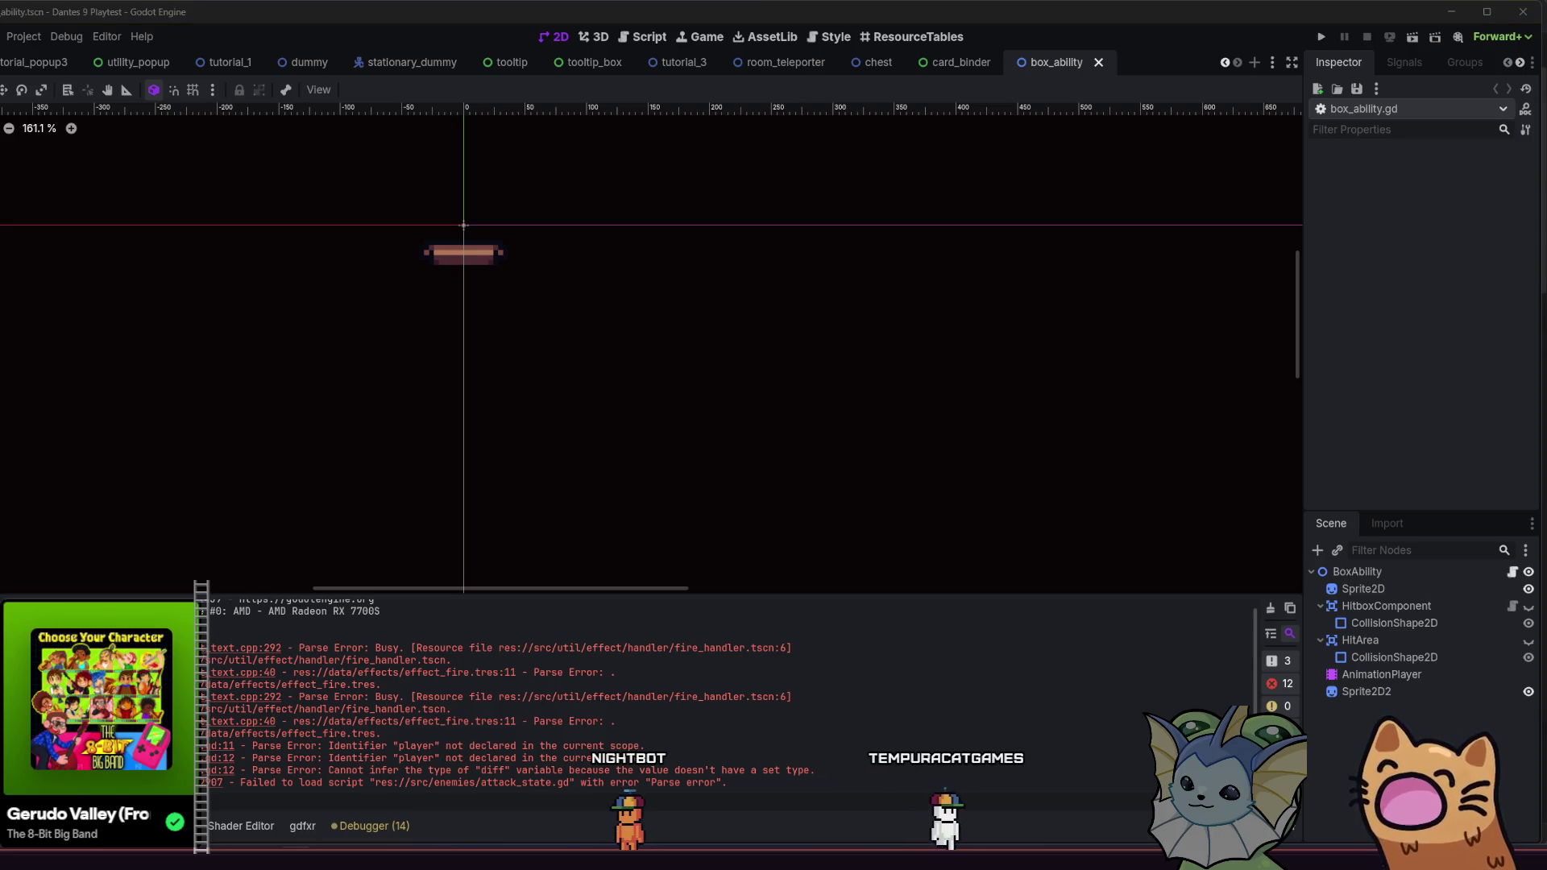
# Step: Add a GibSpawner child node by searching 'gibs' in the Create New Node dialog
pyautogui.click(1317, 550)
pyautogui.moveTo(344, 124); pyautogui.dragTo(556, 140)
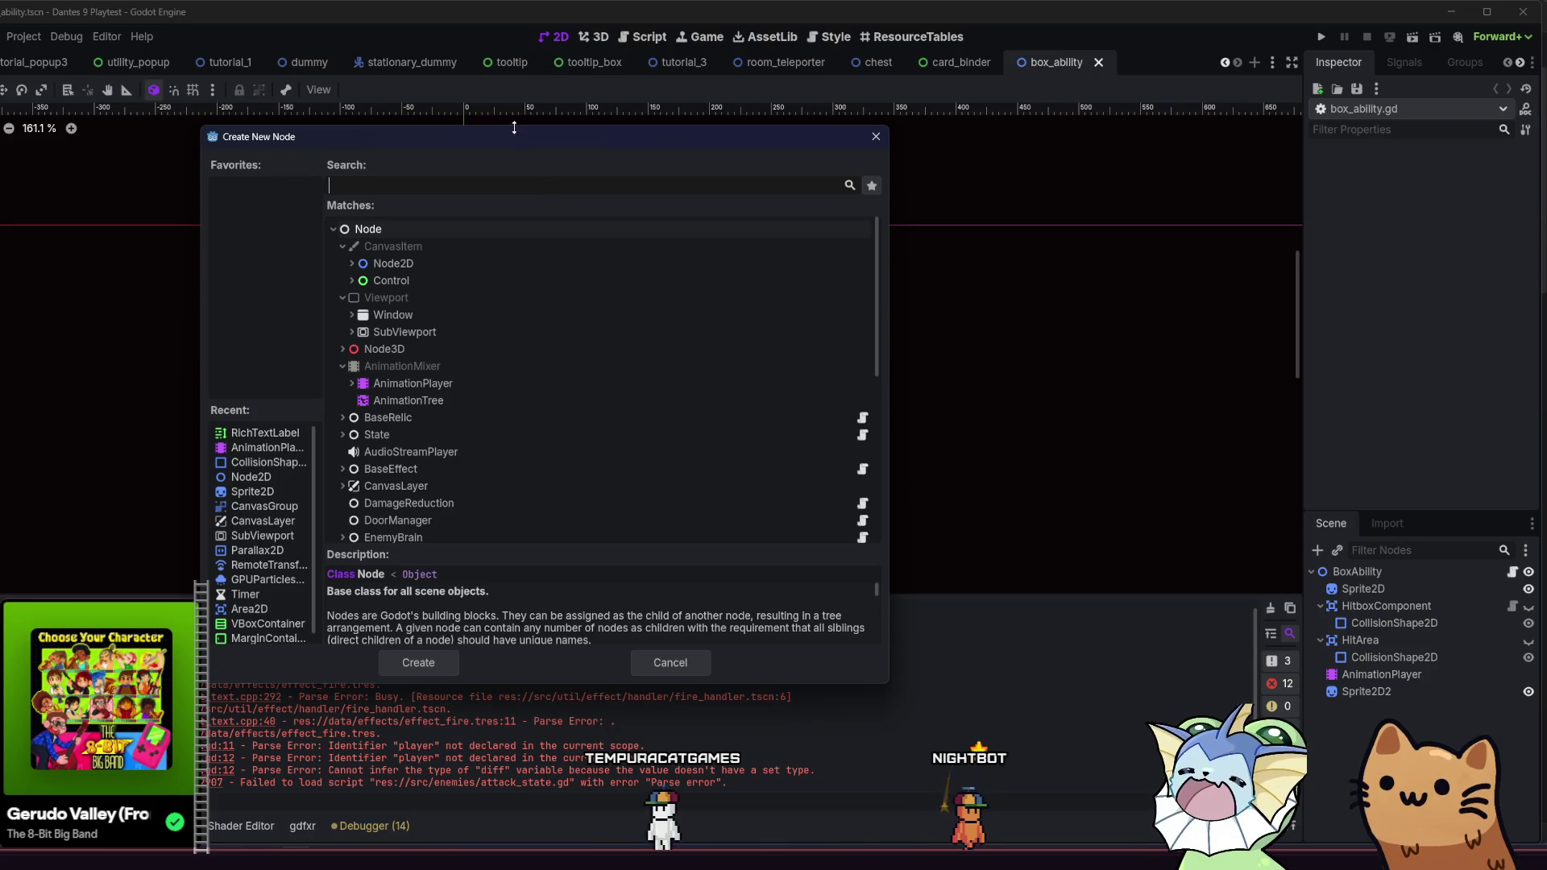
pyautogui.moveTo(518, 144); pyautogui.dragTo(540, 148)
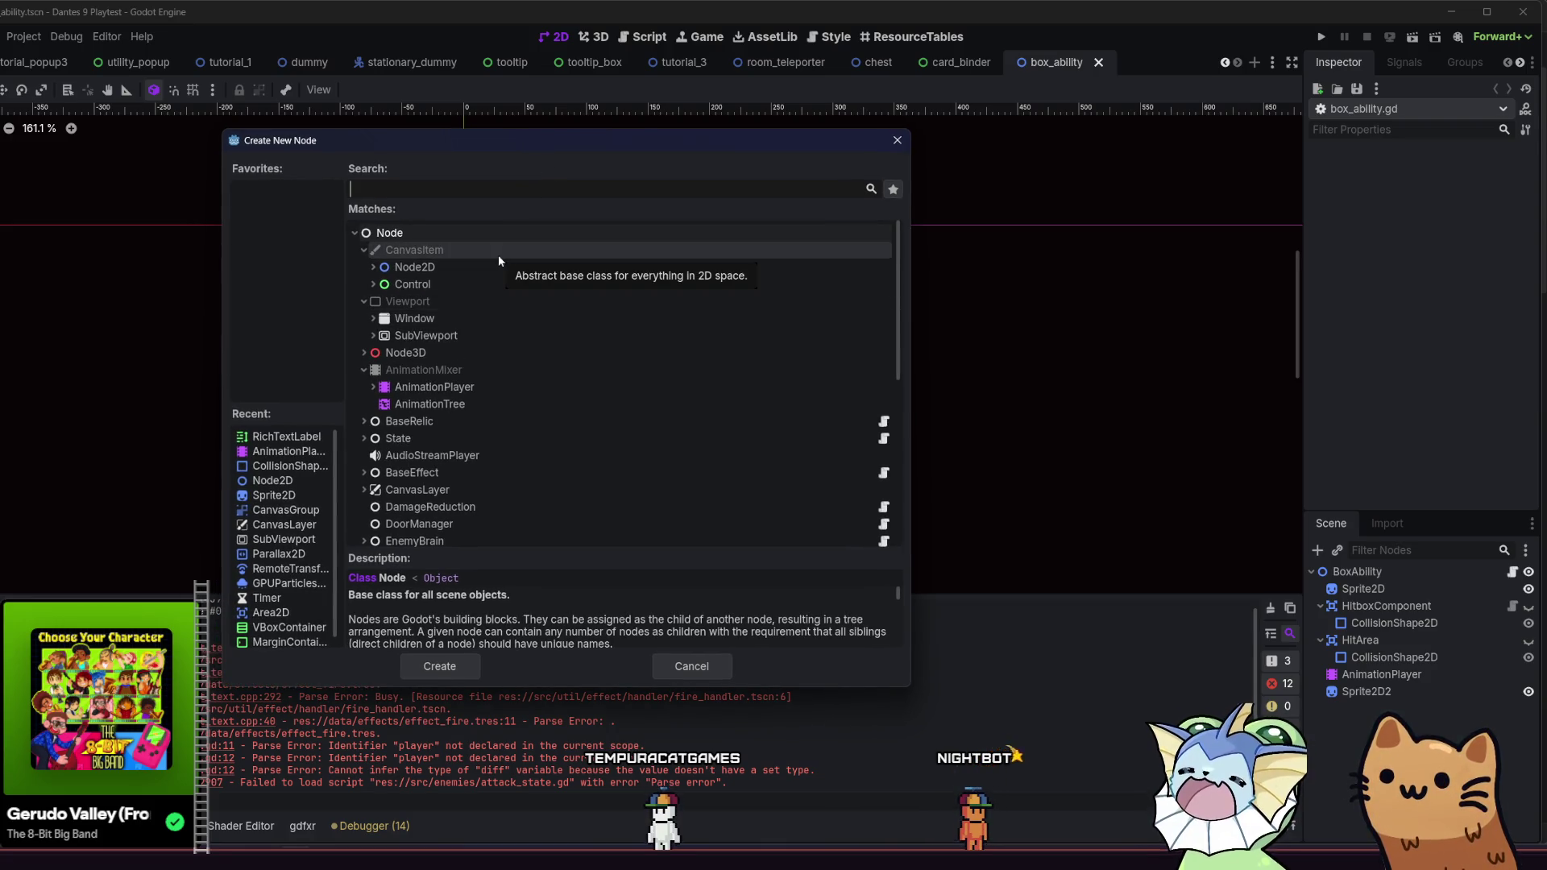
pyautogui.write('gib')
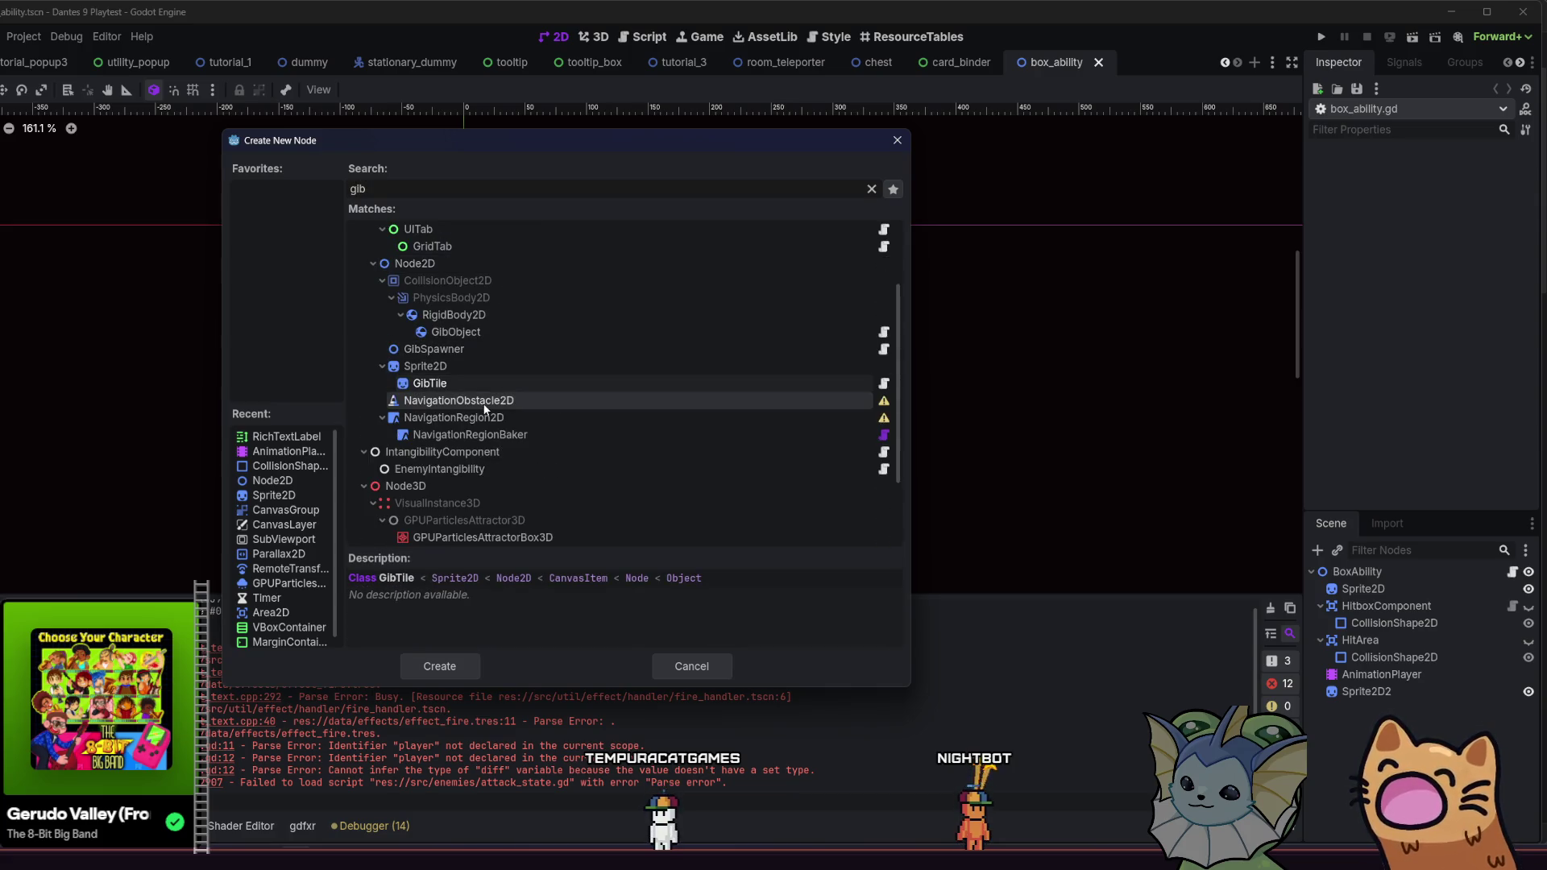
pyautogui.write('s')
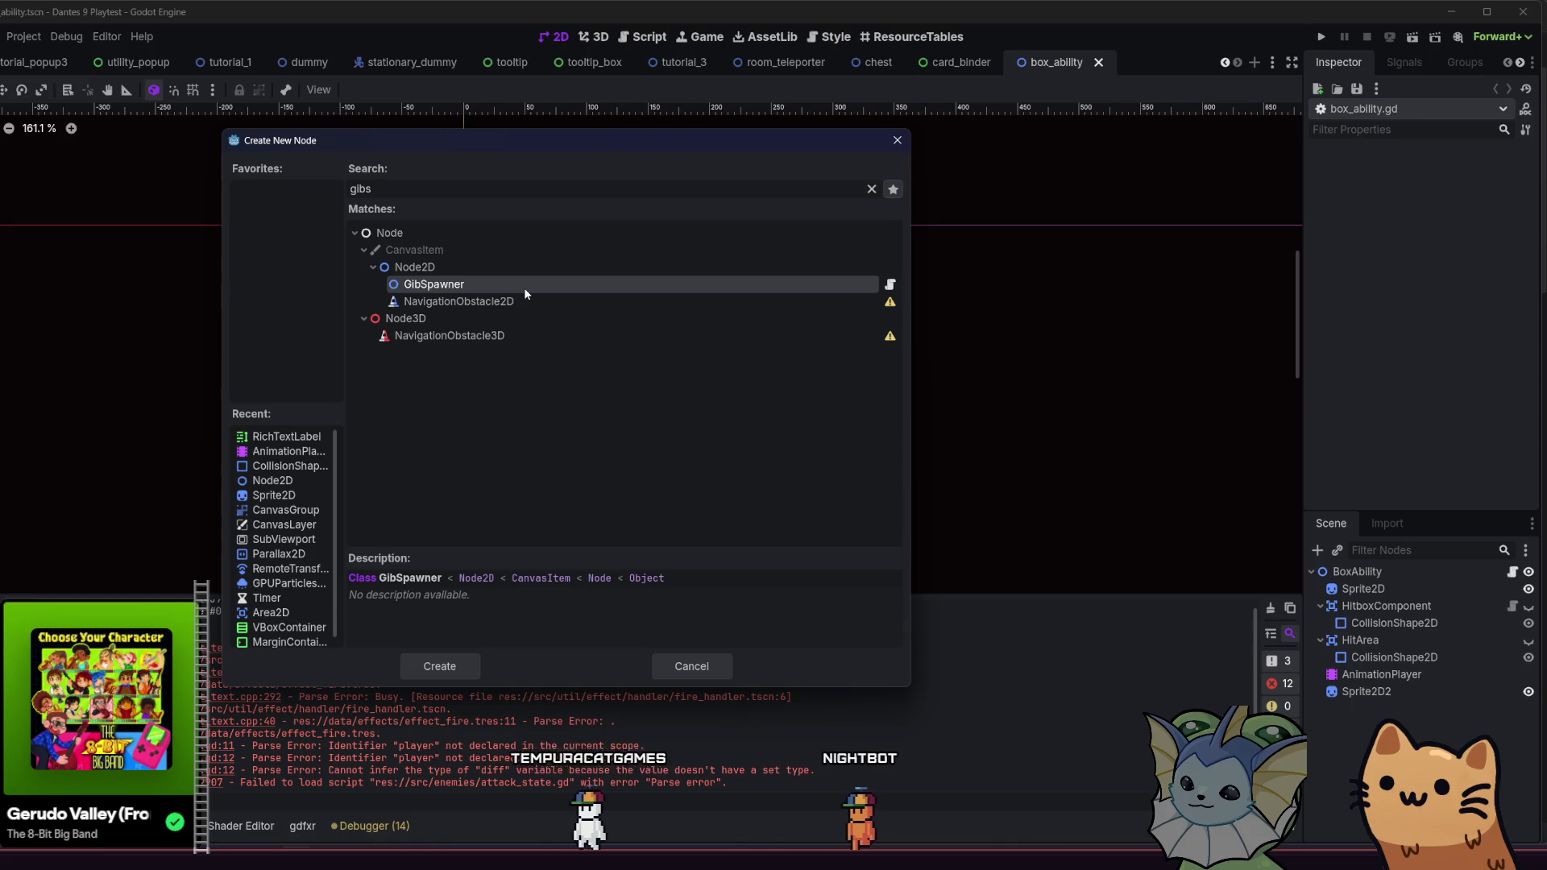
pyautogui.doubleClick(522, 288)
pyautogui.scroll(1, 698, 331)
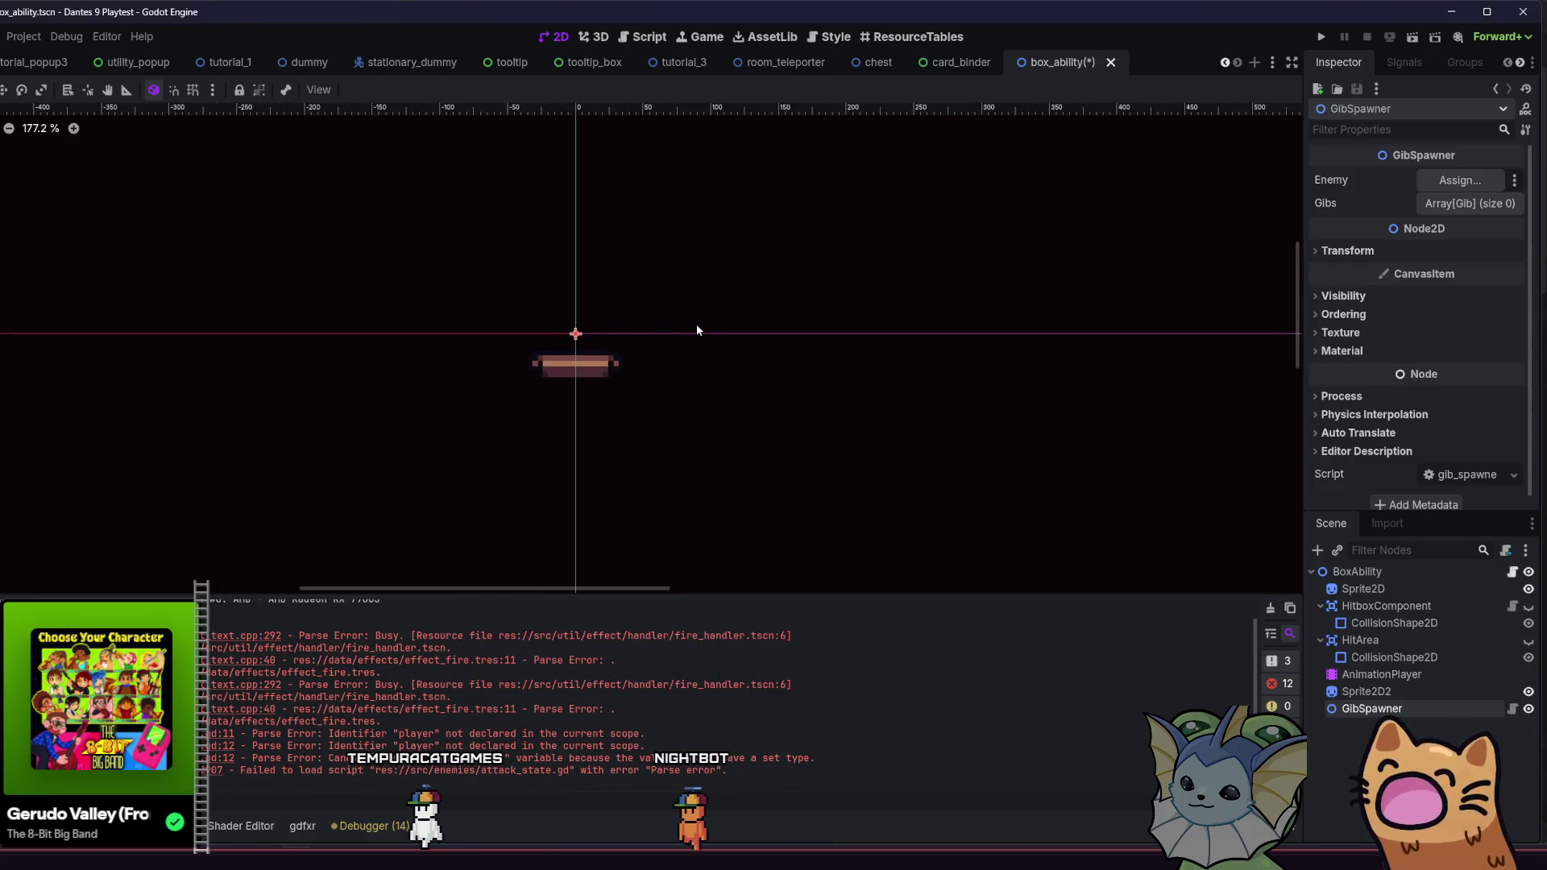
# Step: Add one entry to the GibSpawner's Gibs array and fill it with a New Gib
pyautogui.scroll(2, 891, 307)
pyautogui.click(1469, 203)
pyautogui.click(1422, 252)
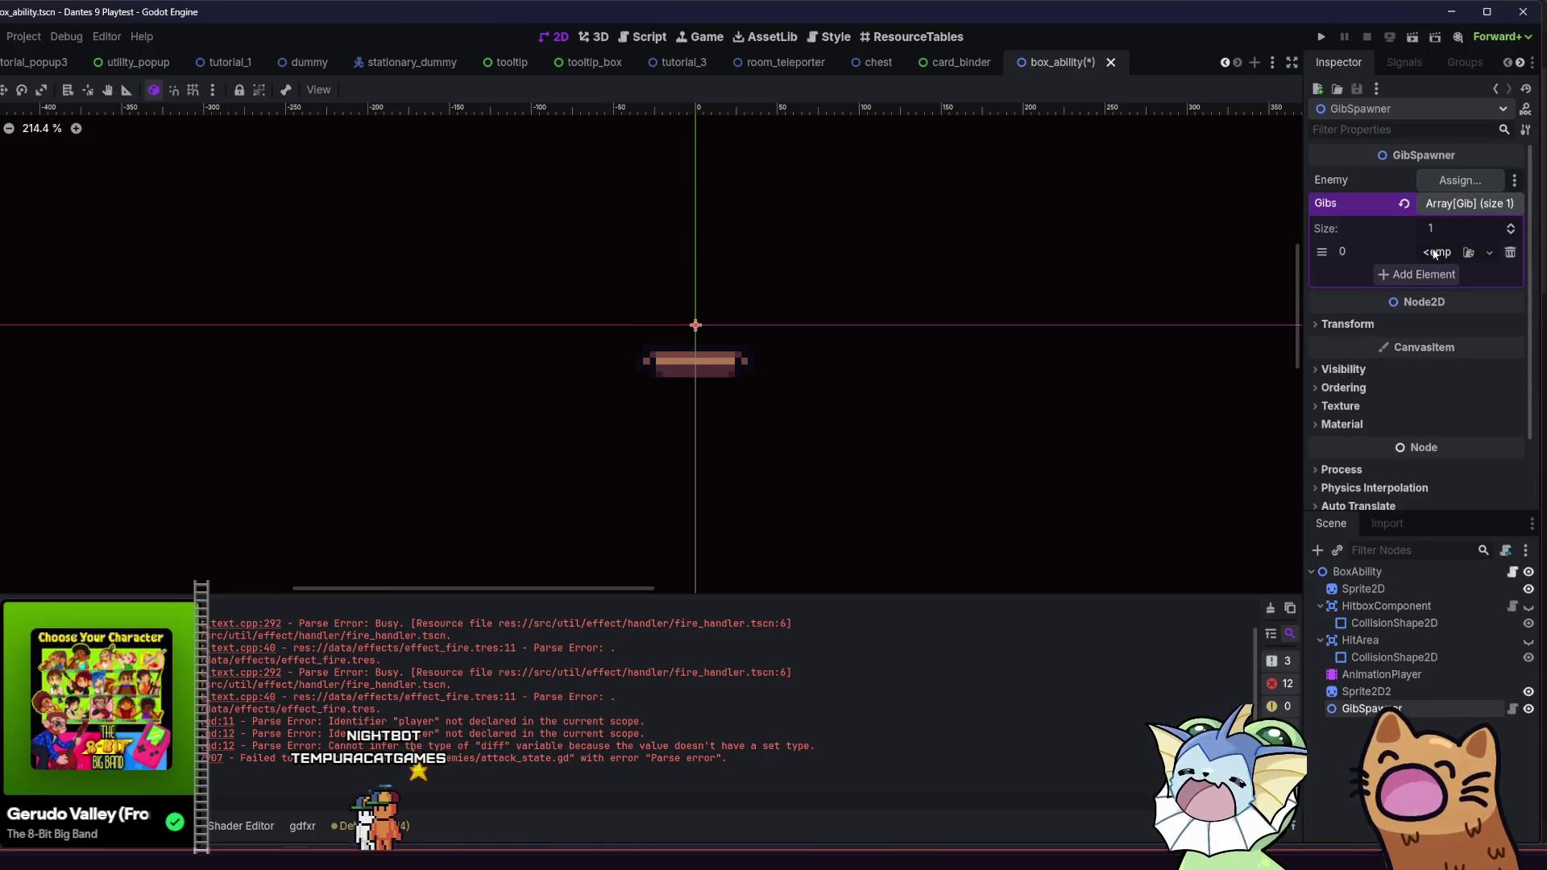
pyautogui.click(1468, 252)
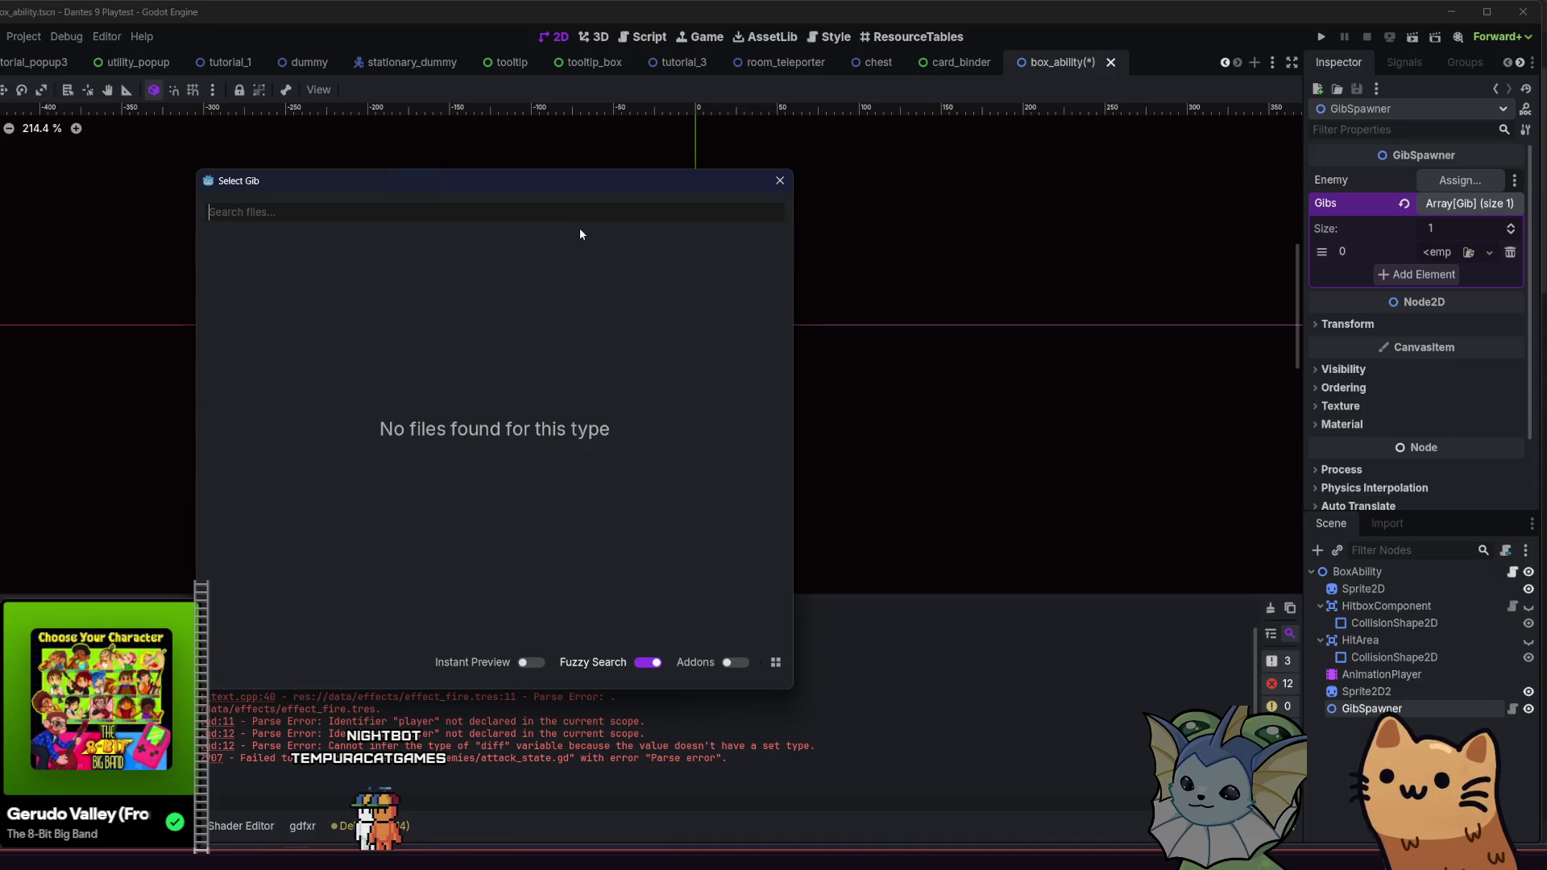
pyautogui.click(779, 181)
pyautogui.click(1444, 254)
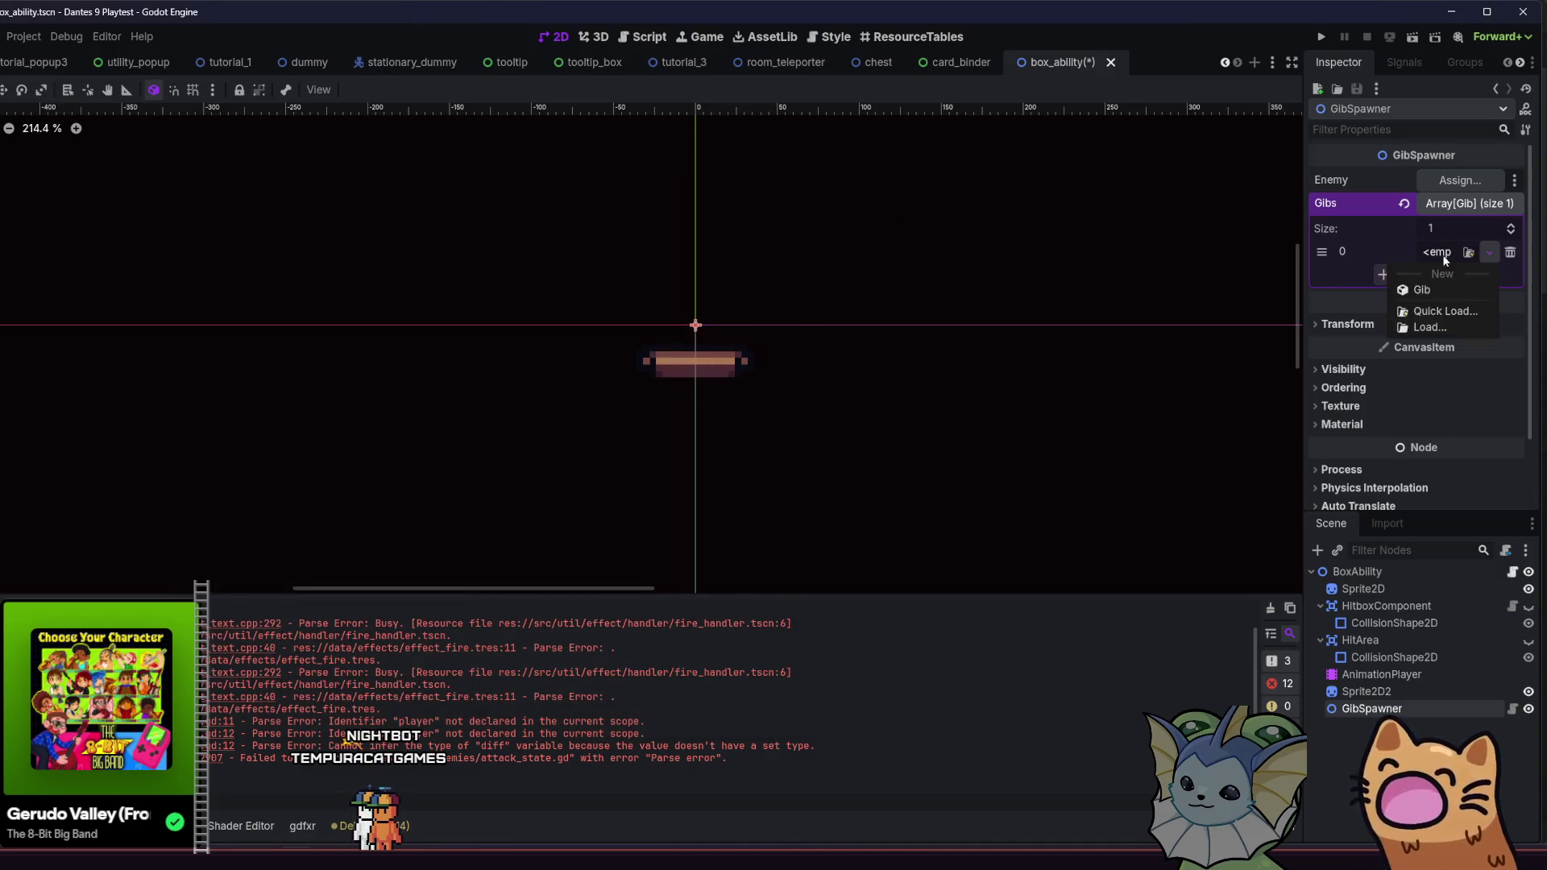
pyautogui.click(1445, 254)
pyautogui.click(1438, 284)
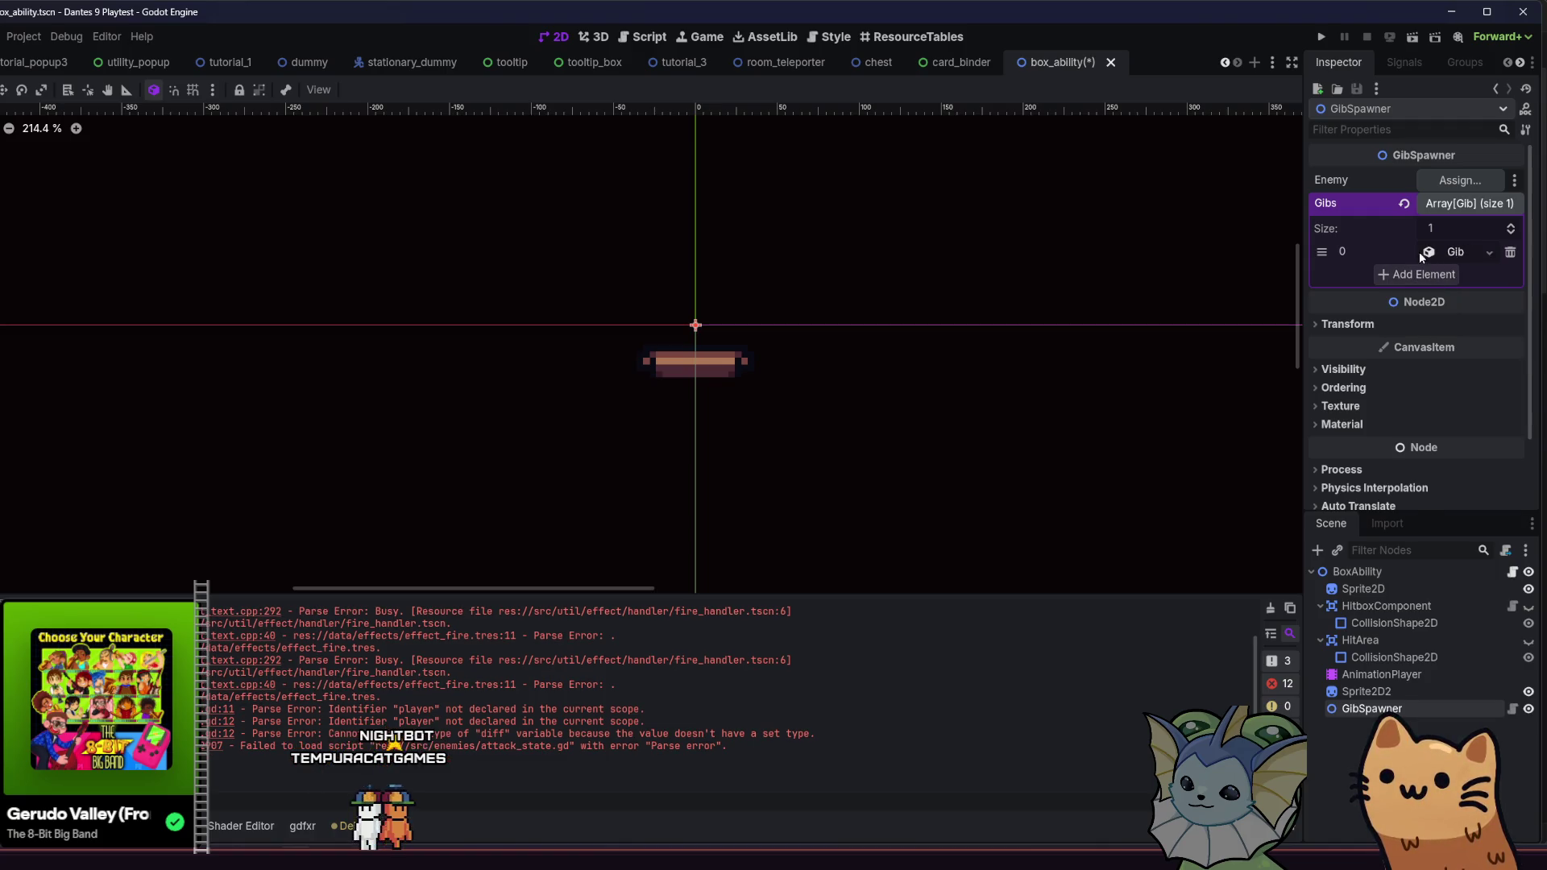
# Step: Set the Gib's Sprite to the cardboard_box.png texture
pyautogui.click(1446, 253)
pyautogui.click(1487, 277)
pyautogui.write('box')
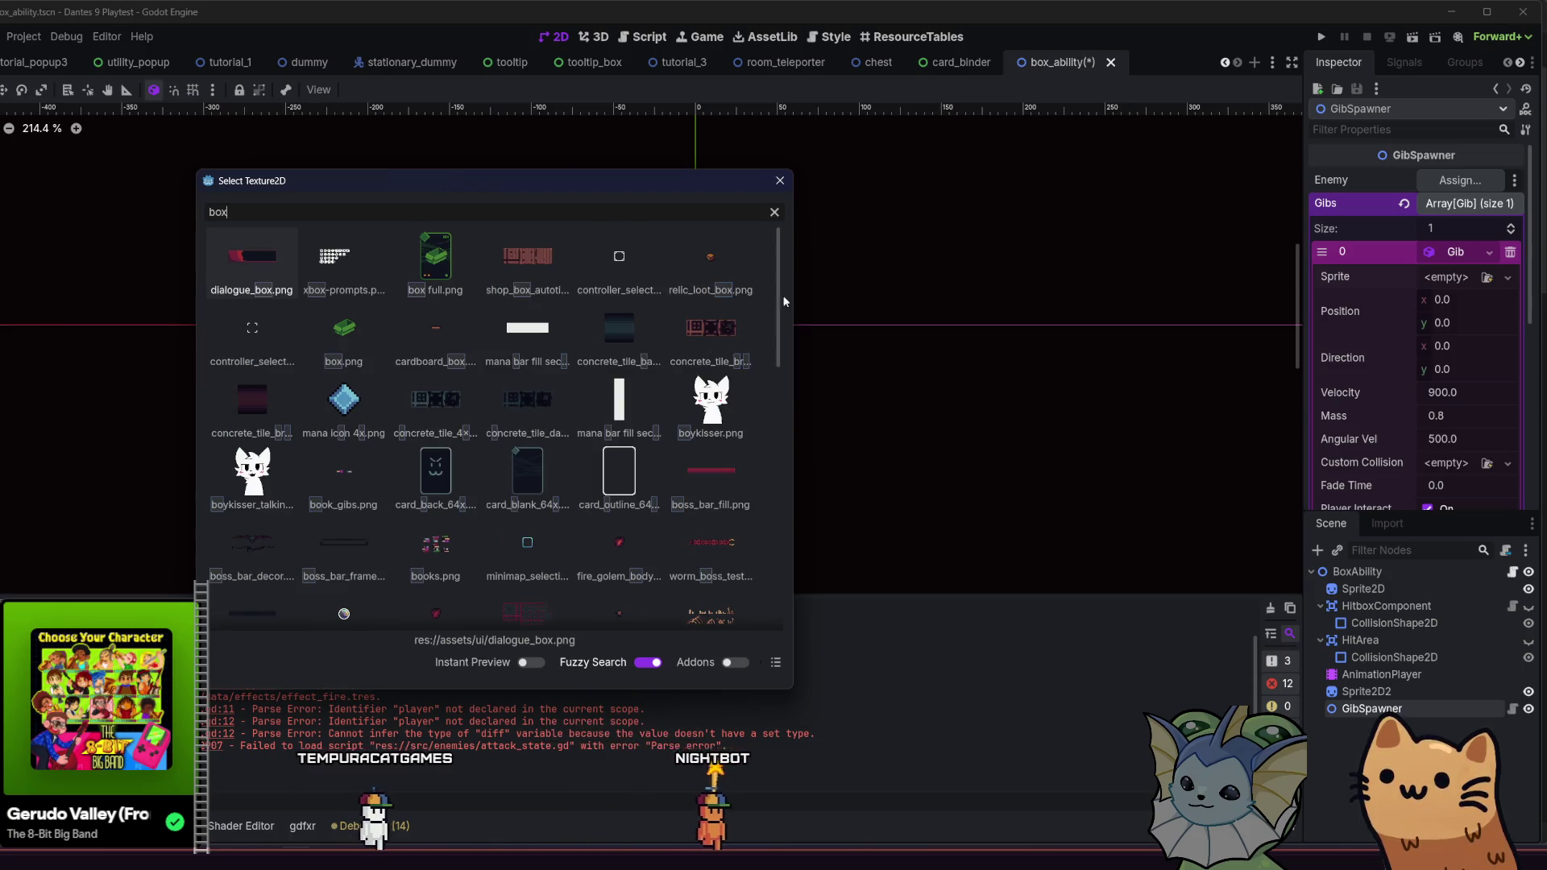
pyautogui.doubleClick(440, 323)
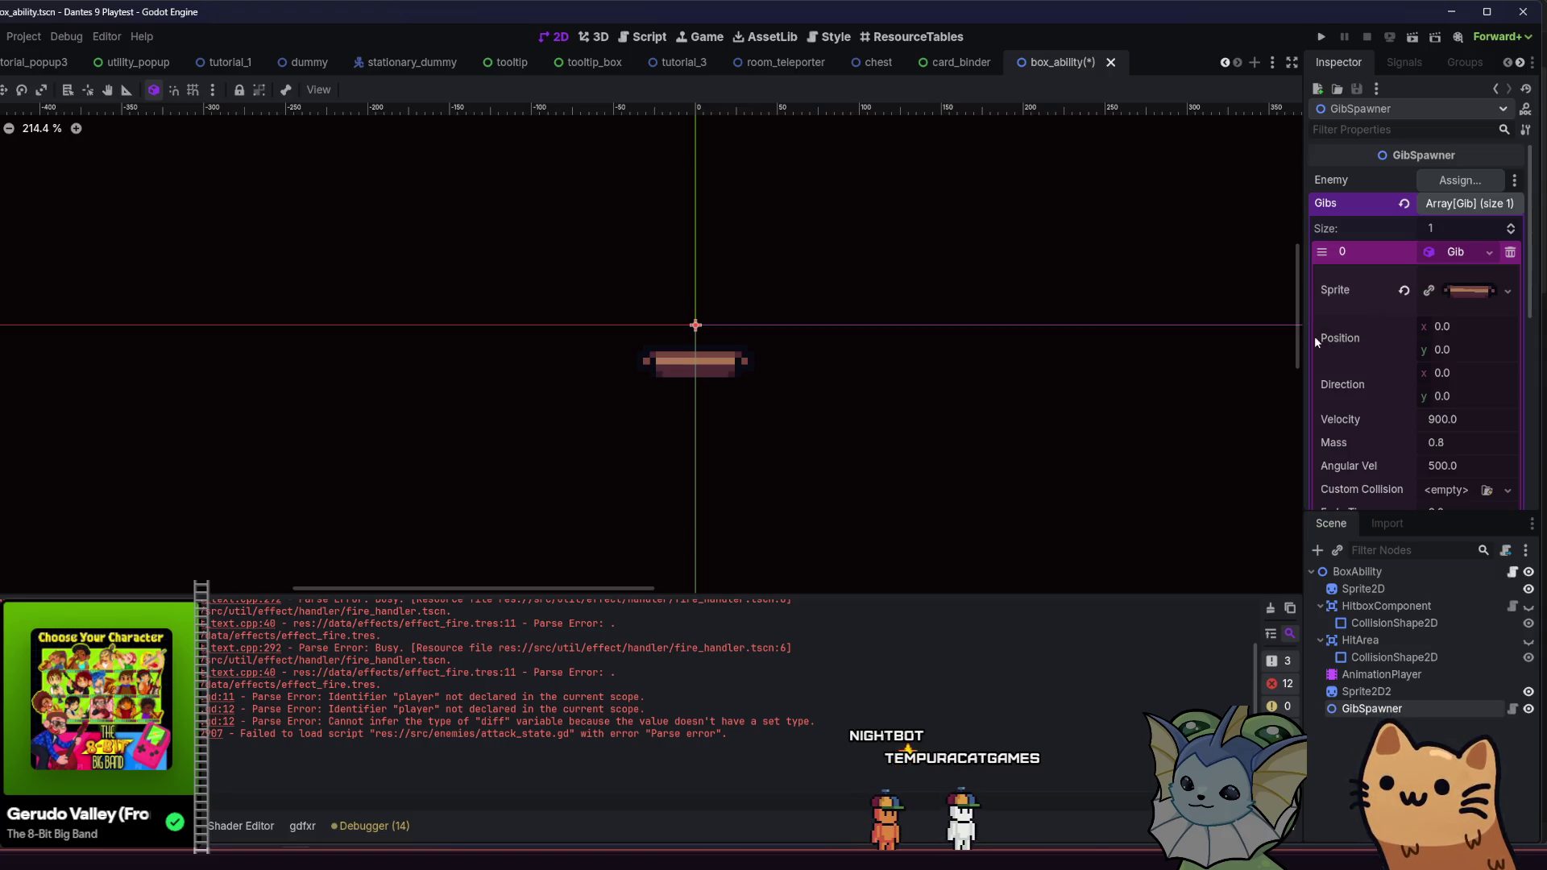
# Step: Set the Gib's Direction to (0, 1) so it flies straight down
pyautogui.scroll(-2, 1347, 320)
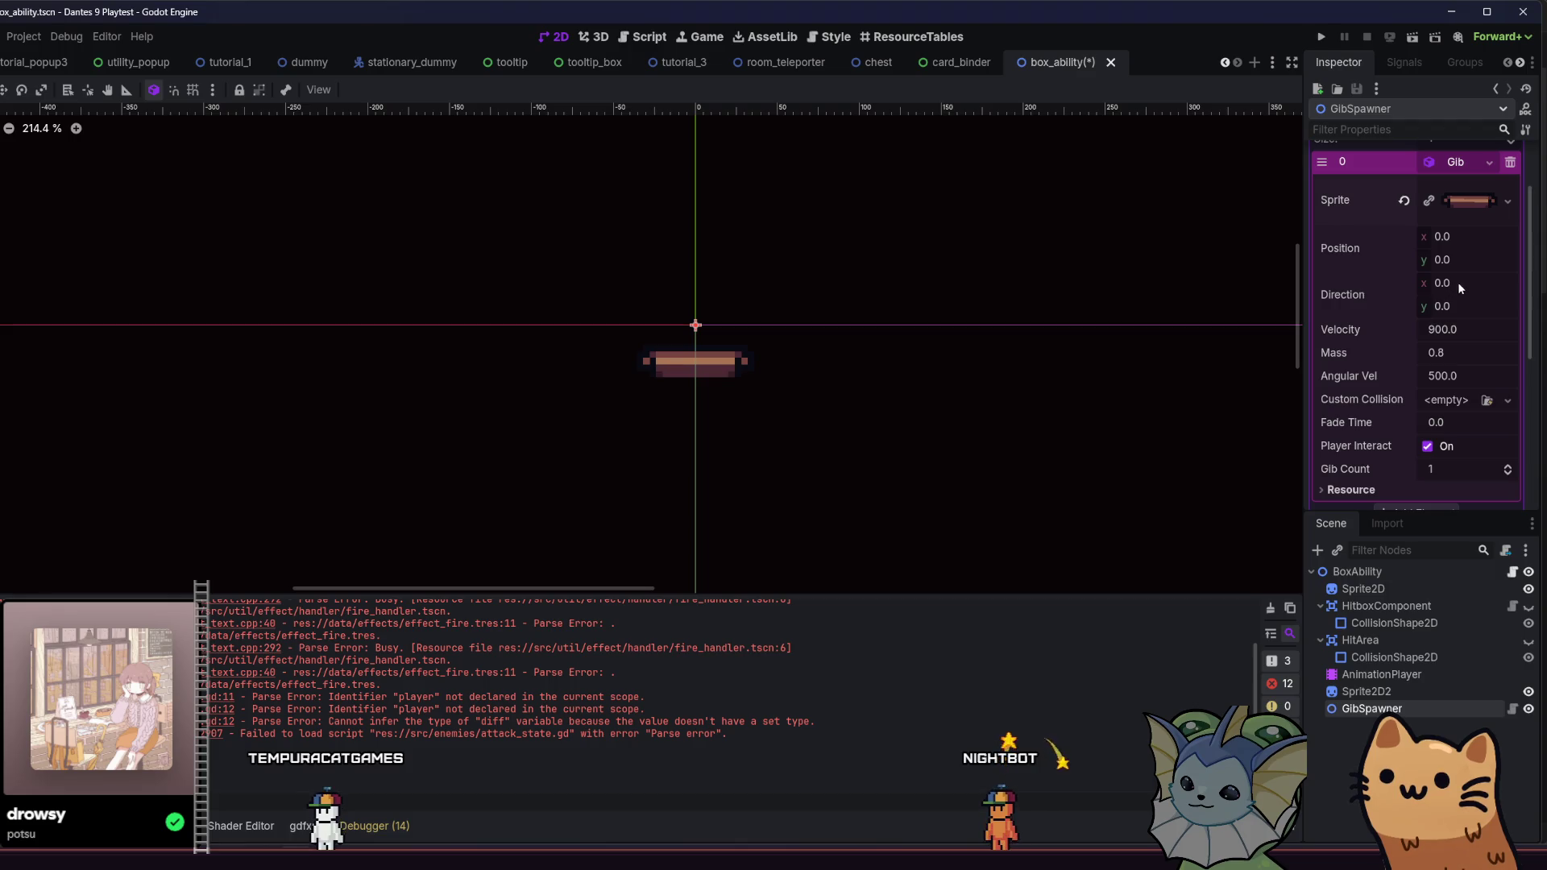
pyautogui.click(1474, 308)
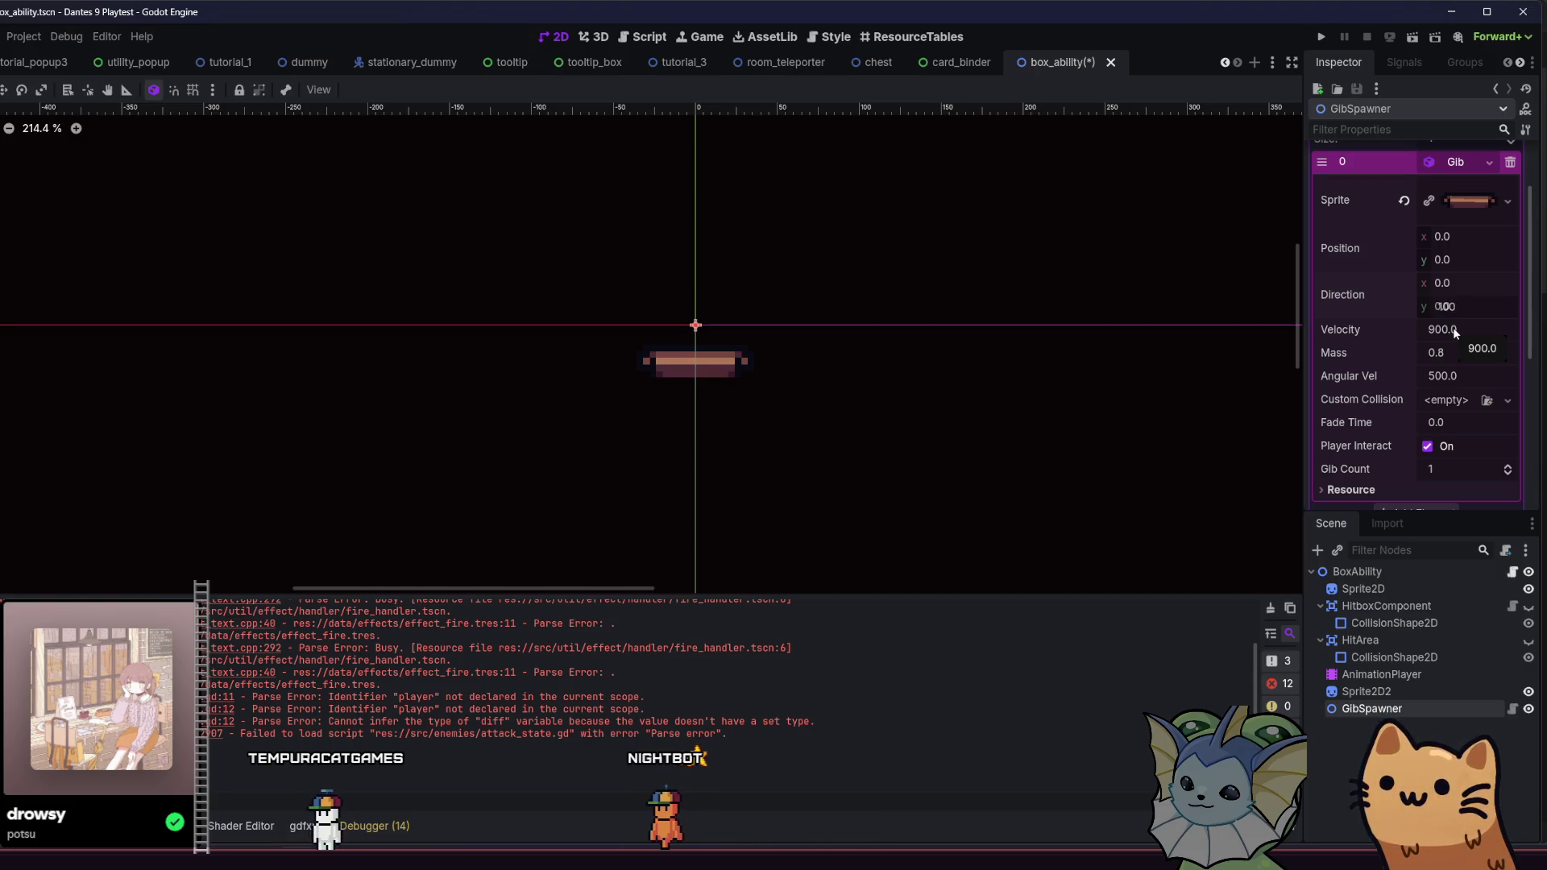
pyautogui.press('Return')
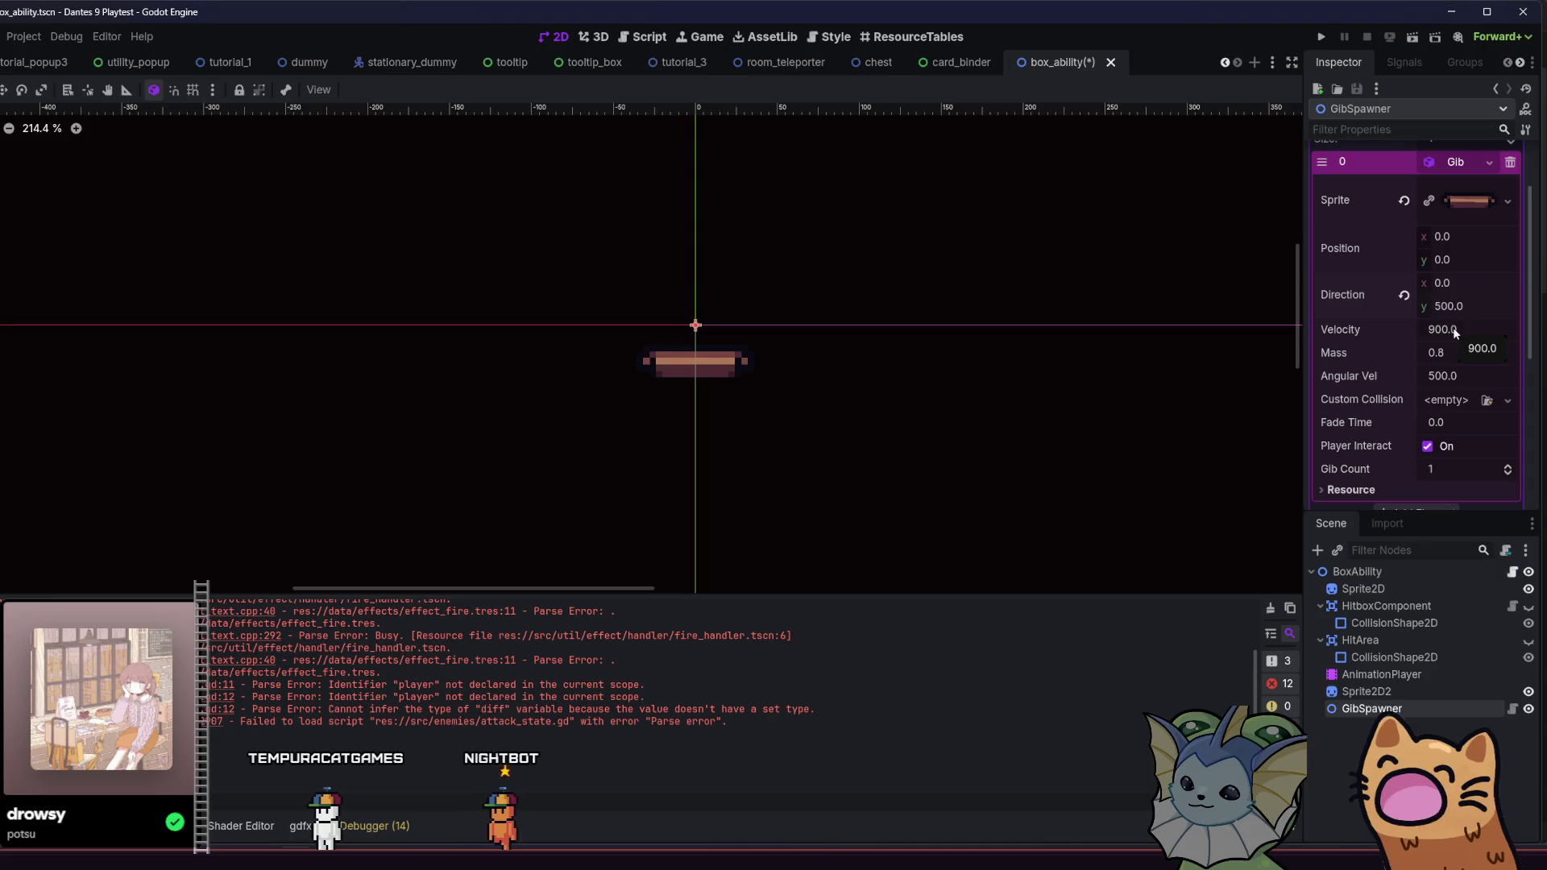
pyautogui.click(1448, 306)
pyautogui.write('1')
pyautogui.press('Return')
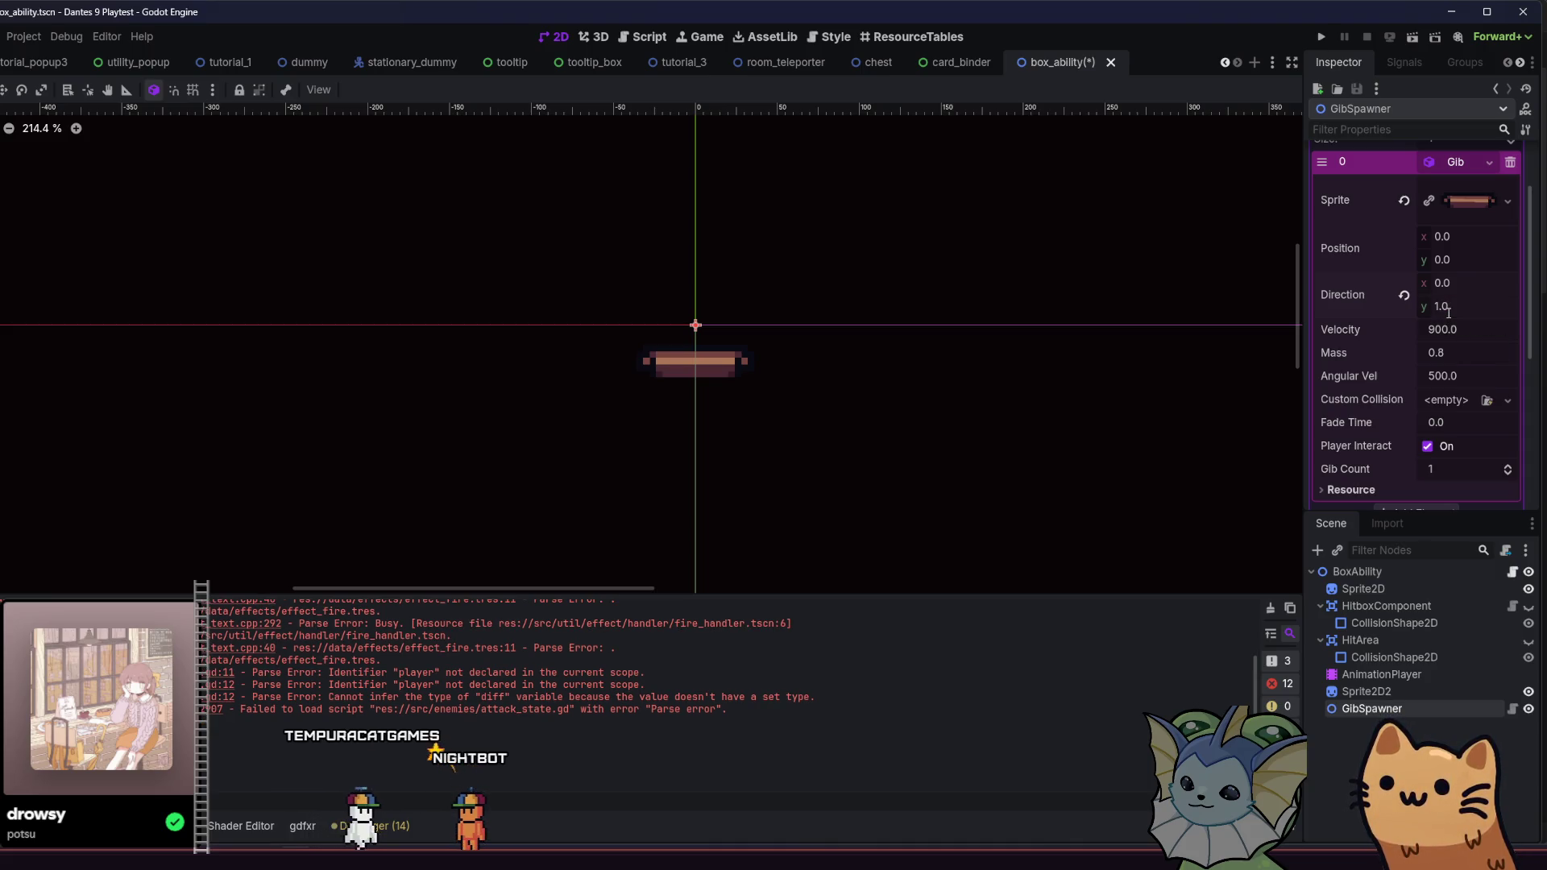
# Step: Give the Gib angular velocity 100 and a new RectangleShape2D custom collision
pyautogui.click(1476, 375)
pyautogui.write('100')
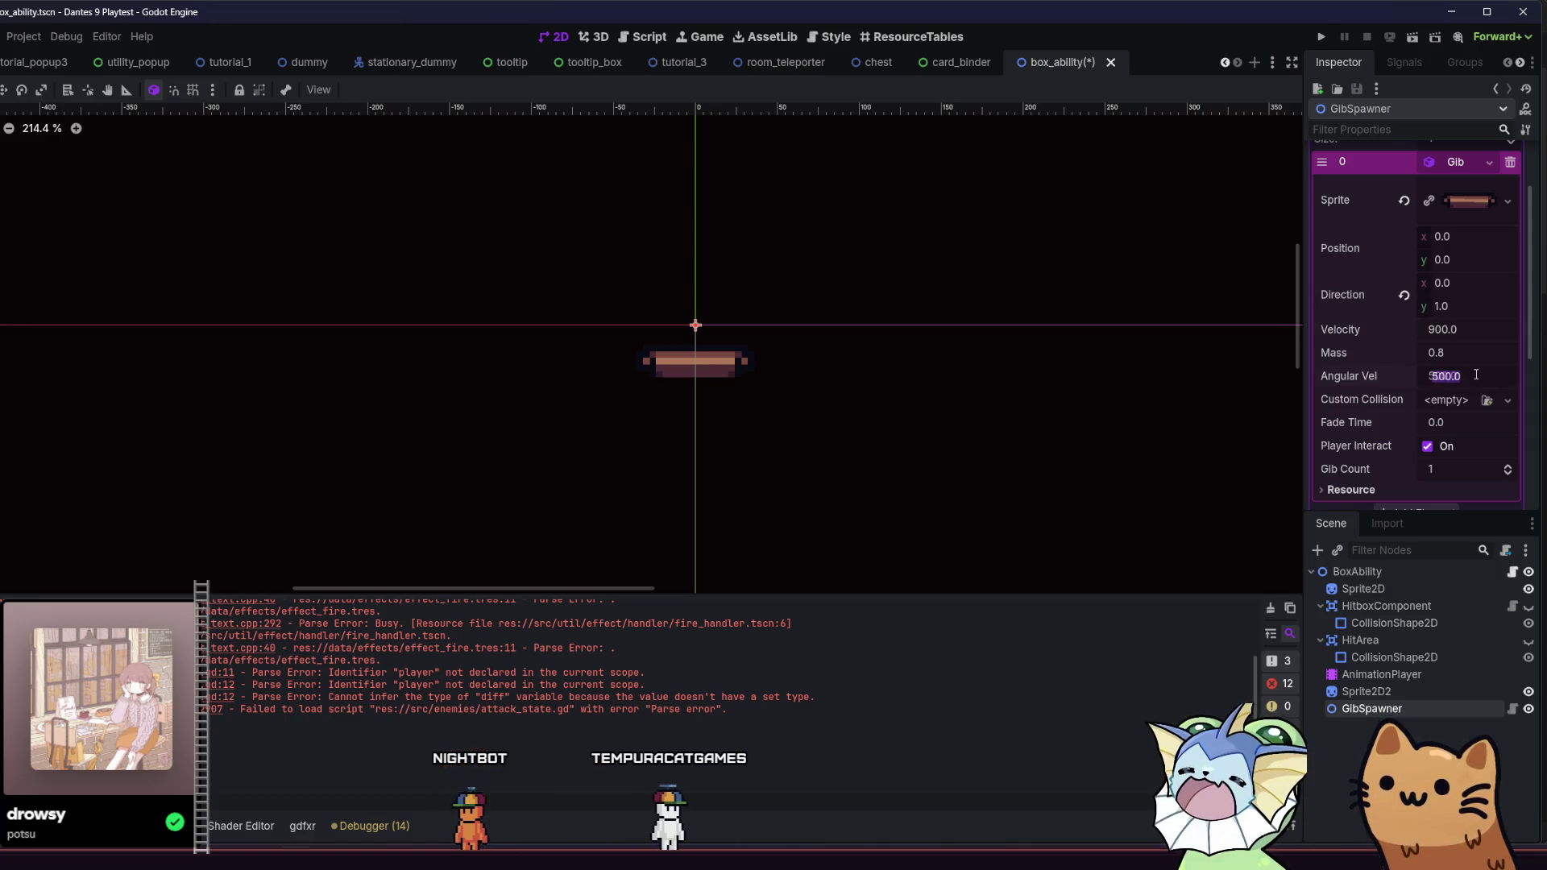
pyautogui.press('Return')
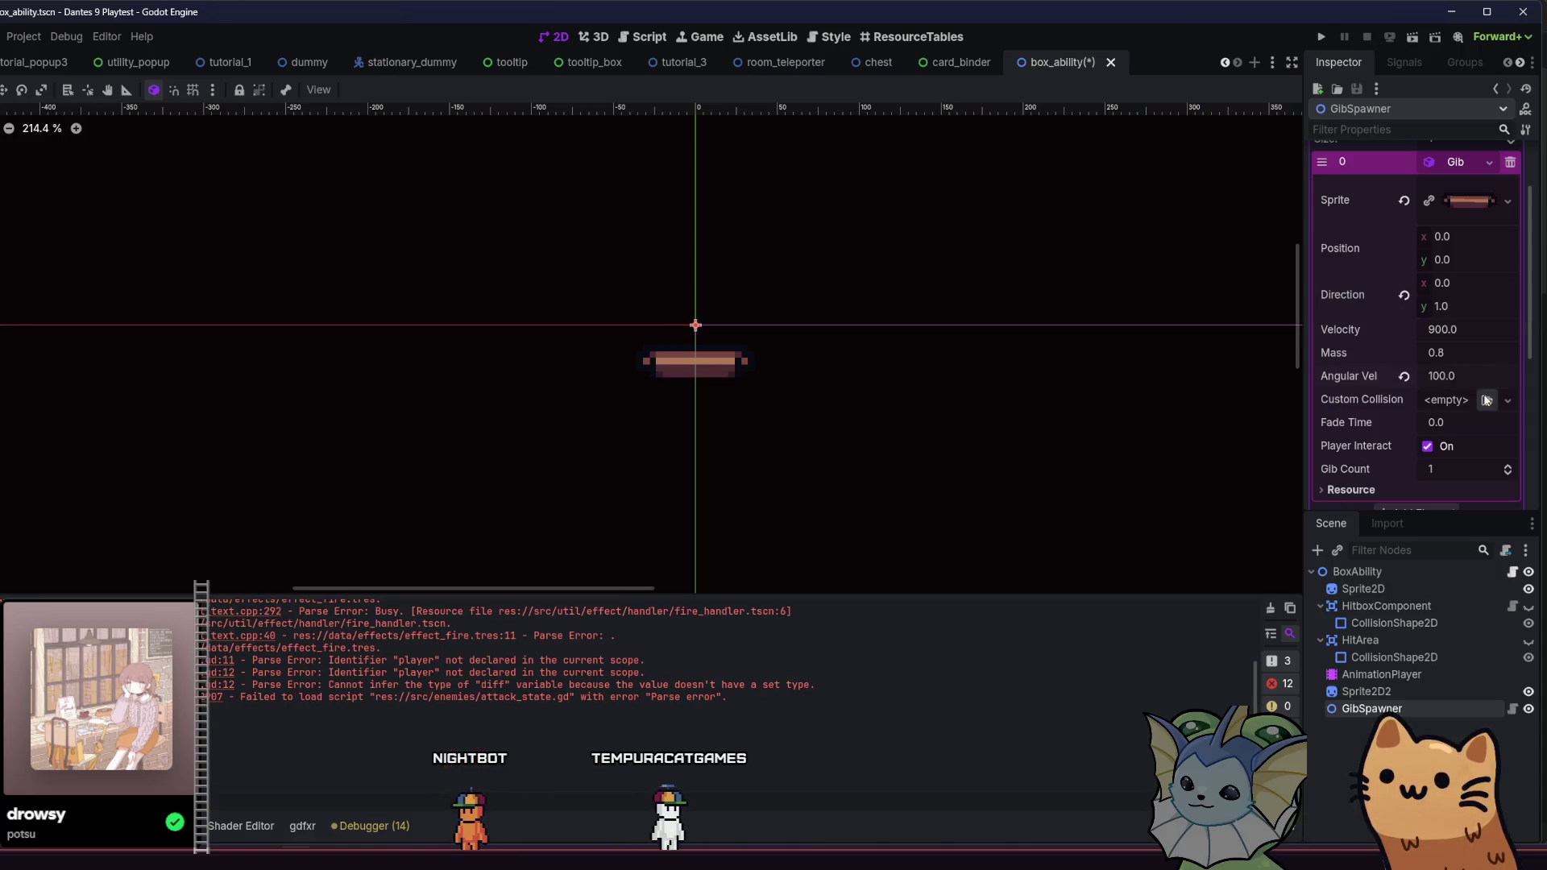
pyautogui.click(1457, 400)
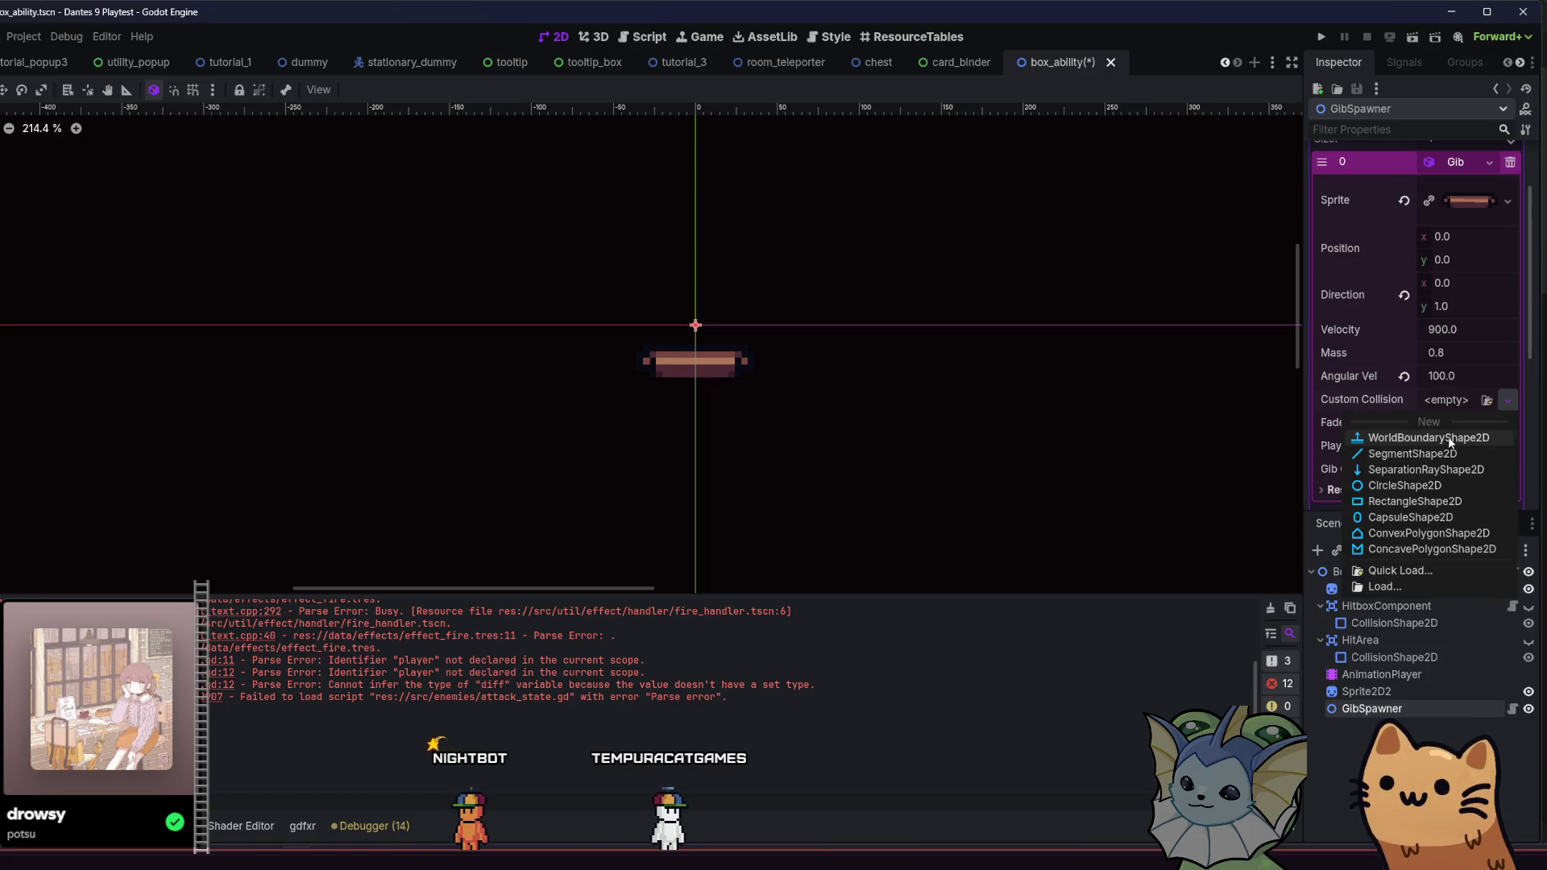
pyautogui.click(1410, 500)
pyautogui.scroll(5, 652, 308)
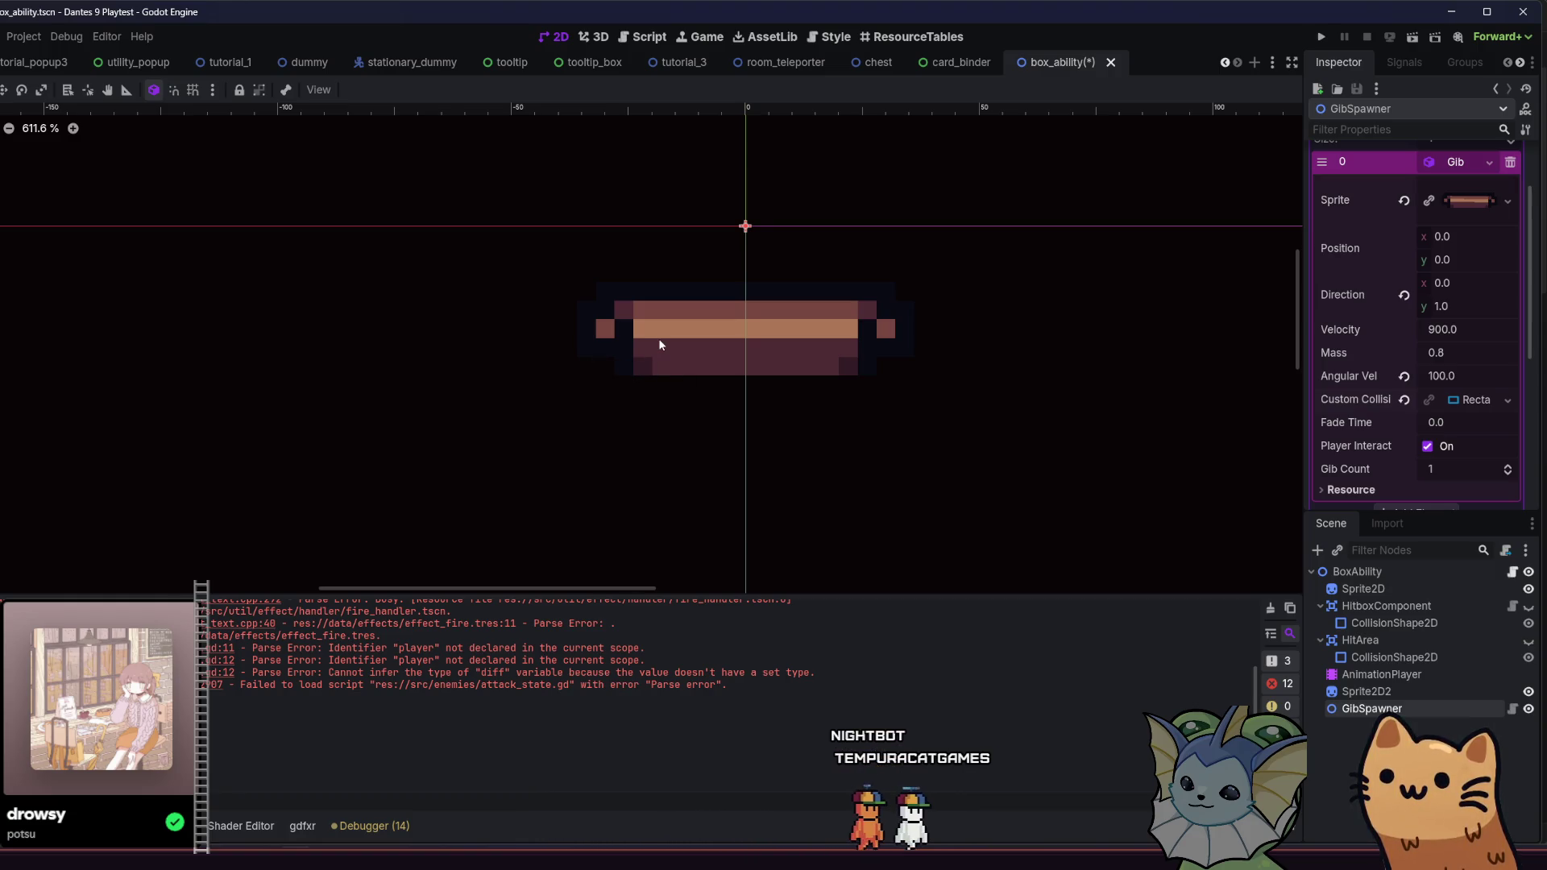
pyautogui.click(659, 345)
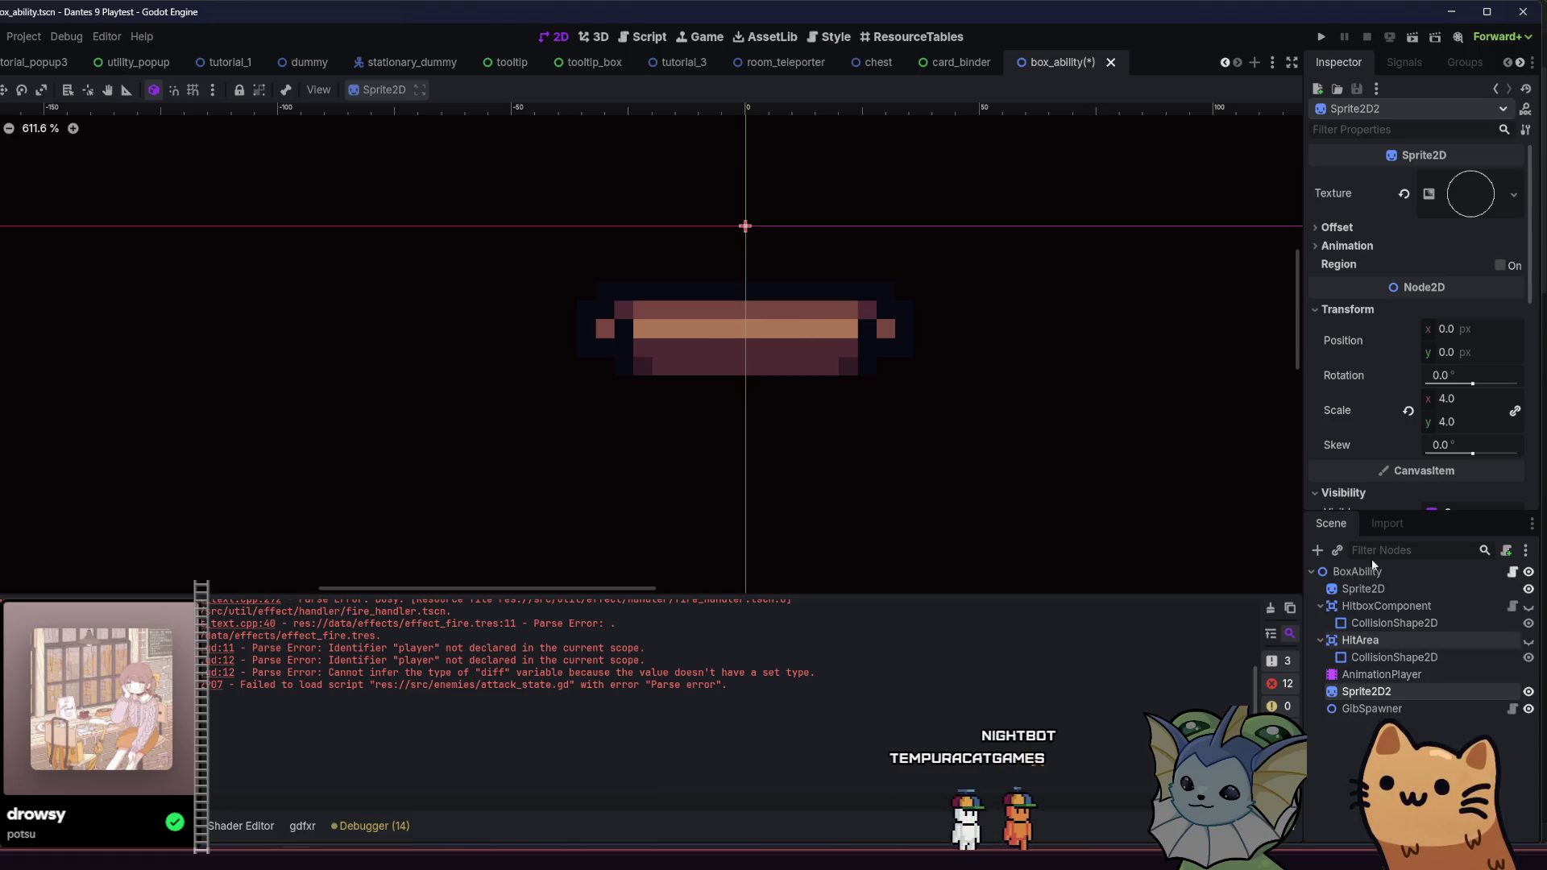
pyautogui.scroll(-5, 1392, 400)
pyautogui.scroll(1, 982, 344)
pyautogui.scroll(2, 981, 348)
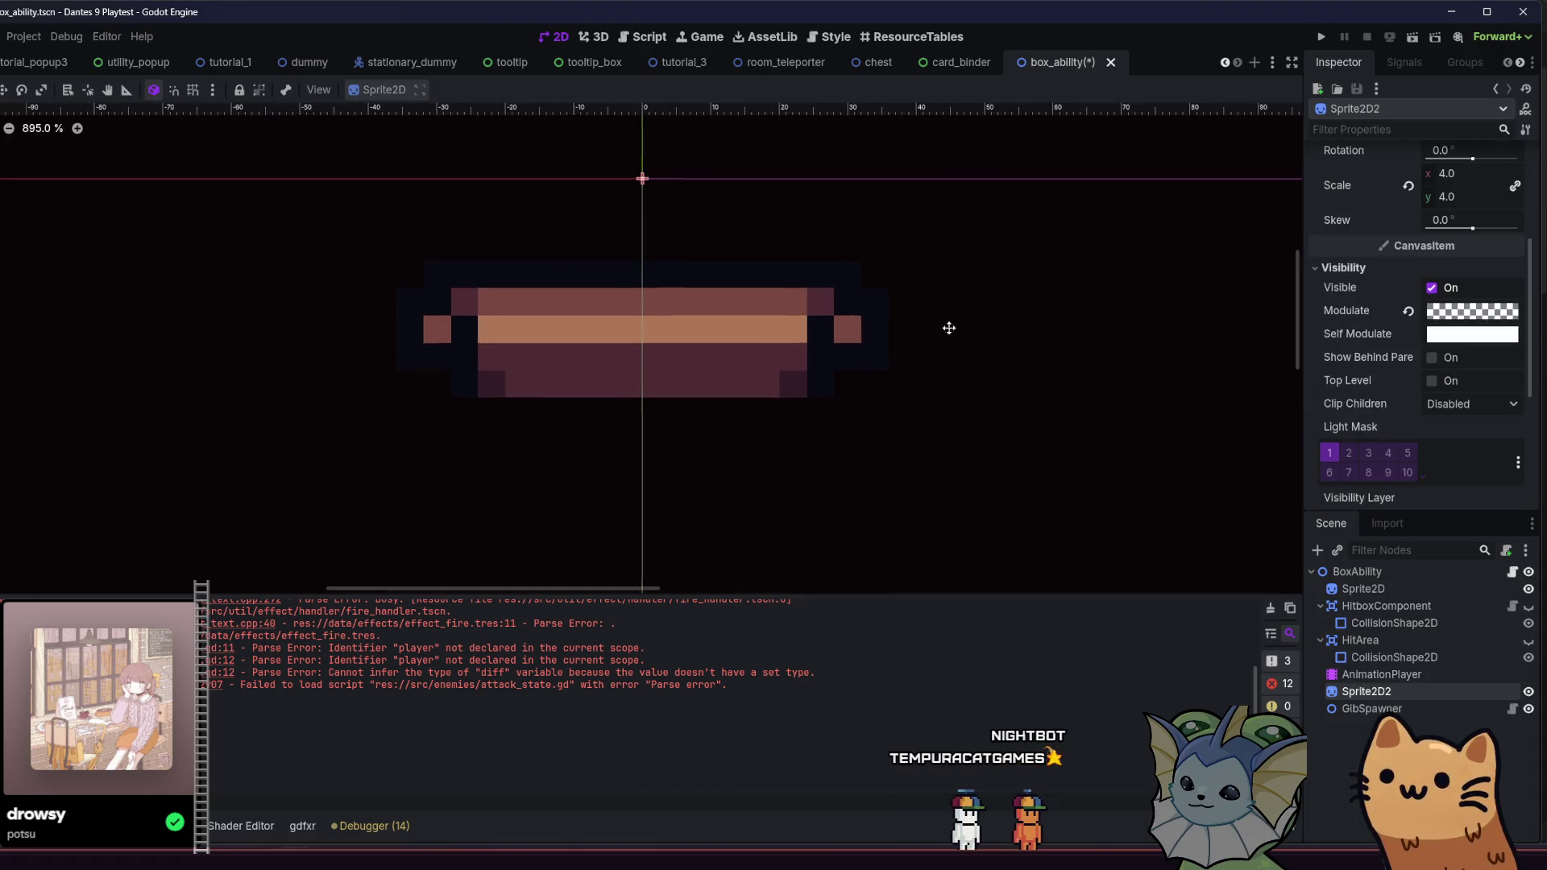
pyautogui.scroll(5, 1370, 338)
pyautogui.press('Up')
pyautogui.press('Up')
pyautogui.press('Up')
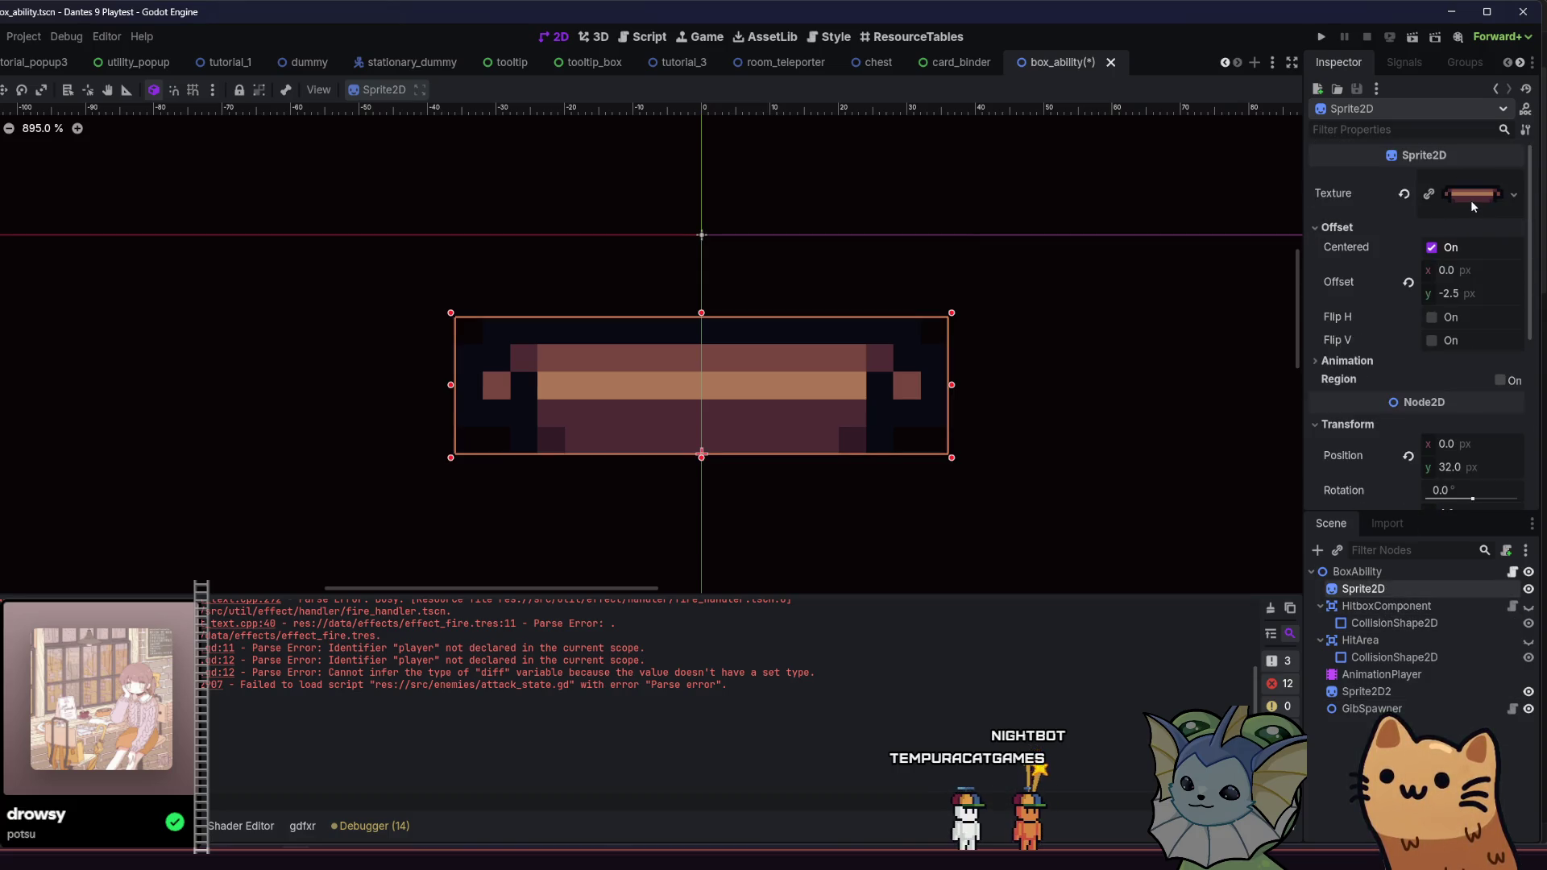
pyautogui.click(1471, 200)
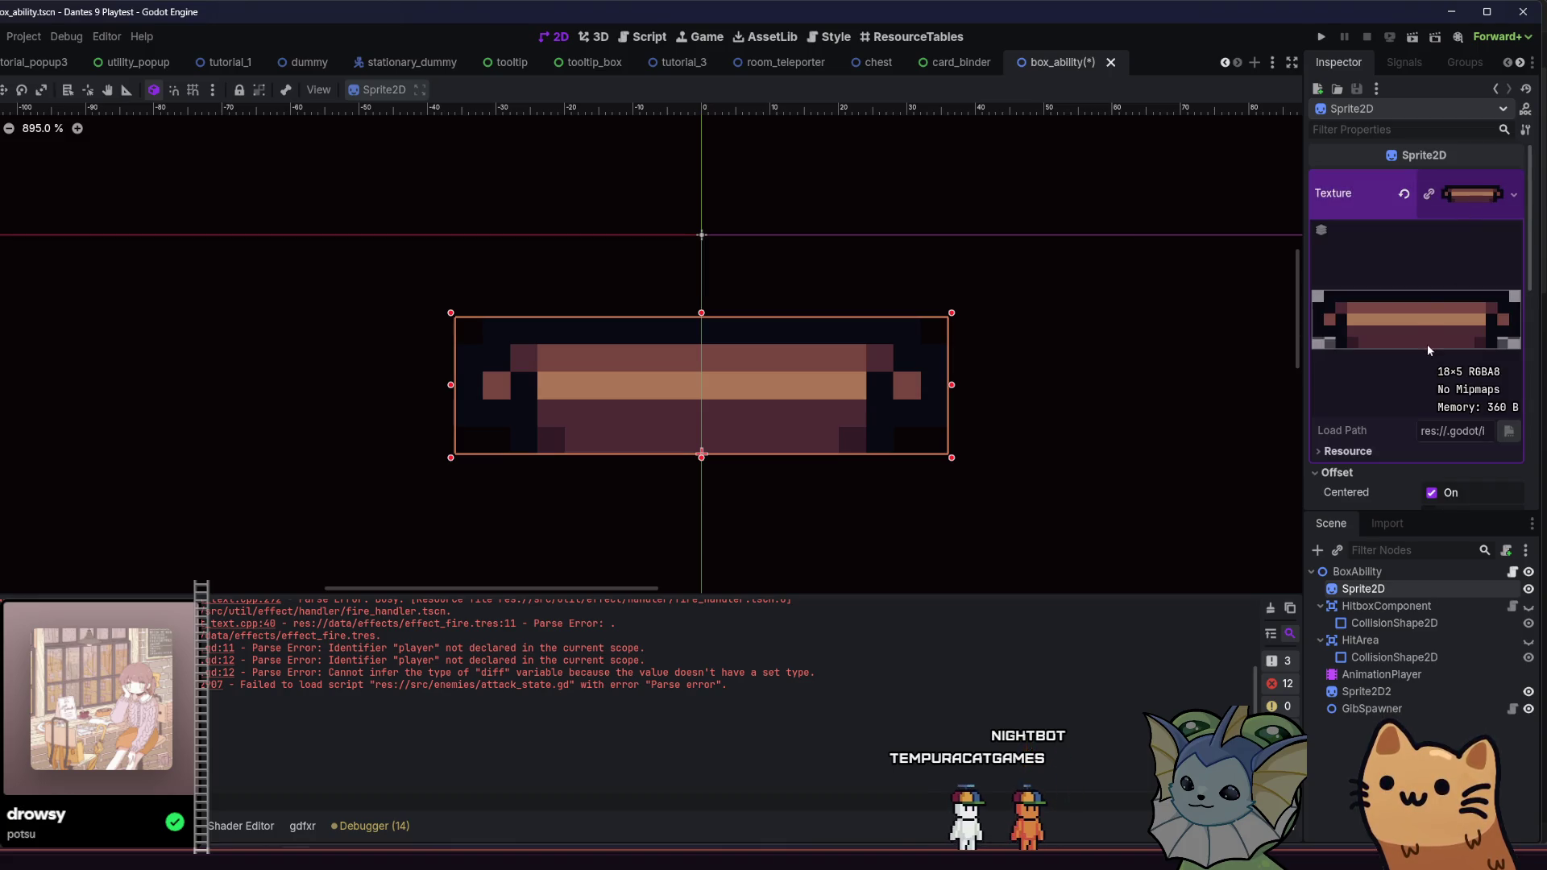
pyautogui.click(1447, 200)
pyautogui.click(1415, 709)
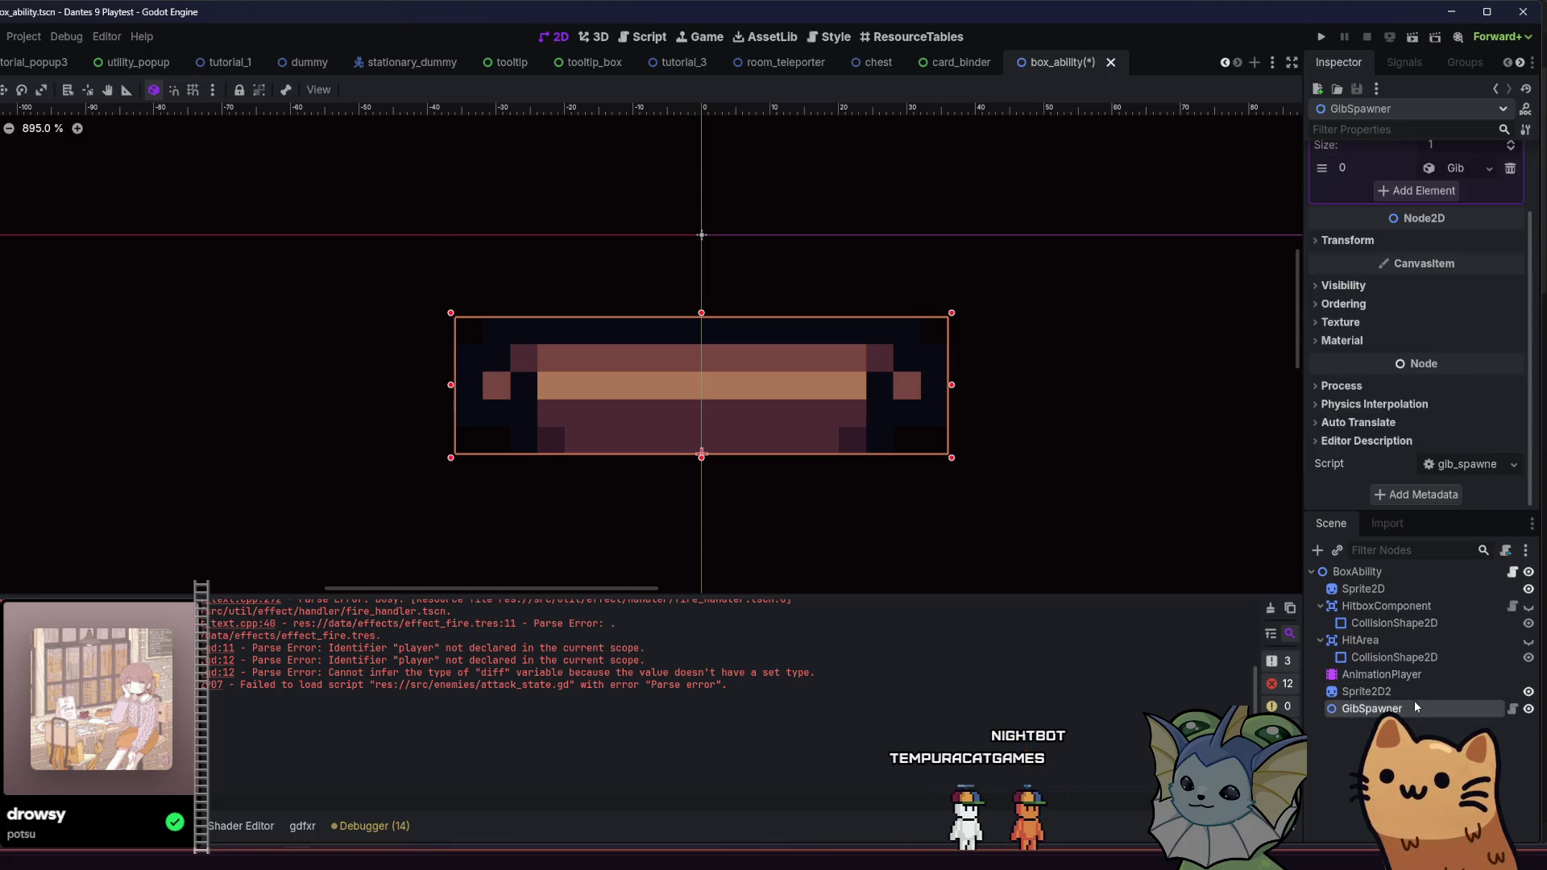
pyautogui.click(1411, 691)
pyautogui.click(1375, 574)
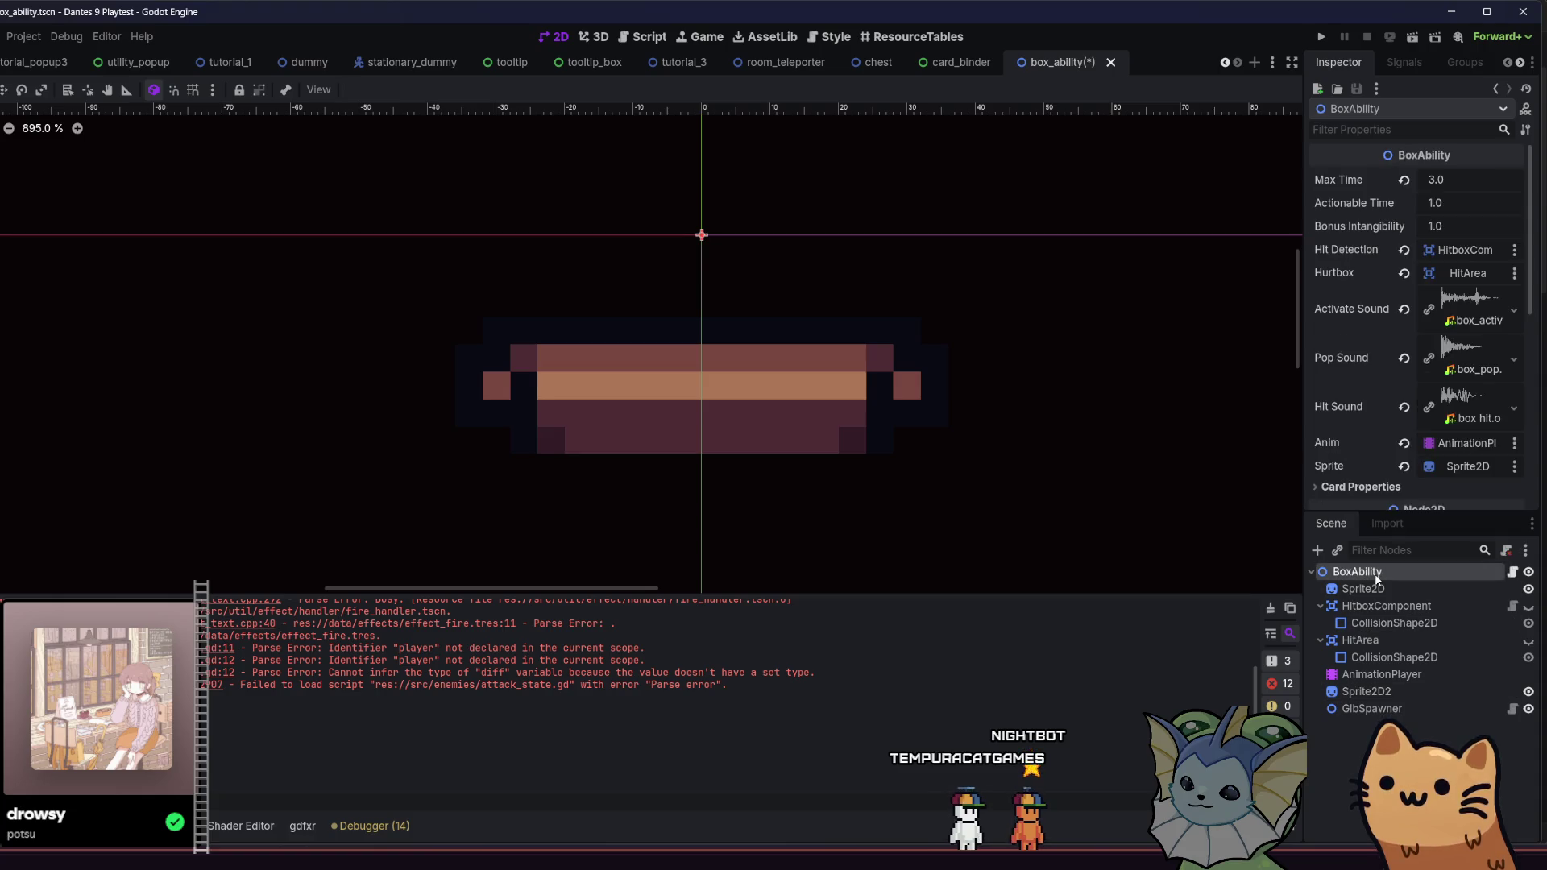
pyautogui.click(1406, 710)
pyautogui.scroll(2, 1434, 250)
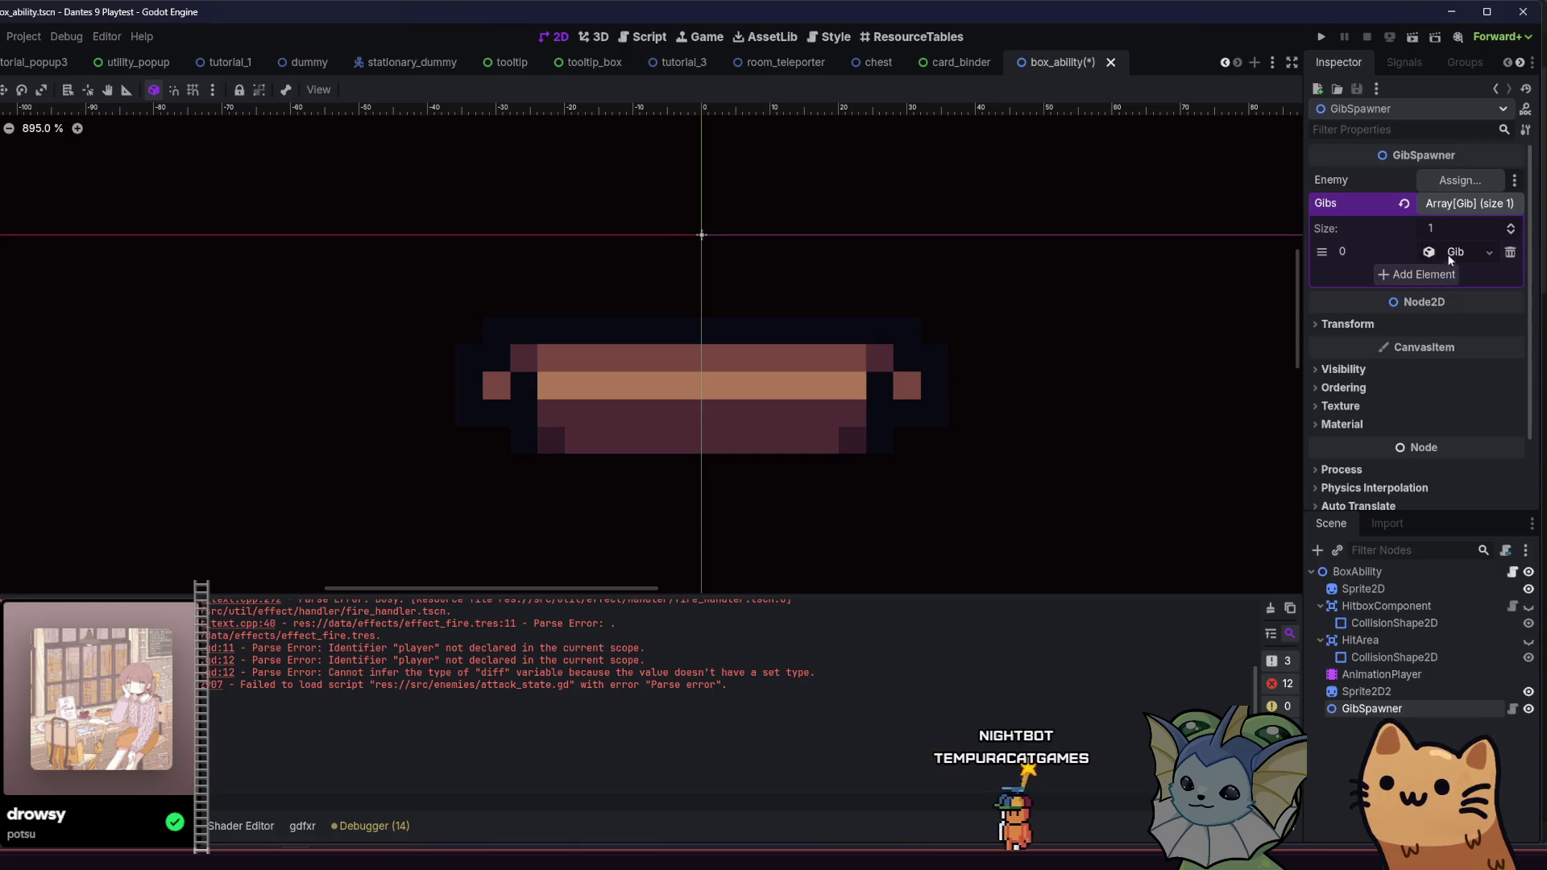
# Step: Set the Gib's collision rectangle size to 72 × 20
pyautogui.click(1448, 256)
pyautogui.scroll(-2, 1454, 363)
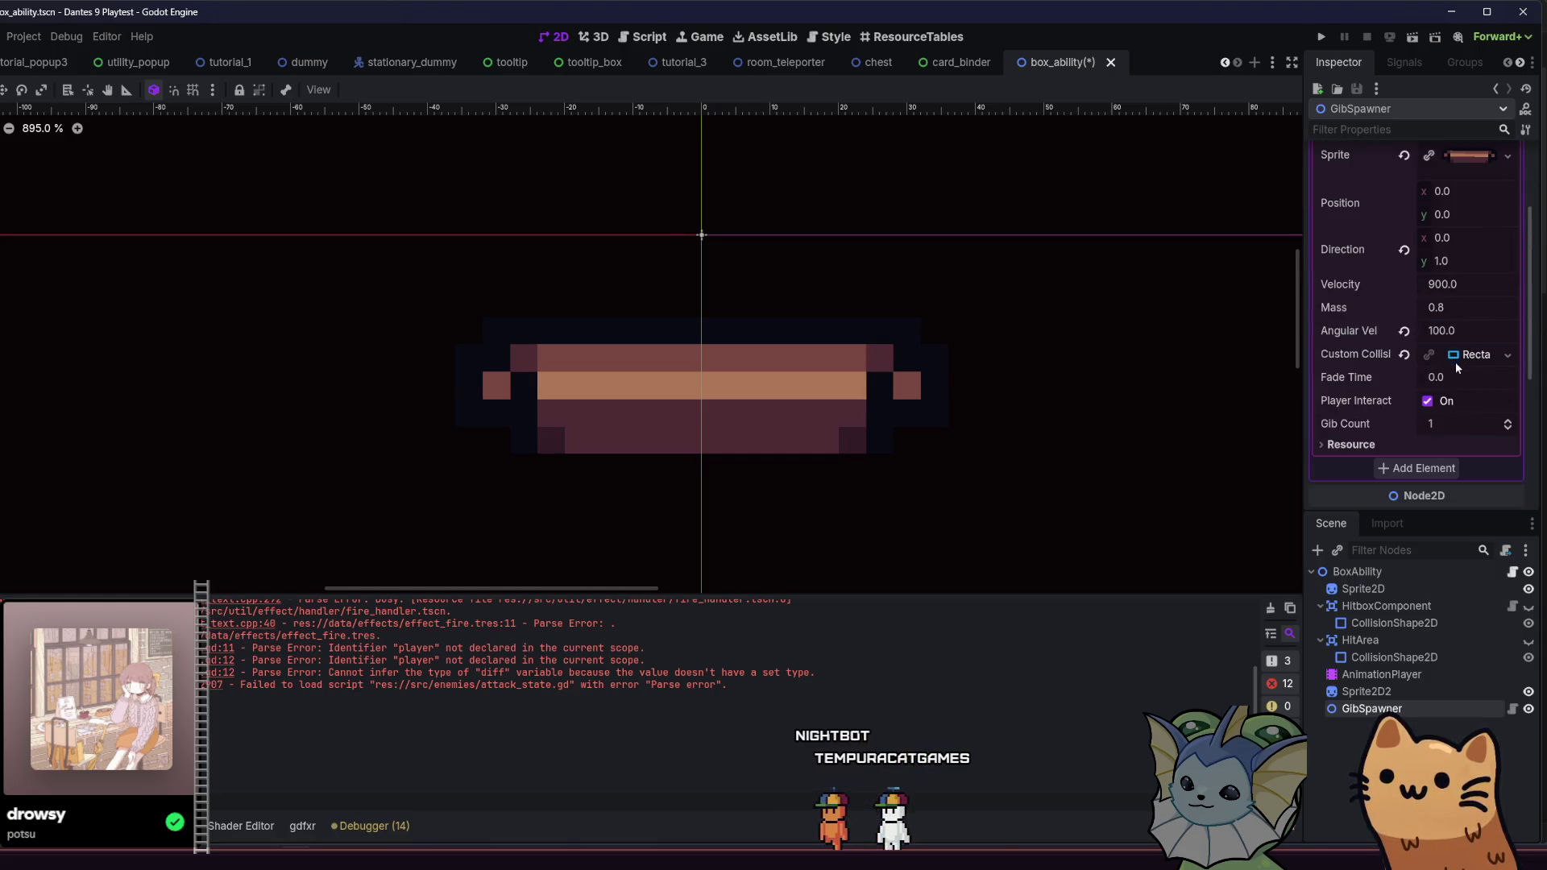
pyautogui.click(1455, 359)
pyautogui.click(1454, 380)
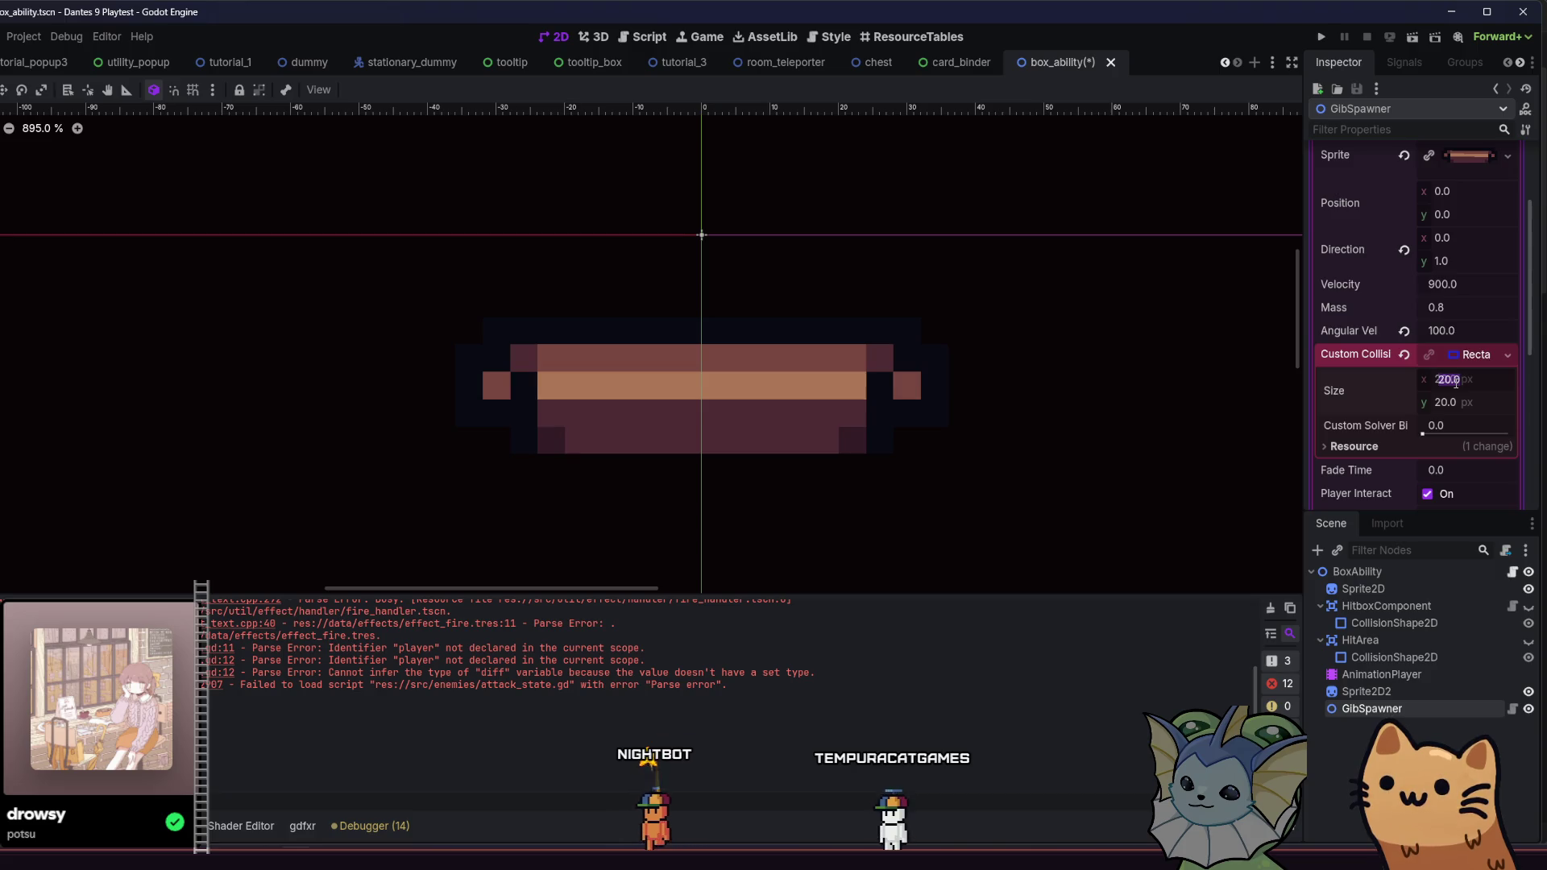
pyautogui.write('72')
pyautogui.press('Tab')
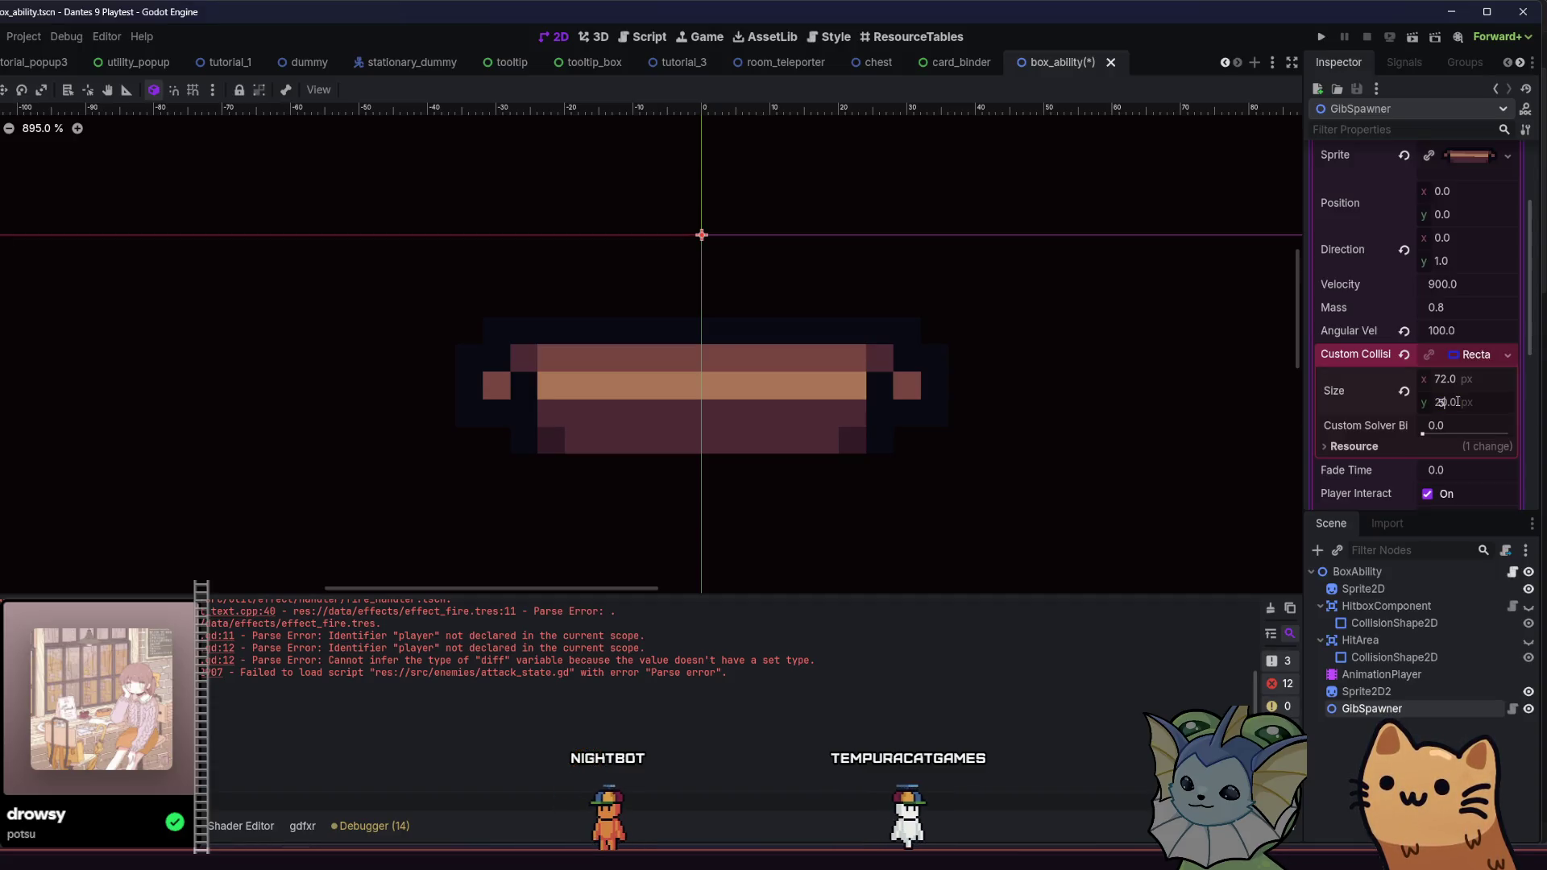
# Step: Save the box_ability scene with Ctrl+S
pyautogui.scroll(-1, 1050, 337)
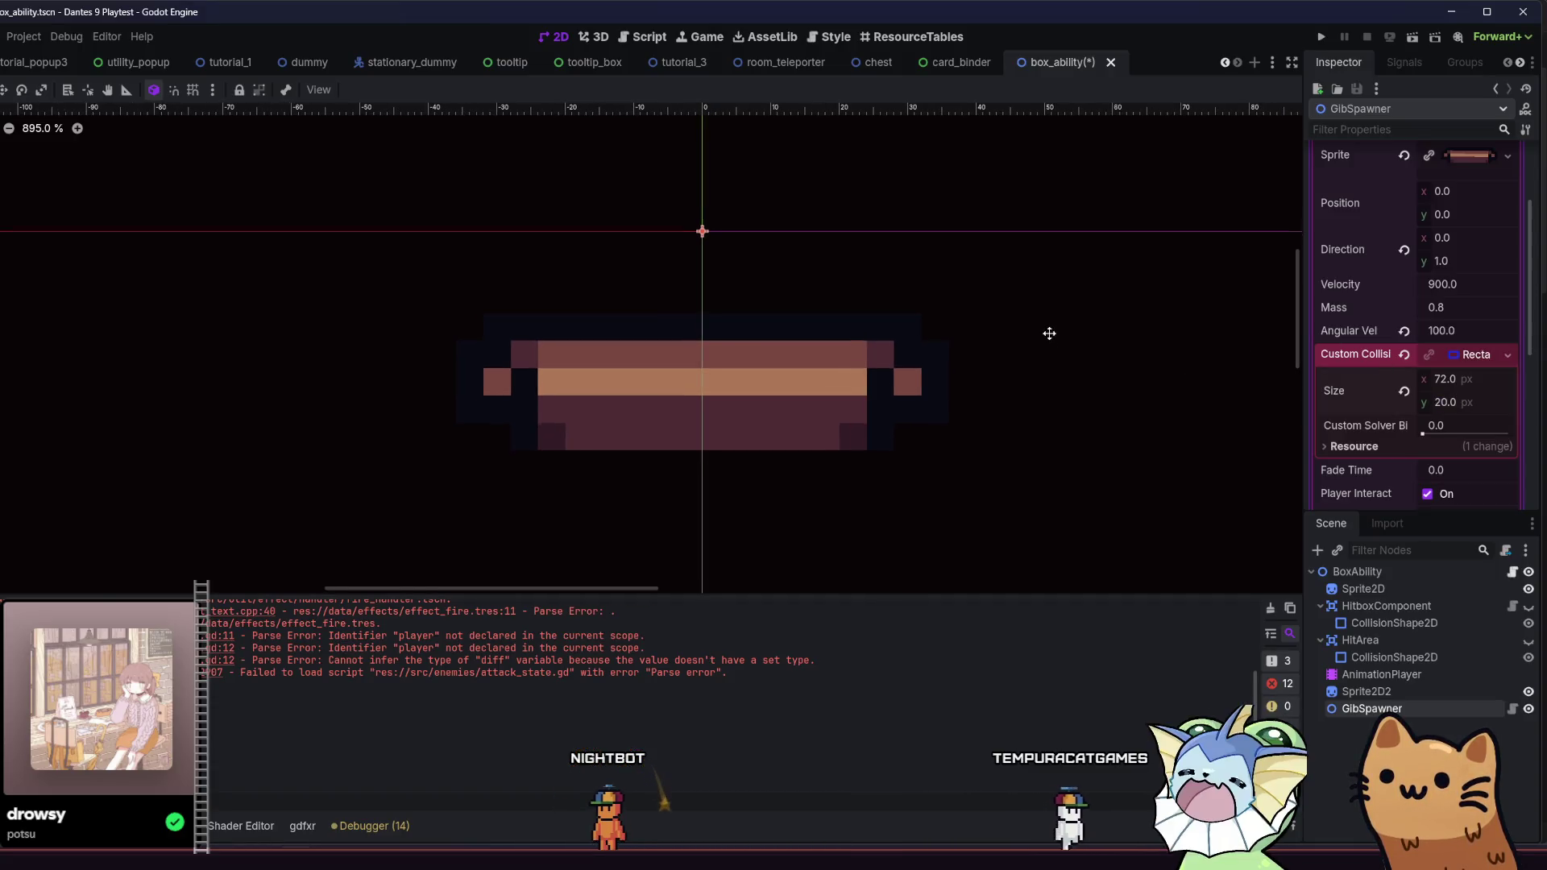
pyautogui.scroll(-1, 1050, 337)
pyautogui.scroll(-1, 1378, 301)
pyautogui.scroll(-3, 1377, 301)
pyautogui.scroll(3, 1378, 302)
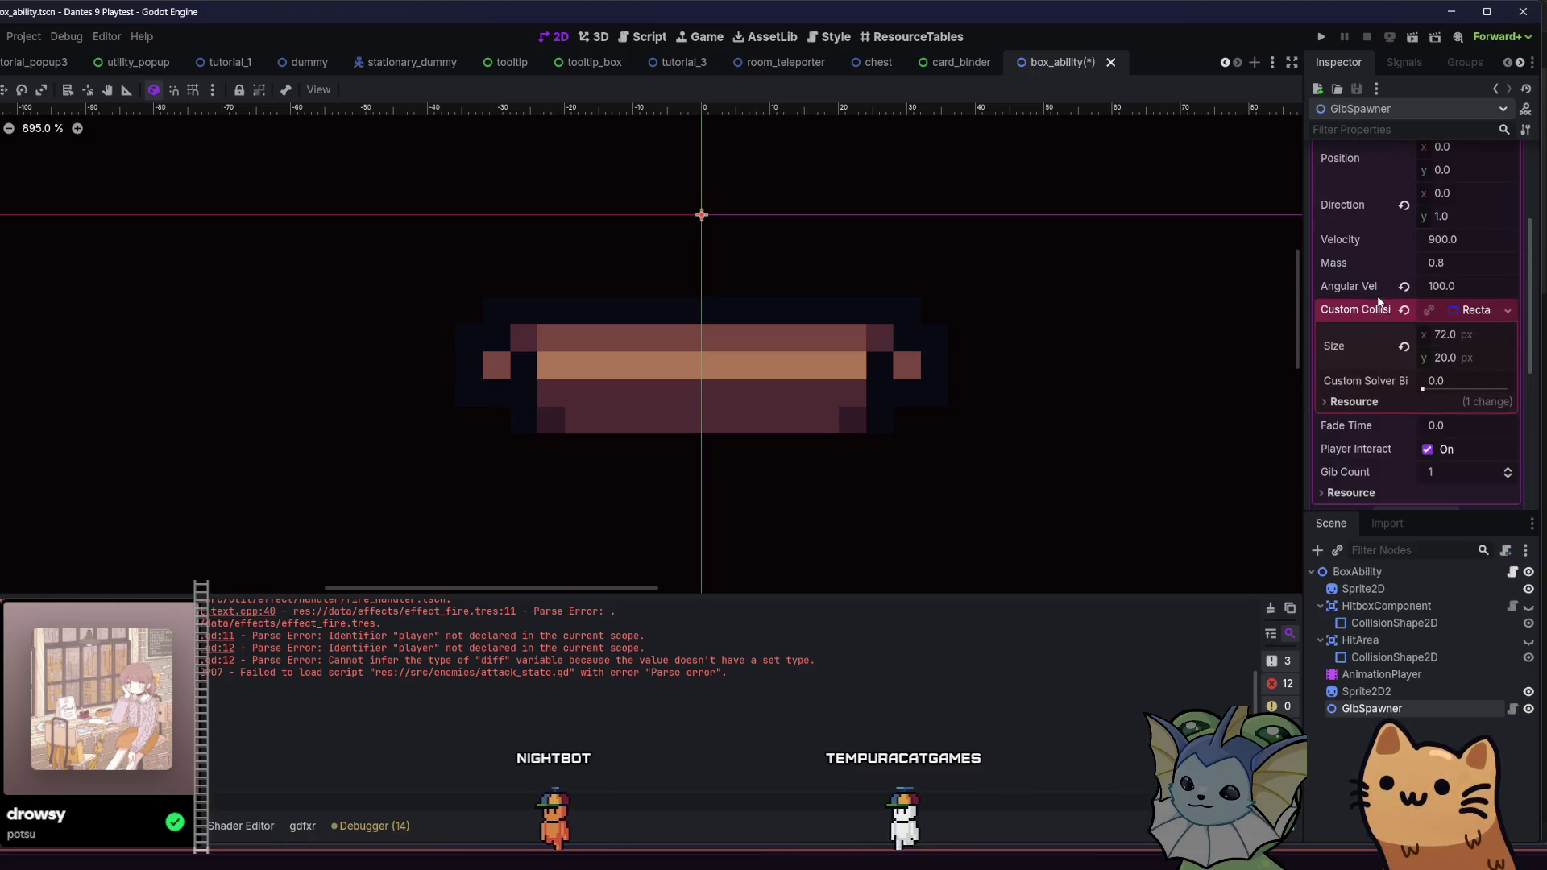
pyautogui.scroll(5, 1374, 300)
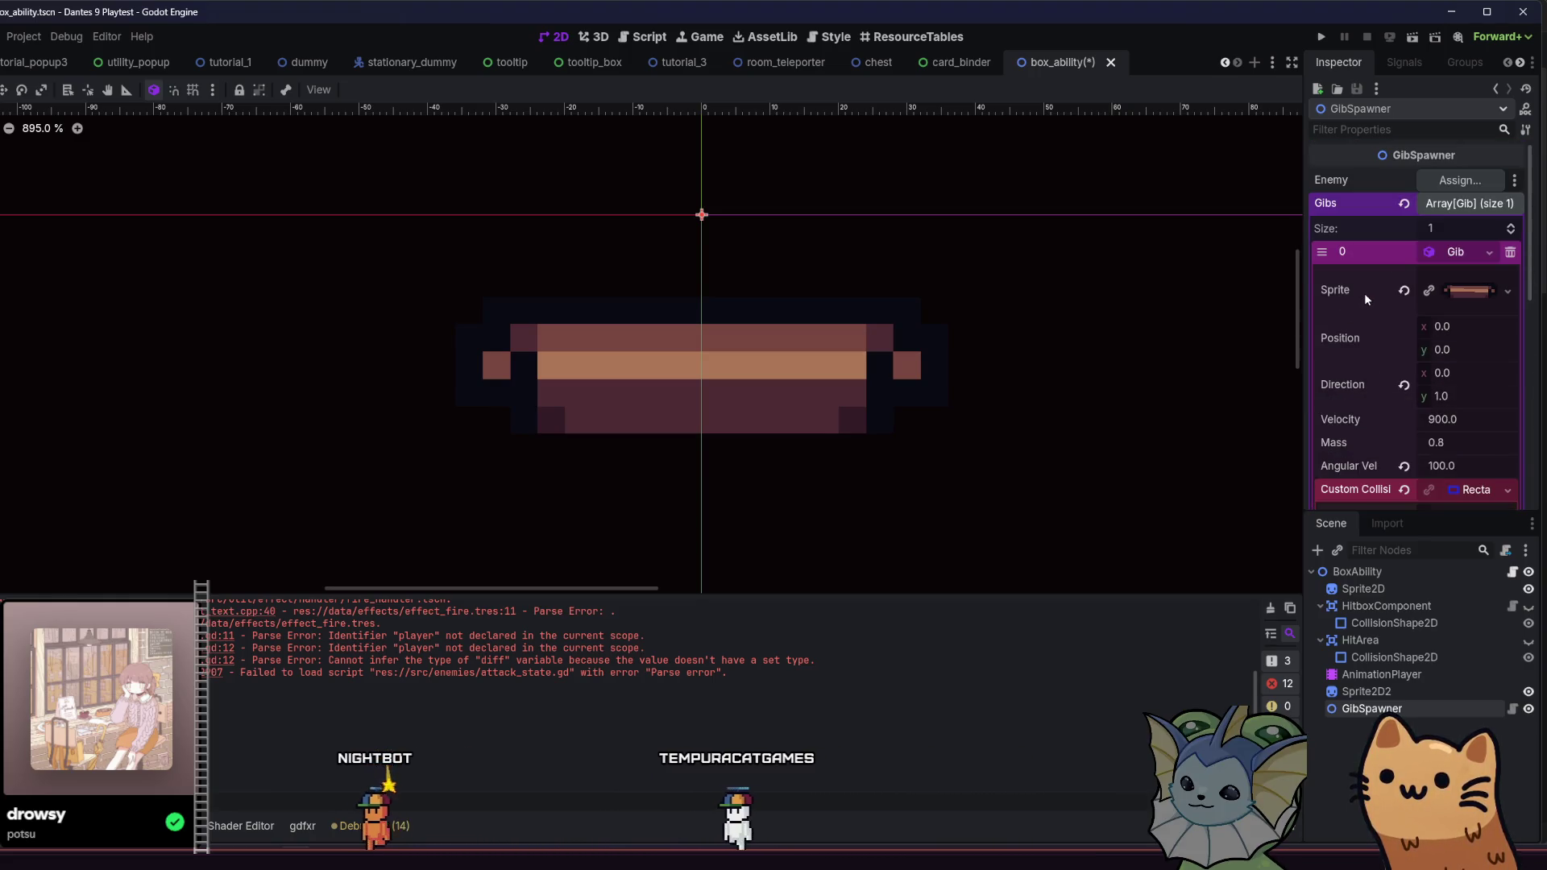
pyautogui.hotkey('ctrl', 's')
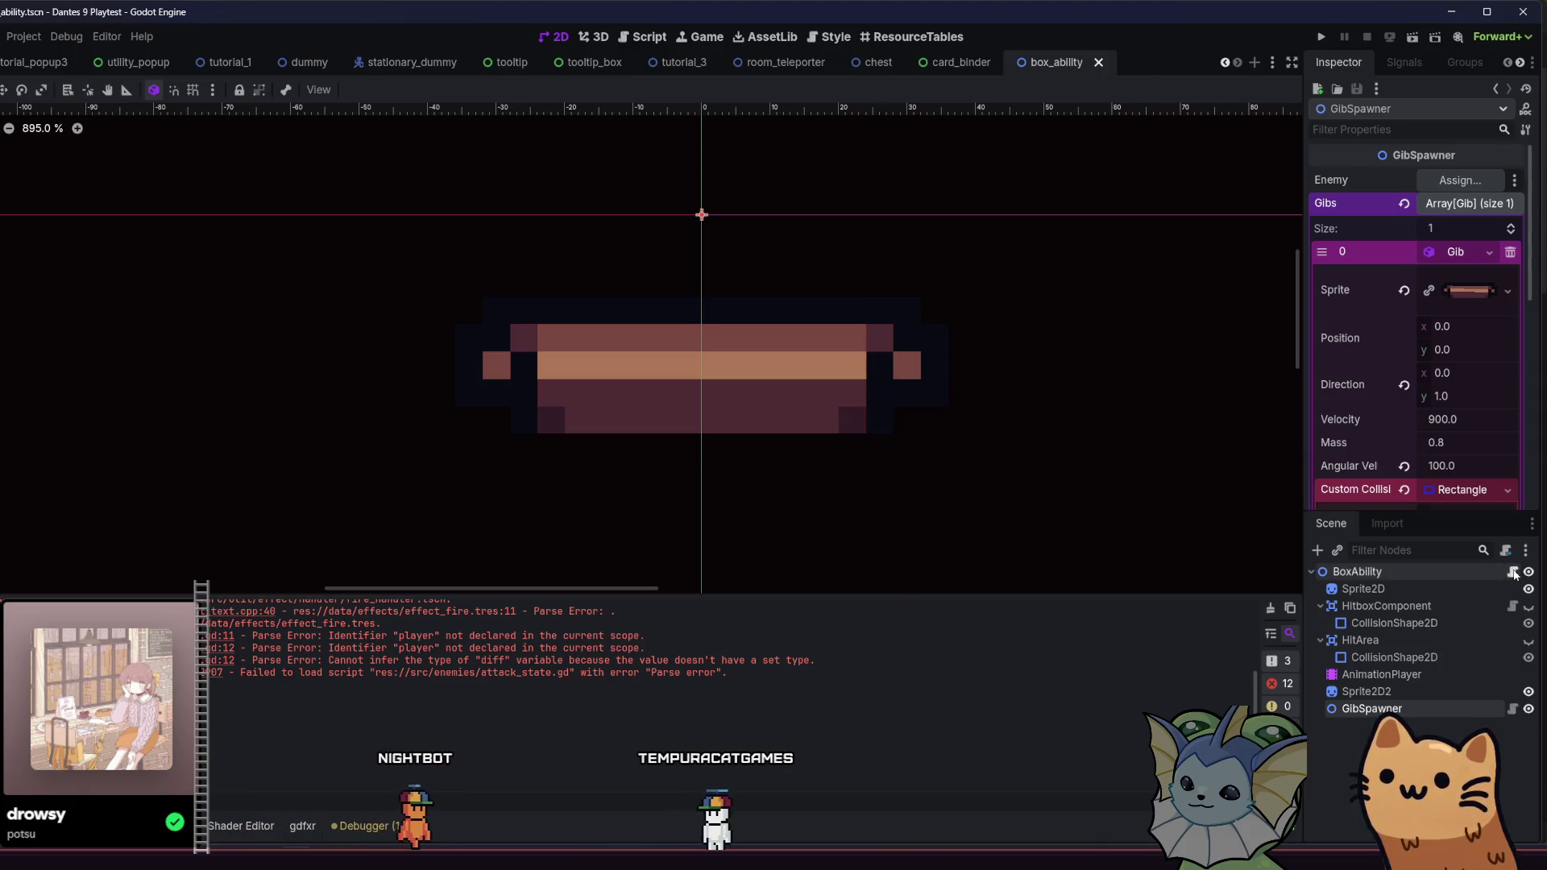
pyautogui.click(1513, 571)
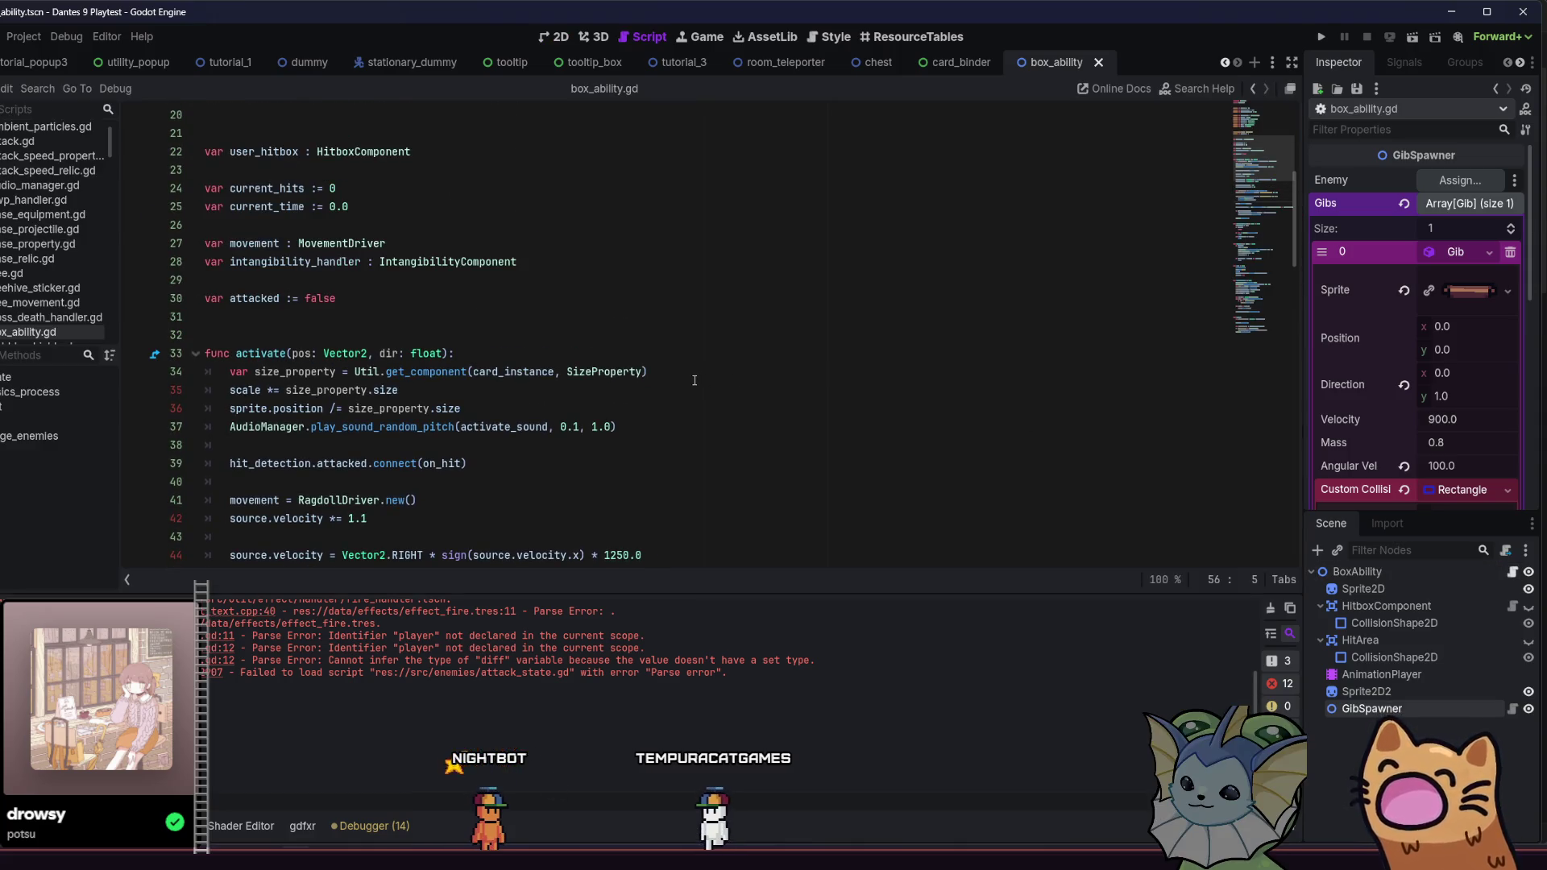
# Step: Scroll through box_ability.gd to review activate()'s RagdollDriver setup with bounce_strength 0.8
pyautogui.scroll(-4, 694, 381)
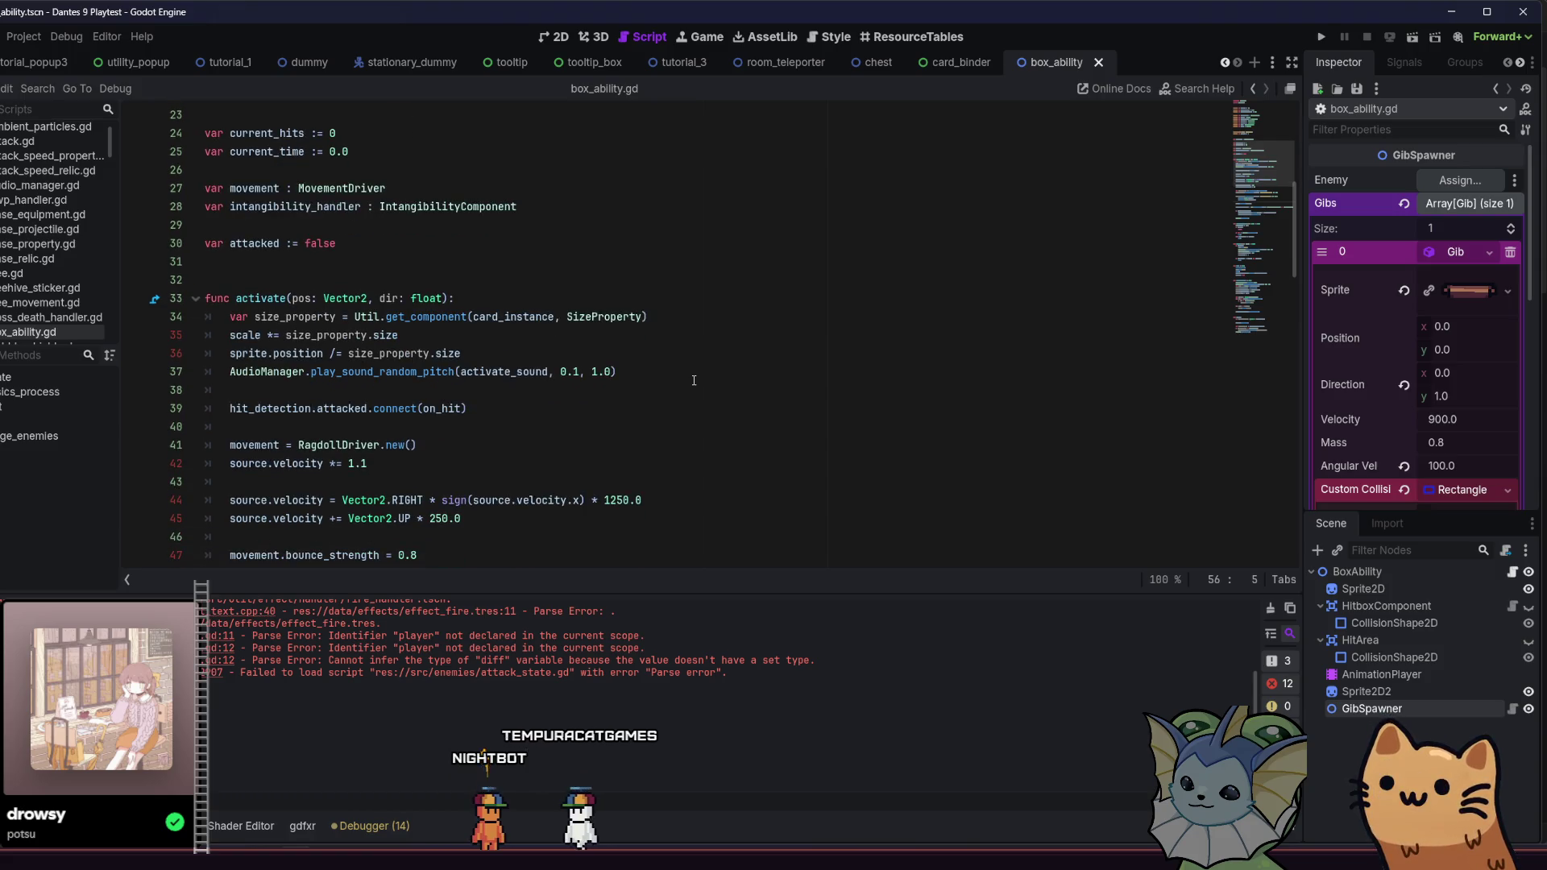
pyautogui.scroll(-3, 693, 380)
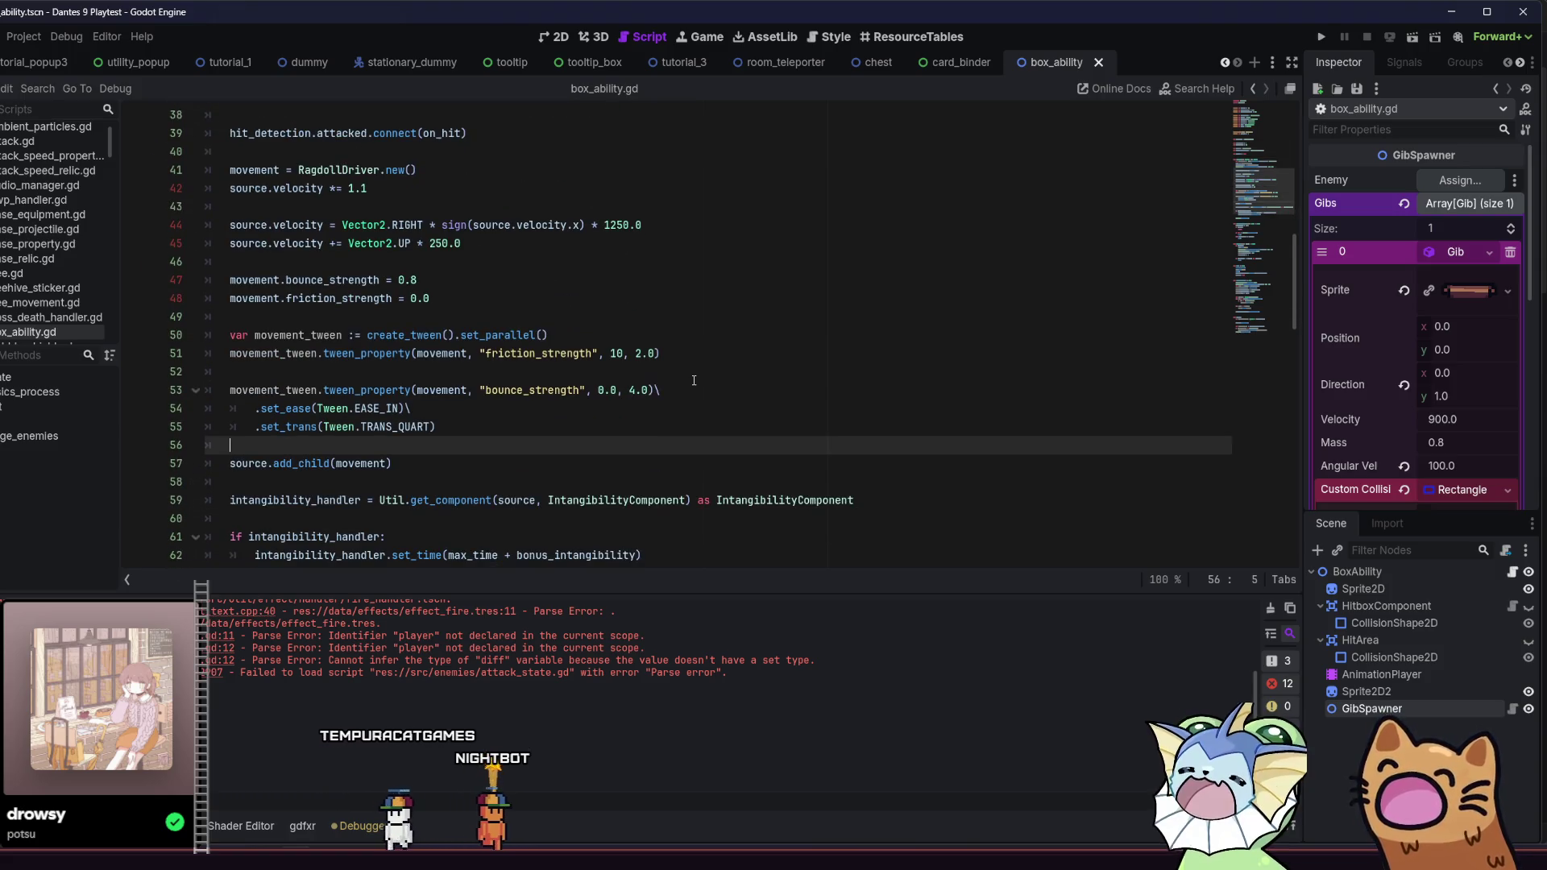
pyautogui.scroll(-7, 694, 380)
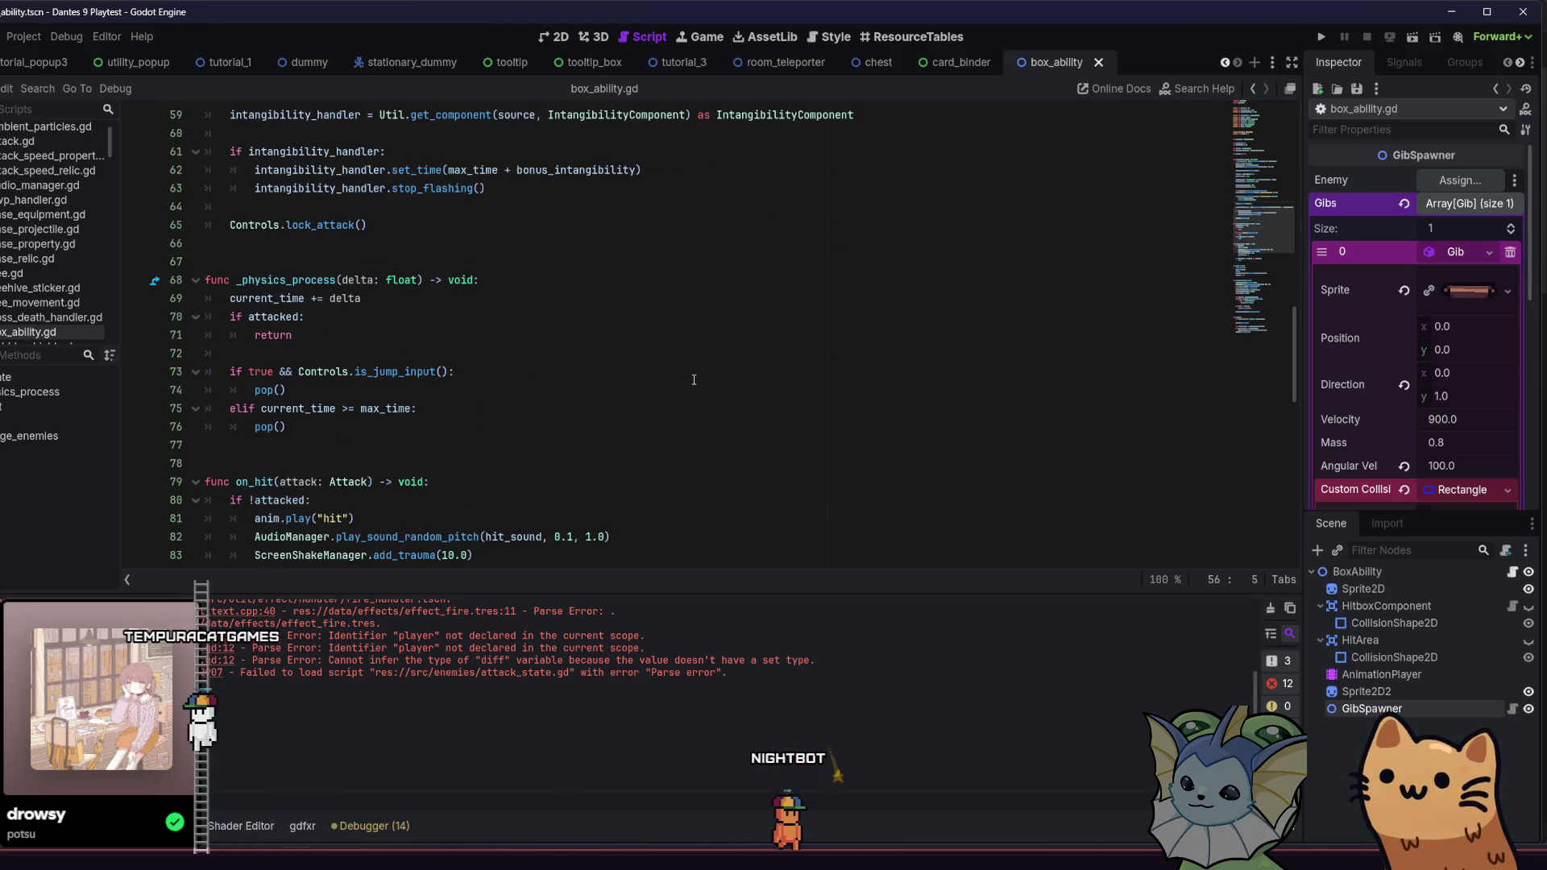
pyautogui.scroll(5, 694, 381)
pyautogui.scroll(14, 694, 380)
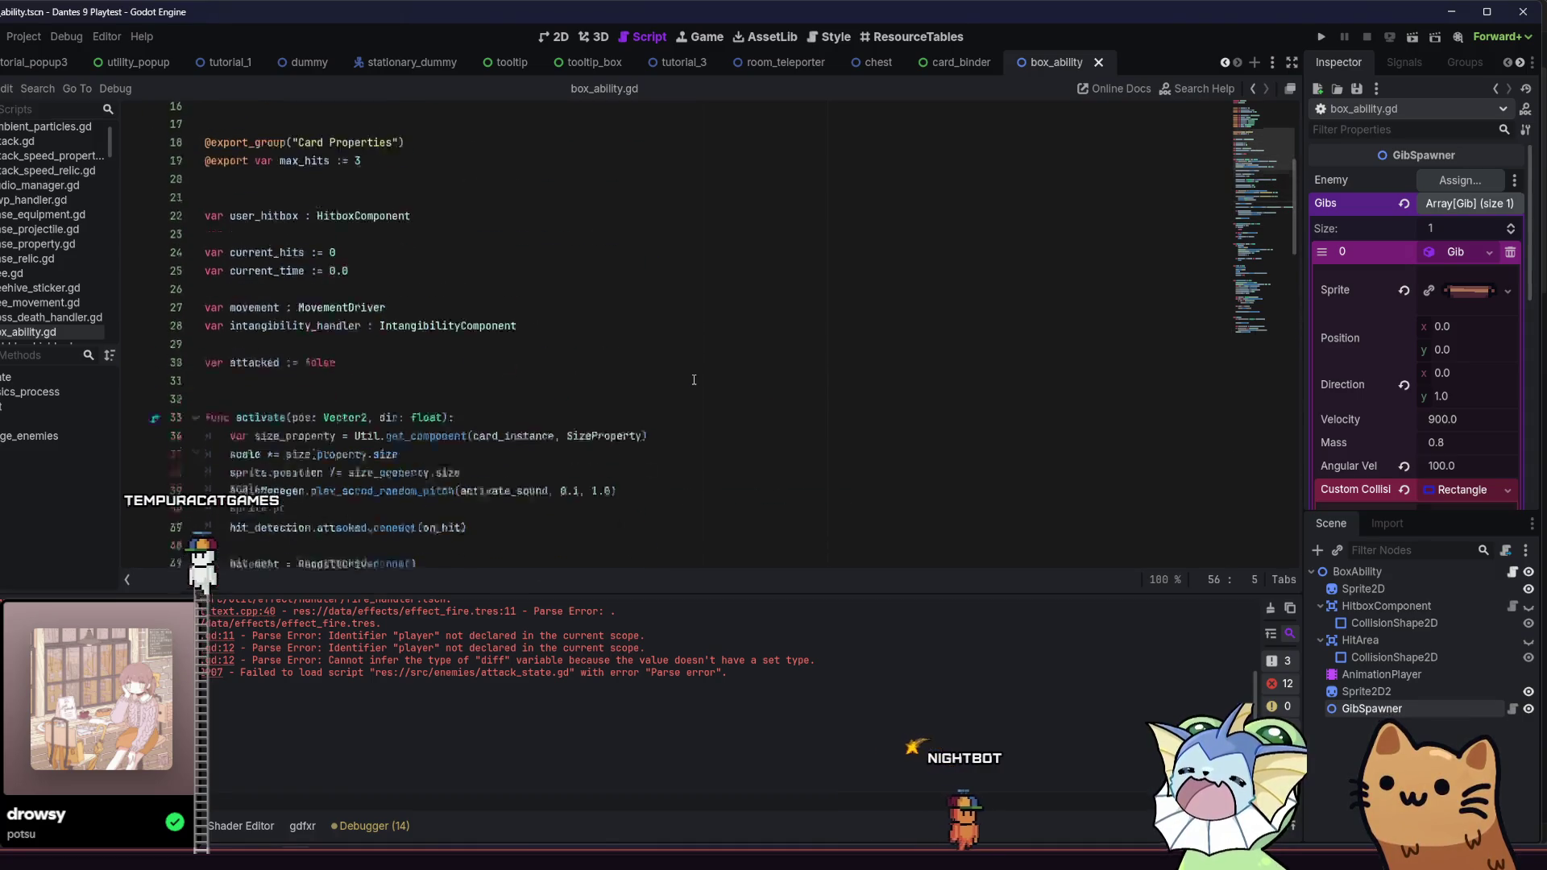
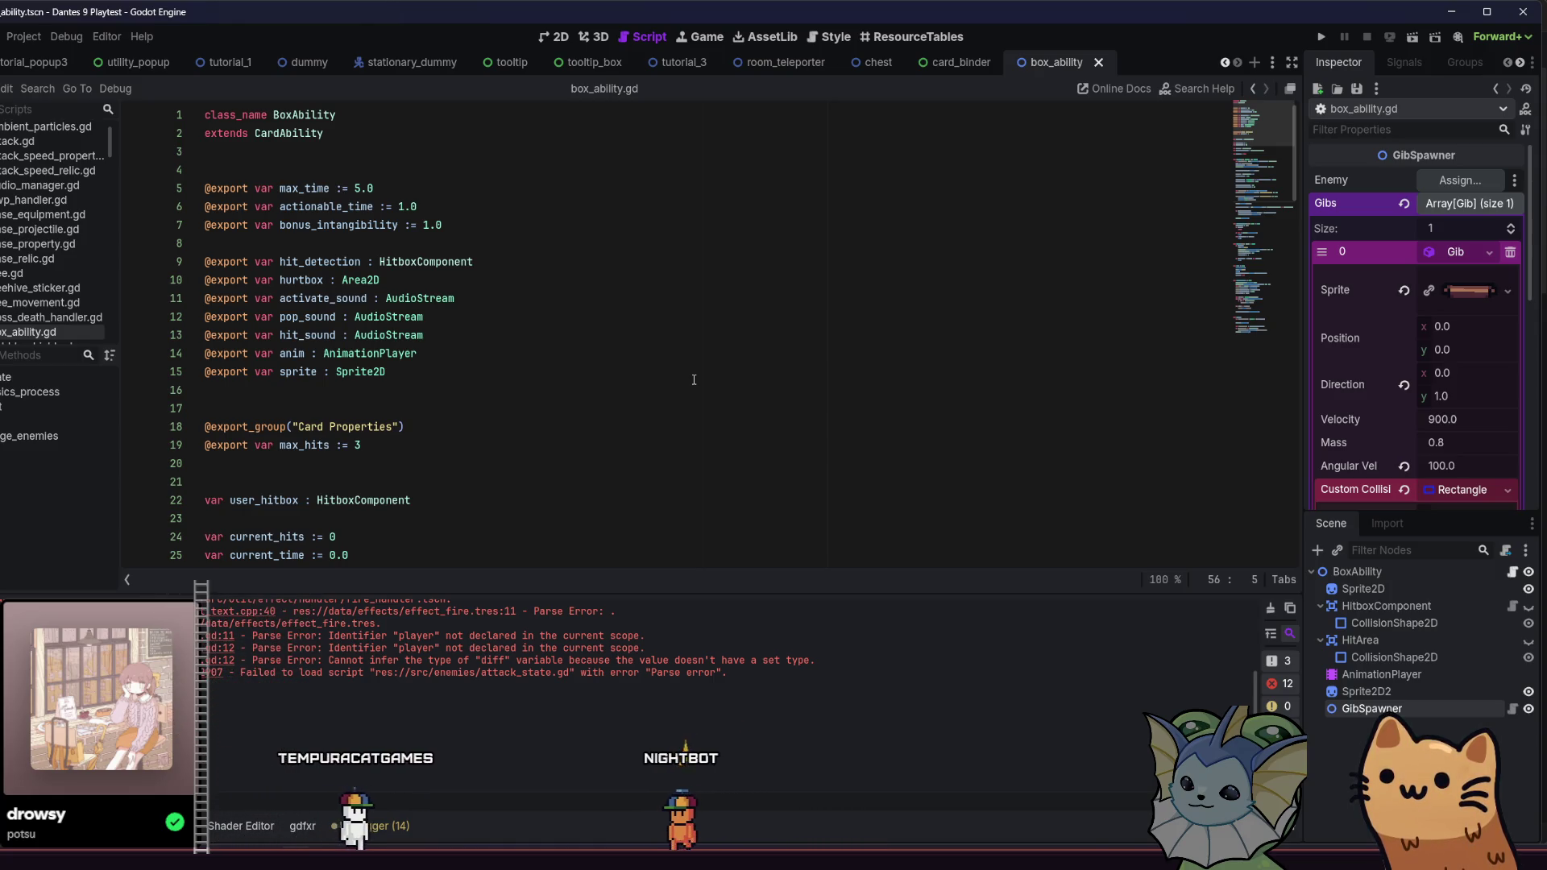
pyautogui.scroll(-2, 694, 379)
pyautogui.scroll(2, 693, 379)
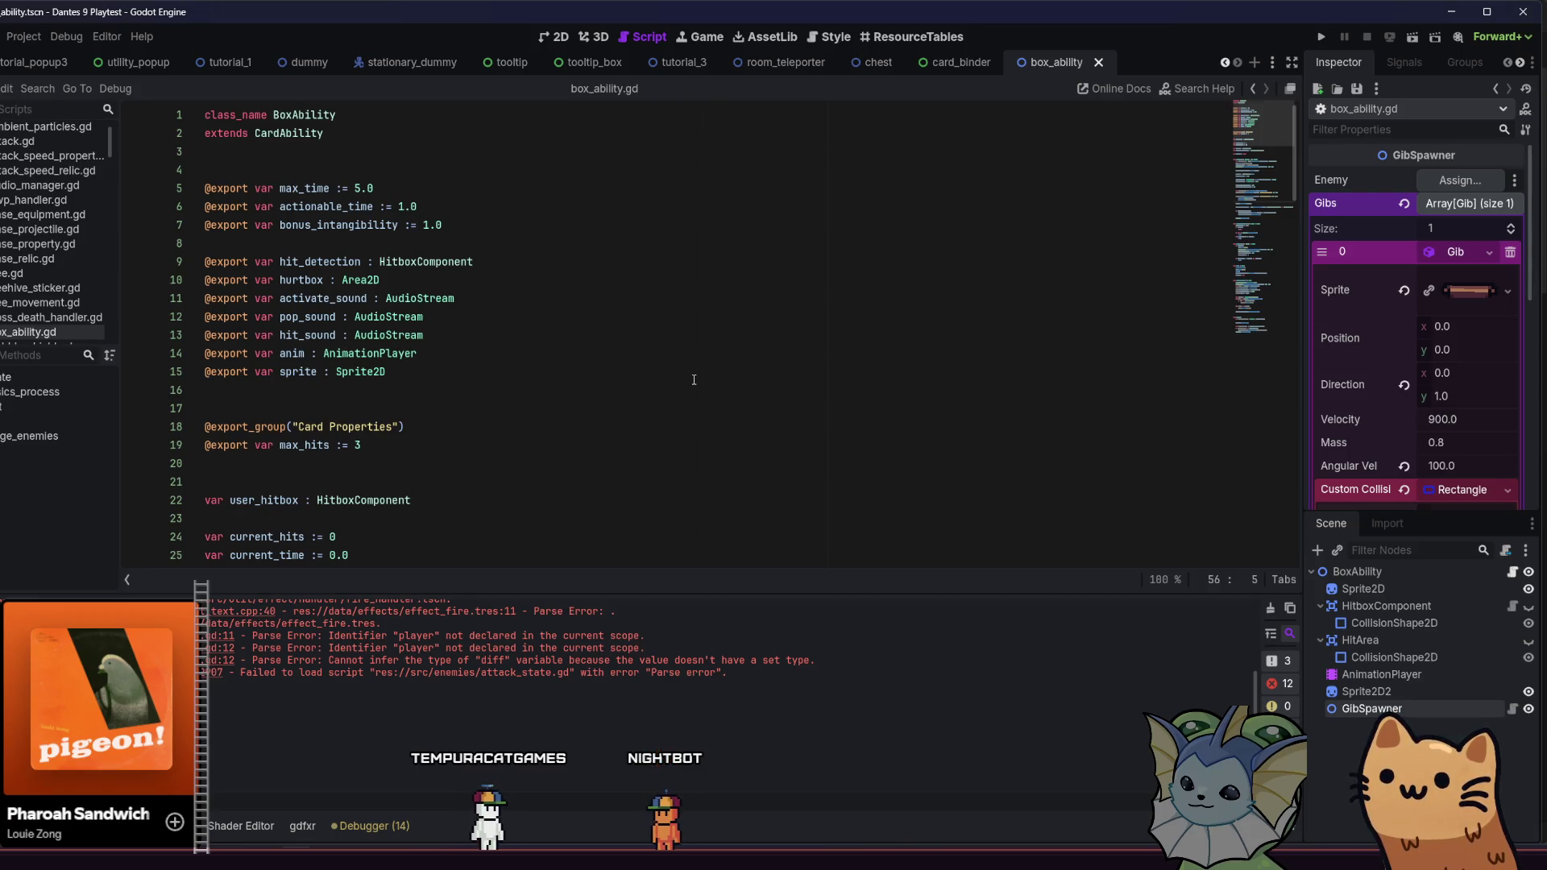
pyautogui.scroll(-6, 592, 333)
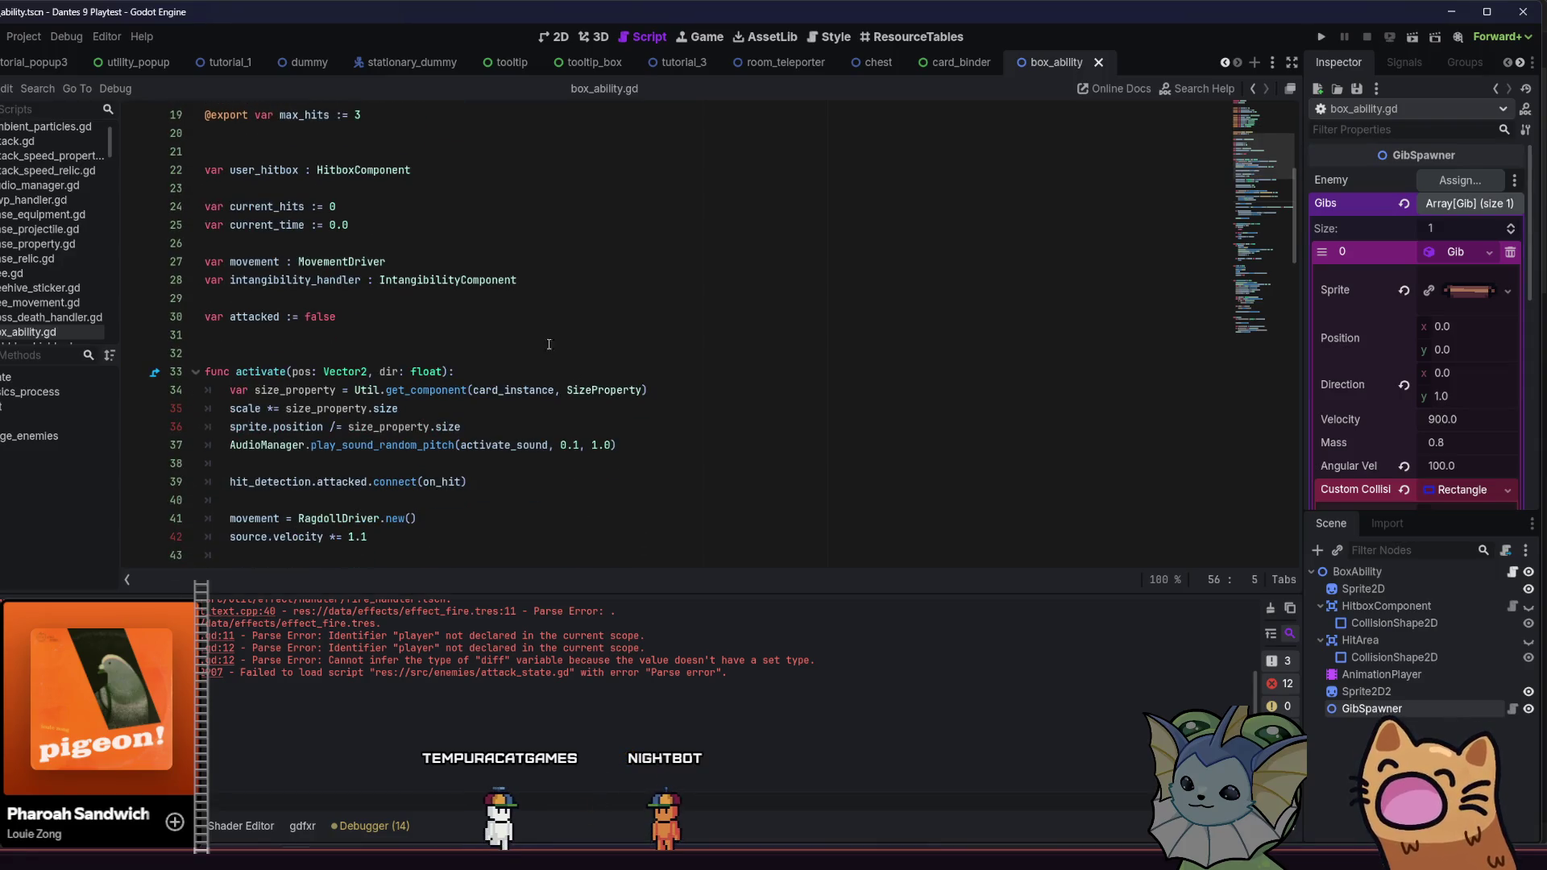
pyautogui.scroll(4, 507, 298)
pyautogui.click(506, 248)
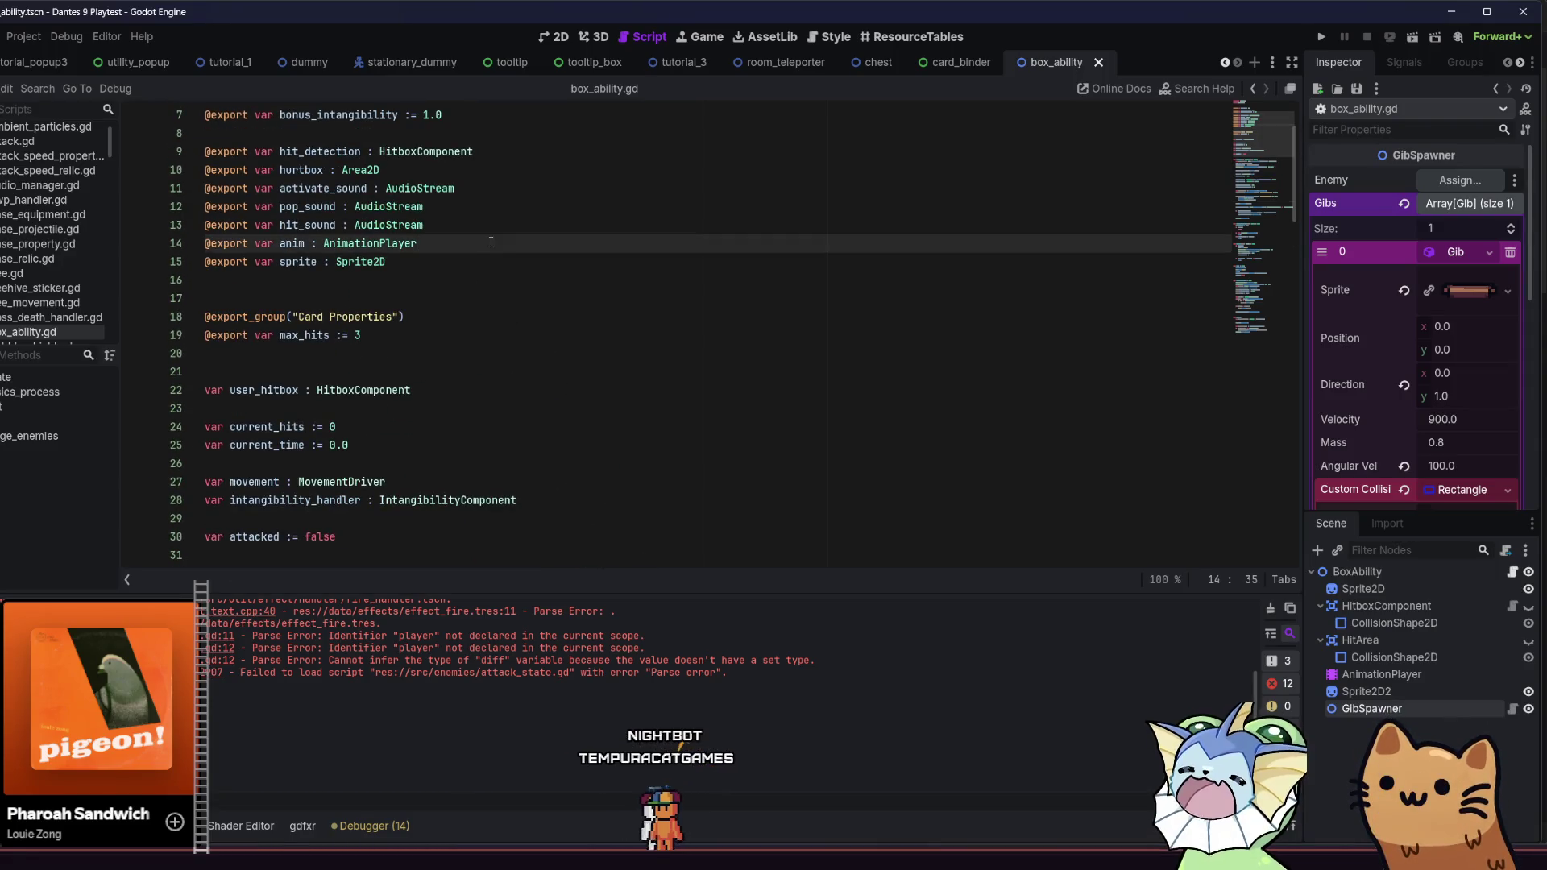
pyautogui.click(507, 262)
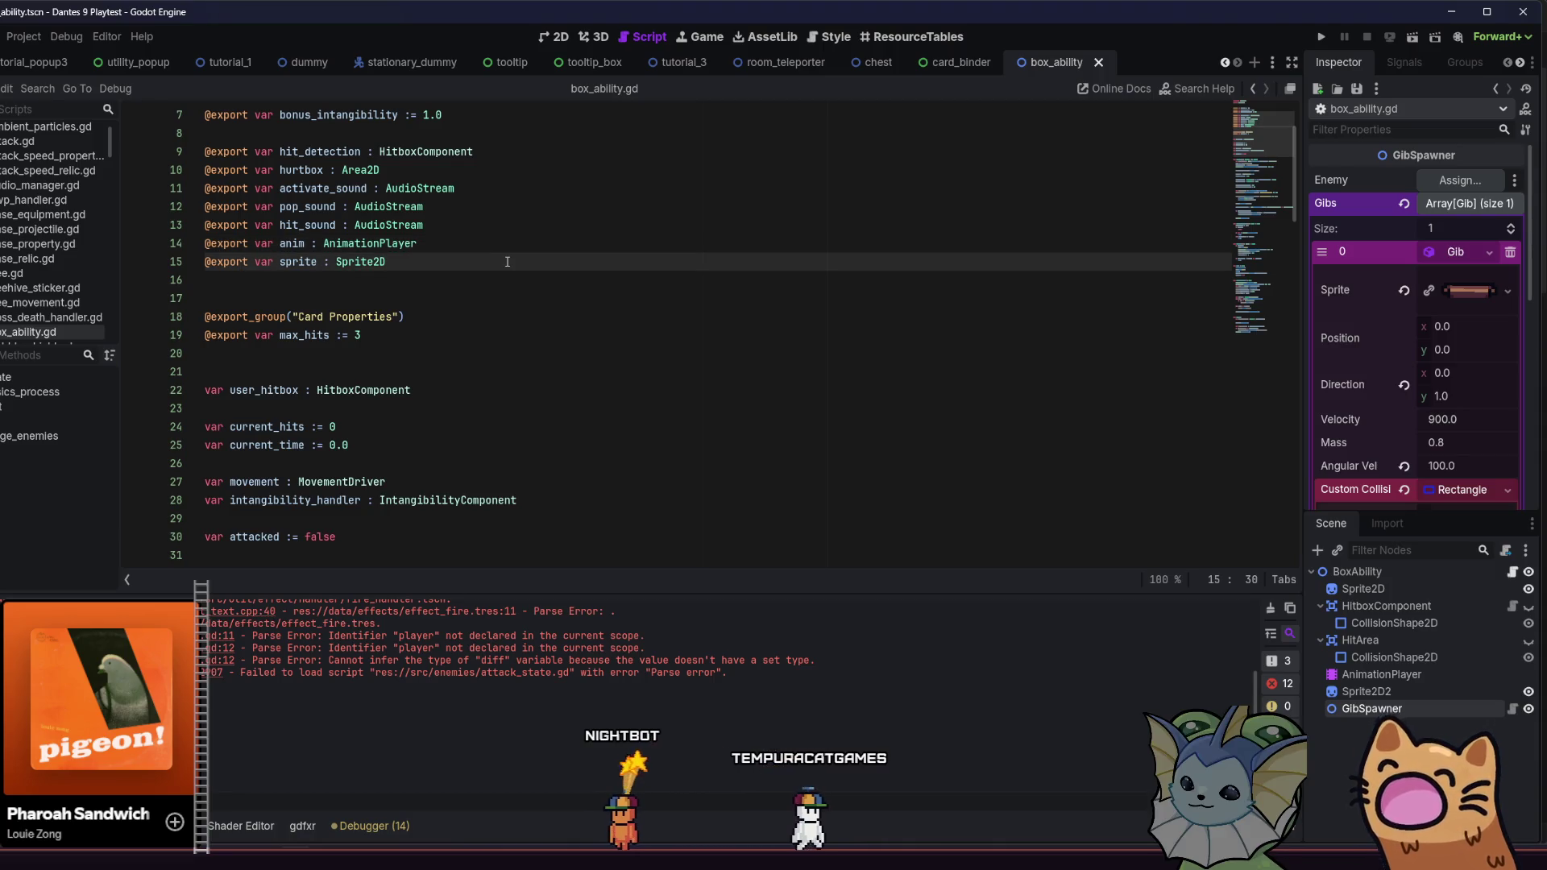
pyautogui.press('Return')
pyautogui.write('@export var g')
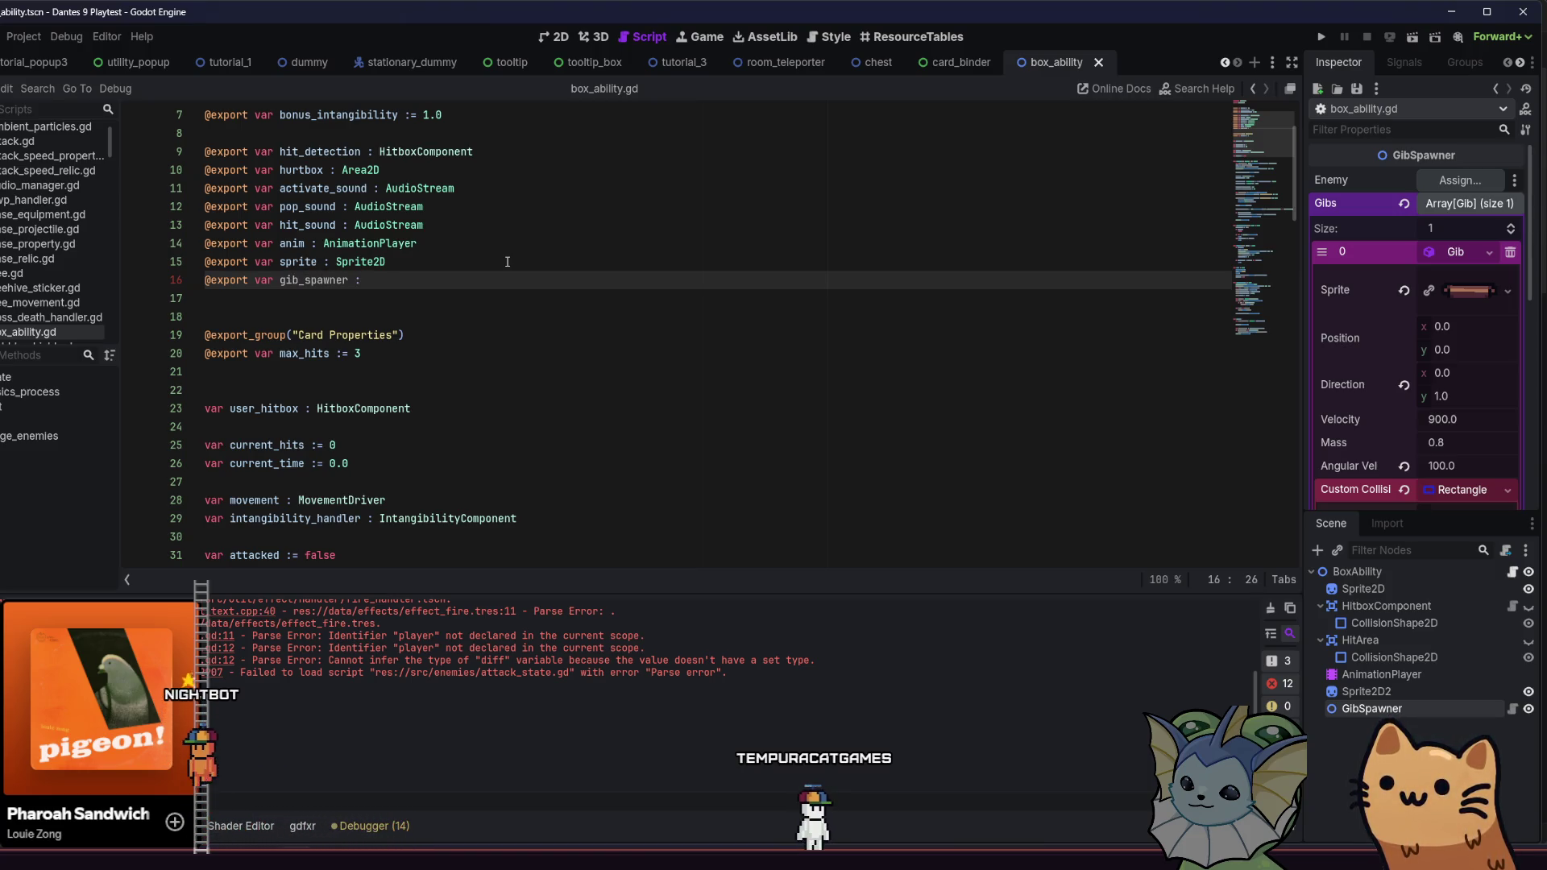
pyautogui.write('ib')
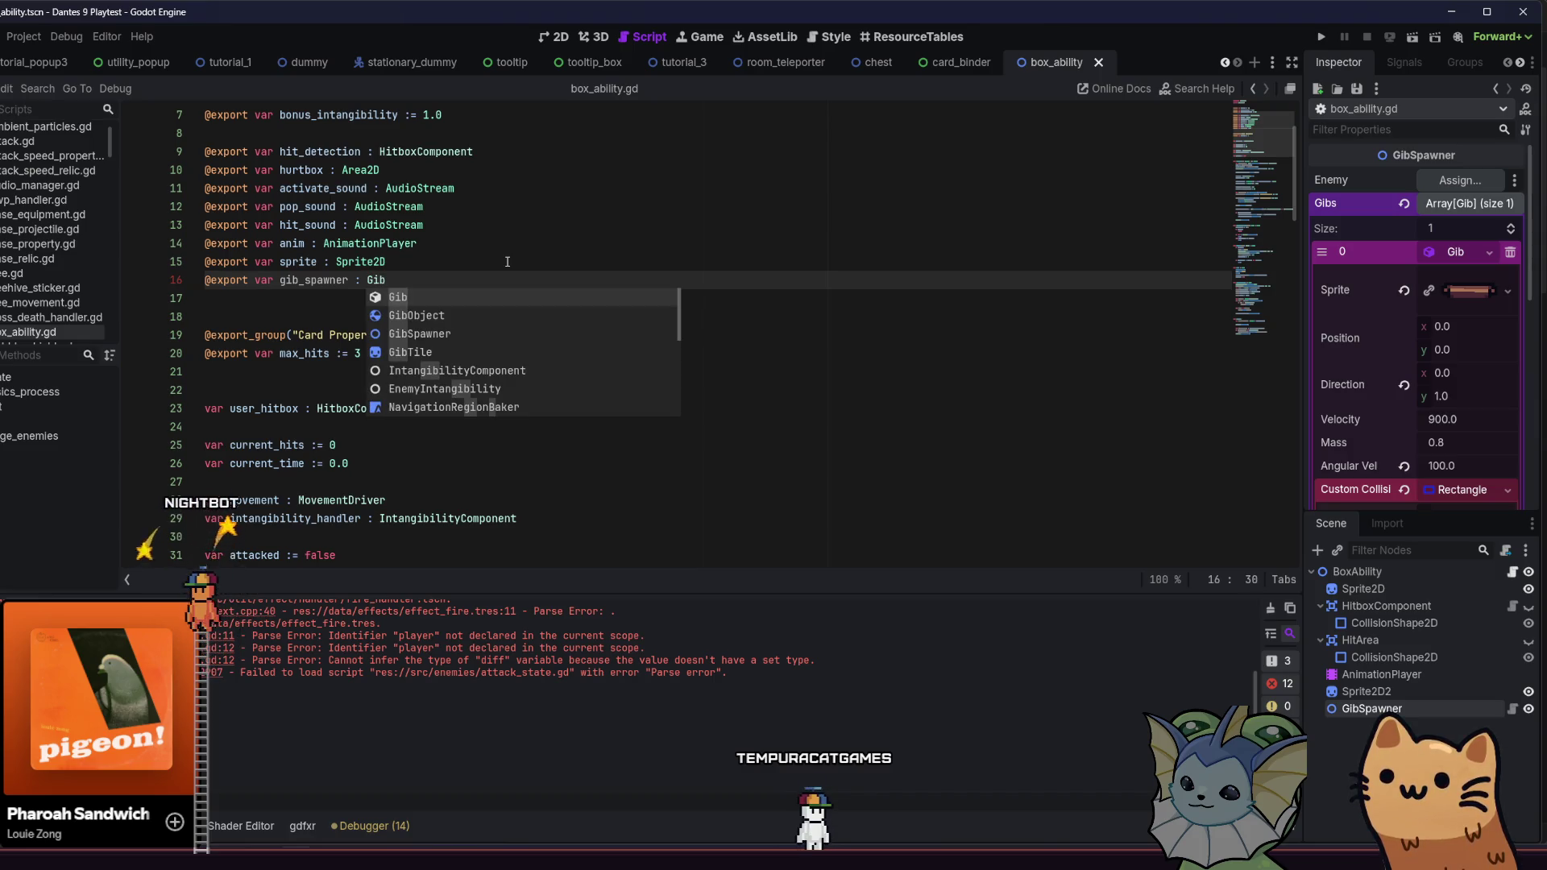
pyautogui.press('Down')
pyautogui.press('Down')
pyautogui.press('Return')
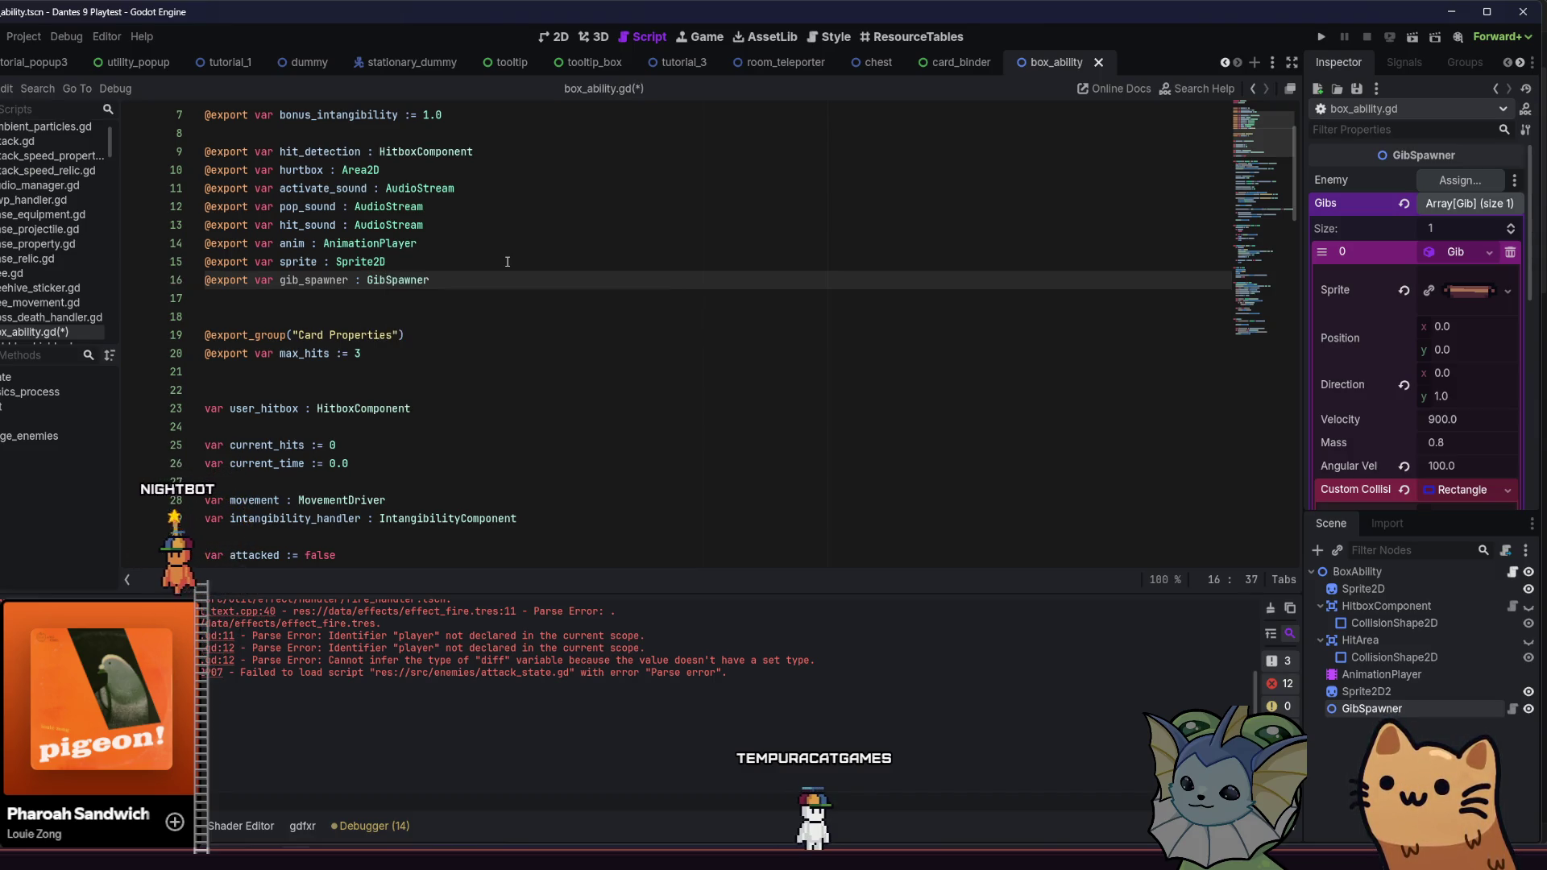
pyautogui.hotkey('ctrl', 's')
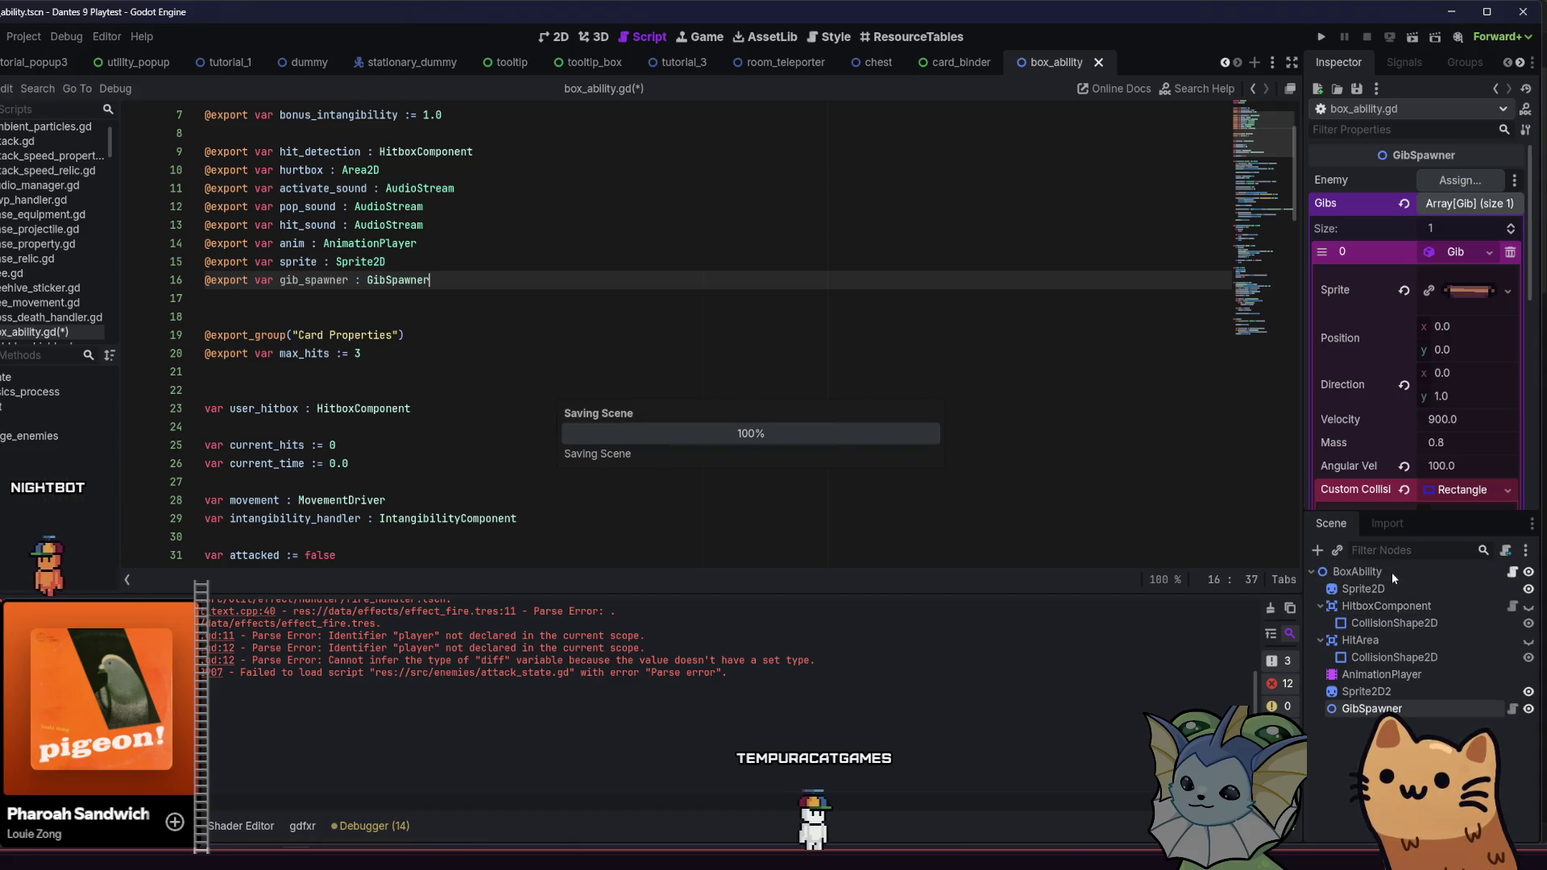
# Step: Assign the scene's GibSpawner node to BoxAbility's Gib Spawner property
pyautogui.click(1390, 572)
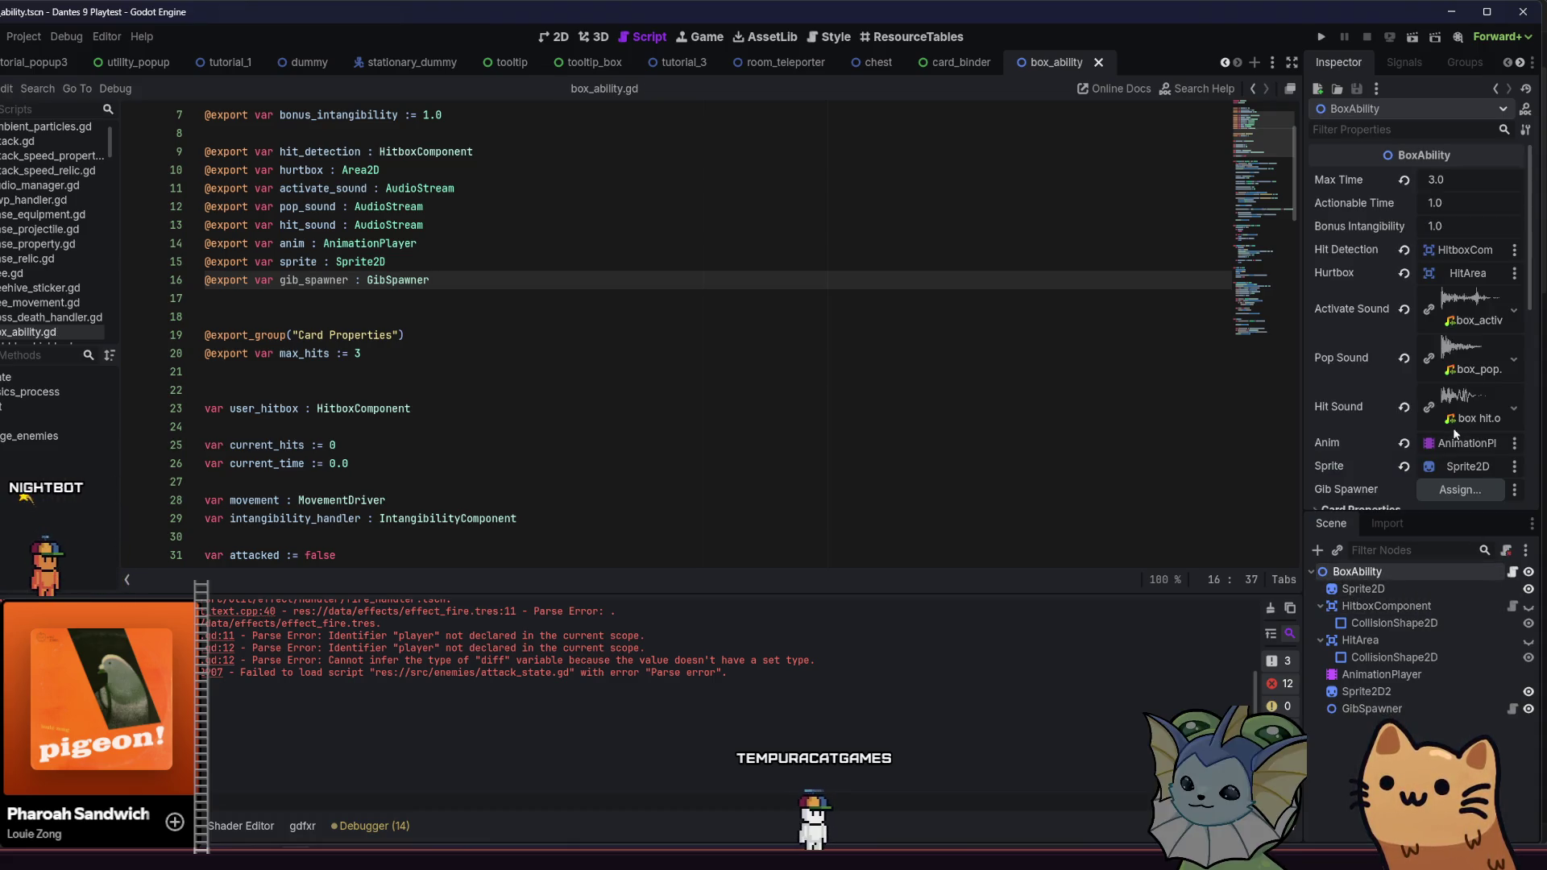
pyautogui.click(1470, 483)
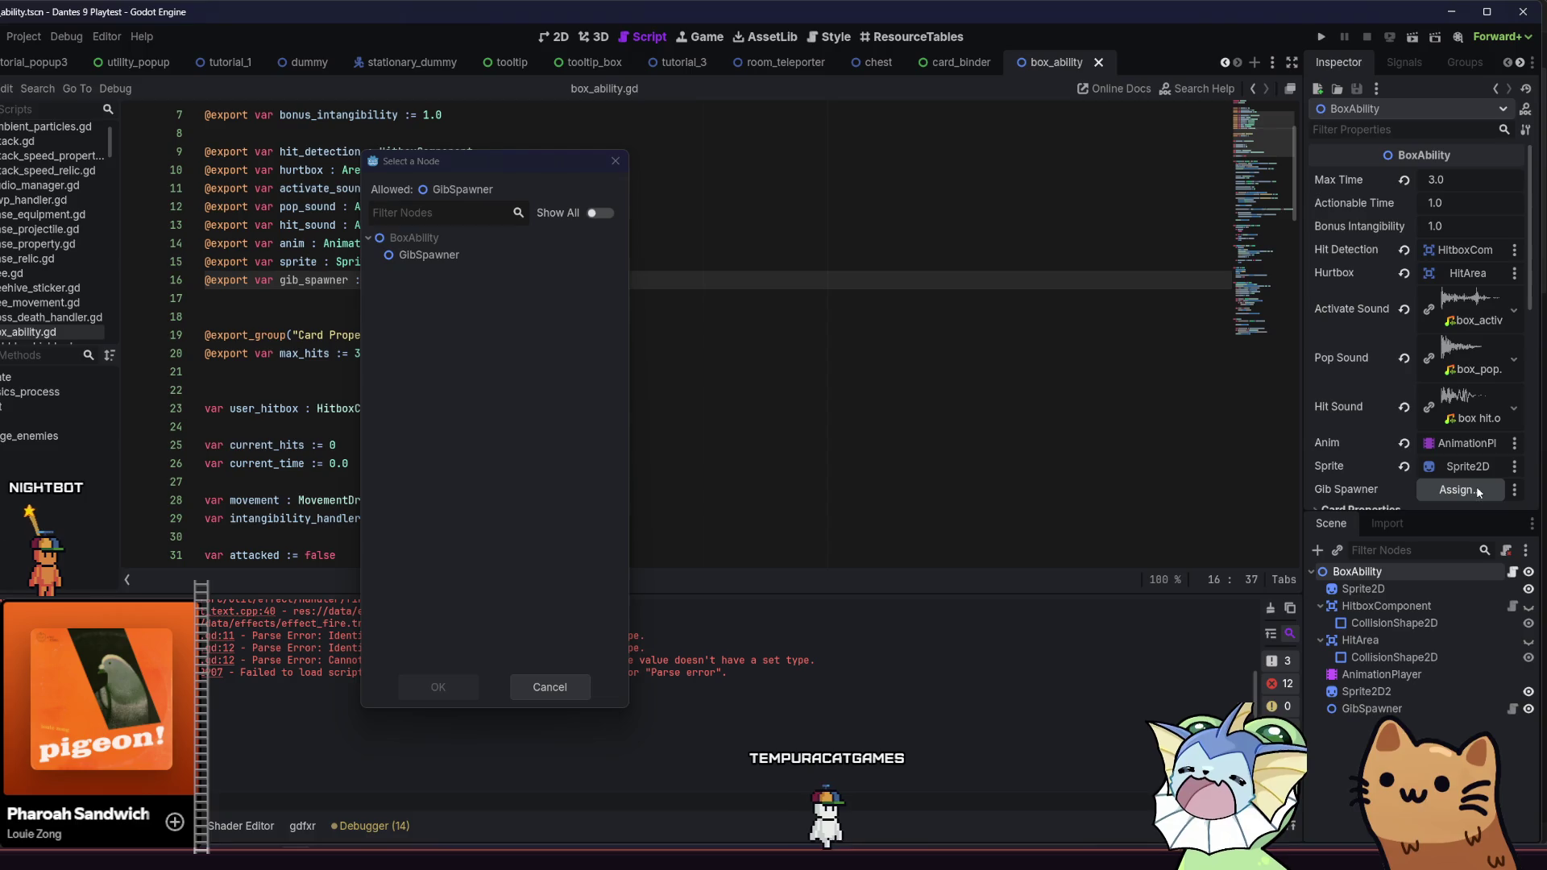
pyautogui.doubleClick(496, 246)
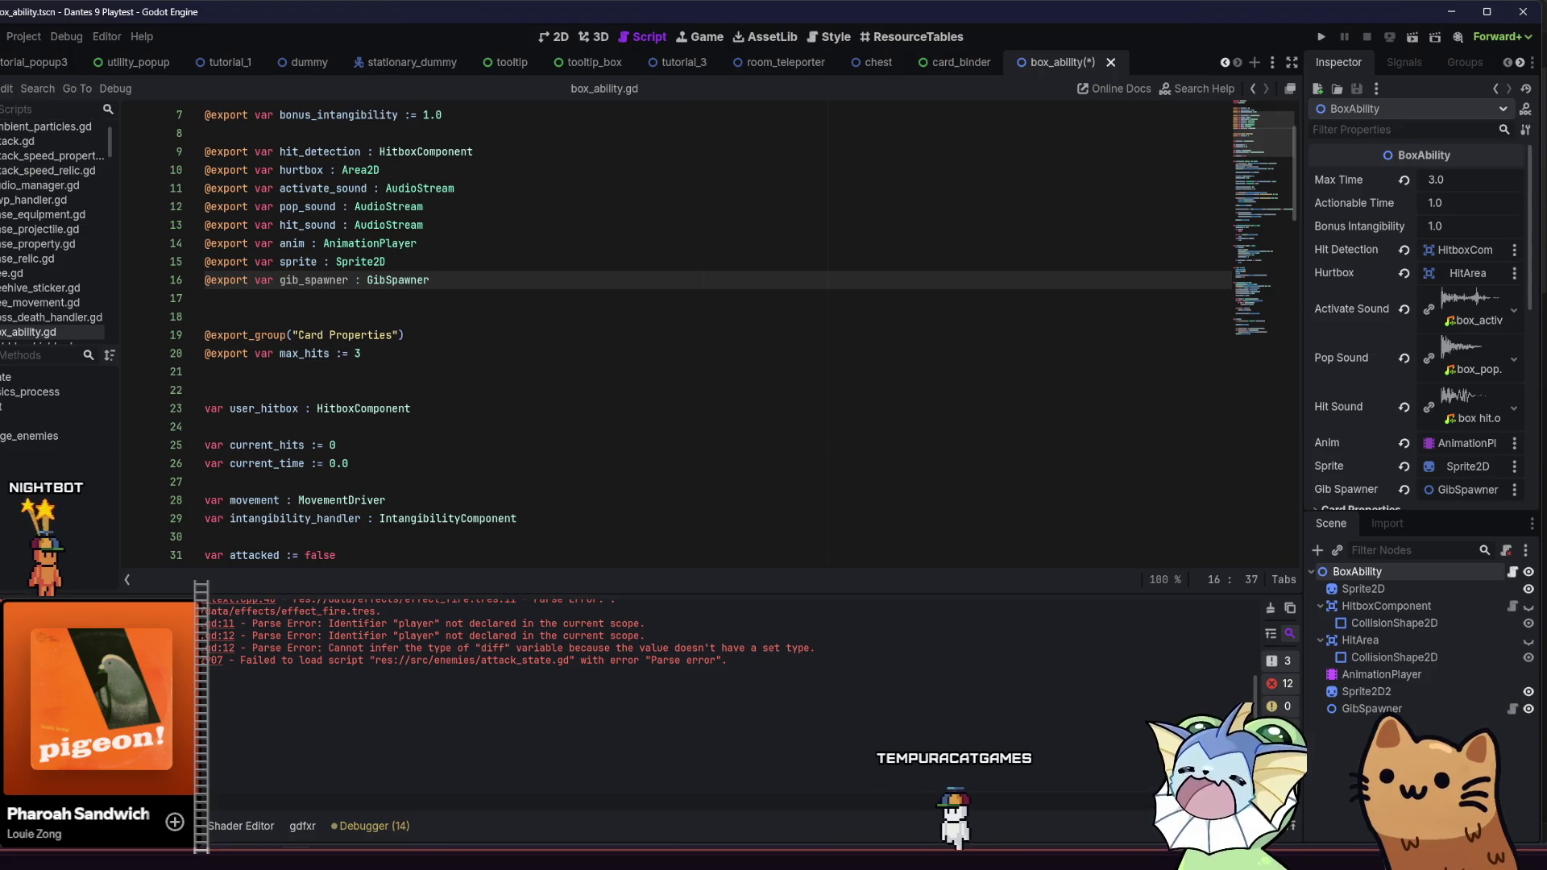
pyautogui.scroll(-18, 807, 464)
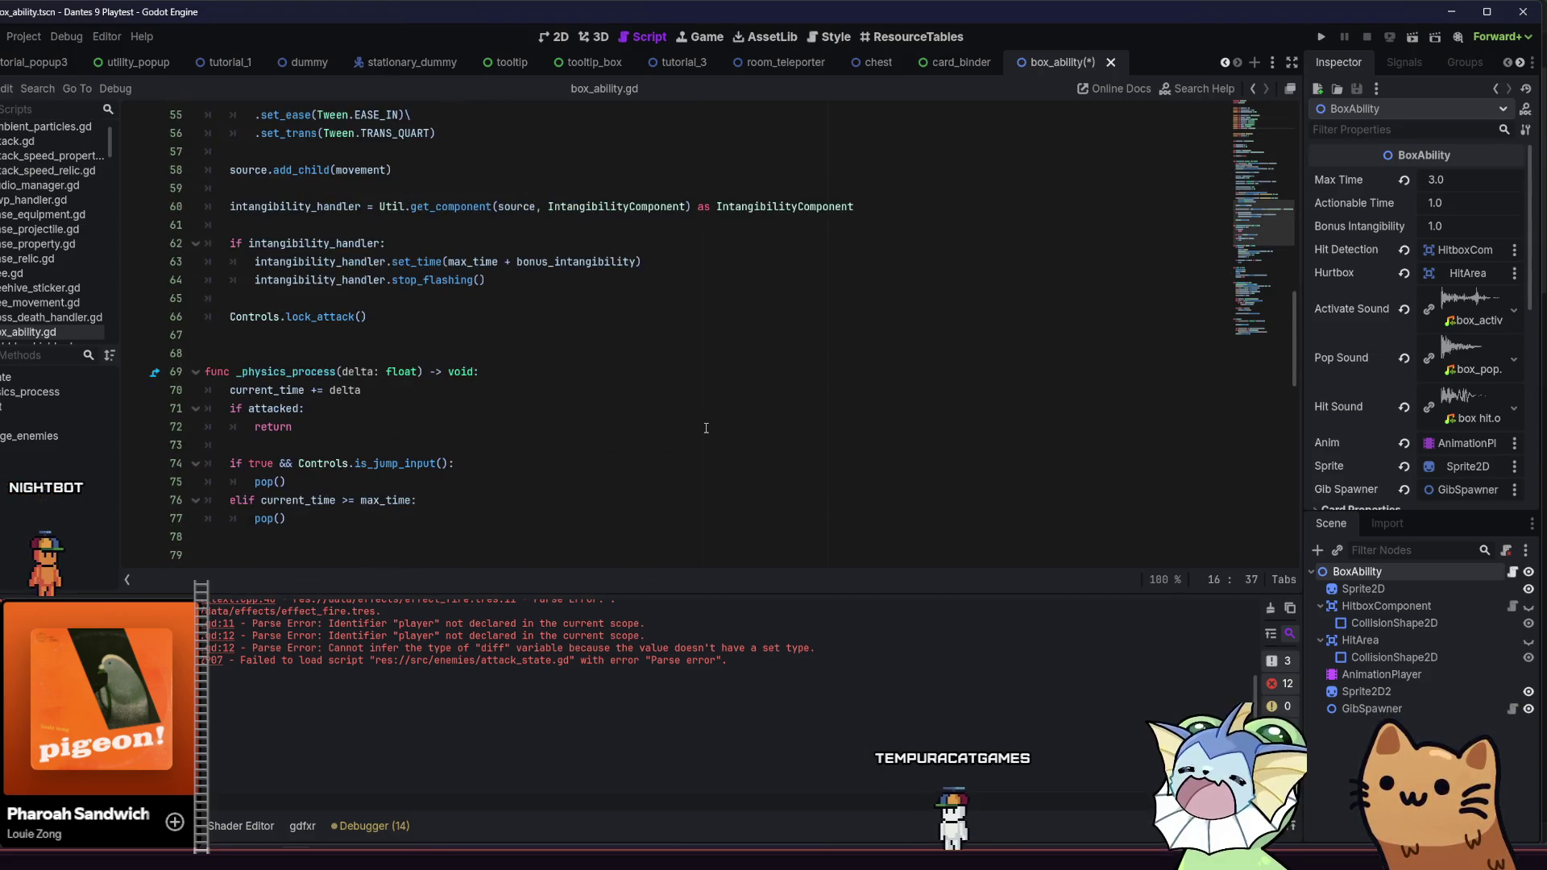
# Step: Add gib_spawner.spawn_gibs() after 'attacked = true' in pop(), then save and run the project
pyautogui.scroll(-6, 706, 428)
pyautogui.click(415, 453)
pyautogui.press('Return')
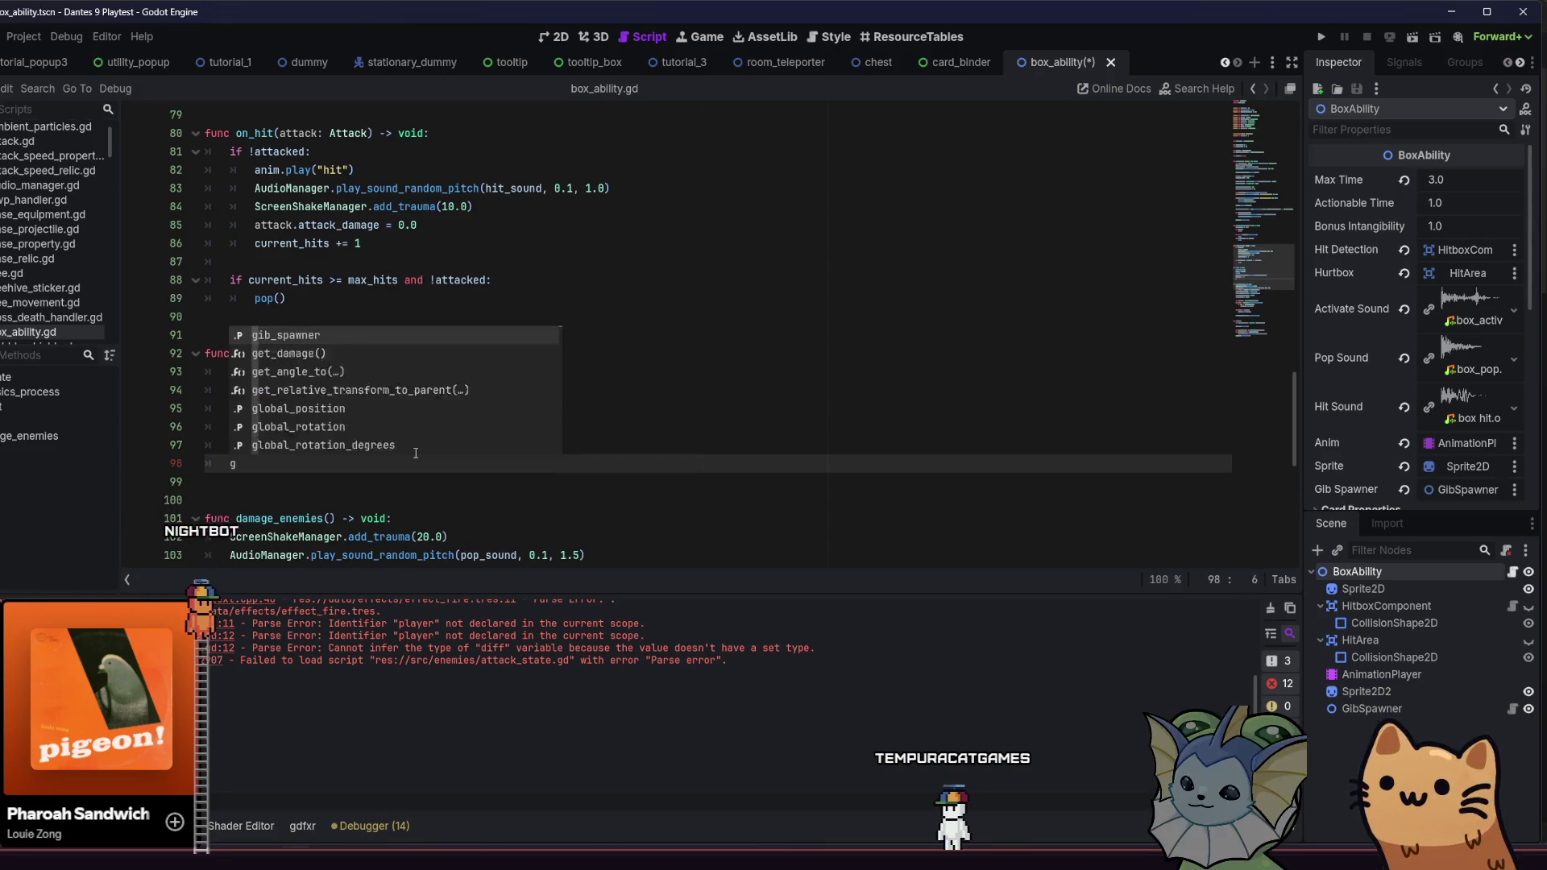
pyautogui.press('Return')
pyautogui.write('.')
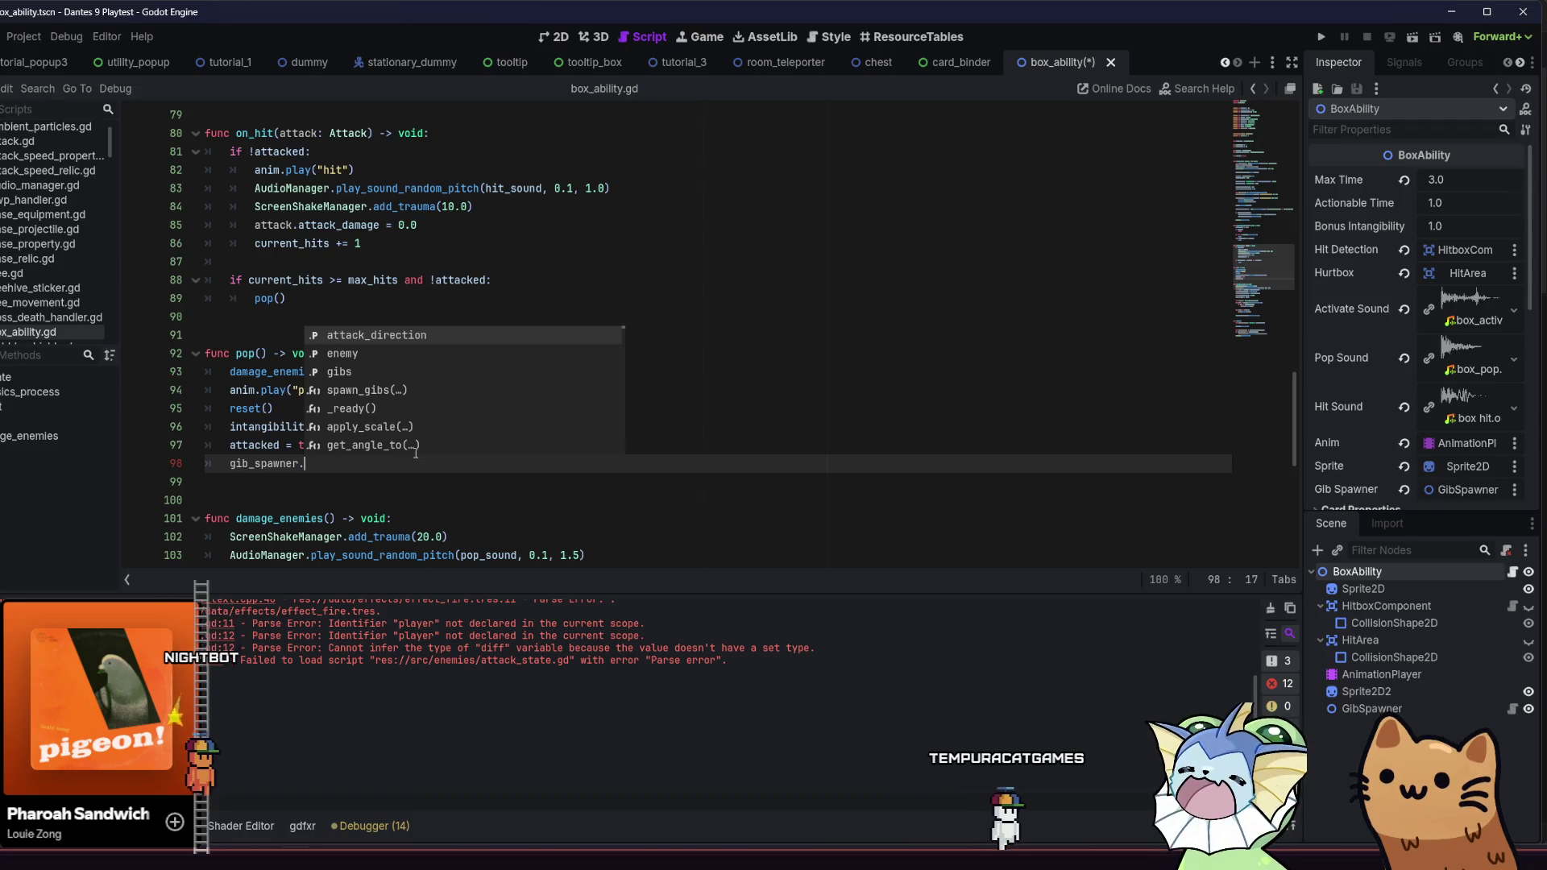
pyautogui.press('Down')
pyautogui.press('Down')
pyautogui.press('Down')
pyautogui.press('Return')
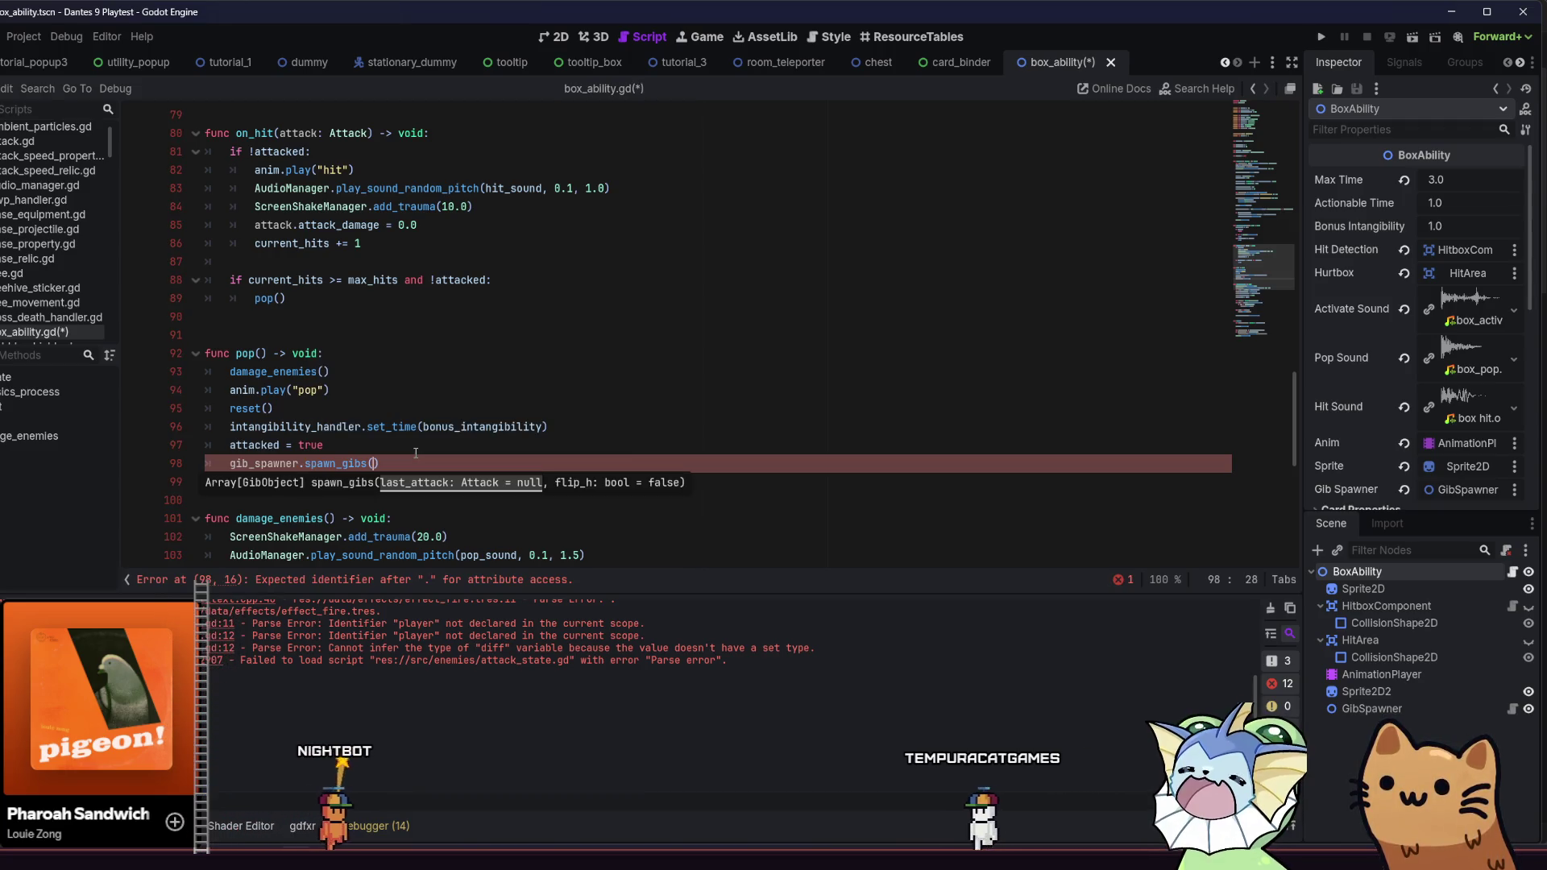
pyautogui.click(426, 464)
pyautogui.click(1321, 37)
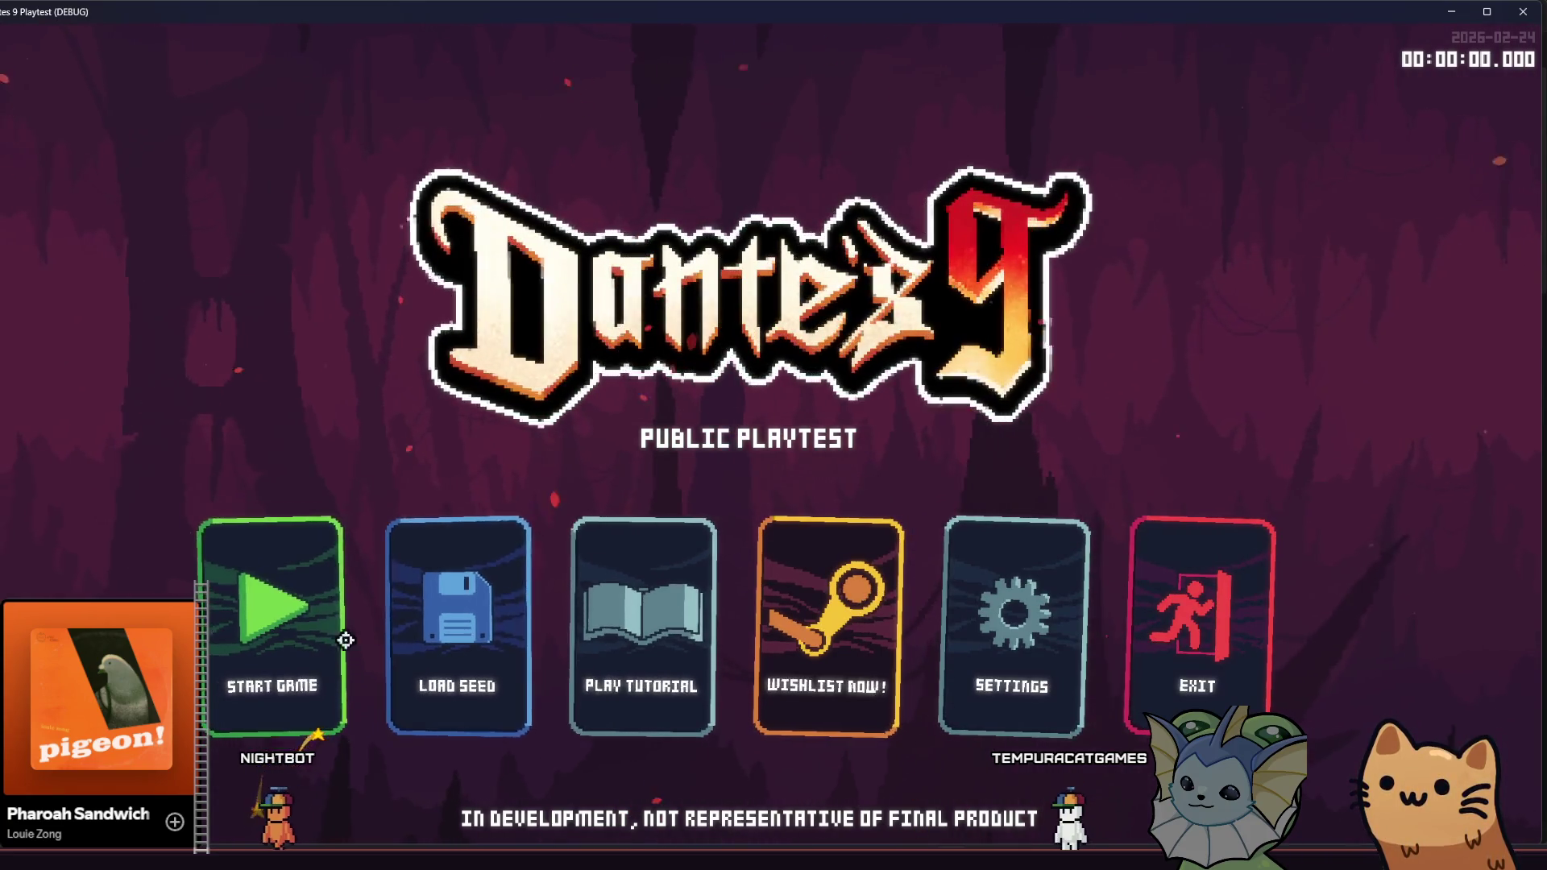
# Step: Start a new game and add a Box card through the F1 debug menu's Cards > Add Cards
pyautogui.click(314, 637)
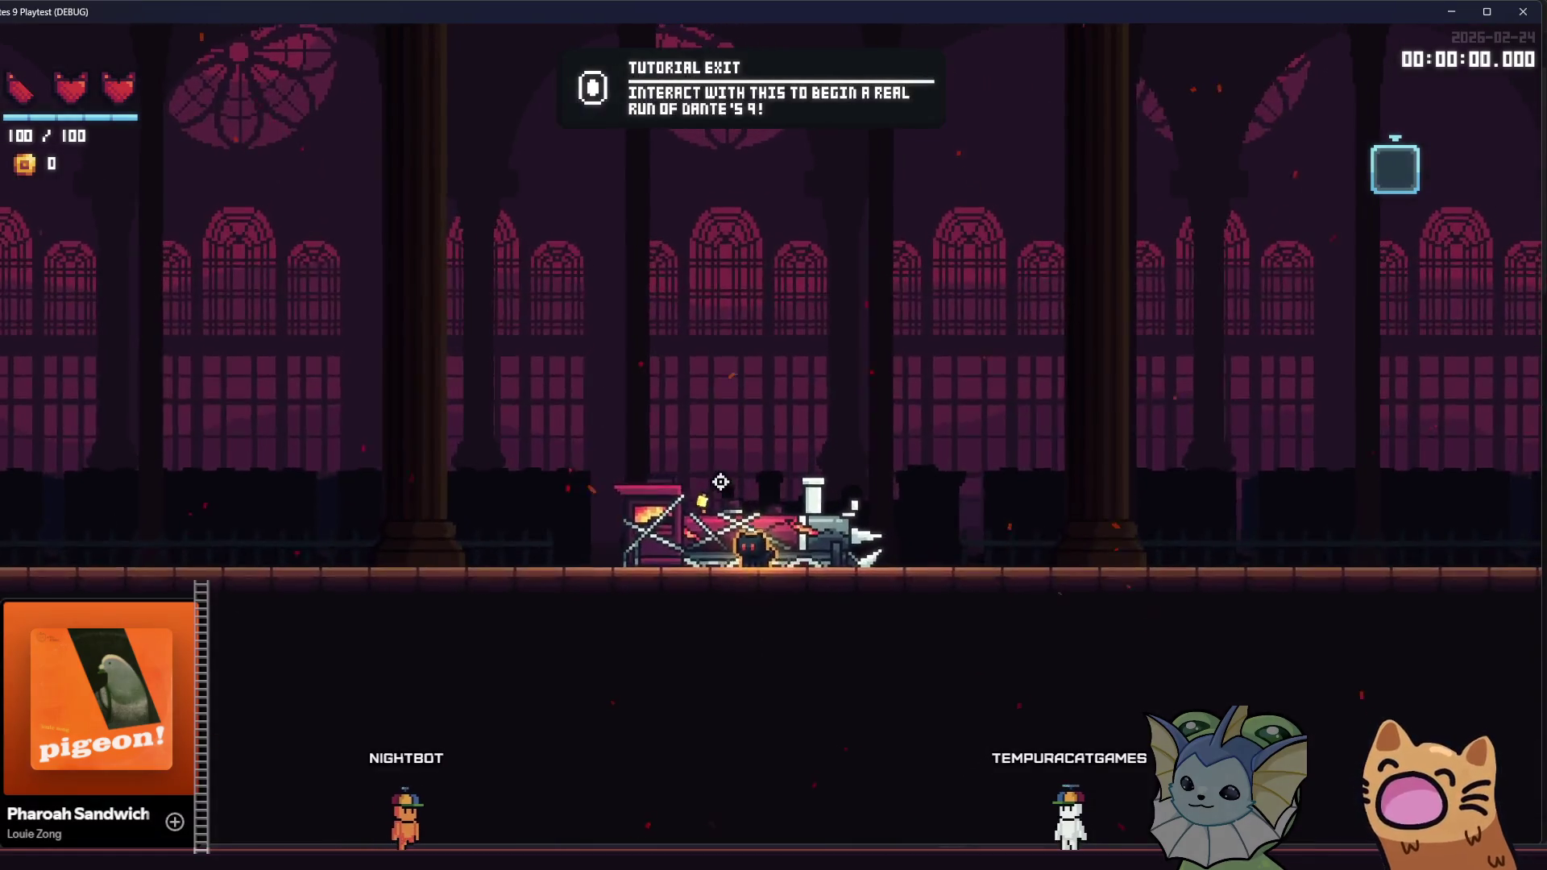
pyautogui.press('F1')
pyautogui.click(128, 224)
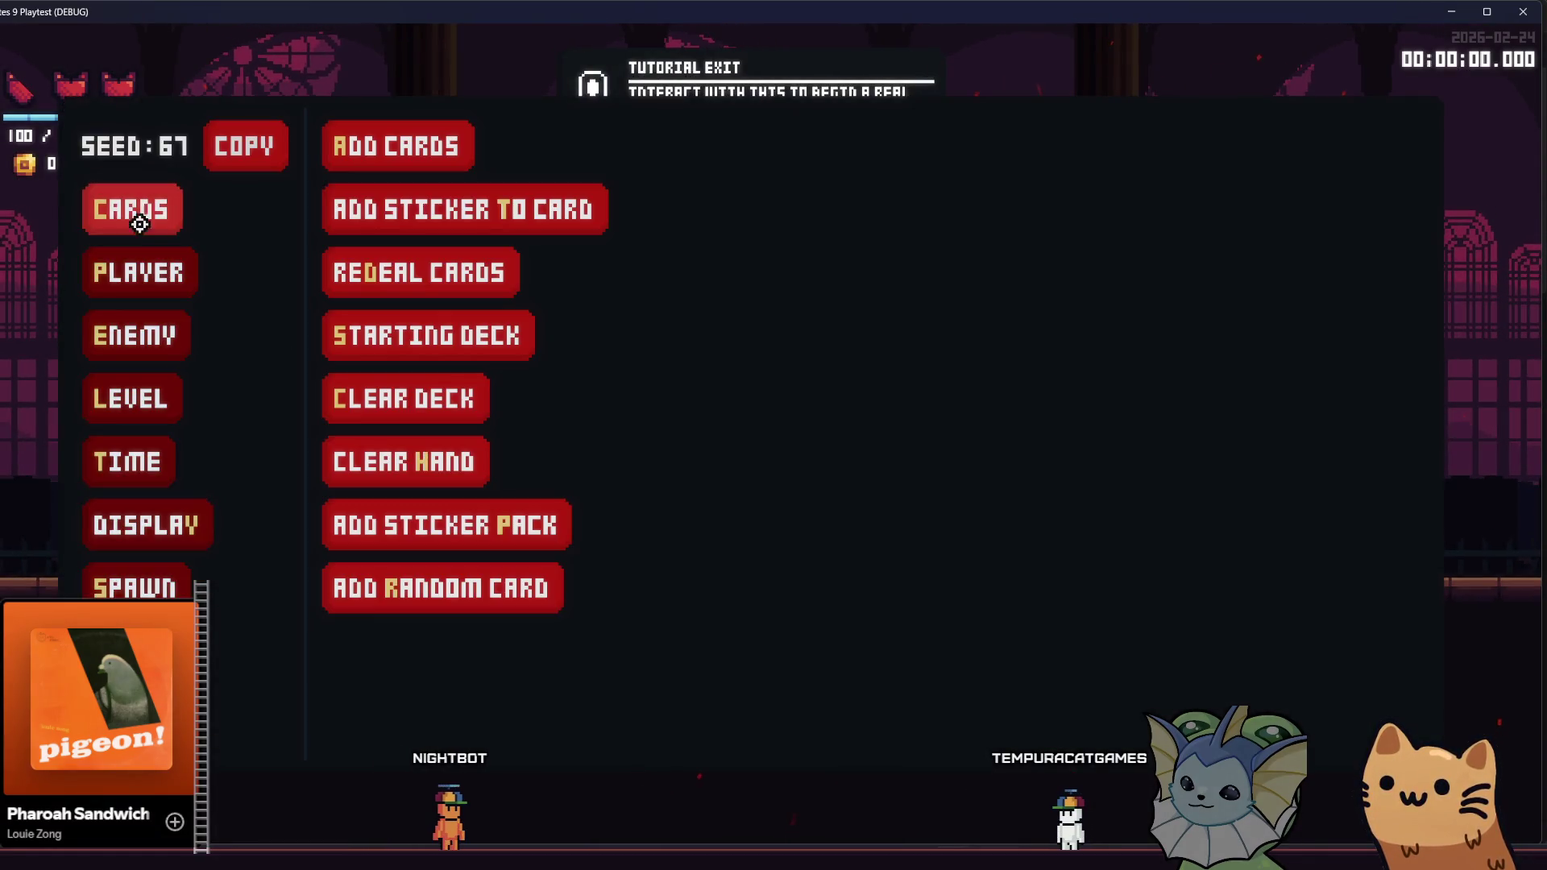
pyautogui.click(369, 142)
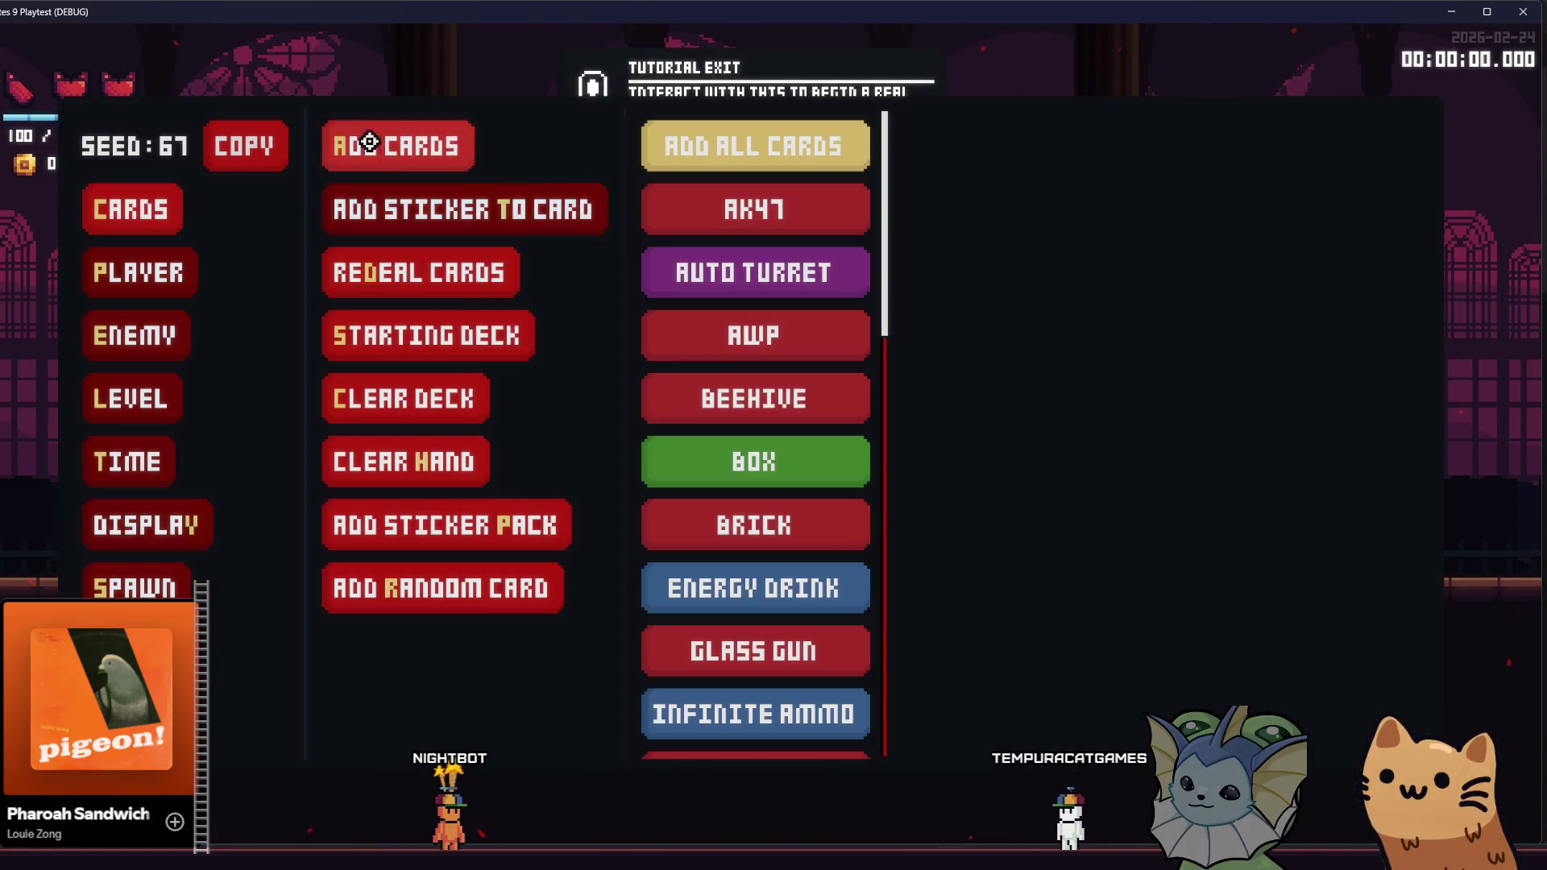
pyautogui.click(739, 464)
pyautogui.click(185, 274)
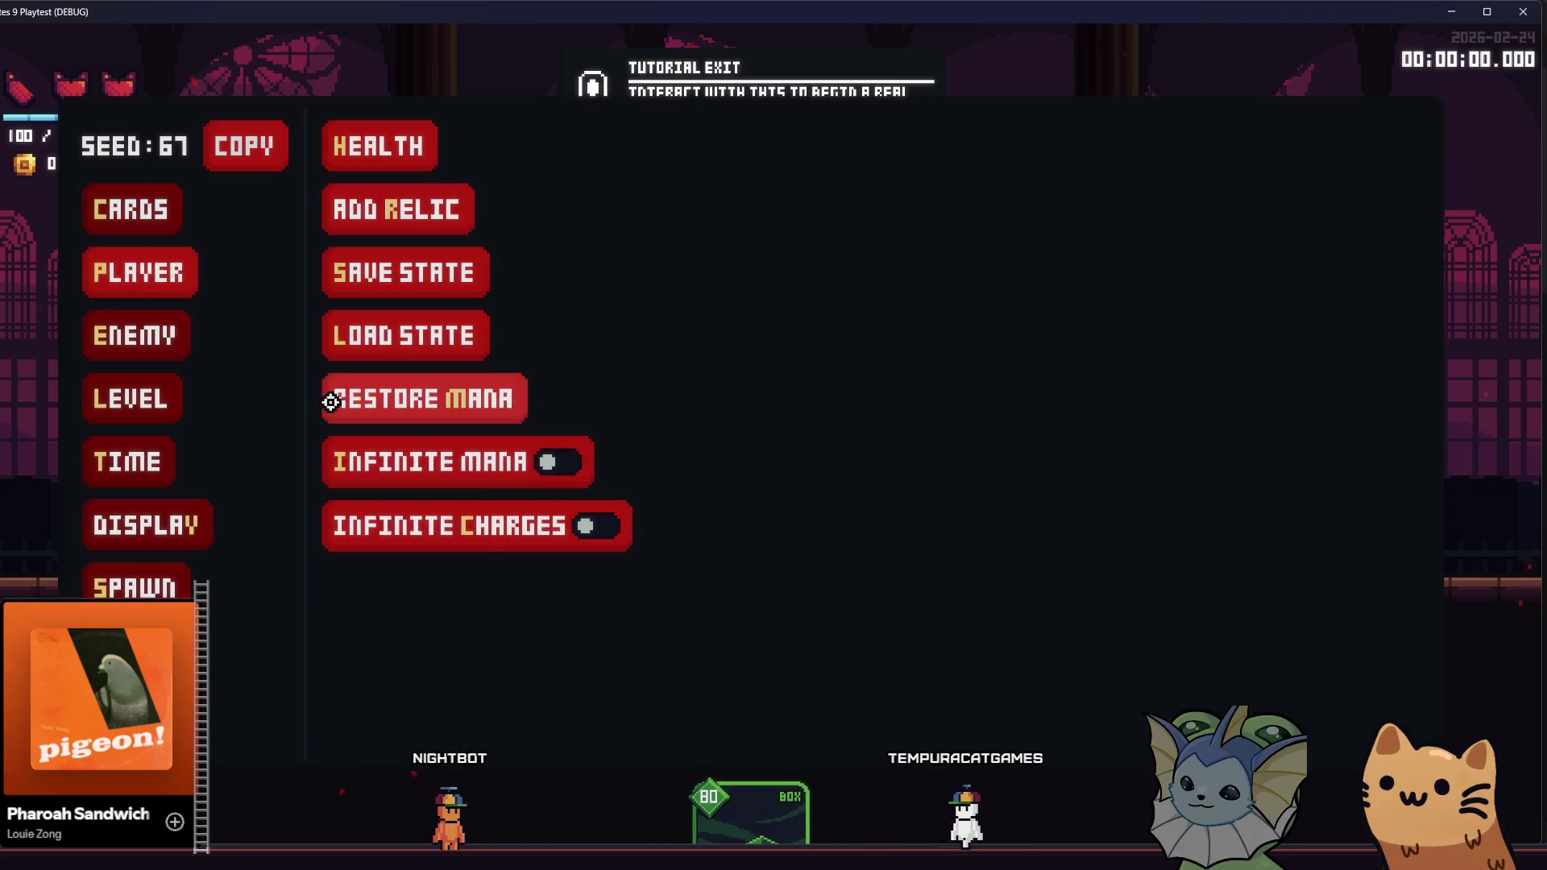
pyautogui.press('F1')
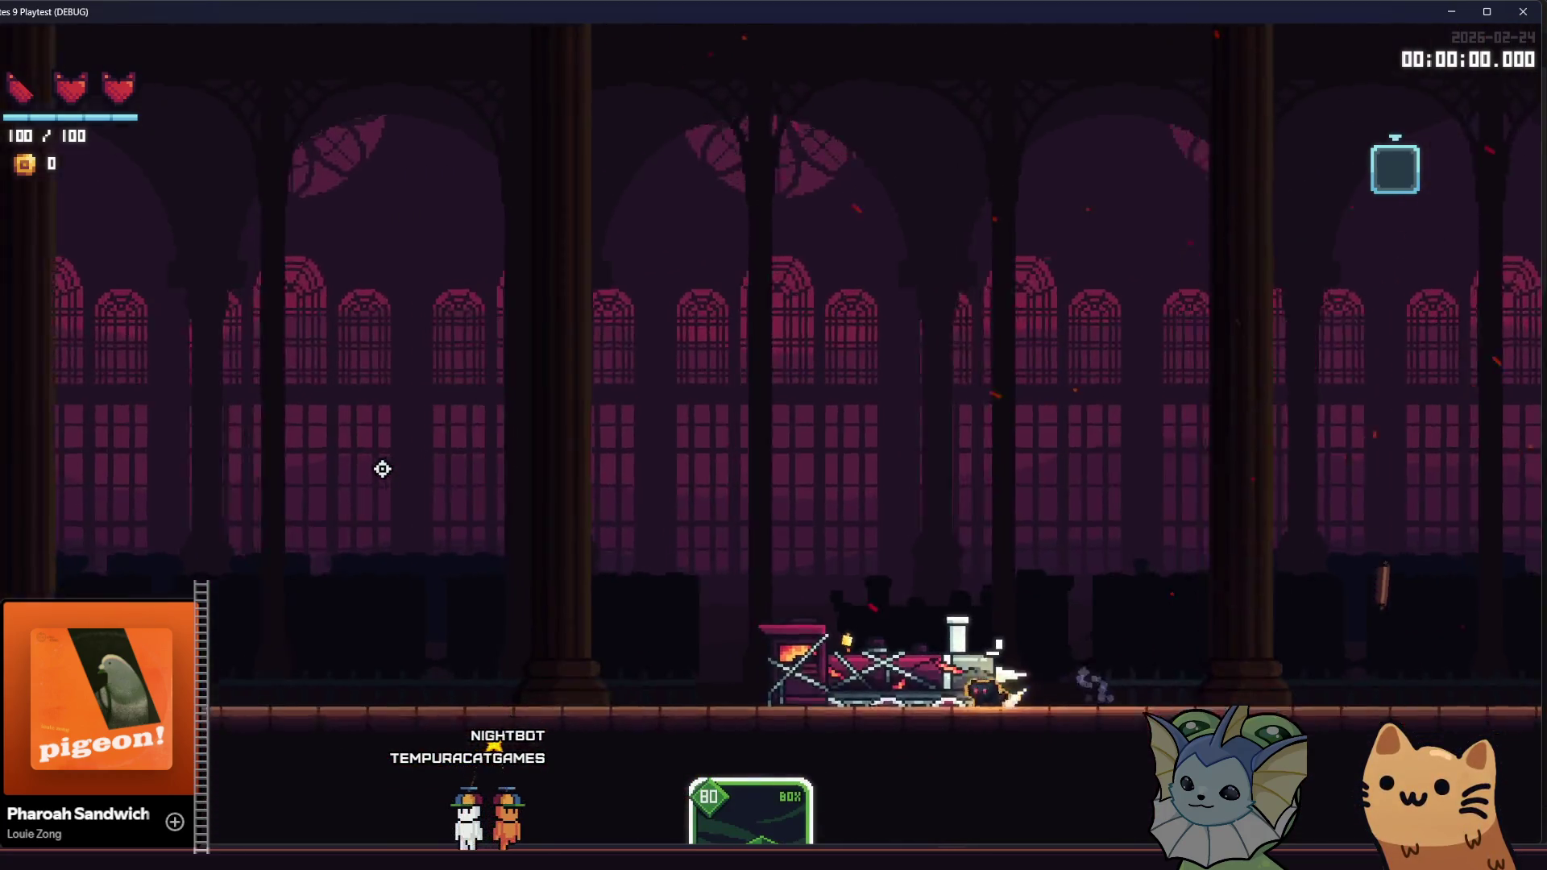
# Step: Walk up and down the stairs, jump, and trigger the box ability, then quit with F8
pyautogui.press('d')
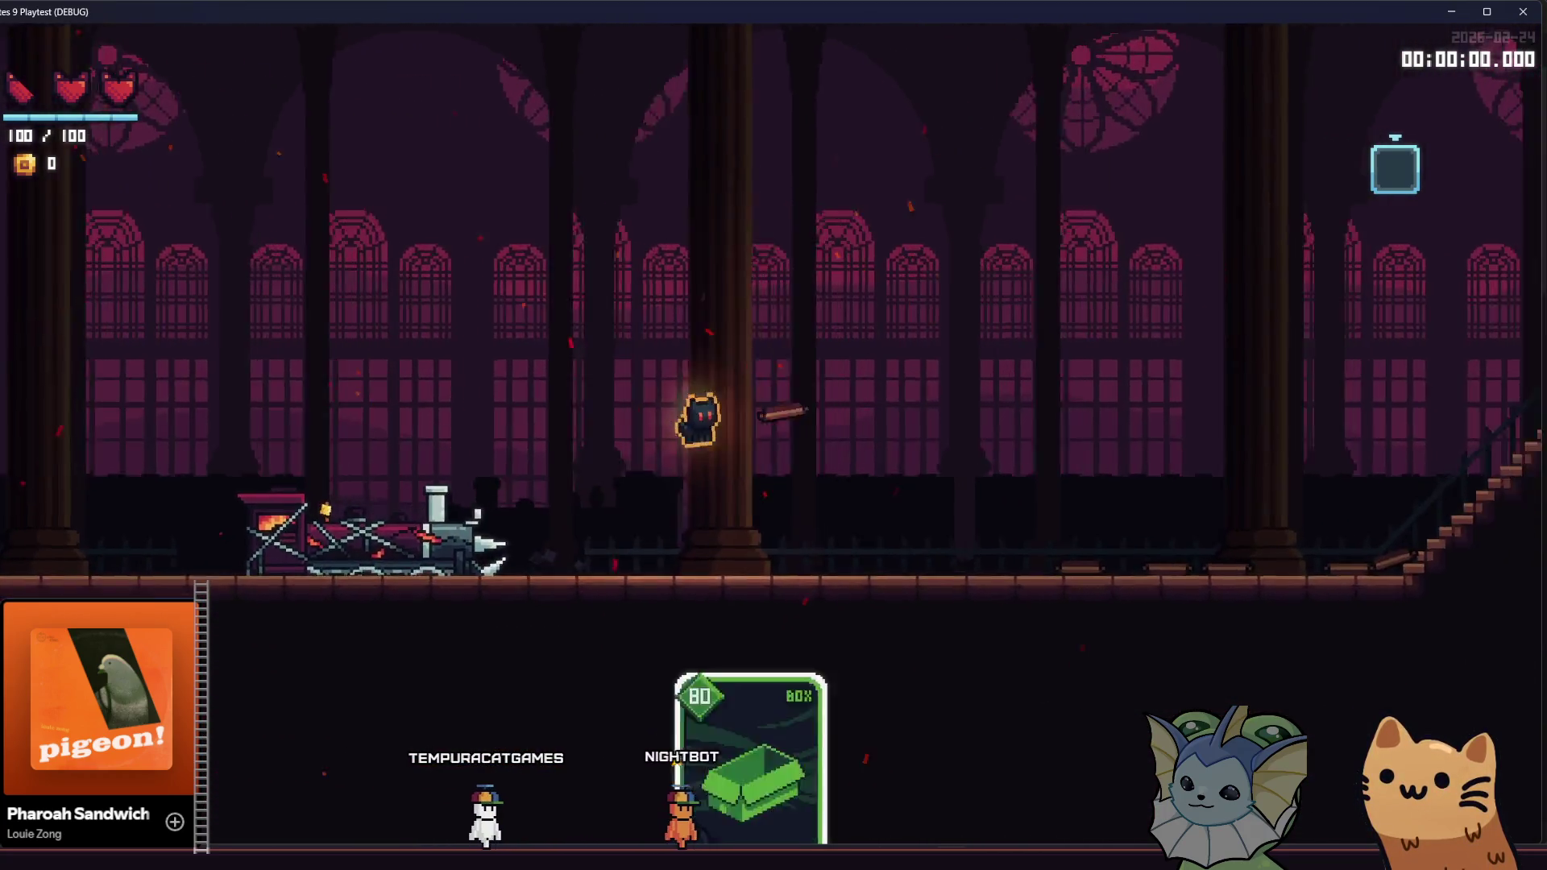
pyautogui.press('d')
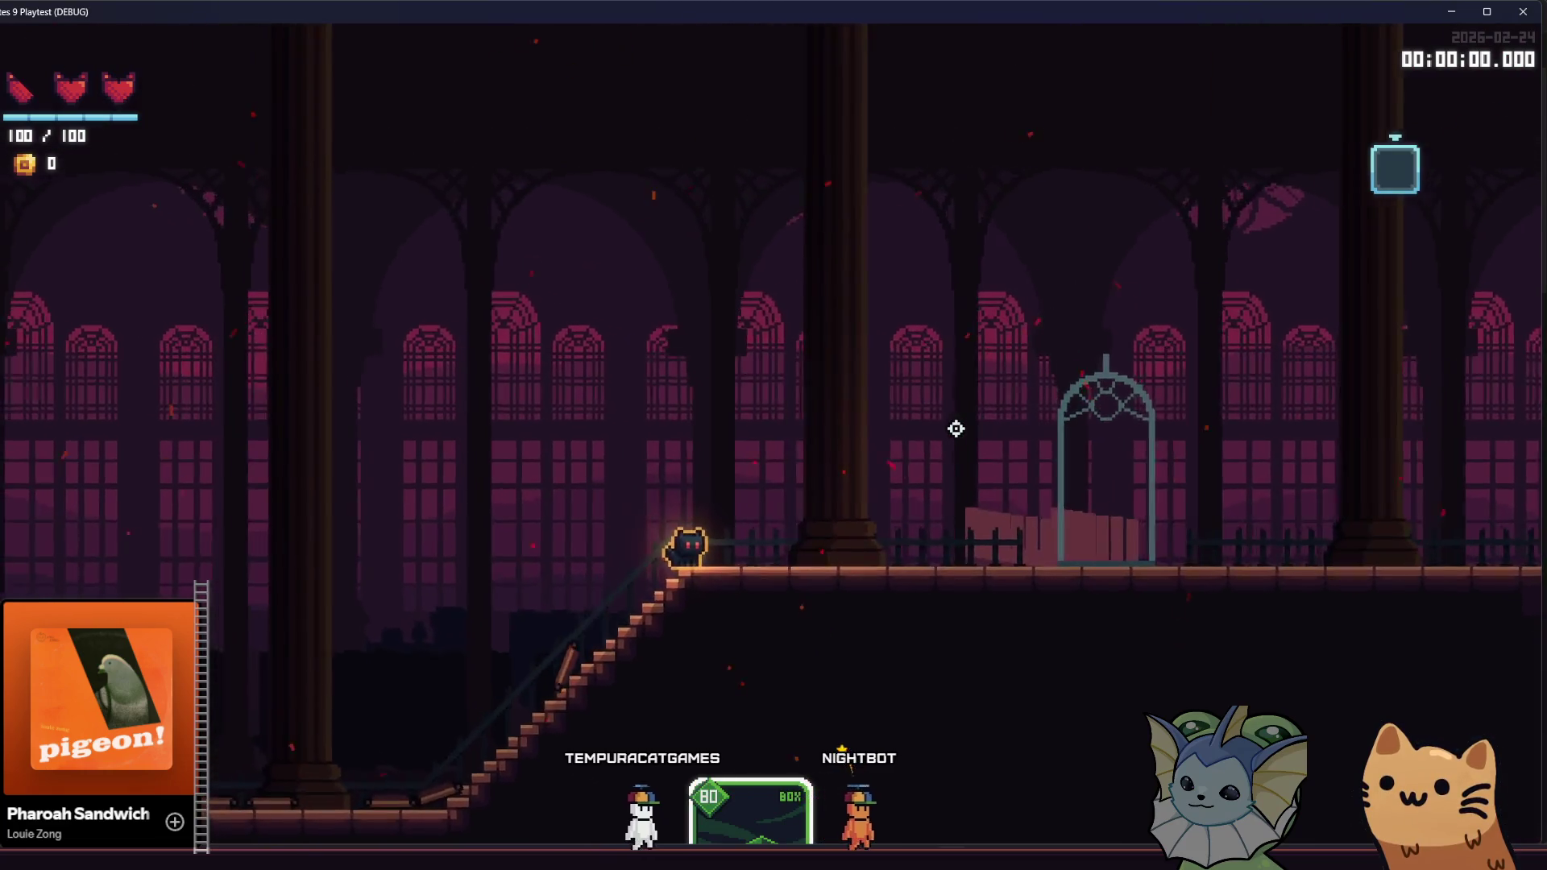
pyautogui.press('a')
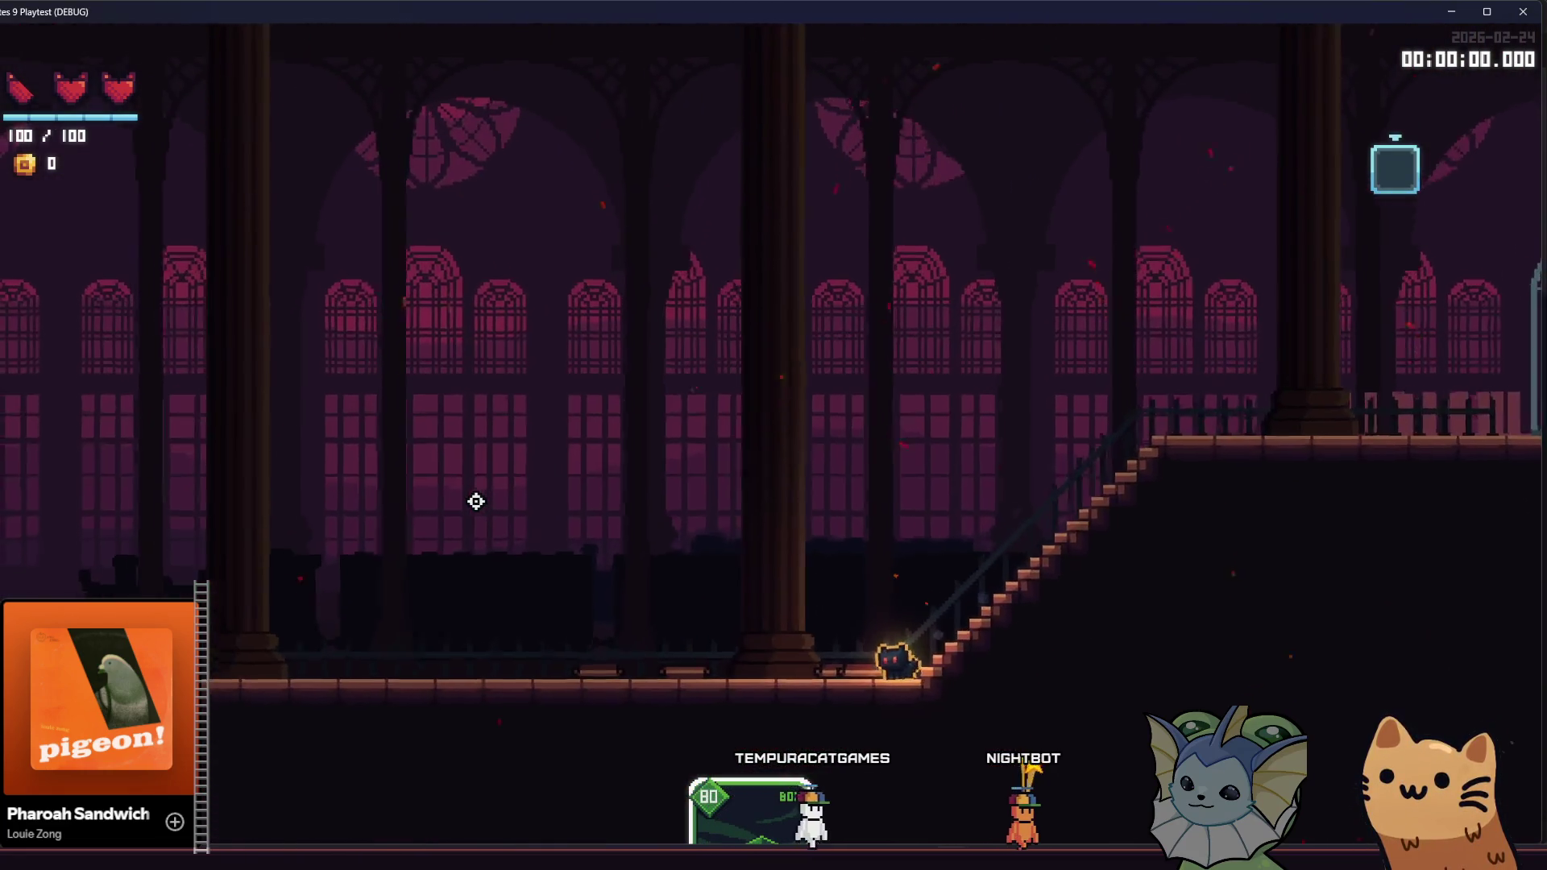
pyautogui.press('a')
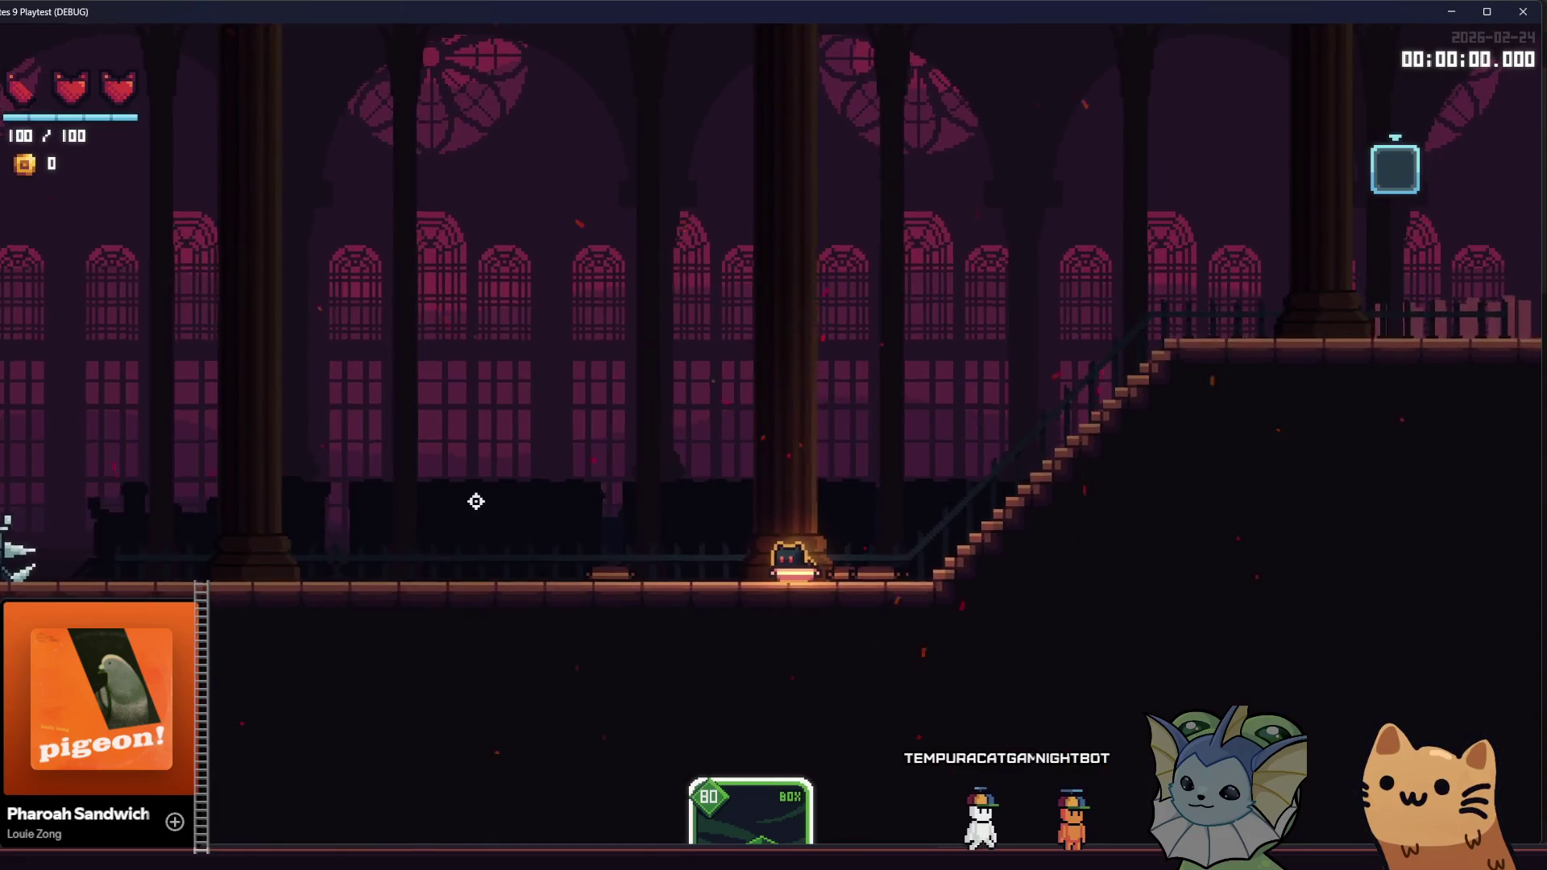
pyautogui.press('space')
pyautogui.press('space')
pyautogui.press('s')
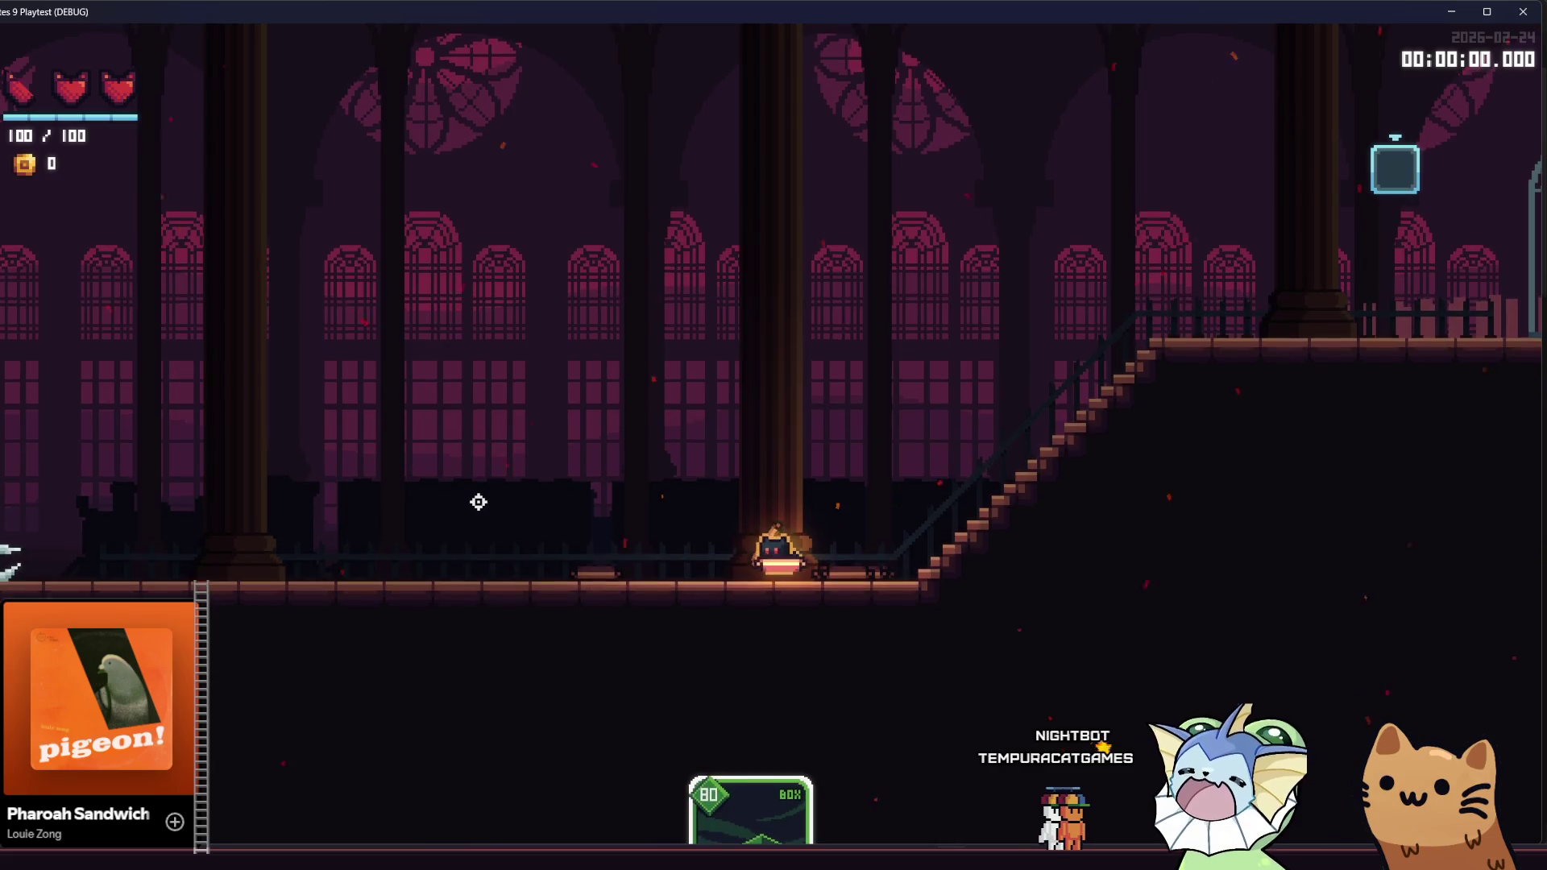
pyautogui.press('F8')
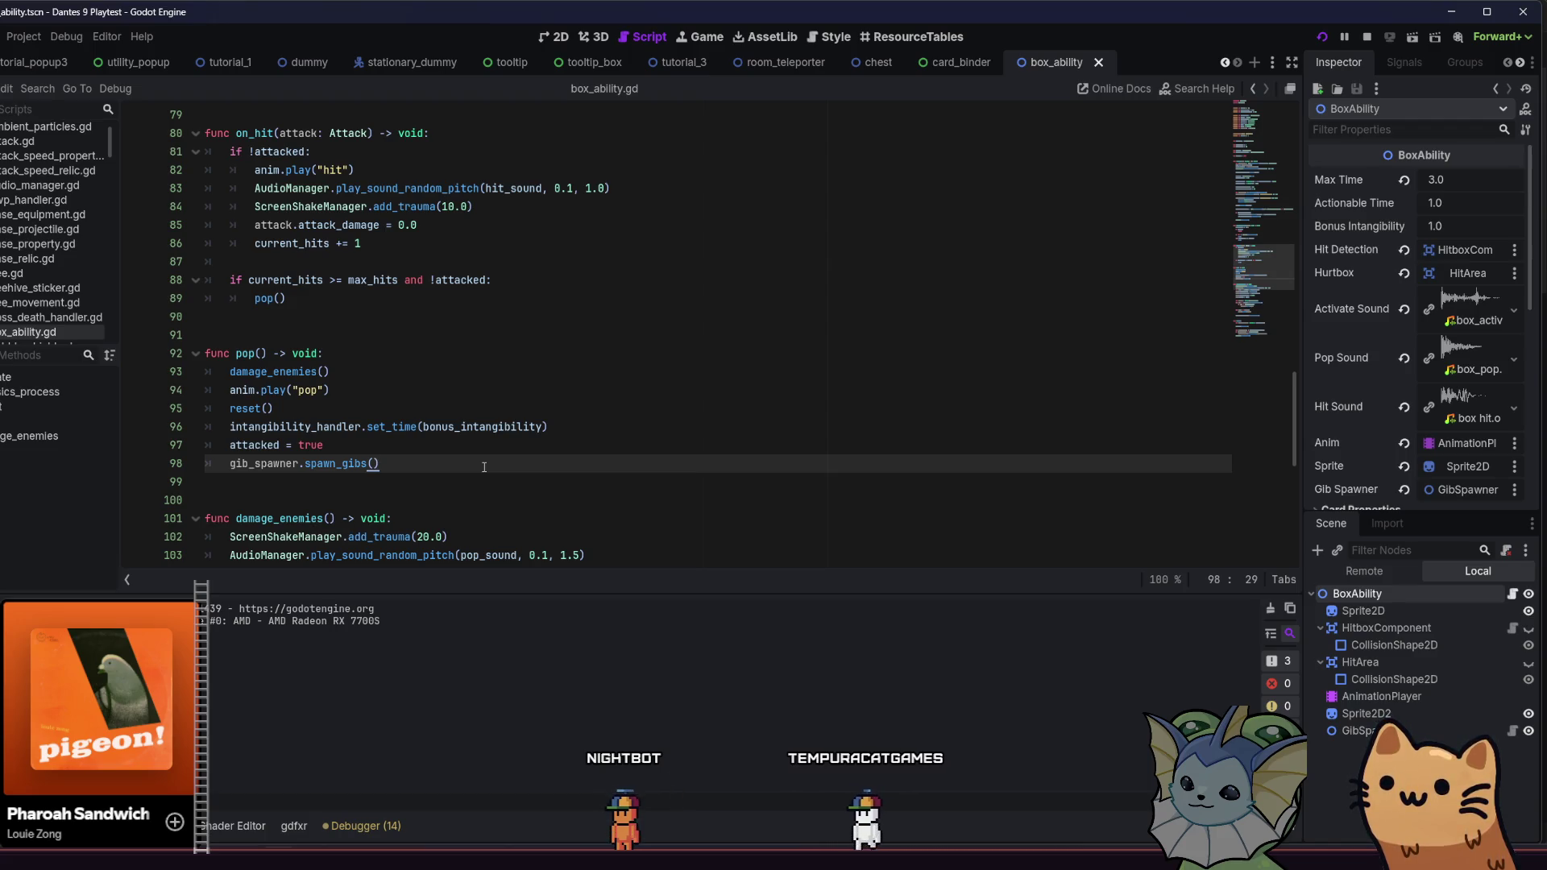
# Step: Start a second gib_spawner line after the spawn_gibs call, then delete it again
pyautogui.press('Return')
pyautogui.write('gib')
pyautogui.press('Return')
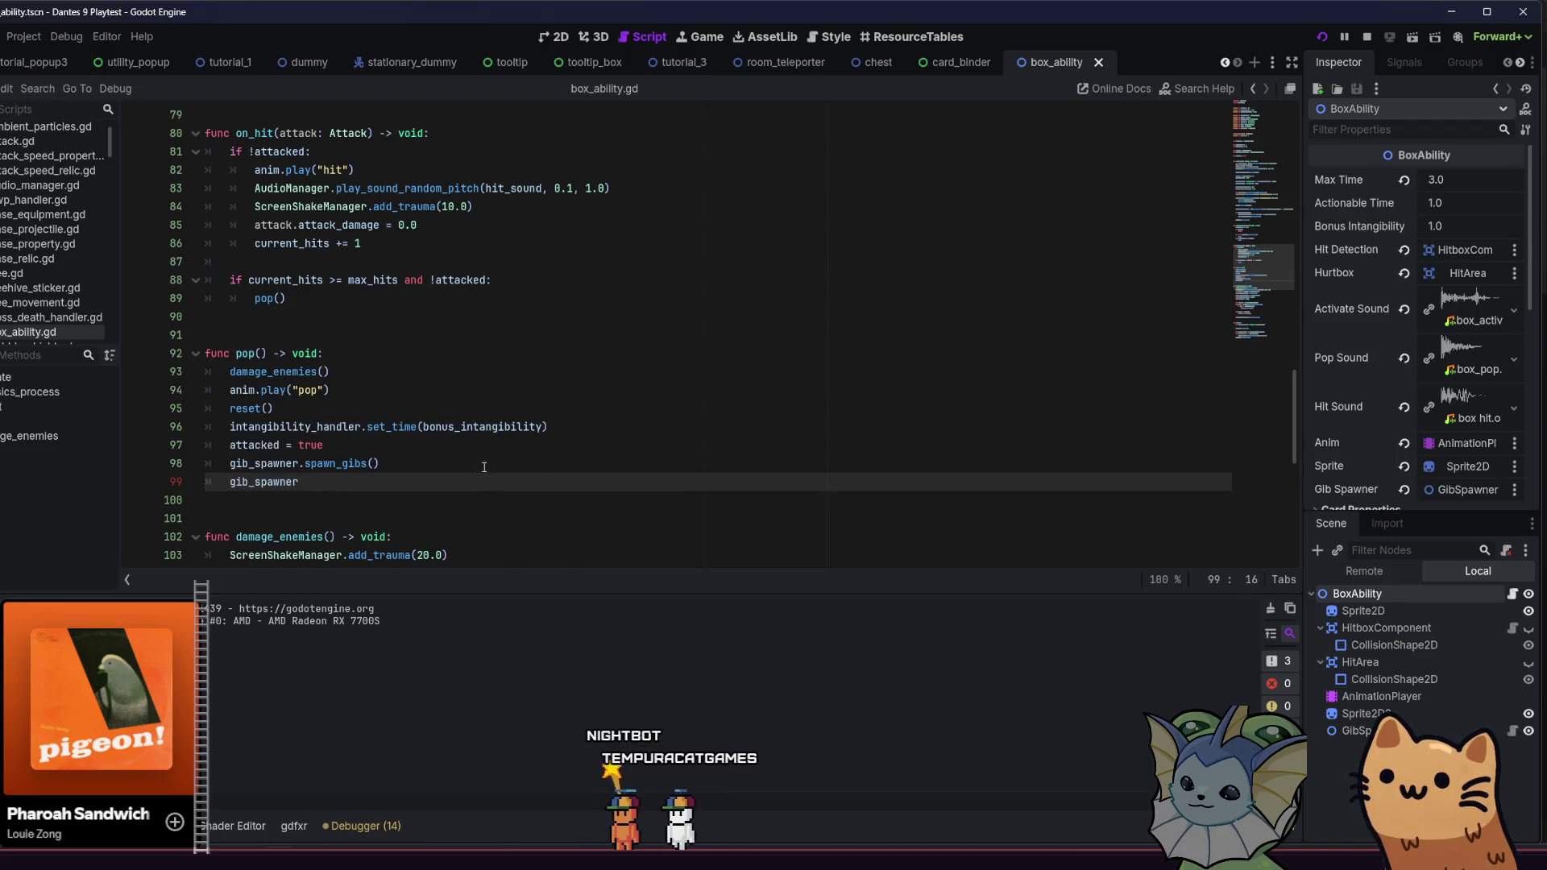
pyautogui.press('BackSpace')
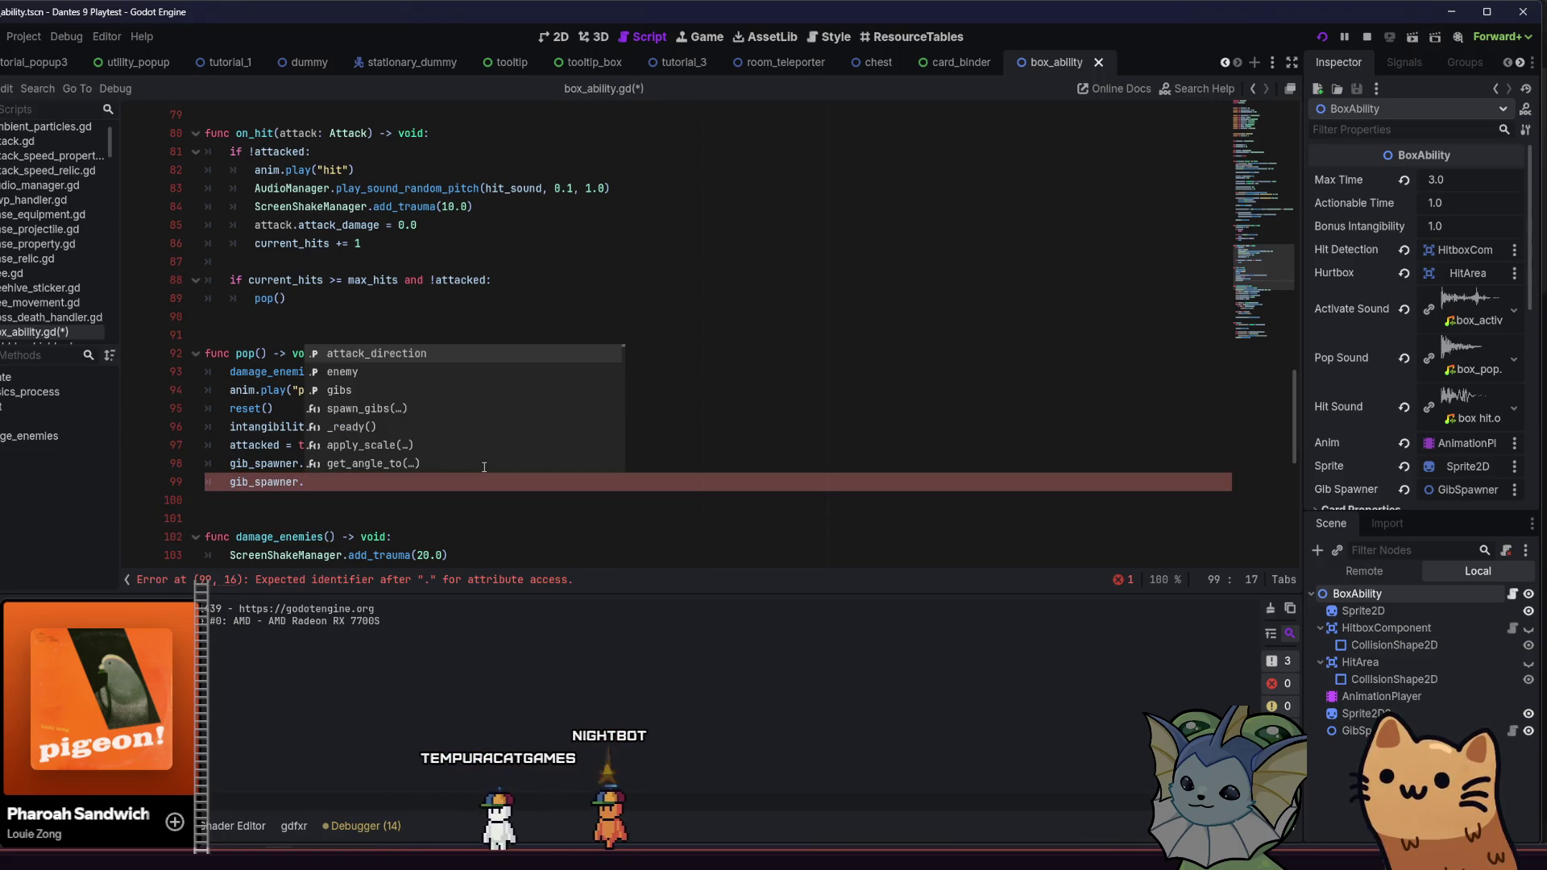
pyautogui.press('BackSpace')
pyautogui.press('BackSpace')
pyautogui.press('BackSpace')
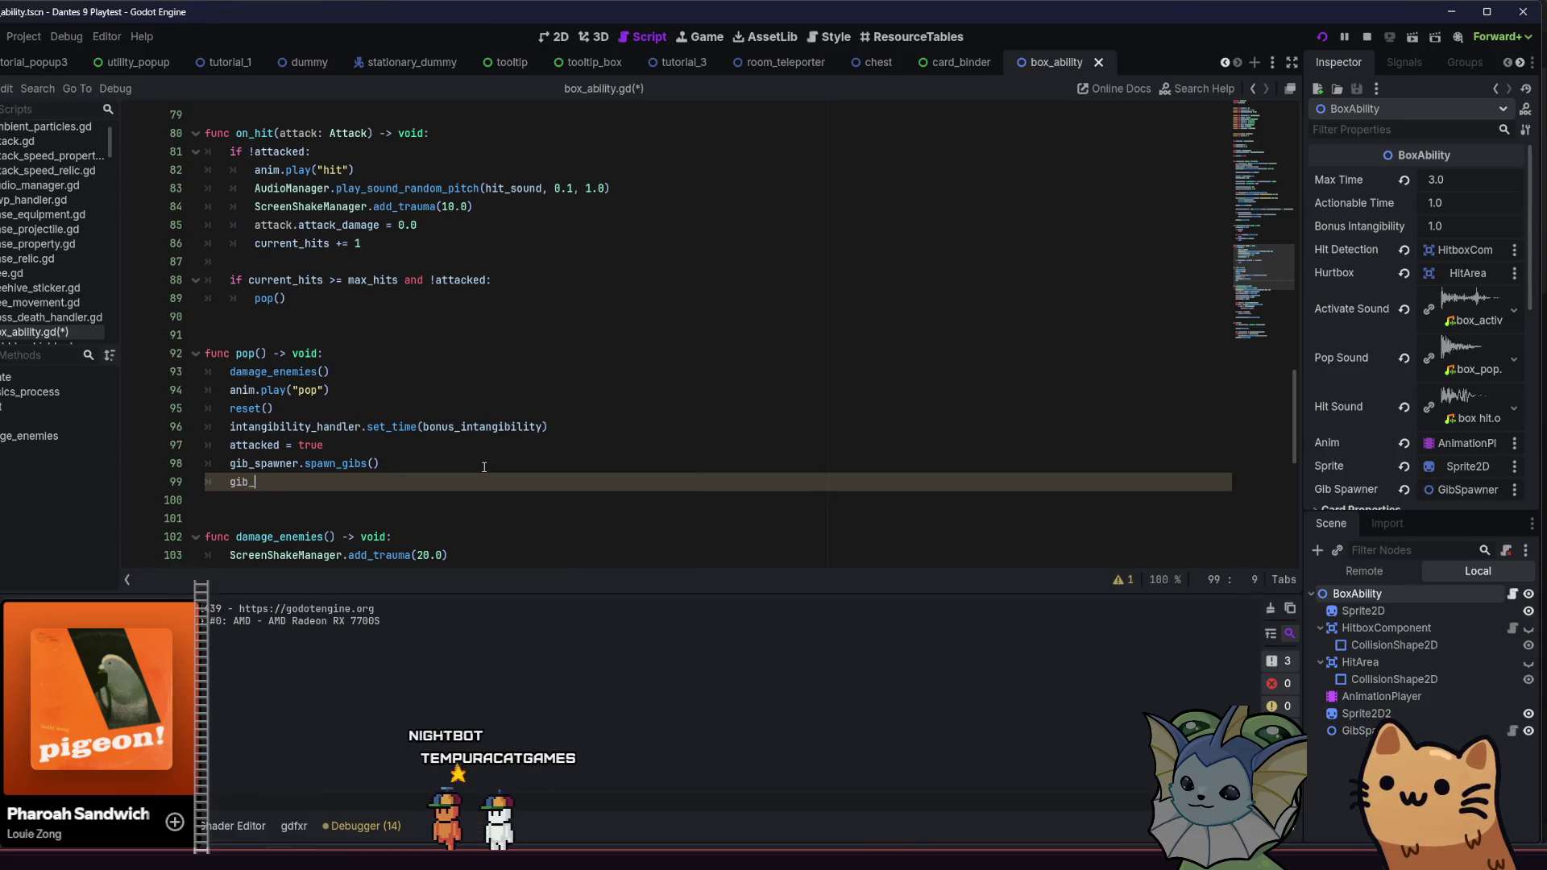
pyautogui.press('BackSpace')
pyautogui.press('BackSpace')
pyautogui.press('BackSpace')
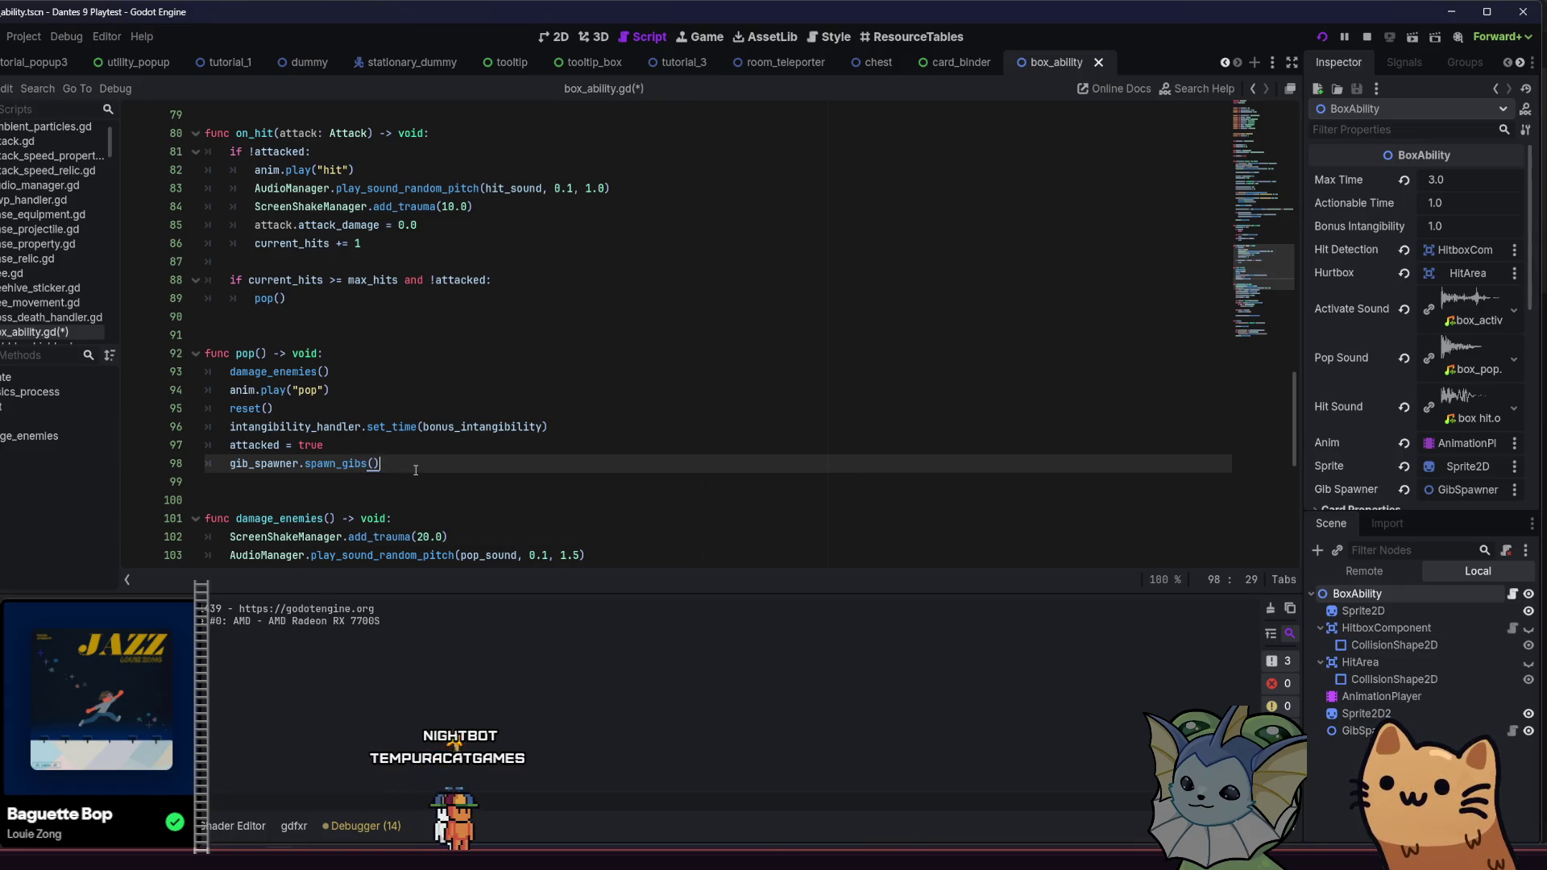
pyautogui.press('BackSpace')
# Step: Wrap the spawn_gibs() call in a 'for gib in gib_spawner.spawn_gibs():' loop
pyautogui.click(381, 444)
pyautogui.press('Return')
pyautogui.write('gib in')
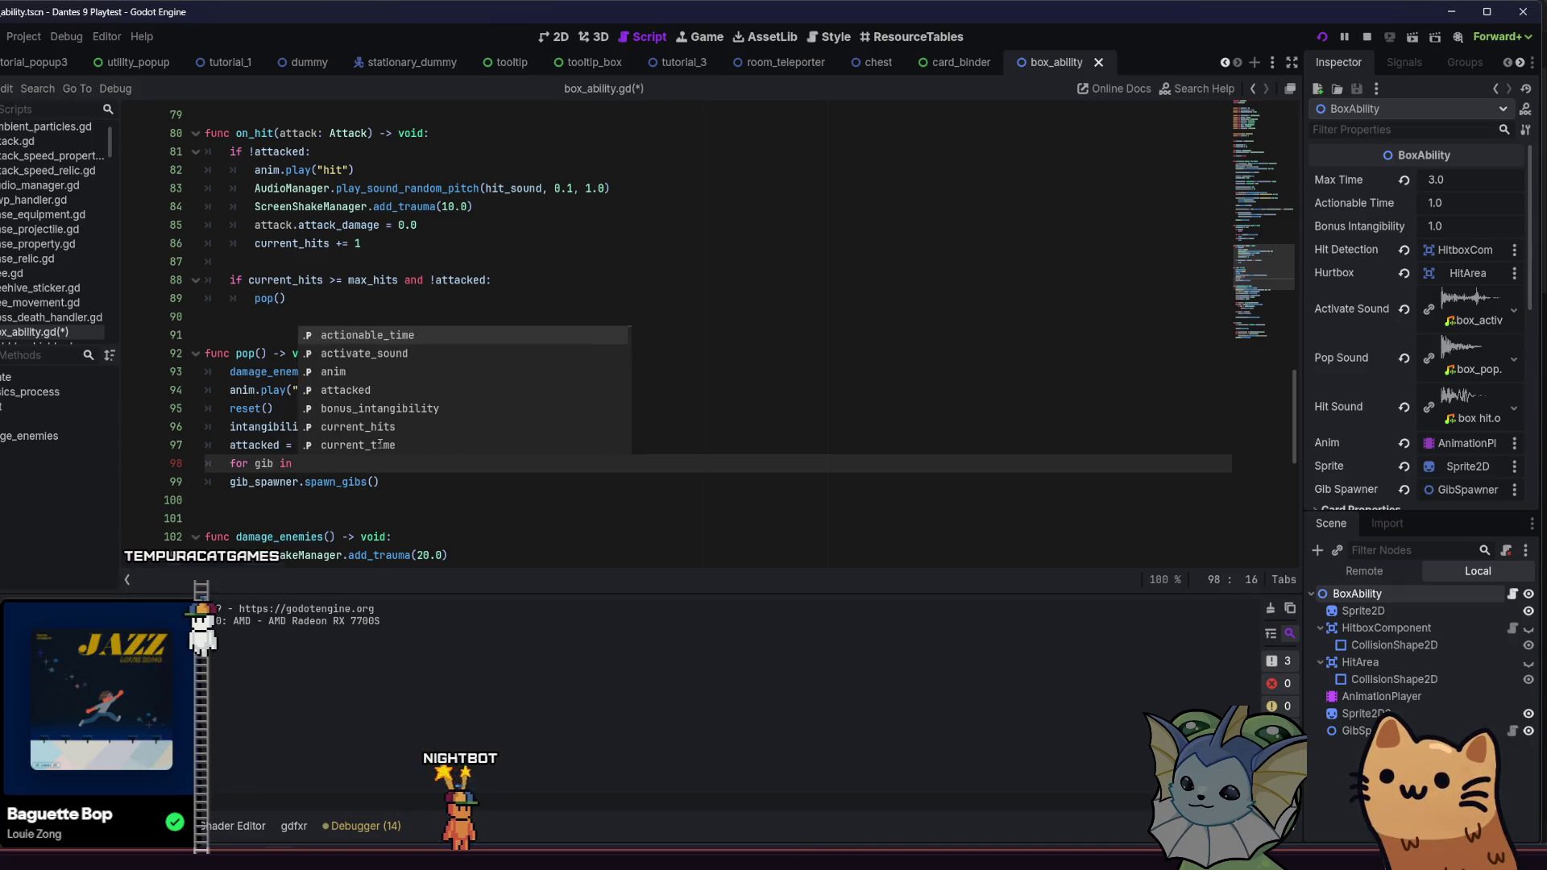
pyautogui.click(228, 481)
pyautogui.press('BackSpace')
pyautogui.press('BackSpace')
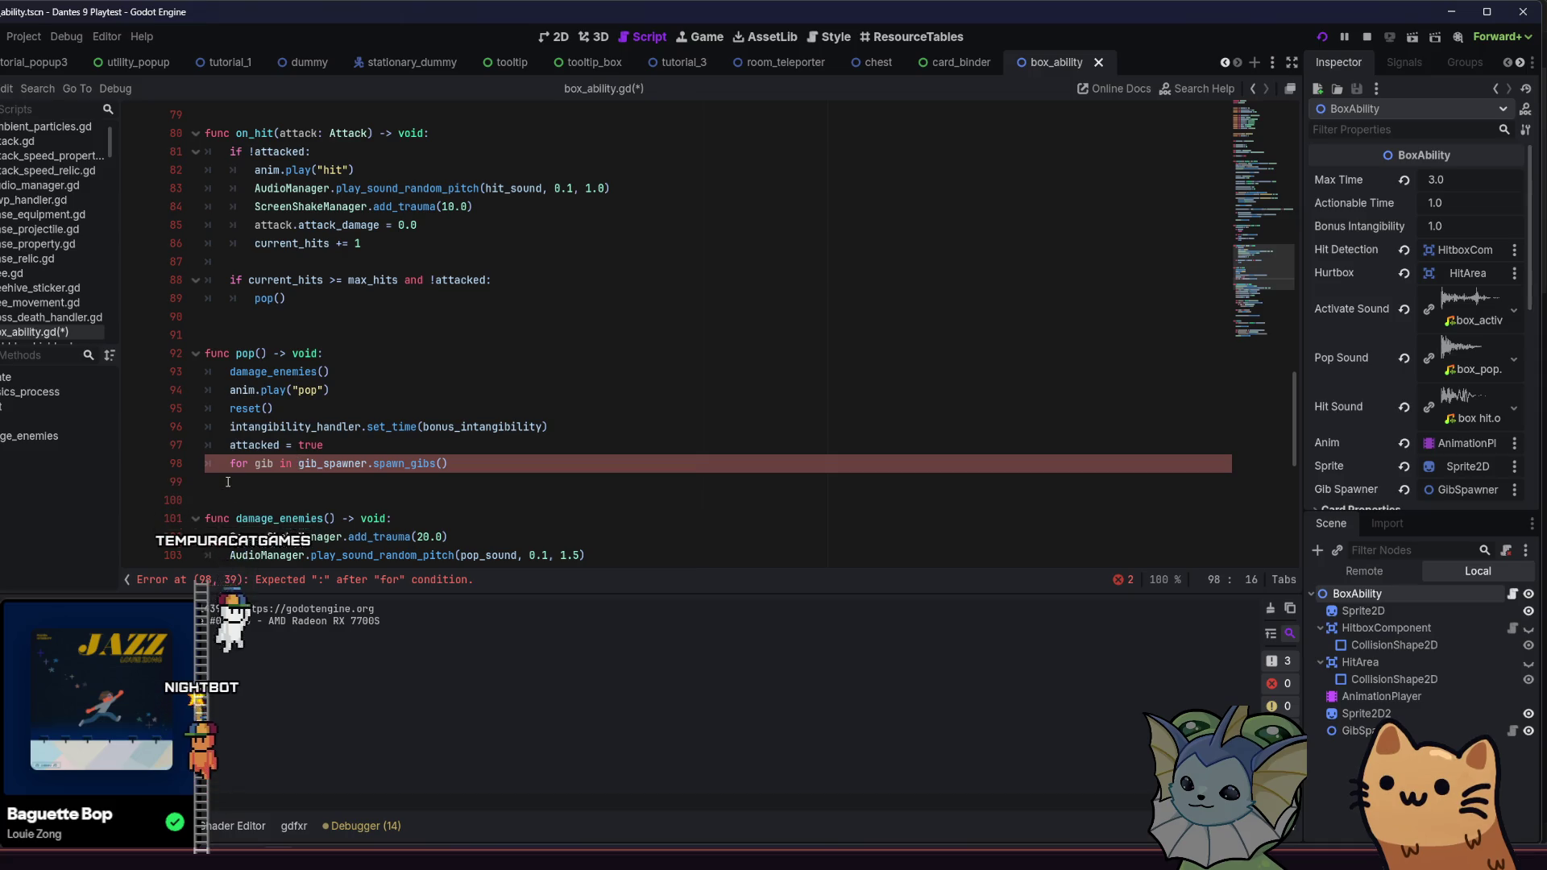
pyautogui.click(480, 465)
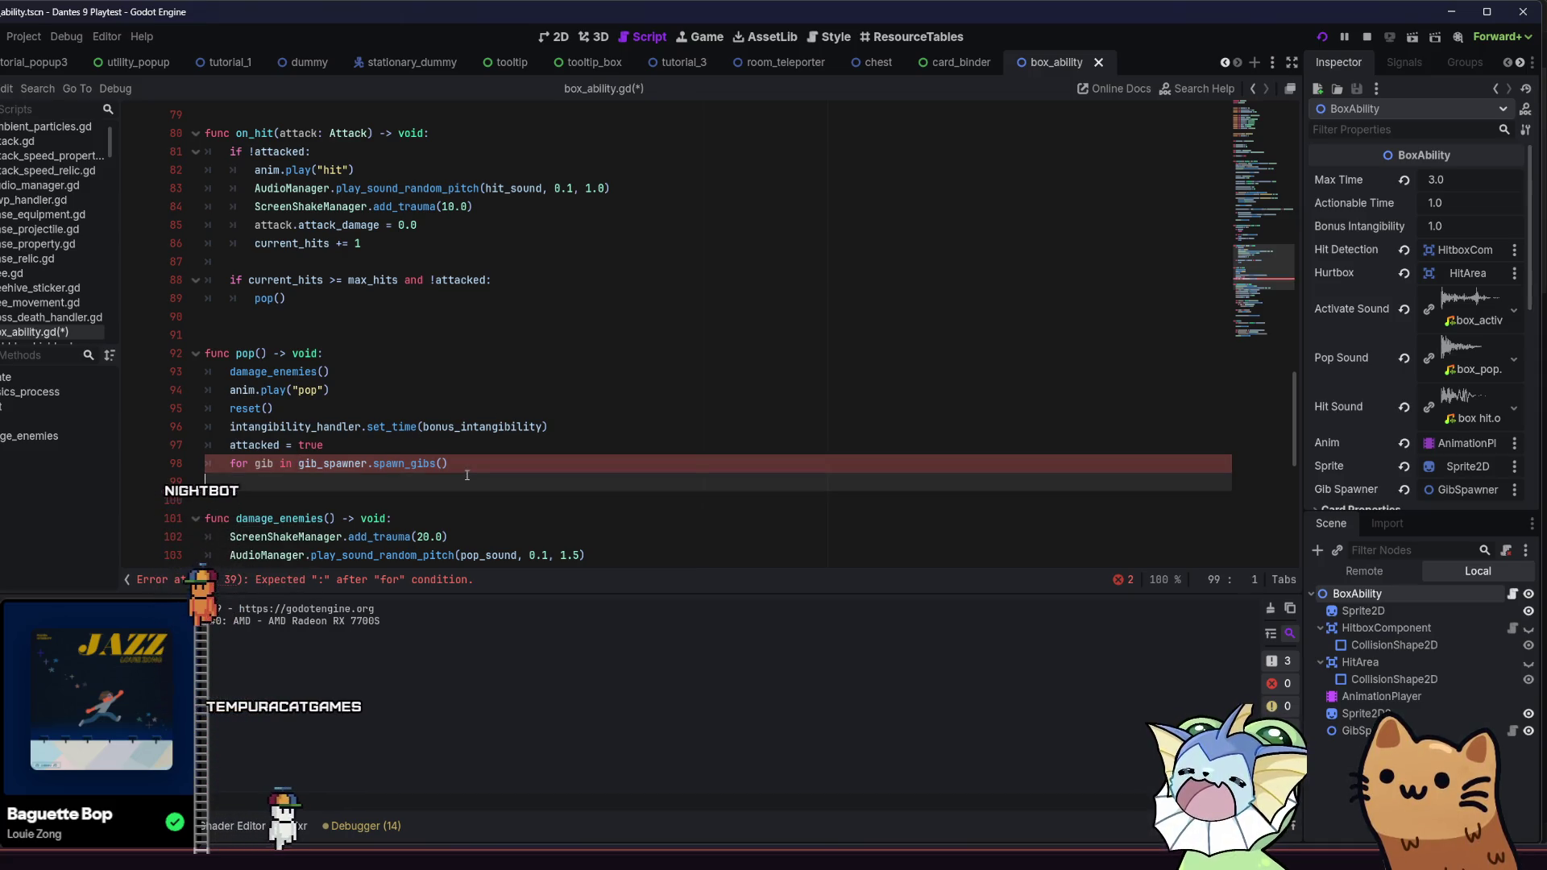
pyautogui.write(':')
pyautogui.press('Return')
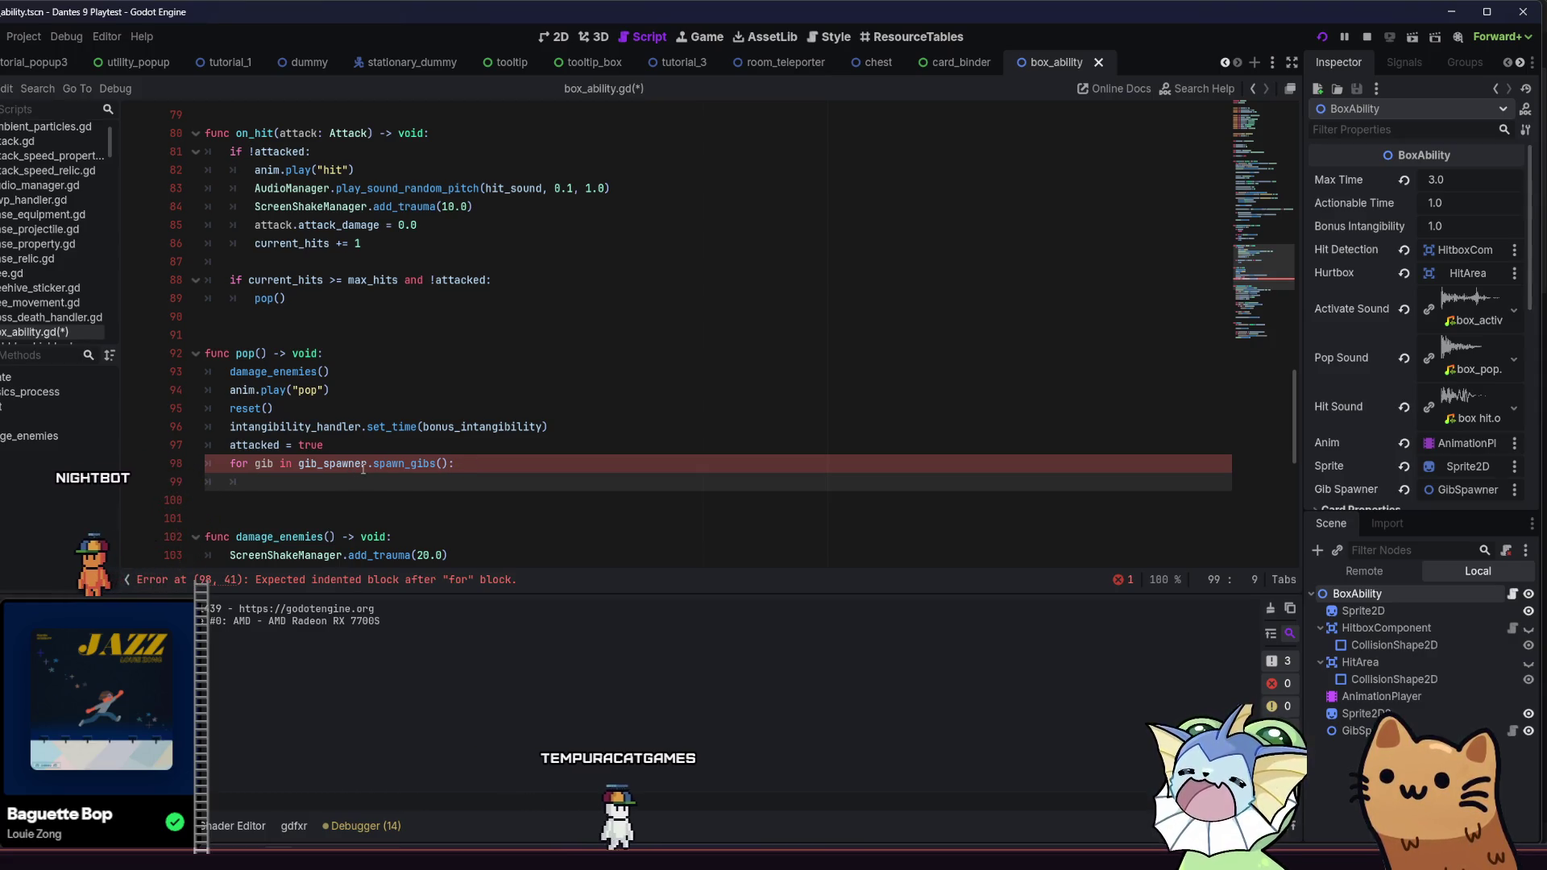
# Step: Add 'gib.velocity += Player.player.velocity' as the loop body, save, and run with F5
pyautogui.write('gib.')
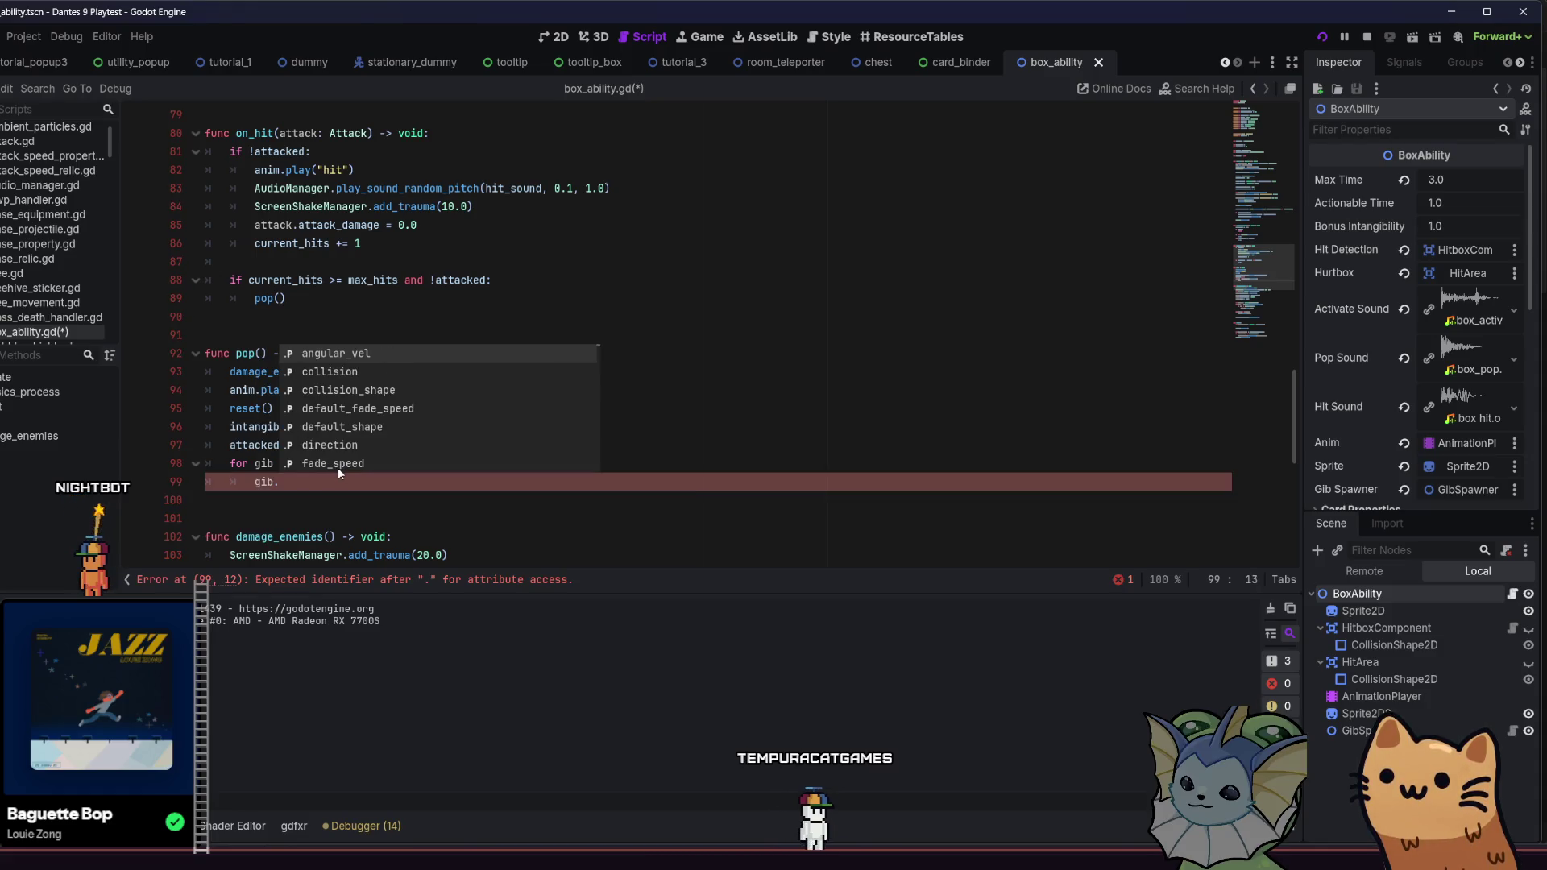
pyautogui.write('v')
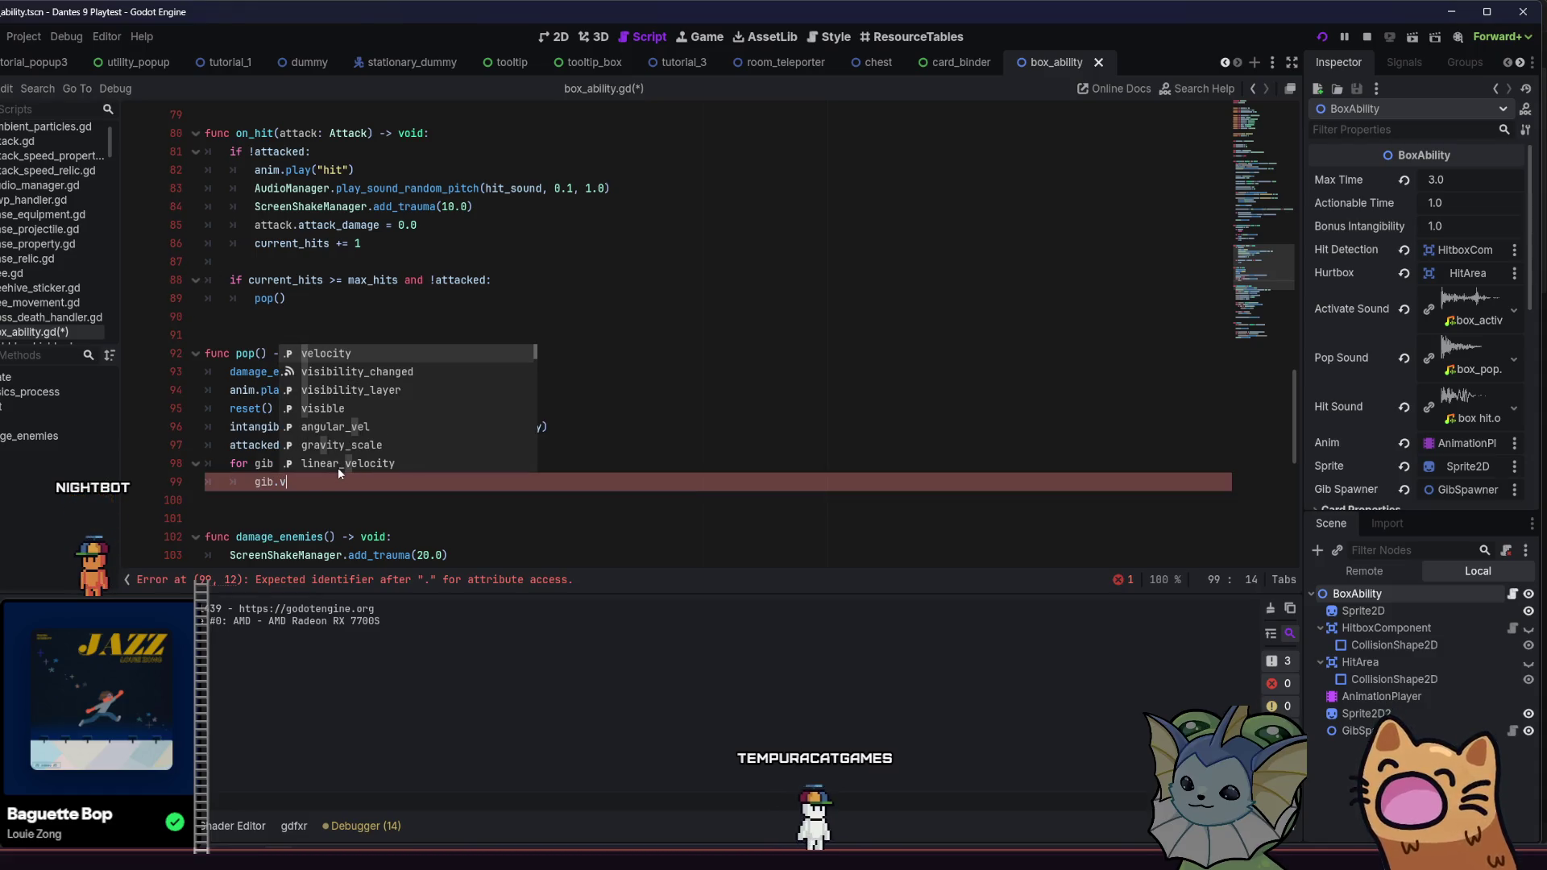
pyautogui.press('Return')
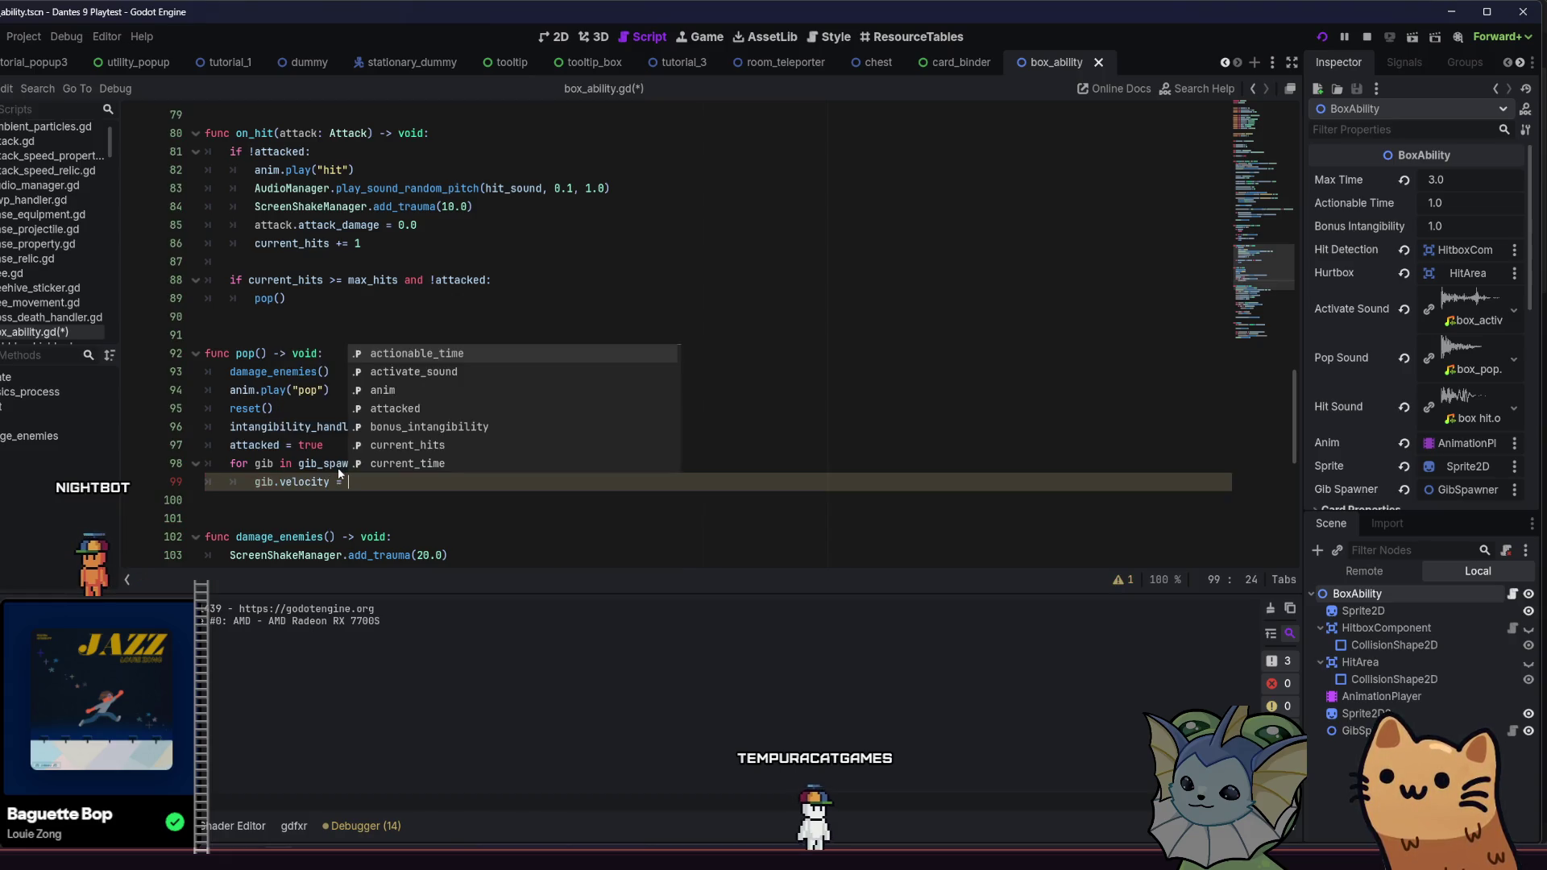
pyautogui.write('+=')
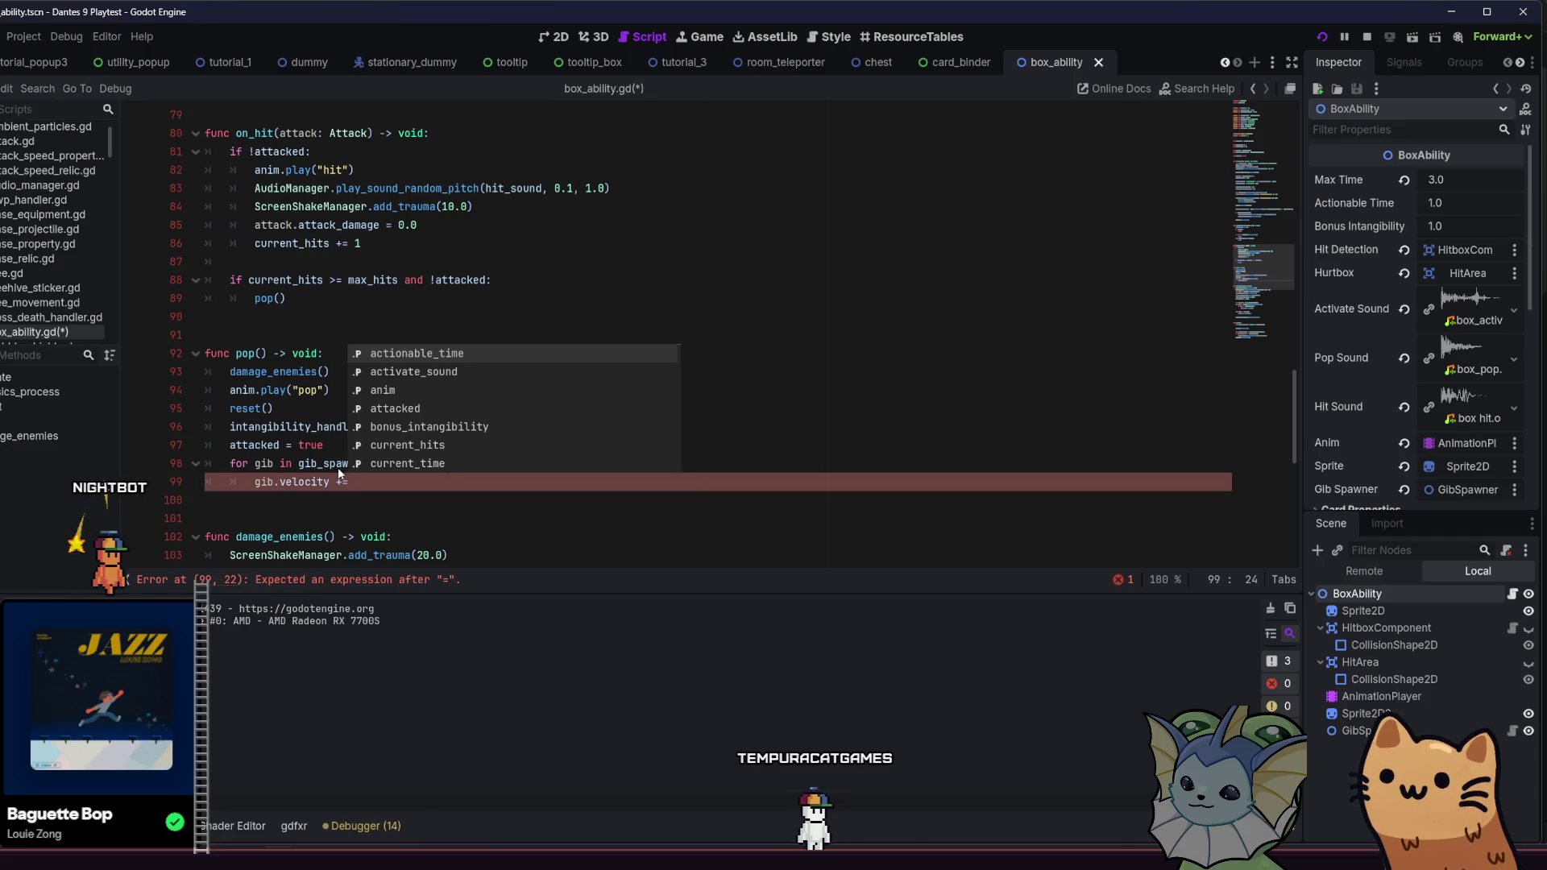
pyautogui.write(' Pla')
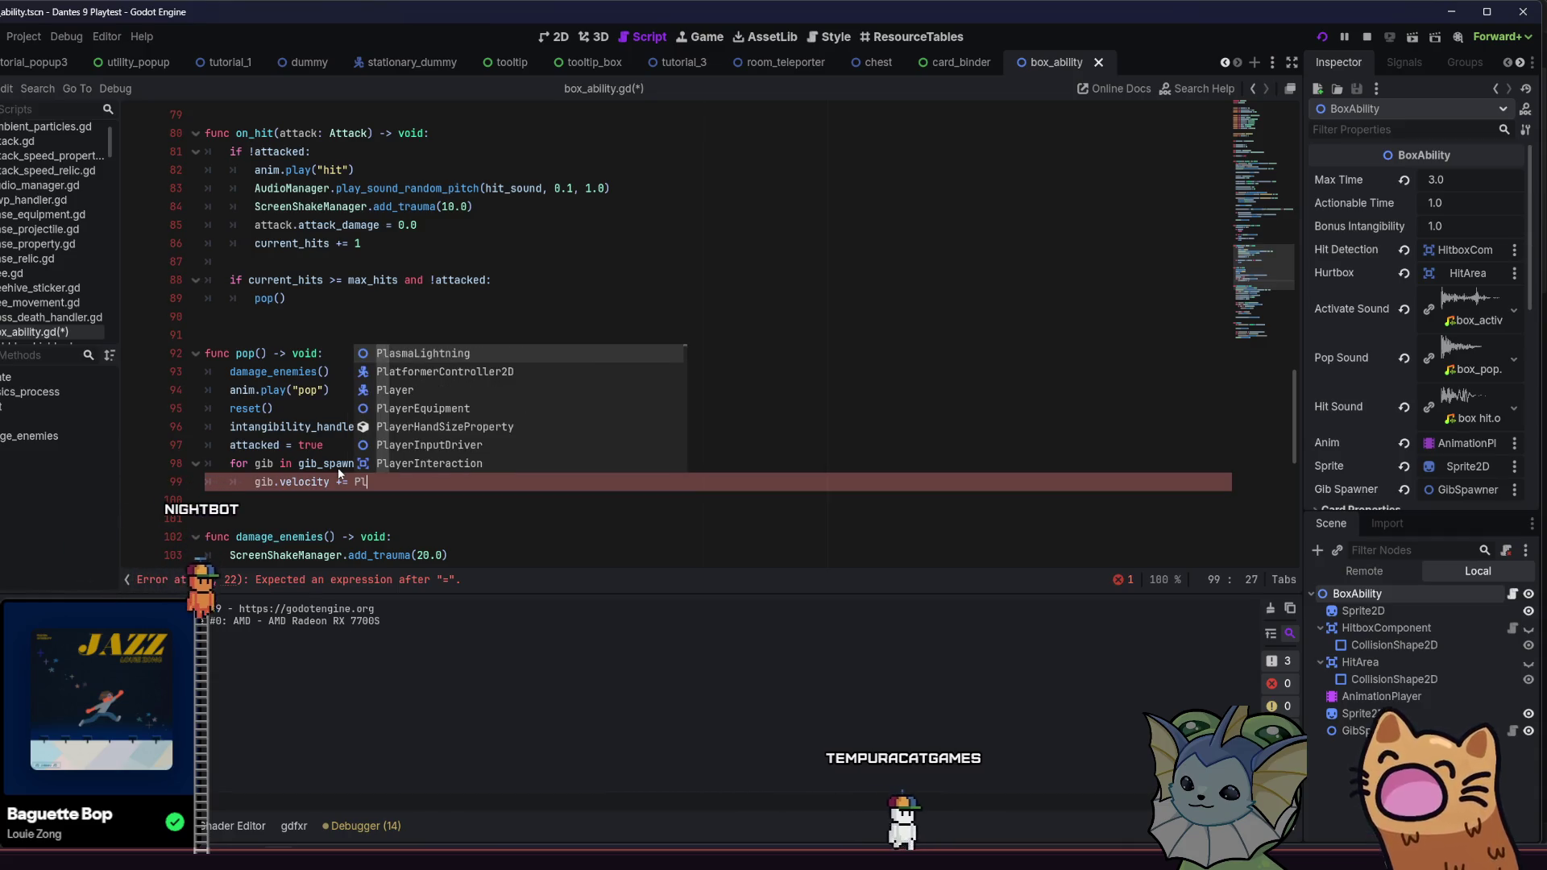
pyautogui.write('yer.pla')
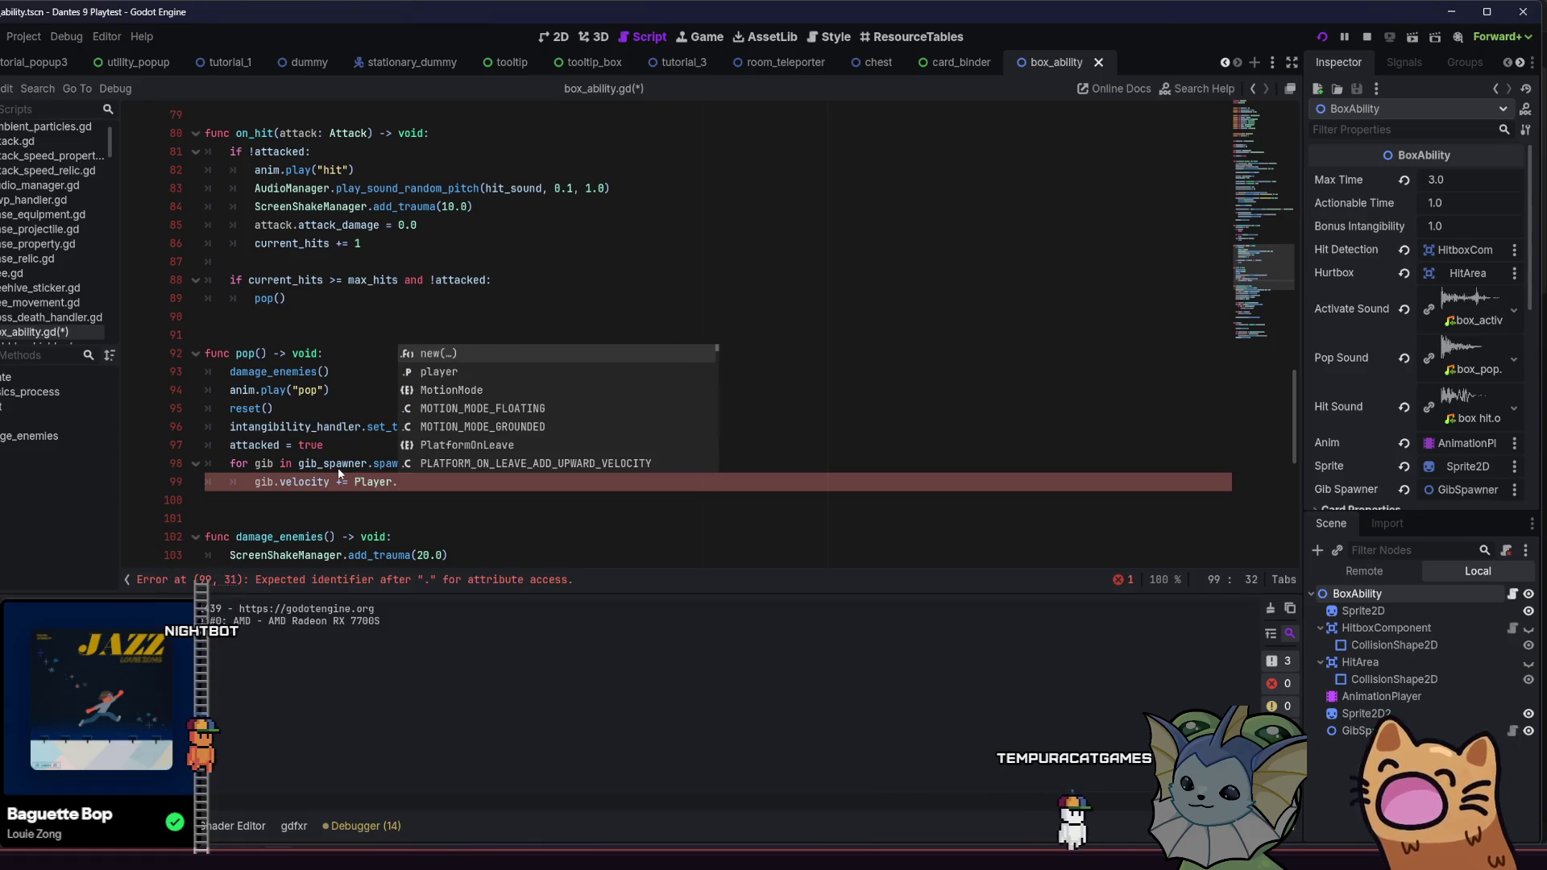
pyautogui.press('Return')
pyautogui.write('.ve')
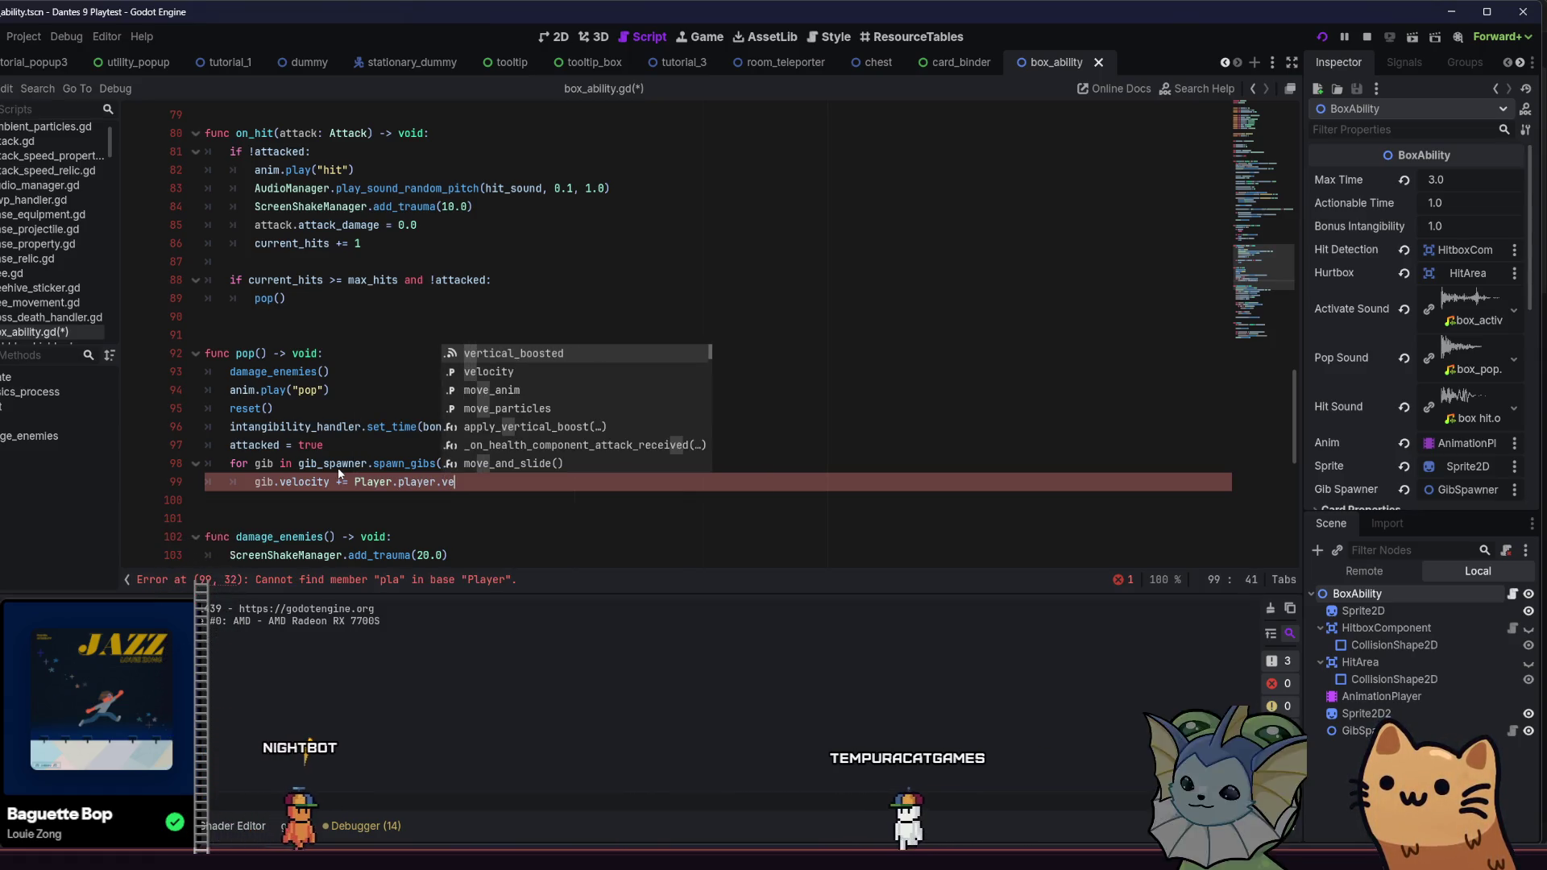
pyautogui.press('Down')
pyautogui.press('Return')
pyautogui.press('Return')
pyautogui.hotkey('ctrl', 's')
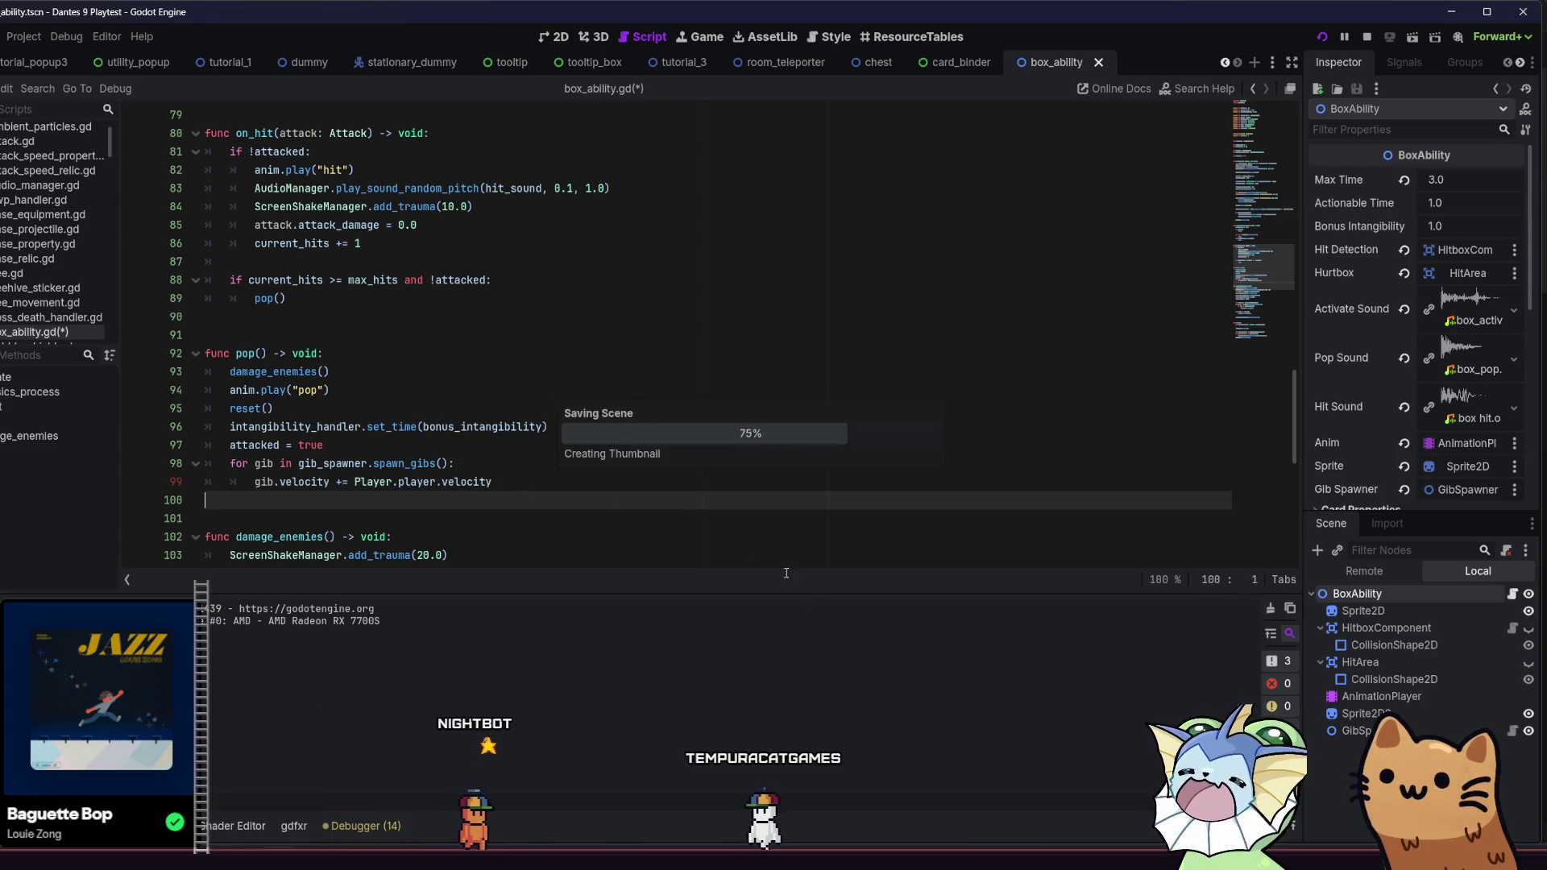
pyautogui.press('F5')
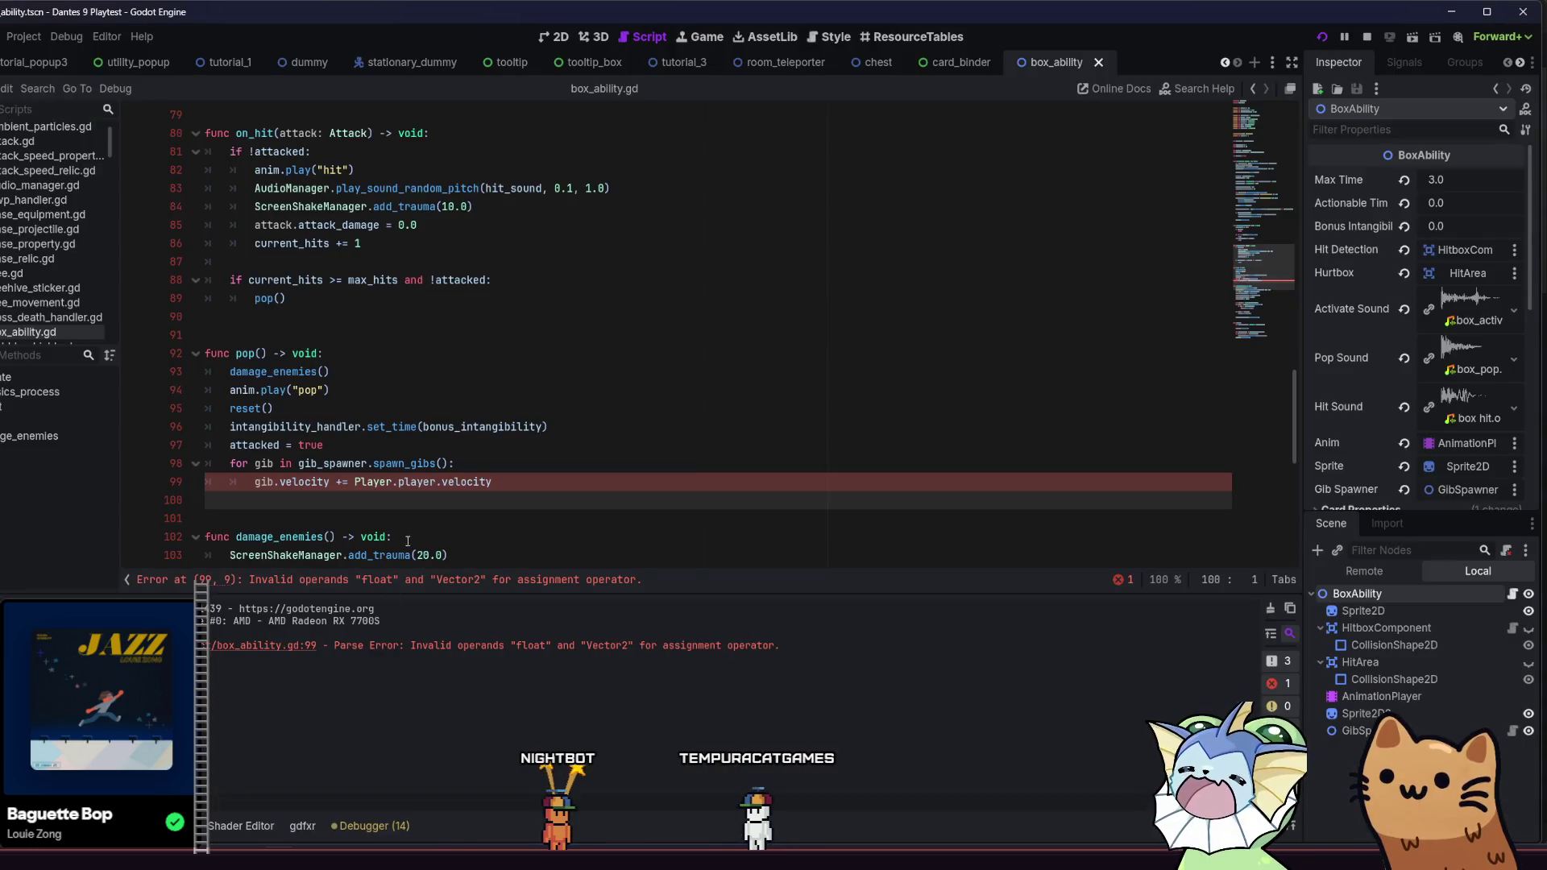
# Step: Inspect the GibSpawner node's first gib settings, then select velocity on line 99
pyautogui.click(355, 482)
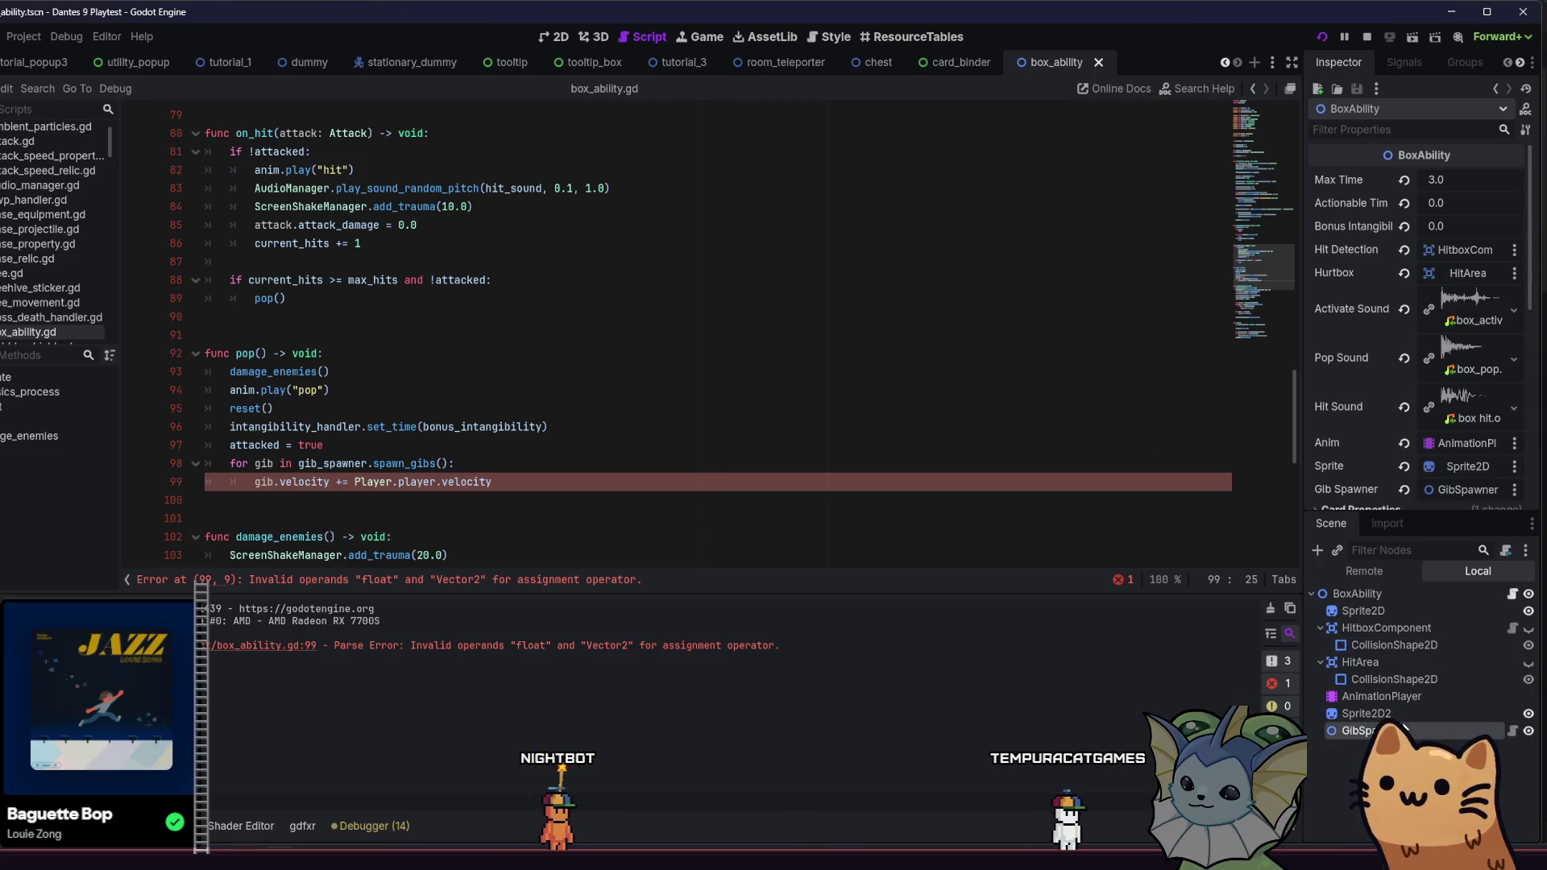
pyautogui.click(1403, 729)
pyautogui.click(1446, 252)
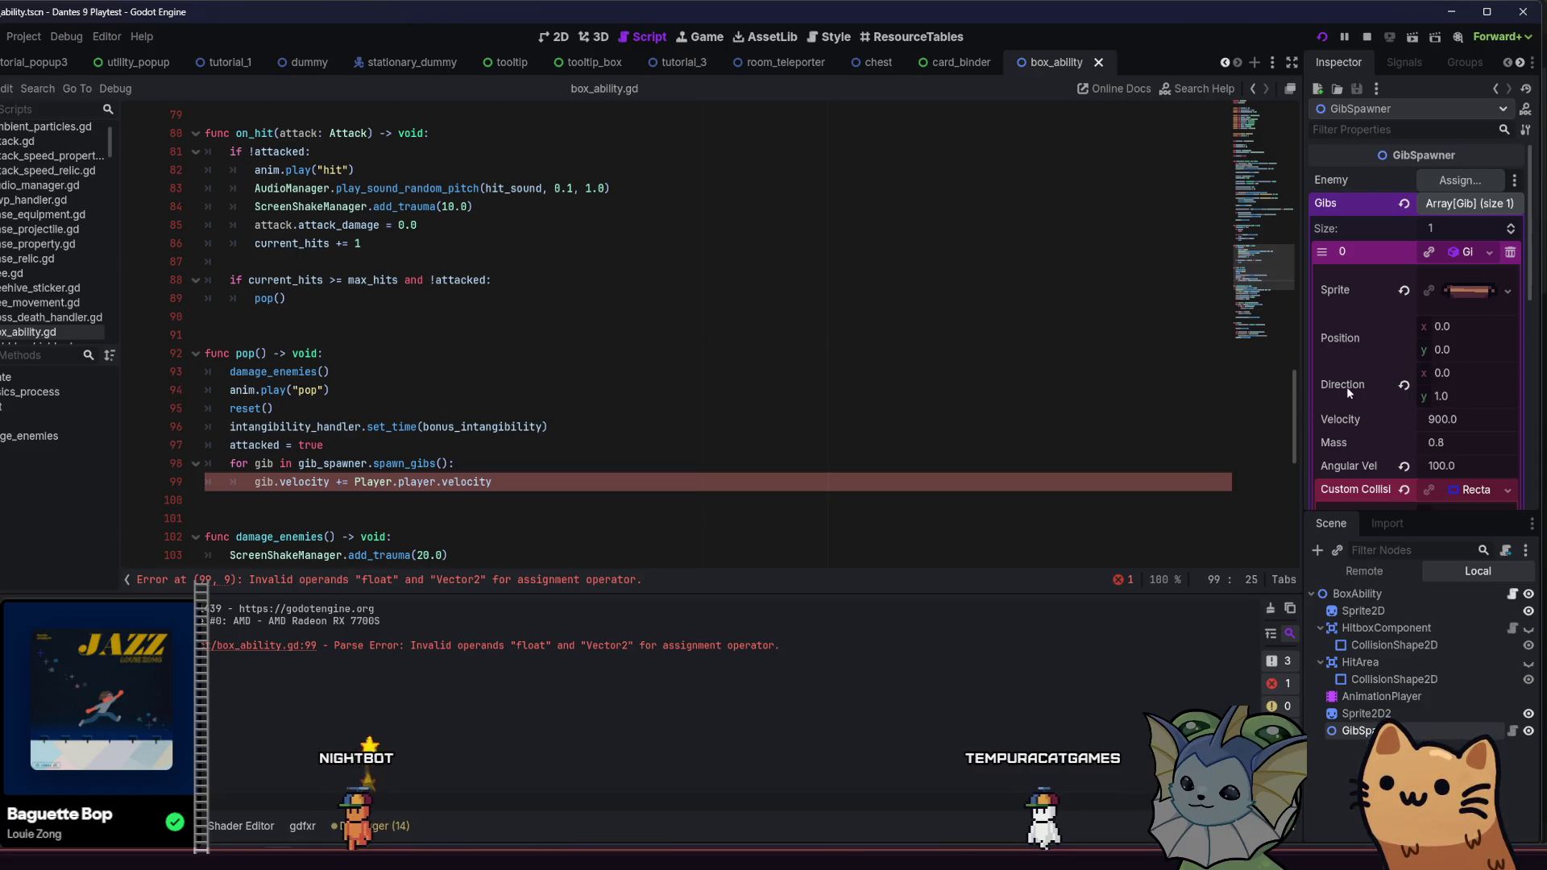
pyautogui.scroll(-2, 1346, 387)
pyautogui.scroll(-4, 1337, 361)
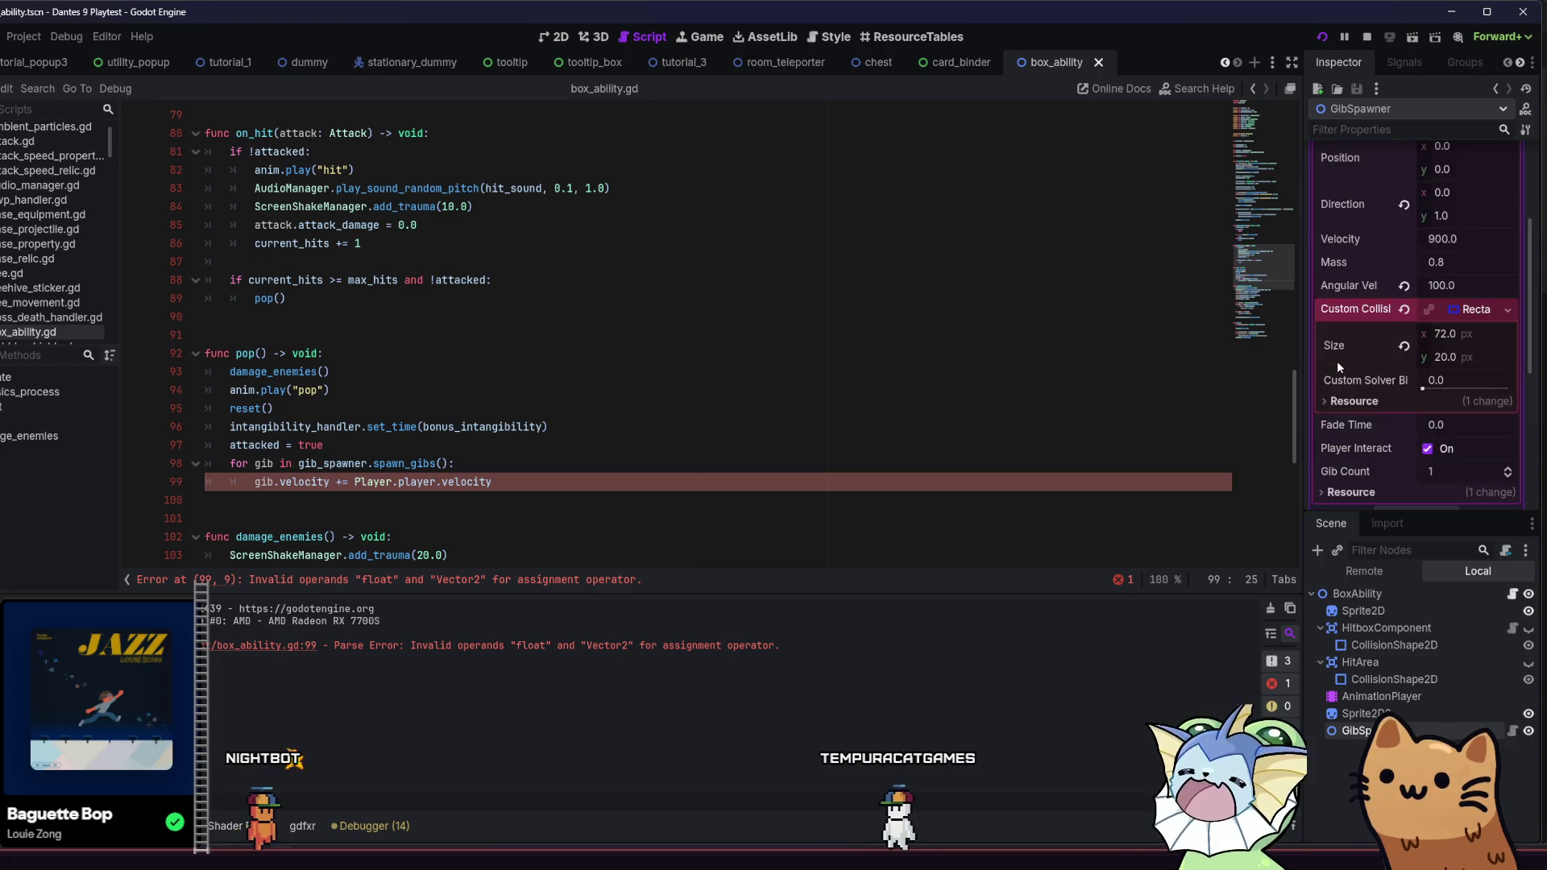
pyautogui.doubleClick(305, 481)
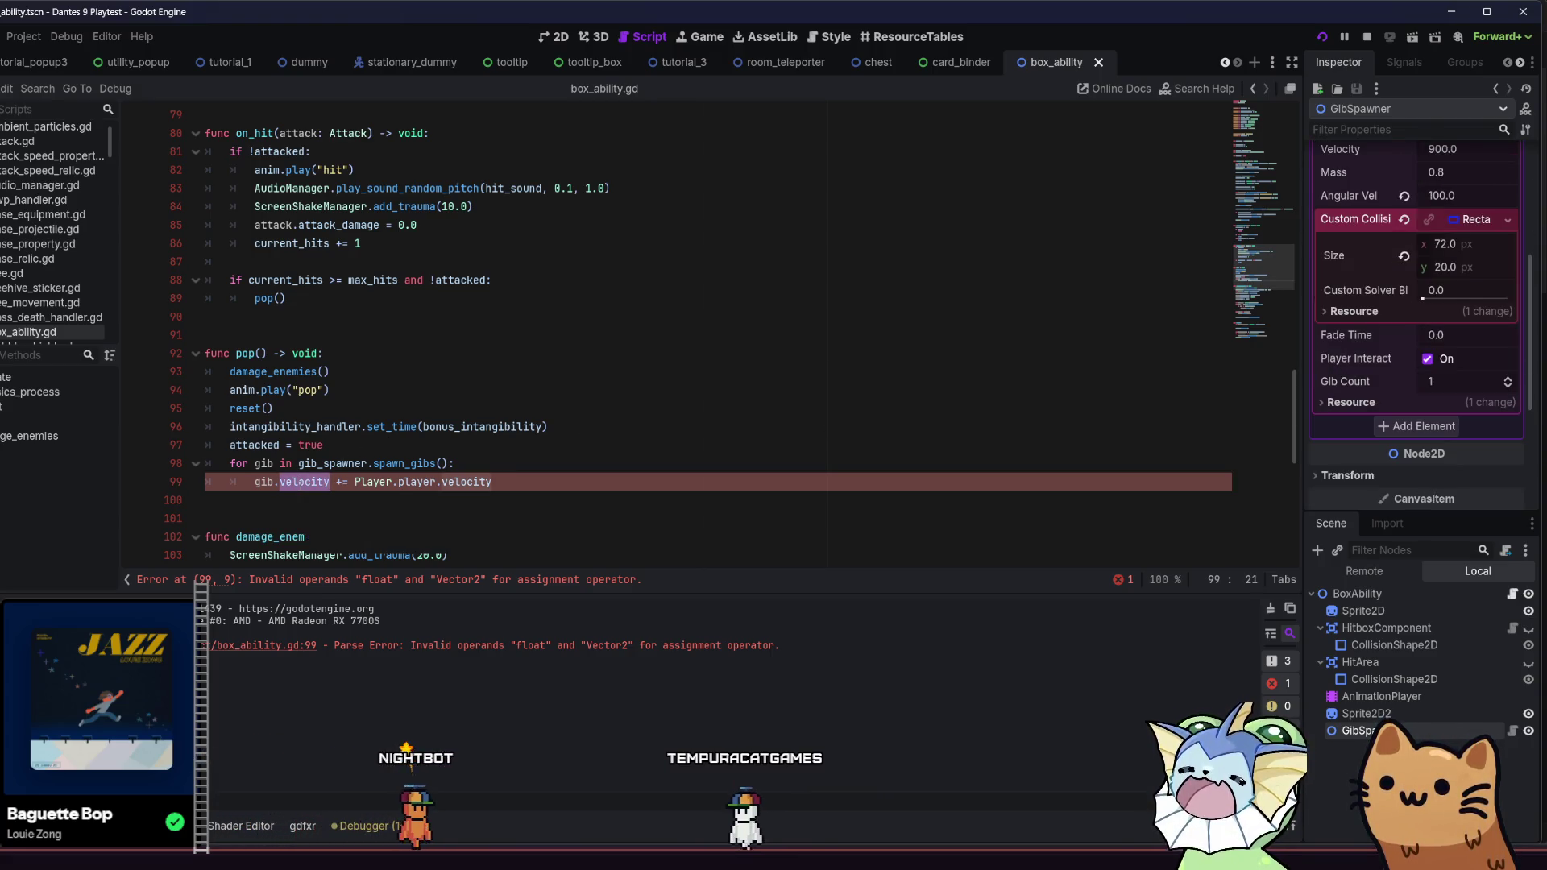
# Step: Replace the velocity addition with gib.apply_impulse(Player.player.velocity) on line 99
pyautogui.write('dir')
pyautogui.press('BackSpace')
pyautogui.press('BackSpace')
pyautogui.press('BackSpace')
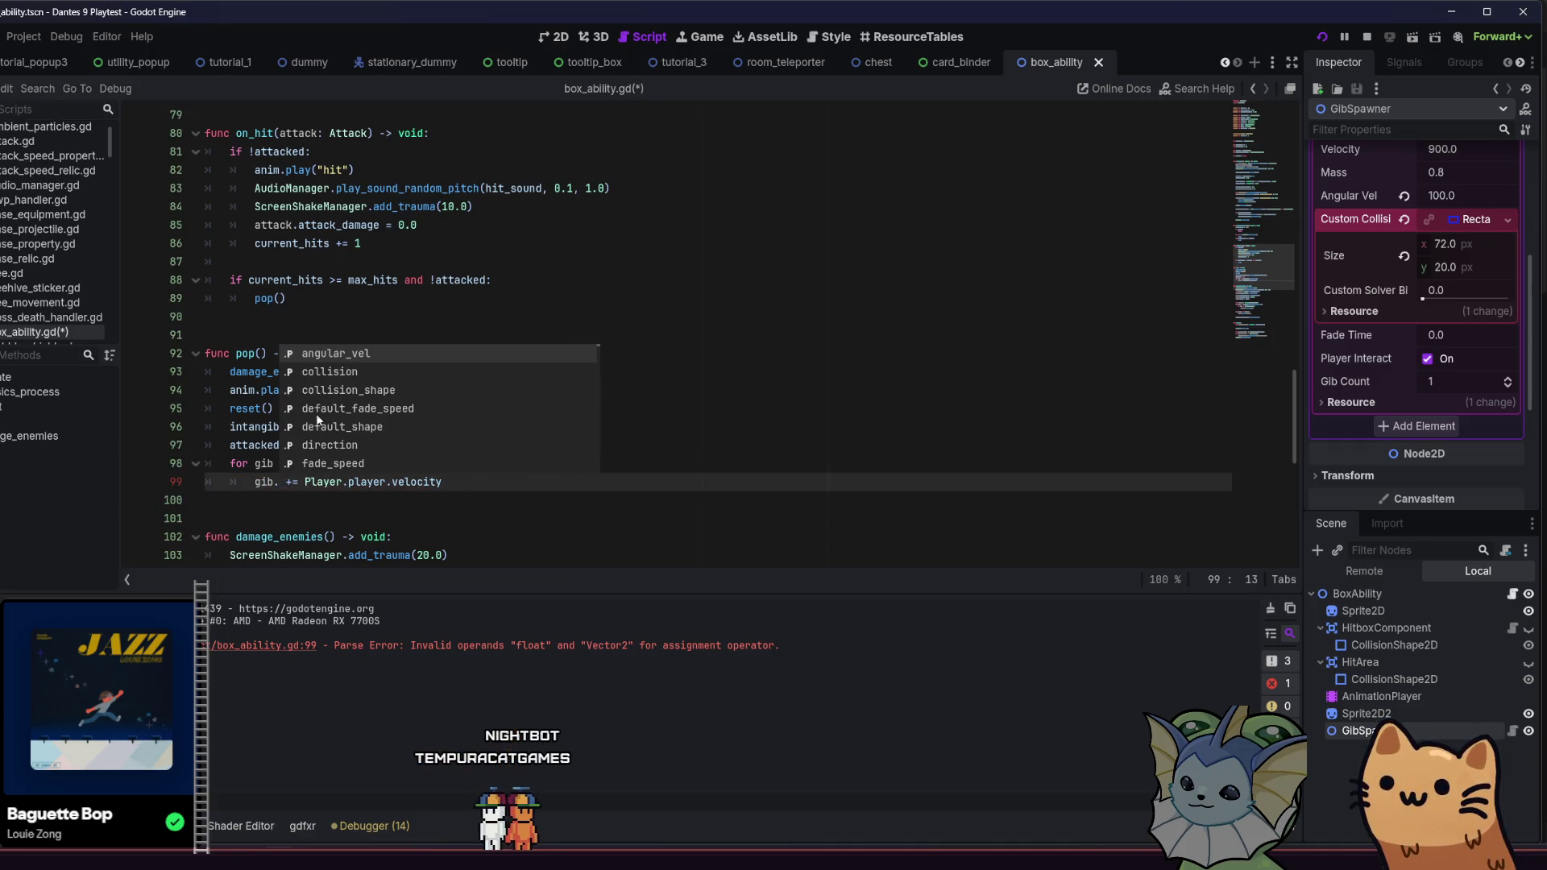
pyautogui.scroll(-4, 390, 411)
pyautogui.scroll(-3, 388, 407)
pyautogui.write('appl')
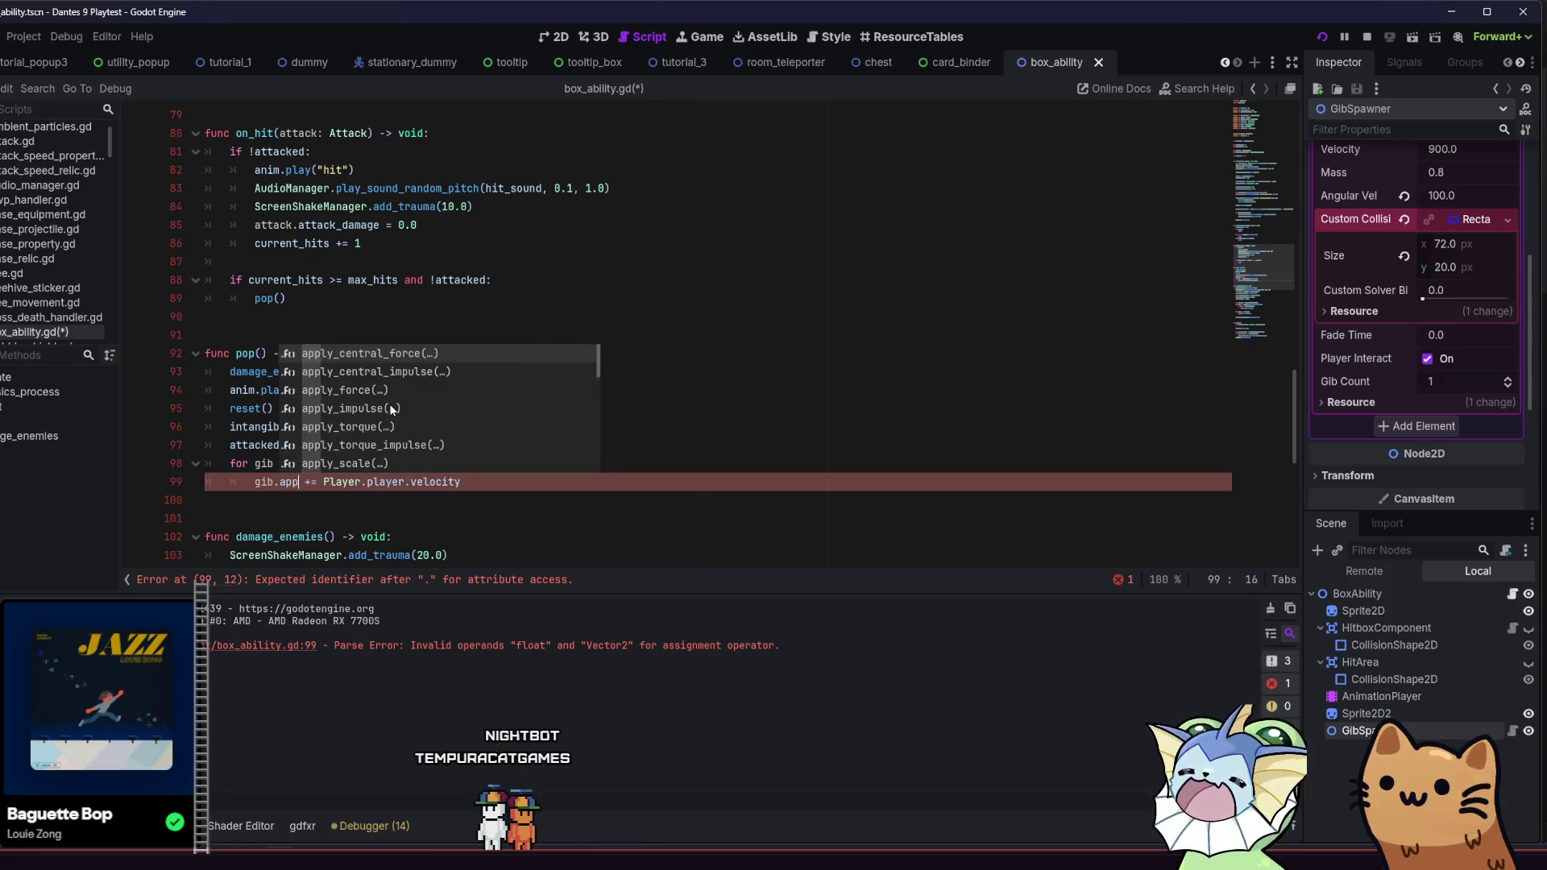
pyautogui.press('Down')
pyautogui.press('Down')
pyautogui.press('Down')
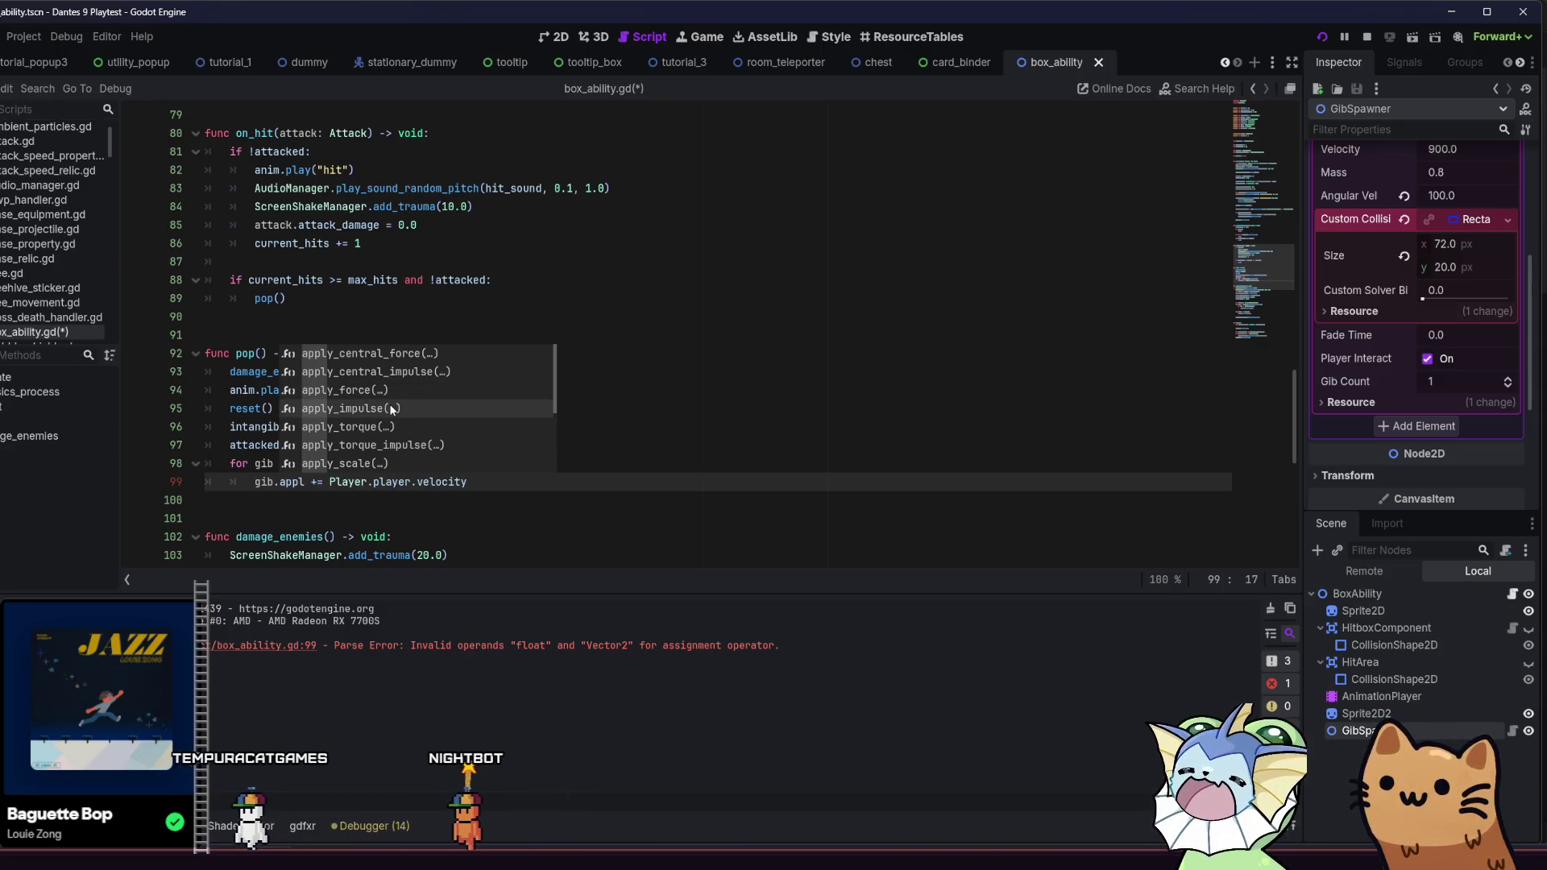
pyautogui.press('Return')
pyautogui.moveTo(535, 482); pyautogui.dragTo(400, 481)
pyautogui.click(400, 482)
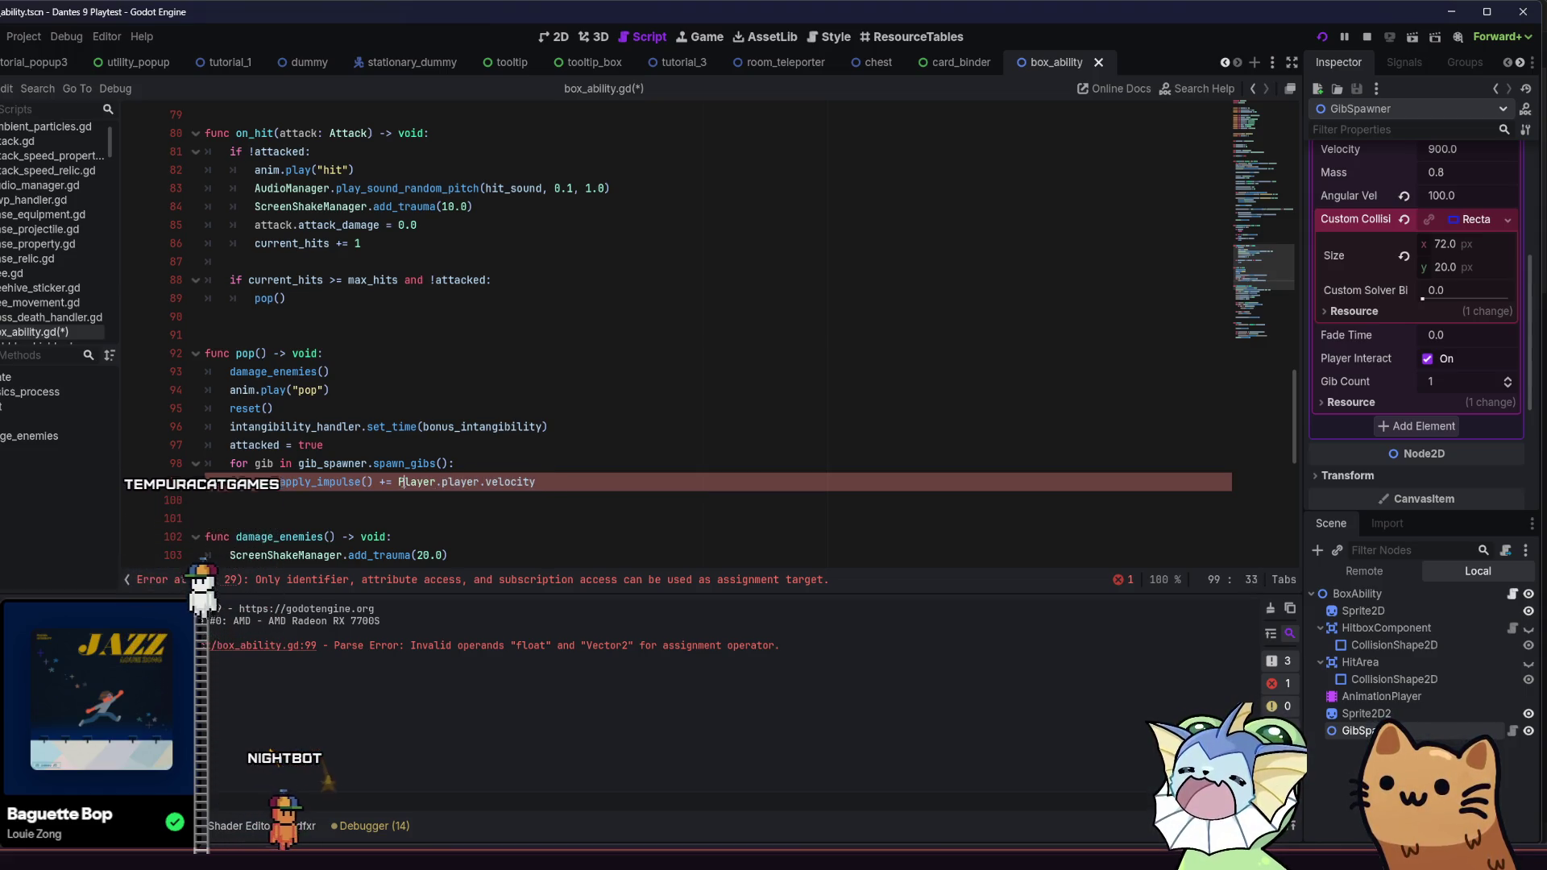
pyautogui.hotkey('shift', 'Right')
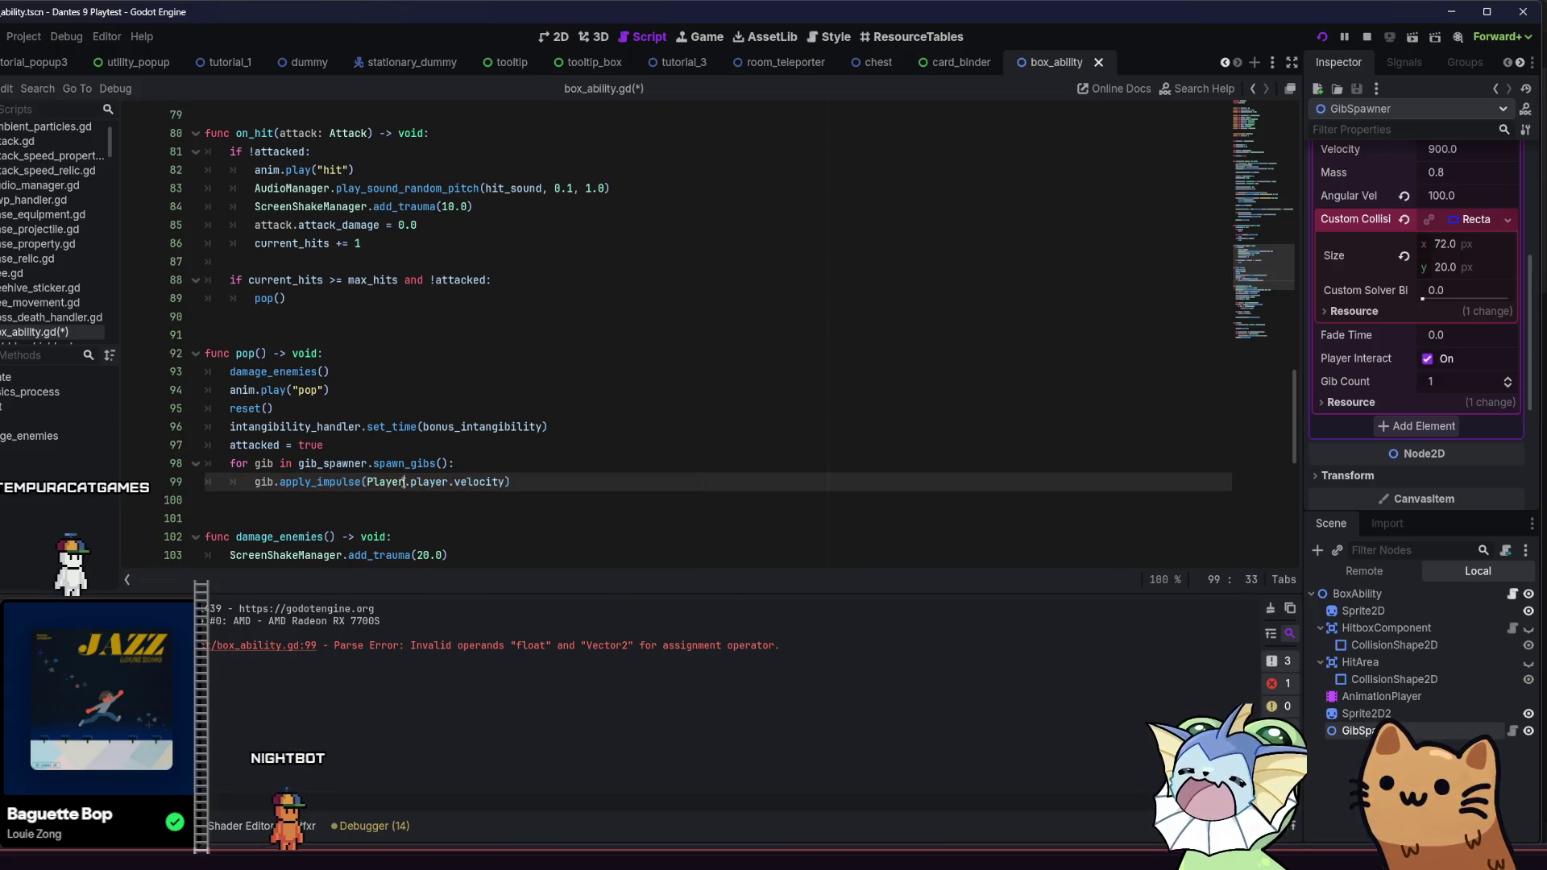
# Step: Run the game with F5 and move and jump the character to test the impulse
pyautogui.press('F5')
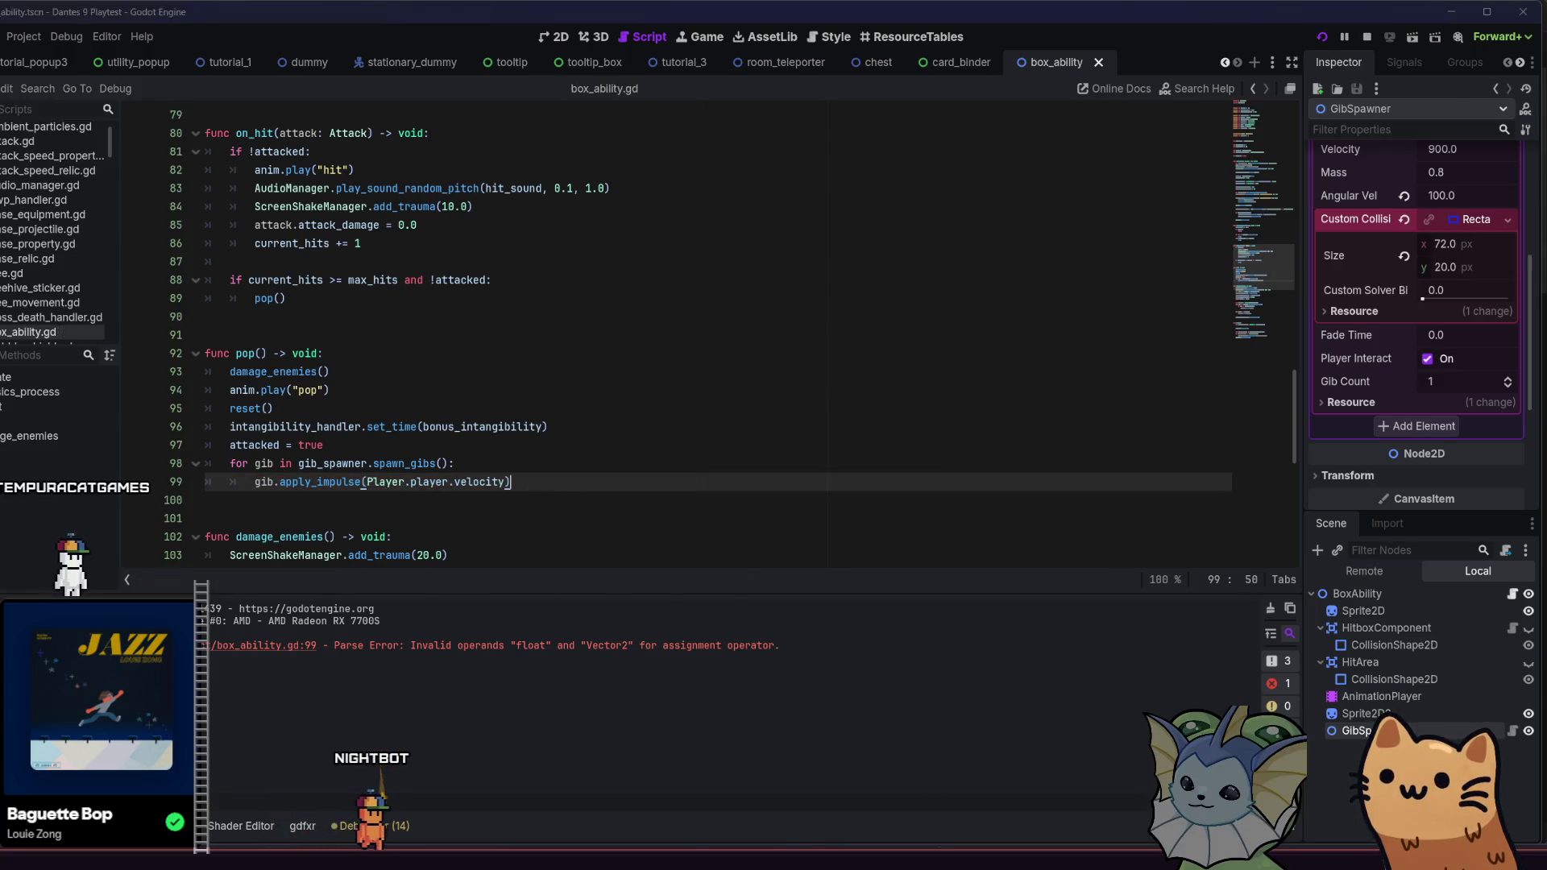
pyautogui.press('space')
pyautogui.press('a')
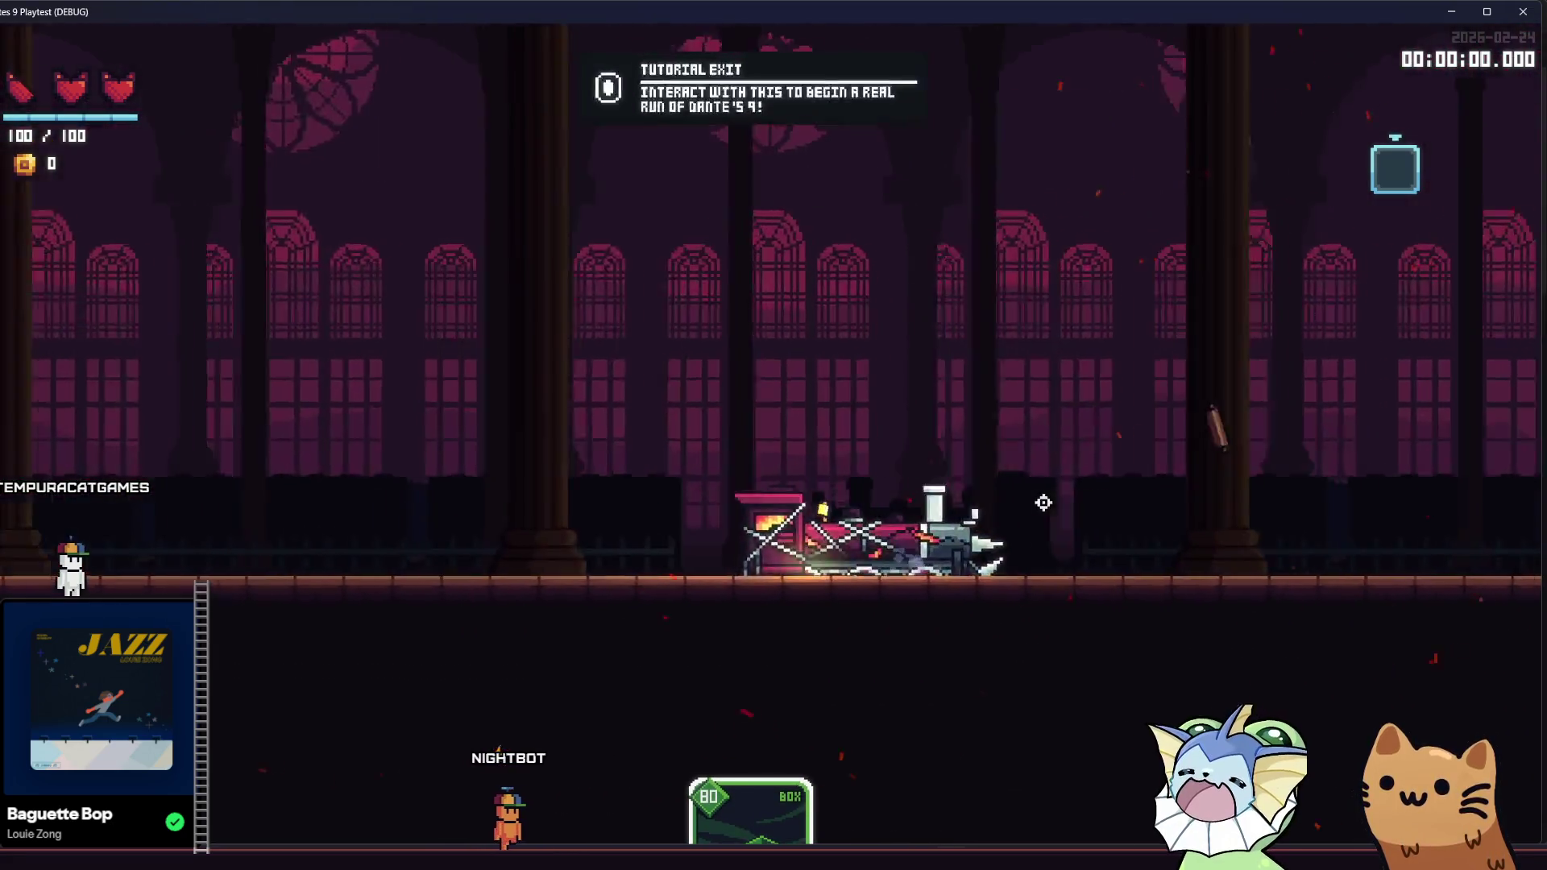
pyautogui.press('d')
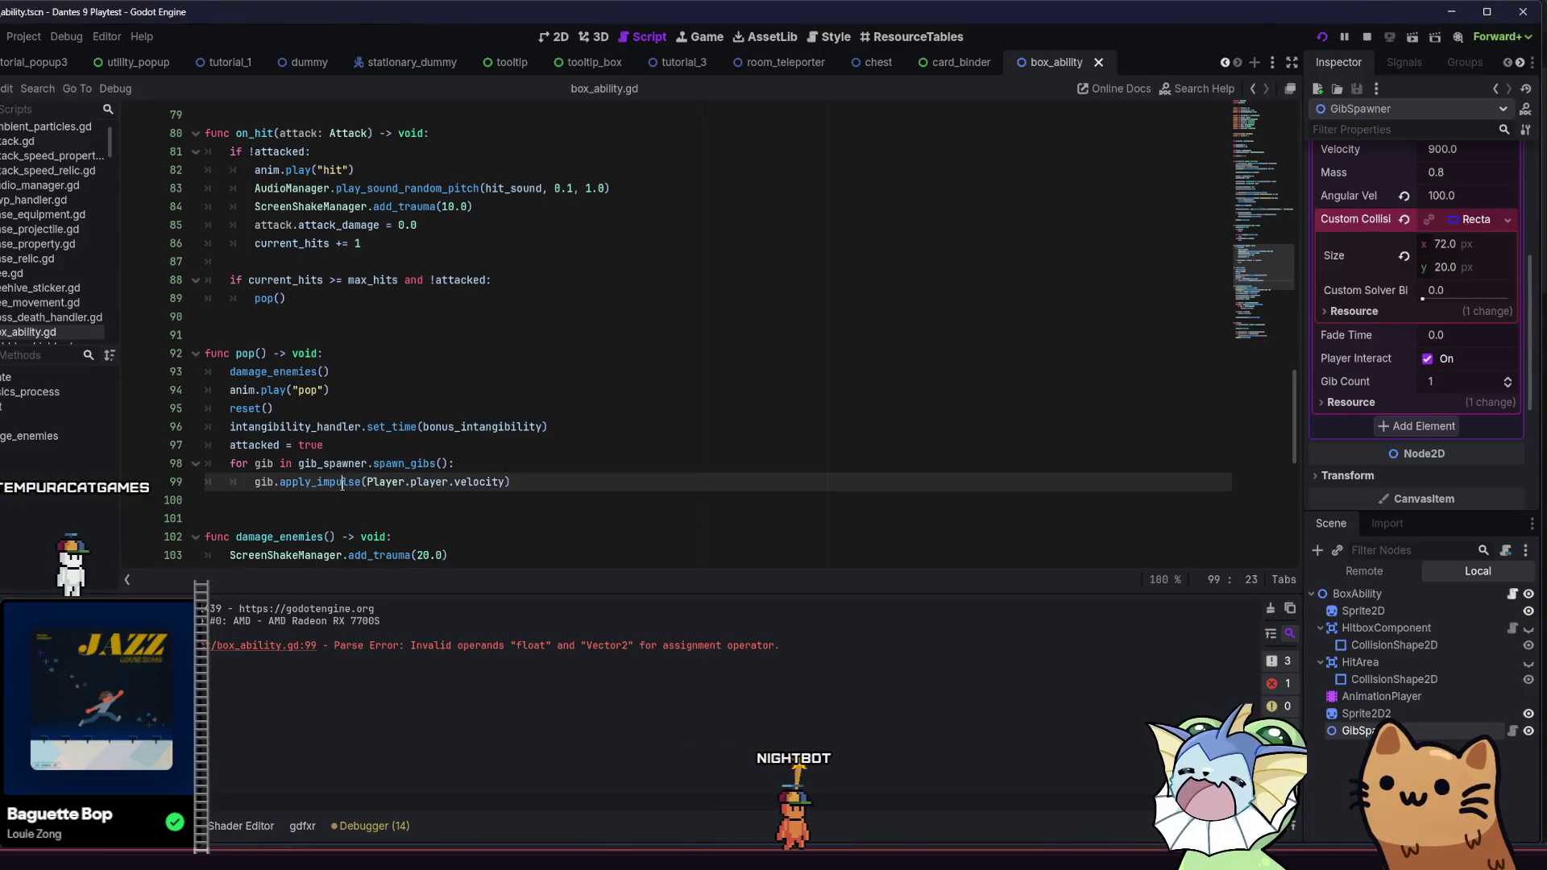
pyautogui.click(404, 481)
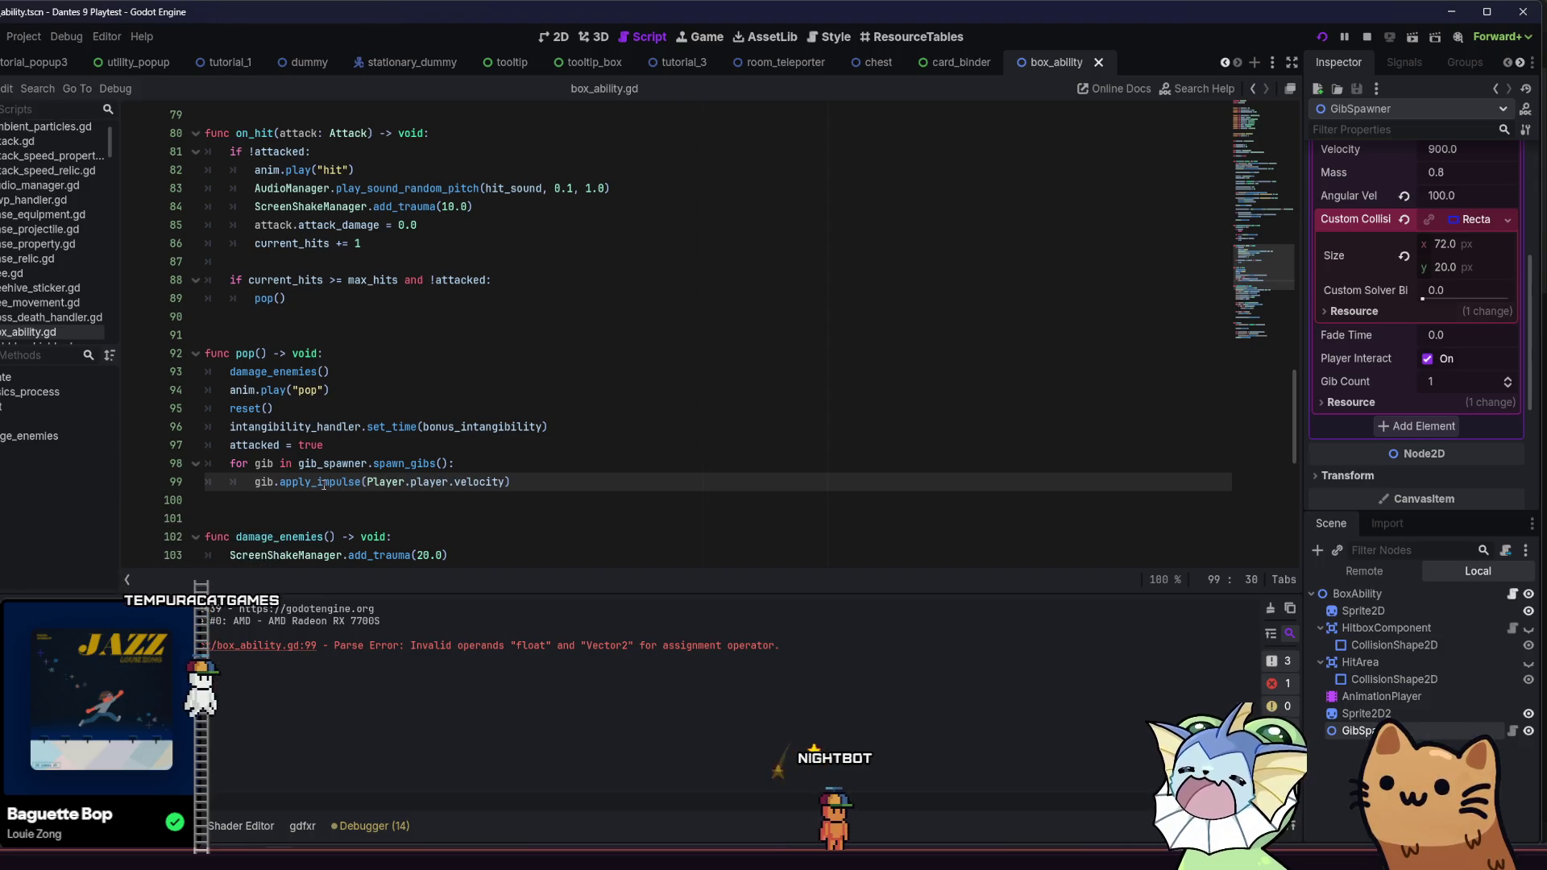
pyautogui.moveTo(320, 483)
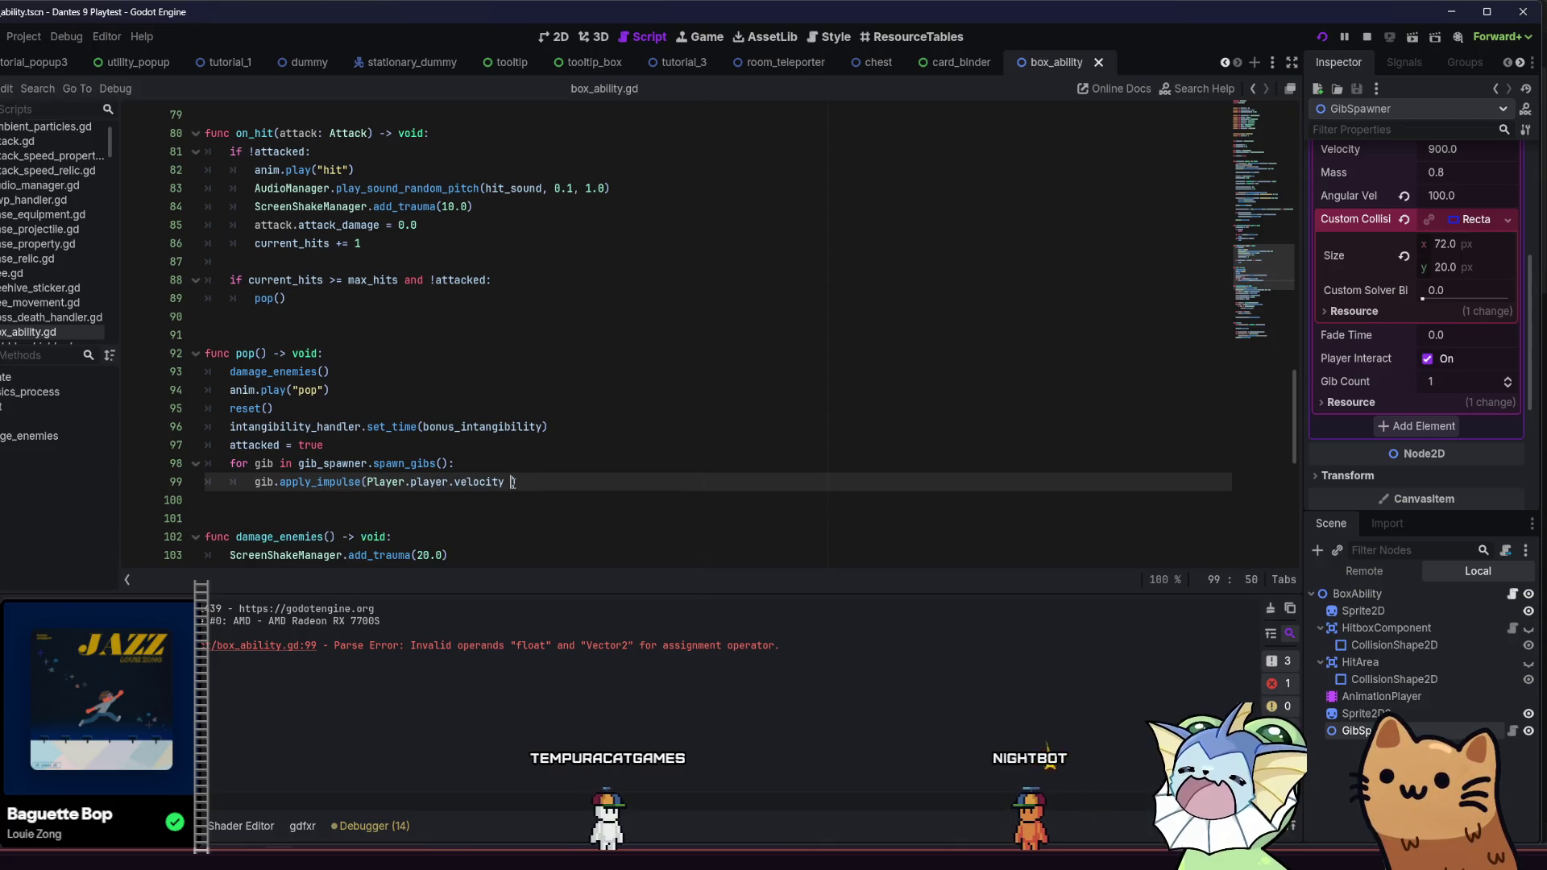
# Step: Save the velocity * 1000 impulse, playtest by jumping up the stairs, then return to the script
pyautogui.hotkey('ctrl', 's')
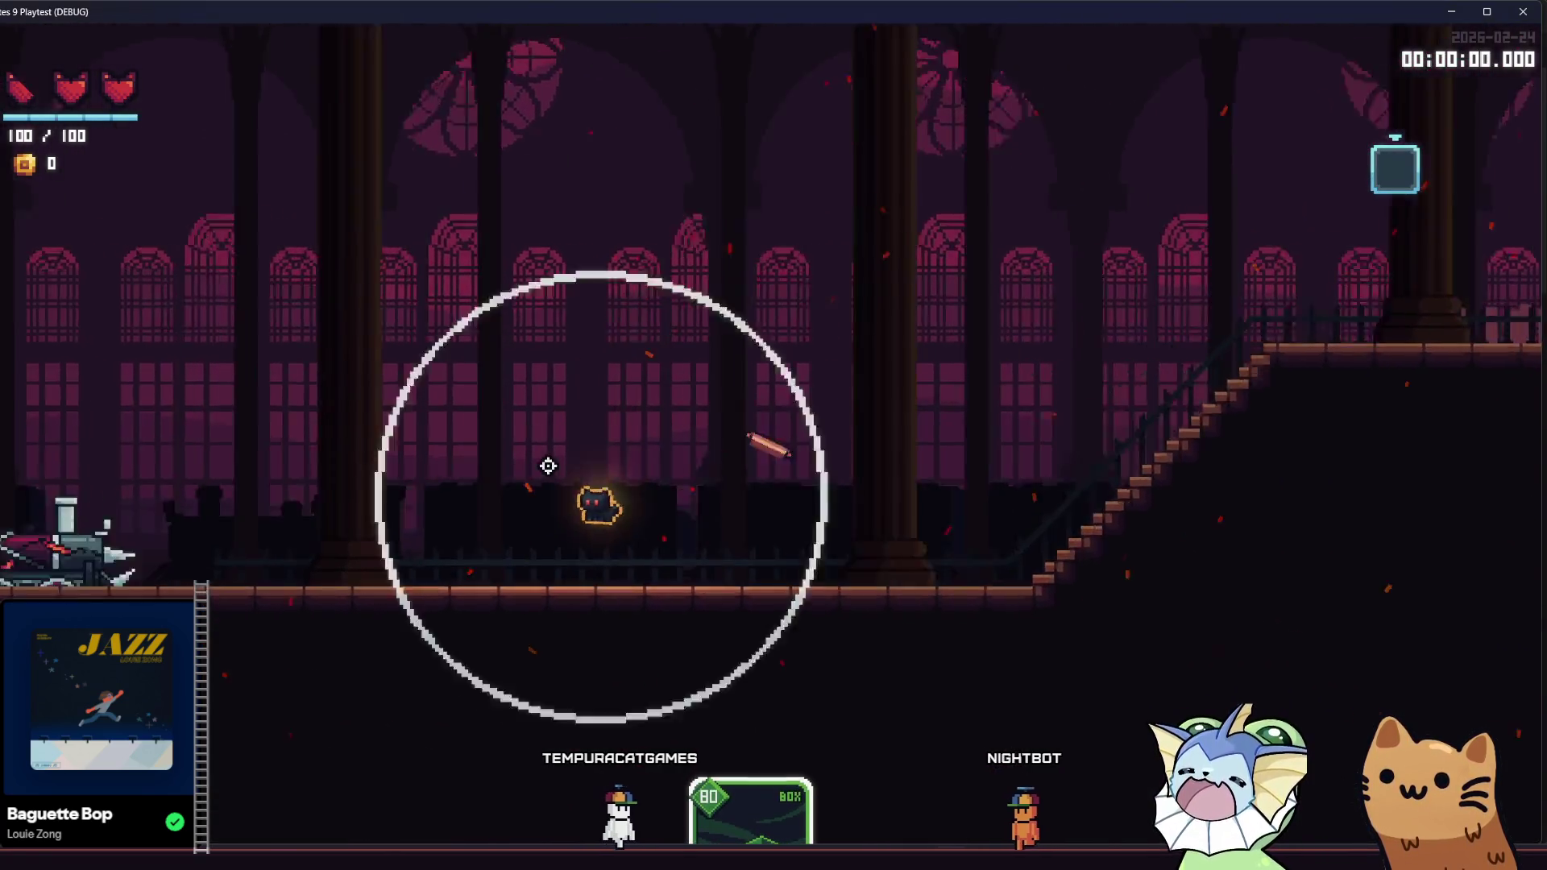
pyautogui.press('d')
pyautogui.press('space')
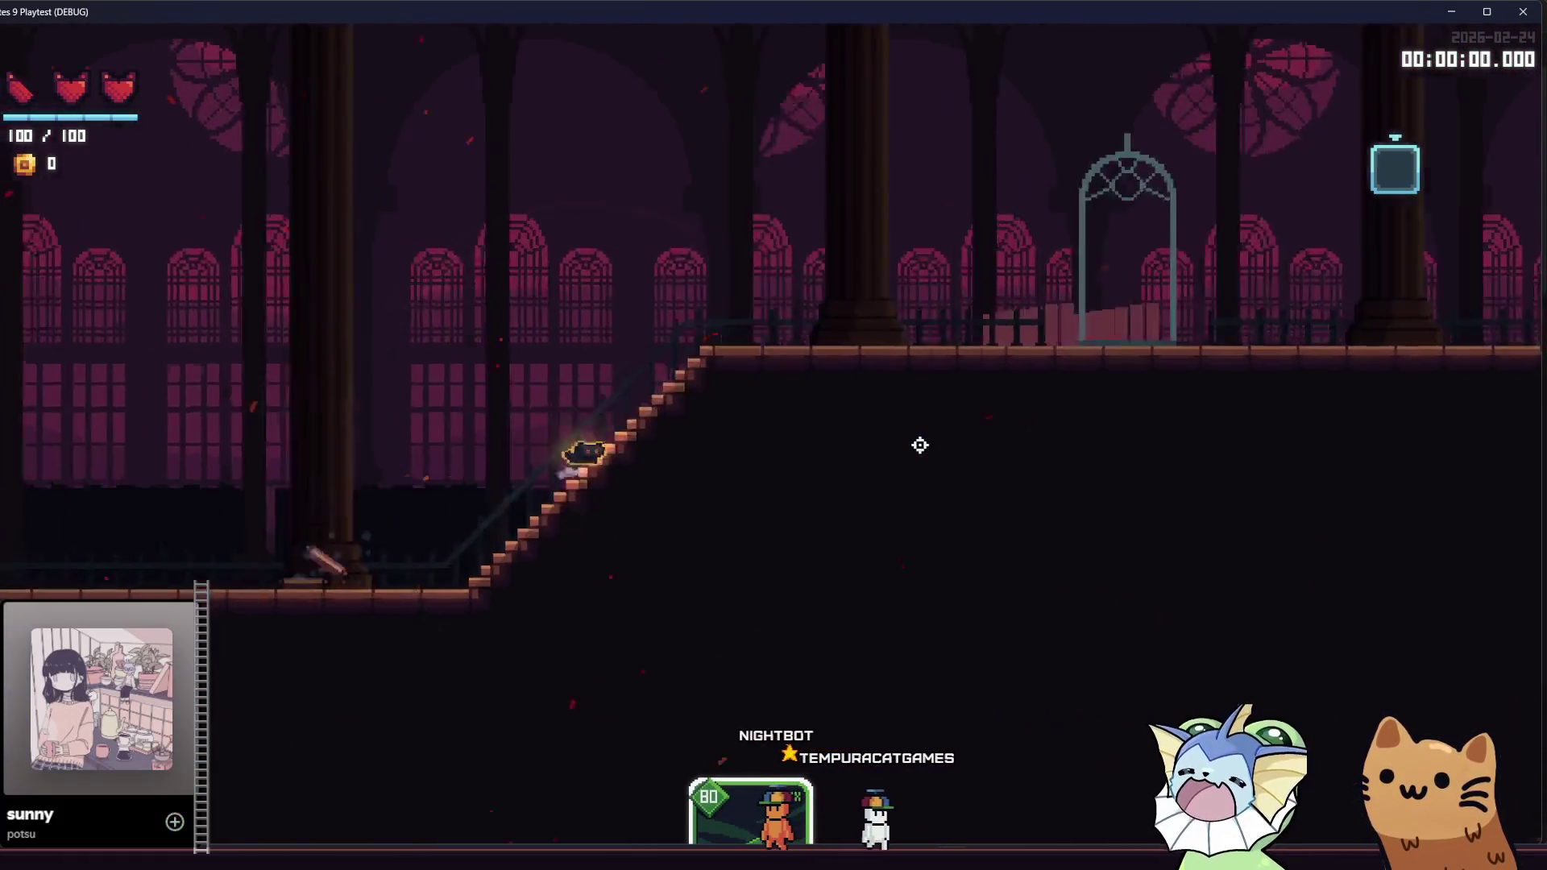
pyautogui.press('space')
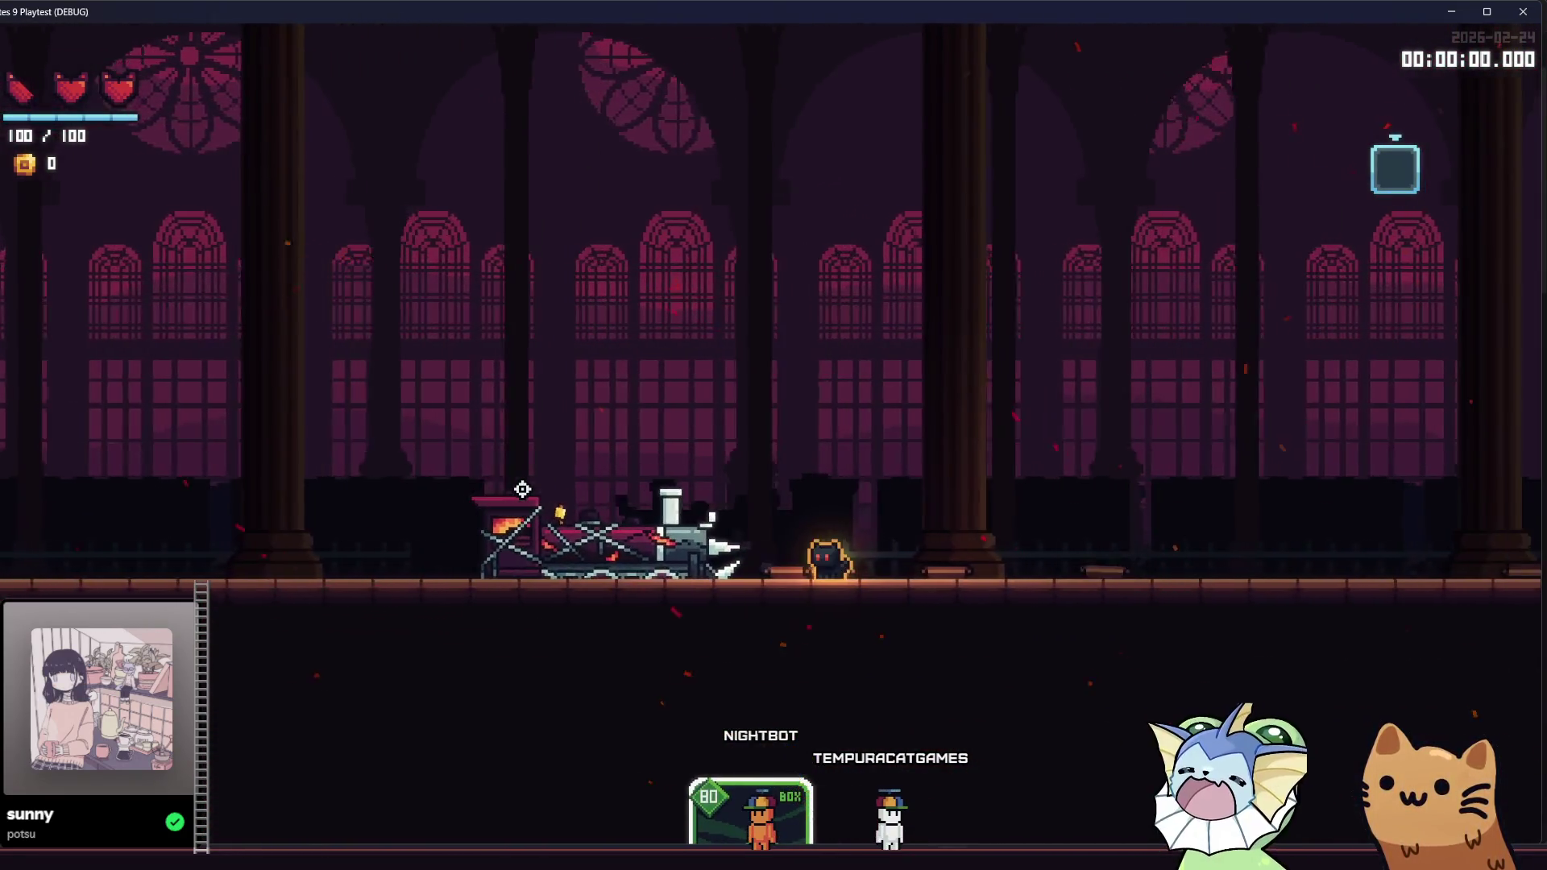
pyautogui.moveTo(282, 854)
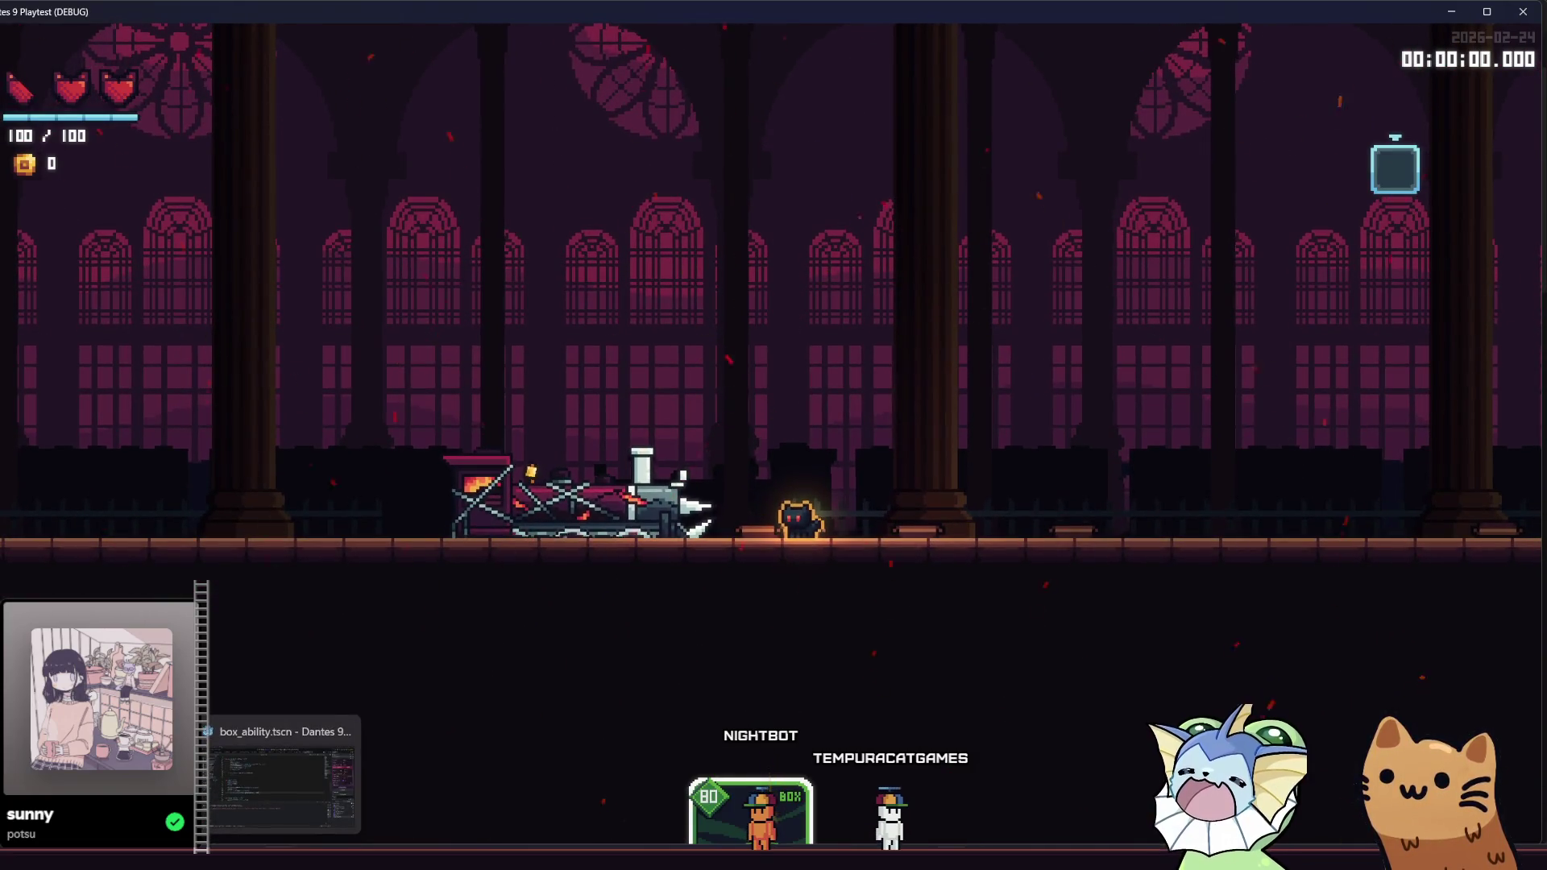
pyautogui.click(282, 774)
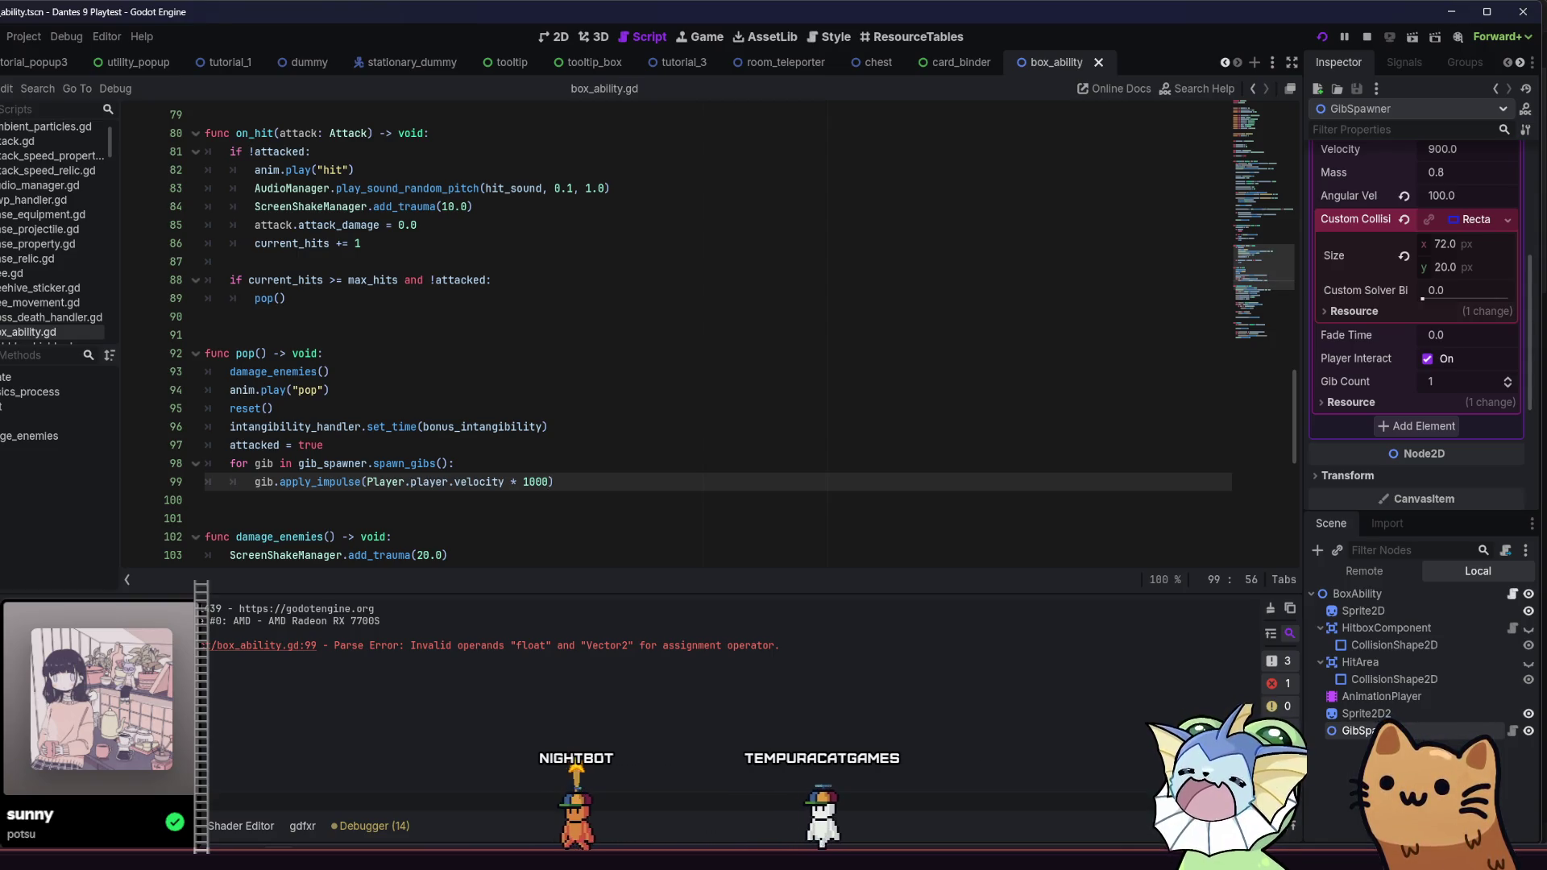
# Step: Change the call to apply_central_impulse(Player.player.velocity * 1000), save, and relaunch the playtest
pyautogui.click(373, 472)
pyautogui.click(323, 482)
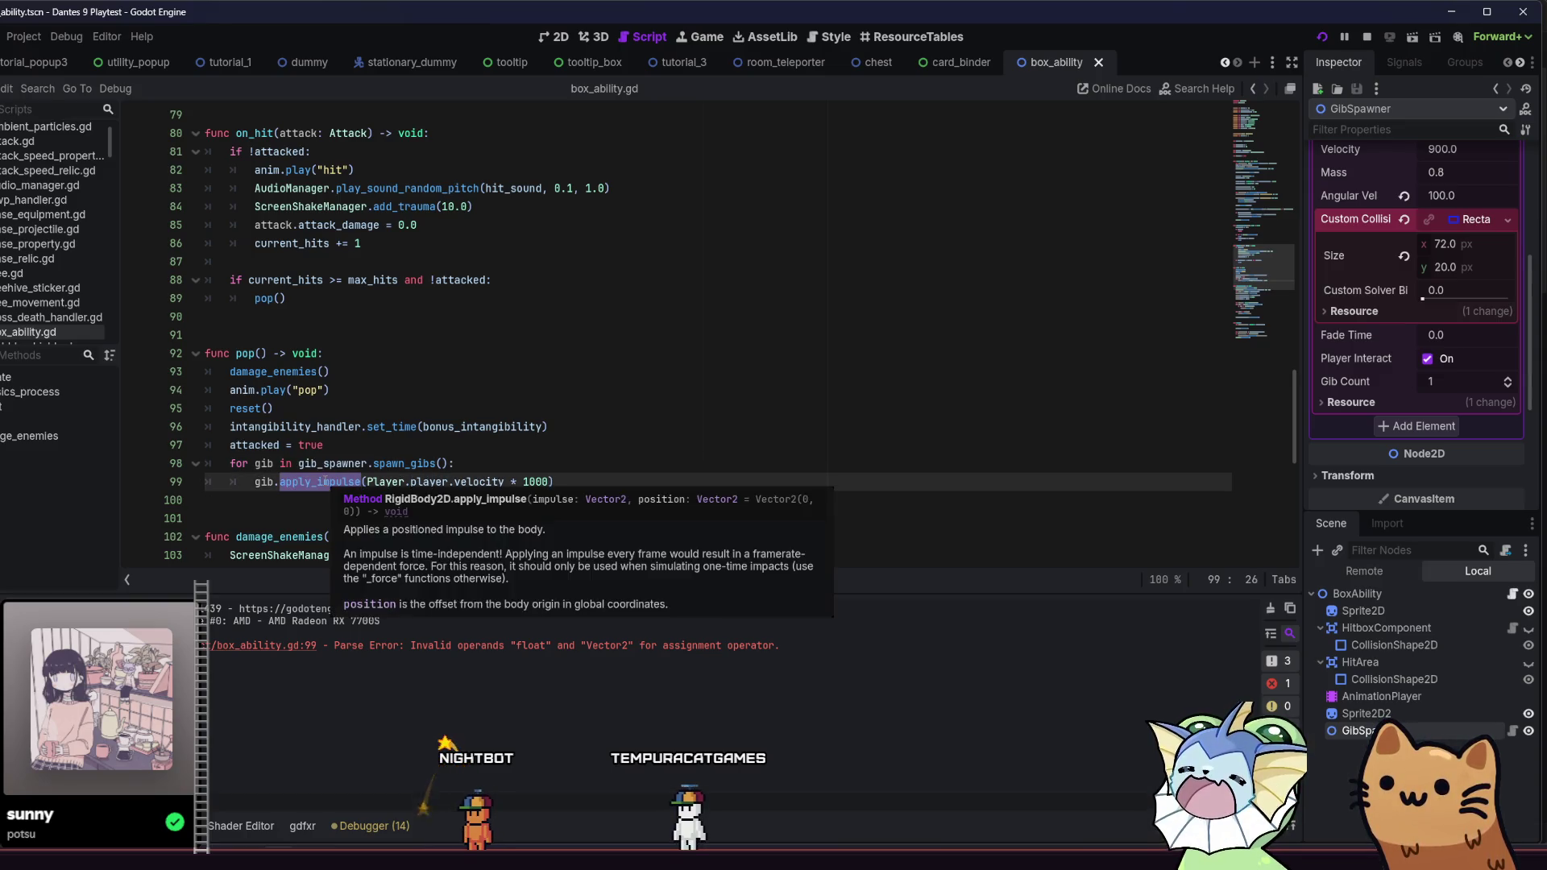
pyautogui.write('apply')
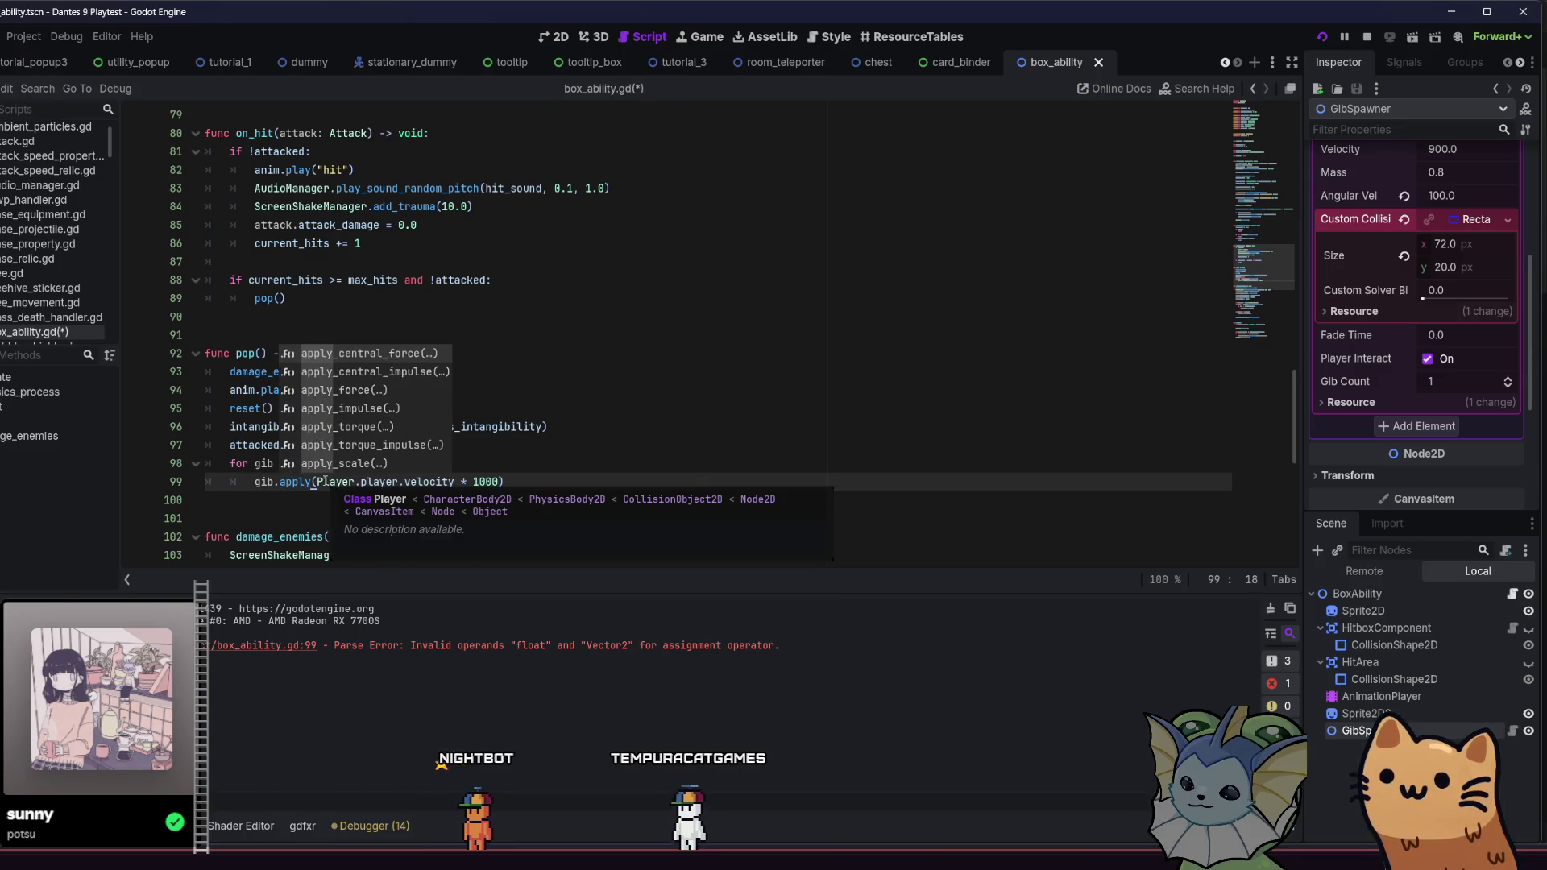
pyautogui.press('Down')
pyautogui.press('Down')
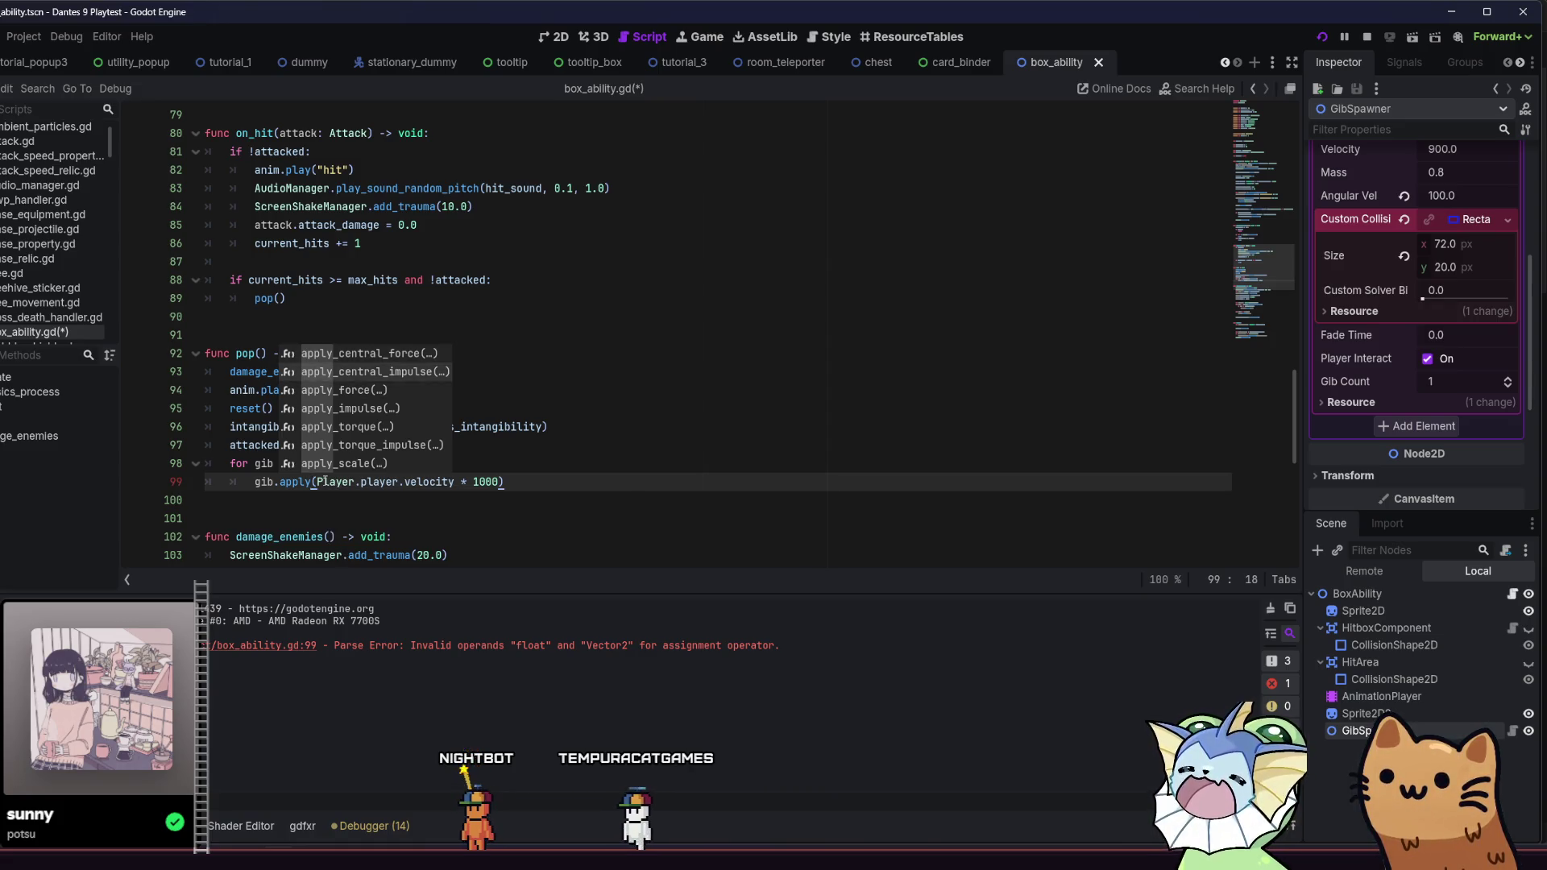
pyautogui.press('Return')
pyautogui.click(492, 480)
pyautogui.press('F5')
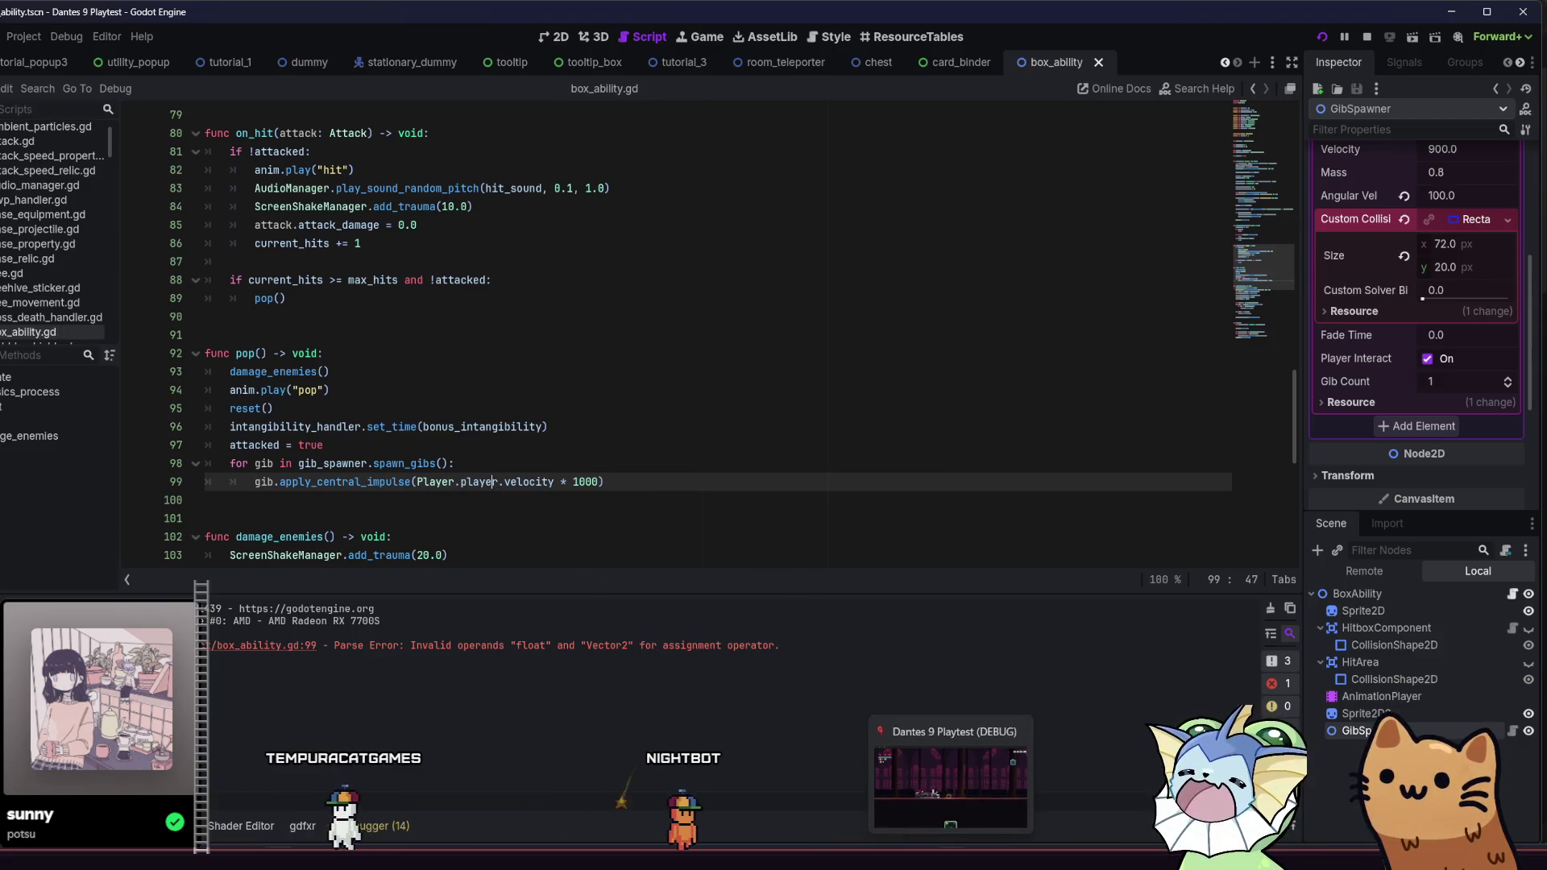
pyautogui.press('Right')
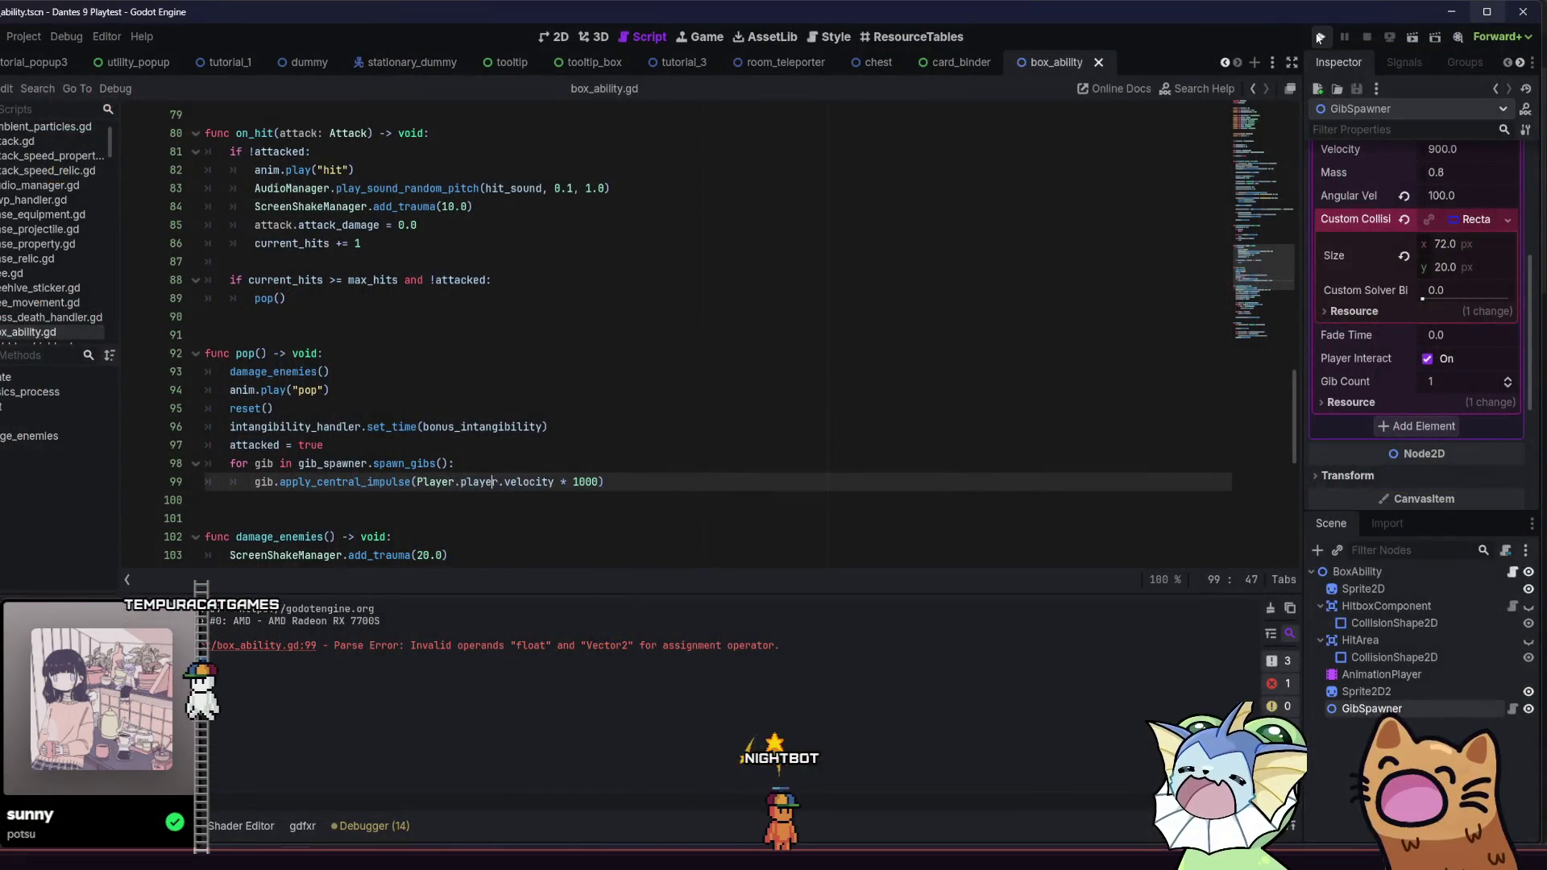
pyautogui.click(1320, 37)
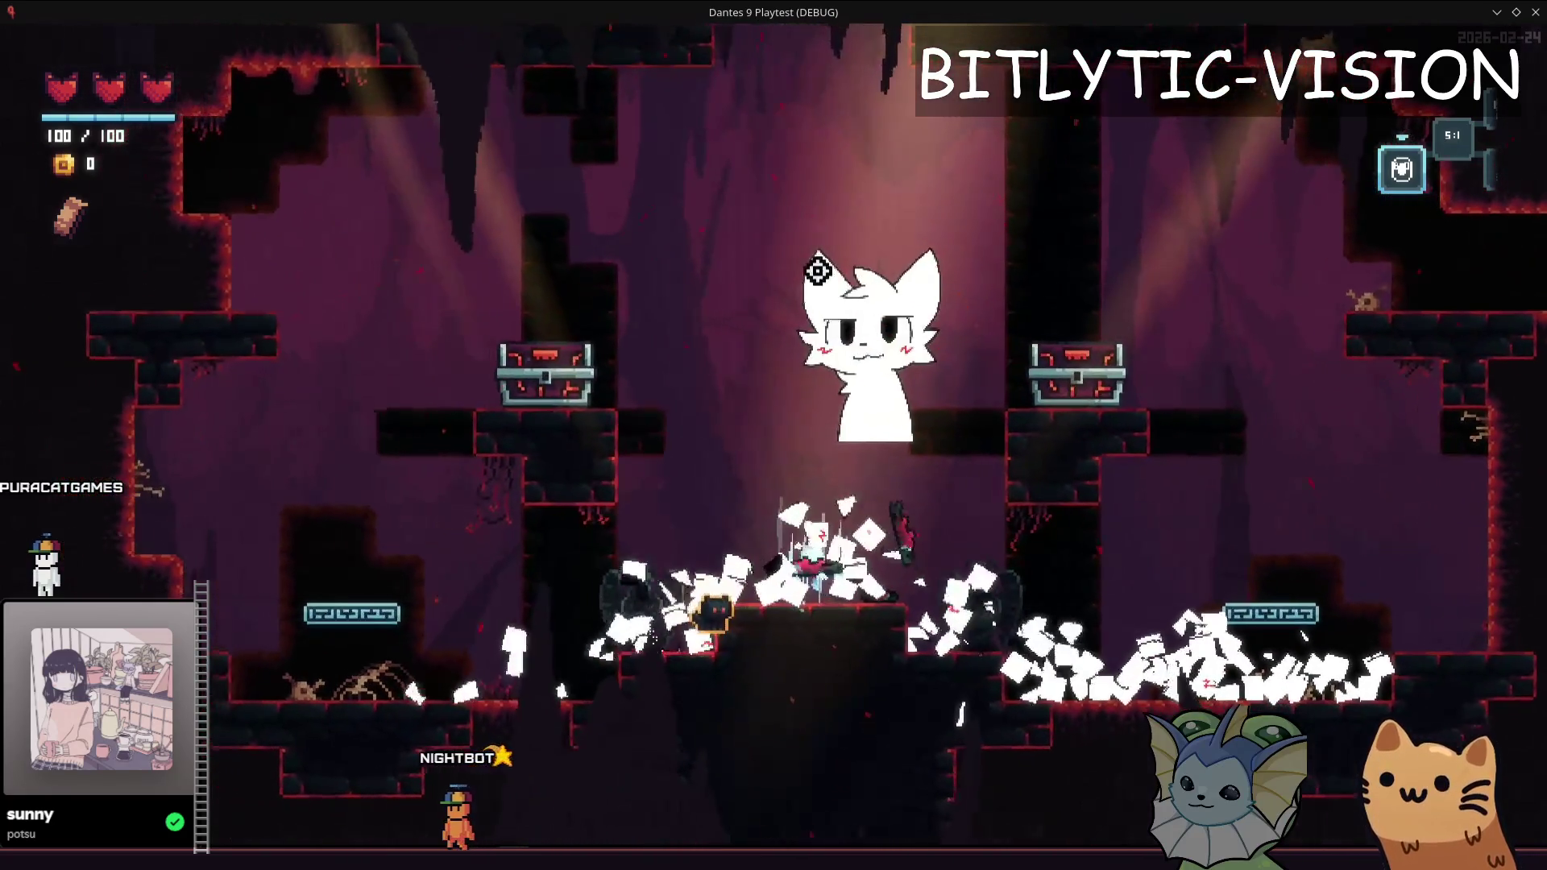
# Step: Pop the box, walk left through the scattered gibs, then close the game with Alt+F4
pyautogui.press('a')
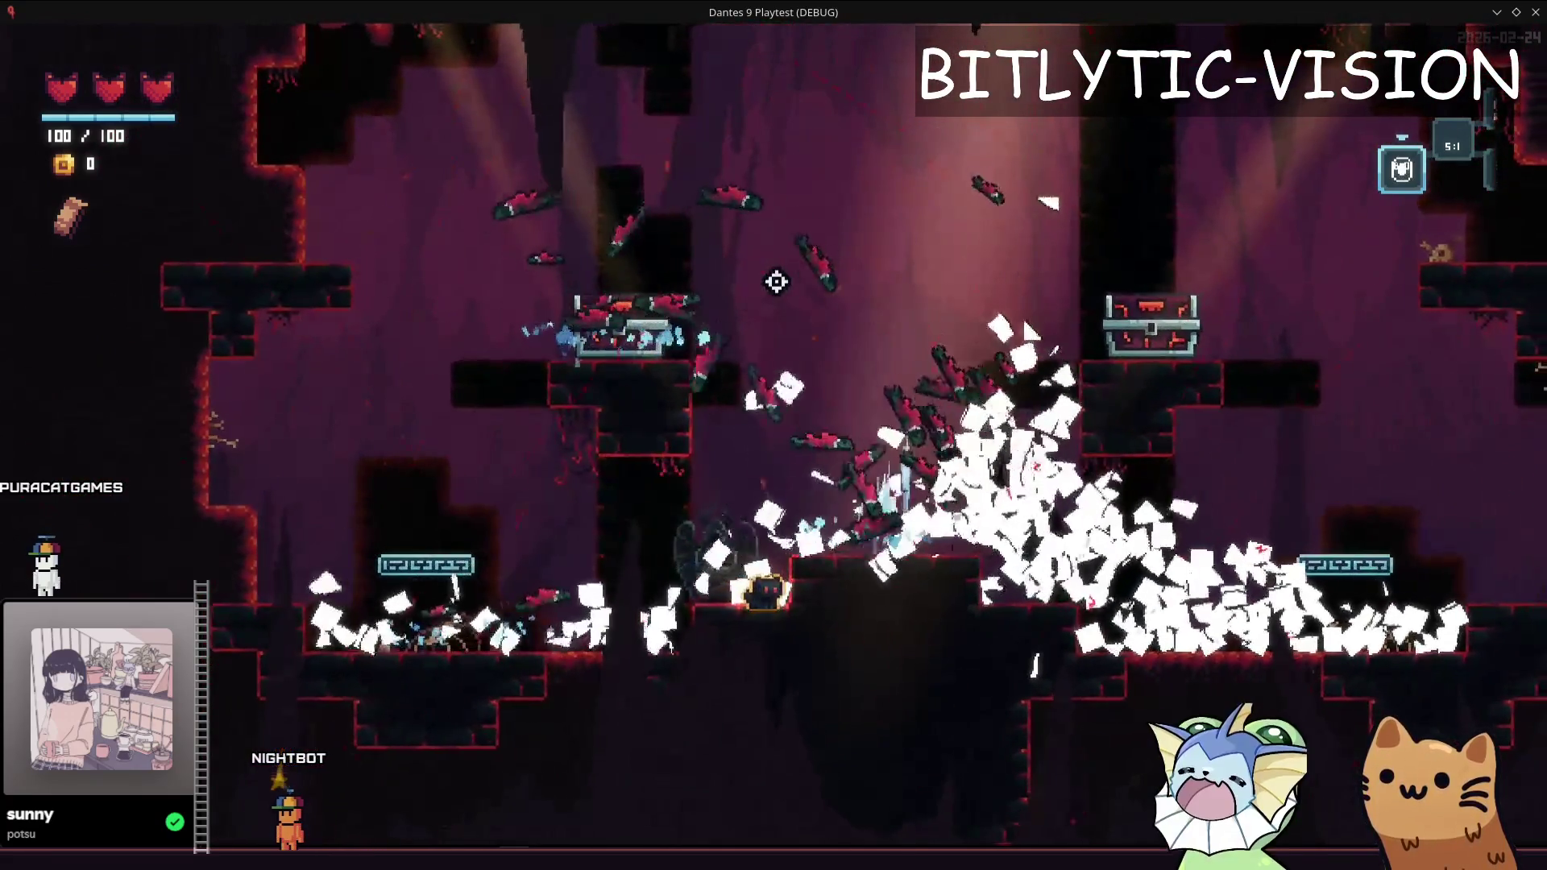
pyautogui.press('a')
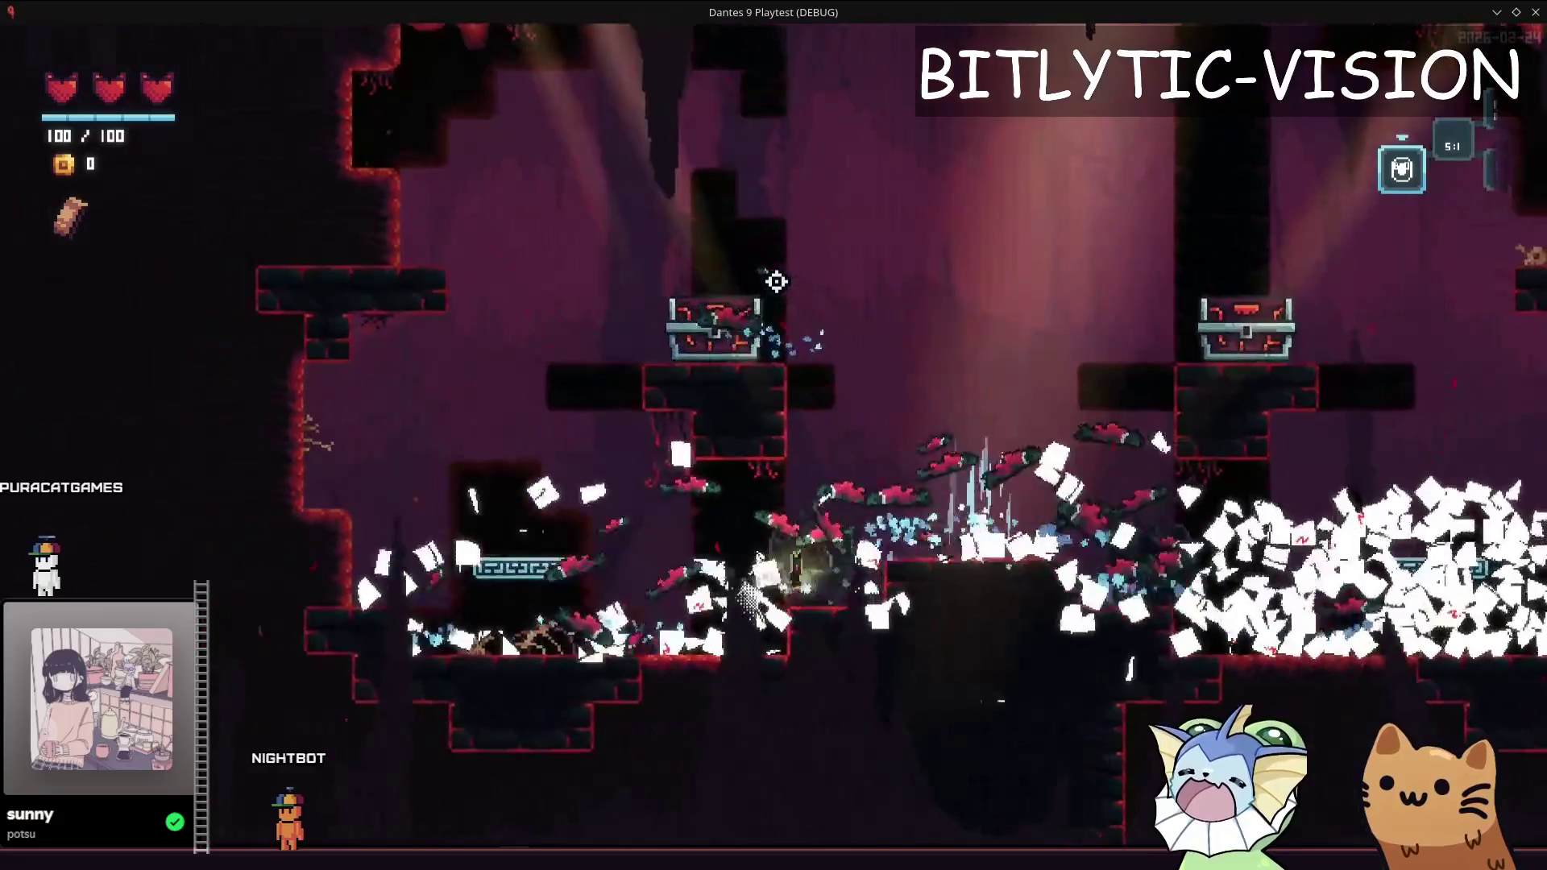
pyautogui.press('a')
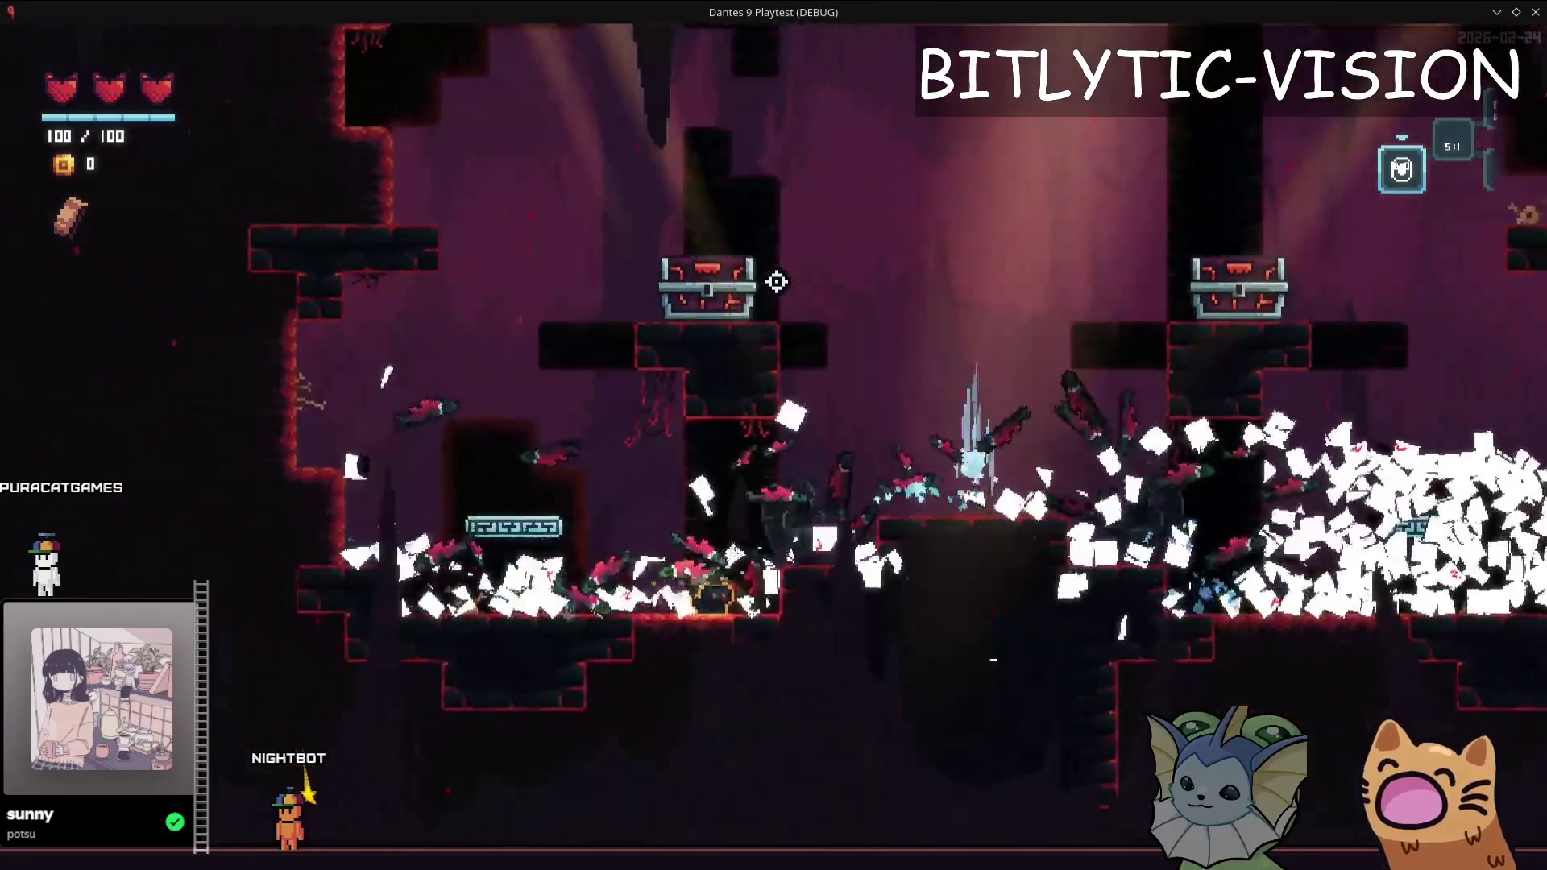
pyautogui.press('a')
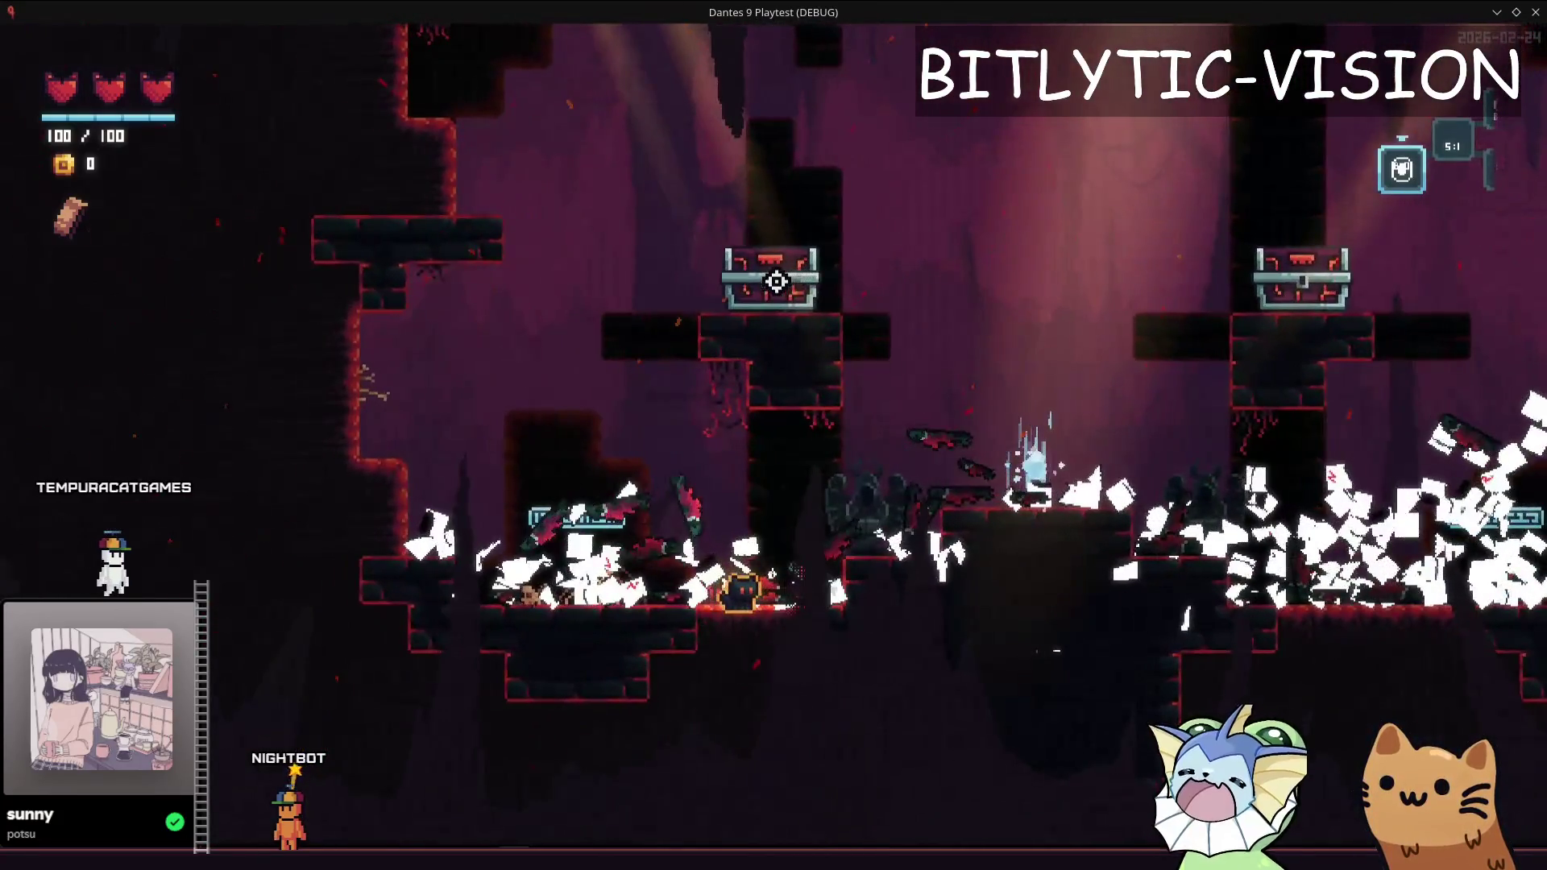
pyautogui.hotkey('alt', 'F4')
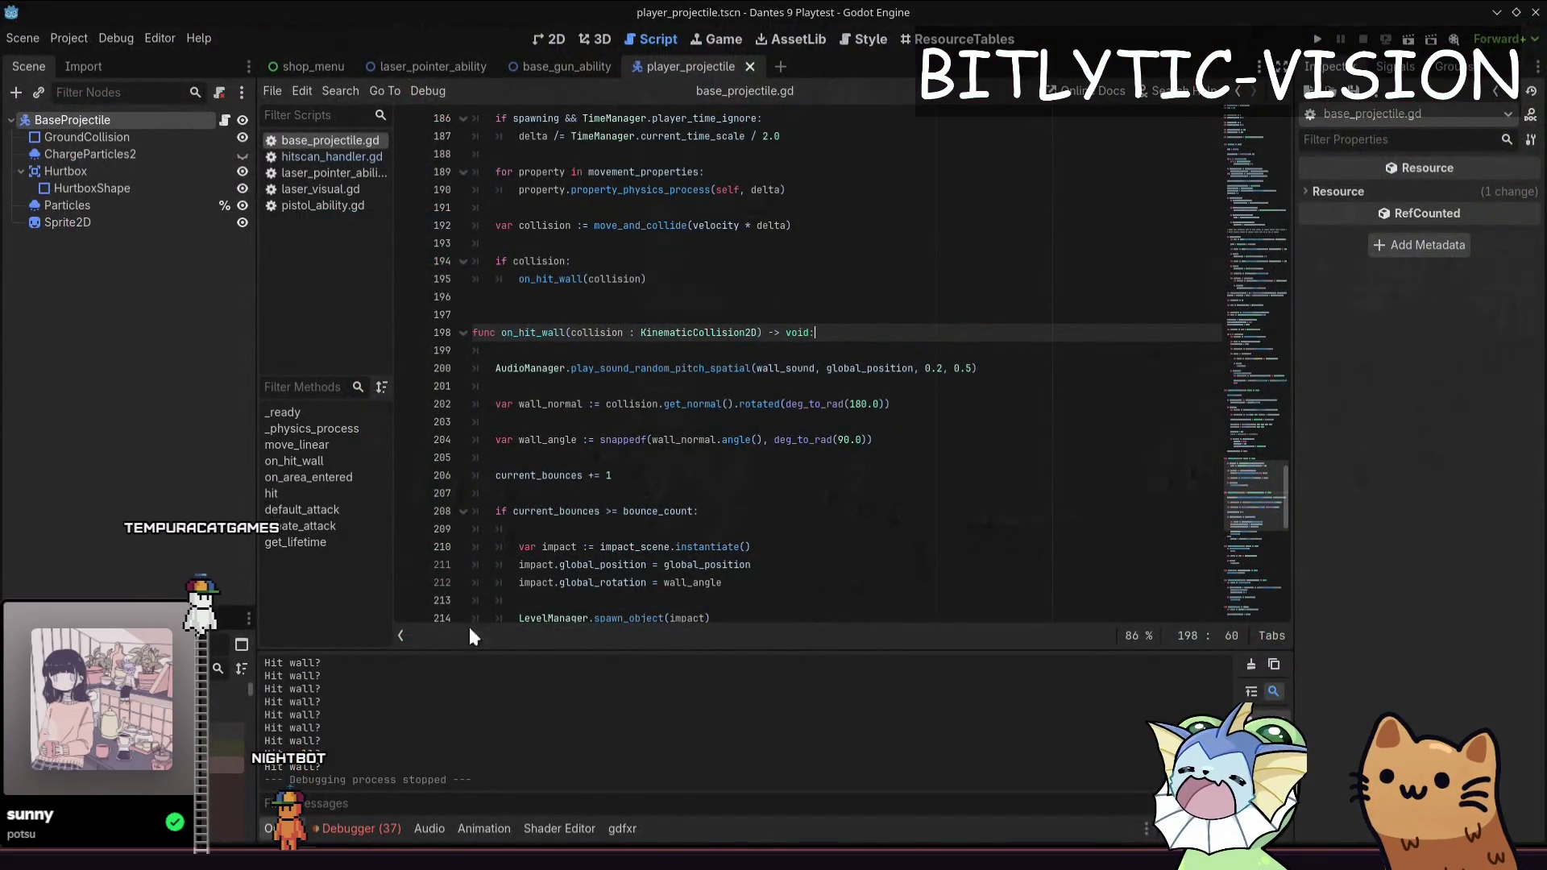
# Step: Review the debugger's Errors list, jump to an error's script, then clear all errors
pyautogui.click(364, 828)
pyautogui.click(415, 553)
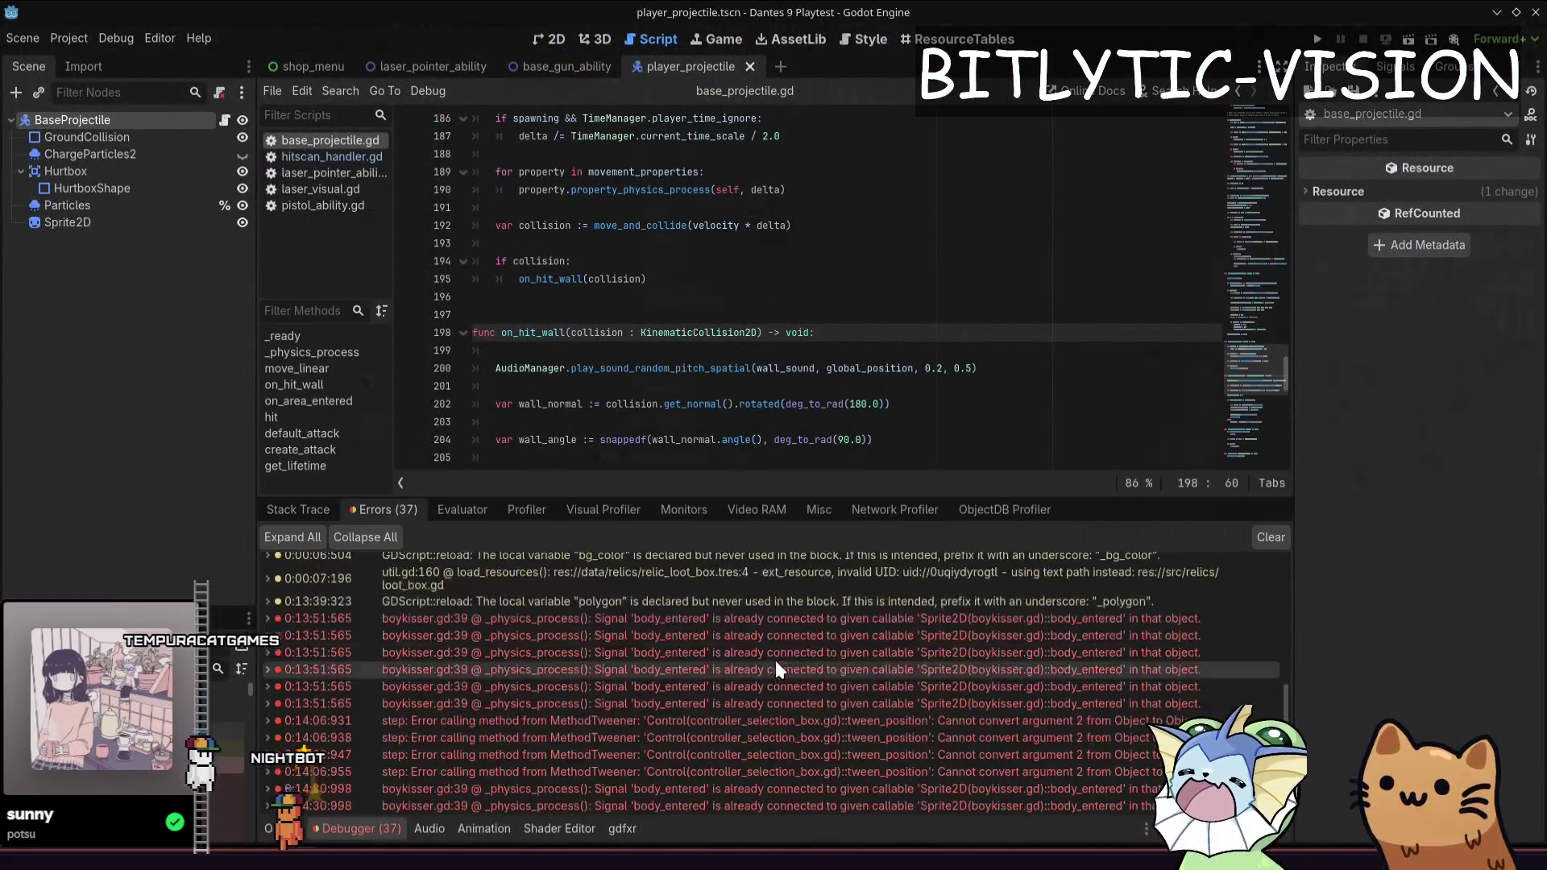
pyautogui.doubleClick(583, 749)
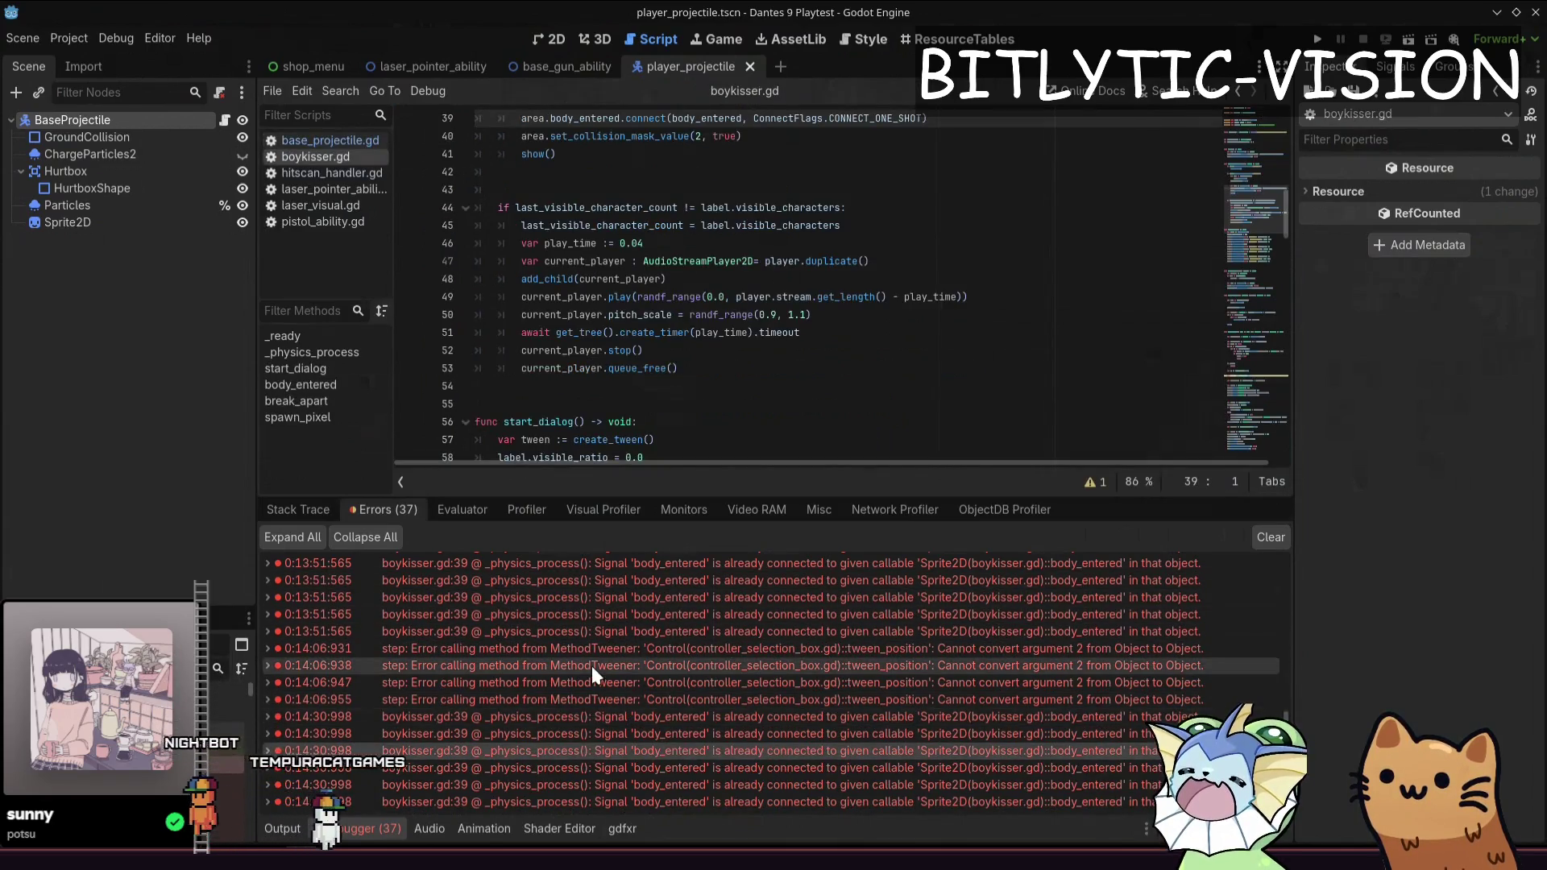
pyautogui.scroll(5, 640, 644)
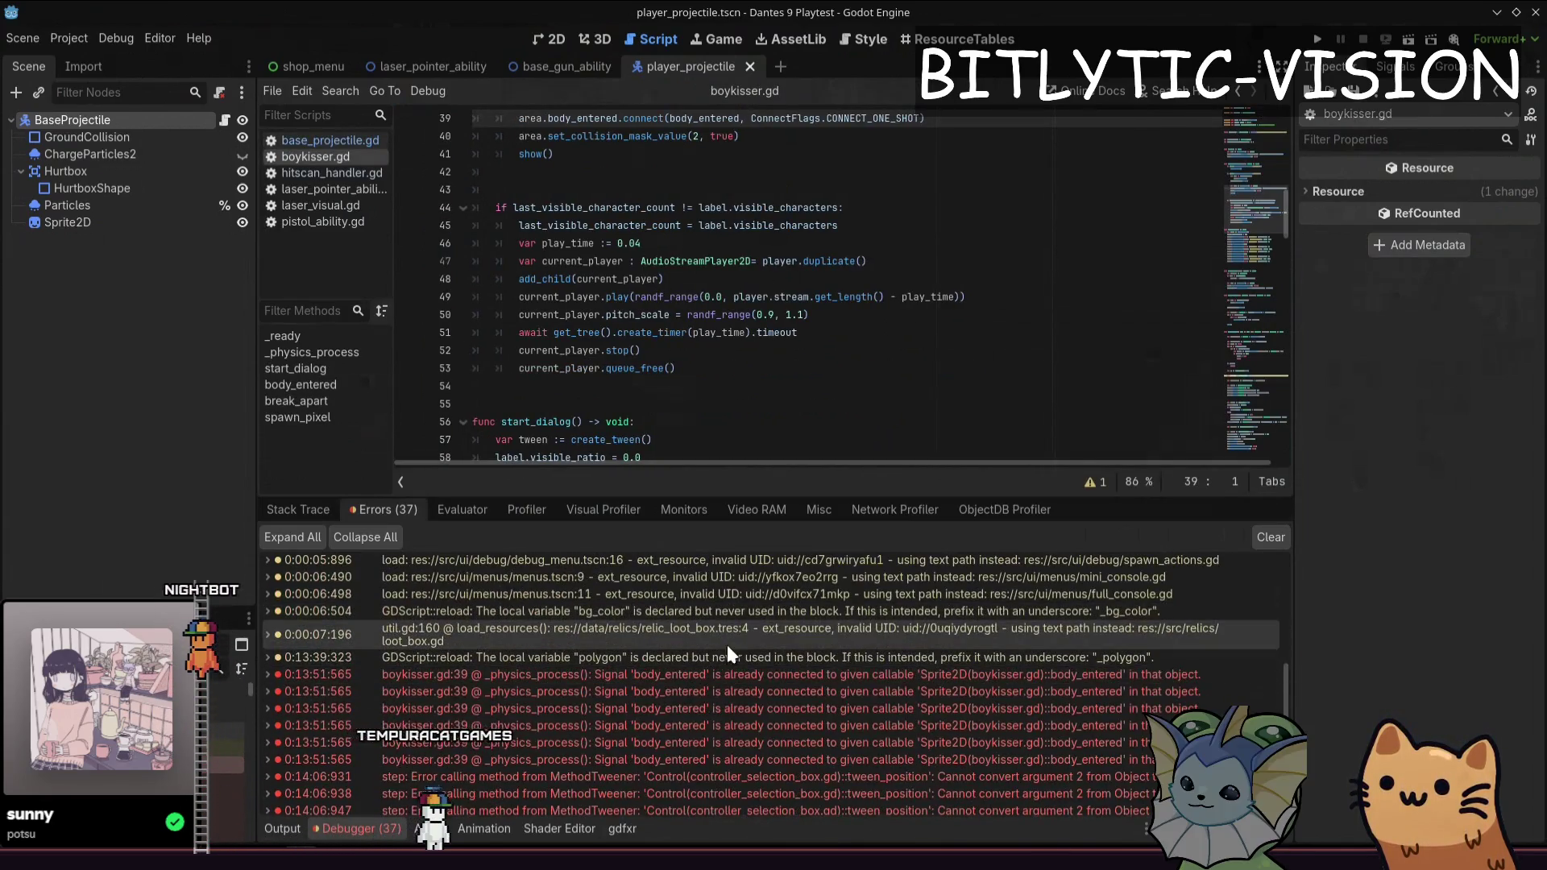
pyautogui.click(1271, 536)
# Step: Enlarge the code view, run the game again with F5, and switch to the TODO note
pyautogui.moveTo(1092, 497); pyautogui.dragTo(1093, 612)
pyautogui.click(829, 403)
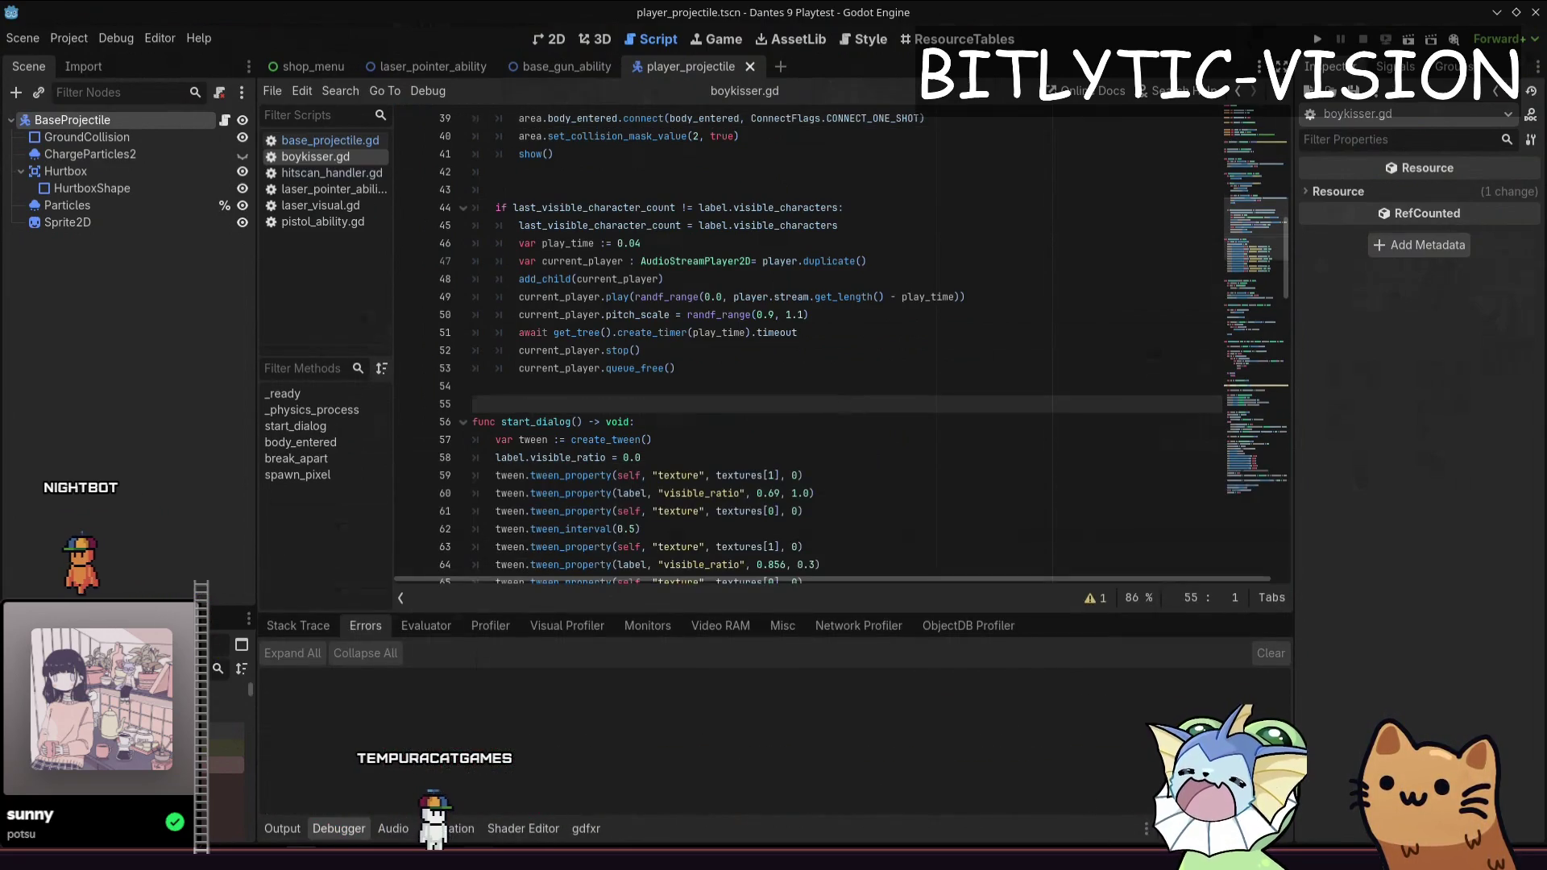
pyautogui.scroll(5, 724, 466)
pyautogui.press('F5')
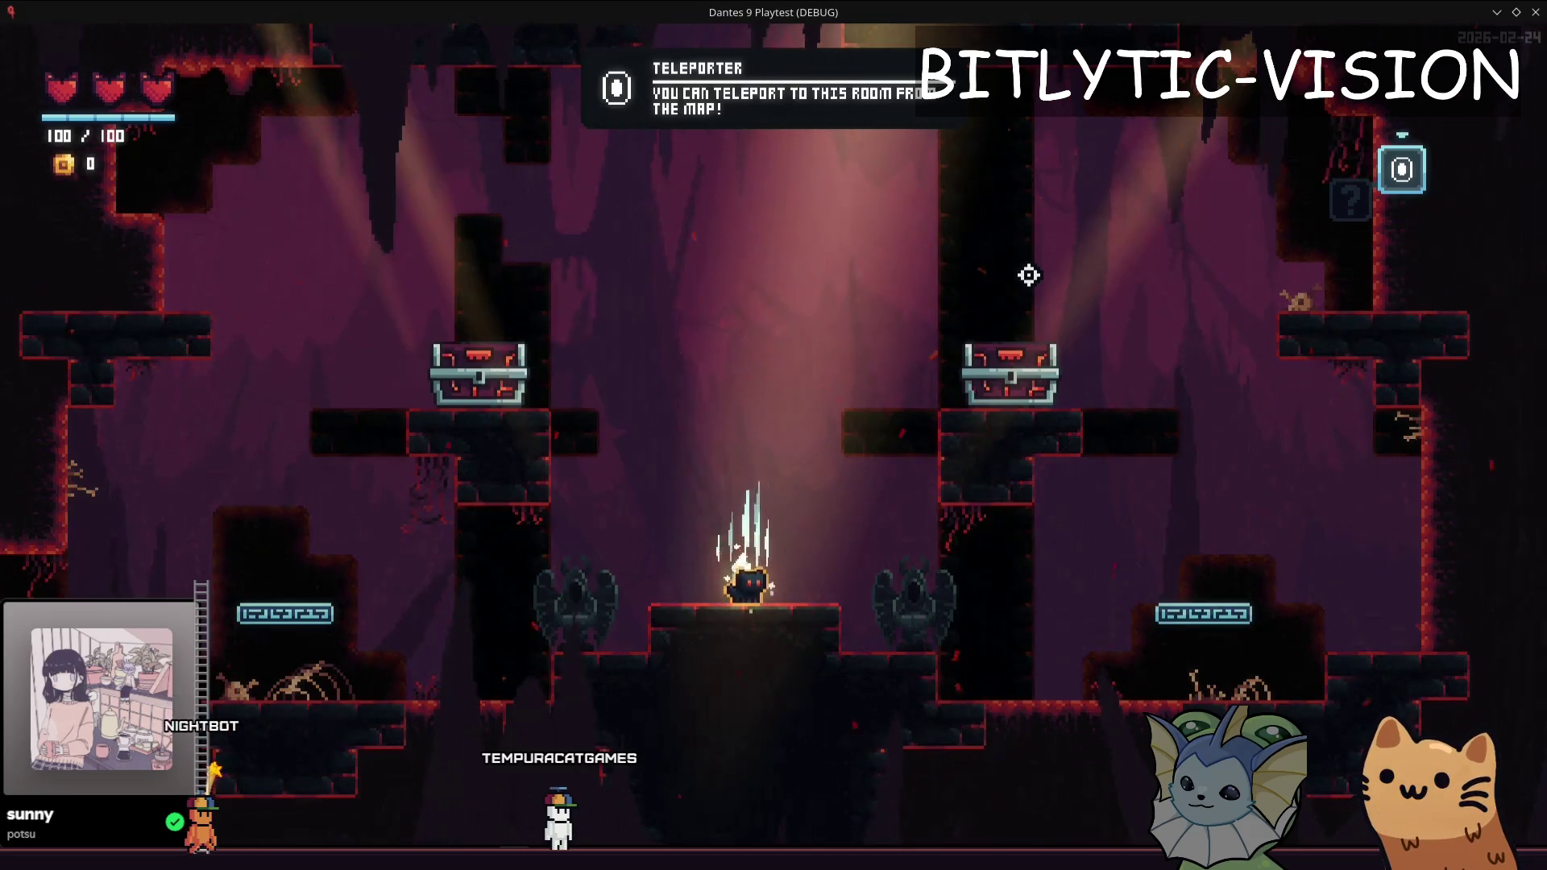
pyautogui.hotkey('alt', 'Tab')
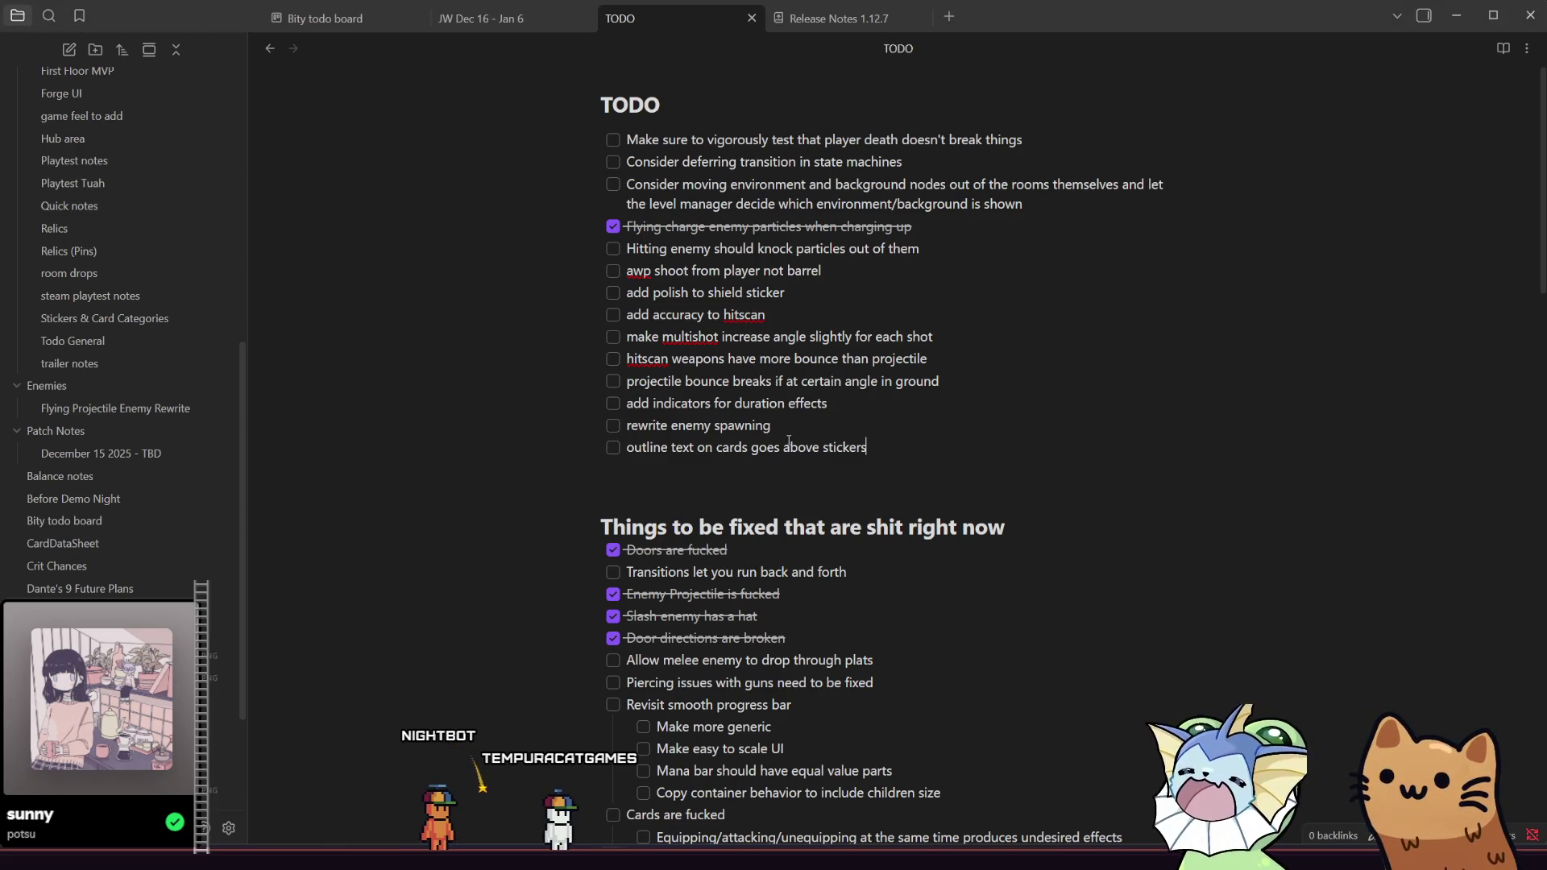
# Step: Review the pending changes to STUFF FOR DEMO.md, TODO.md and box_ability.tscn in GitHub Desktop
pyautogui.hotkey('alt', 'Tab')
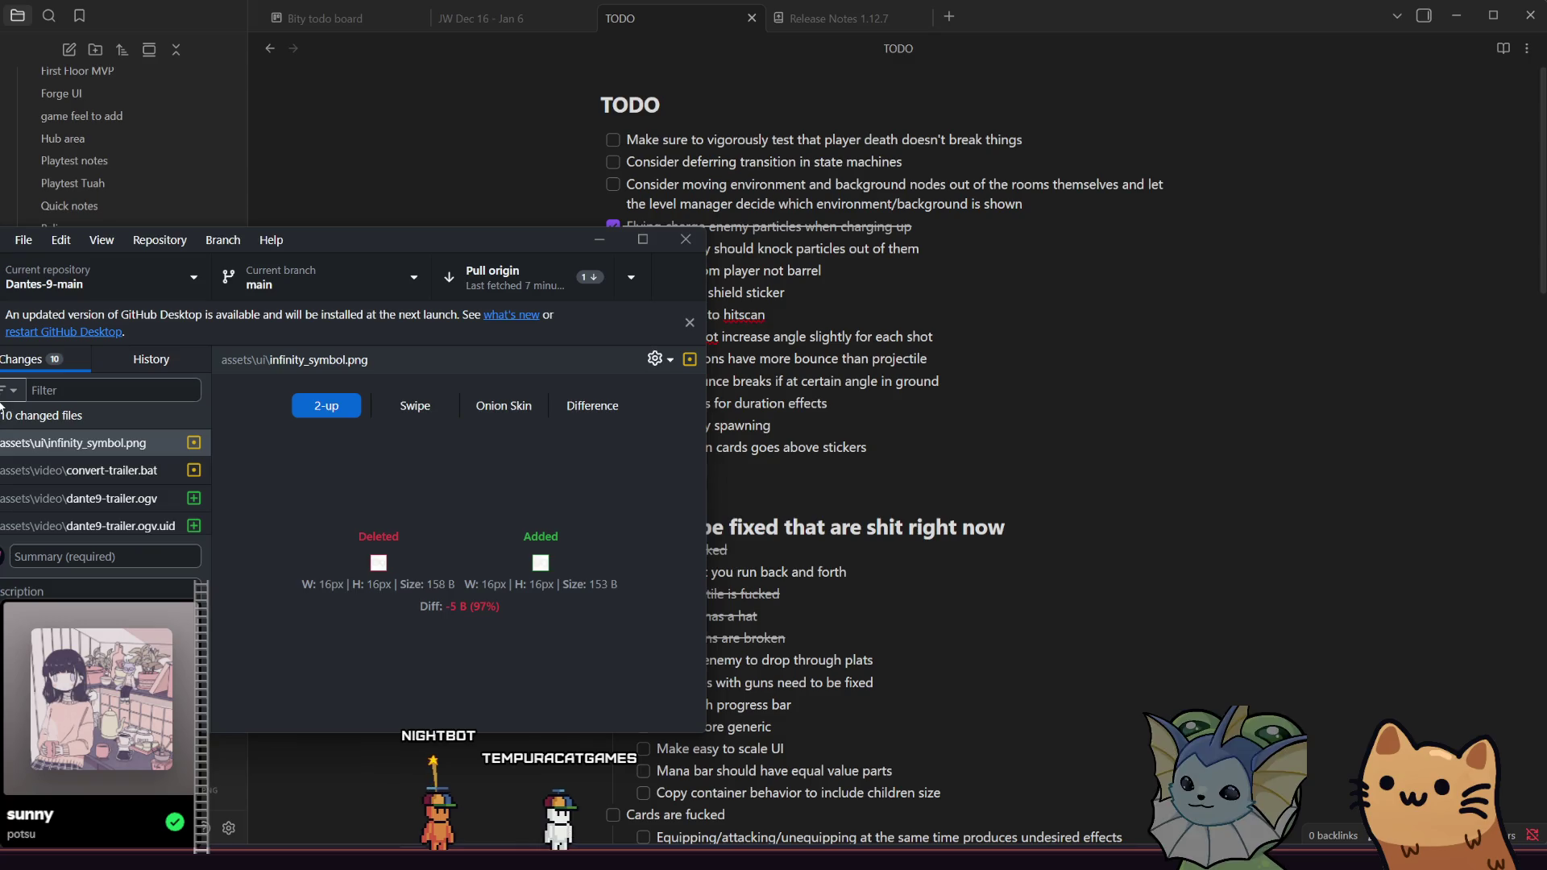
pyautogui.scroll(-3, 7, 460)
pyautogui.click(7, 465)
pyautogui.click(8, 492)
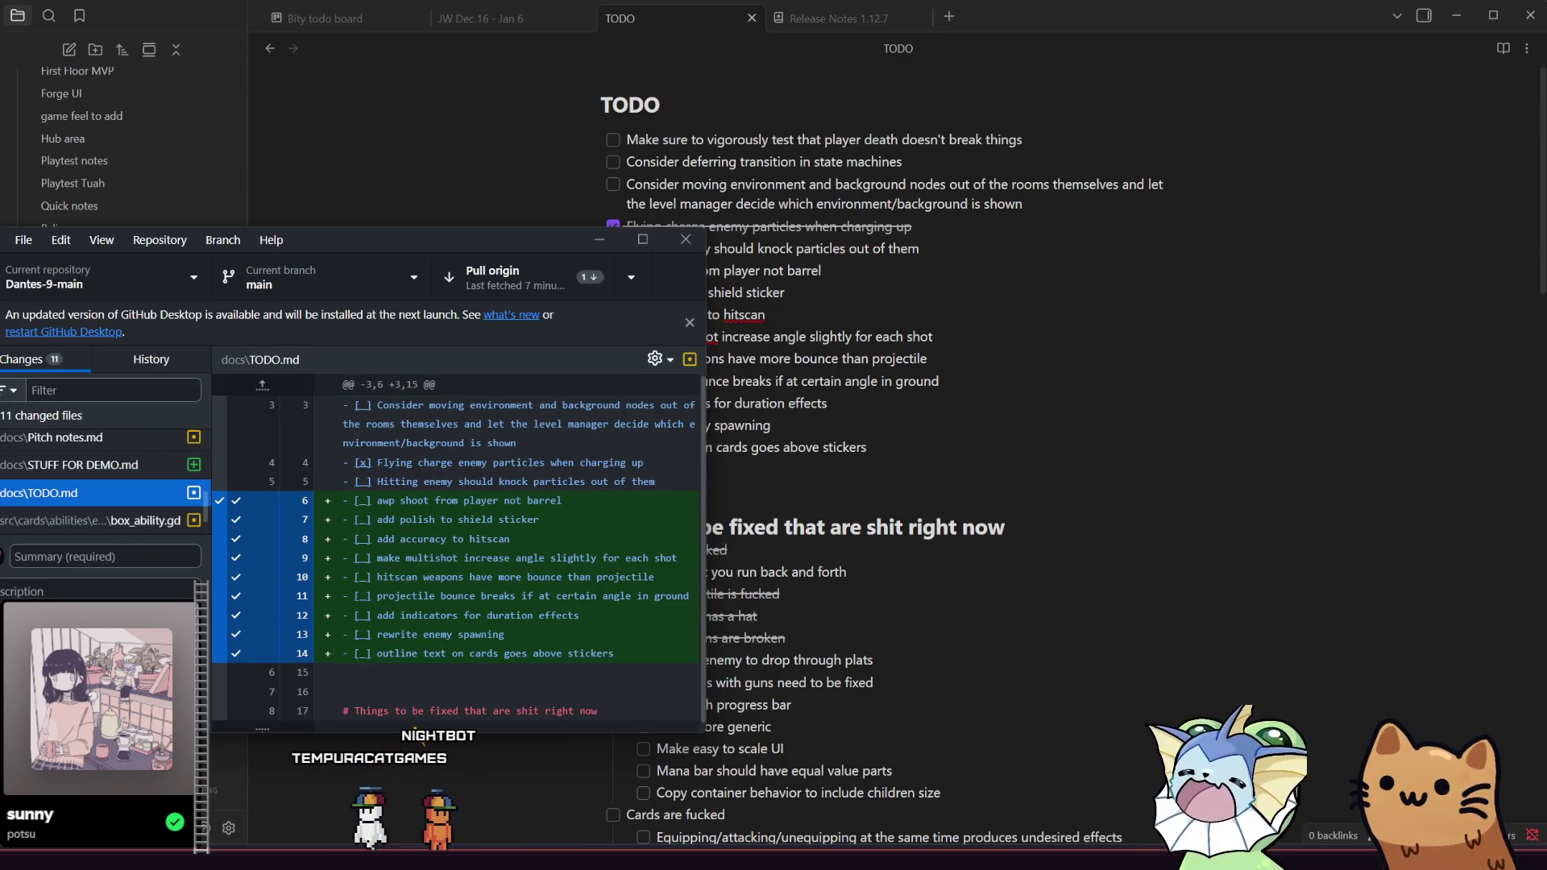
pyautogui.scroll(3, 75, 494)
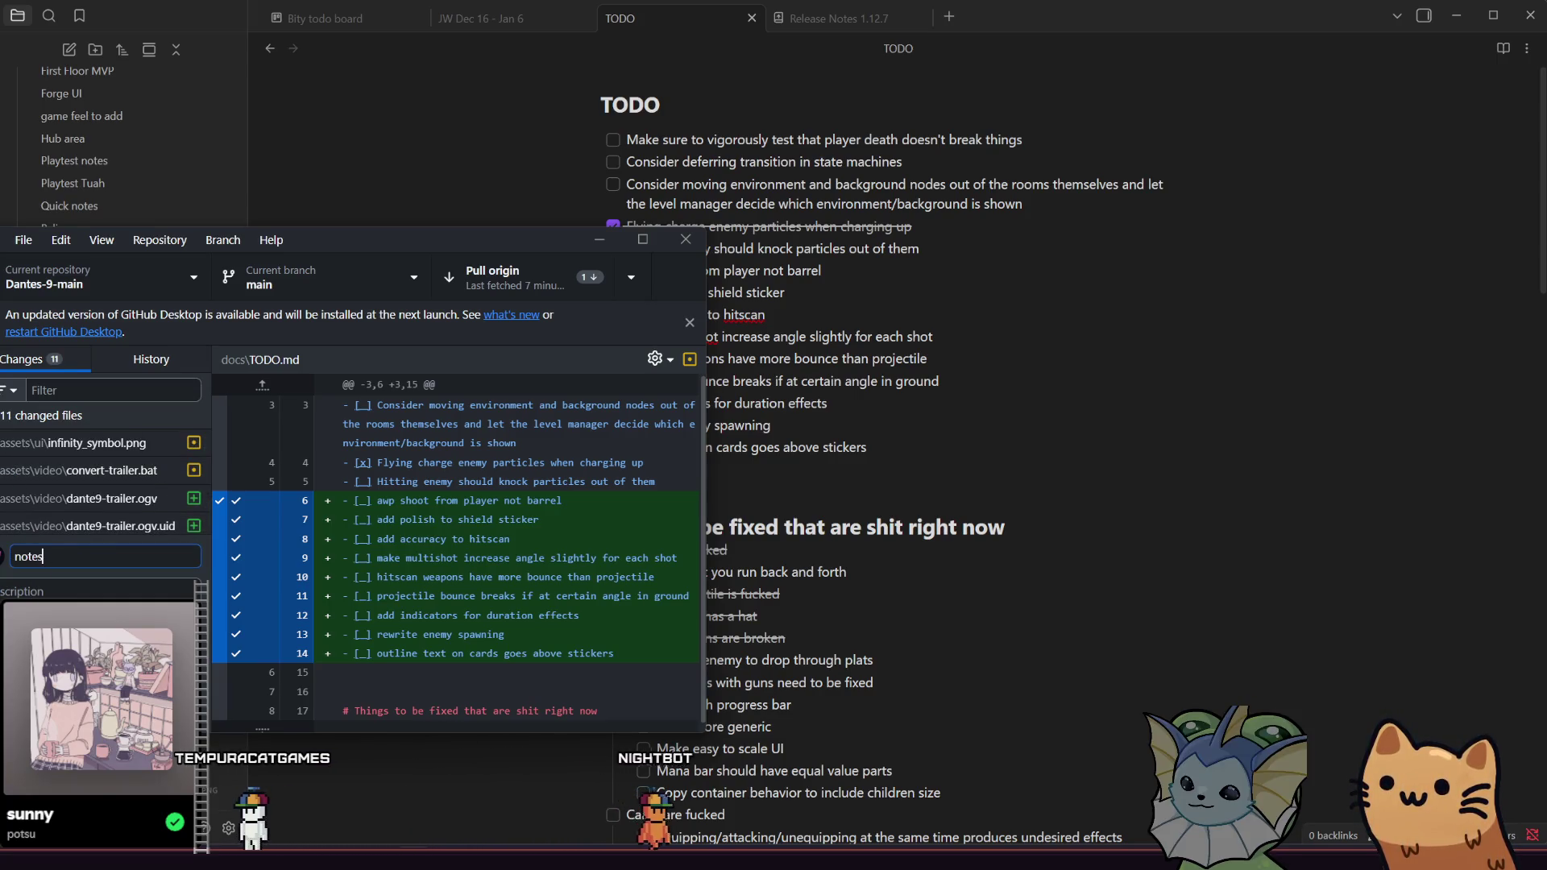
pyautogui.scroll(-3, 105, 483)
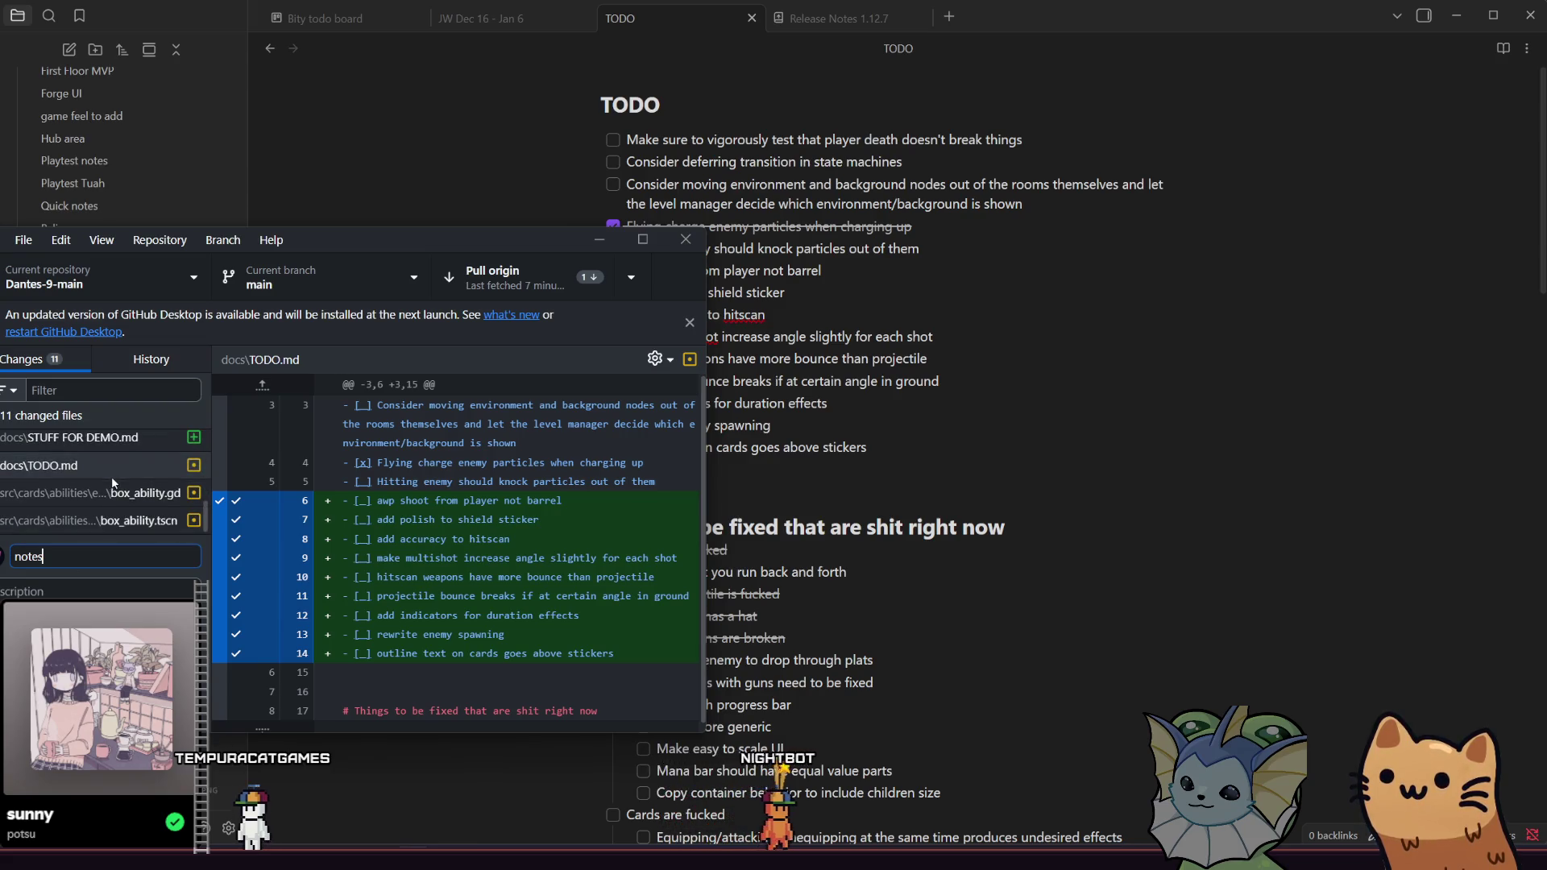
pyautogui.click(89, 519)
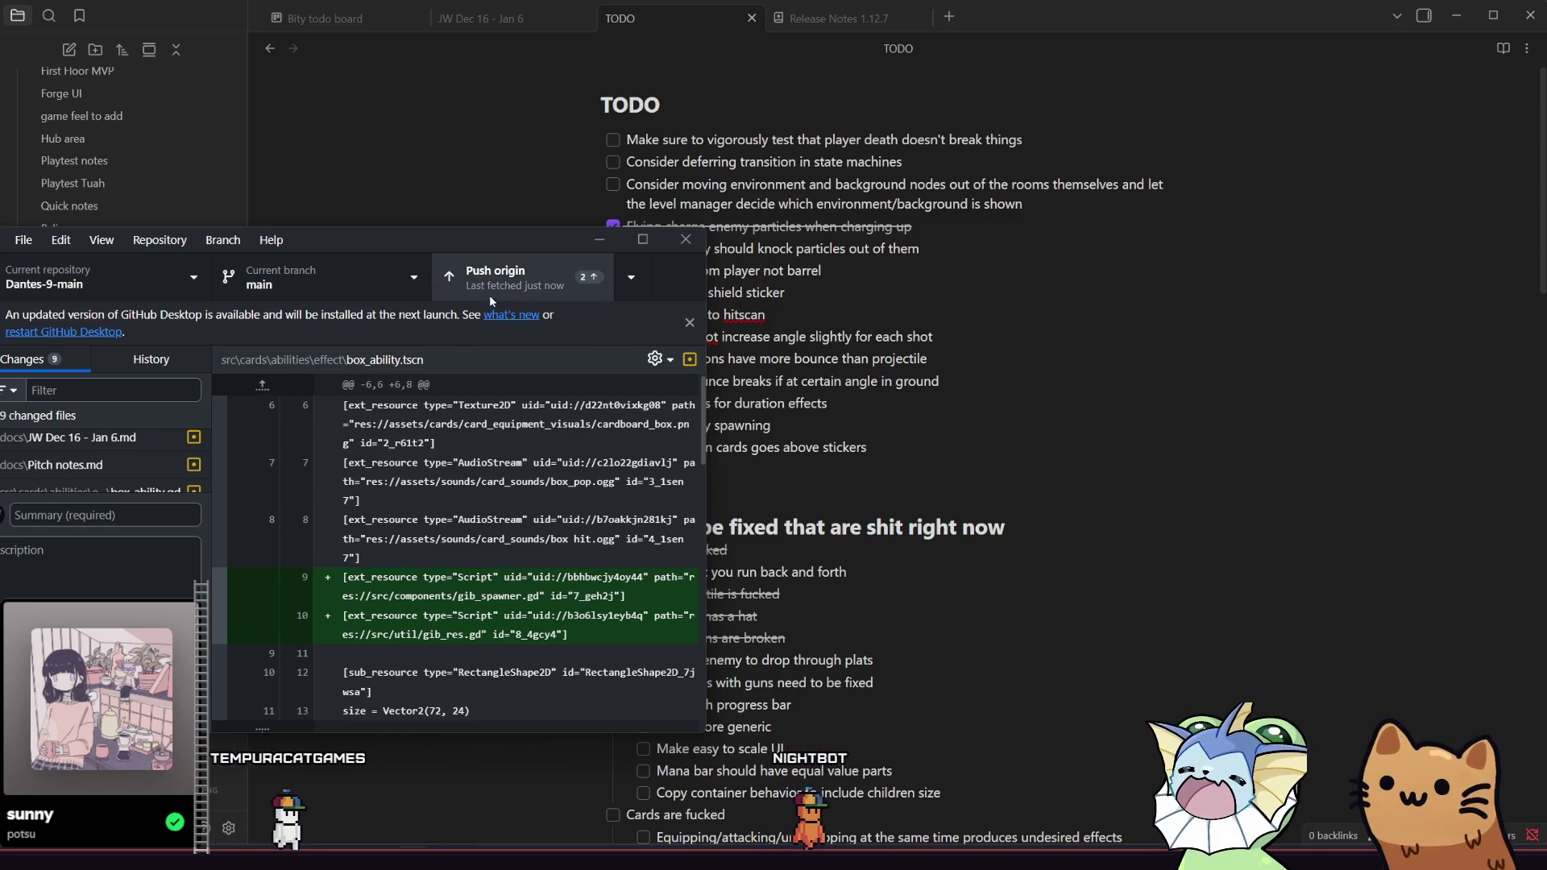
# Step: Push the commits to origin, then reload the externally modified scene from disk in Godot
pyautogui.click(493, 290)
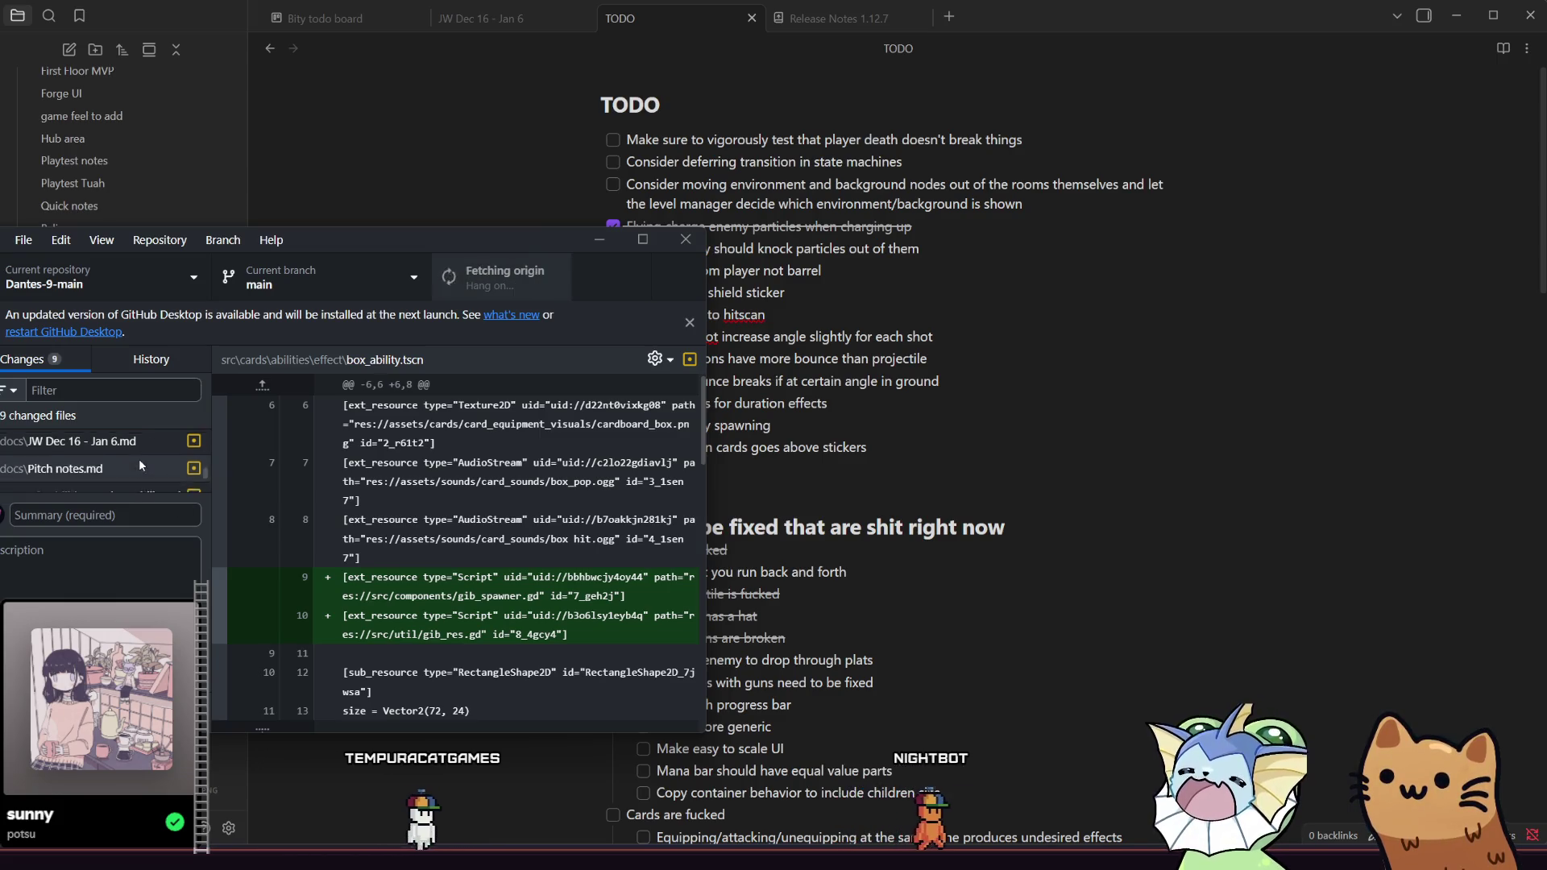
pyautogui.hotkey('alt', 'Tab')
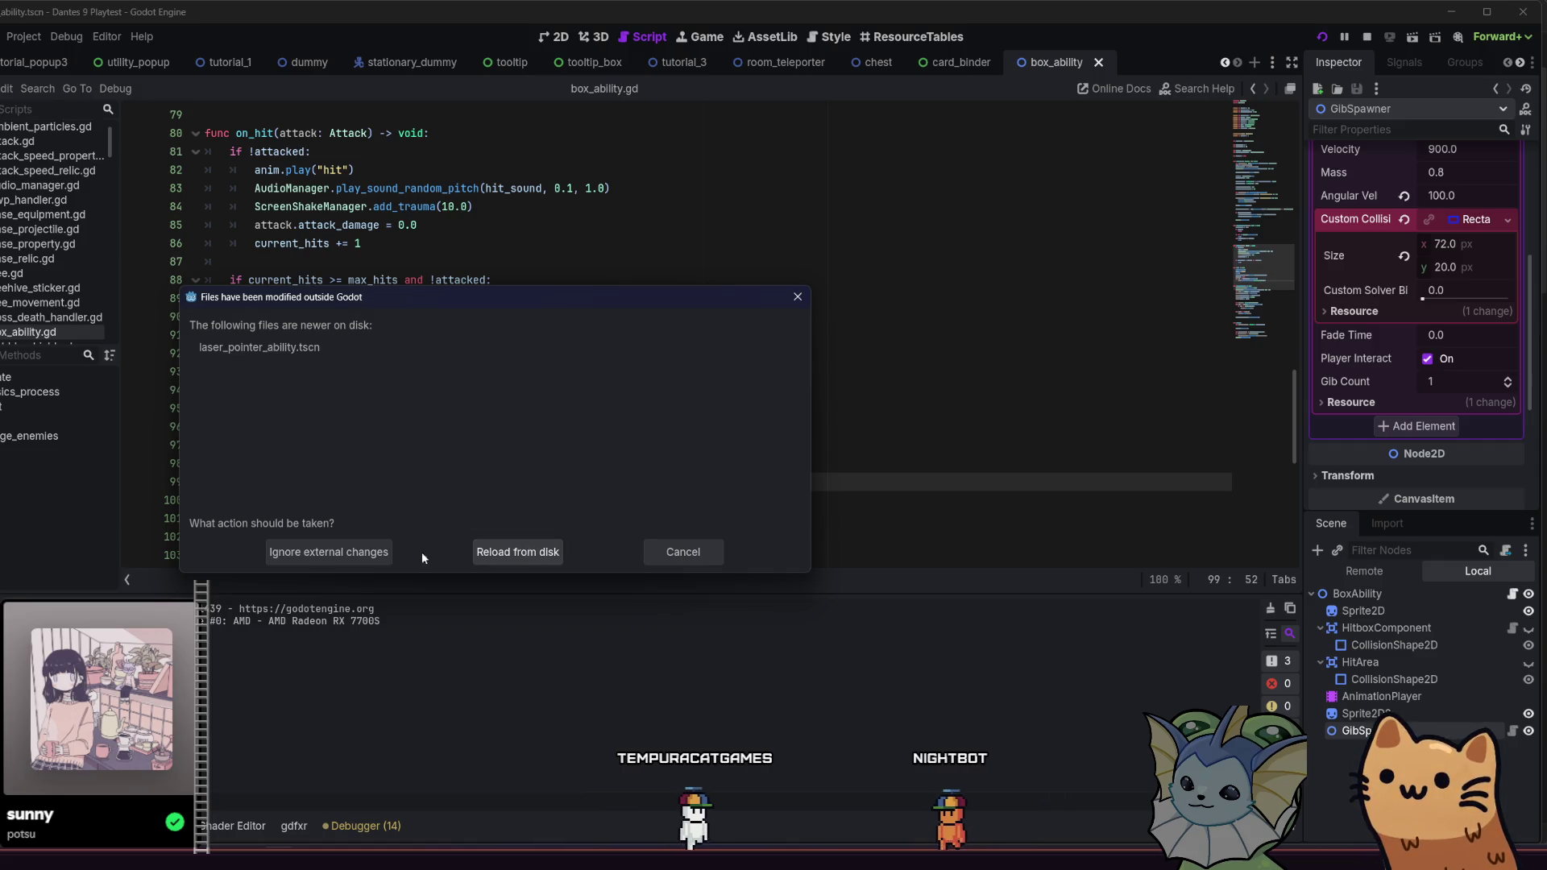
pyautogui.click(498, 552)
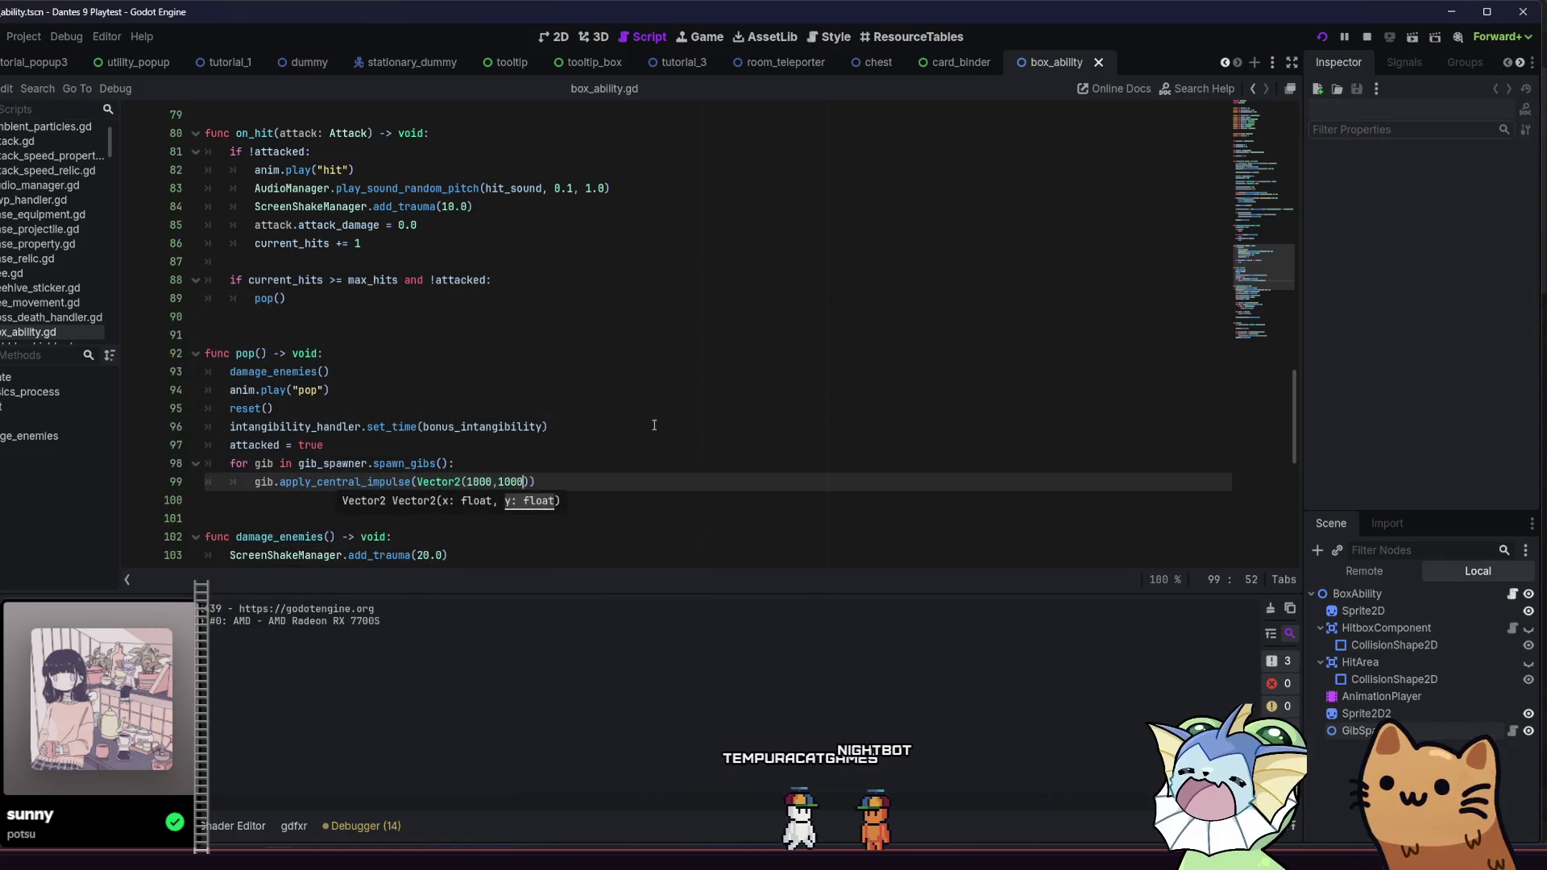
# Step: Test-run the game, close it, and return to the end of the gib loop line in pop()
pyautogui.press('F5')
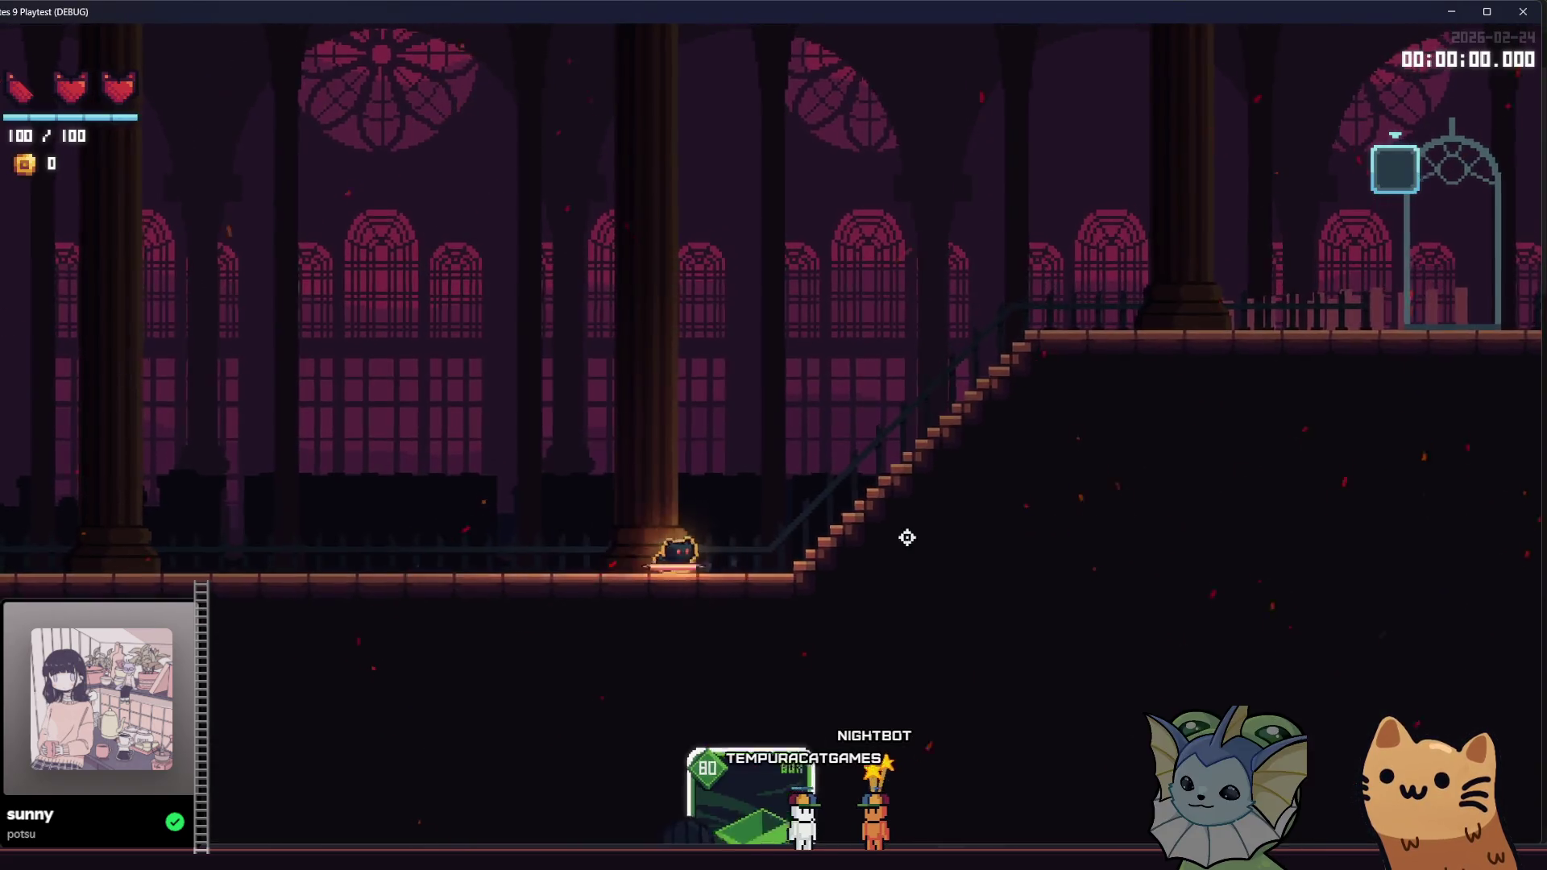
pyautogui.press('F8')
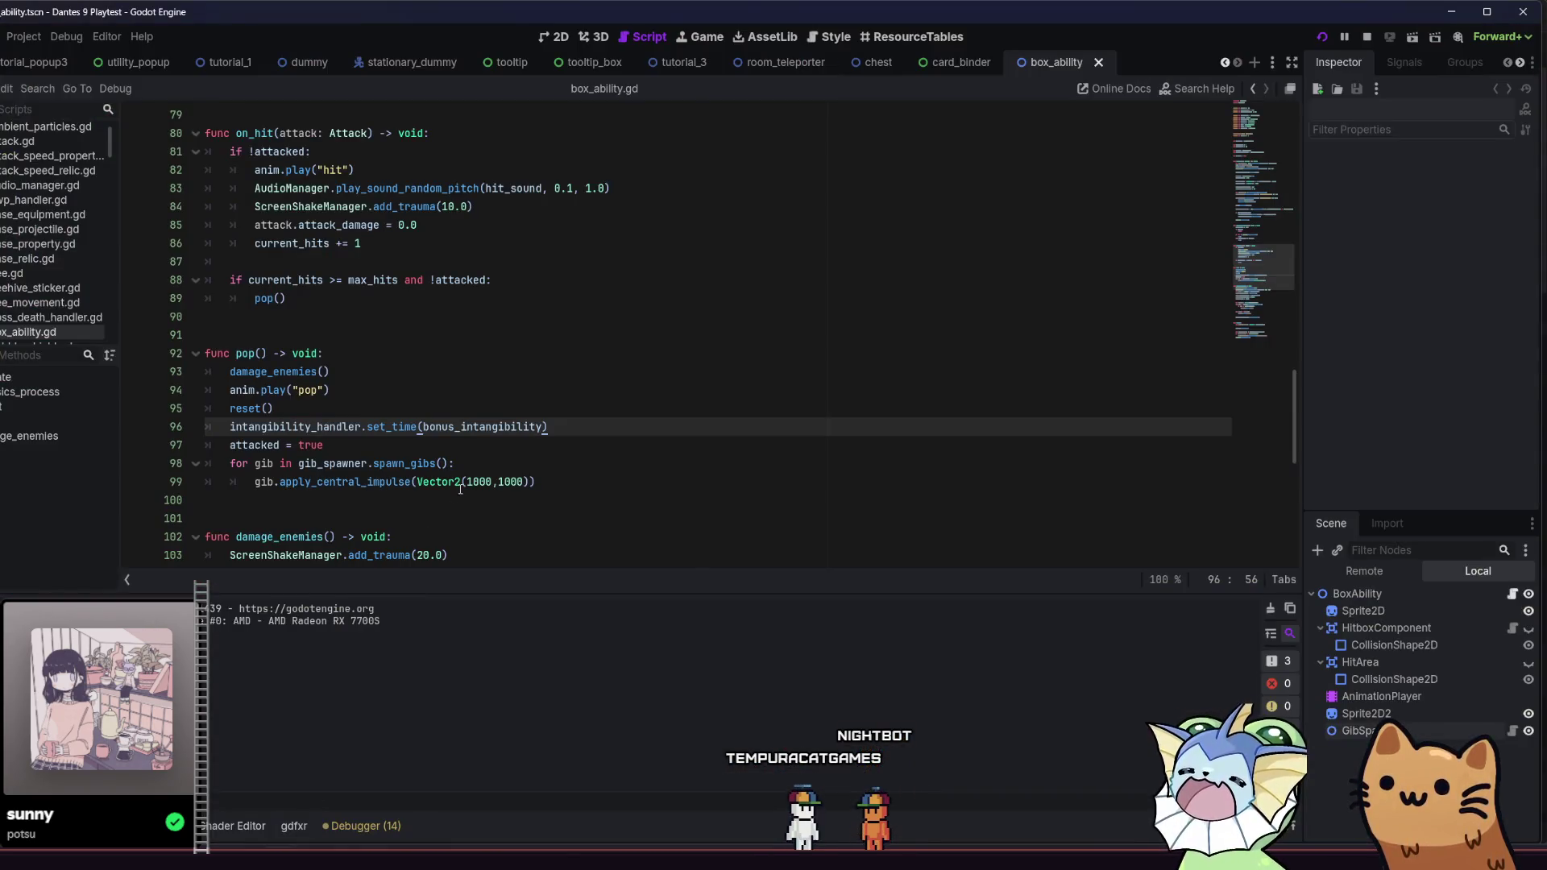
pyautogui.click(568, 483)
pyautogui.click(553, 469)
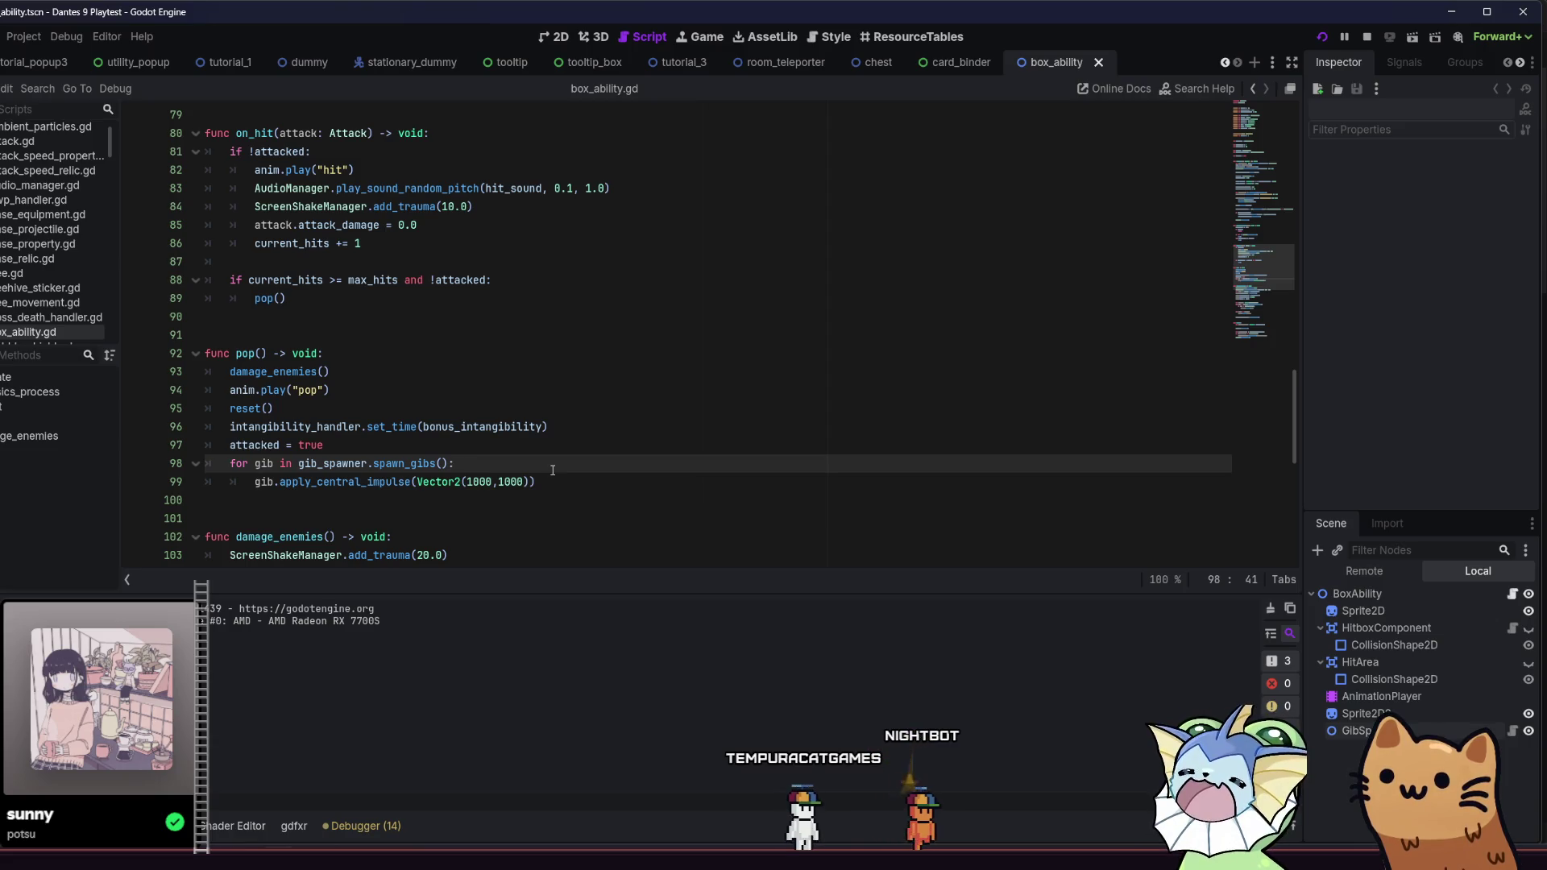
pyautogui.click(569, 480)
pyautogui.click(549, 468)
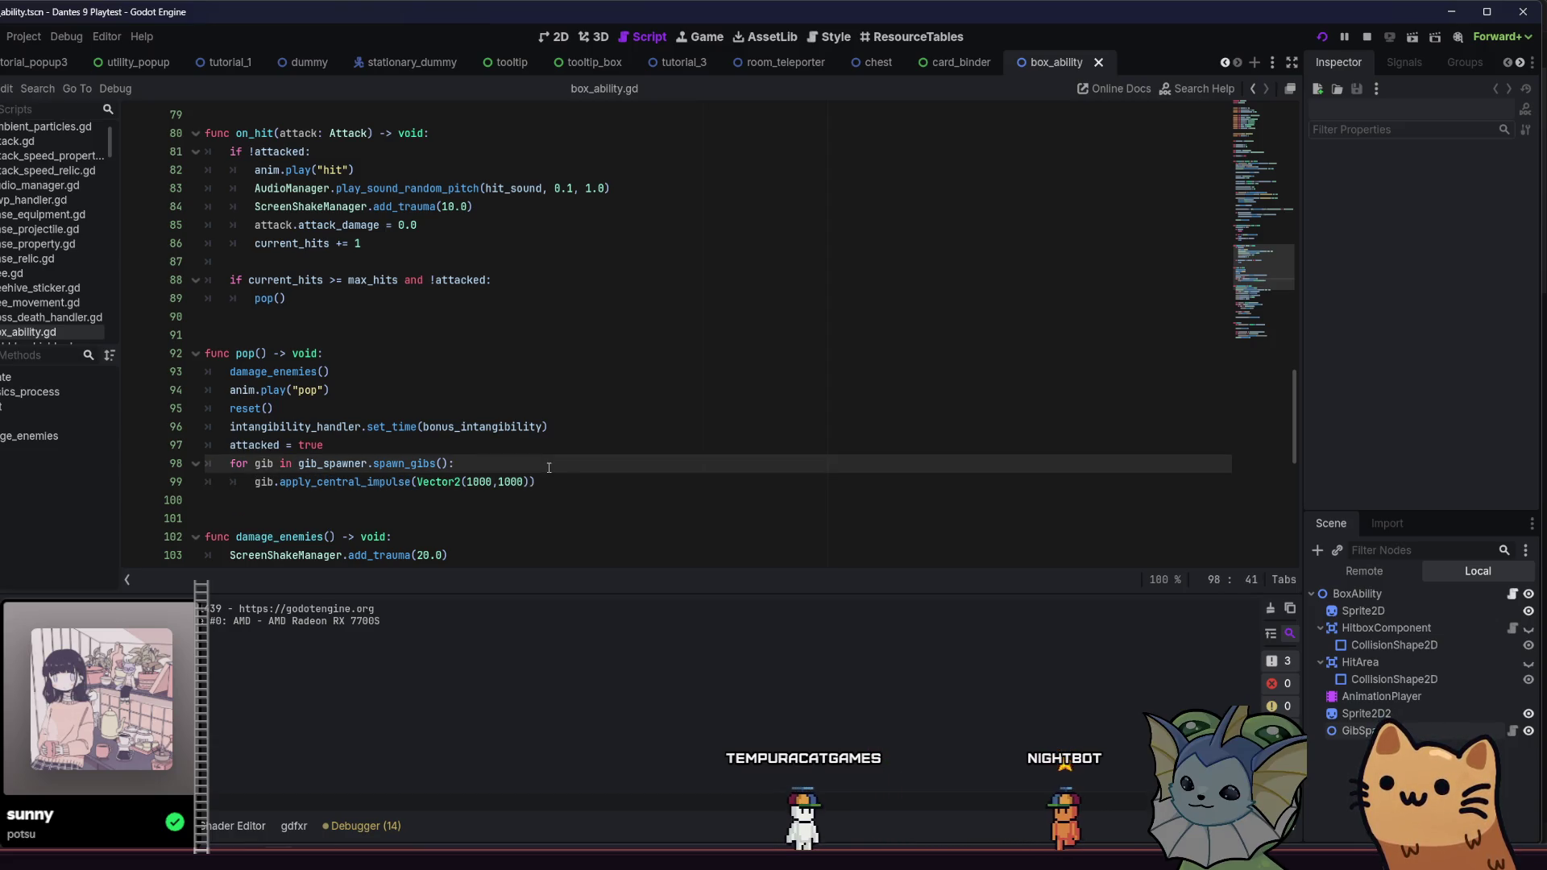
pyautogui.click(553, 483)
pyautogui.click(541, 472)
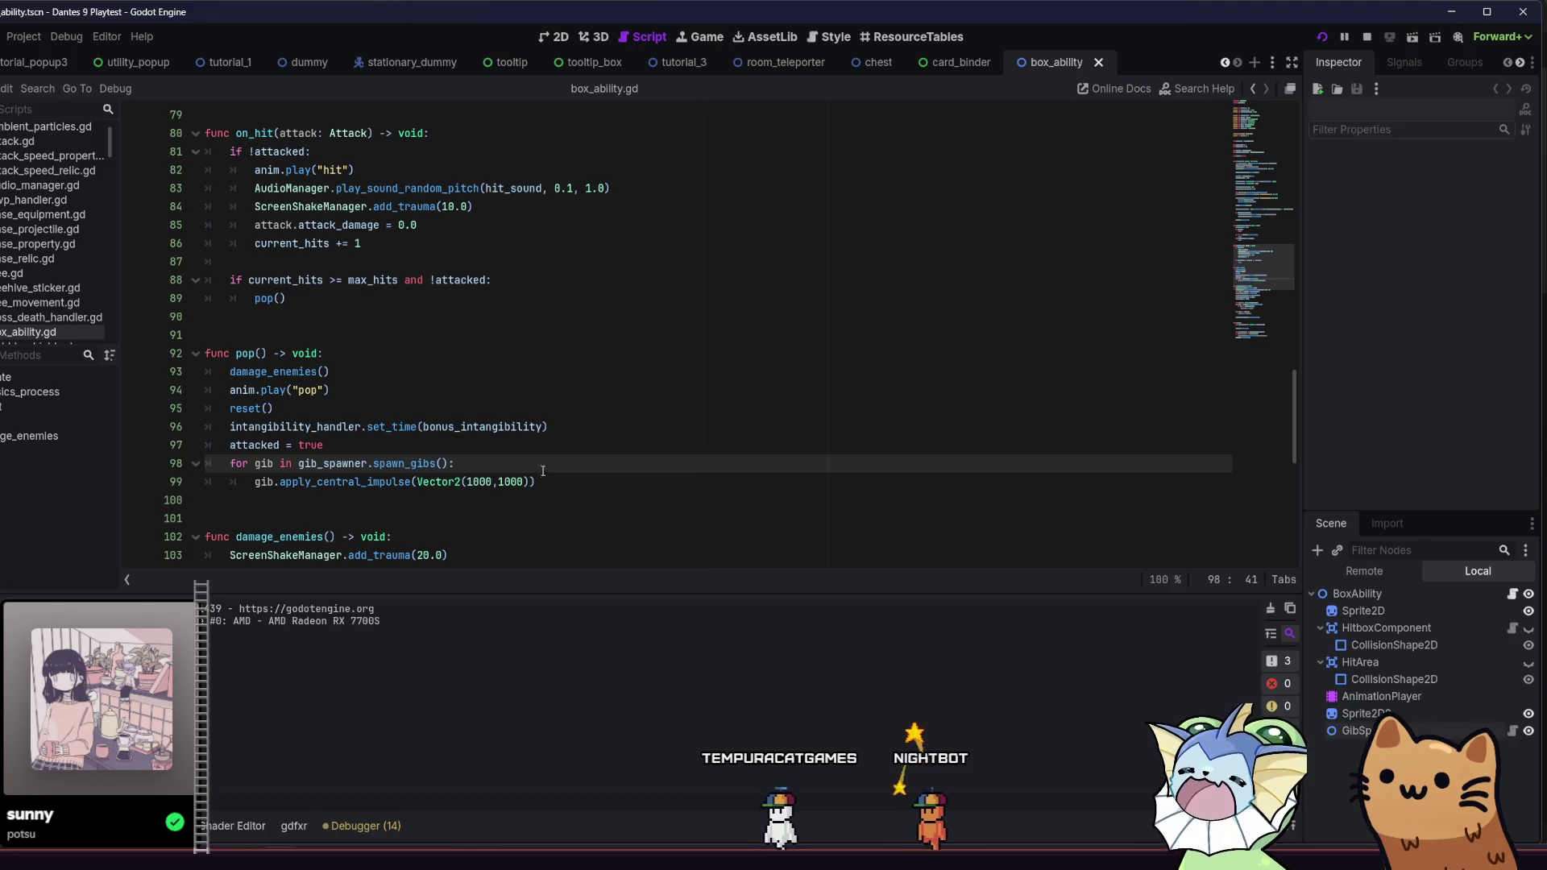
# Step: Add 'await get_tree().physics_frame' inside the gib loop, save, then start retyping it
pyautogui.press('Return')
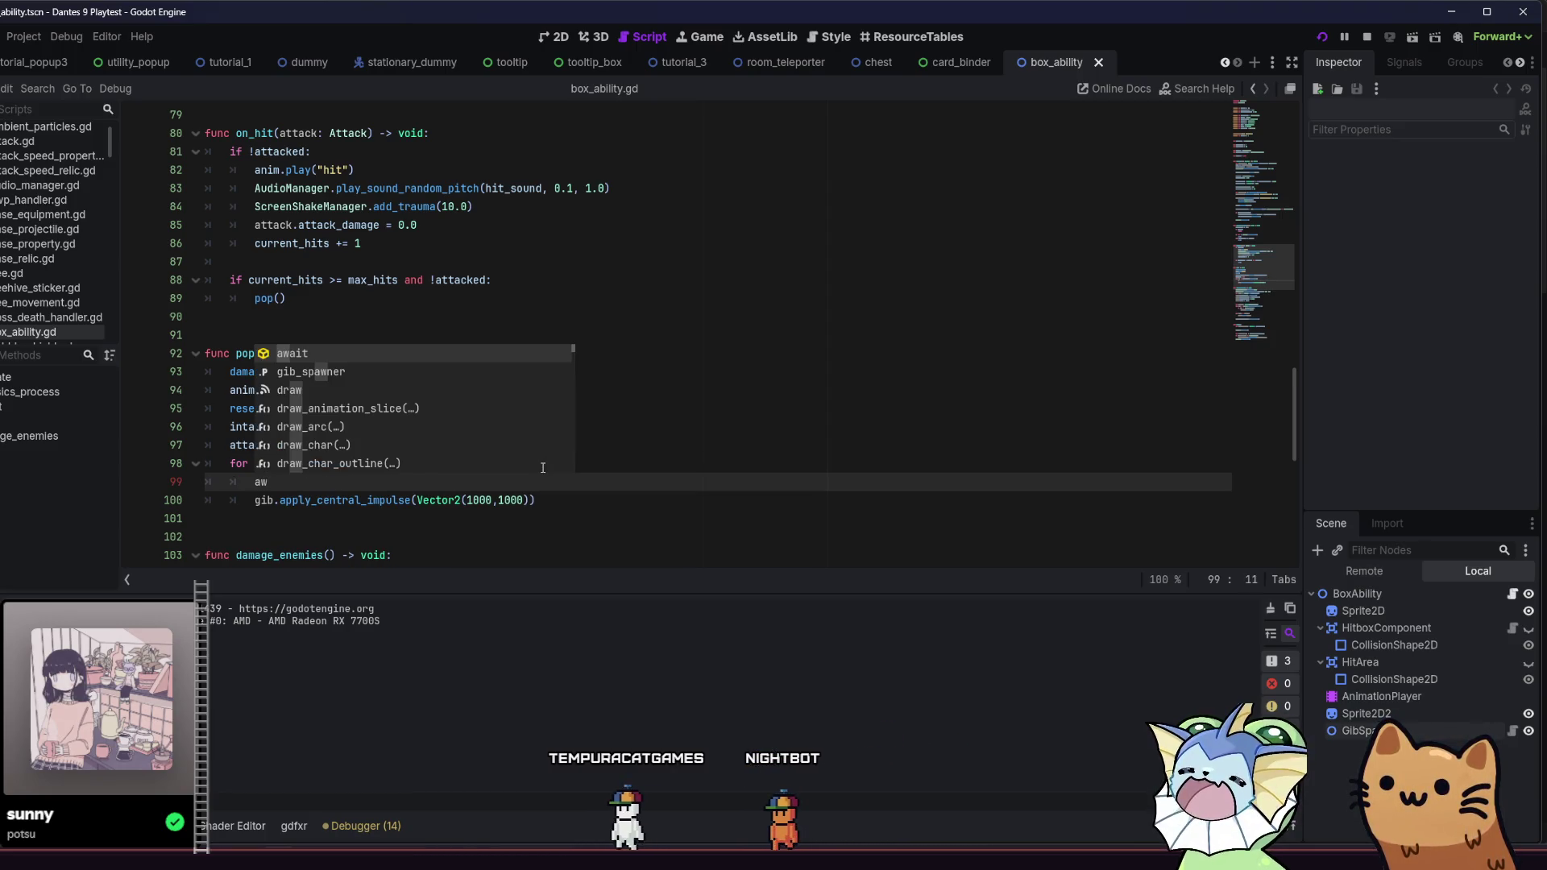
pyautogui.write('ait ge')
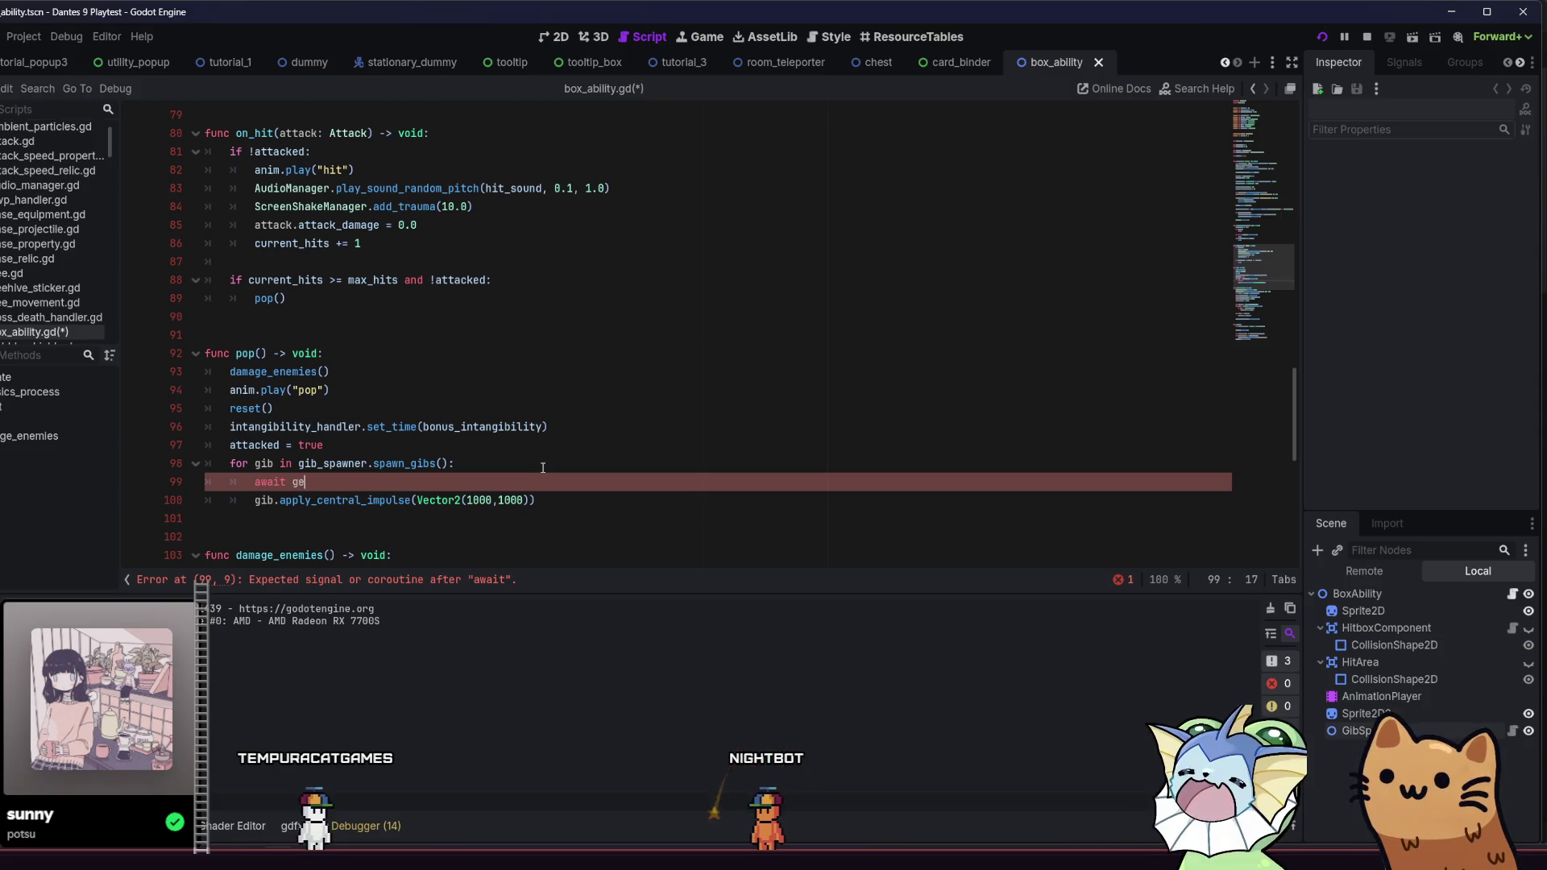
pyautogui.write('t_tr')
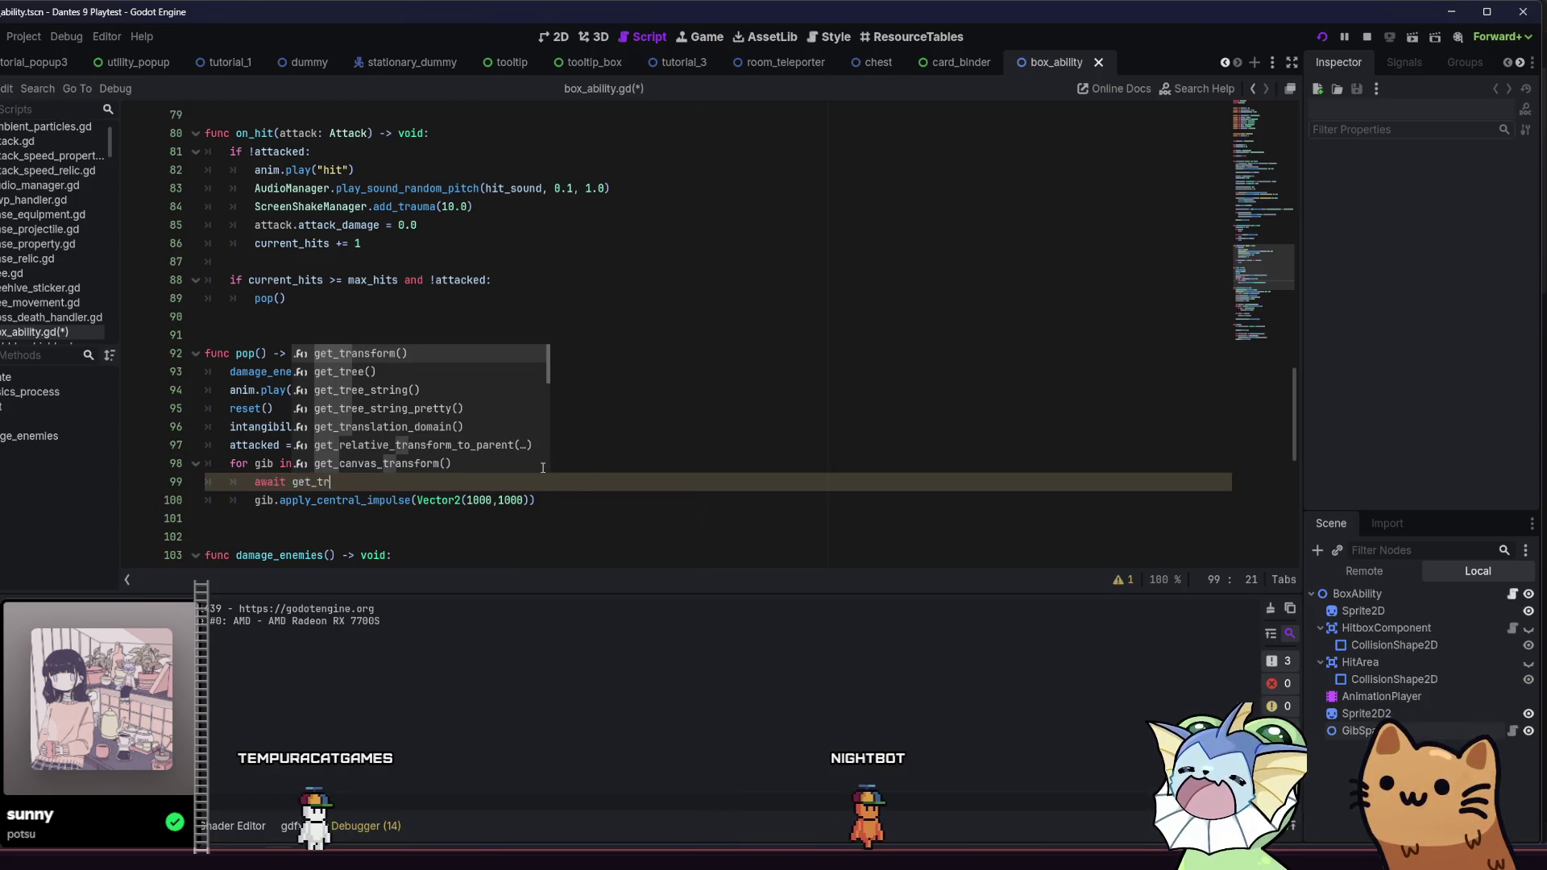
pyautogui.write('ee')
pyautogui.press('Return')
pyautogui.write('.phy')
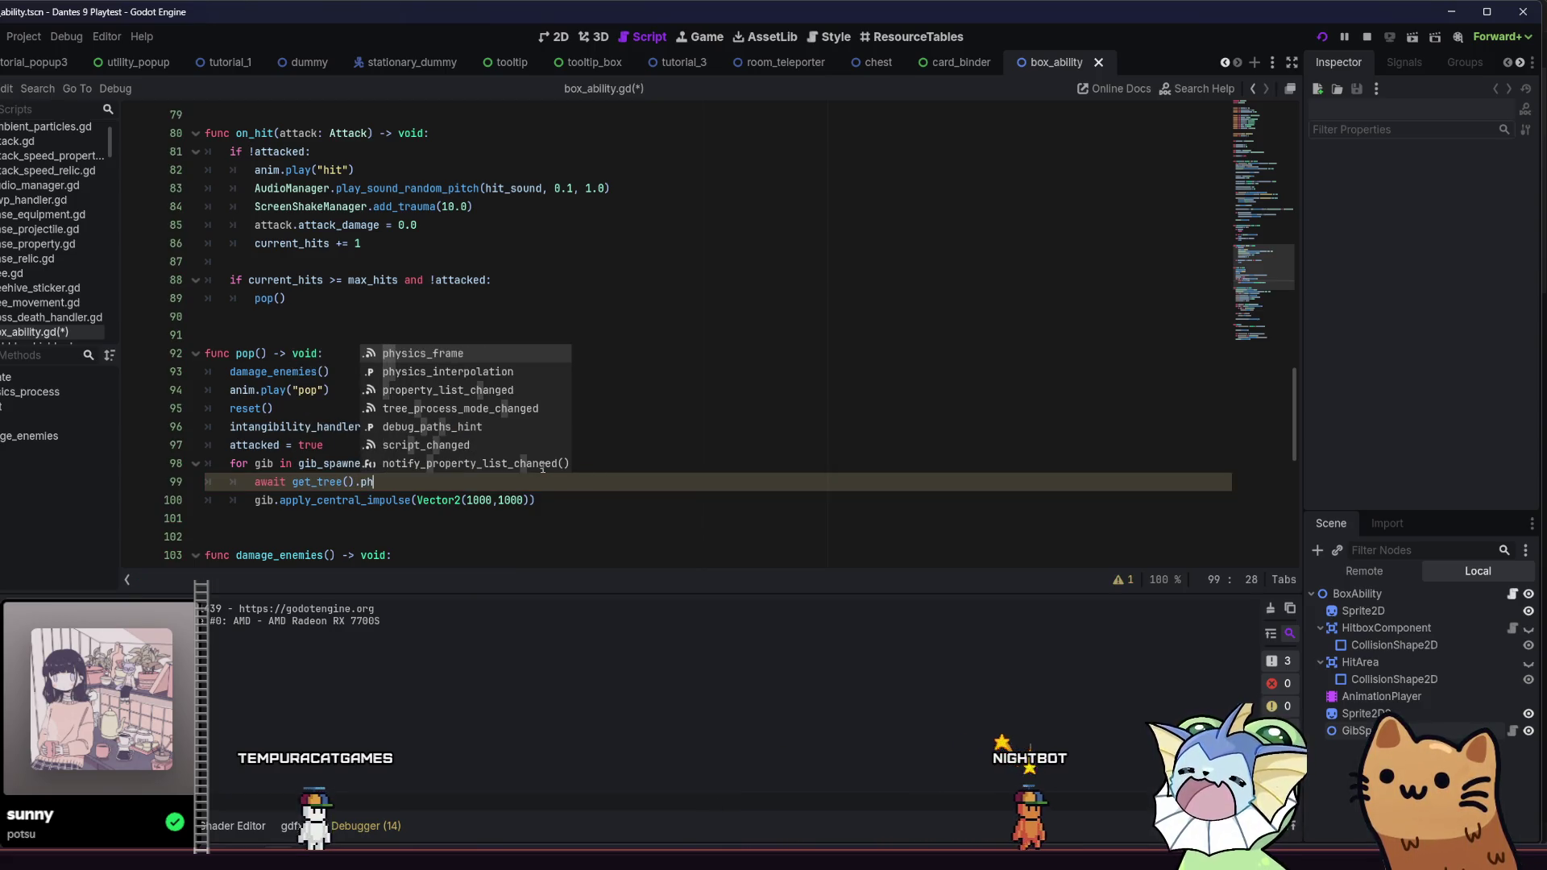
pyautogui.press('Return')
pyautogui.hotkey('ctrl', 's')
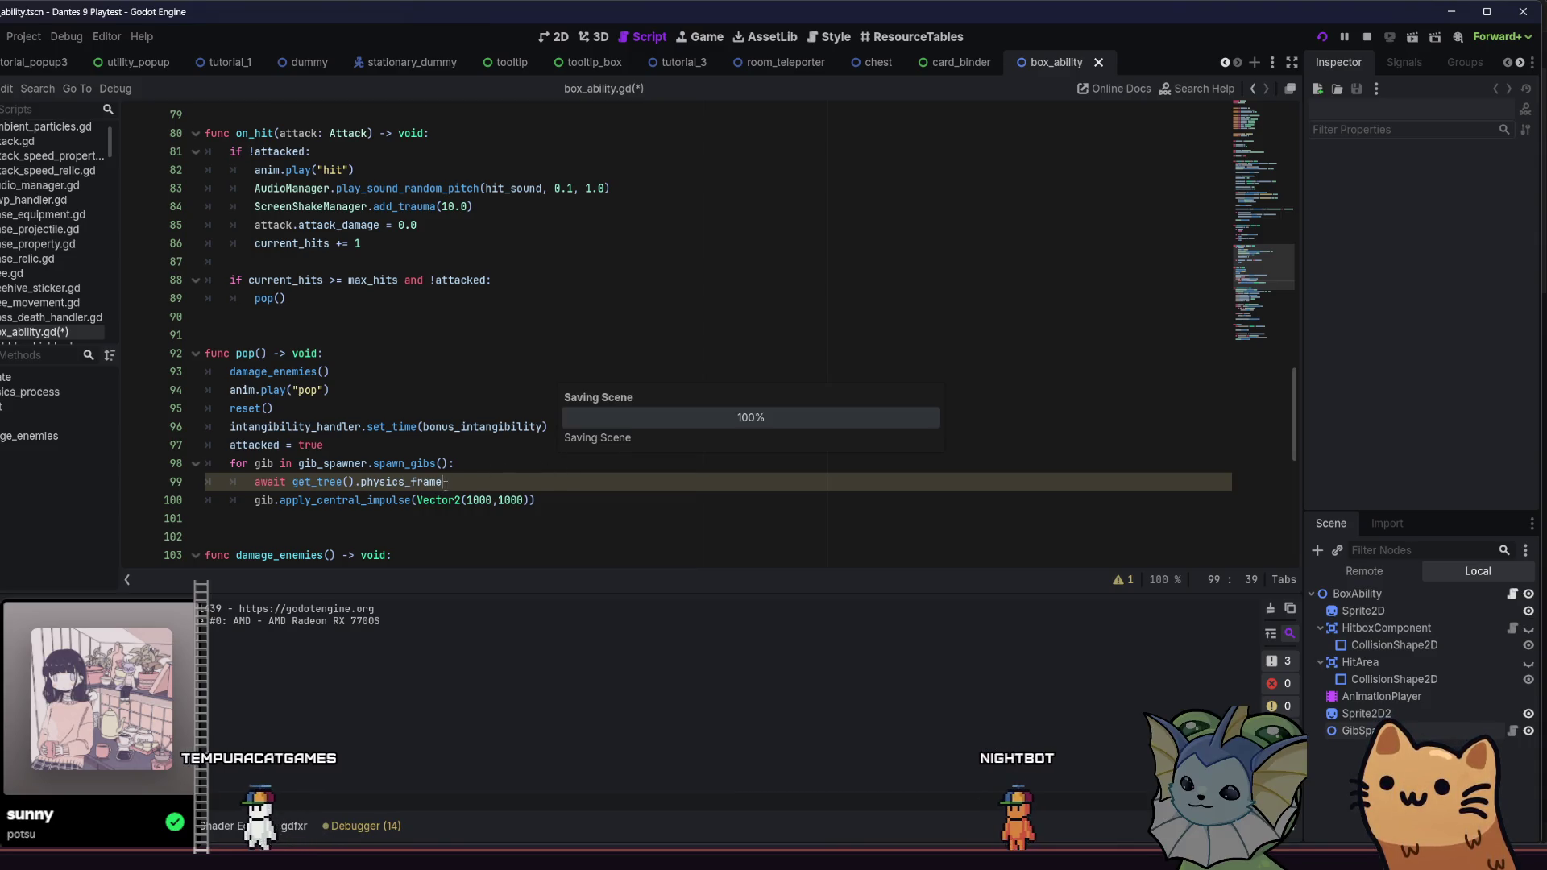
pyautogui.moveTo(444, 482); pyautogui.dragTo(299, 482)
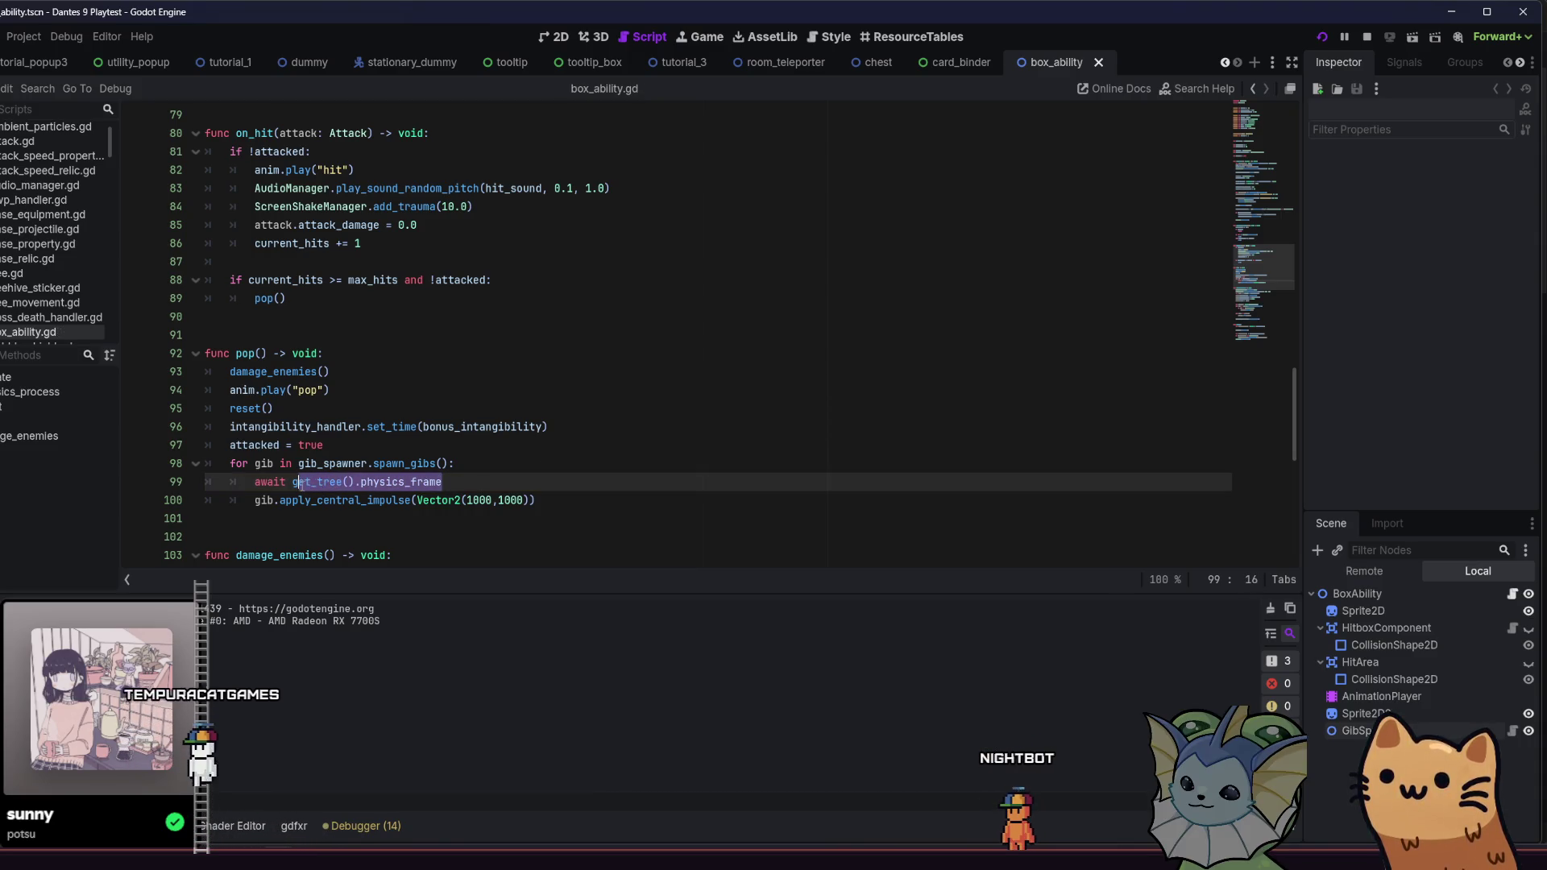
pyautogui.write('et')
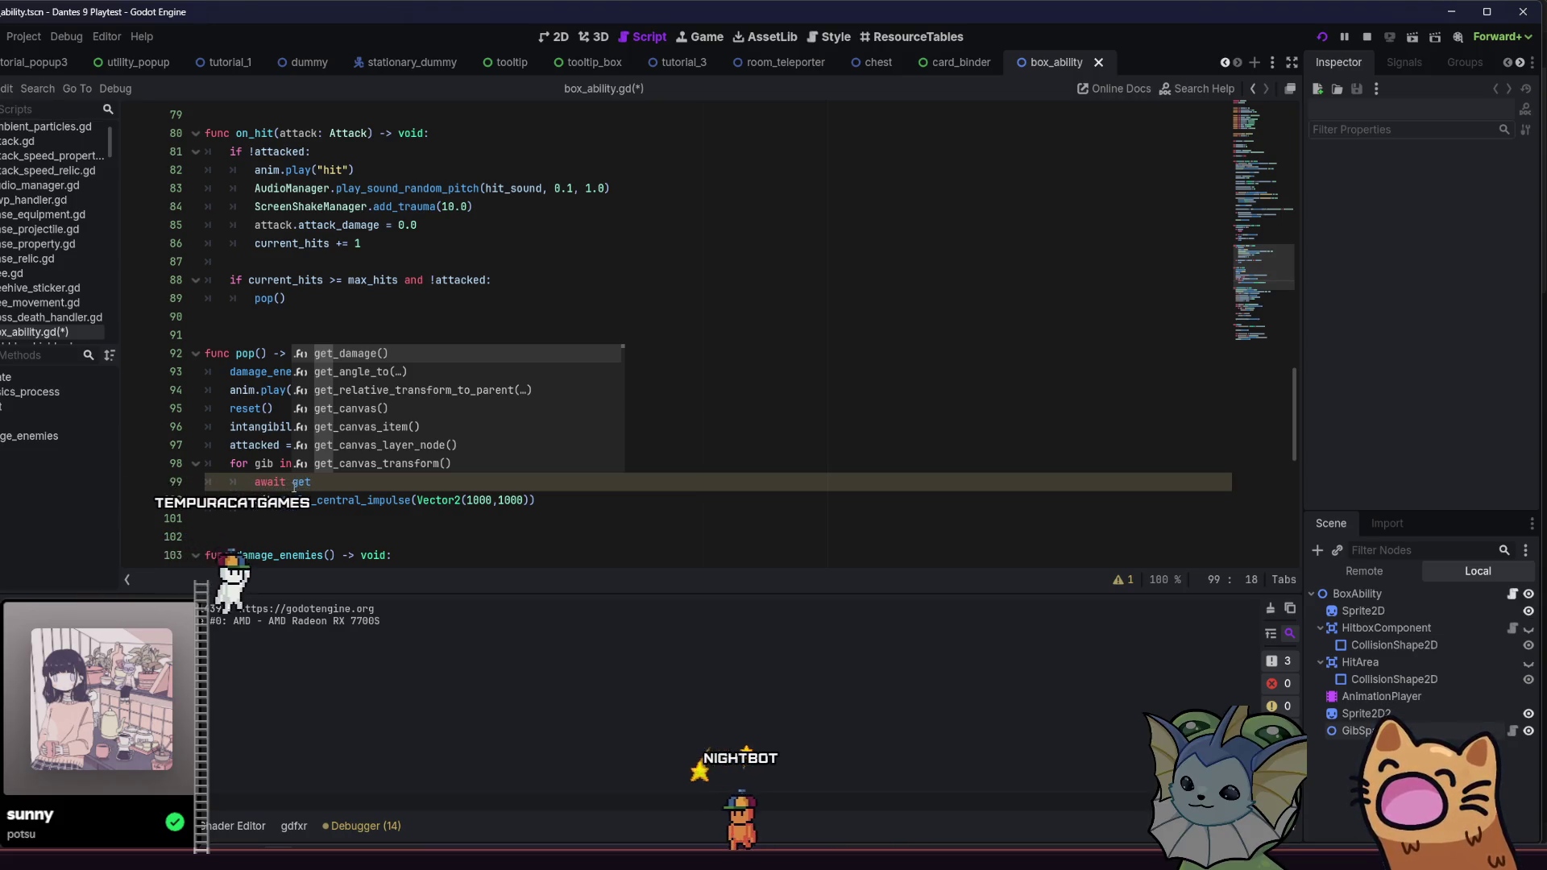
# Step: Rewrite the await line as 'await gib.ready' and save the script
pyautogui.press('BackSpace')
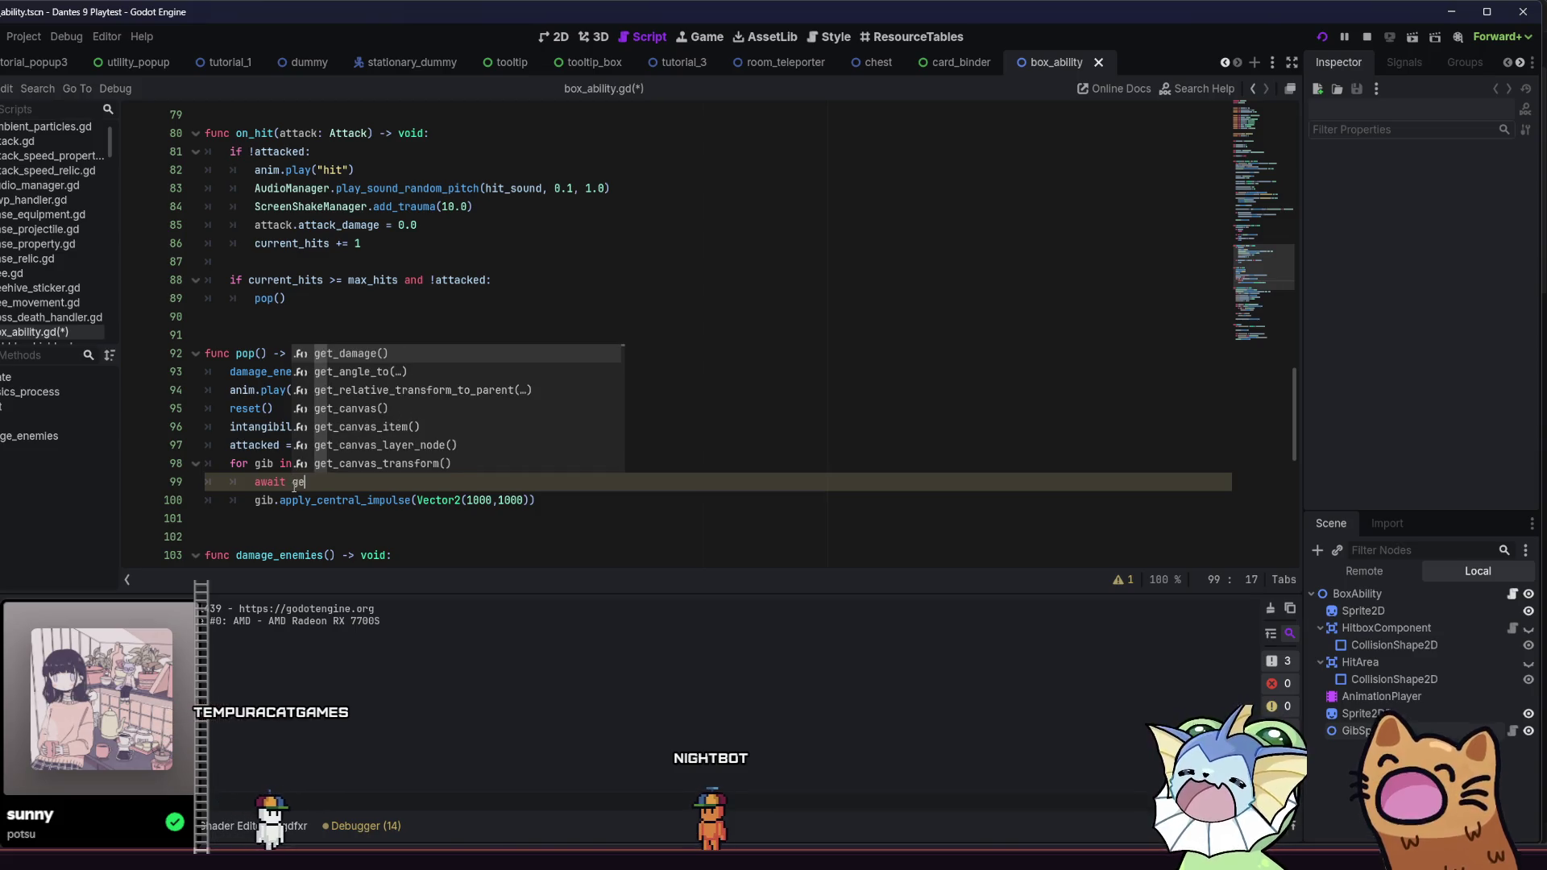
pyautogui.write('t_')
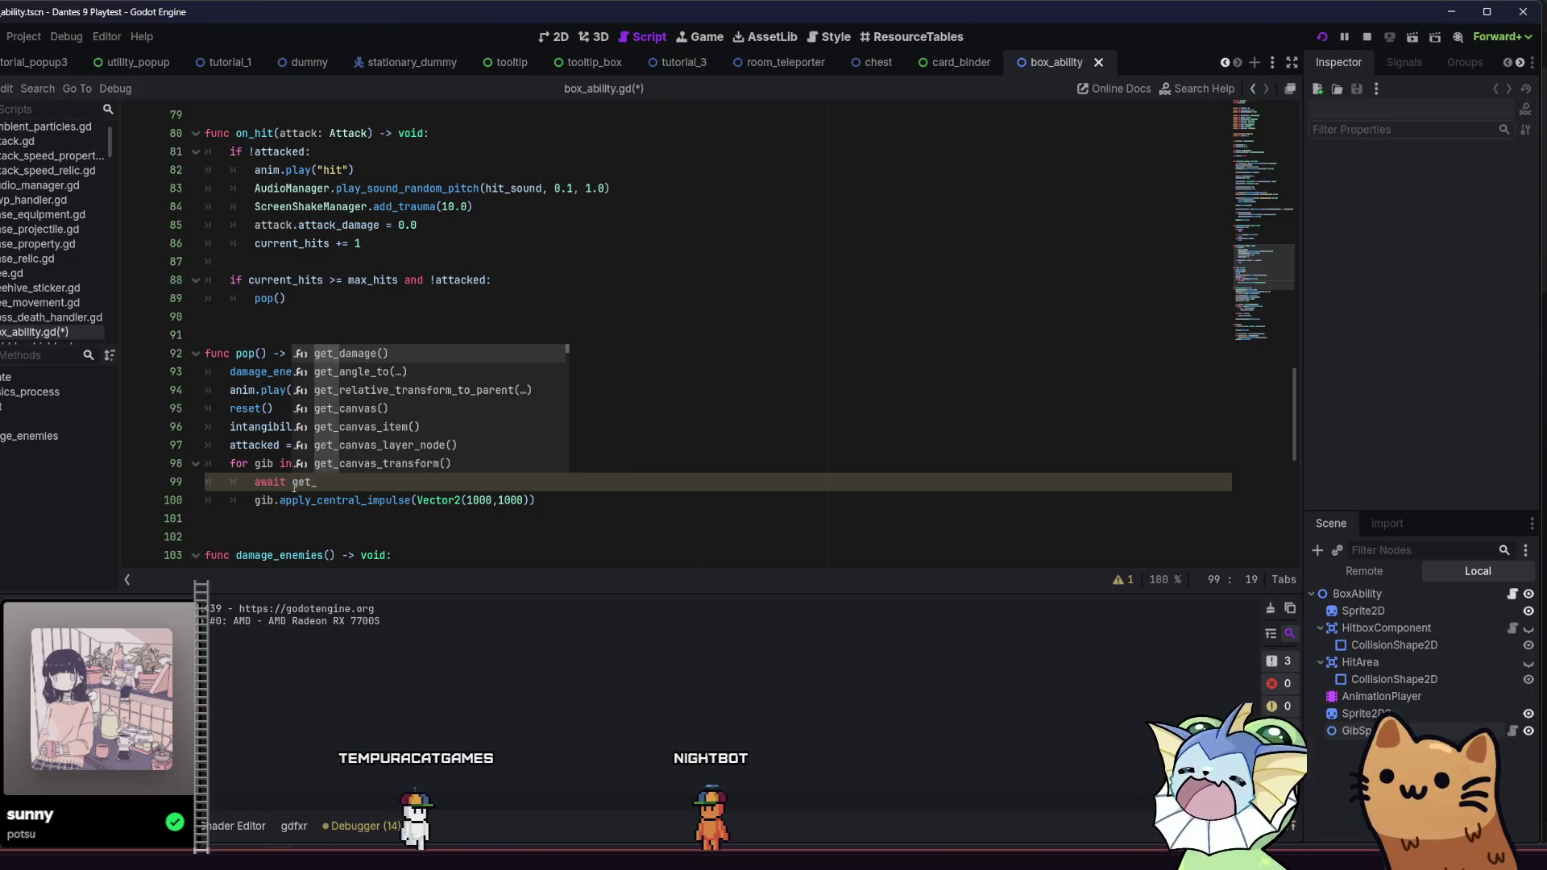
pyautogui.press('BackSpace')
pyautogui.press('BackSpace')
pyautogui.press('BackSpace')
pyautogui.write('gib')
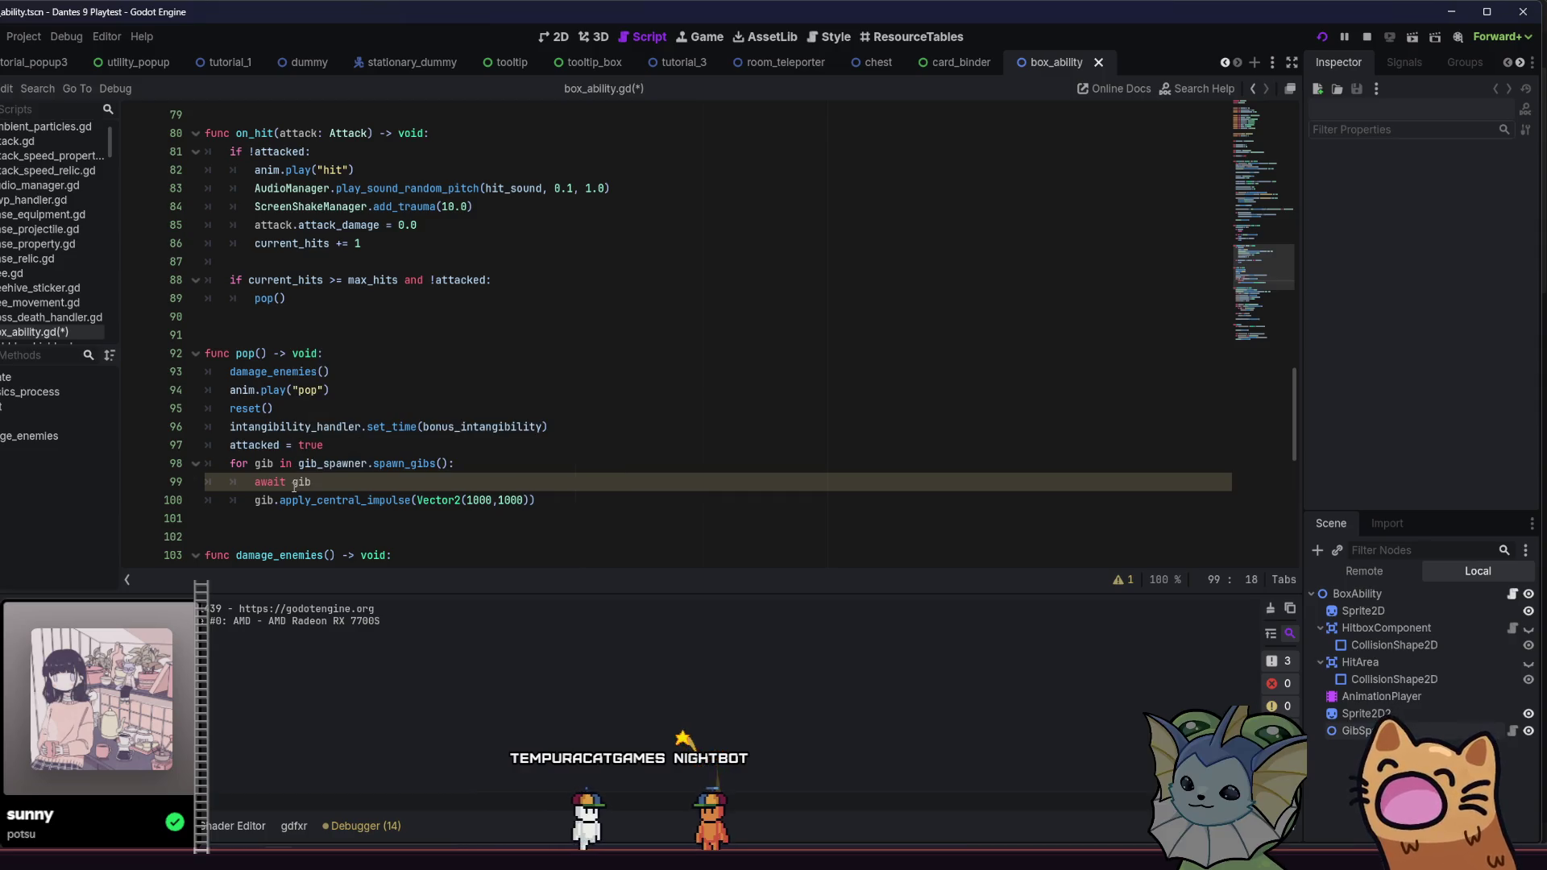
pyautogui.write('.')
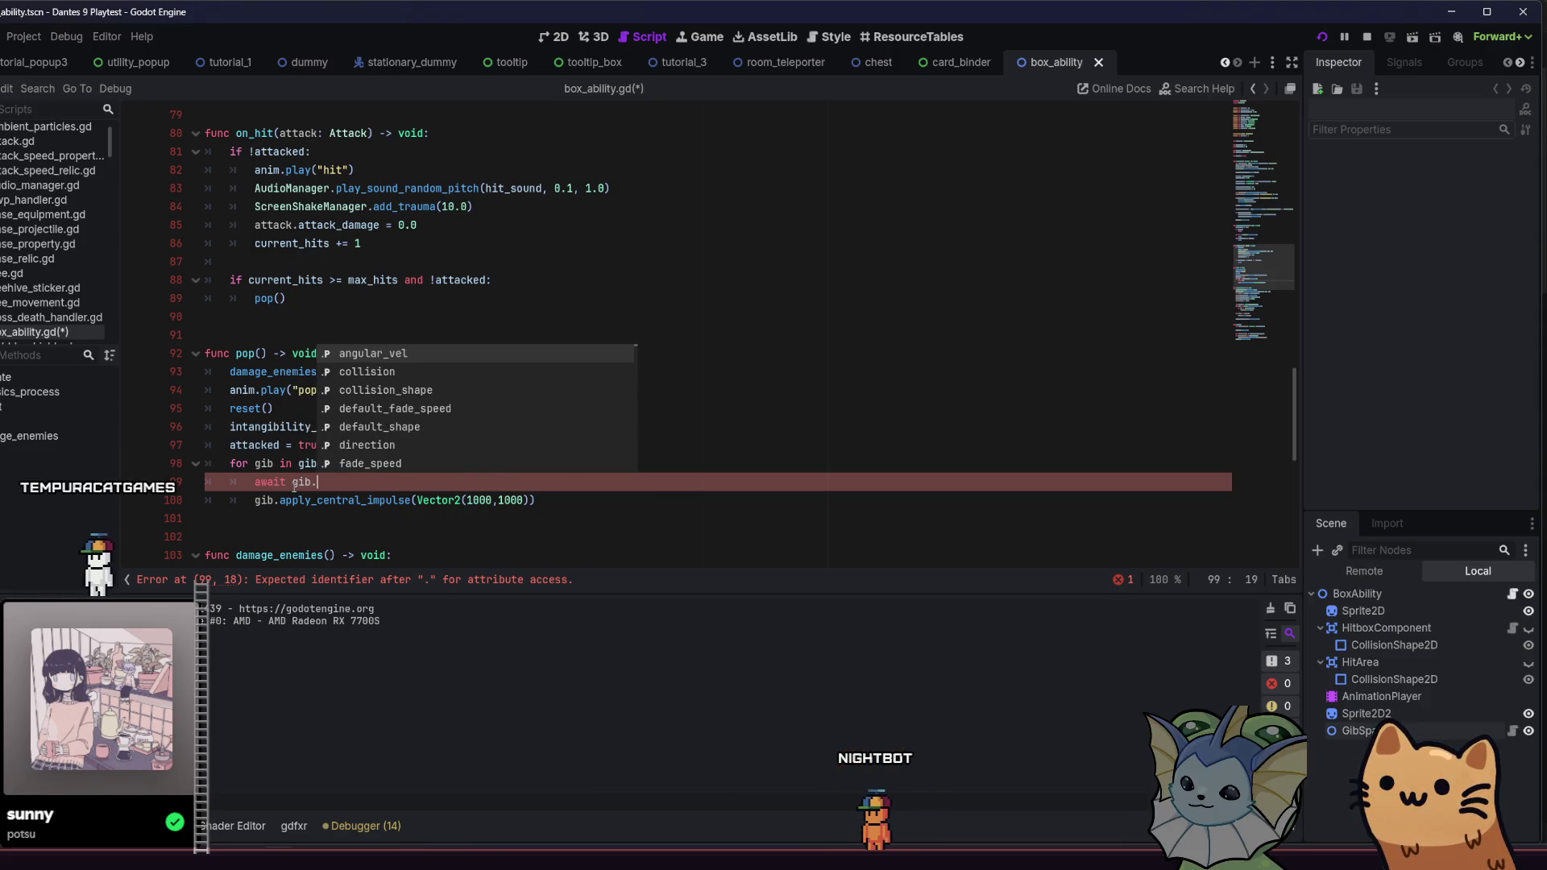
pyautogui.write('re')
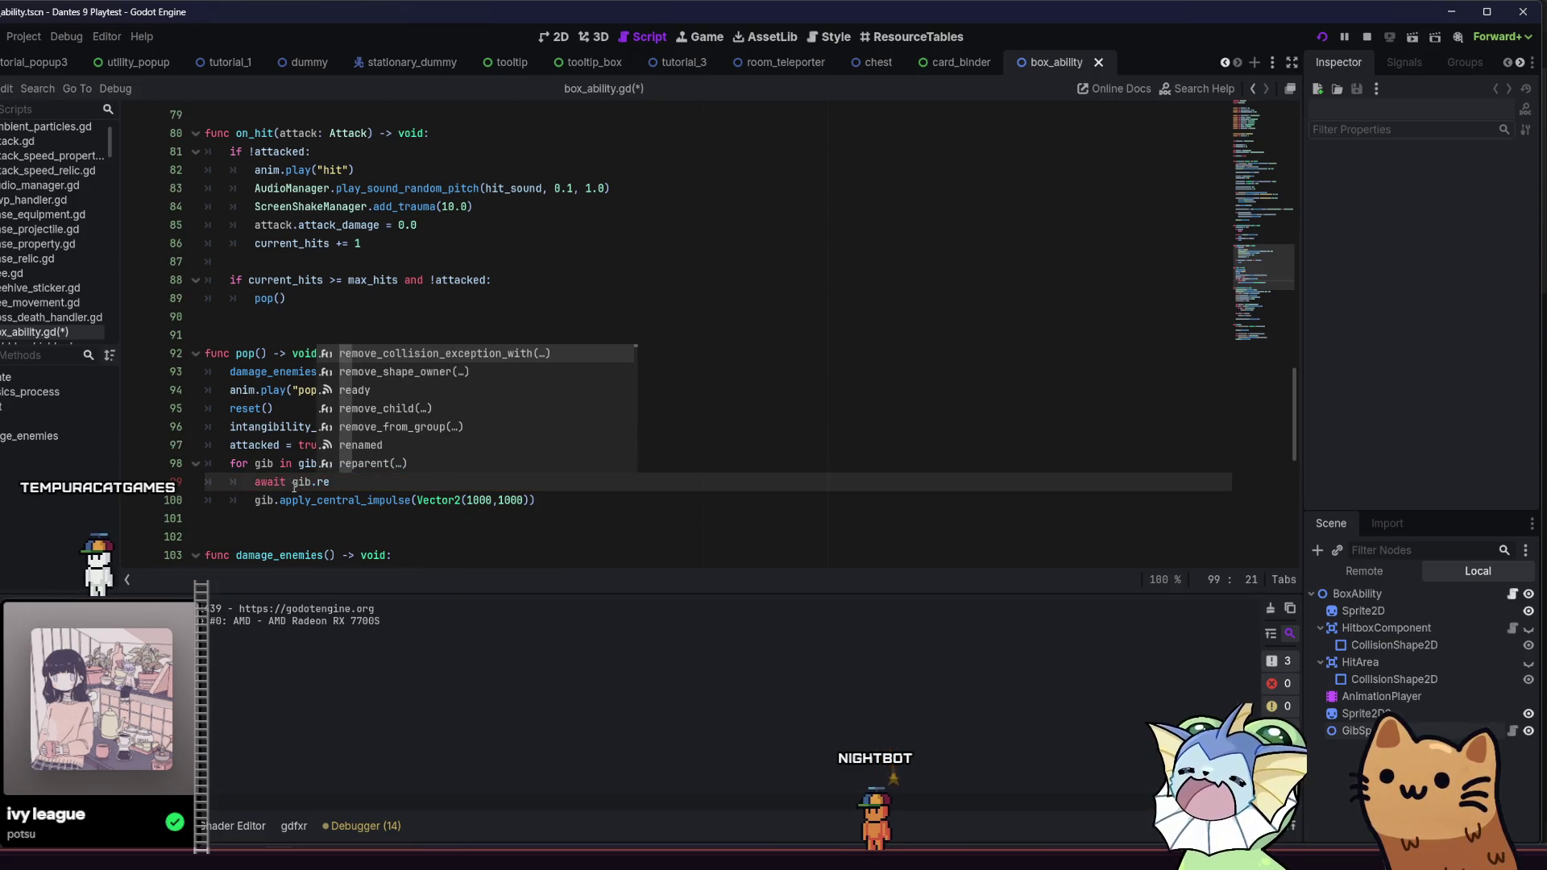
pyautogui.write('ady')
pyautogui.click(488, 470)
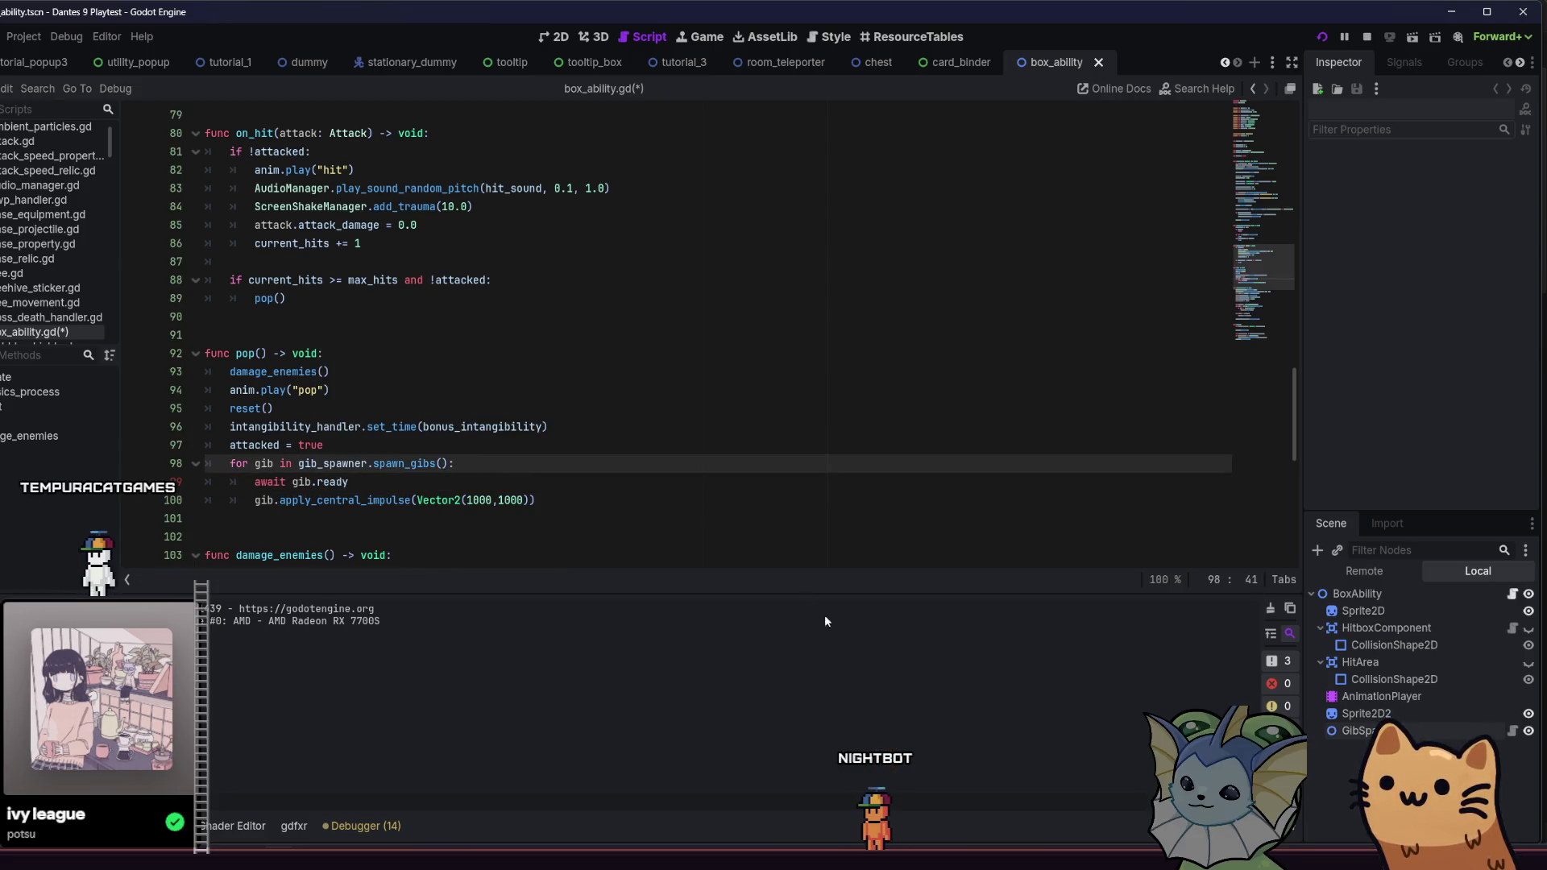
pyautogui.hotkey('ctrl', 's')
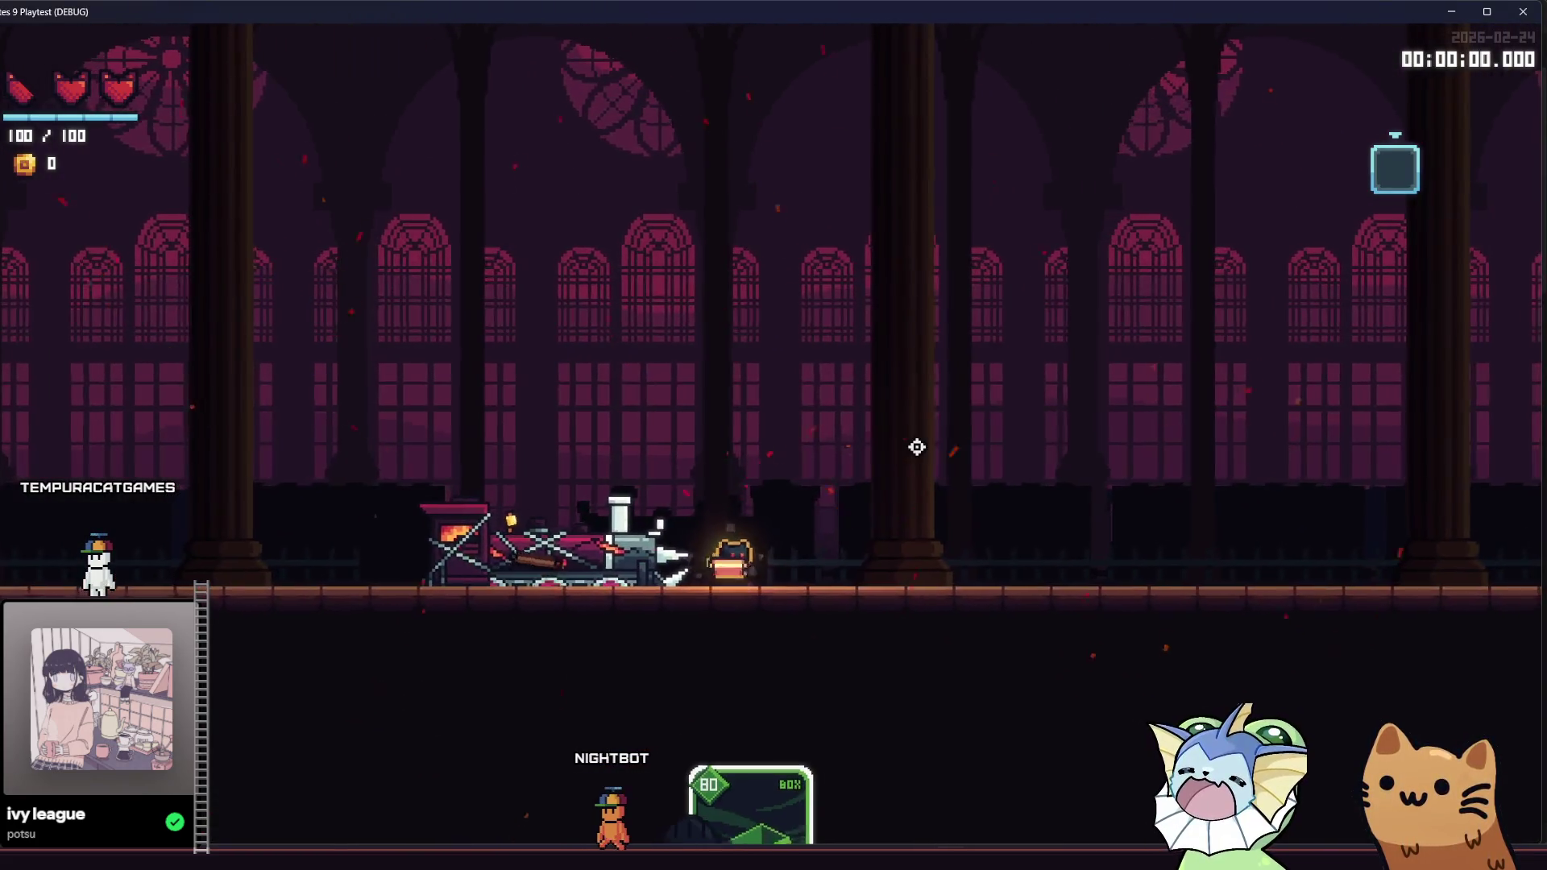
# Step: Climb the stairs, jump onto the upper floor and attack the box from mid-air
pyautogui.press('d')
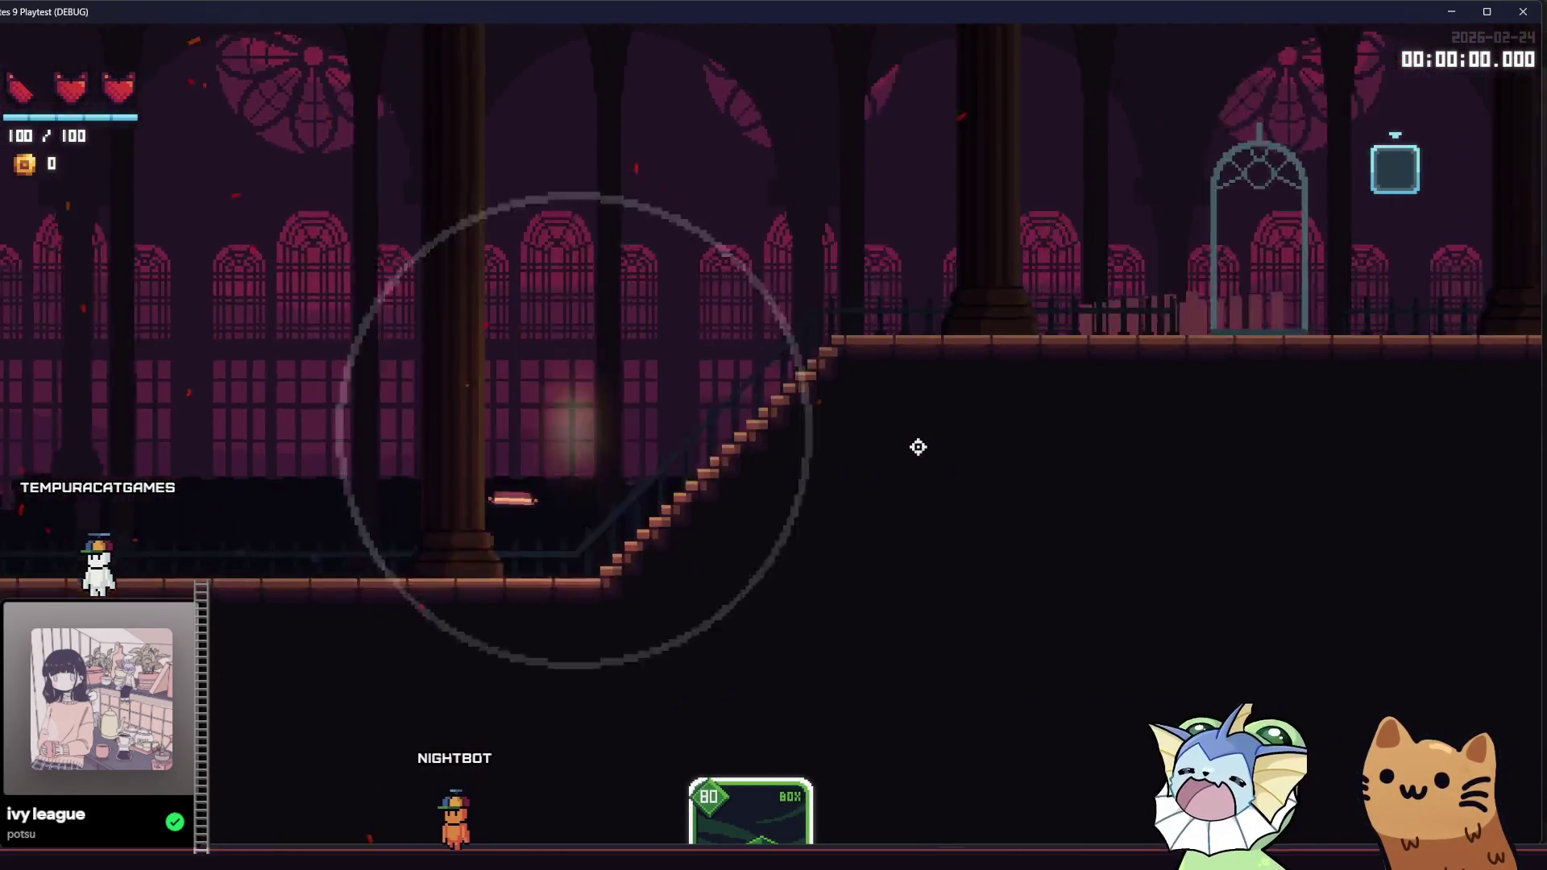
pyautogui.press('space')
pyautogui.press('space')
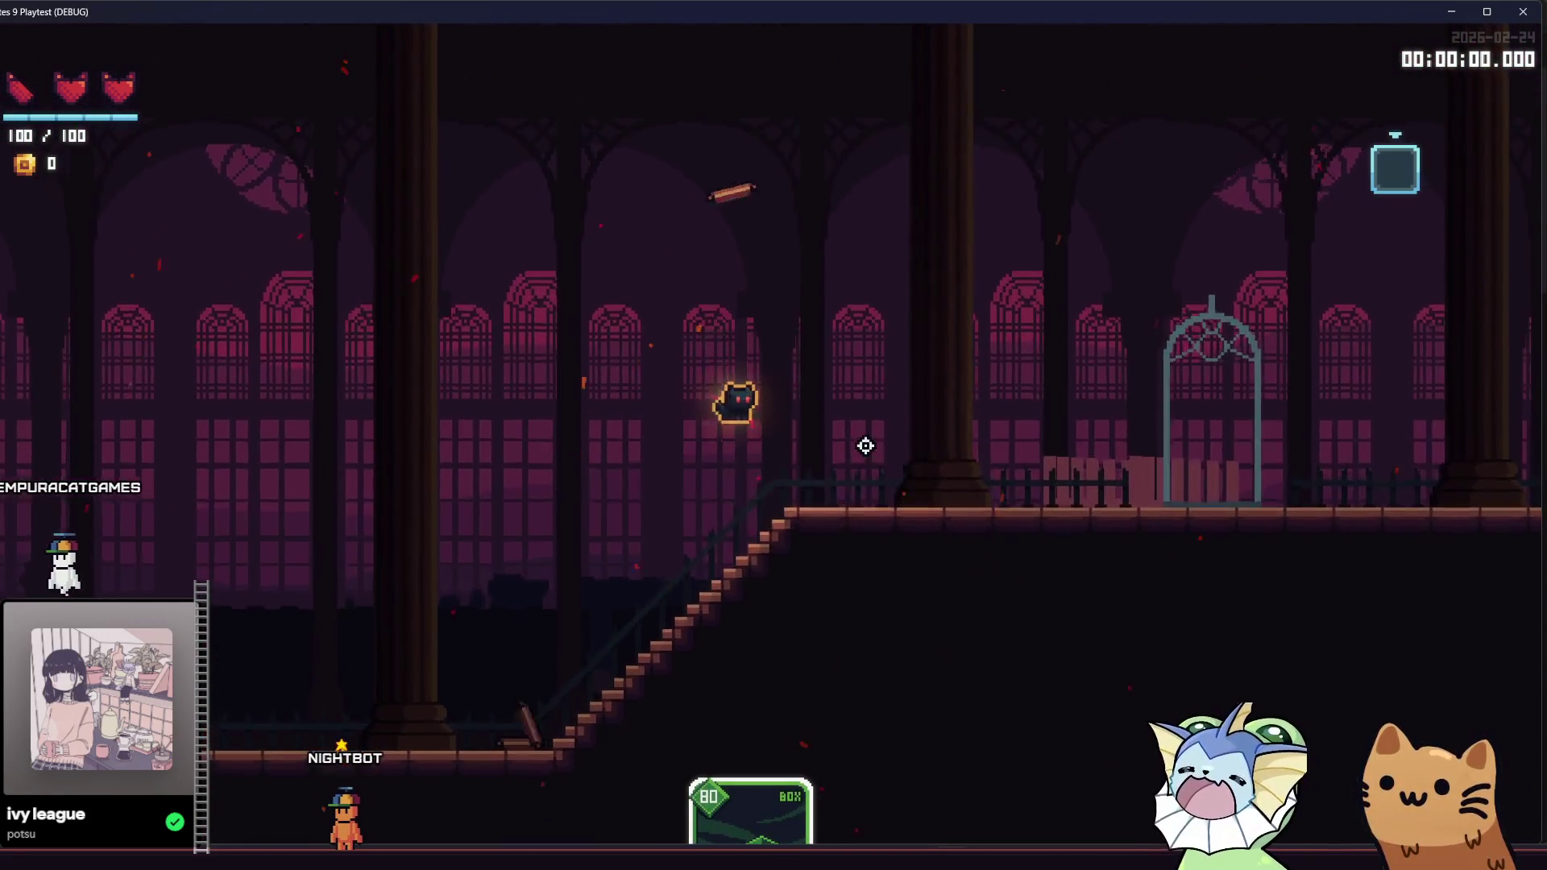
pyautogui.press('space')
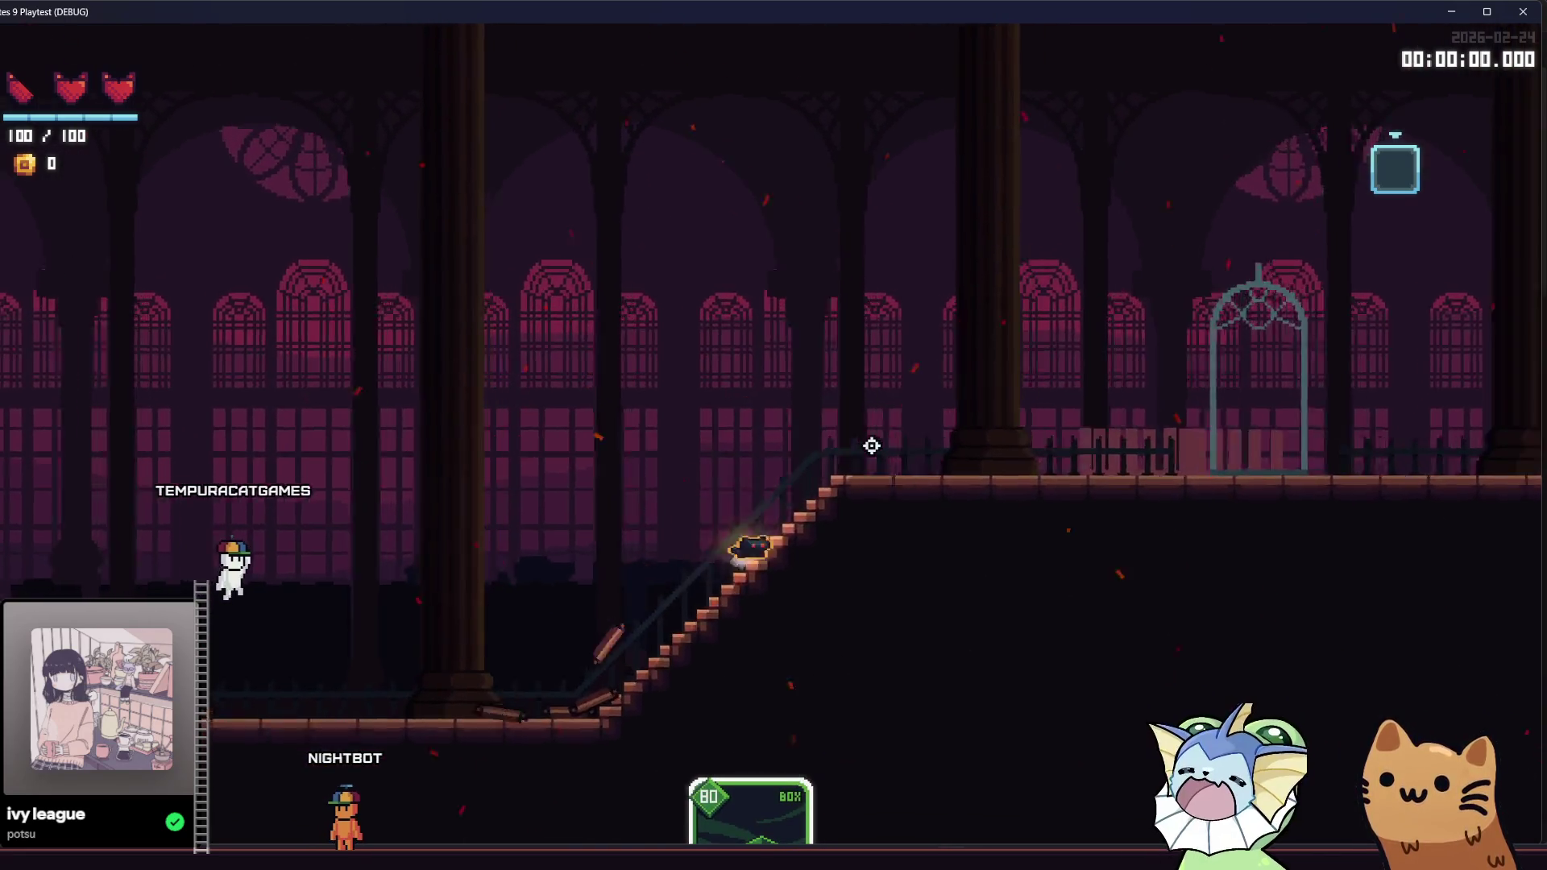
pyautogui.press('d')
pyautogui.press('space')
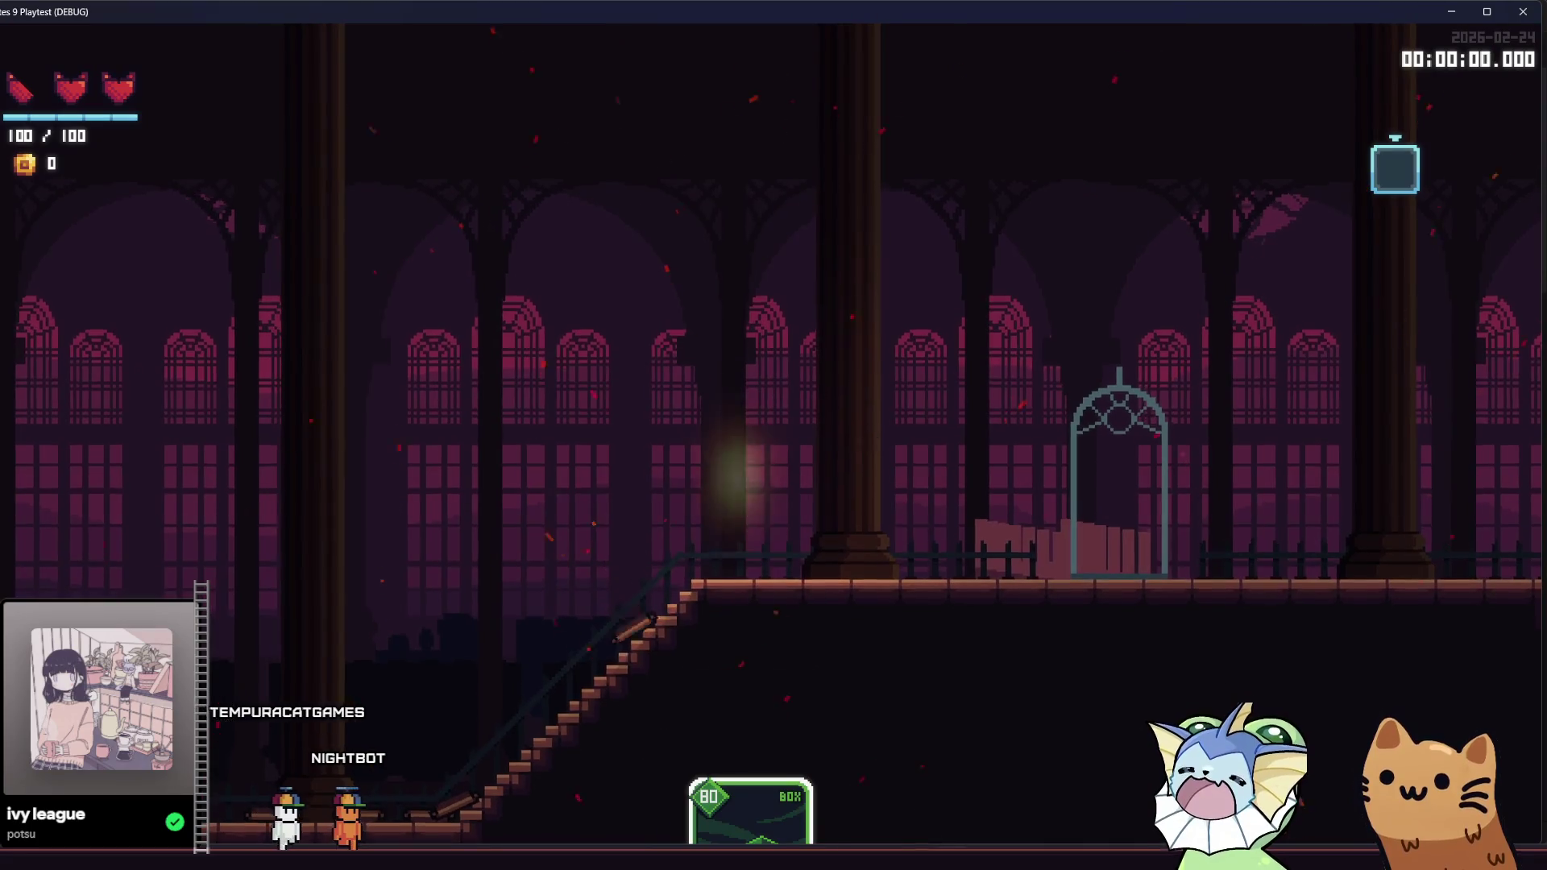
pyautogui.press('space')
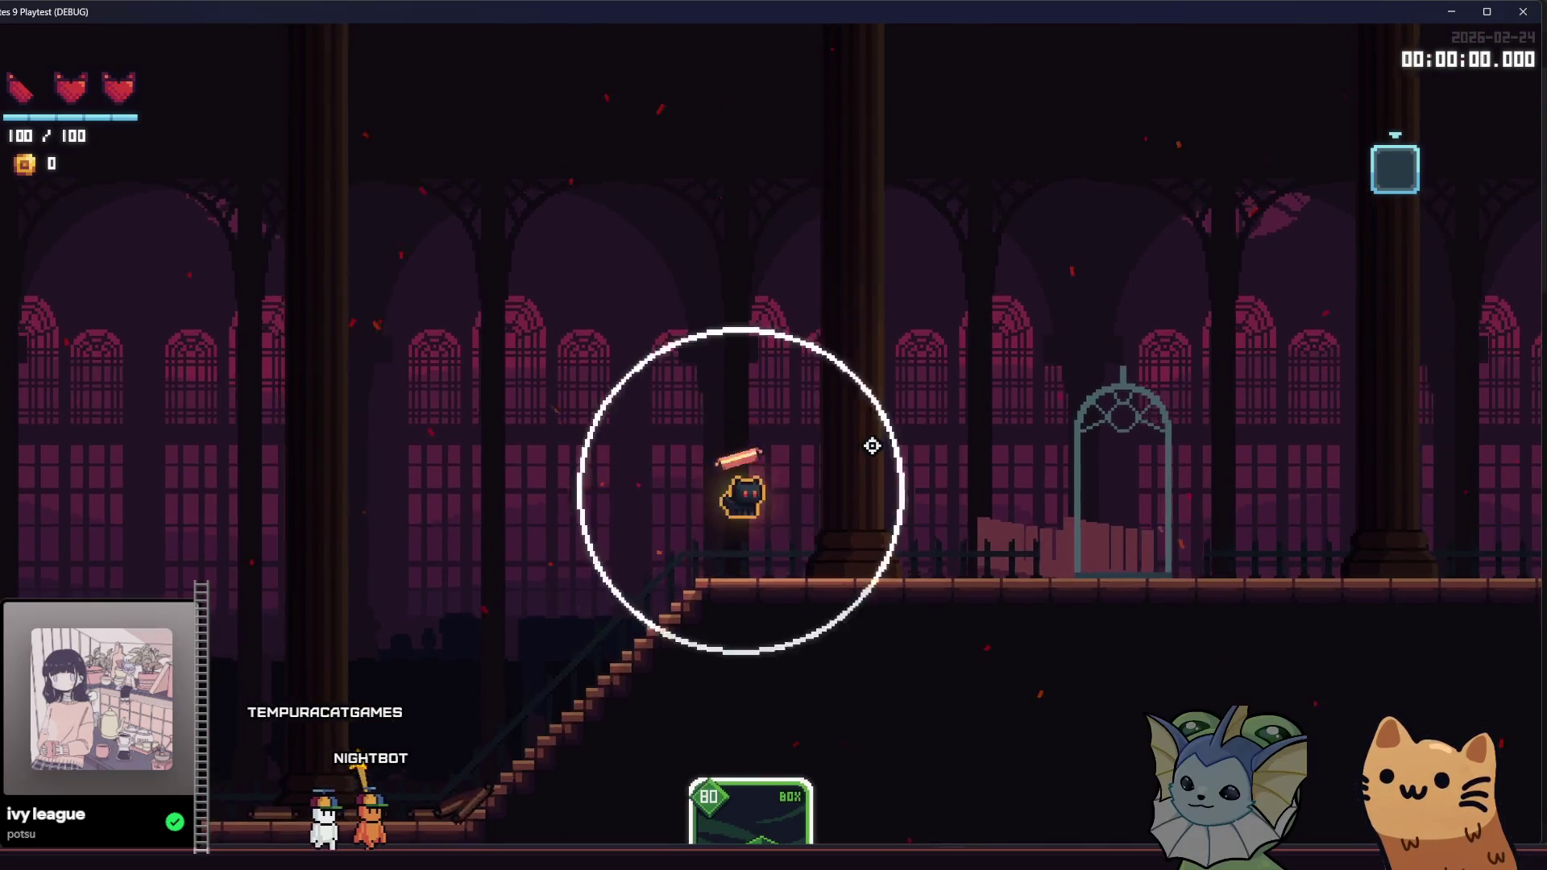
pyautogui.press('space')
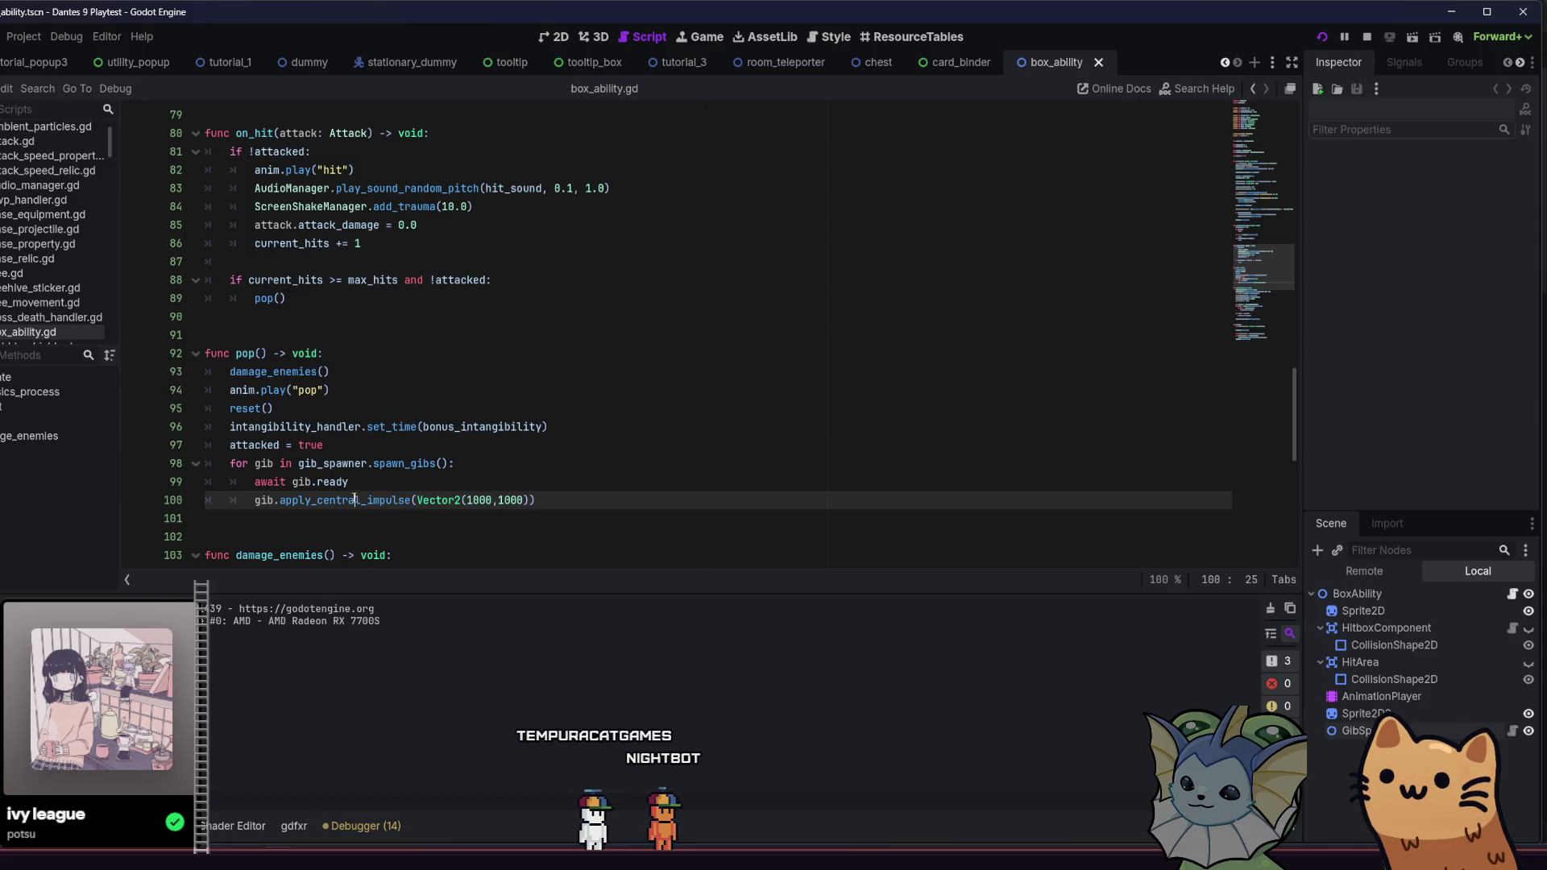
pyautogui.moveTo(346, 503)
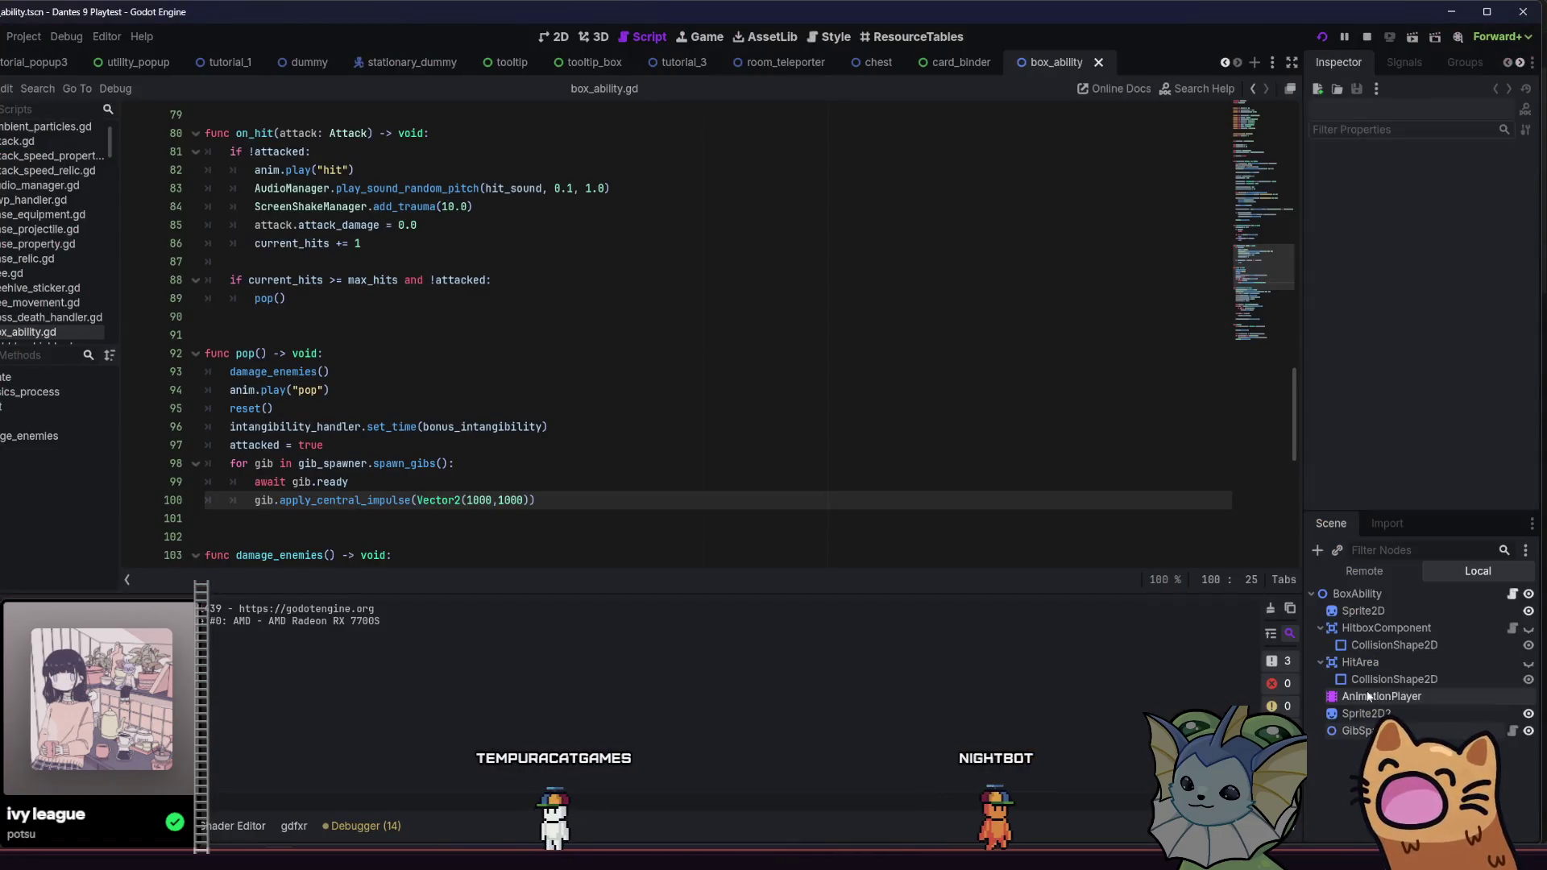
# Step: Turn off Player Interact in the GibSpawner's gib settings, save the scene and rerun the project
pyautogui.click(1366, 713)
pyautogui.click(1357, 731)
pyautogui.click(1407, 274)
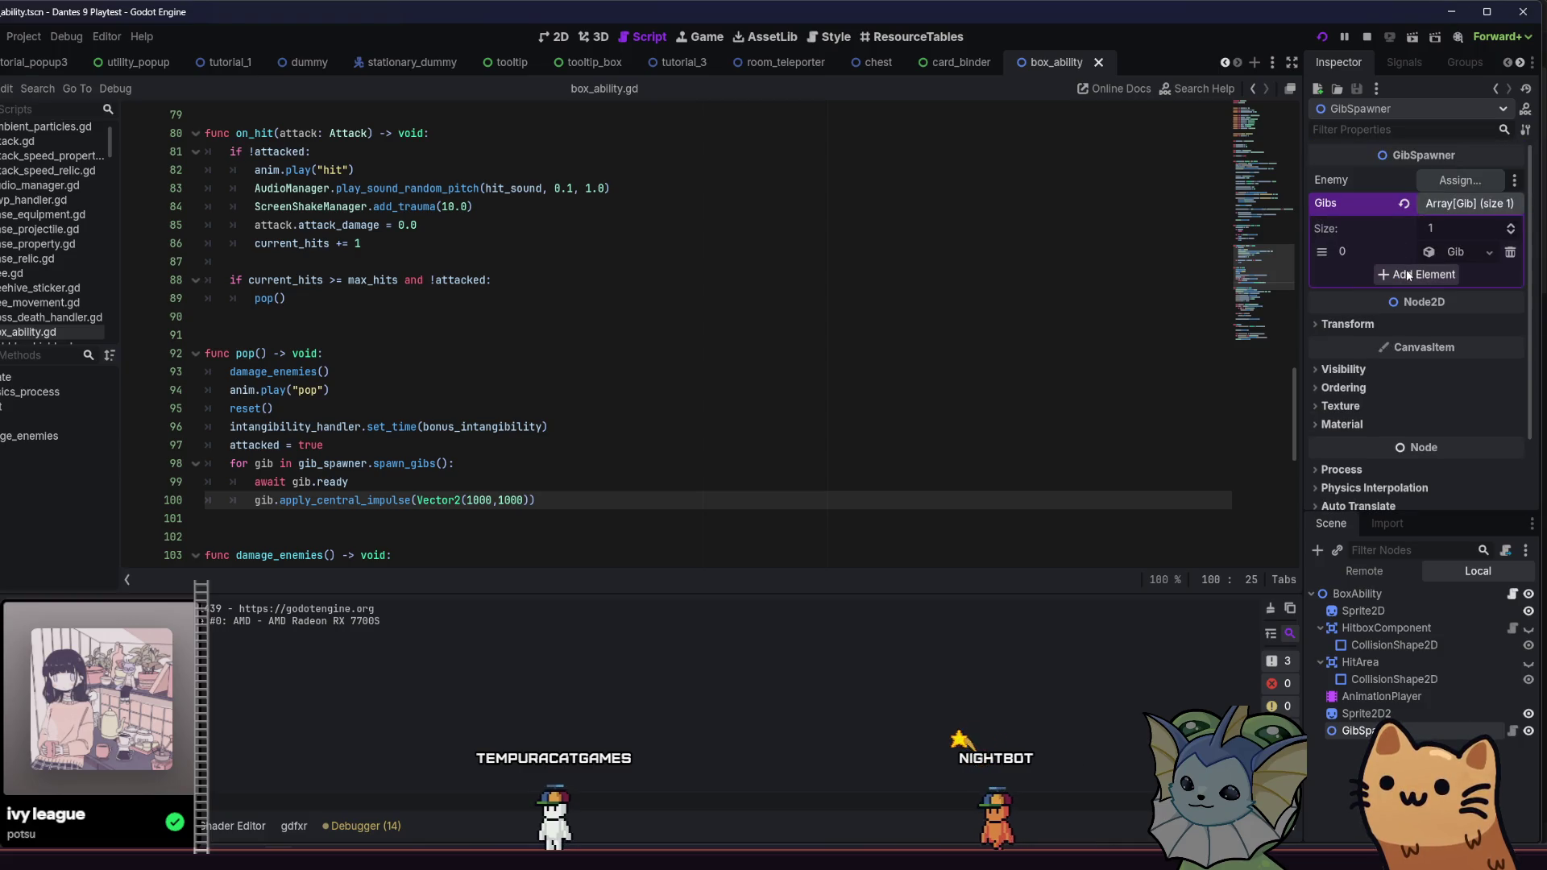
pyautogui.click(1435, 206)
pyautogui.click(1438, 207)
pyautogui.click(1449, 251)
pyautogui.scroll(-3, 1442, 330)
pyautogui.scroll(-1, 1442, 331)
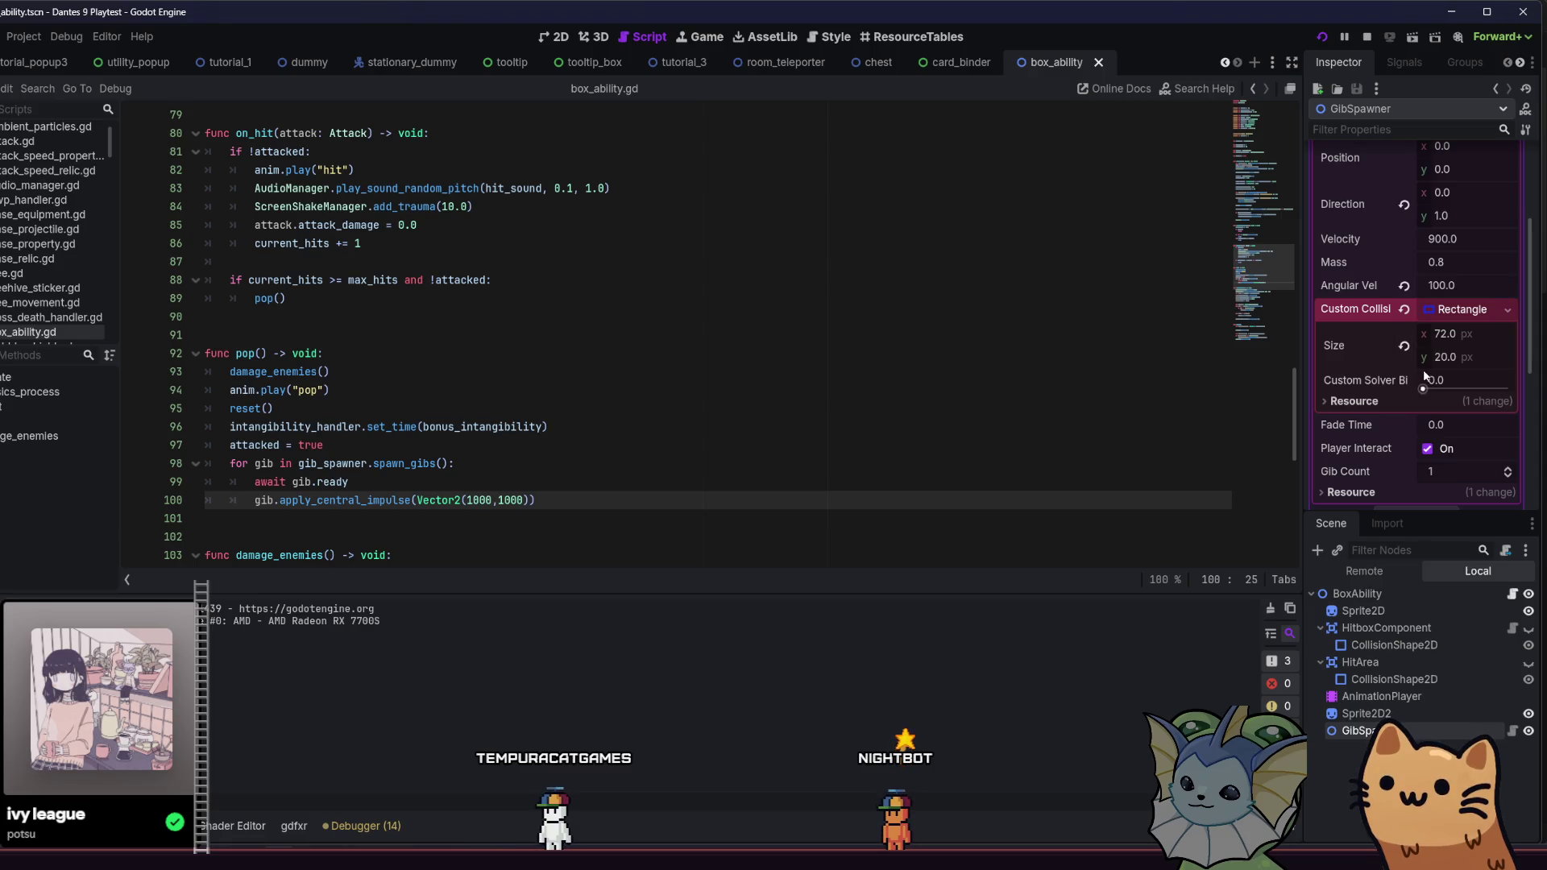
pyautogui.click(1427, 448)
pyautogui.hotkey('ctrl', 's')
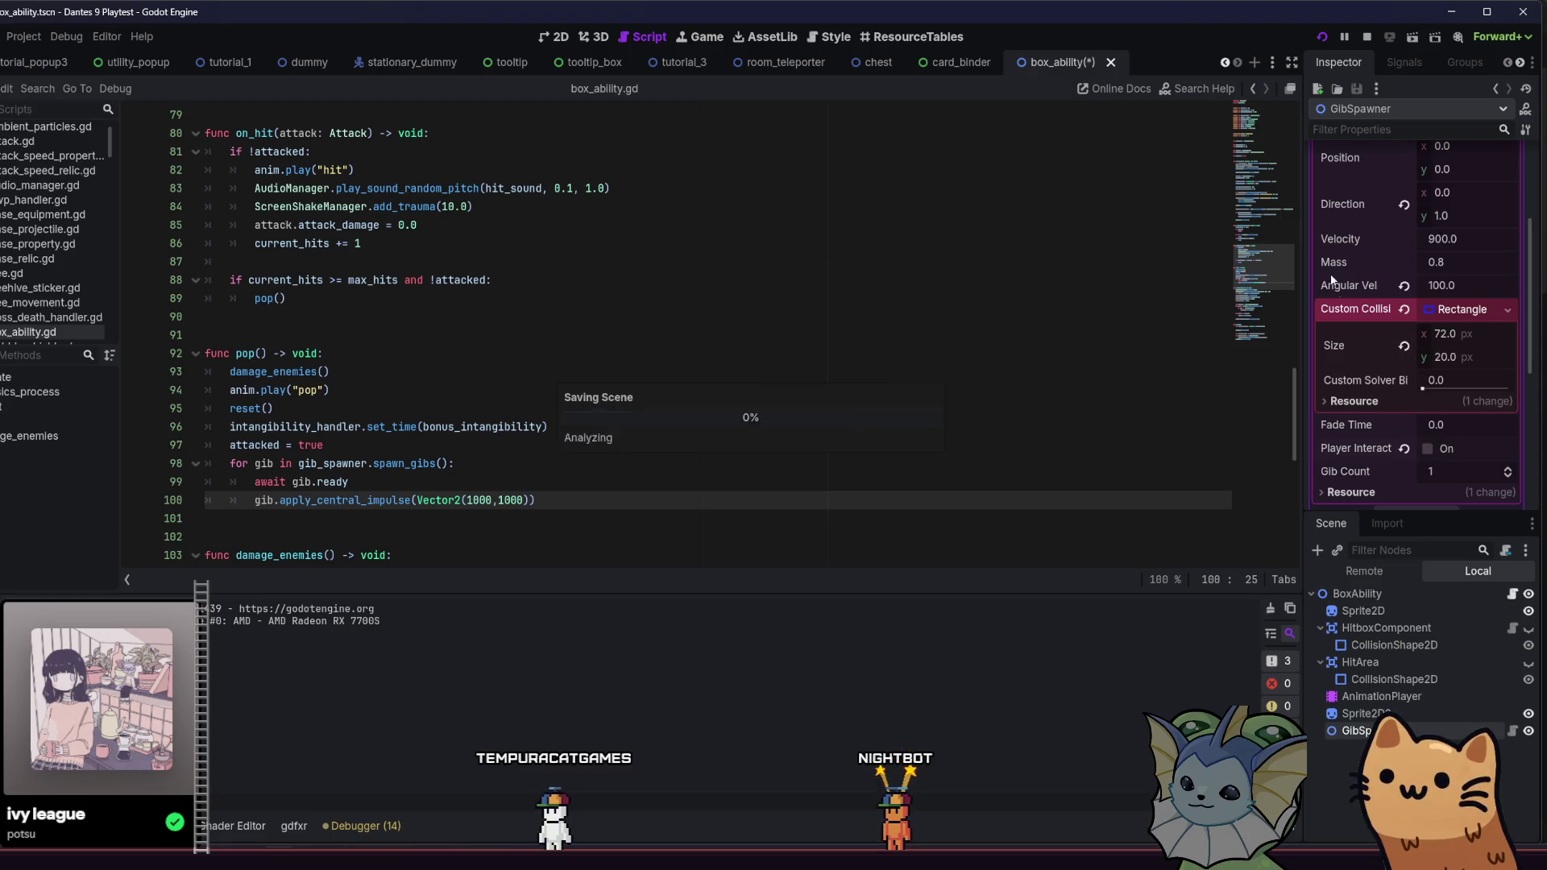
pyautogui.click(1322, 37)
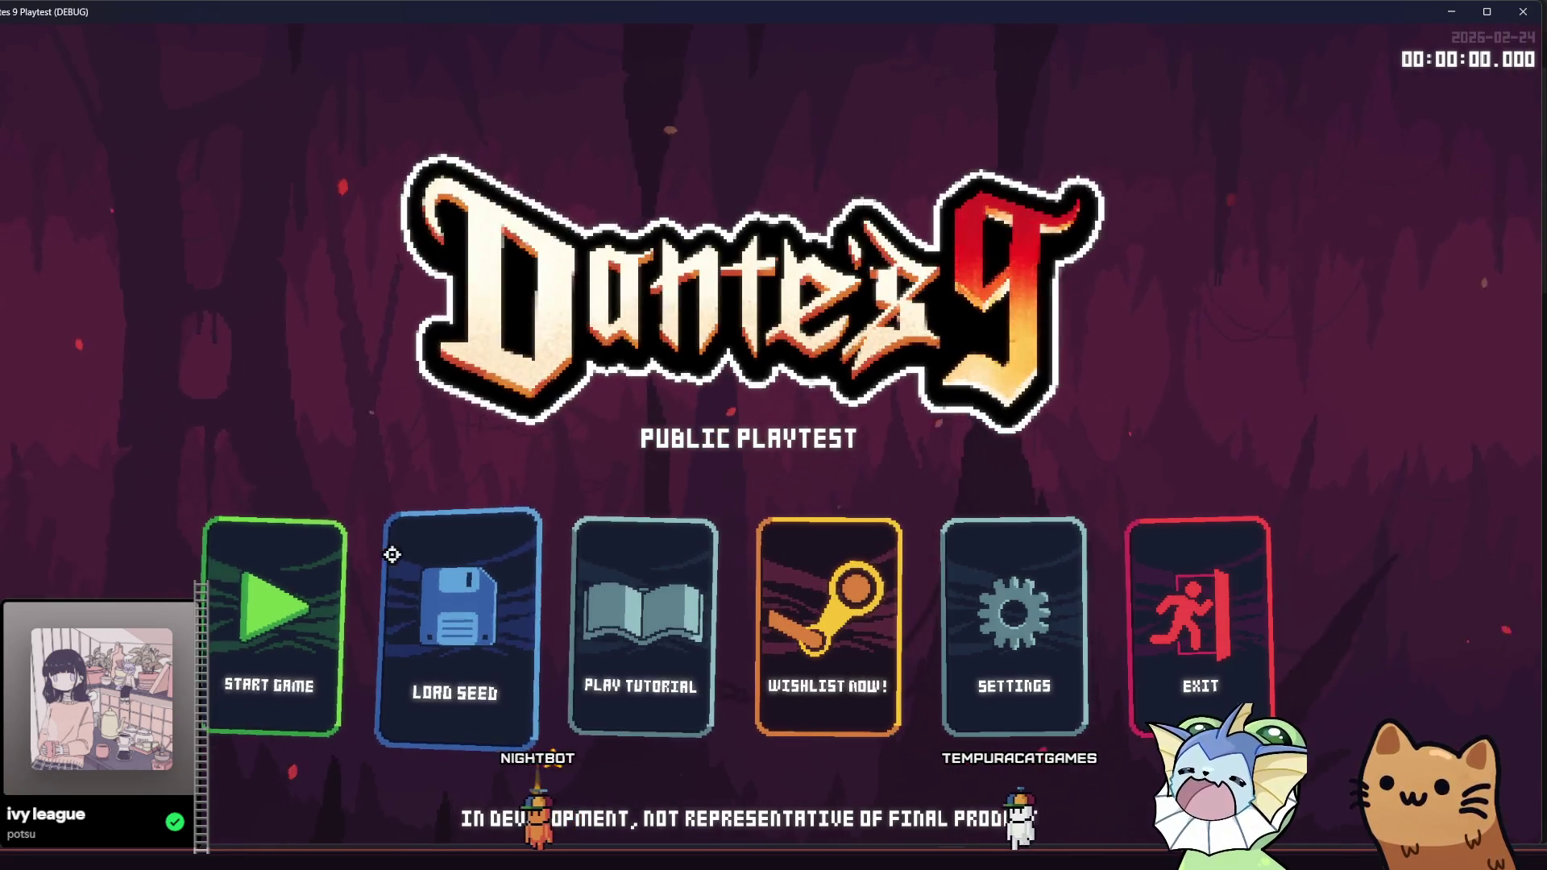
# Step: Start a new game and add the BOX card via the debug menu's CARDS > ADD CARDS
pyautogui.click(296, 580)
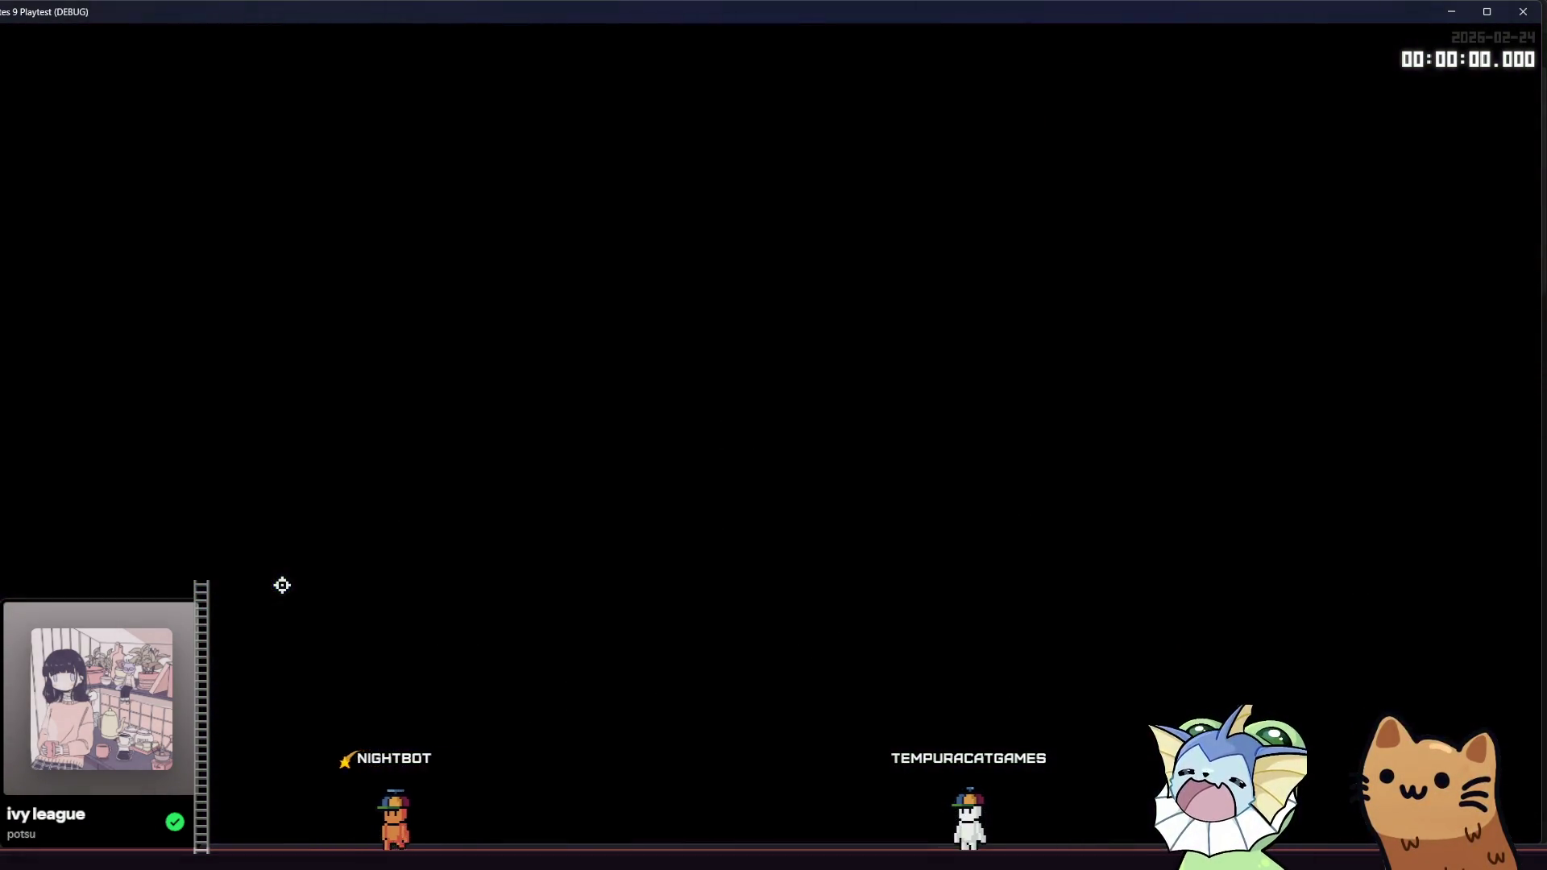
pyautogui.press('F1')
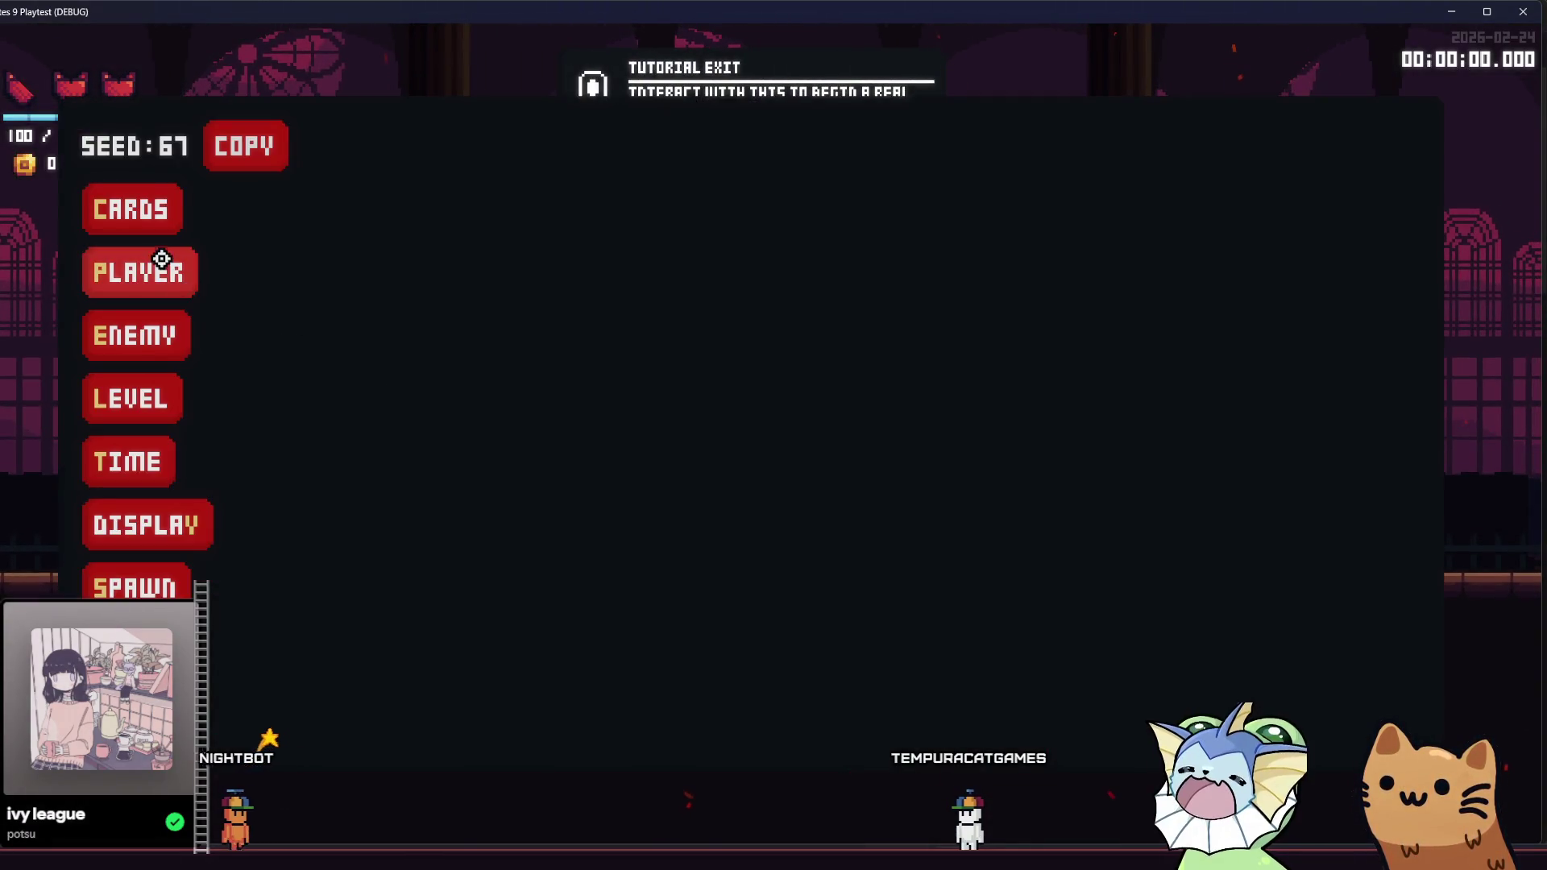
pyautogui.click(146, 224)
pyautogui.click(395, 146)
pyautogui.click(755, 461)
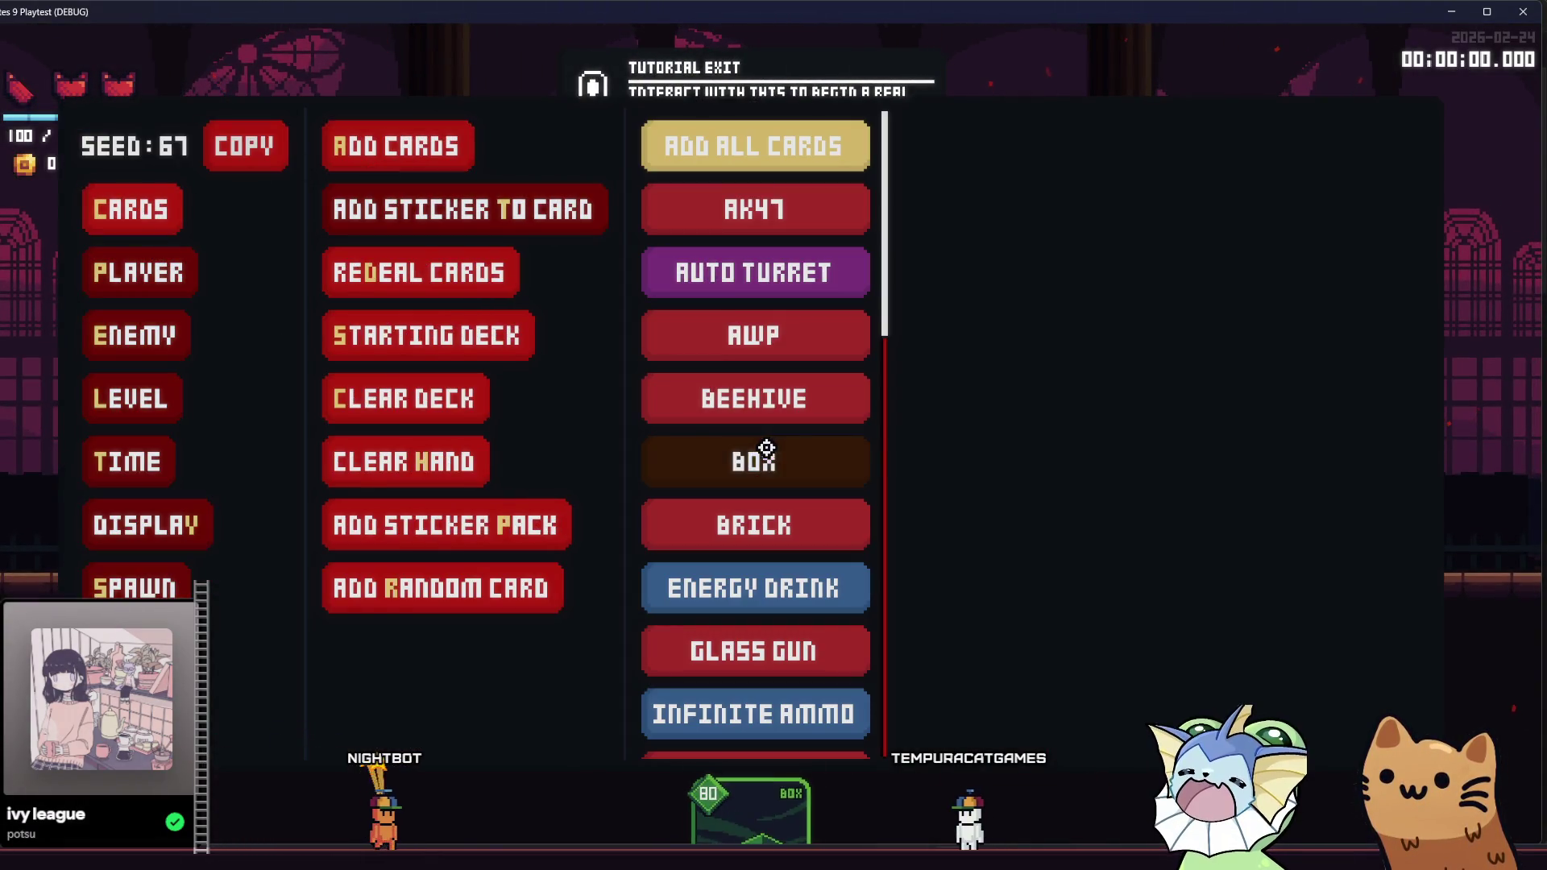
pyautogui.click(197, 259)
pyautogui.press('F1')
# Step: Run around the staircase and train, popping the box while airborne
pyautogui.press('d')
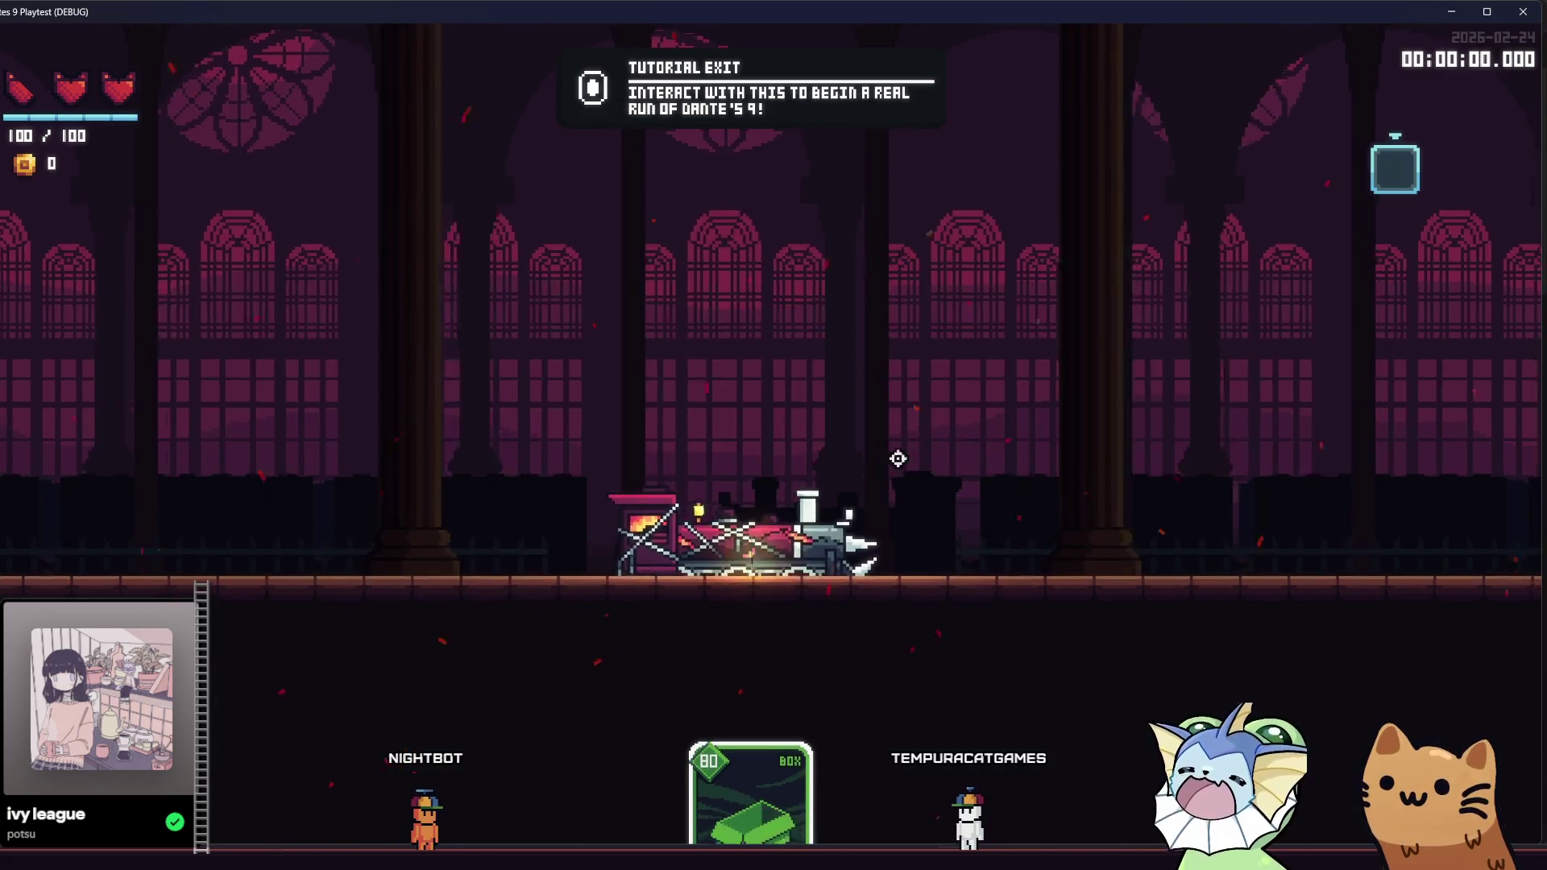
pyautogui.press('space')
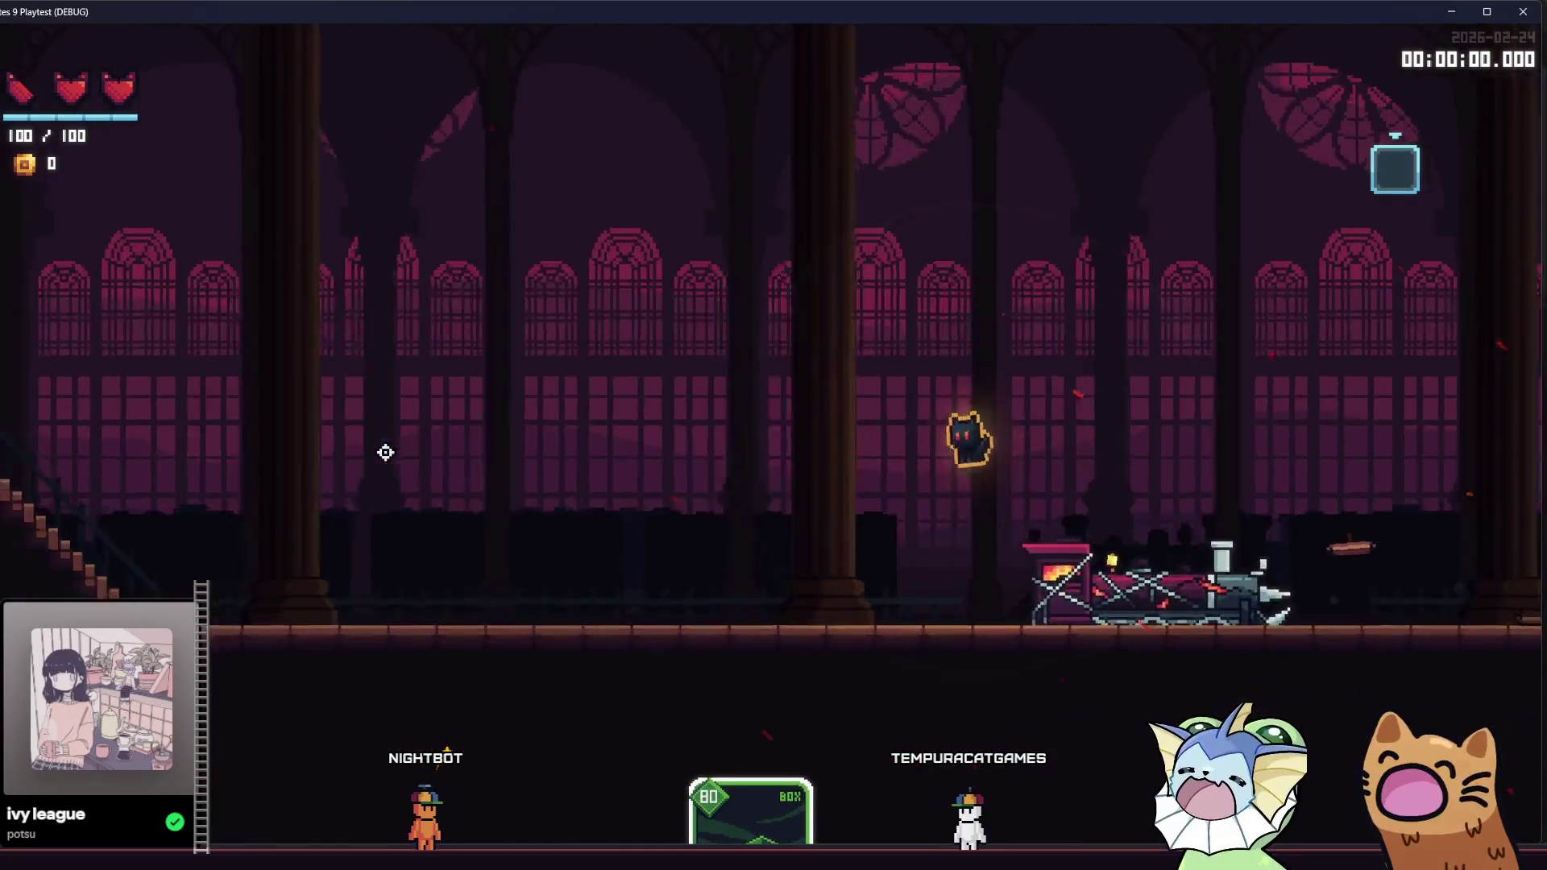
pyautogui.press('a')
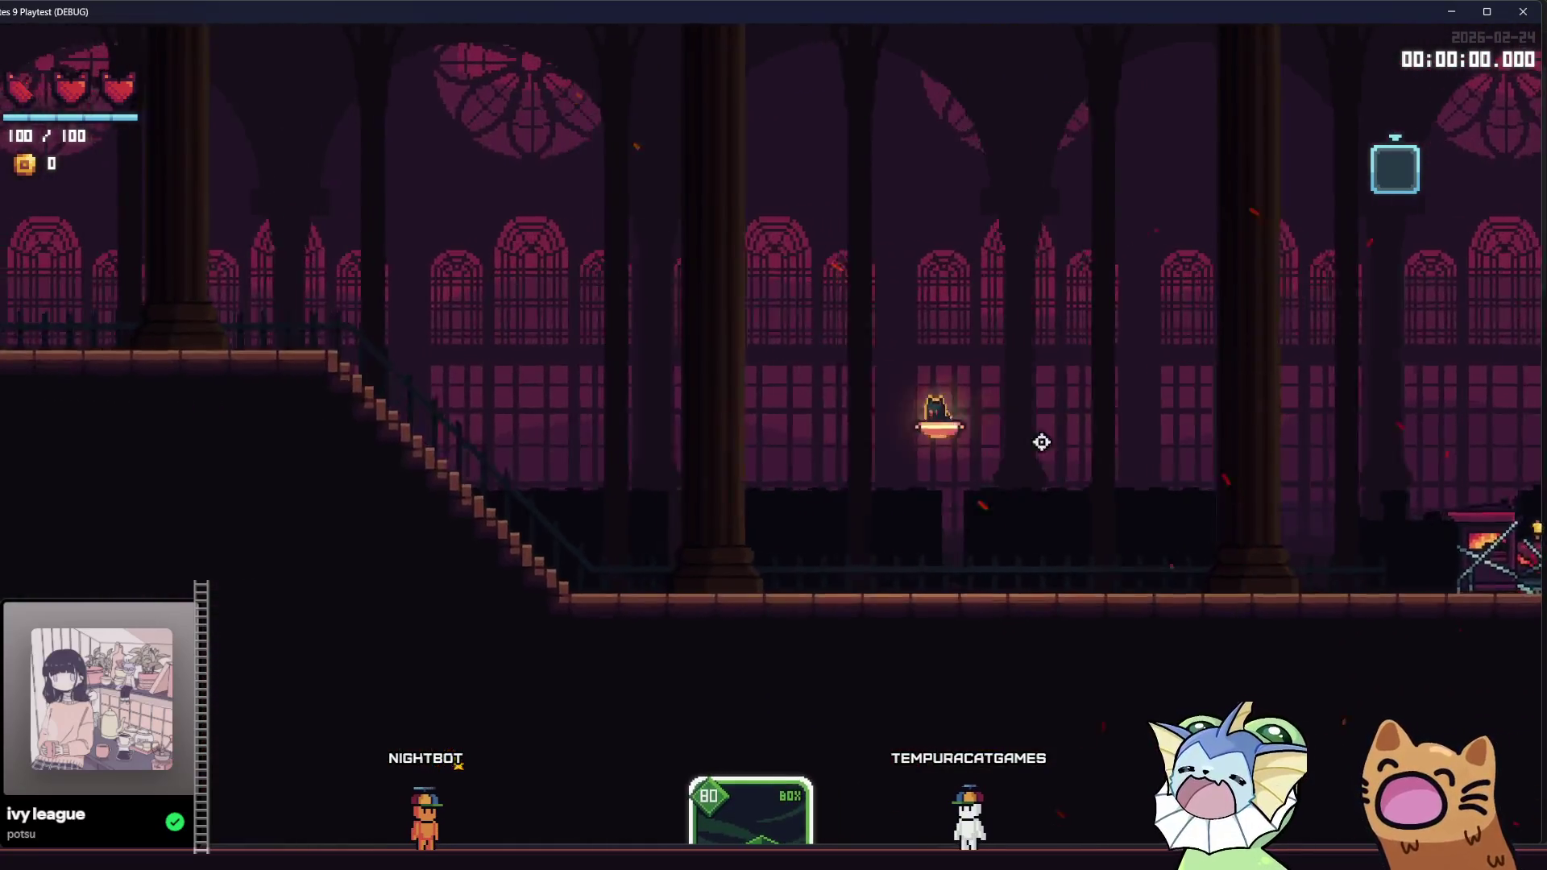
pyautogui.press('d')
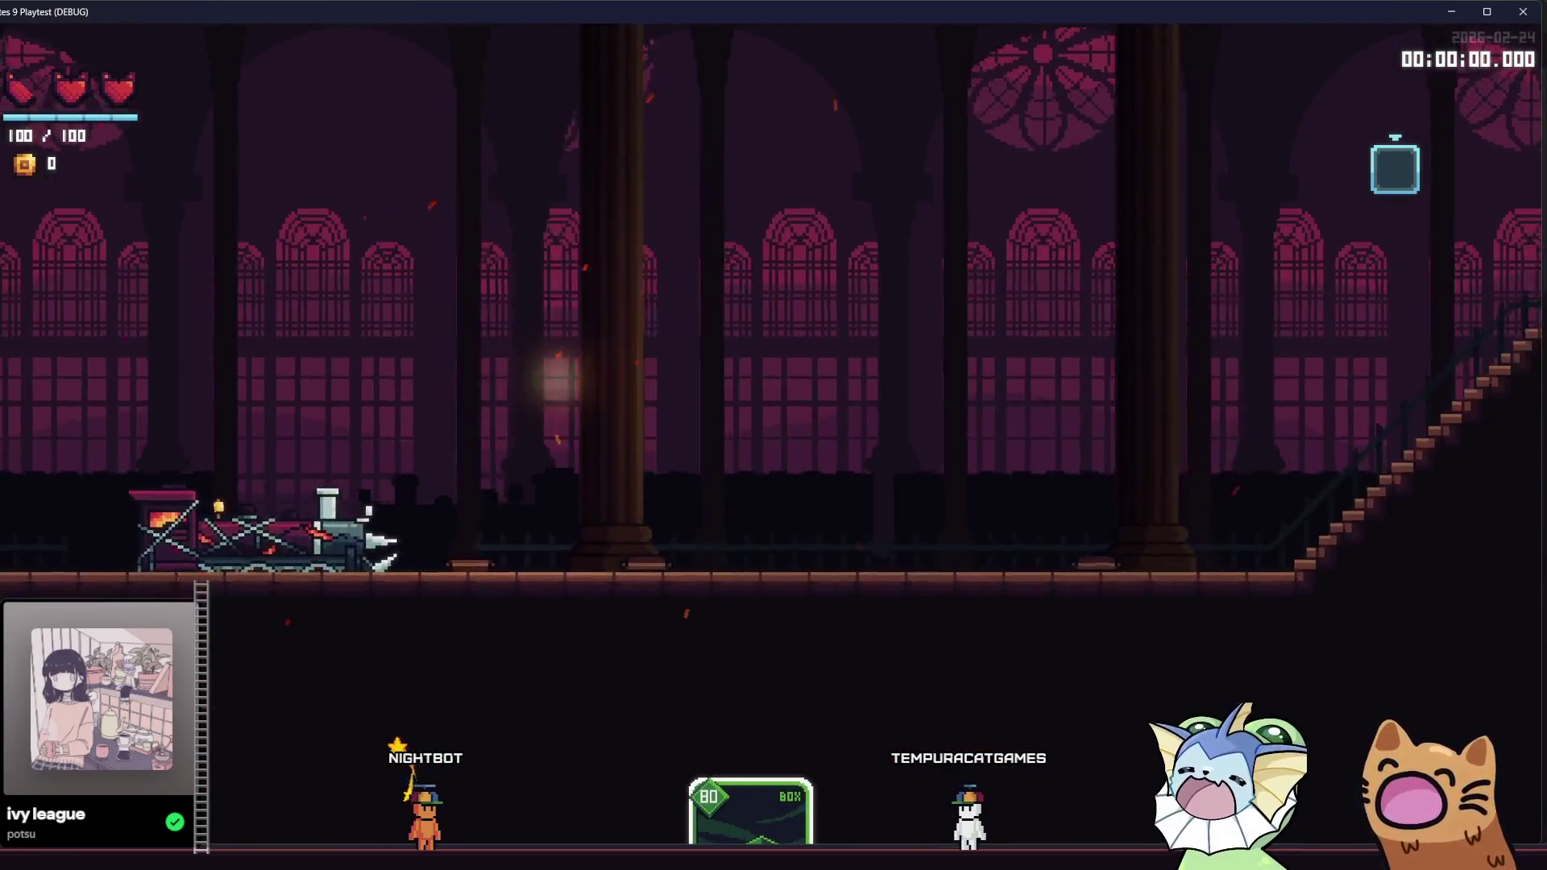
pyautogui.press('a')
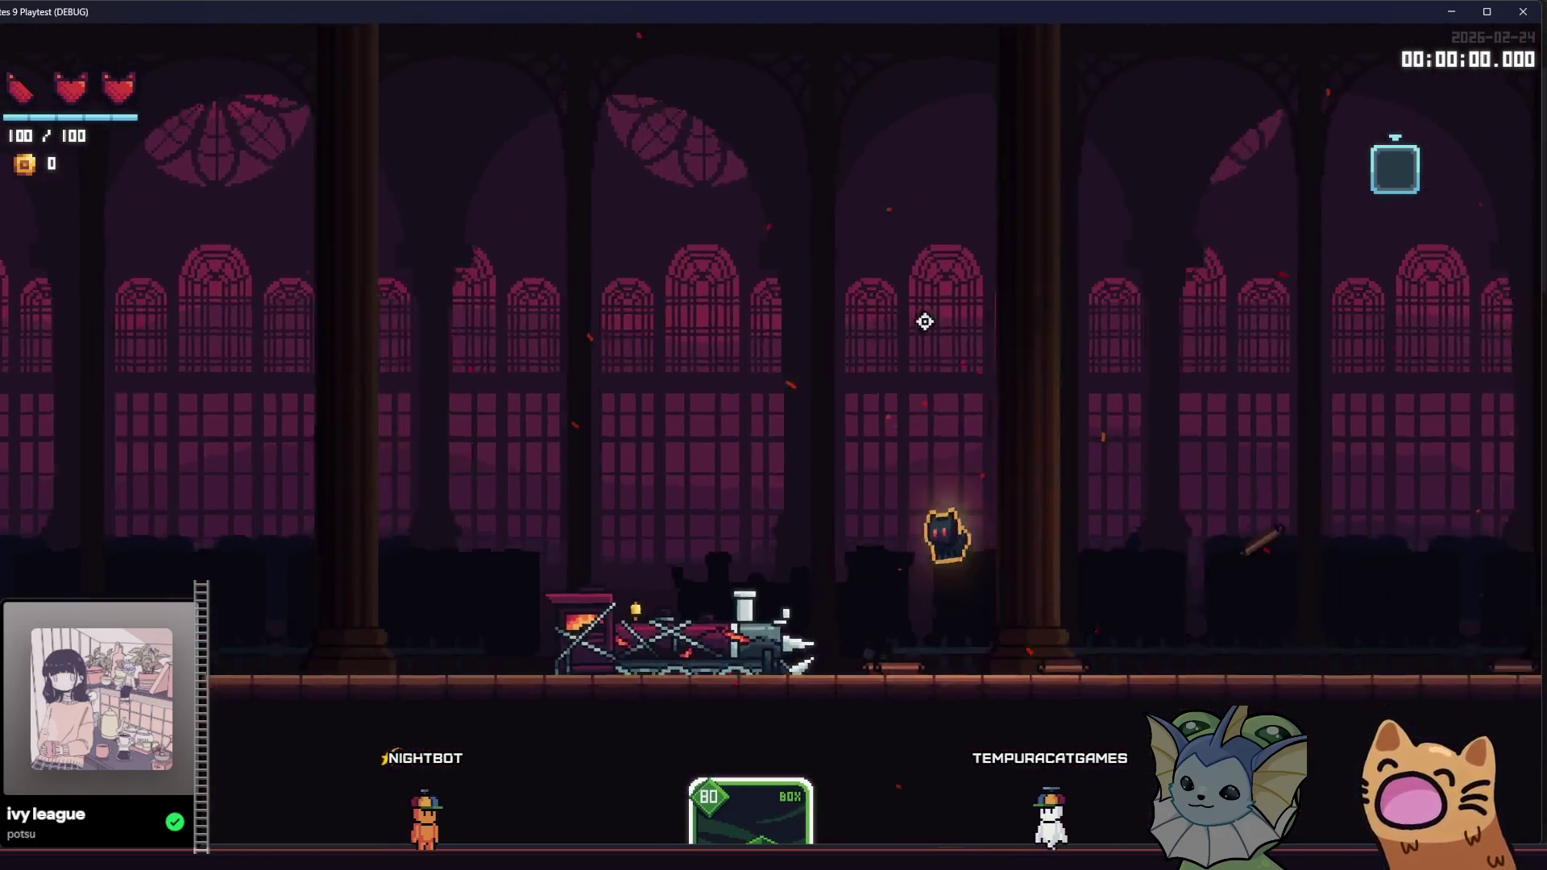
pyautogui.press('d')
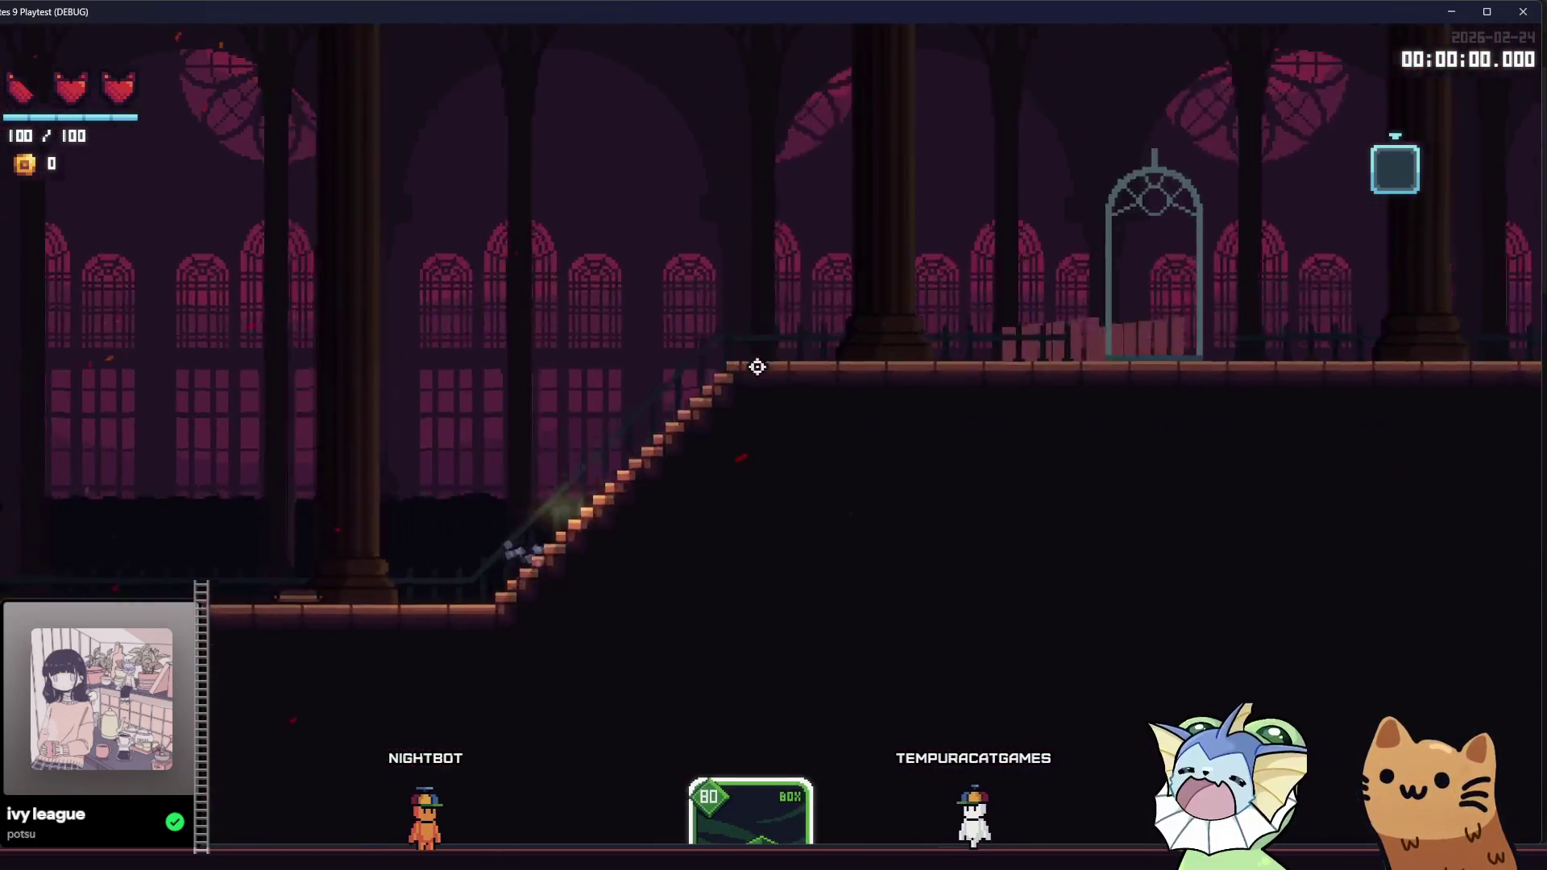
pyautogui.press('a')
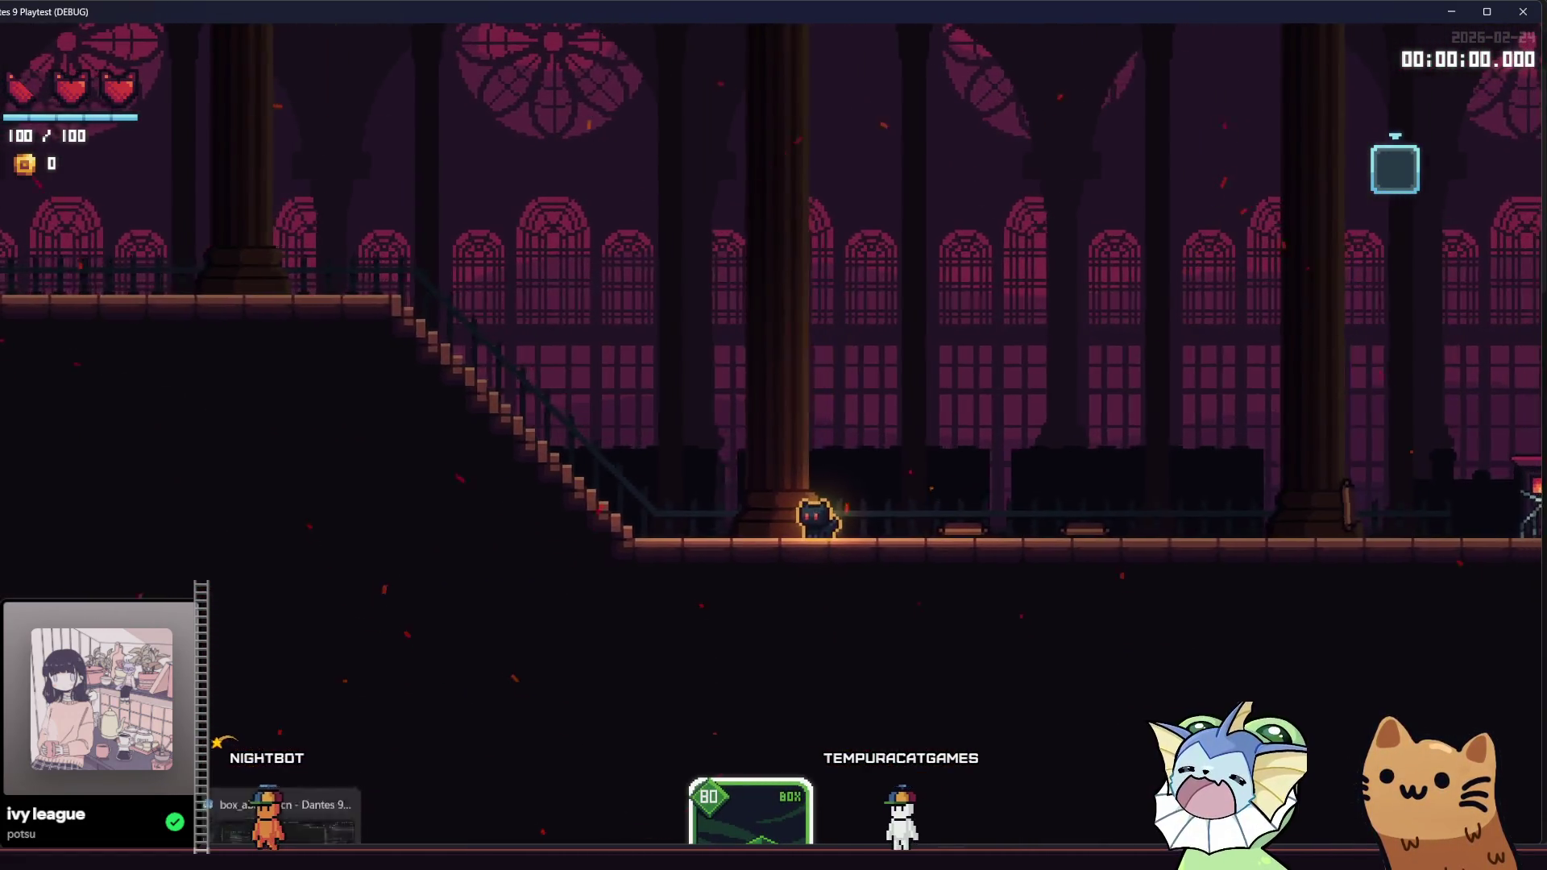
pyautogui.press('space')
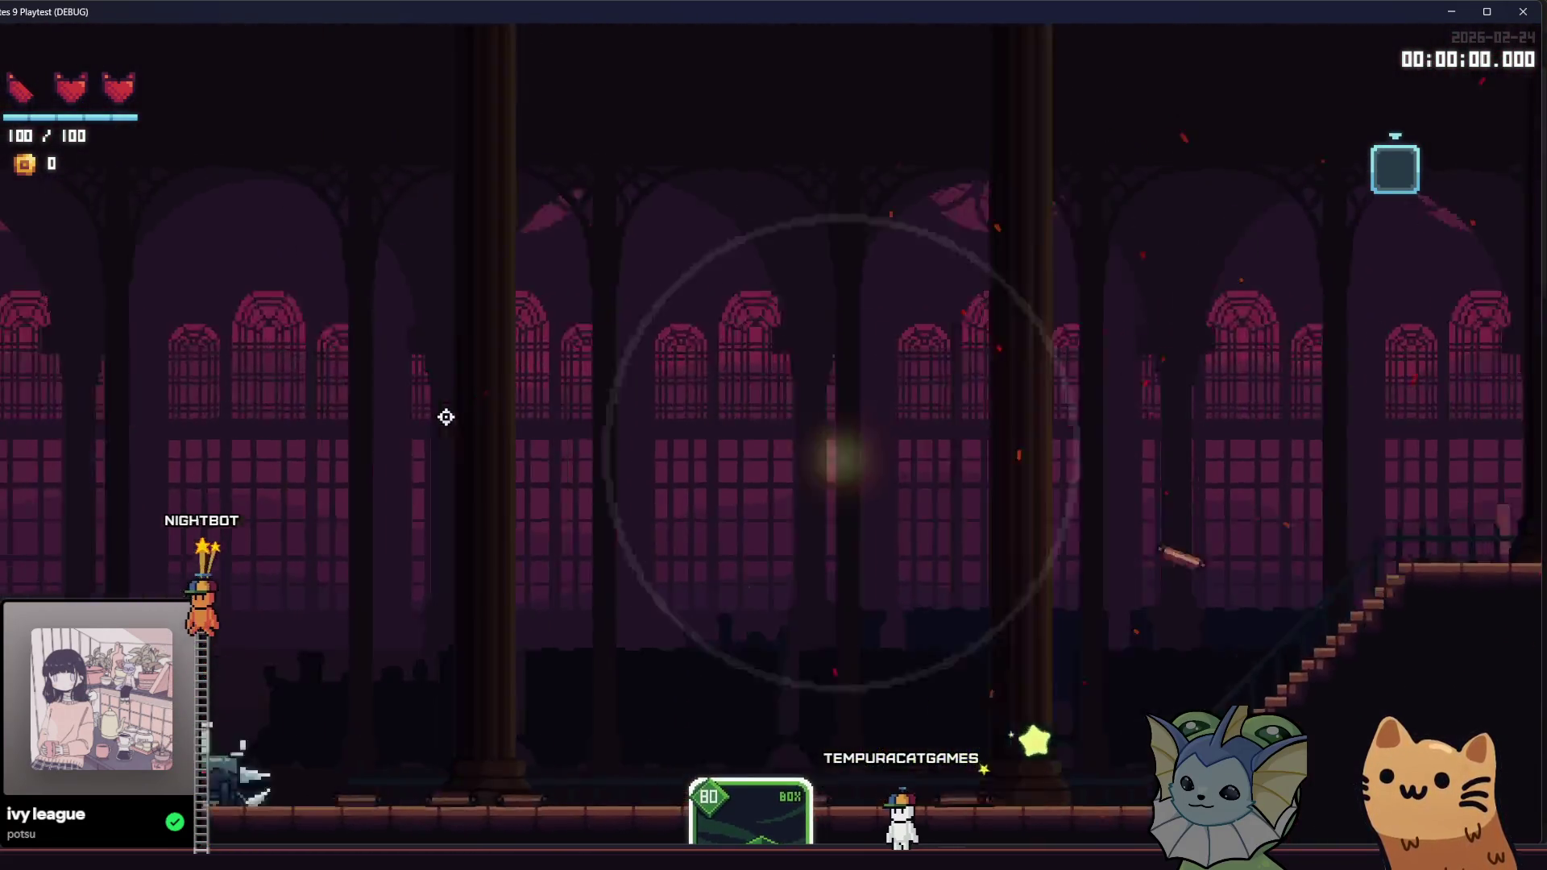
pyautogui.press('d')
pyautogui.press('space')
pyautogui.press('a')
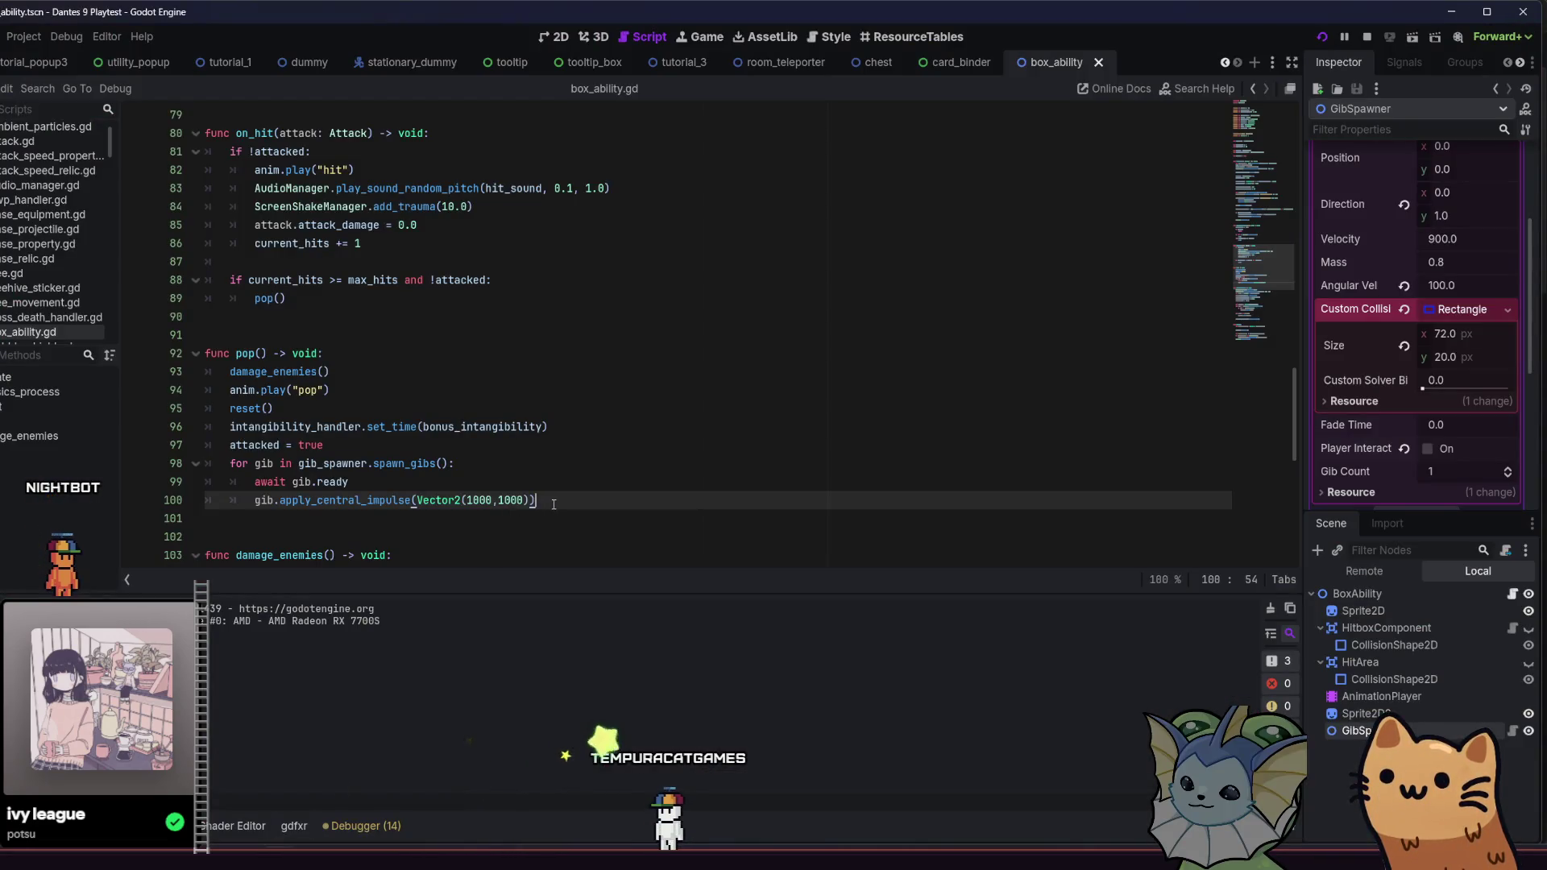
# Step: Replace the apply_central_impulse call on line 100 with gib.linear_velocity
pyautogui.doubleClick(334, 499)
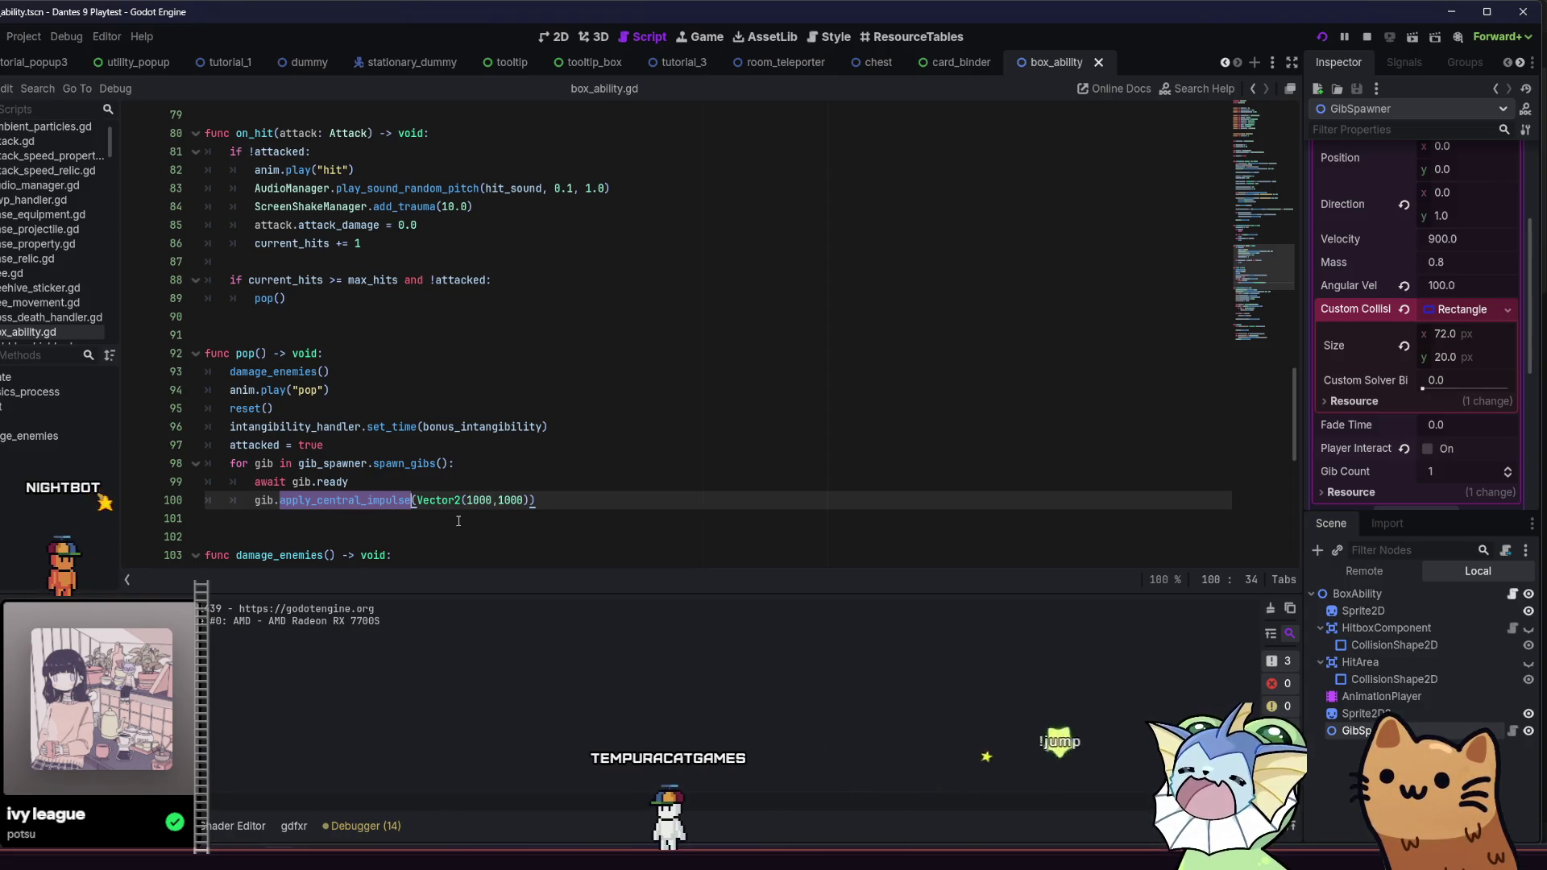
pyautogui.write('in')
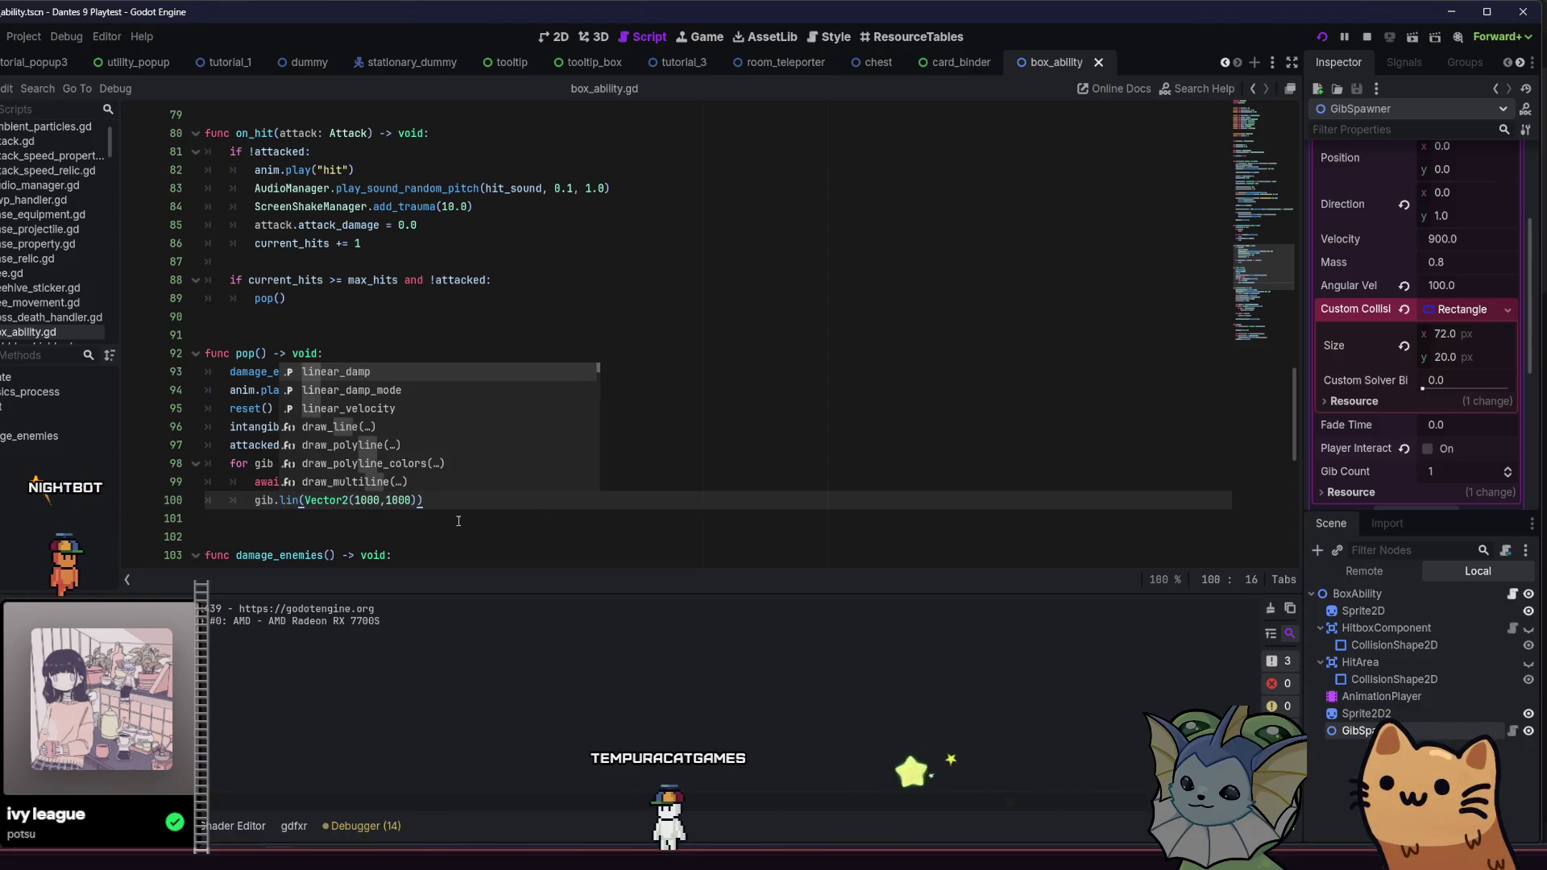
pyautogui.press('Down')
pyautogui.press('Down')
pyautogui.press('Return')
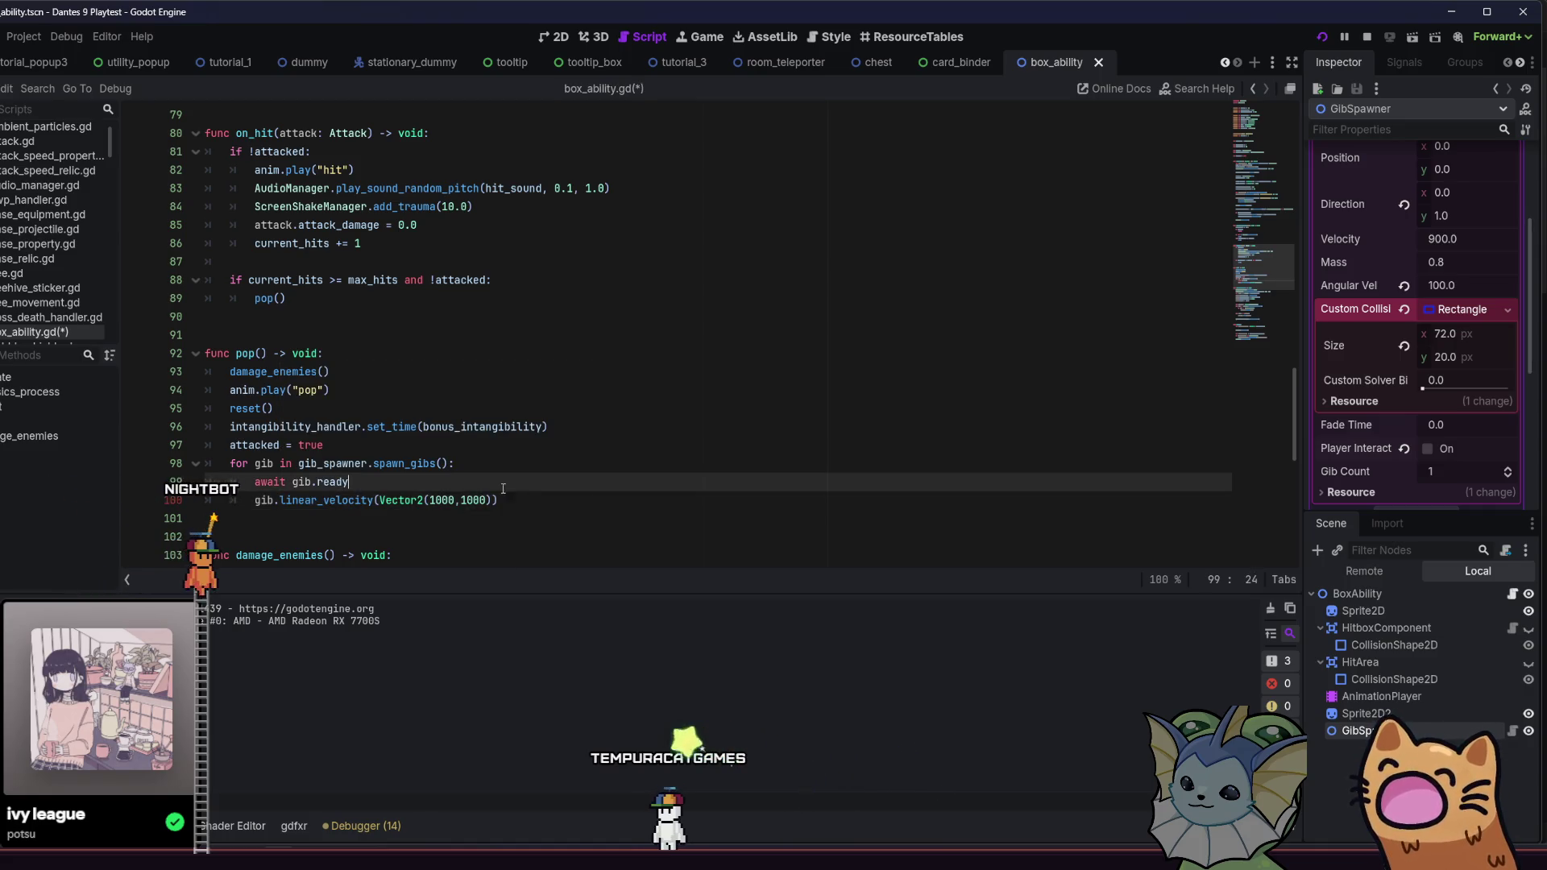
pyautogui.press('Right')
pyautogui.press('Right')
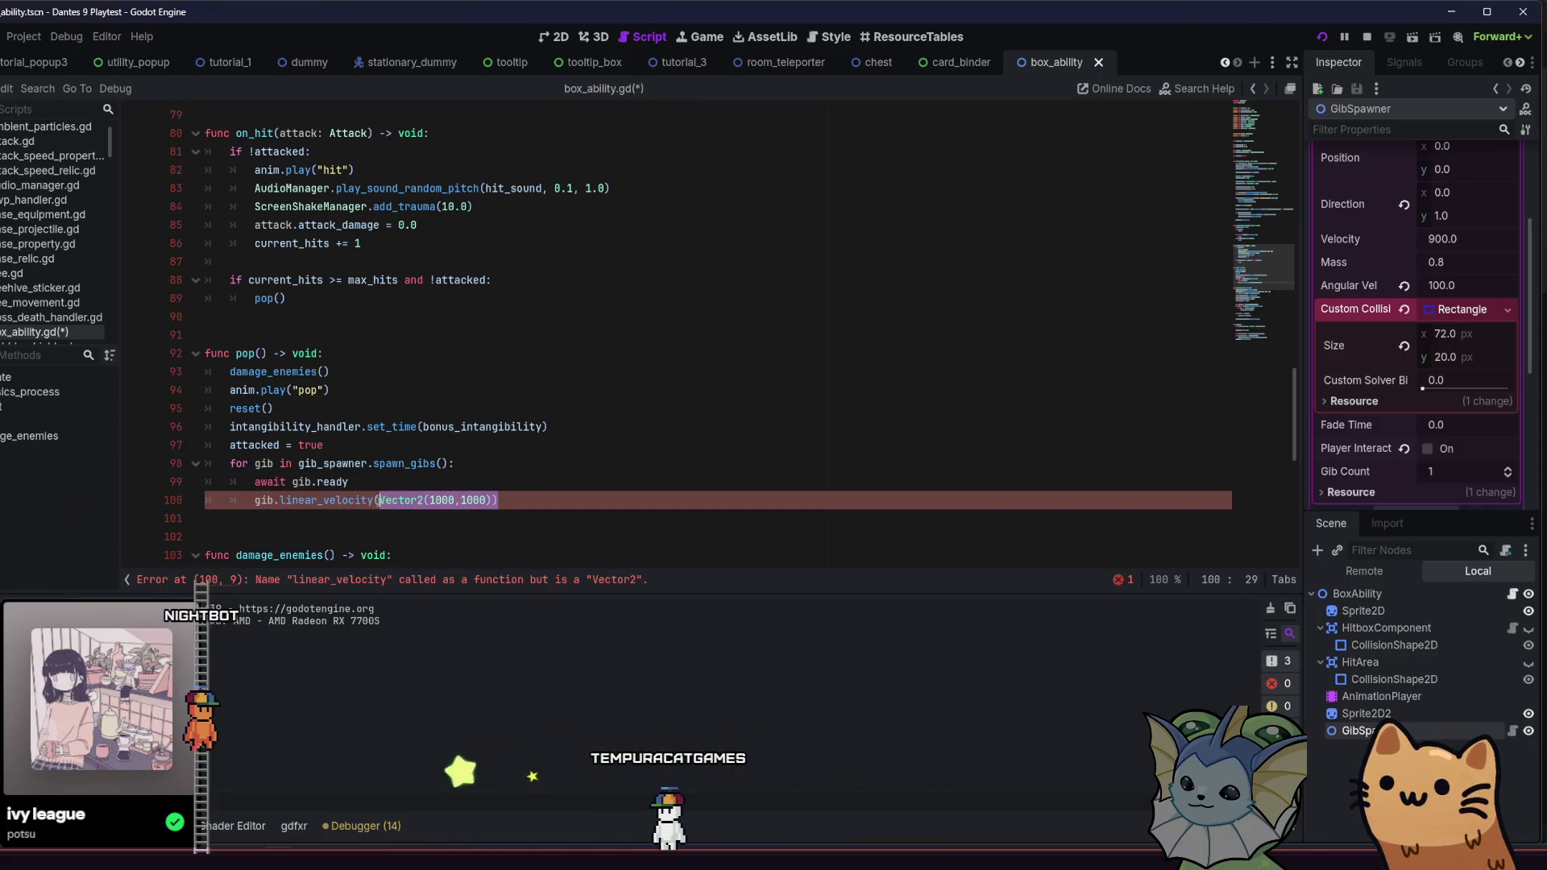
pyautogui.press('BackSpace')
pyautogui.press('BackSpace')
pyautogui.hotkey('shift', 'End')
# Step: Assign Vector2(1000,1000) to linear_velocity, save, and run the game
pyautogui.write('=')
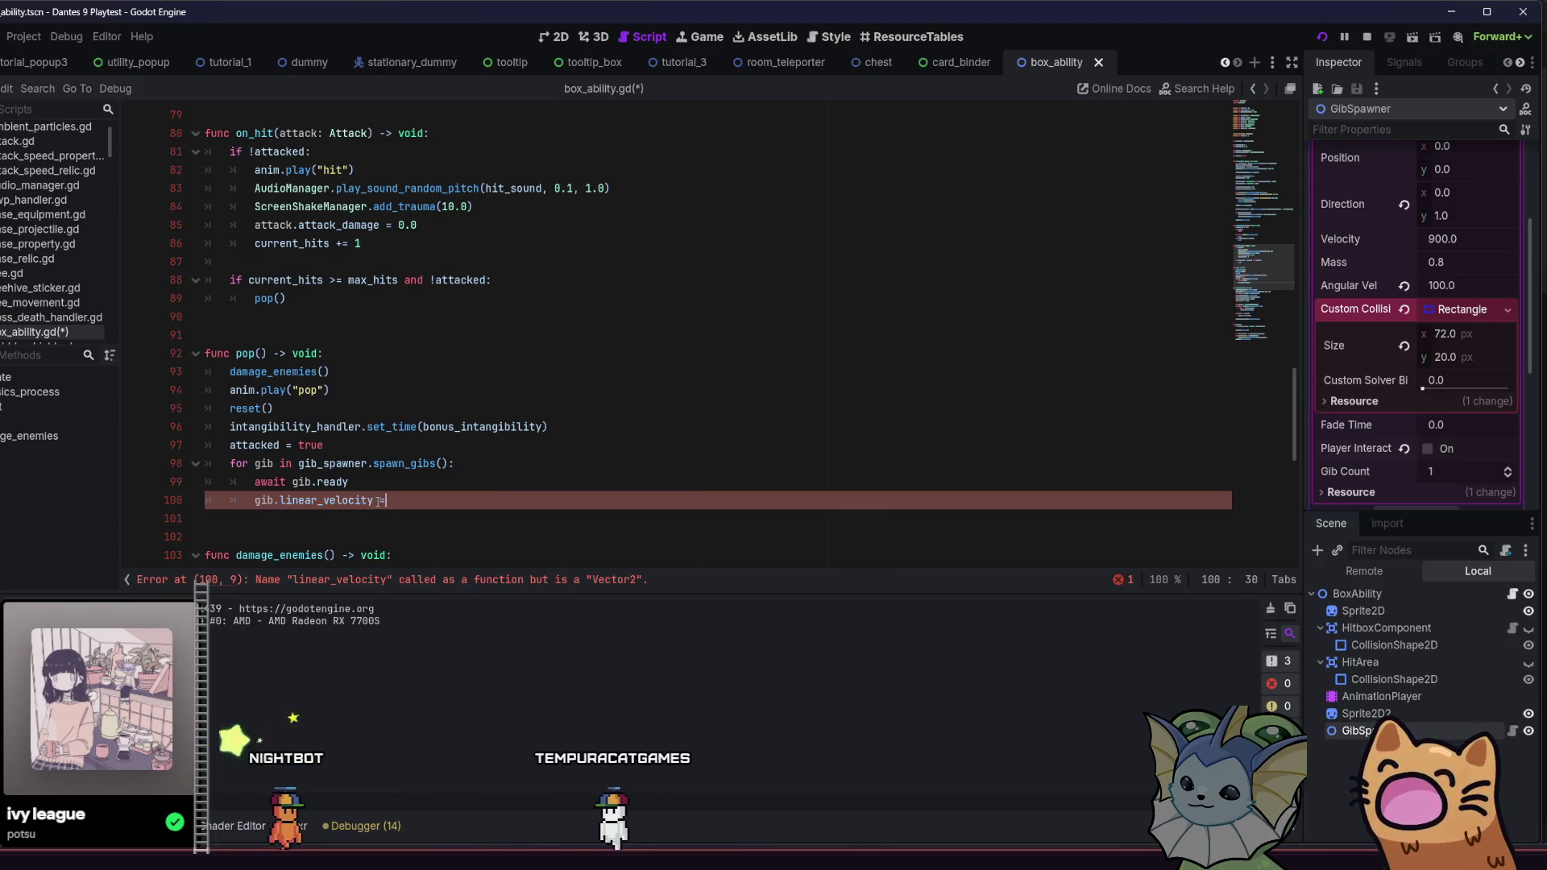
pyautogui.press('BackSpace')
pyautogui.write('= ')
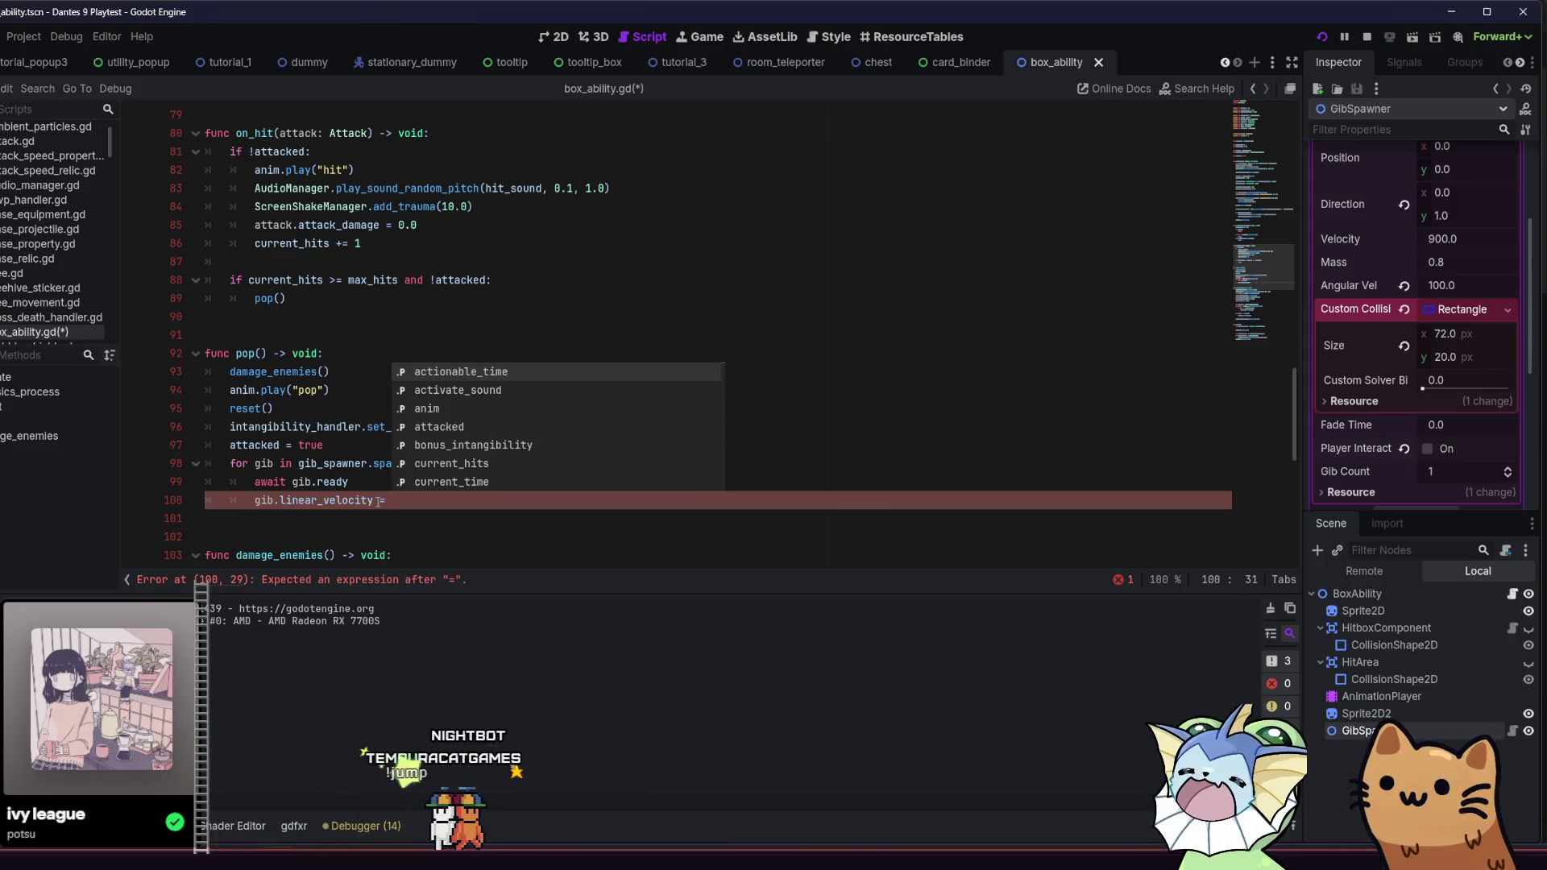
pyautogui.write('Ve')
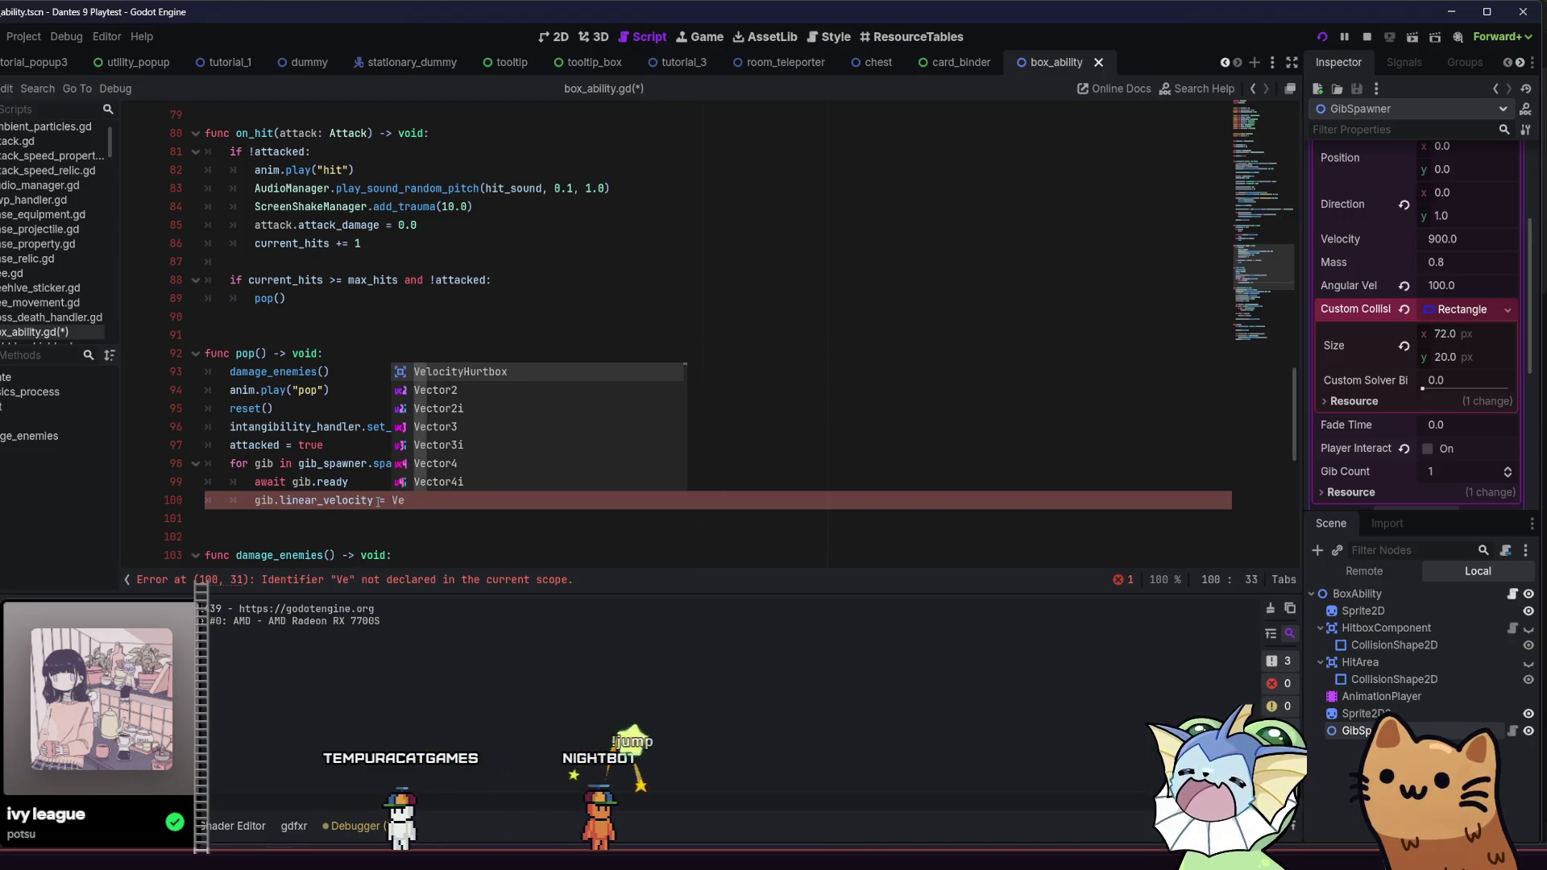
pyautogui.press('Return')
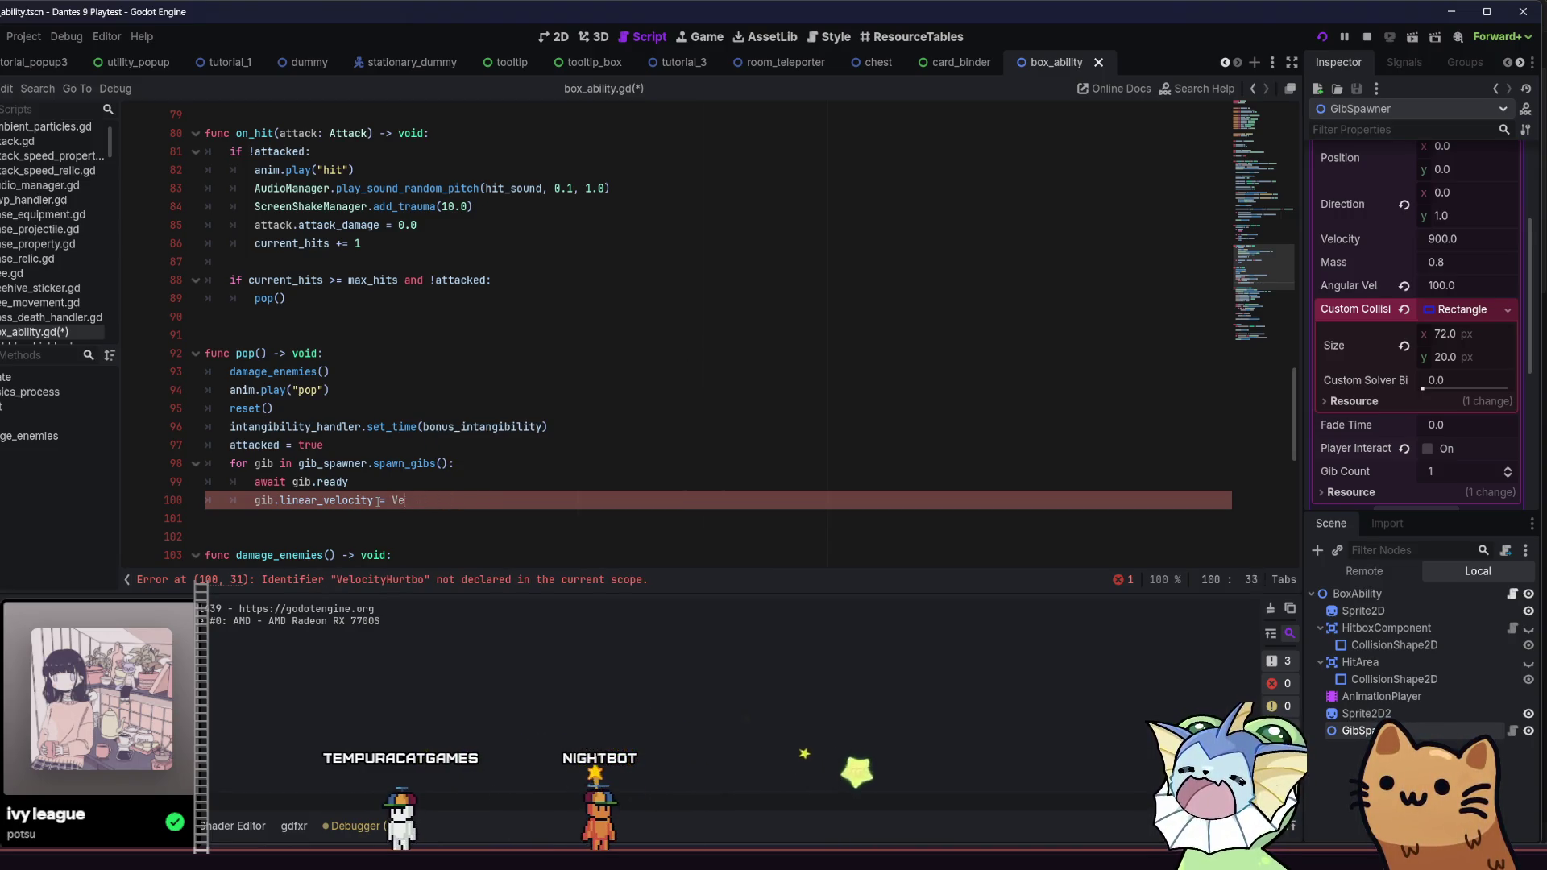
pyautogui.write('Vector2.')
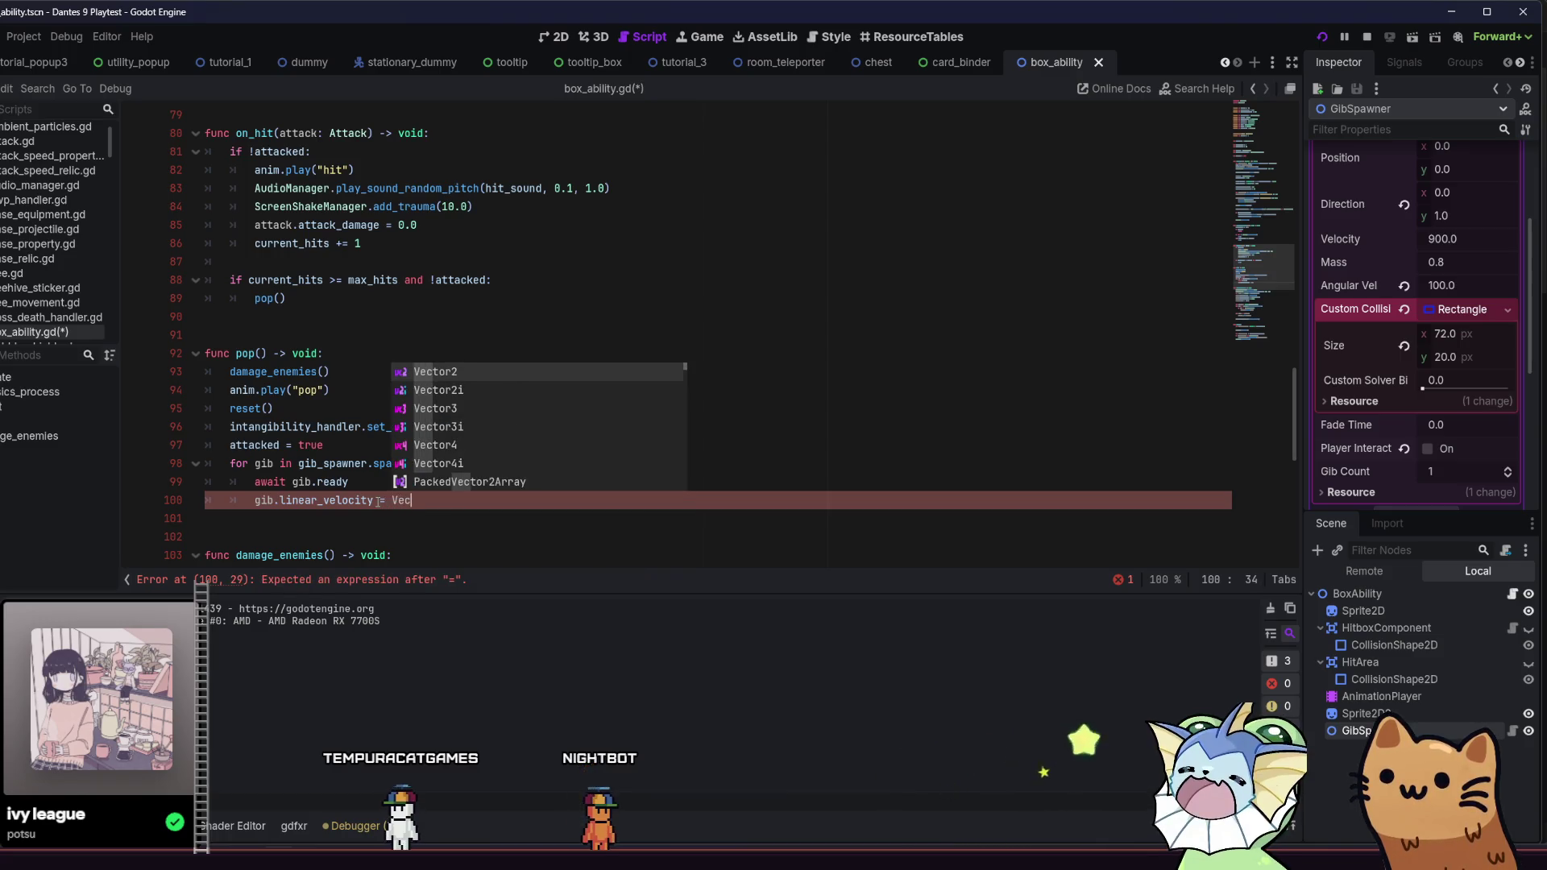
pyautogui.press('BackSpace')
pyautogui.write('(1000,100')
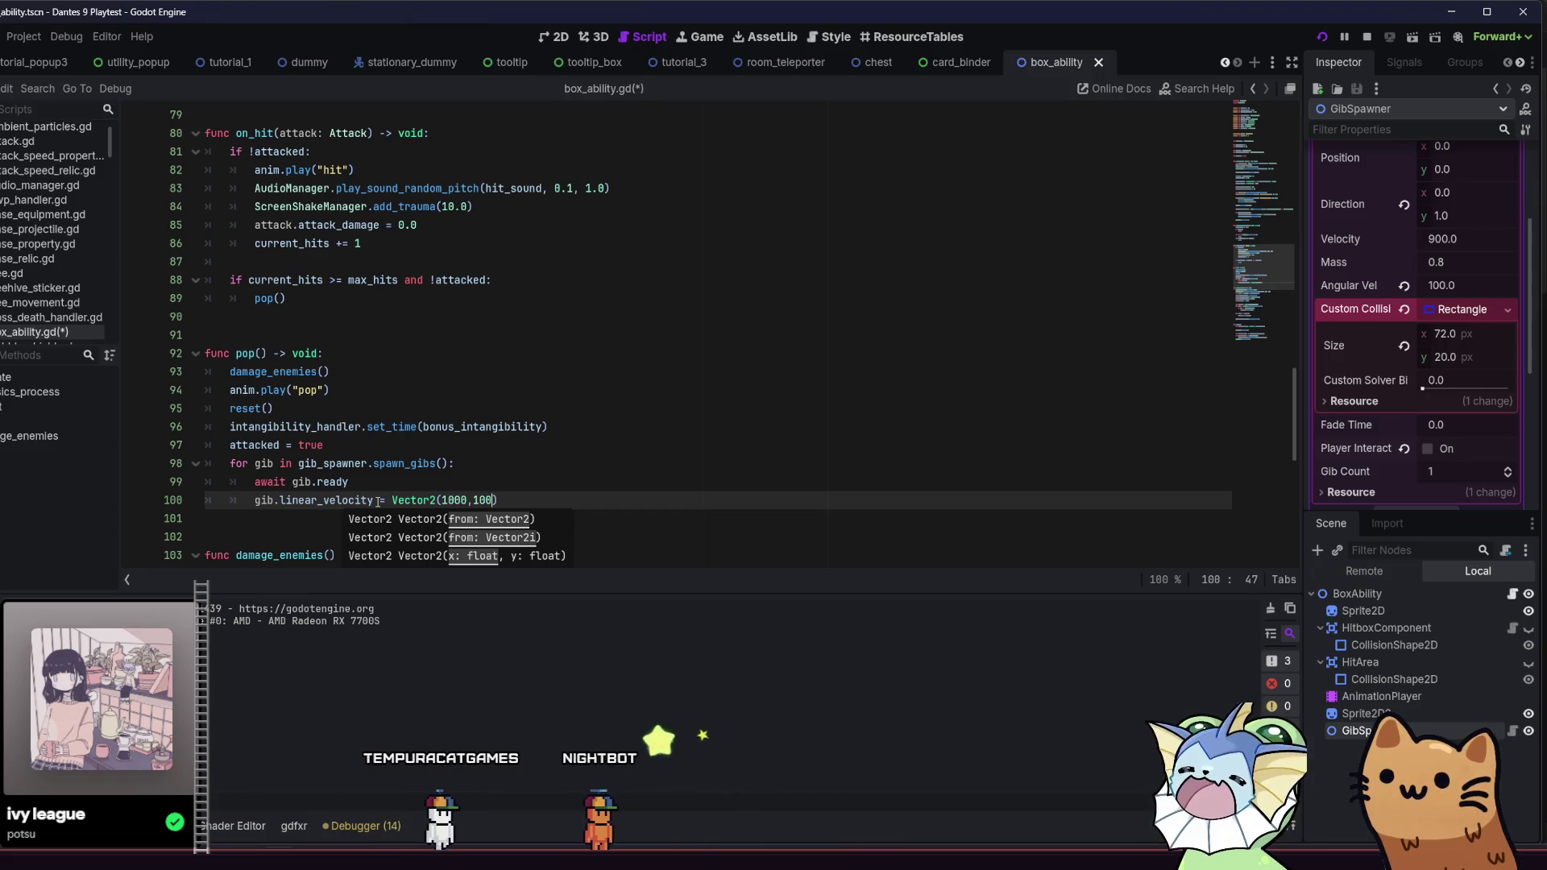
pyautogui.write('0')
pyautogui.hotkey('ctrl', 's')
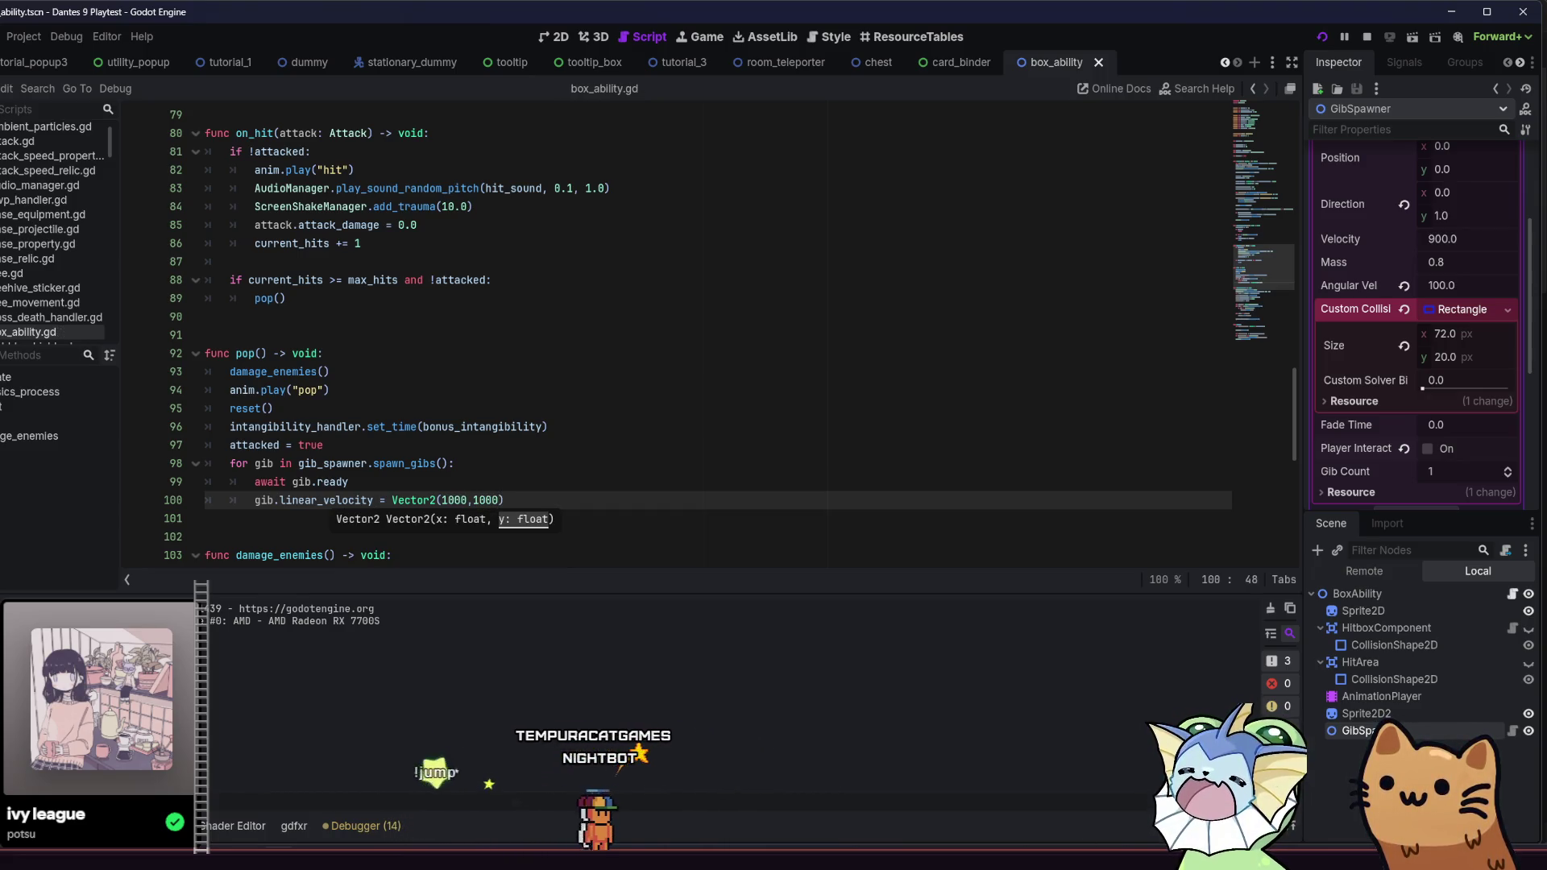
pyautogui.press('F5')
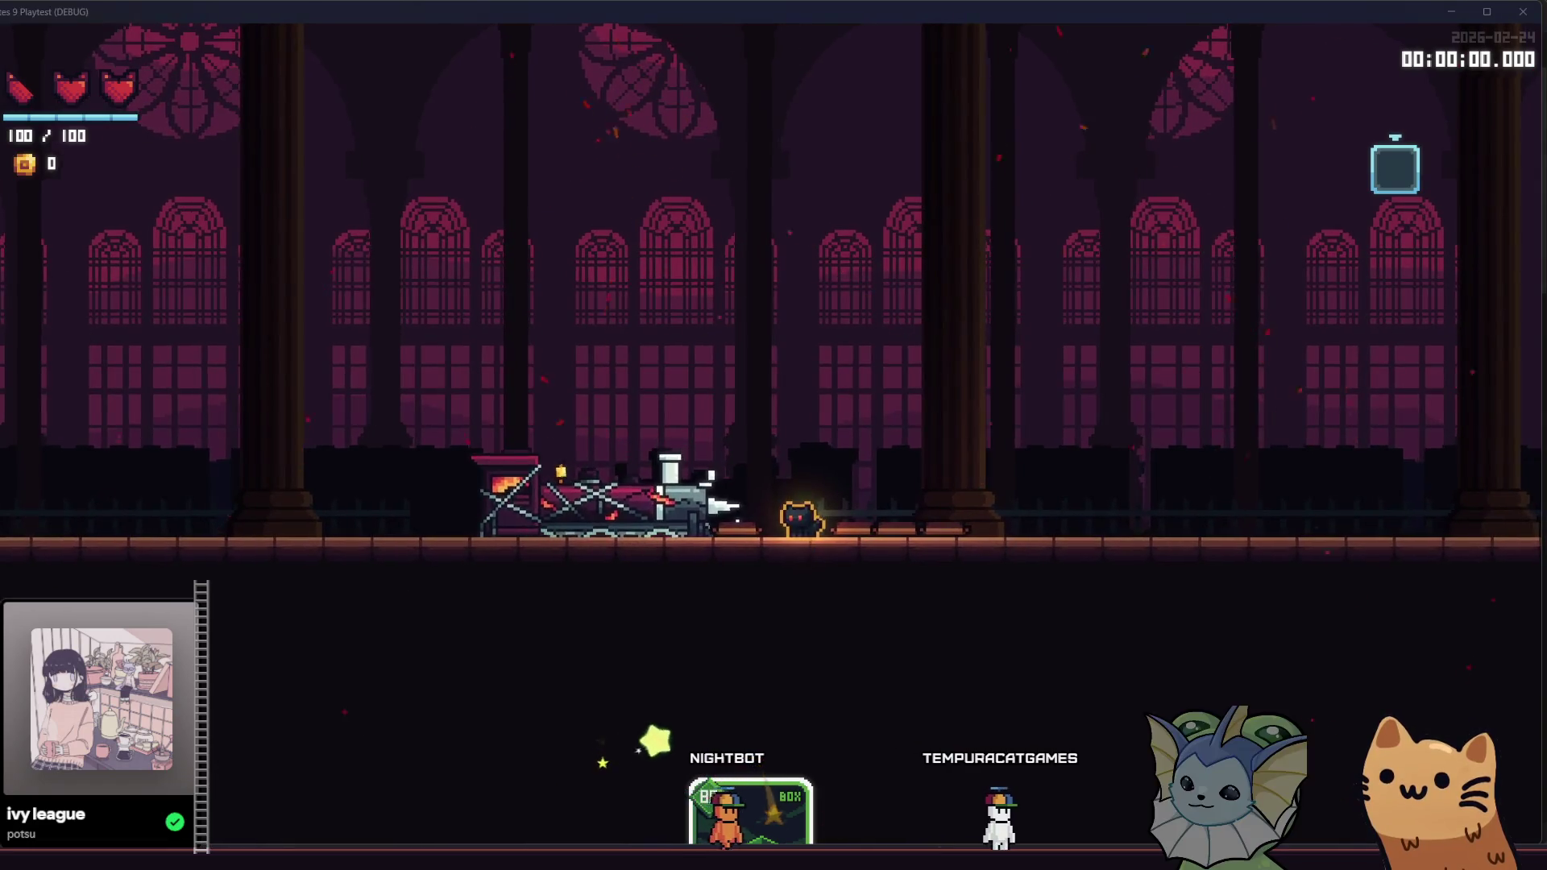
# Step: Stop the game, change line 100 to += Vector2(1000,1000), retest briefly and return to the script
pyautogui.press('F8')
pyautogui.click(383, 506)
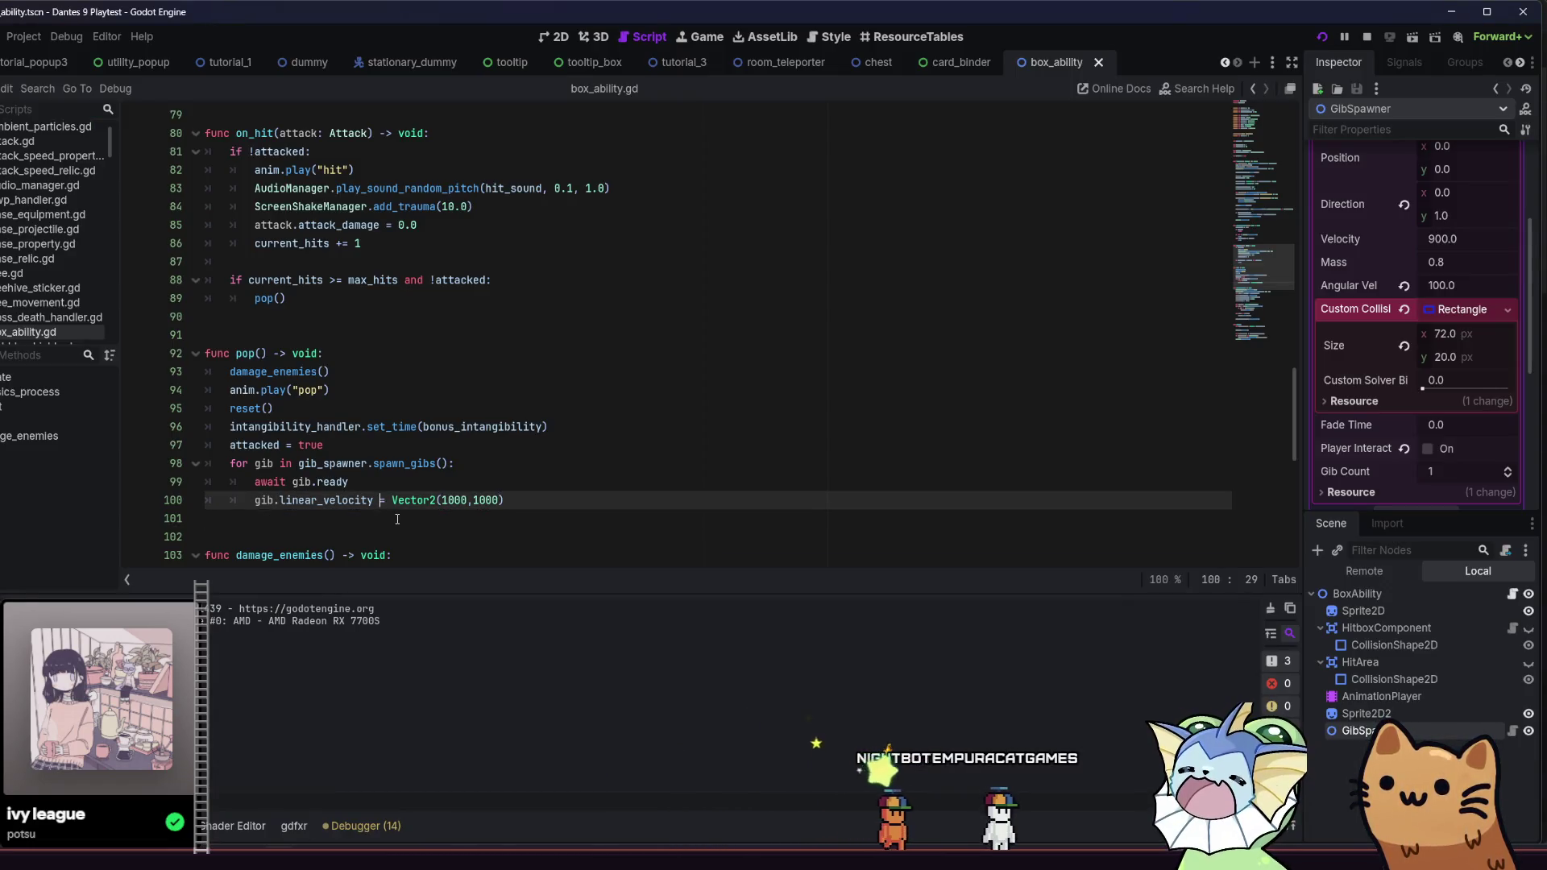
pyautogui.write('+')
pyautogui.press('F5')
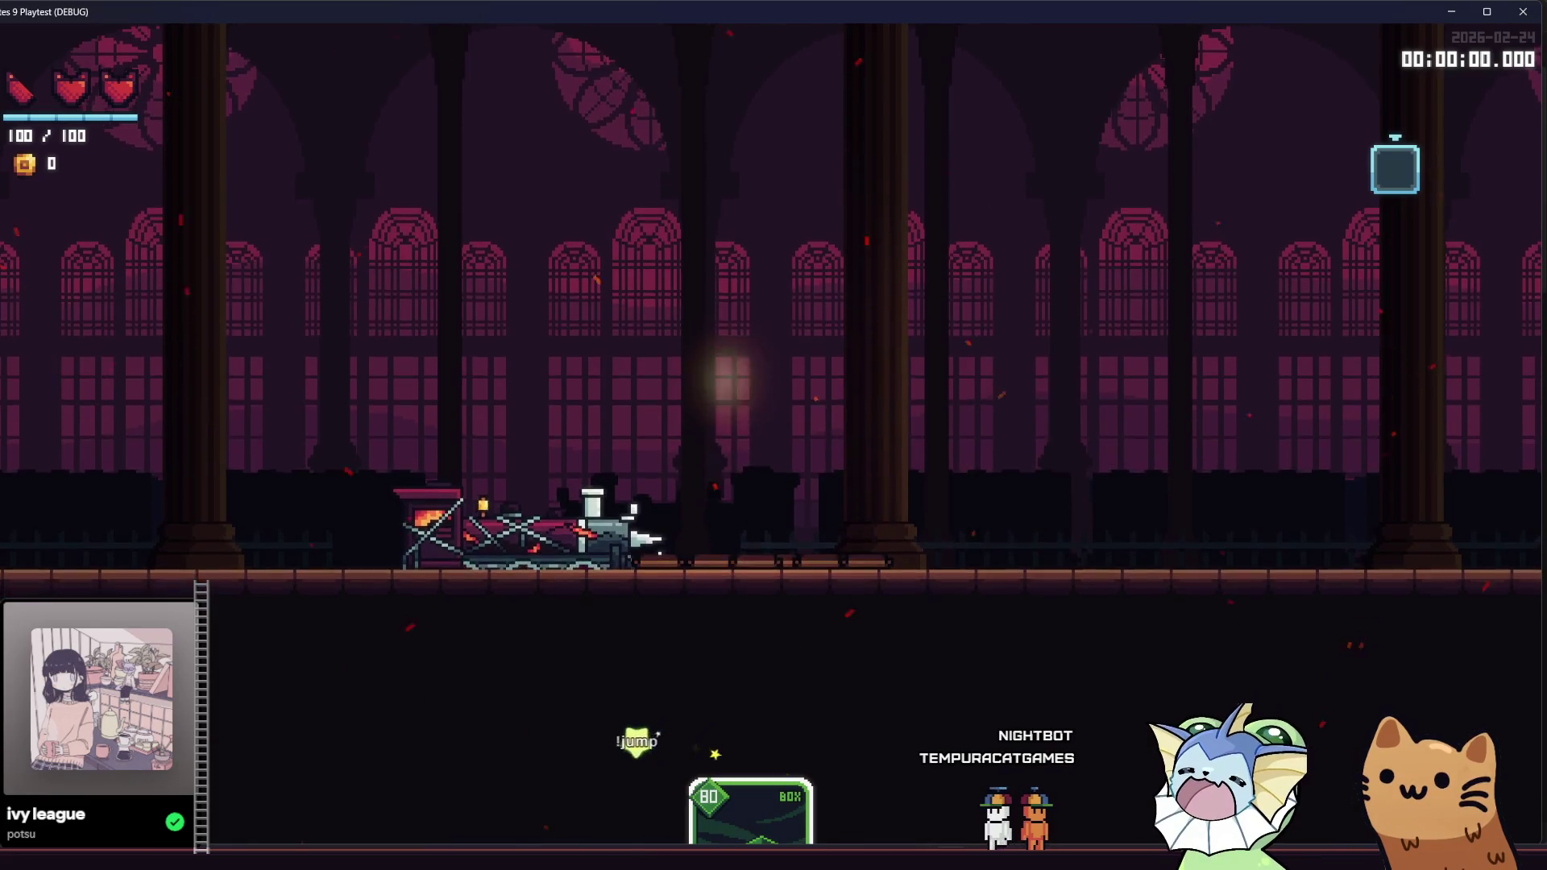
pyautogui.press('d')
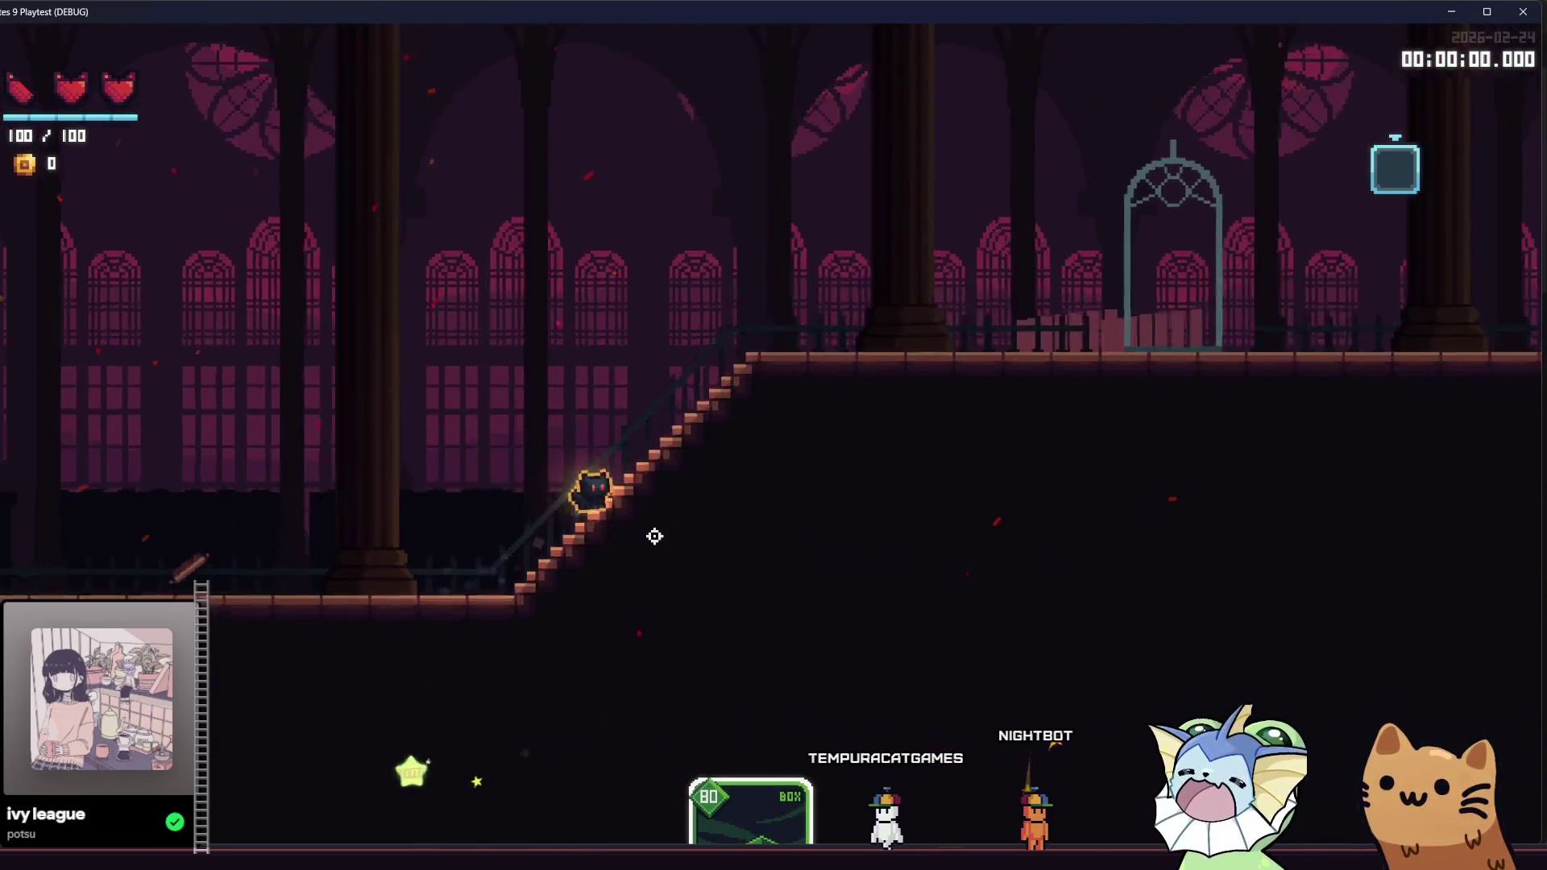
pyautogui.press('a')
pyautogui.press('F8')
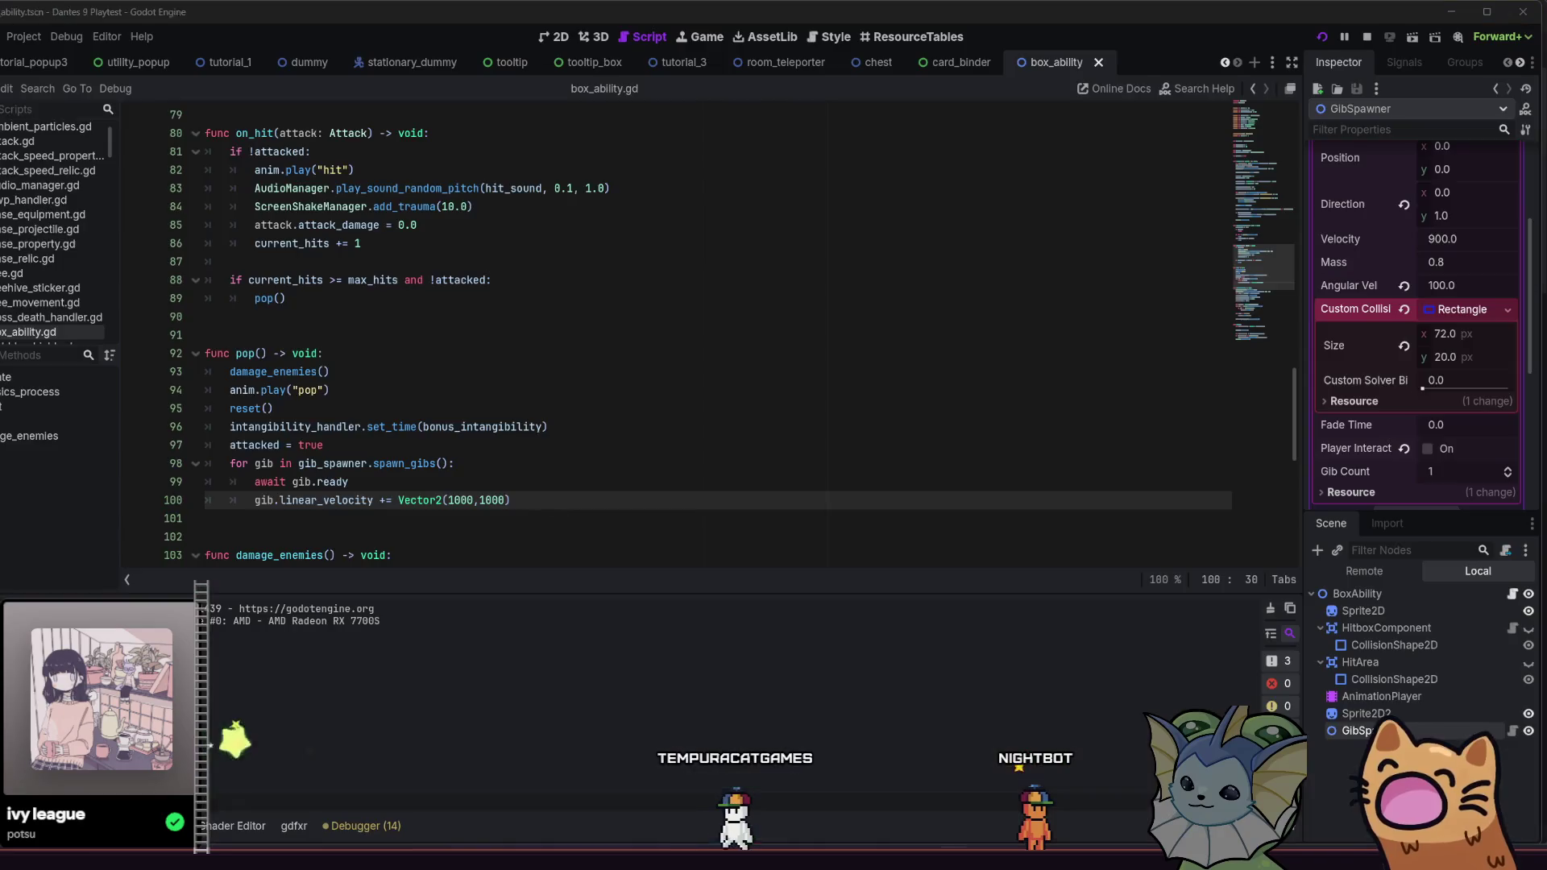
pyautogui.click(534, 490)
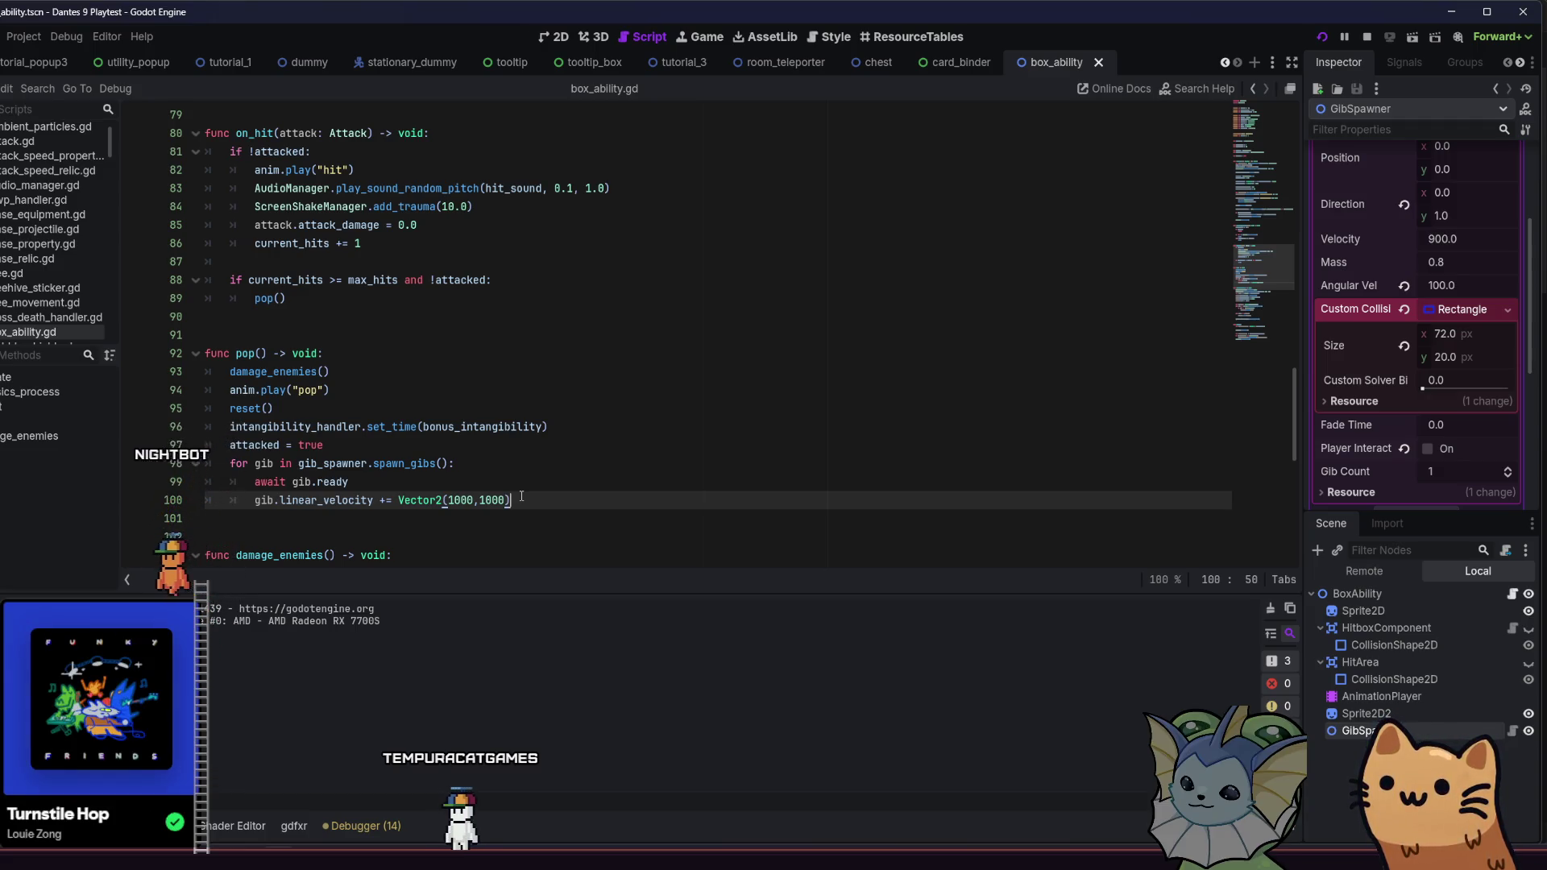
# Step: Delete the await and velocity lines and start writing gib.direction = Player.player
pyautogui.moveTo(521, 496)
pyautogui.mouseDown()
pyautogui.moveTo(256, 500)
pyautogui.moveTo(255, 483)
pyautogui.mouseUp()
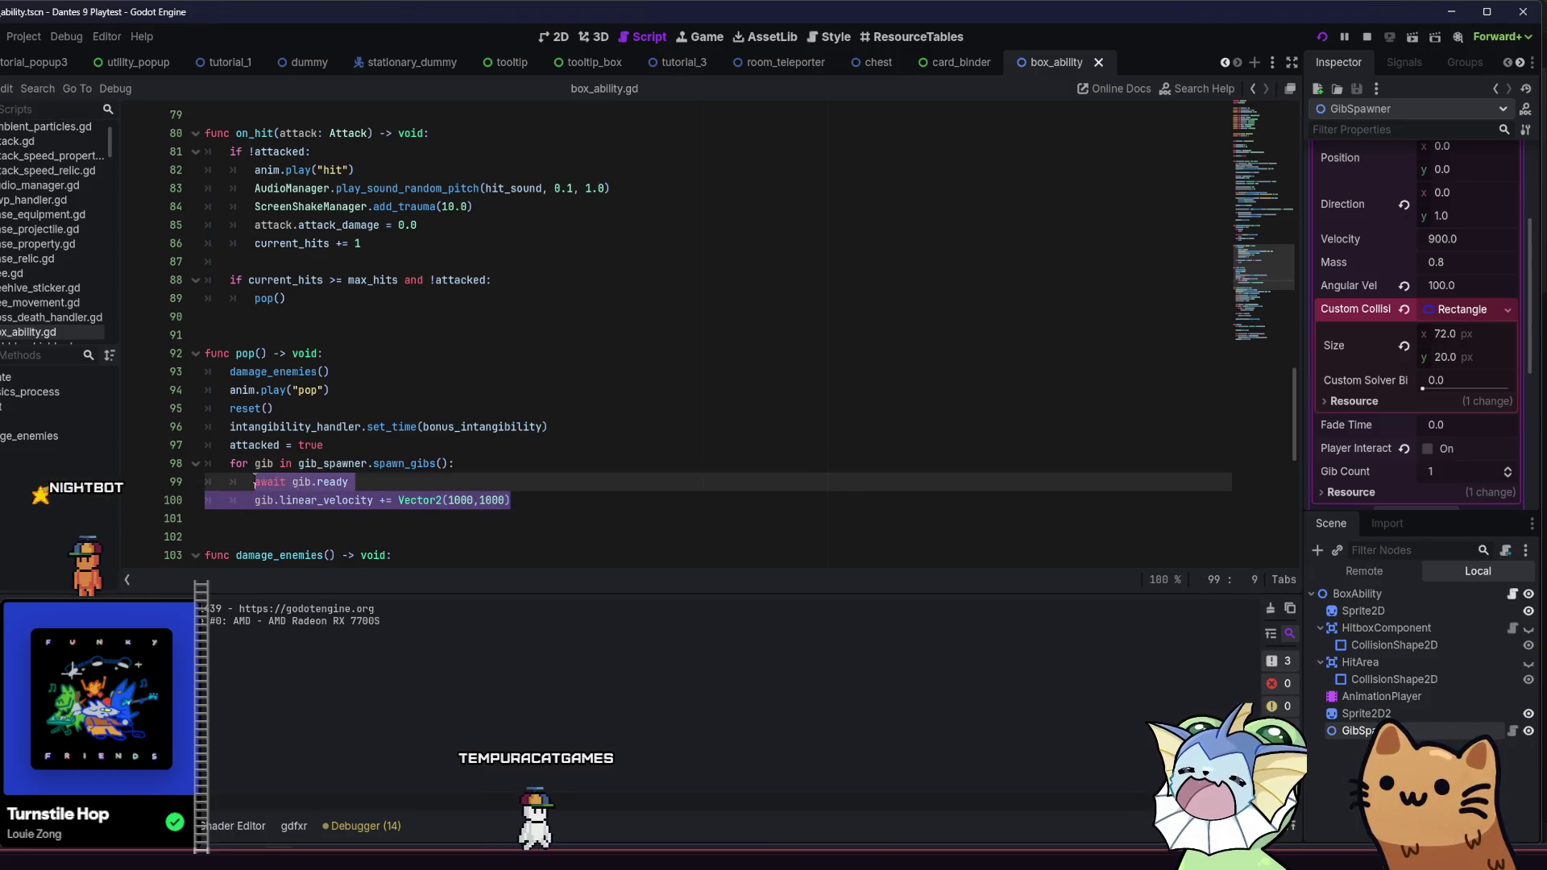
pyautogui.press('BackSpace')
pyautogui.write('d')
pyautogui.press('BackSpace')
pyautogui.write('gib.direction')
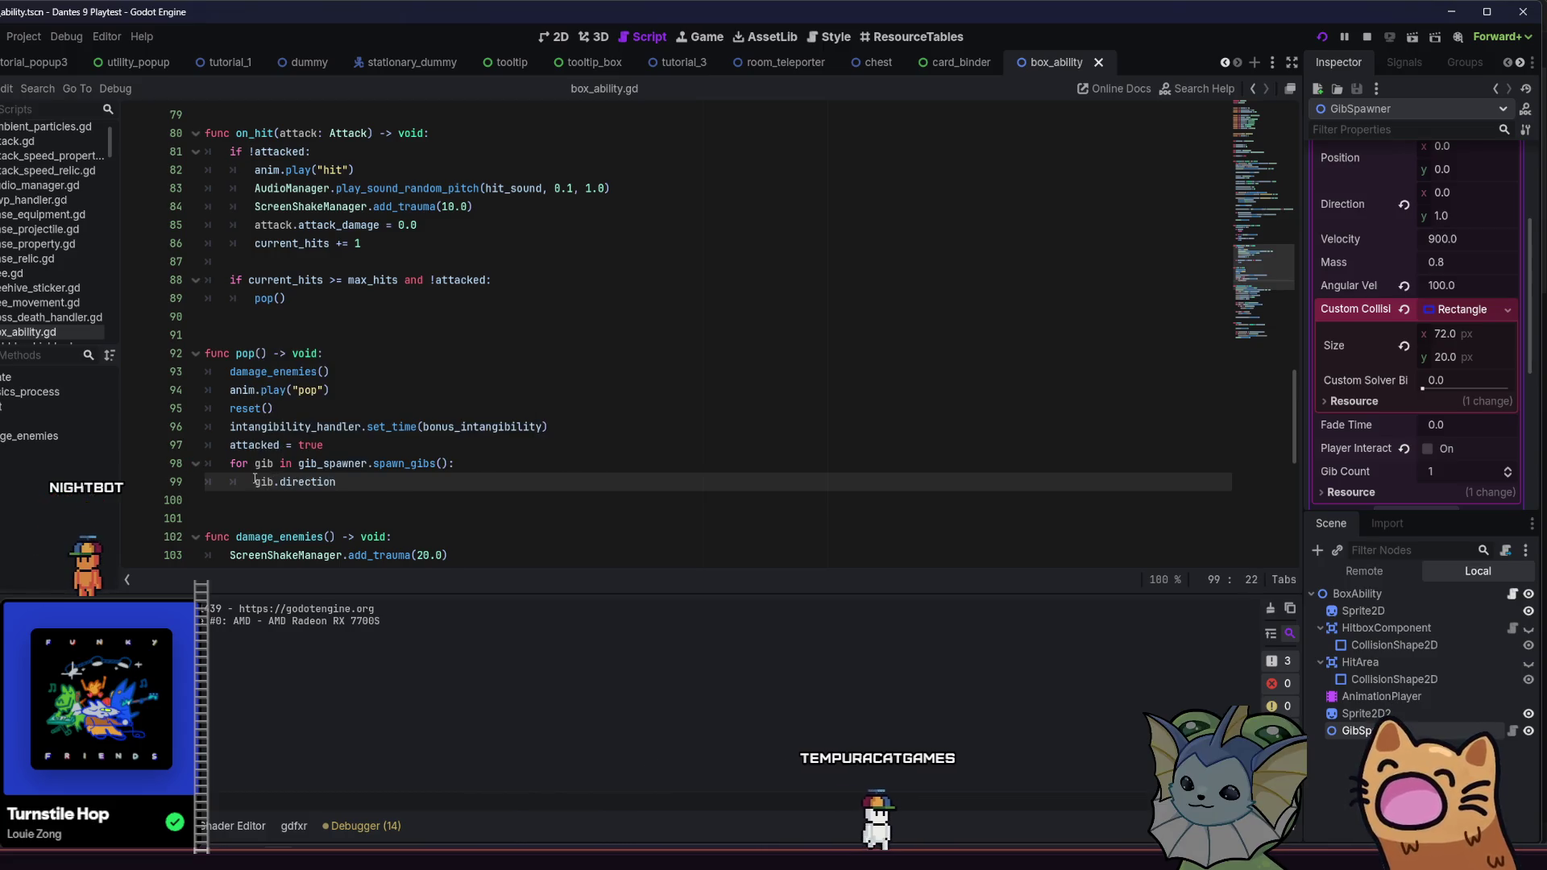
pyautogui.write(' = Play')
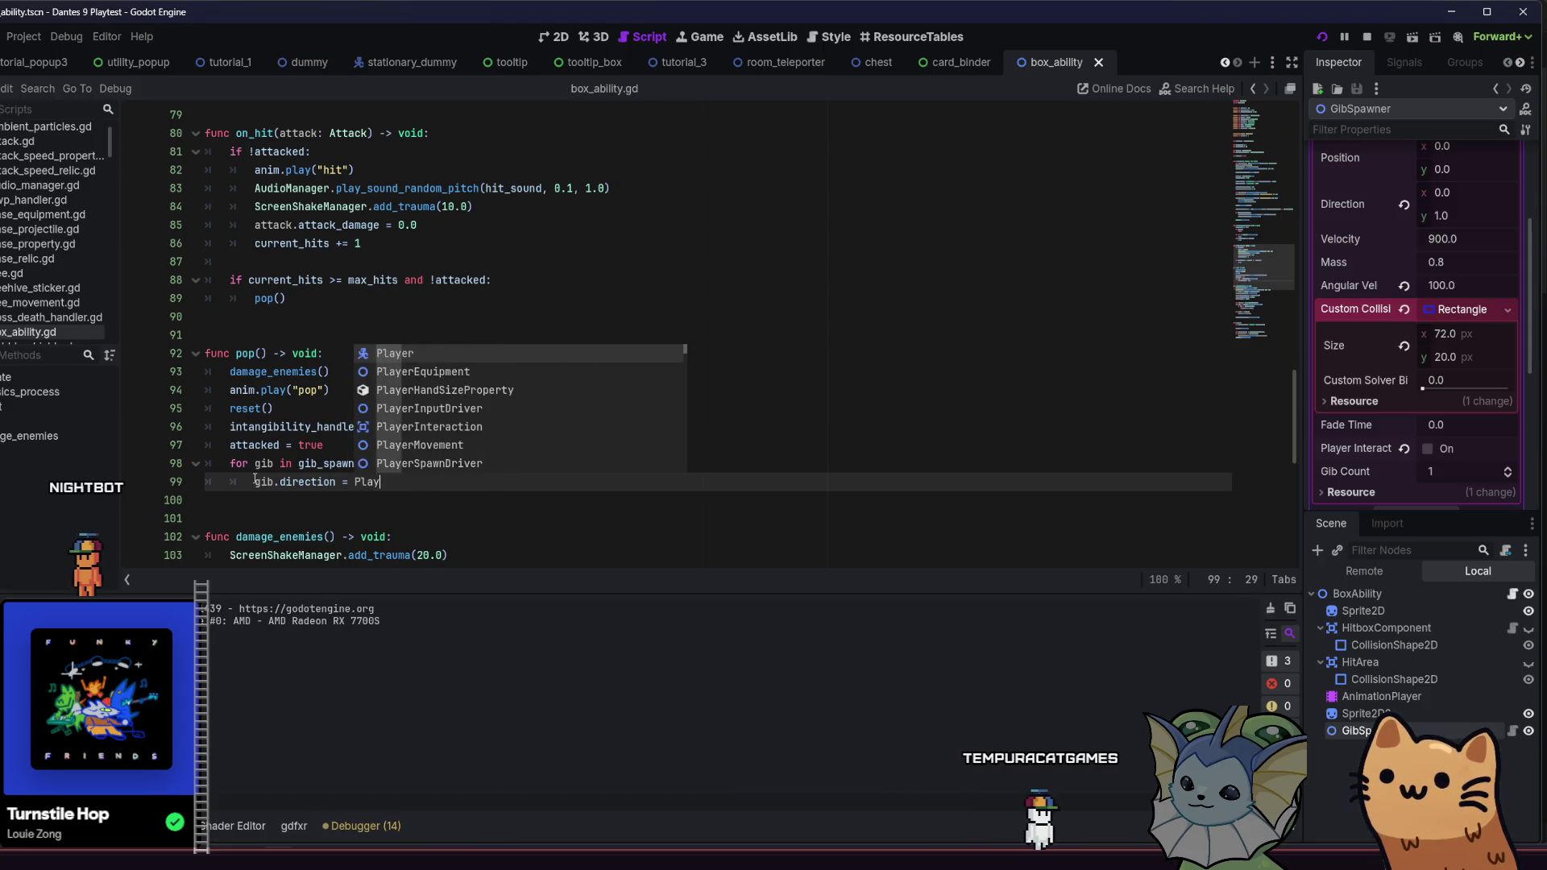
pyautogui.write('er.pla')
pyautogui.press('Return')
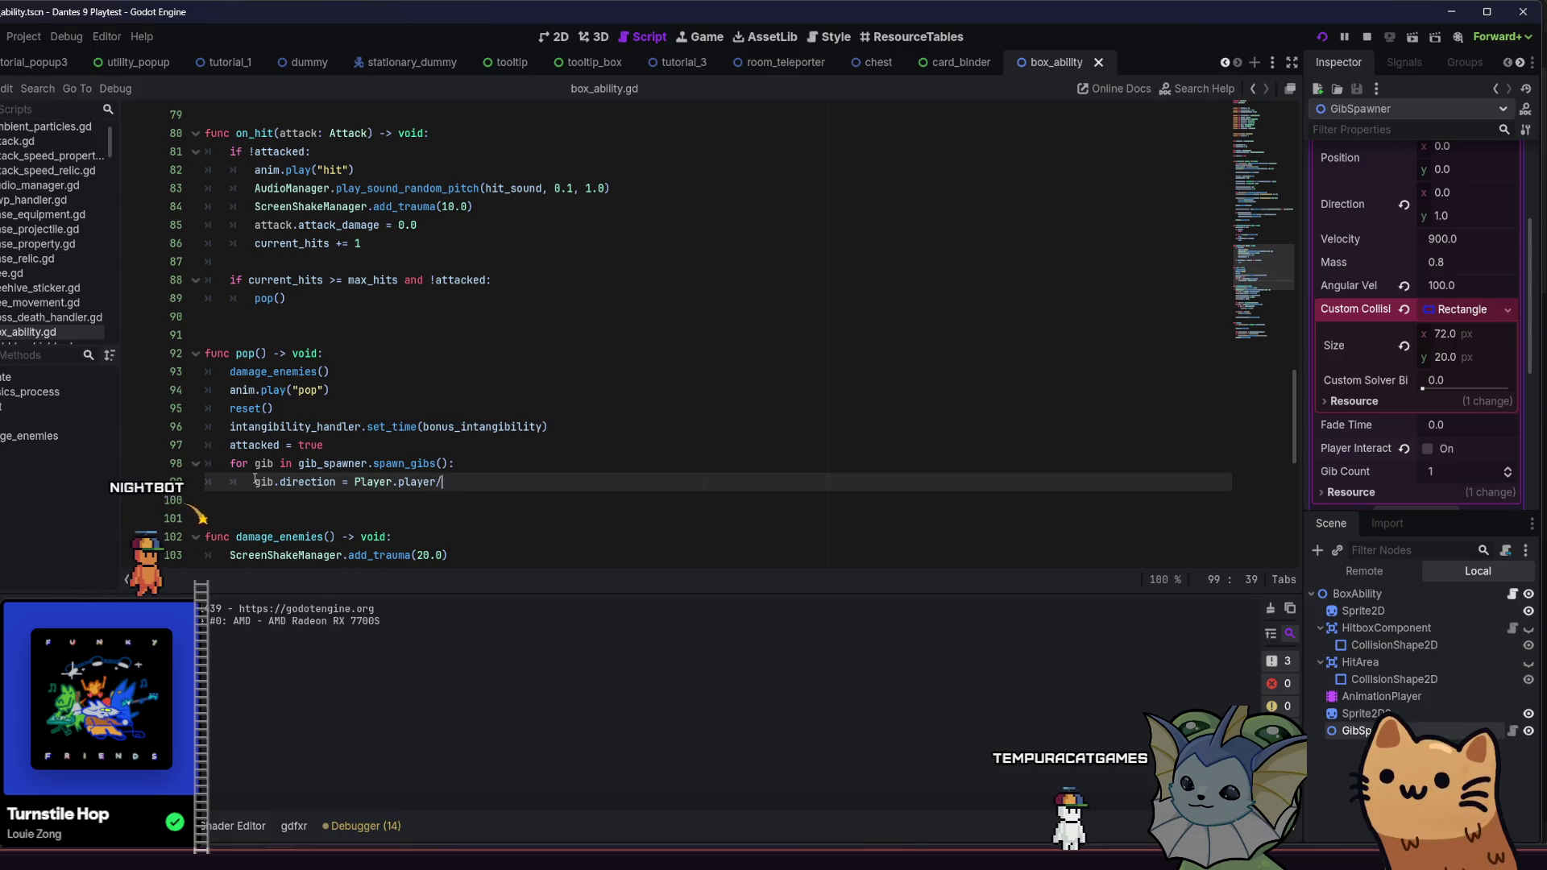
# Step: Finish the line as Player.player.velocity.normalized() and launch the game
pyautogui.press('BackSpace')
pyautogui.write('.ve')
pyautogui.press('Down')
pyautogui.press('Return')
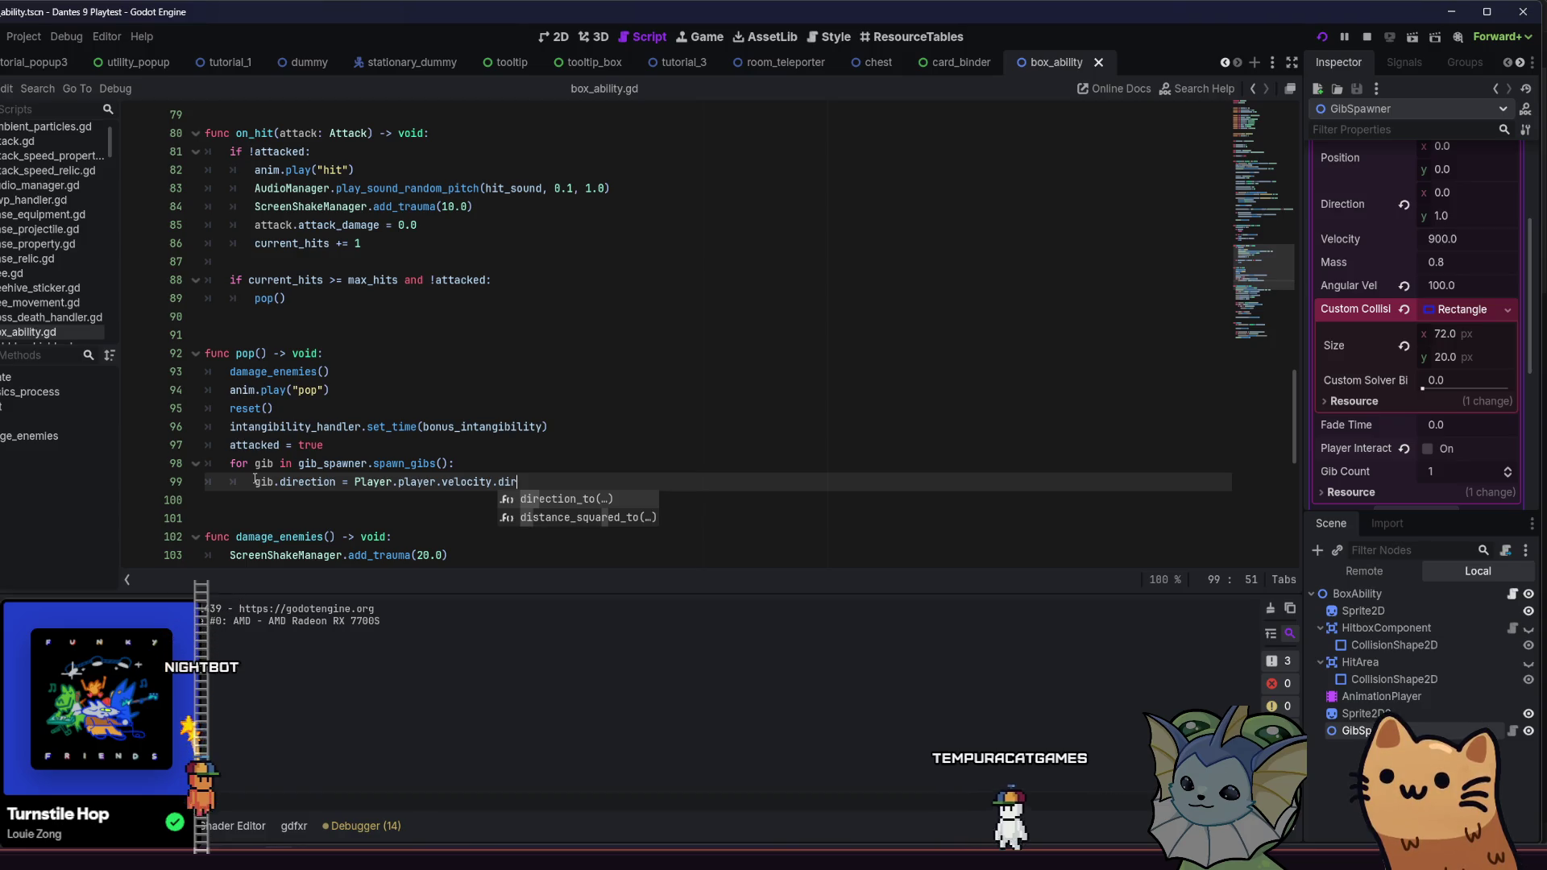
pyautogui.write('d')
pyautogui.press('BackSpace')
pyautogui.write('norm')
pyautogui.press('Return')
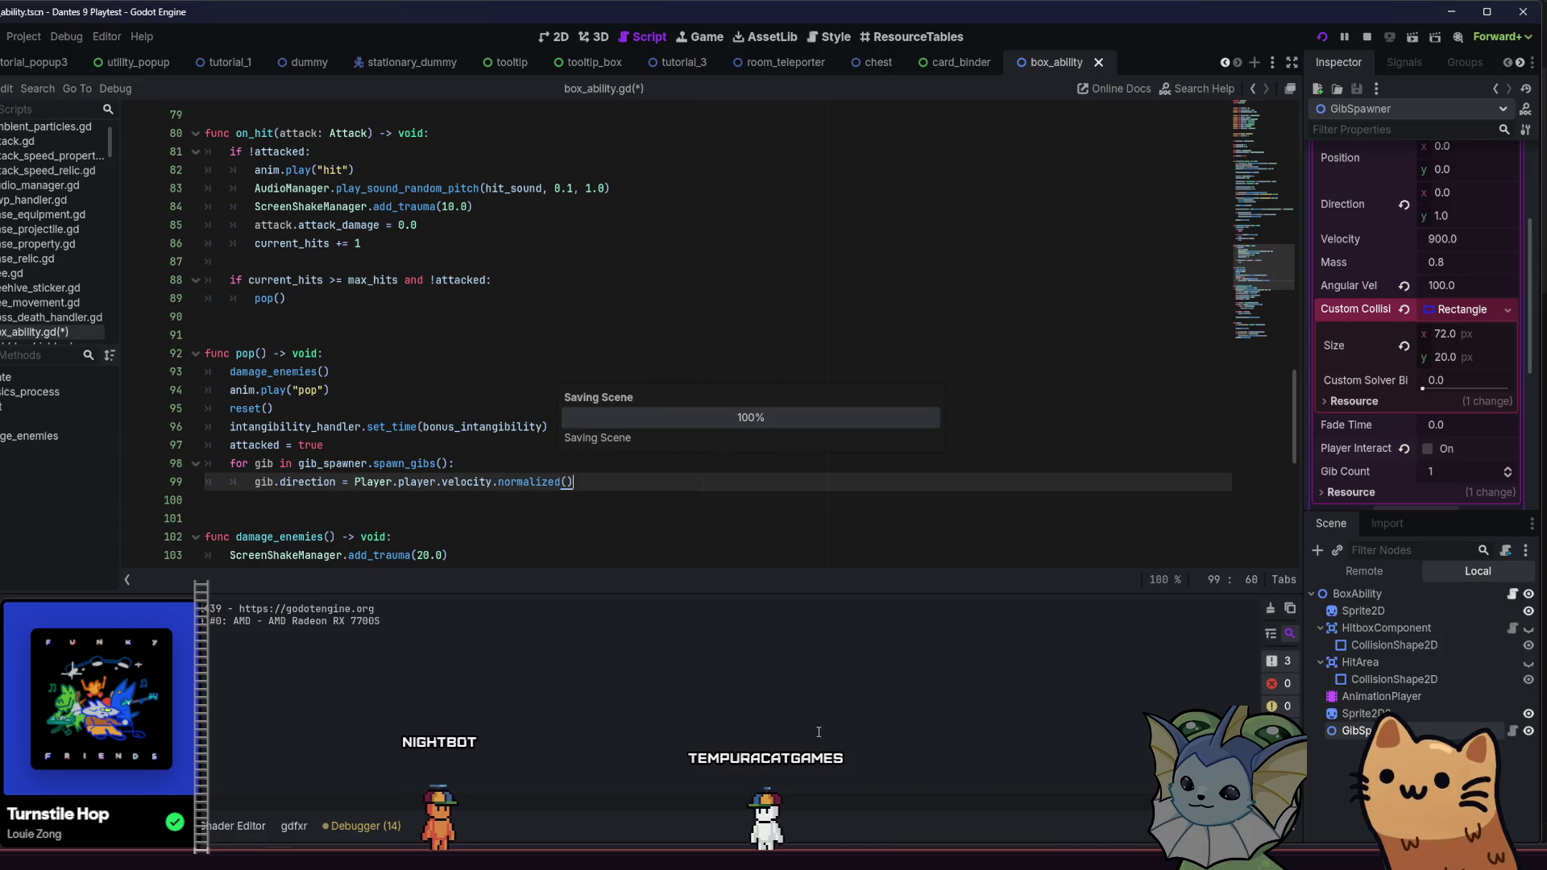
pyautogui.press('F5')
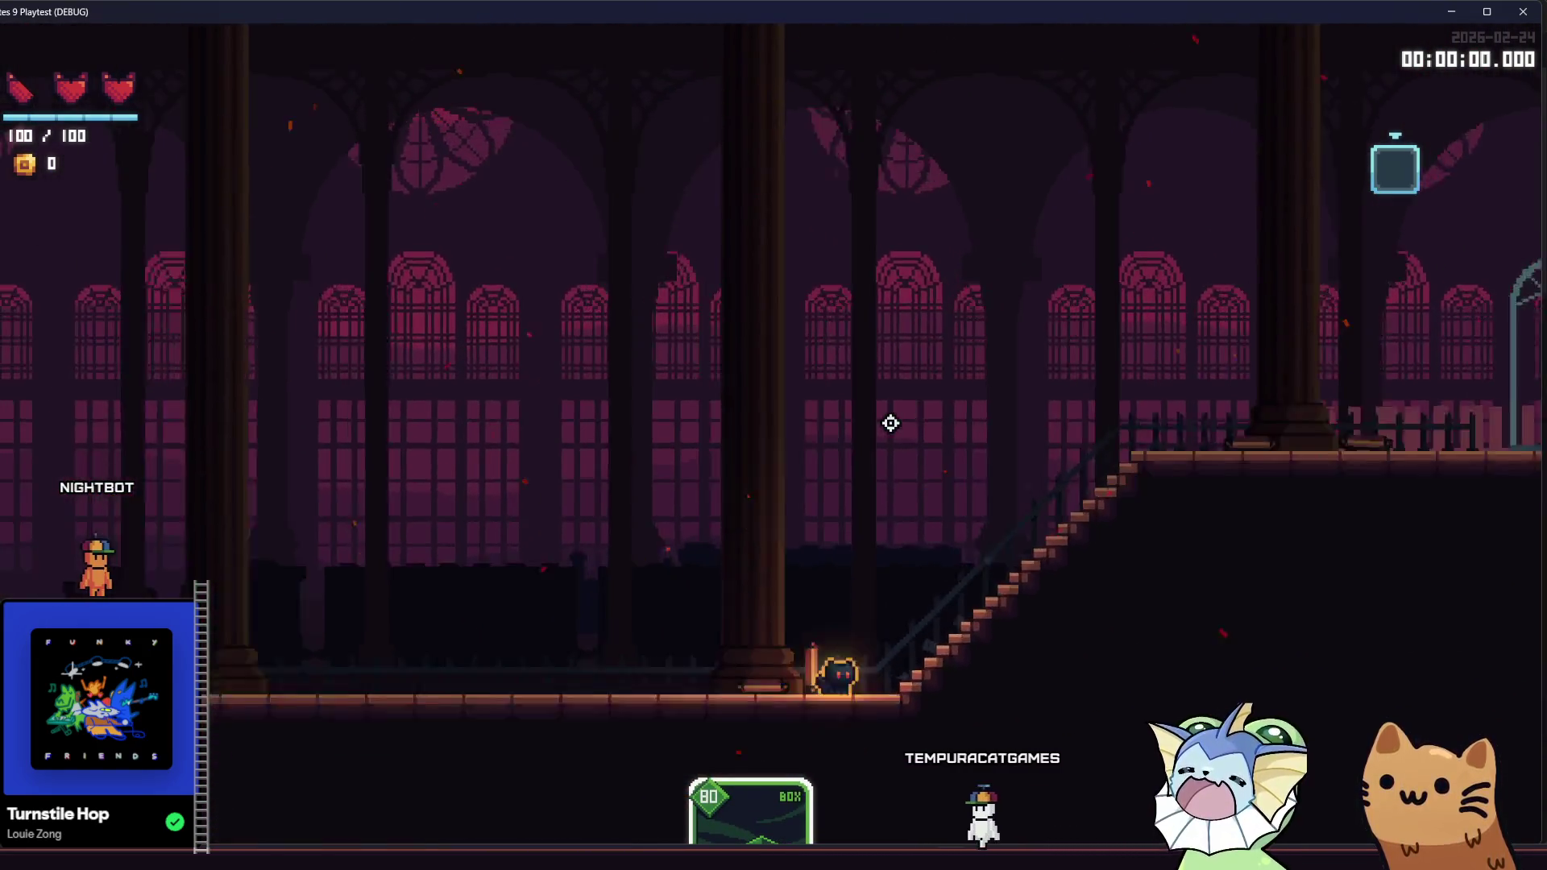
# Step: Walk the cat up and down the stairs and along the hall, then pop the box
pyautogui.press('d')
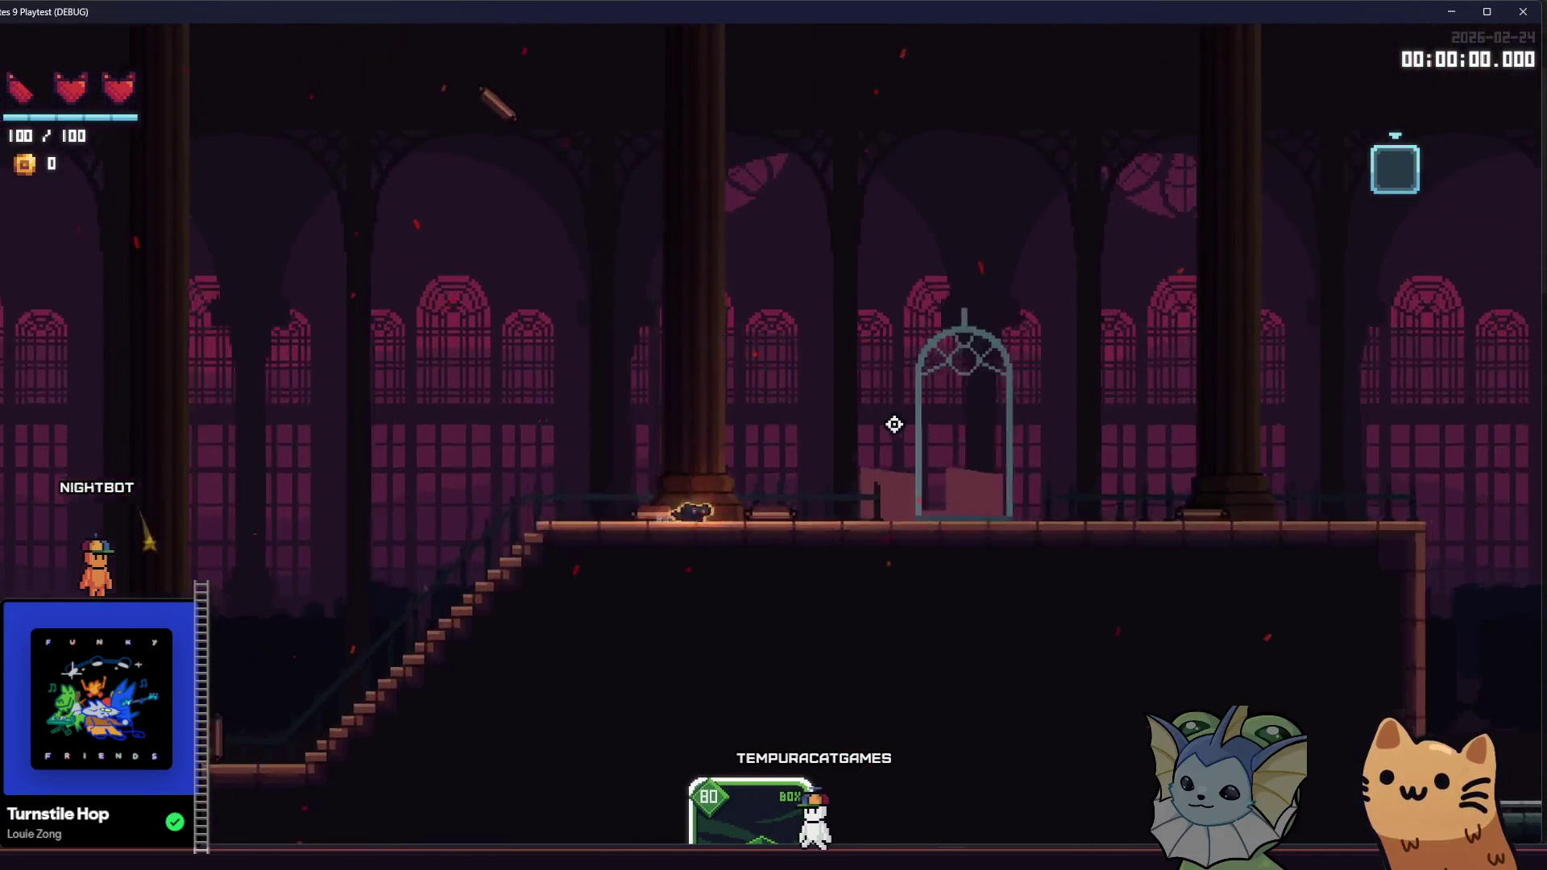
pyautogui.press('a')
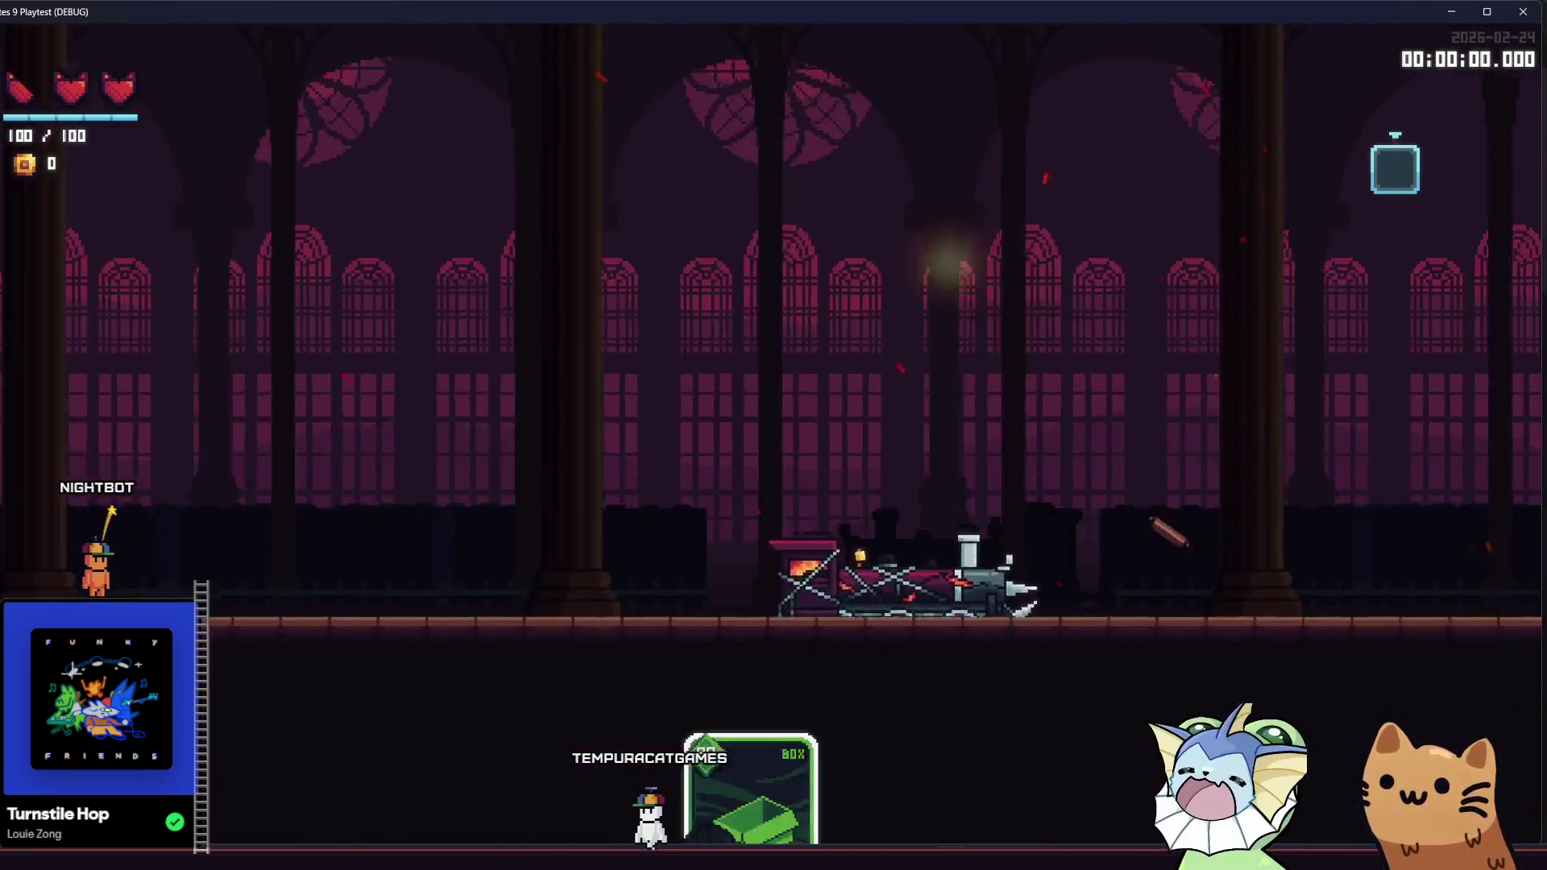
pyautogui.press('a')
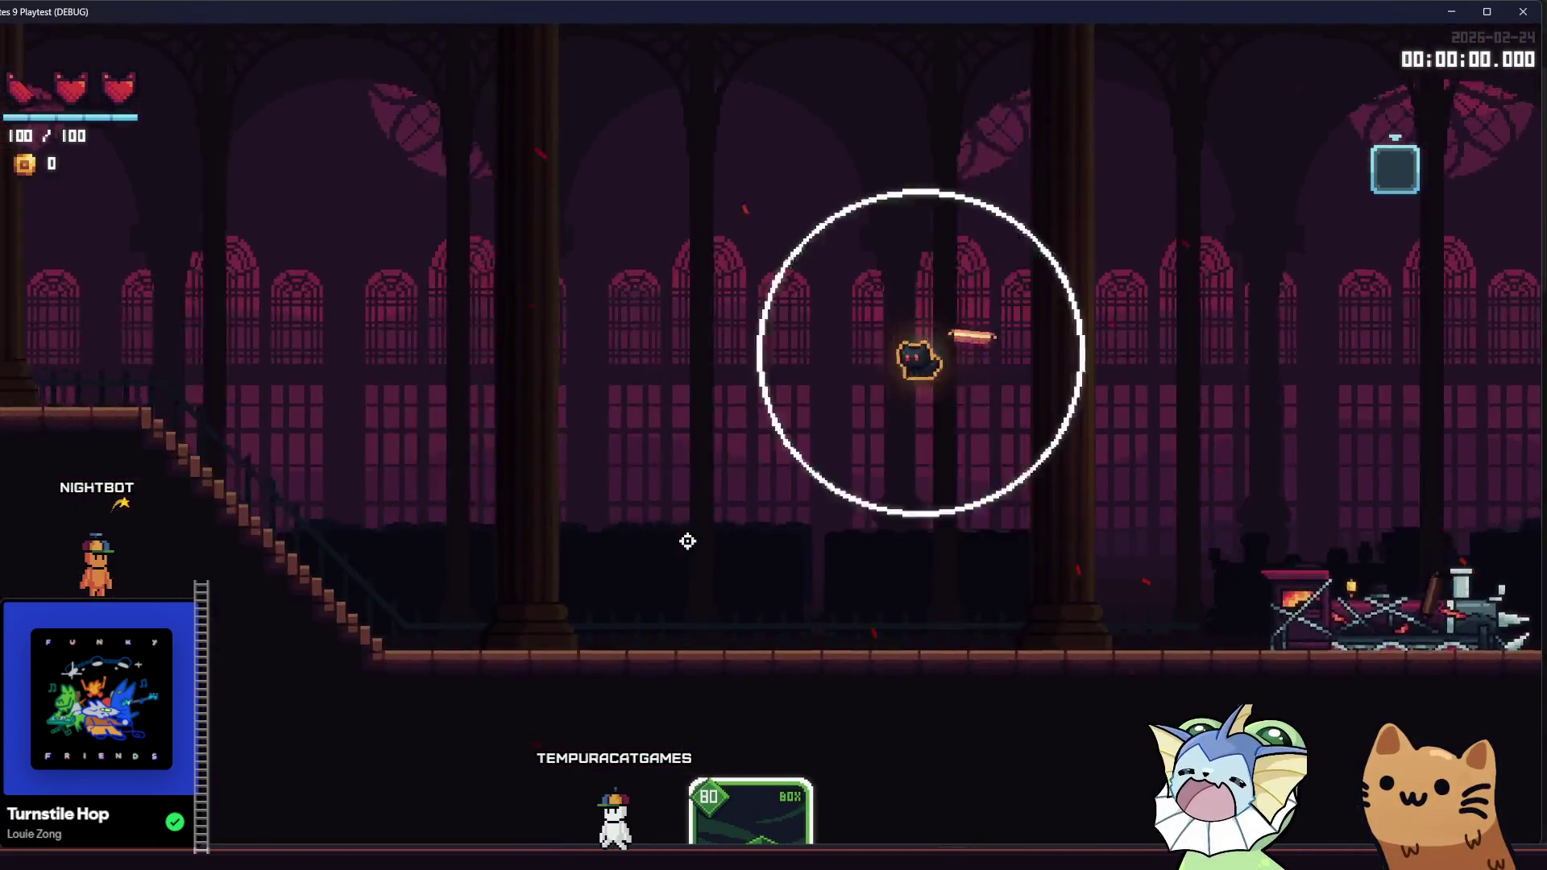
pyautogui.press('d')
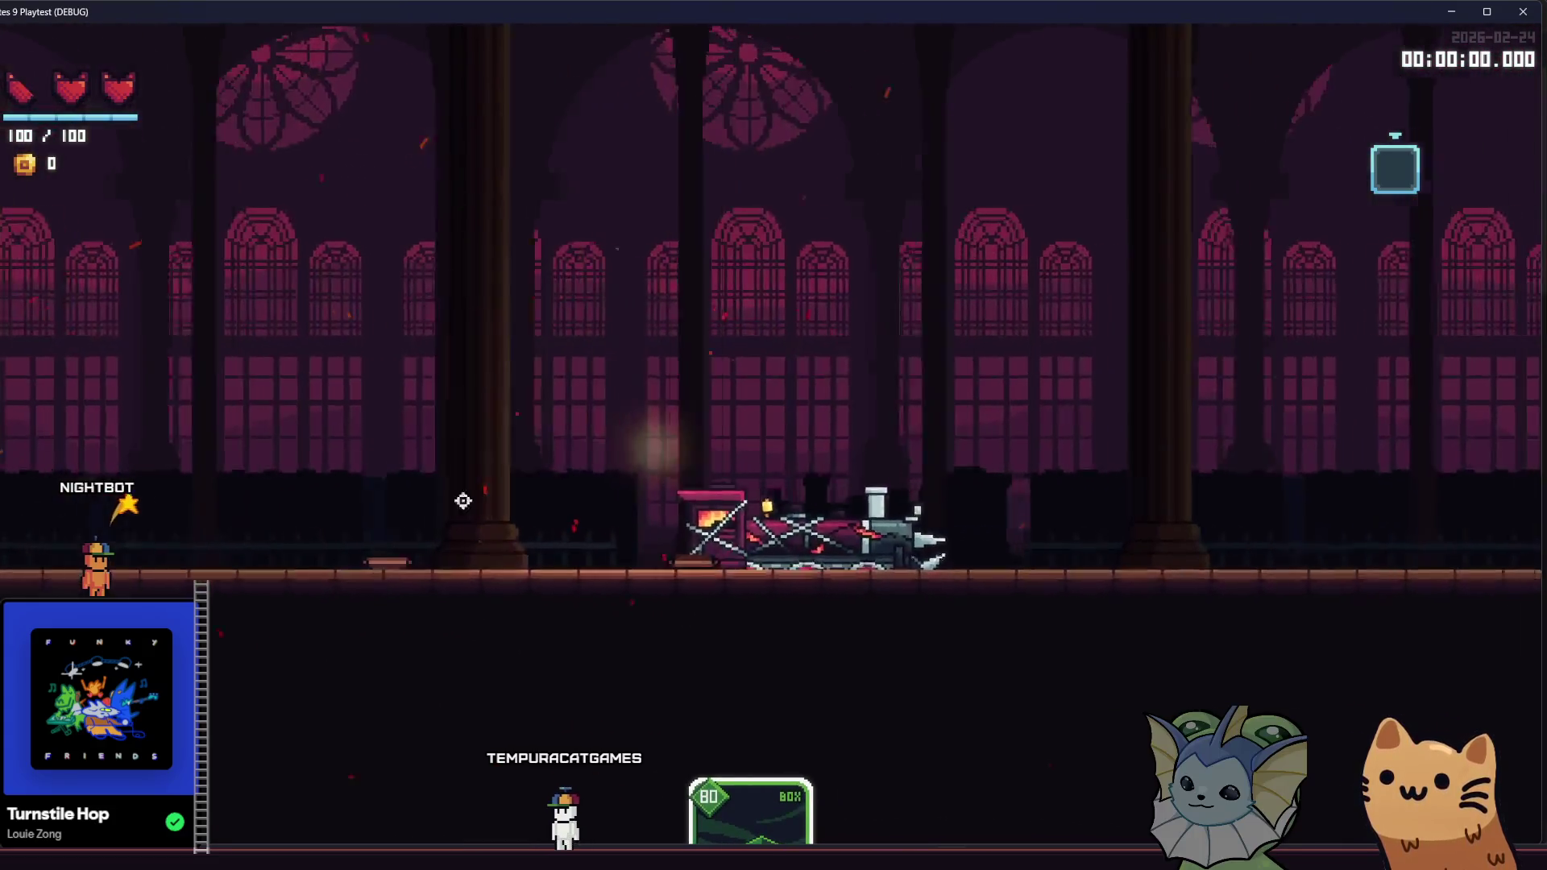
pyautogui.press('d')
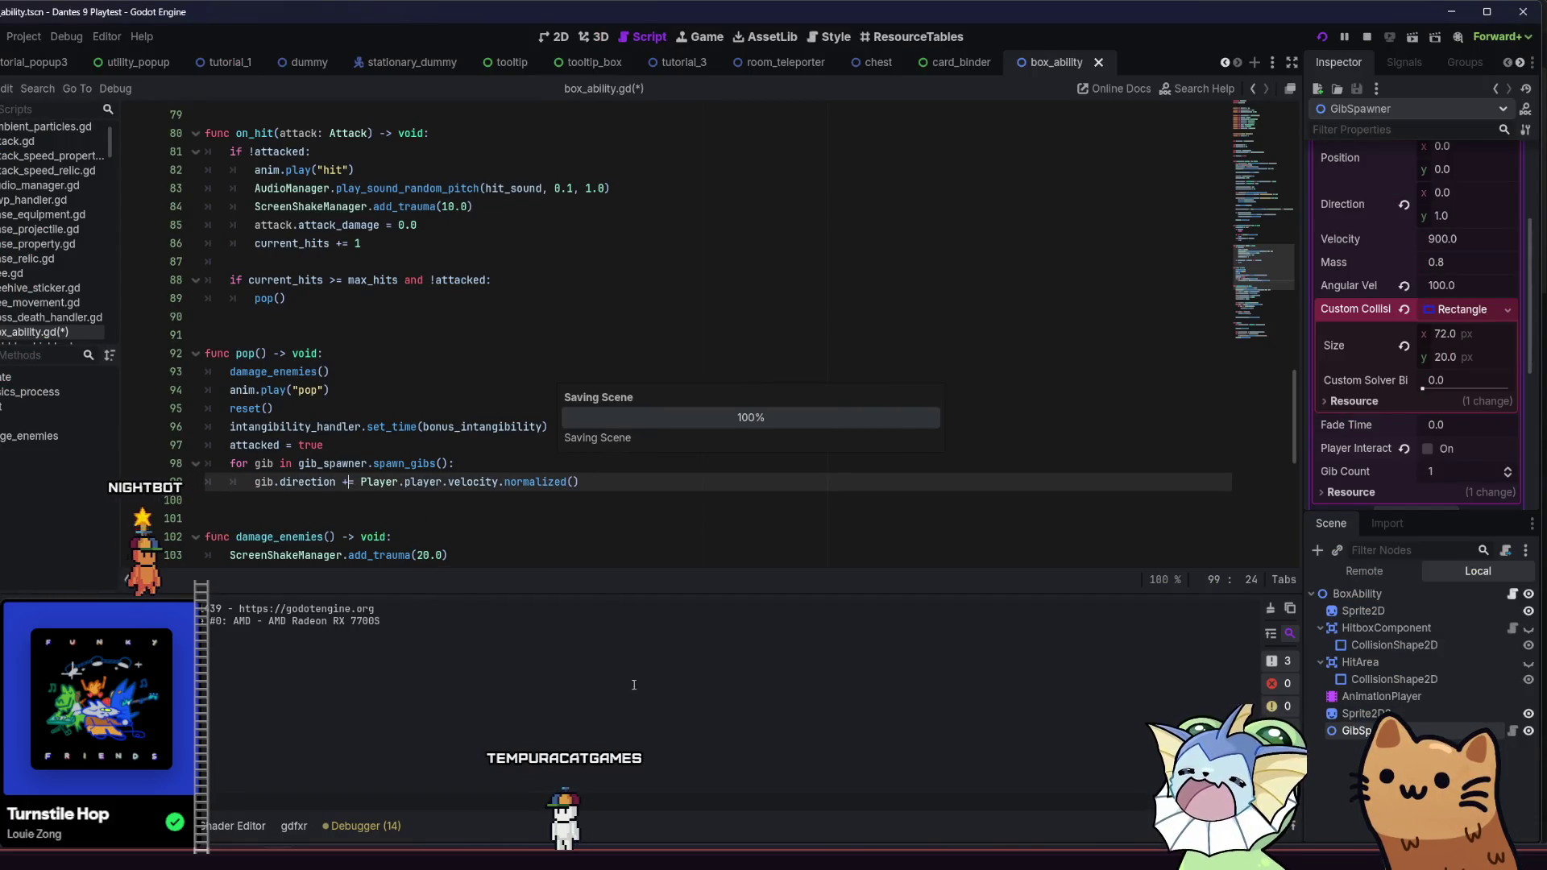
pyautogui.press('F12')
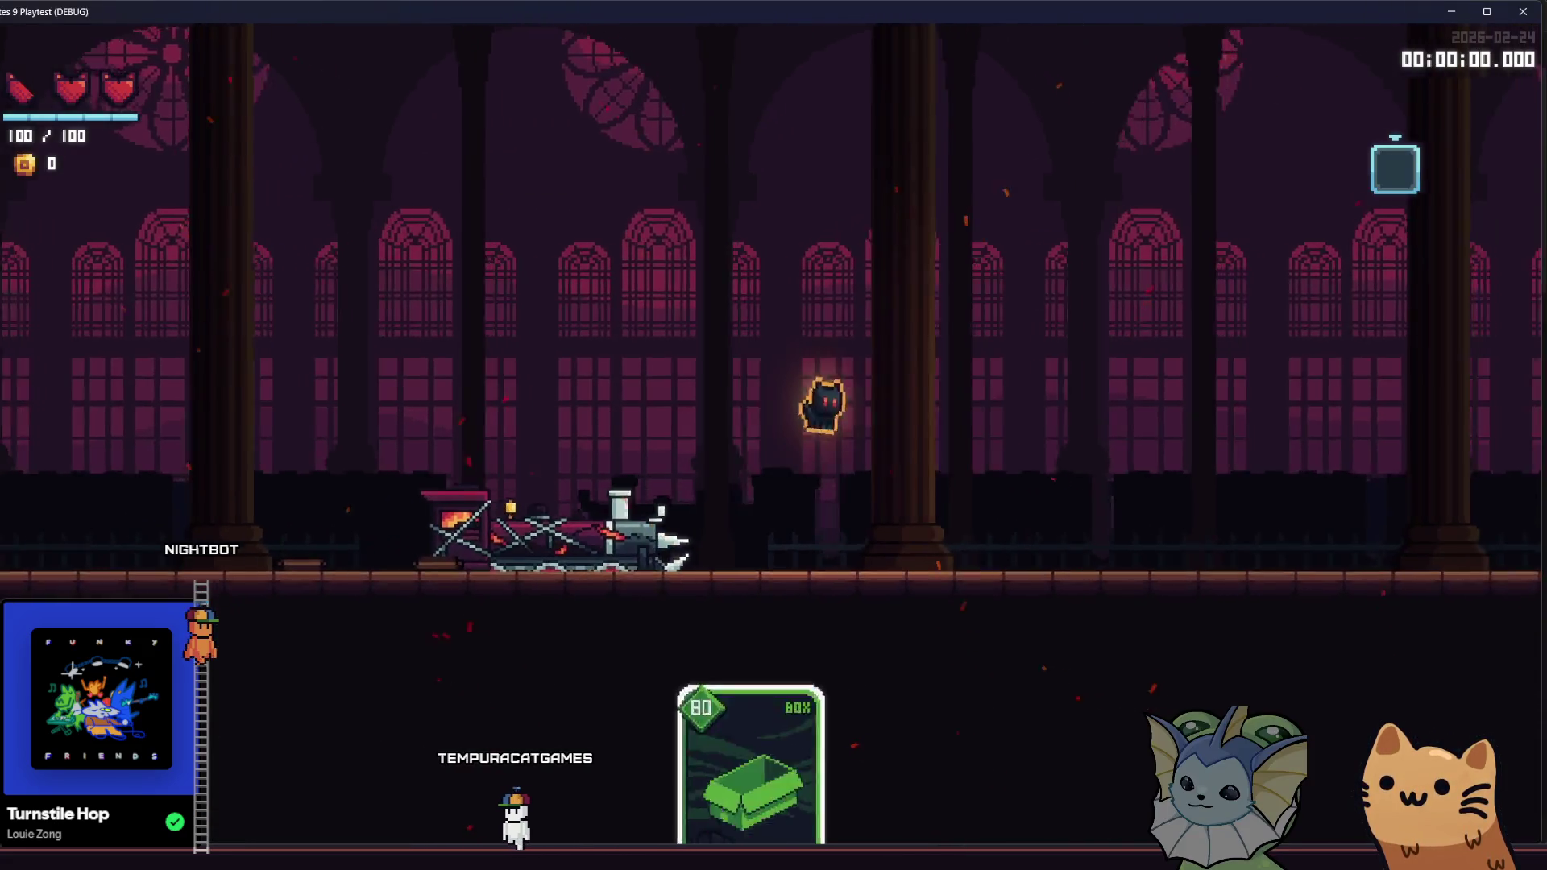
pyautogui.press('d')
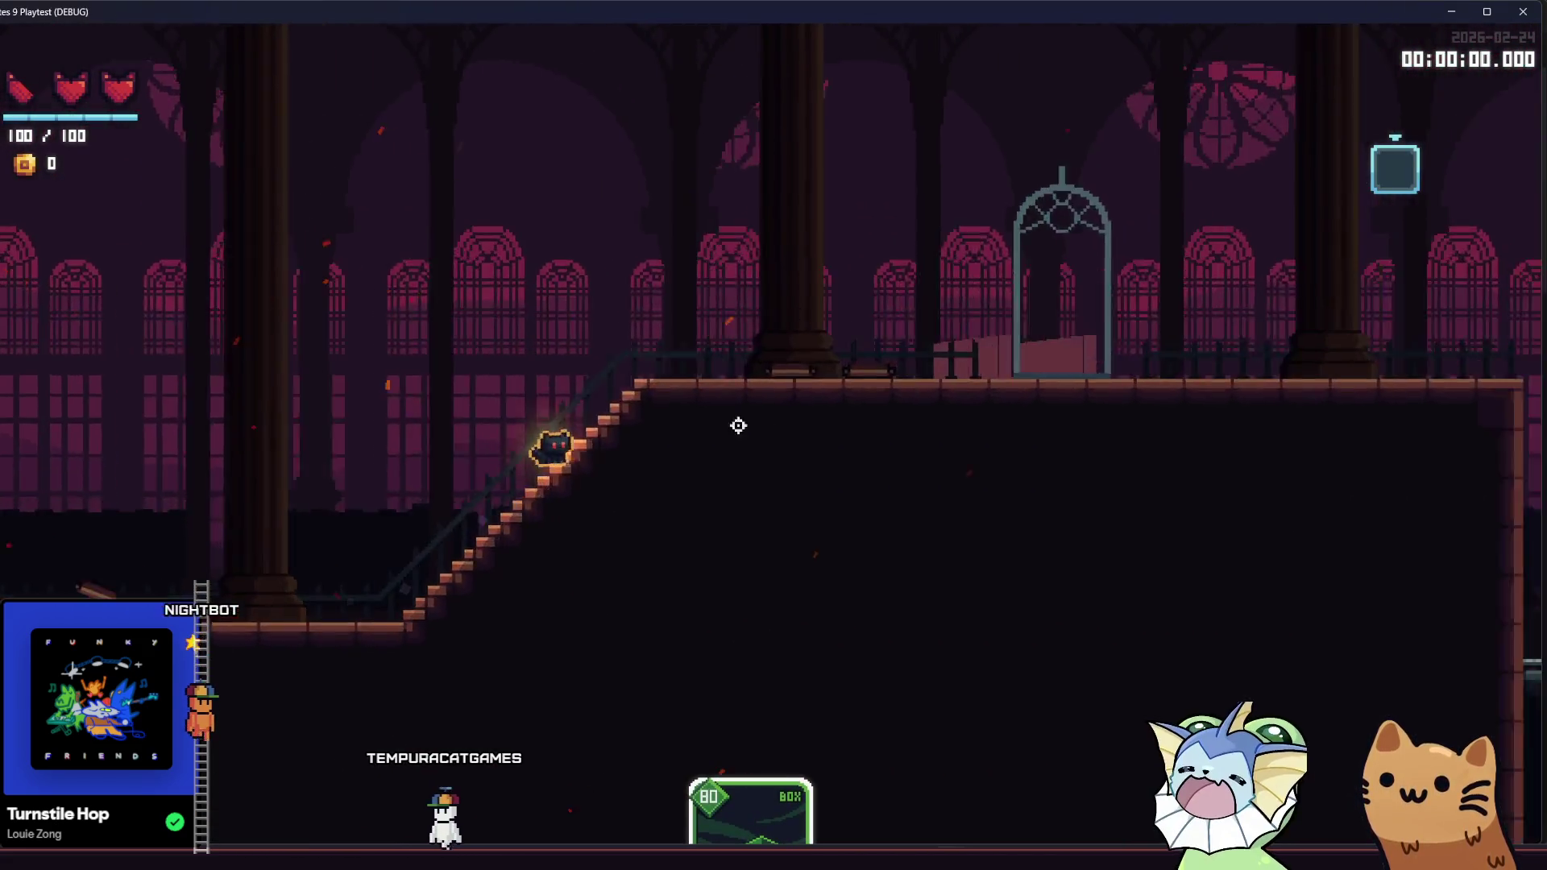
pyautogui.press('d')
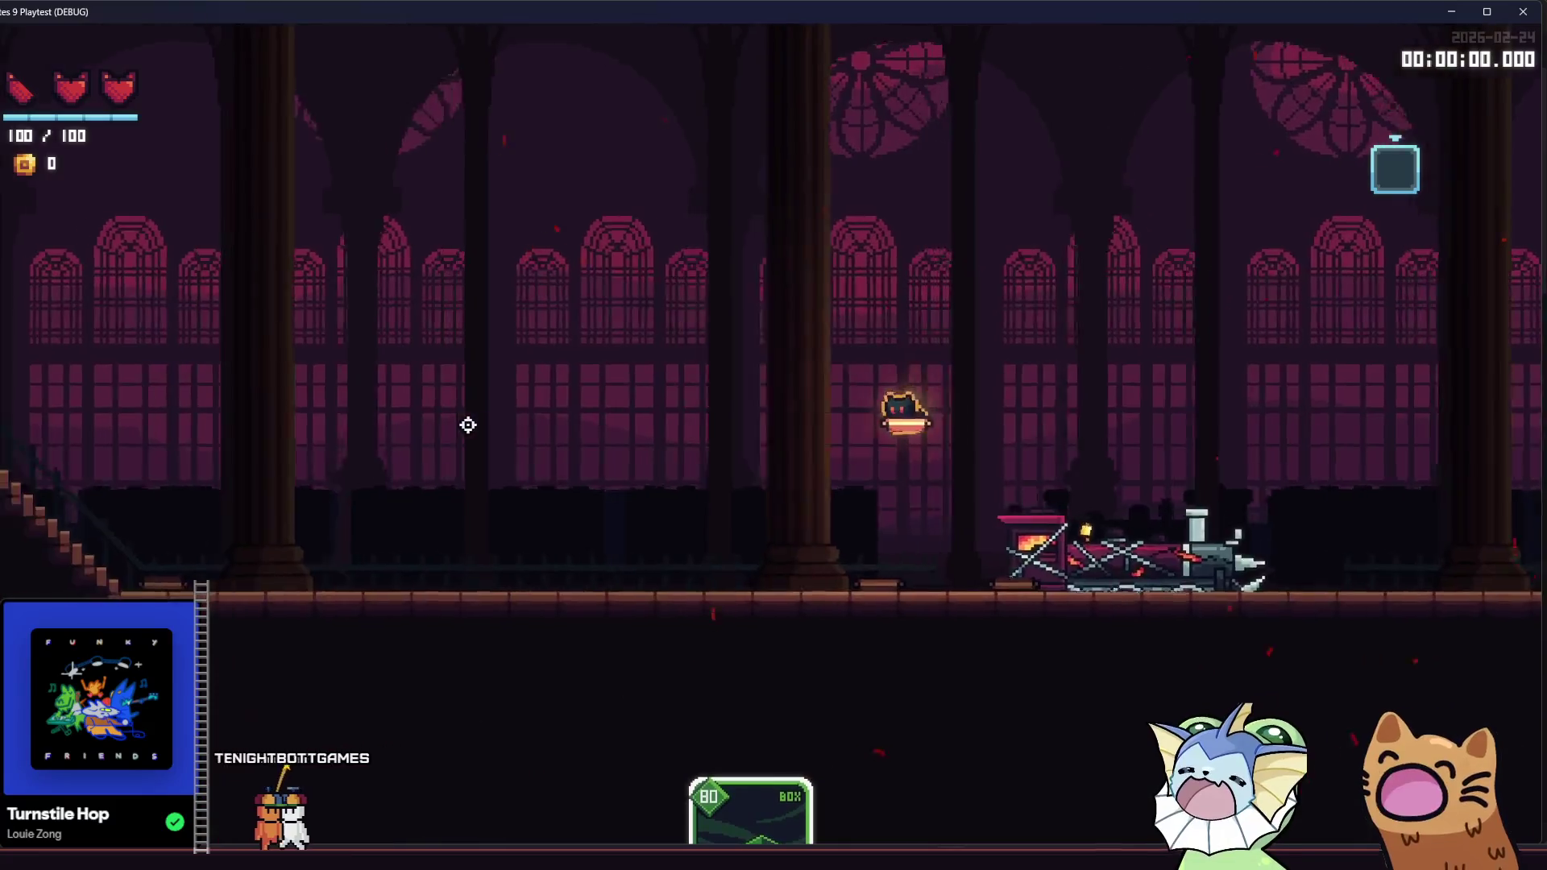
pyautogui.press('a')
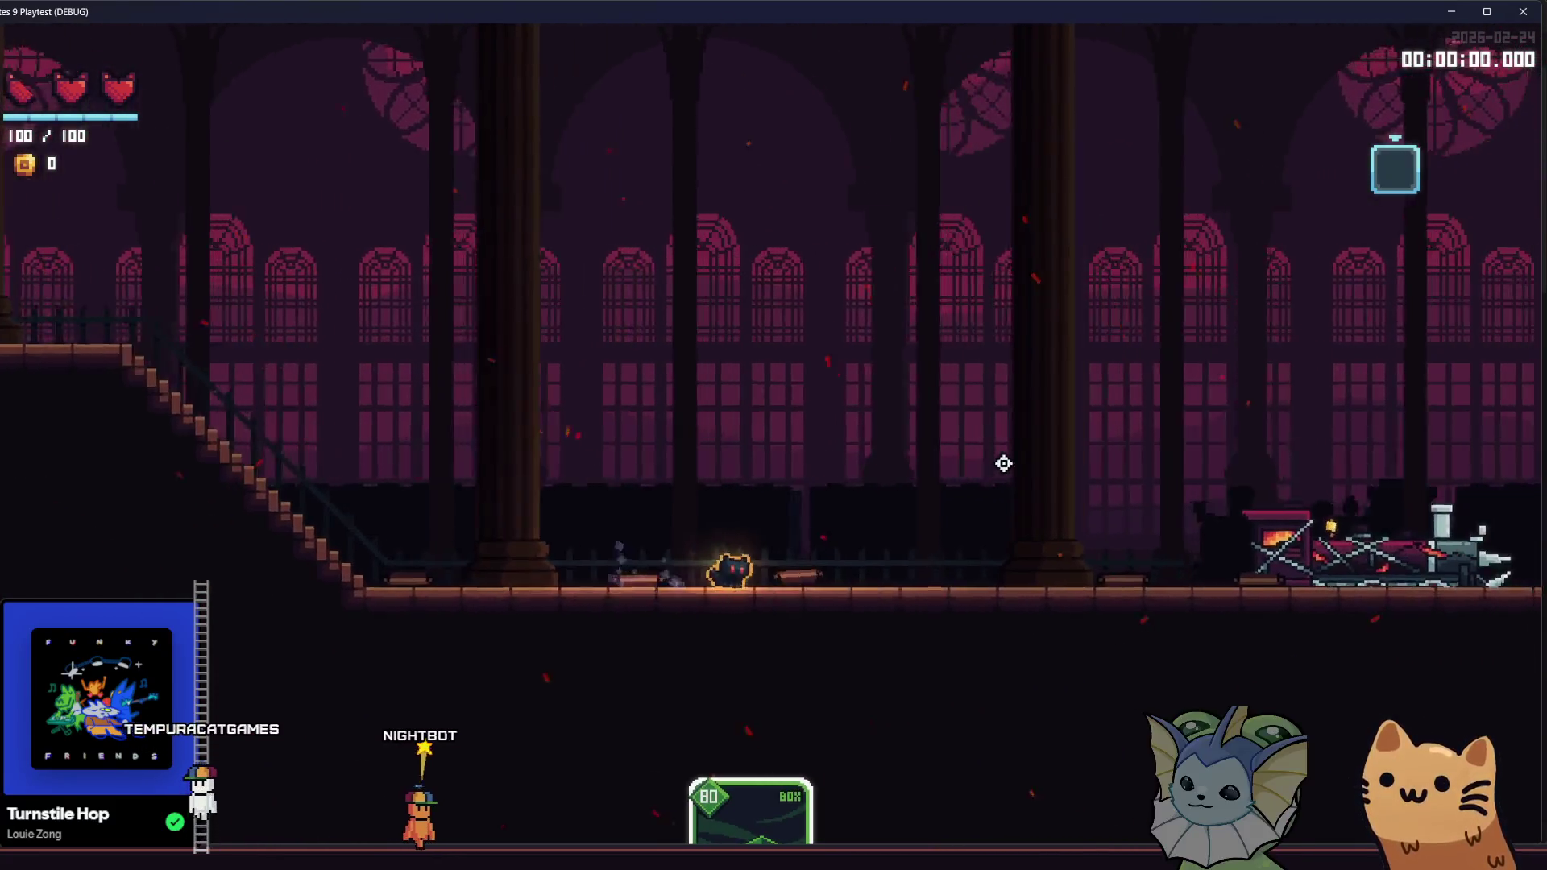
pyautogui.press('d')
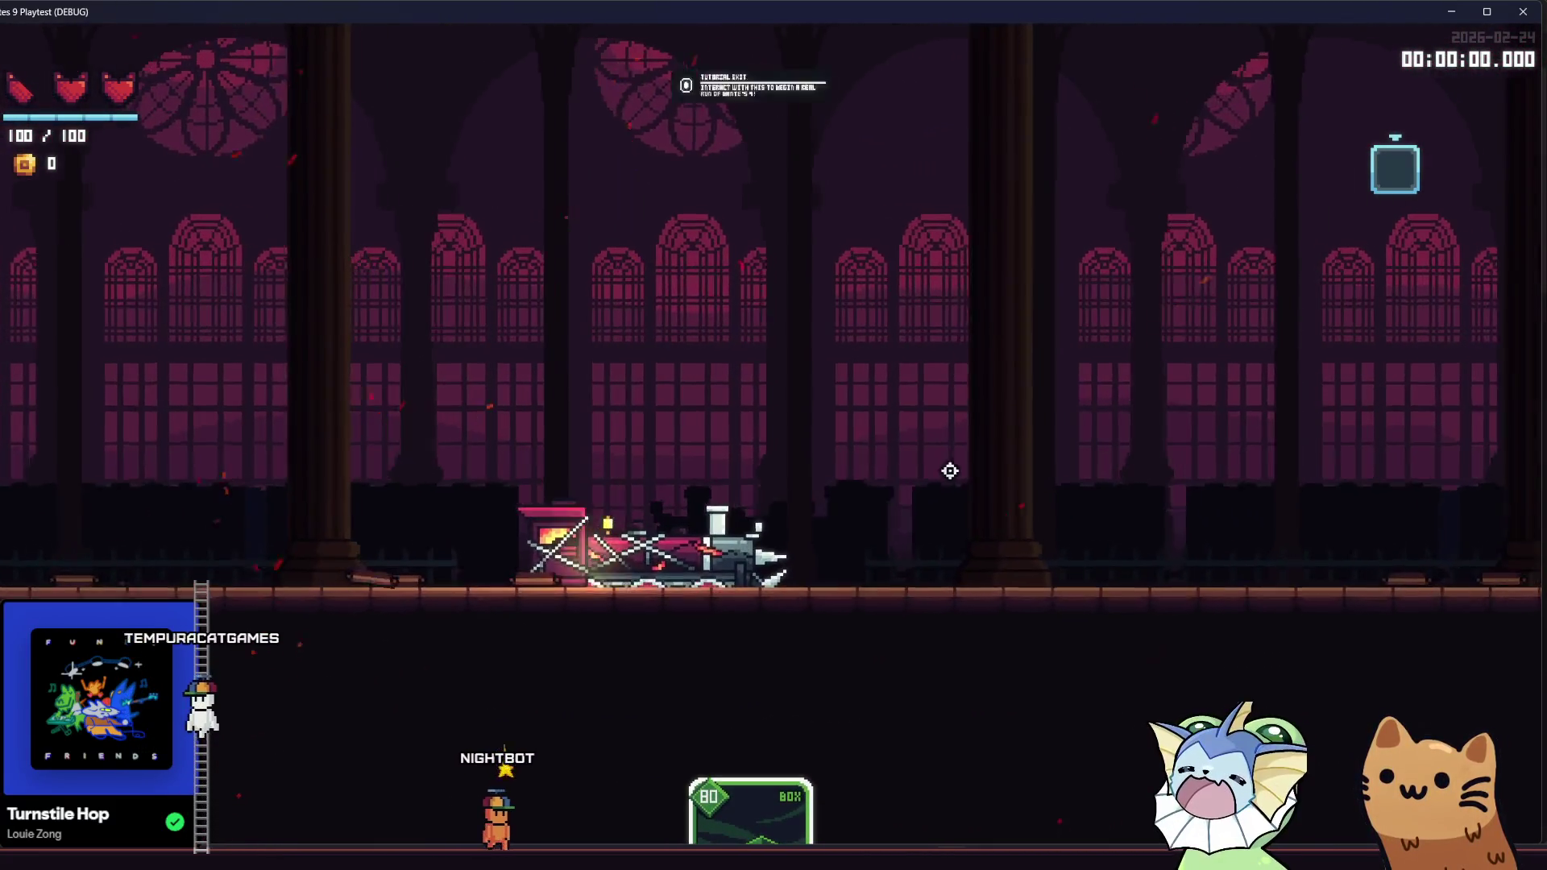
pyautogui.press('a')
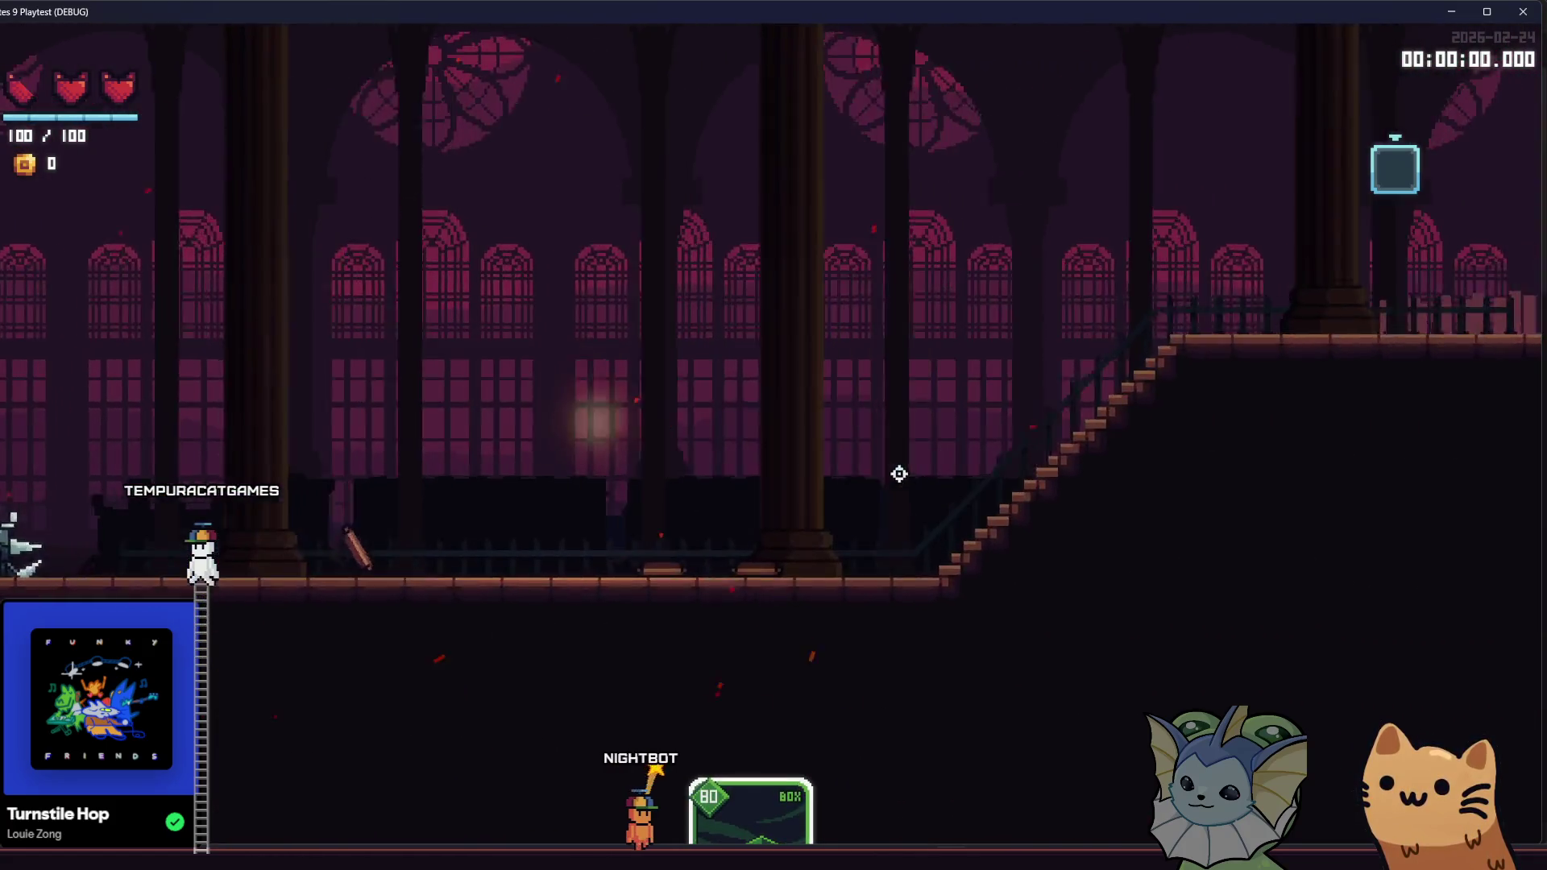
pyautogui.press('a')
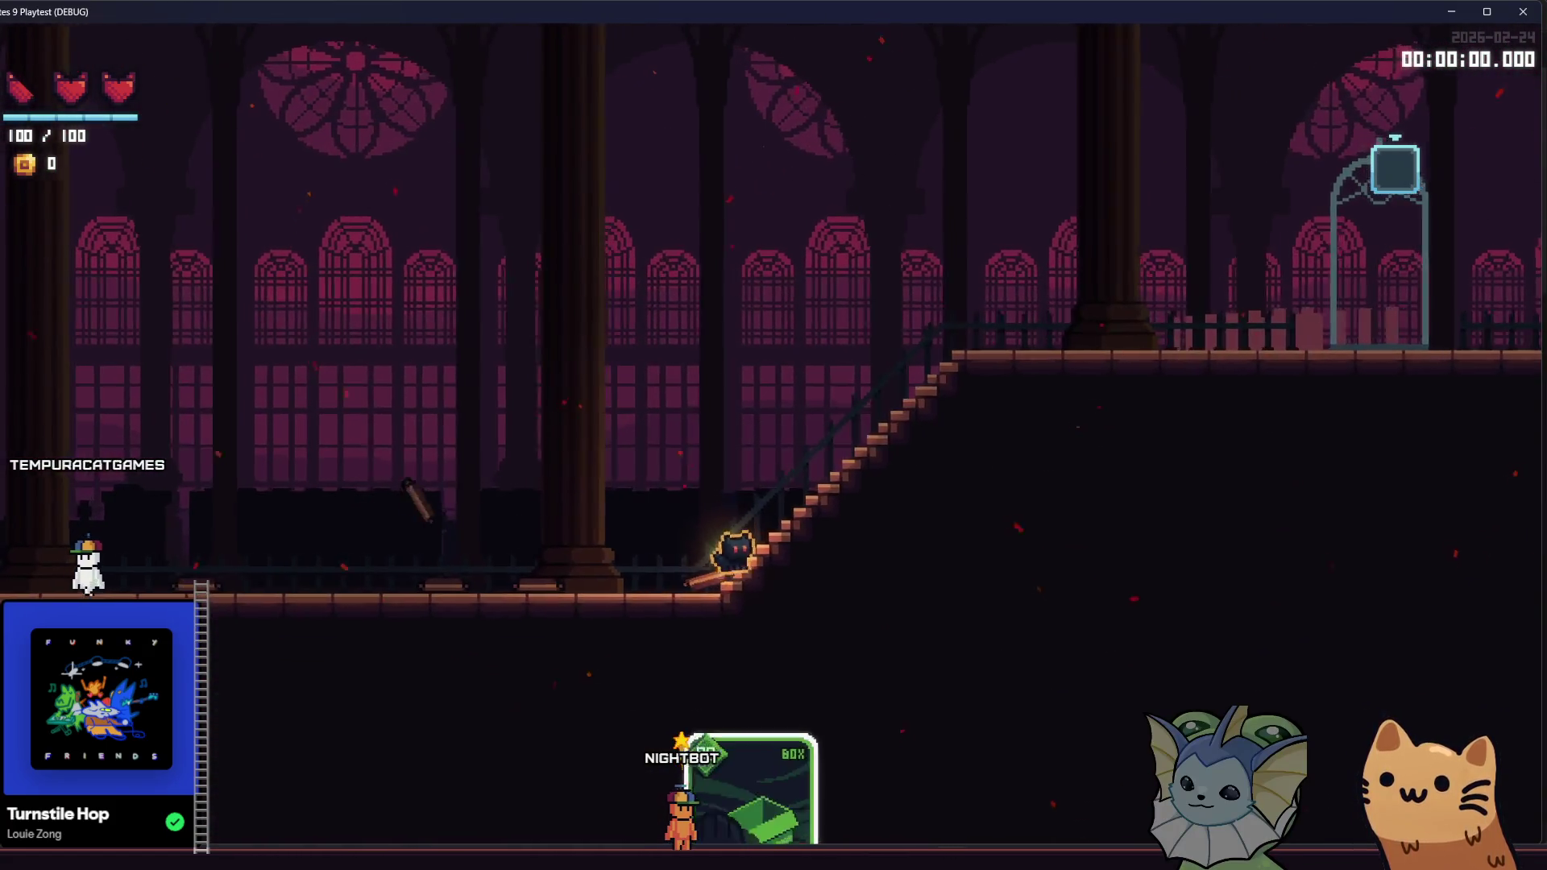
pyautogui.press('space')
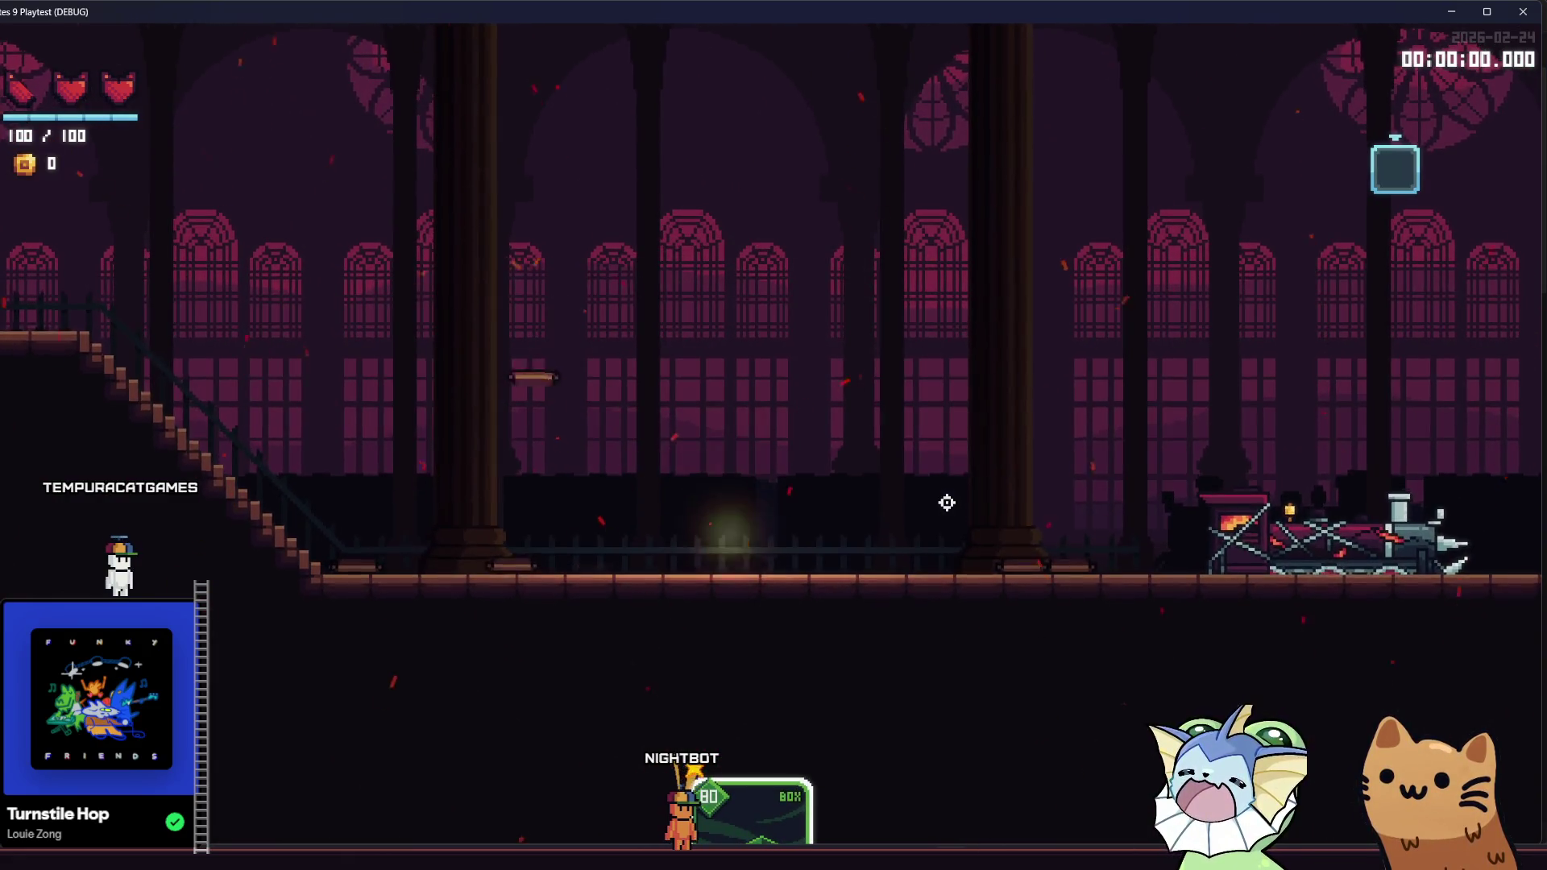
pyautogui.press('d')
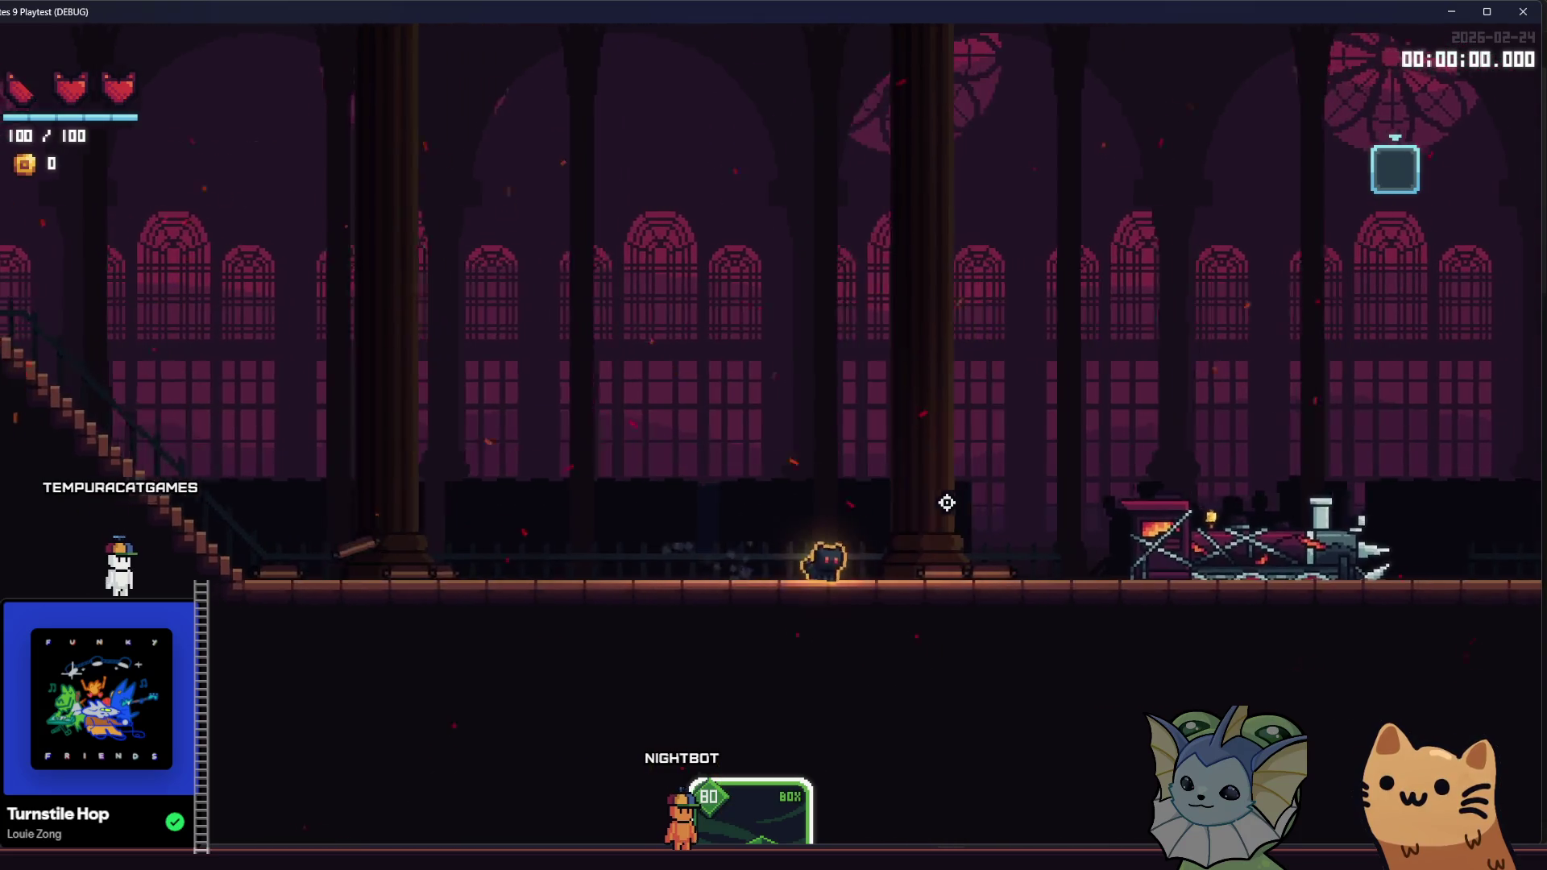
pyautogui.press('space')
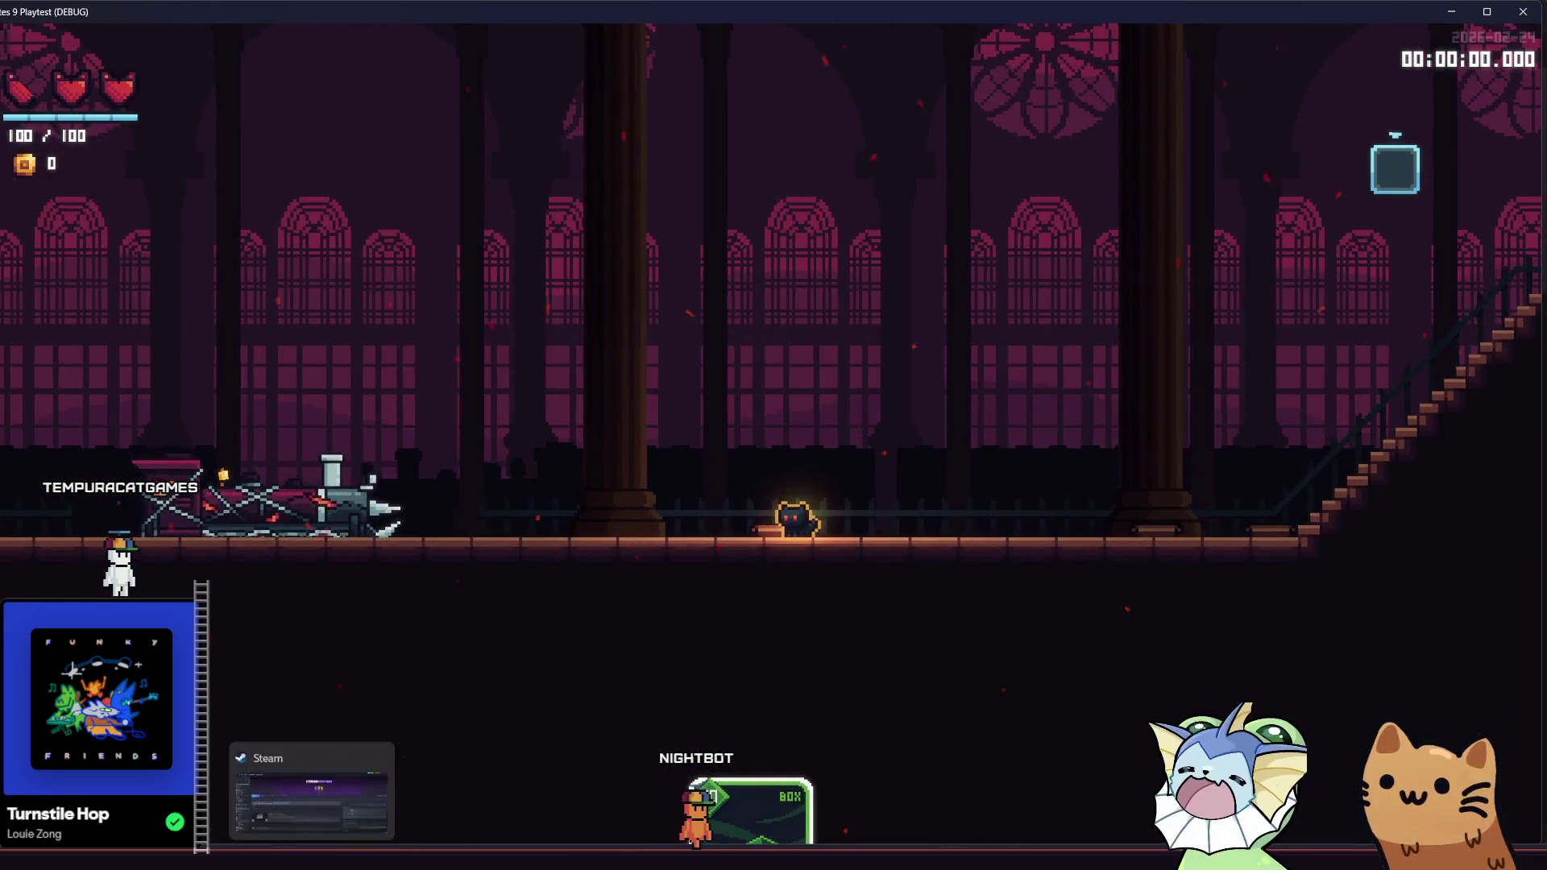
pyautogui.press('F8')
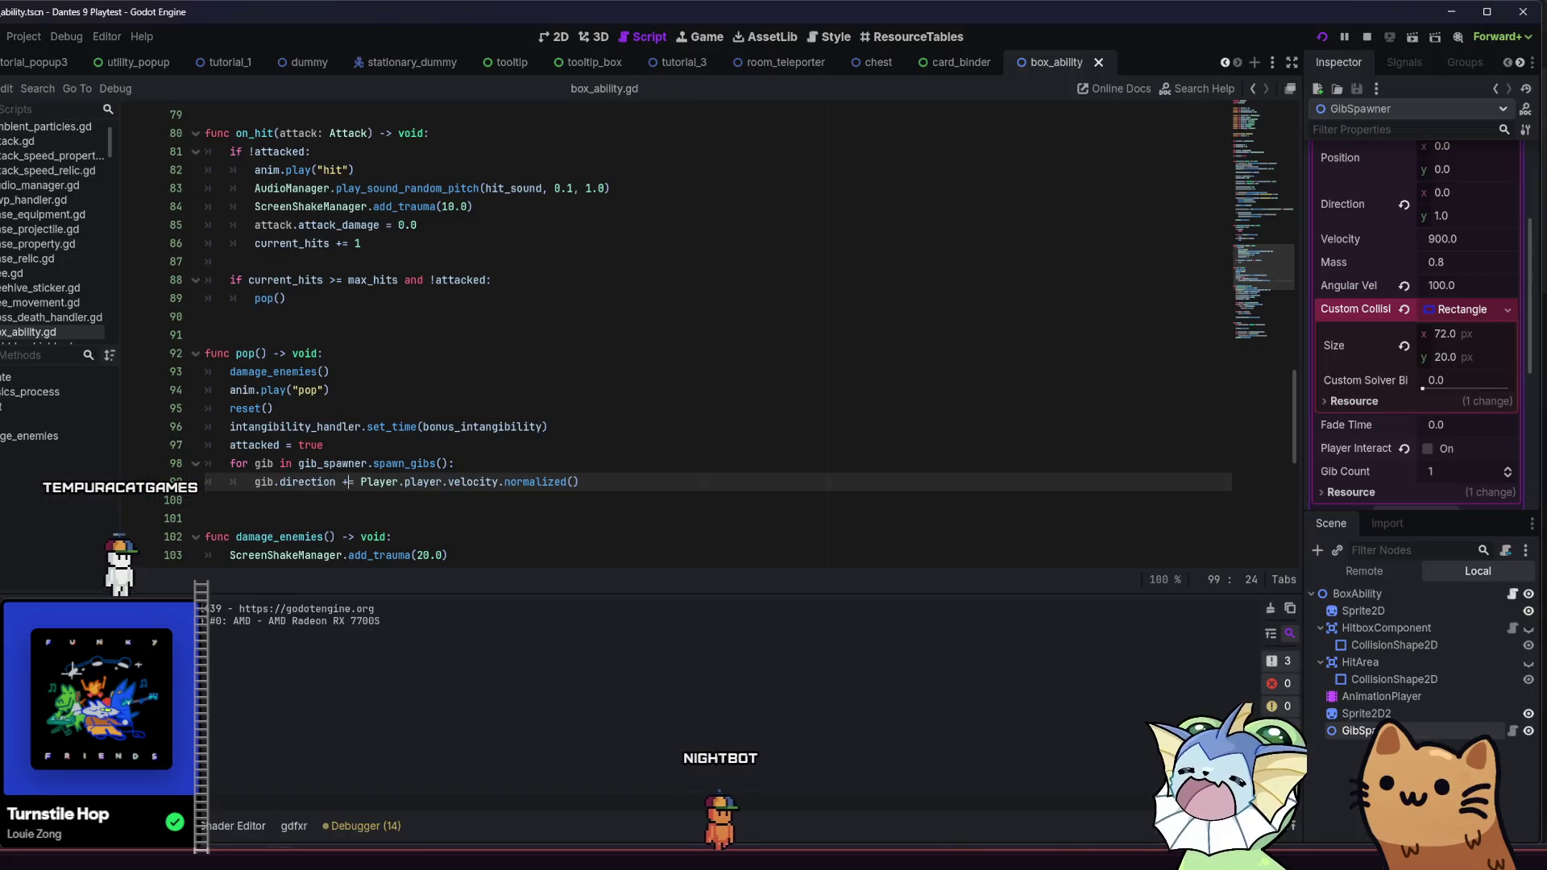
# Step: Scroll up to line 46 (source.velocity += Vector2.UP * 250.0) and place the cursor at its end
pyautogui.click(524, 433)
pyautogui.scroll(1, 533, 447)
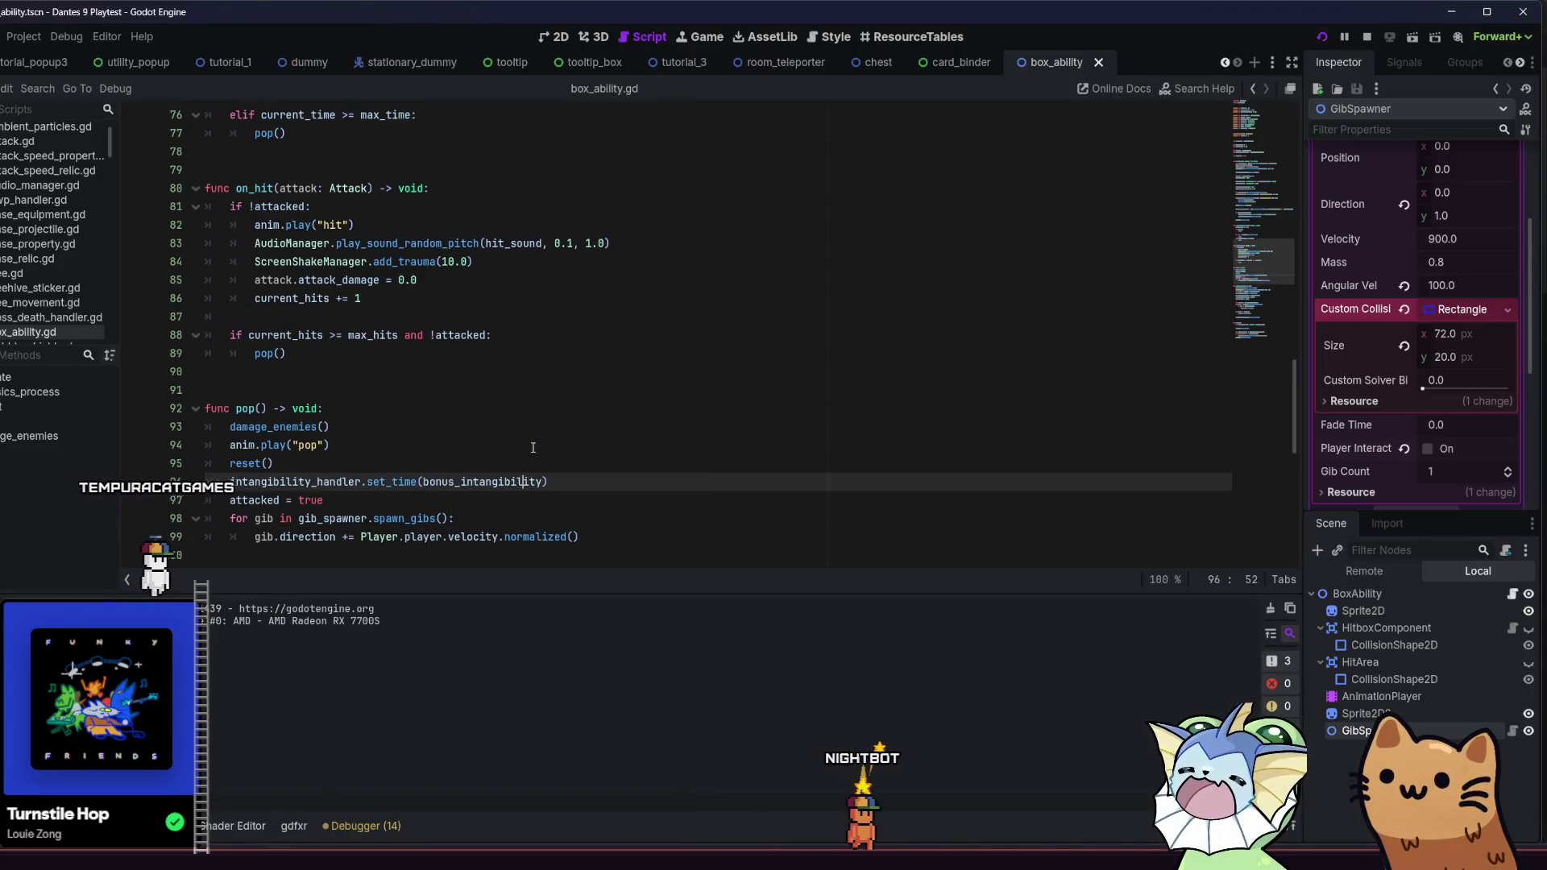
pyautogui.scroll(5, 532, 447)
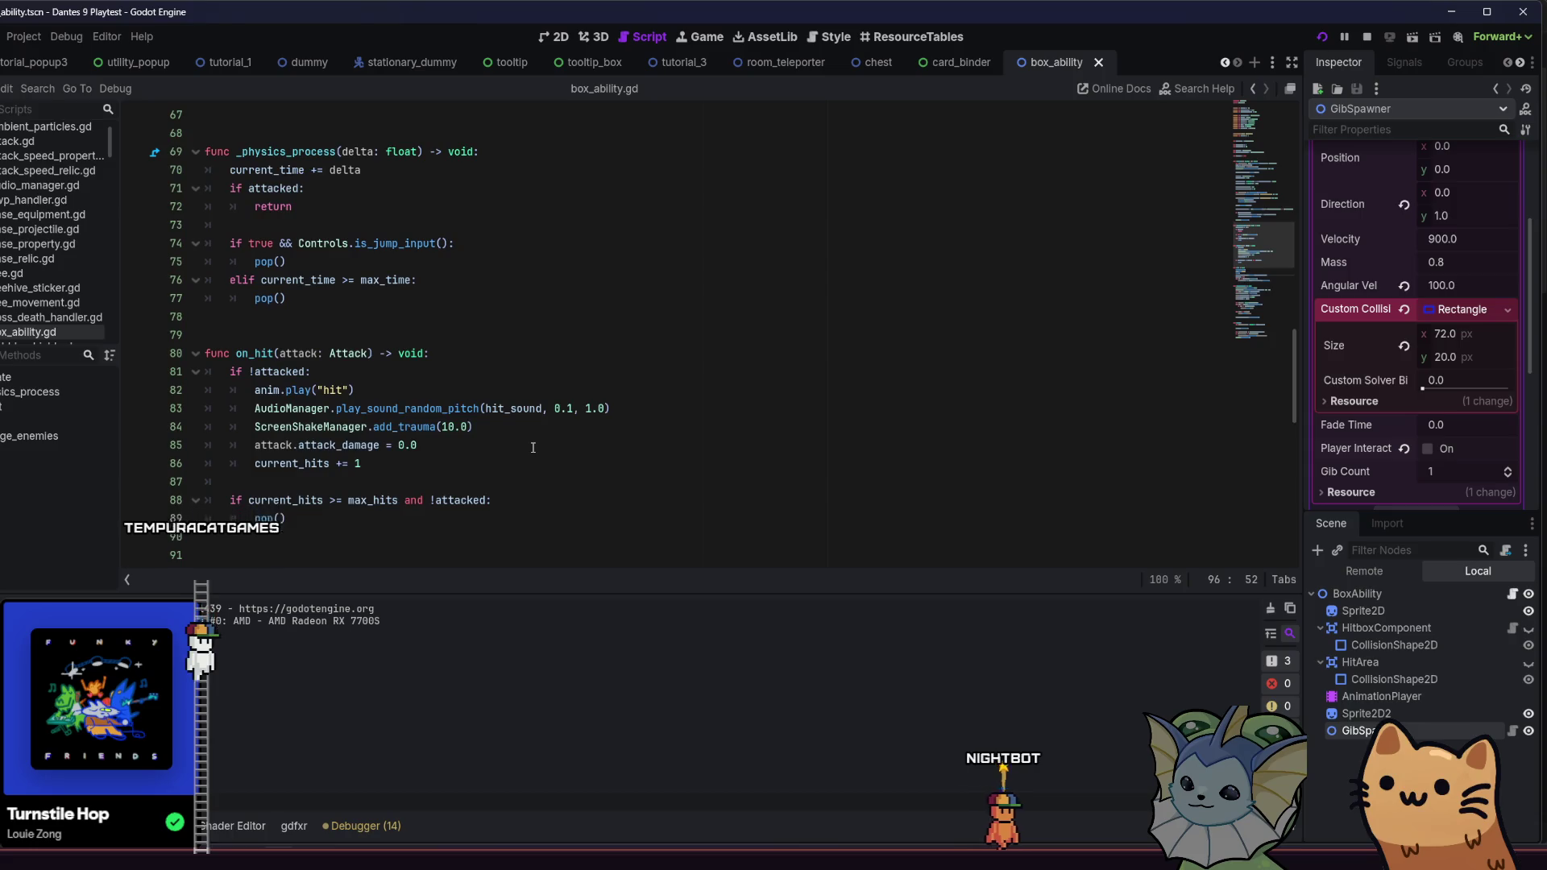
pyautogui.scroll(5, 533, 447)
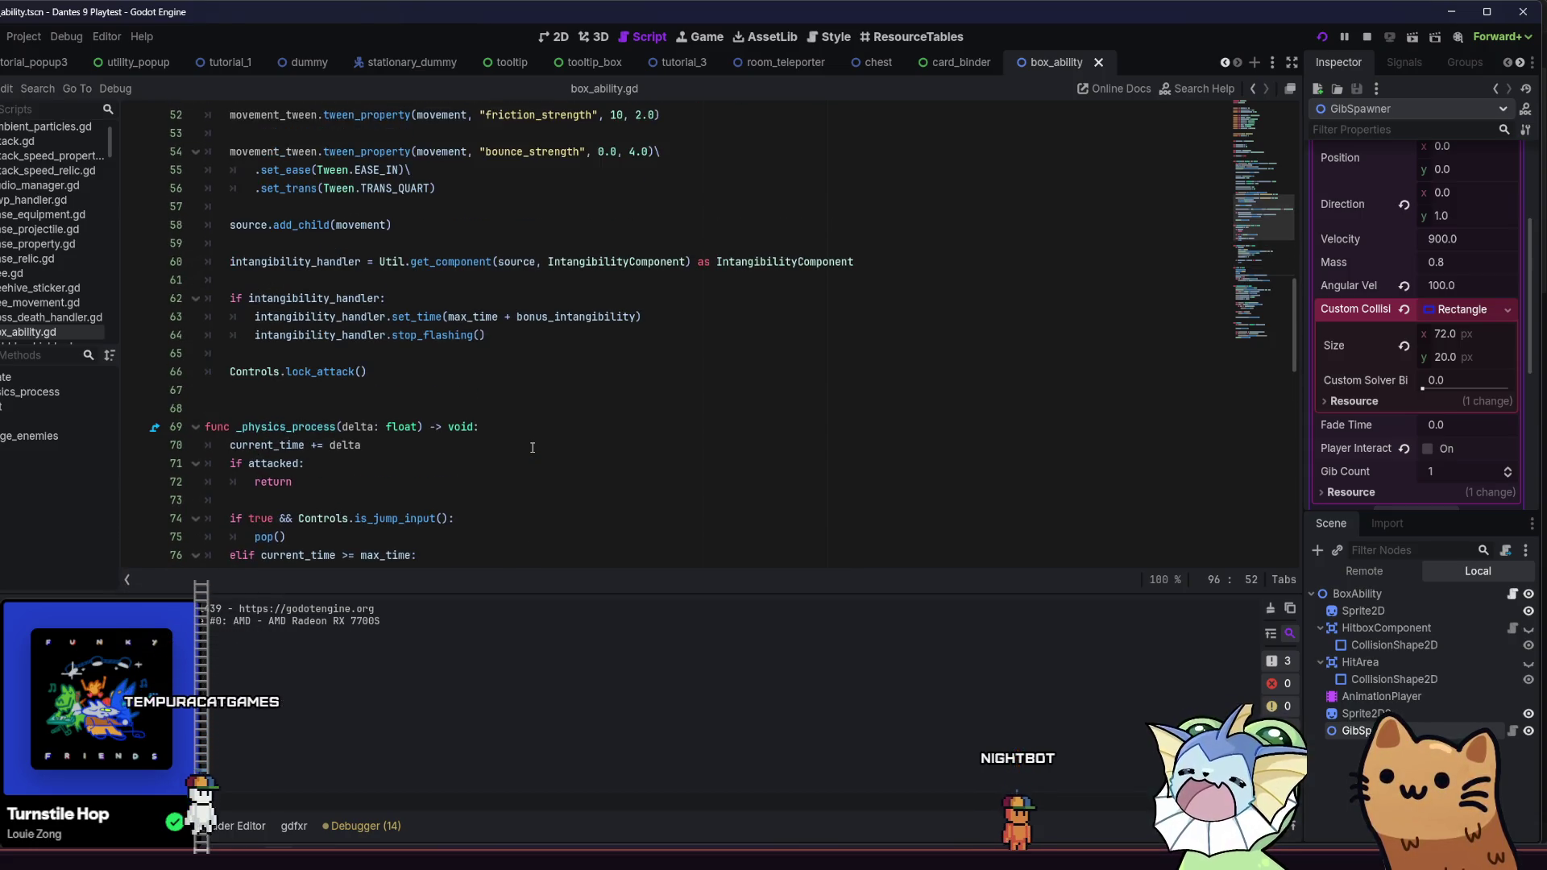
pyautogui.scroll(2, 531, 448)
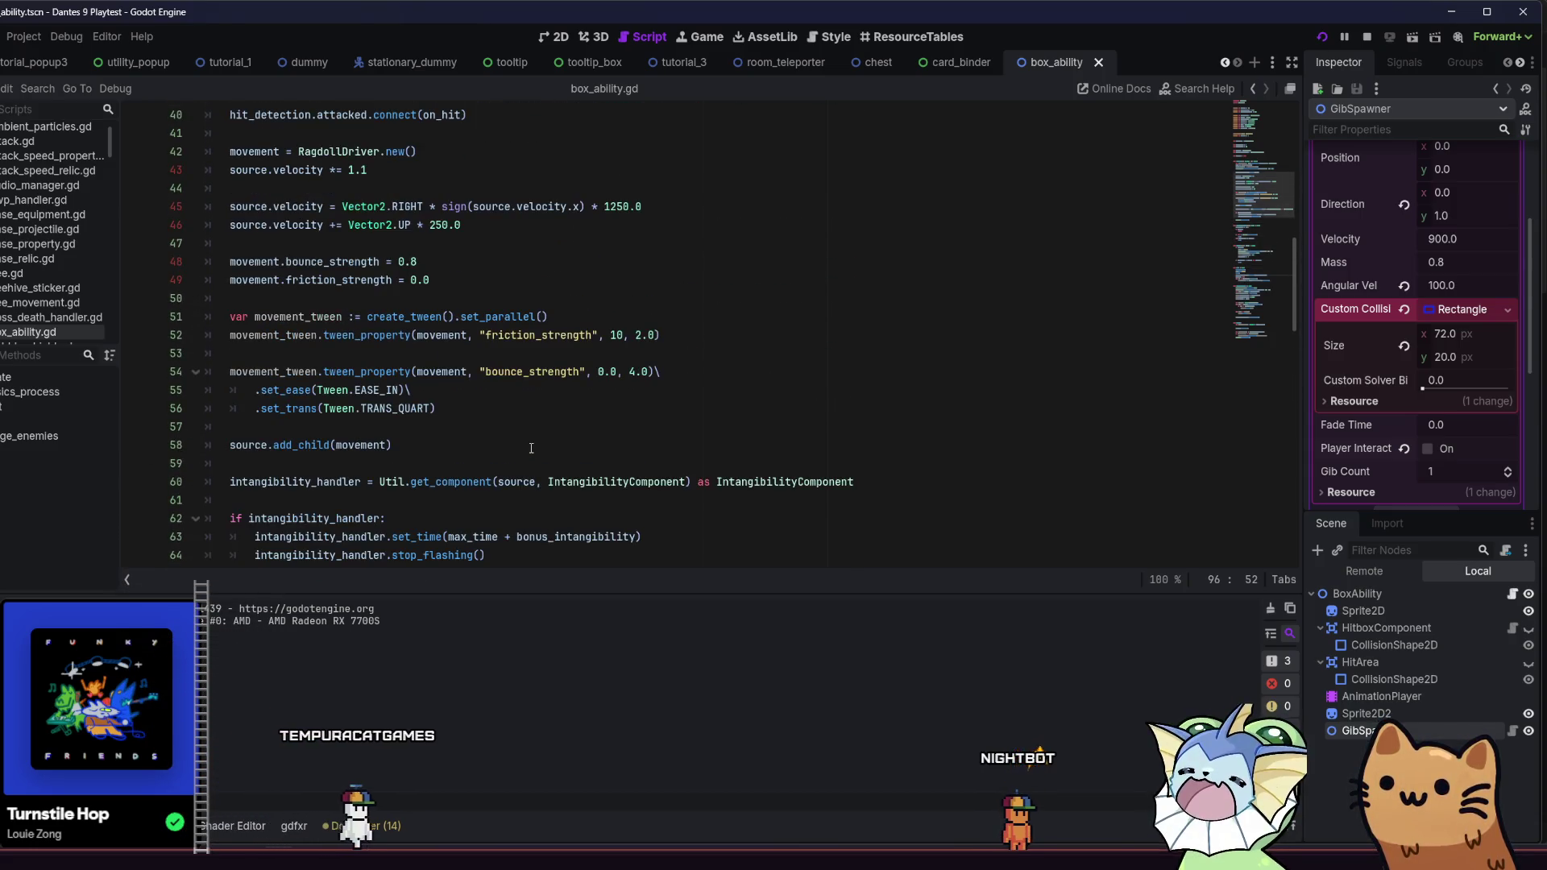
pyautogui.click(463, 228)
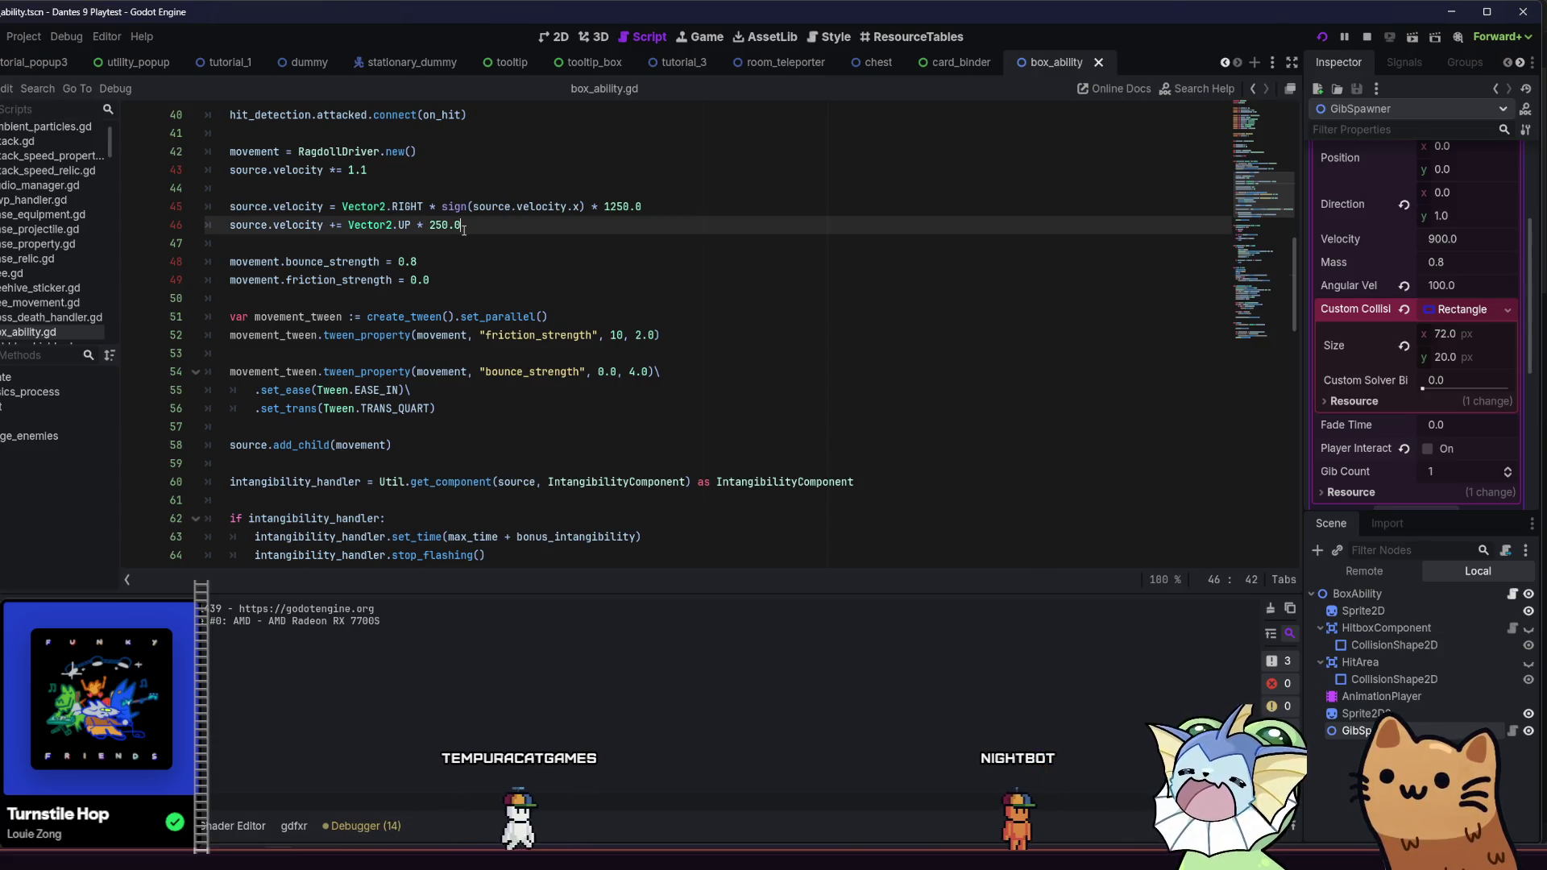
pyautogui.scroll(1, 524, 248)
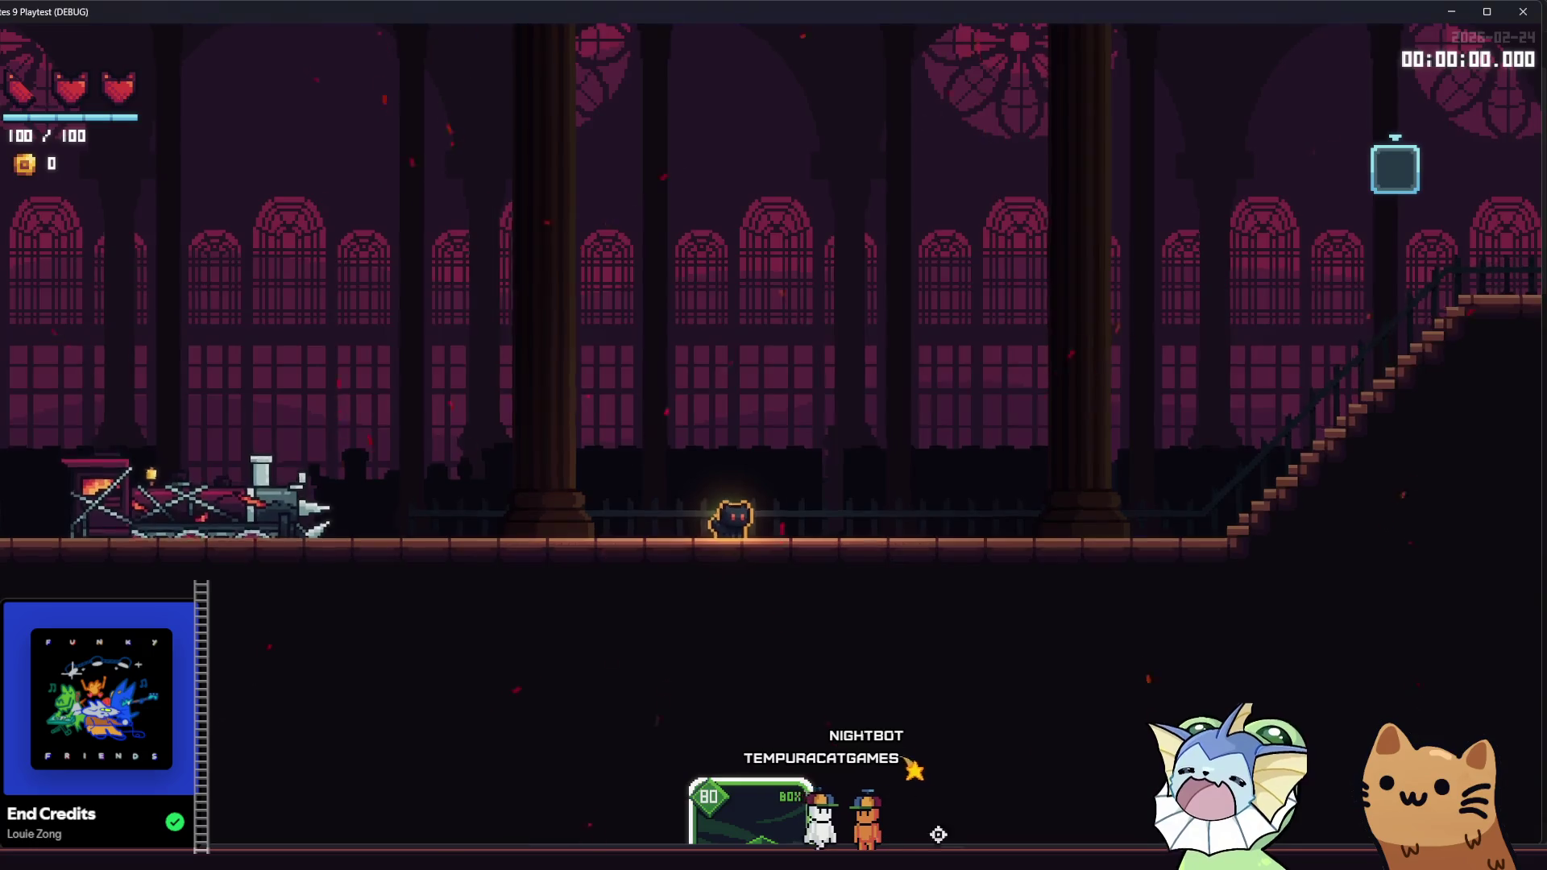
# Step: Run the cat right and jump twice toward the stairs to trigger the box pop, then leave the game
pyautogui.press('d')
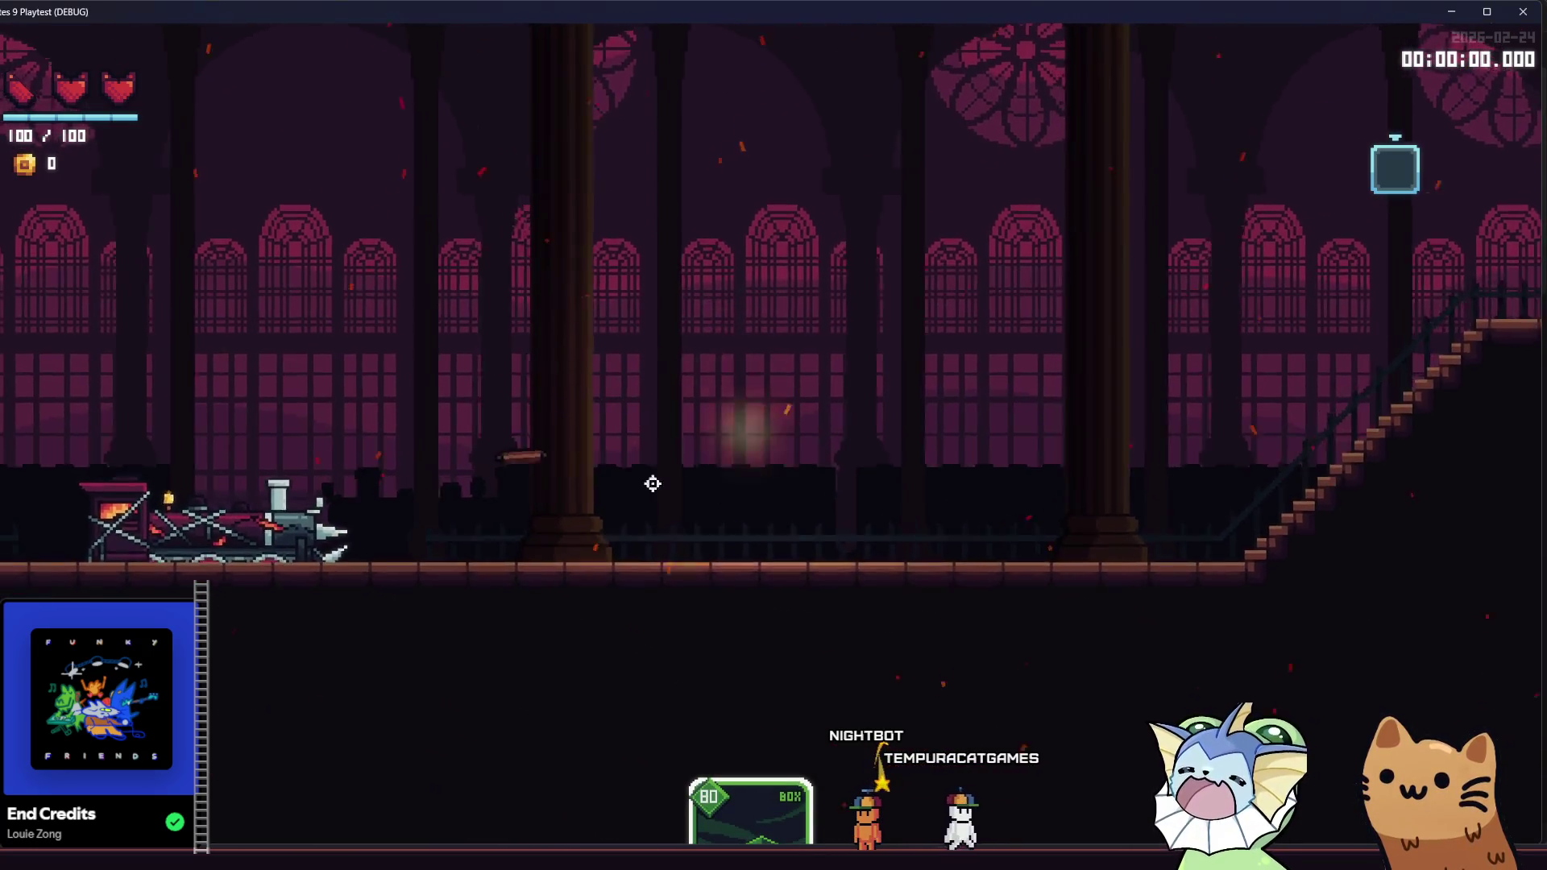
pyautogui.press('a')
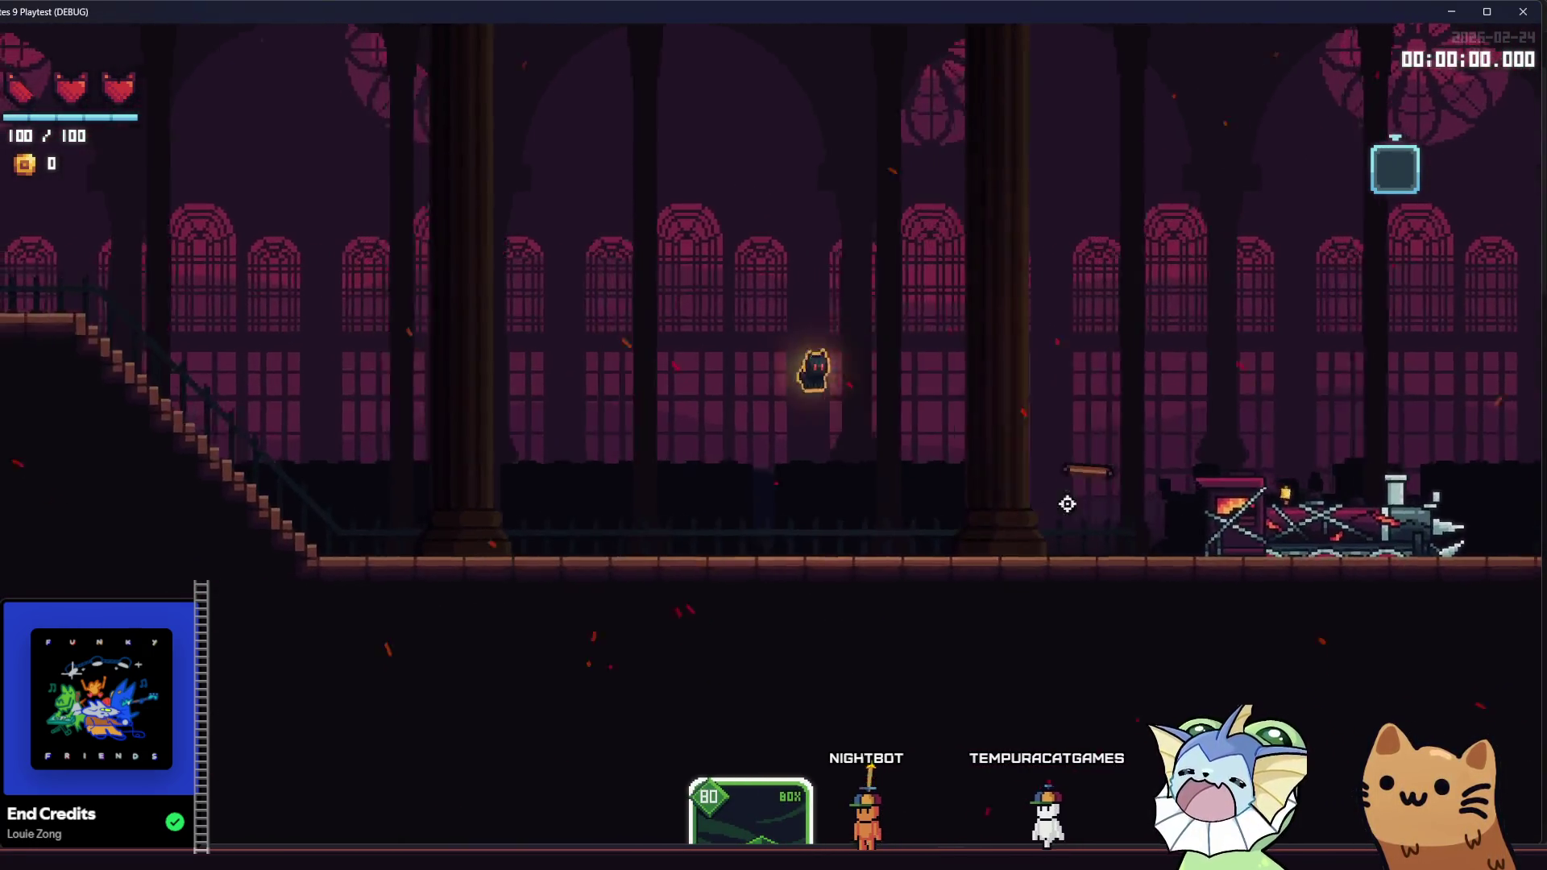
pyautogui.press('d')
pyautogui.press('space')
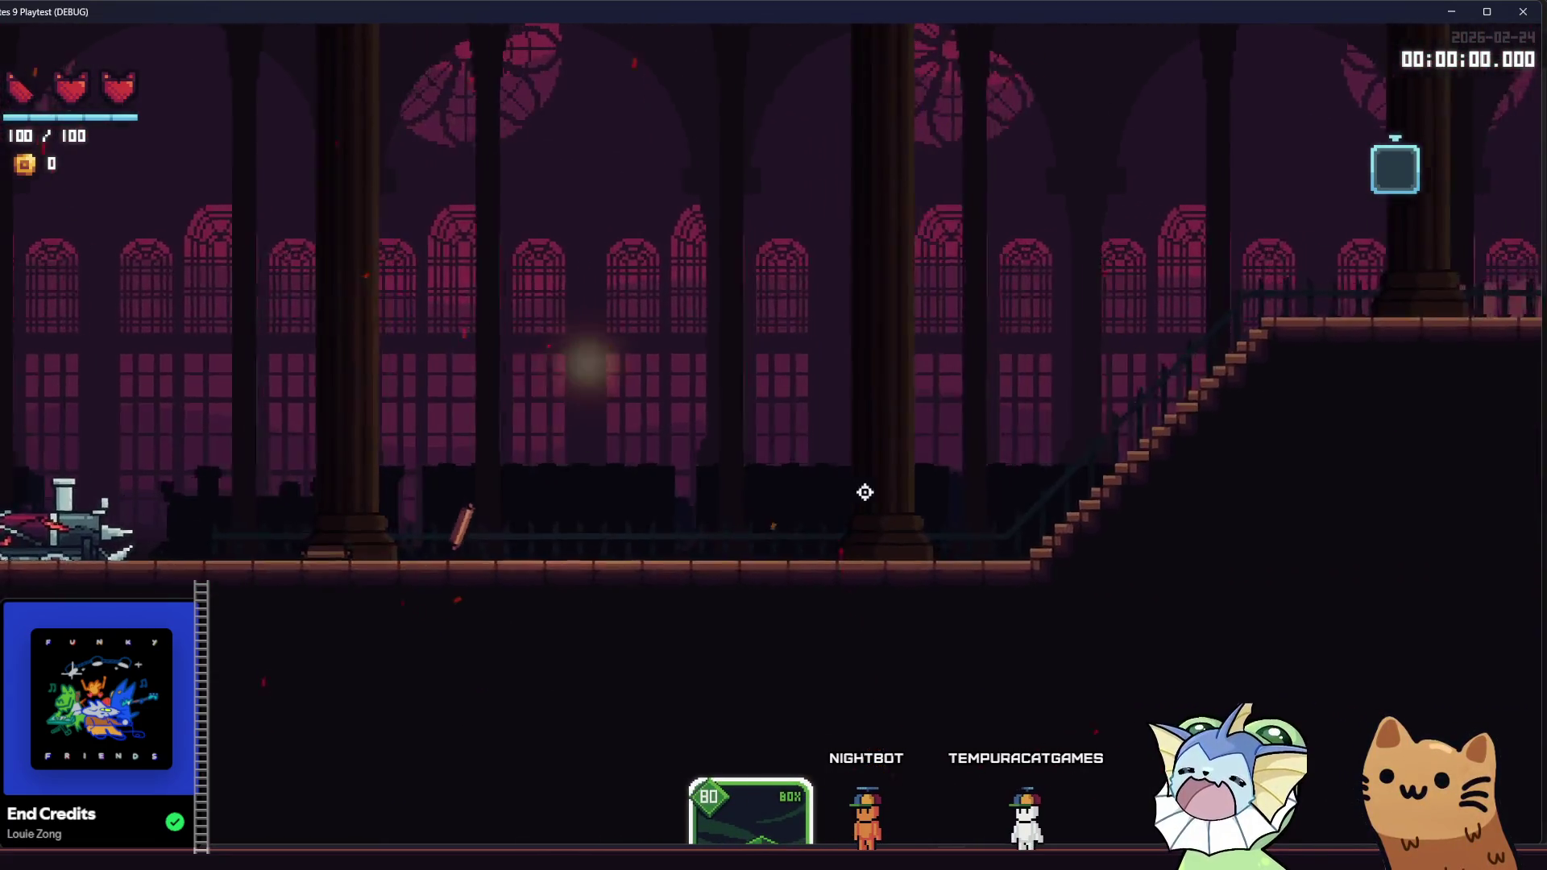
pyautogui.press('space')
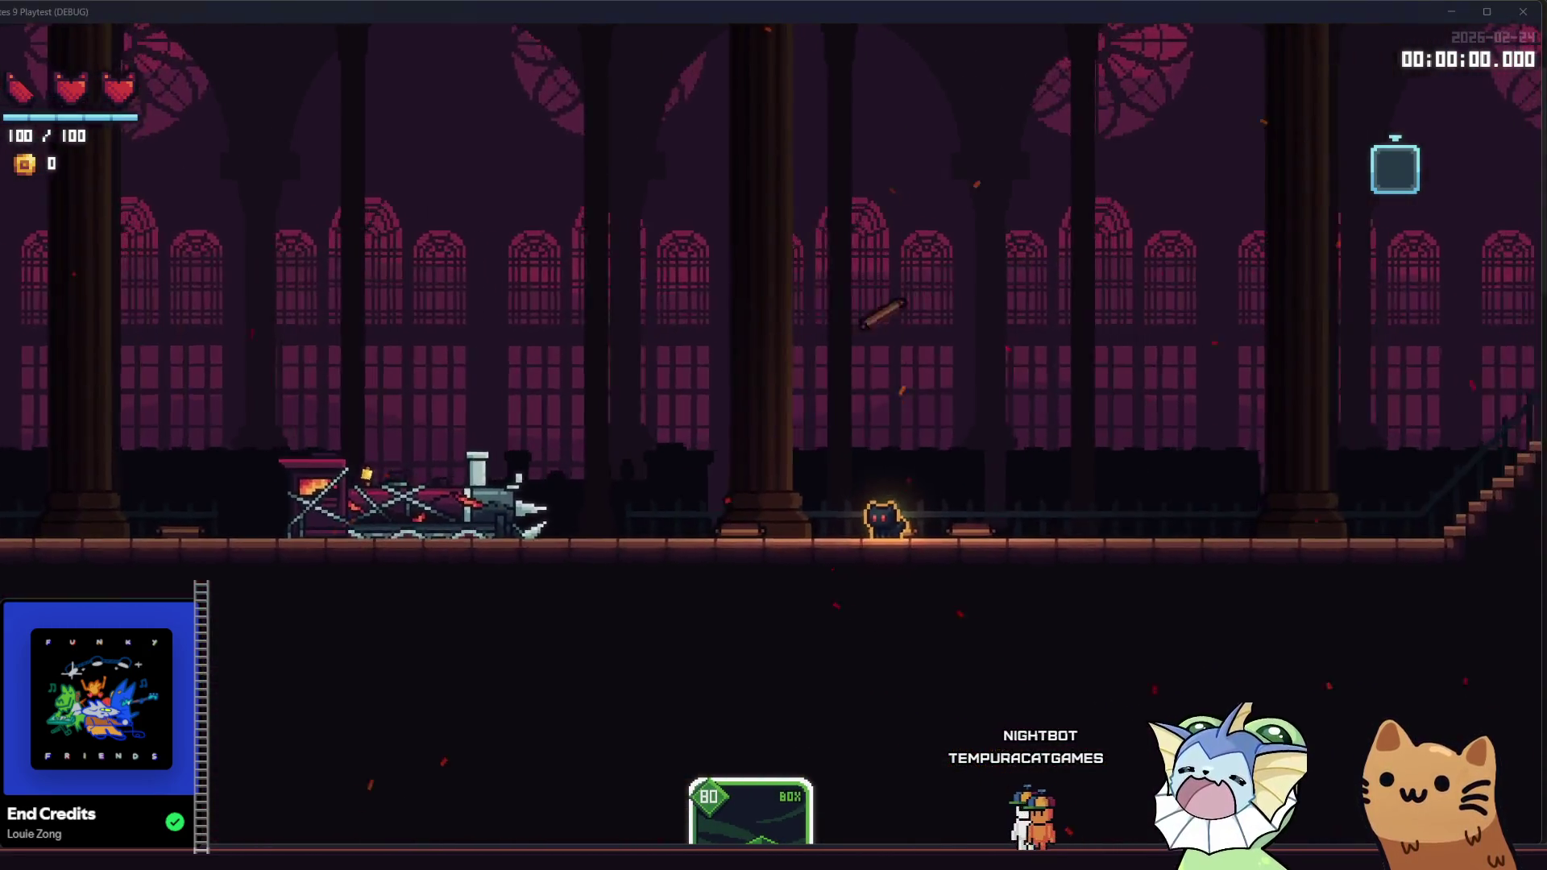
pyautogui.hotkey('alt', 'Tab')
# Step: Set GibSpawner Gibs[0] Velocity to 1000, adjust Direction y, then save and run with F5
pyautogui.click(705, 323)
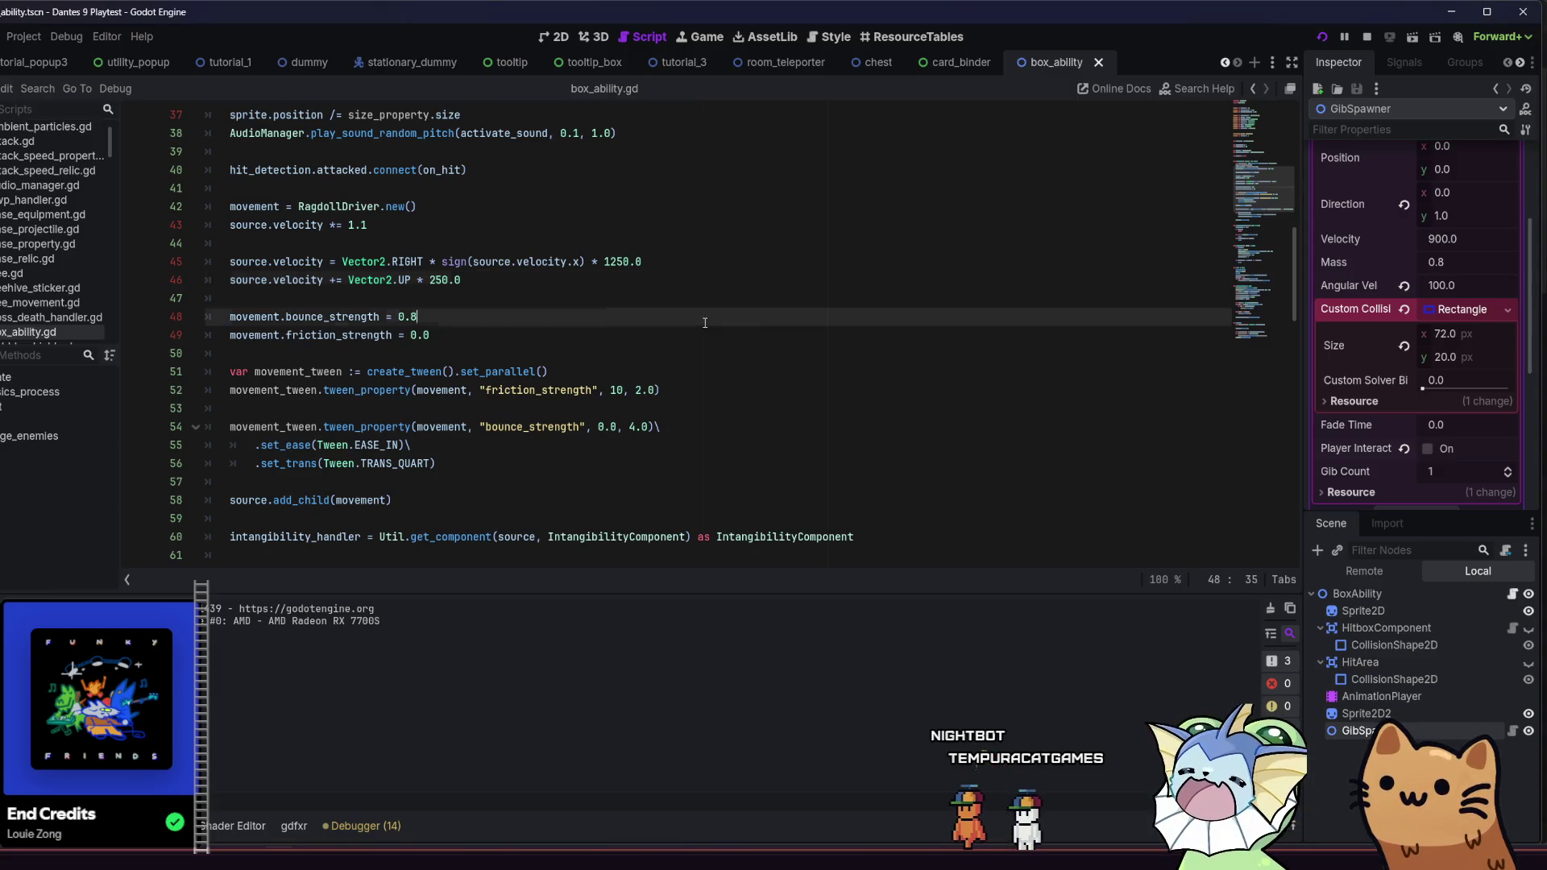
pyautogui.click(1442, 242)
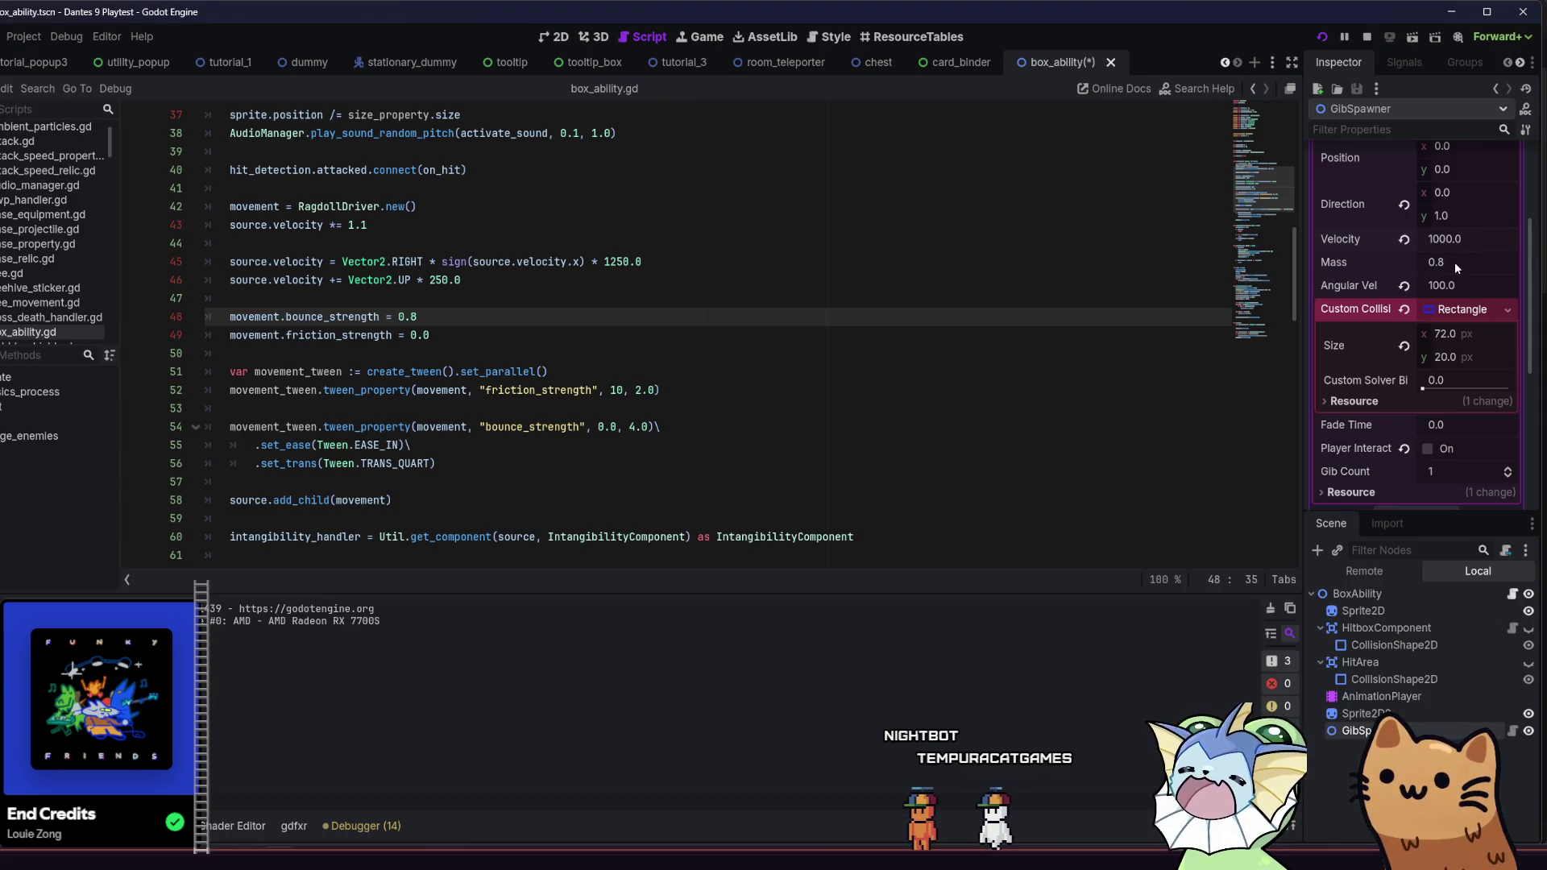
pyautogui.scroll(1, 1453, 263)
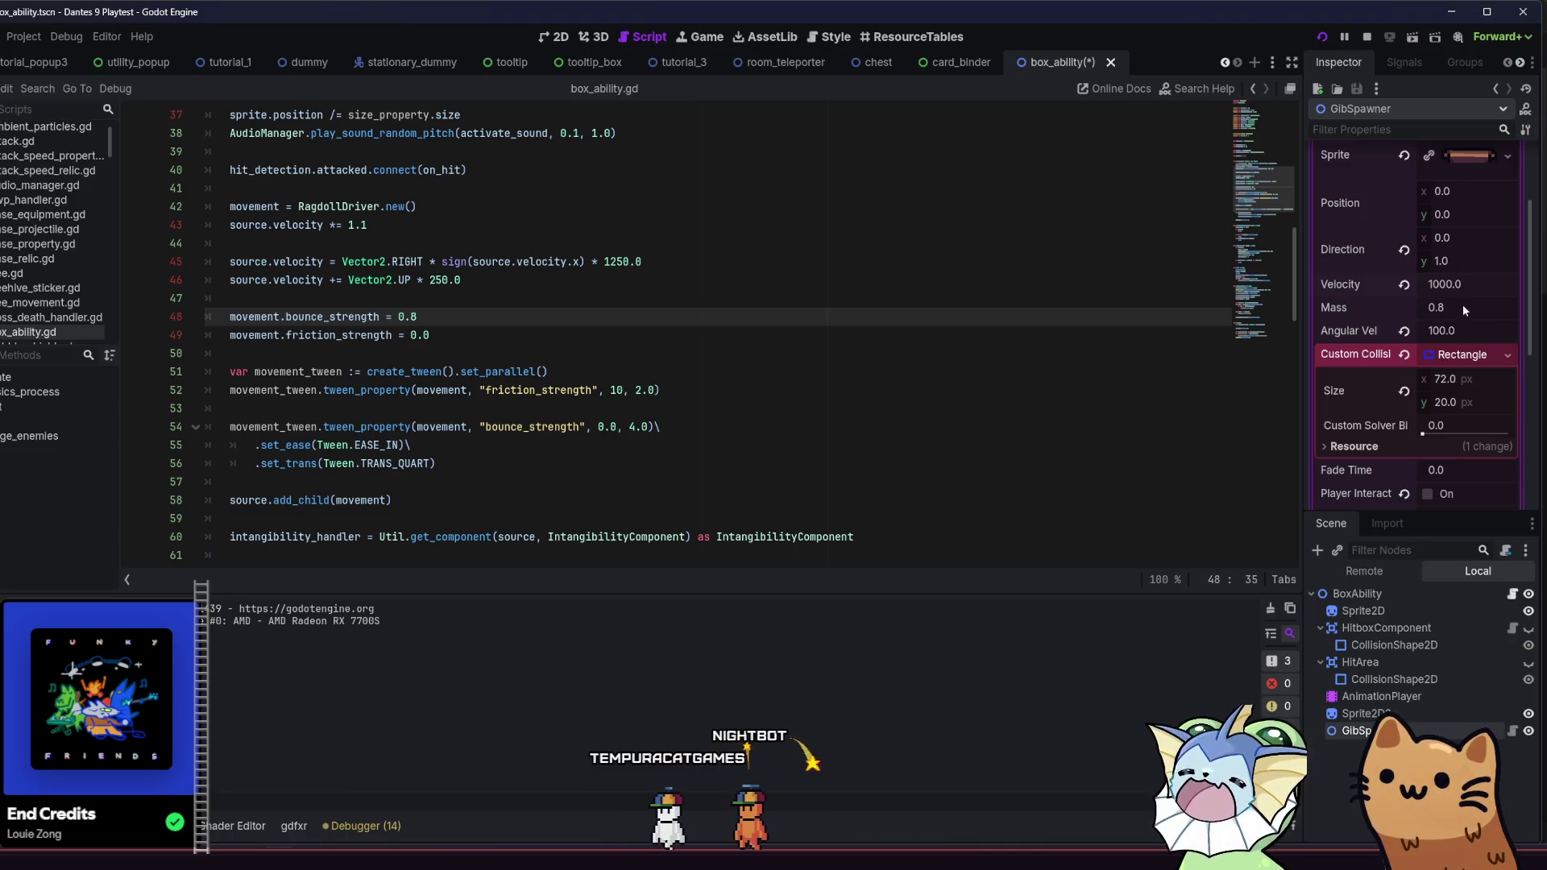
pyautogui.scroll(3, 1463, 303)
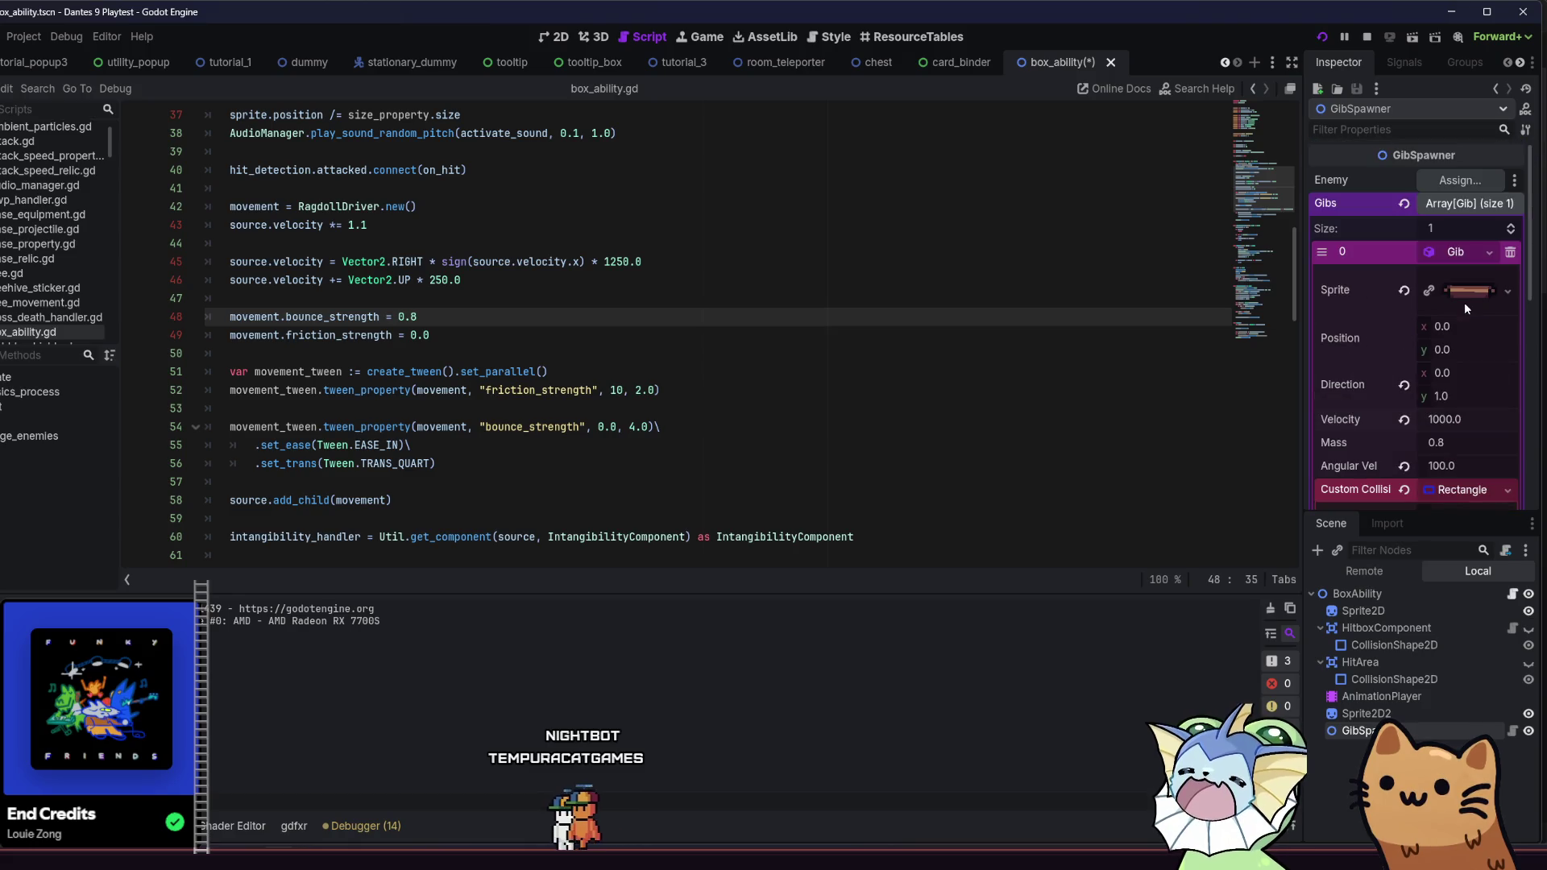
pyautogui.scroll(-1, 1471, 339)
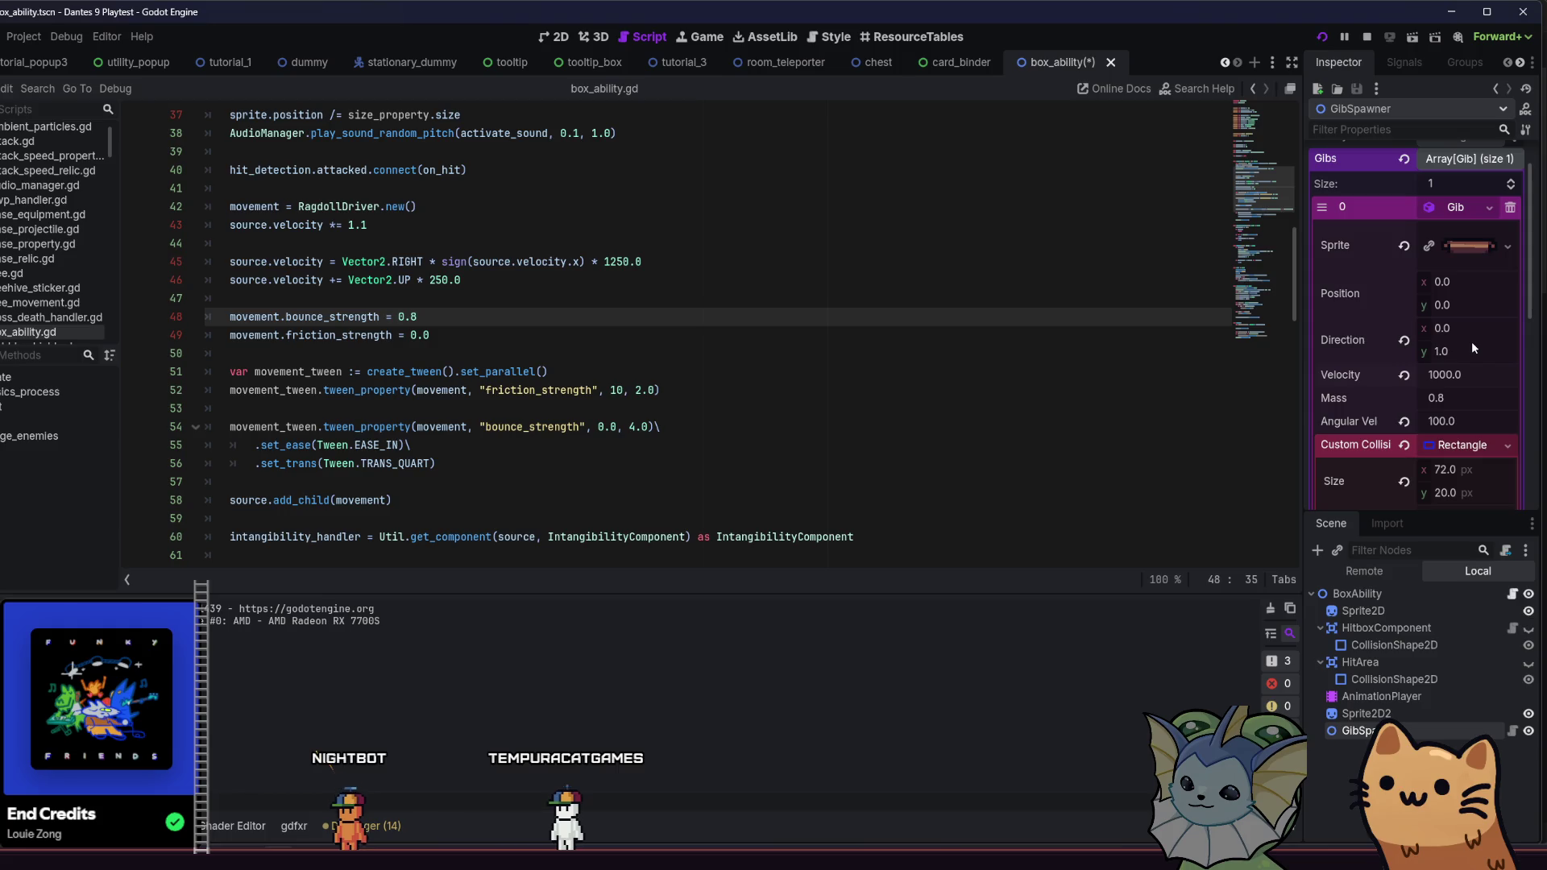
pyautogui.scroll(-8, 856, 427)
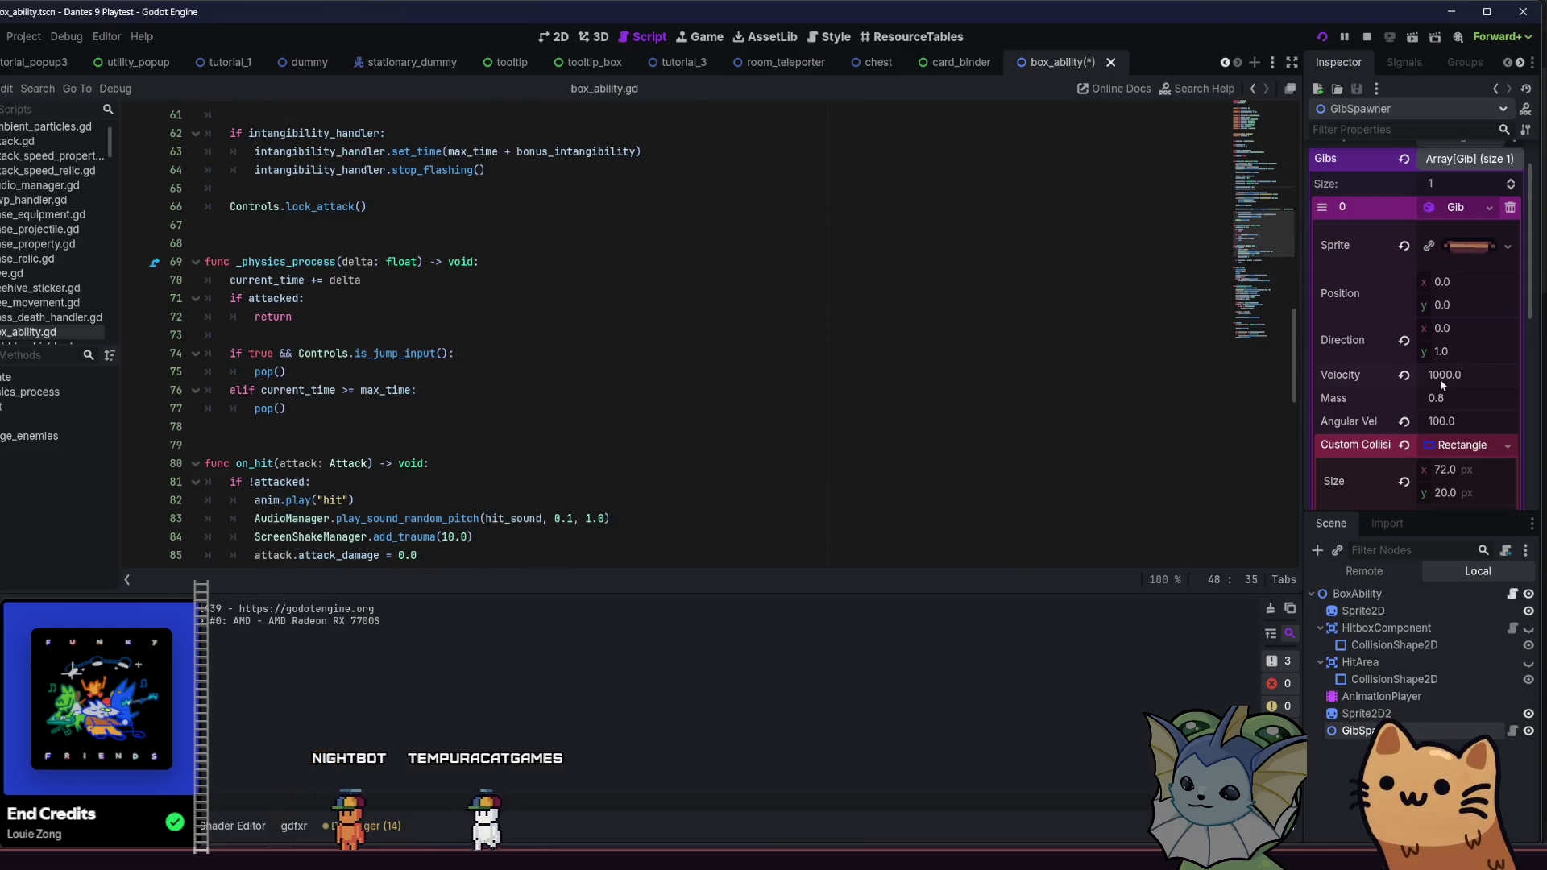
pyautogui.click(1451, 355)
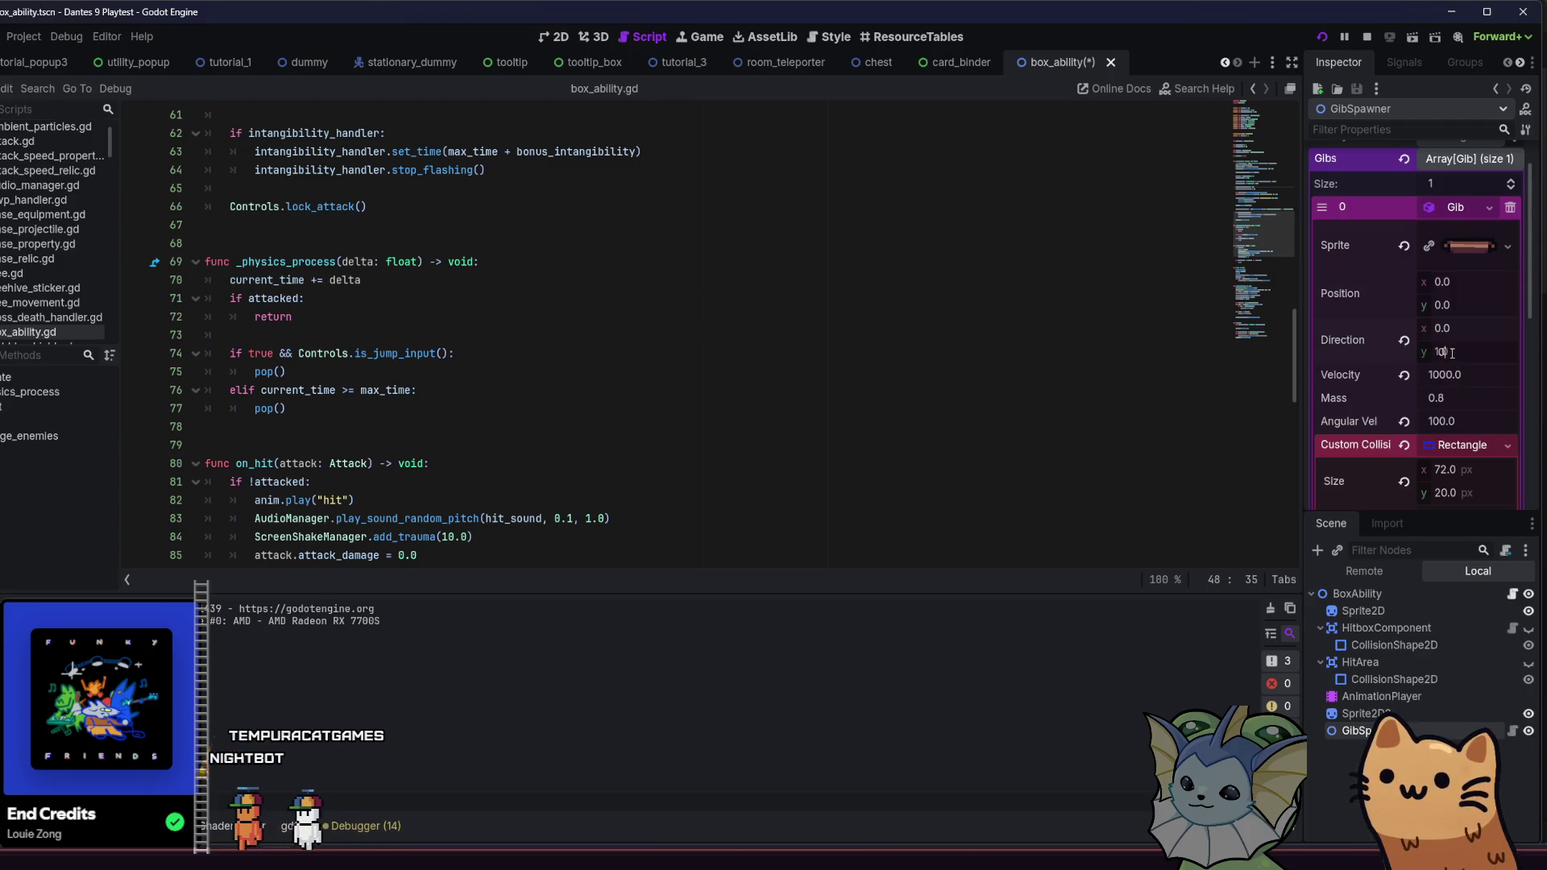
pyautogui.press('F5')
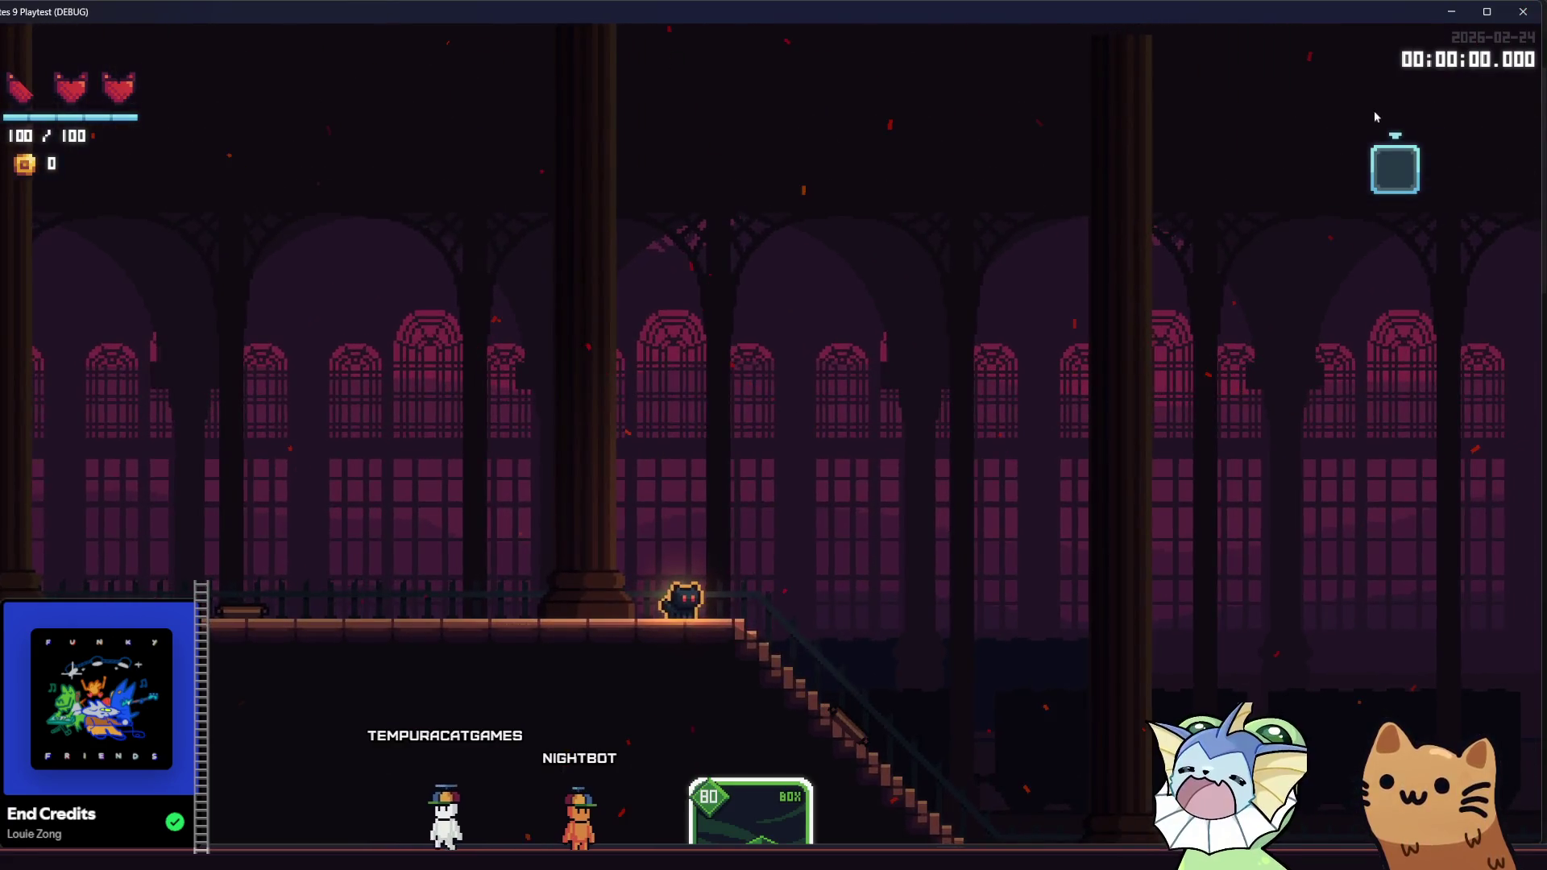
# Step: Stop the playtest with F8 after trying the 1000-velocity gibs
pyautogui.press('F8')
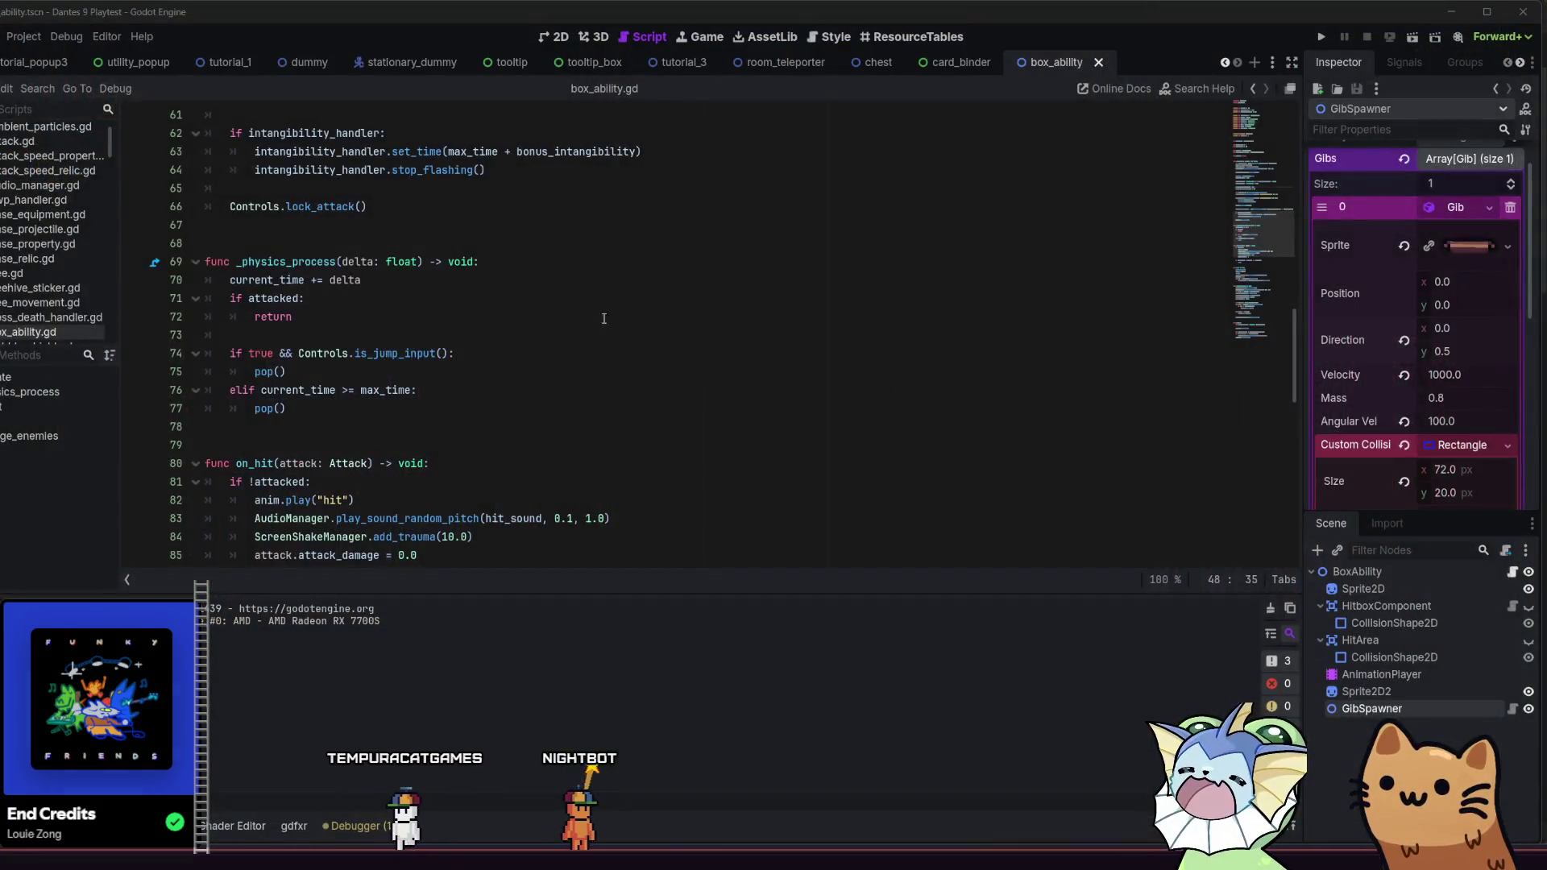
pyautogui.click(743, 390)
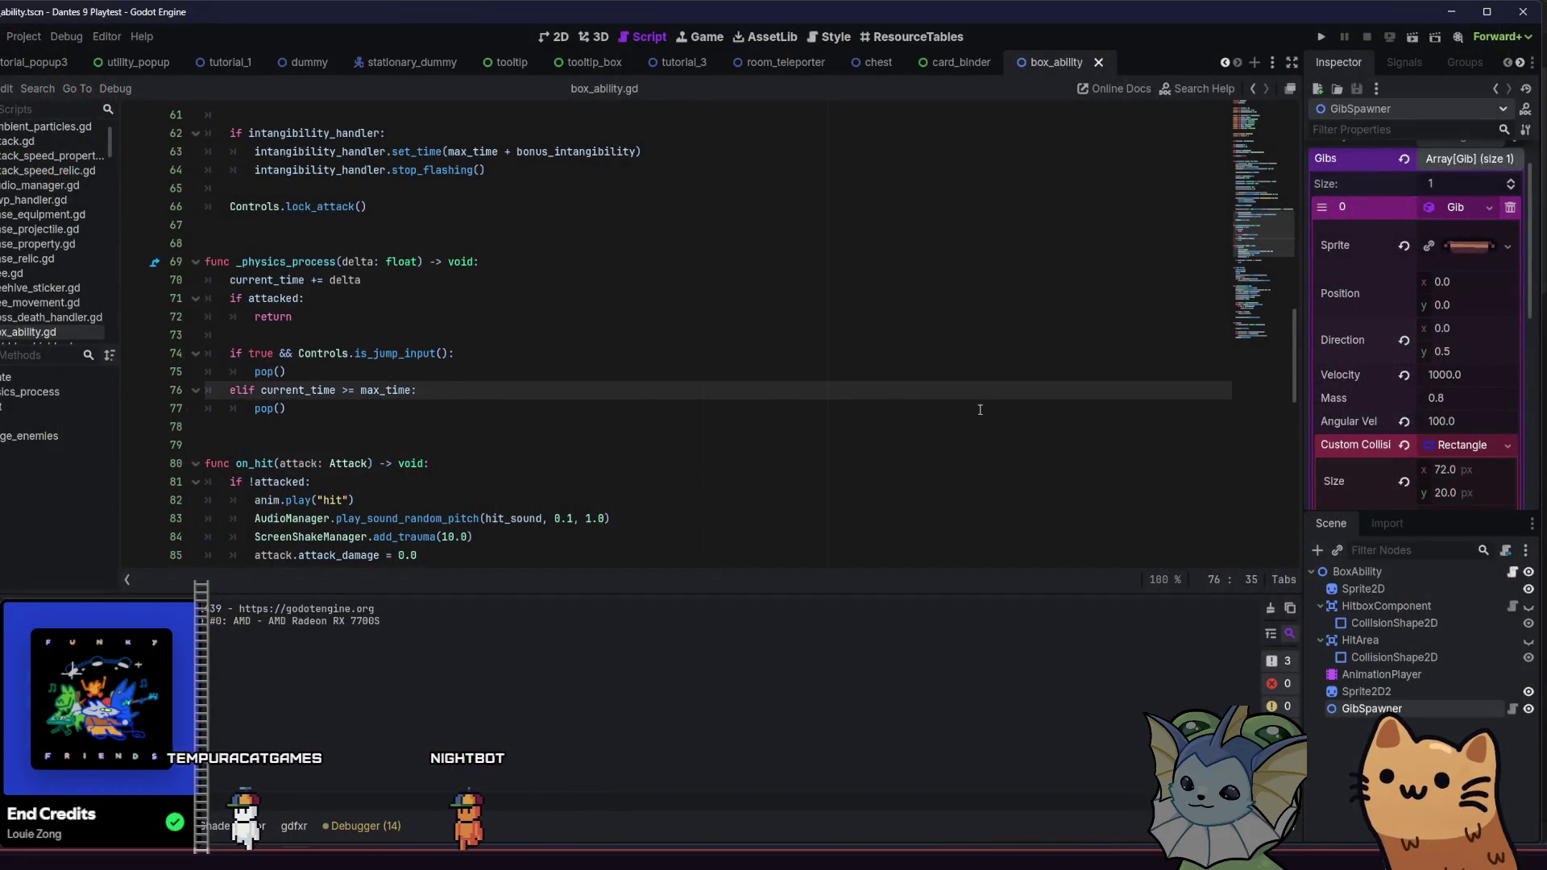
pyautogui.click(584, 407)
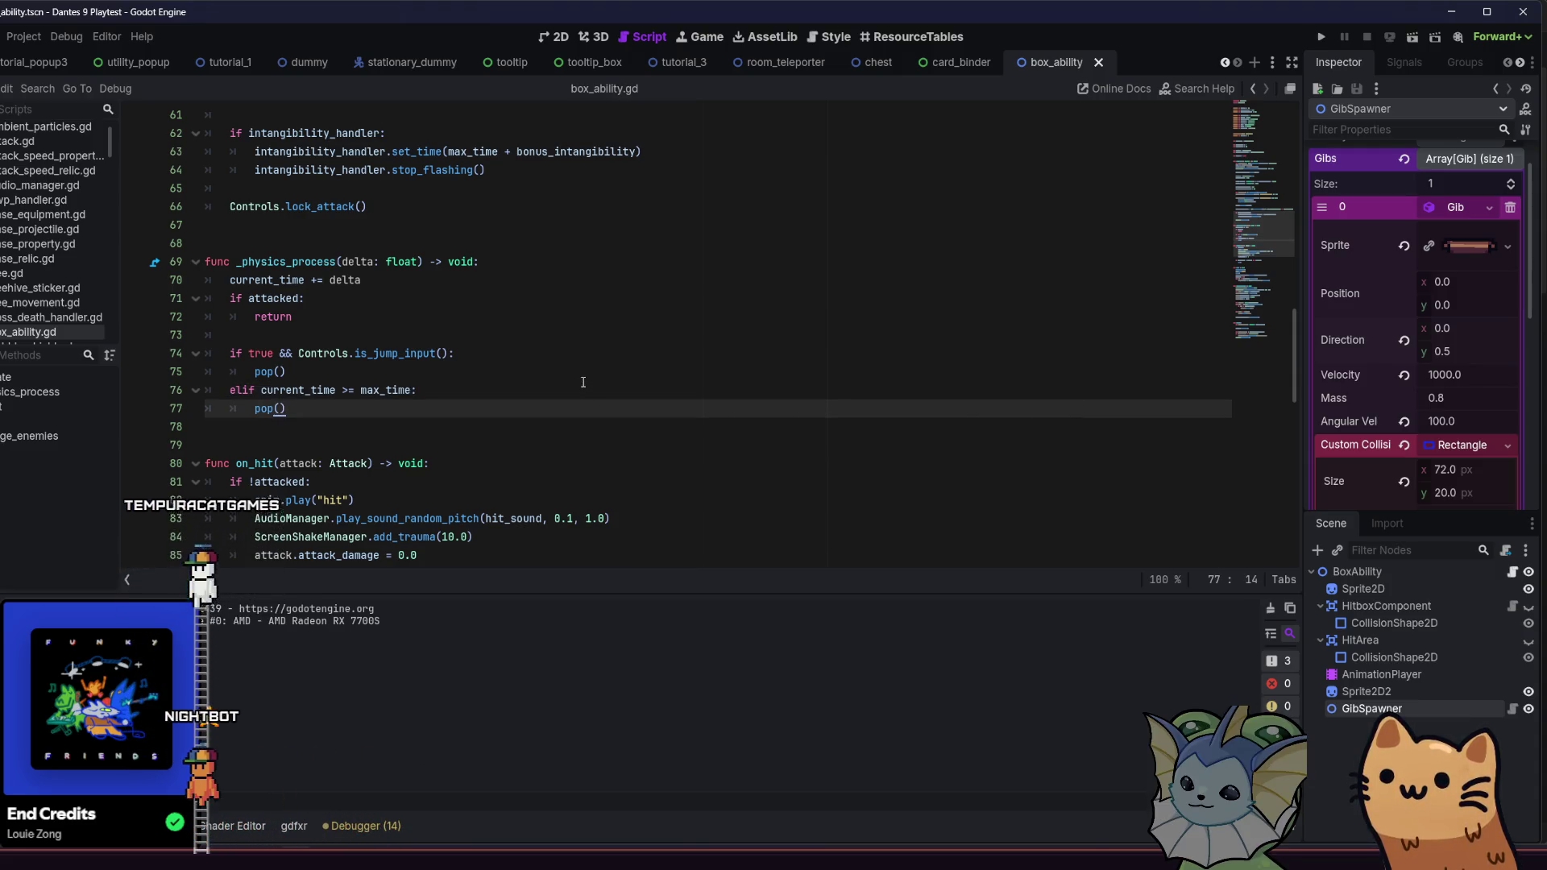
pyautogui.scroll(-8, 585, 382)
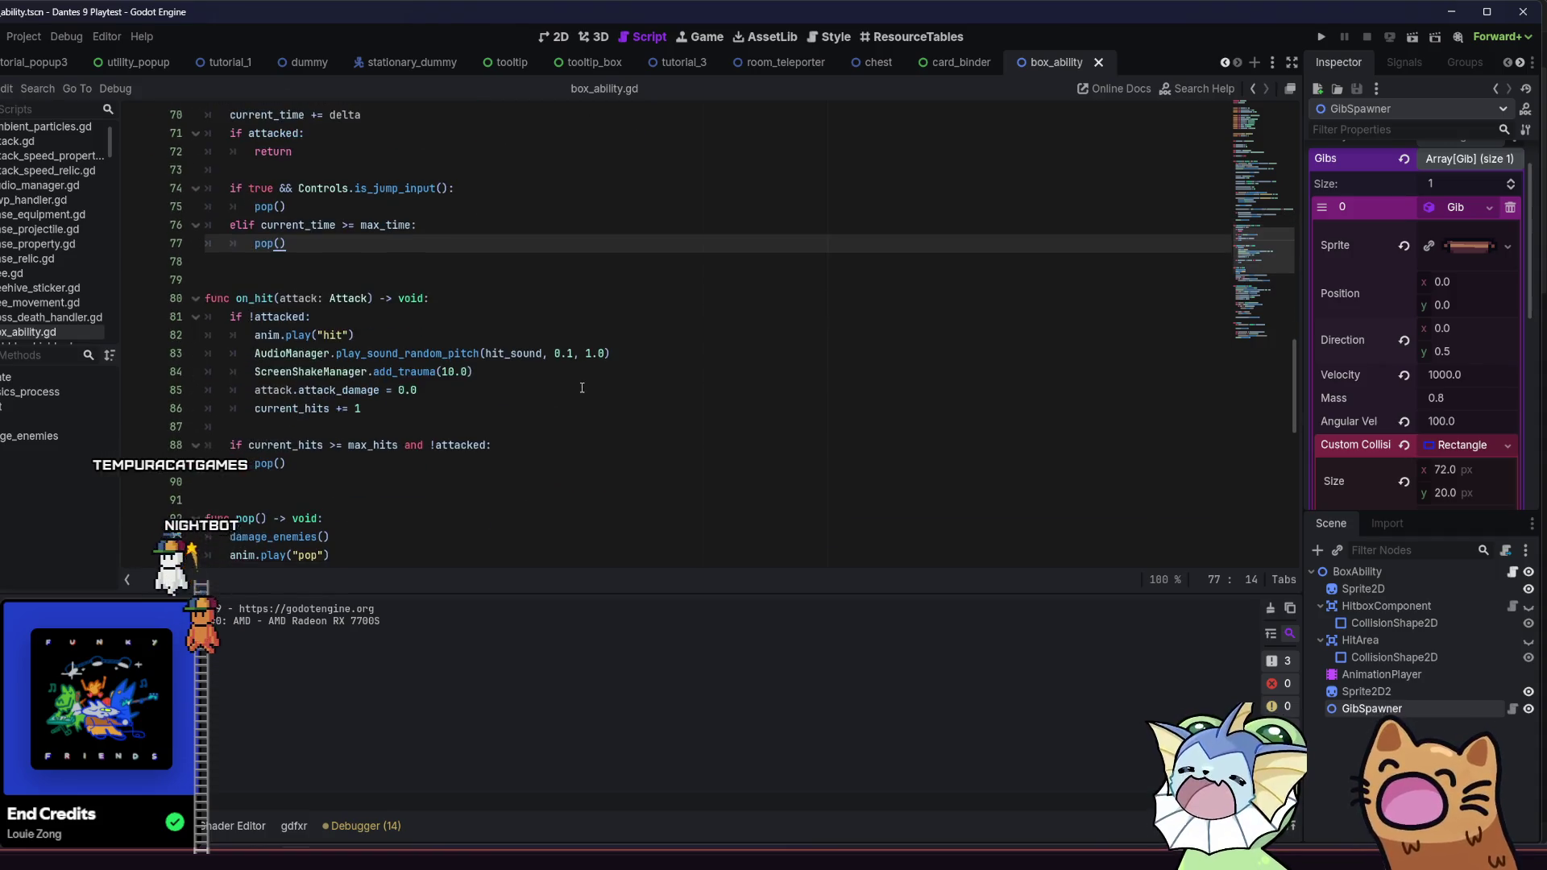
pyautogui.click(588, 369)
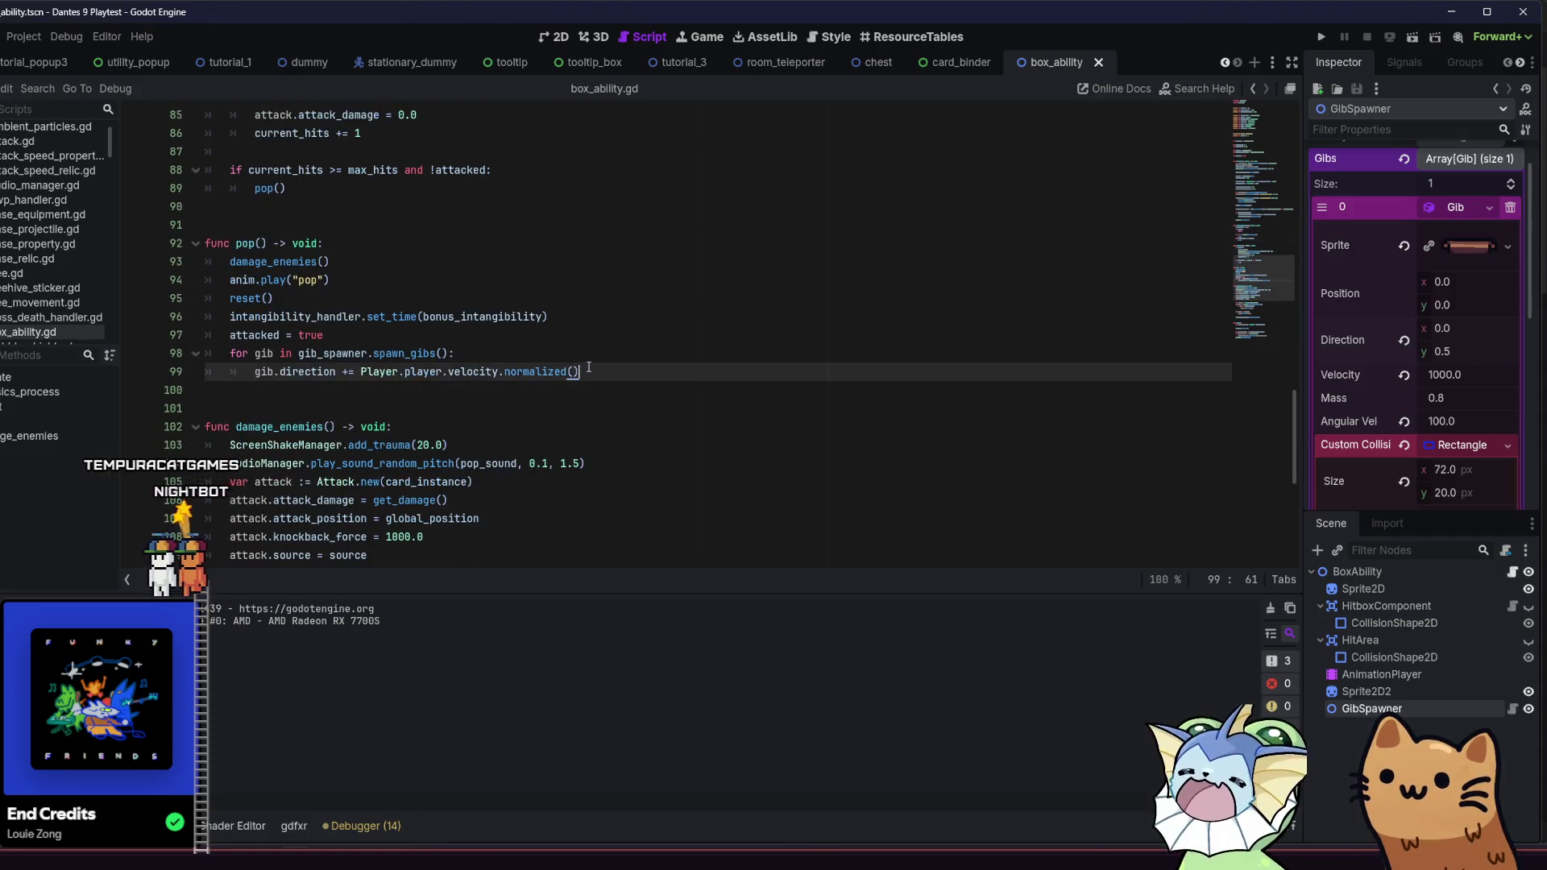
pyautogui.click(251, 299)
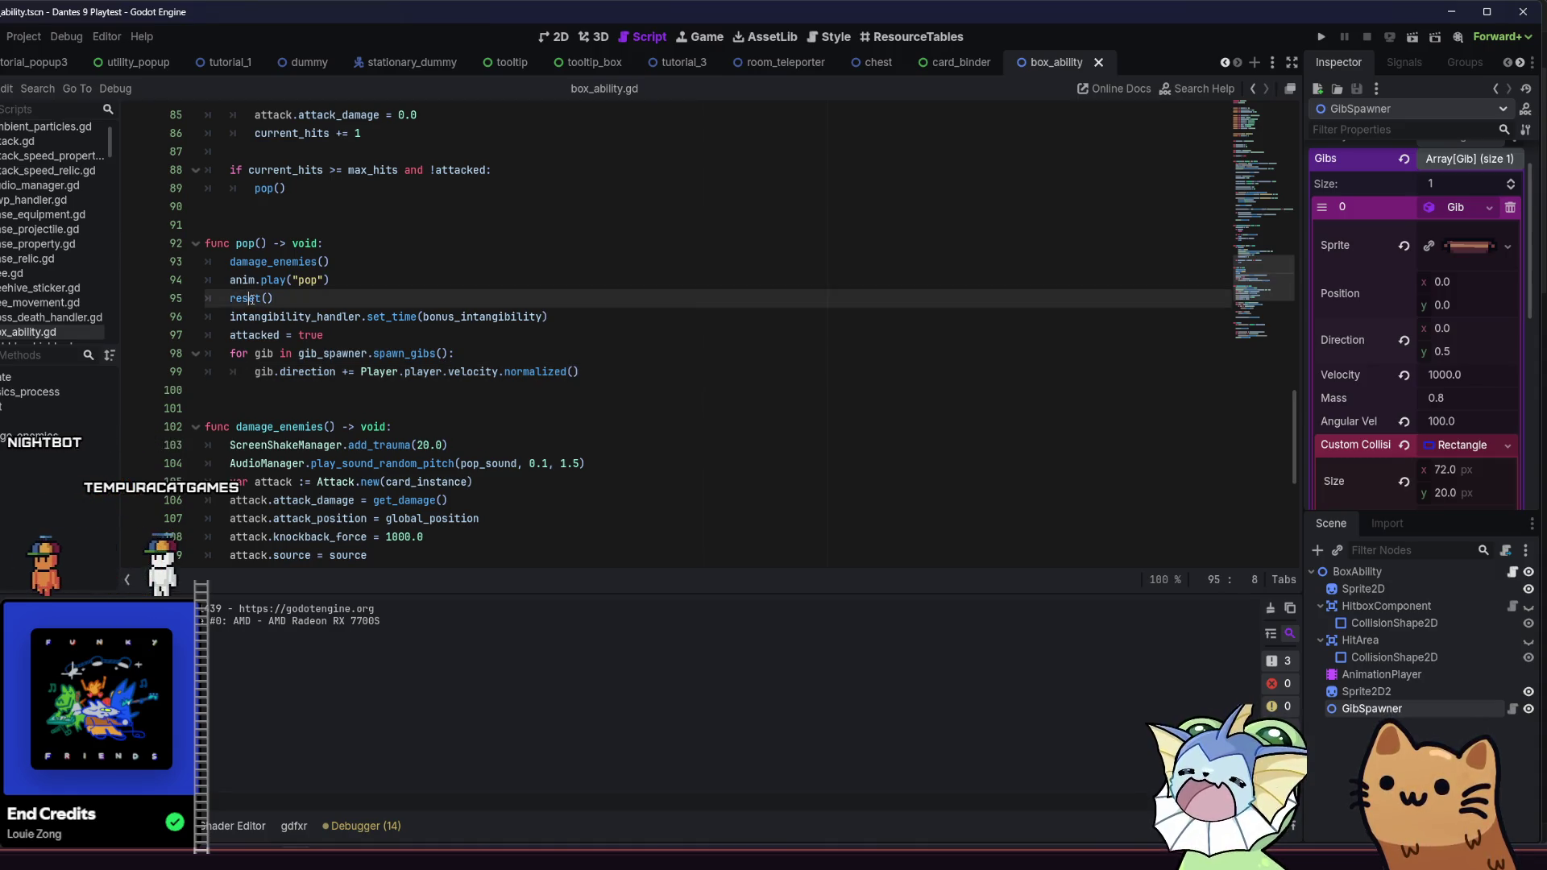
pyautogui.scroll(14, 345, 357)
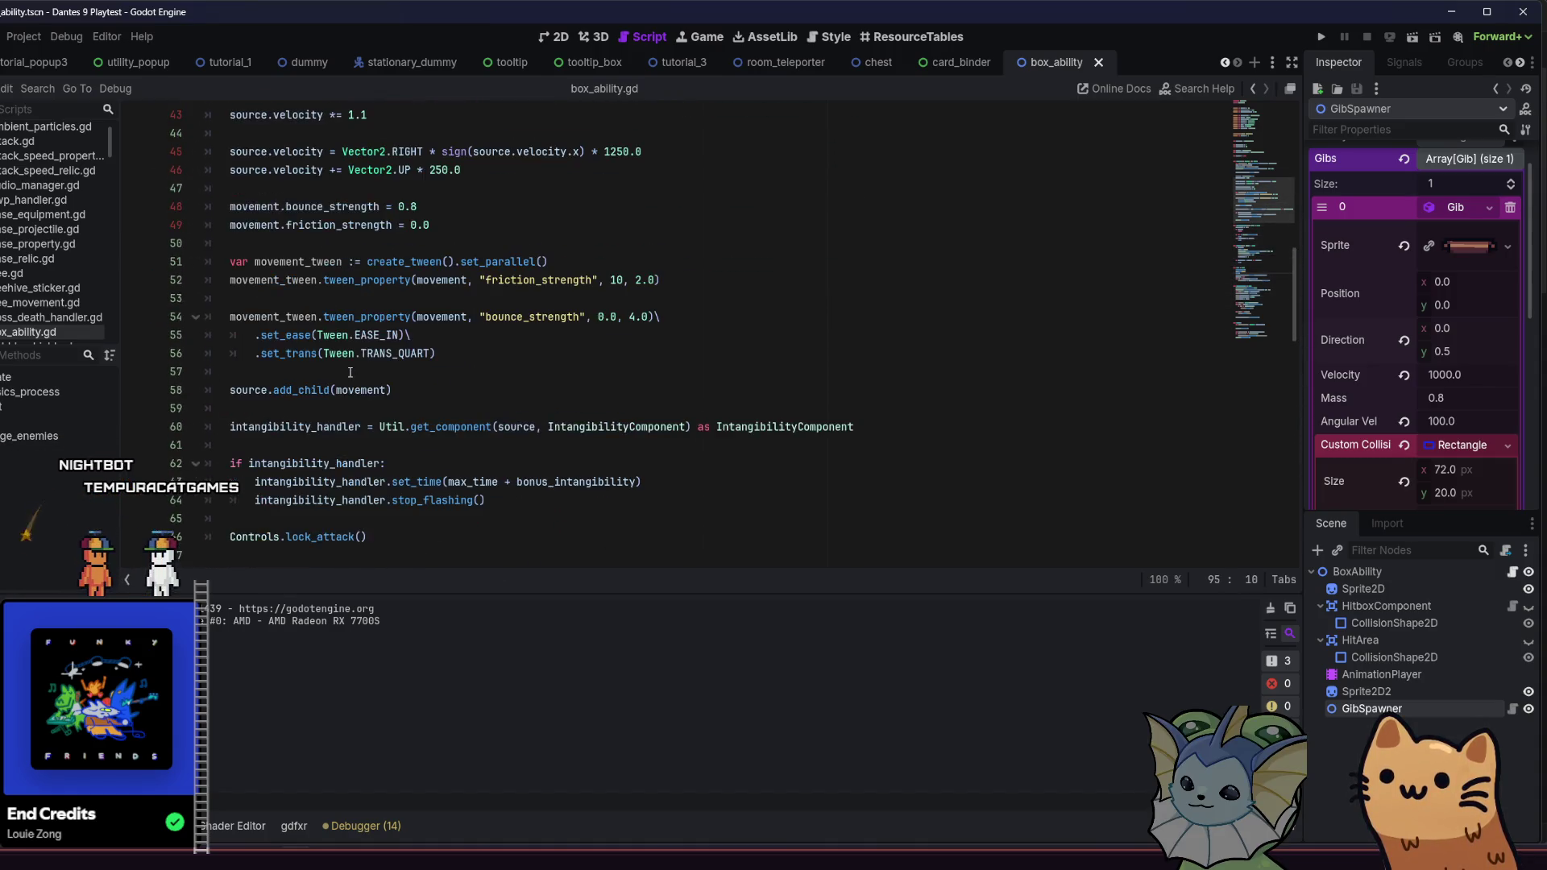
pyautogui.scroll(-20, 339, 365)
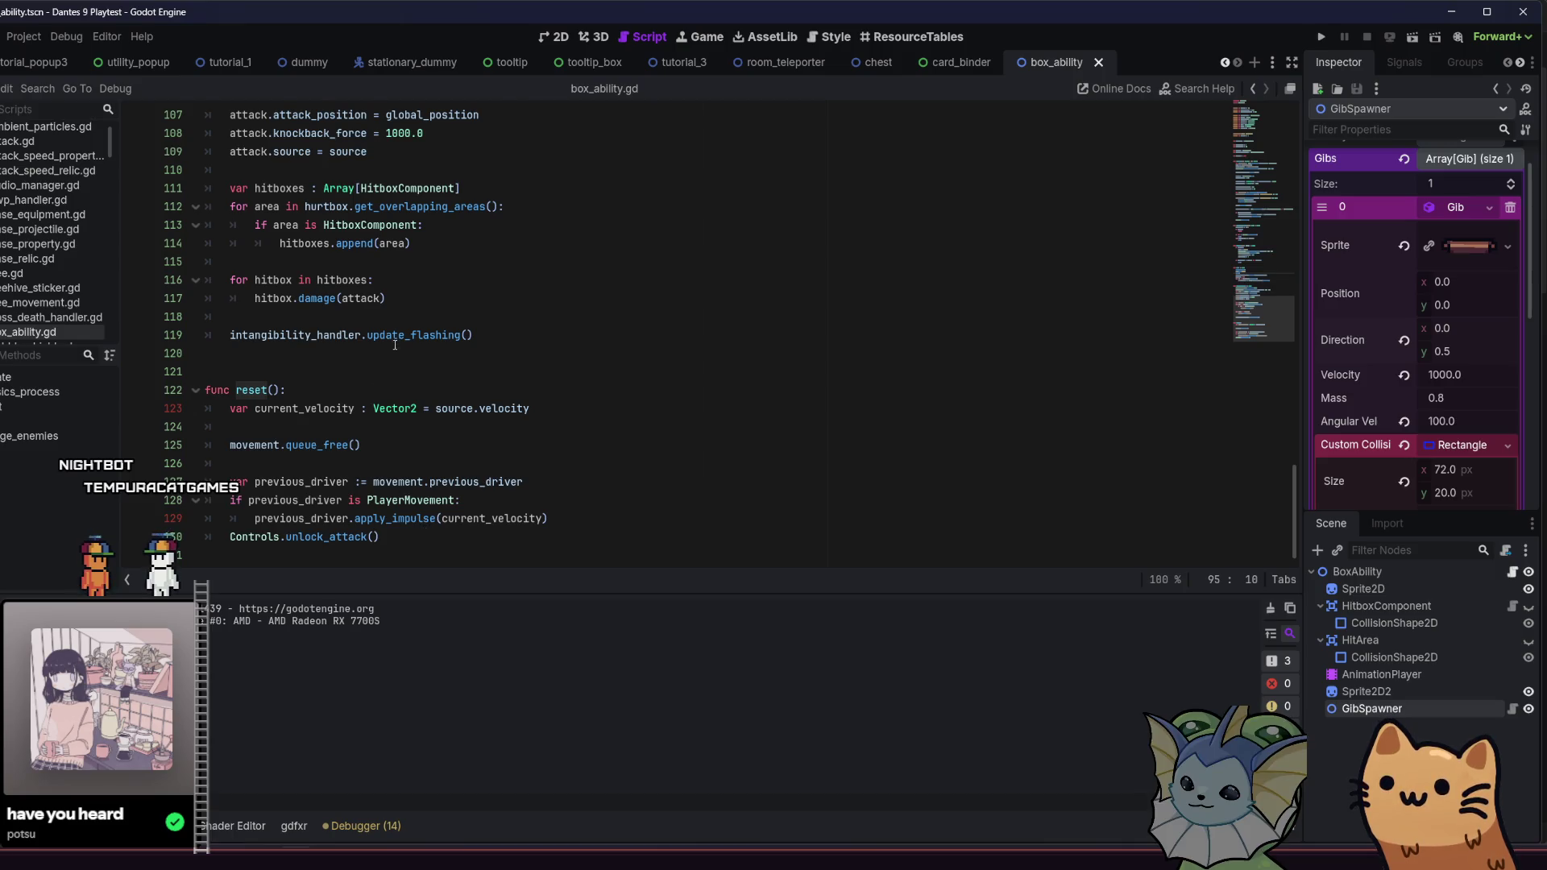
pyautogui.scroll(1, 395, 341)
pyautogui.scroll(4, 396, 342)
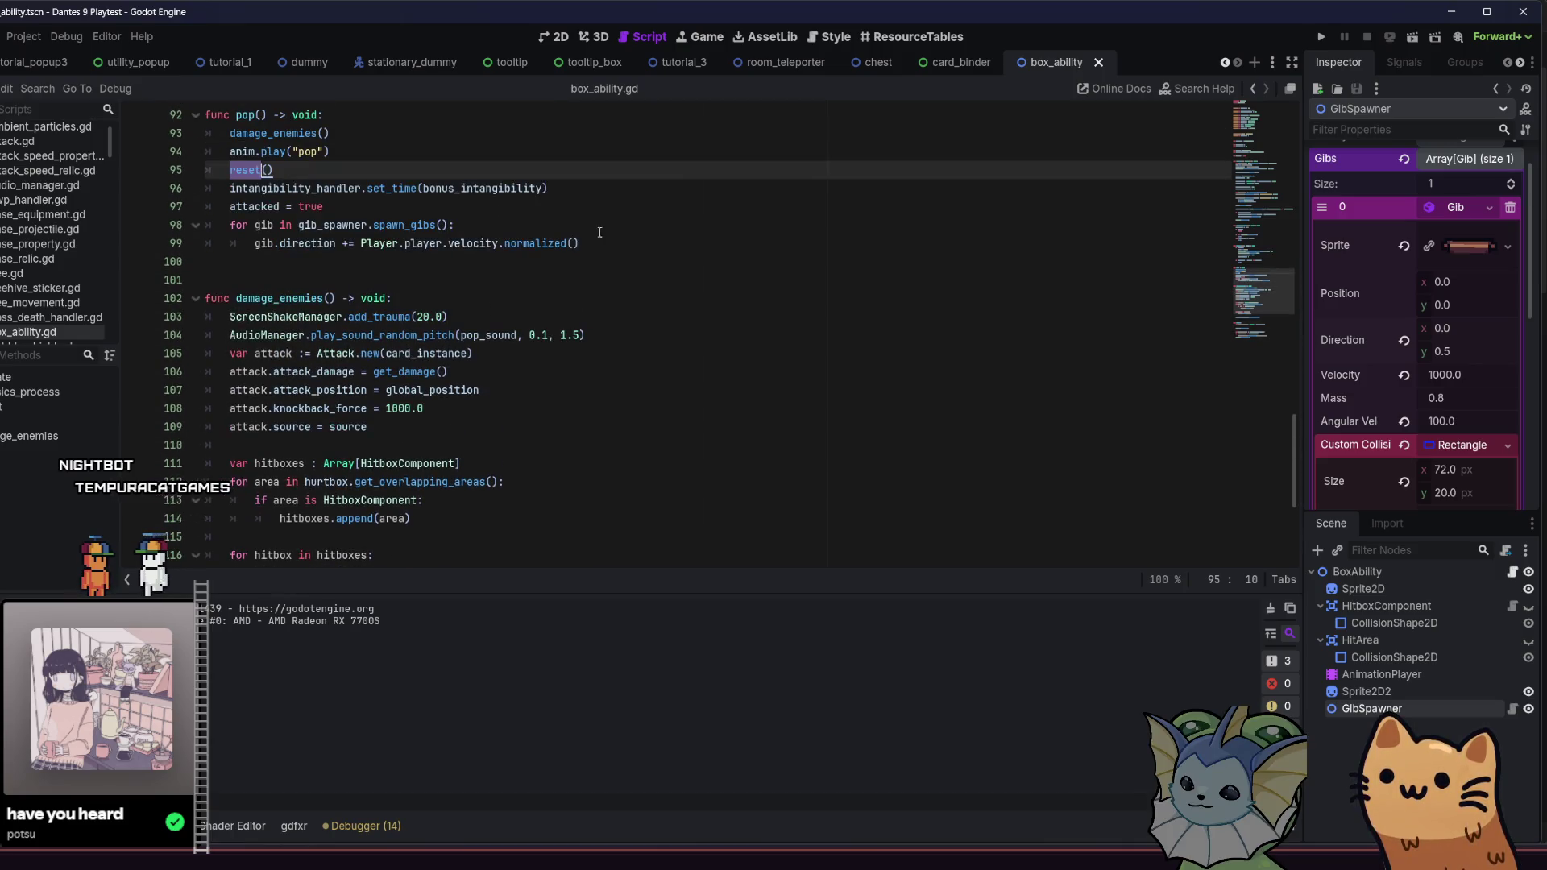
pyautogui.click(628, 245)
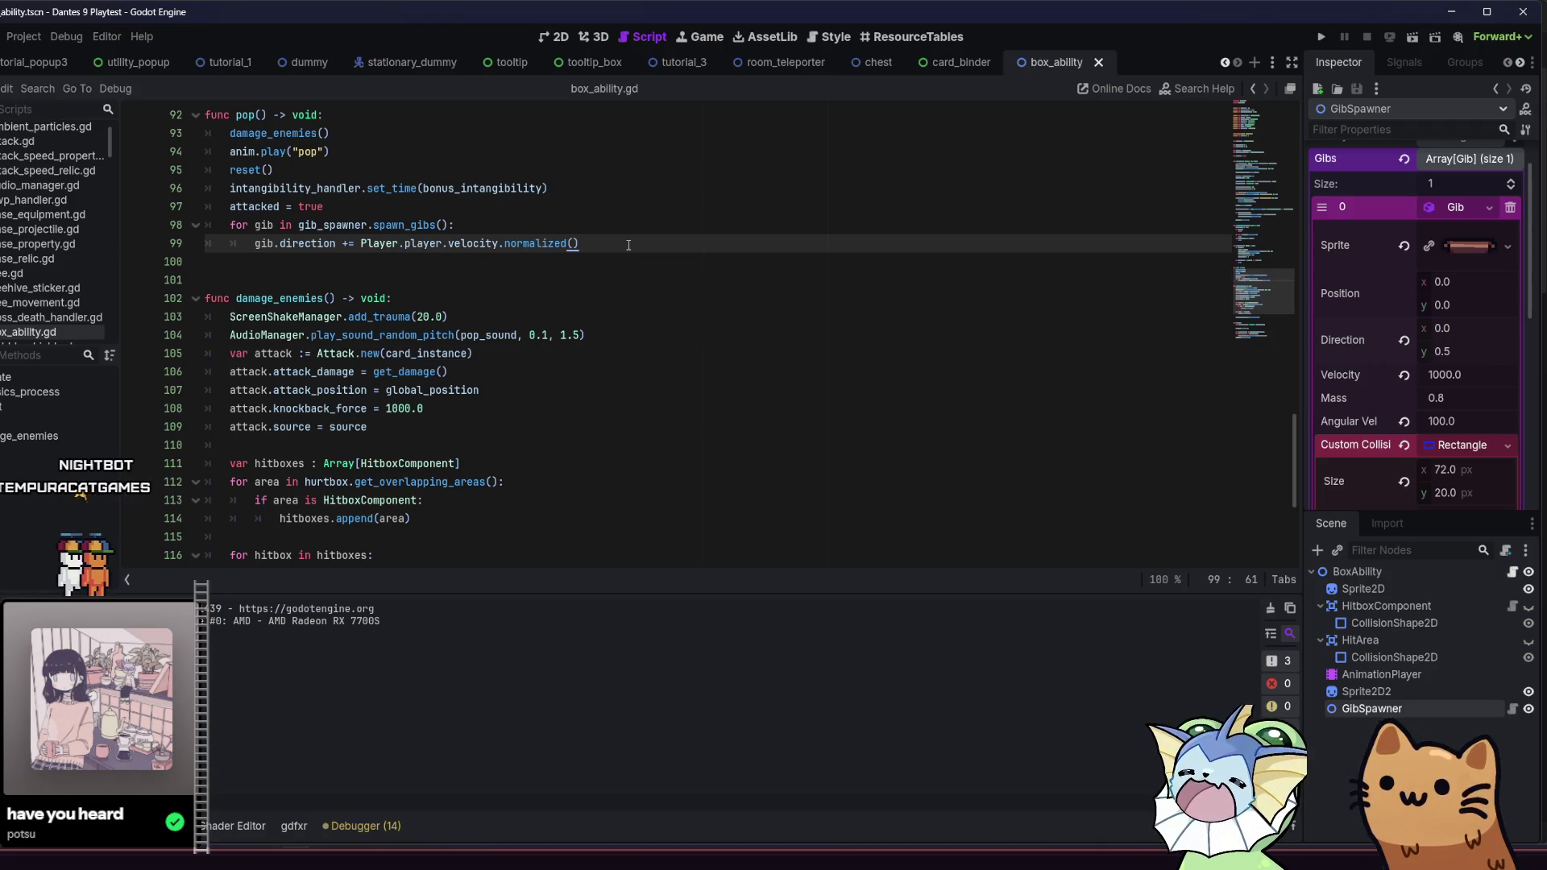
# Step: Add Player.player.apply_vertical_boost(100.0) on line 100 after the gib loop, then save and run
pyautogui.press('Return')
pyautogui.write('User')
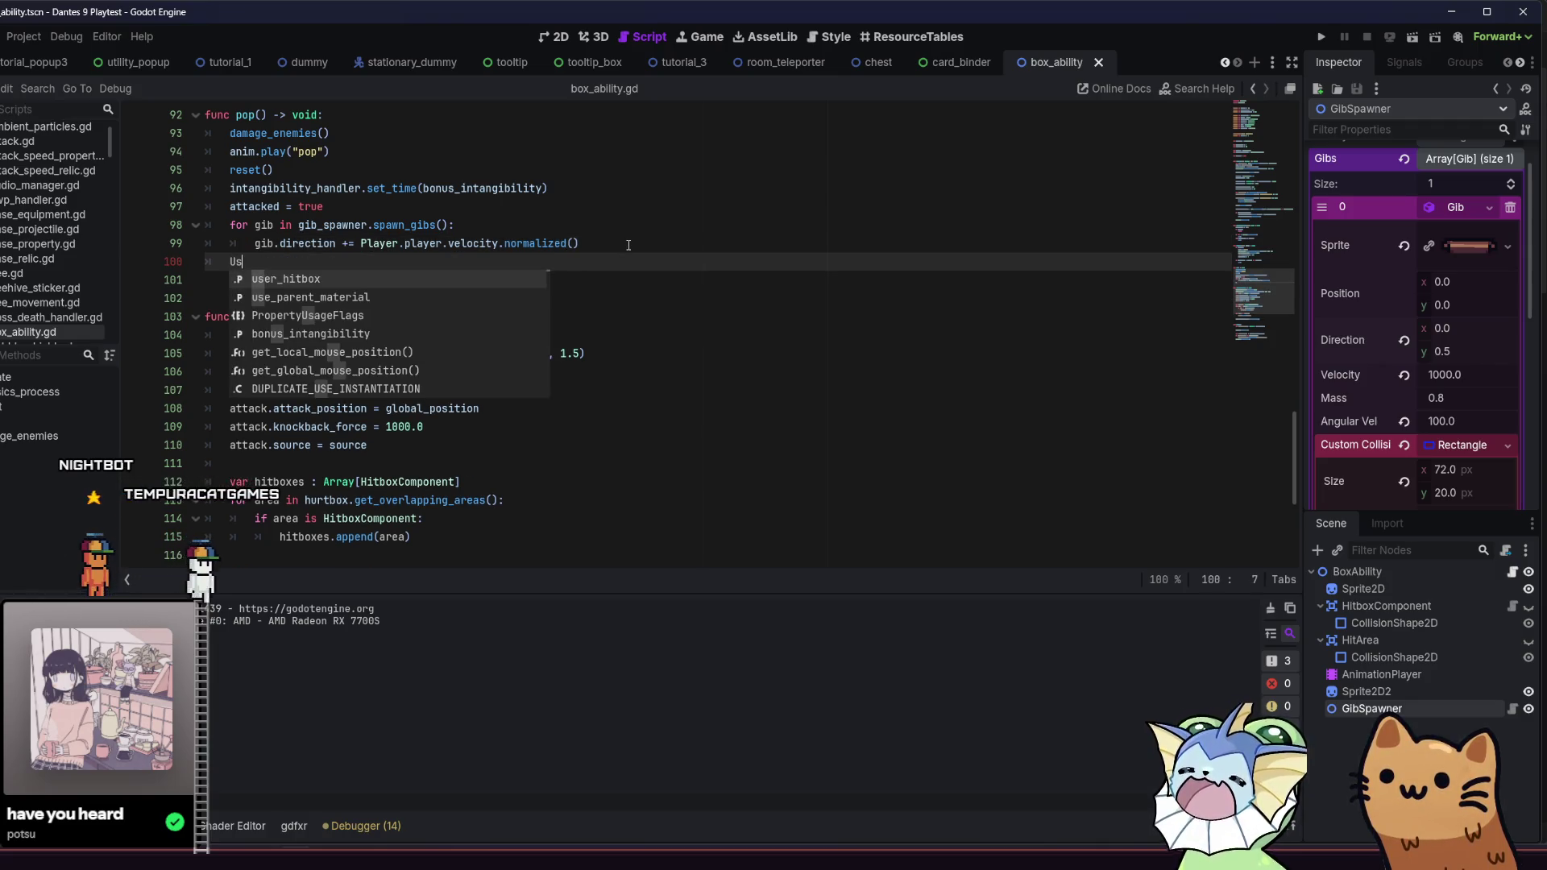
pyautogui.press('BackSpace')
pyautogui.press('BackSpace')
pyautogui.press('BackSpace')
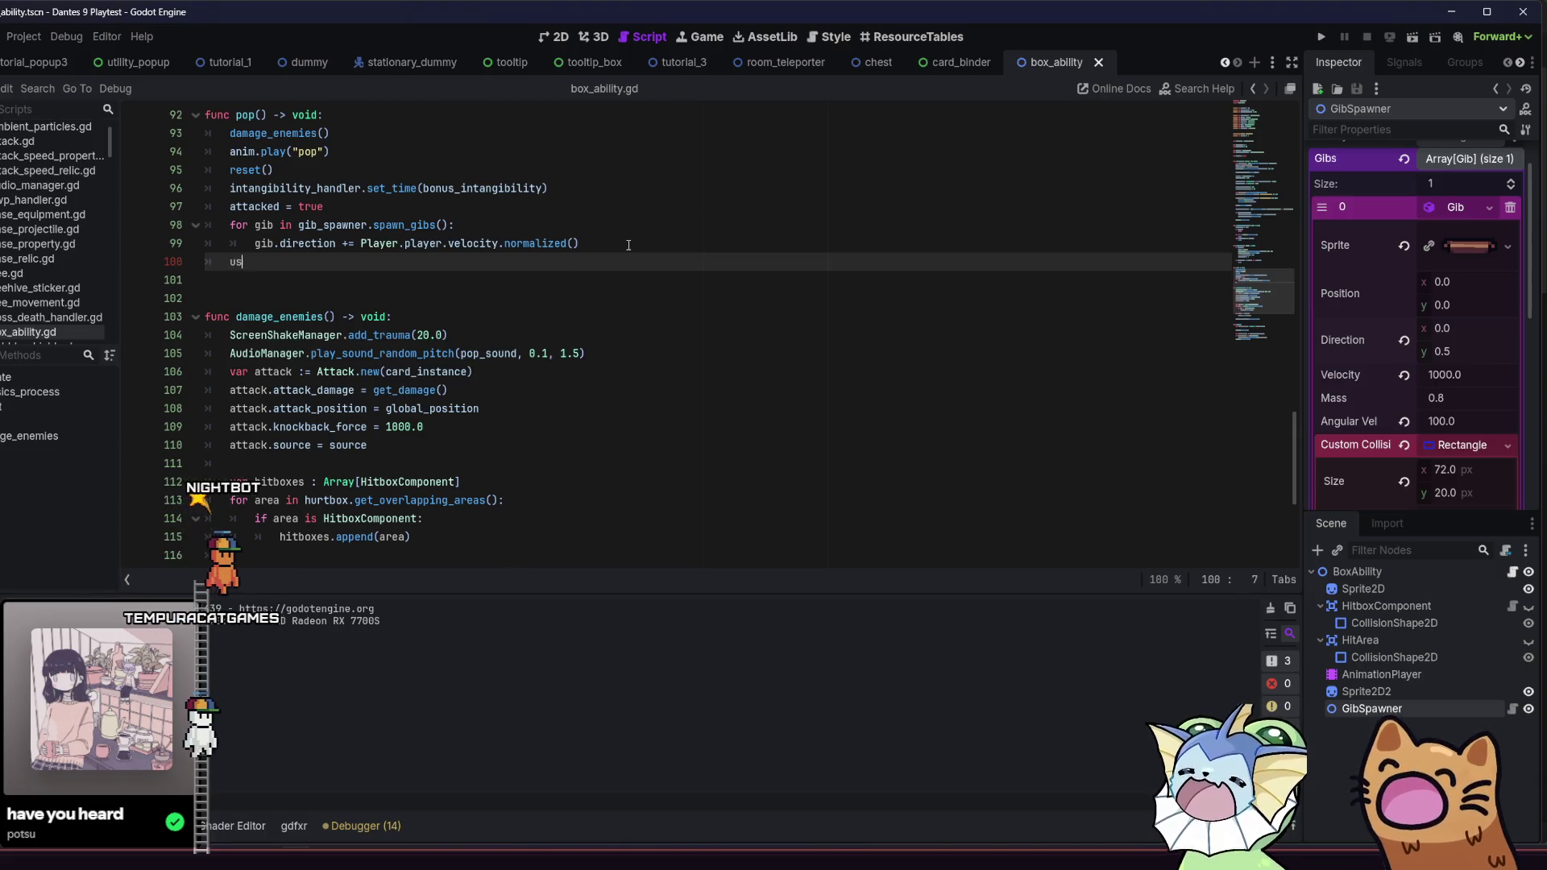
pyautogui.write('use')
pyautogui.press('BackSpace')
pyautogui.press('BackSpace')
pyautogui.press('BackSpace')
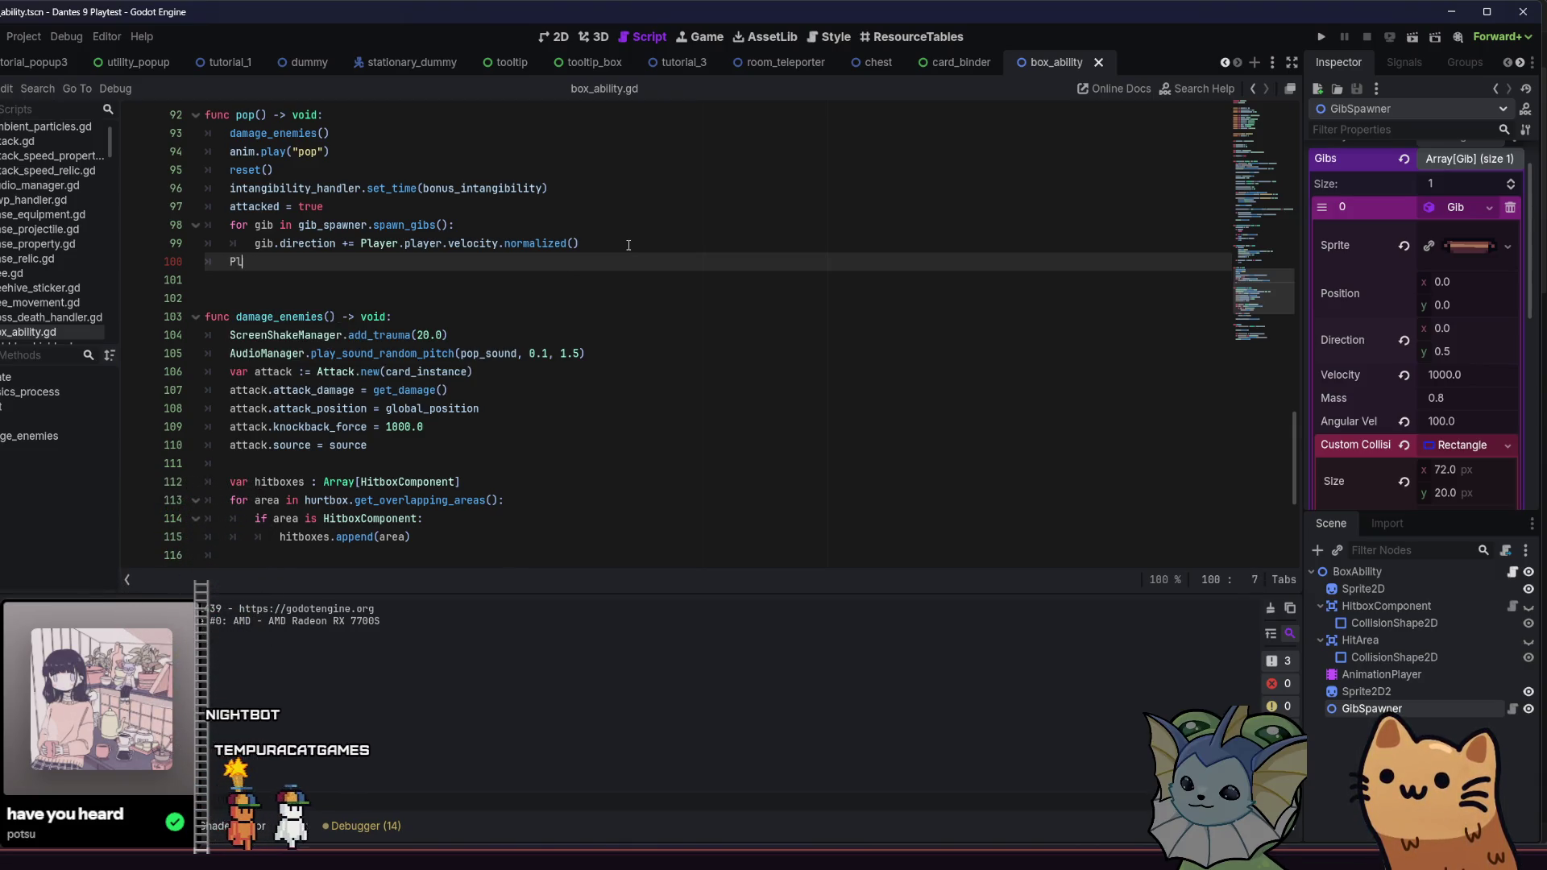
pyautogui.write('er.player')
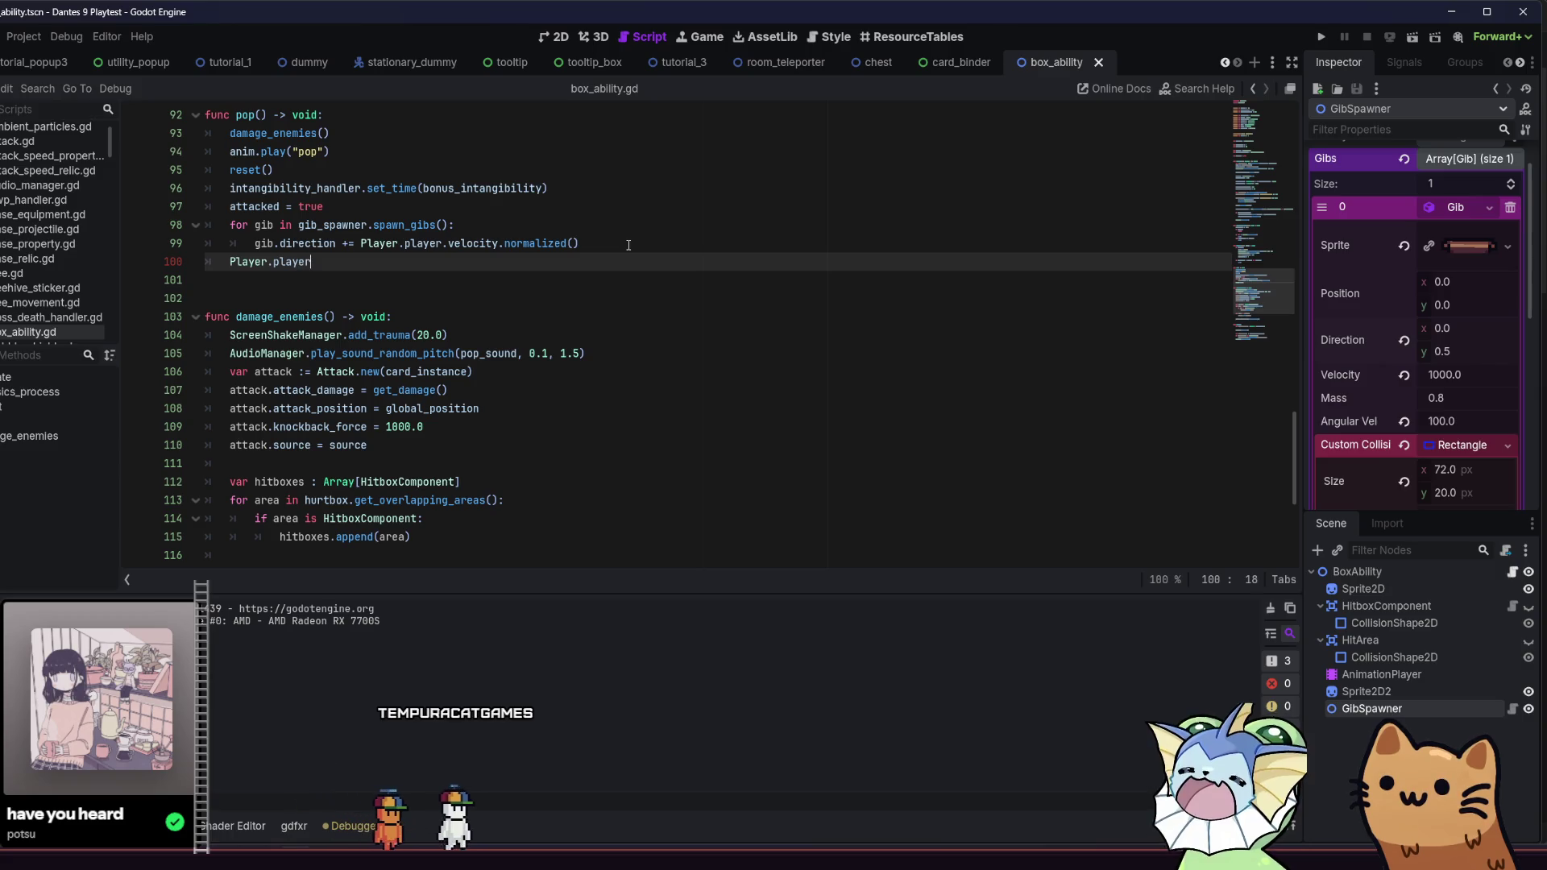
pyautogui.write('.a')
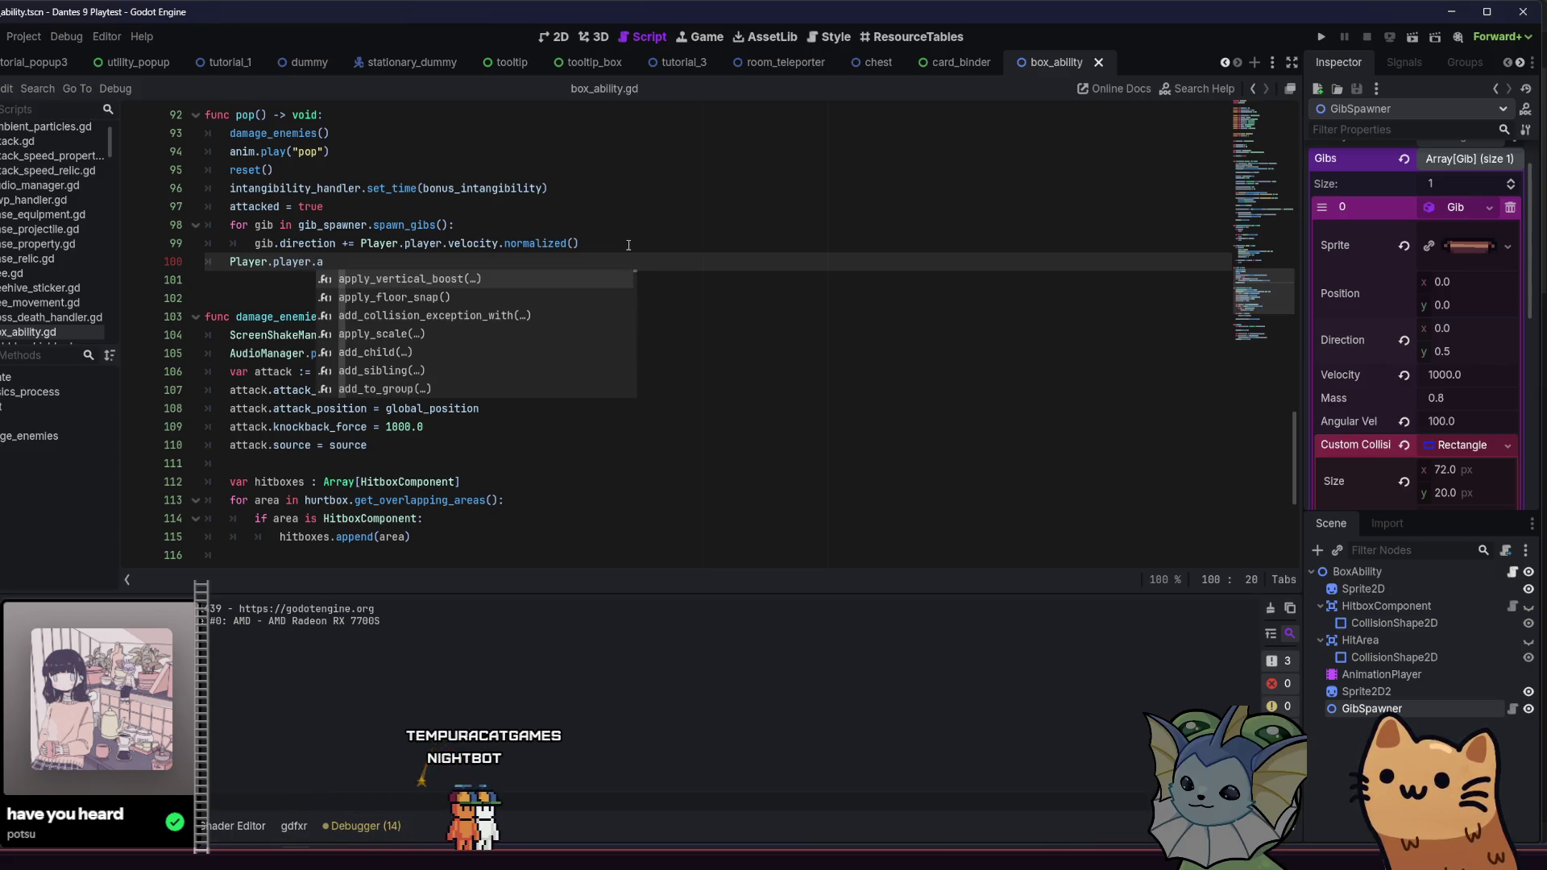
pyautogui.press('Return')
pyautogui.press('BackSpace')
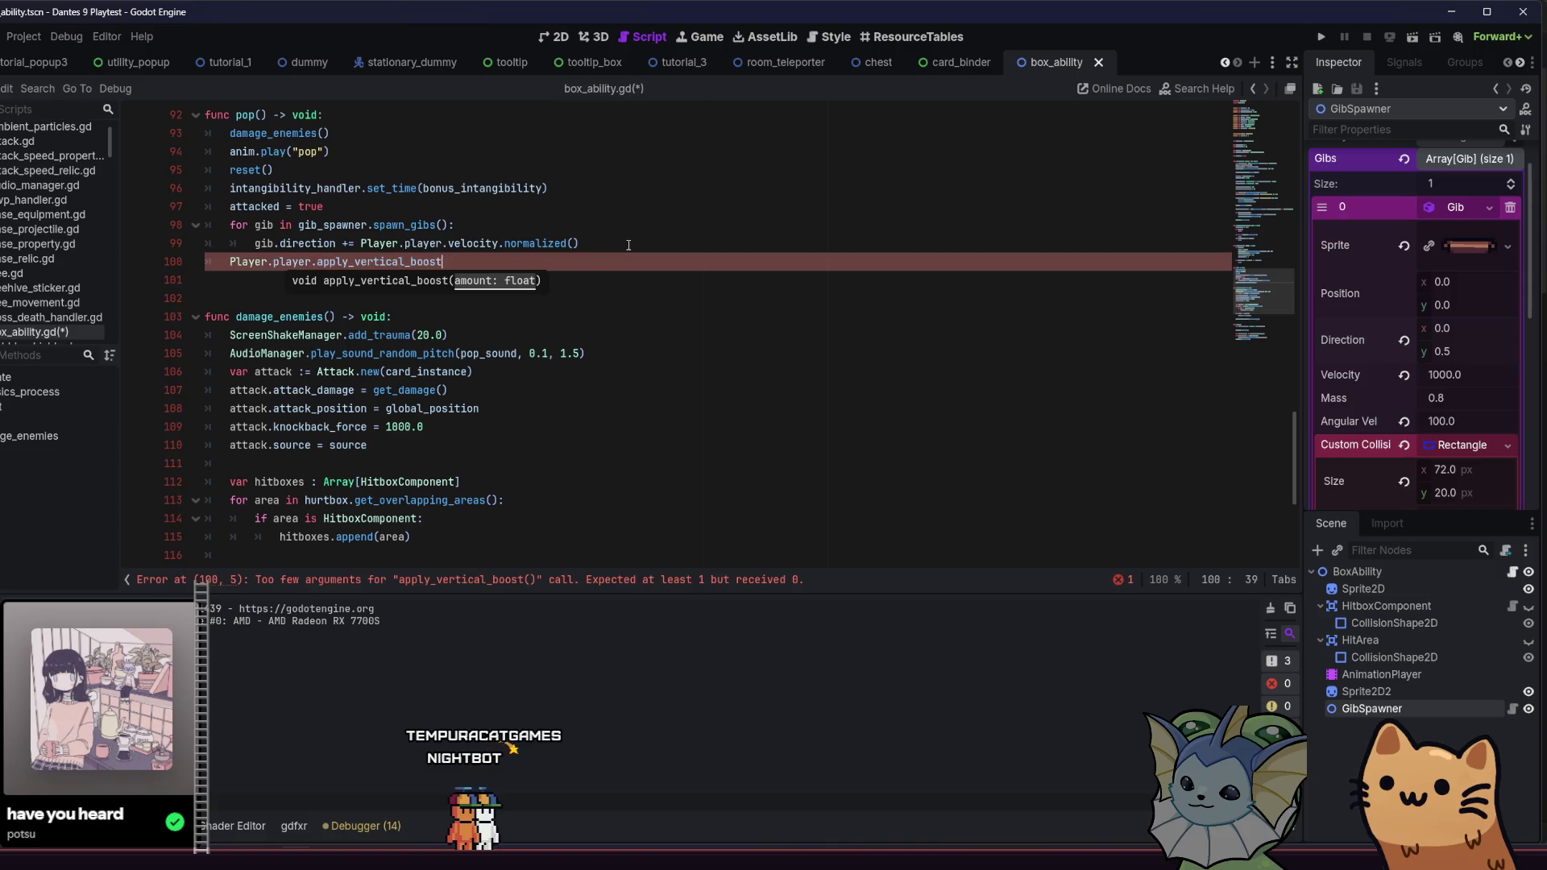
pyautogui.press('BackSpace')
pyautogui.press('BackSpace')
pyautogui.press('BackSpace')
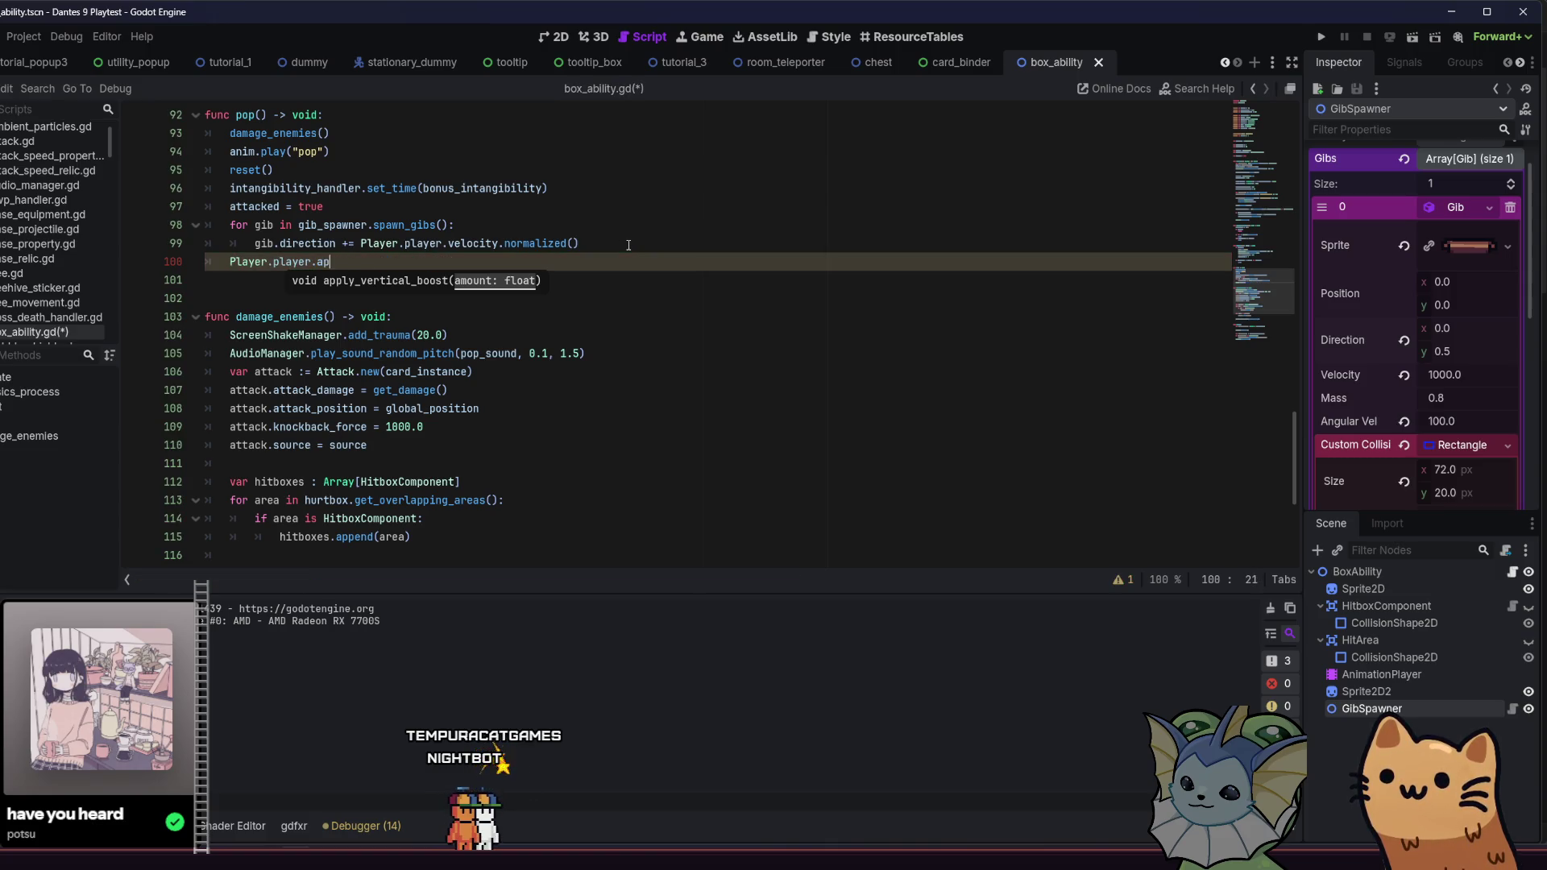
pyautogui.write('ppl')
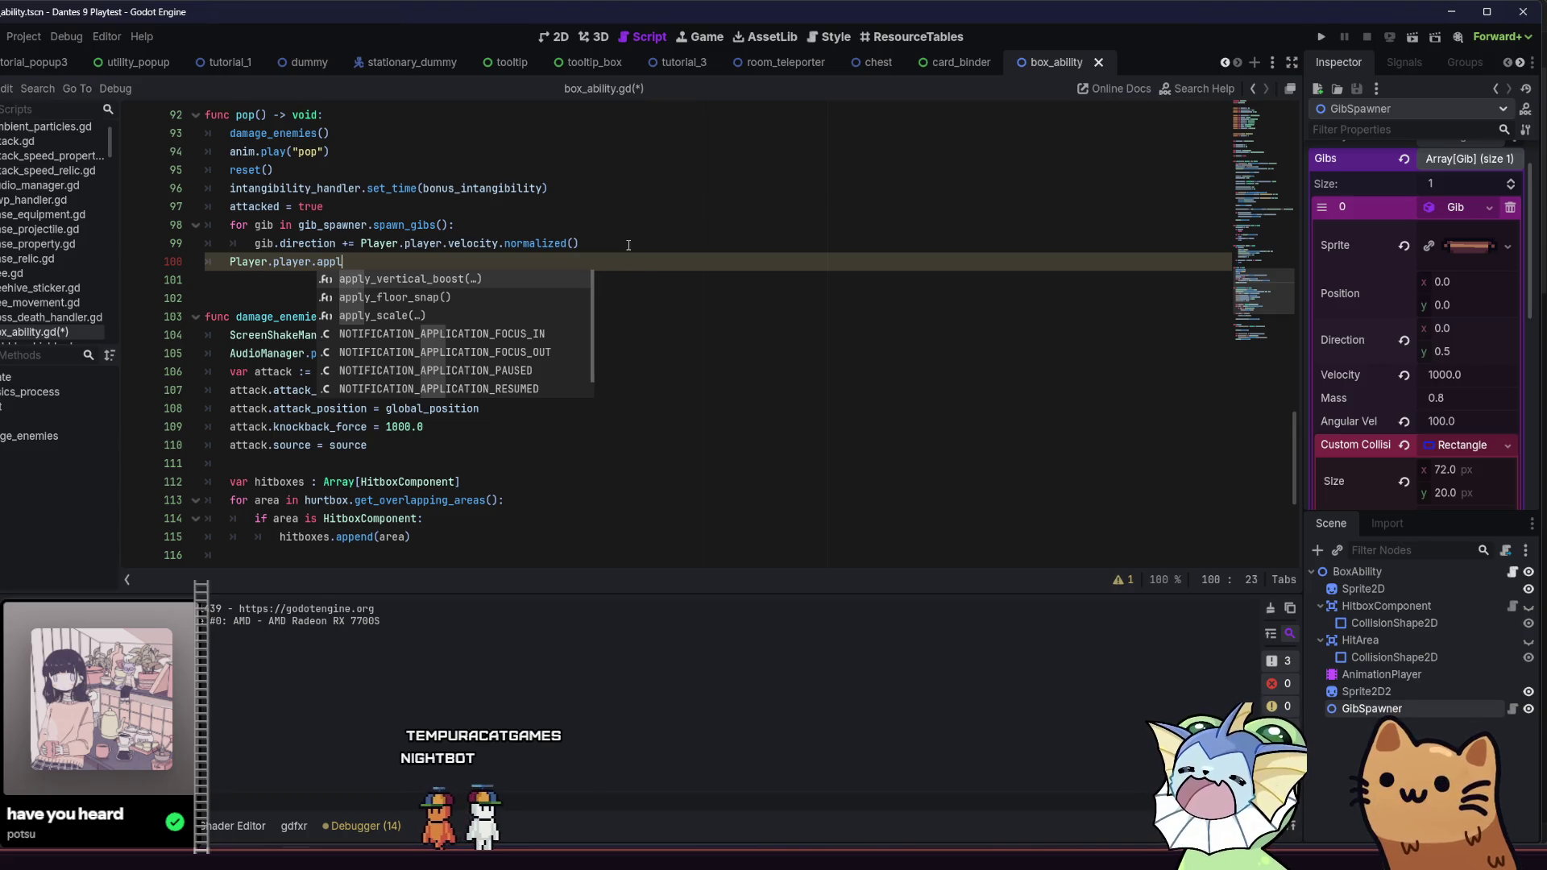
pyautogui.press('Return')
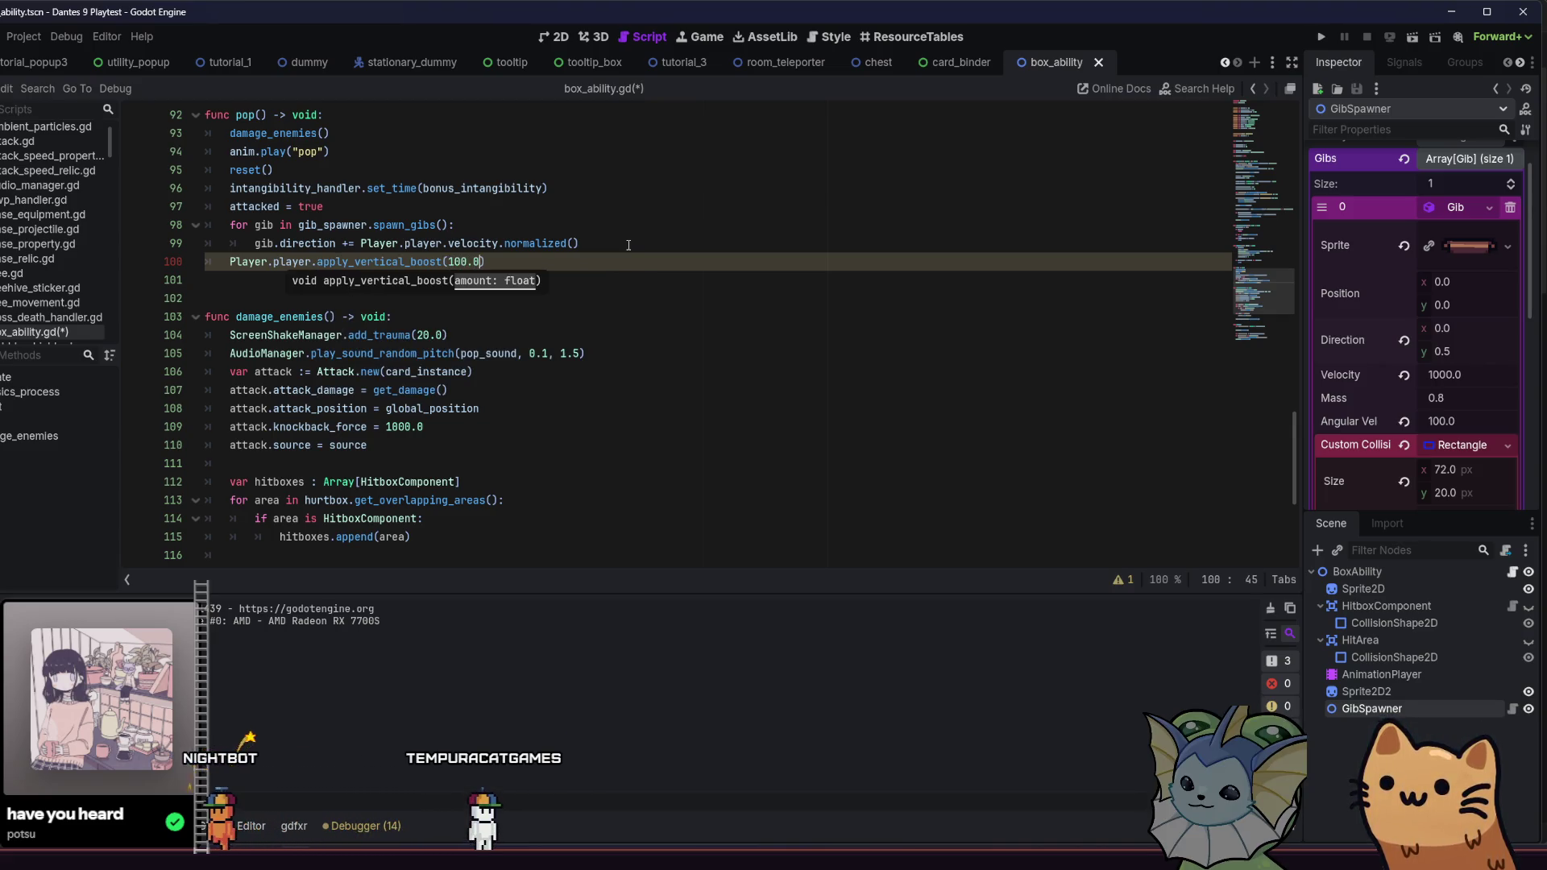
pyautogui.press('F5')
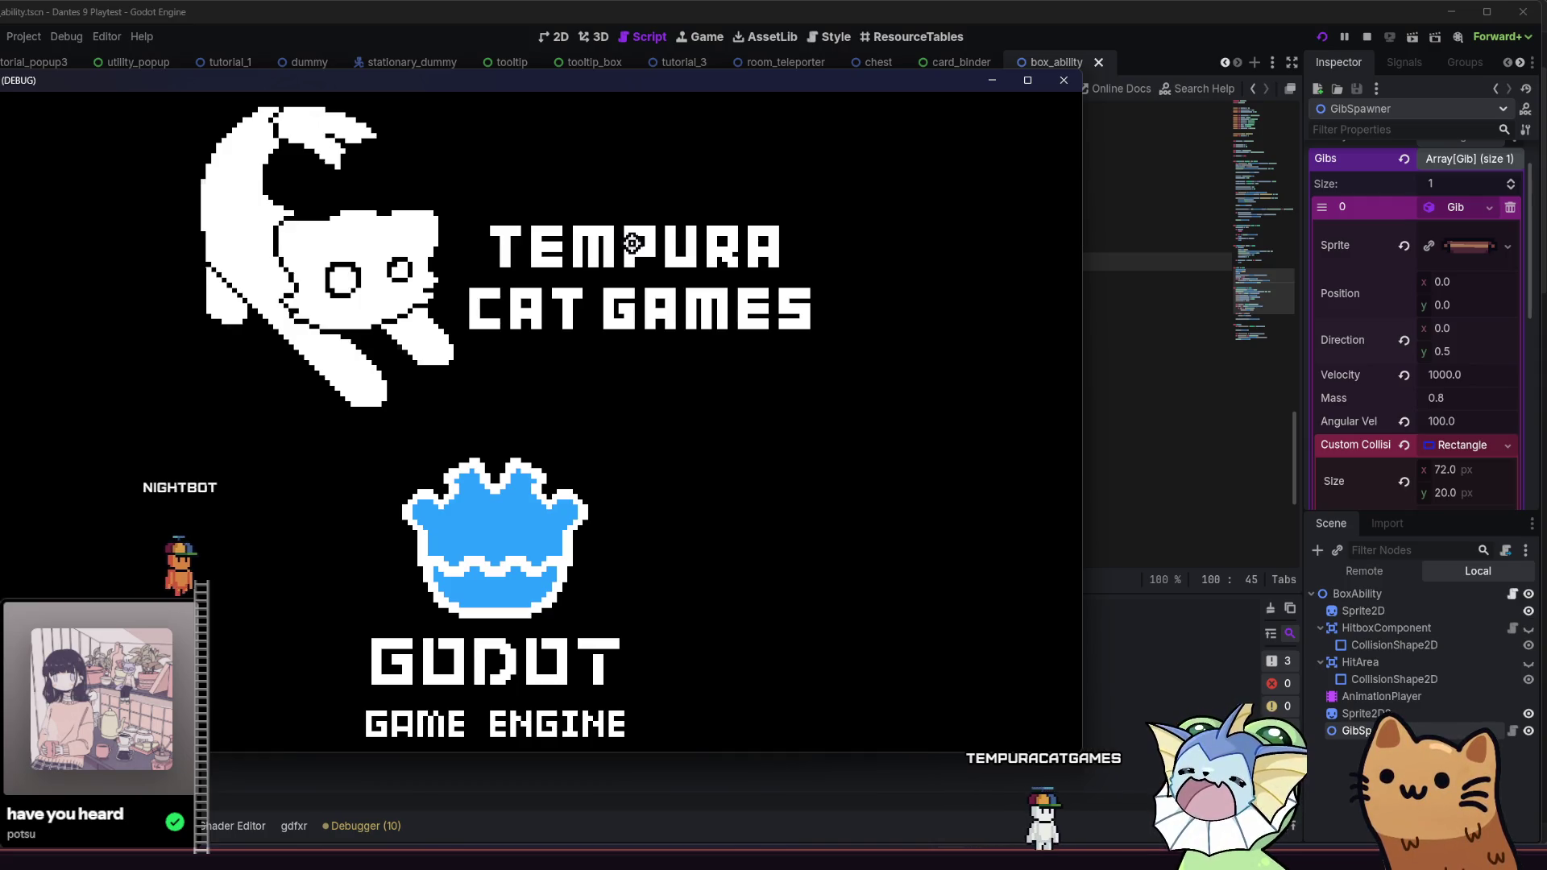
# Step: Maximize the game window and begin a new run from the Start Game card
pyautogui.press('super+Up')
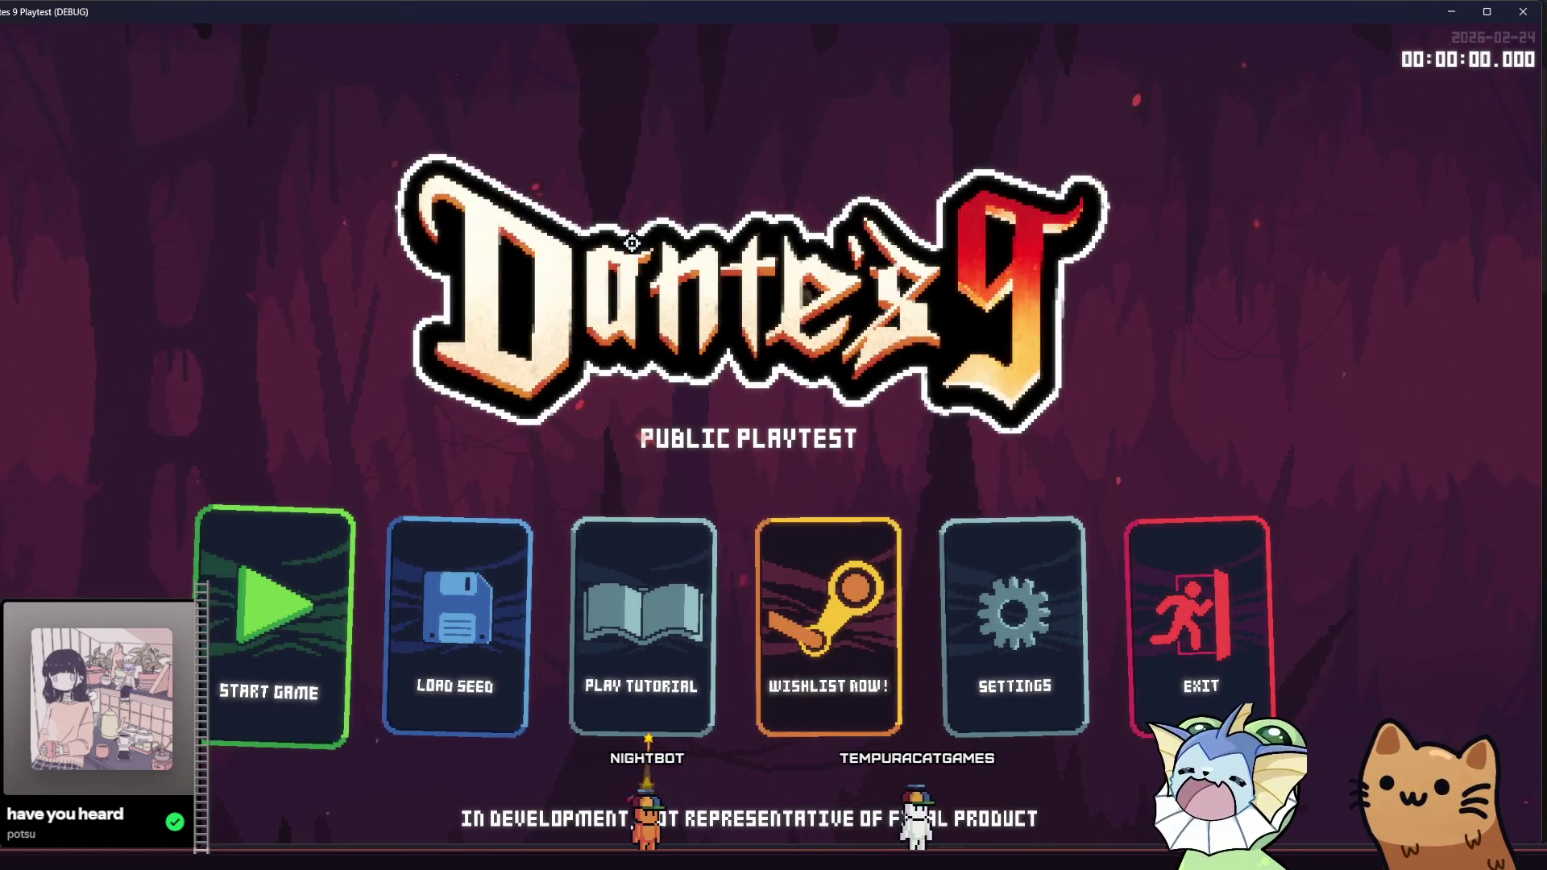
pyautogui.click(211, 524)
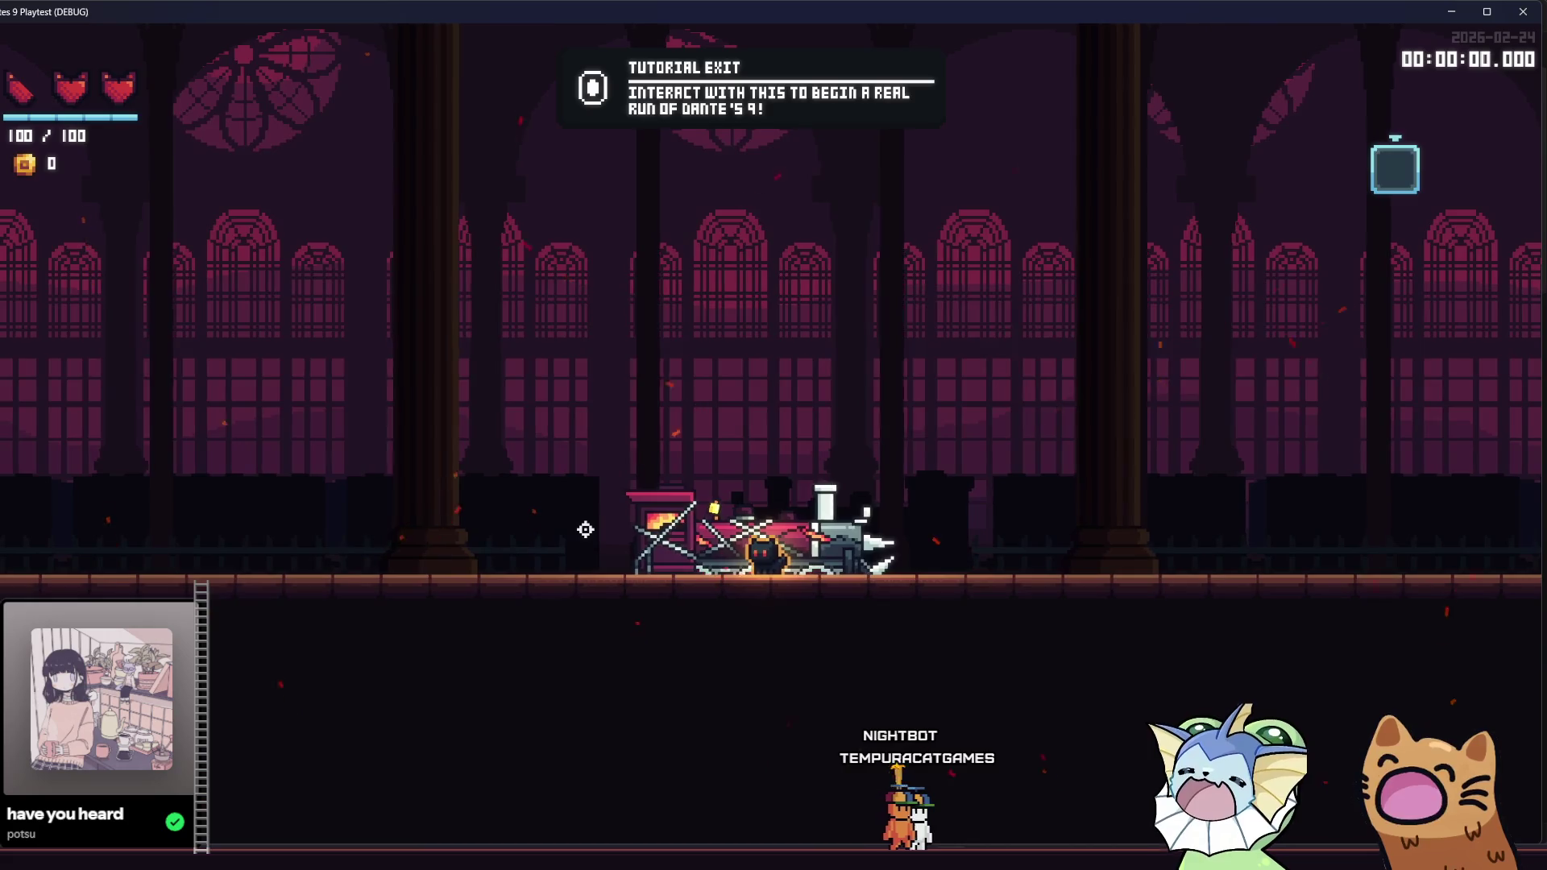
# Step: Add Box cards to the hand through the debug menu's Cards > Add Cards list
pyautogui.press('F1')
pyautogui.click(133, 211)
pyautogui.click(398, 153)
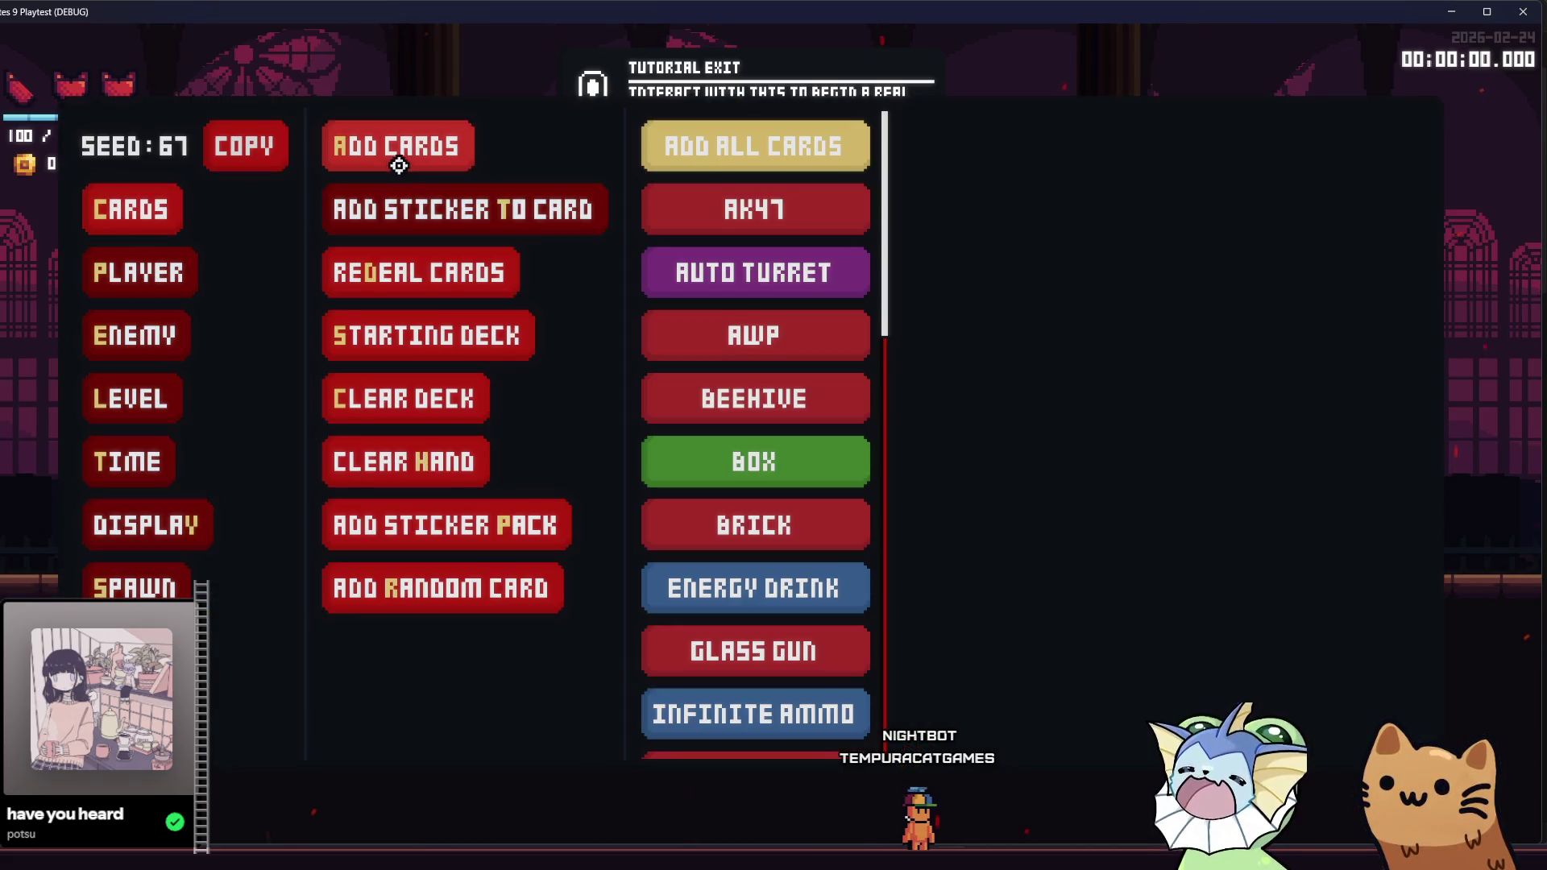
pyautogui.scroll(-5, 708, 390)
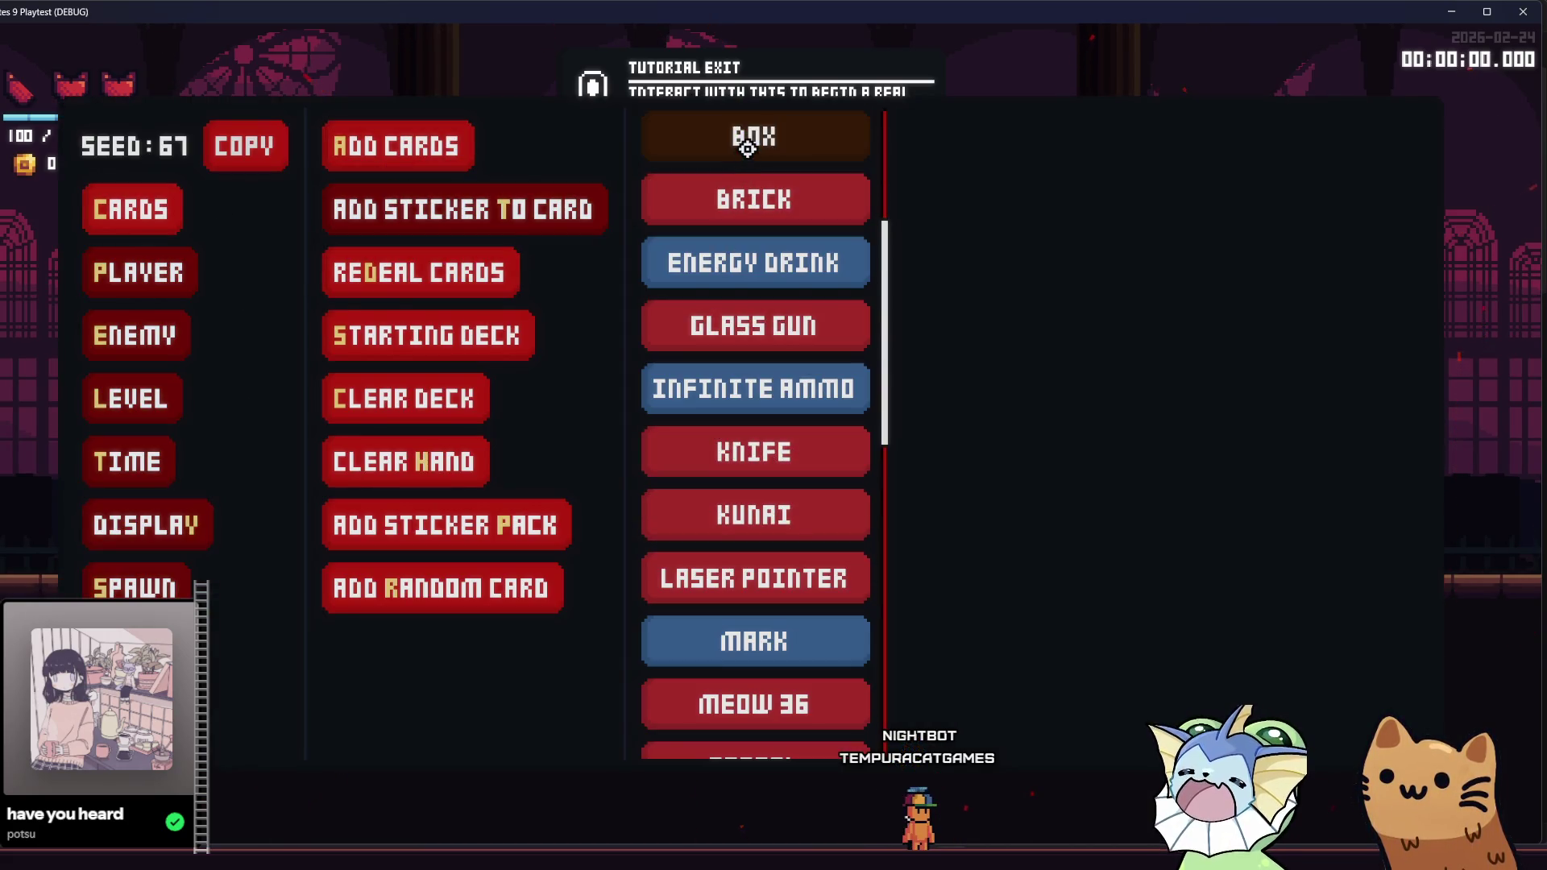
pyautogui.press('F1')
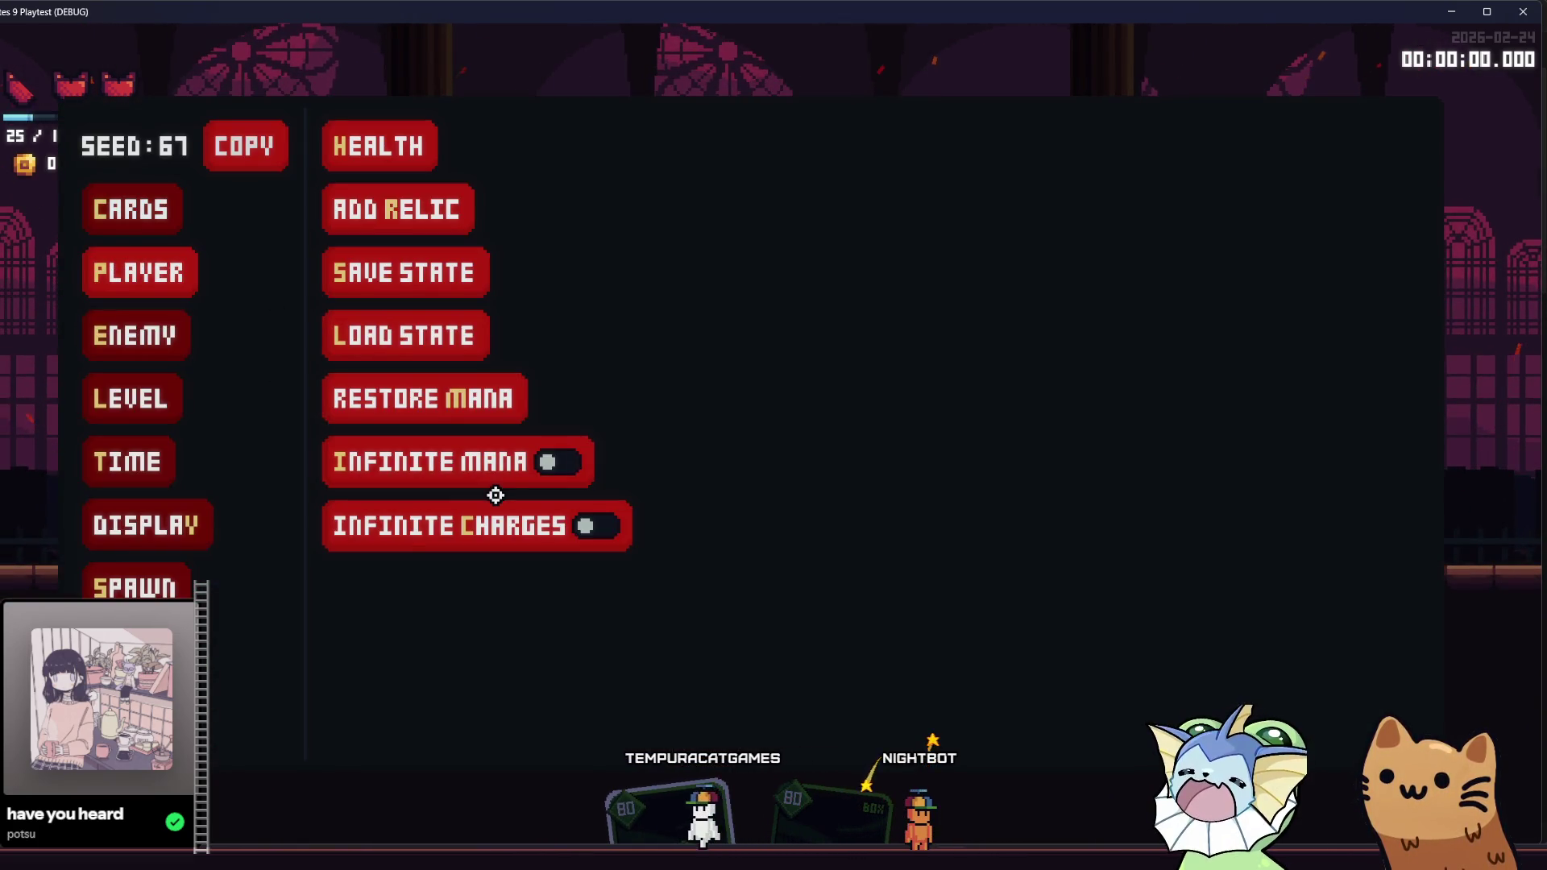
pyautogui.press('F1')
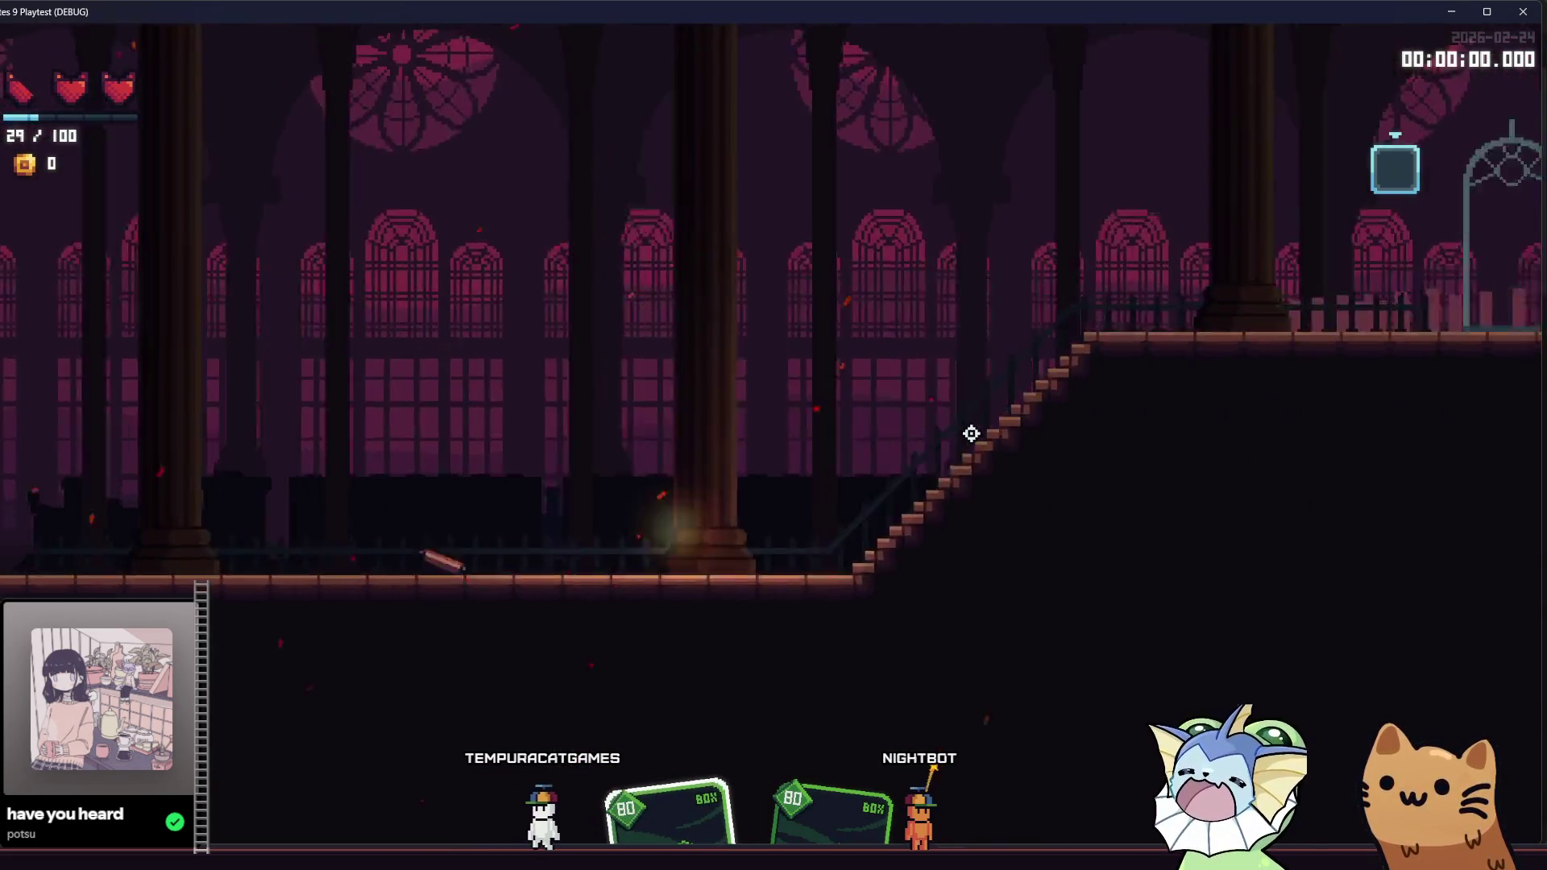
# Step: Run and jump around the train and hall testing the box pop, then return to the editor
pyautogui.press('a')
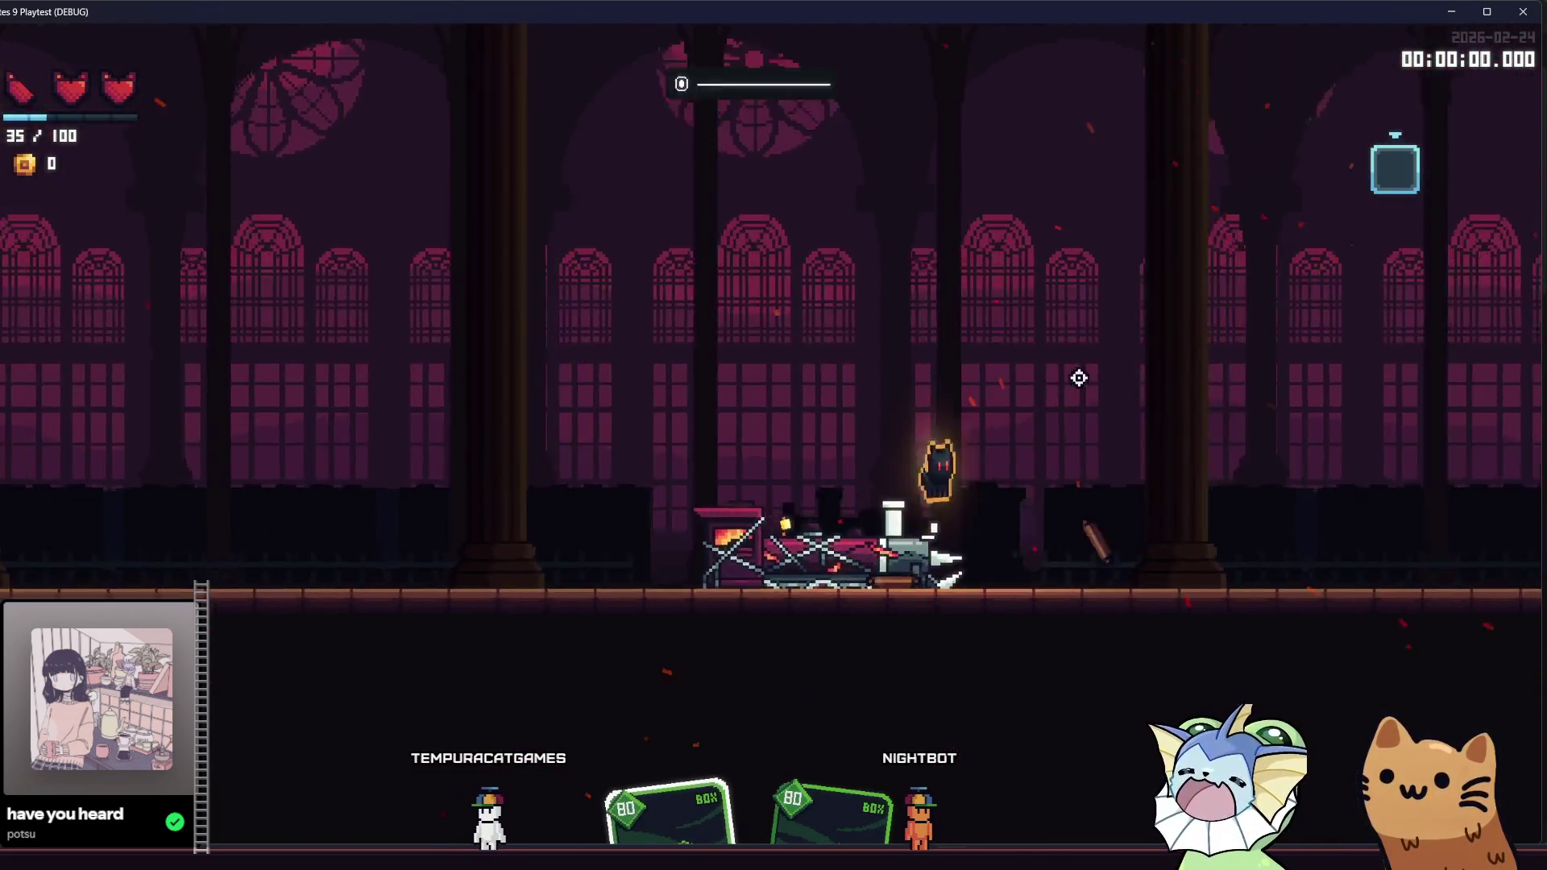
pyautogui.press('d')
pyautogui.press('a')
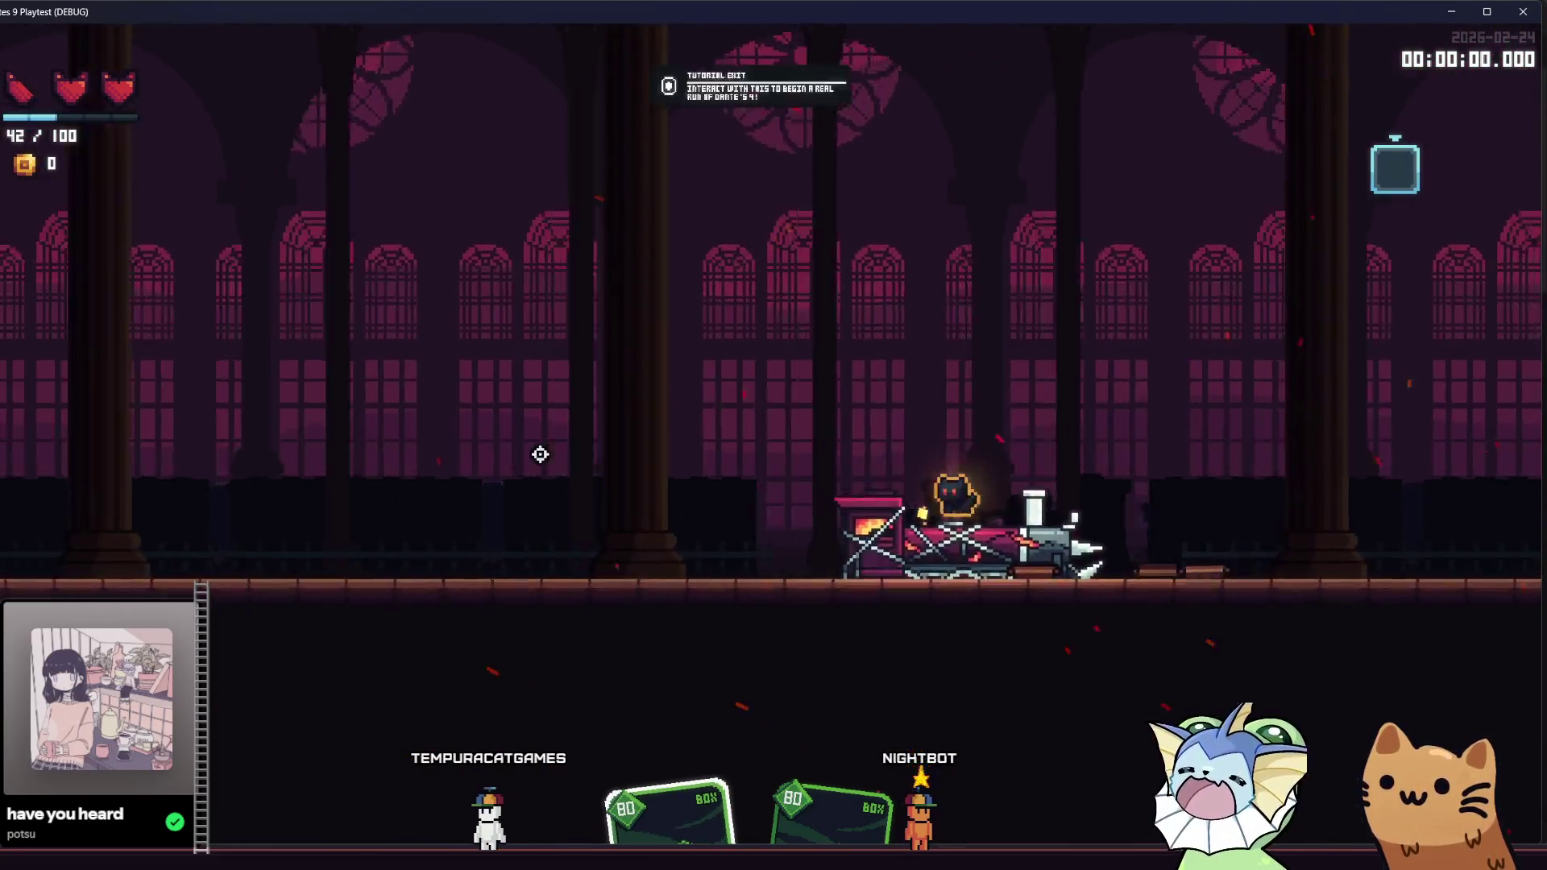
pyautogui.press('a')
pyautogui.press('space')
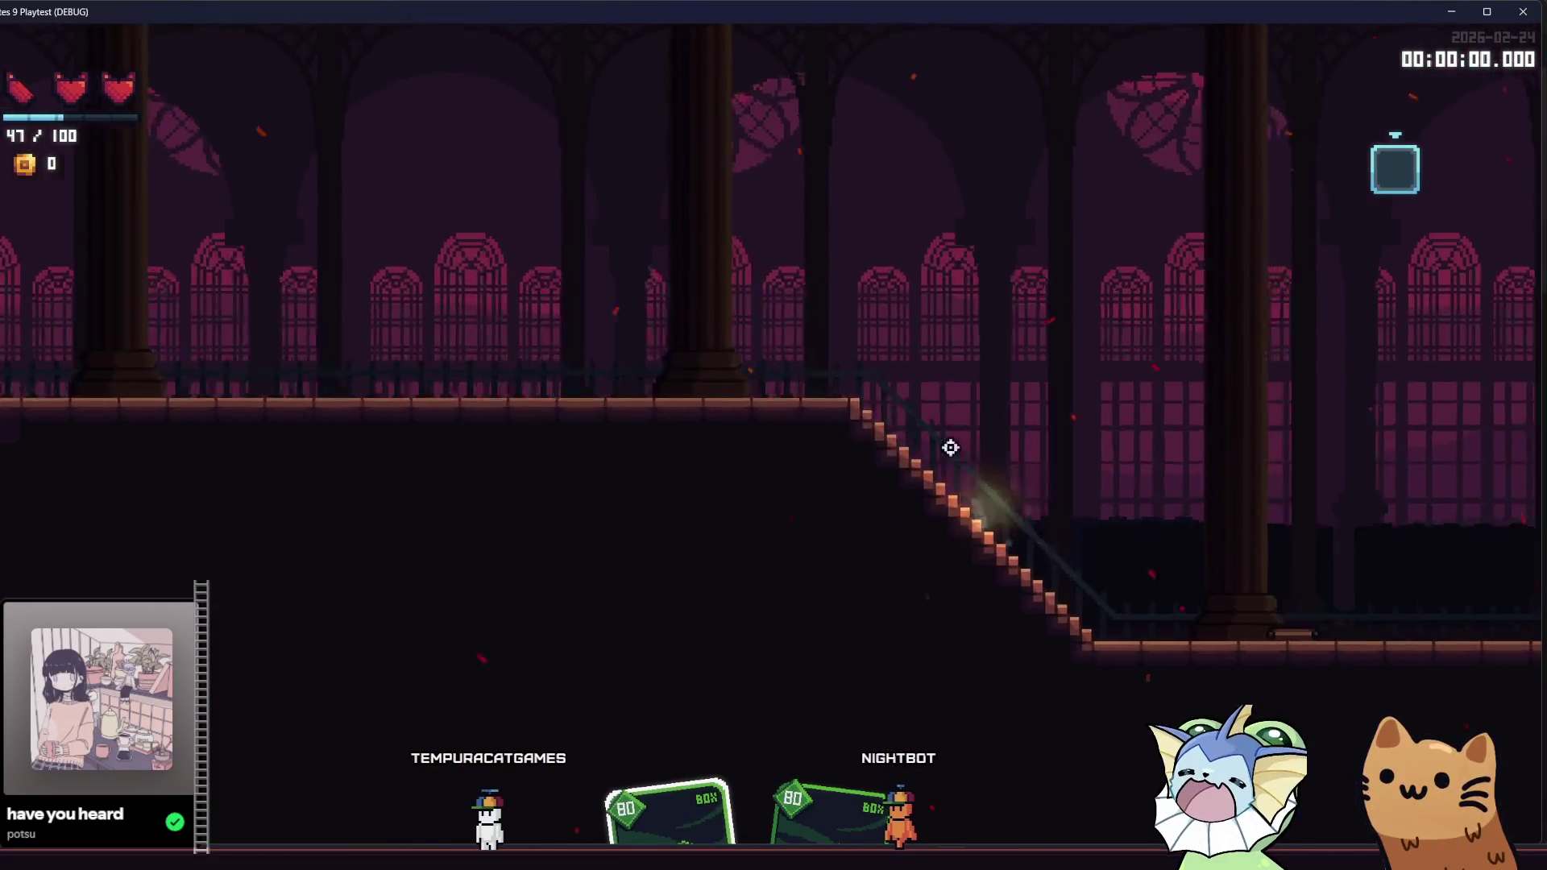
pyautogui.press('d')
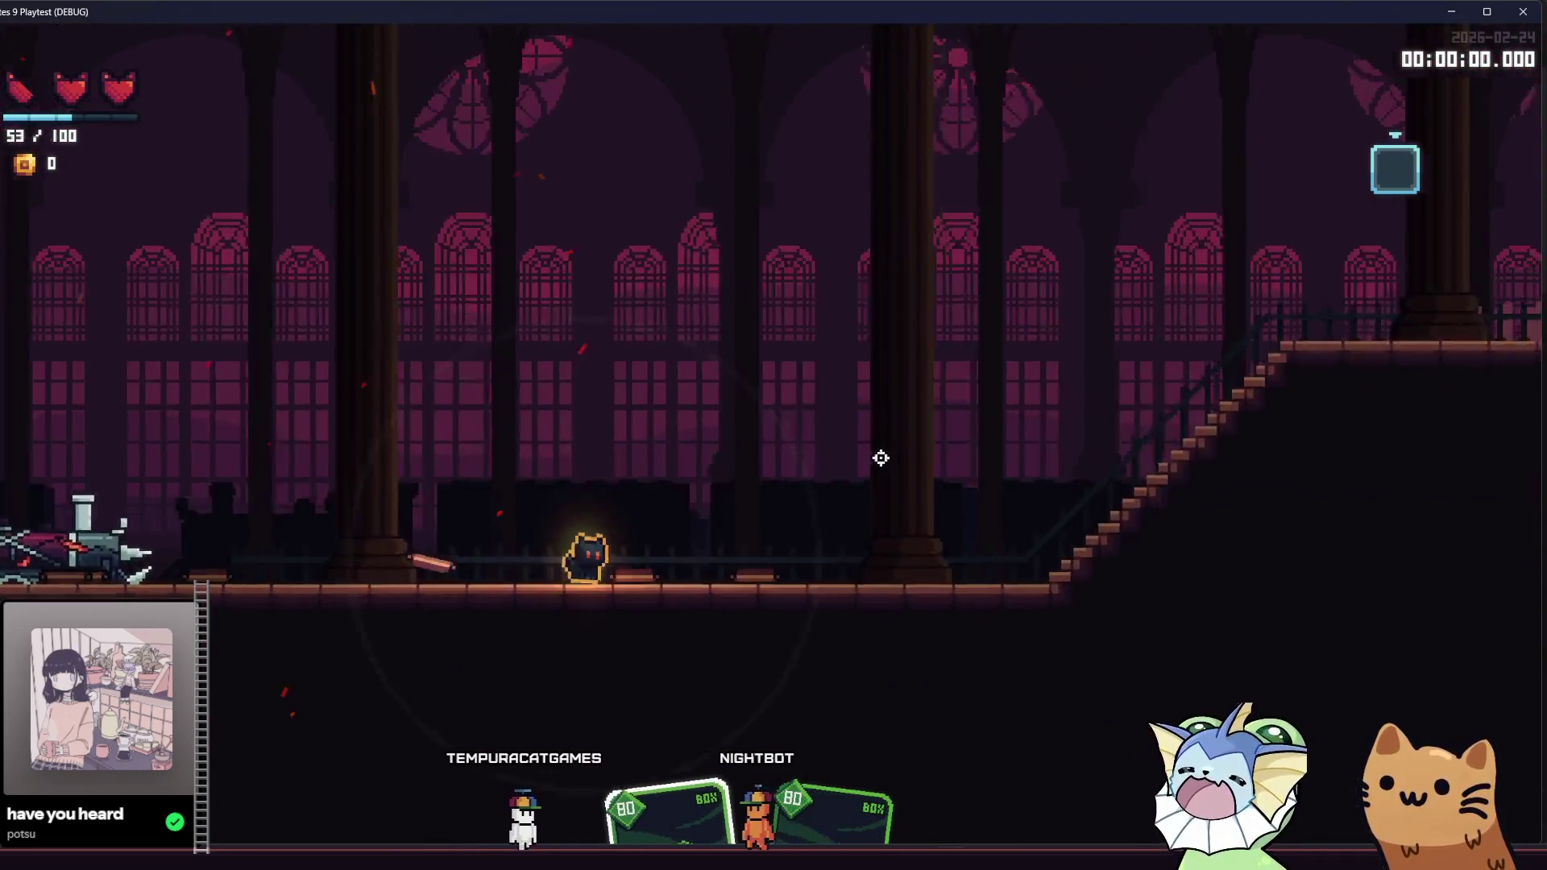
pyautogui.press('a')
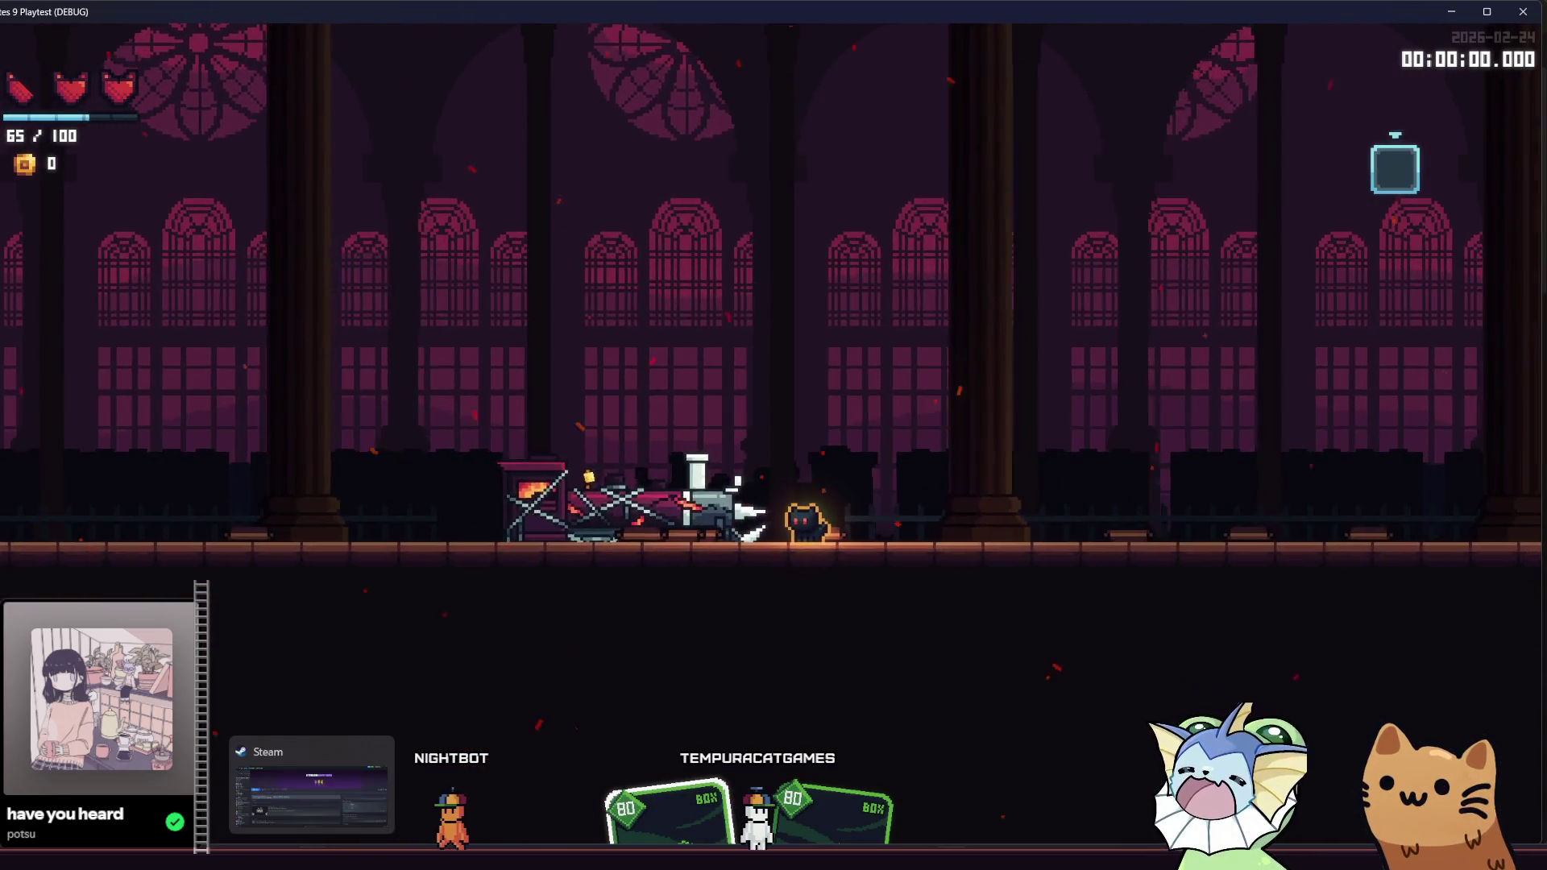
pyautogui.hotkey('alt', 'Tab')
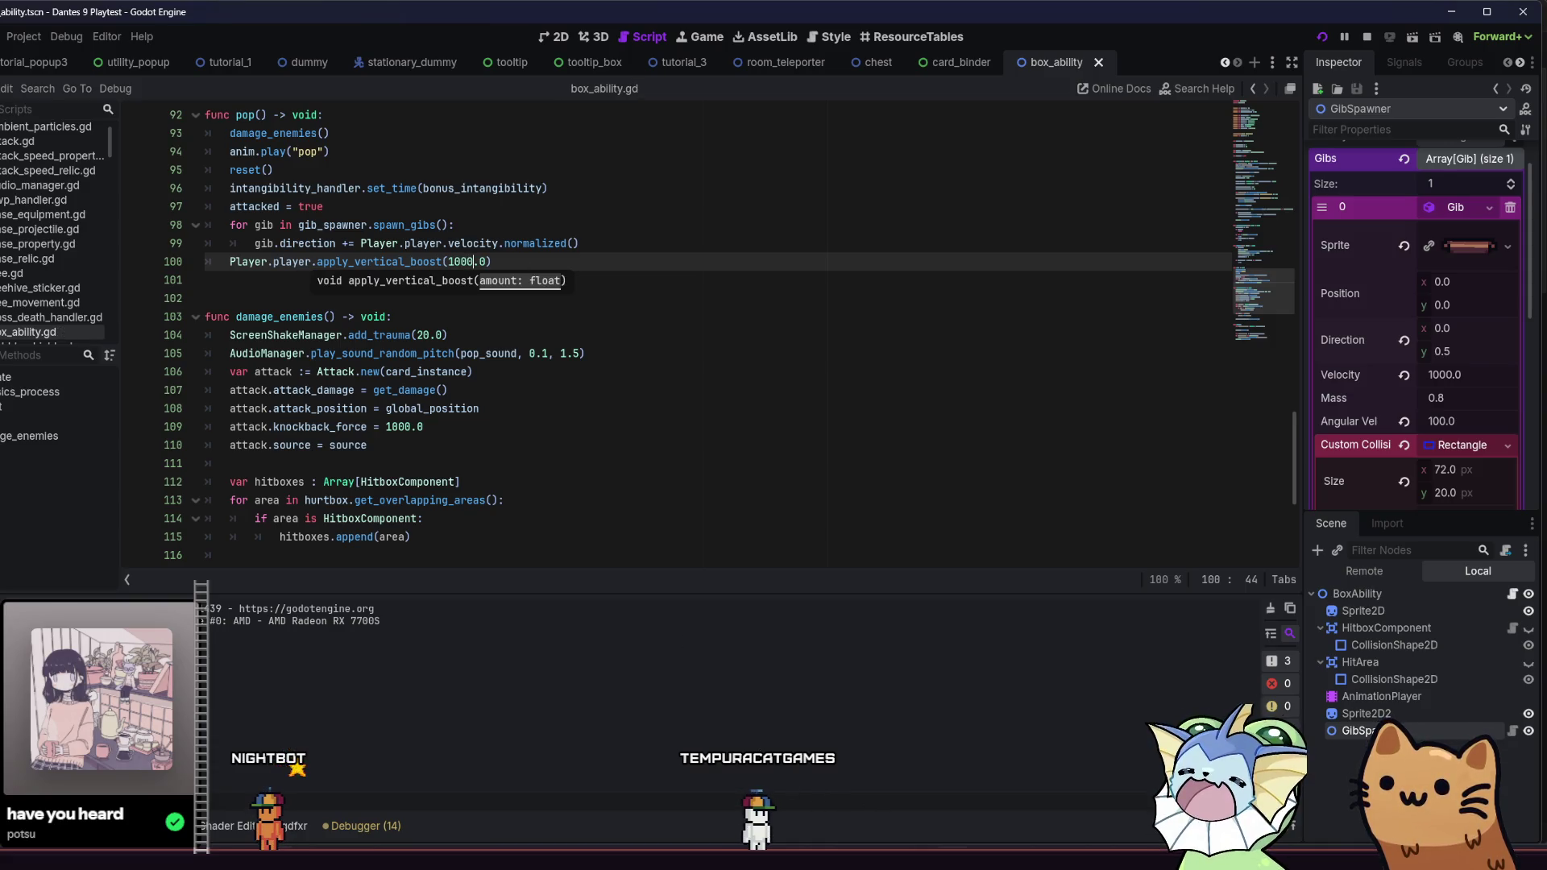
# Step: Test the box pop with jumps around the stairs and train, then stop the game
pyautogui.hotkey('alt', 'Tab')
pyautogui.press('space')
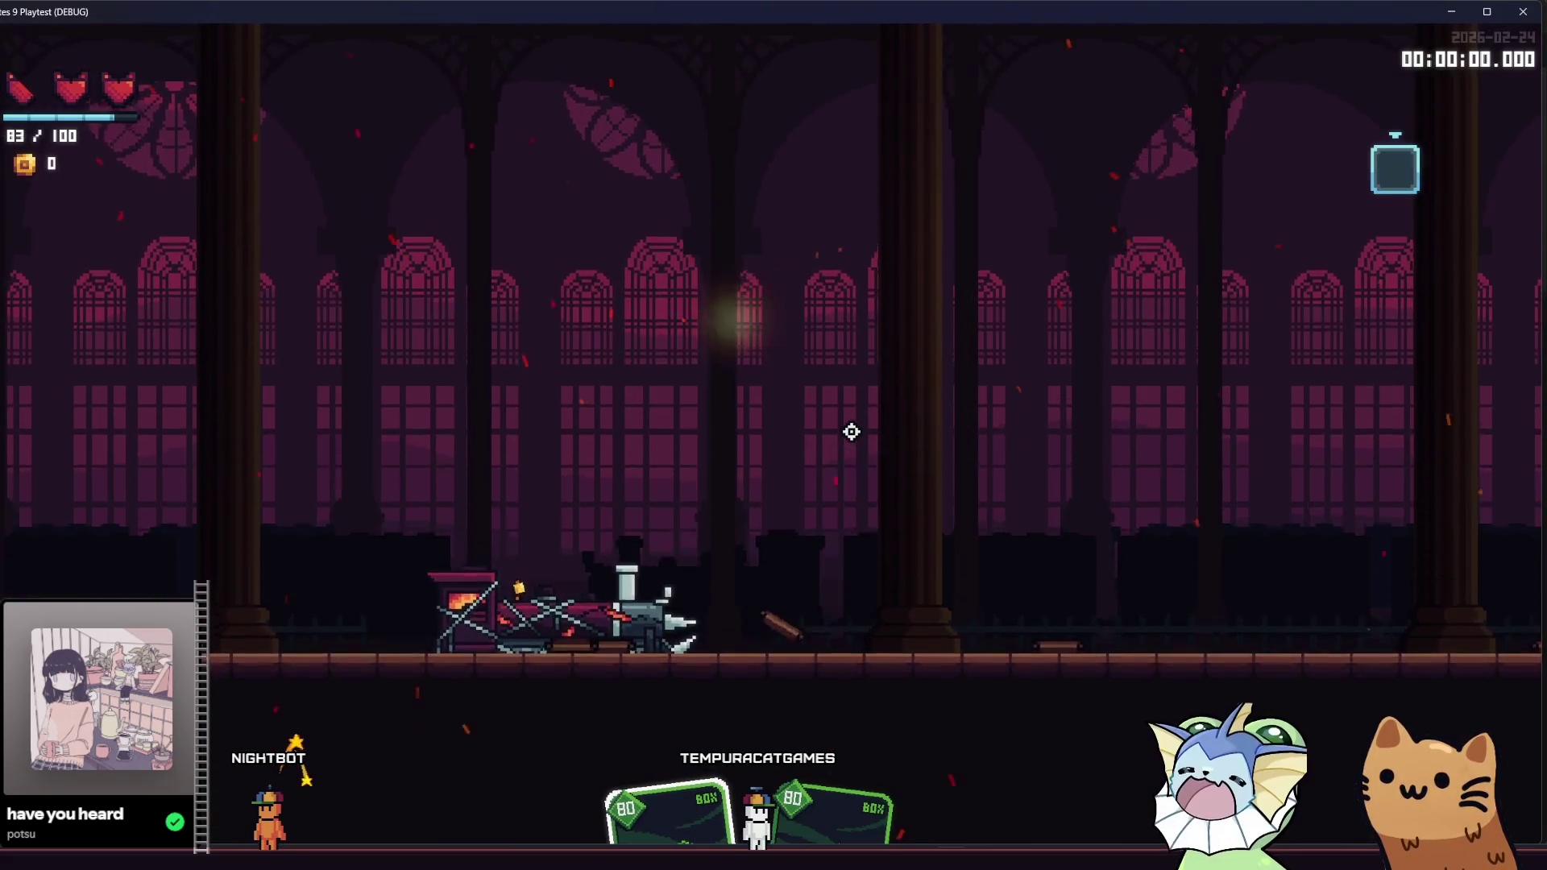
pyautogui.press('a')
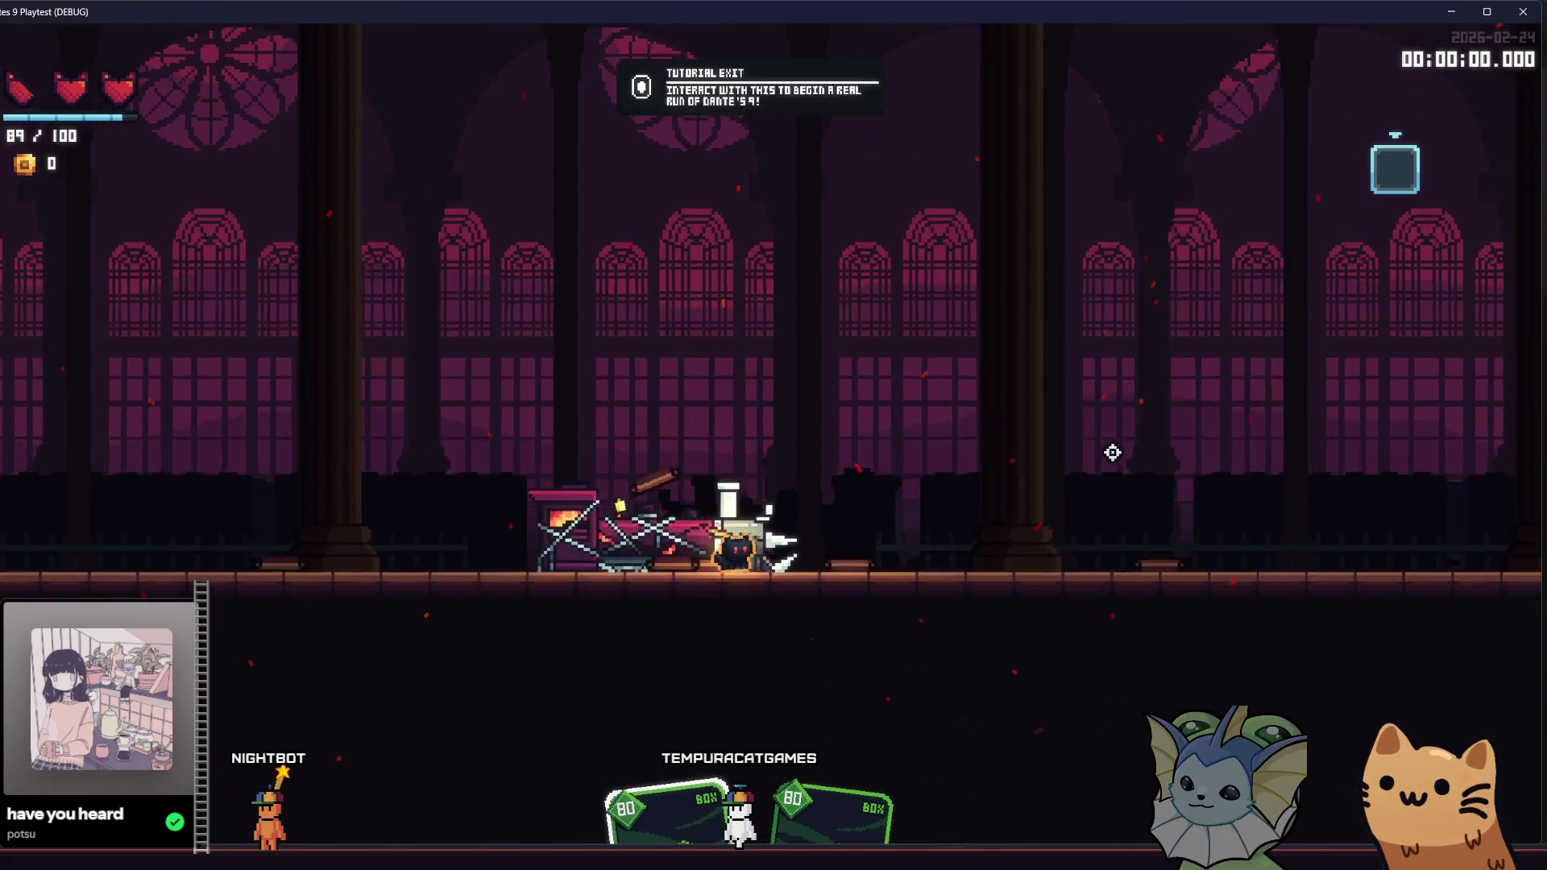
pyautogui.press('space')
pyautogui.press('d')
pyautogui.press('a')
pyautogui.press('space')
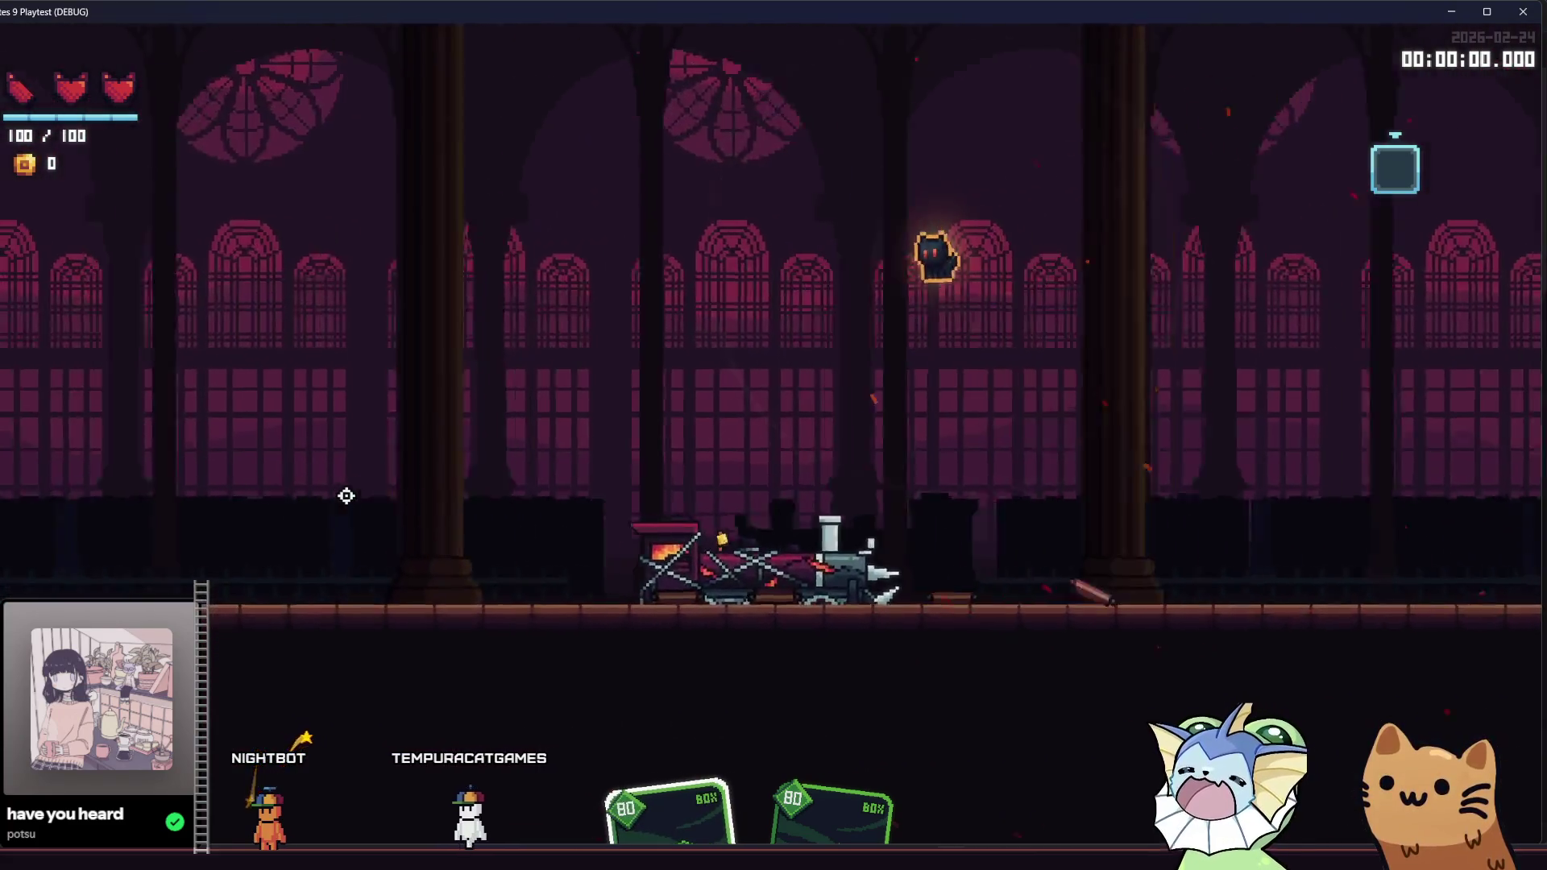
pyautogui.press('space')
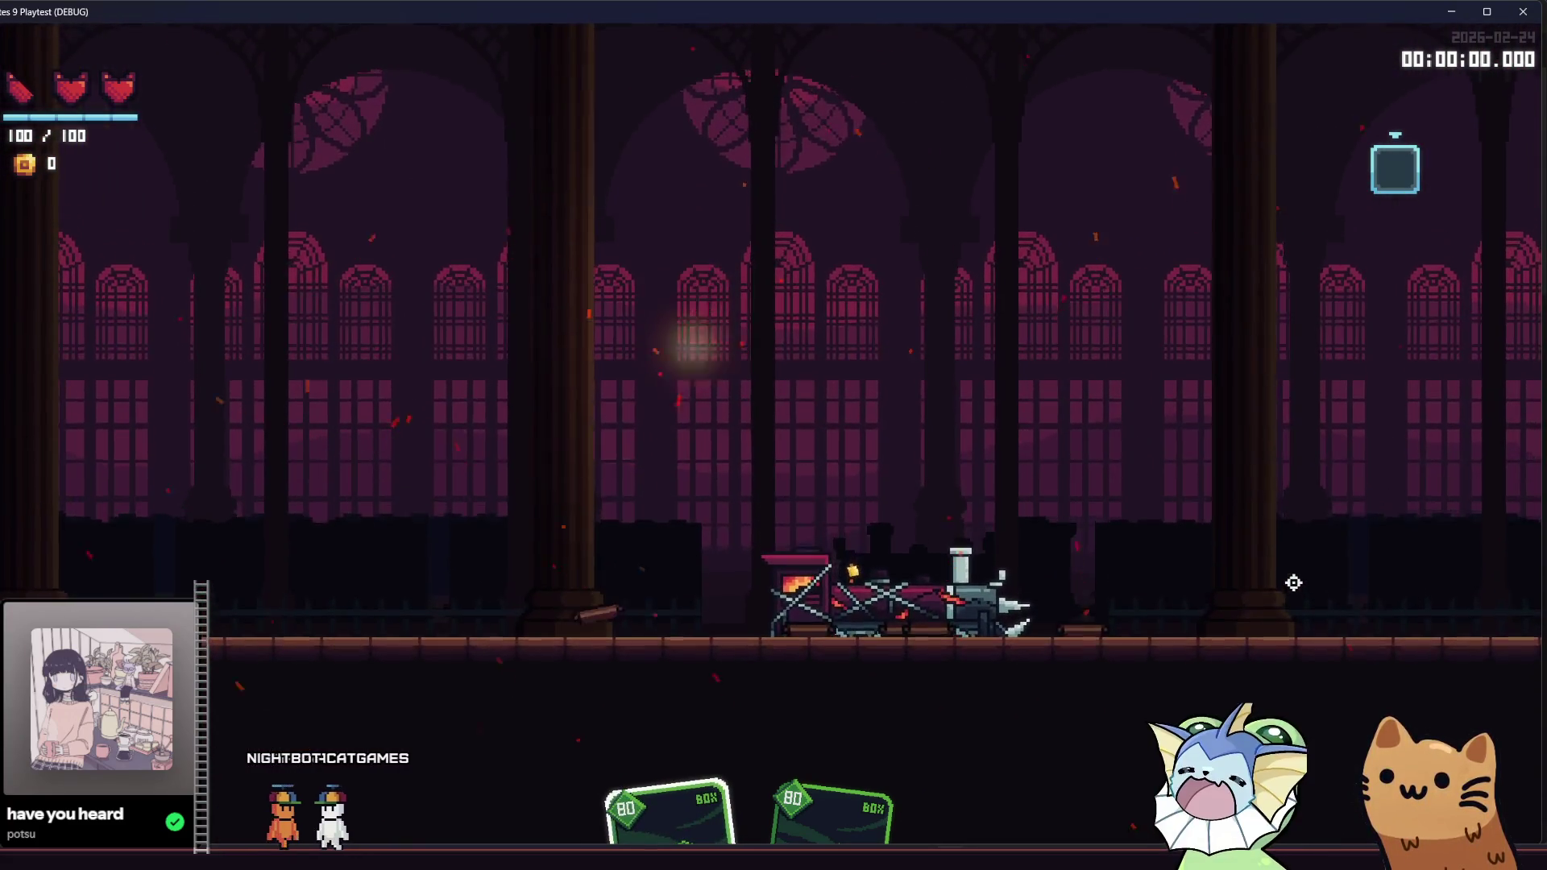
pyautogui.press('space')
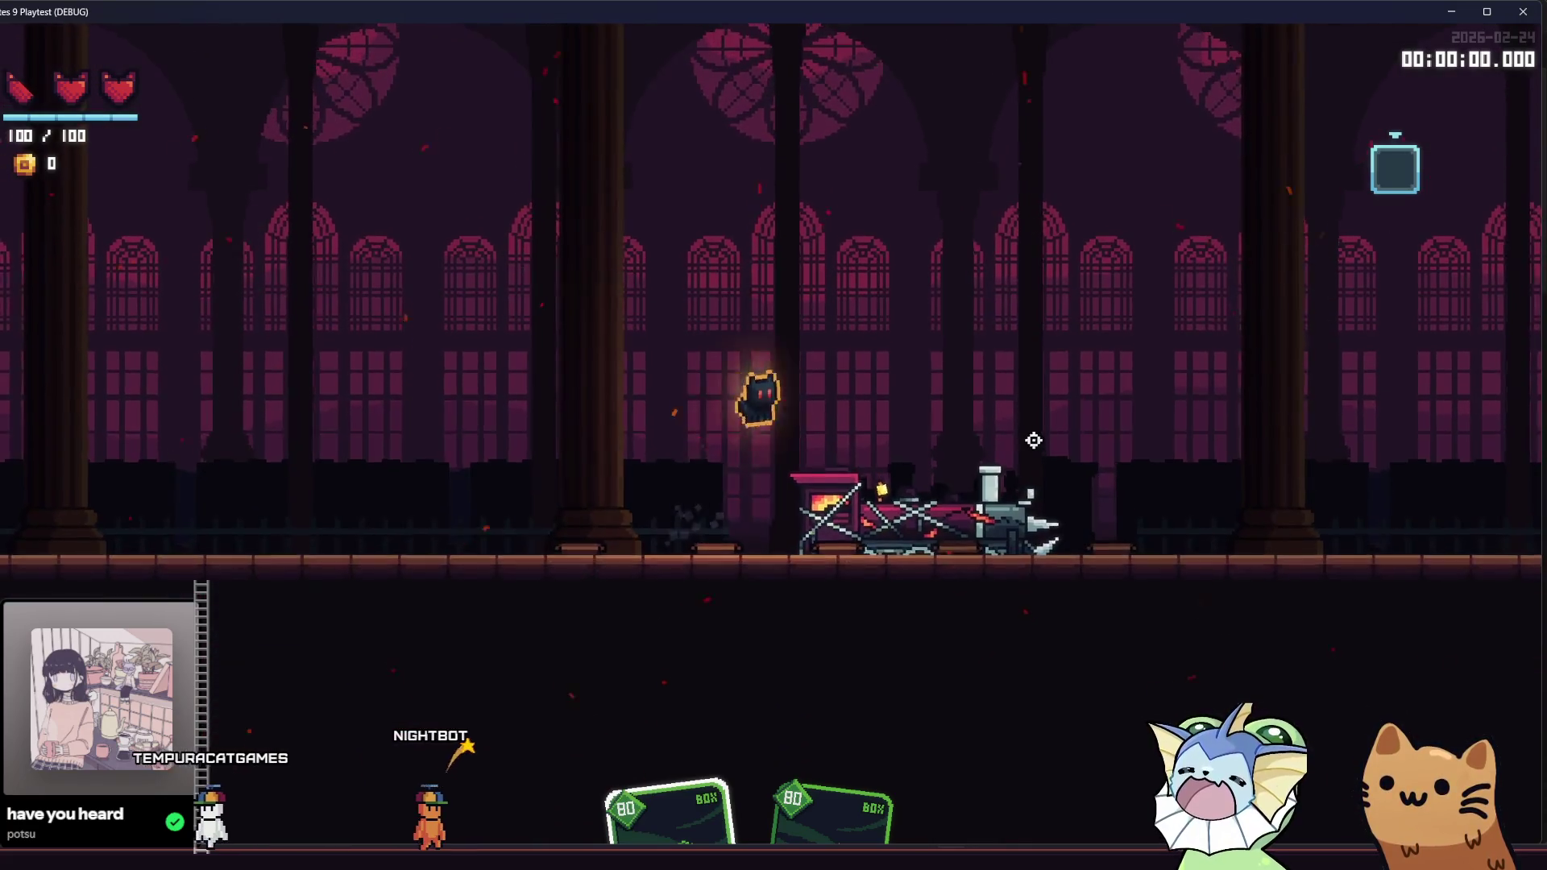
pyautogui.press('d')
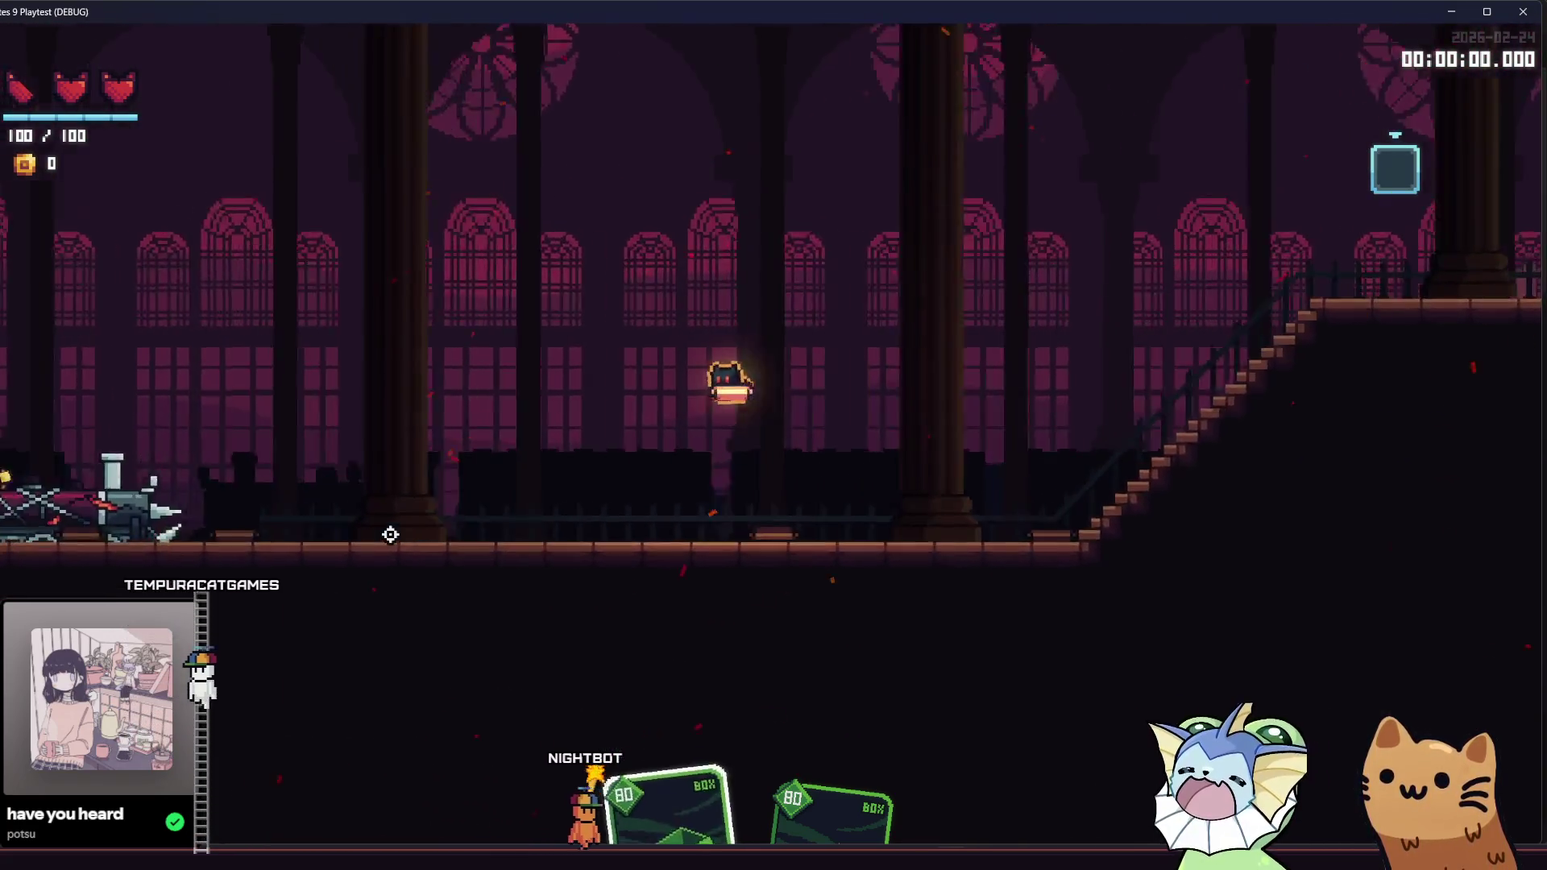
pyautogui.press('a')
pyautogui.press('F8')
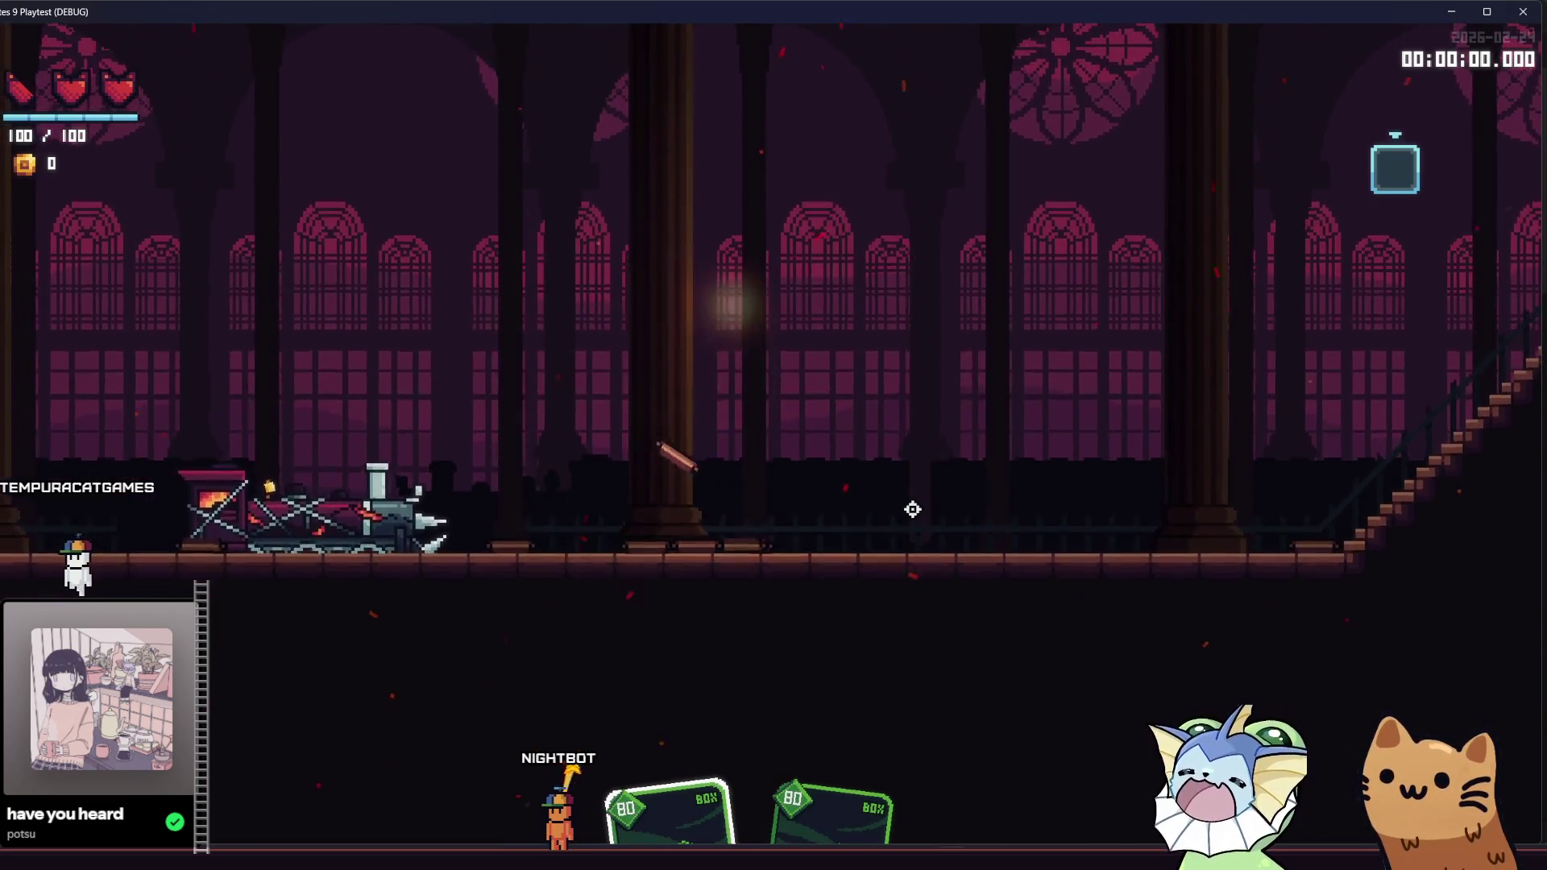
# Step: Retest mid-air pops with the 500.0 vertical boost, then stop the game
pyautogui.press('space')
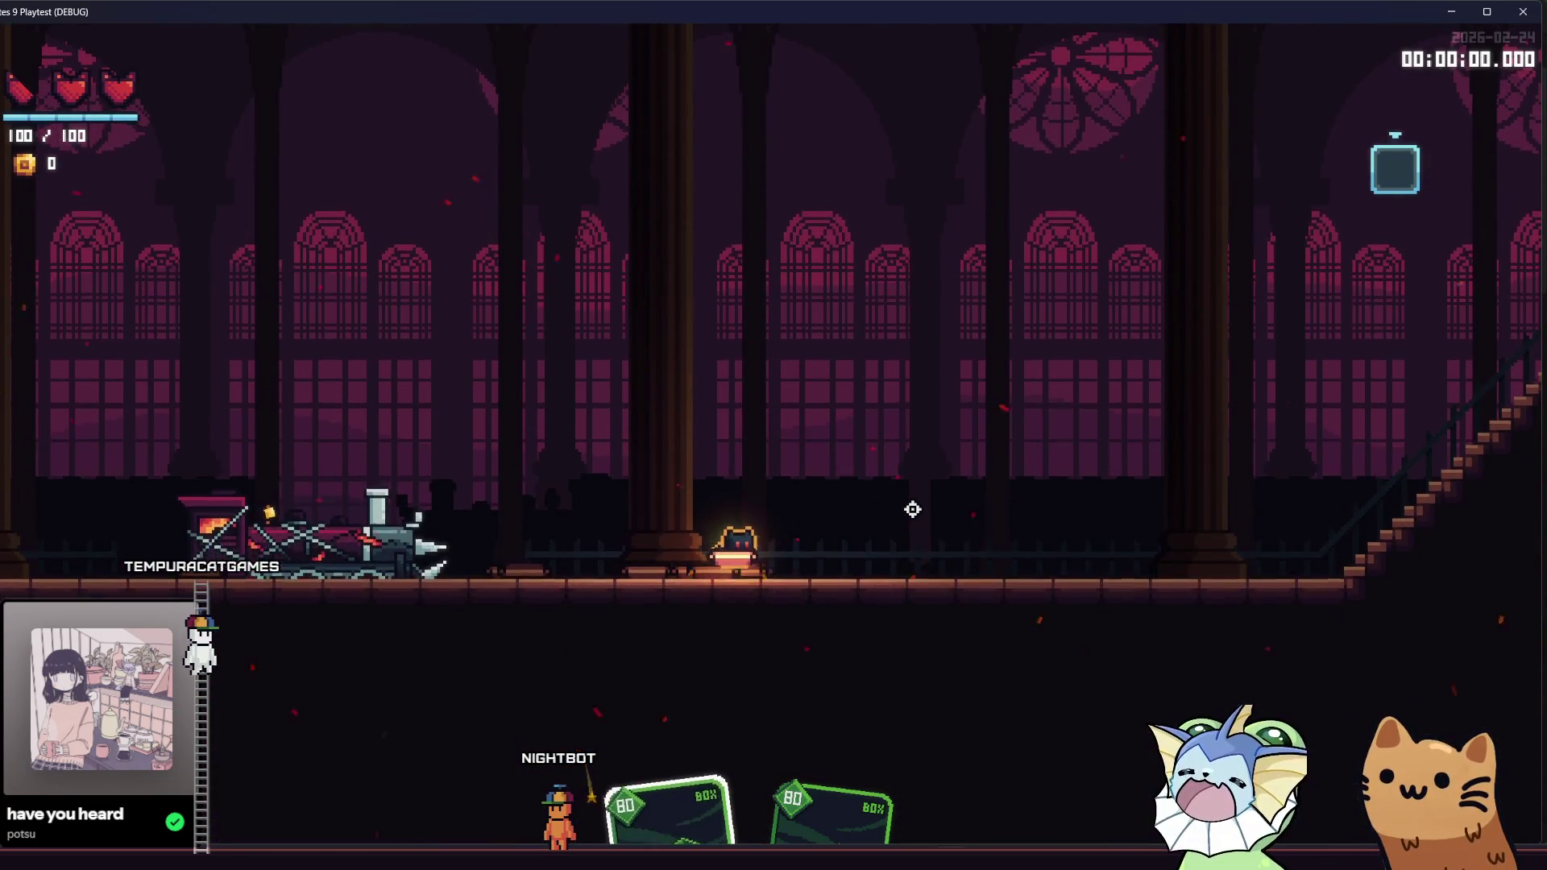
pyautogui.press('space')
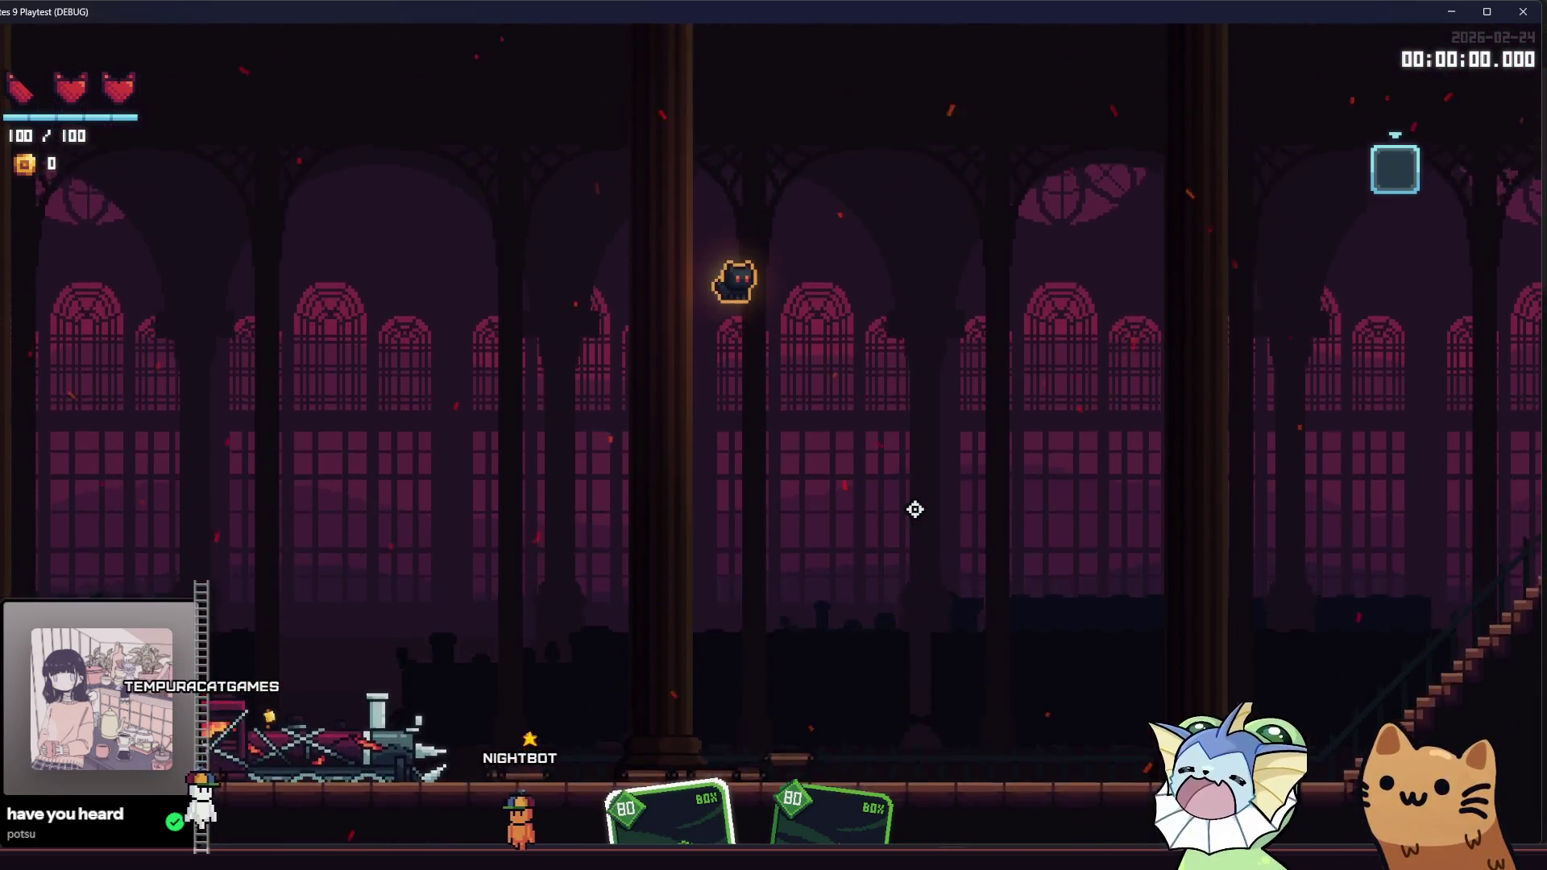
pyautogui.press('space')
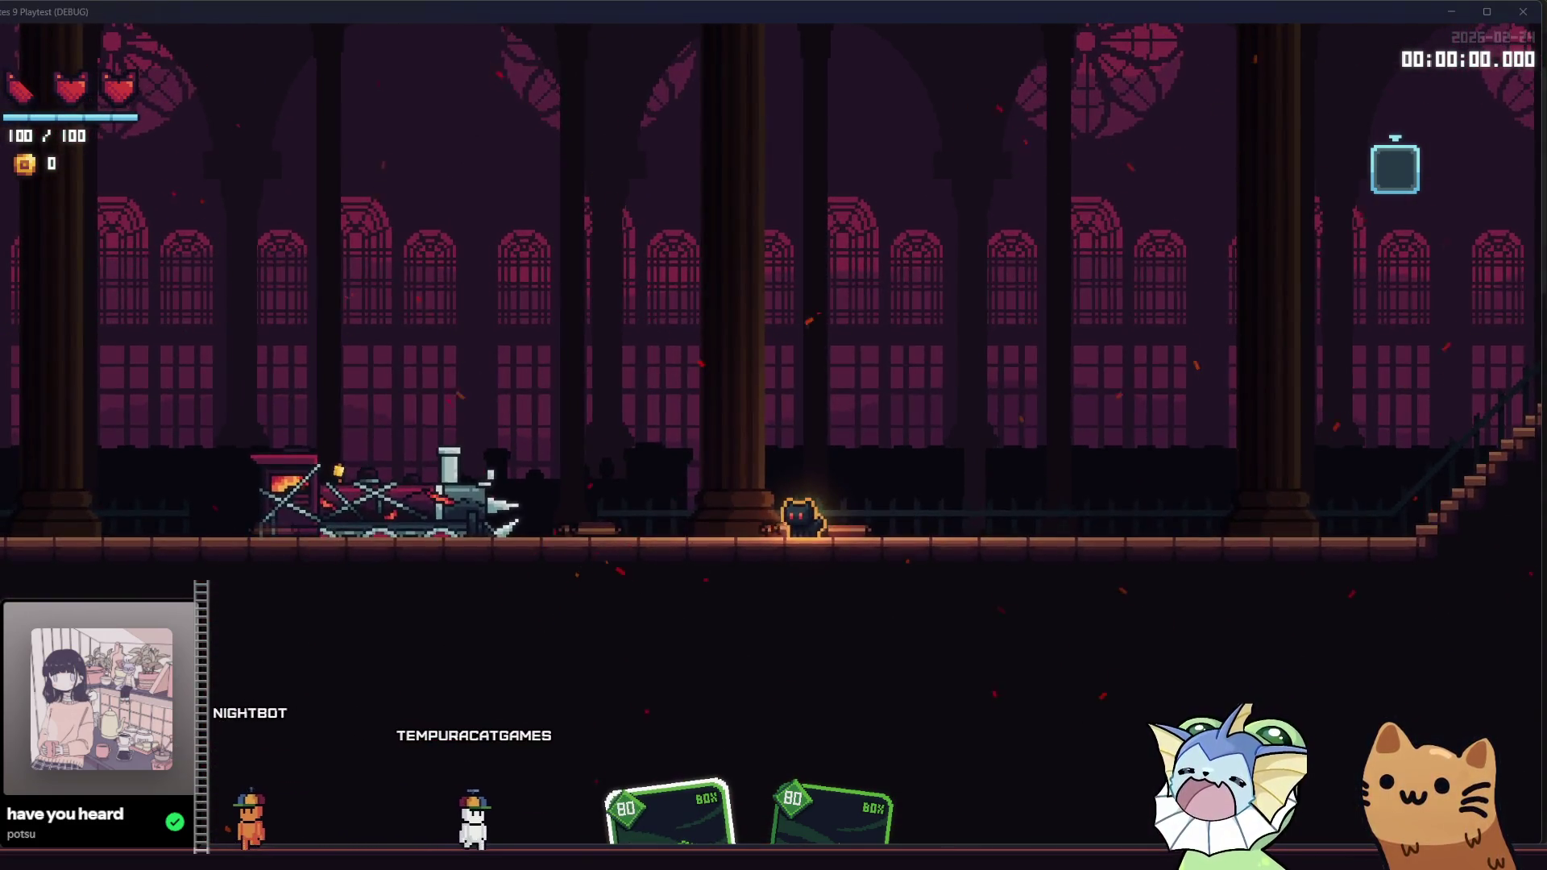
pyautogui.press('F8')
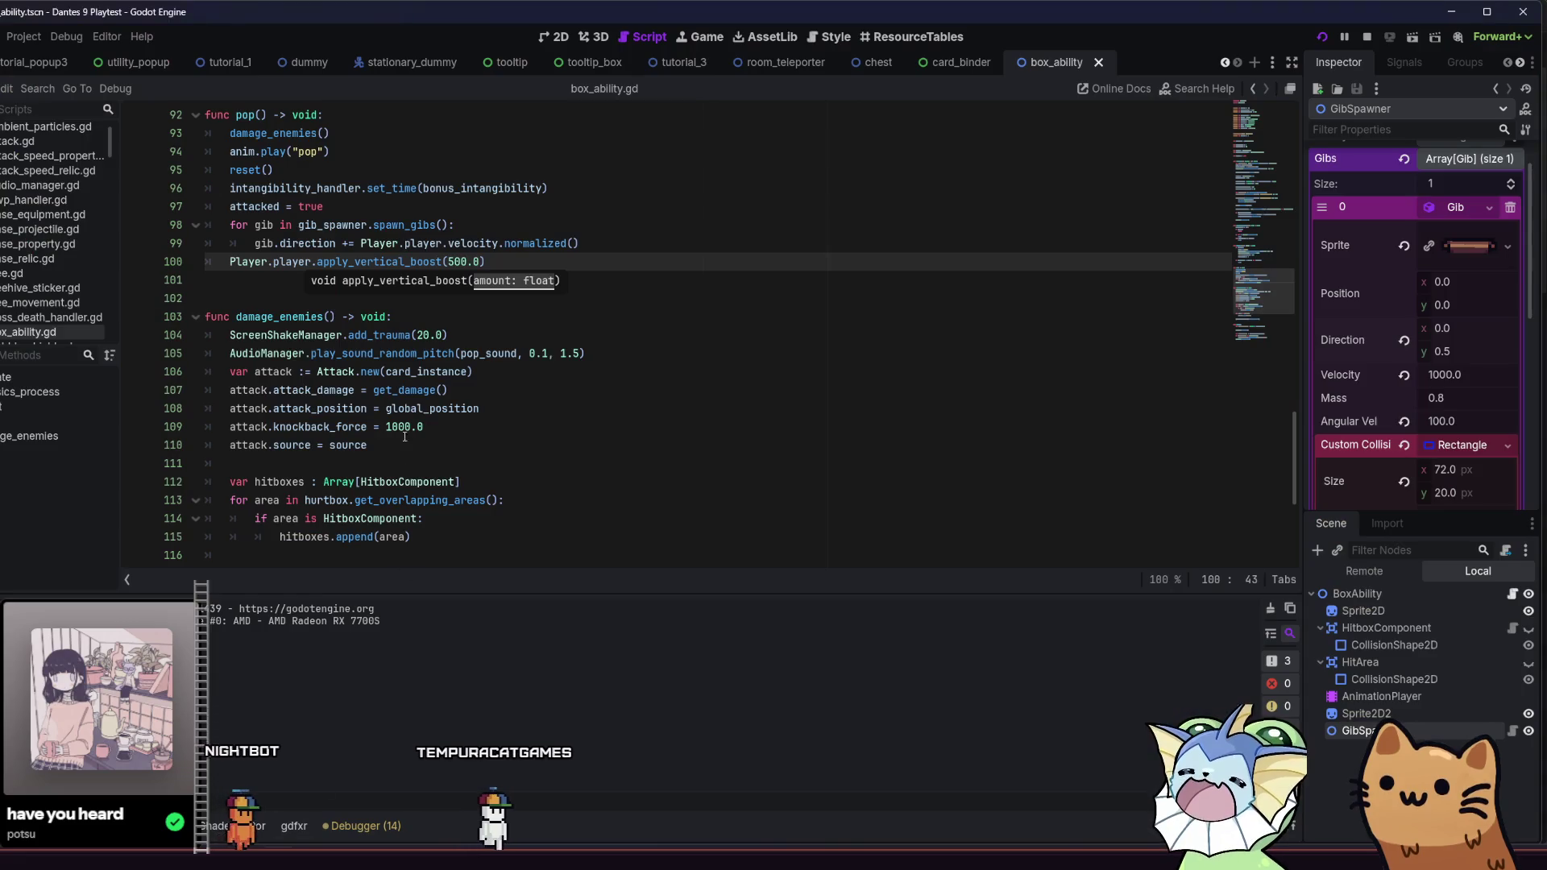
# Step: Insert a new line 100 containing a Player.player.is_on_floor() check
pyautogui.click(597, 249)
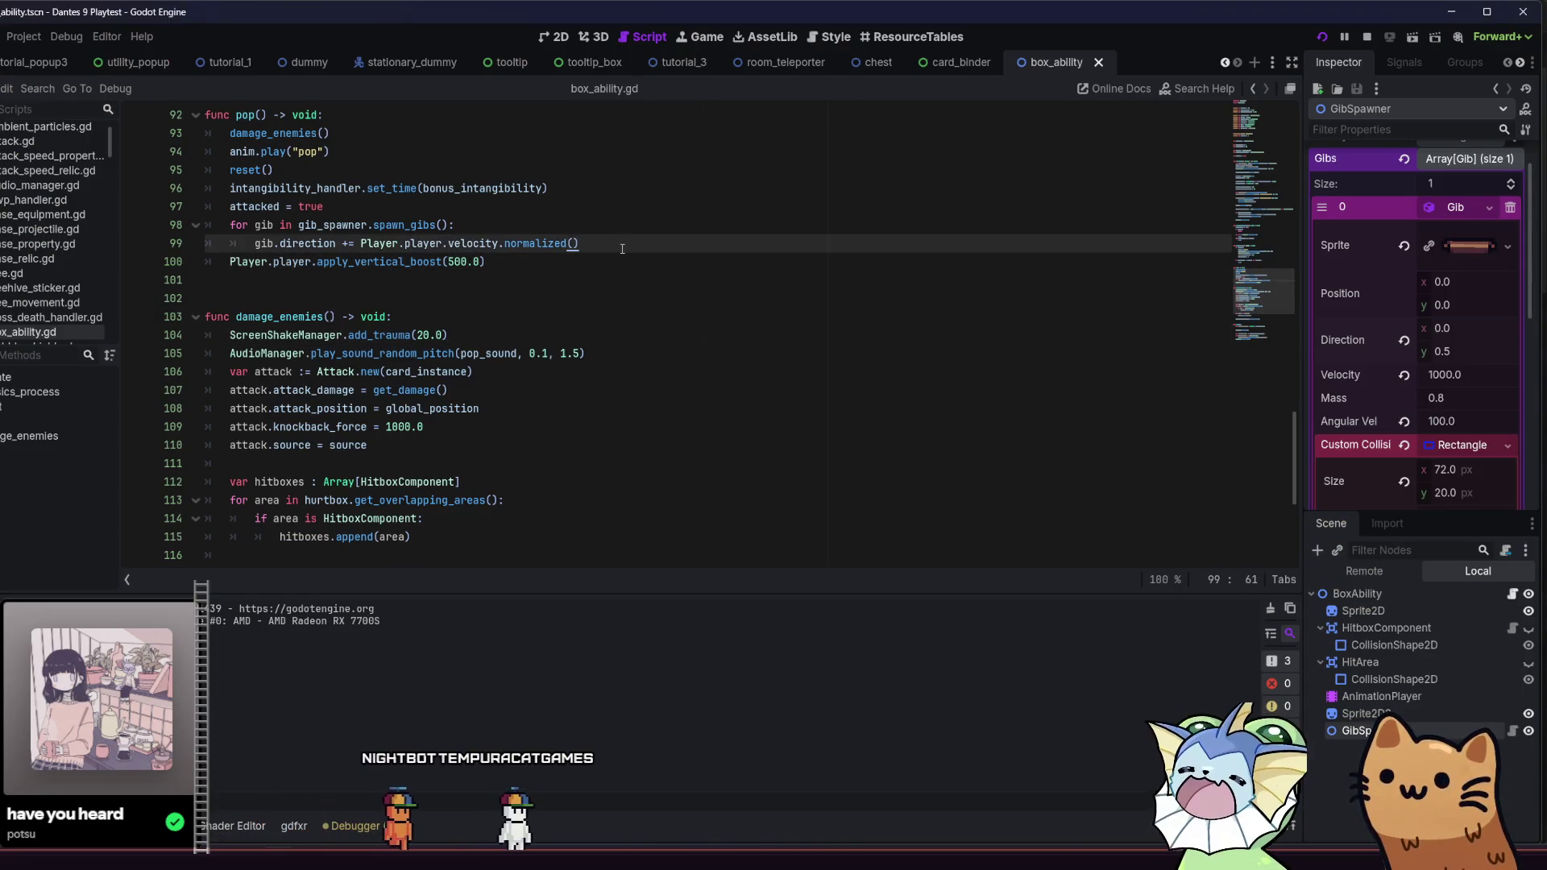
pyautogui.press('Return')
pyautogui.write('p')
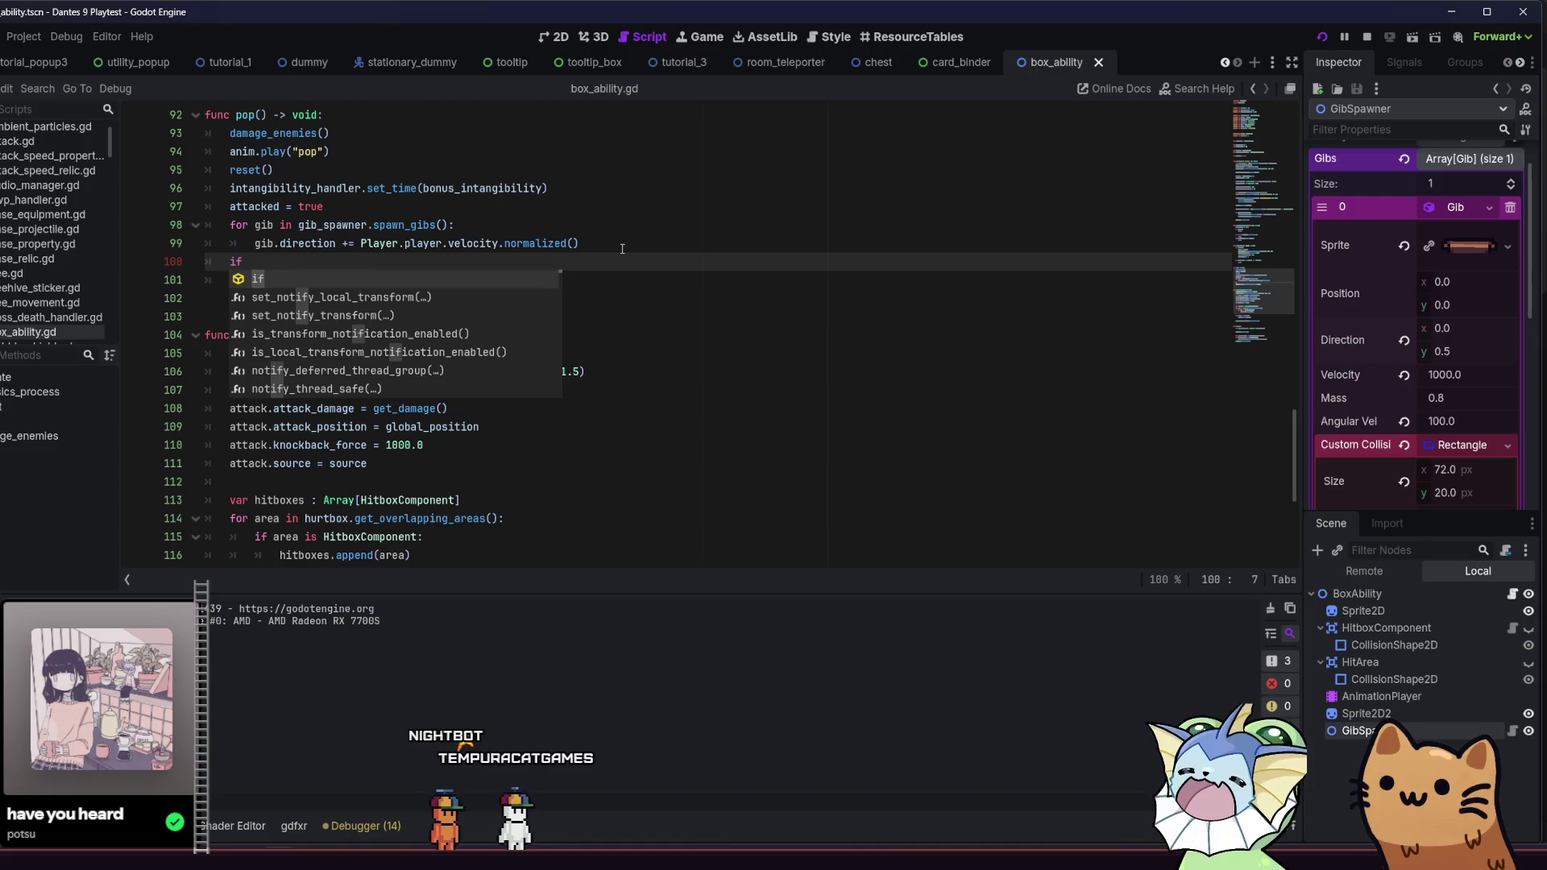
pyautogui.press('BackSpace')
pyautogui.write('Pla')
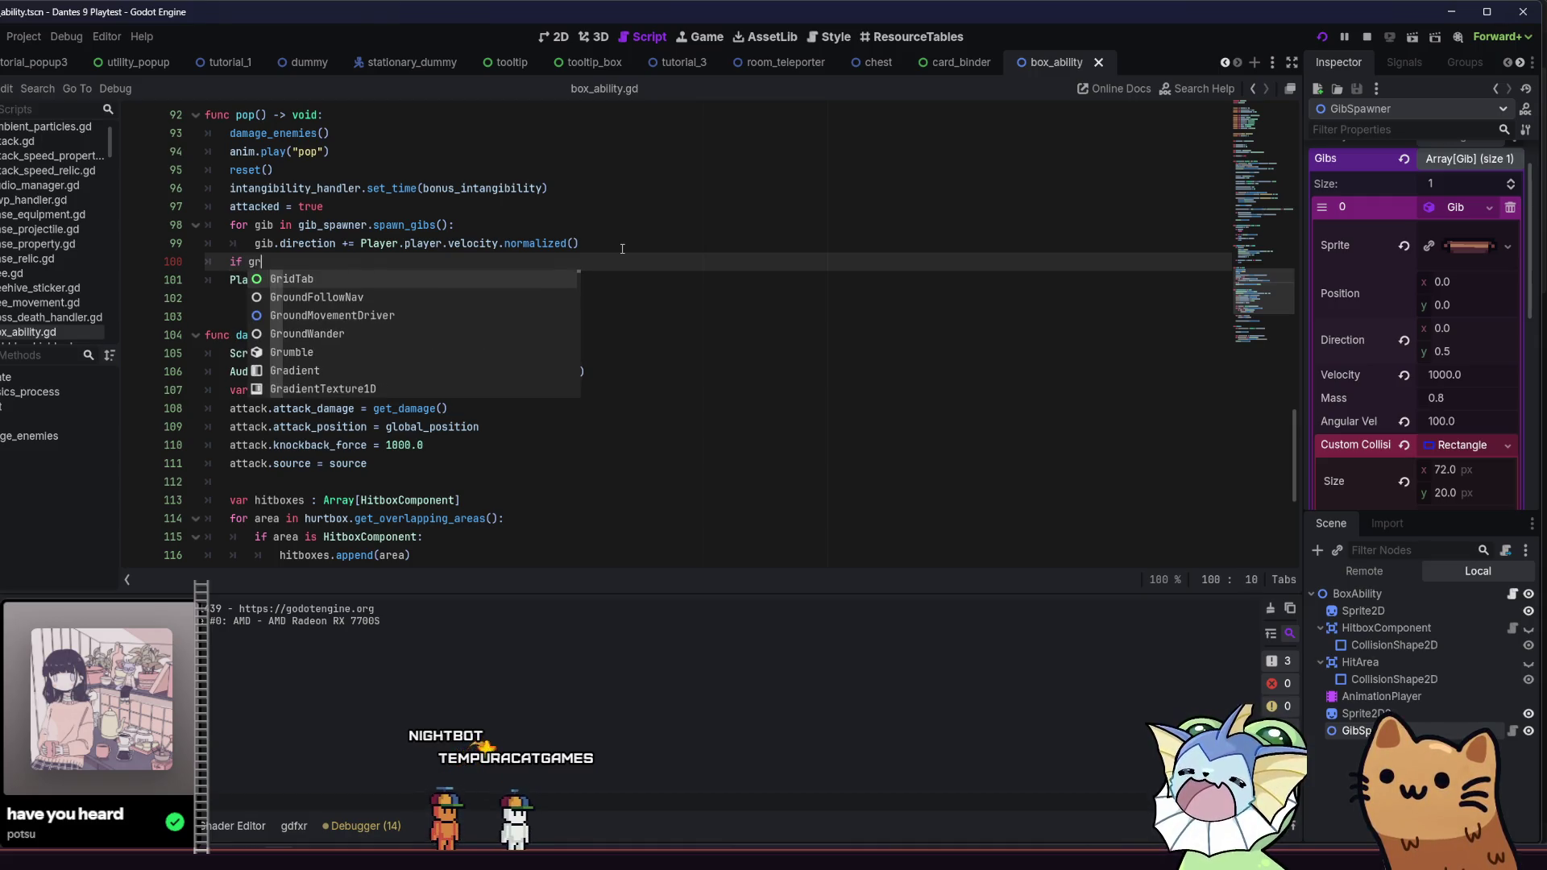
pyautogui.write('yer.player.is')
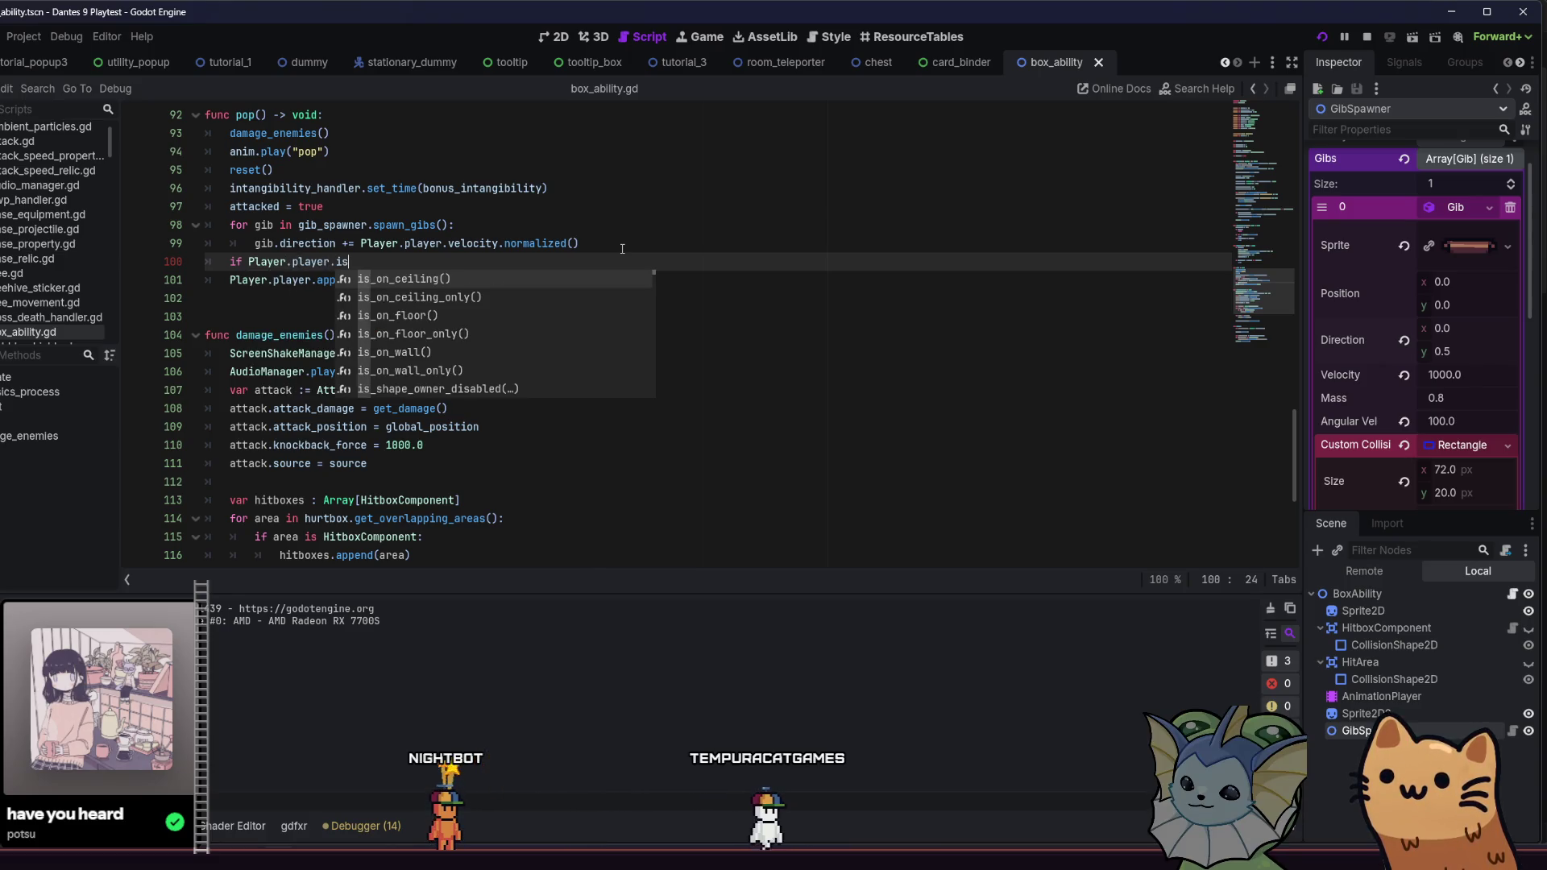
pyautogui.write('_on')
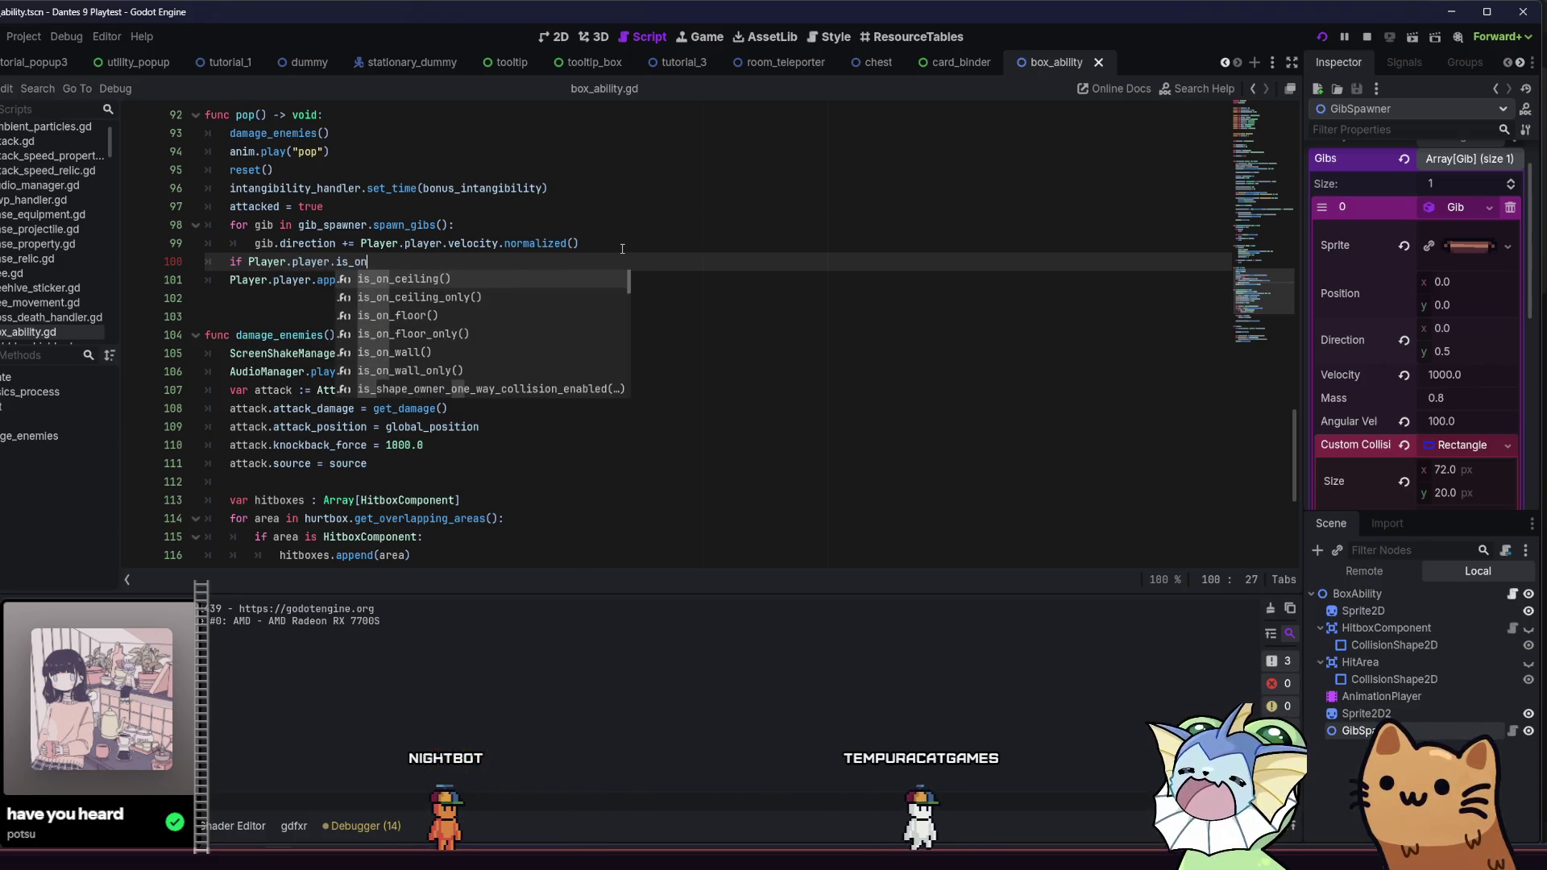
pyautogui.write('_gr')
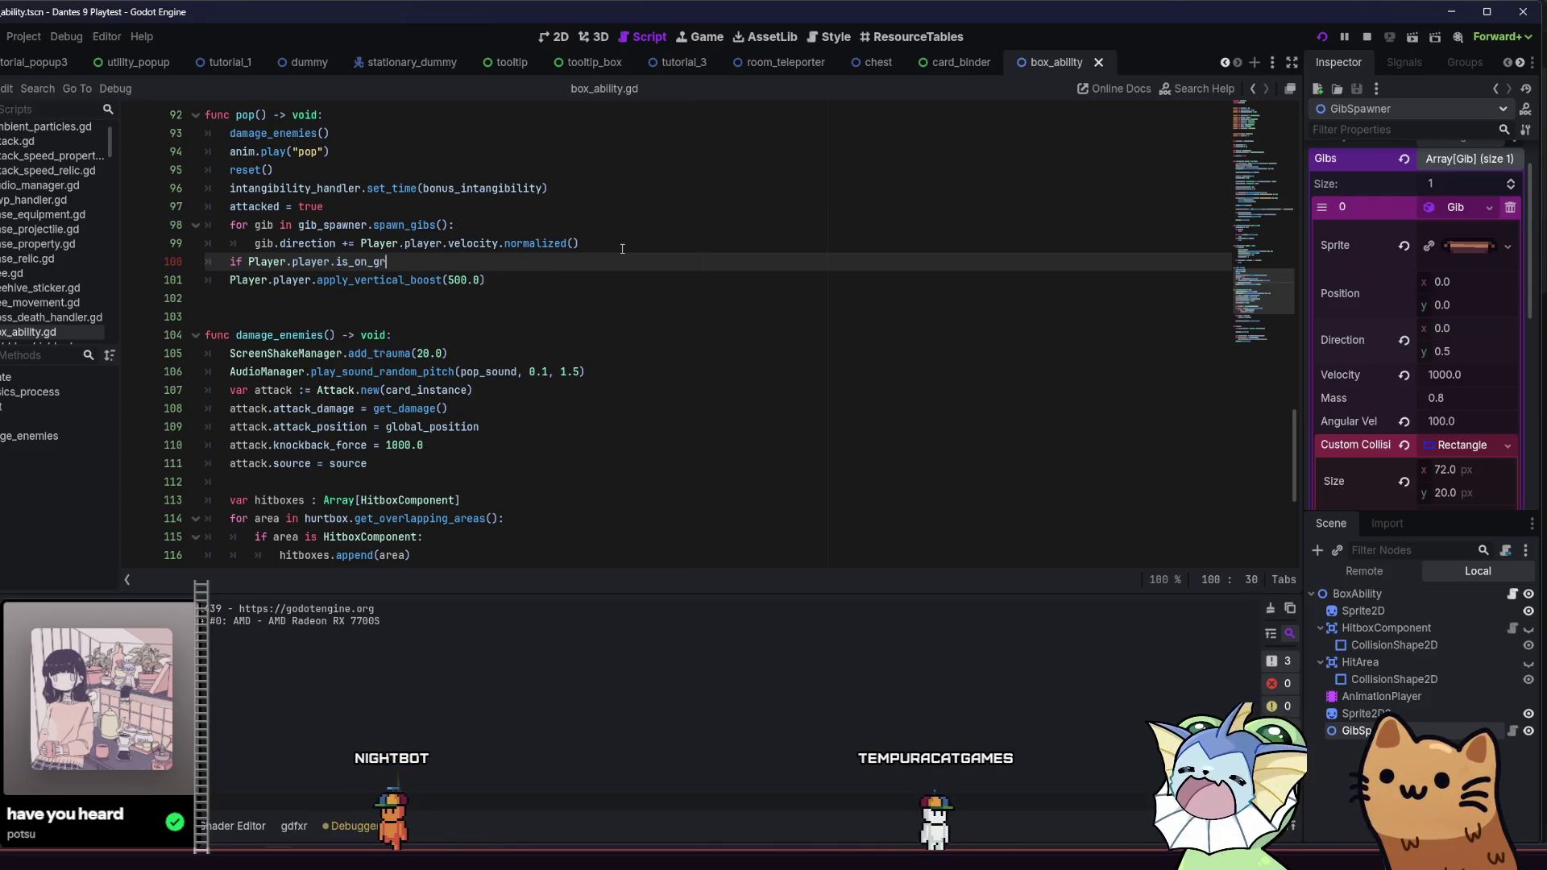
pyautogui.press('BackSpace')
pyautogui.press('BackSpace')
pyautogui.press('BackSpace')
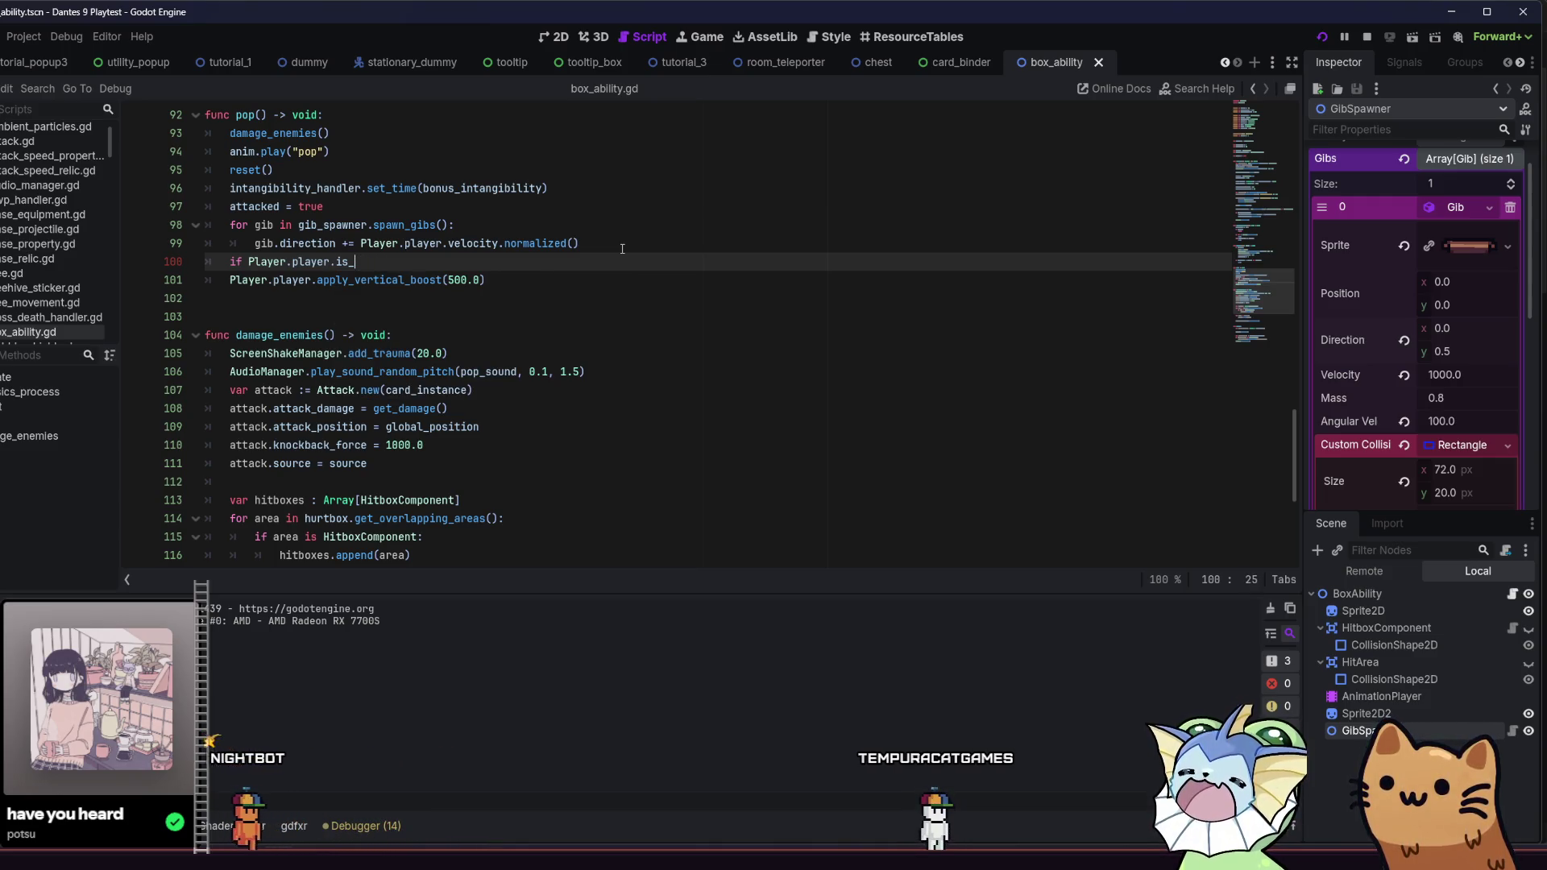
pyautogui.write('on')
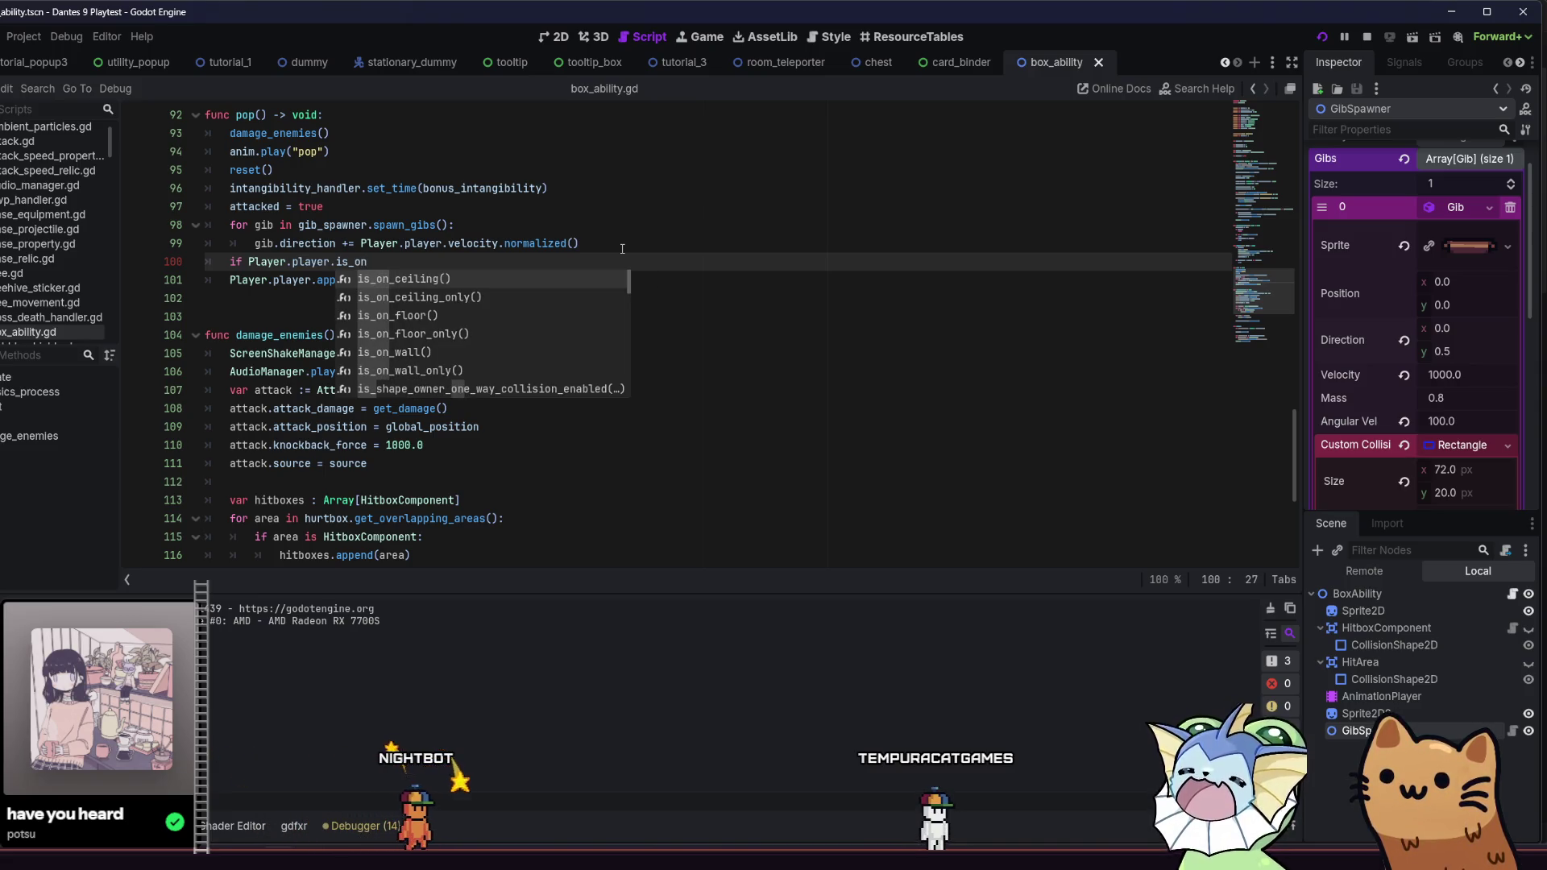
pyautogui.press('Down')
pyautogui.press('Down')
pyautogui.press('Return')
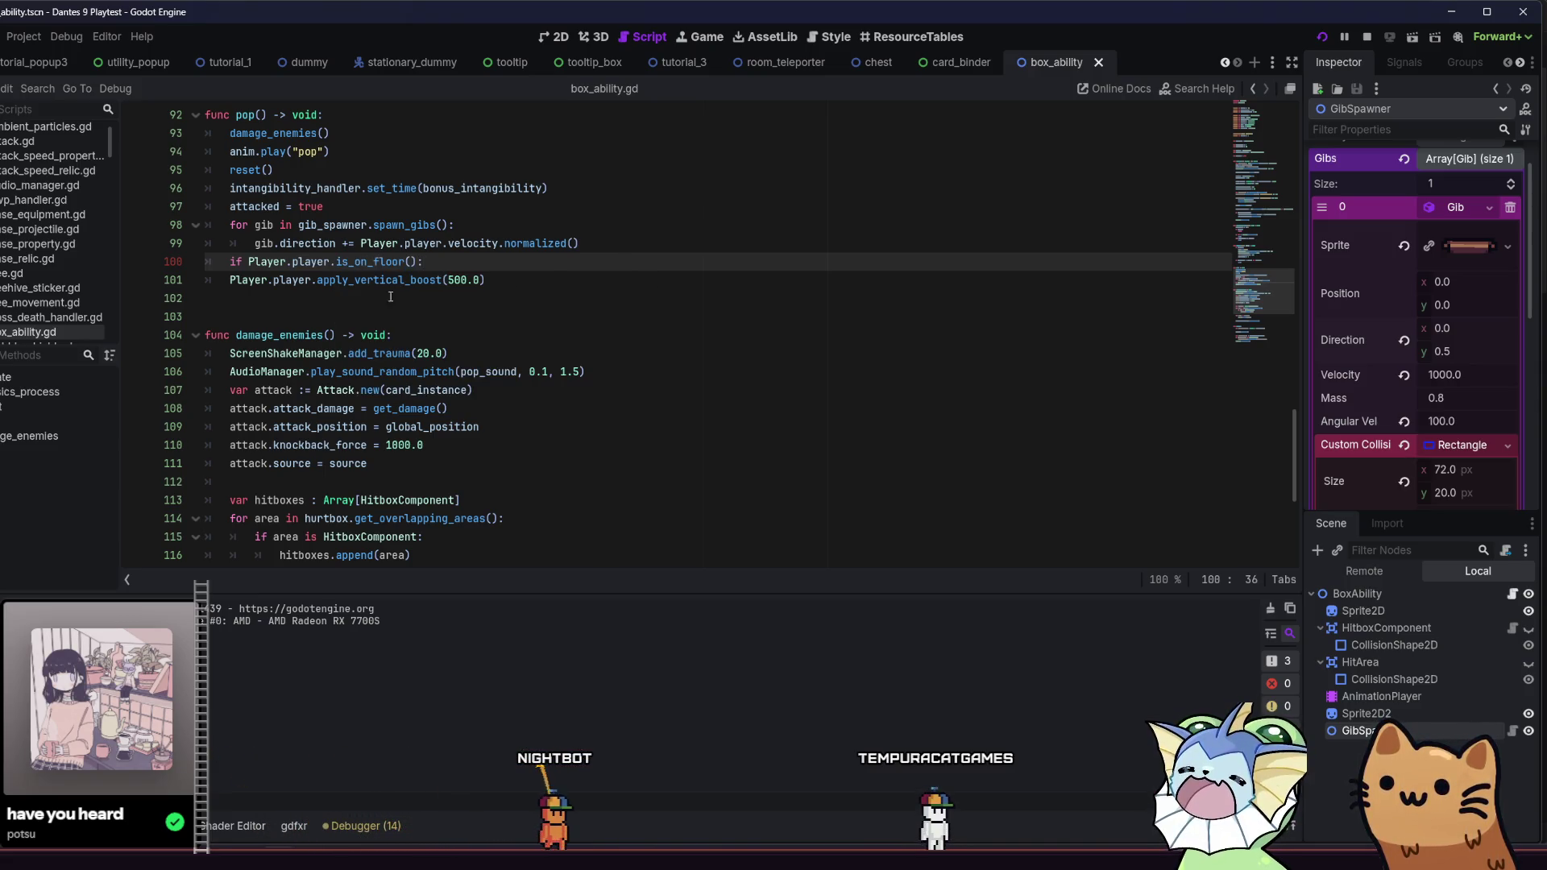
# Step: Negate the floor check, indent the boost call under it, change it to 800, and save
pyautogui.click(241, 262)
pyautogui.write('!')
pyautogui.click(229, 280)
pyautogui.press('Tab')
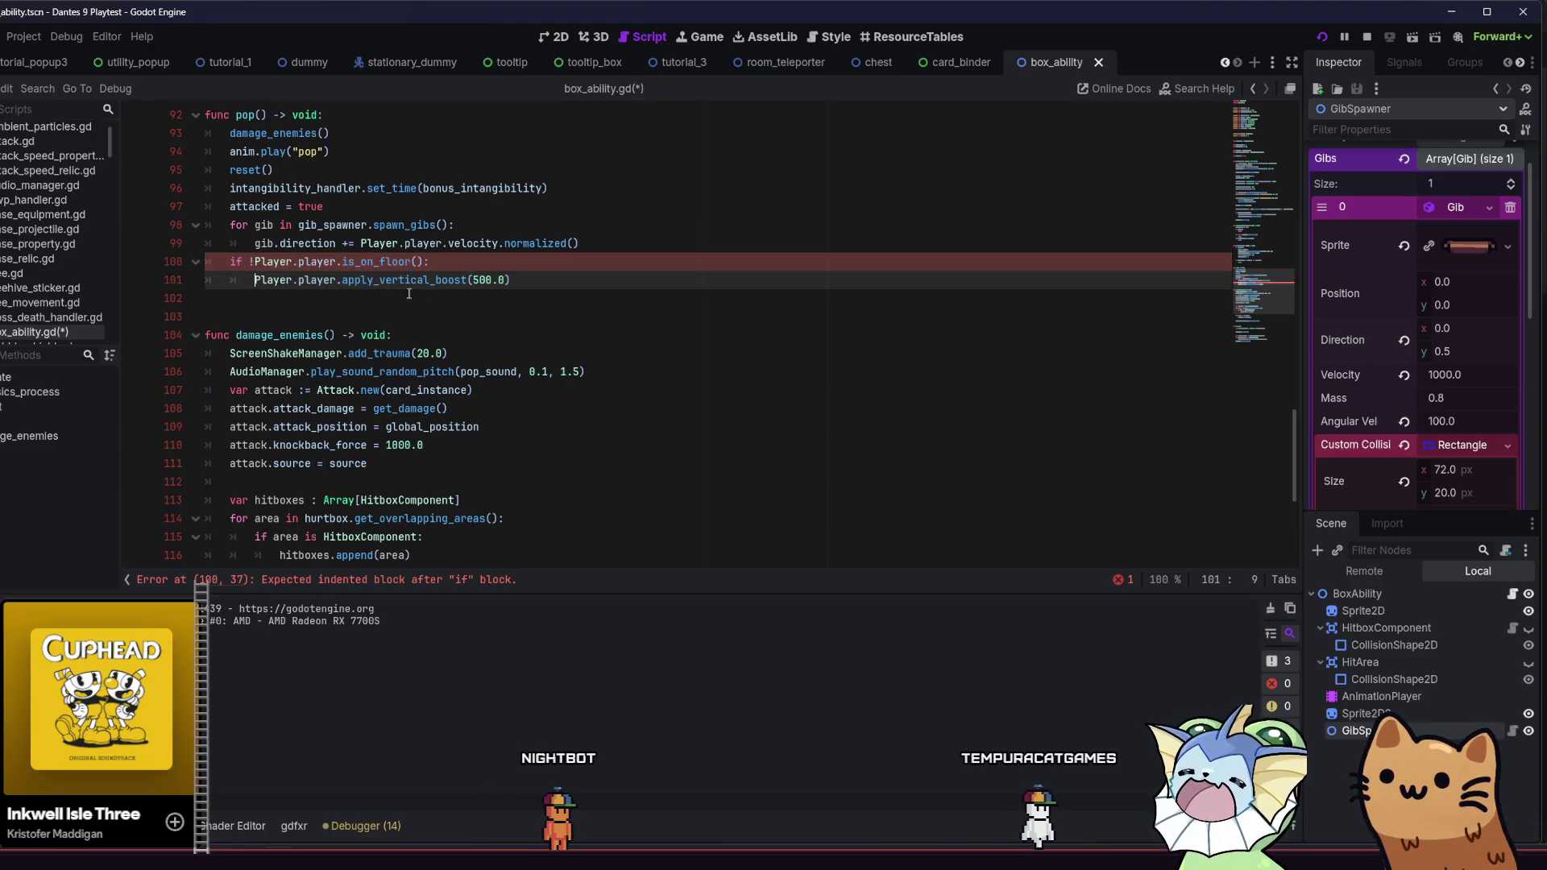
pyautogui.click(493, 279)
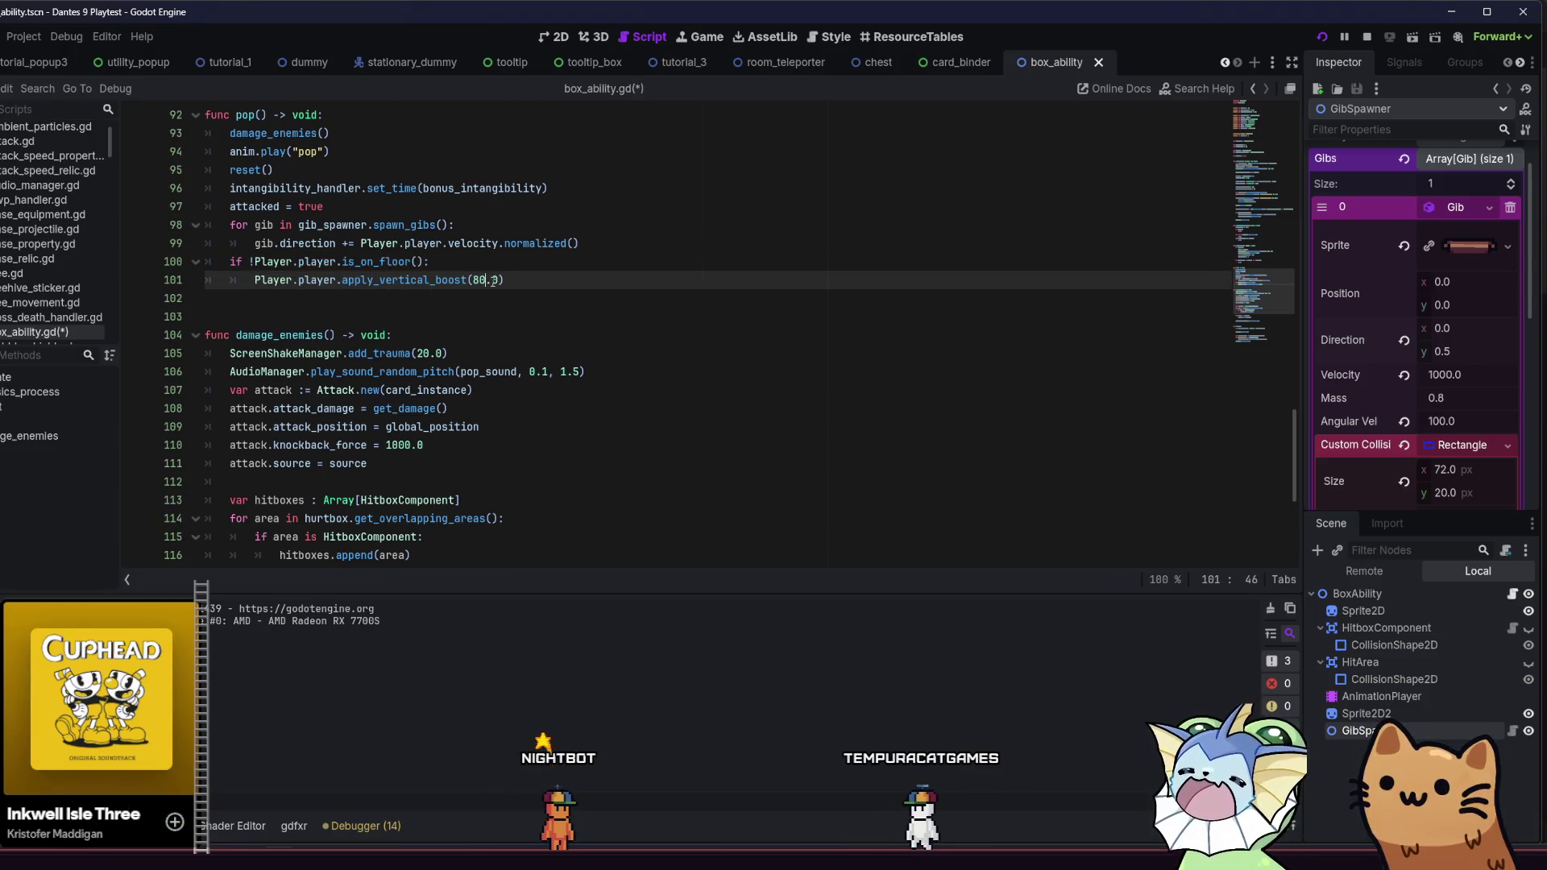
pyautogui.write('800')
pyautogui.hotkey('ctrl', 's')
pyautogui.press('F5')
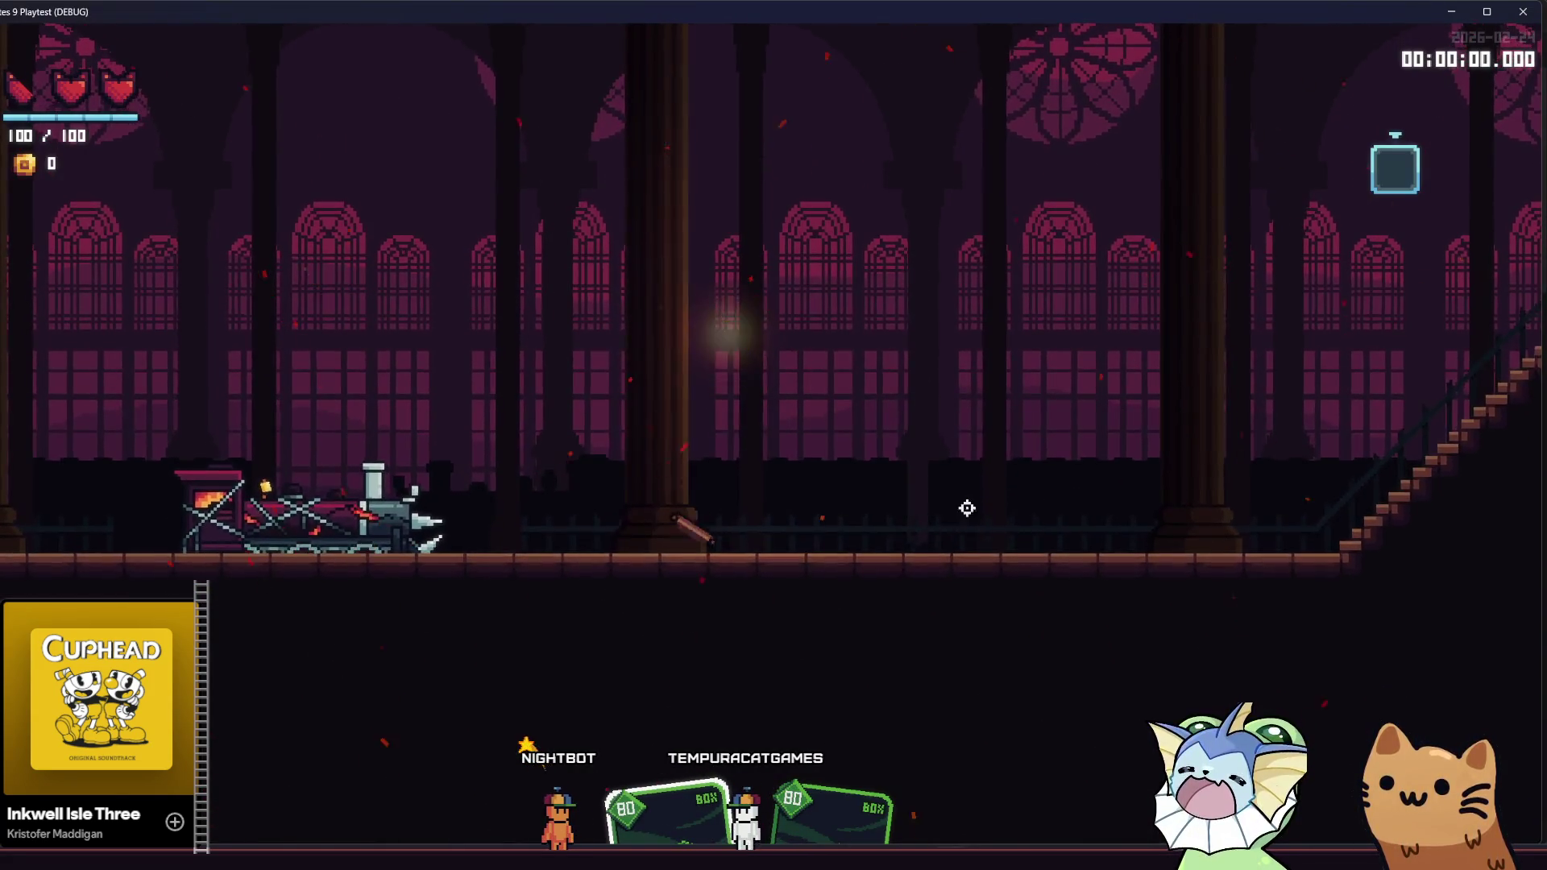
# Step: Jump and pop the box mid-air near the stairs and while falling off the walkway
pyautogui.press('space')
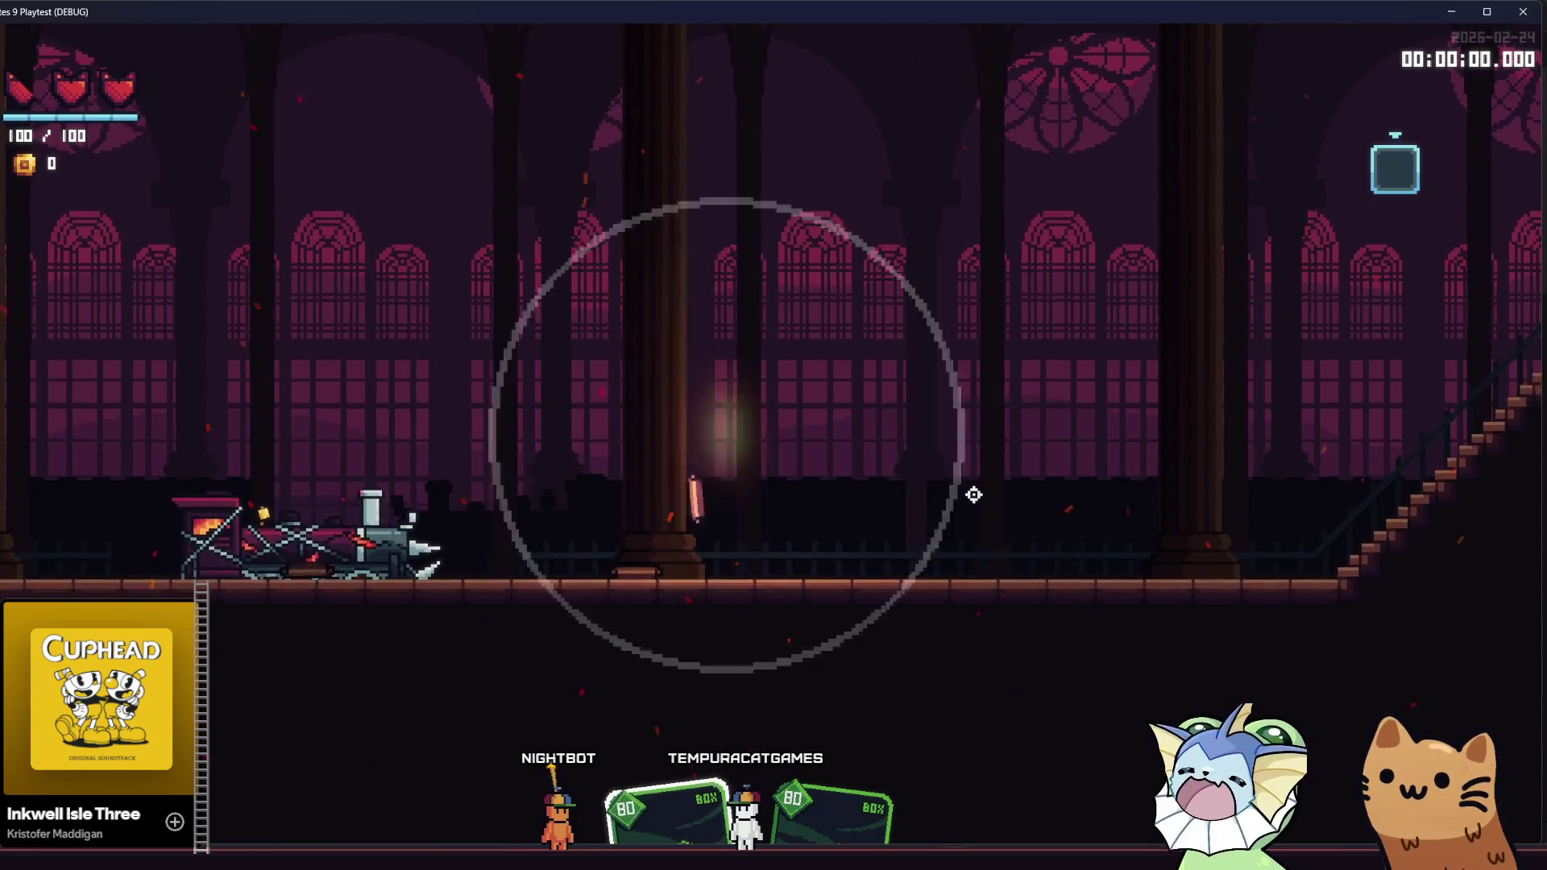
pyautogui.press('space')
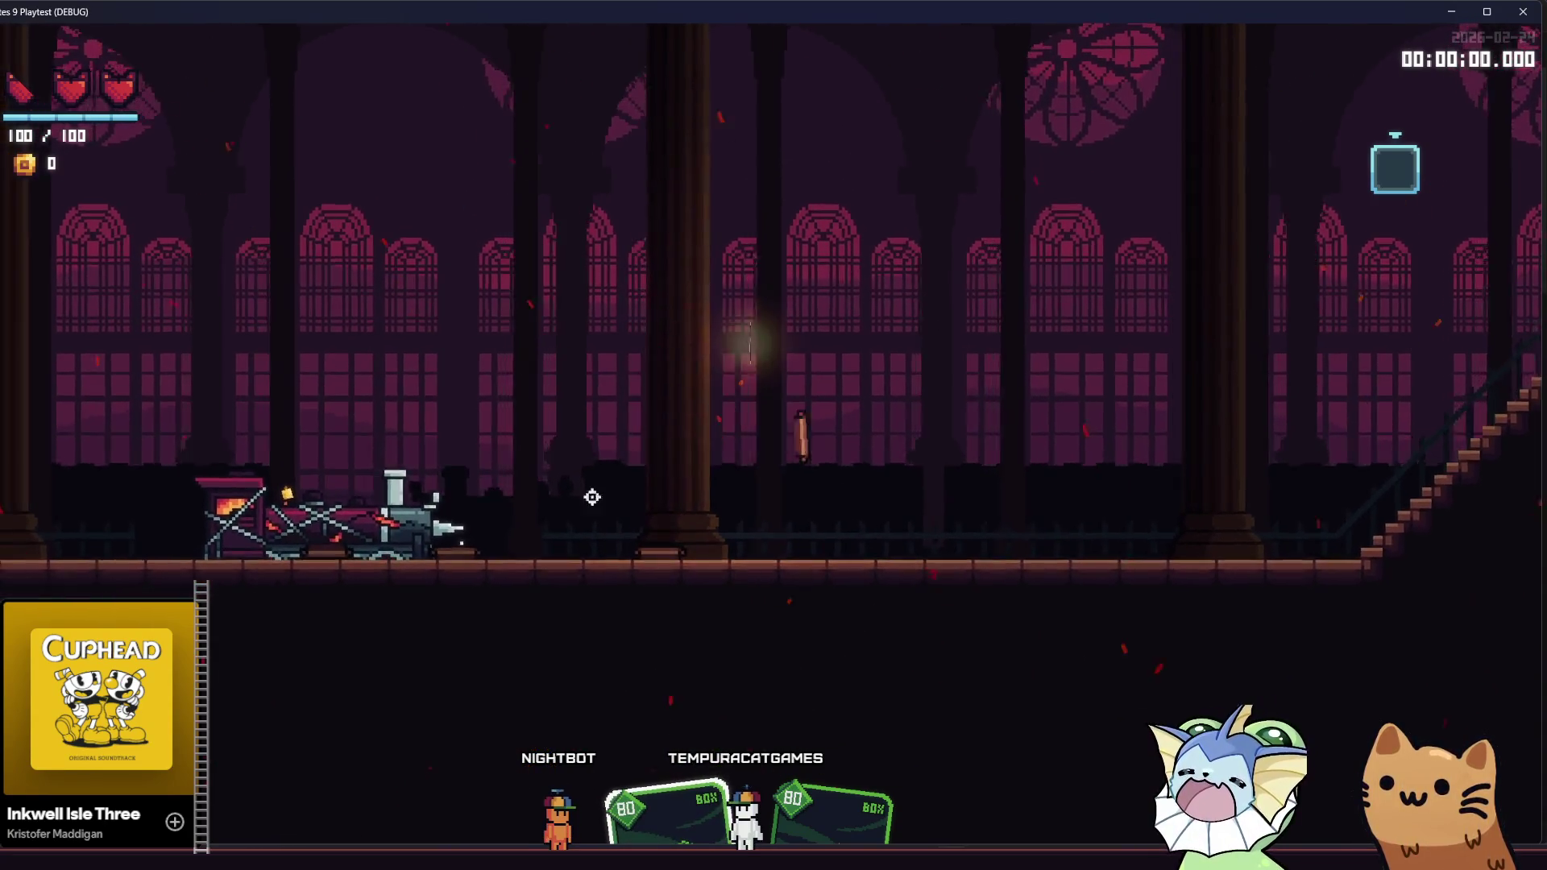
pyautogui.press('a')
pyautogui.press('space')
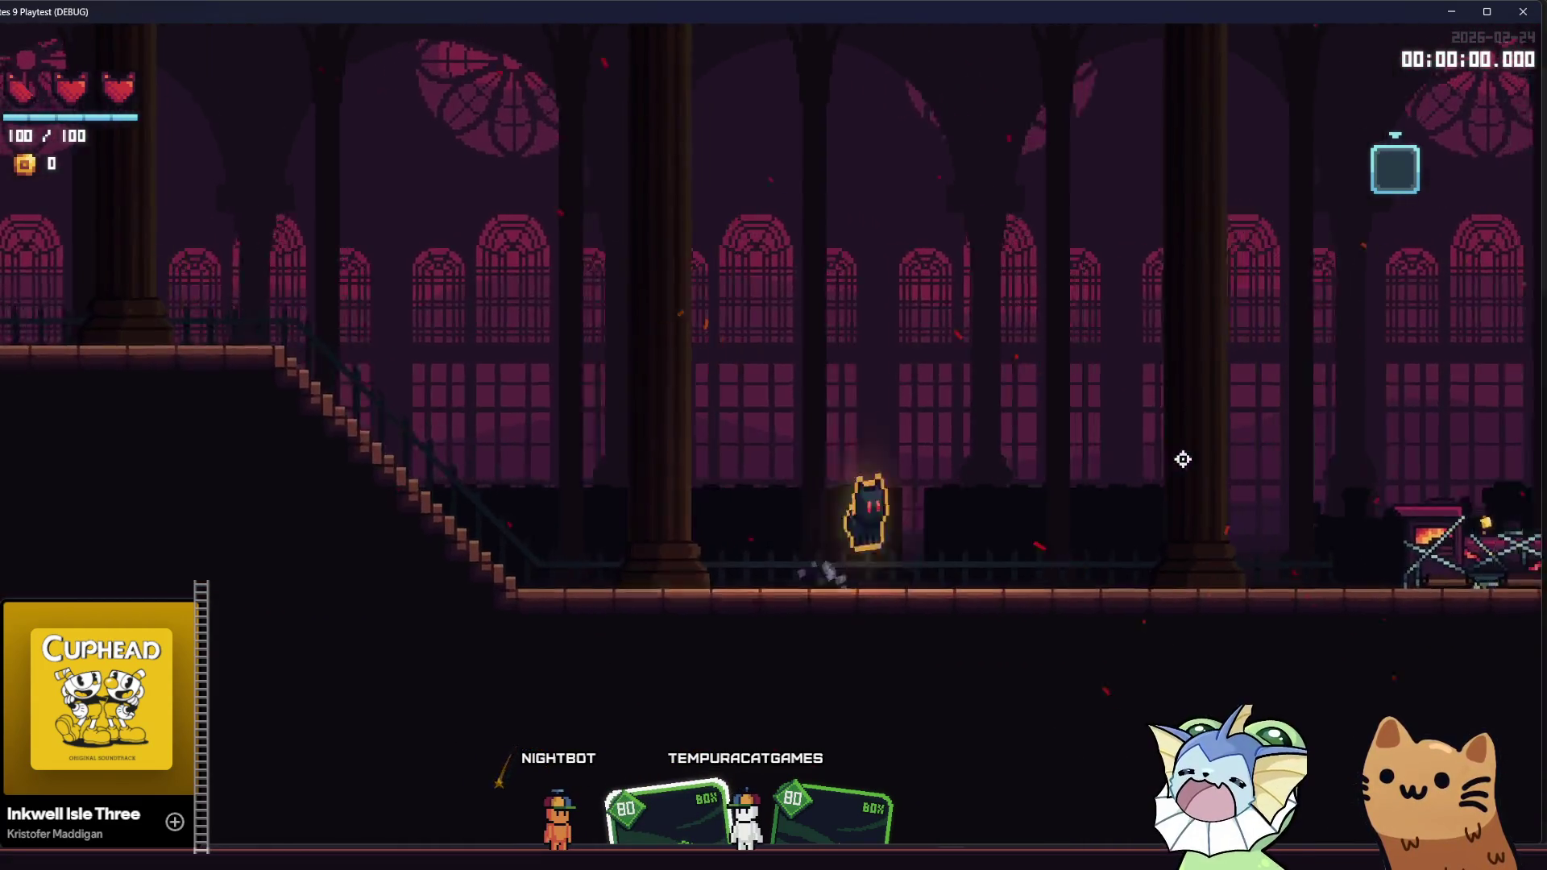
pyautogui.press('a')
pyautogui.press('space')
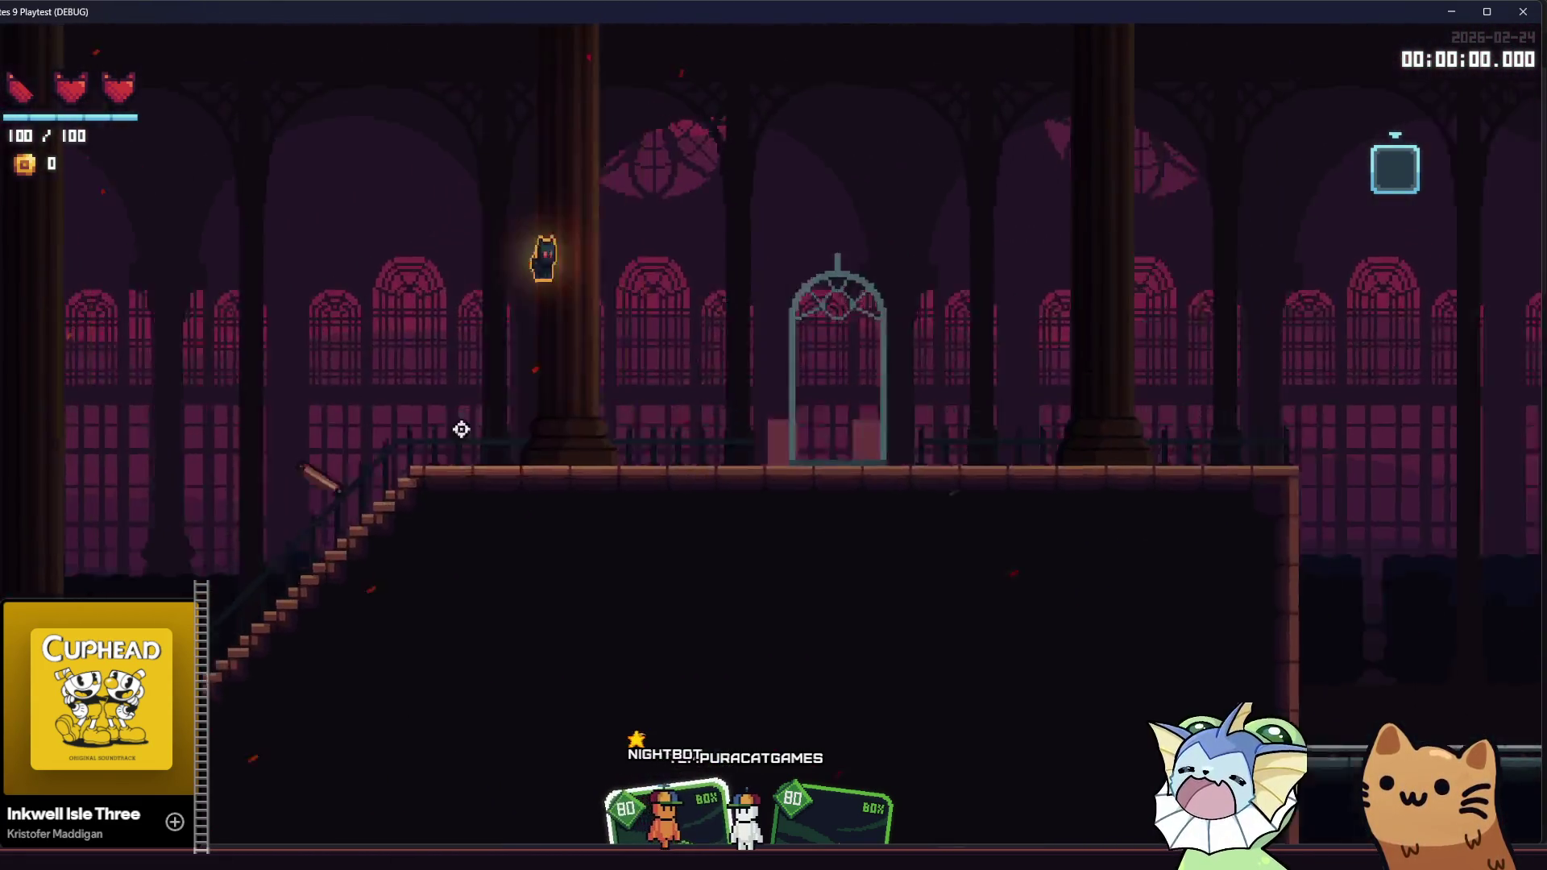
pyautogui.press('d')
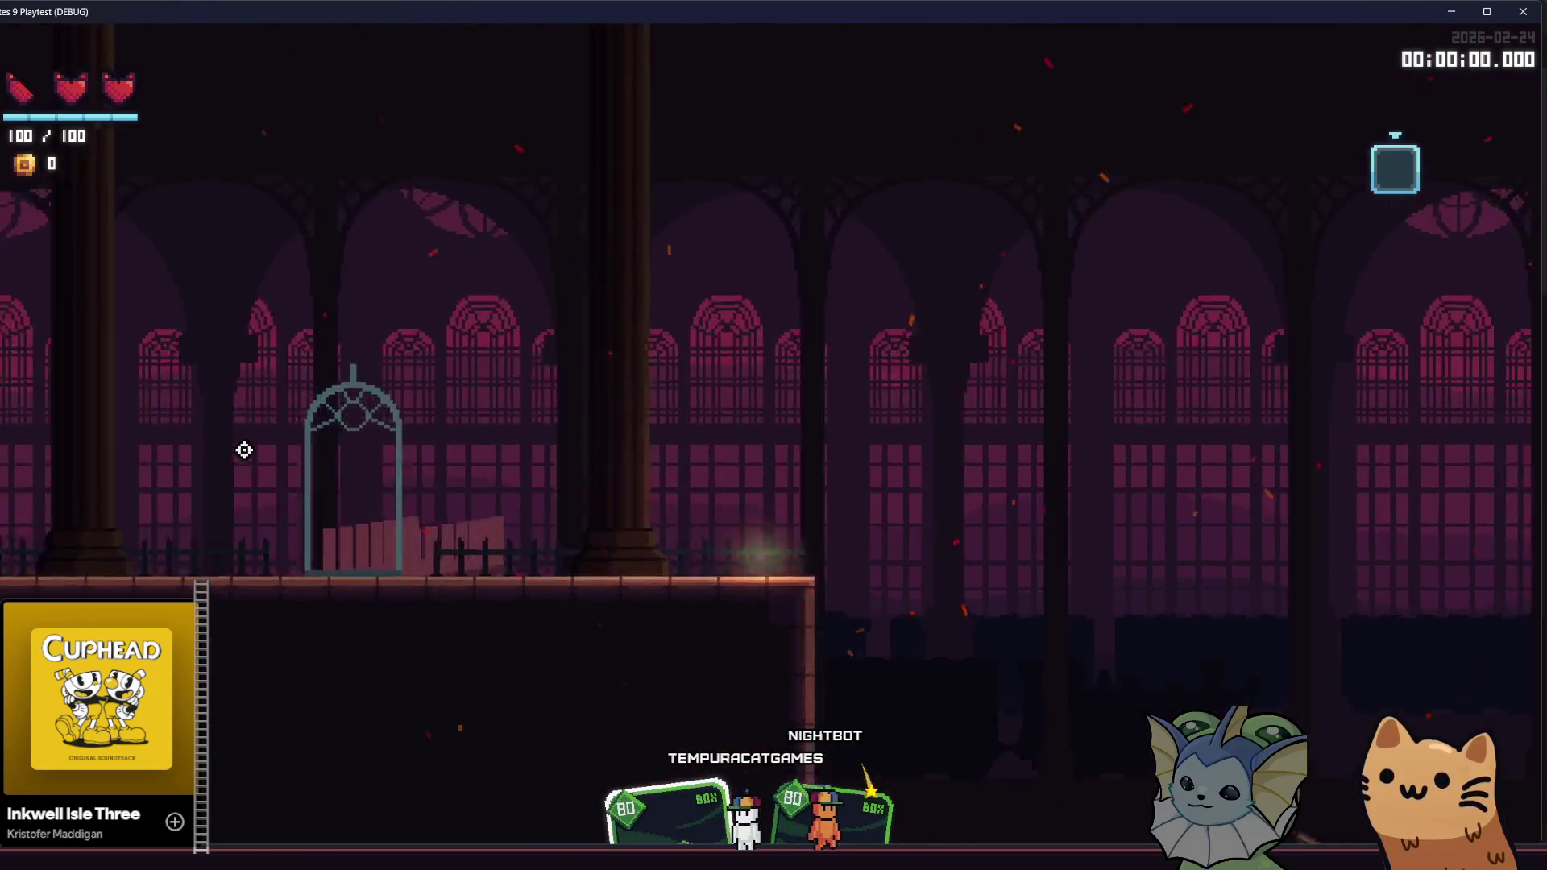
pyautogui.press('a')
pyautogui.press('space')
pyautogui.press('space')
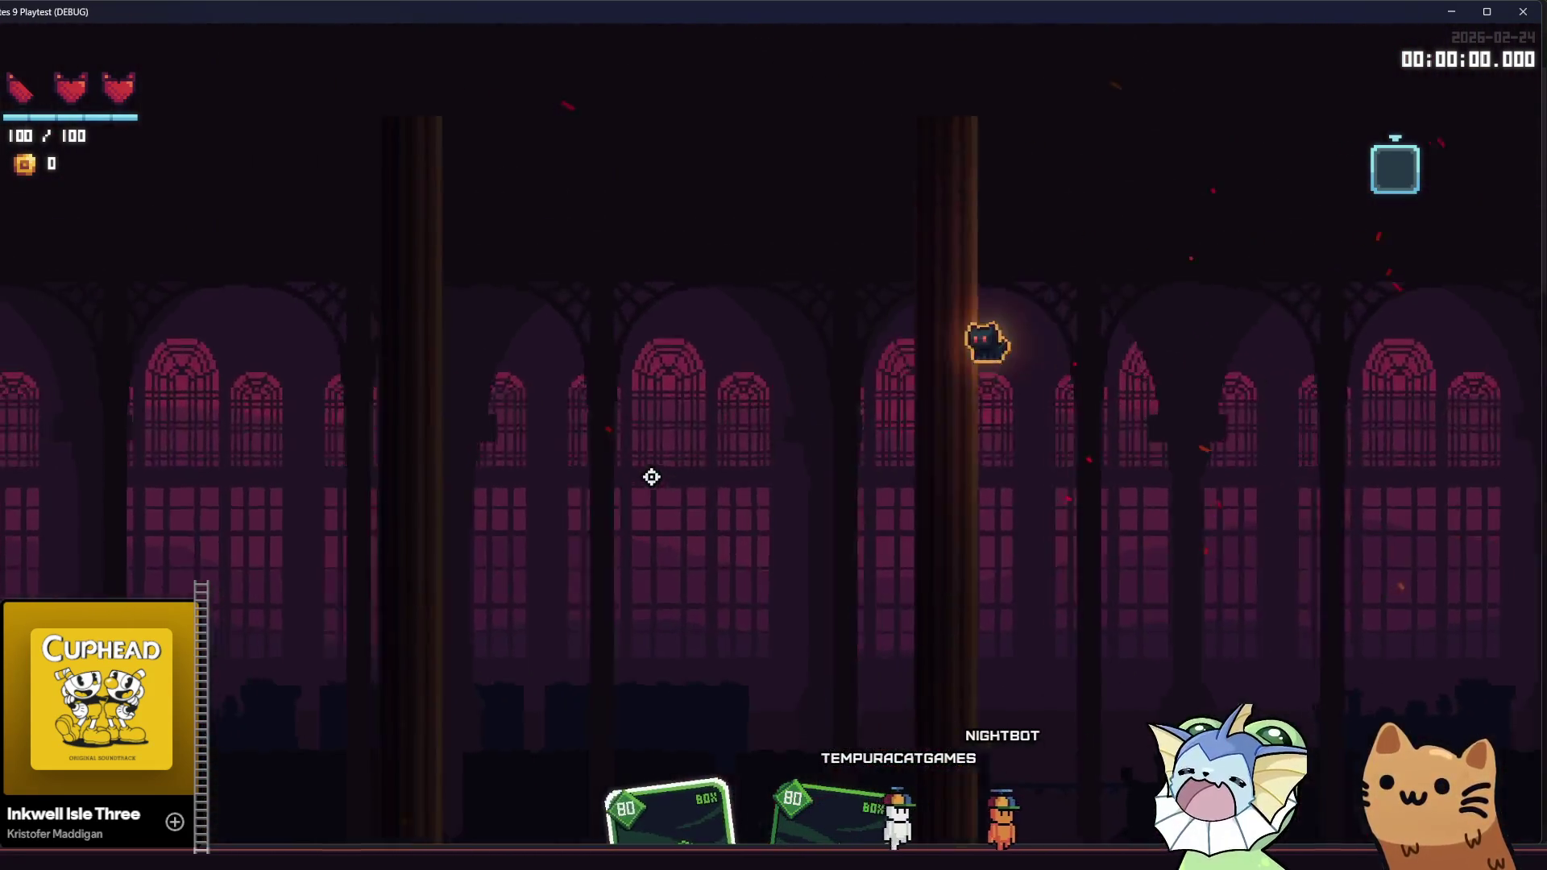
pyautogui.press('space')
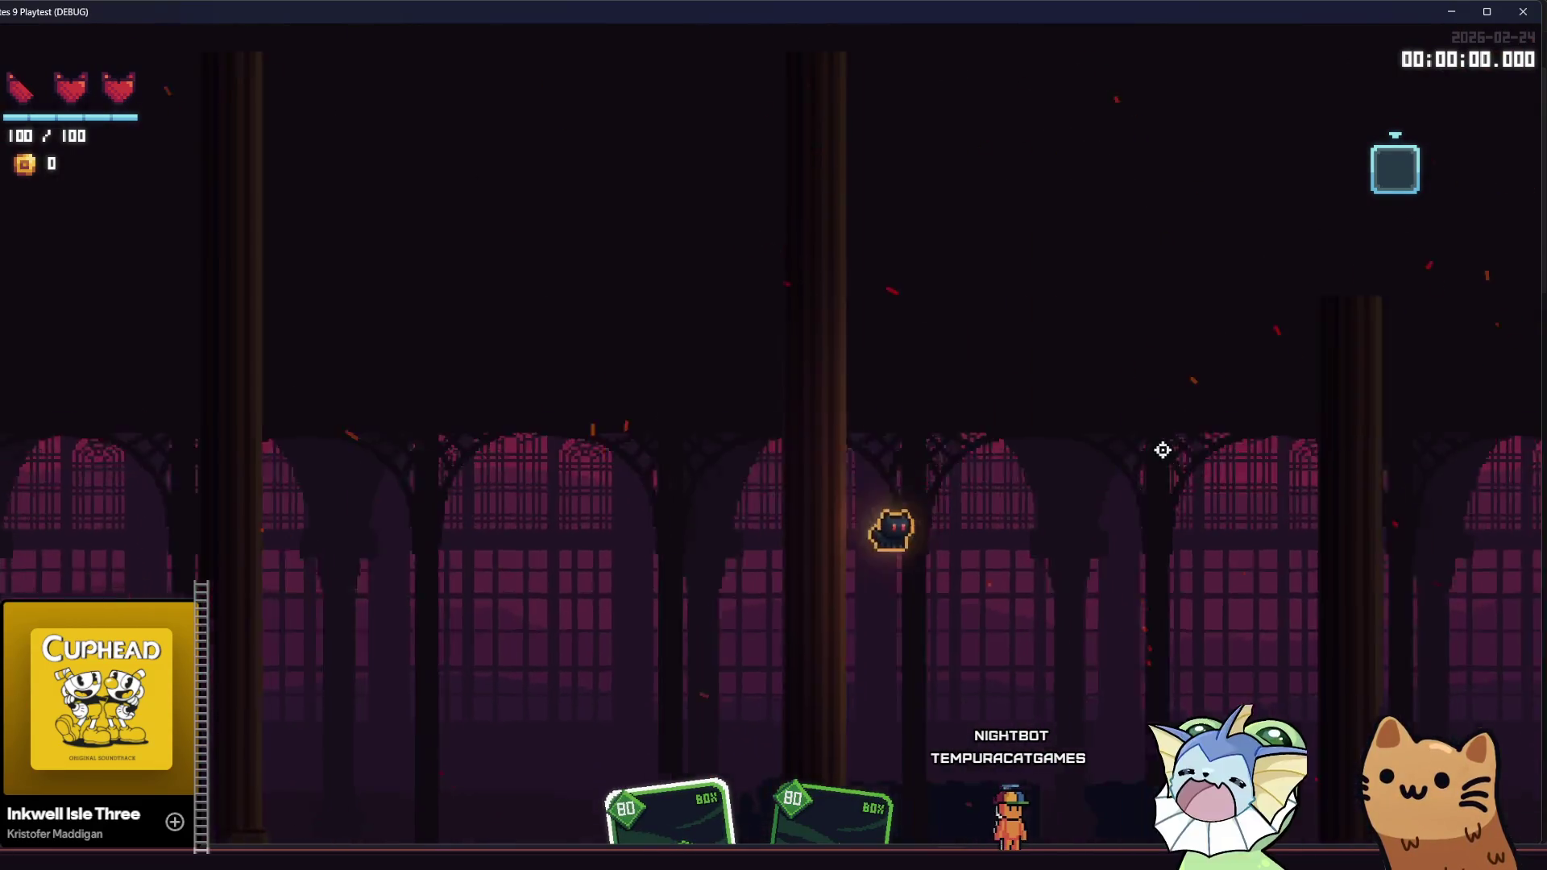
# Step: Run left through the hall popping the box while airborne, landing near the train
pyautogui.press('a')
pyautogui.press('space')
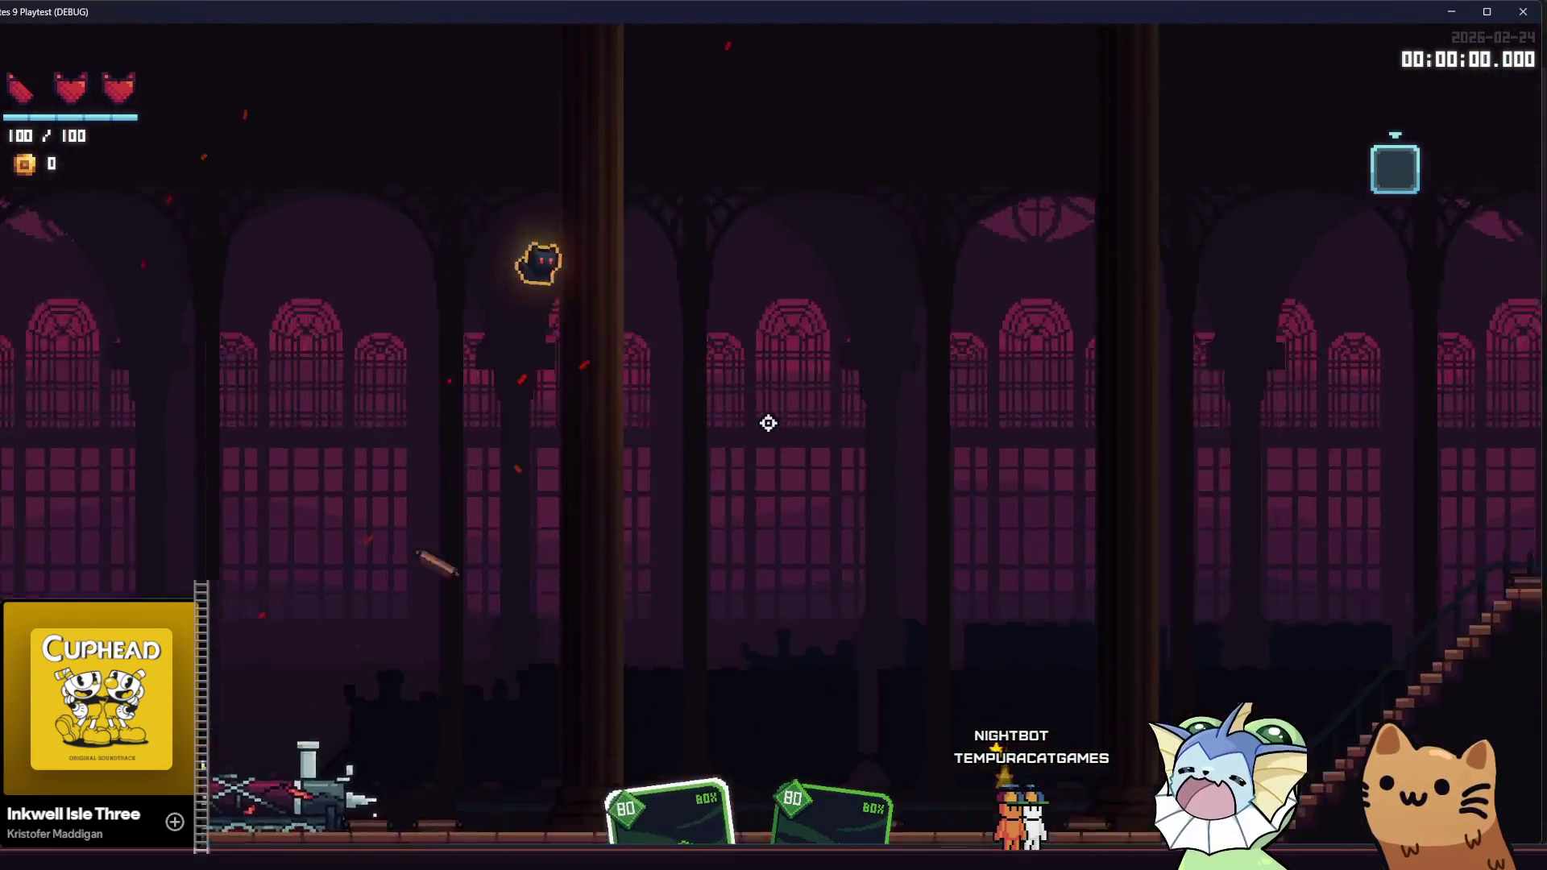
pyautogui.press('d')
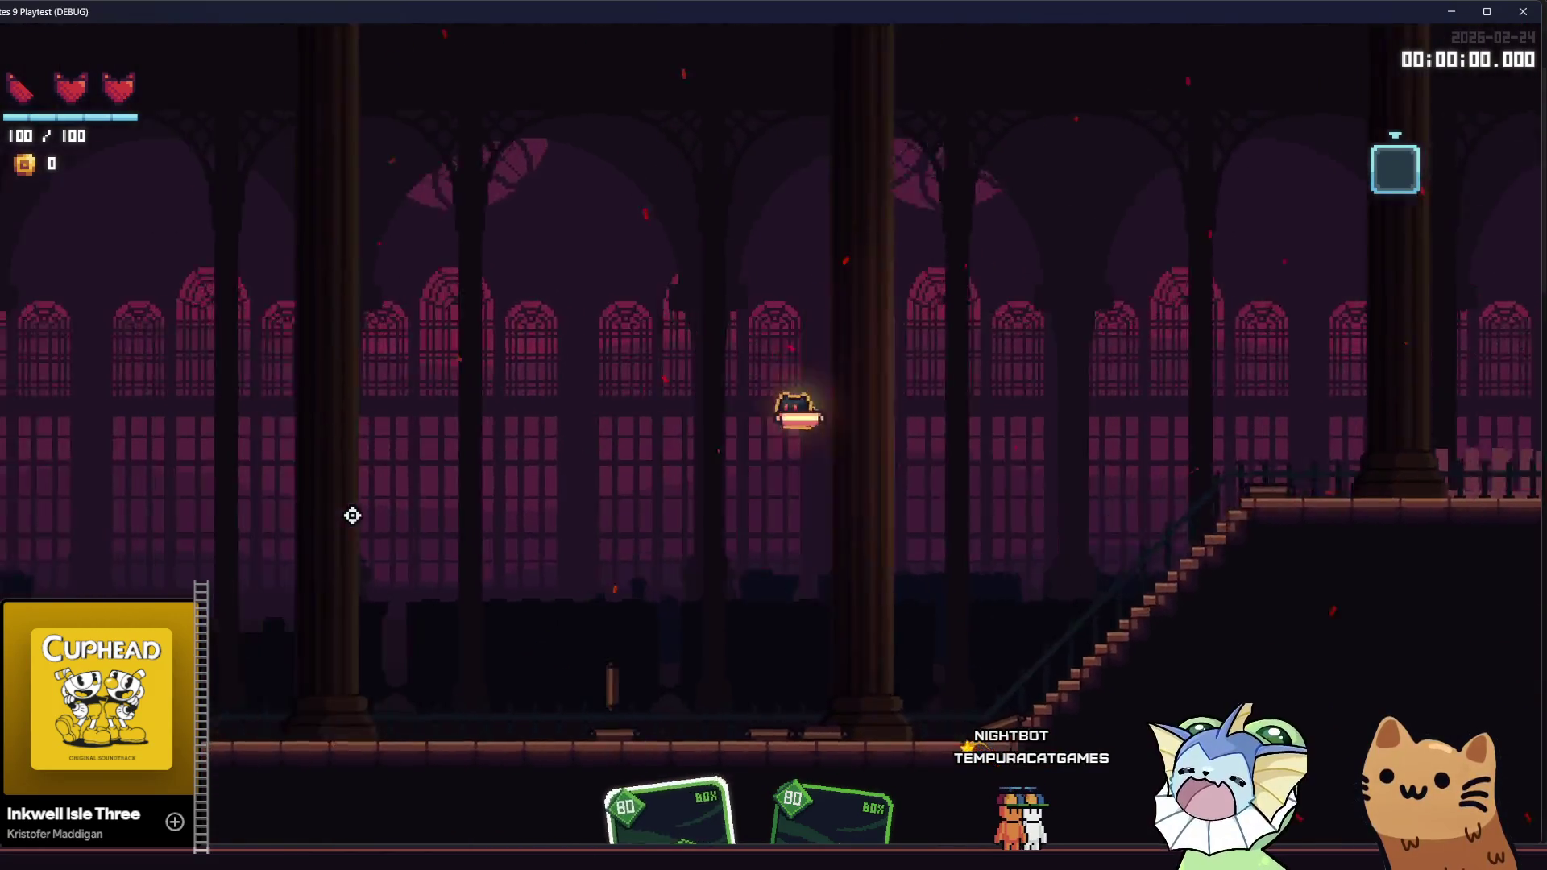
pyautogui.press('space')
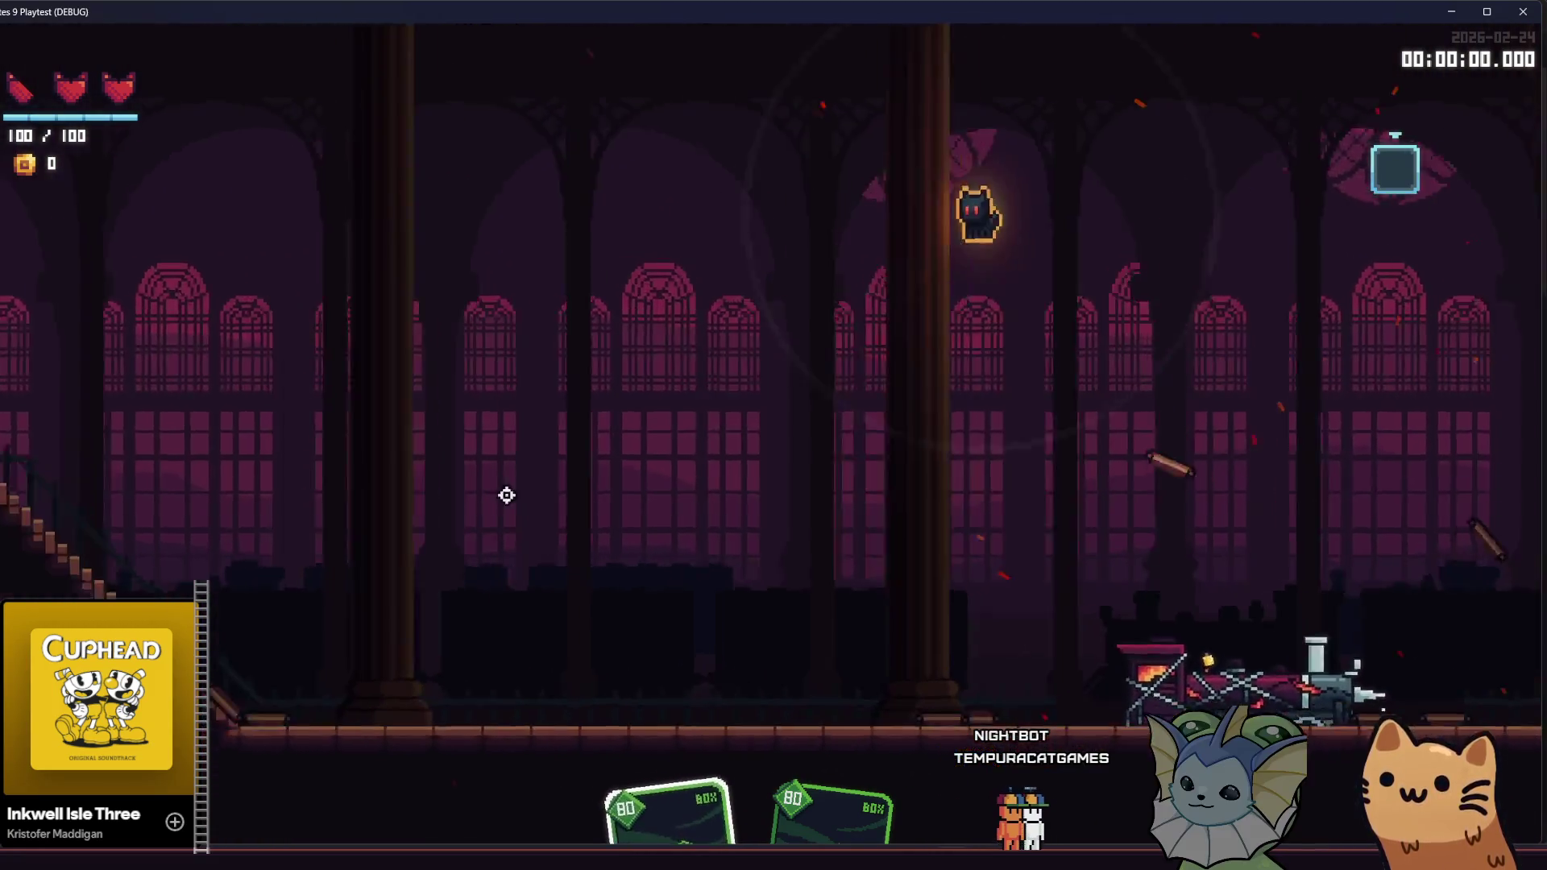
pyautogui.press('a')
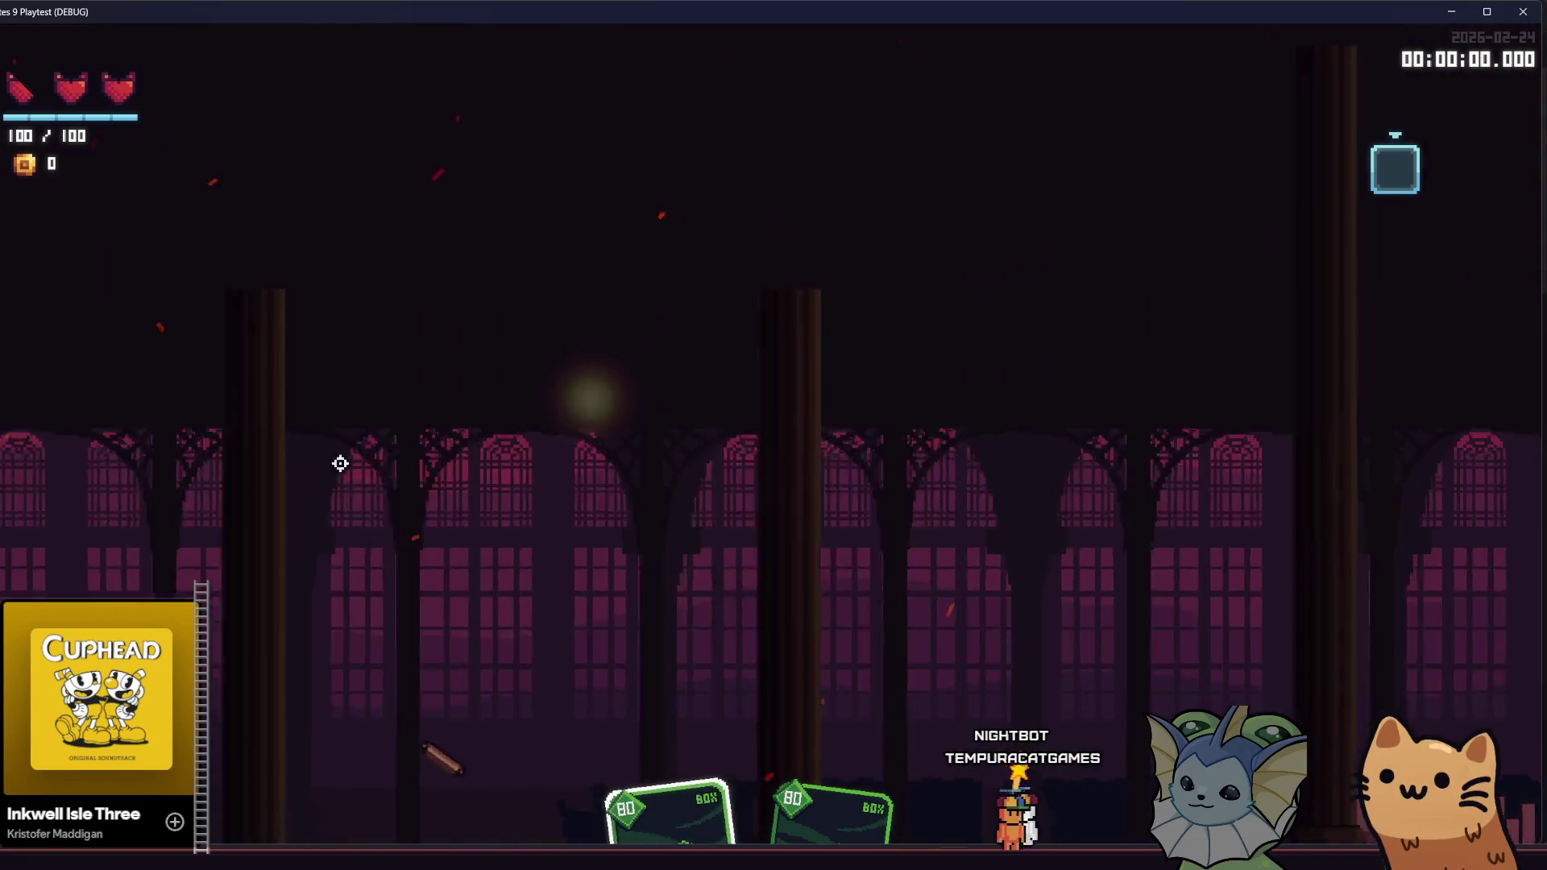
pyautogui.press('a')
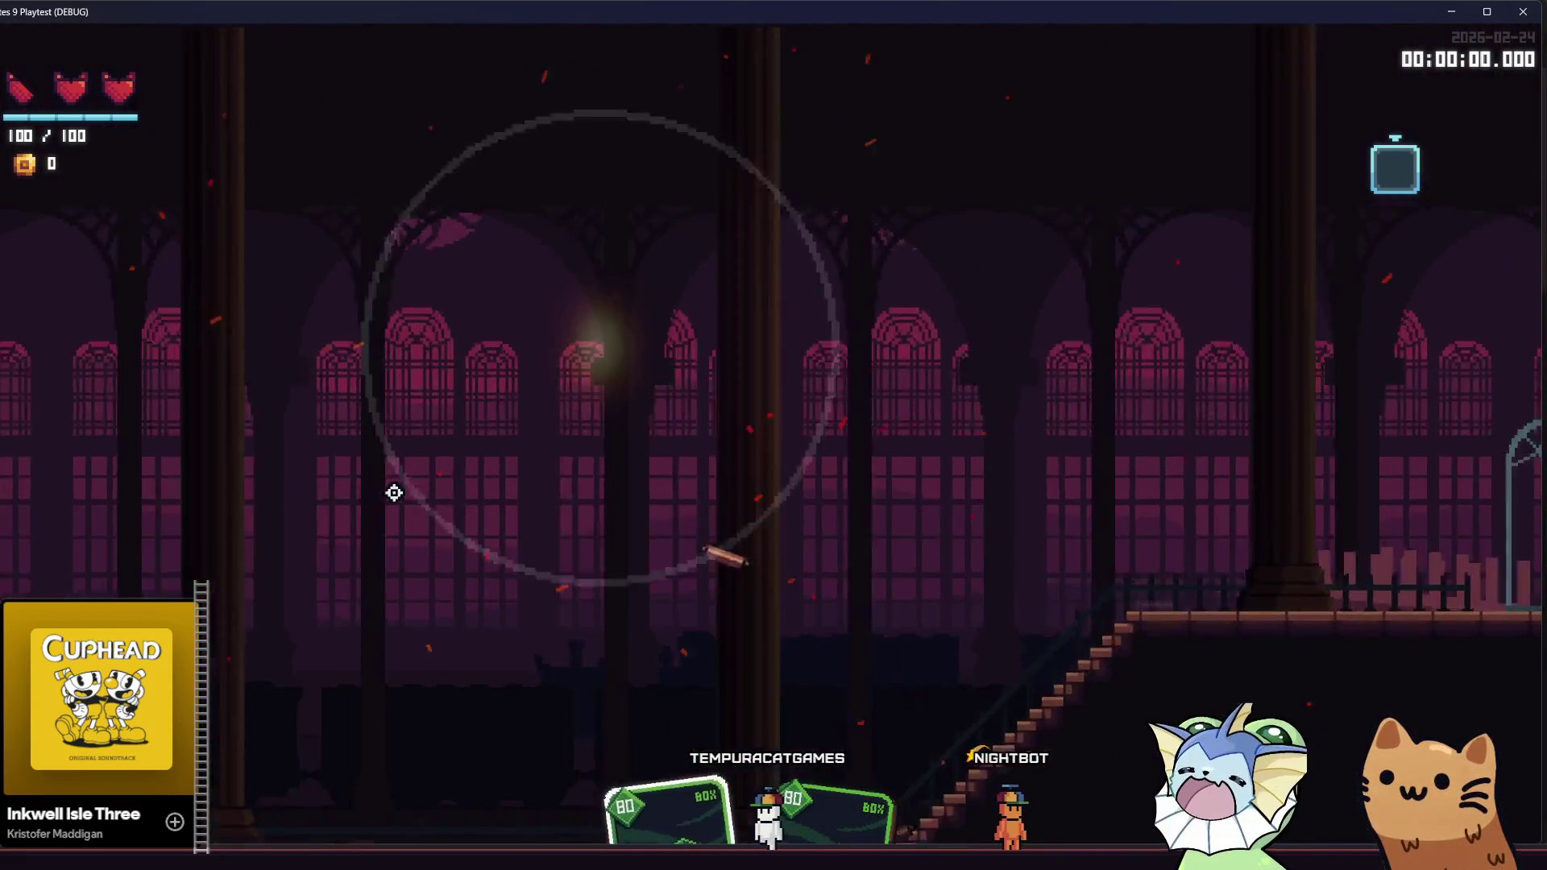
pyautogui.press('a')
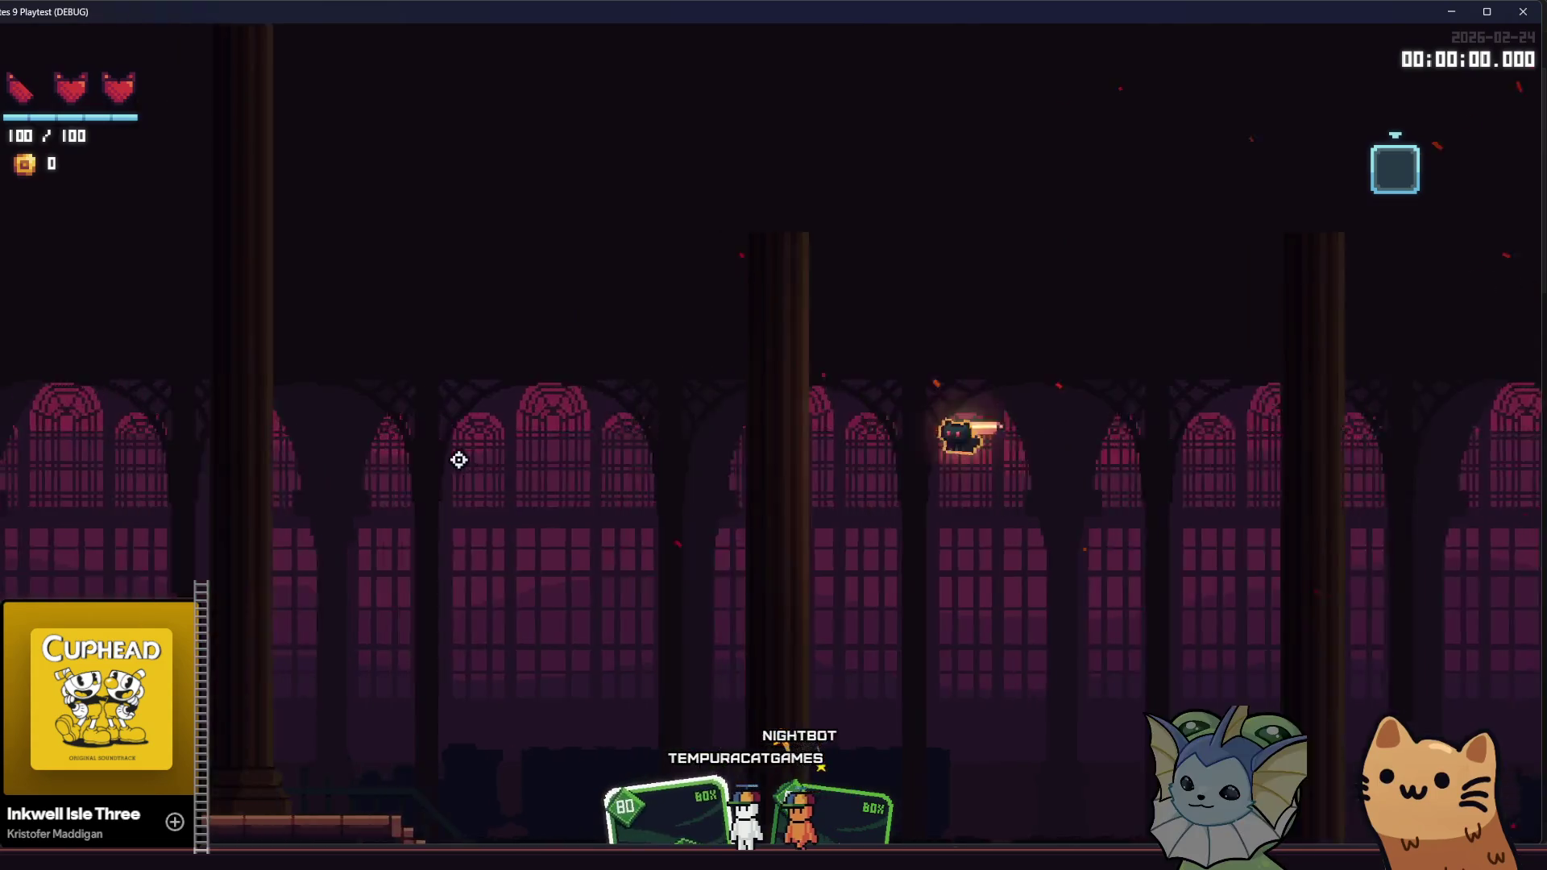
pyautogui.press('a')
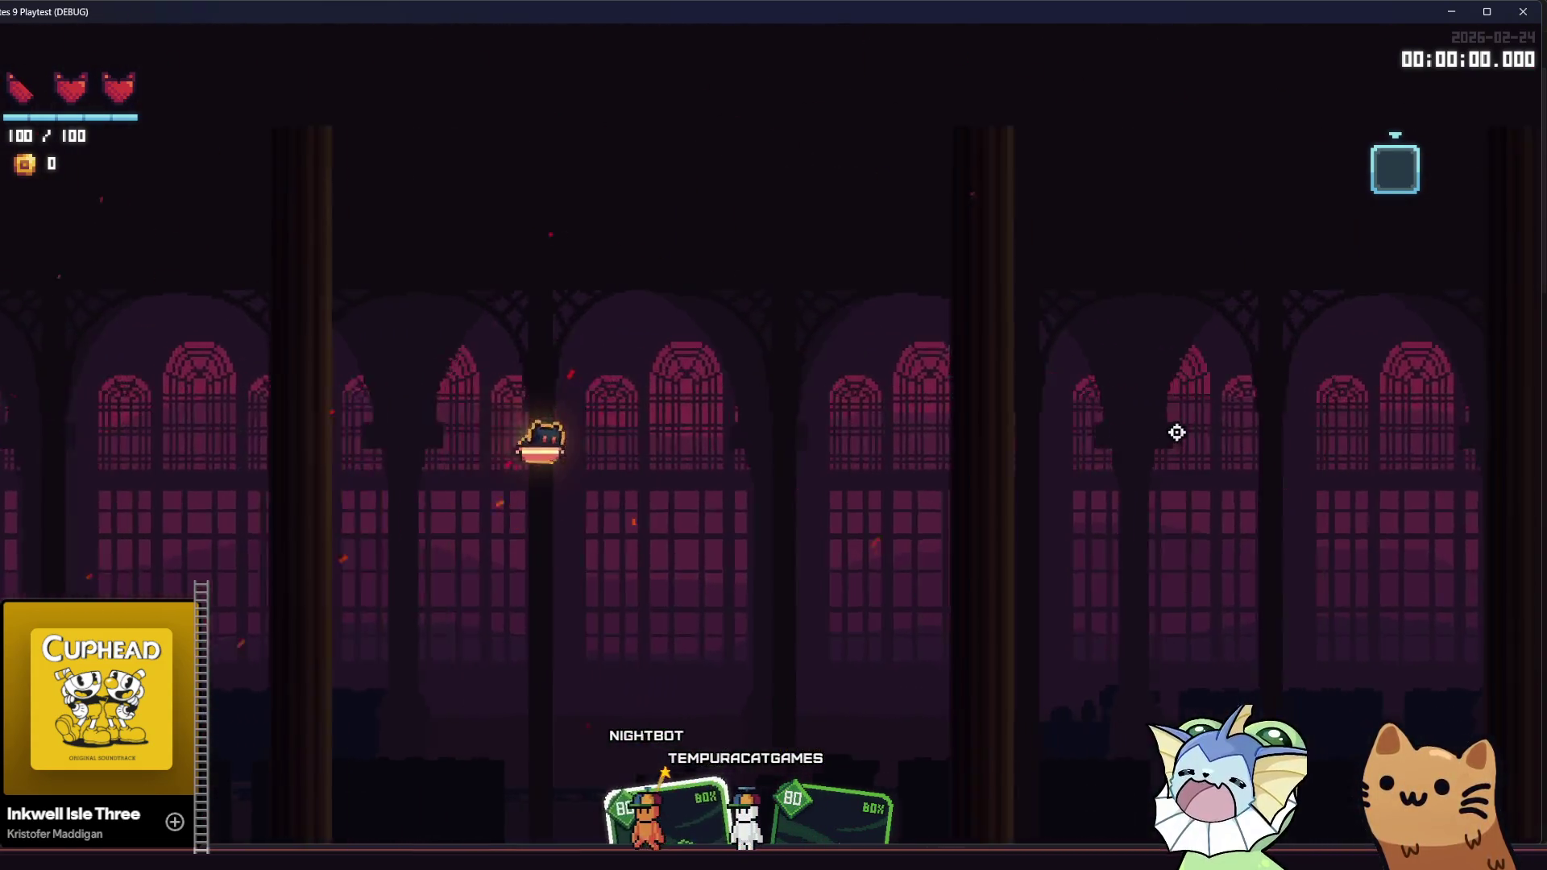
pyautogui.press('a')
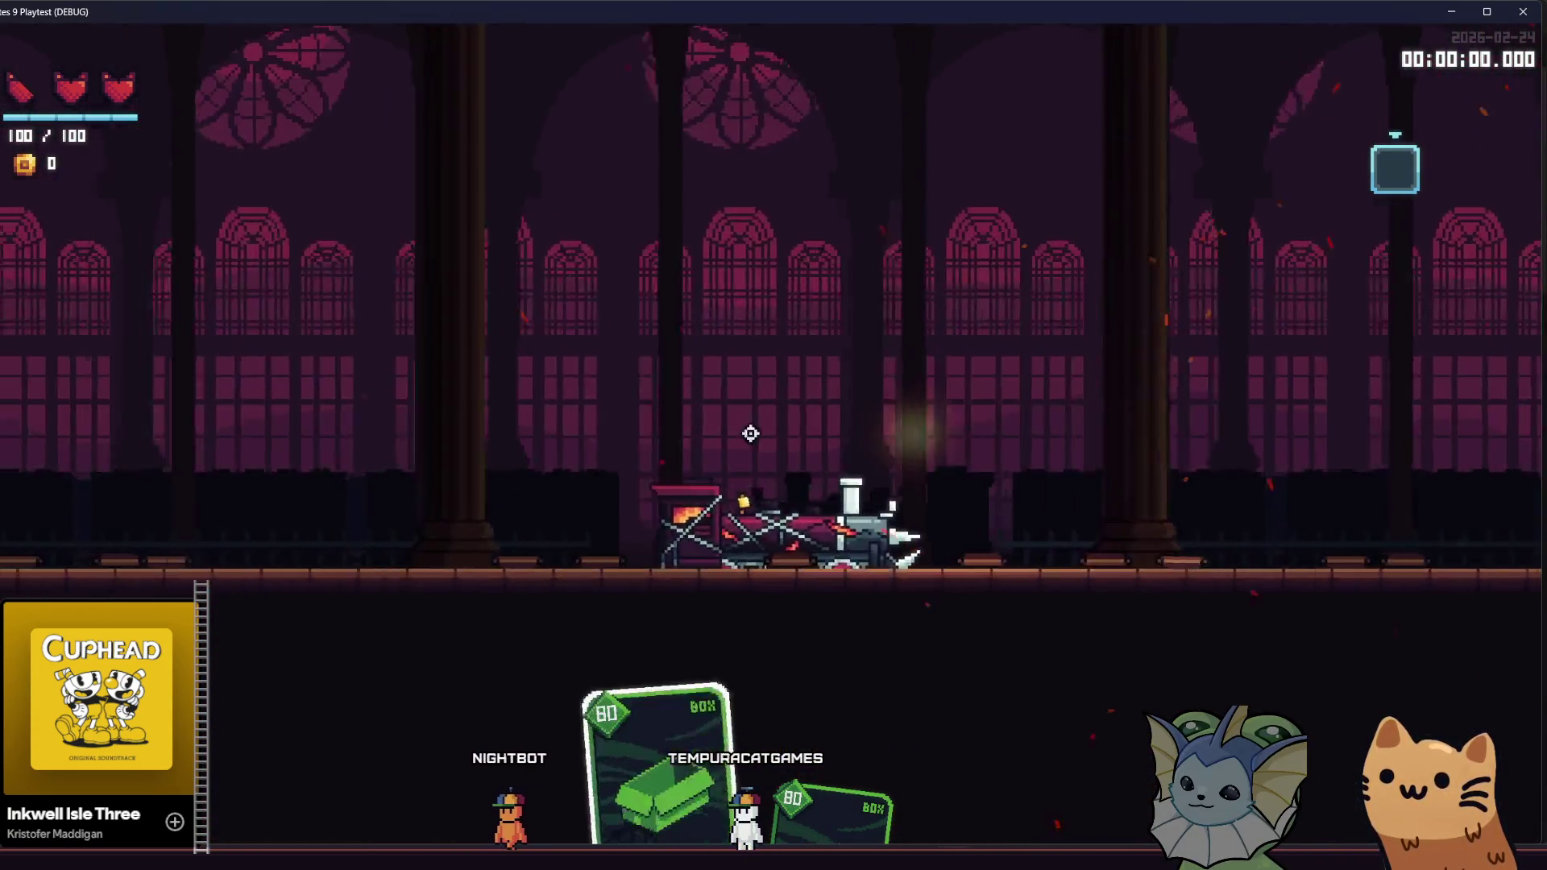
pyautogui.press('a')
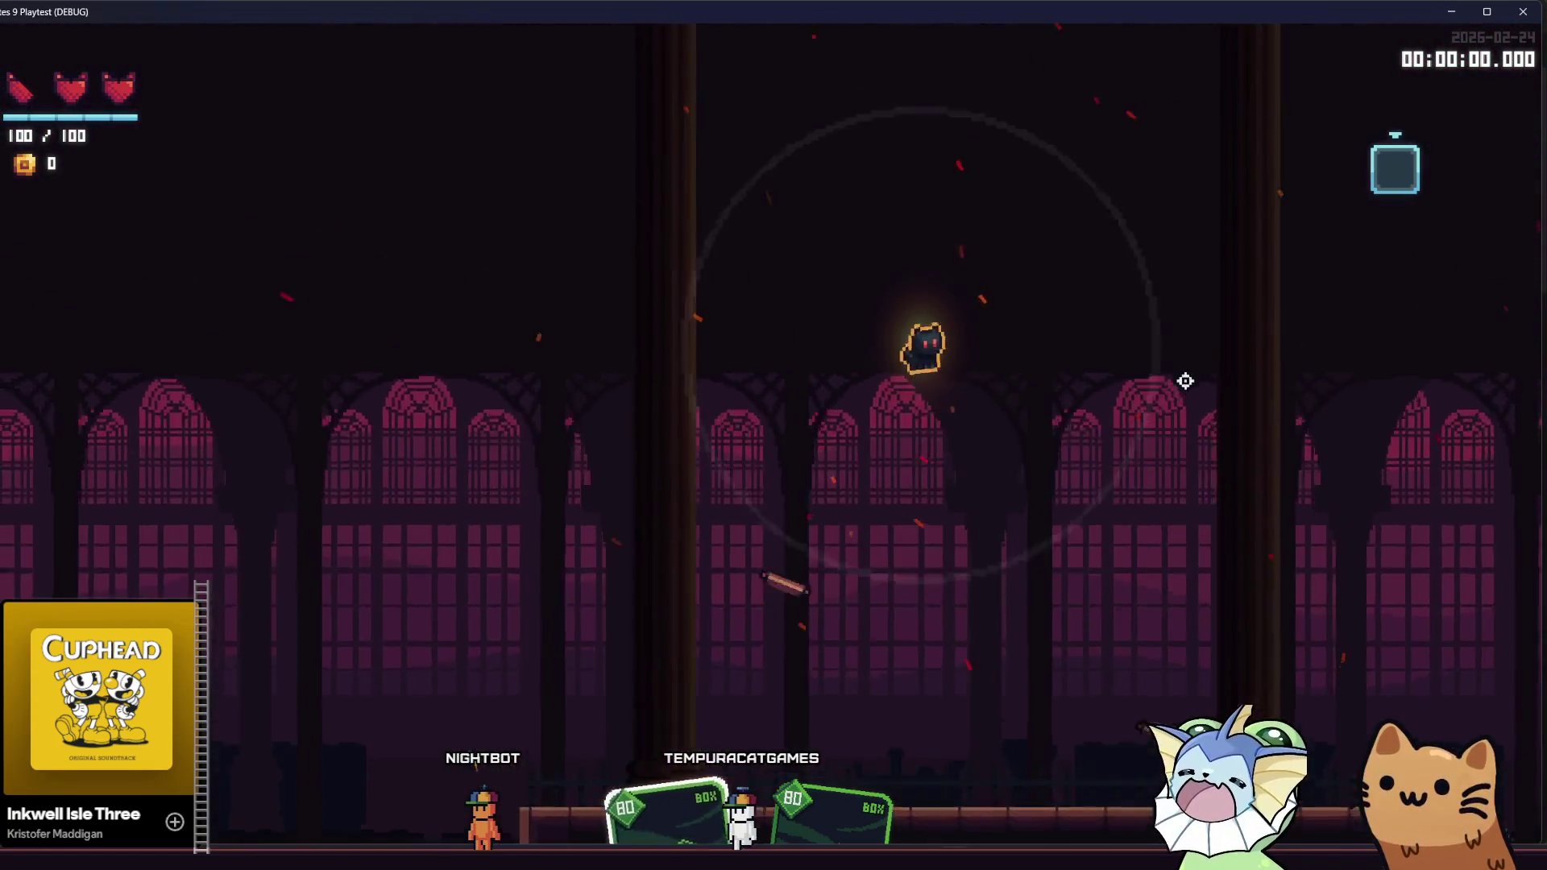
pyautogui.press('a')
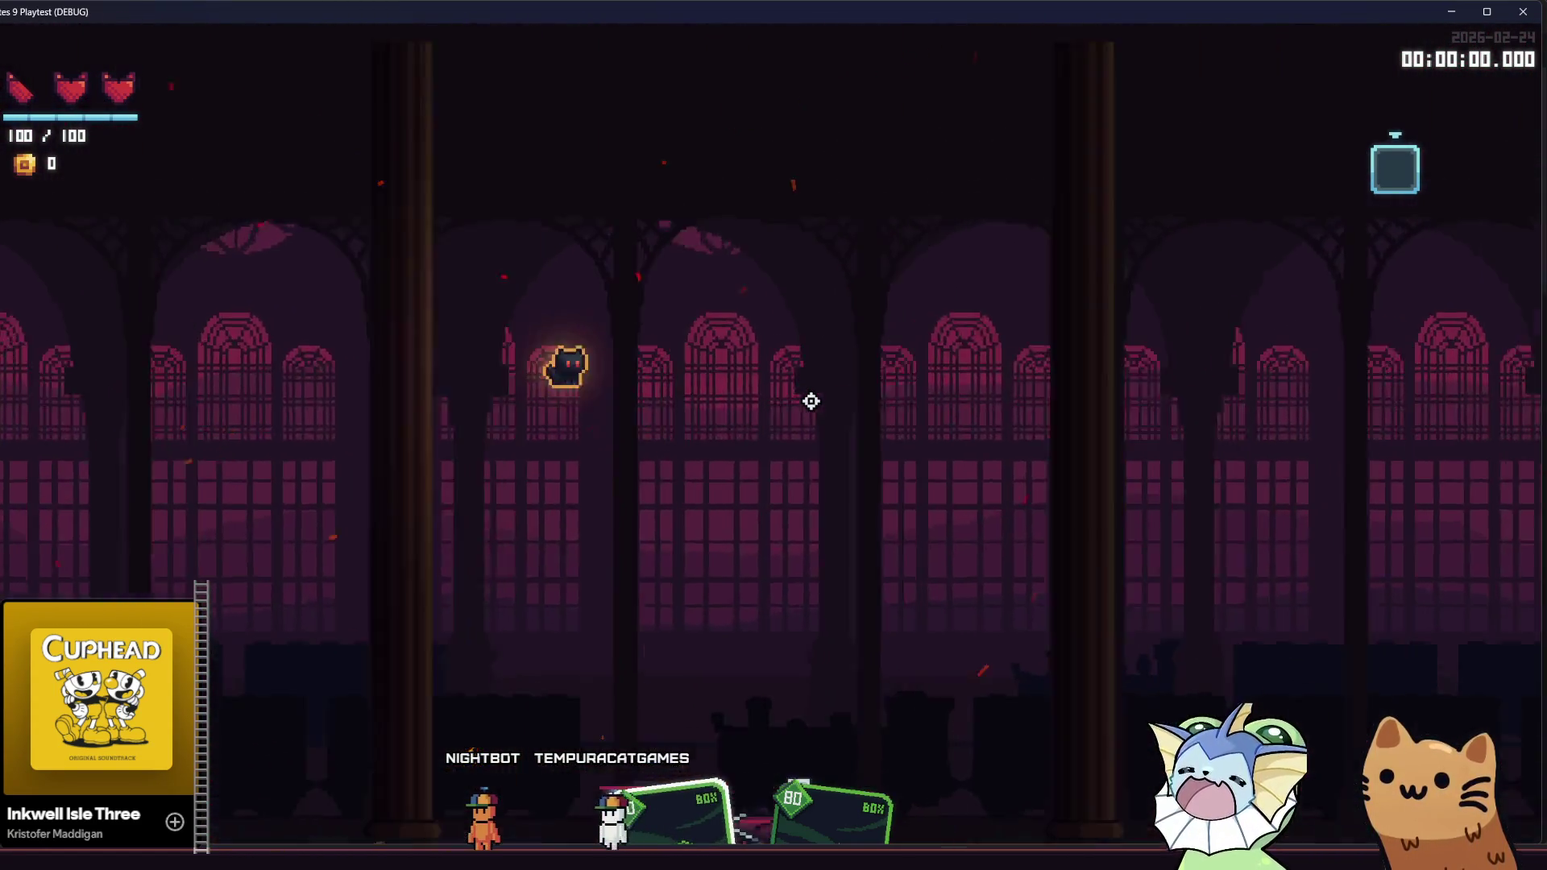
pyautogui.press('a')
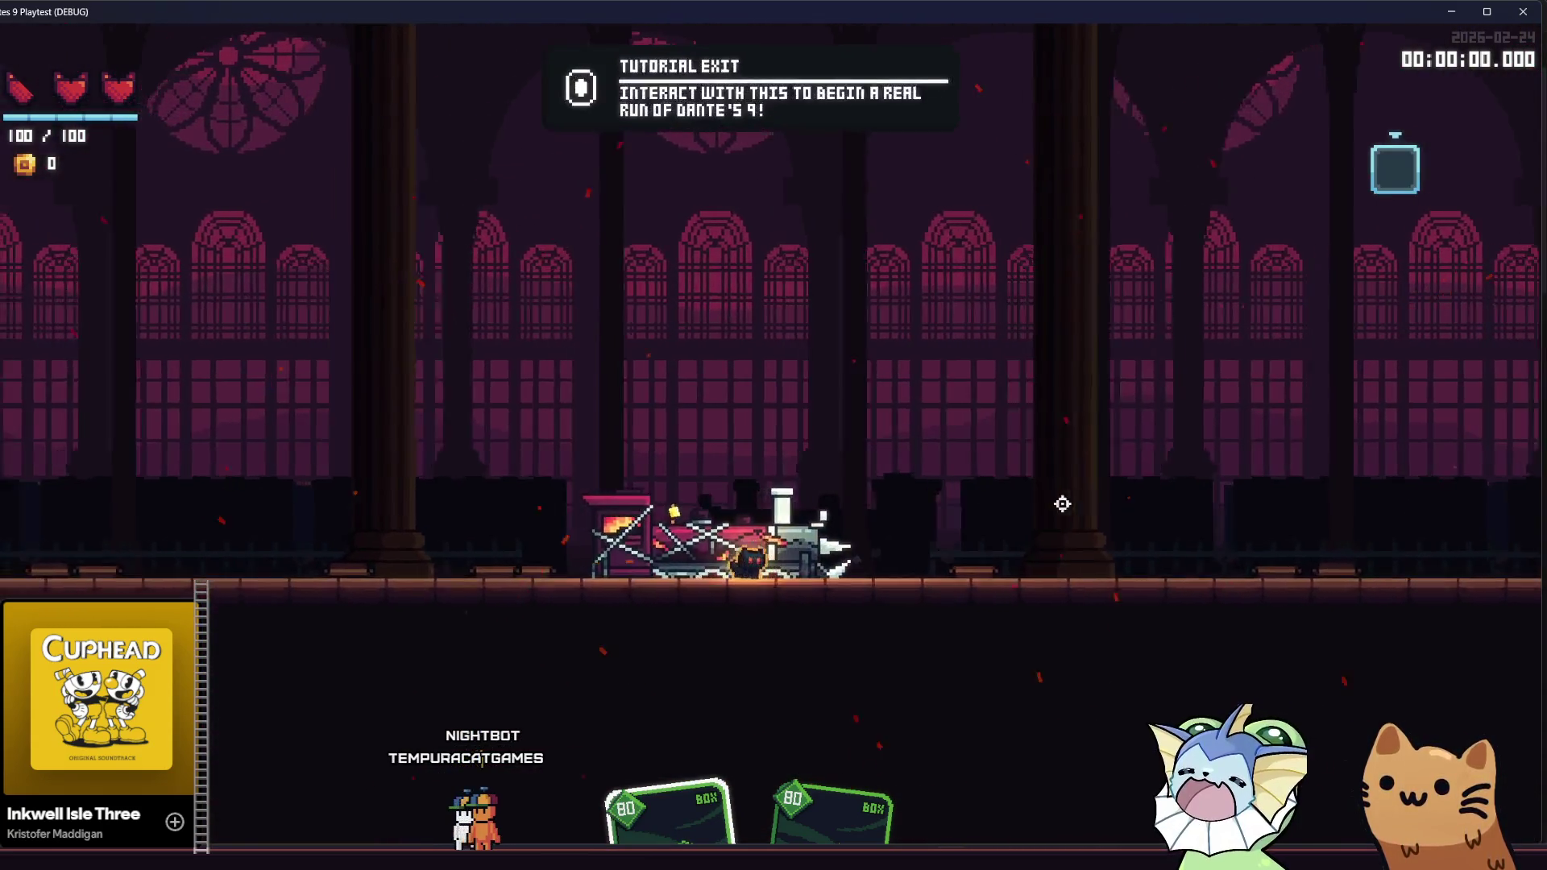
# Step: Browse the debug menu's card list and the pause menu, then return to the script
pyautogui.press('`')
pyautogui.click(161, 214)
pyautogui.click(395, 146)
pyautogui.scroll(-5, 796, 251)
pyautogui.press('`')
pyautogui.press('Escape')
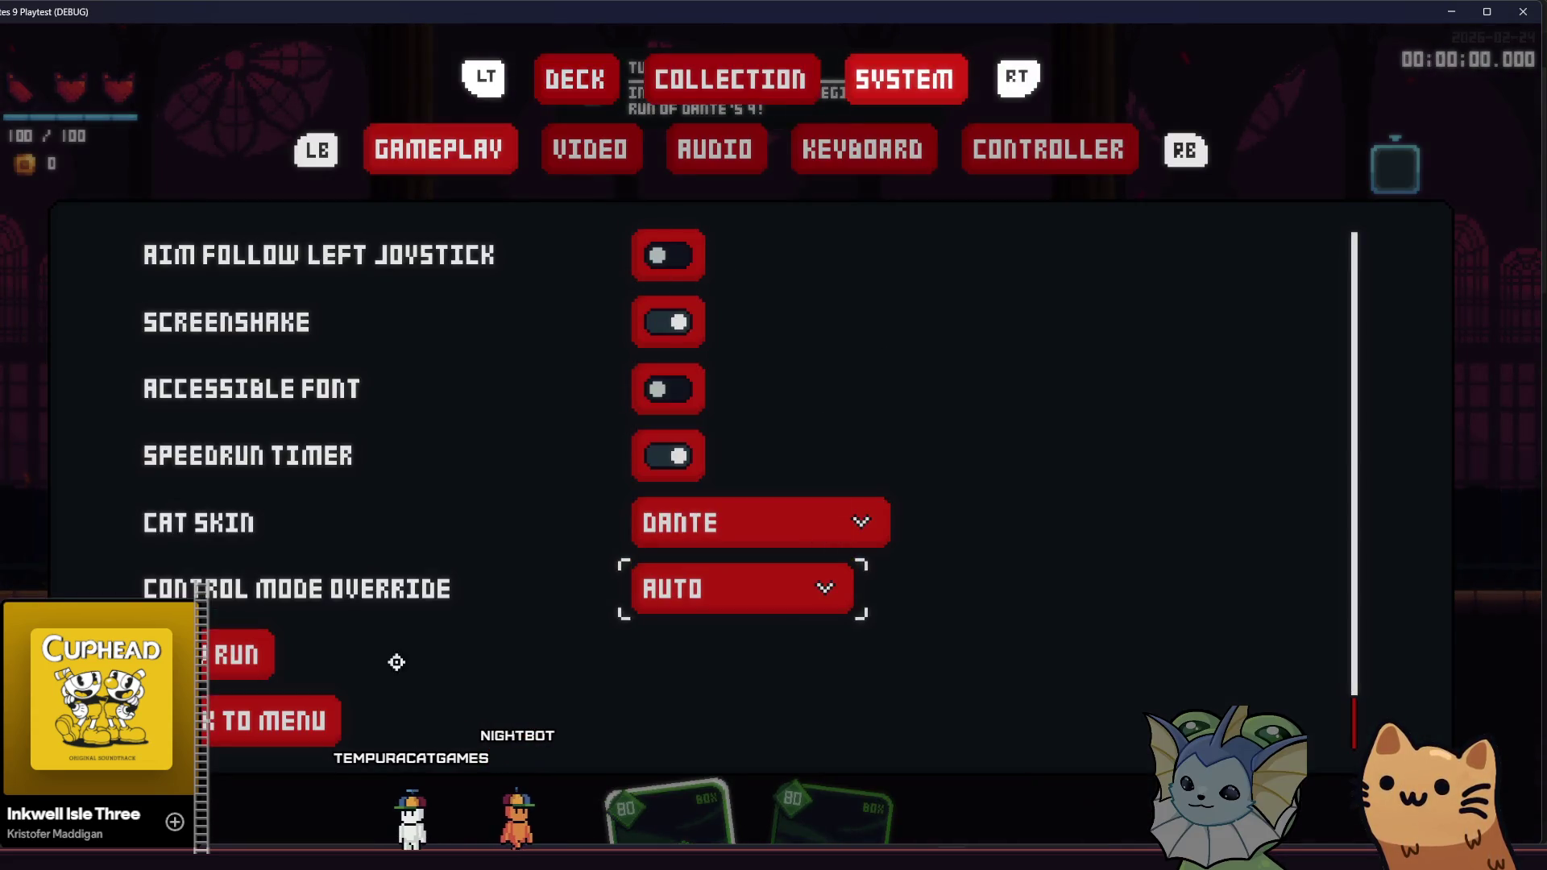
pyautogui.scroll(-1, 476, 657)
pyautogui.hotkey('alt', 'Tab')
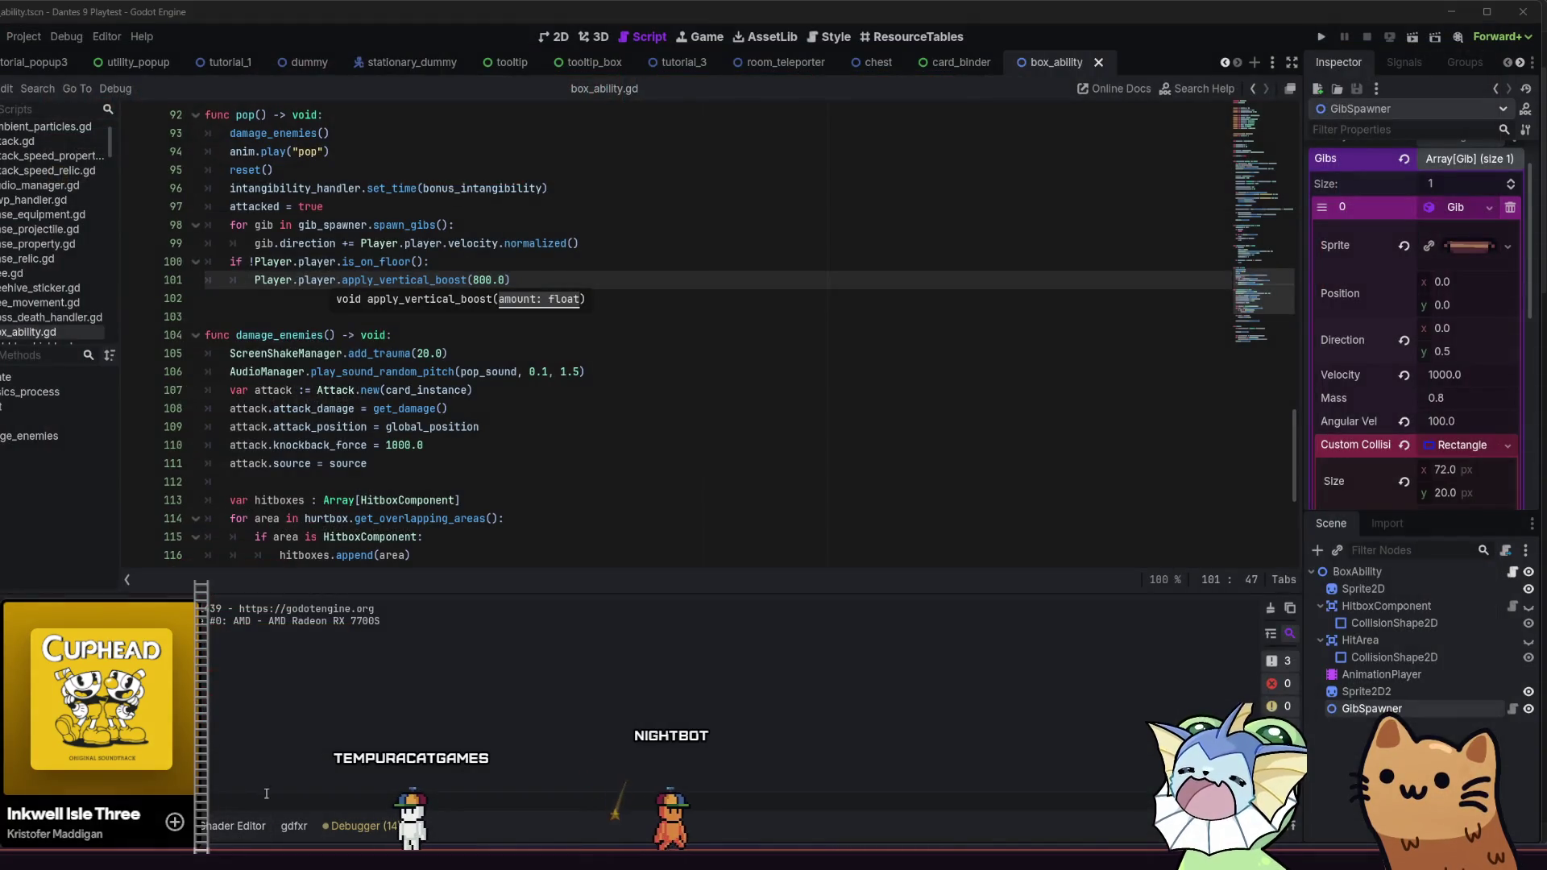
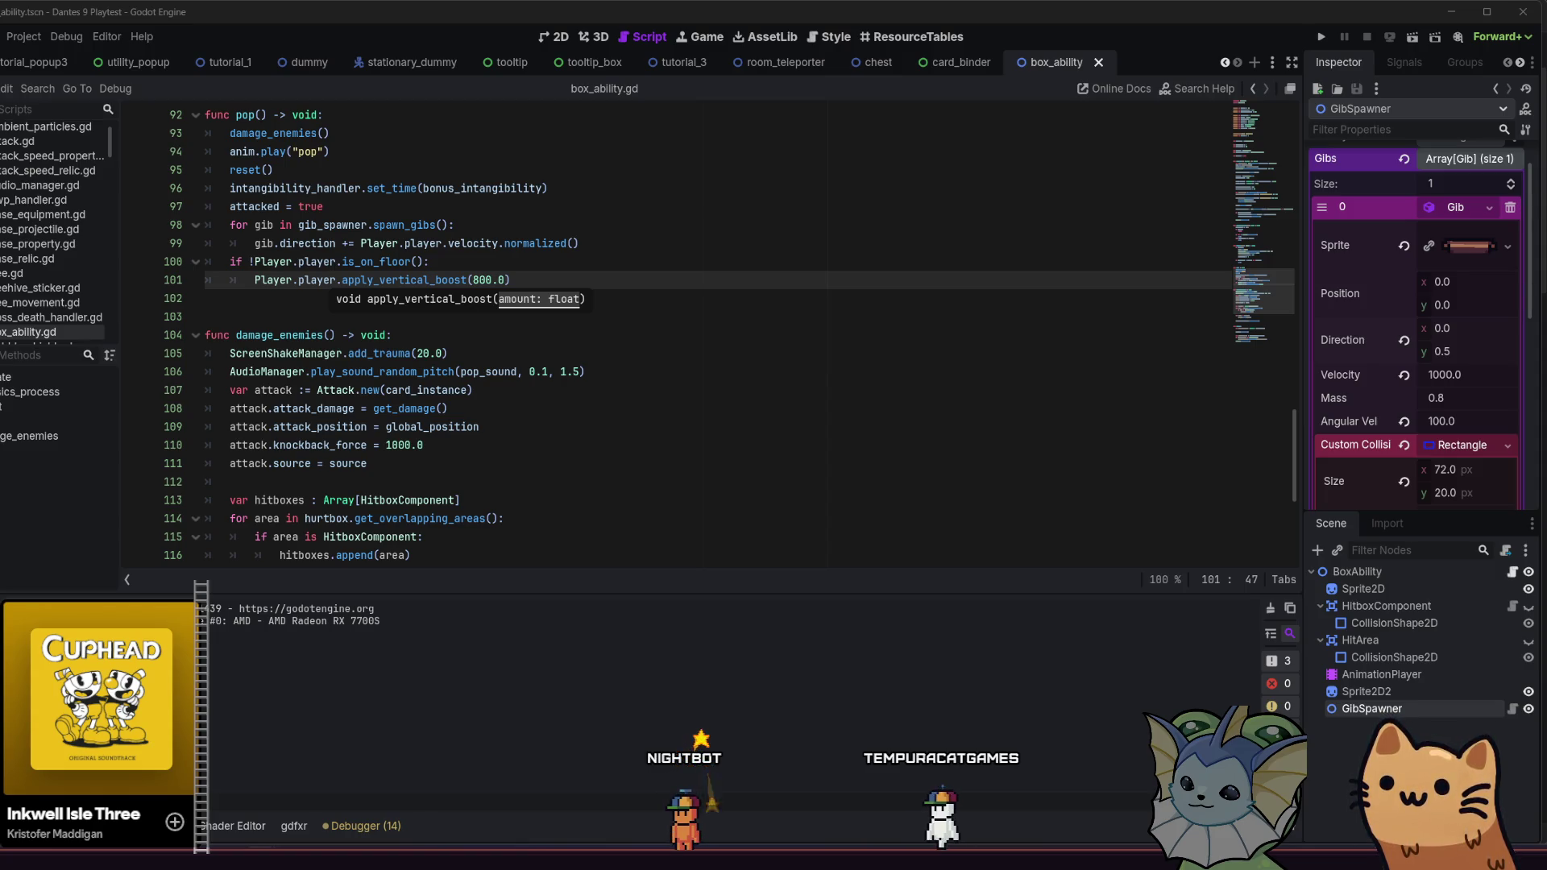
# Step: Place the caret at line 109 of box_ability.gd and run the Dante's 9 Playtest project
pyautogui.click(584, 425)
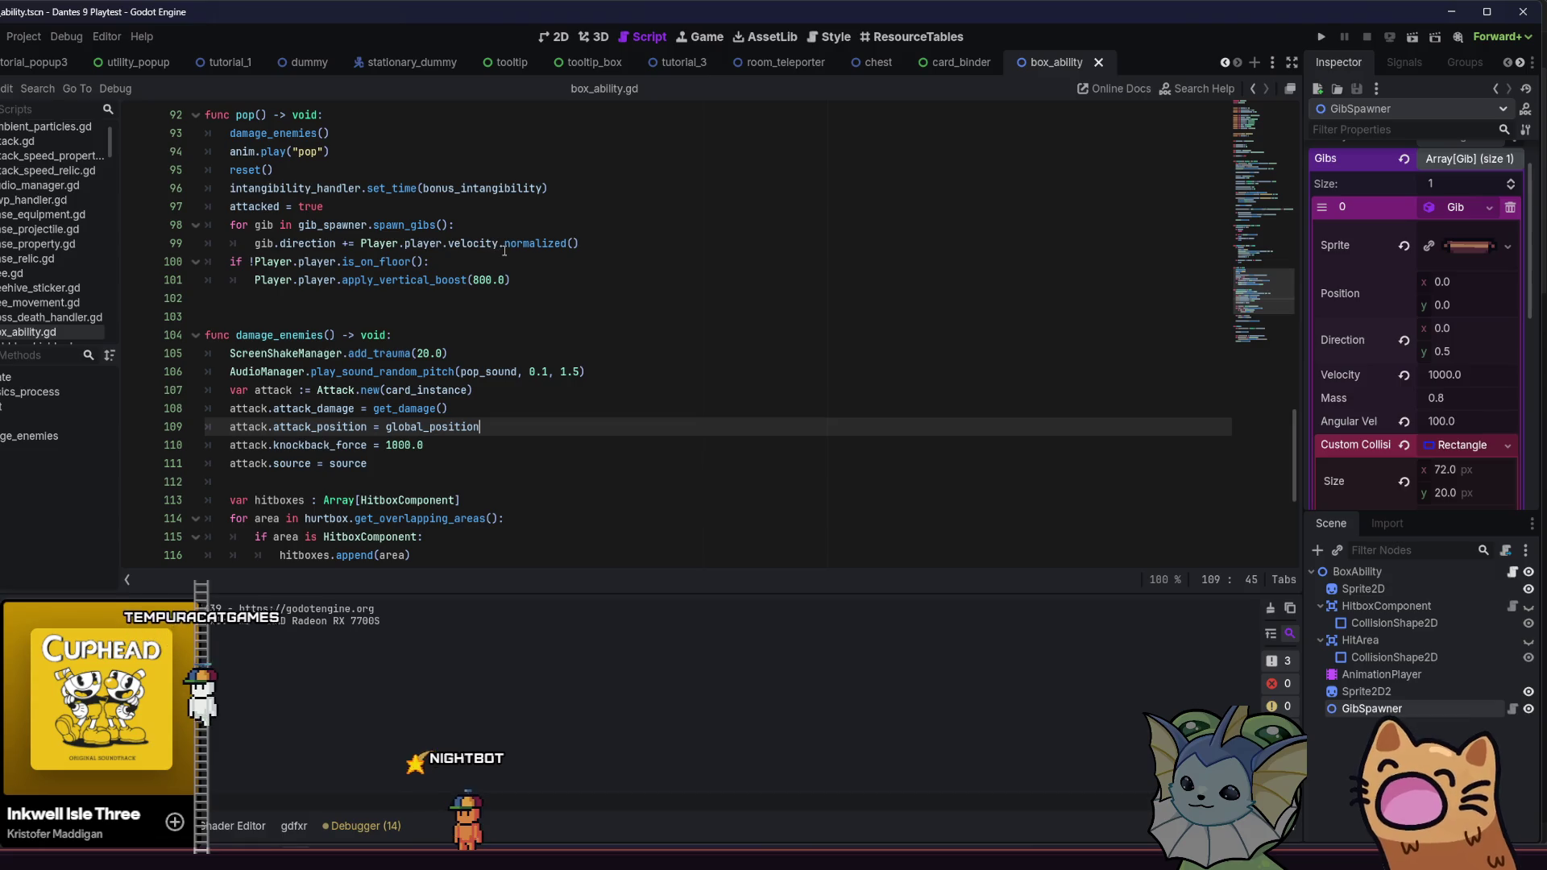
pyautogui.moveTo(540, 244)
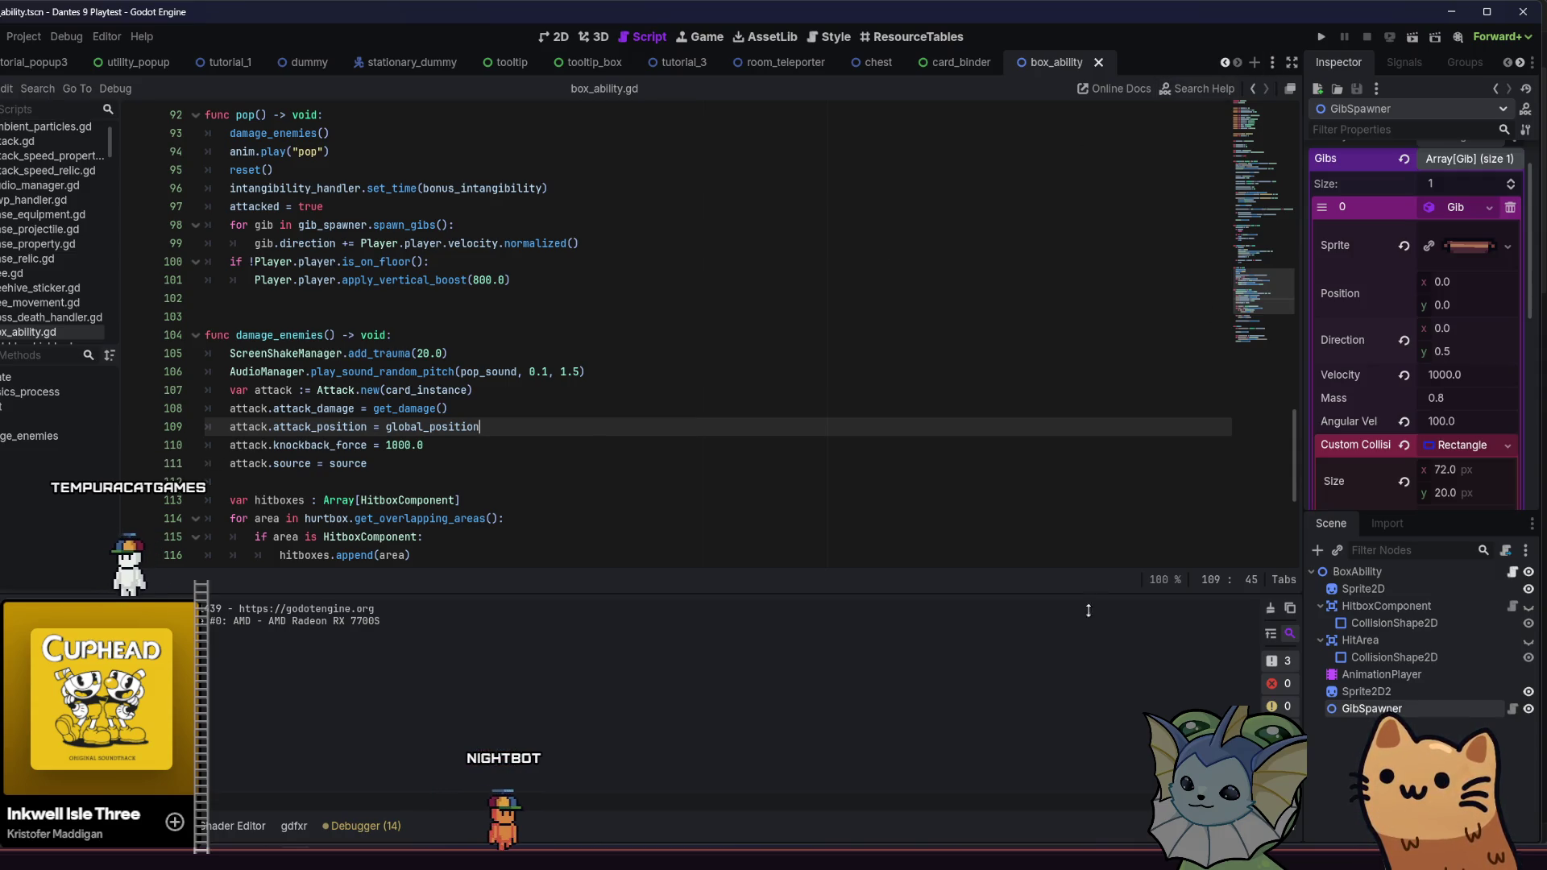
pyautogui.click(1321, 37)
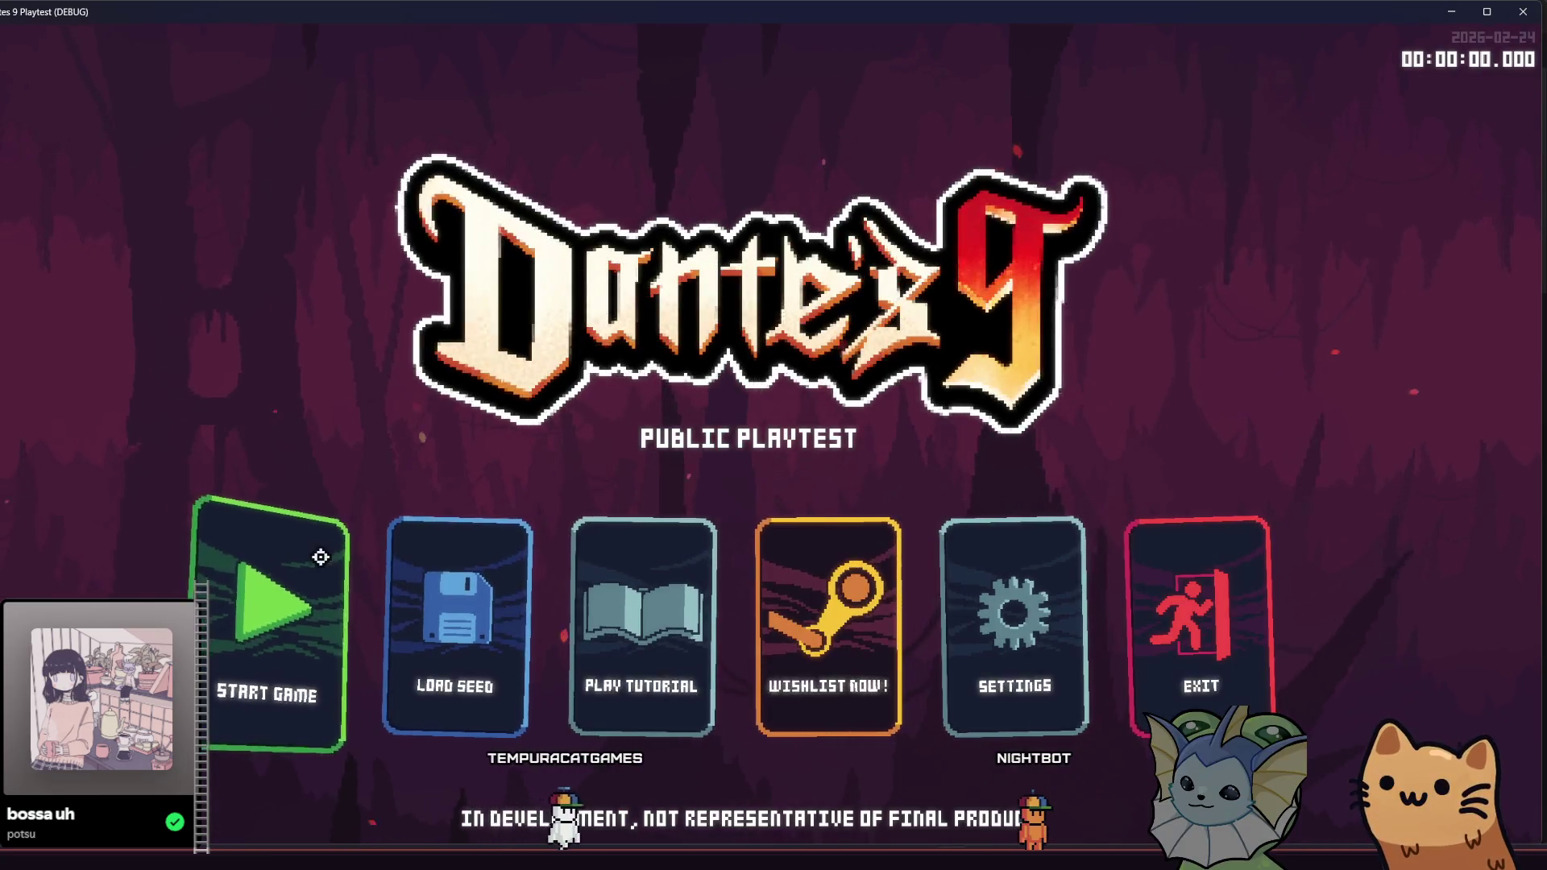
# Step: Start a new game and add a Box card to the hand via the debug Cards menu
pyautogui.click(342, 548)
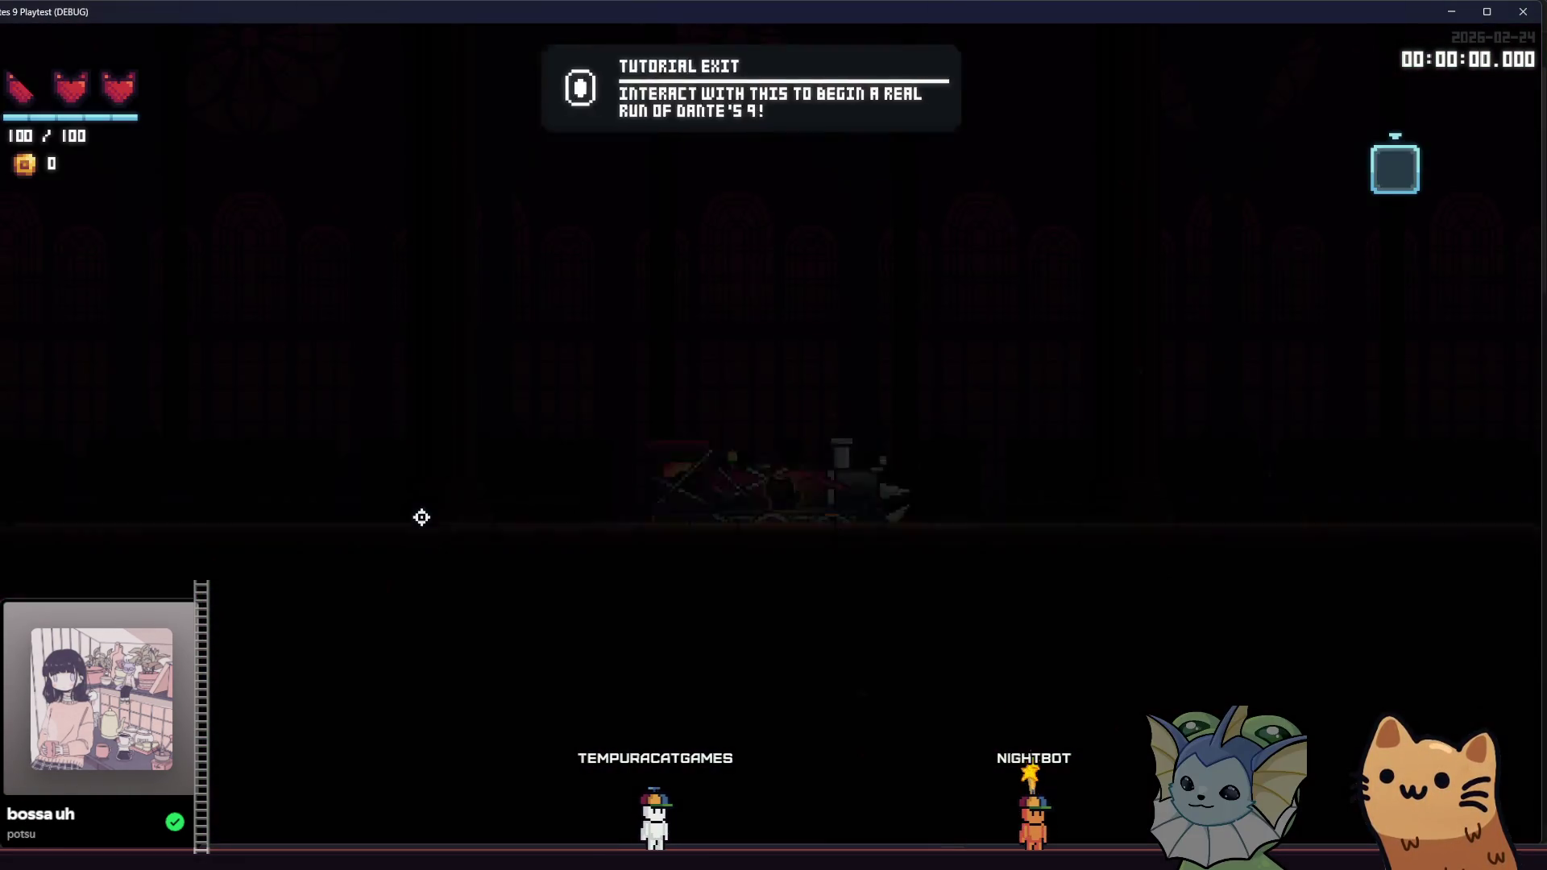
pyautogui.press('`')
pyautogui.click(148, 207)
pyautogui.click(385, 167)
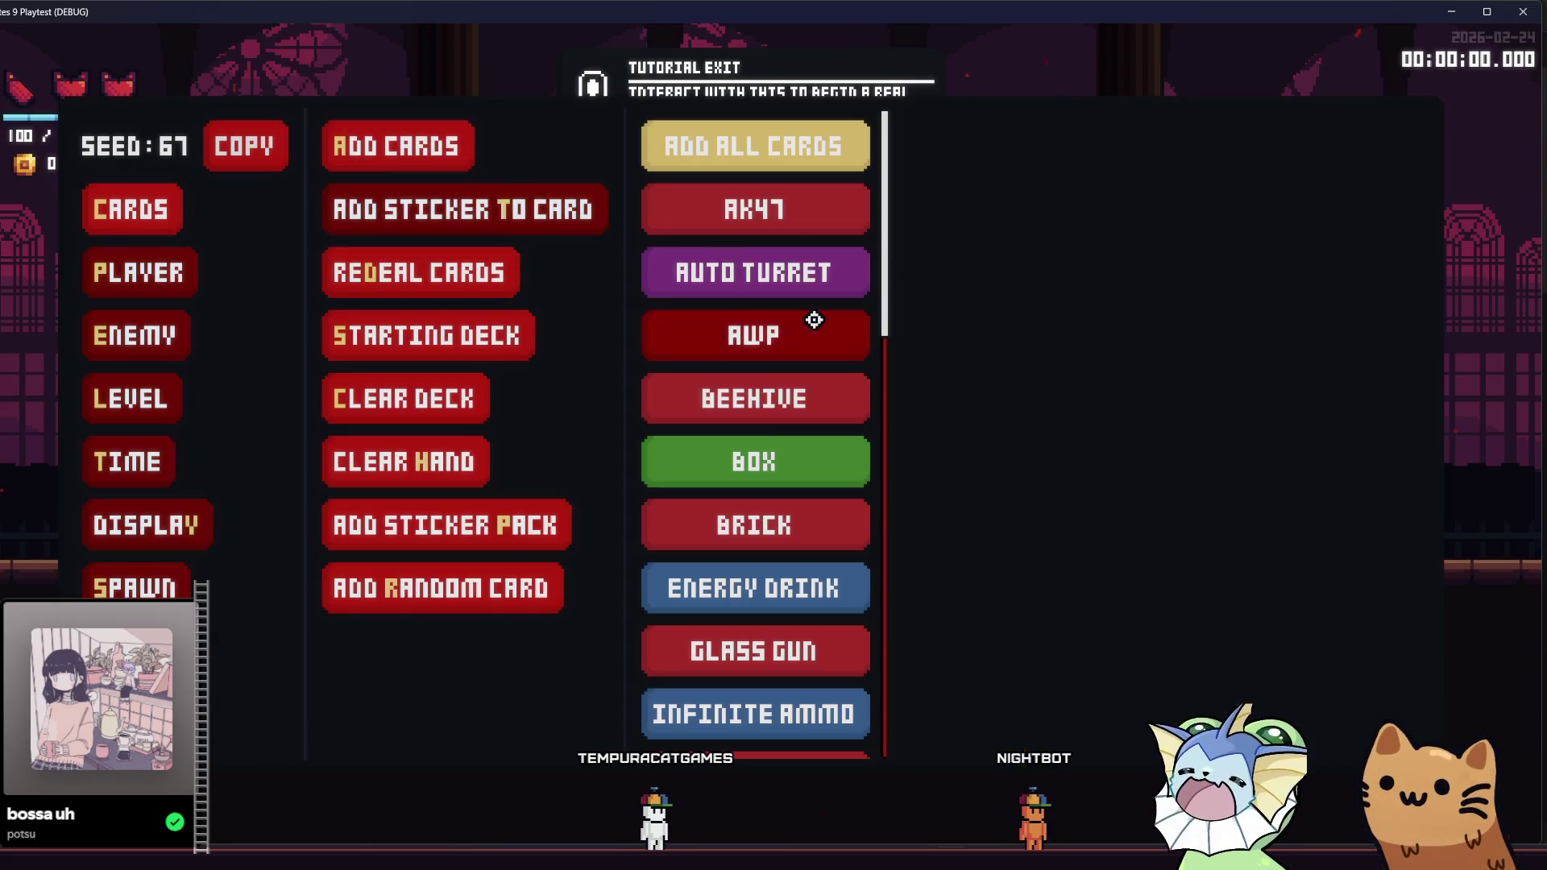
pyautogui.click(709, 556)
pyautogui.click(161, 286)
# Step: Play-test the level by running and jumping the cat between the floor, stairs and upper platform
pyautogui.press('`')
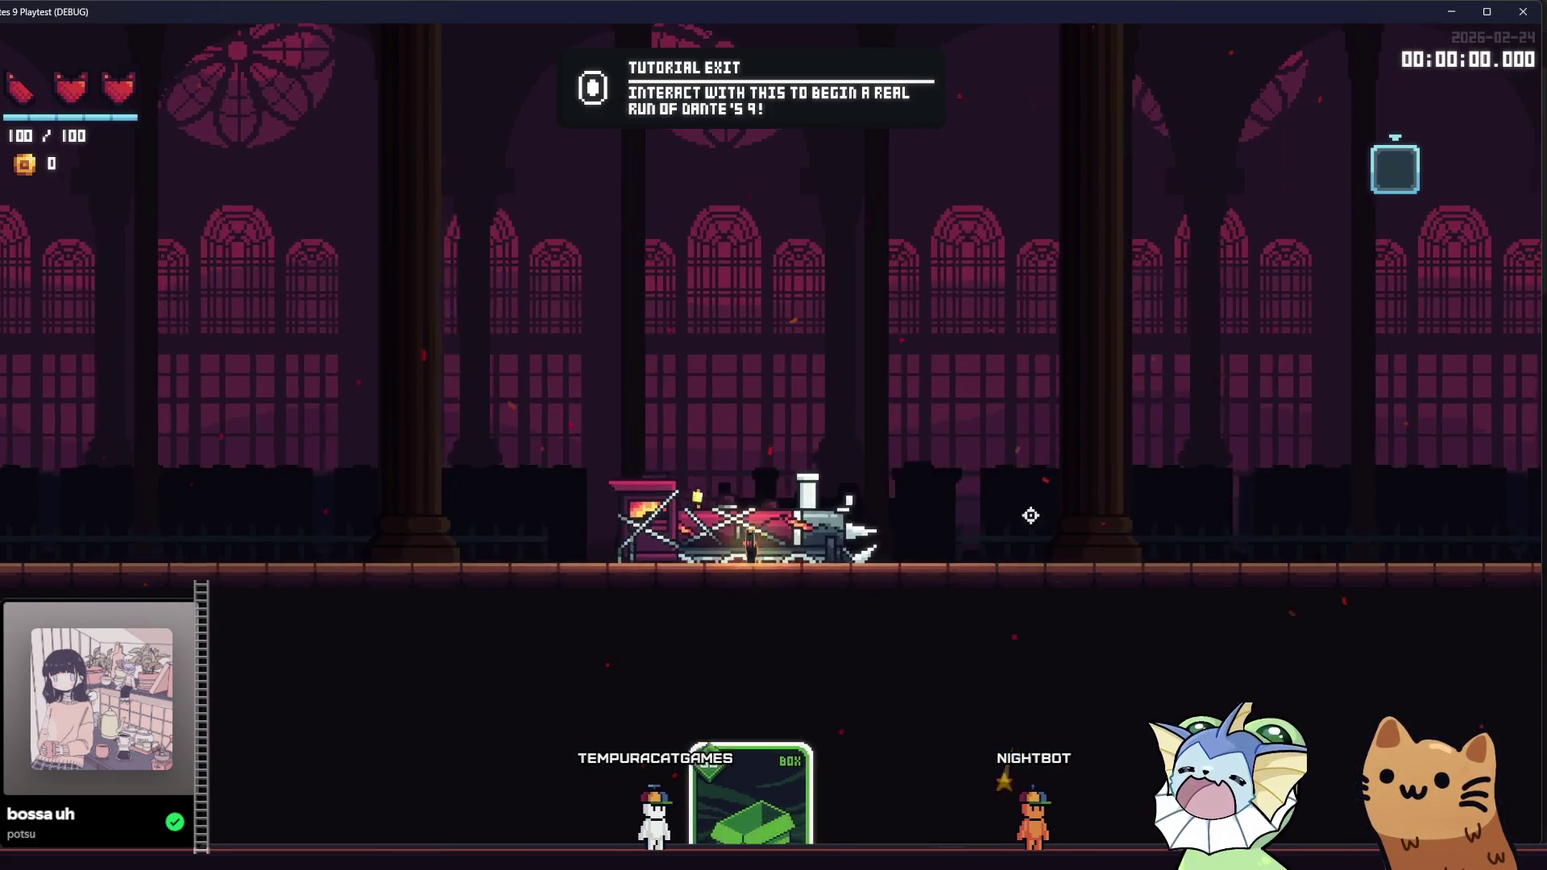
pyautogui.press('a')
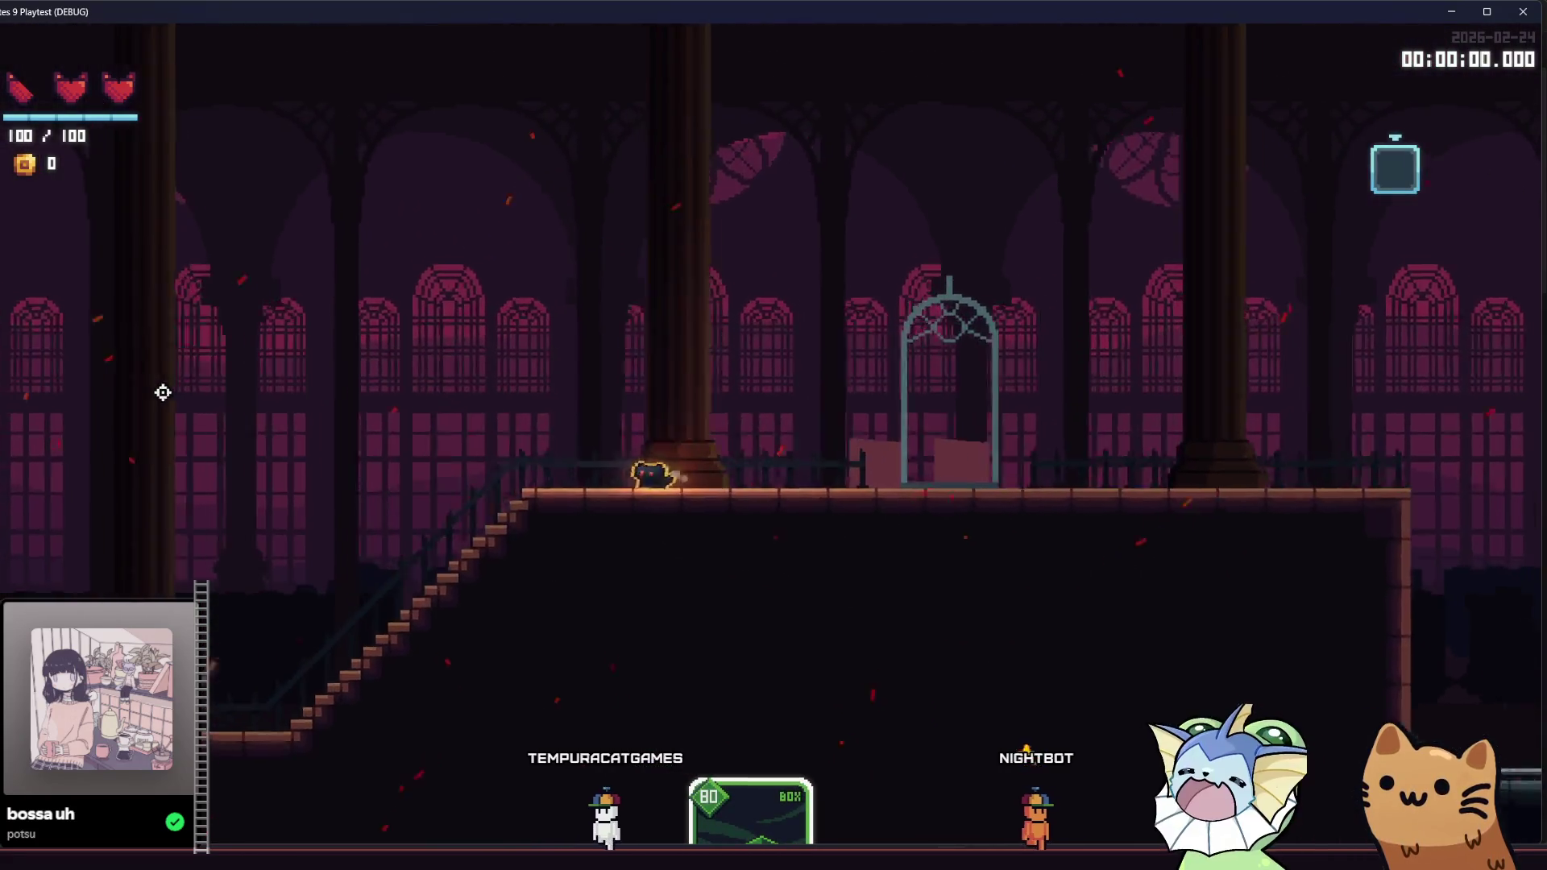
pyautogui.press('space')
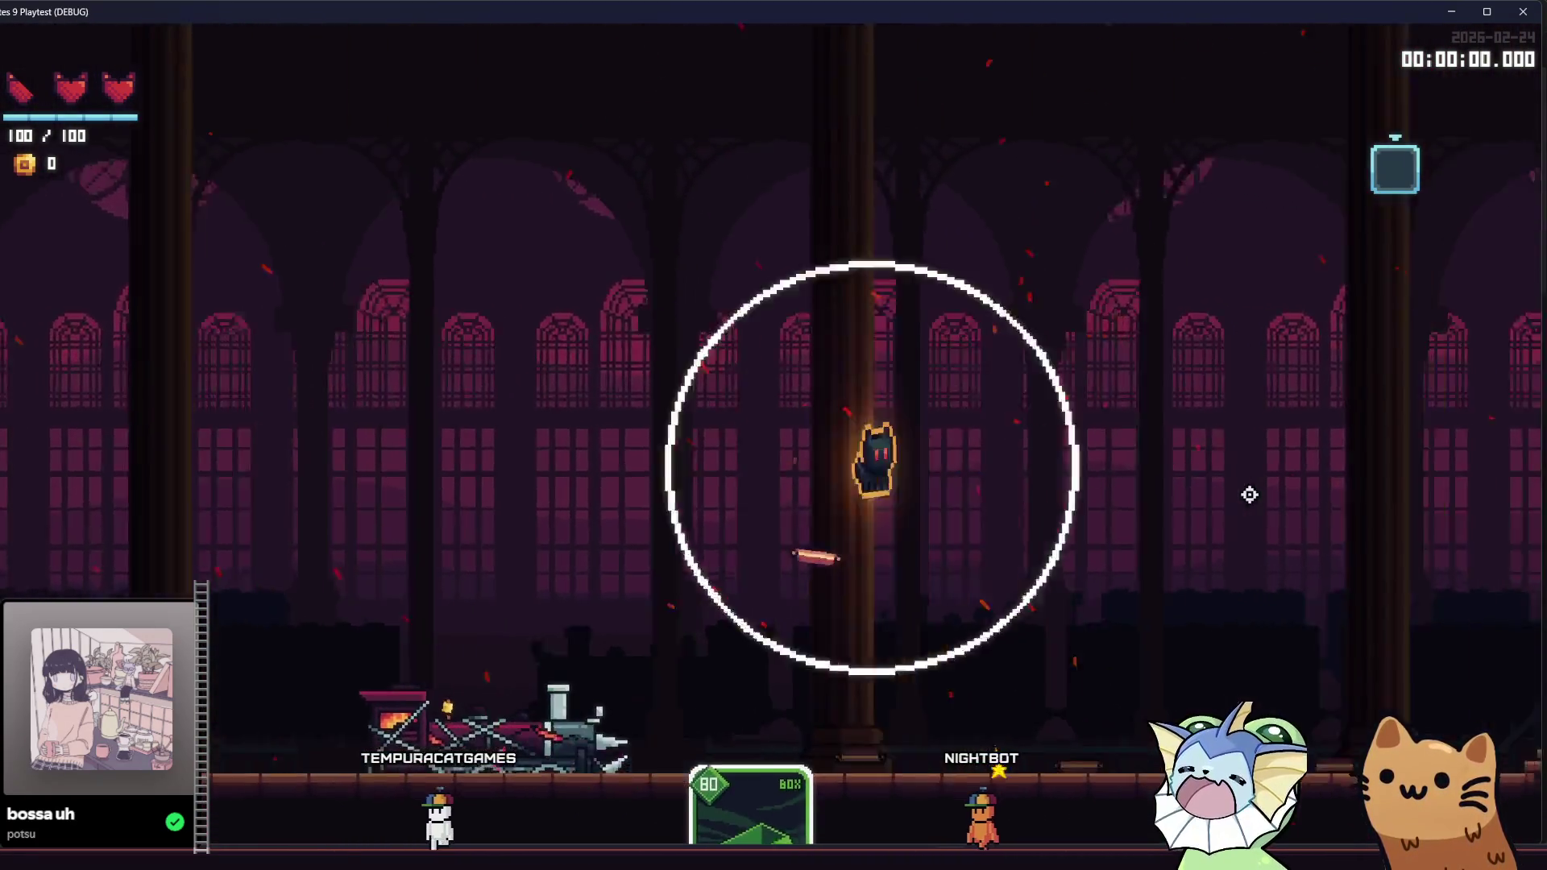
pyautogui.press('a')
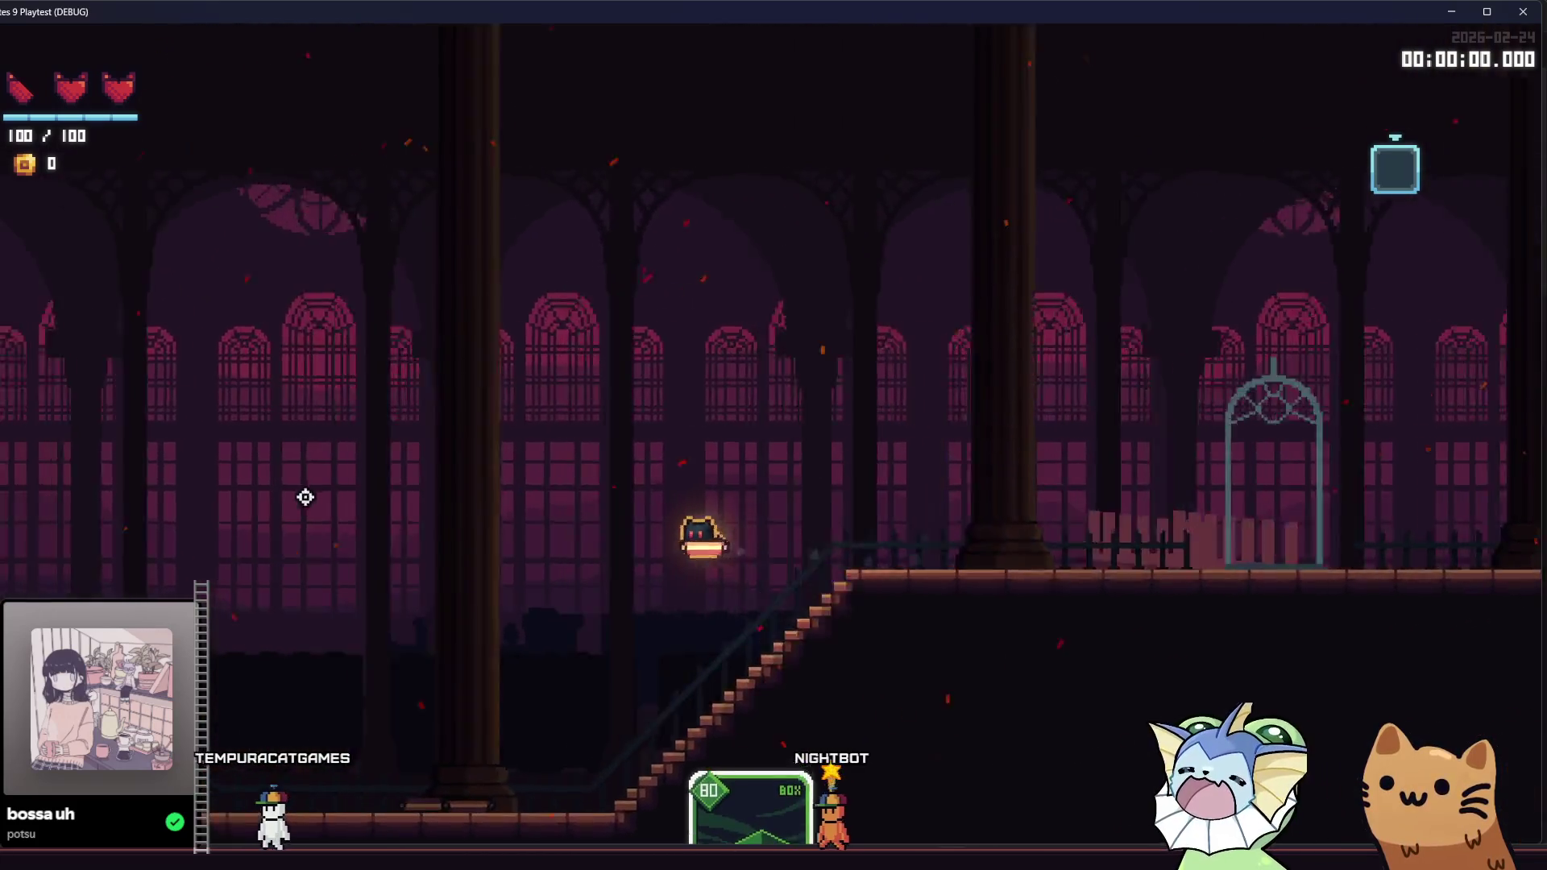
pyautogui.press('d')
pyautogui.press('space')
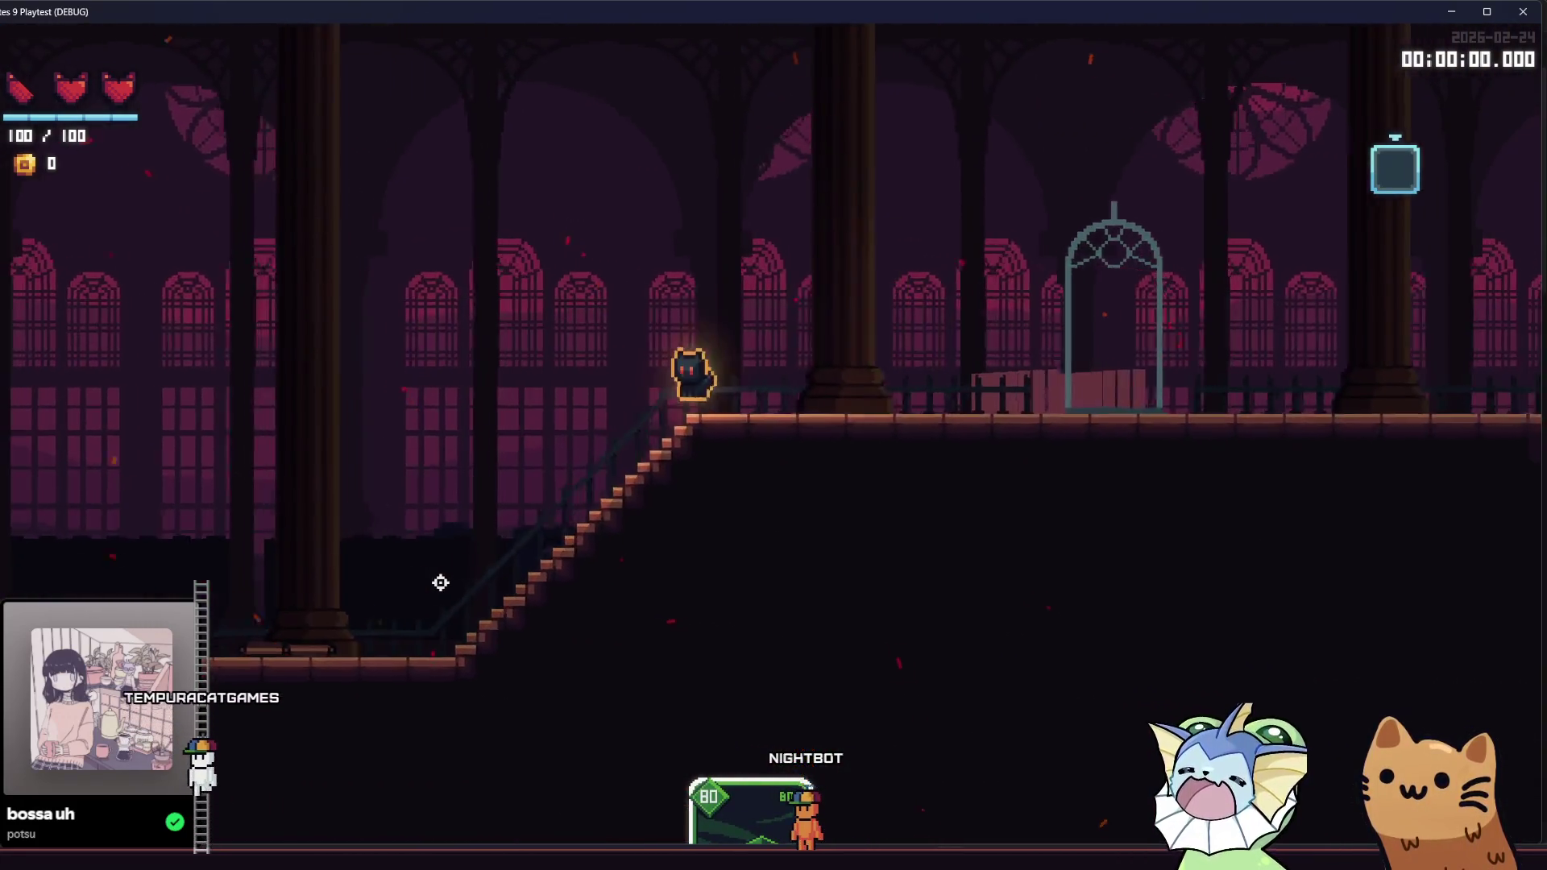
pyautogui.press('space')
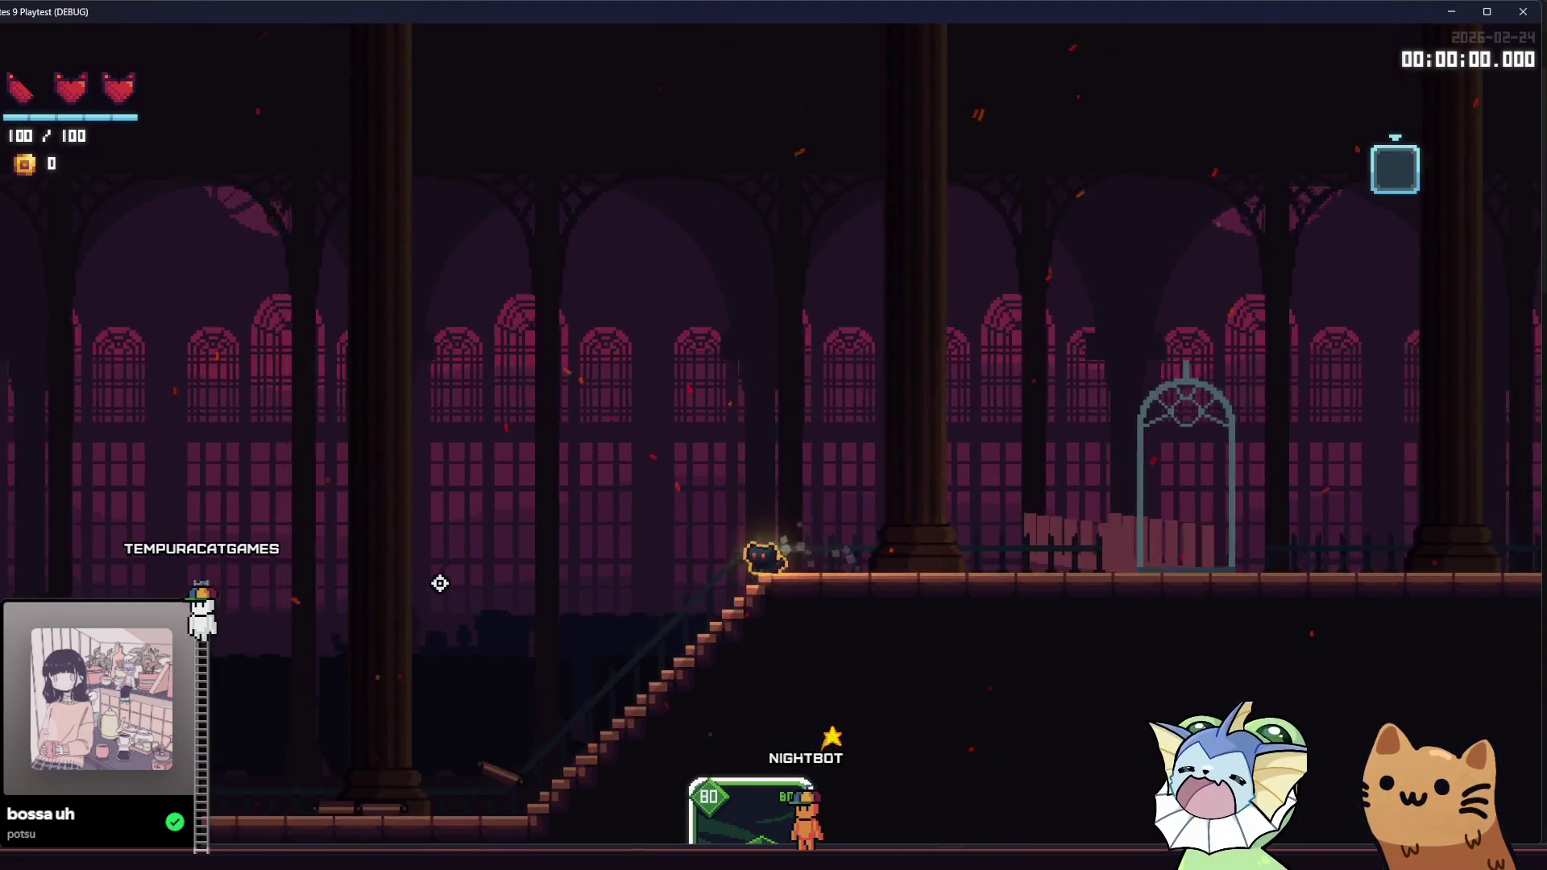
pyautogui.press('a')
pyautogui.press('space')
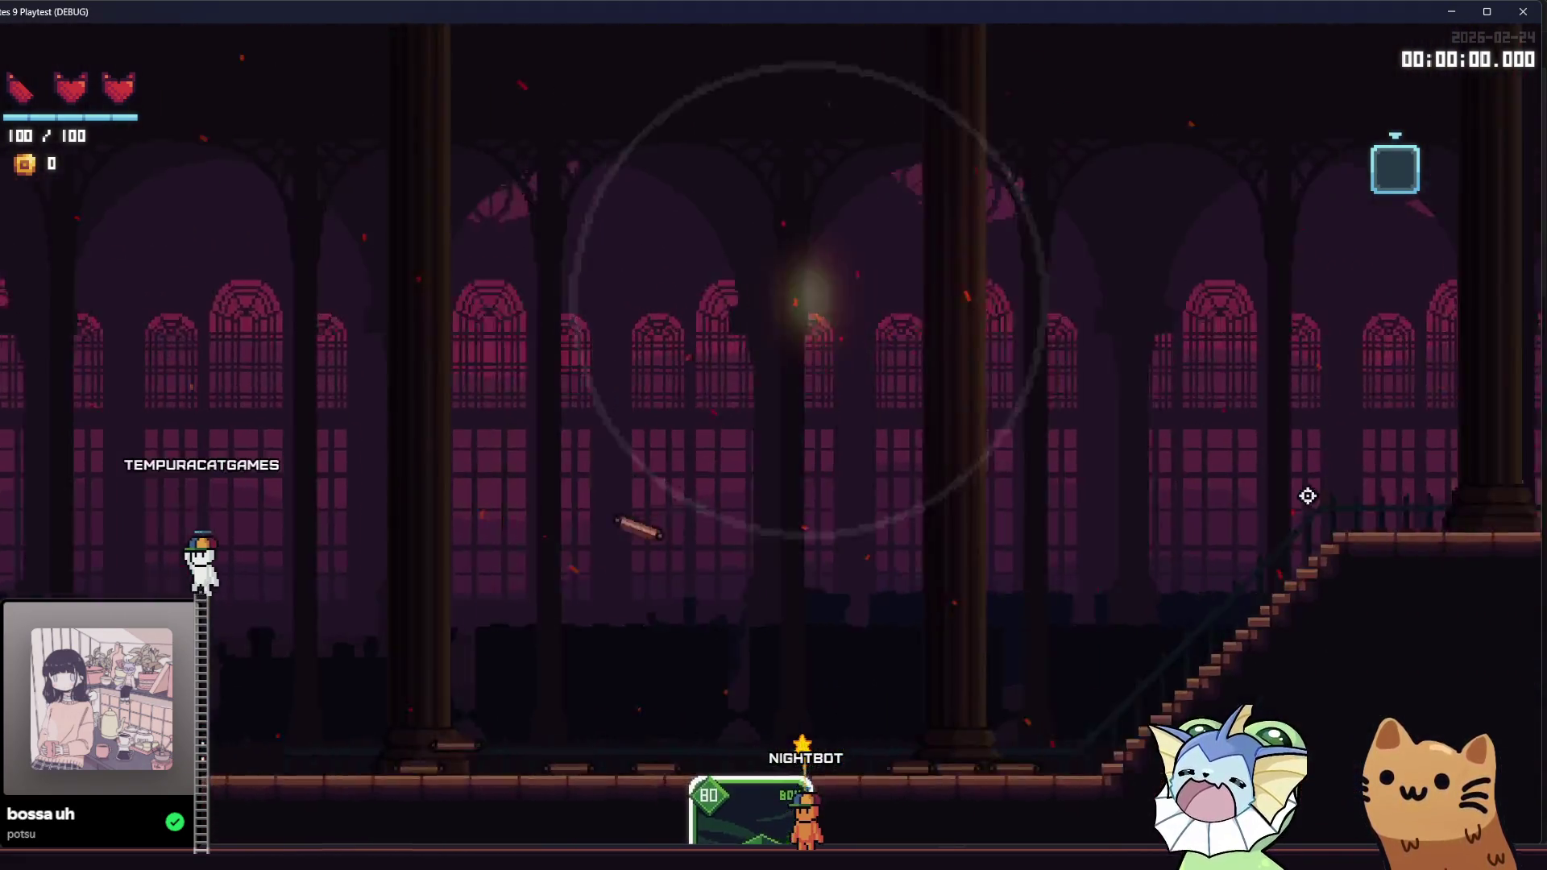
pyautogui.press('a')
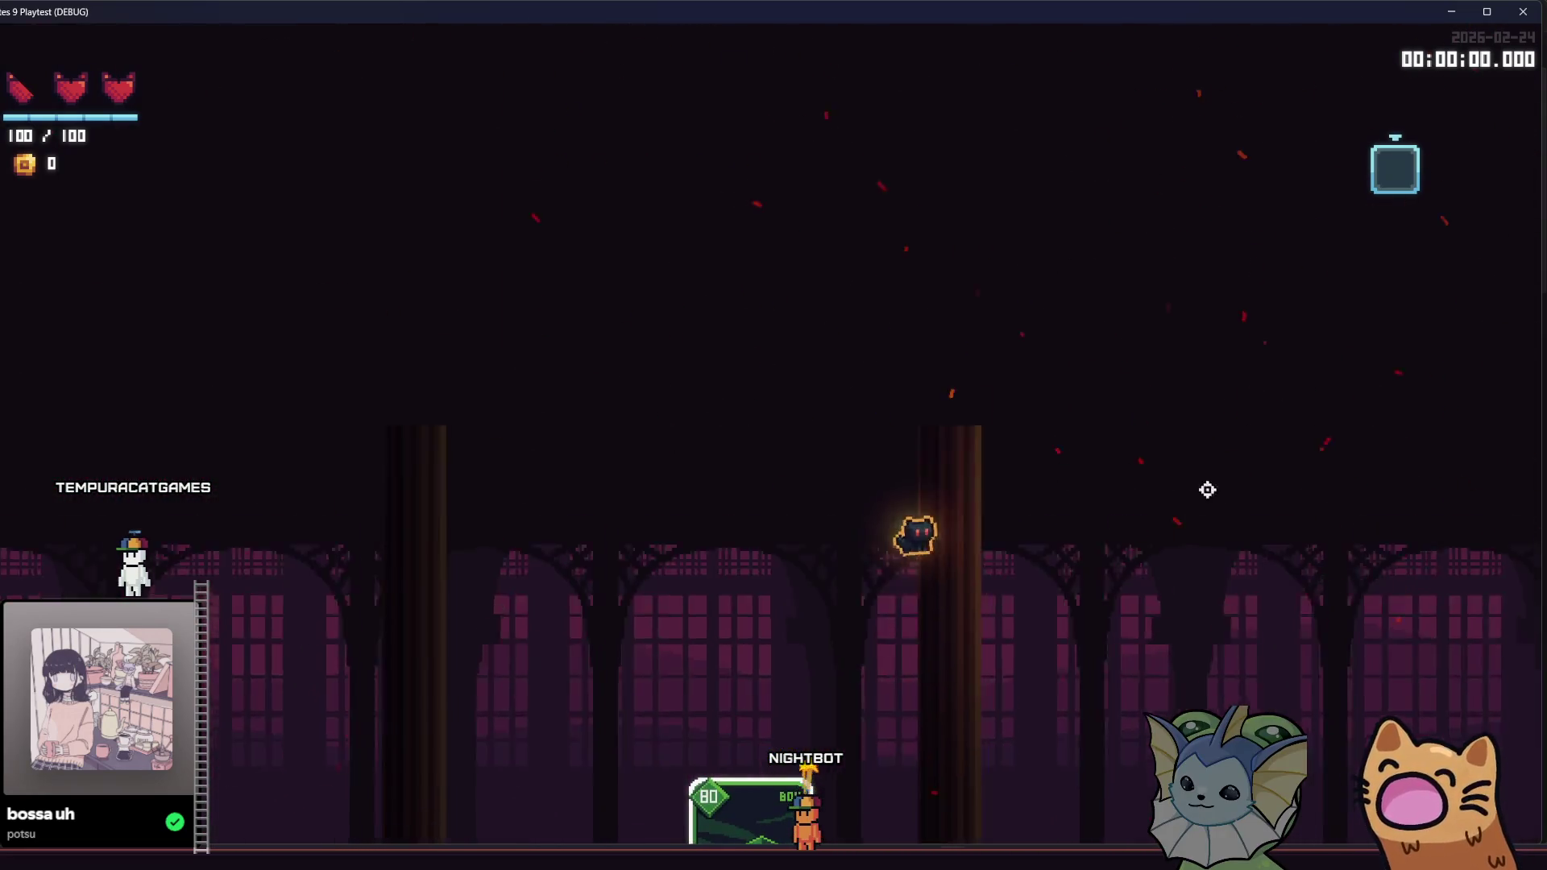
pyautogui.press('d')
pyautogui.press('space')
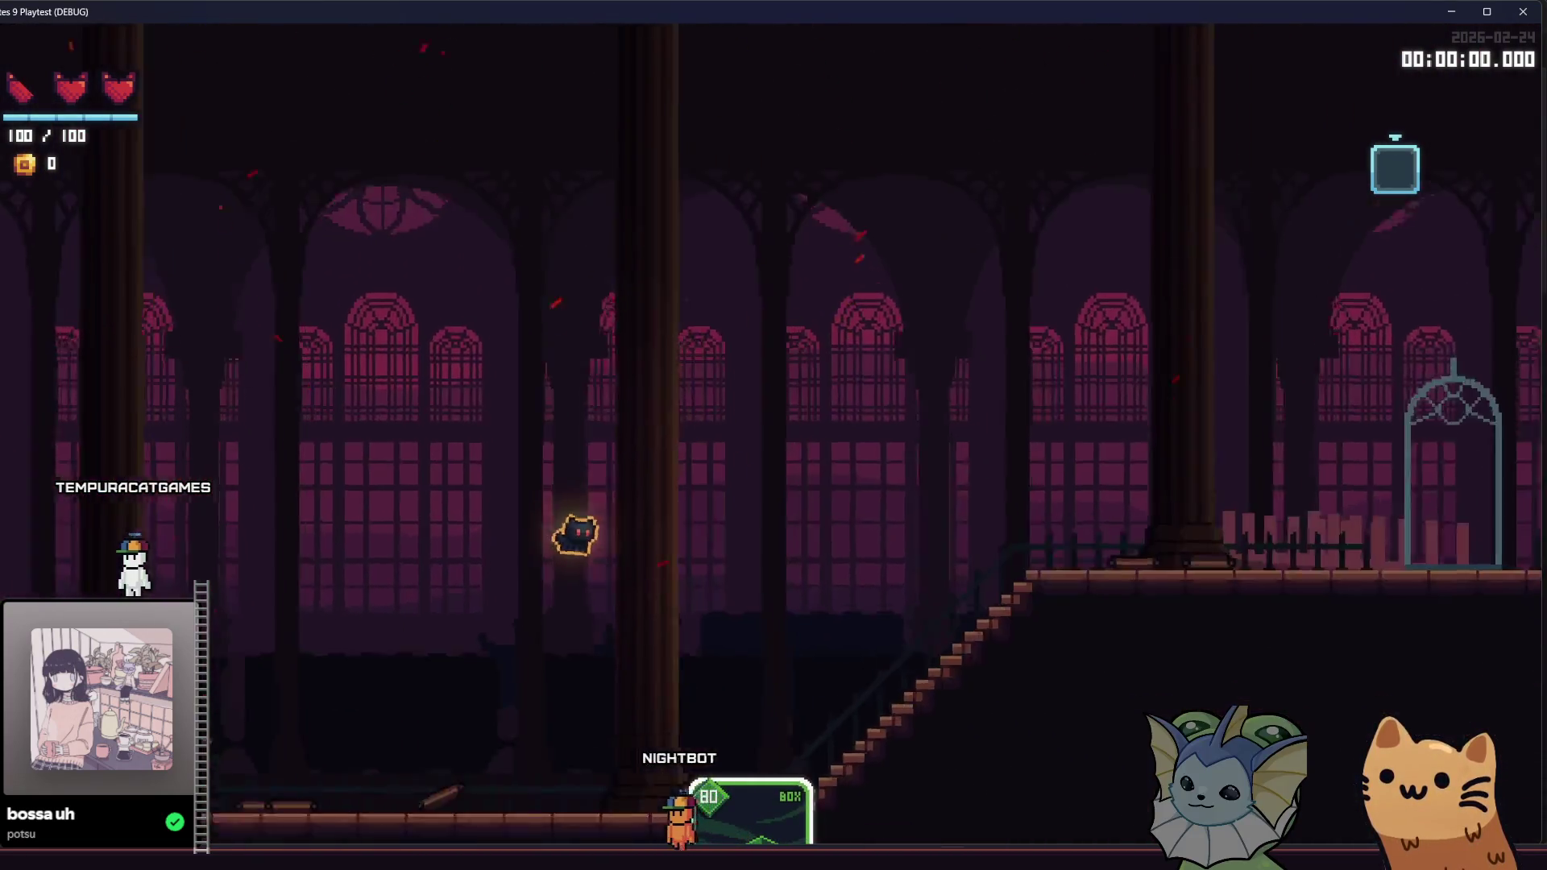
pyautogui.press('space')
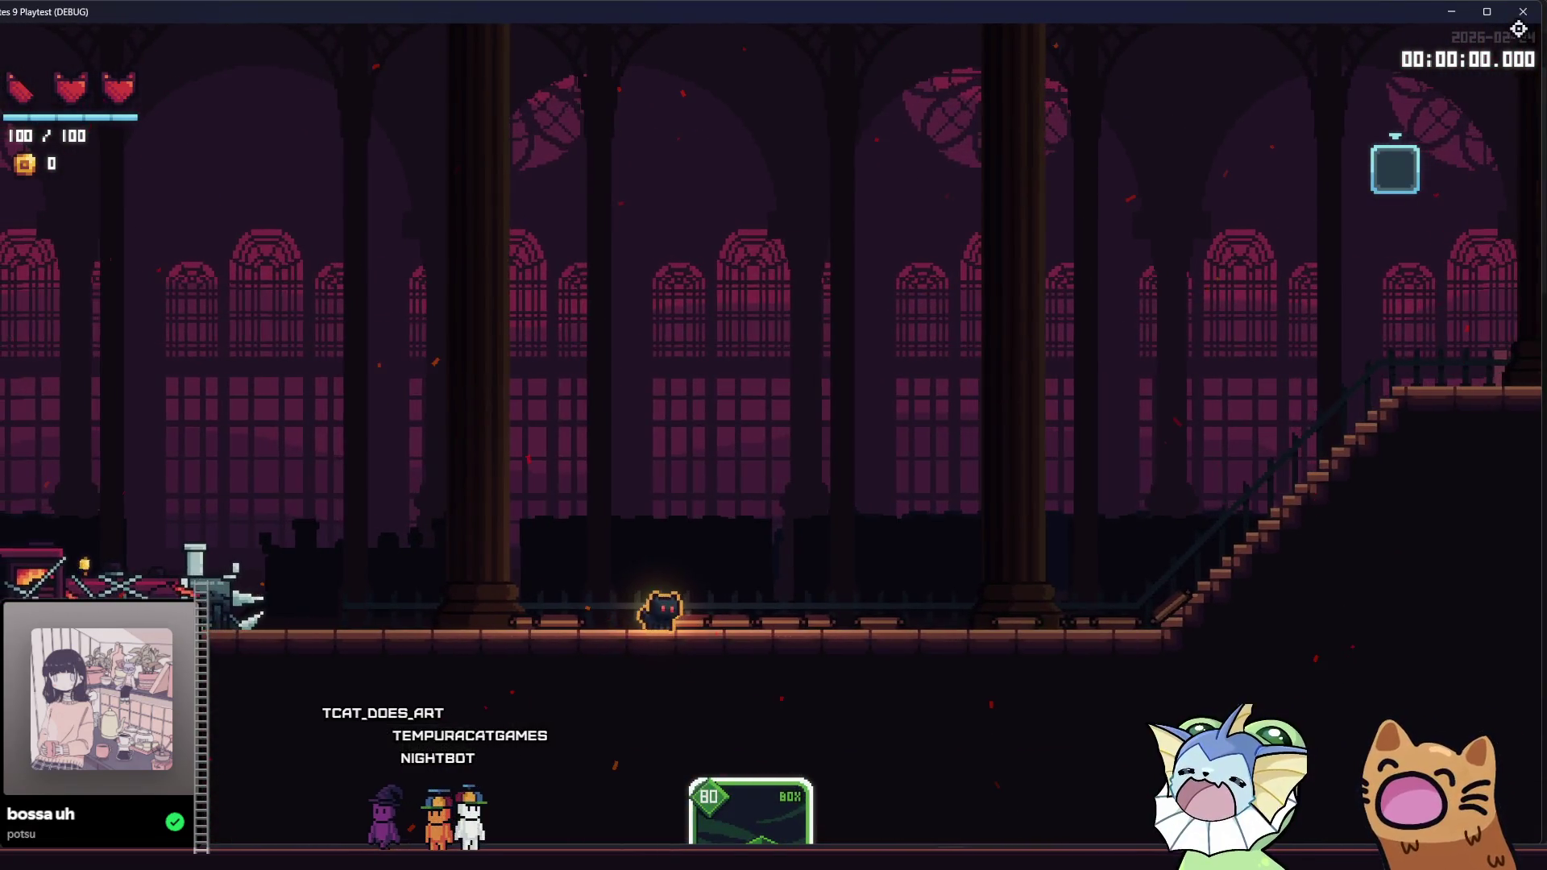
# Step: Quit the game with F8 and switch to the TODO note in Obsidian
pyautogui.press('F8')
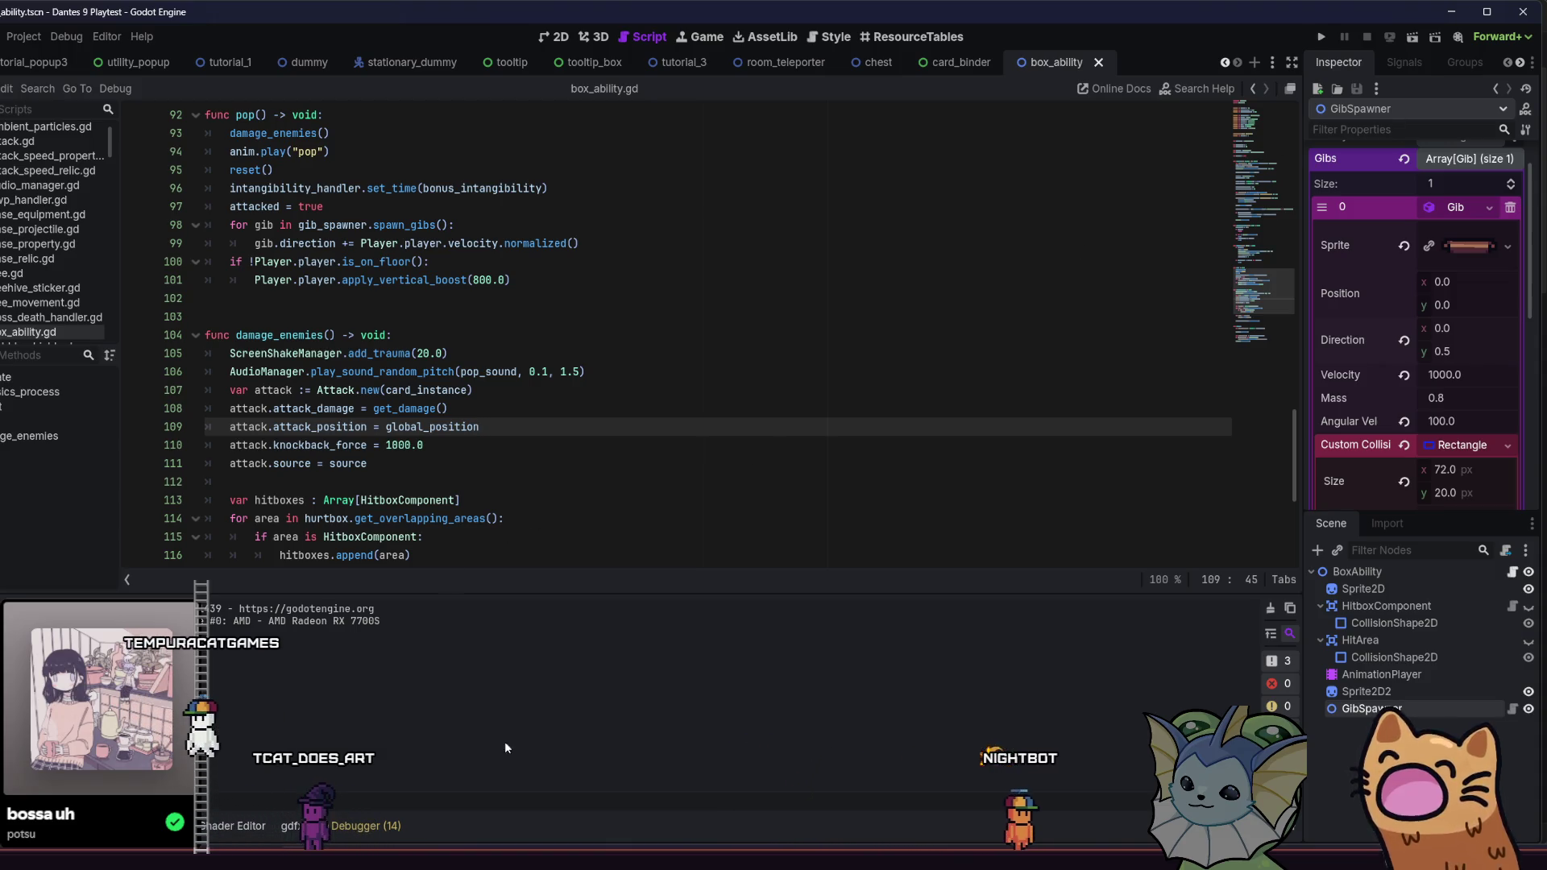
pyautogui.scroll(-1, 550, 455)
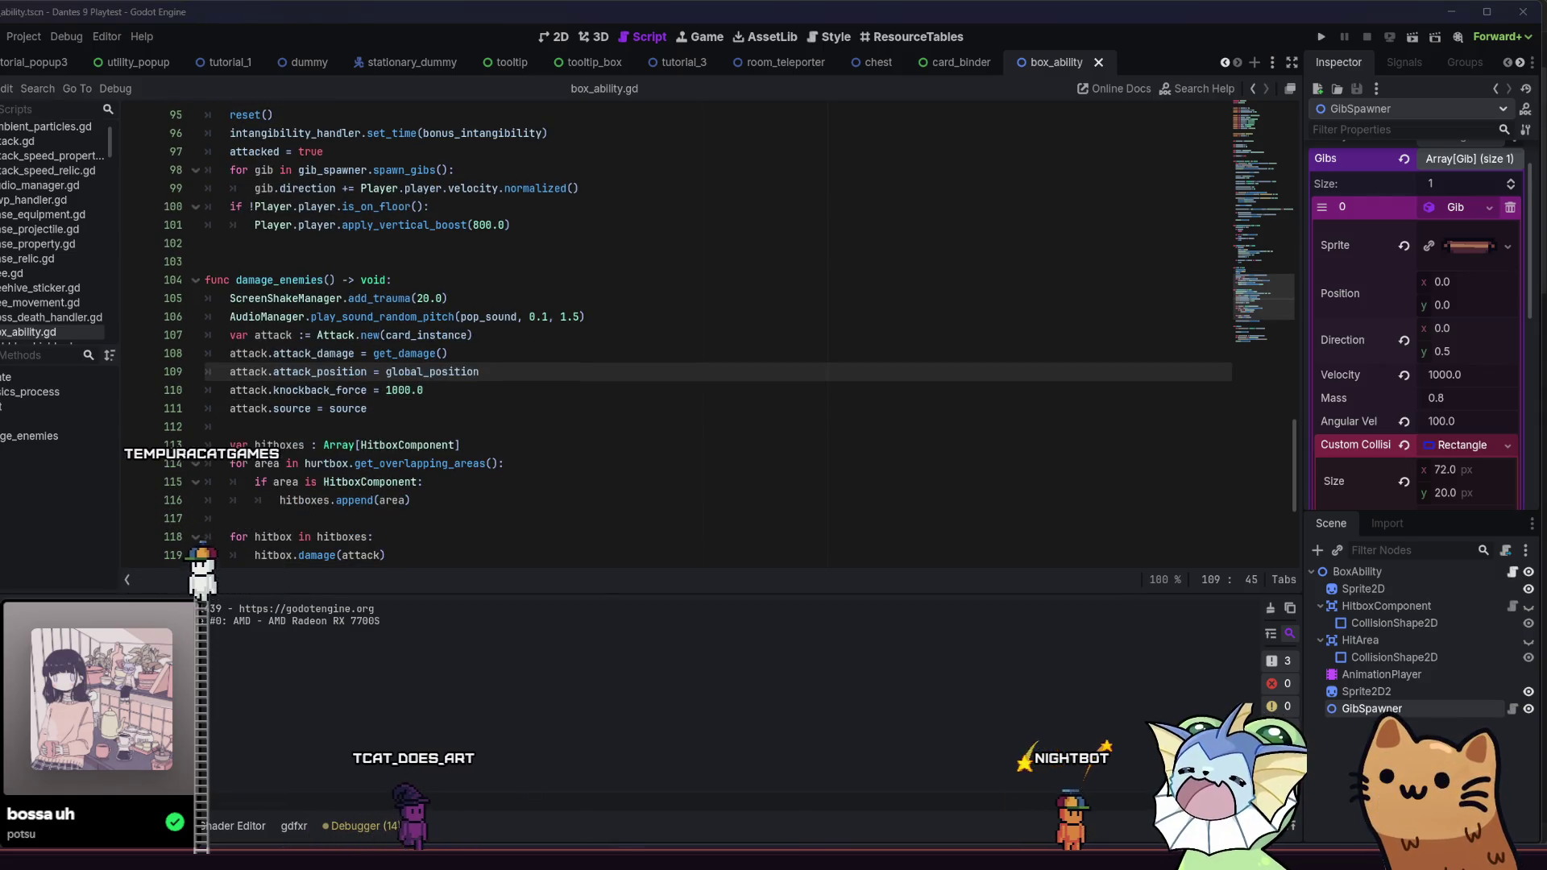
pyautogui.moveTo(611, 827)
pyautogui.click(602, 791)
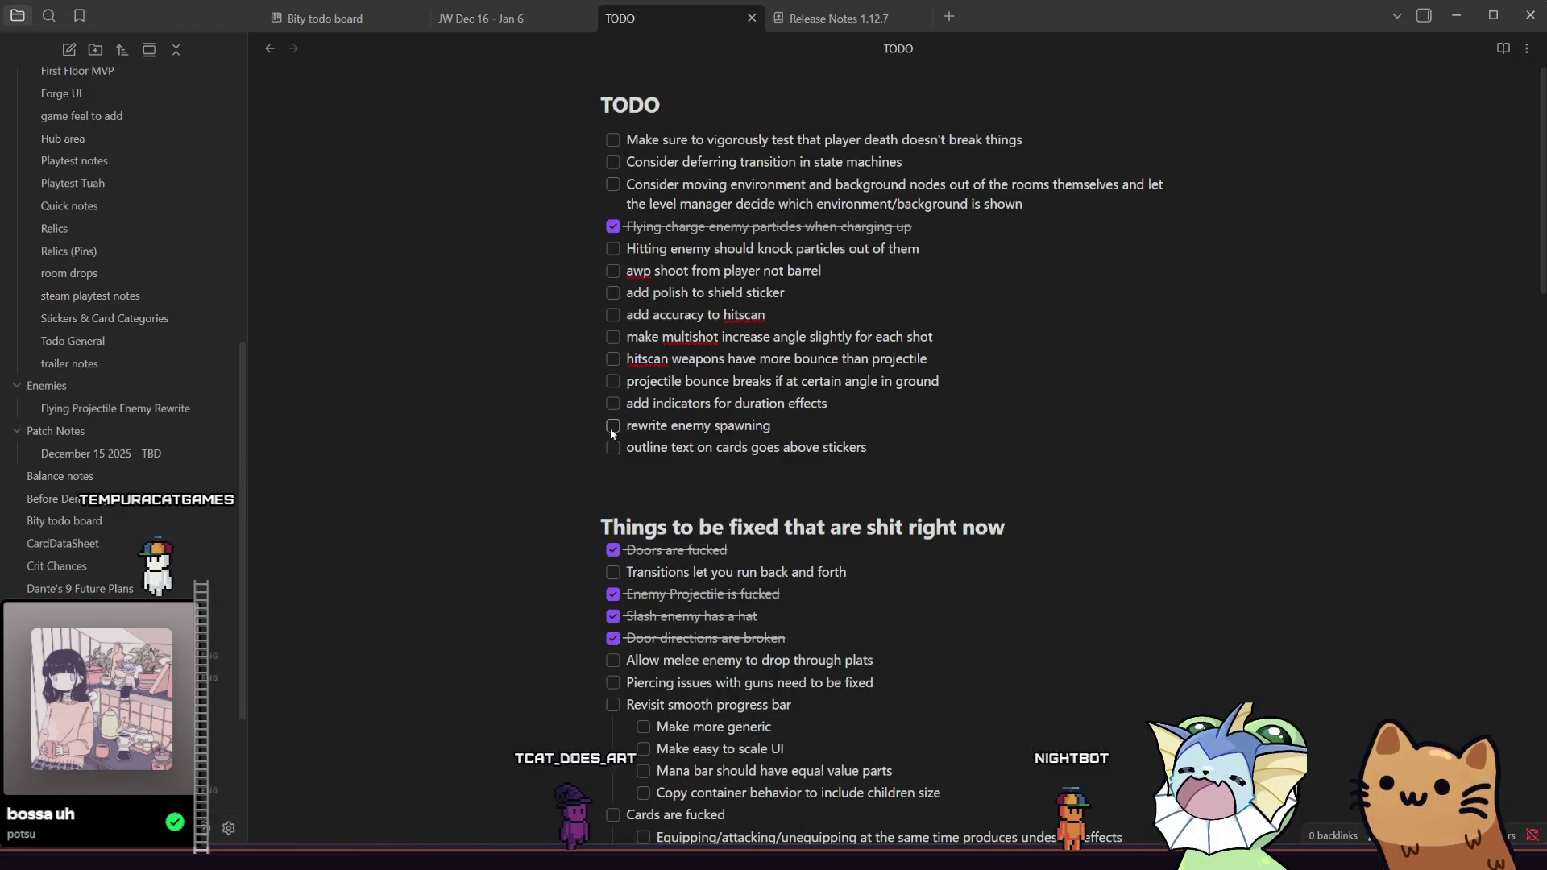
# Step: Review the TODO checklist and open the STUFF FOR DEMO note
pyautogui.press('Up')
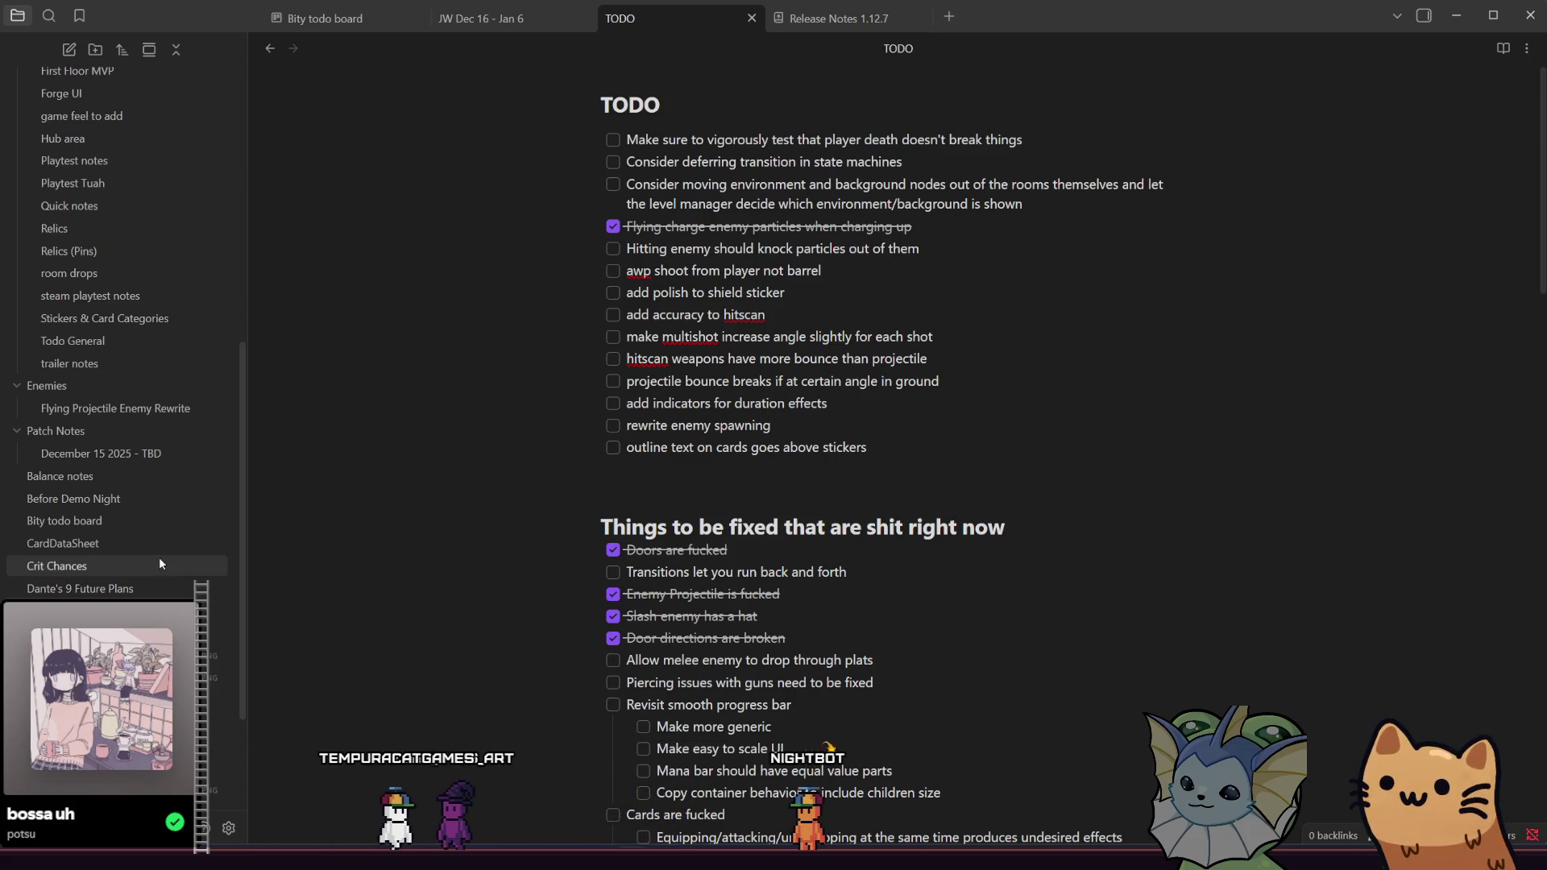
pyautogui.scroll(-3, 131, 459)
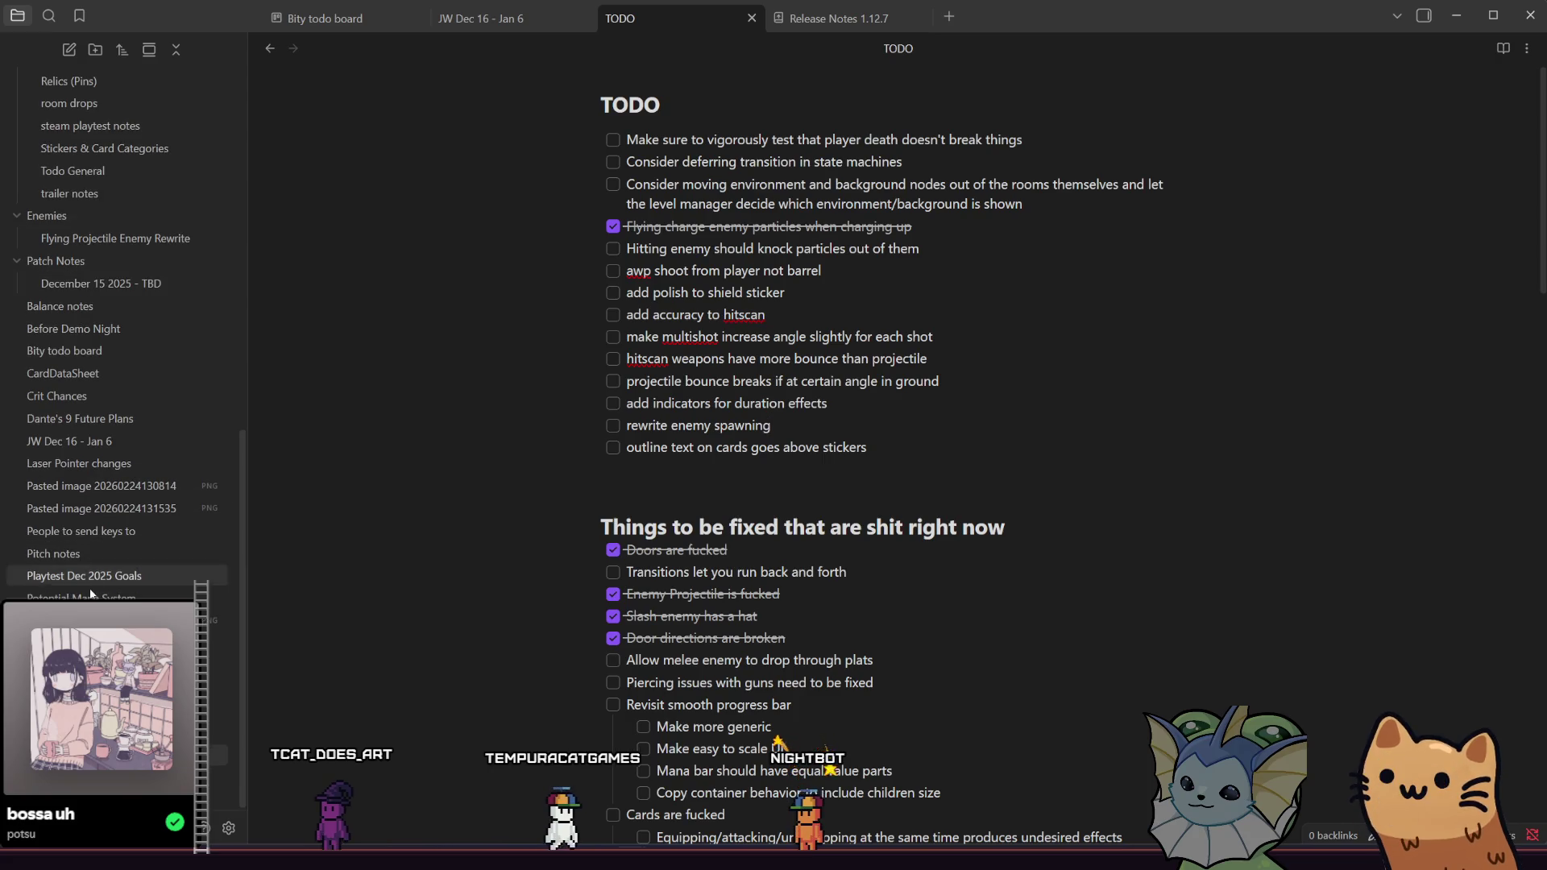
pyautogui.click(81, 687)
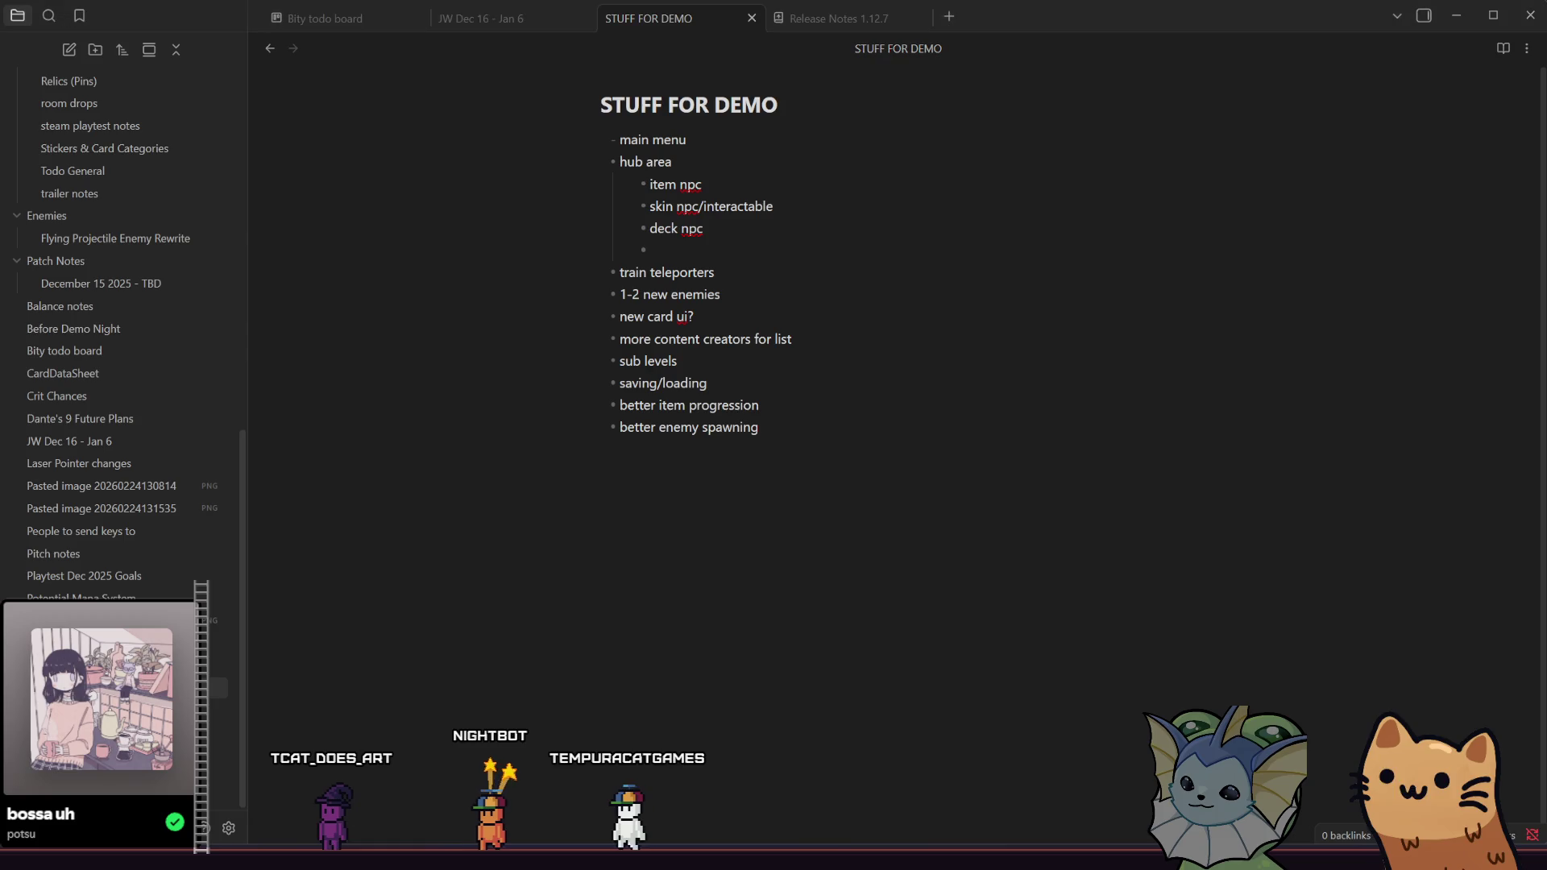
# Step: Switch to the gatos.aseprite sprite sheet in Aseprite
pyautogui.click(485, 819)
pyautogui.scroll(-4, 459, 560)
pyautogui.scroll(3, 687, 442)
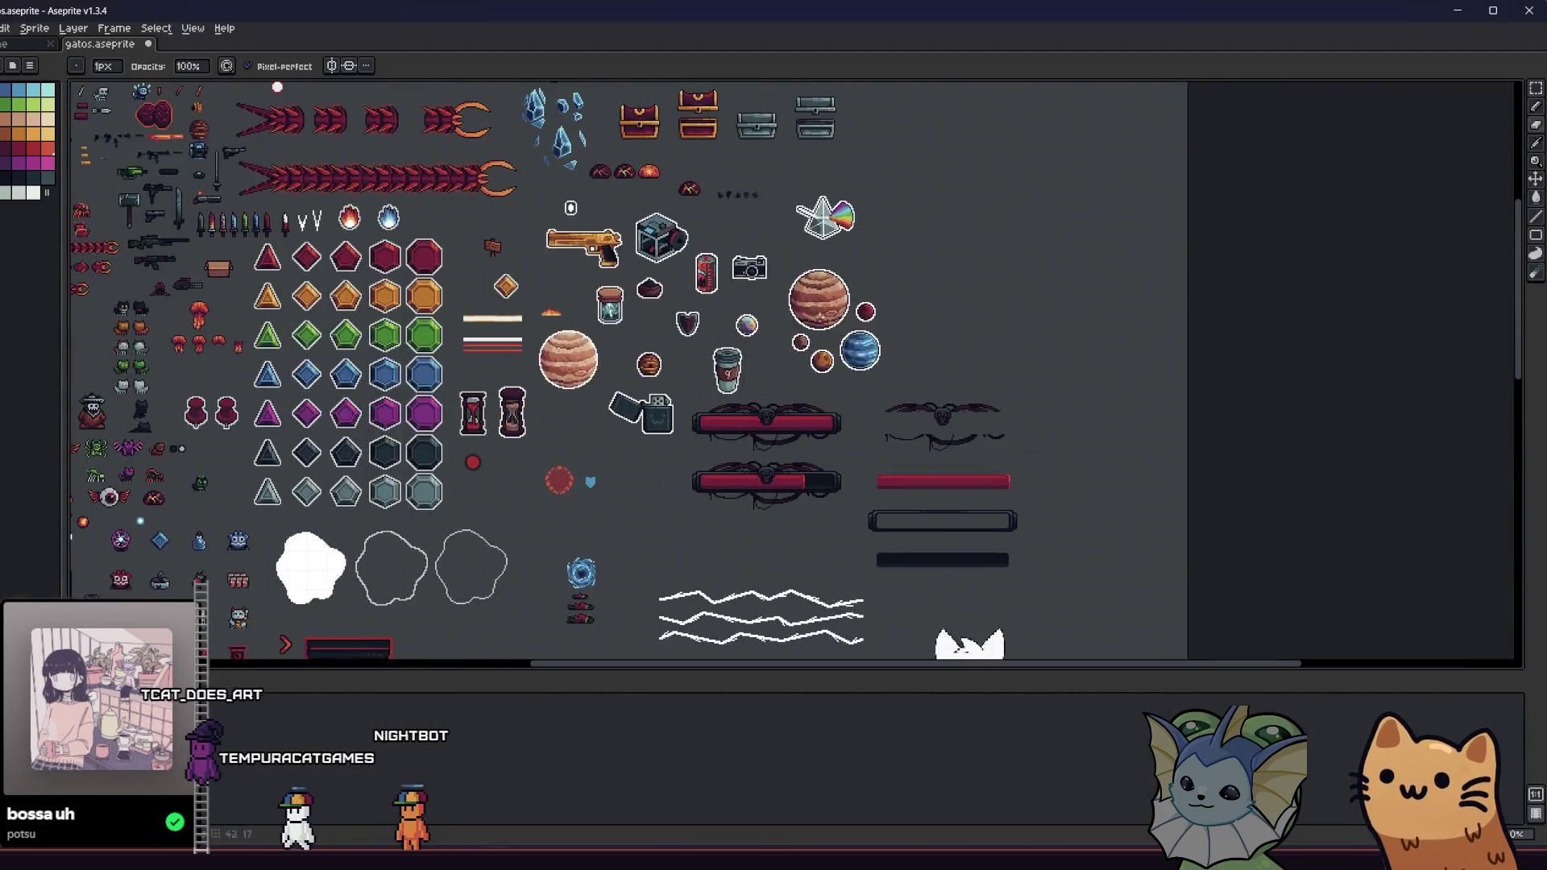
# Step: Zoom and pan to the empty area below the knight sprites
pyautogui.scroll(4, 549, 405)
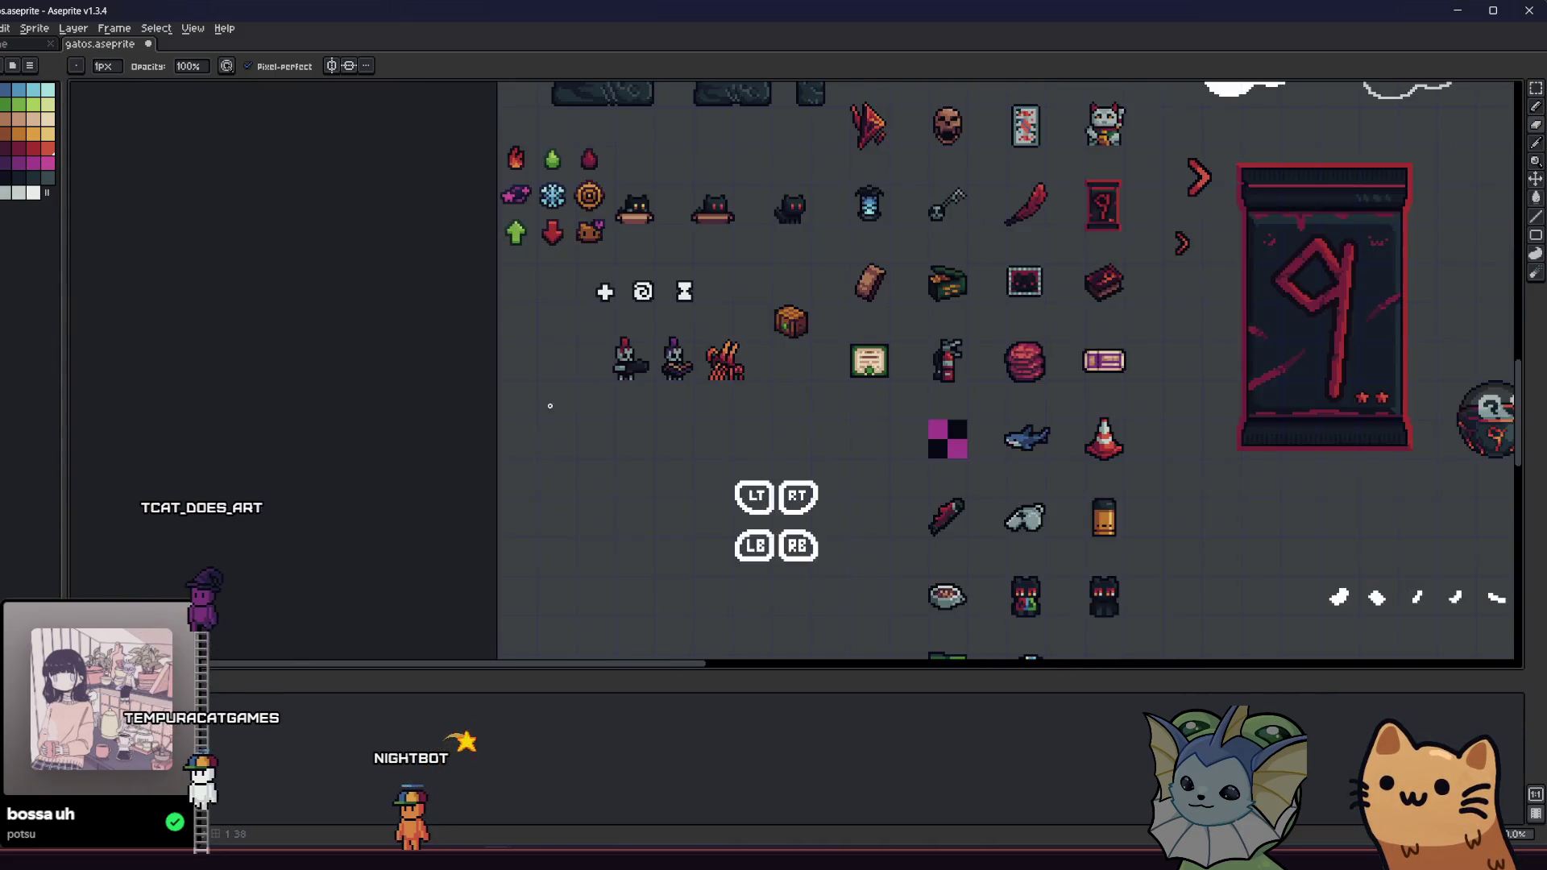
pyautogui.scroll(1, 550, 406)
pyautogui.scroll(-2, 512, 387)
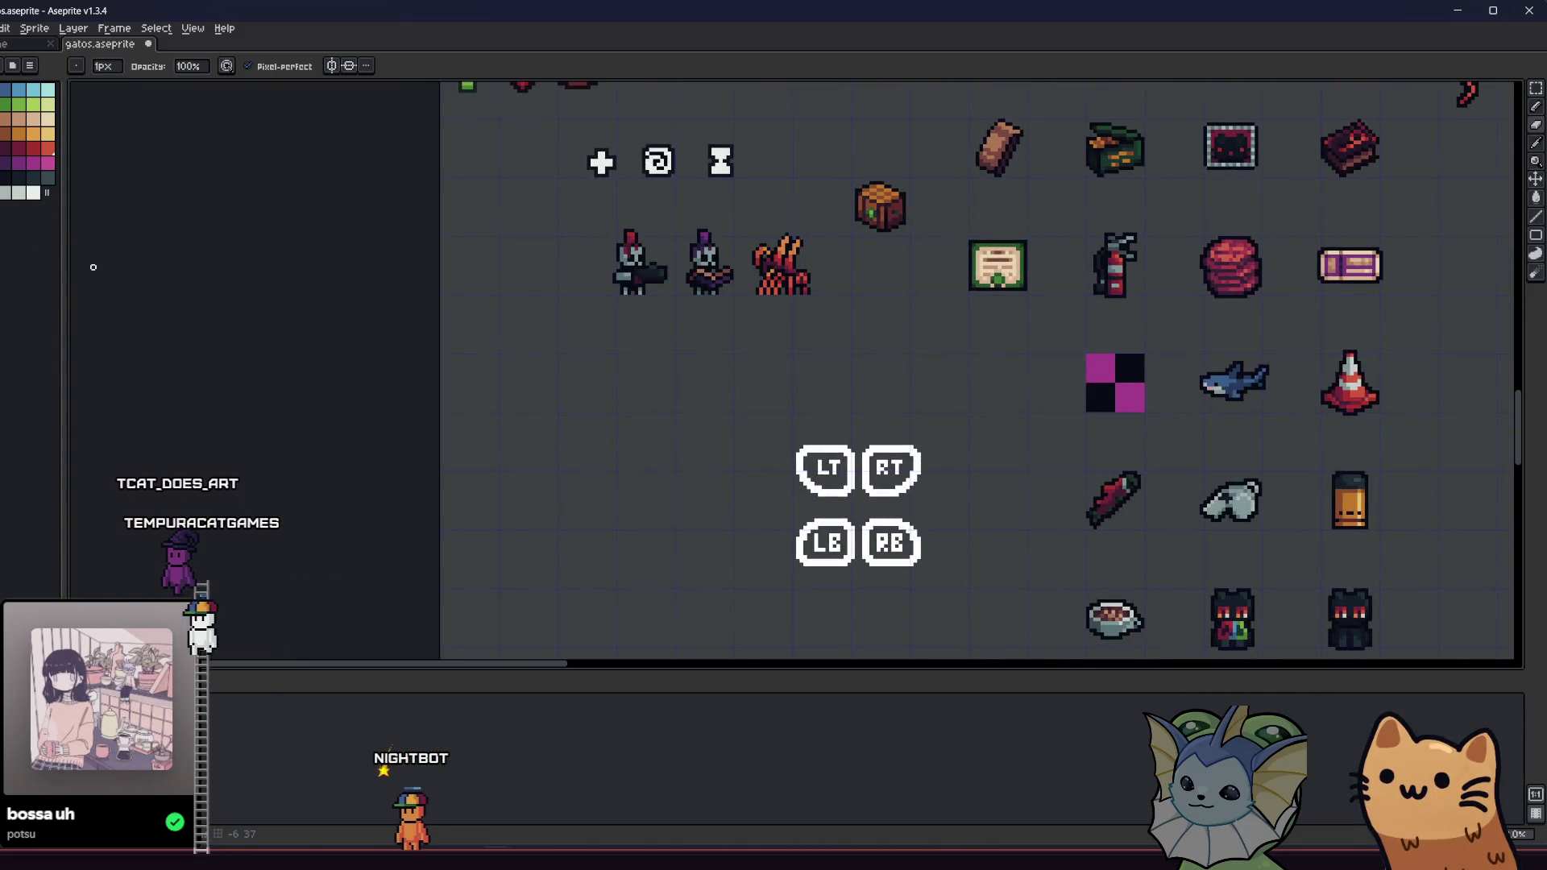
pyautogui.scroll(3, 548, 355)
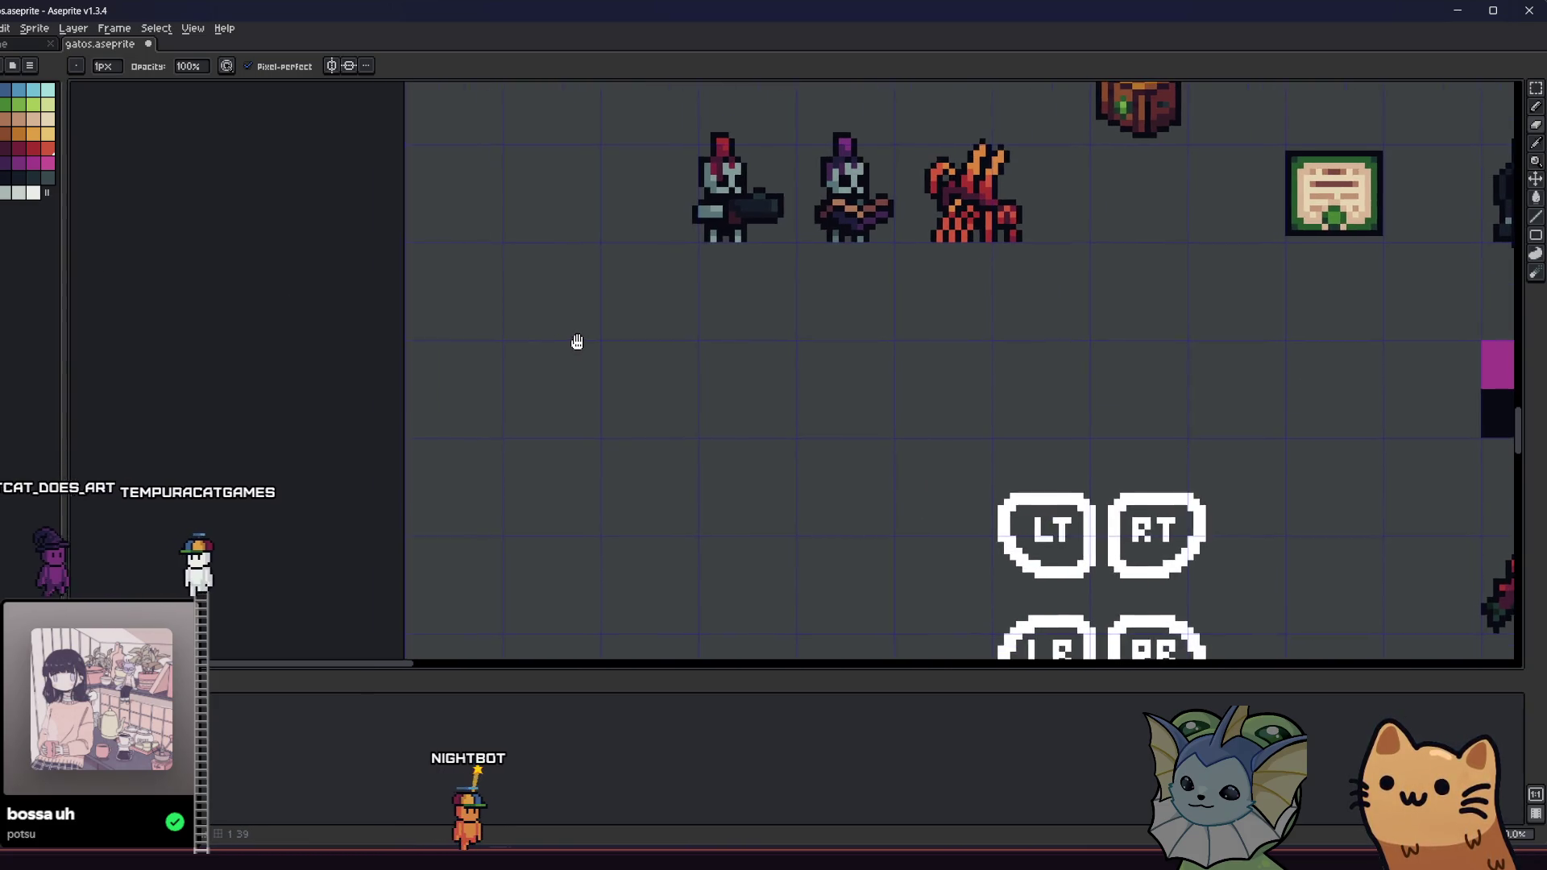
pyautogui.moveTo(577, 342); pyautogui.dragTo(584, 355)
# Step: Pick the Rectangle tool and frame the new bar beside the LT/RT button icons
pyautogui.press('e')
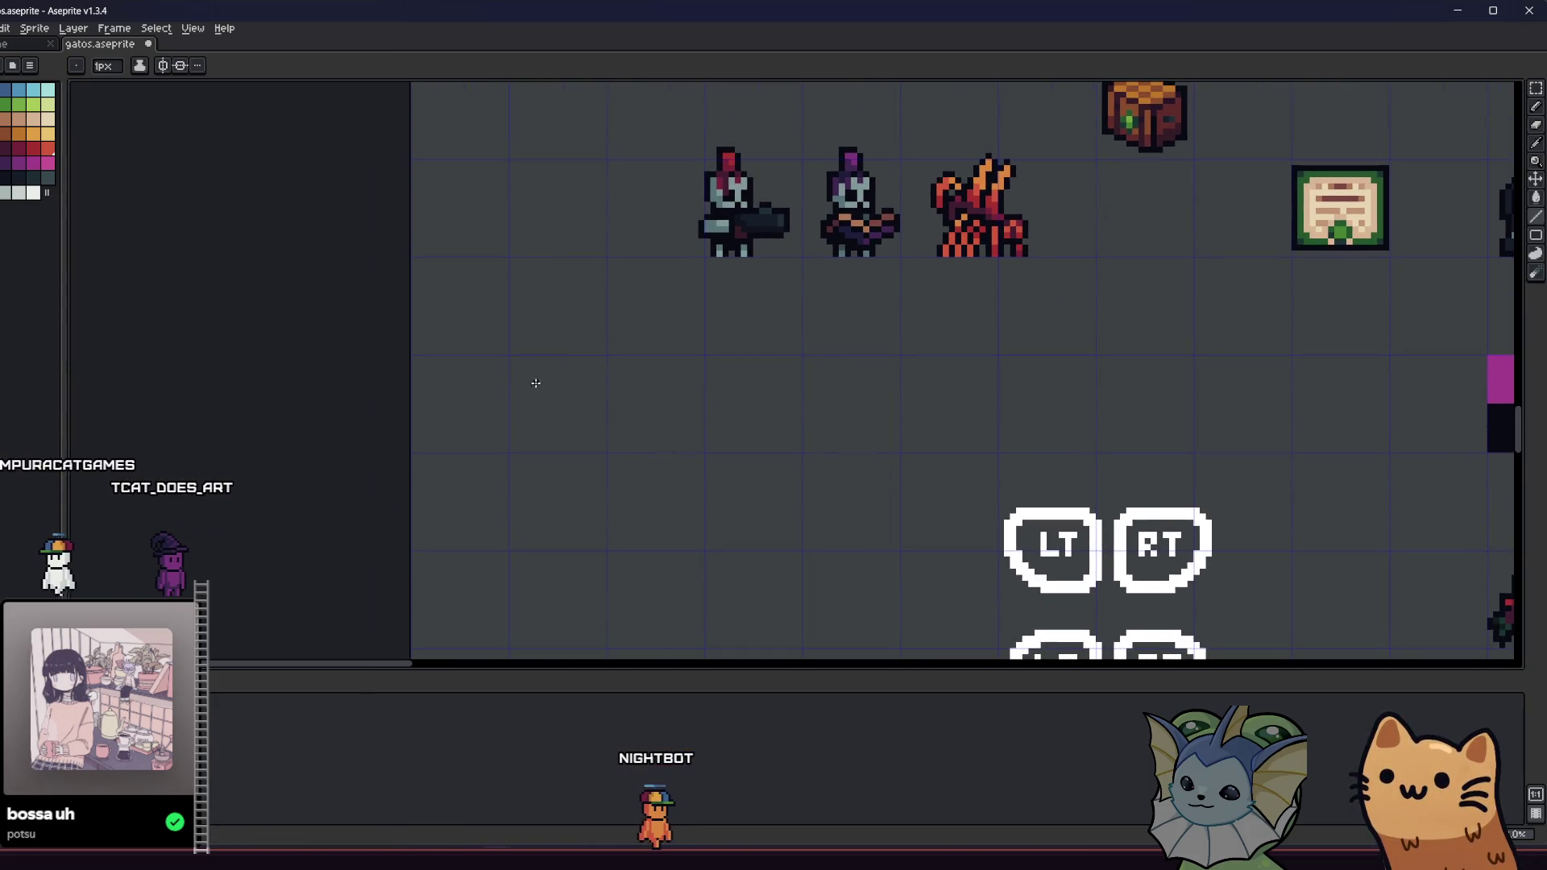
pyautogui.scroll(-2, 421, 450)
pyautogui.scroll(2, 500, 421)
pyautogui.scroll(1, 475, 391)
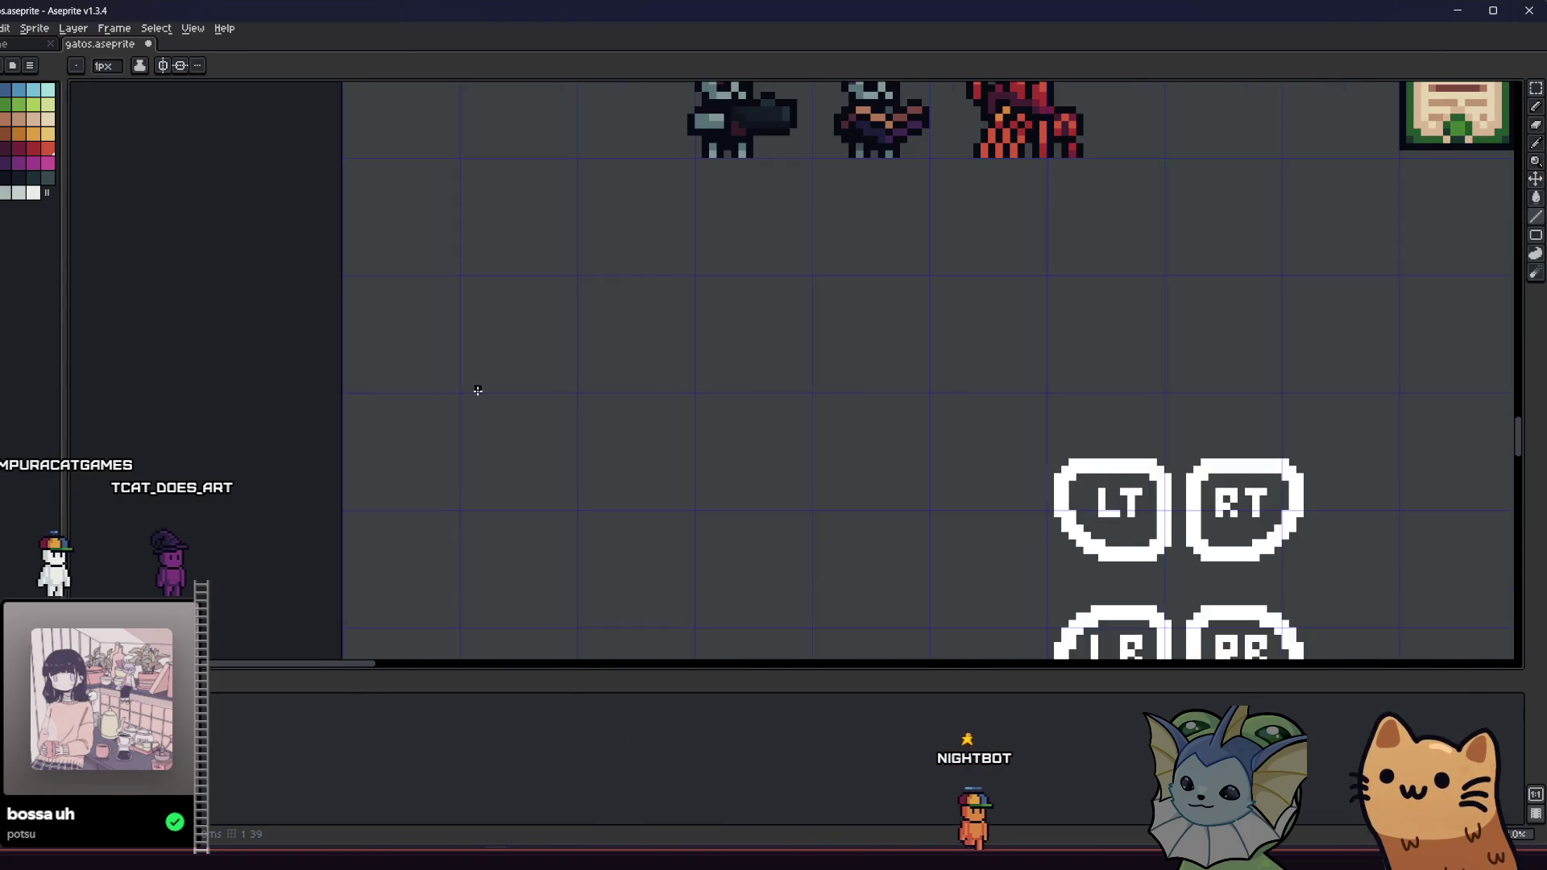
pyautogui.scroll(1, 471, 389)
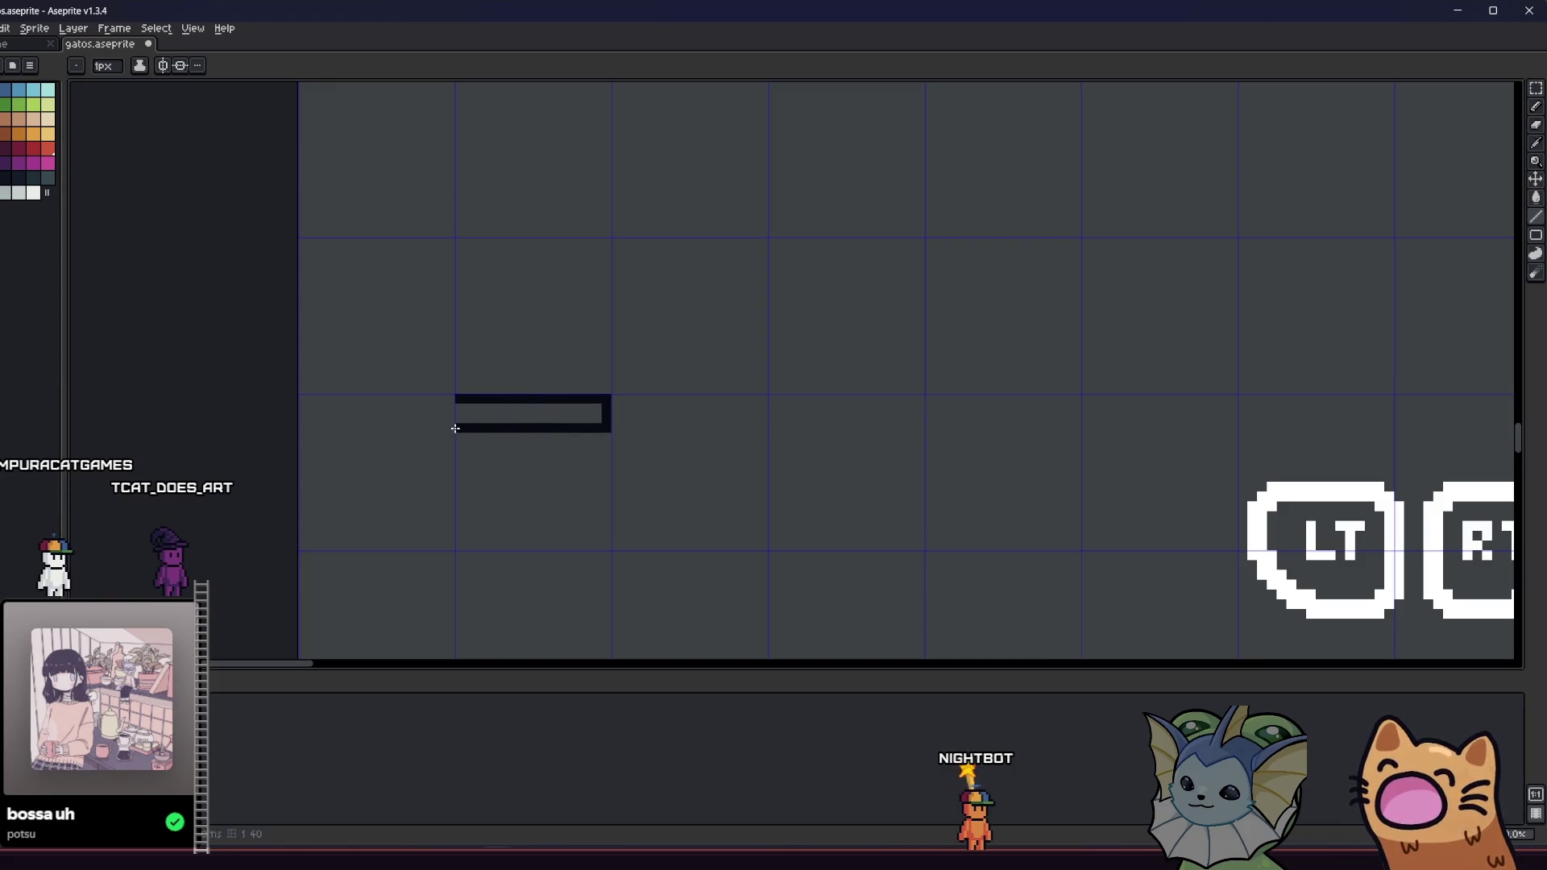
pyautogui.scroll(-3, 456, 404)
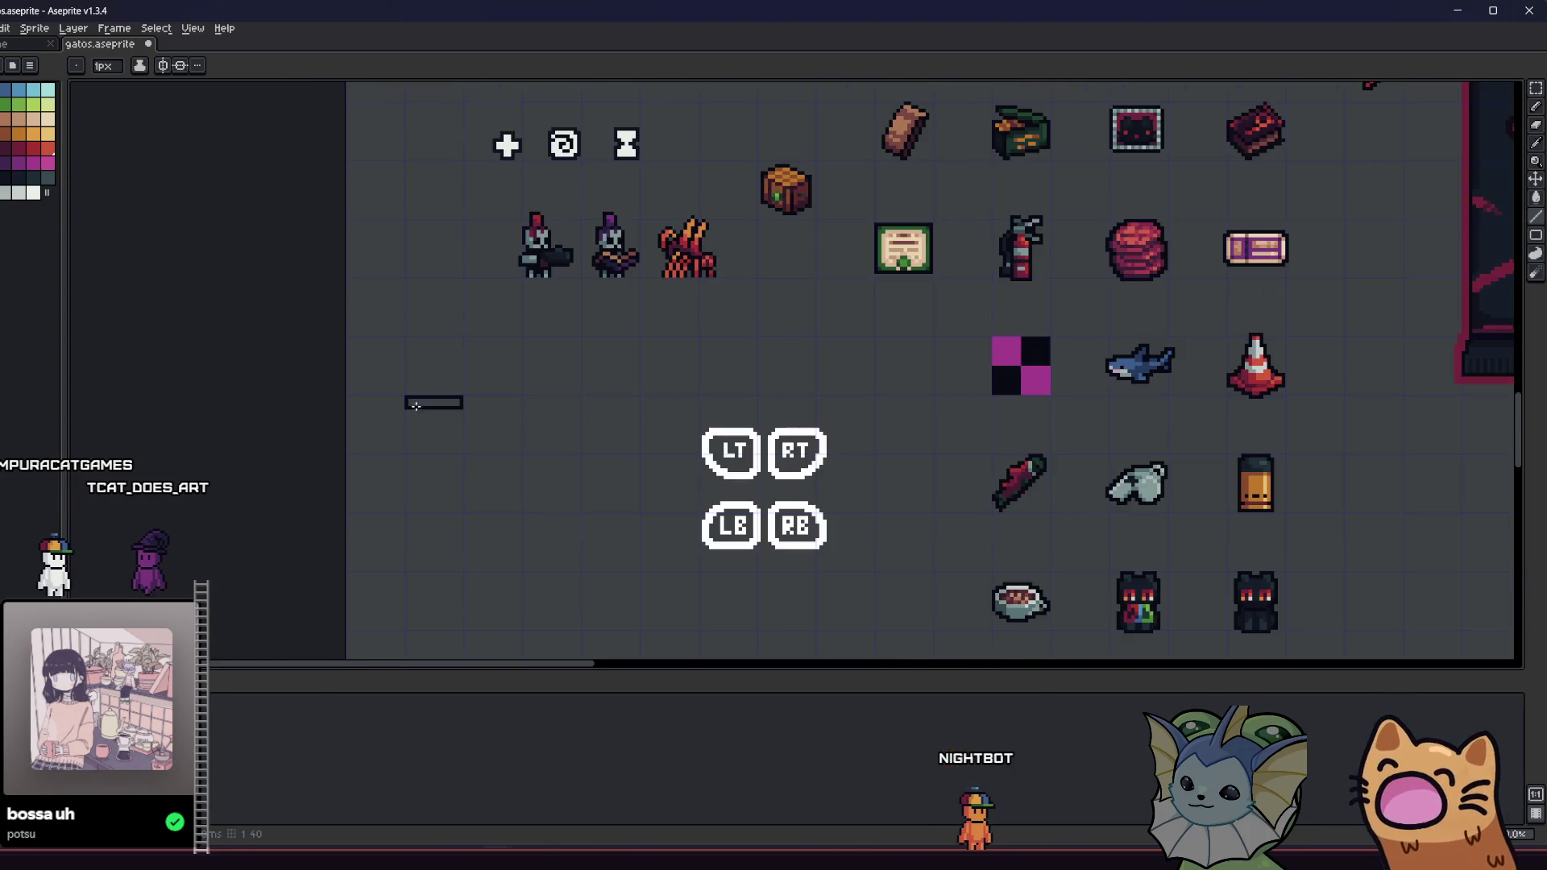
pyautogui.scroll(2, 487, 379)
pyautogui.moveTo(501, 369)
pyautogui.mouseDown()
pyautogui.moveTo(482, 393)
pyautogui.moveTo(494, 383)
pyautogui.mouseUp()
pyautogui.scroll(2, 484, 335)
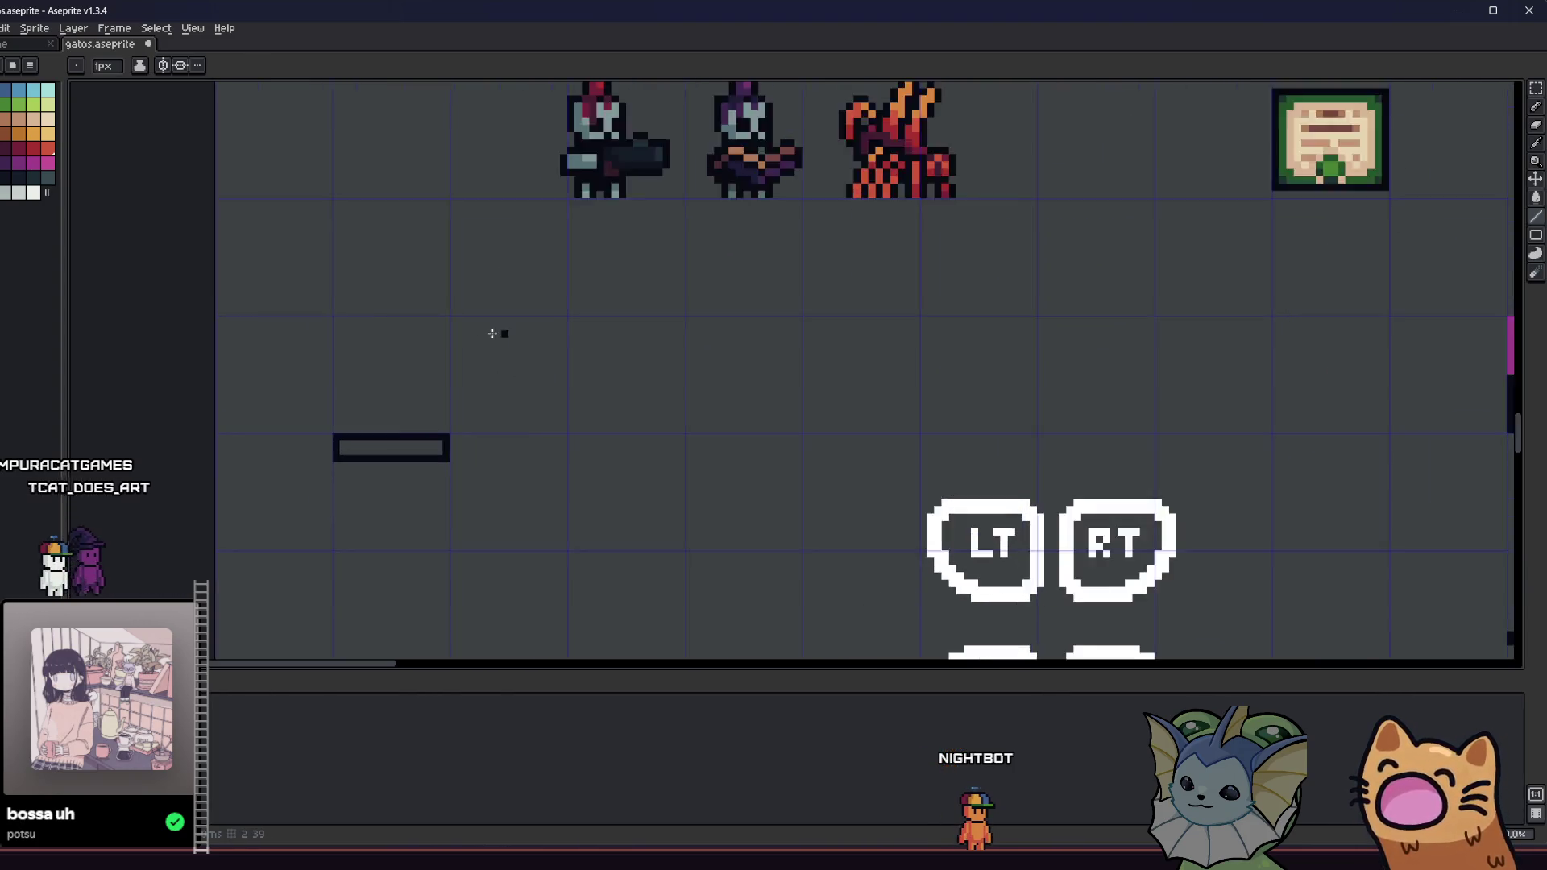
pyautogui.scroll(-3, 688, 346)
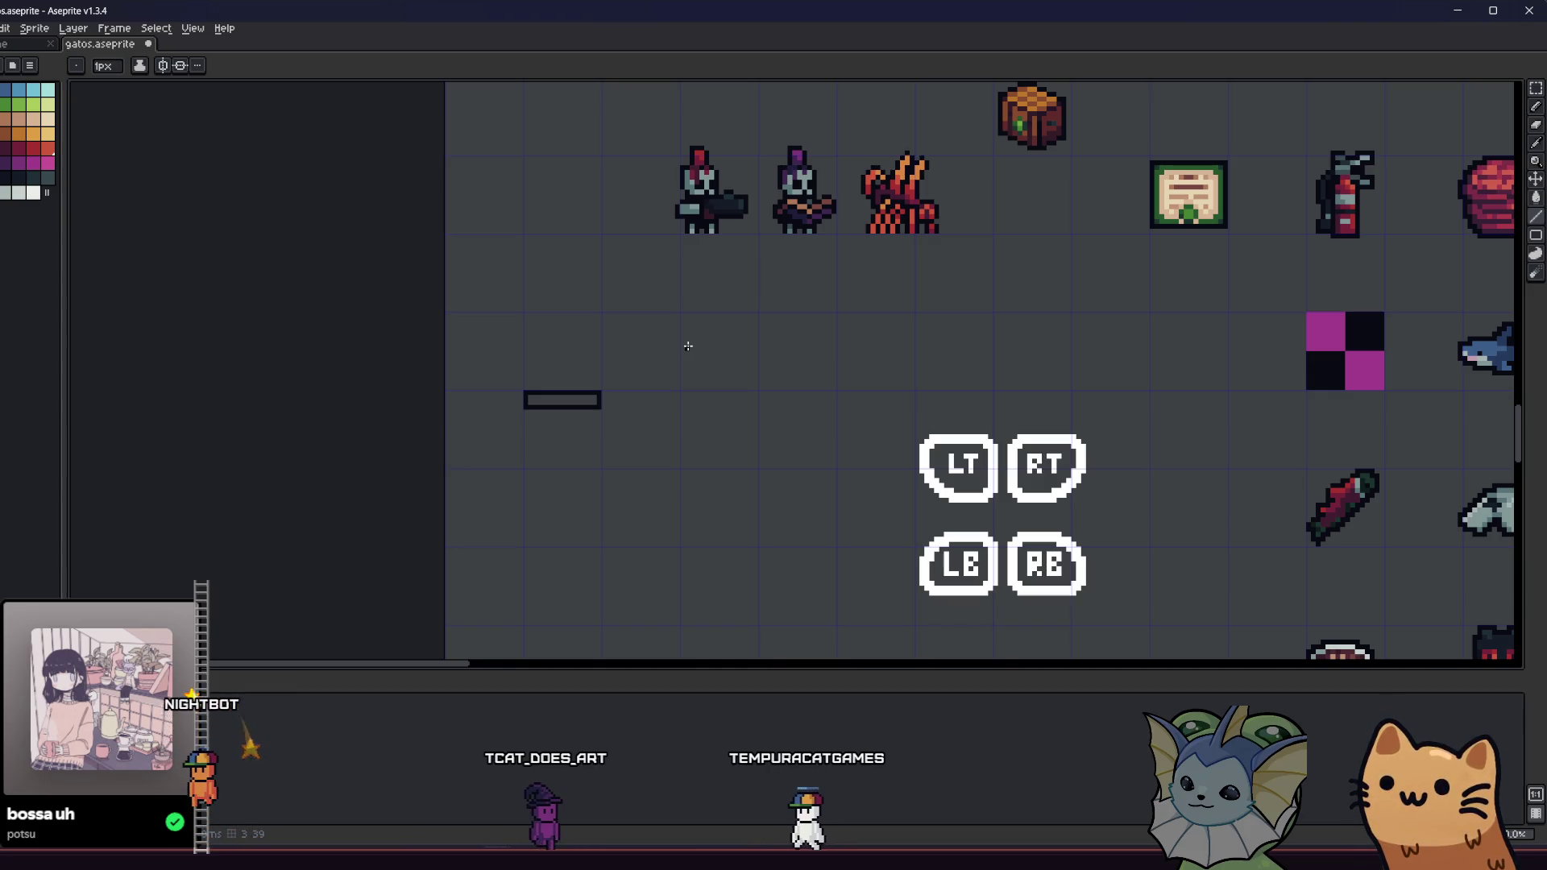
pyautogui.scroll(1, 602, 416)
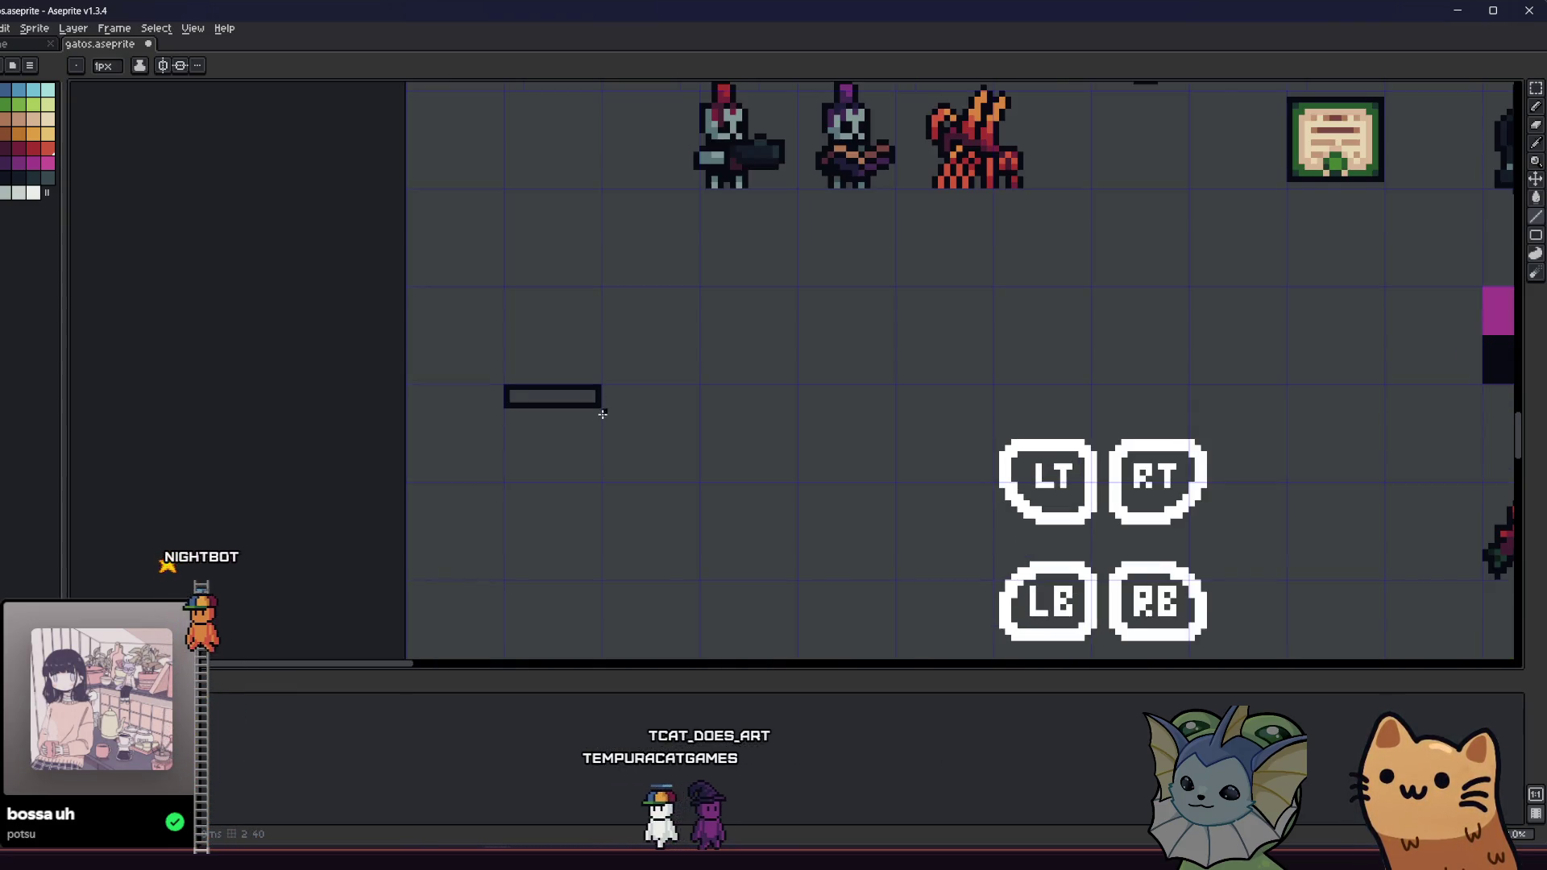
# Step: Marquee-select the dark bar and place a copy up and to the right
pyautogui.hscroll(1, 602, 416)
pyautogui.scroll(1, 530, 291)
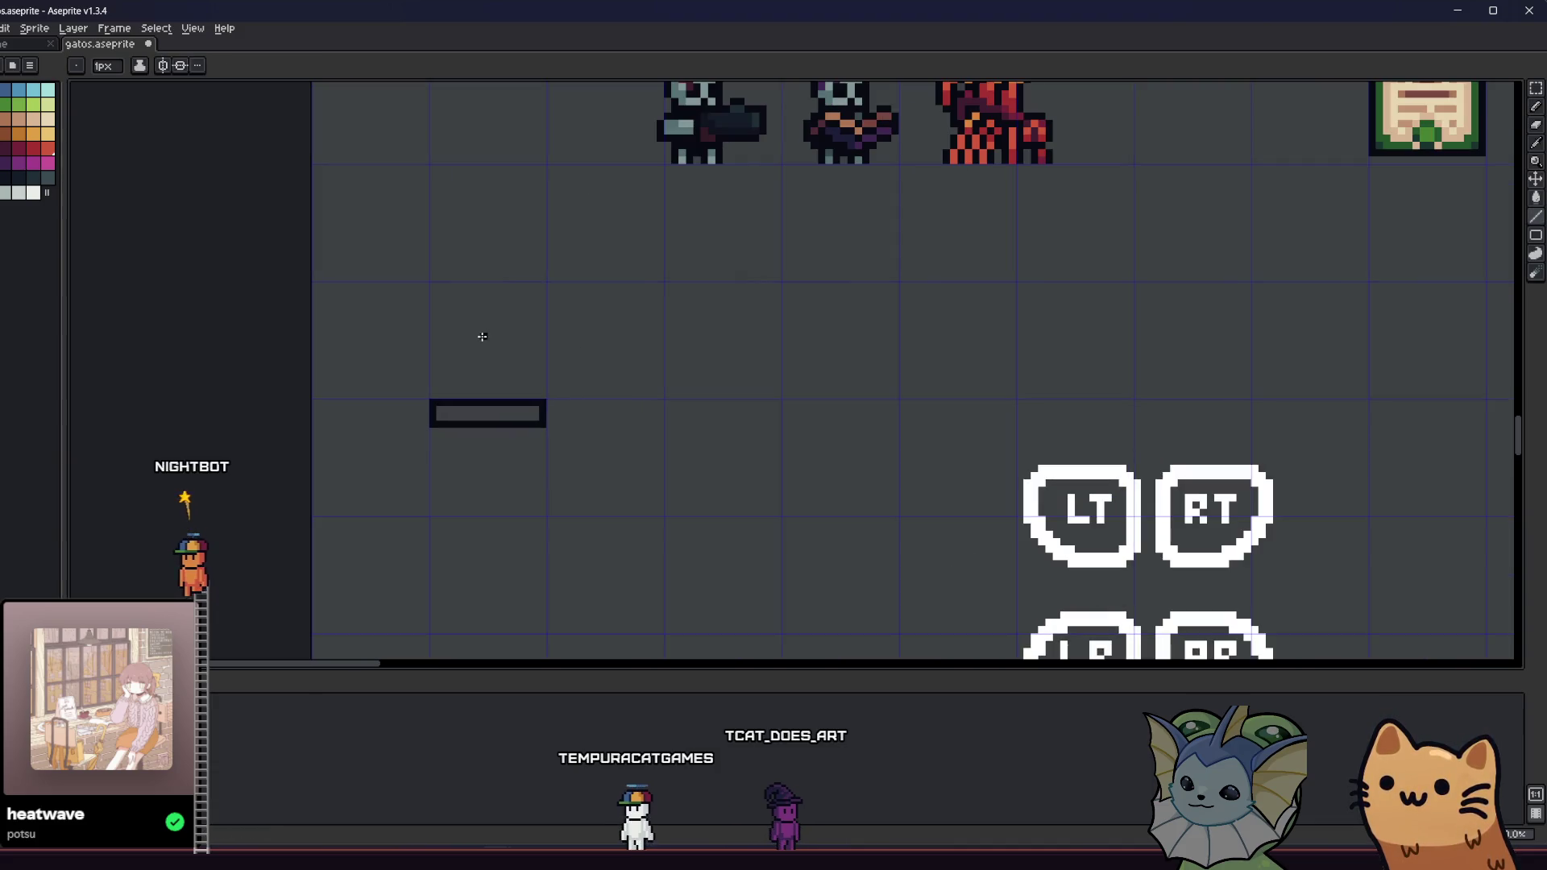
pyautogui.press('m')
pyautogui.moveTo(416, 369); pyautogui.dragTo(552, 441)
pyautogui.moveTo(619, 356); pyautogui.dragTo(403, 460)
pyautogui.moveTo(507, 427)
pyautogui.mouseDown()
pyautogui.moveTo(617, 309)
pyautogui.moveTo(708, 472)
pyautogui.moveTo(730, 466)
pyautogui.mouseUp()
pyautogui.press('Return')
# Step: With the pencil, place a dark pixel and trial a diagonal line from the top platform, then undo it
pyautogui.scroll(-4, 691, 466)
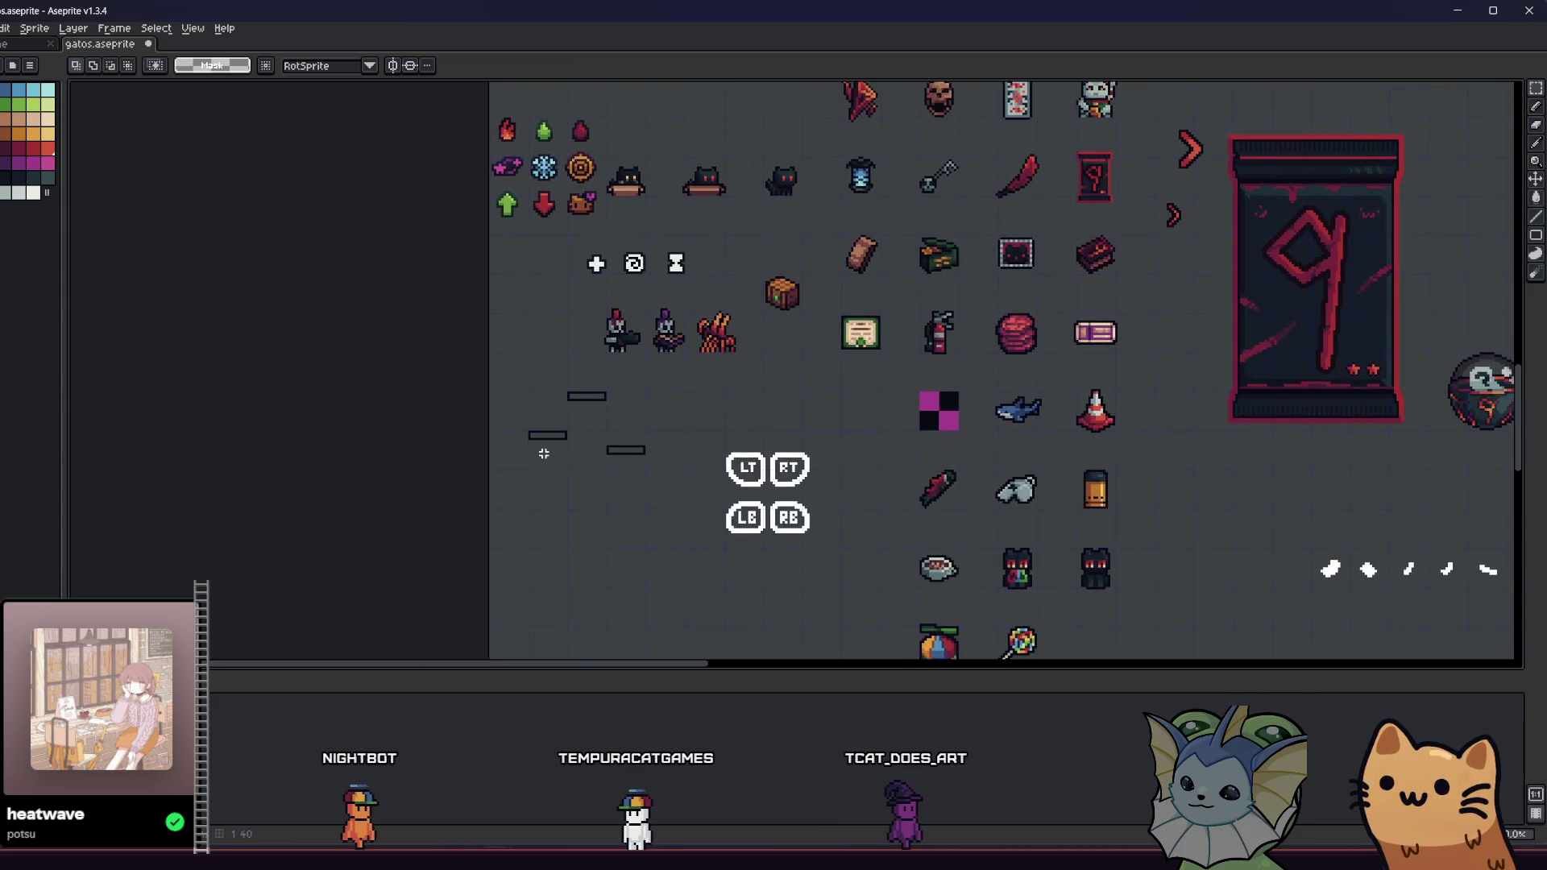
pyautogui.scroll(4, 544, 454)
pyautogui.press('b')
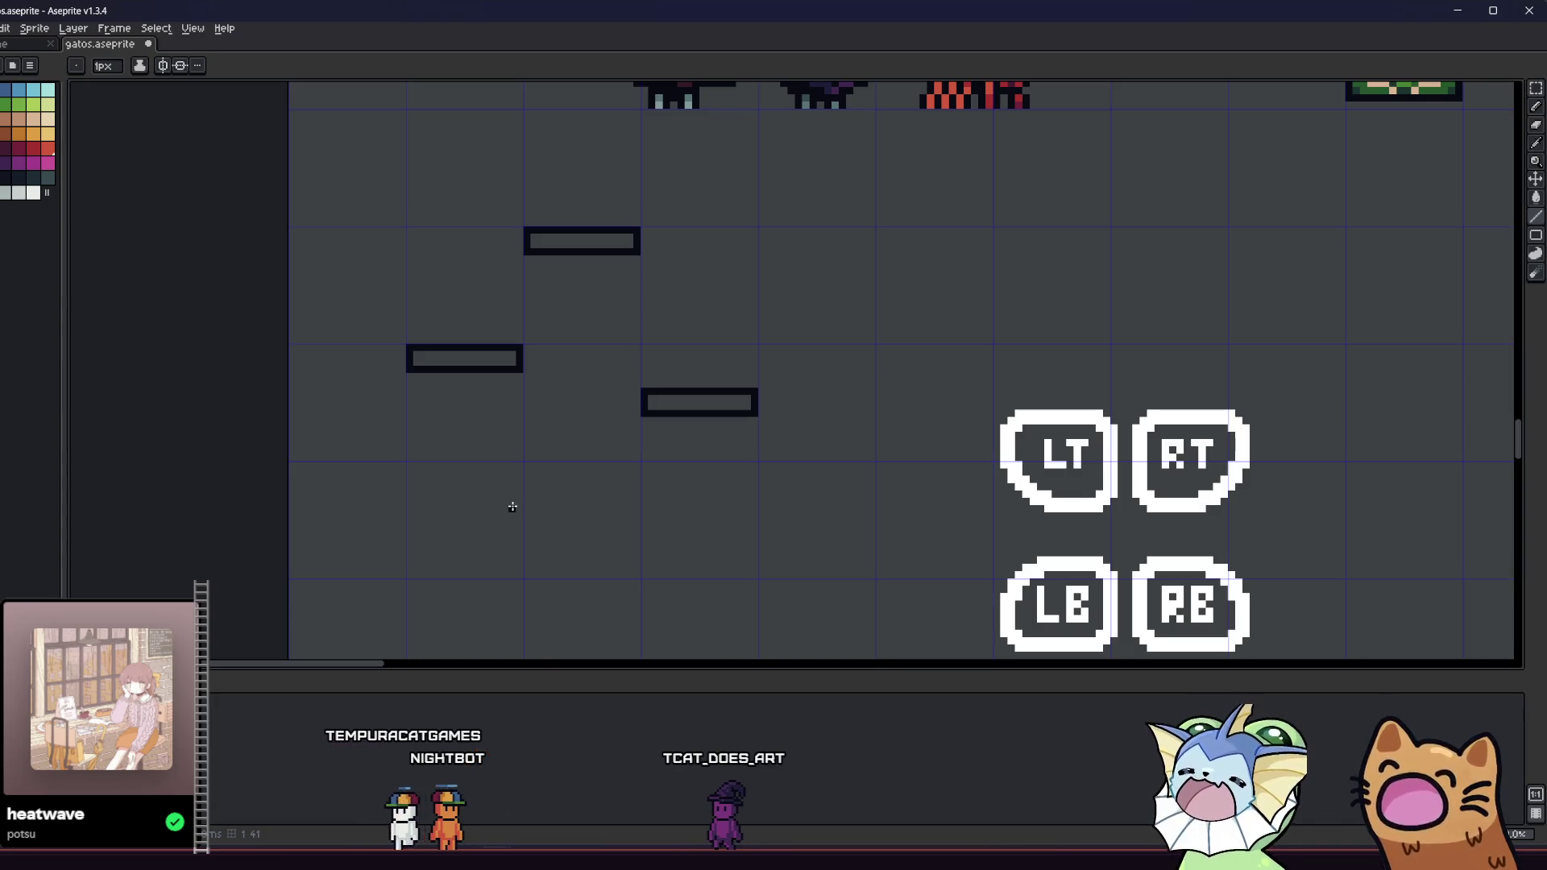
pyautogui.click(518, 457)
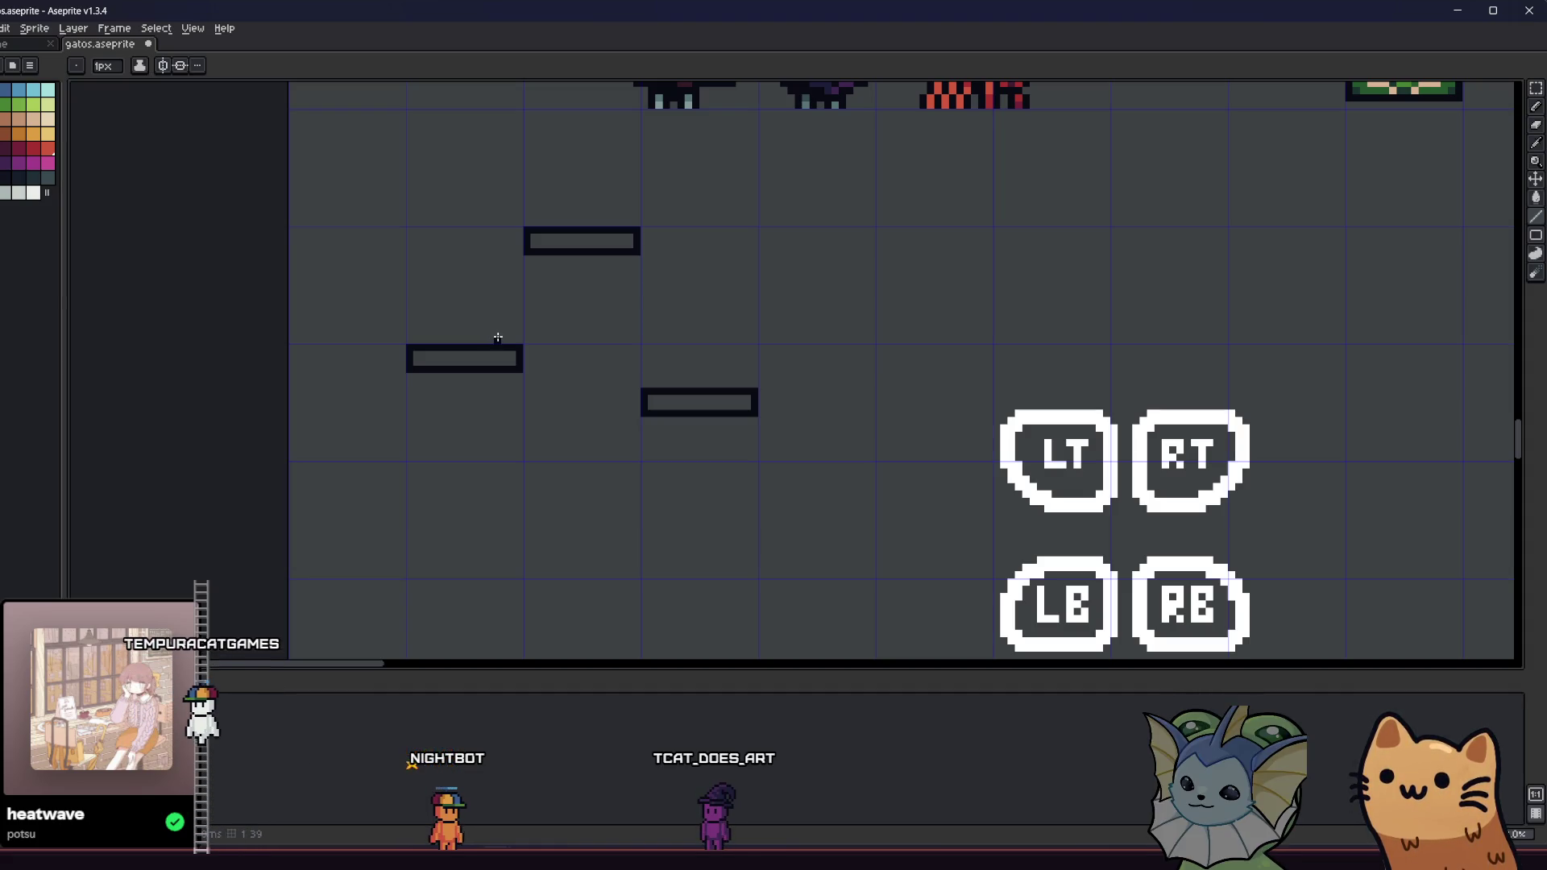
pyautogui.scroll(-1, 476, 394)
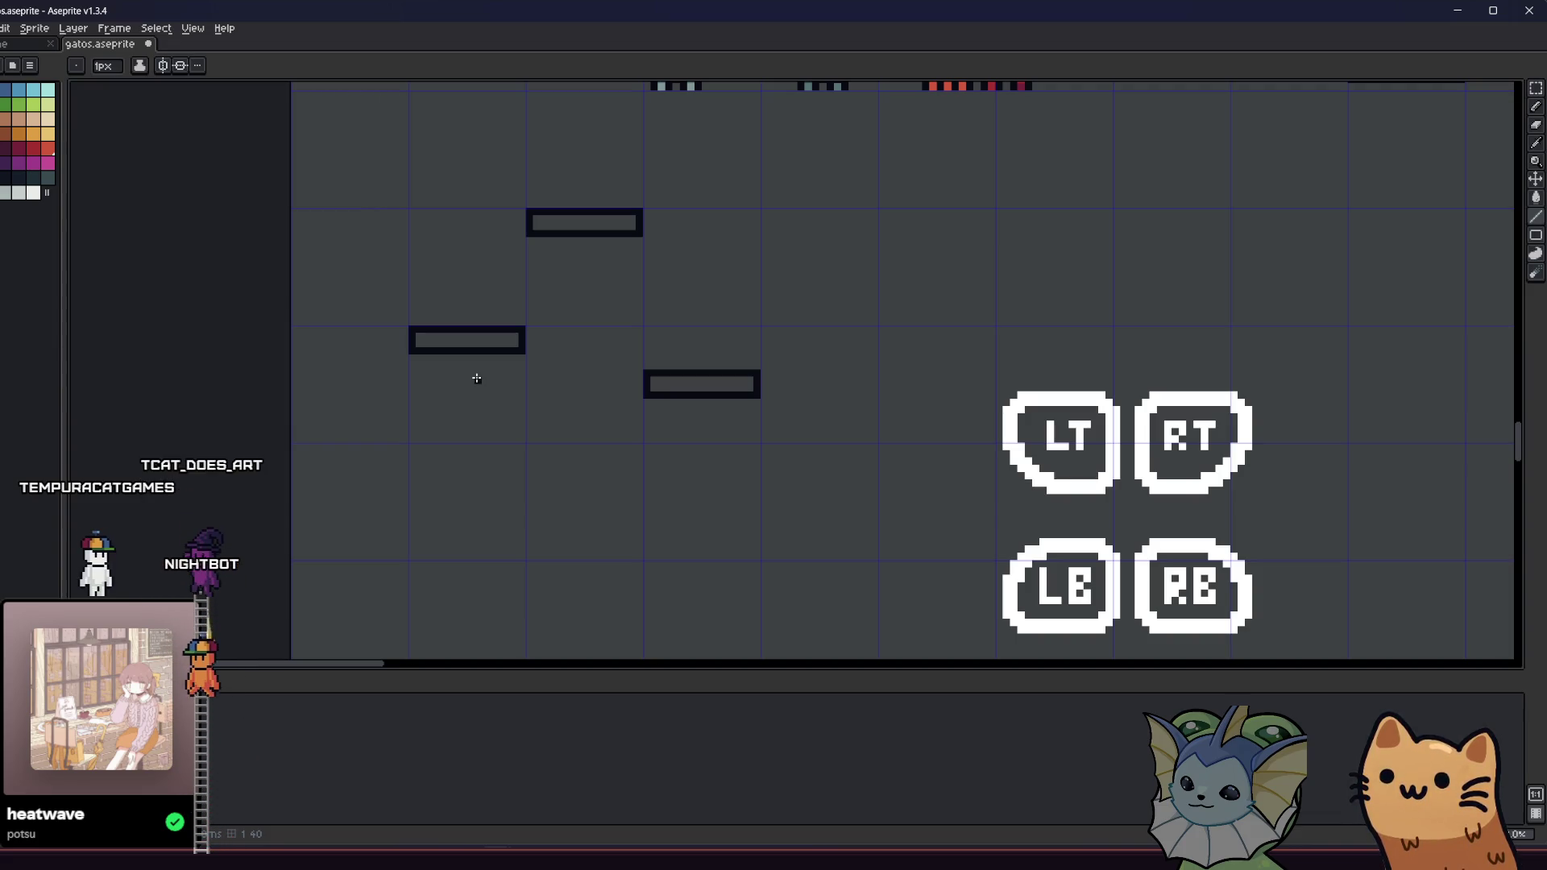
pyautogui.moveTo(598, 240); pyautogui.dragTo(528, 388)
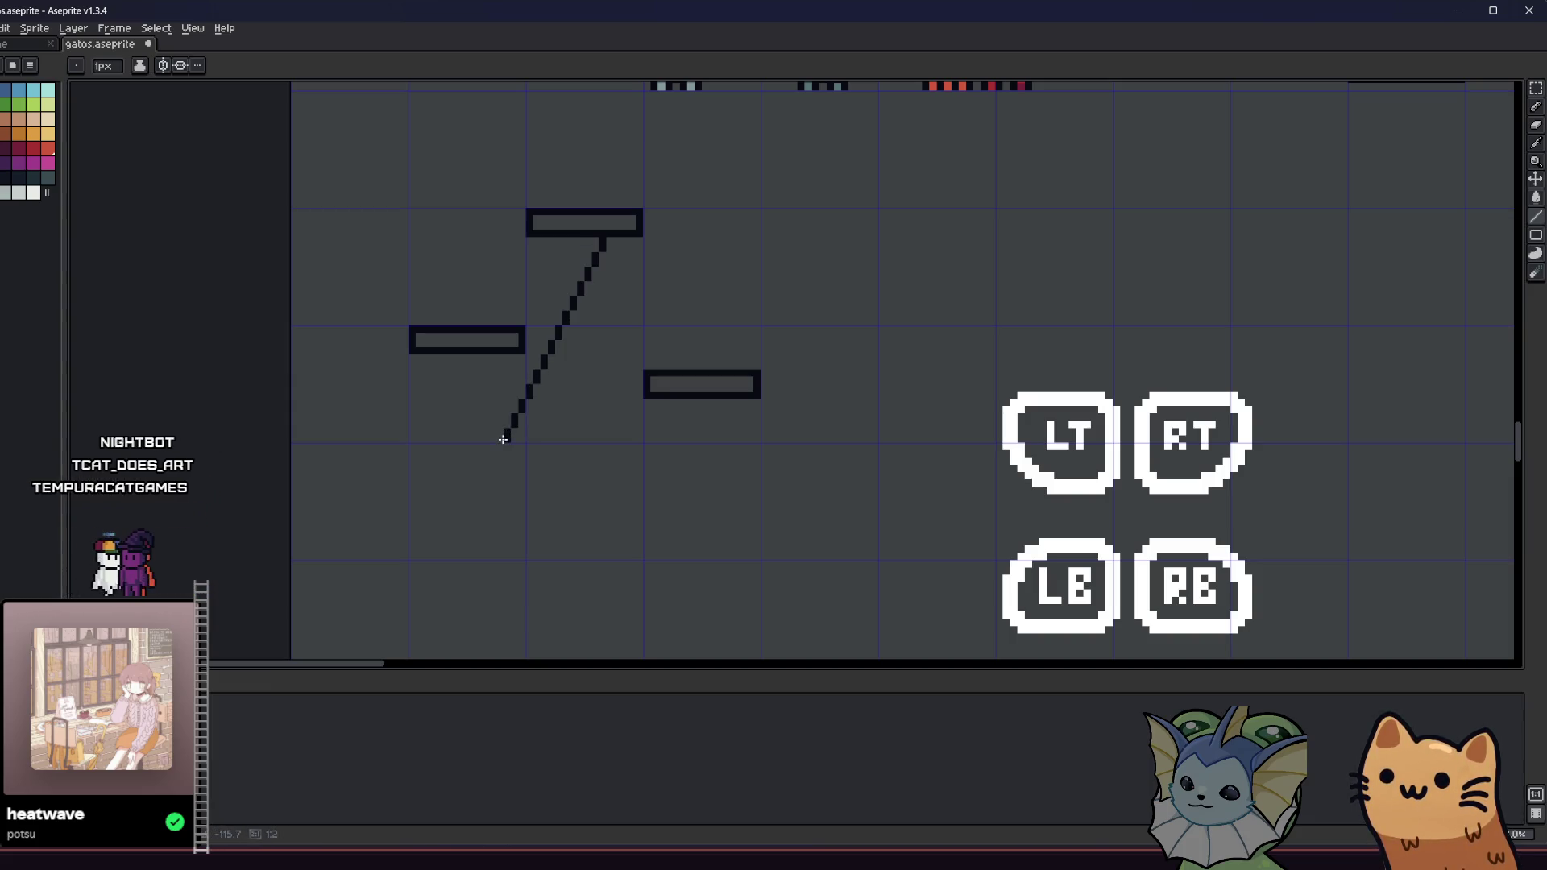
pyautogui.hotkey('ctrl', 'z')
pyautogui.scroll(-2, 490, 518)
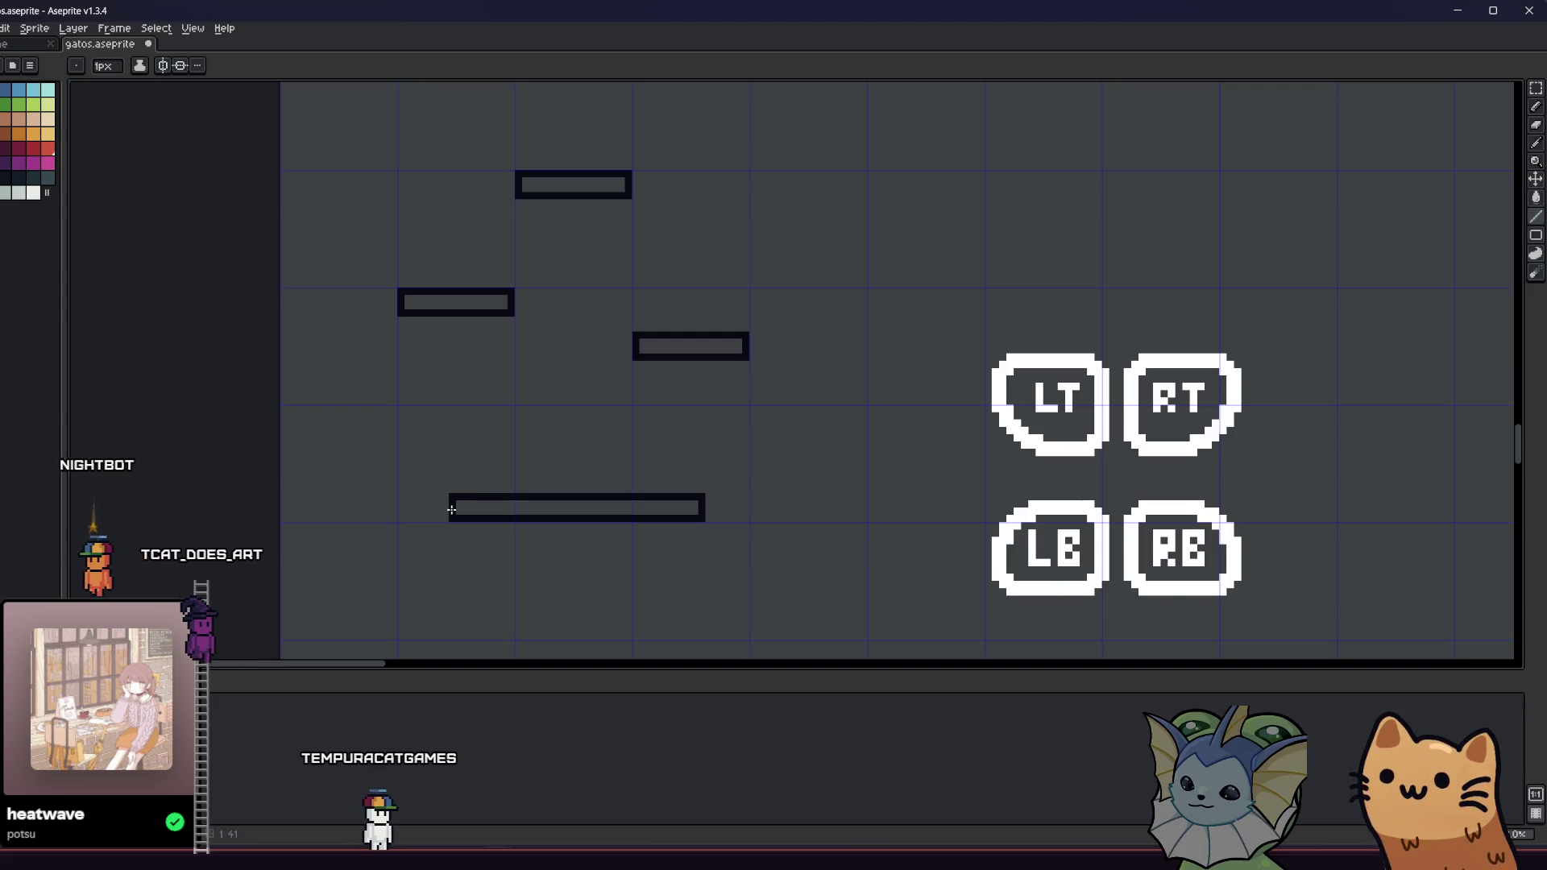
# Step: Shorten the base bar by deleting its right end and nudging its left end one pixel
pyautogui.press('m')
pyautogui.moveTo(448, 465)
pyautogui.mouseDown()
pyautogui.moveTo(725, 493)
pyautogui.moveTo(766, 527)
pyautogui.mouseUp()
pyautogui.click(709, 566)
pyautogui.scroll(1, 701, 507)
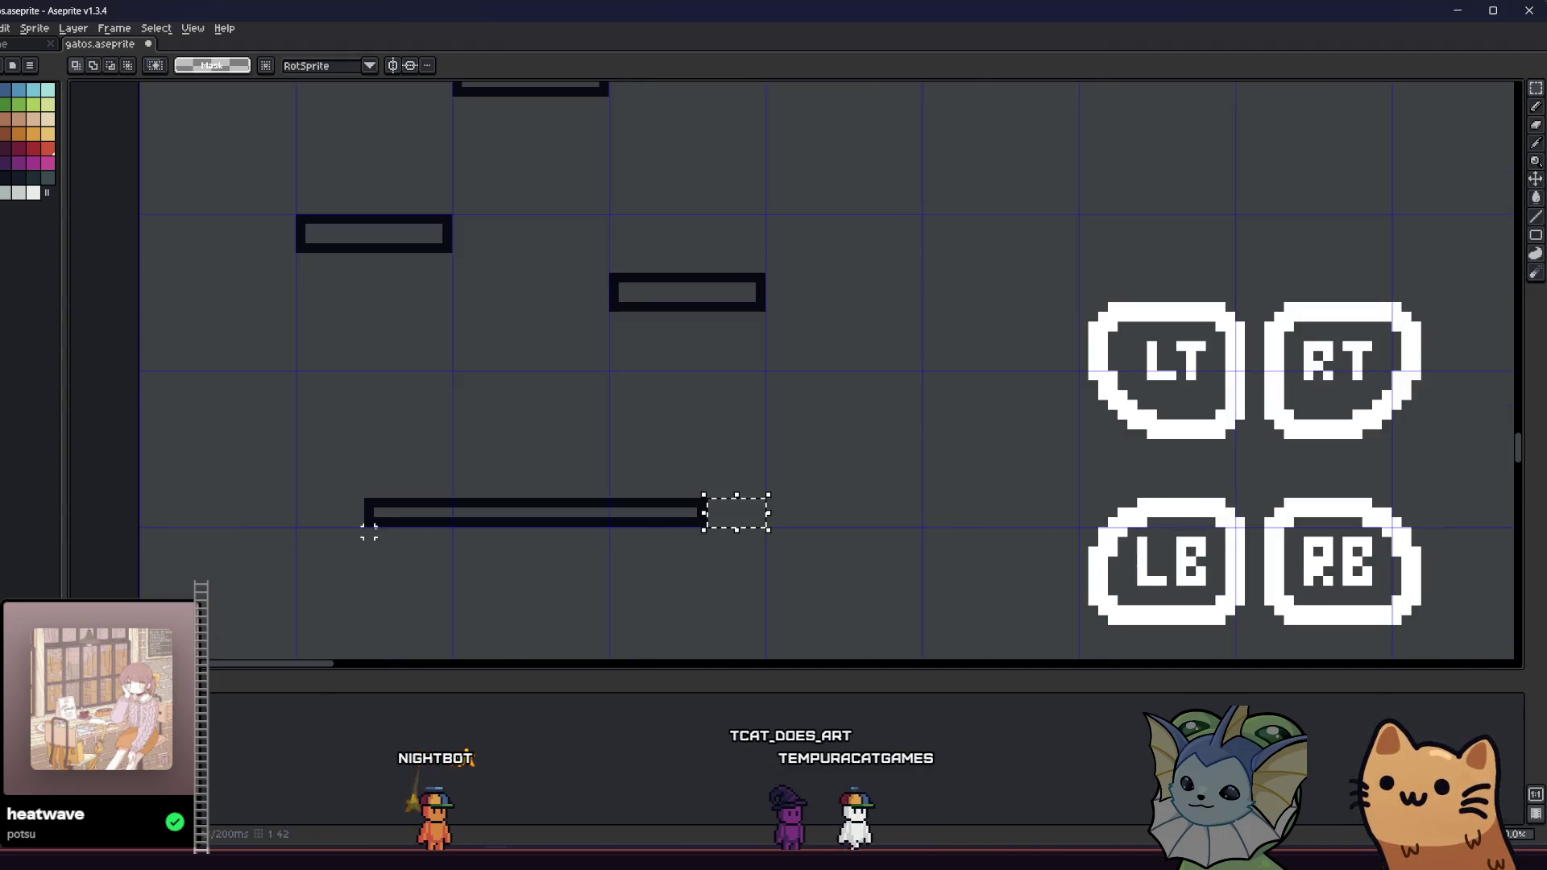
pyautogui.moveTo(364, 499); pyautogui.dragTo(308, 522)
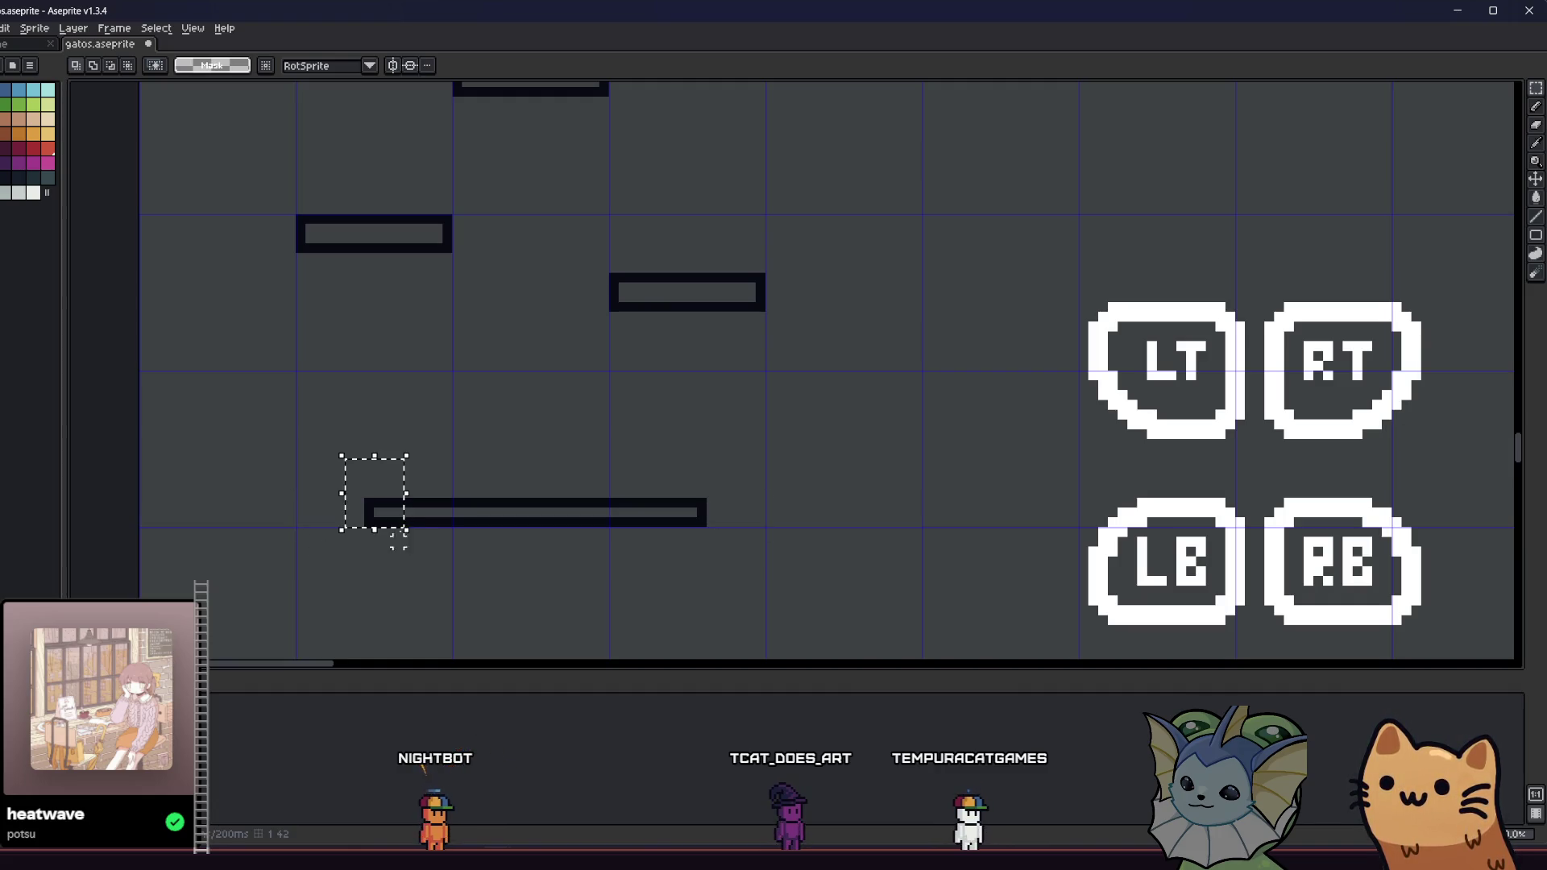
pyautogui.press('Right')
pyautogui.moveTo(714, 466); pyautogui.dragTo(645, 593)
pyautogui.press('Delete')
pyautogui.hscroll(-2, 563, 569)
pyautogui.scroll(-5, 563, 569)
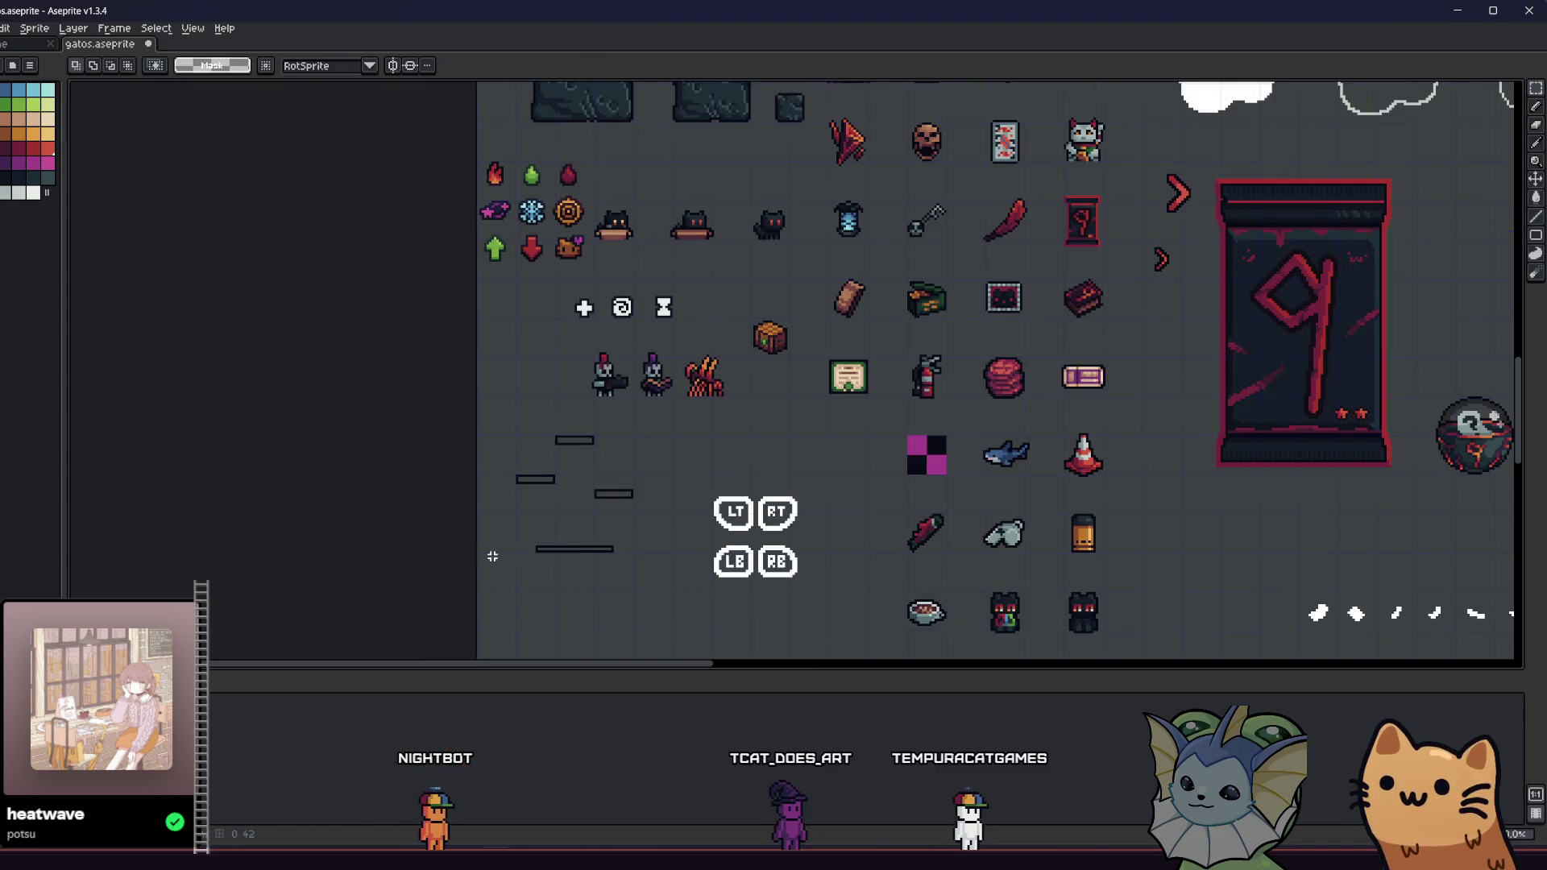
pyautogui.scroll(4, 422, 540)
pyautogui.moveTo(423, 540); pyautogui.dragTo(494, 543)
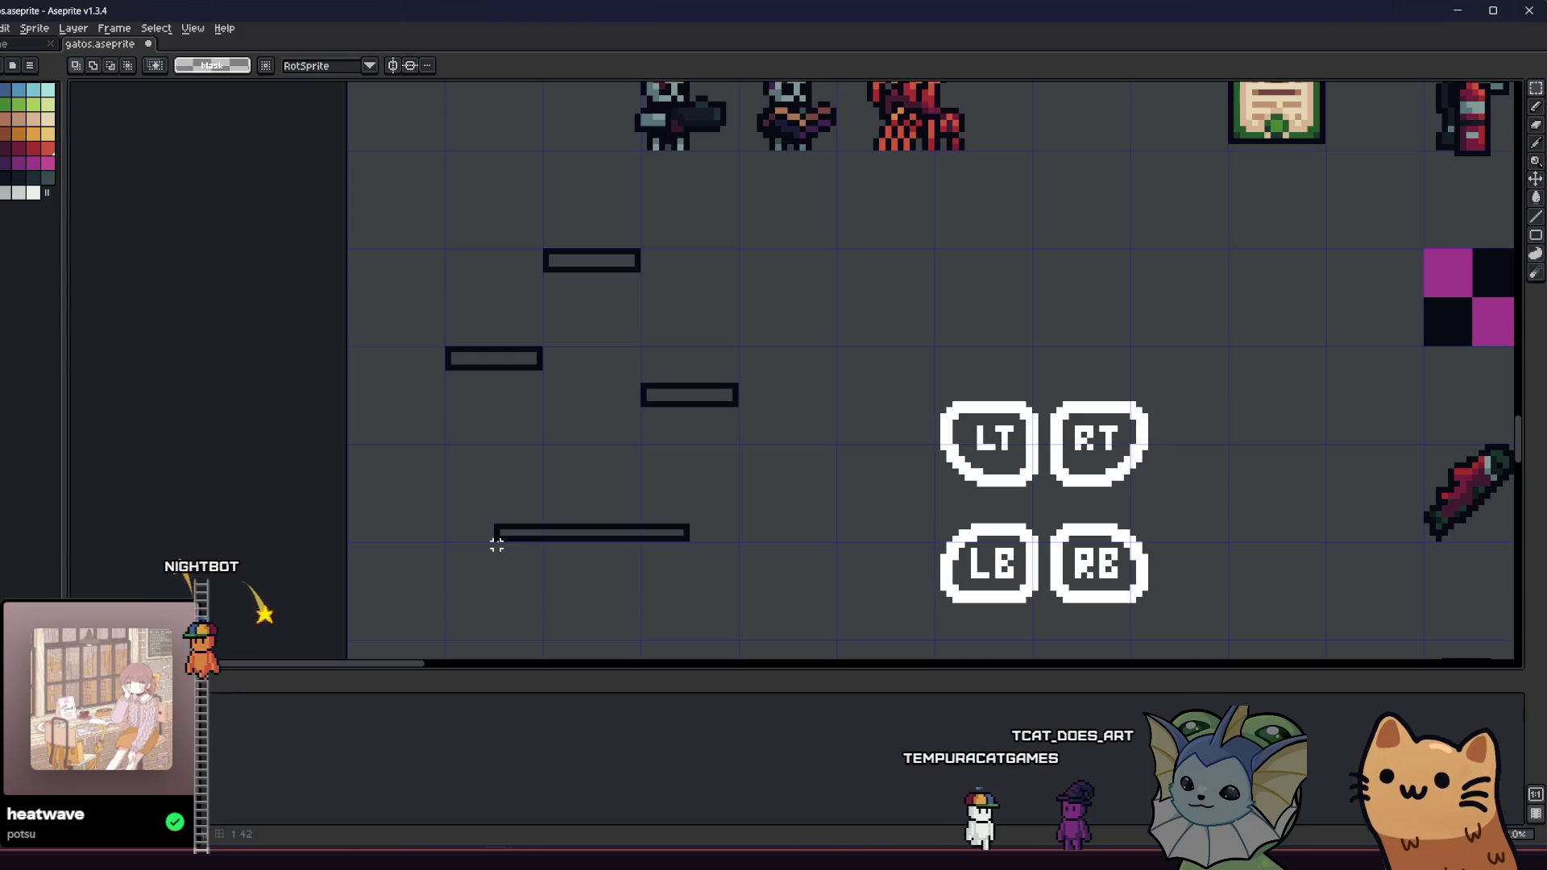
# Step: Pencil the pole from the top platform to the base, and try then undo a diagonal brace
pyautogui.press('b')
pyautogui.scroll(1, 593, 280)
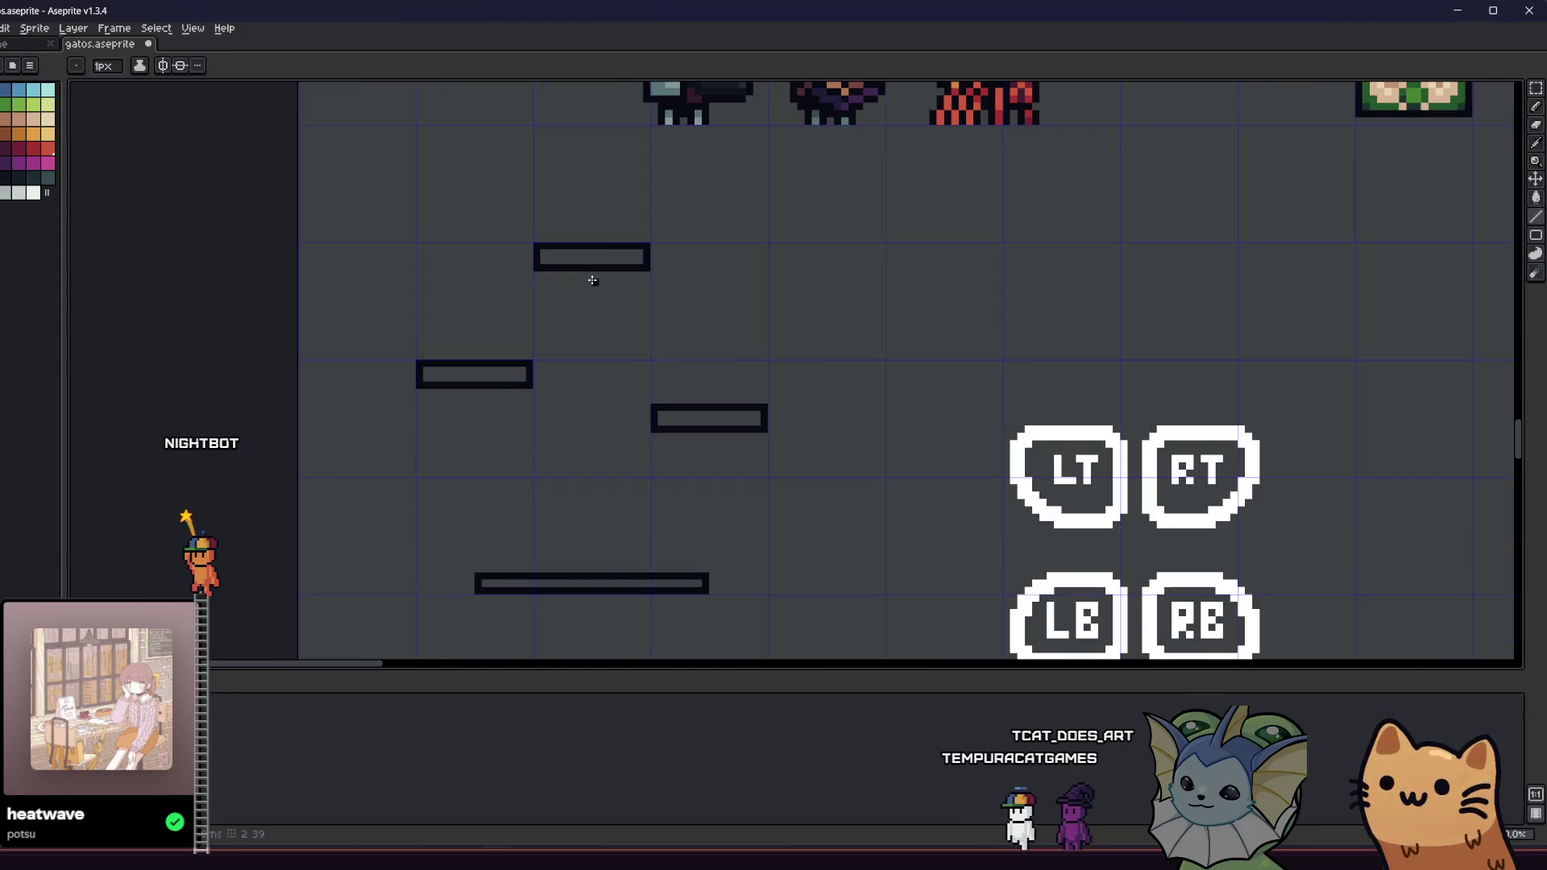
pyautogui.moveTo(580, 271)
pyautogui.mouseDown()
pyautogui.moveTo(566, 532)
pyautogui.moveTo(583, 572)
pyautogui.moveTo(605, 273)
pyautogui.mouseUp()
pyautogui.scroll(-5, 606, 273)
pyautogui.scroll(6, 490, 428)
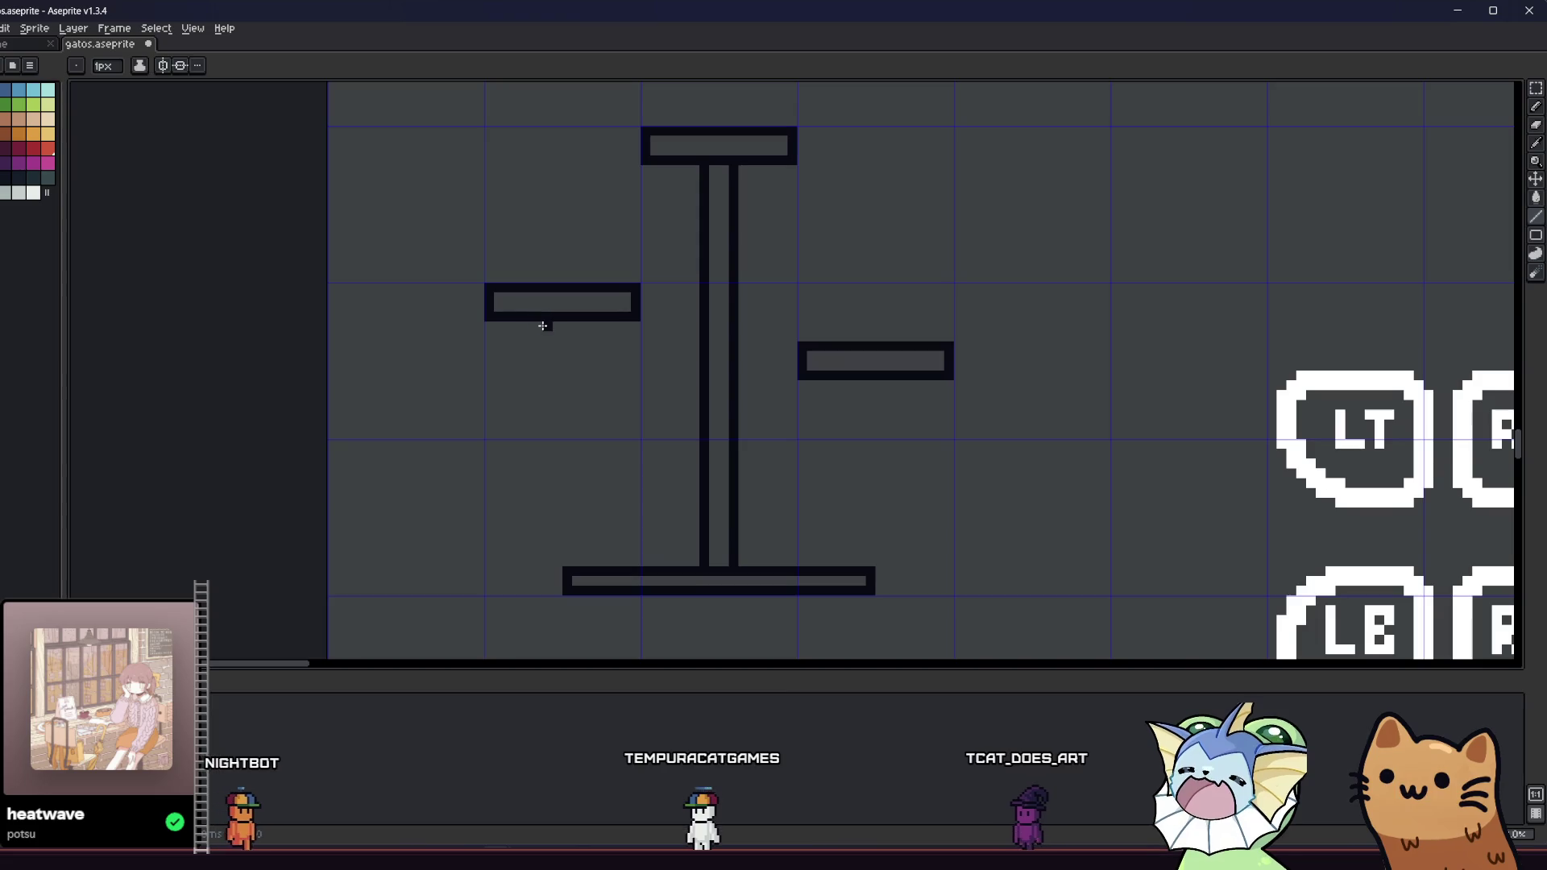
pyautogui.moveTo(535, 322)
pyautogui.mouseDown()
pyautogui.moveTo(563, 449)
pyautogui.moveTo(652, 564)
pyautogui.mouseUp()
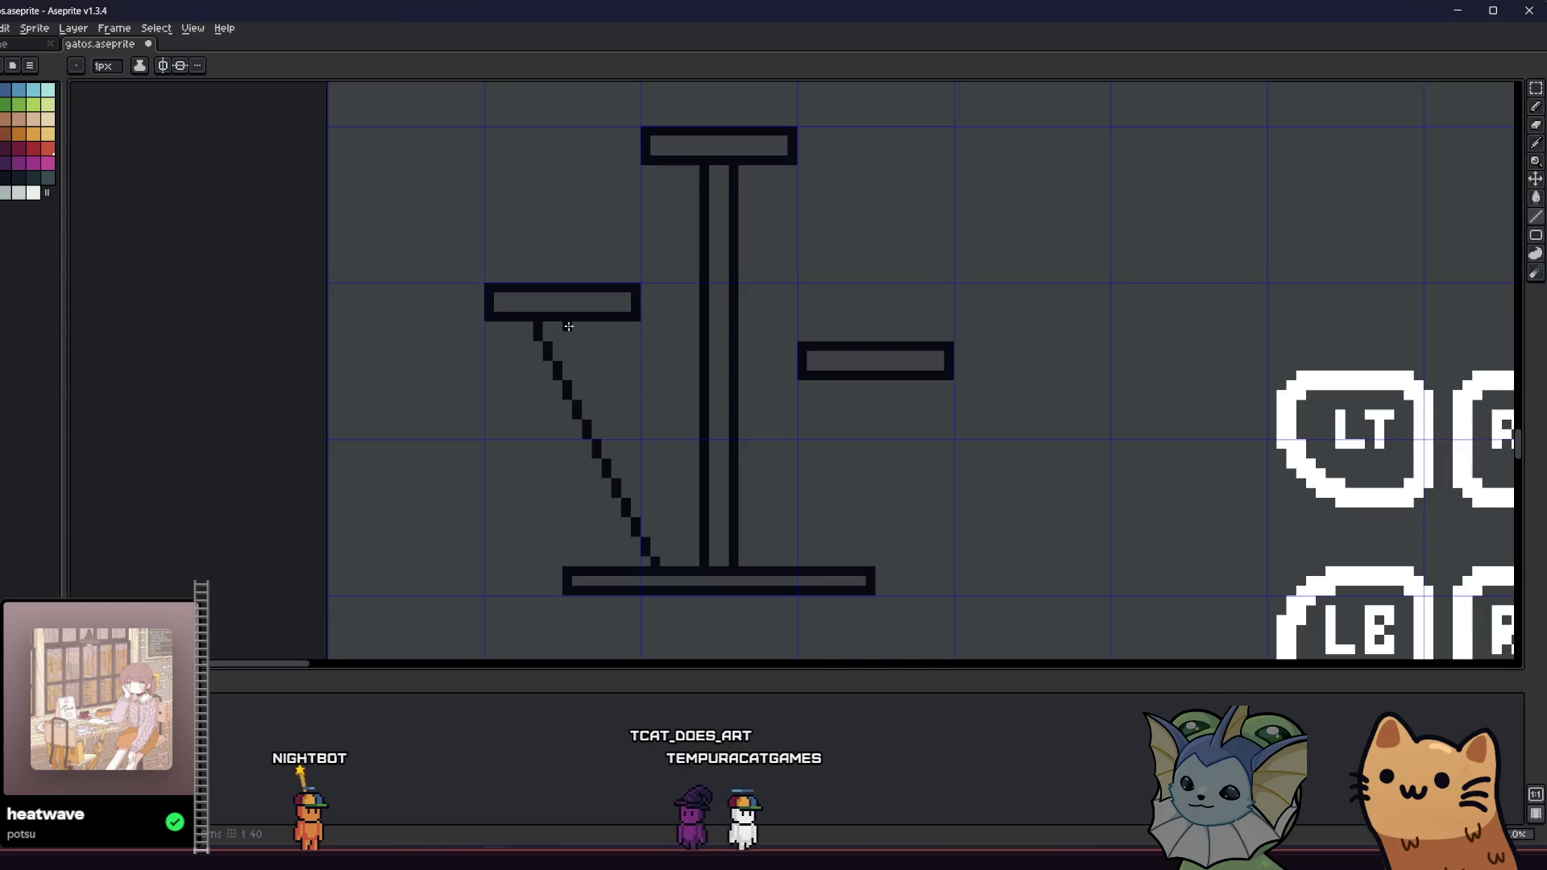
pyautogui.hotkey('ctrl', 'z')
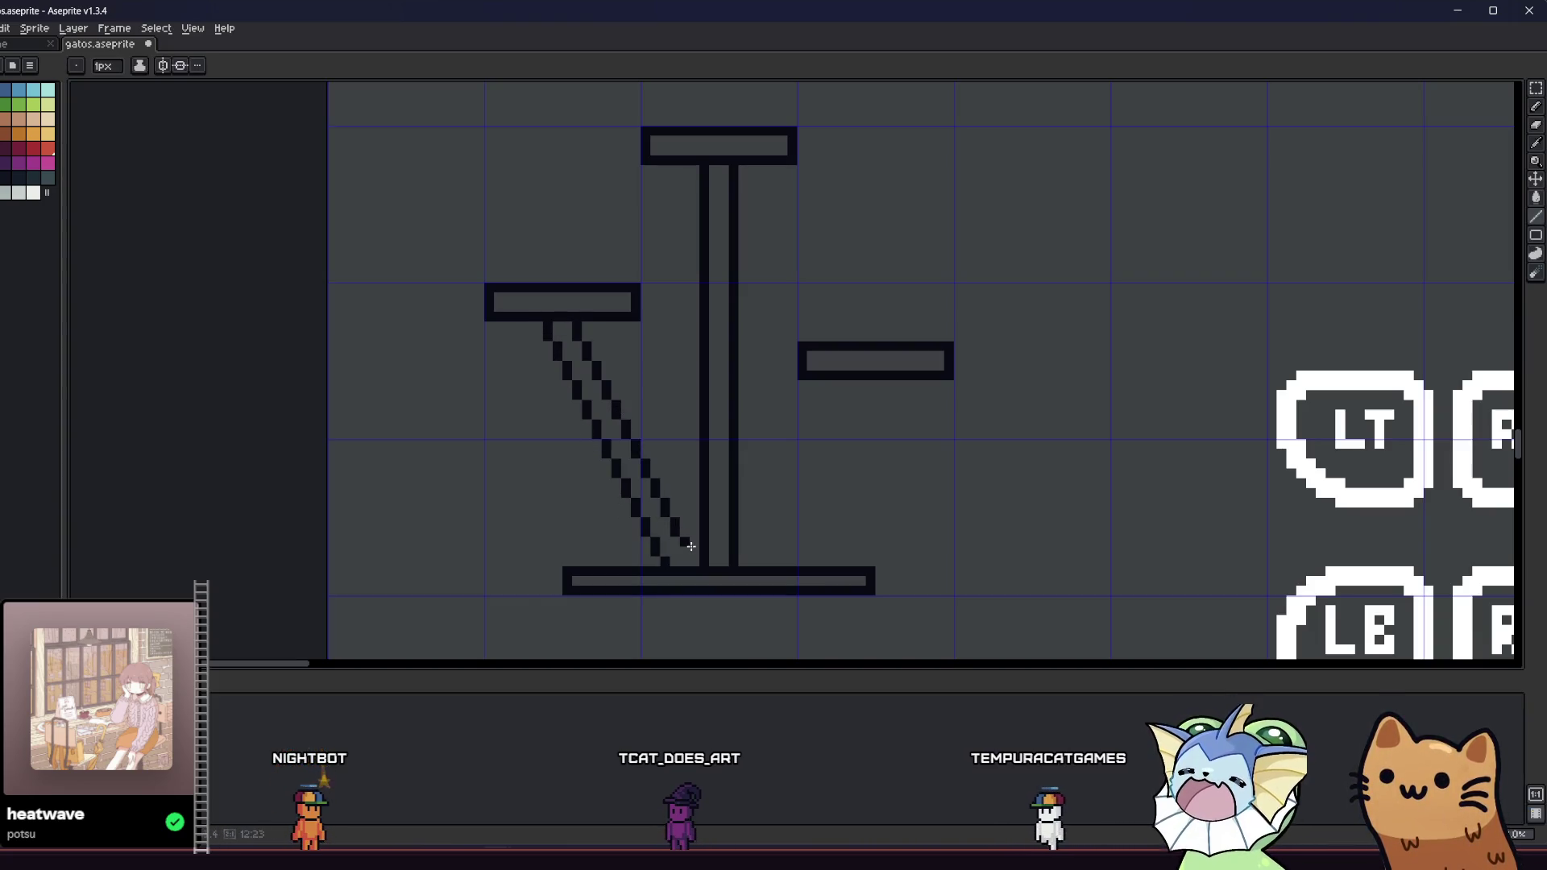
# Step: Draw a straight double diagonal brace from the right platform down to the pole
pyautogui.scroll(-2, 494, 492)
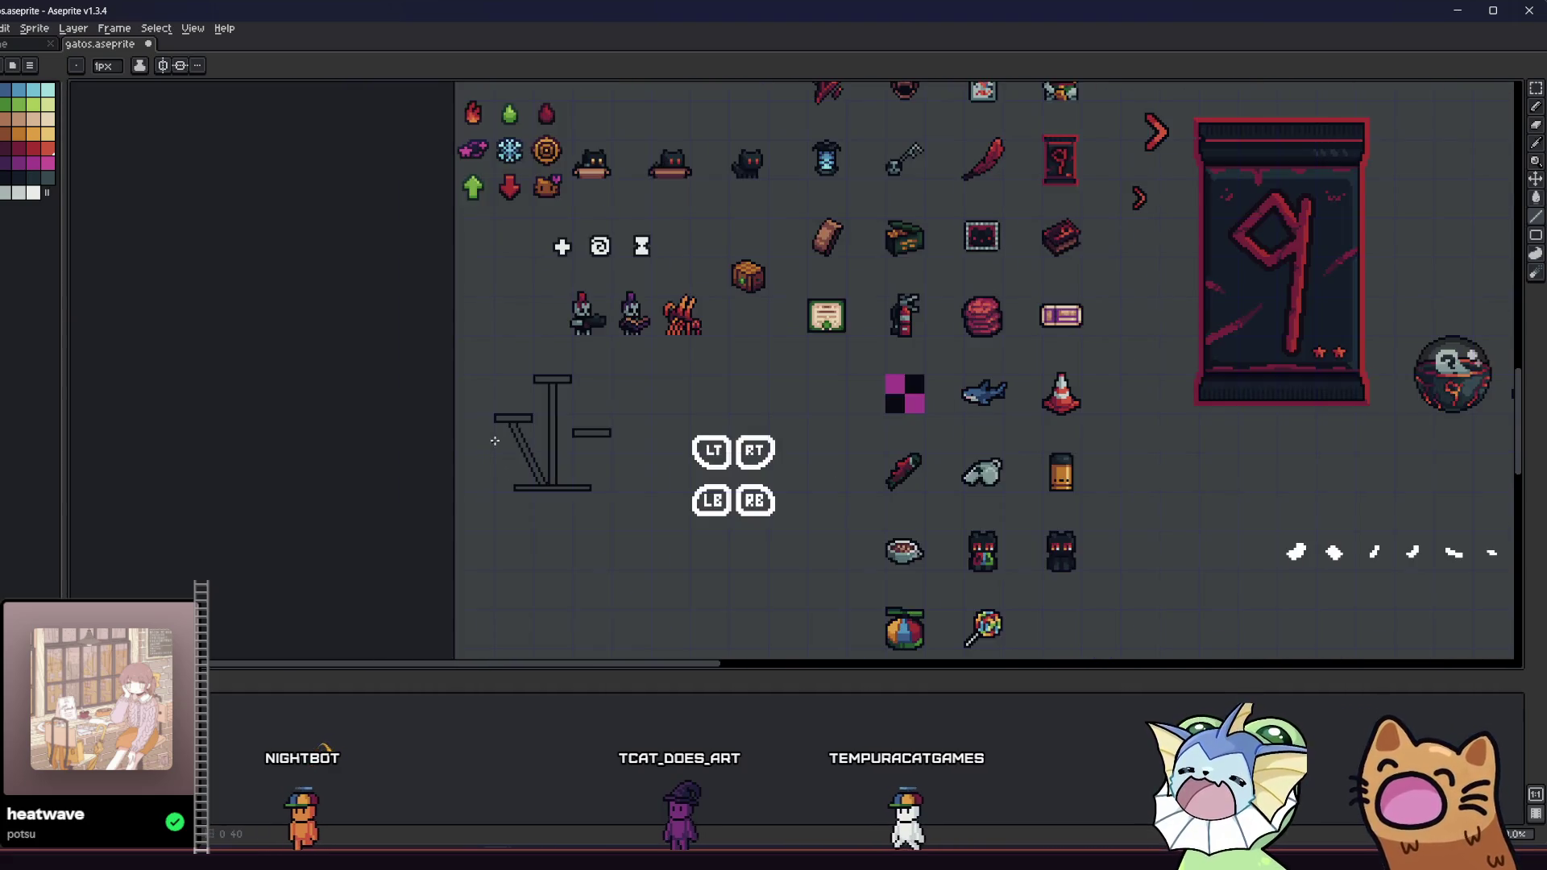
pyautogui.scroll(4, 494, 432)
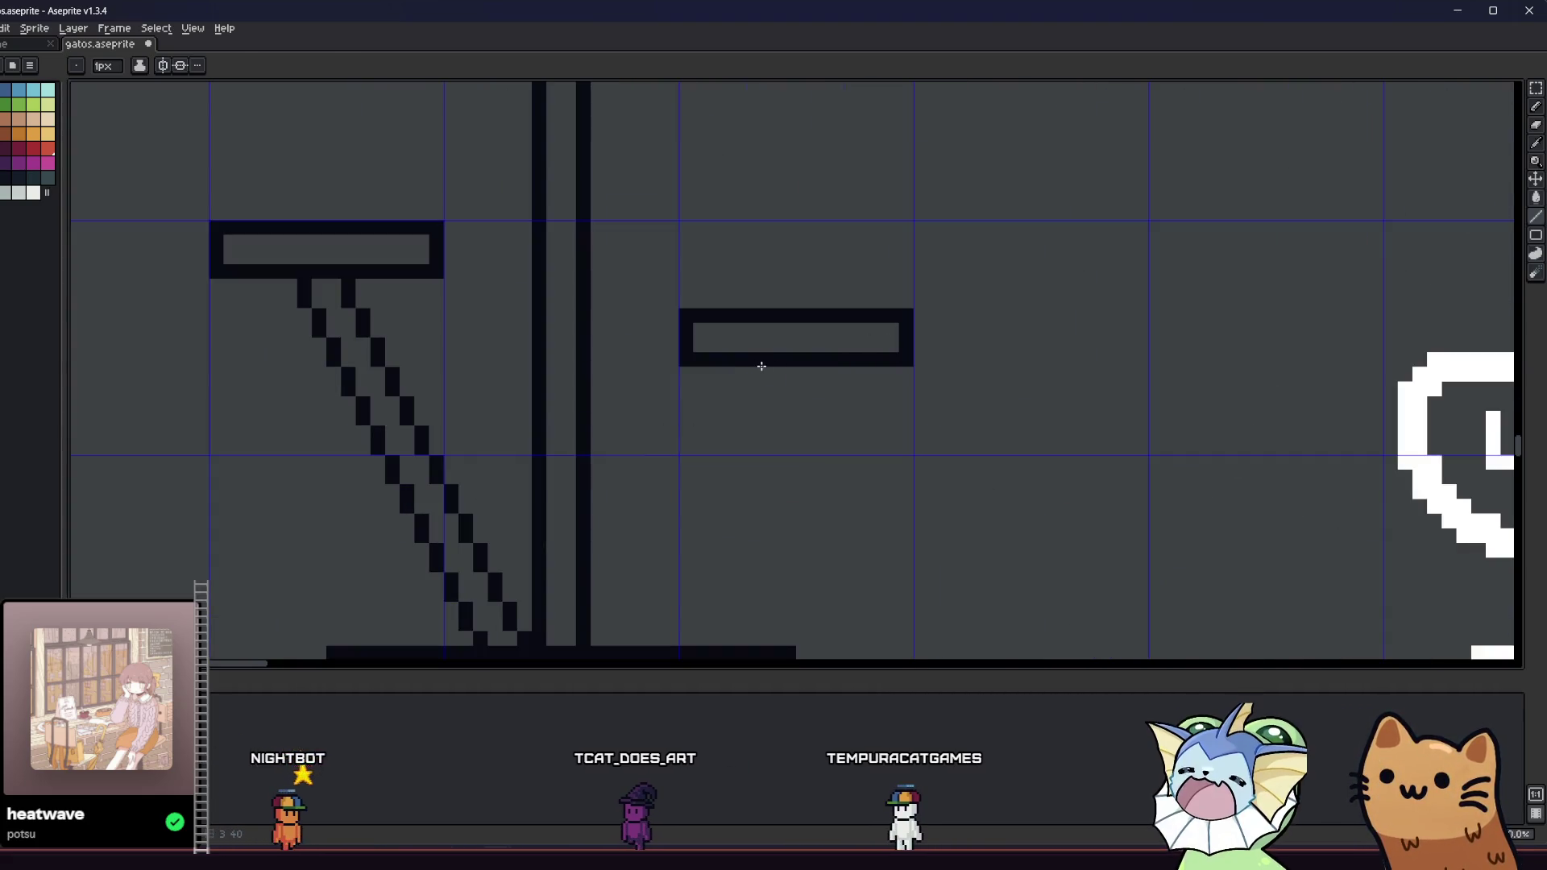
pyautogui.moveTo(771, 370); pyautogui.dragTo(639, 649)
pyautogui.hotkey('ctrl', 'z')
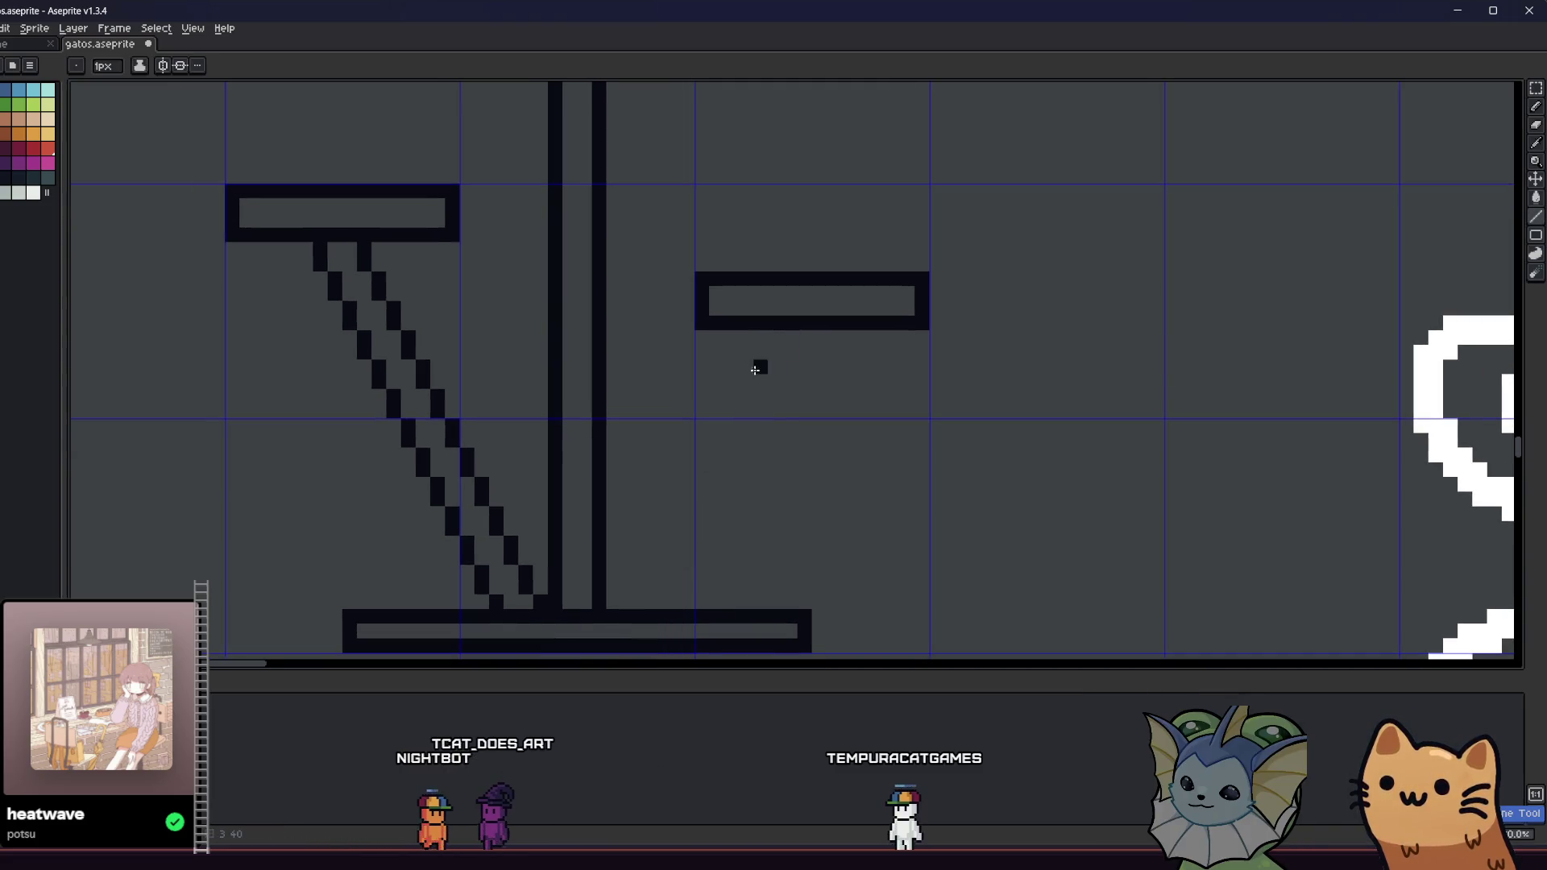
pyautogui.moveTo(778, 336); pyautogui.dragTo(635, 501)
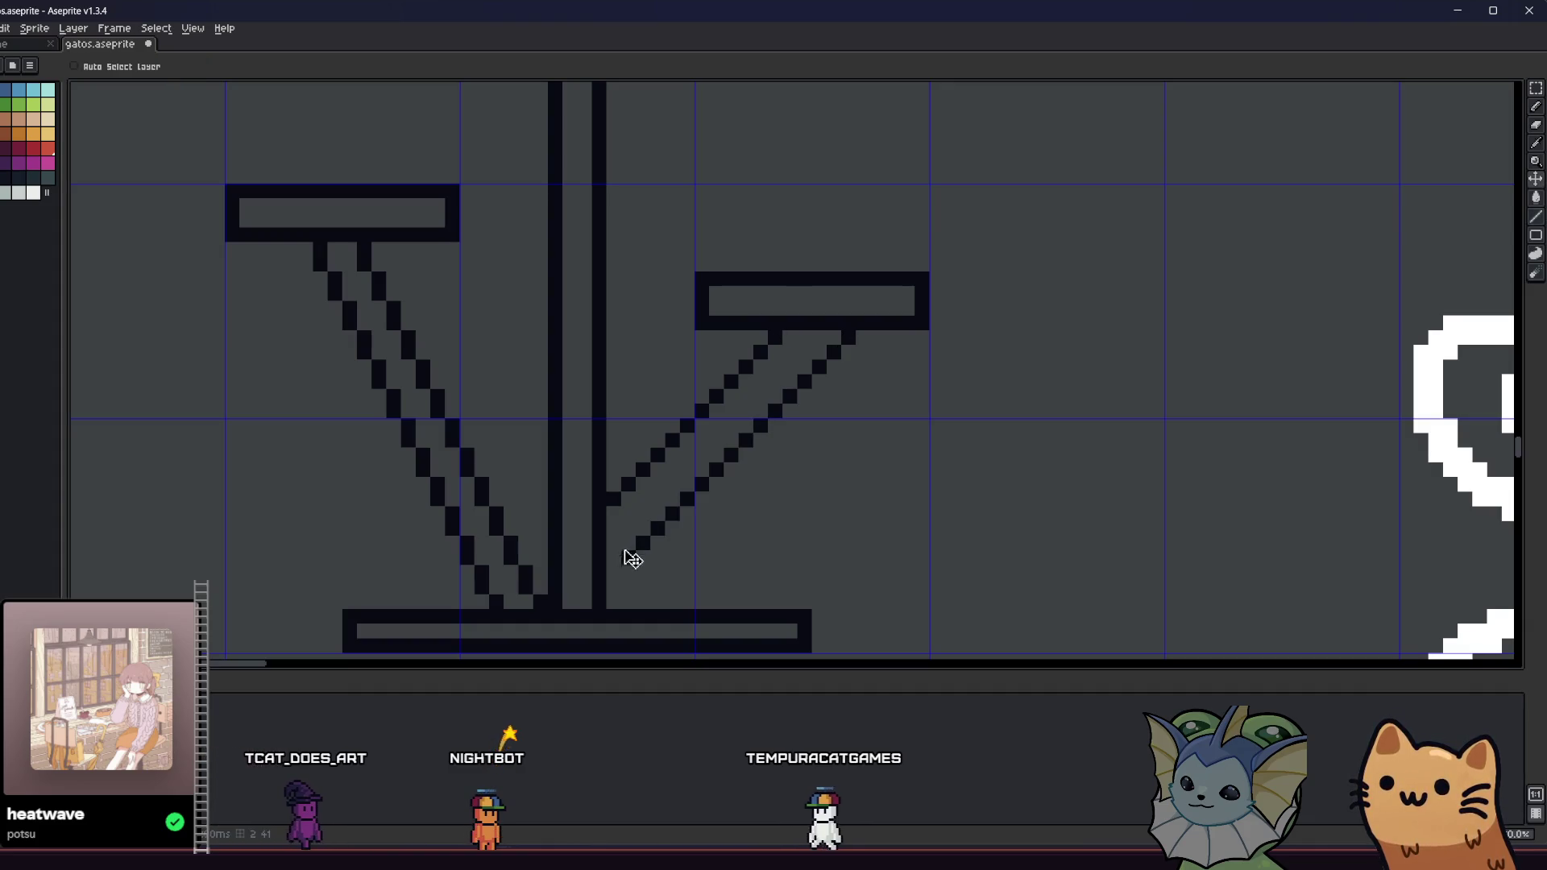
pyautogui.hotkey('ctrl', 'z')
pyautogui.click(789, 336)
pyautogui.keyDown('shift'); pyautogui.click(598, 512); pyautogui.keyUp('shift')
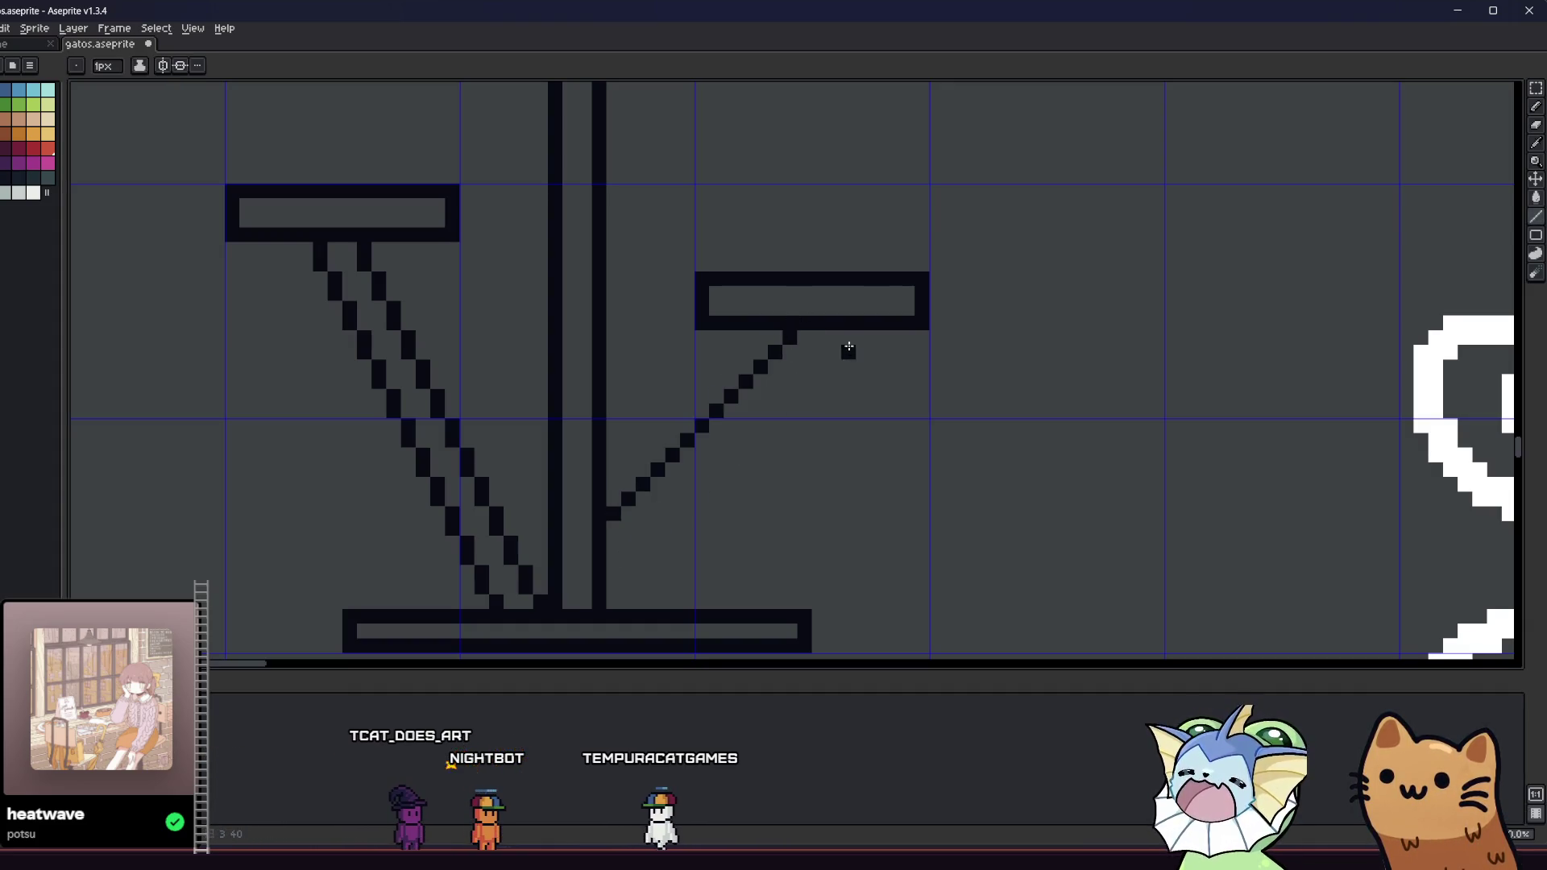
pyautogui.keyDown('shift'); pyautogui.click(642, 529); pyautogui.keyUp('shift')
# Step: Undo the right and left diagonal braces, leaving only the pole and platforms
pyautogui.scroll(-3, 614, 598)
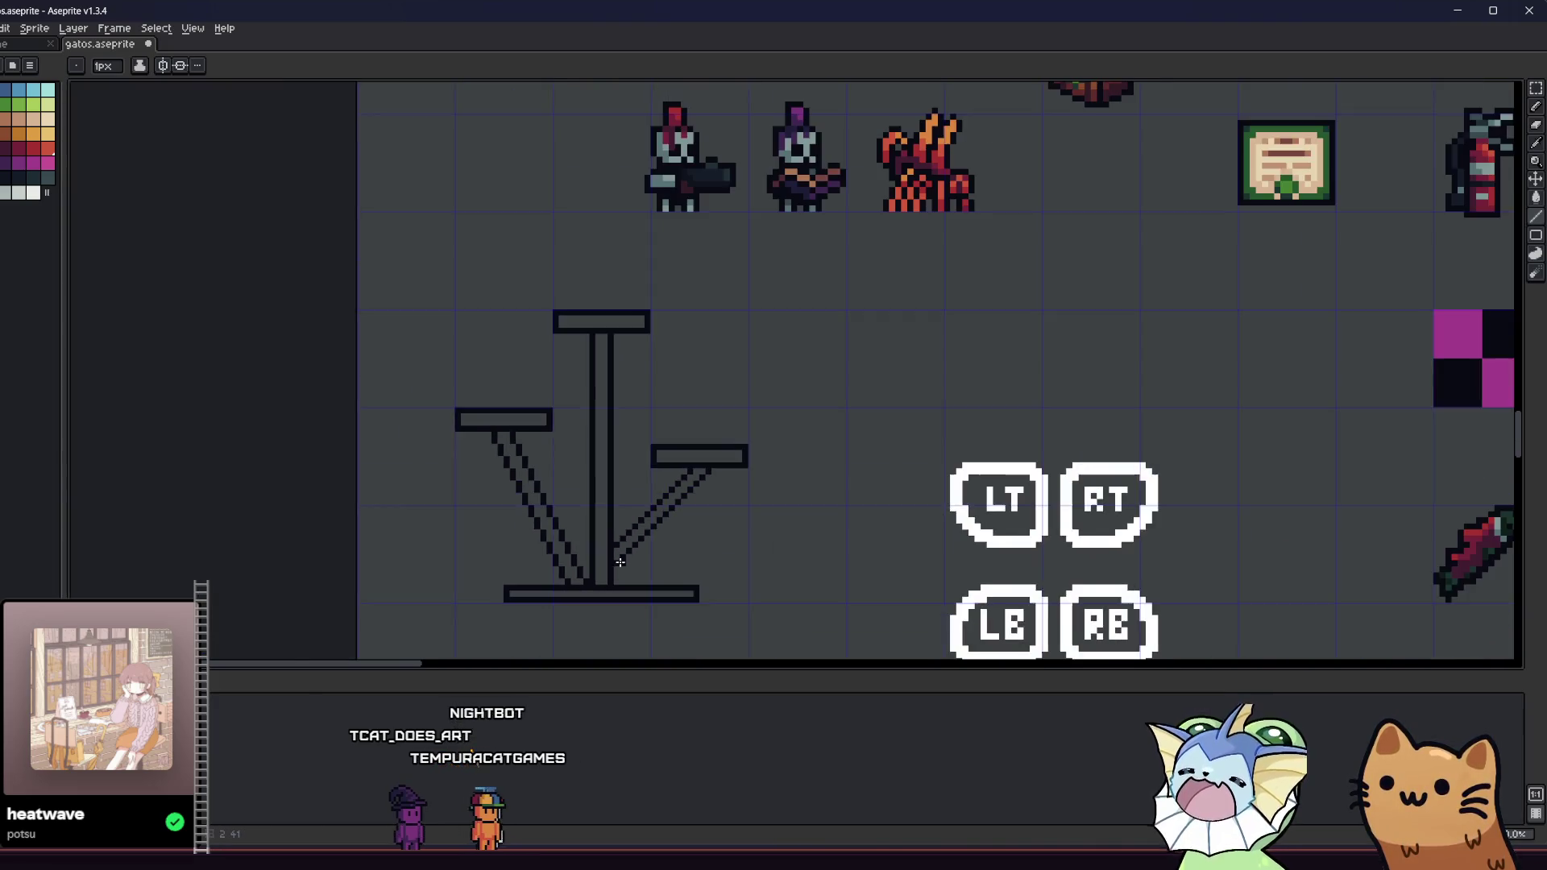
pyautogui.hscroll(2, 499, 556)
pyautogui.scroll(-1, 455, 548)
pyautogui.scroll(-1, 456, 549)
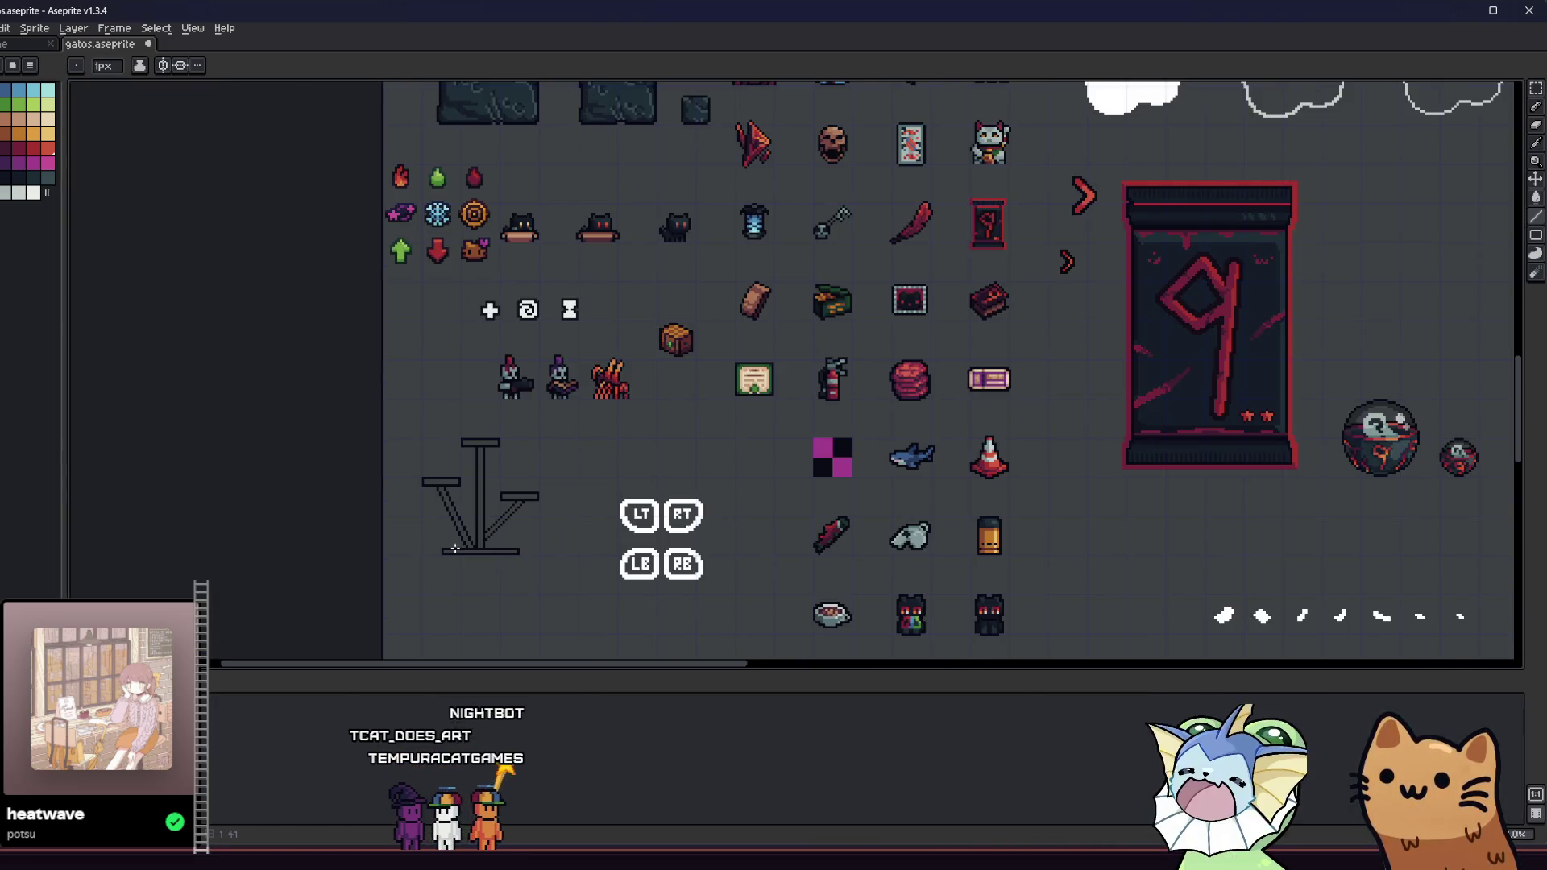
pyautogui.scroll(2, 498, 525)
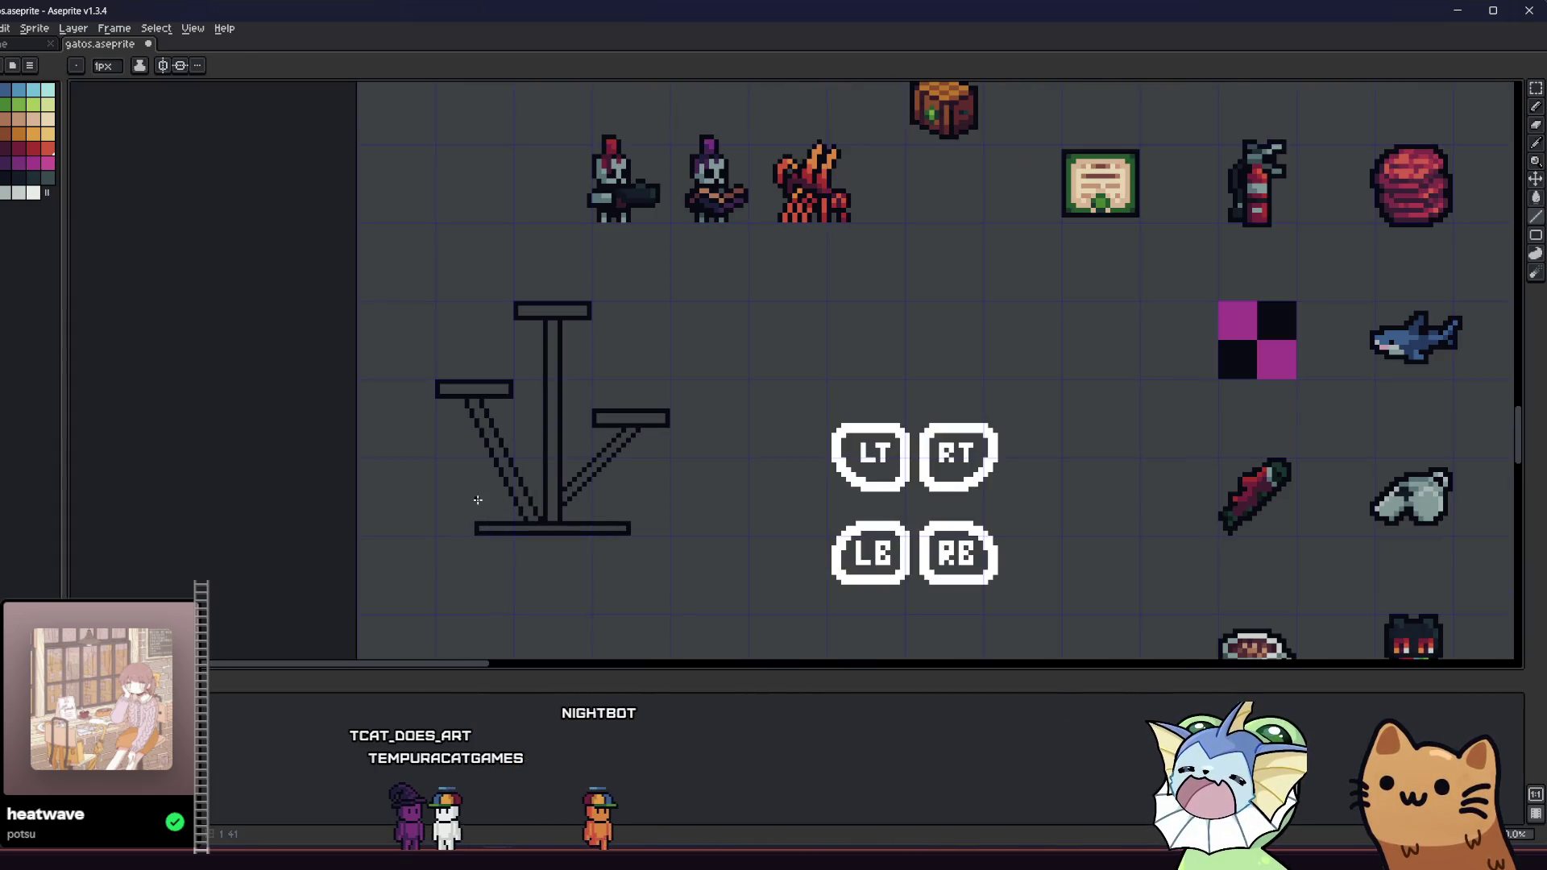
pyautogui.hotkey('ctrl', 'z')
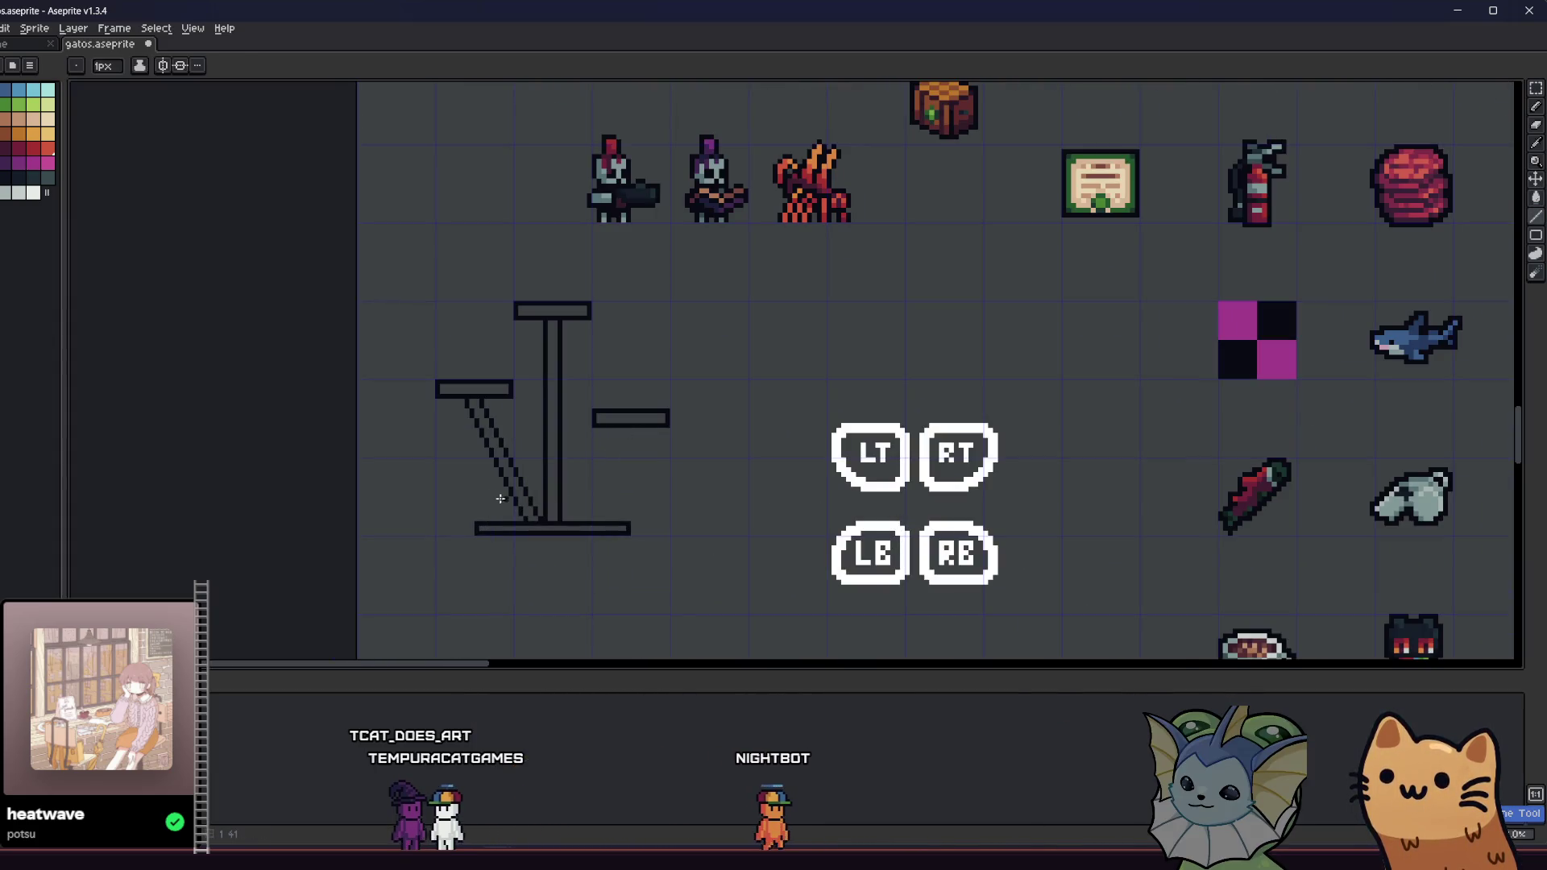
pyautogui.scroll(2, 644, 451)
pyautogui.hotkey('ctrl', 'z')
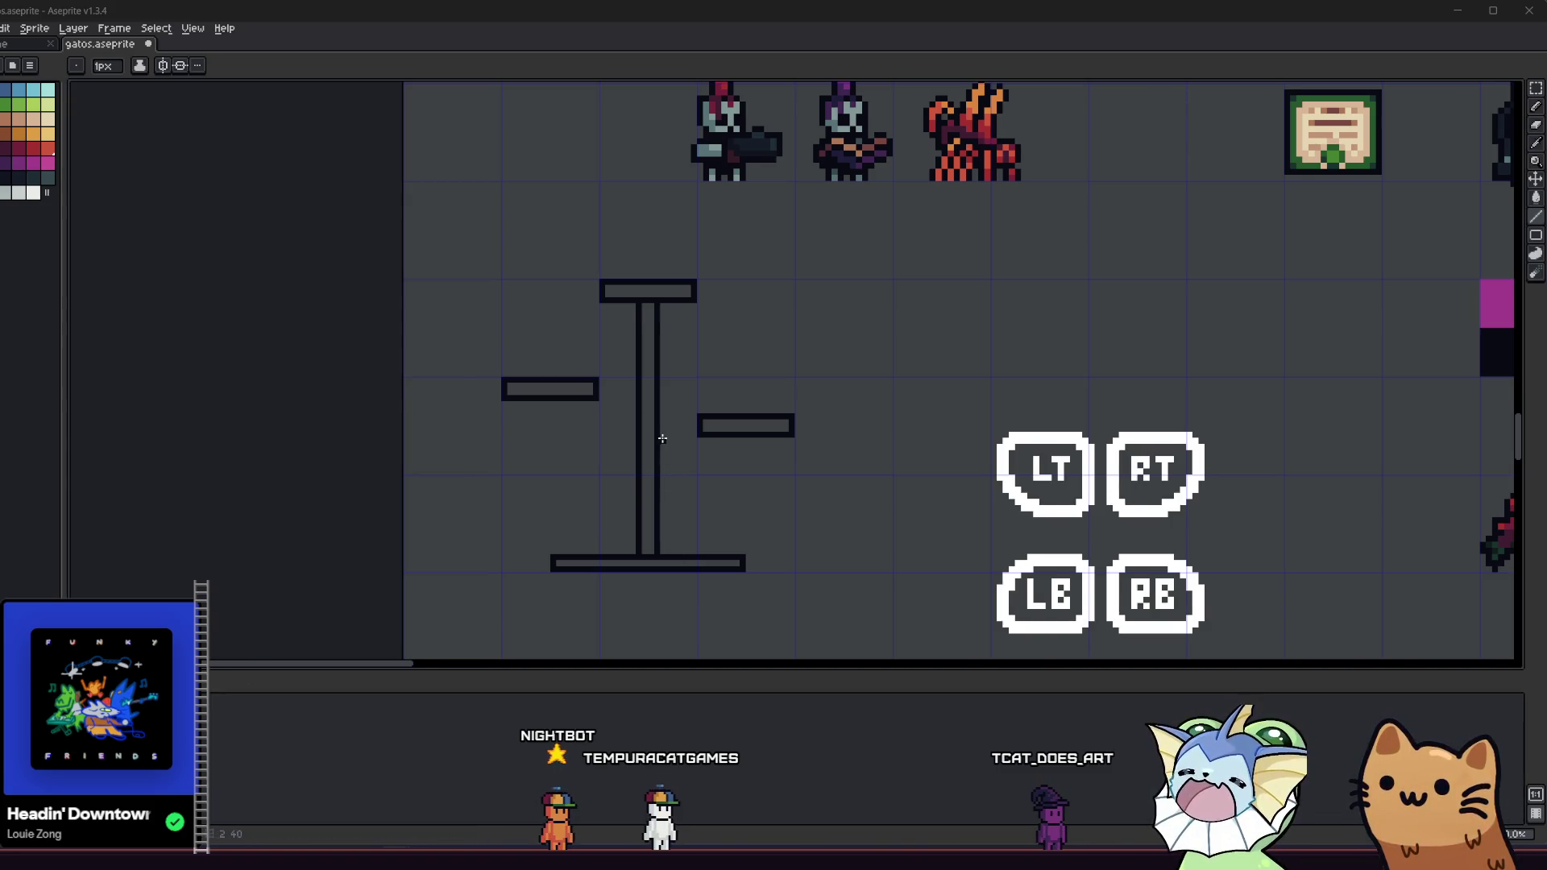
# Step: Draw a post from the left platform down to the base bar
pyautogui.moveTo(663, 441); pyautogui.dragTo(687, 451)
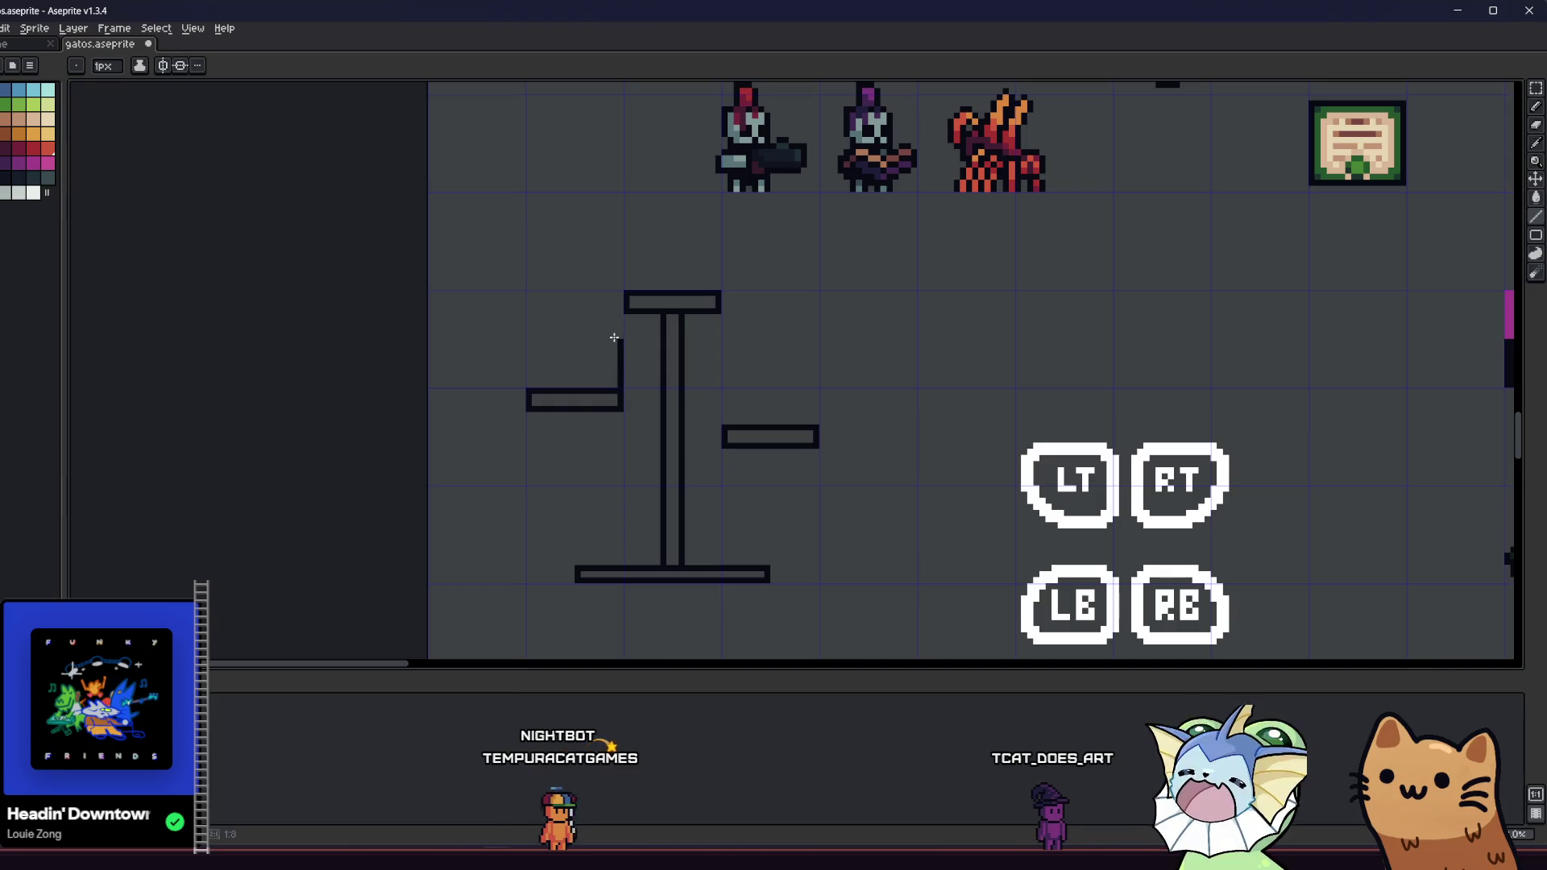
pyautogui.scroll(1, 616, 355)
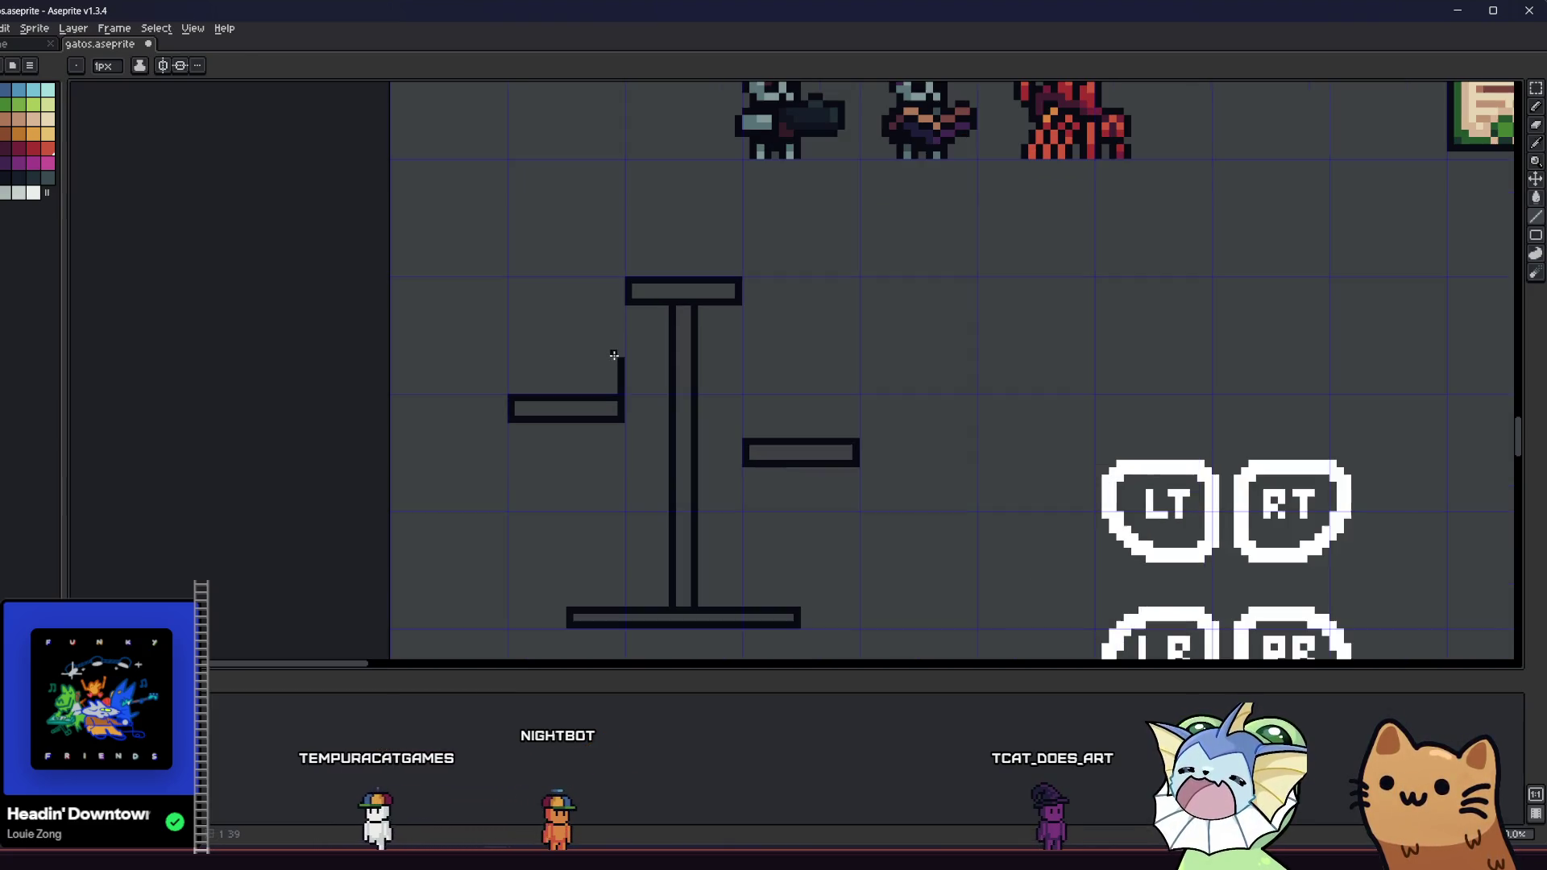
pyautogui.moveTo(598, 360); pyautogui.dragTo(598, 605)
pyautogui.moveTo(620, 427); pyautogui.dragTo(621, 606)
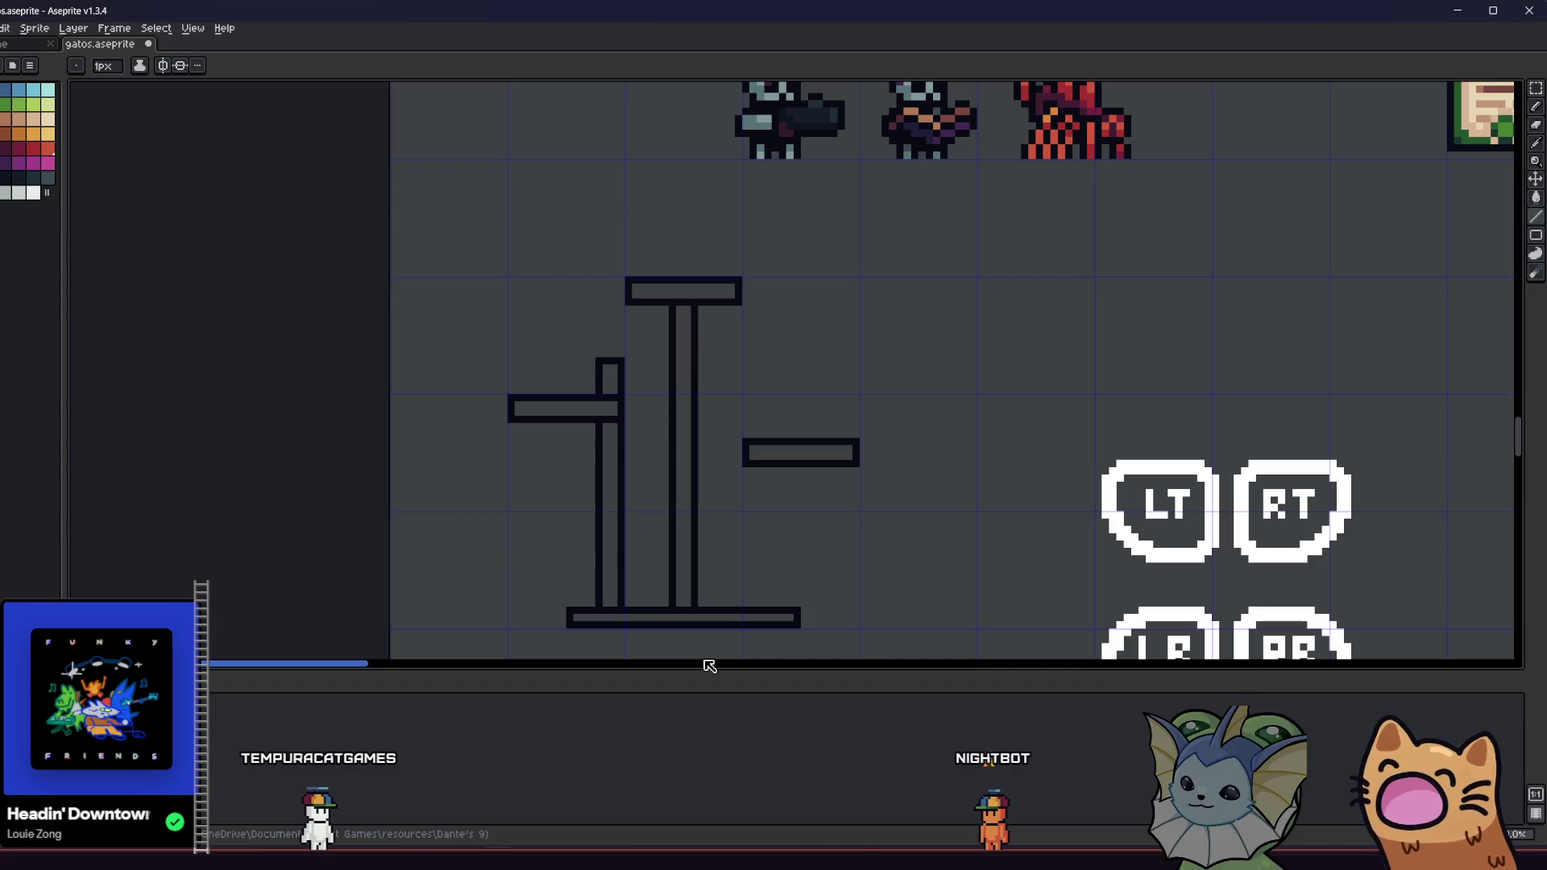
# Step: Add a stroke left of the central pole and marquee-select the stray bump above the left platform
pyautogui.scroll(-1, 731, 449)
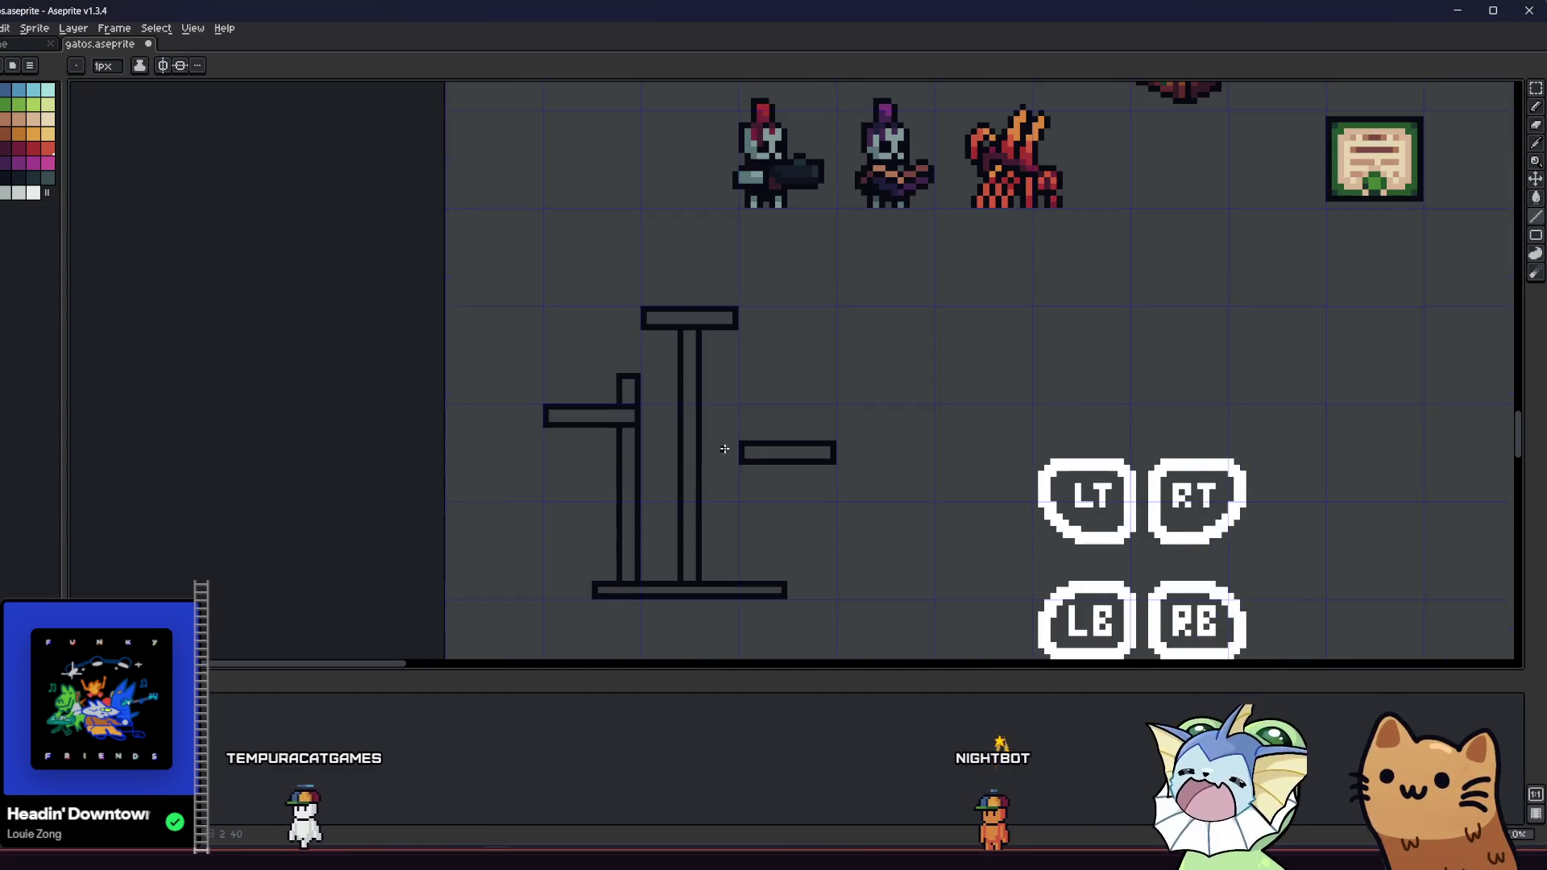
pyautogui.scroll(2, 735, 438)
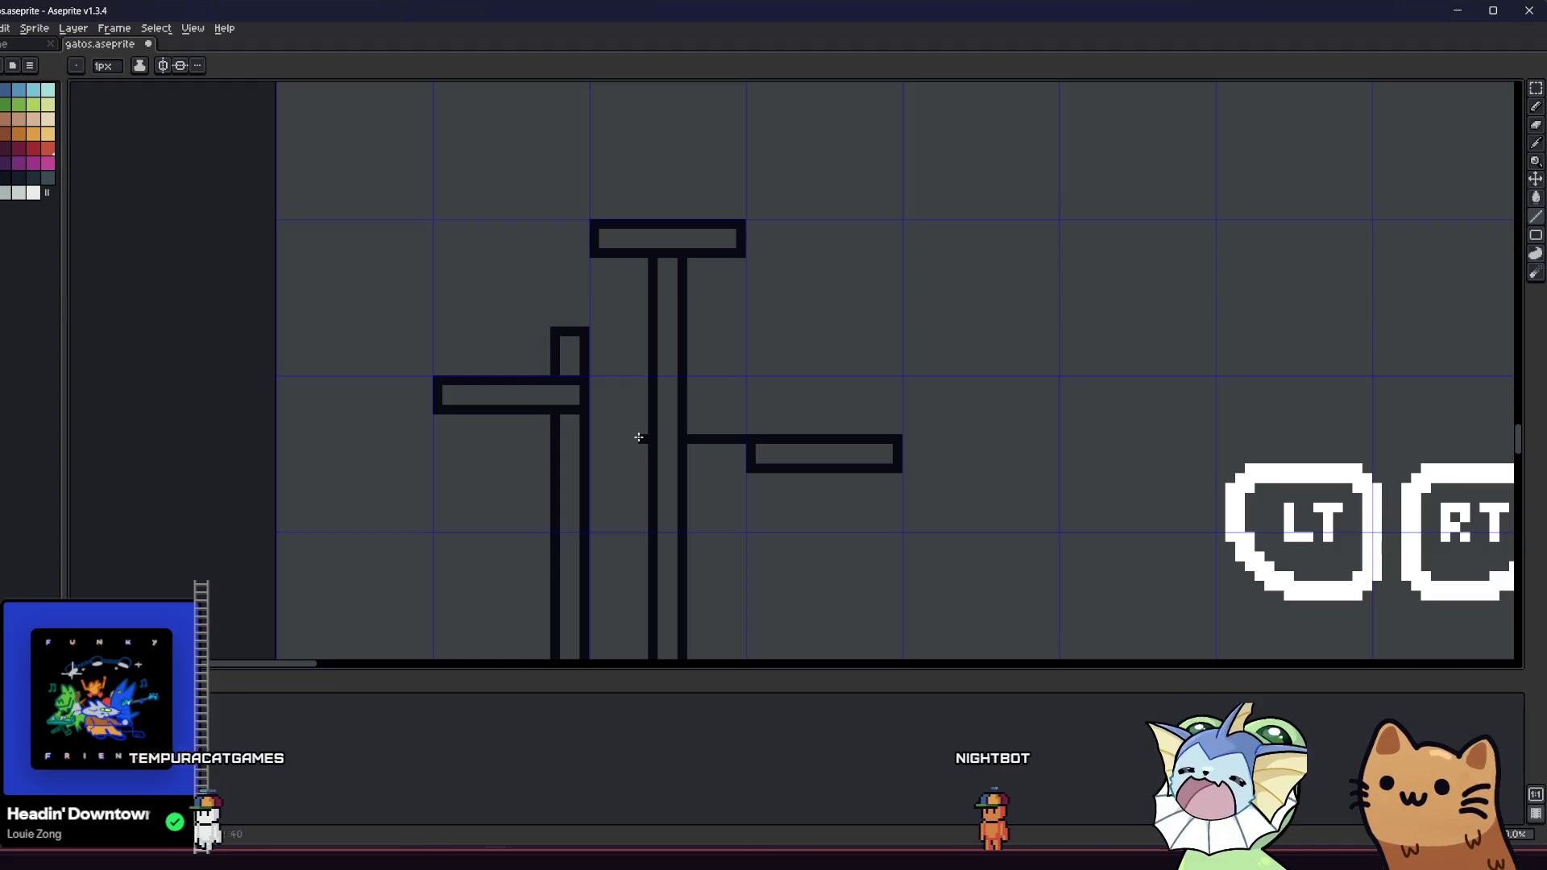
pyautogui.moveTo(639, 437); pyautogui.dragTo(636, 469)
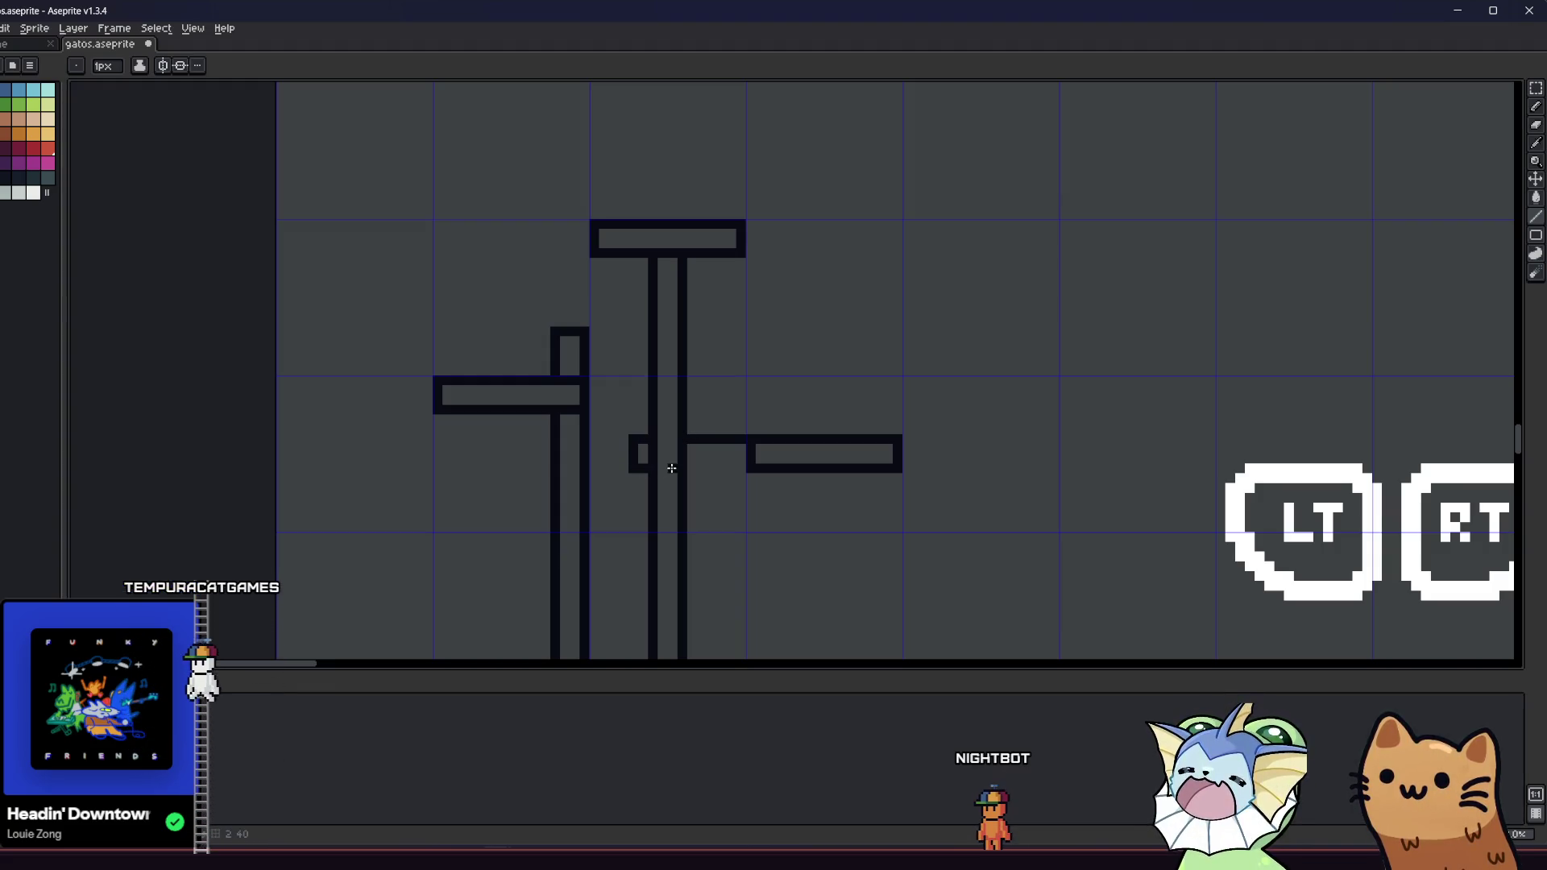
pyautogui.scroll(-2, 626, 410)
pyautogui.scroll(-4, 626, 411)
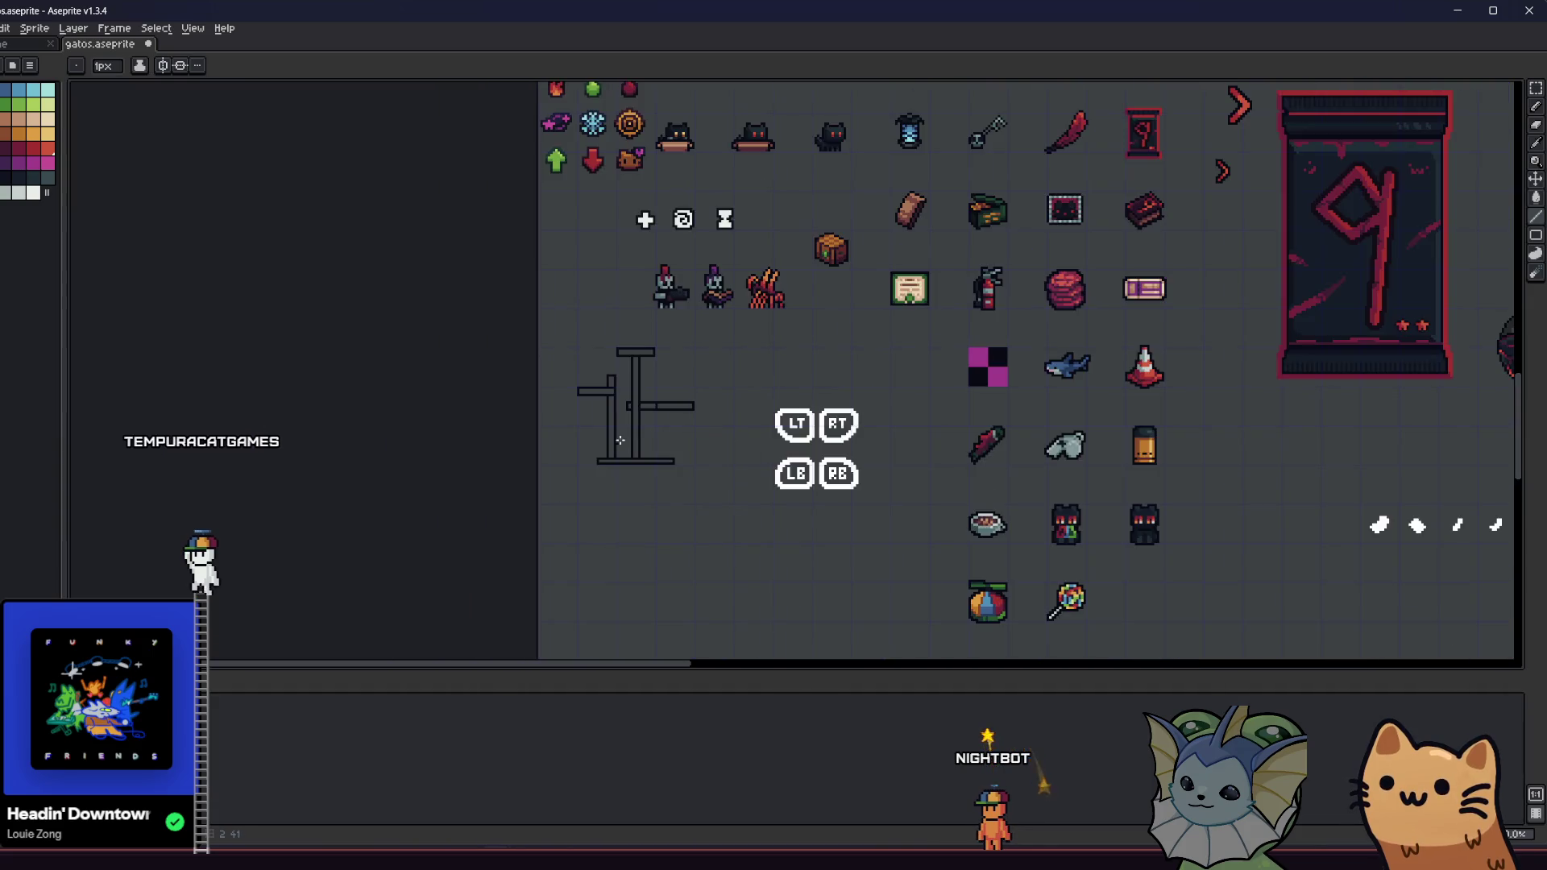
pyautogui.scroll(3, 582, 353)
pyautogui.scroll(1, 582, 354)
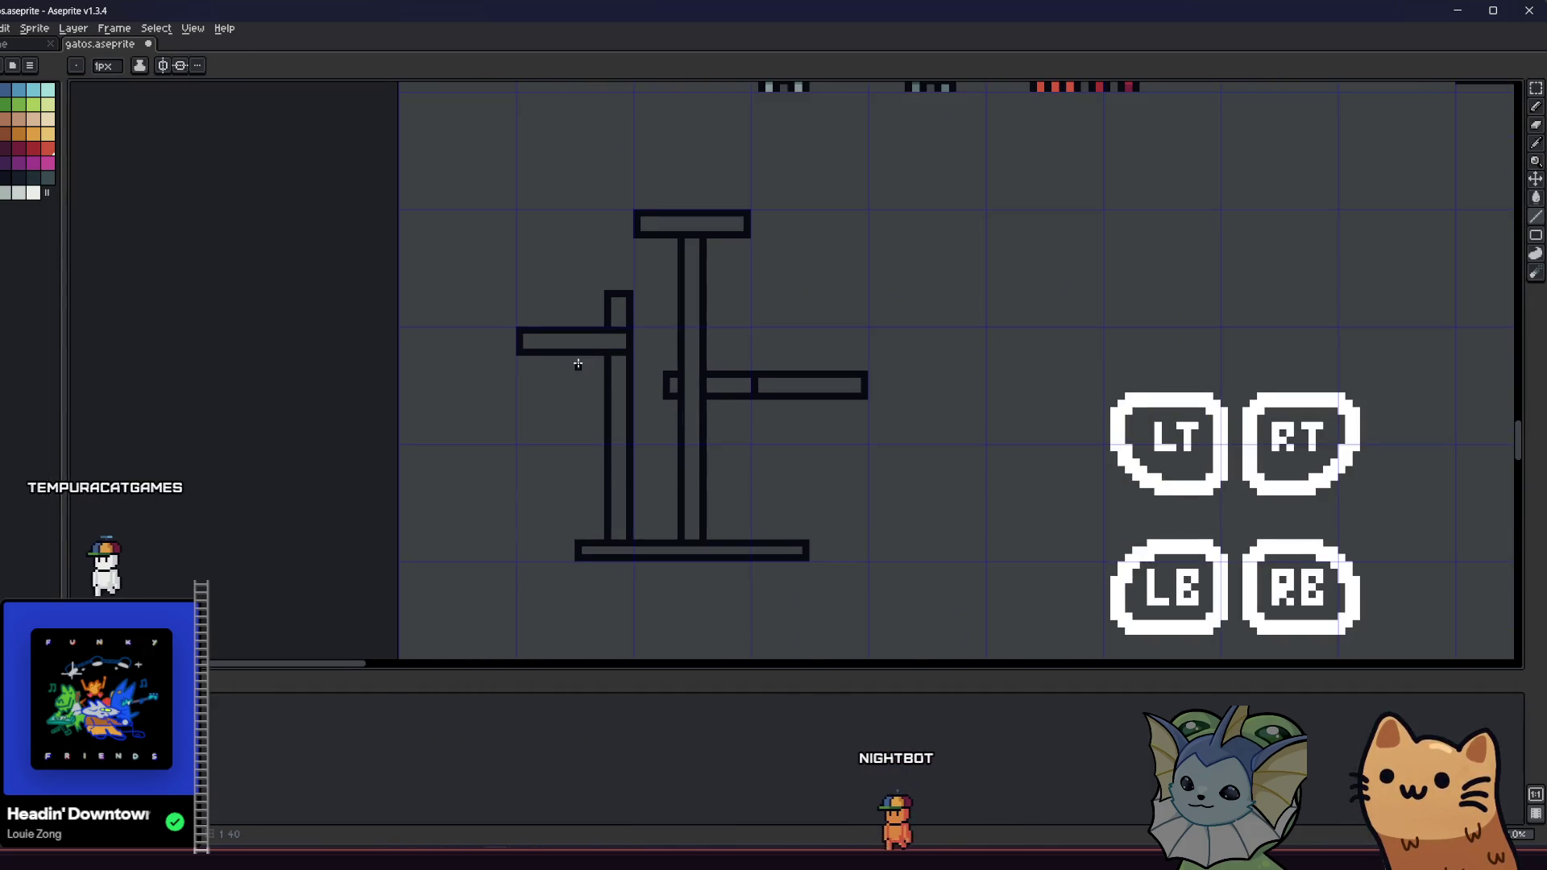
pyautogui.press('m')
pyautogui.moveTo(474, 266)
pyautogui.mouseDown()
pyautogui.moveTo(542, 311)
pyautogui.moveTo(594, 314)
pyautogui.mouseUp()
# Step: Delete the stray bump, shift the left pillar and base piece left, and redraw the base edge
pyautogui.press('Delete')
pyautogui.moveTo(575, 385)
pyautogui.mouseDown()
pyautogui.moveTo(594, 525)
pyautogui.moveTo(546, 516)
pyautogui.mouseUp()
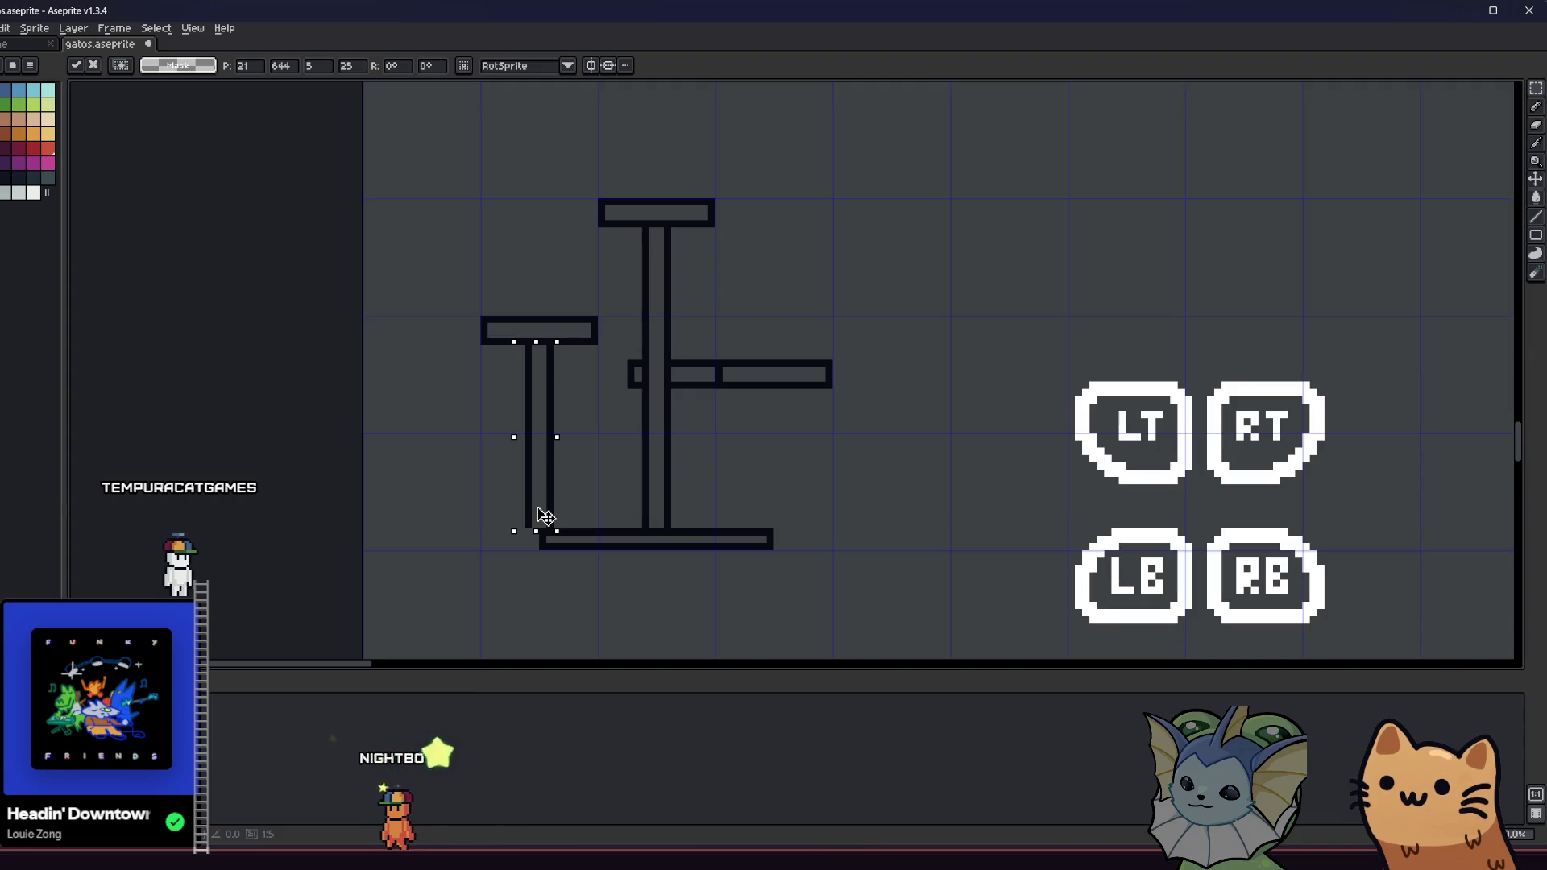
pyautogui.click(535, 539)
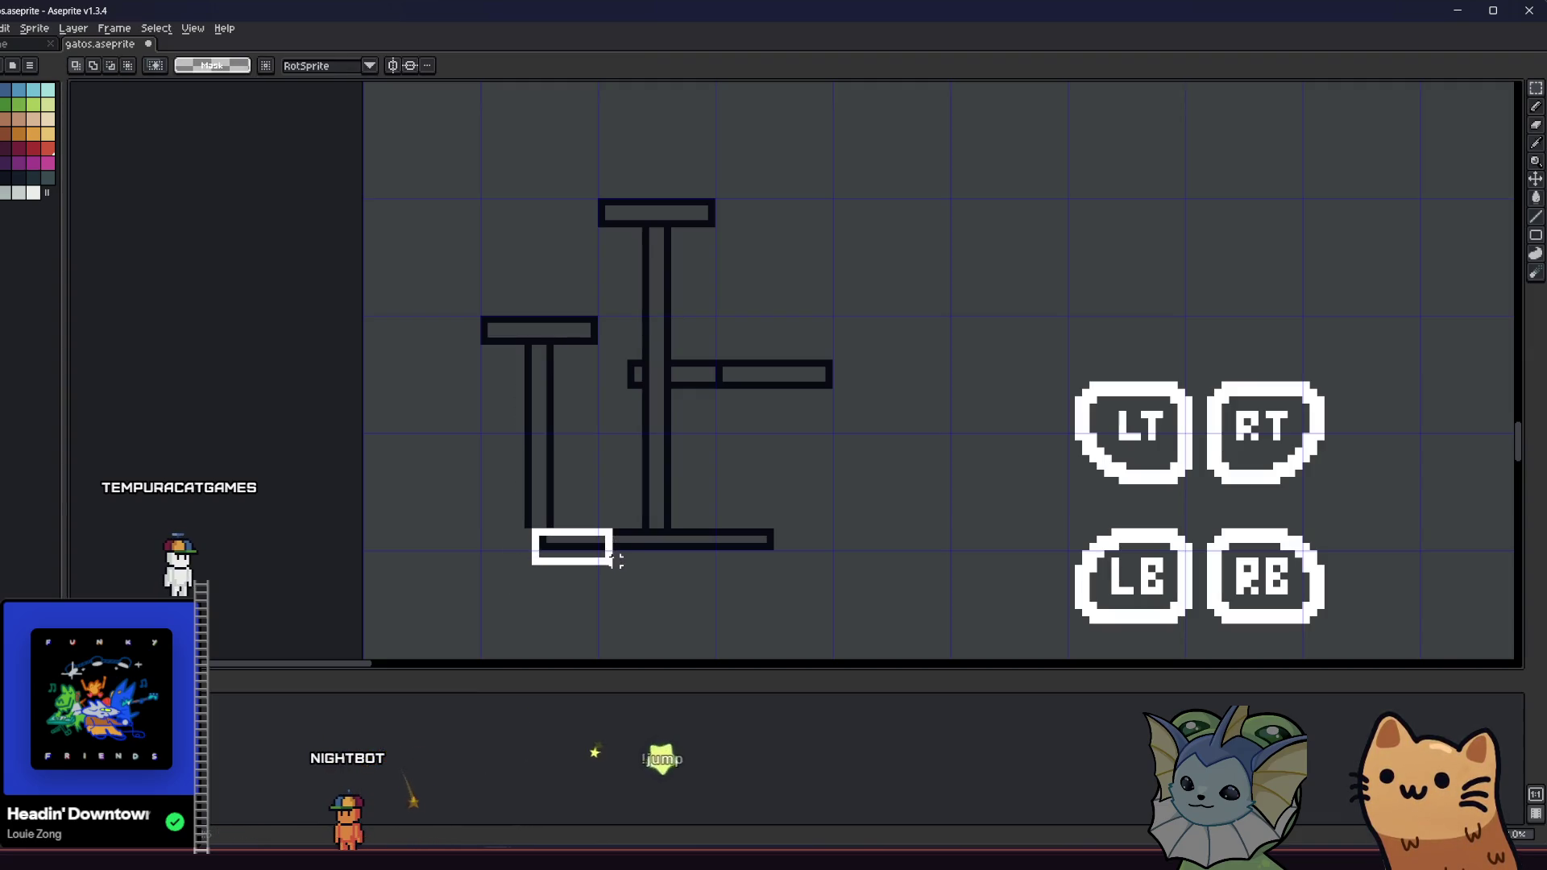
pyautogui.moveTo(604, 556); pyautogui.dragTo(580, 551)
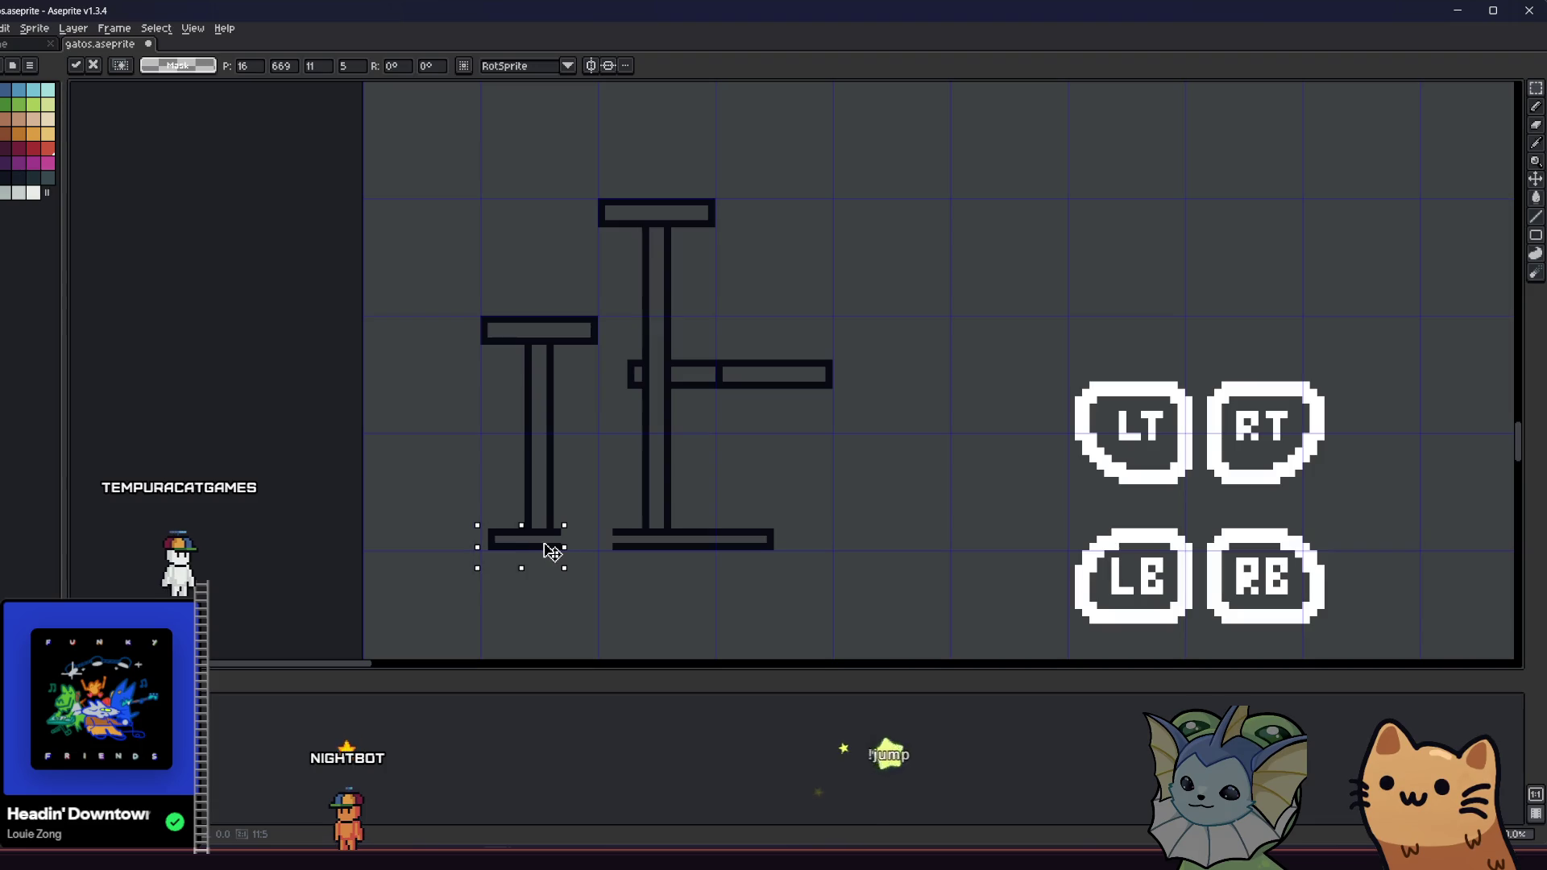
pyautogui.press('b')
pyautogui.moveTo(559, 548)
pyautogui.mouseDown()
pyautogui.moveTo(606, 548)
pyautogui.moveTo(554, 530)
pyautogui.mouseUp()
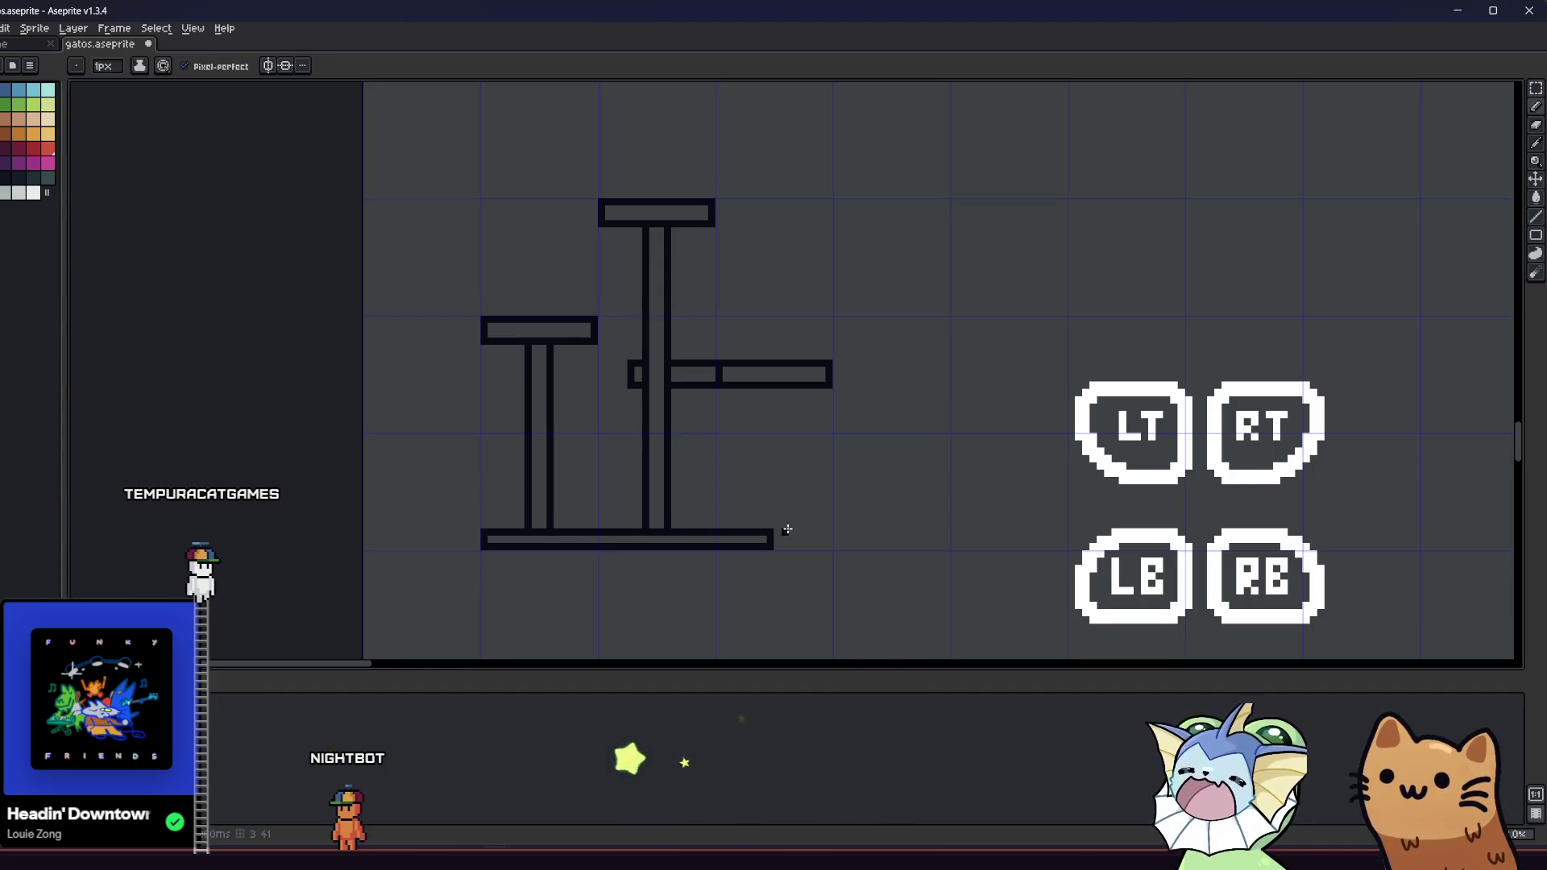
# Step: Lengthen the base bar by moving its right end further right
pyautogui.press('m')
pyautogui.moveTo(708, 504); pyautogui.dragTo(829, 580)
pyautogui.moveTo(741, 546)
pyautogui.mouseDown()
pyautogui.moveTo(806, 546)
pyautogui.moveTo(710, 532)
pyautogui.moveTo(705, 546)
pyautogui.mouseUp()
pyautogui.hotkey('ctrl', 'd')
pyautogui.press('b')
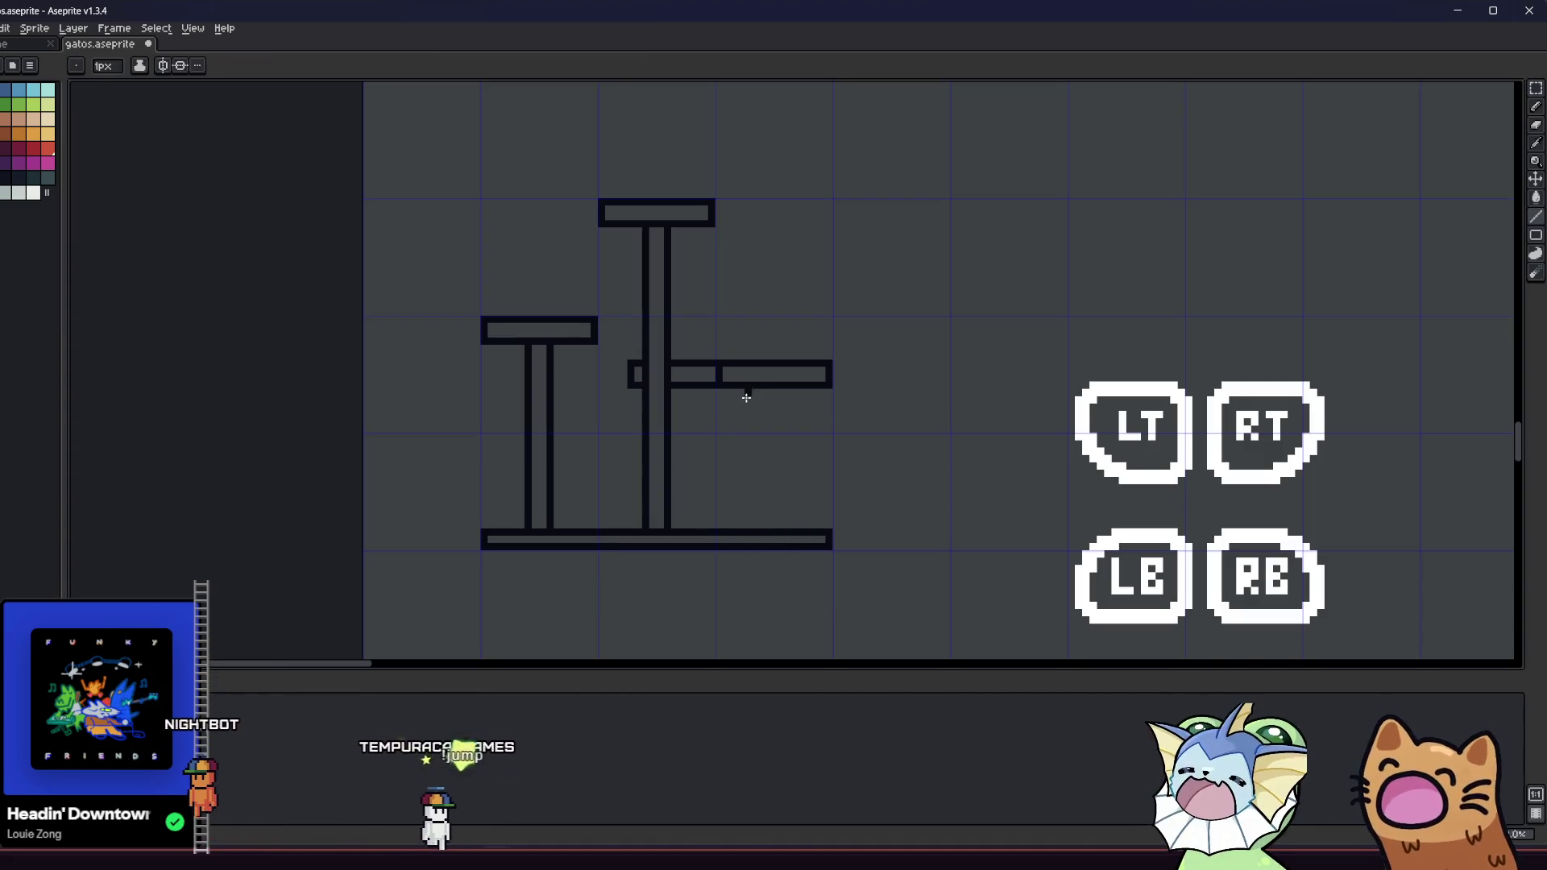
# Step: Draw a double-line support leg under the right platform down to the base
pyautogui.moveTo(786, 390); pyautogui.dragTo(785, 528)
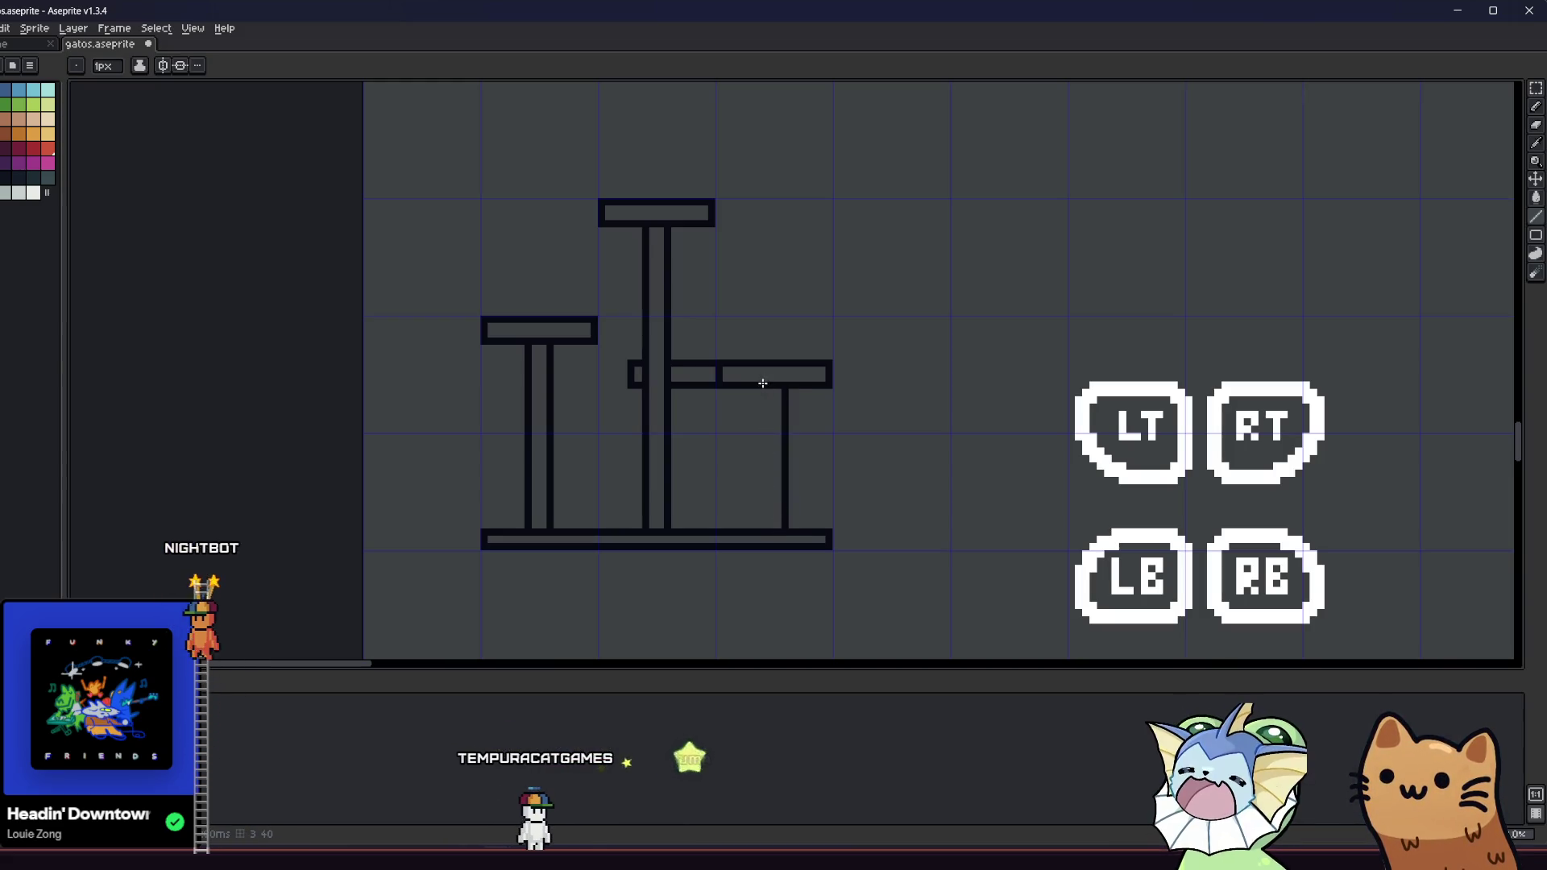
pyautogui.moveTo(763, 390); pyautogui.dragTo(763, 528)
pyautogui.middleClick(732, 504)
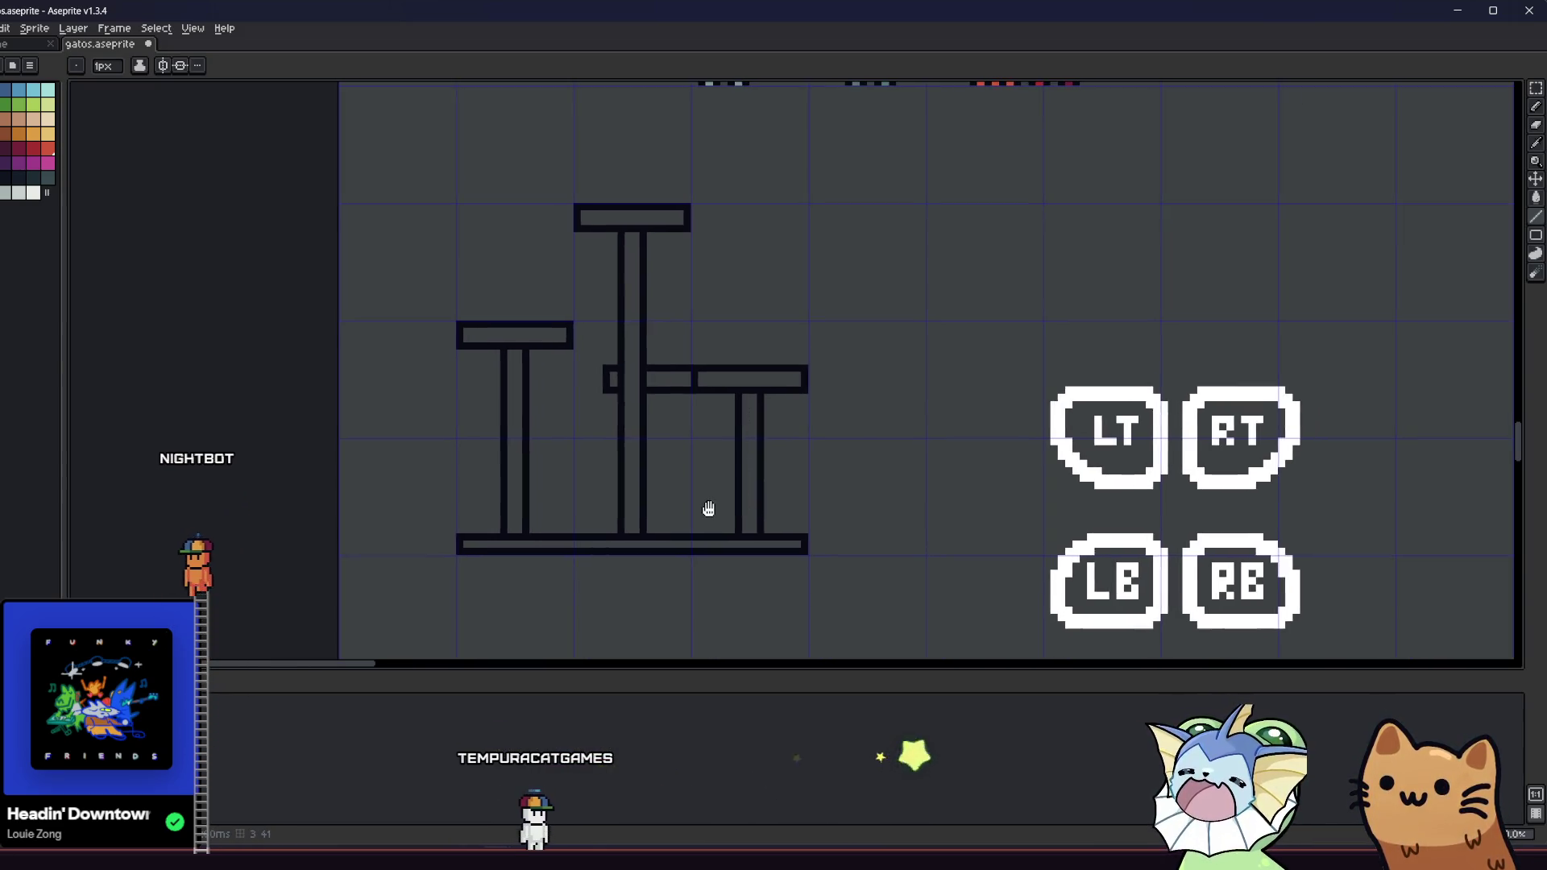
pyautogui.scroll(-1, 708, 509)
pyautogui.scroll(1, 704, 470)
# Step: Lower the small left shelf onto its own short post
pyautogui.press('m')
pyautogui.moveTo(493, 310)
pyautogui.mouseDown()
pyautogui.moveTo(587, 466)
pyautogui.moveTo(601, 456)
pyautogui.mouseUp()
pyautogui.moveTo(580, 380); pyautogui.dragTo(579, 437)
pyautogui.click(494, 355)
pyautogui.moveTo(494, 348)
pyautogui.mouseDown()
pyautogui.moveTo(605, 459)
pyautogui.moveTo(597, 473)
pyautogui.moveTo(560, 452)
pyautogui.mouseUp()
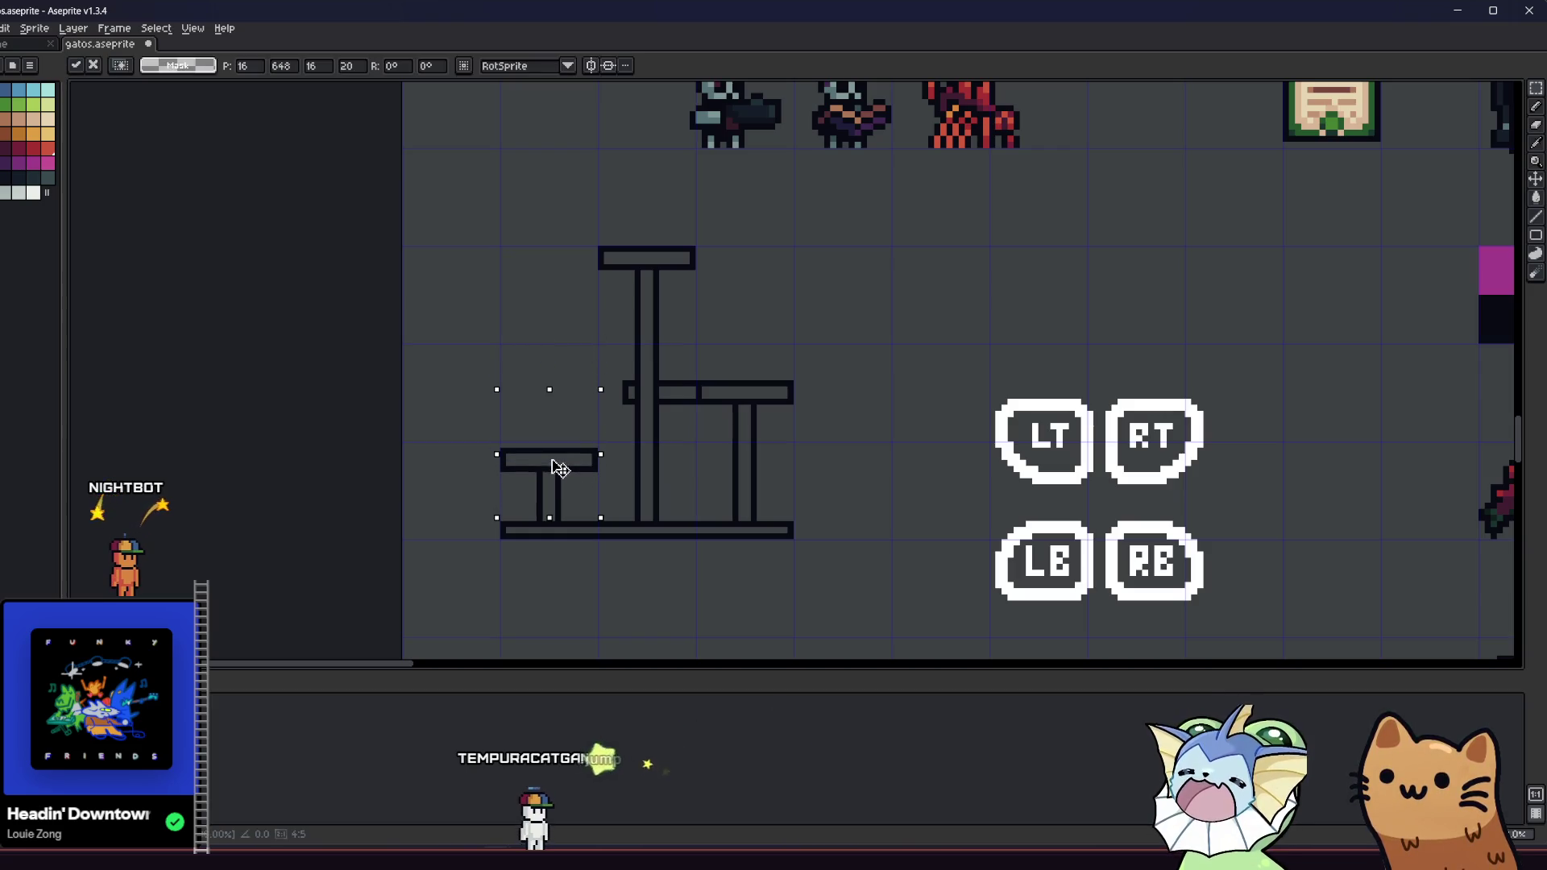
pyautogui.click(445, 432)
pyautogui.moveTo(463, 413)
pyautogui.mouseDown()
pyautogui.moveTo(611, 483)
pyautogui.moveTo(556, 479)
pyautogui.mouseUp()
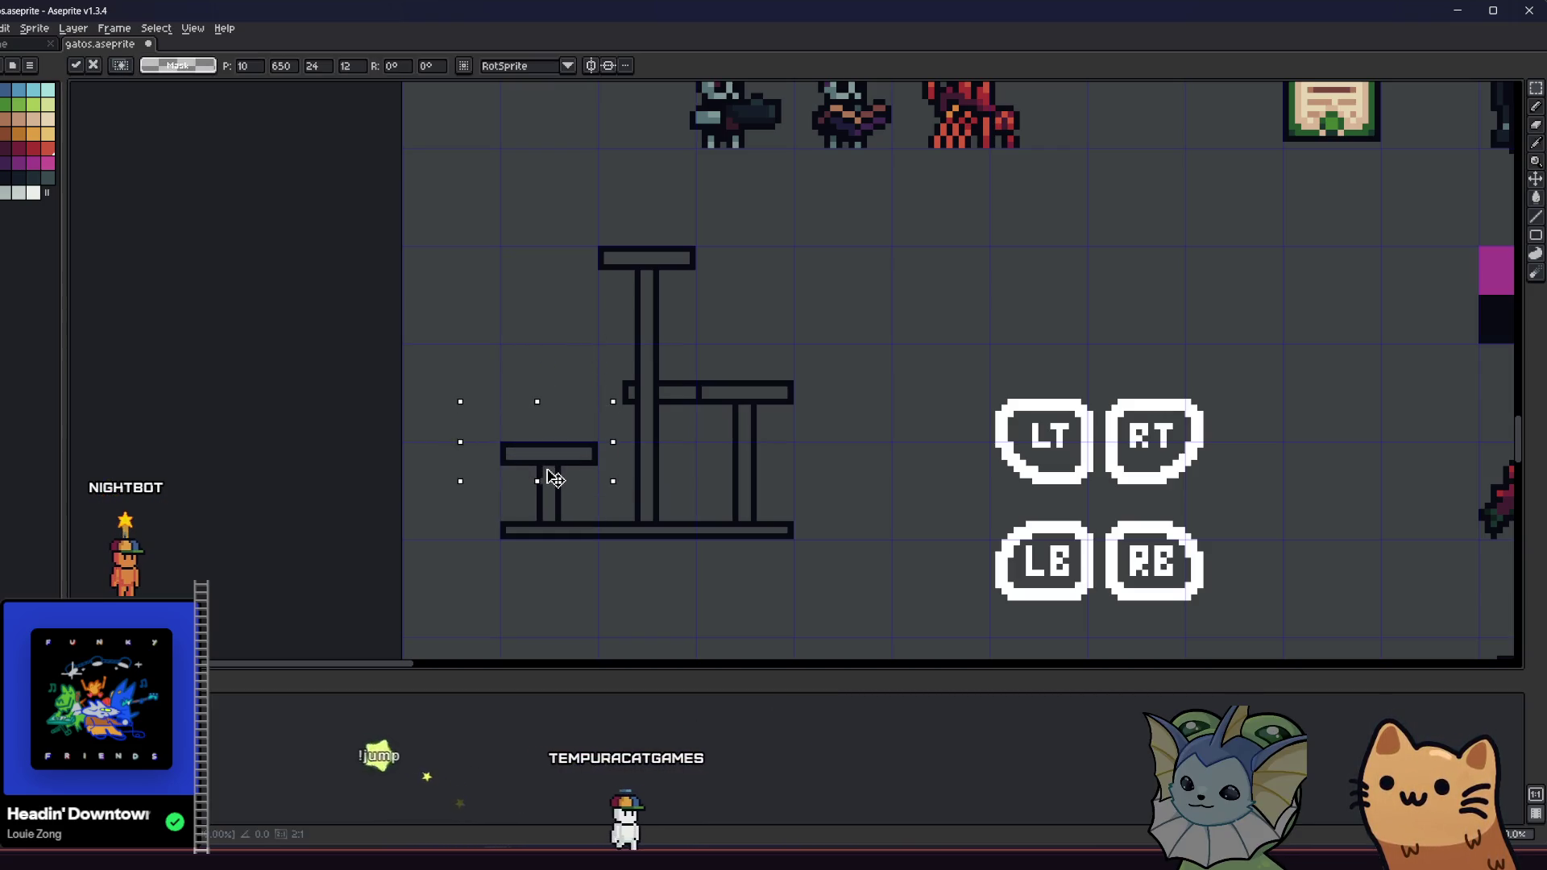
pyautogui.press('b')
pyautogui.scroll(2, 564, 477)
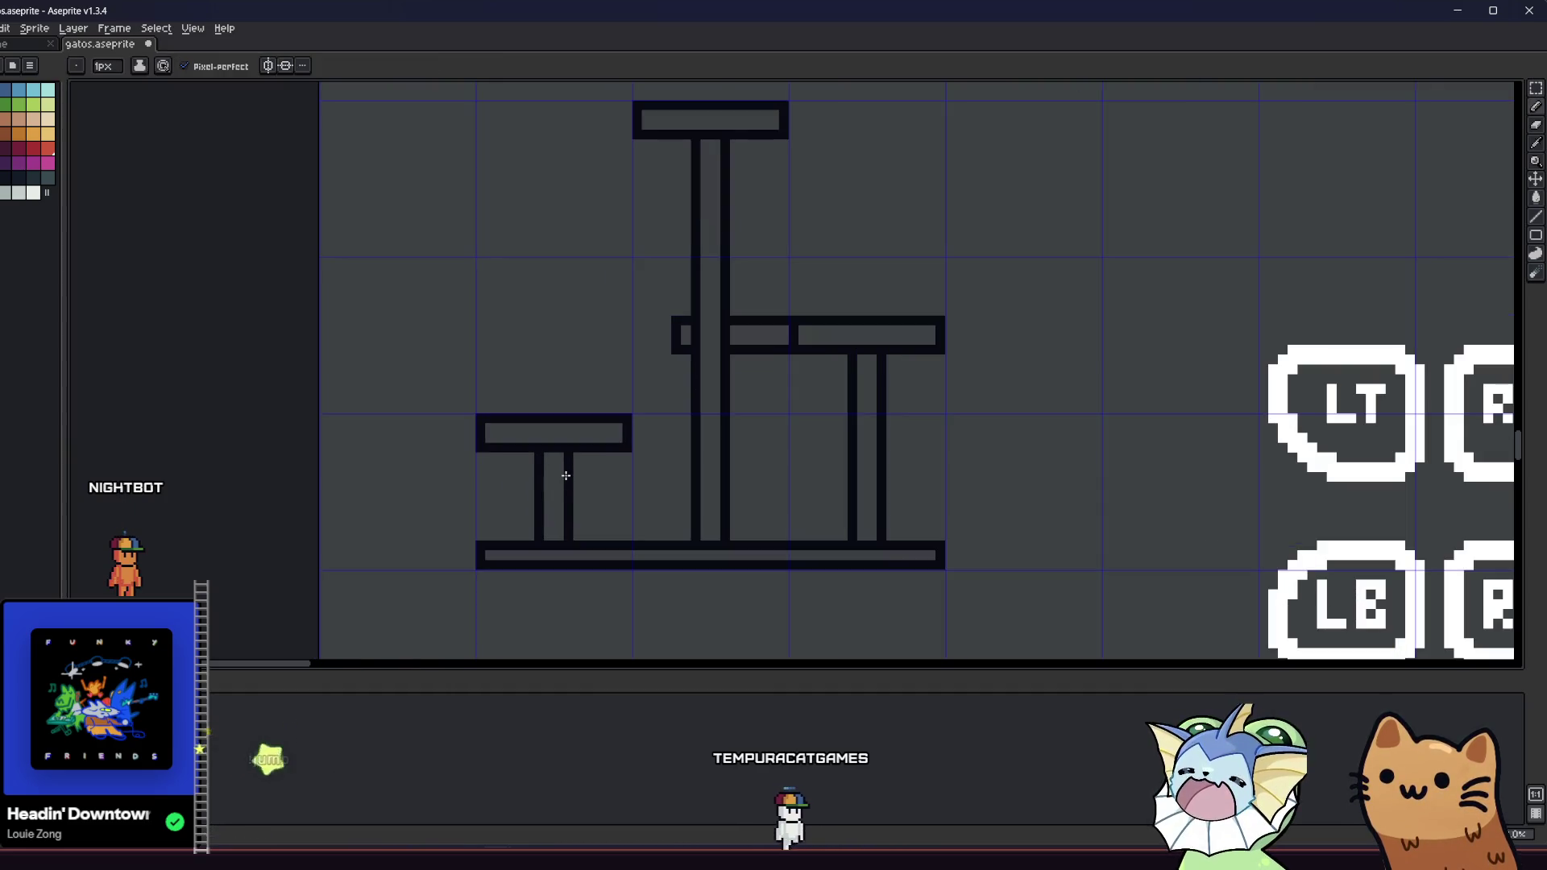
pyautogui.scroll(-4, 556, 467)
pyautogui.scroll(5, 535, 440)
pyautogui.scroll(-4, 534, 440)
pyautogui.scroll(3, 503, 472)
pyautogui.press('m')
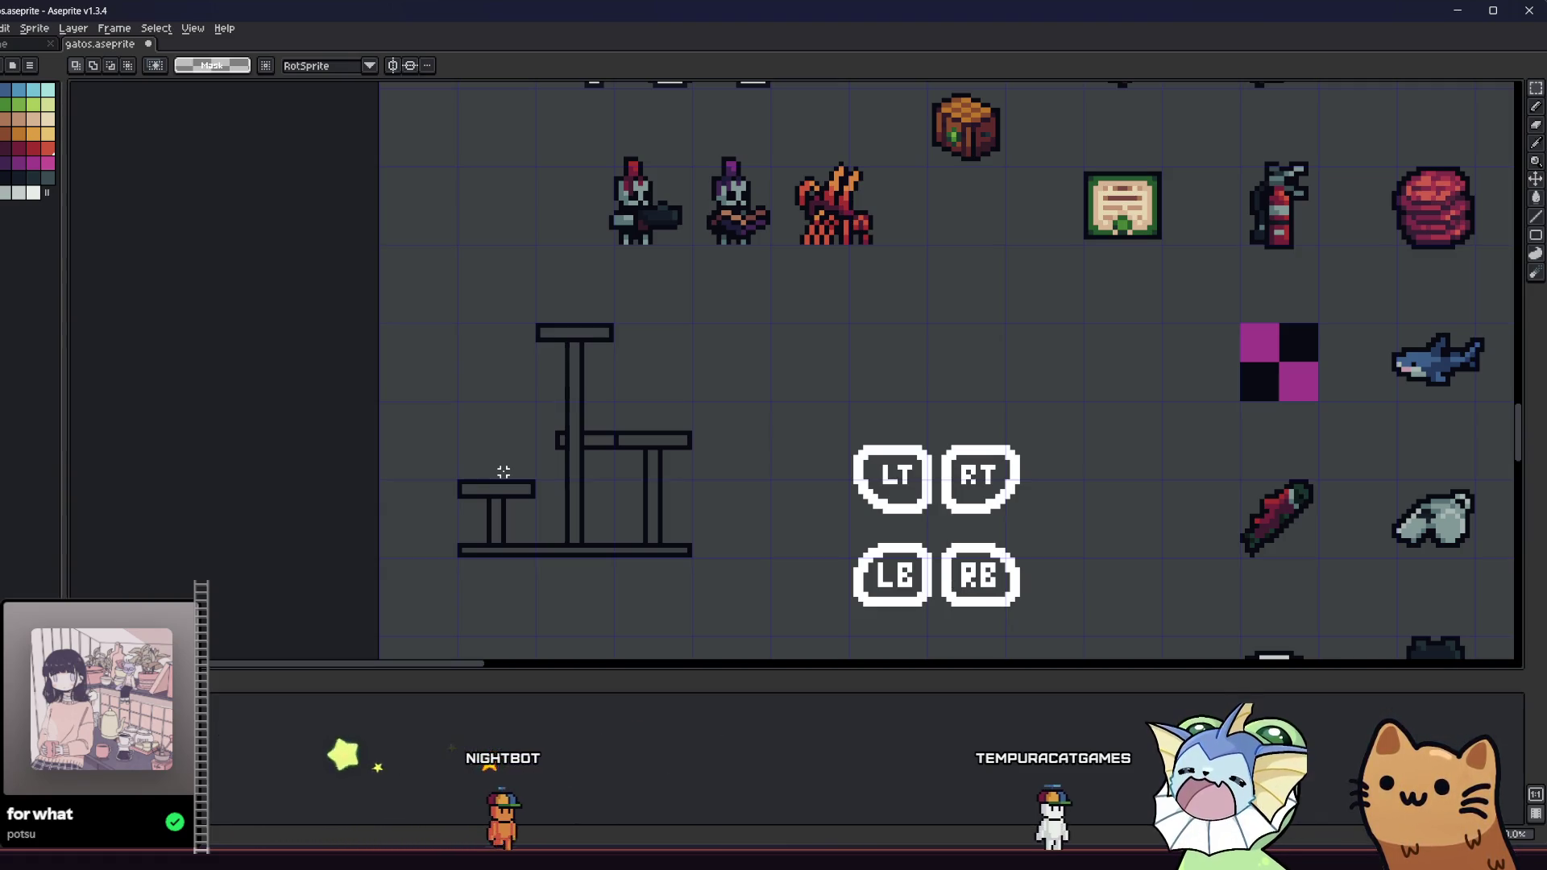
# Step: Add a dark pixel inside the tall pole and check the next animation frame
pyautogui.scroll(3, 545, 394)
pyautogui.press('b')
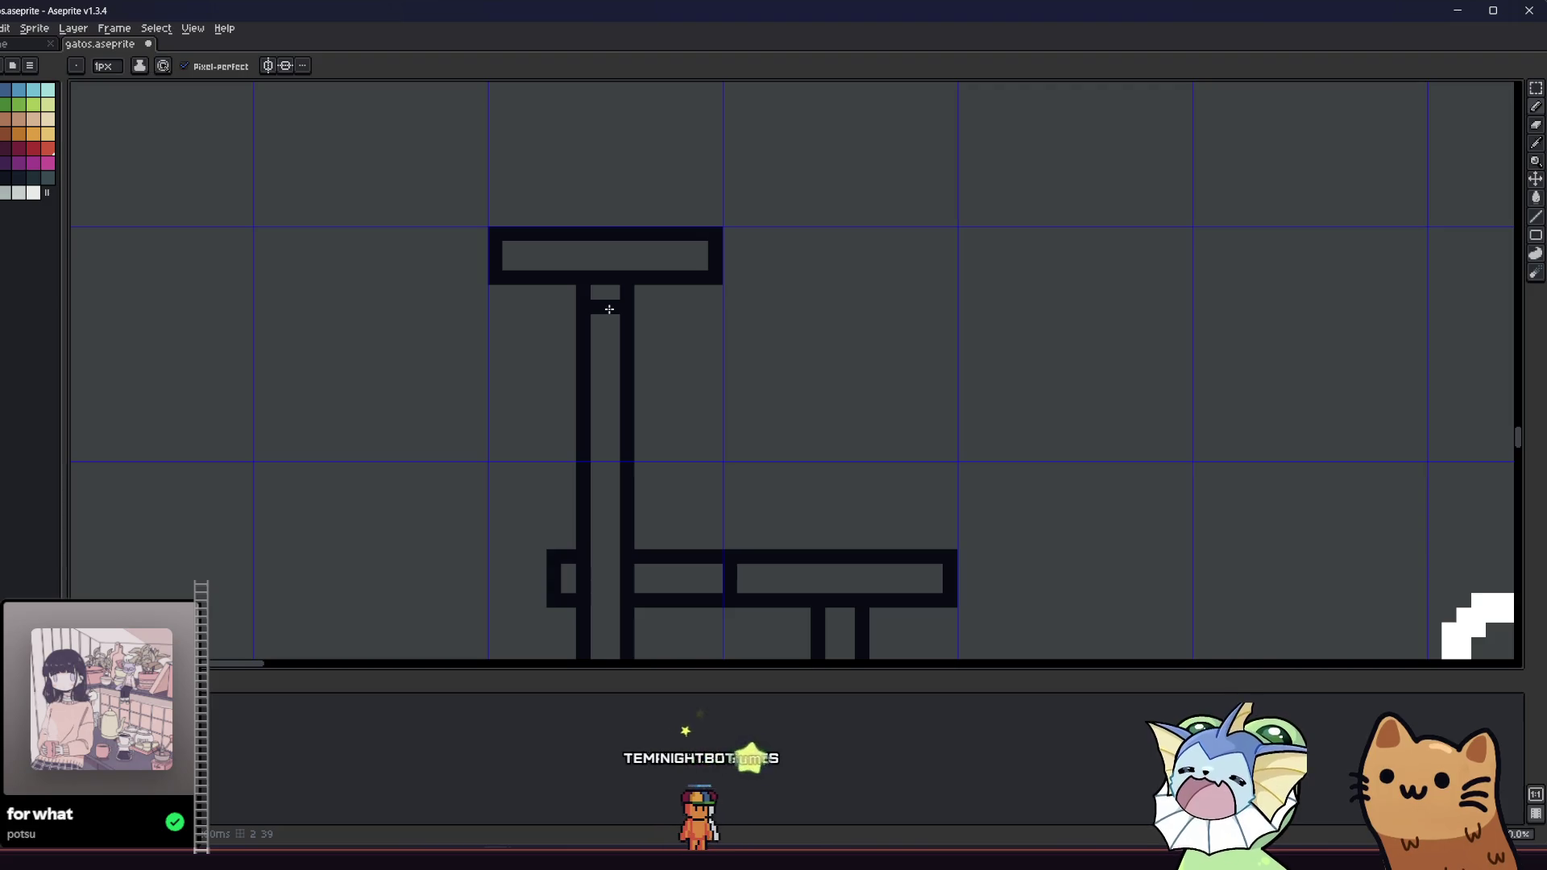
pyautogui.click(609, 309)
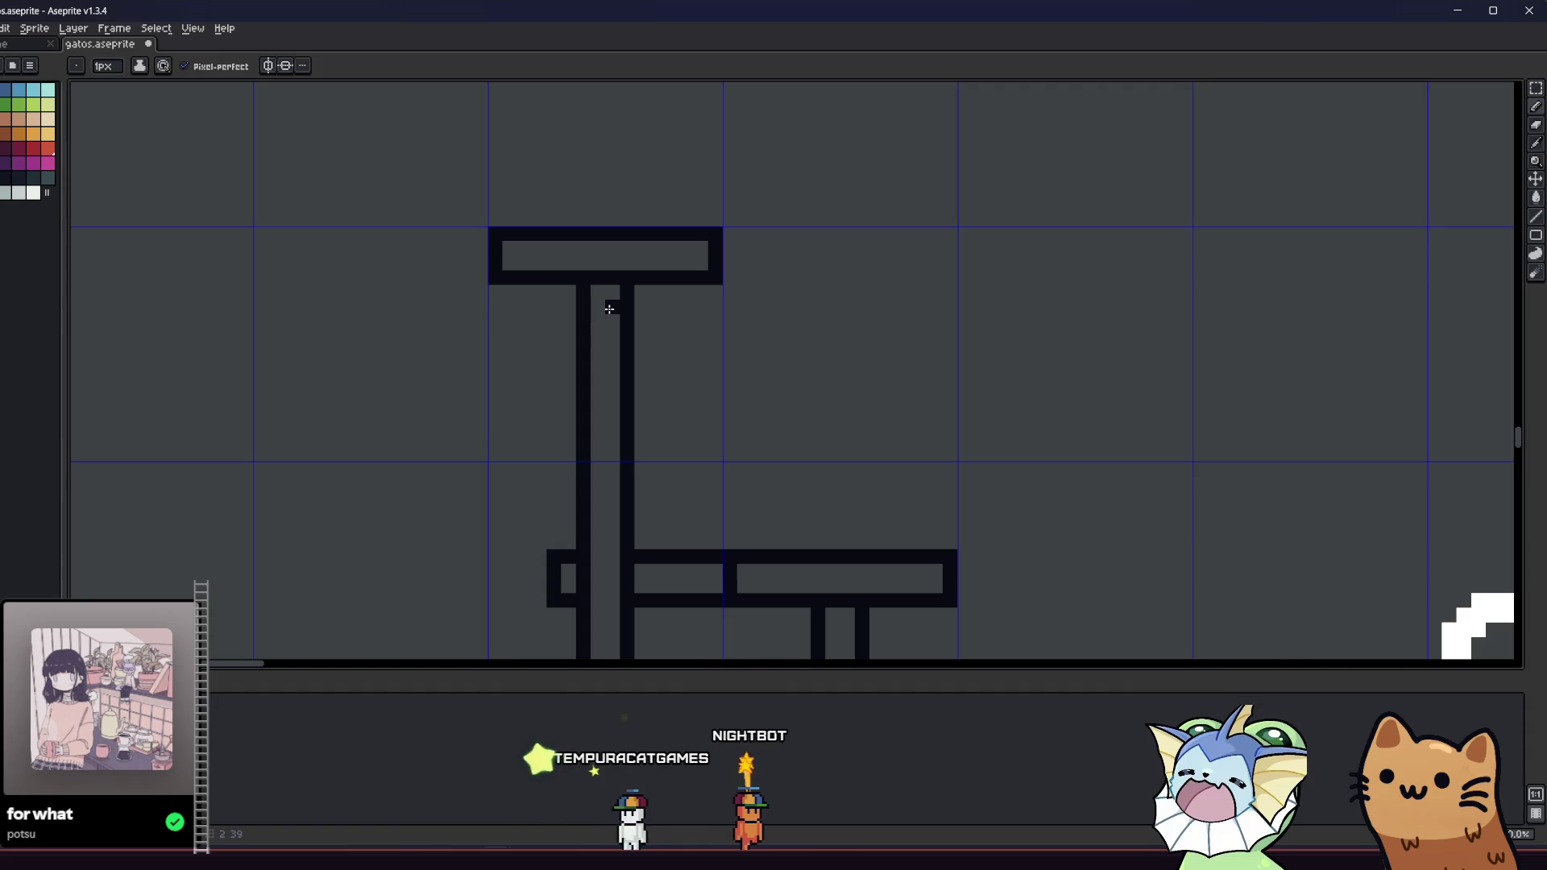
pyautogui.scroll(-2, 635, 511)
pyautogui.moveTo(636, 511); pyautogui.dragTo(752, 369)
pyautogui.scroll(1, 750, 325)
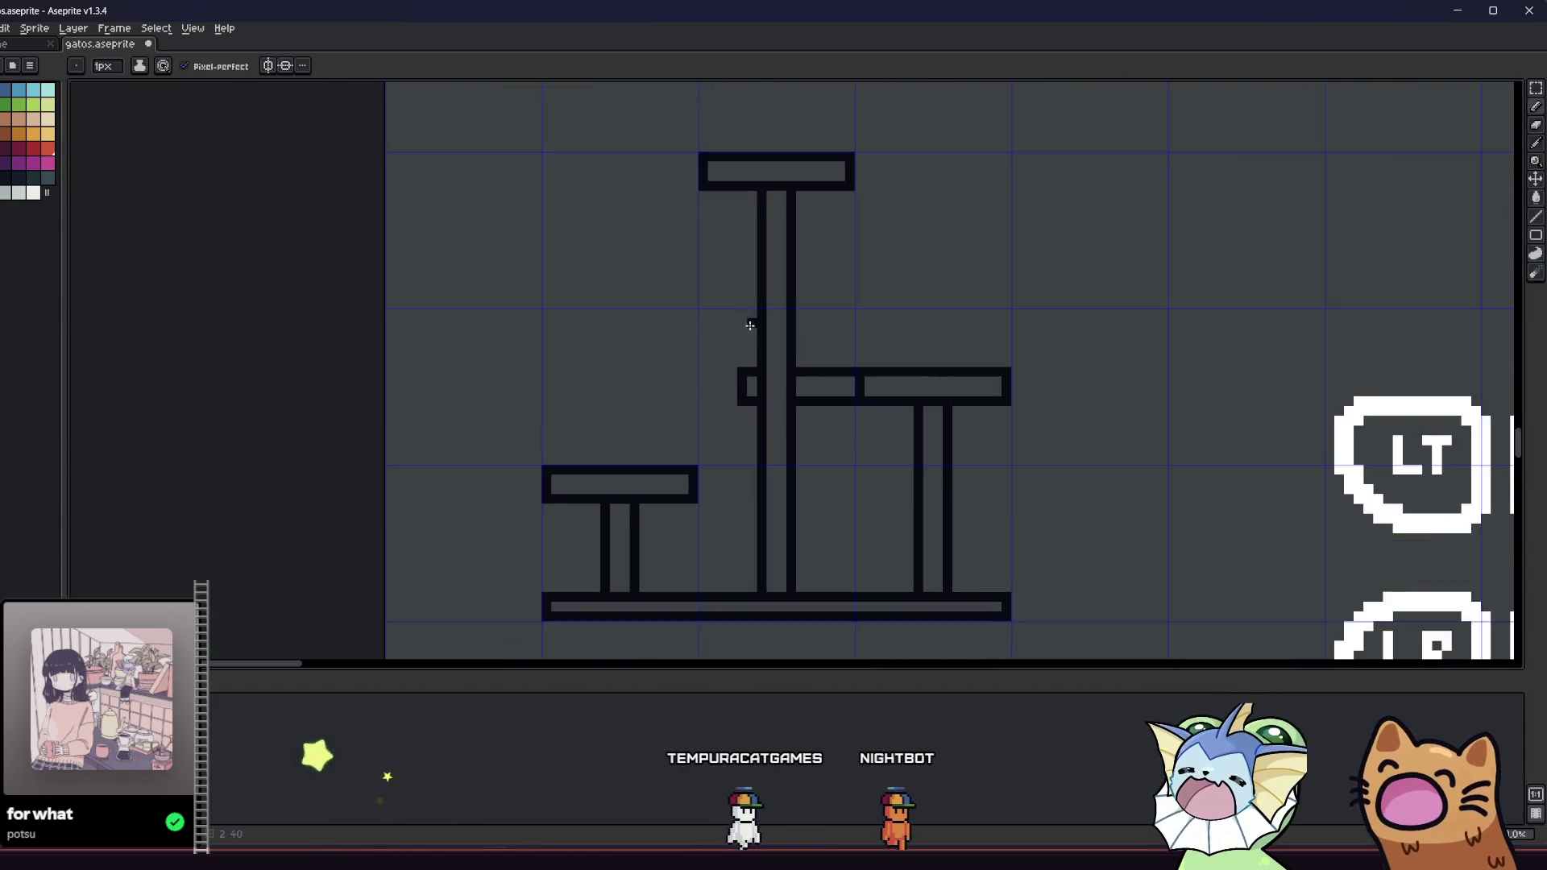
pyautogui.press('Right')
pyautogui.press('Left')
# Step: Raise the right platform with its leg, then lower the leg lines back to the base
pyautogui.press('m')
pyautogui.moveTo(808, 409); pyautogui.dragTo(1056, 568)
pyautogui.moveTo(691, 400); pyautogui.dragTo(749, 486)
pyautogui.moveTo(845, 478)
pyautogui.mouseDown()
pyautogui.moveTo(846, 371)
pyautogui.moveTo(1025, 486)
pyautogui.mouseUp()
pyautogui.click(783, 560)
pyautogui.moveTo(959, 438); pyautogui.dragTo(953, 545)
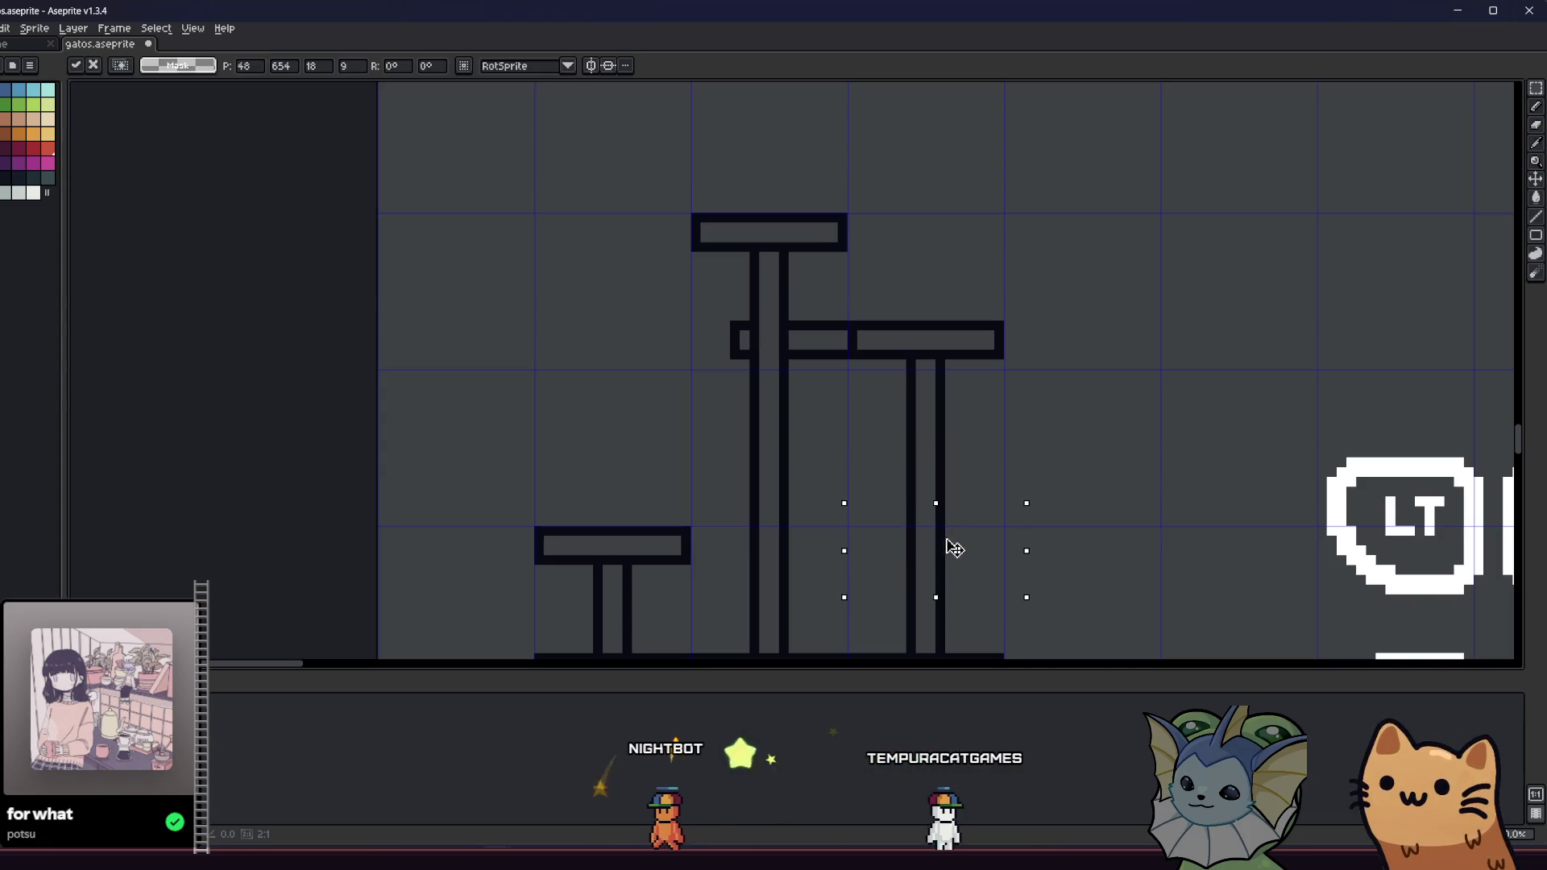
pyautogui.click(754, 482)
pyautogui.moveTo(754, 482); pyautogui.dragTo(756, 513)
# Step: Lower the right platform bar slightly and nudge the joining piece down one pixel
pyautogui.moveTo(800, 337); pyautogui.dragTo(1061, 422)
pyautogui.moveTo(990, 374); pyautogui.dragTo(991, 384)
pyautogui.press('Return')
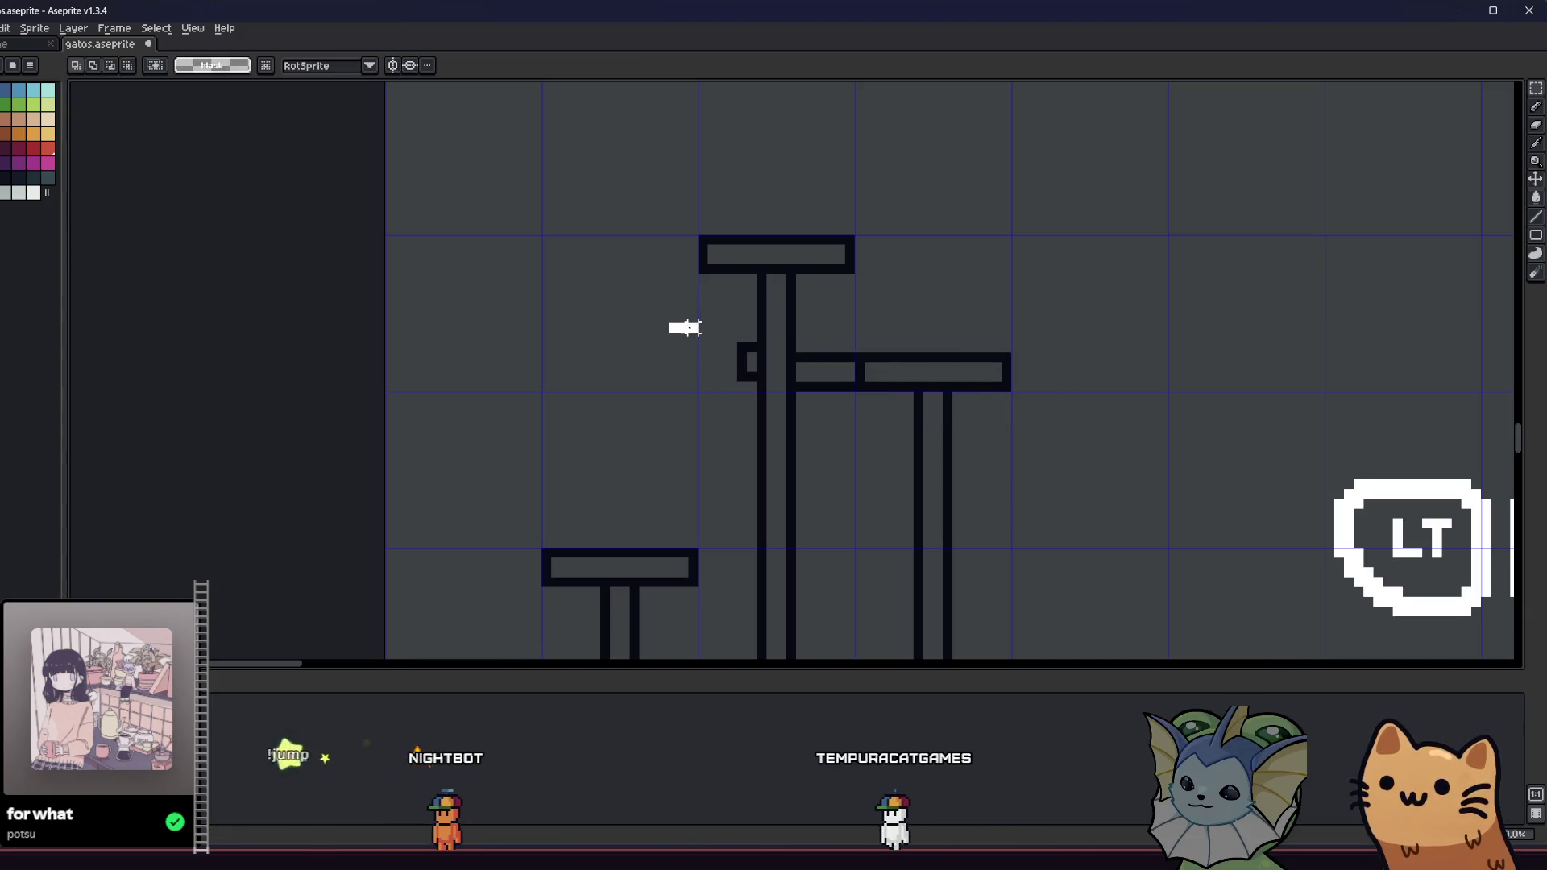
pyautogui.moveTo(667, 320); pyautogui.dragTo(760, 403)
pyautogui.press('Down')
pyautogui.hotkey('ctrl', 'd')
pyautogui.scroll(-2, 700, 459)
pyautogui.scroll(1, 716, 478)
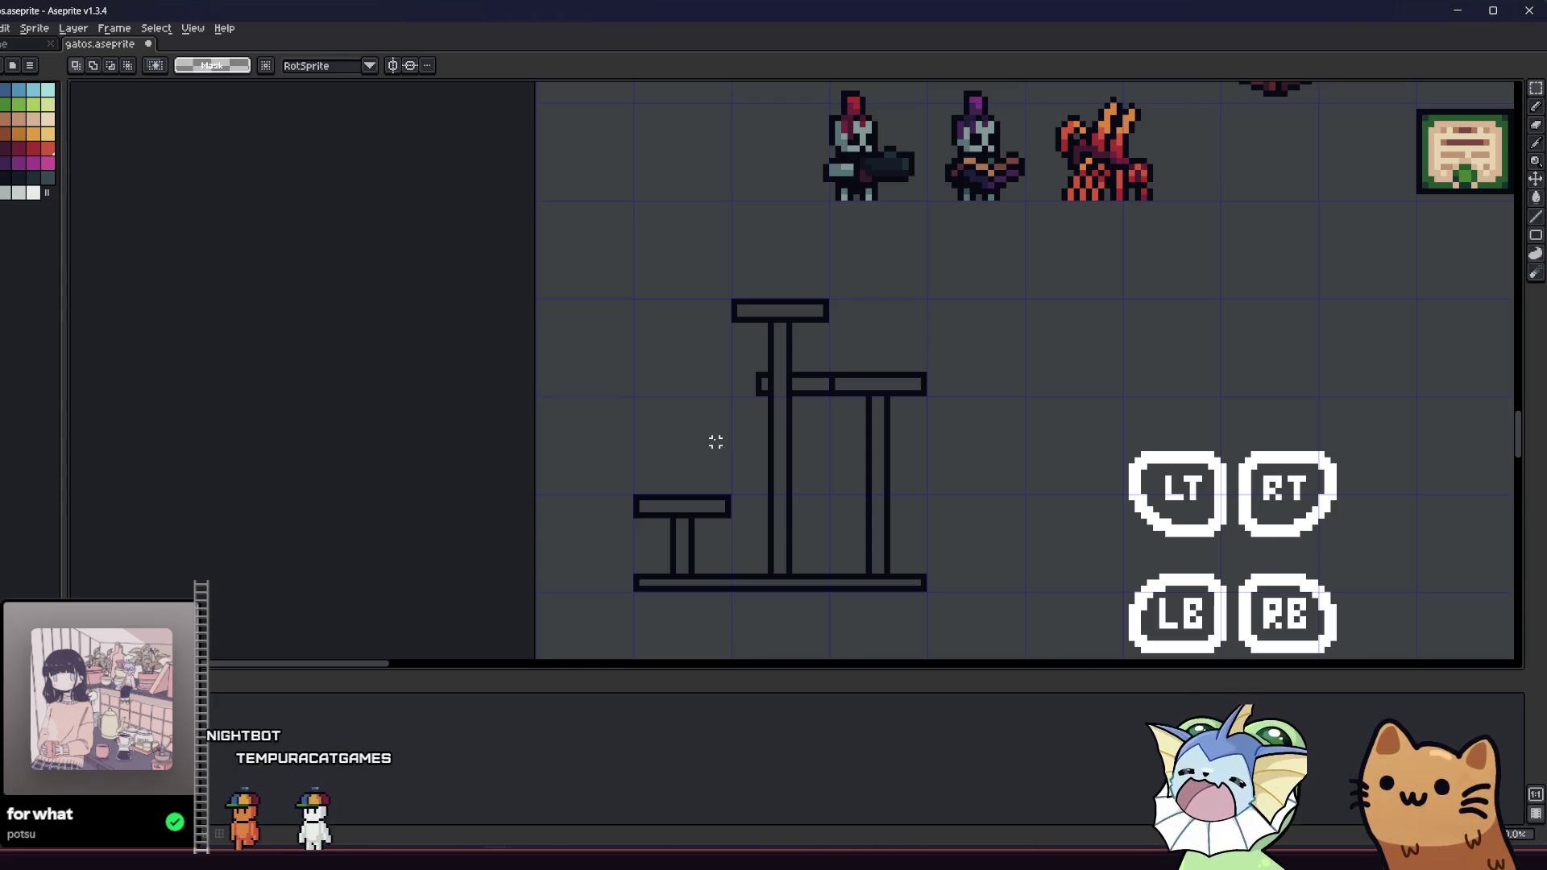
# Step: Reposition the small left shelf and commit its move
pyautogui.moveTo(658, 497)
pyautogui.mouseDown()
pyautogui.moveTo(728, 545)
pyautogui.moveTo(704, 553)
pyautogui.mouseUp()
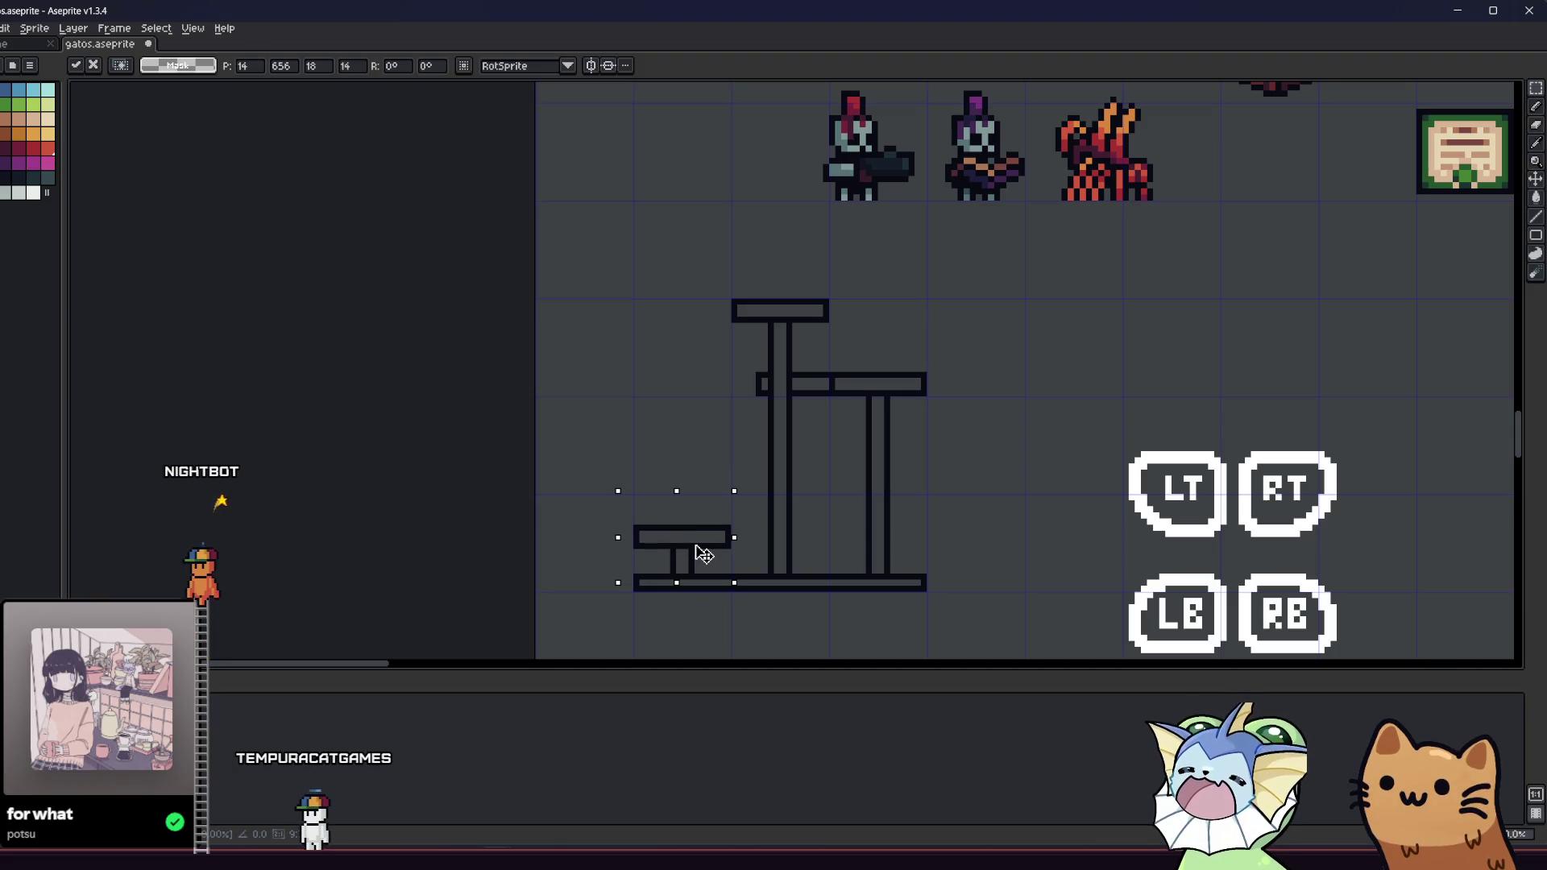
pyautogui.scroll(4, 599, 532)
pyautogui.moveTo(603, 487); pyautogui.dragTo(991, 611)
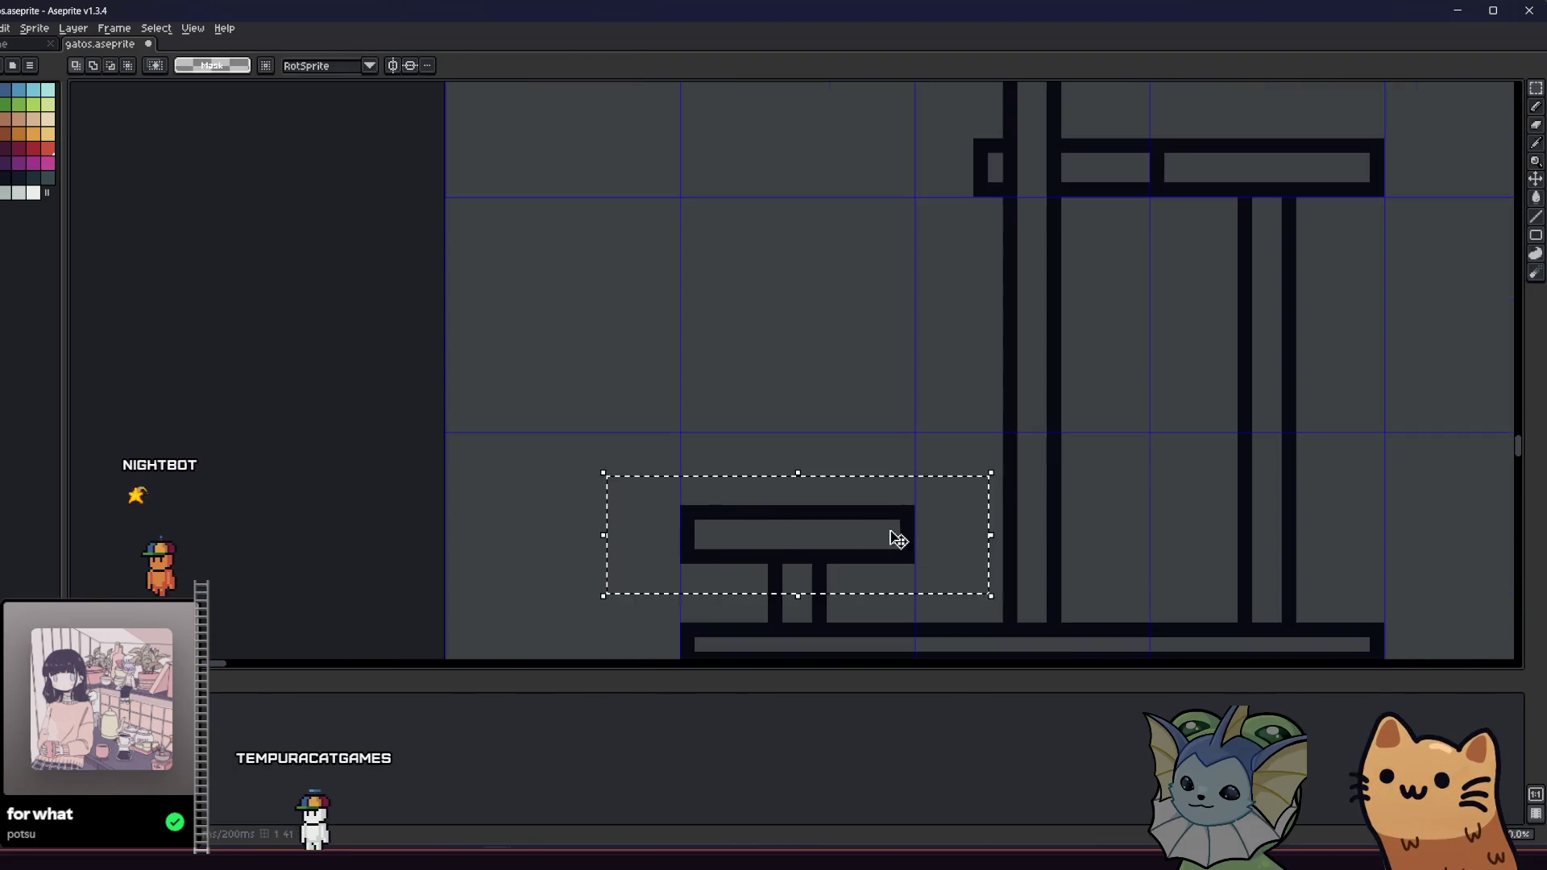
pyautogui.hotkey('ctrl', 'd')
pyautogui.scroll(-3, 802, 572)
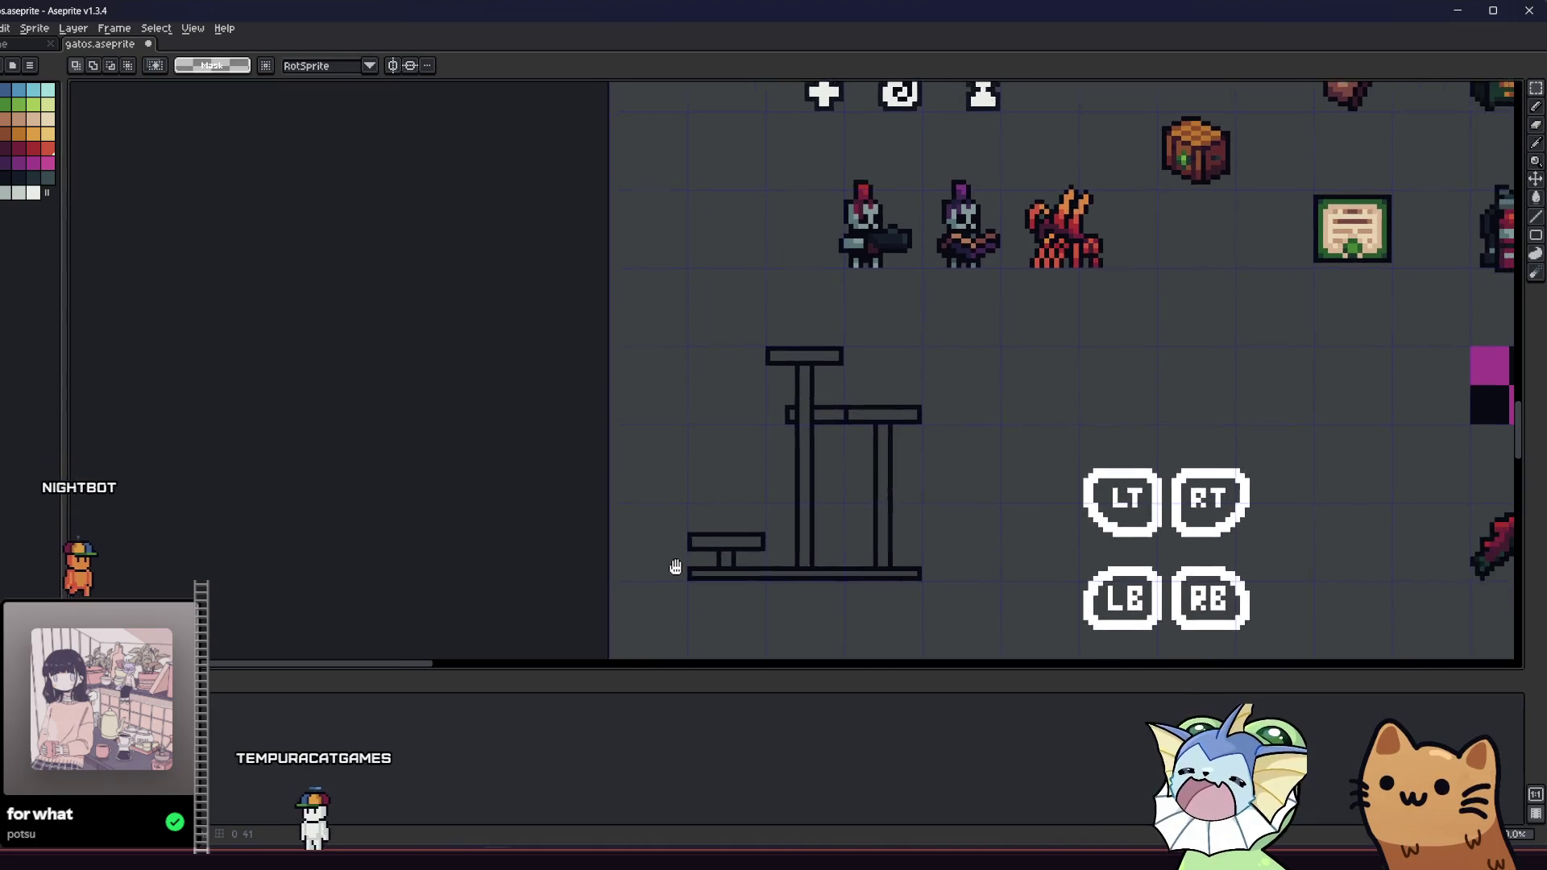
pyautogui.scroll(3, 773, 456)
# Step: Try drawing a rung off the tall pole, then undo it
pyautogui.press('b')
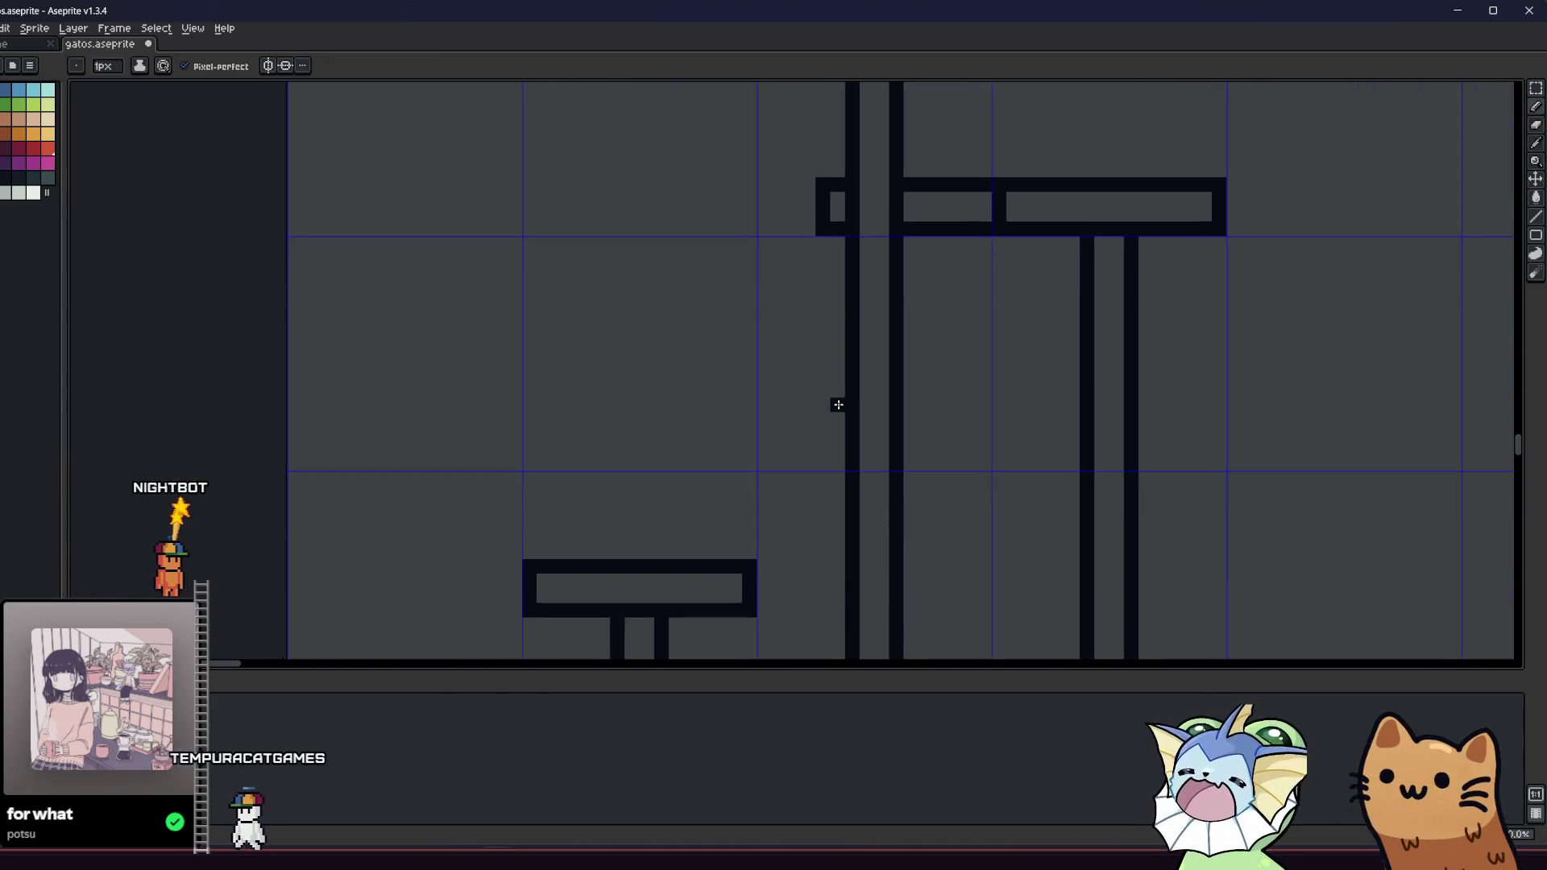
pyautogui.scroll(-2, 828, 417)
pyautogui.moveTo(829, 417); pyautogui.dragTo(855, 418)
pyautogui.scroll(1, 891, 384)
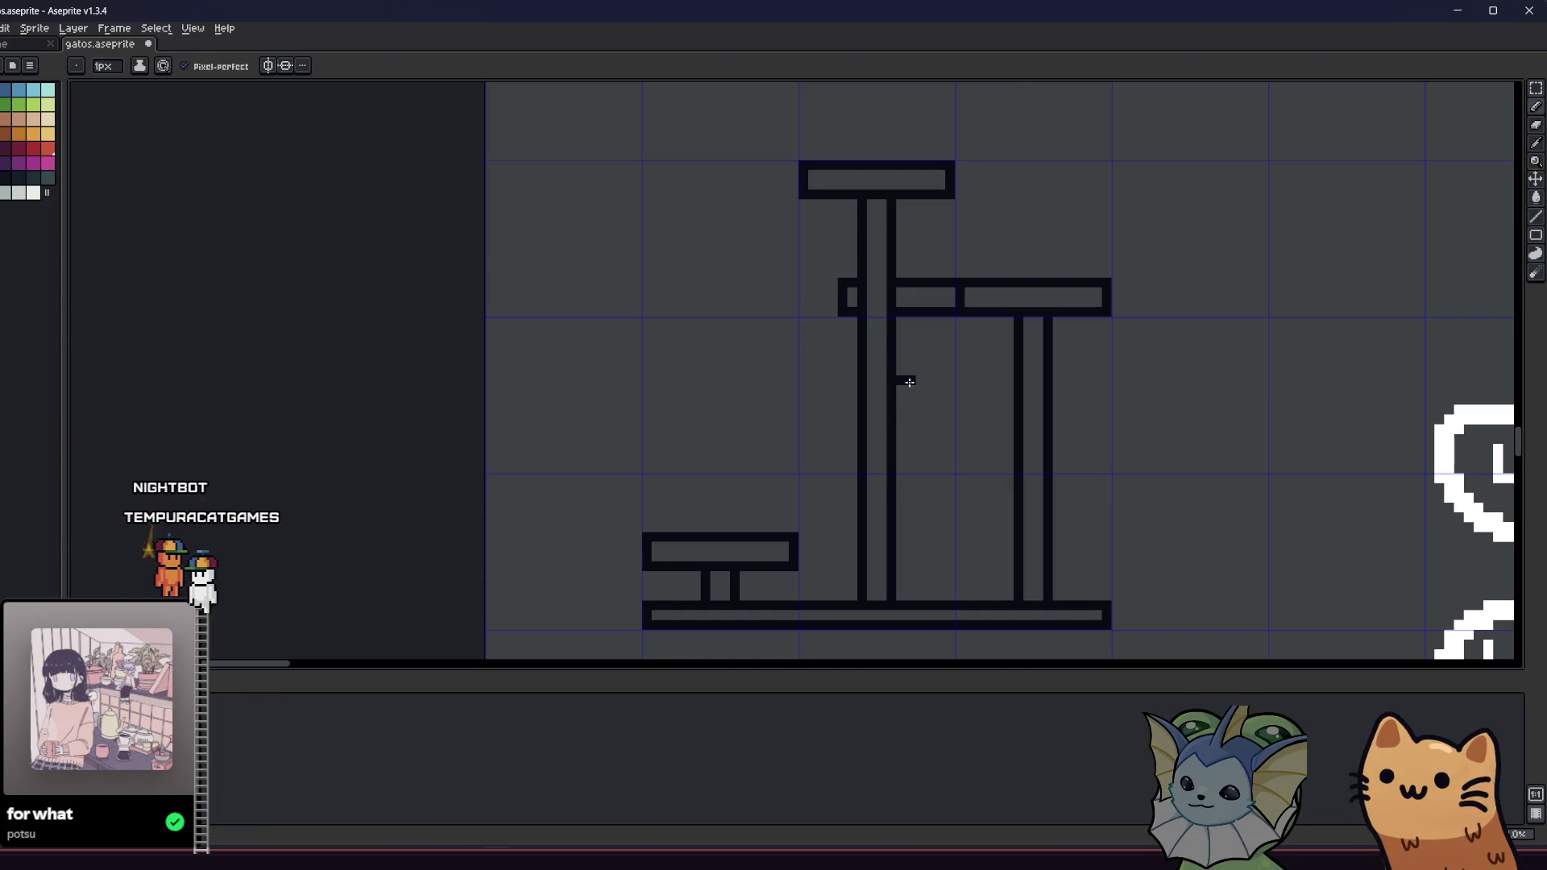
pyautogui.moveTo(908, 380); pyautogui.dragTo(912, 408)
pyautogui.hotkey('ctrl', 'z')
pyautogui.press('m')
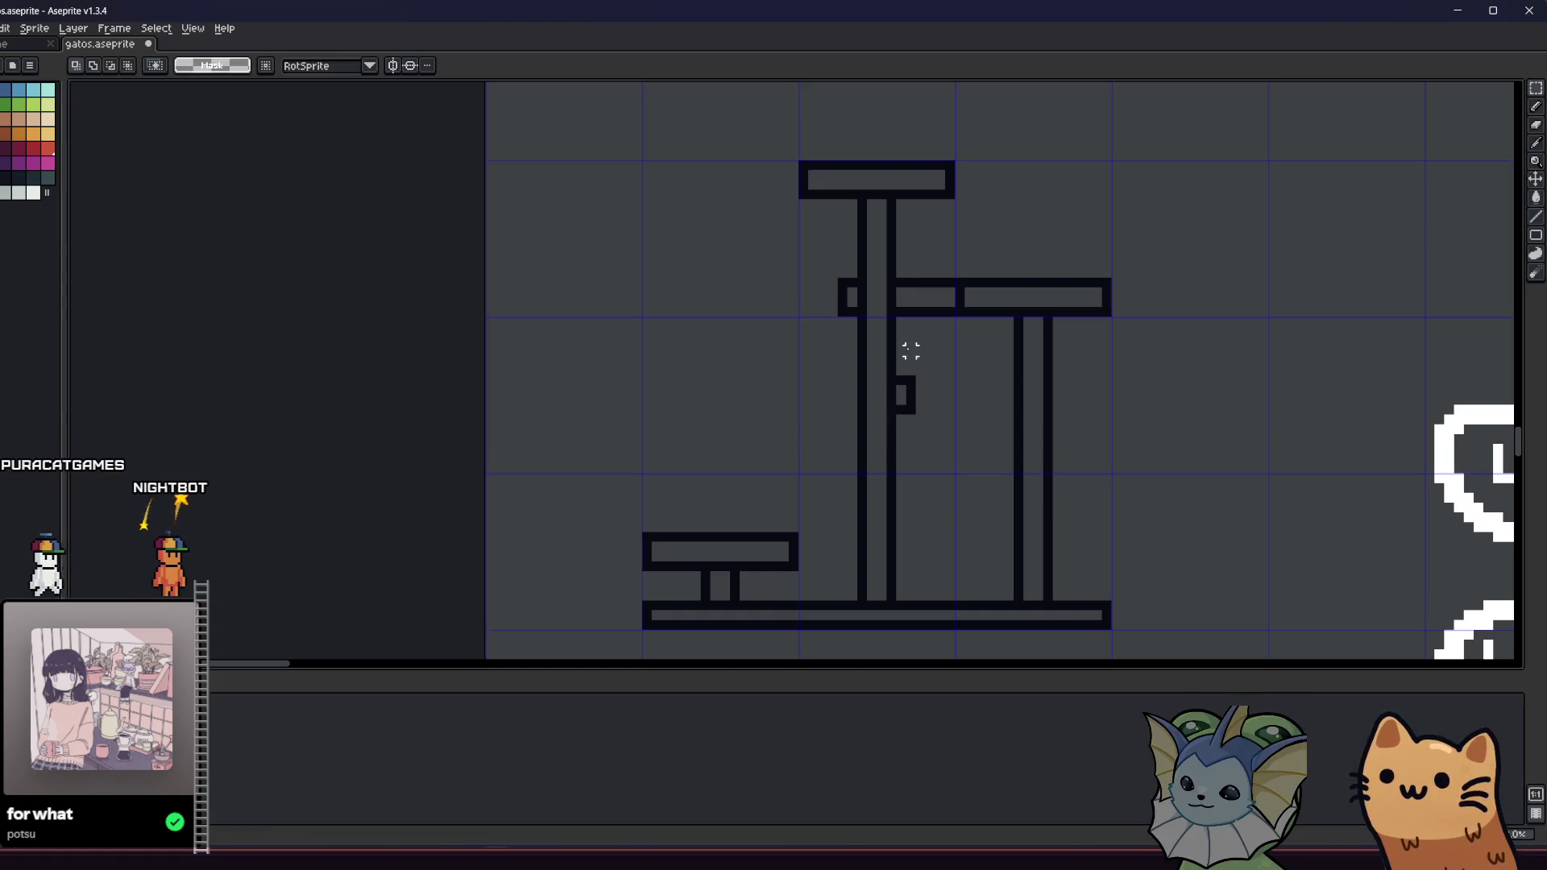
pyautogui.press('b')
# Step: Draw a short rung edge to the pole and close the lower-left rung into a box
pyautogui.moveTo(856, 380)
pyautogui.mouseDown()
pyautogui.moveTo(821, 379)
pyautogui.moveTo(805, 410)
pyautogui.mouseUp()
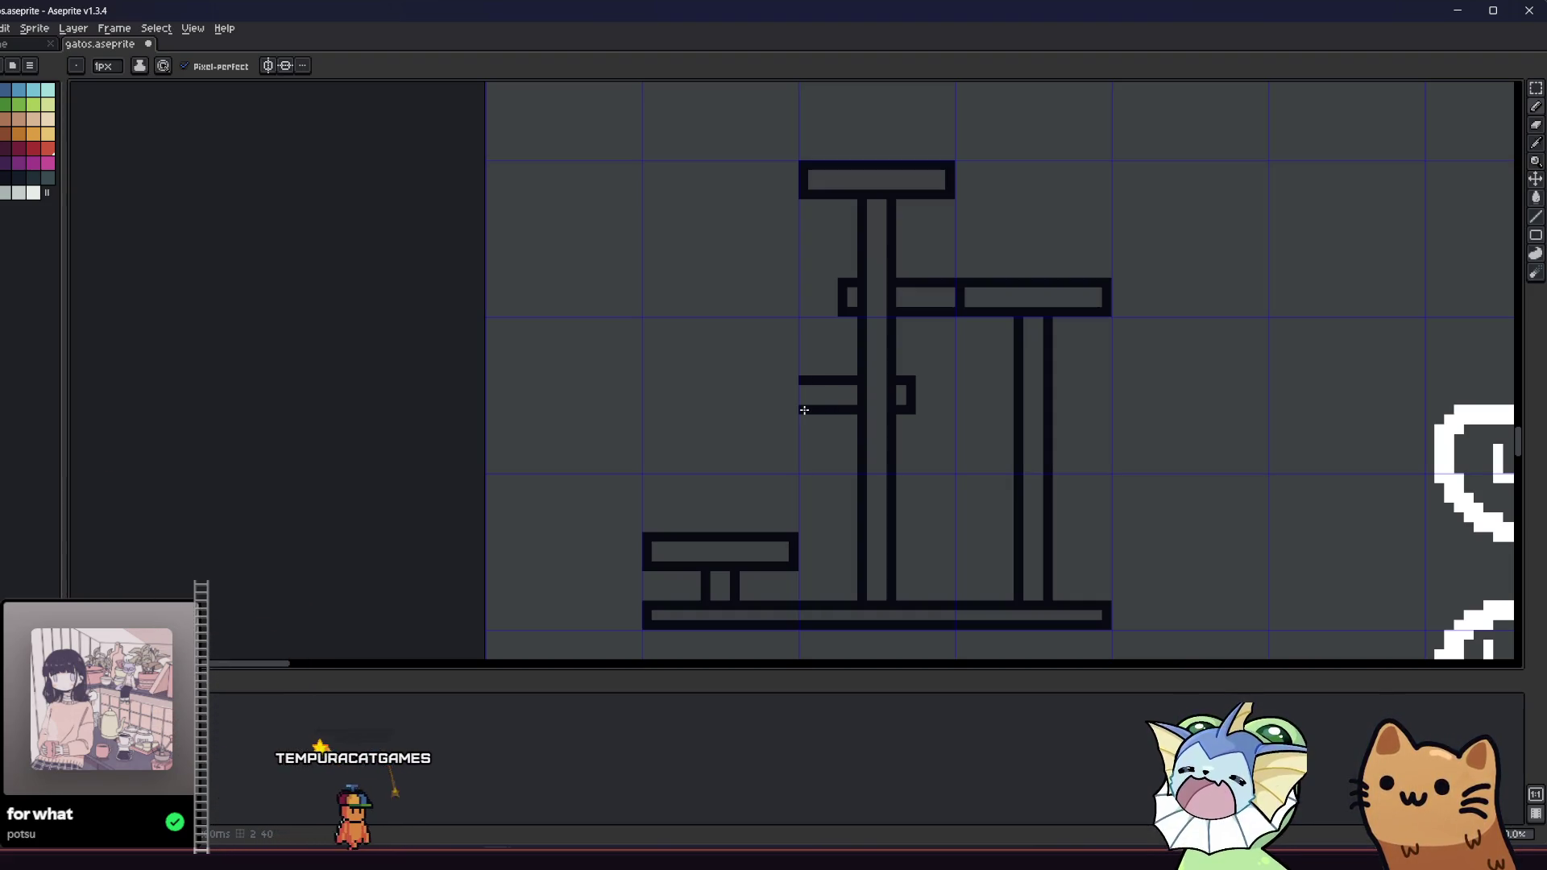
pyautogui.moveTo(800, 379); pyautogui.dragTo(800, 410)
pyautogui.scroll(2, 774, 452)
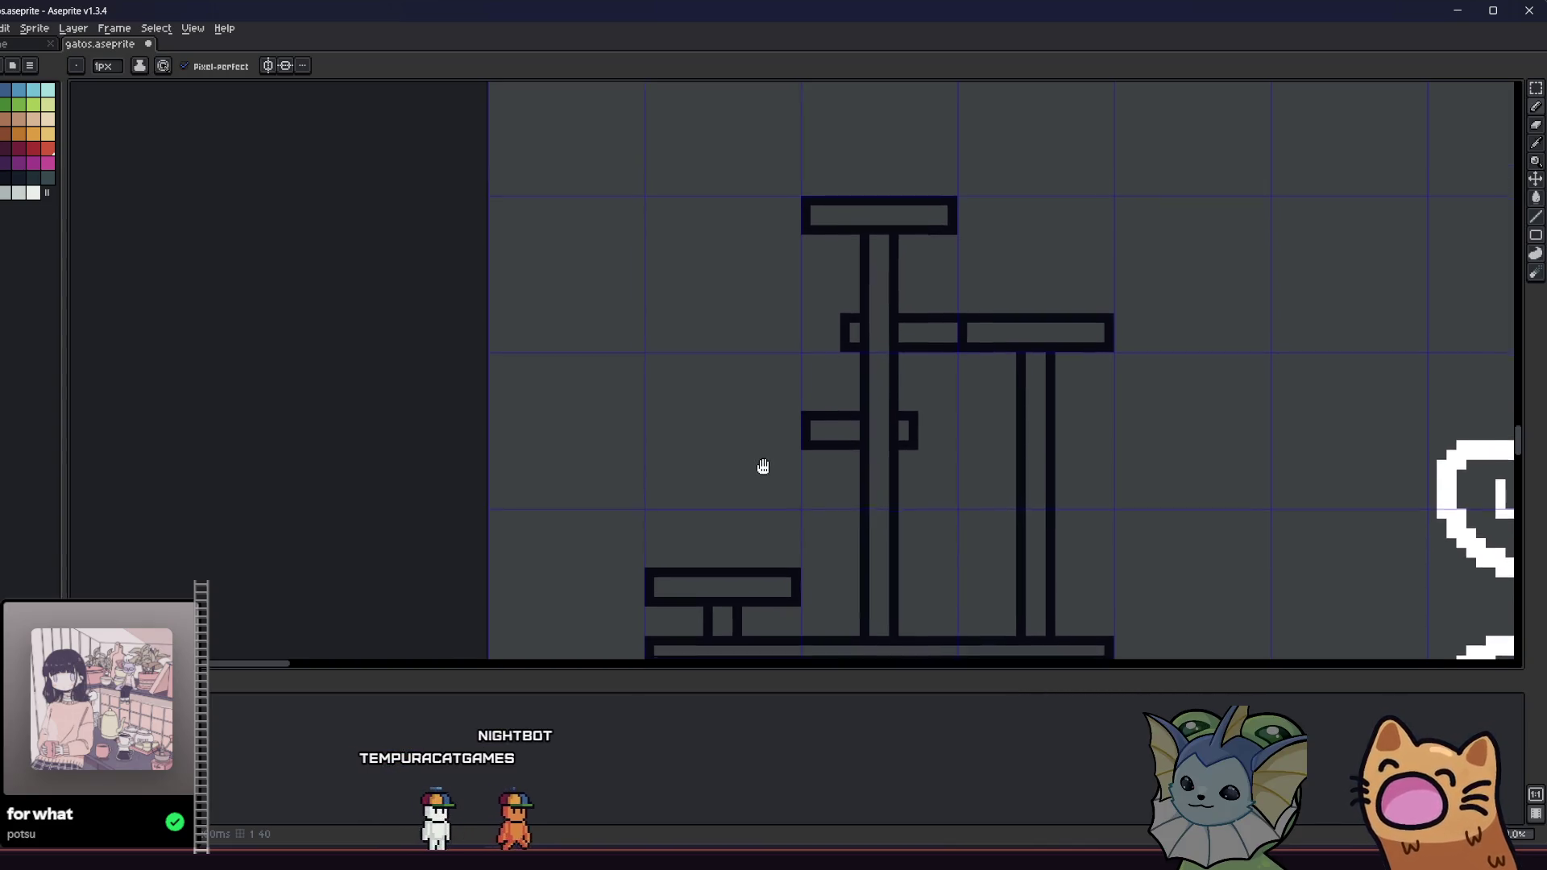
pyautogui.hotkey('ctrl', 'z')
pyautogui.scroll(-4, 798, 458)
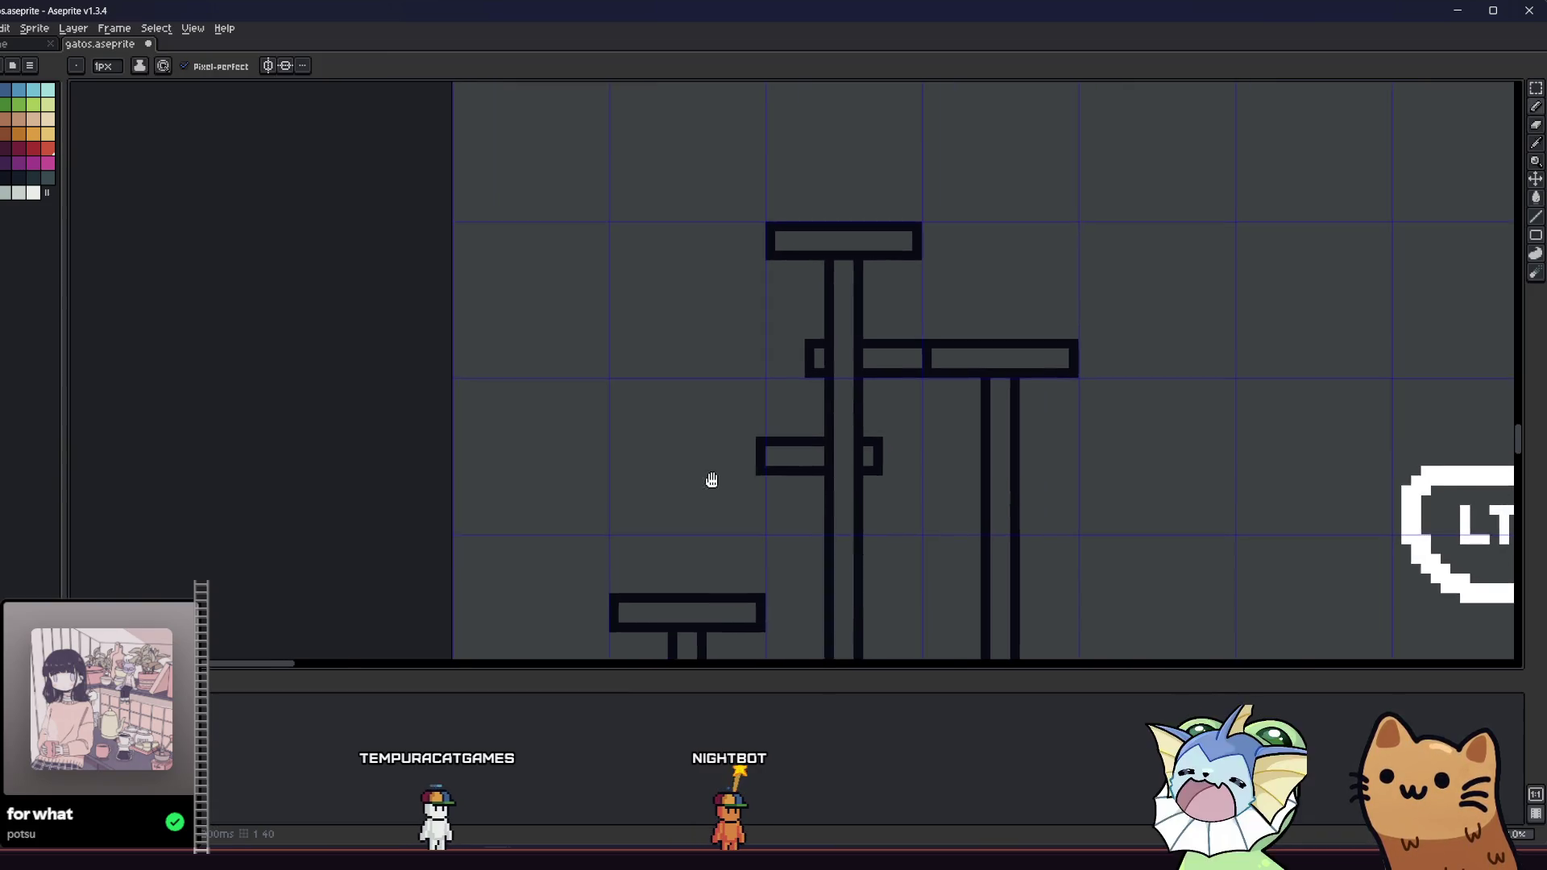
pyautogui.scroll(3, 743, 452)
pyautogui.scroll(1, 767, 458)
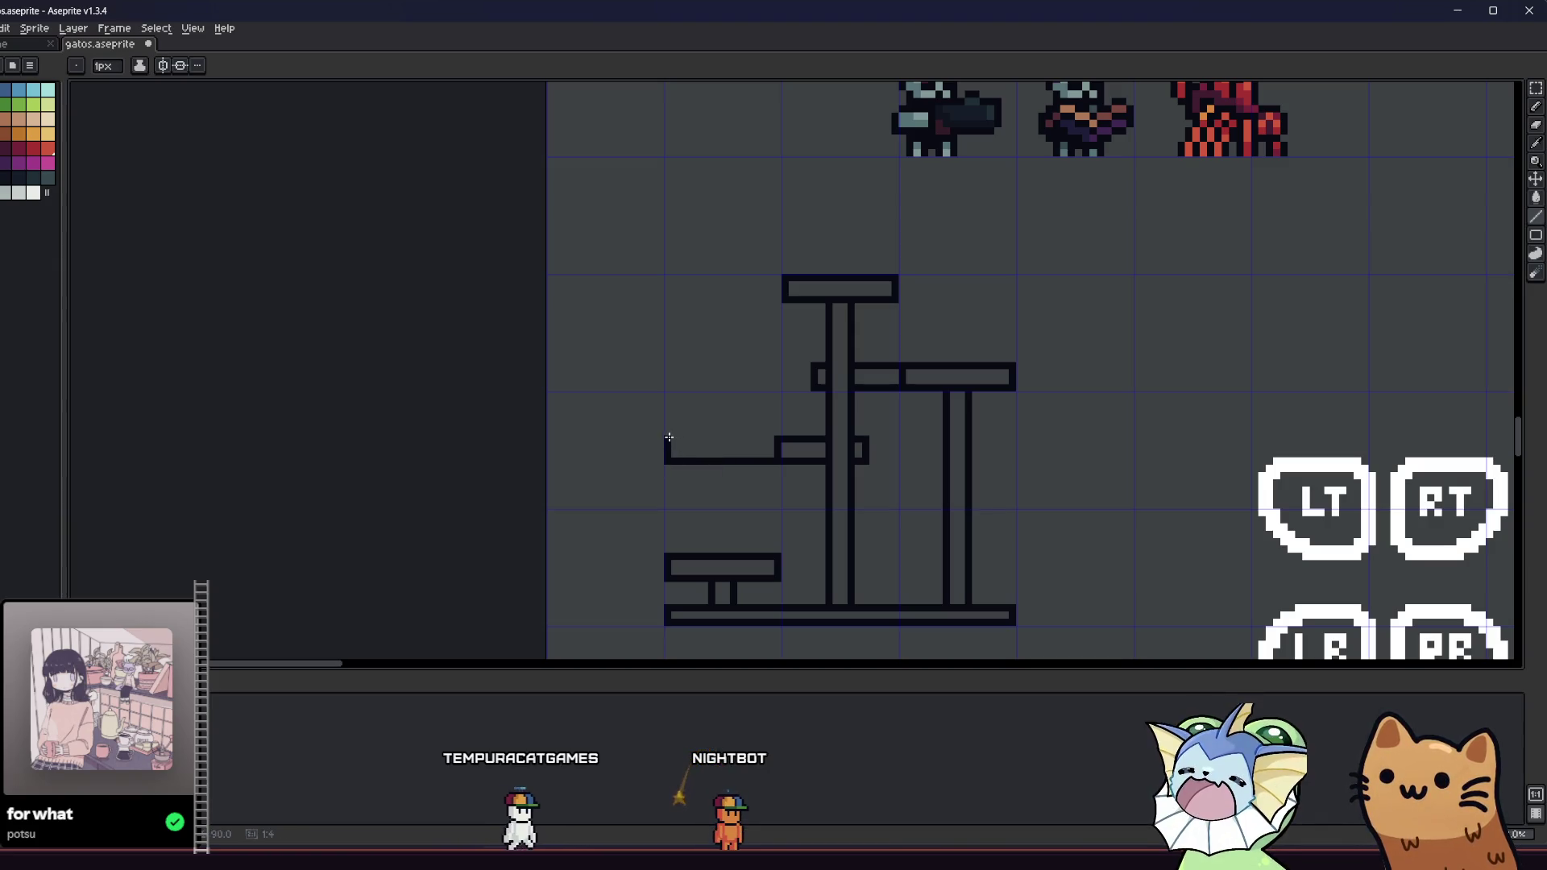
pyautogui.moveTo(715, 435); pyautogui.dragTo(667, 439)
pyautogui.scroll(-4, 765, 449)
pyautogui.scroll(5, 766, 449)
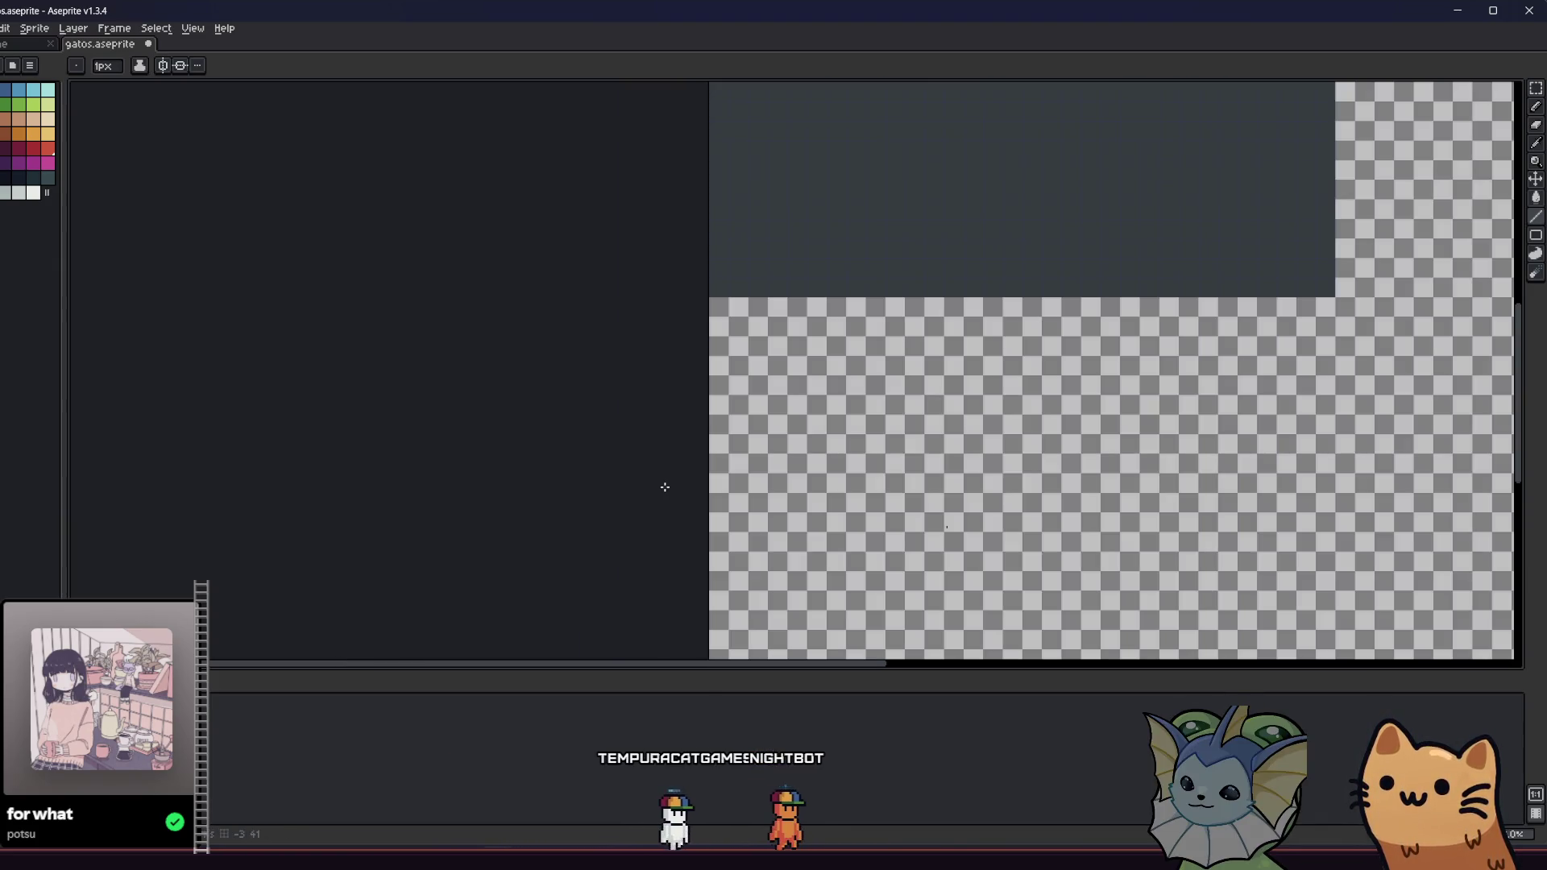
pyautogui.scroll(-3, 685, 482)
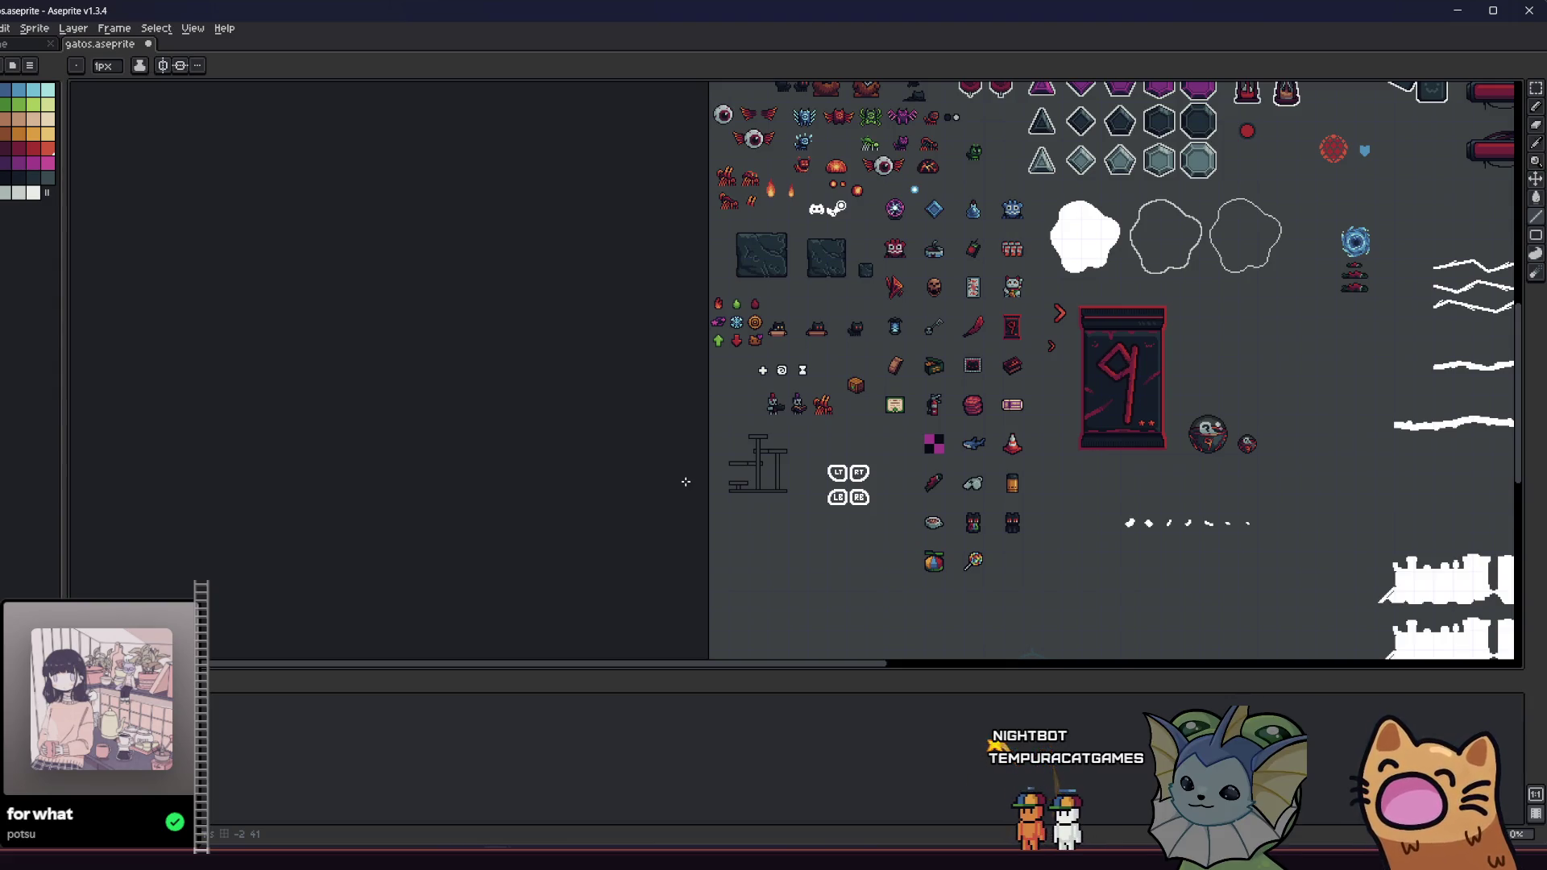
pyautogui.scroll(4, 695, 472)
# Step: Delete the left end of the small platform
pyautogui.moveTo(666, 390); pyautogui.dragTo(777, 605)
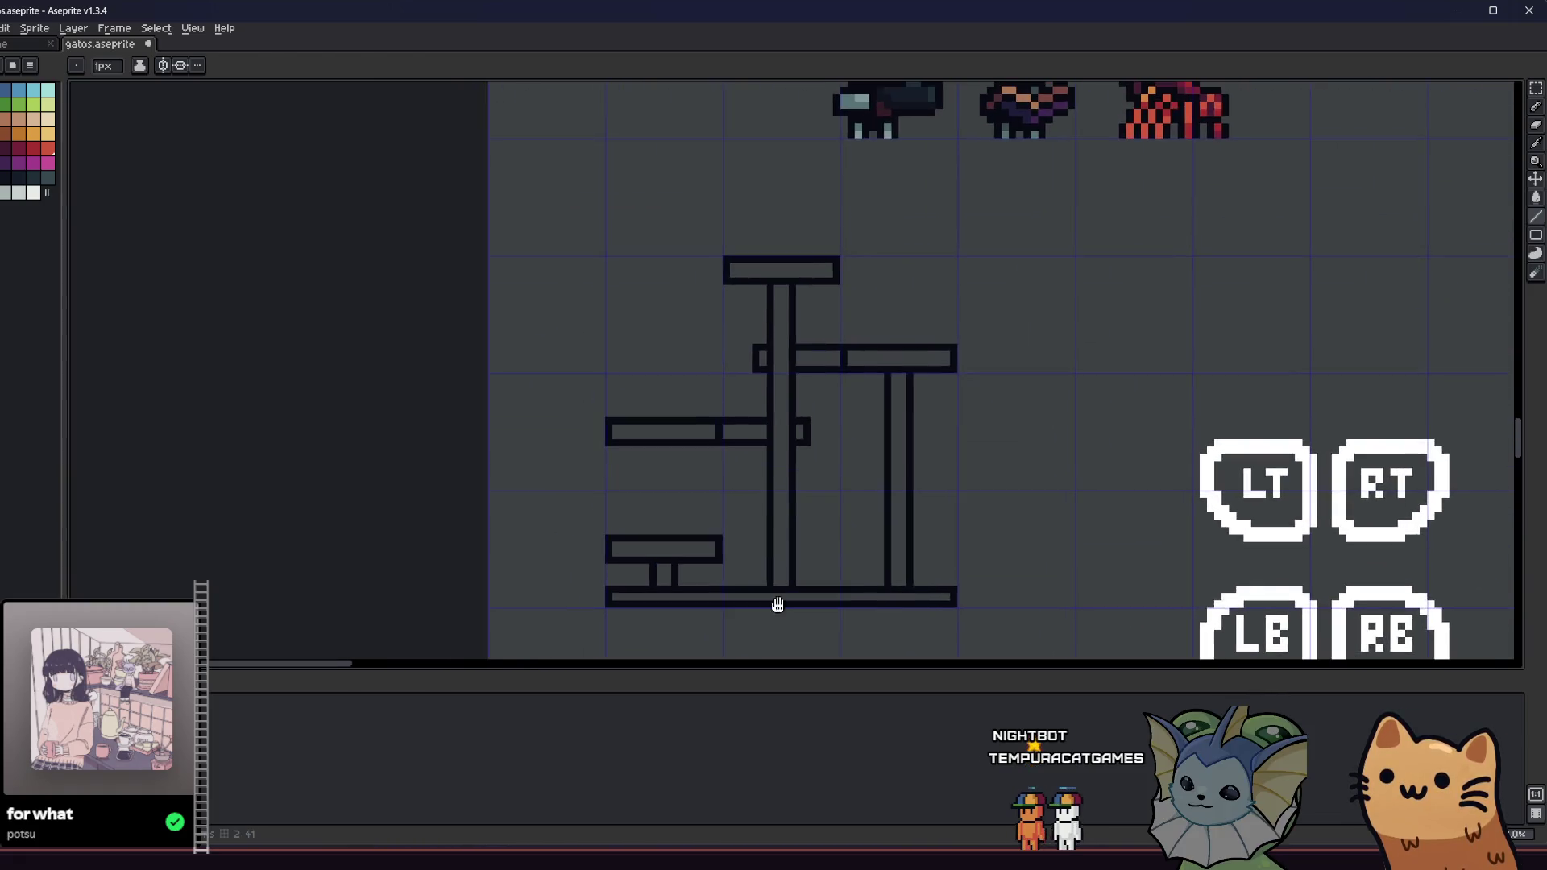
pyautogui.press('m')
pyautogui.scroll(2, 690, 456)
pyautogui.scroll(1, 740, 410)
pyautogui.press('b')
pyautogui.scroll(-1, 757, 392)
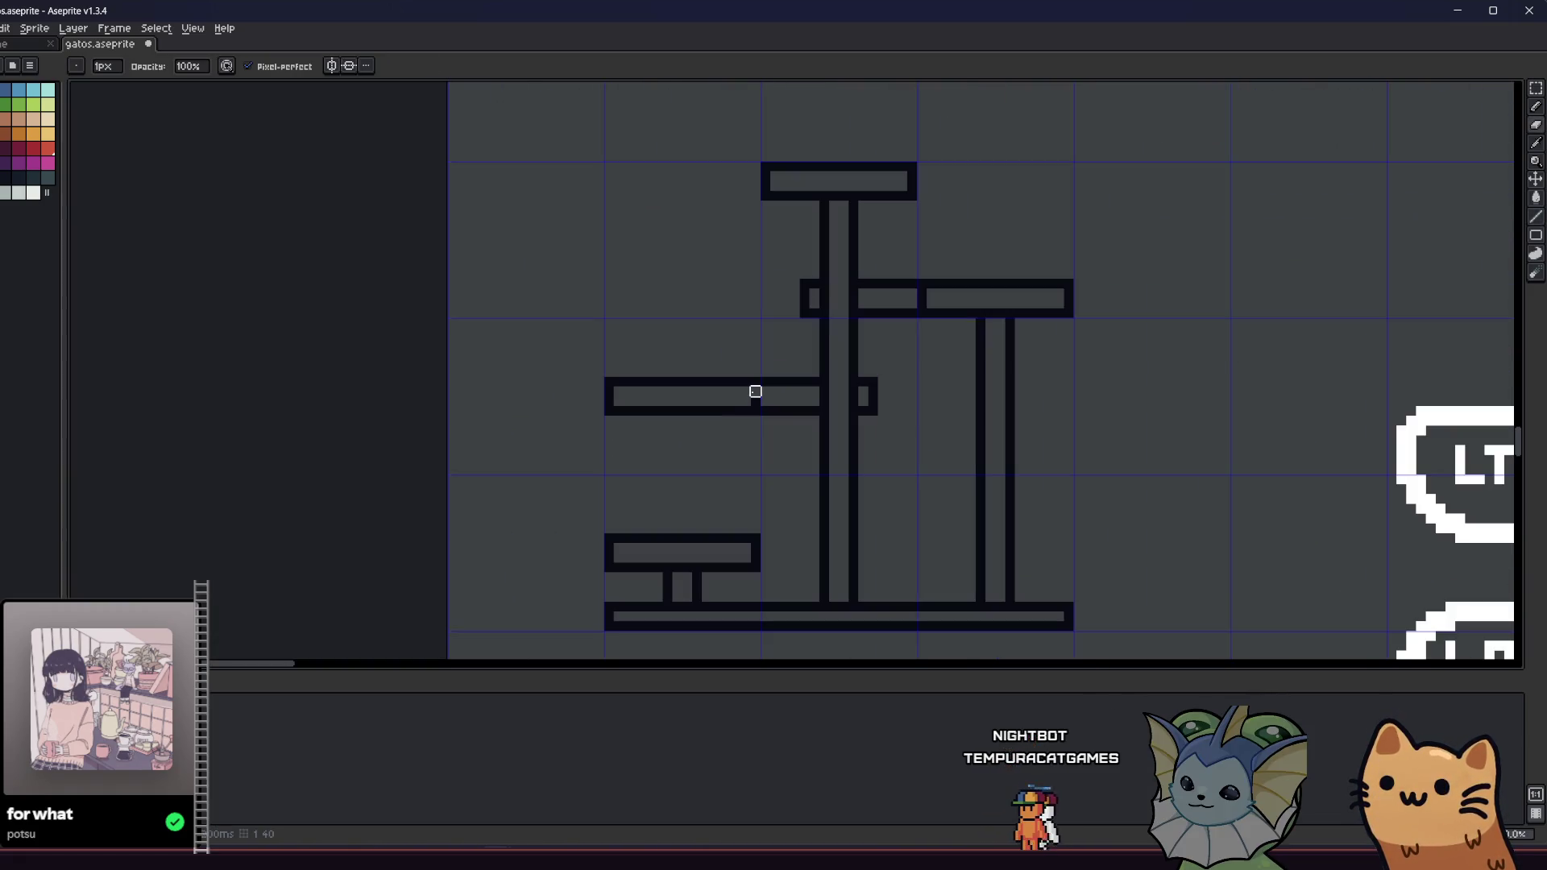
pyautogui.scroll(1, 595, 448)
pyautogui.press('m')
pyautogui.moveTo(597, 388); pyautogui.dragTo(740, 505)
pyautogui.press('Delete')
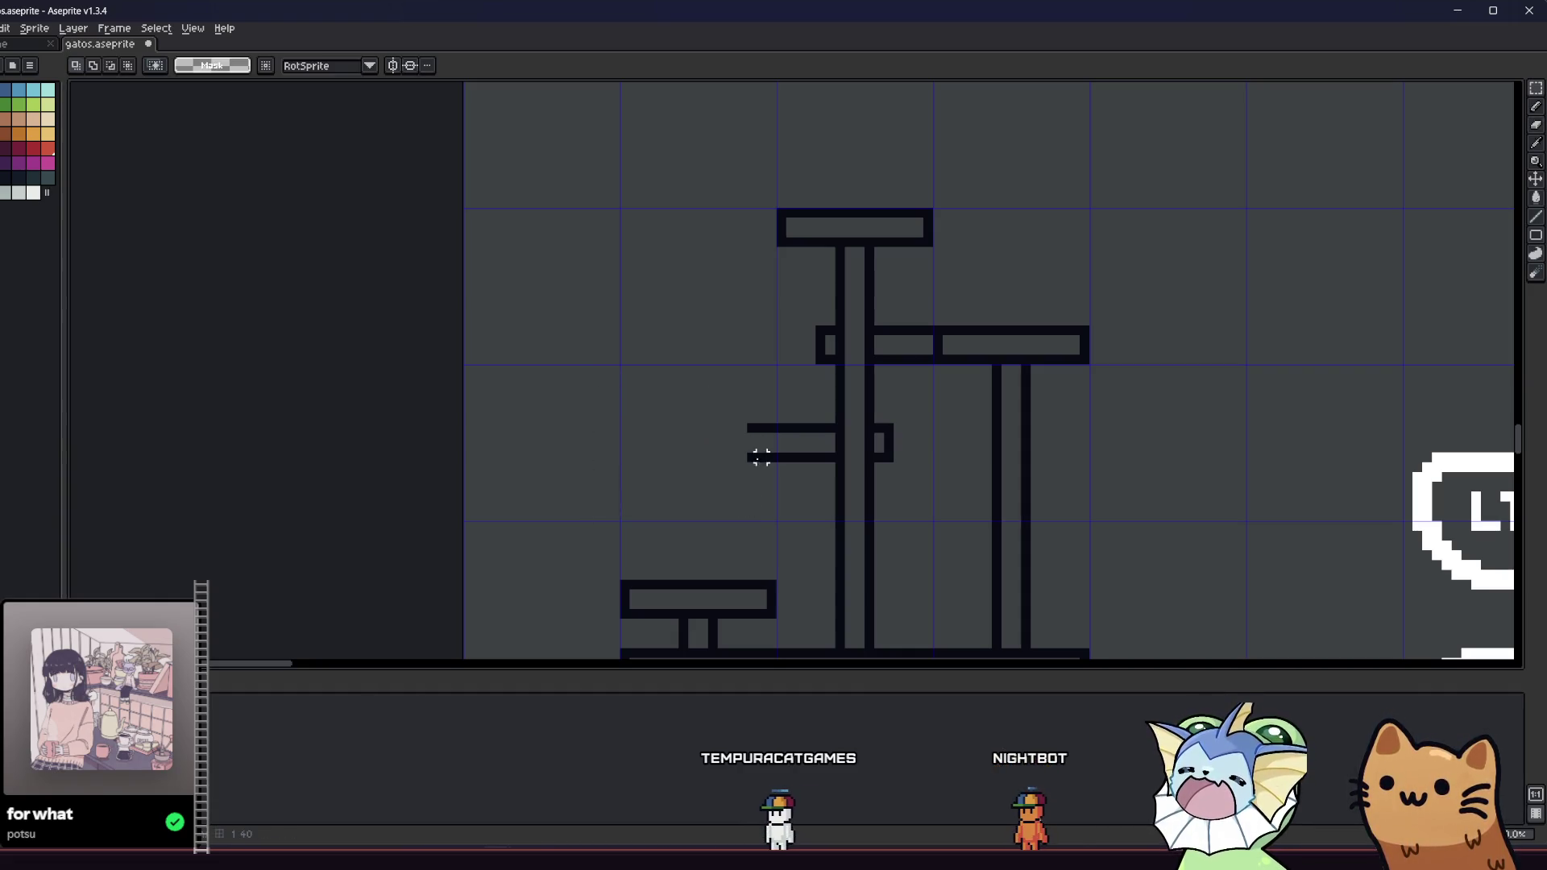
pyautogui.press('b')
pyautogui.scroll(-4, 615, 542)
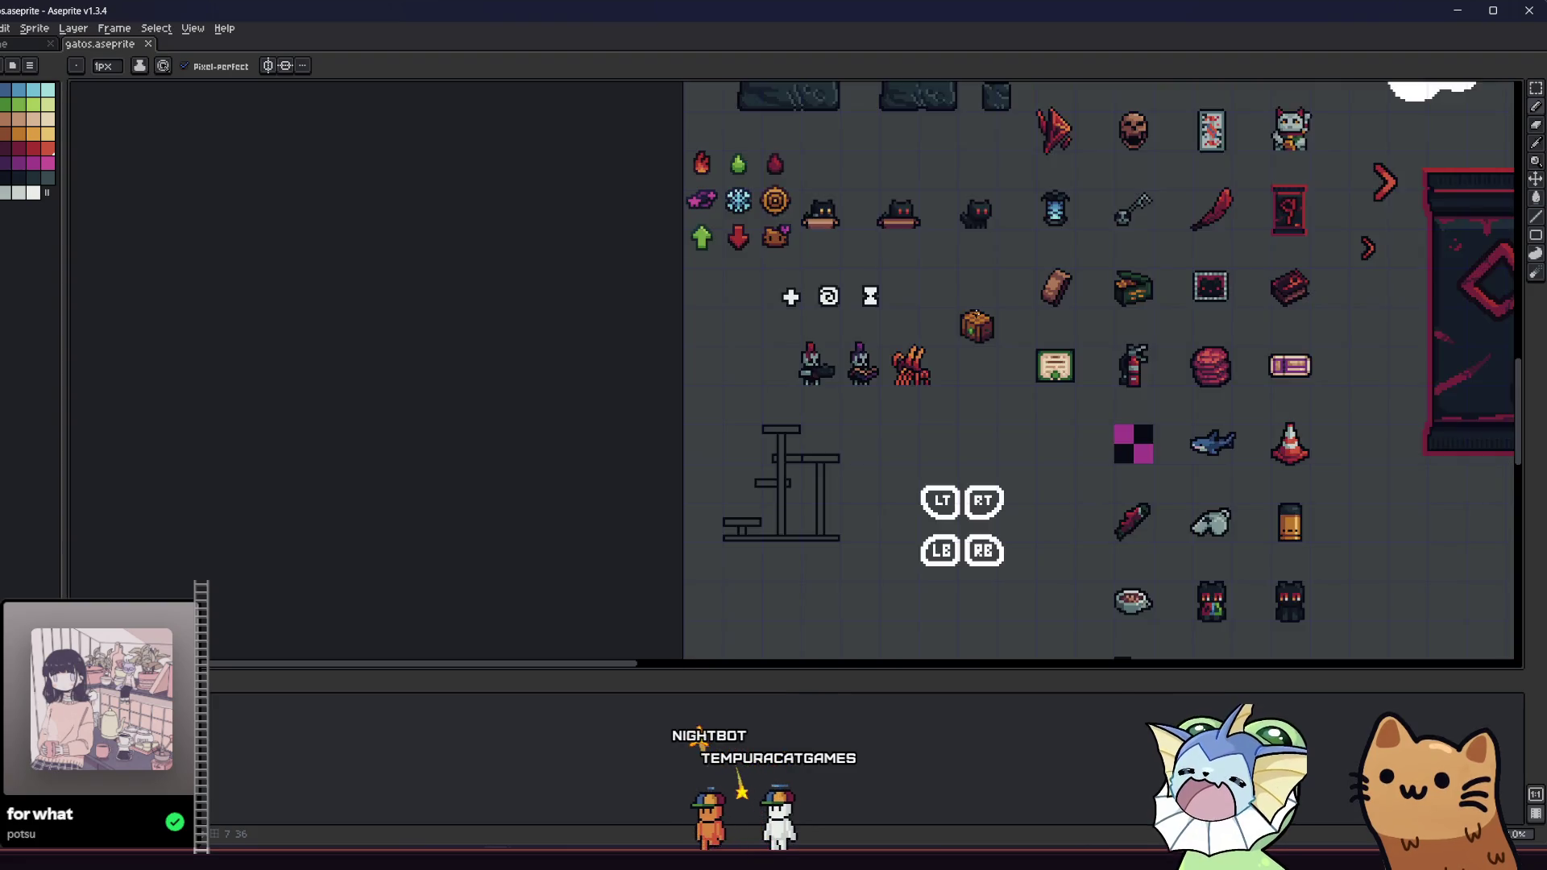
pyautogui.scroll(1, 967, 316)
# Step: Try moving the crate sprite onto the tree, then cancel the move
pyautogui.press('m')
pyautogui.moveTo(953, 296)
pyautogui.mouseDown()
pyautogui.moveTo(1015, 350)
pyautogui.moveTo(999, 330)
pyautogui.moveTo(698, 456)
pyautogui.moveTo(752, 498)
pyautogui.moveTo(625, 585)
pyautogui.moveTo(642, 595)
pyautogui.mouseUp()
pyautogui.press('Escape')
# Step: Clear the crate selection and nudge the tree's right pole section to the right
pyautogui.hotkey('ctrl', 'd')
pyautogui.moveTo(794, 511)
pyautogui.mouseDown()
pyautogui.moveTo(791, 493)
pyautogui.moveTo(874, 417)
pyautogui.moveTo(747, 602)
pyautogui.mouseUp()
pyautogui.scroll(2, 874, 417)
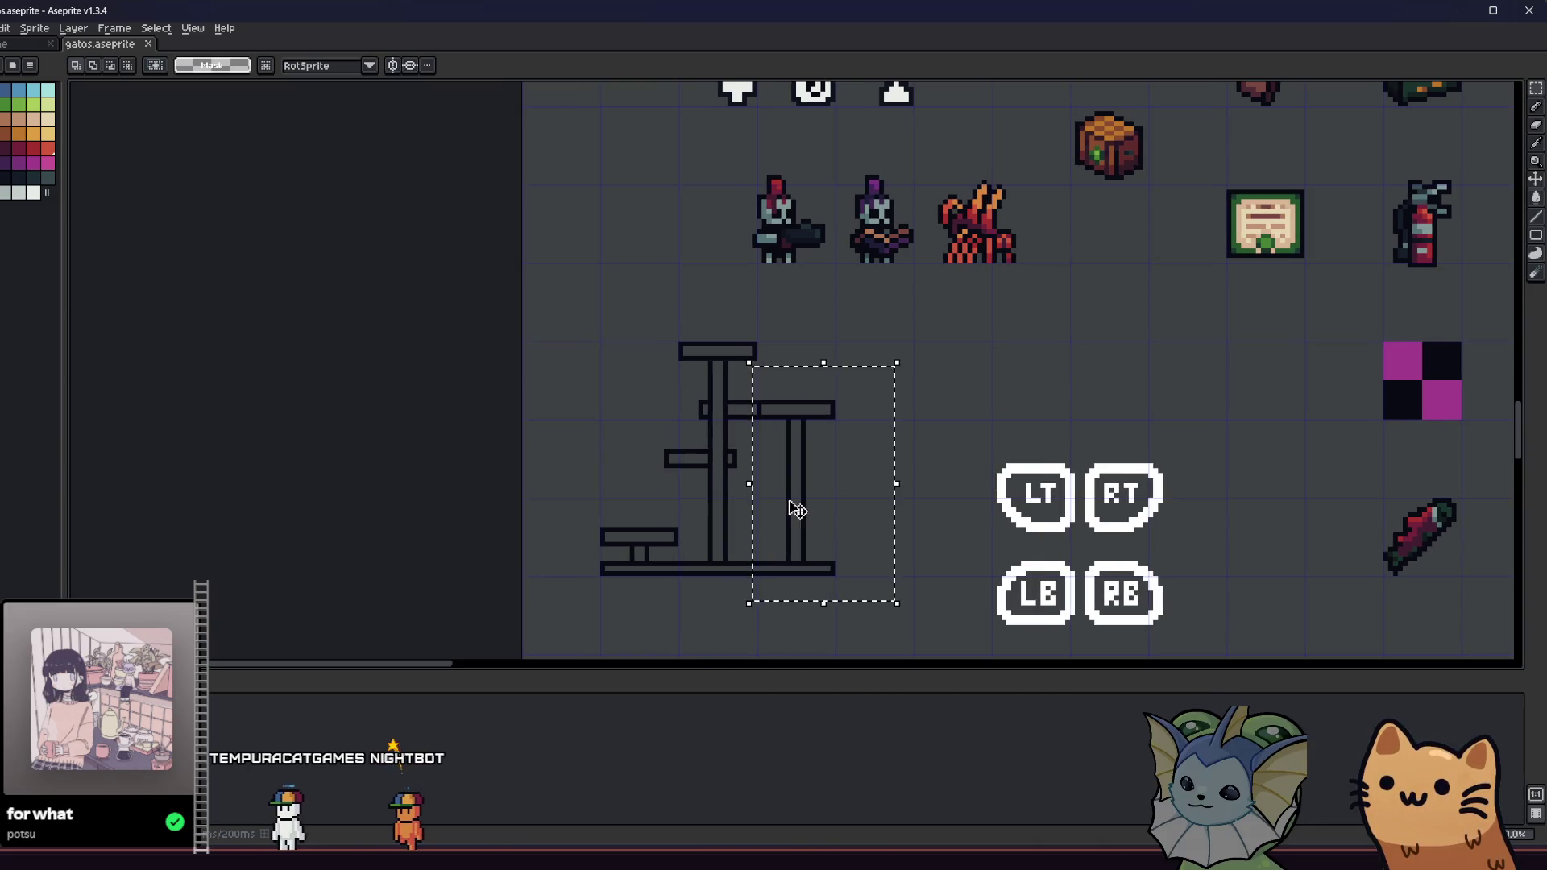
pyautogui.hotkey('ctrl', 'd')
pyautogui.moveTo(908, 366); pyautogui.dragTo(770, 598)
pyautogui.press('Right')
pyautogui.press('Right')
pyautogui.press('Right')
pyautogui.hotkey('ctrl', 'd')
pyautogui.moveTo(774, 402); pyautogui.dragTo(788, 593)
pyautogui.hotkey('ctrl', 'd')
pyautogui.moveTo(876, 381)
pyautogui.mouseDown()
pyautogui.moveTo(839, 596)
pyautogui.moveTo(797, 606)
pyautogui.mouseUp()
pyautogui.hotkey('ctrl', 'd')
# Step: Copy the top platform's right end, flip it horizontally and place it at the left
pyautogui.moveTo(669, 591)
pyautogui.mouseDown()
pyautogui.moveTo(712, 559)
pyautogui.moveTo(865, 552)
pyautogui.mouseUp()
pyautogui.scroll(1, 931, 327)
pyautogui.moveTo(970, 321)
pyautogui.mouseDown()
pyautogui.moveTo(907, 370)
pyautogui.moveTo(905, 404)
pyautogui.mouseUp()
pyautogui.hotkey('ctrl', 'c')
pyautogui.hotkey('ctrl', 'v')
pyautogui.hotkey('shift', 'h')
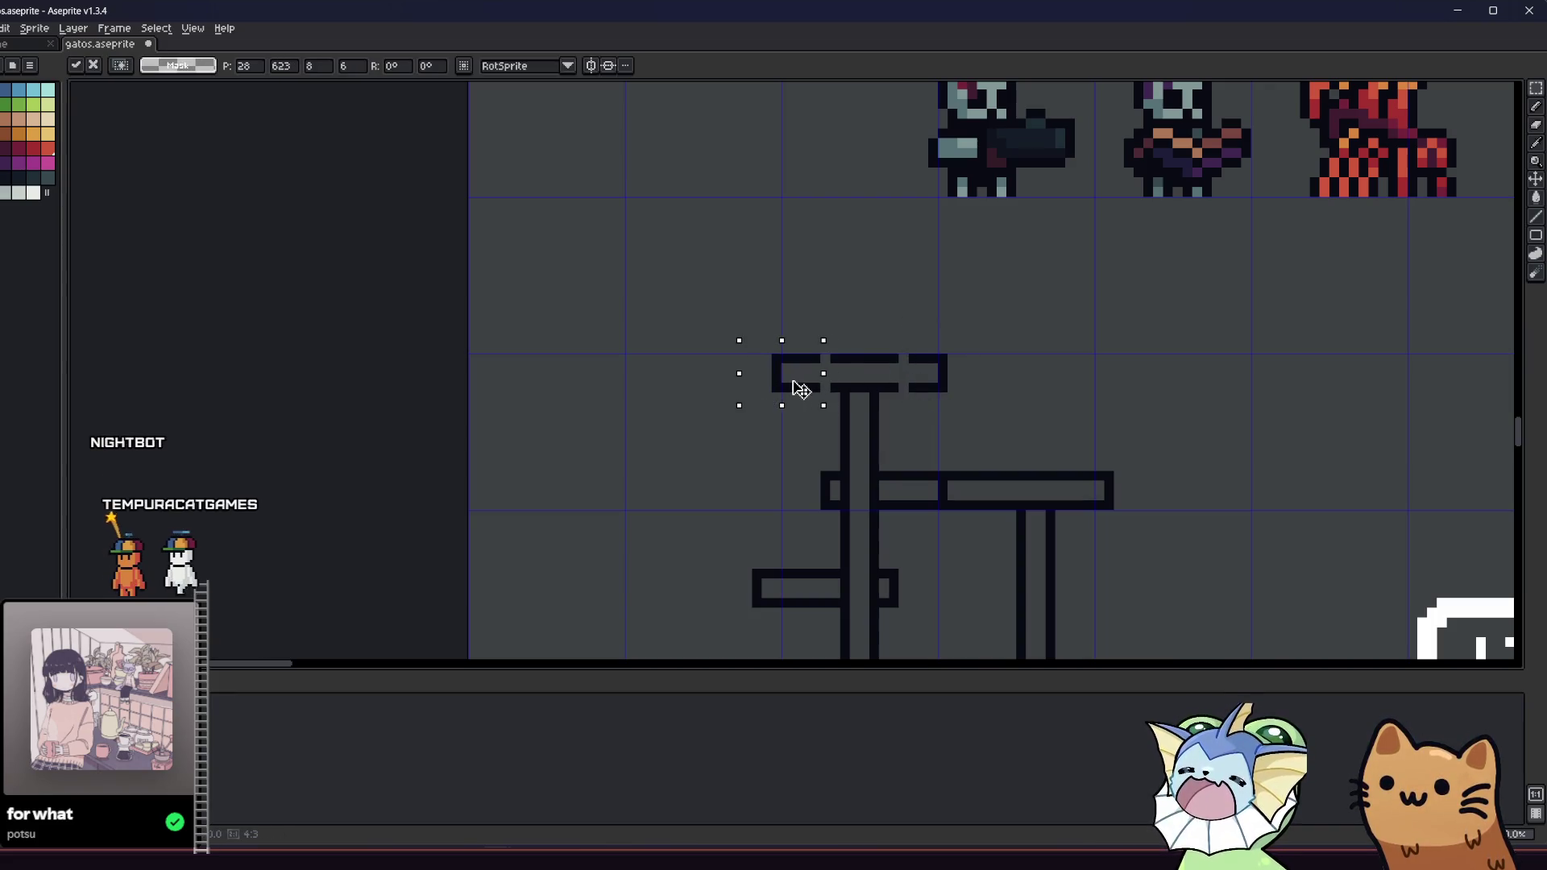
pyautogui.press('Return')
pyautogui.press('b')
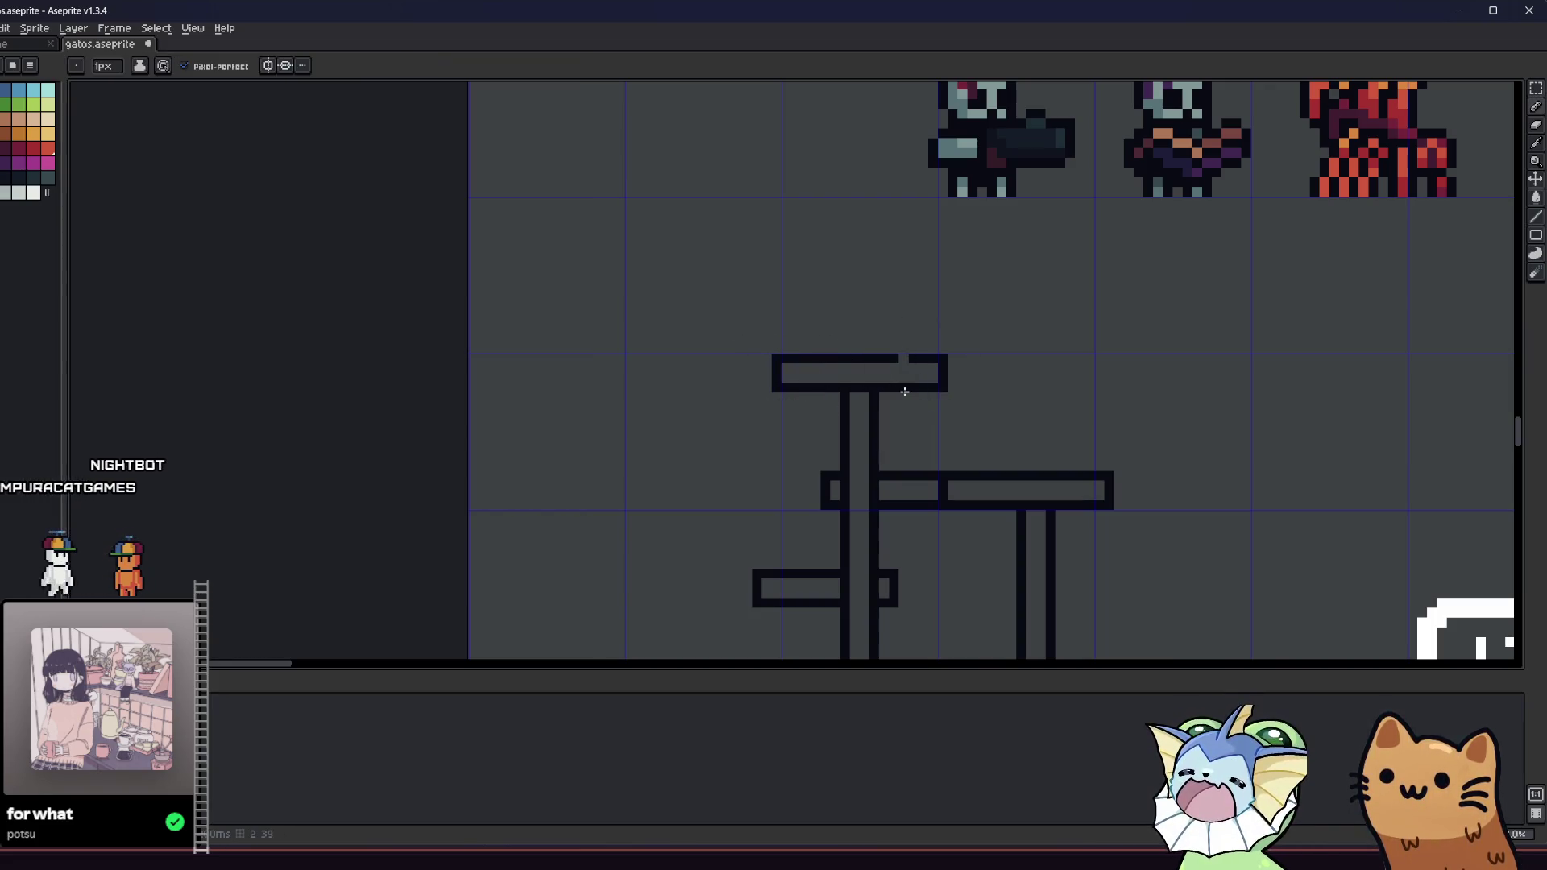
pyautogui.scroll(-3, 898, 364)
pyautogui.scroll(2, 739, 424)
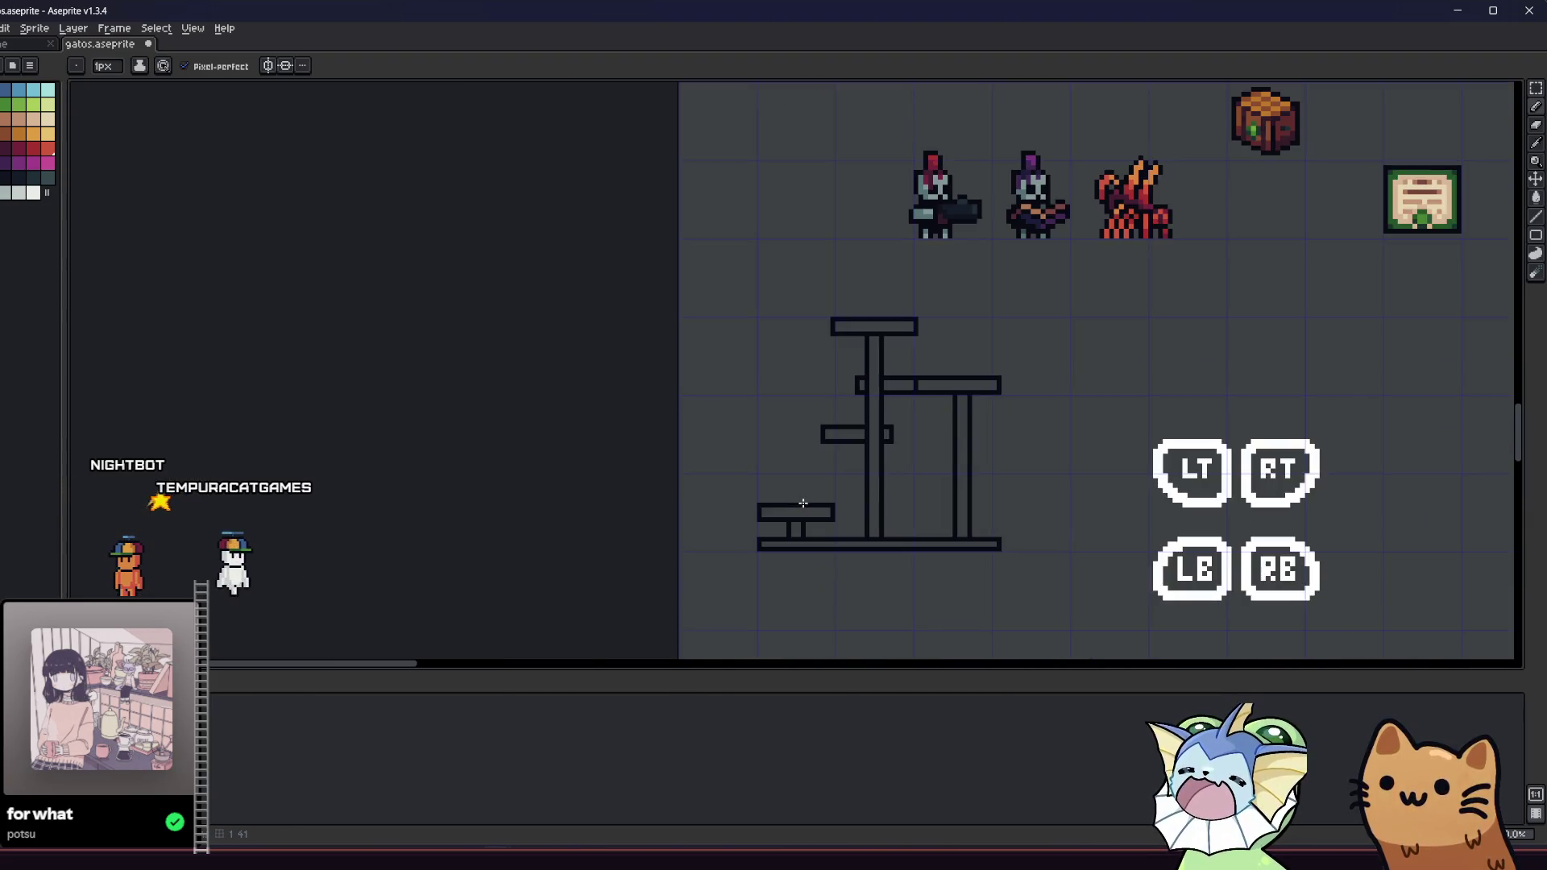
# Step: Move the small lower-left platform further left and fill the gap in the base outline
pyautogui.press('m')
pyautogui.moveTo(723, 465); pyautogui.dragTo(882, 600)
pyautogui.moveTo(820, 548); pyautogui.dragTo(798, 549)
pyautogui.press('b')
pyautogui.scroll(2, 859, 548)
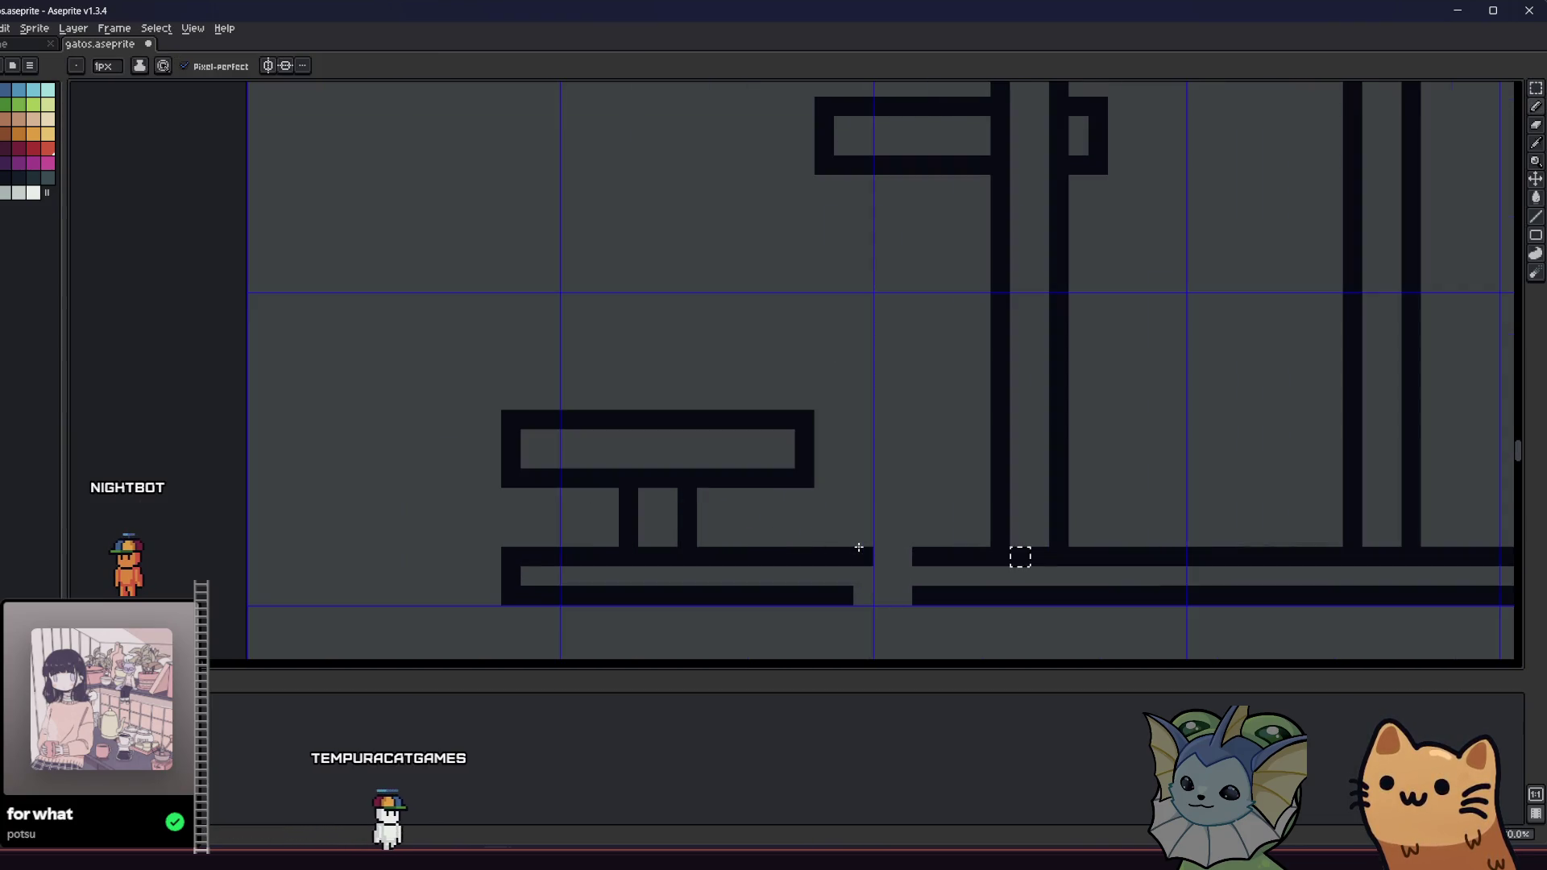
pyautogui.moveTo(904, 554)
pyautogui.mouseDown()
pyautogui.moveTo(858, 556)
pyautogui.moveTo(891, 570)
pyautogui.mouseUp()
# Step: Close the platform's open right end and add a dark pixel at its corner
pyautogui.press('e')
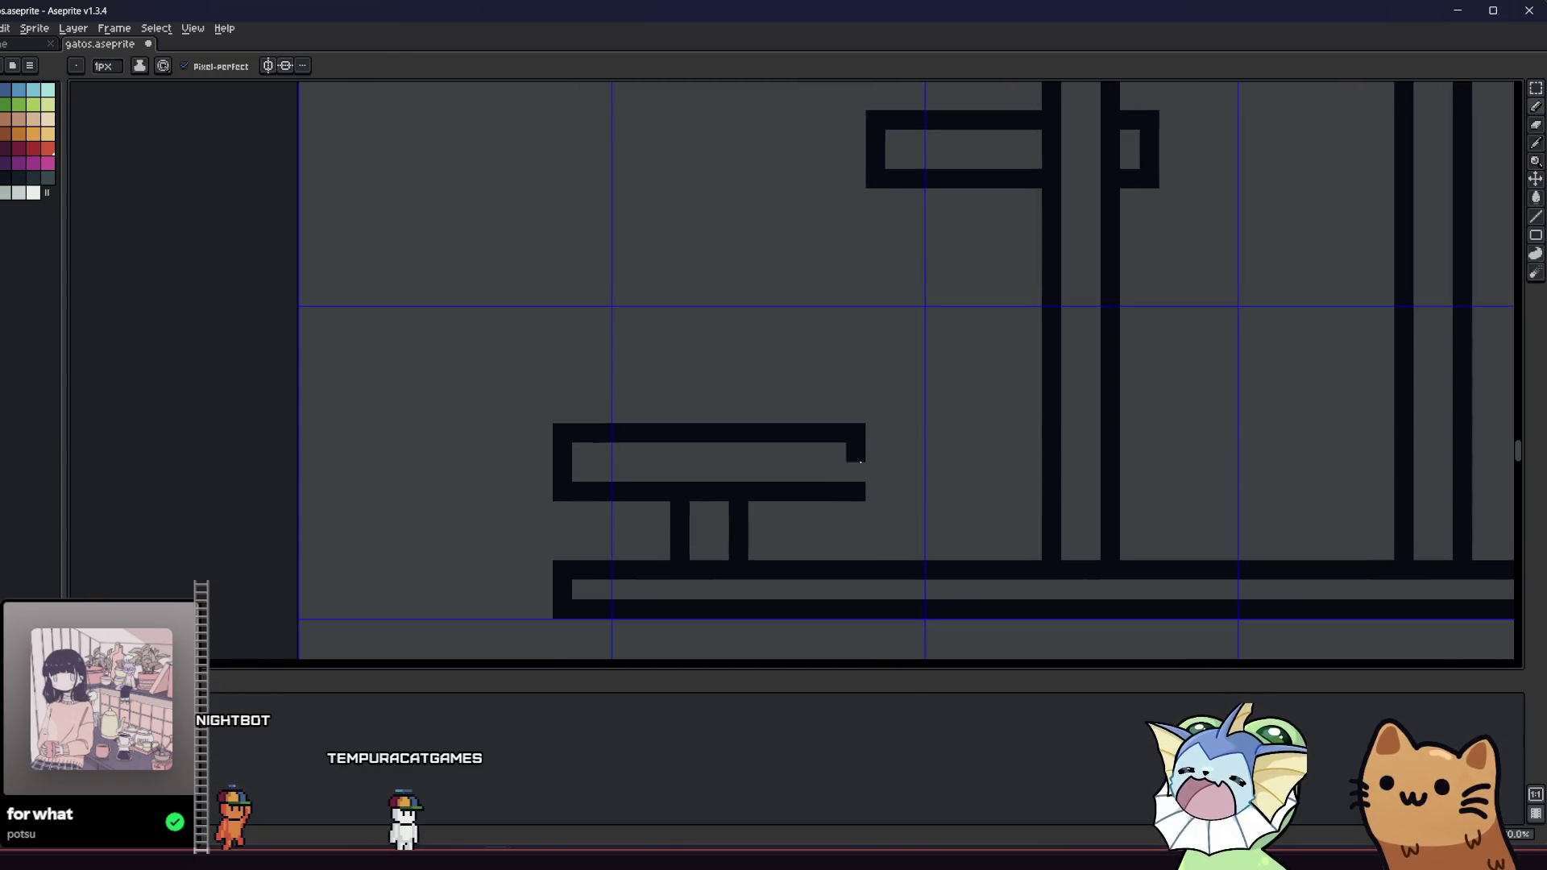
pyautogui.moveTo(875, 452); pyautogui.dragTo(875, 492)
pyautogui.press('b')
pyautogui.click(548, 448)
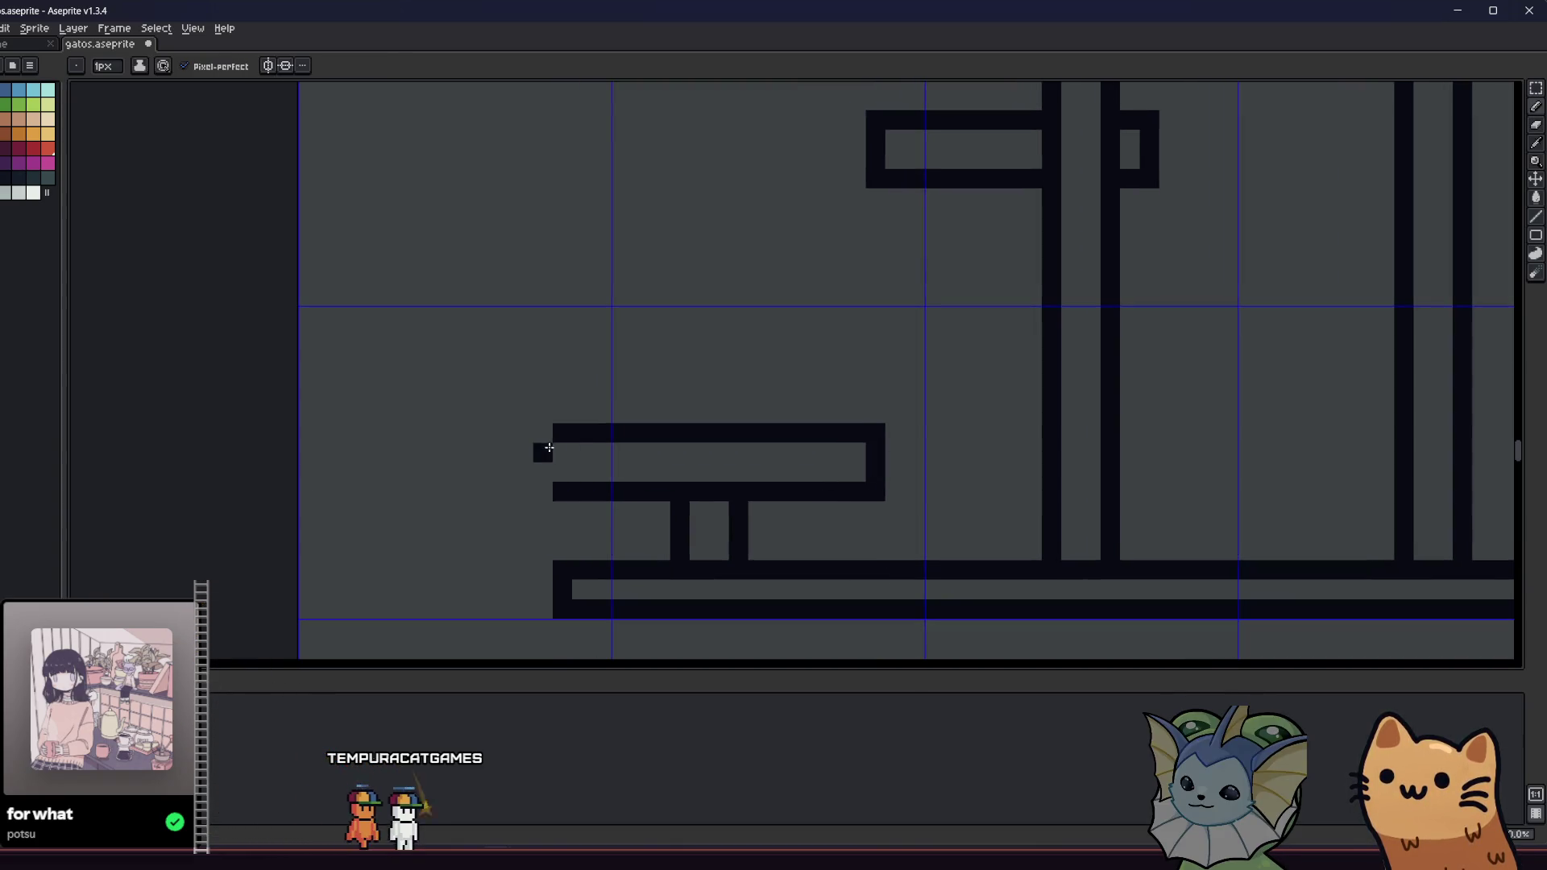
pyautogui.scroll(-5, 548, 490)
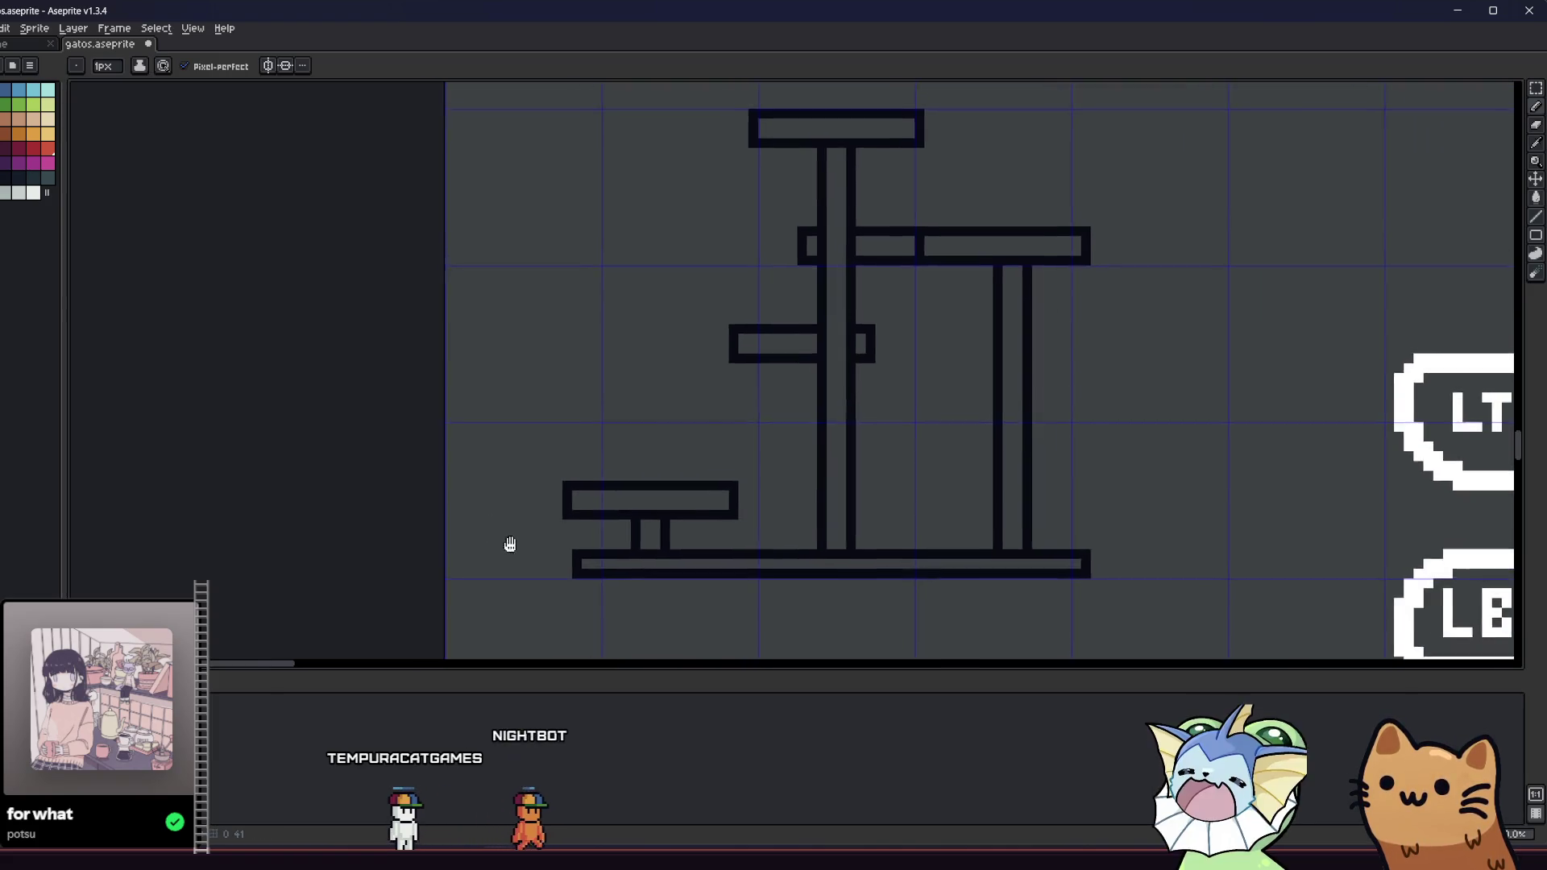
pyautogui.scroll(-1, 634, 532)
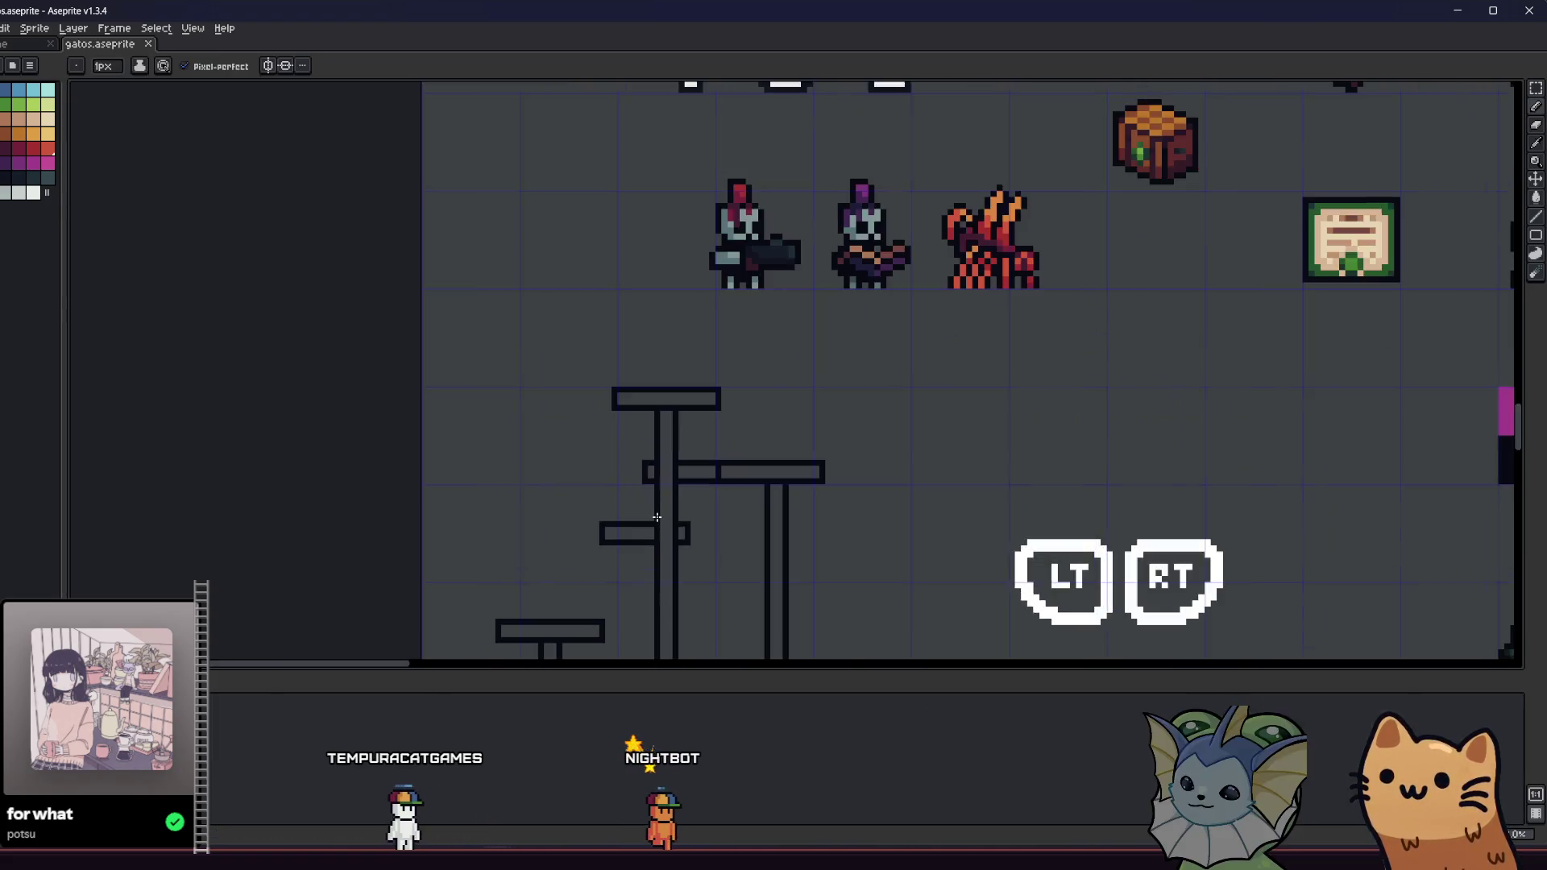
pyautogui.scroll(5, 655, 528)
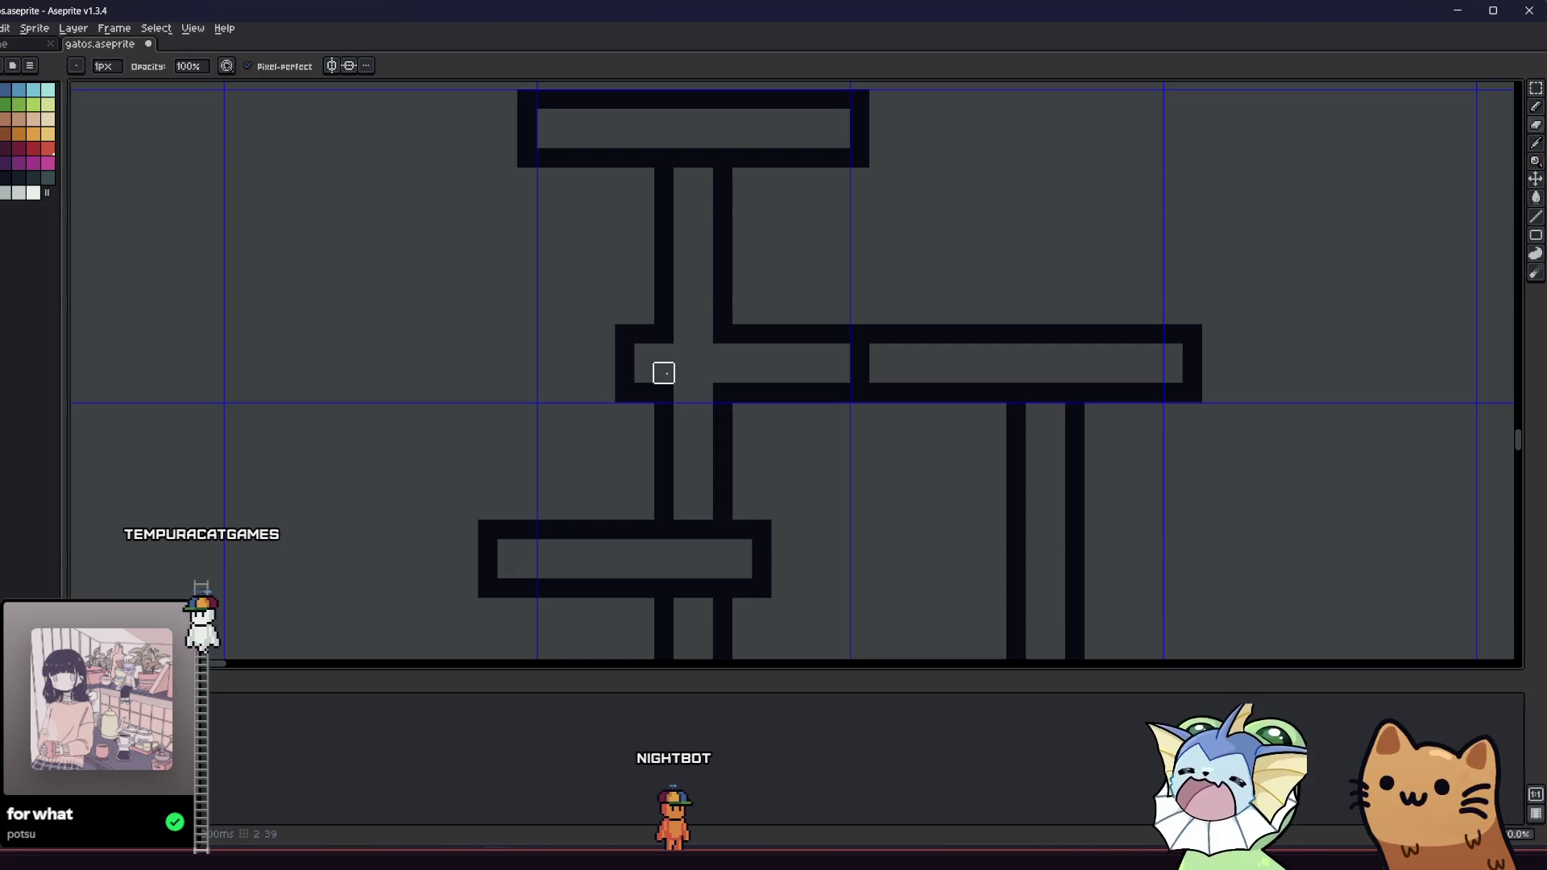
# Step: Review the joined outlines across the cat tree with the Eraser and Pencil at hand
pyautogui.press('e')
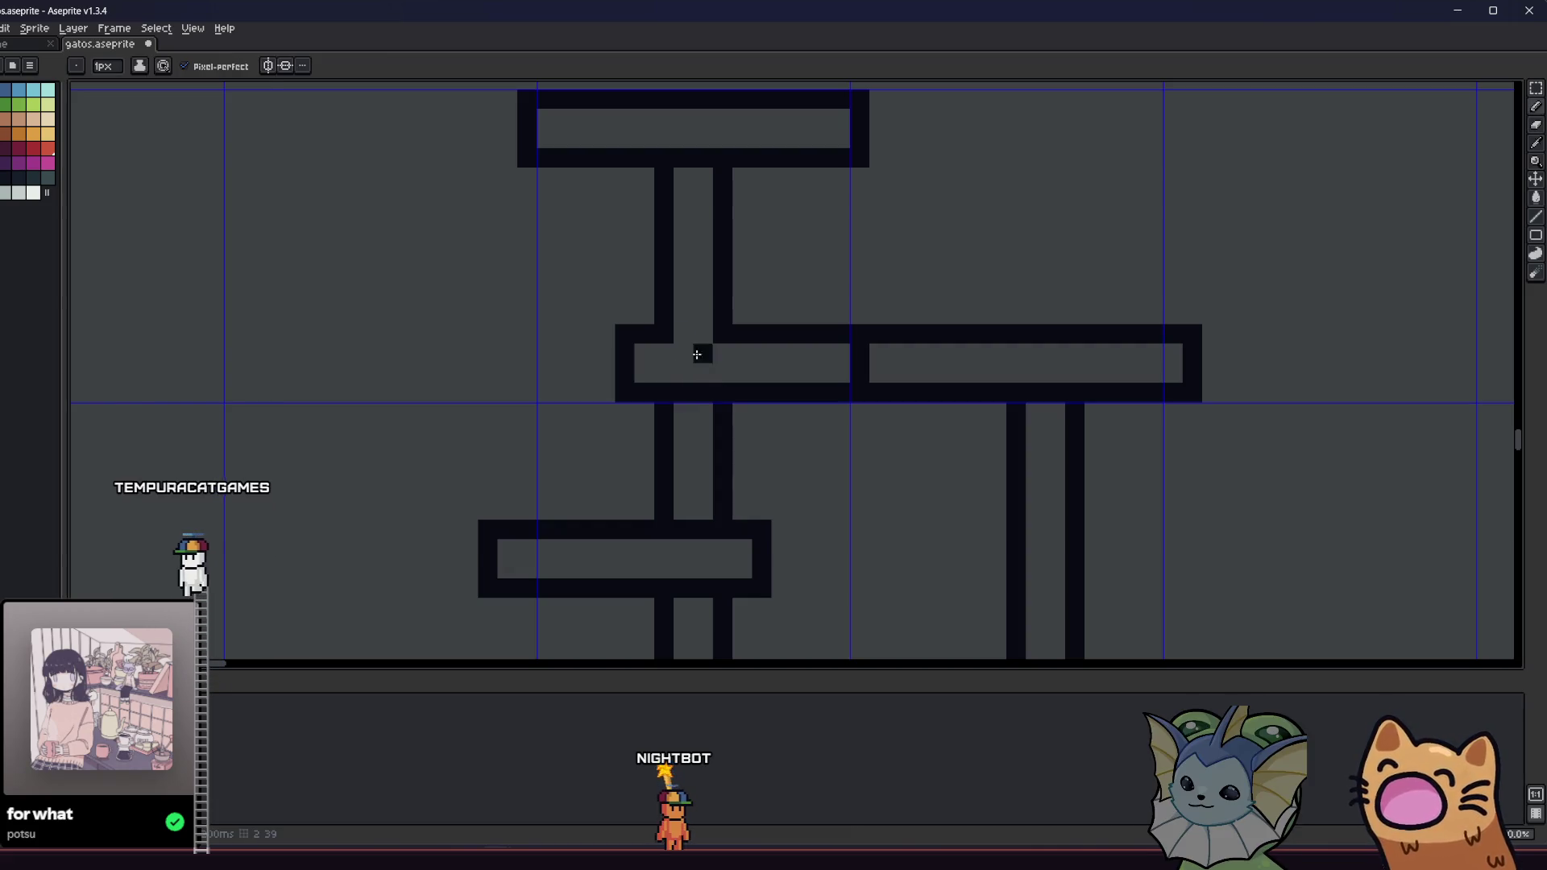
pyautogui.scroll(-4, 699, 327)
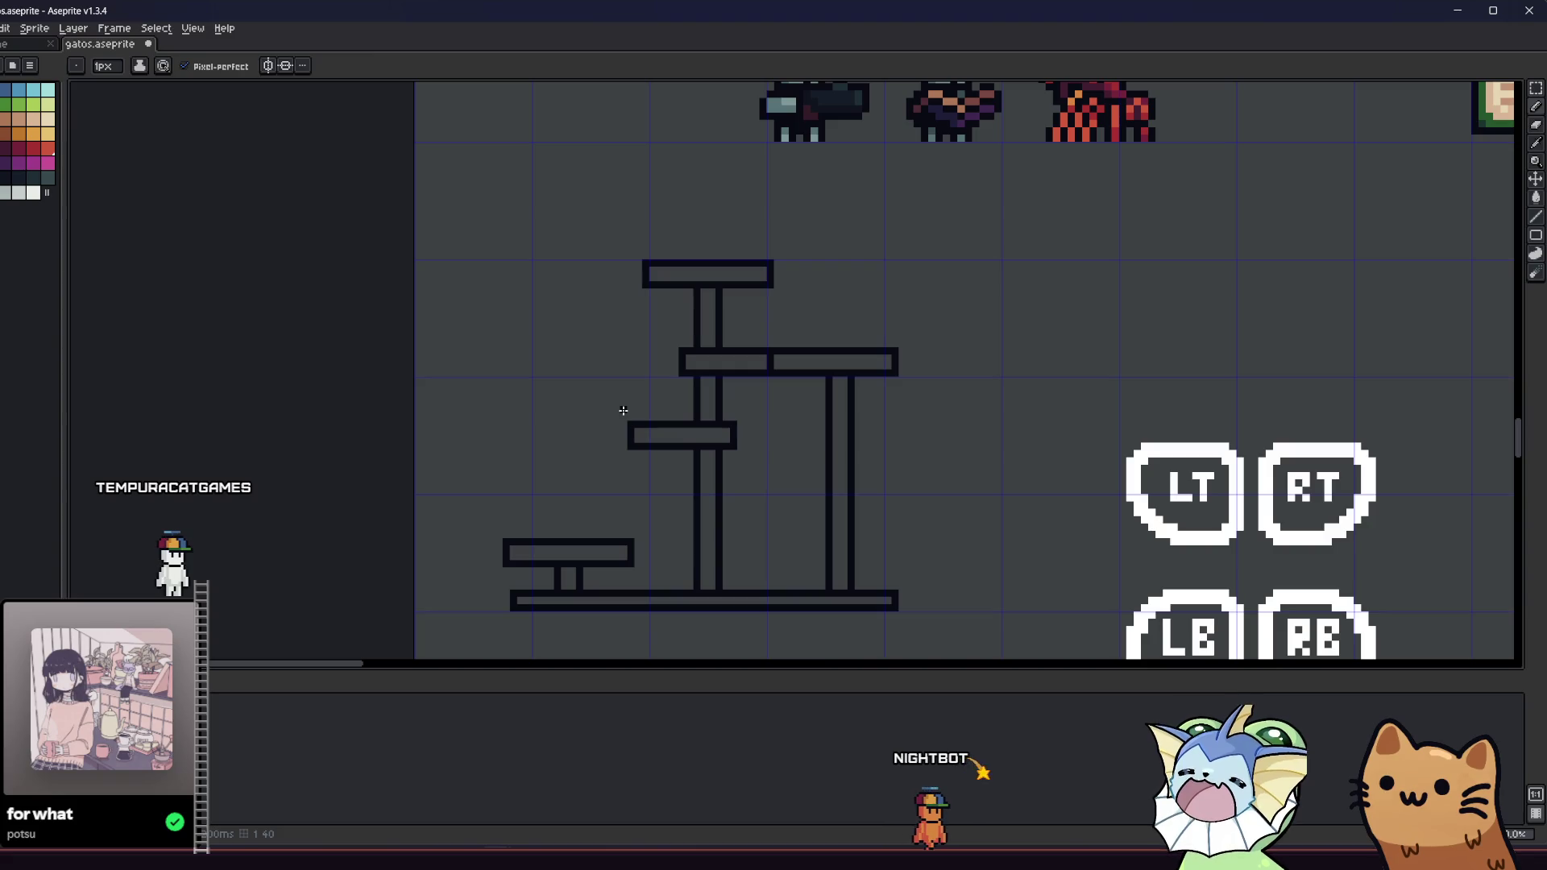
pyautogui.press('b')
pyautogui.scroll(2, 810, 367)
pyautogui.scroll(-4, 709, 419)
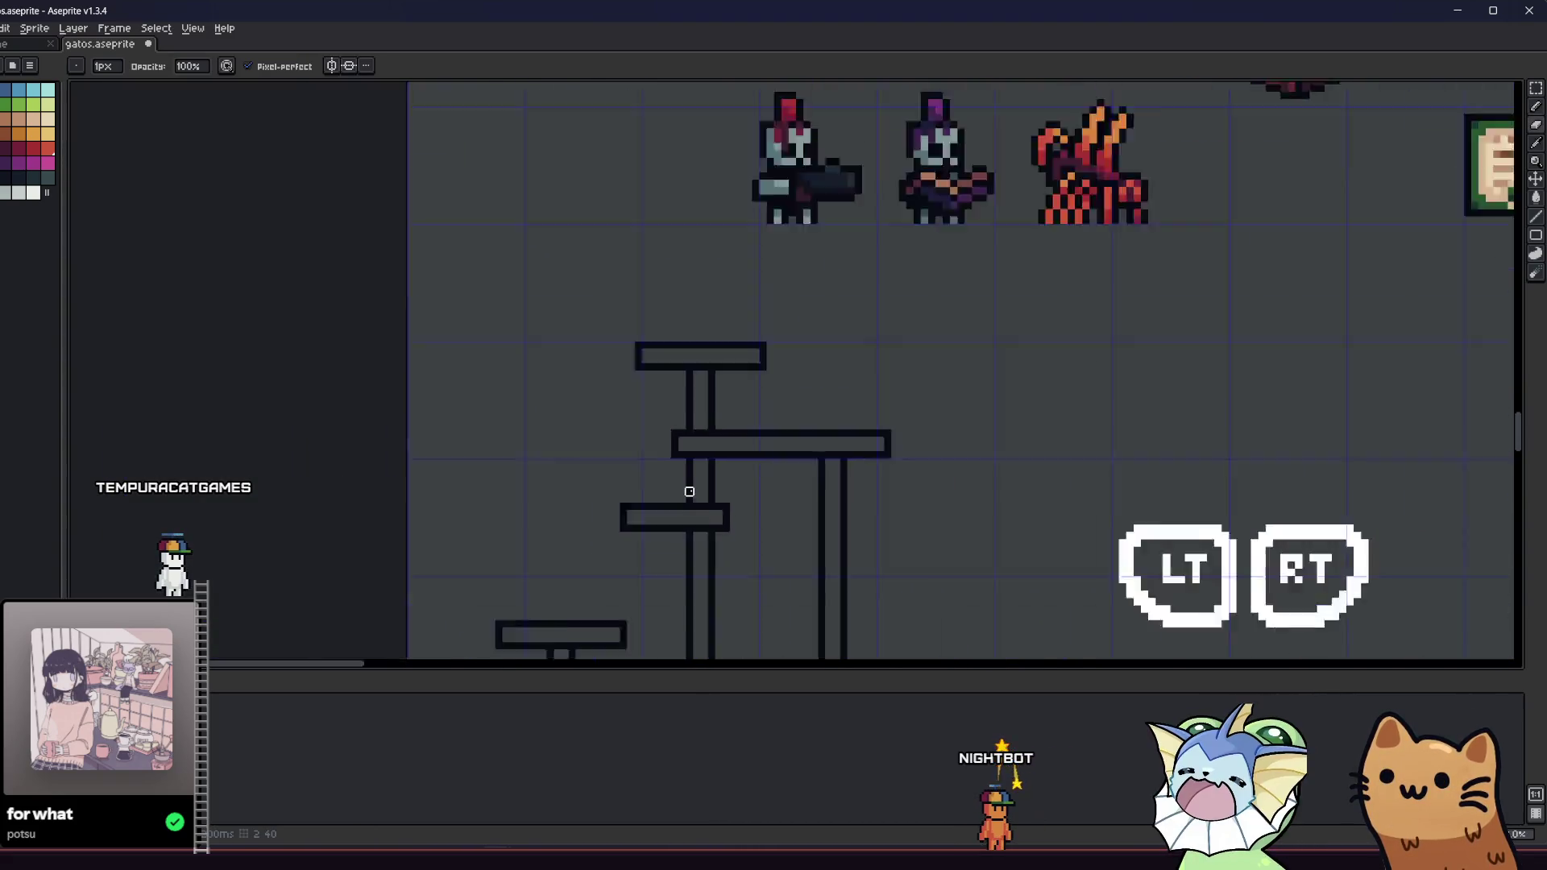
pyautogui.scroll(2, 646, 554)
pyautogui.moveTo(646, 554)
pyautogui.mouseDown()
pyautogui.moveTo(656, 510)
pyautogui.moveTo(732, 493)
pyautogui.moveTo(732, 524)
pyautogui.moveTo(718, 524)
pyautogui.mouseUp()
pyautogui.scroll(1, 826, 549)
pyautogui.scroll(1, 826, 549)
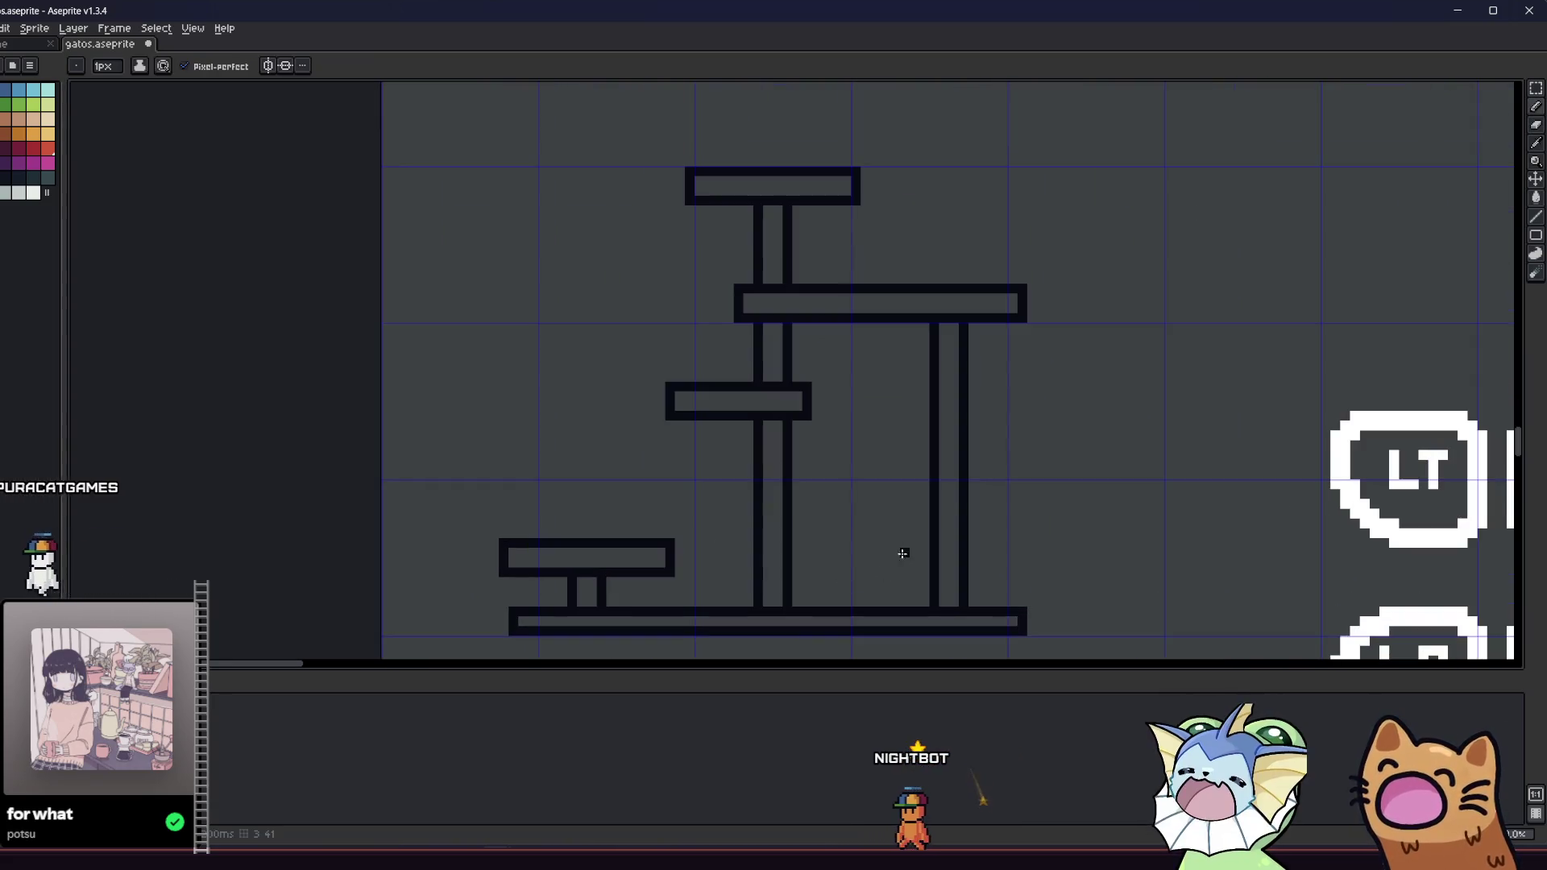
# Step: Draw the cat house's right wall, roof and left wall as straight lines on the tree base
pyautogui.press('l')
pyautogui.moveTo(1001, 605); pyautogui.dragTo(1000, 480)
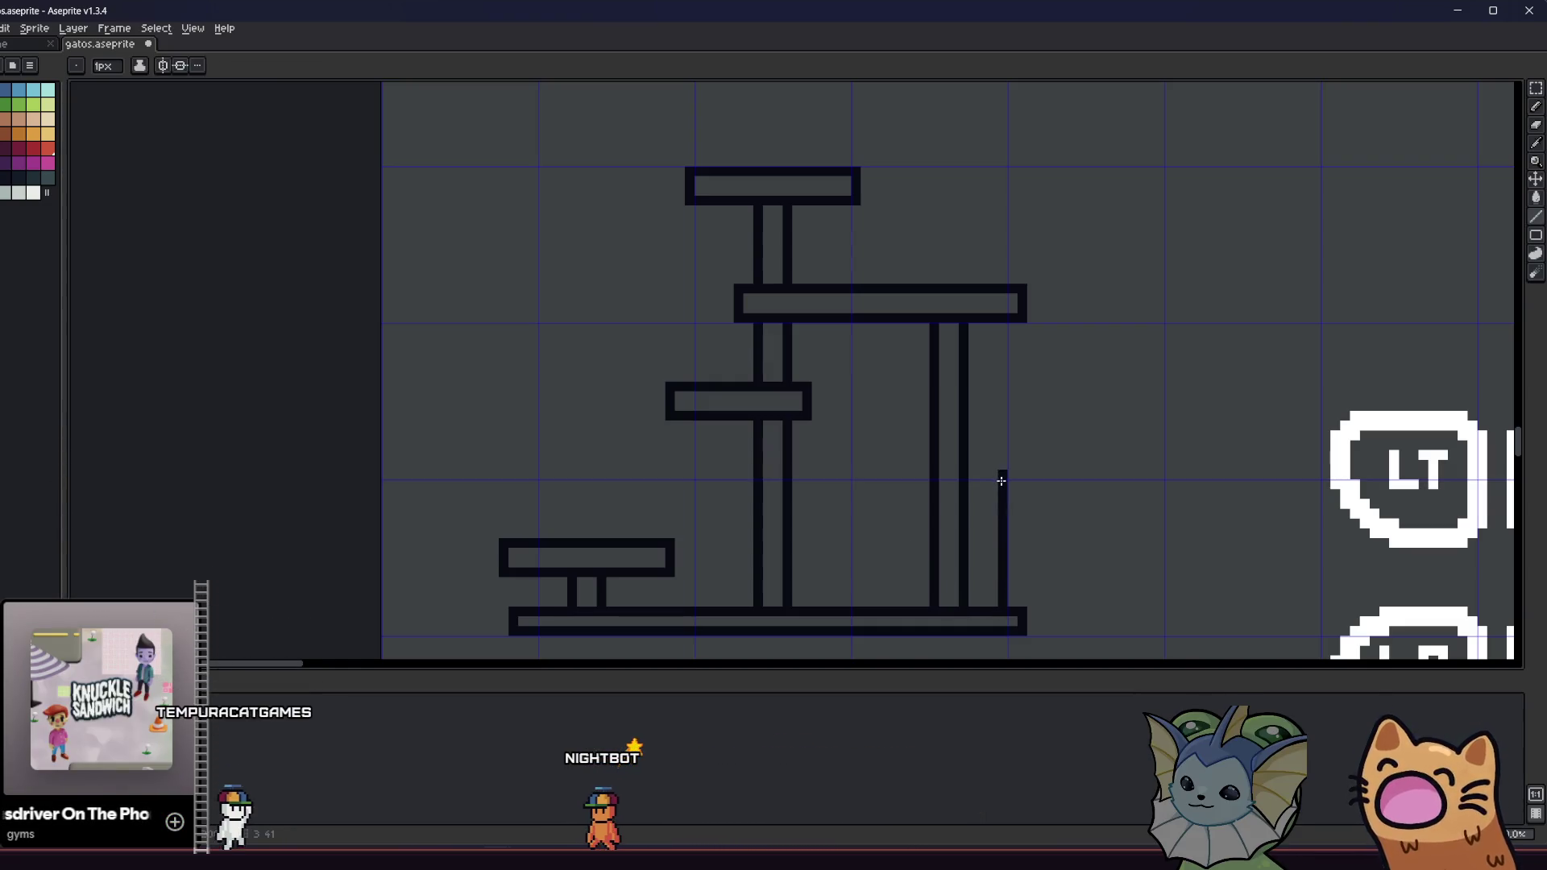
pyautogui.moveTo(999, 482); pyautogui.dragTo(864, 486)
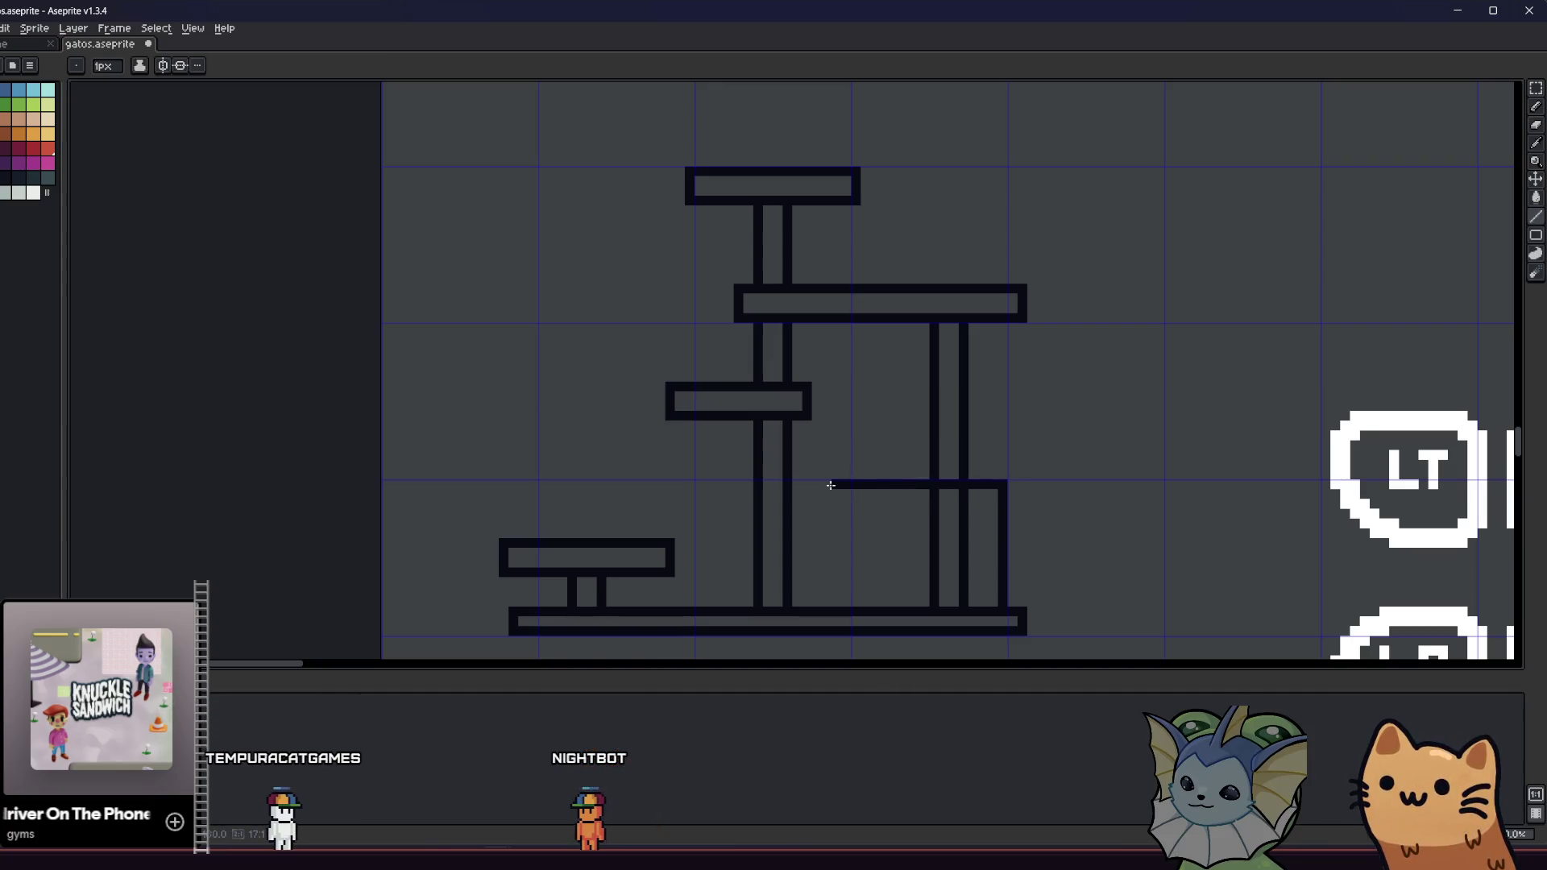
pyautogui.moveTo(823, 600); pyautogui.dragTo(823, 608)
# Step: Draw inner lines inside the house to outline its doorway
pyautogui.press('b')
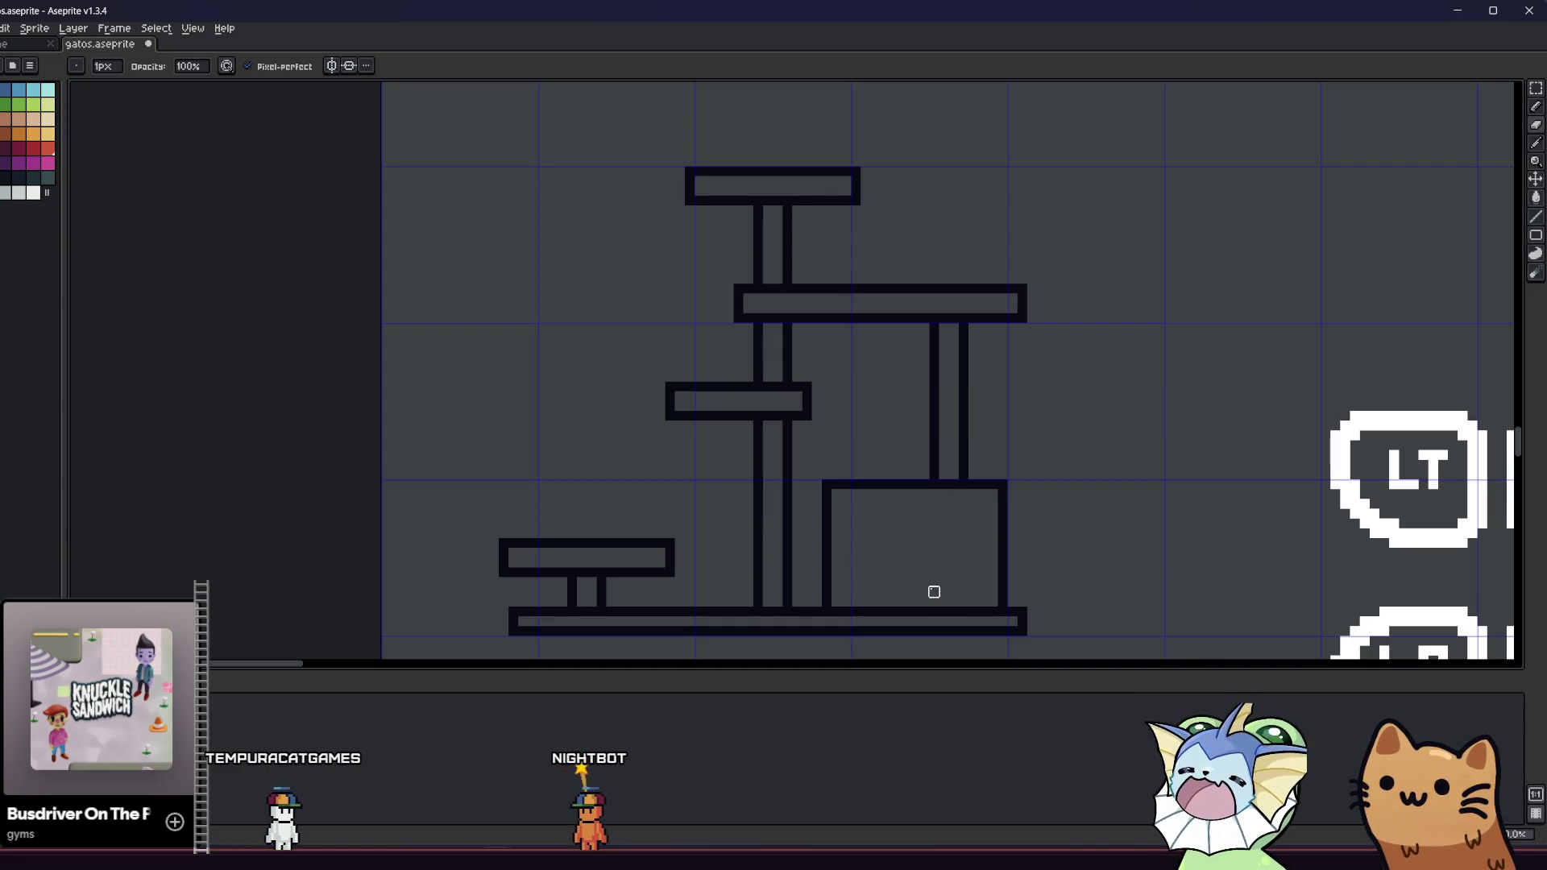
pyautogui.press('e')
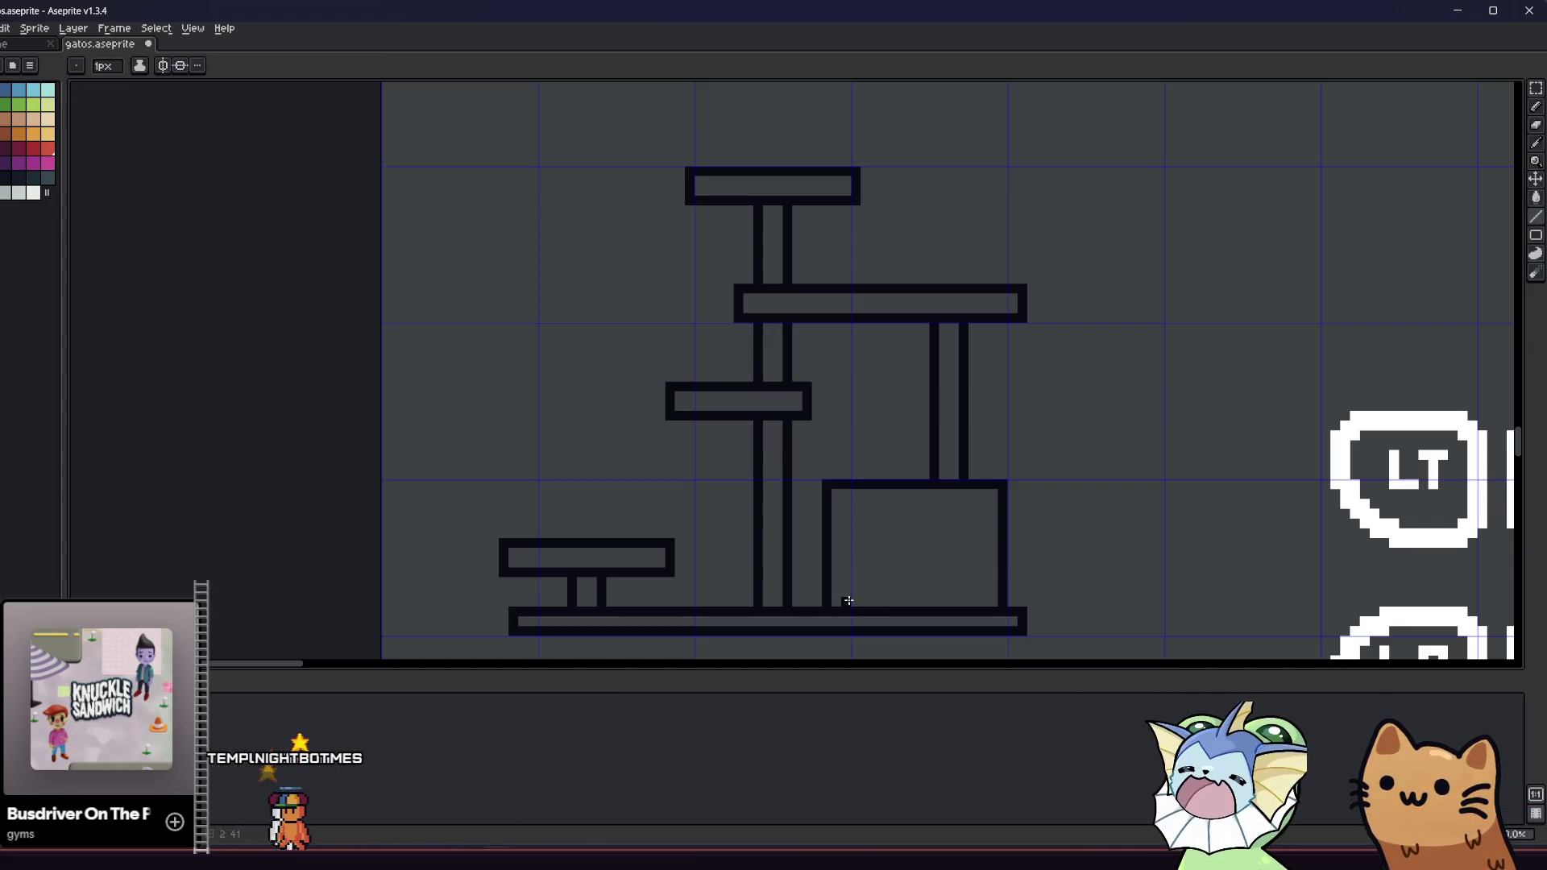
pyautogui.moveTo(858, 525); pyautogui.dragTo(843, 510)
pyautogui.moveTo(983, 605)
pyautogui.mouseDown()
pyautogui.moveTo(975, 506)
pyautogui.moveTo(825, 507)
pyautogui.mouseUp()
pyautogui.press('b')
pyautogui.press('b')
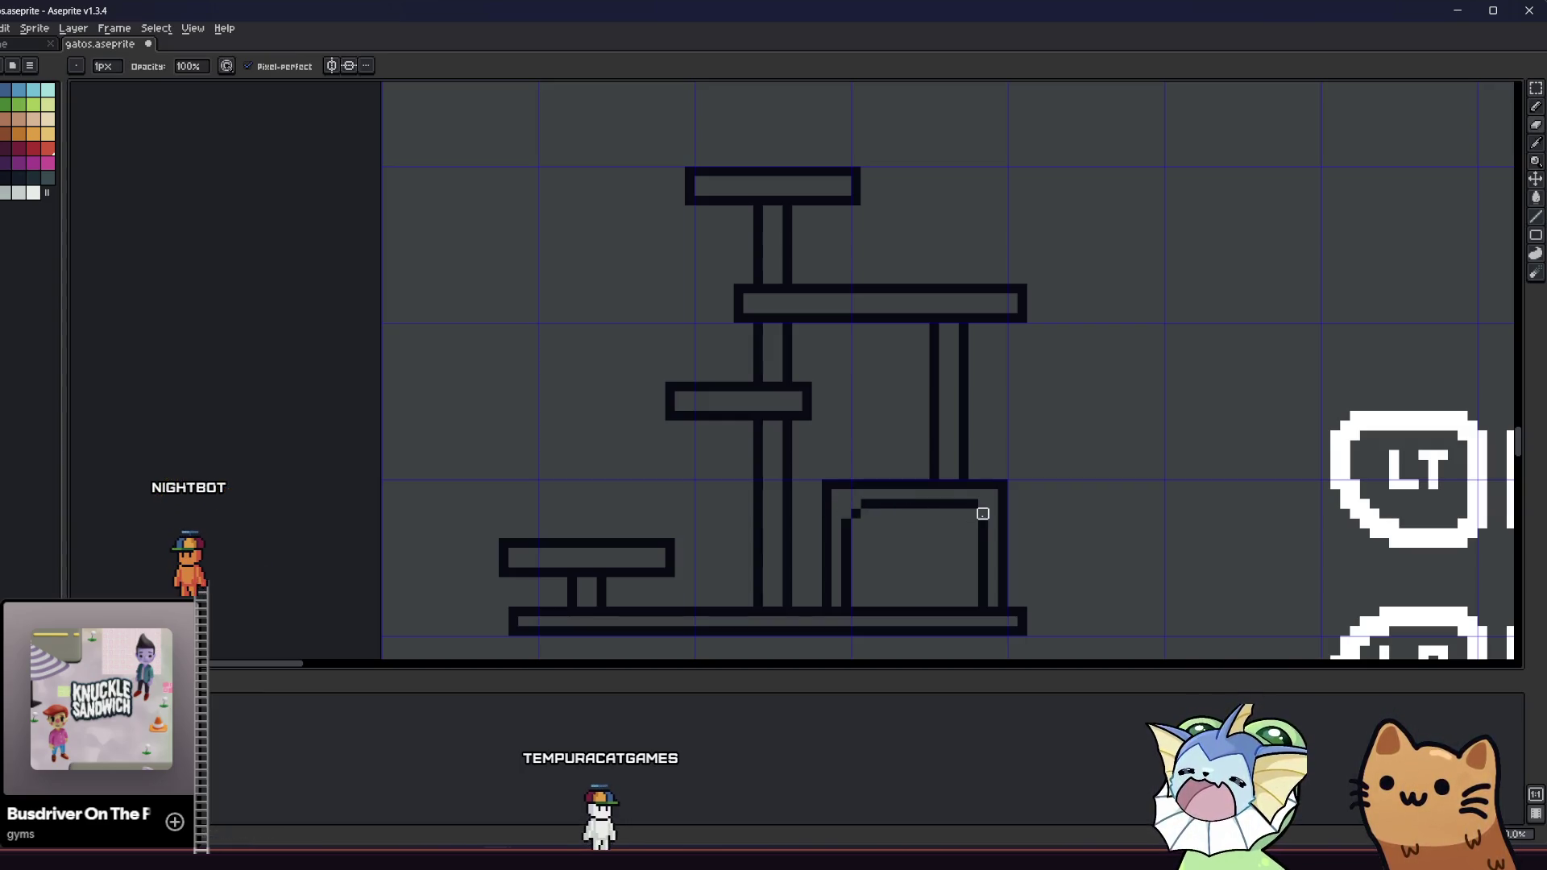
pyautogui.scroll(-3, 870, 551)
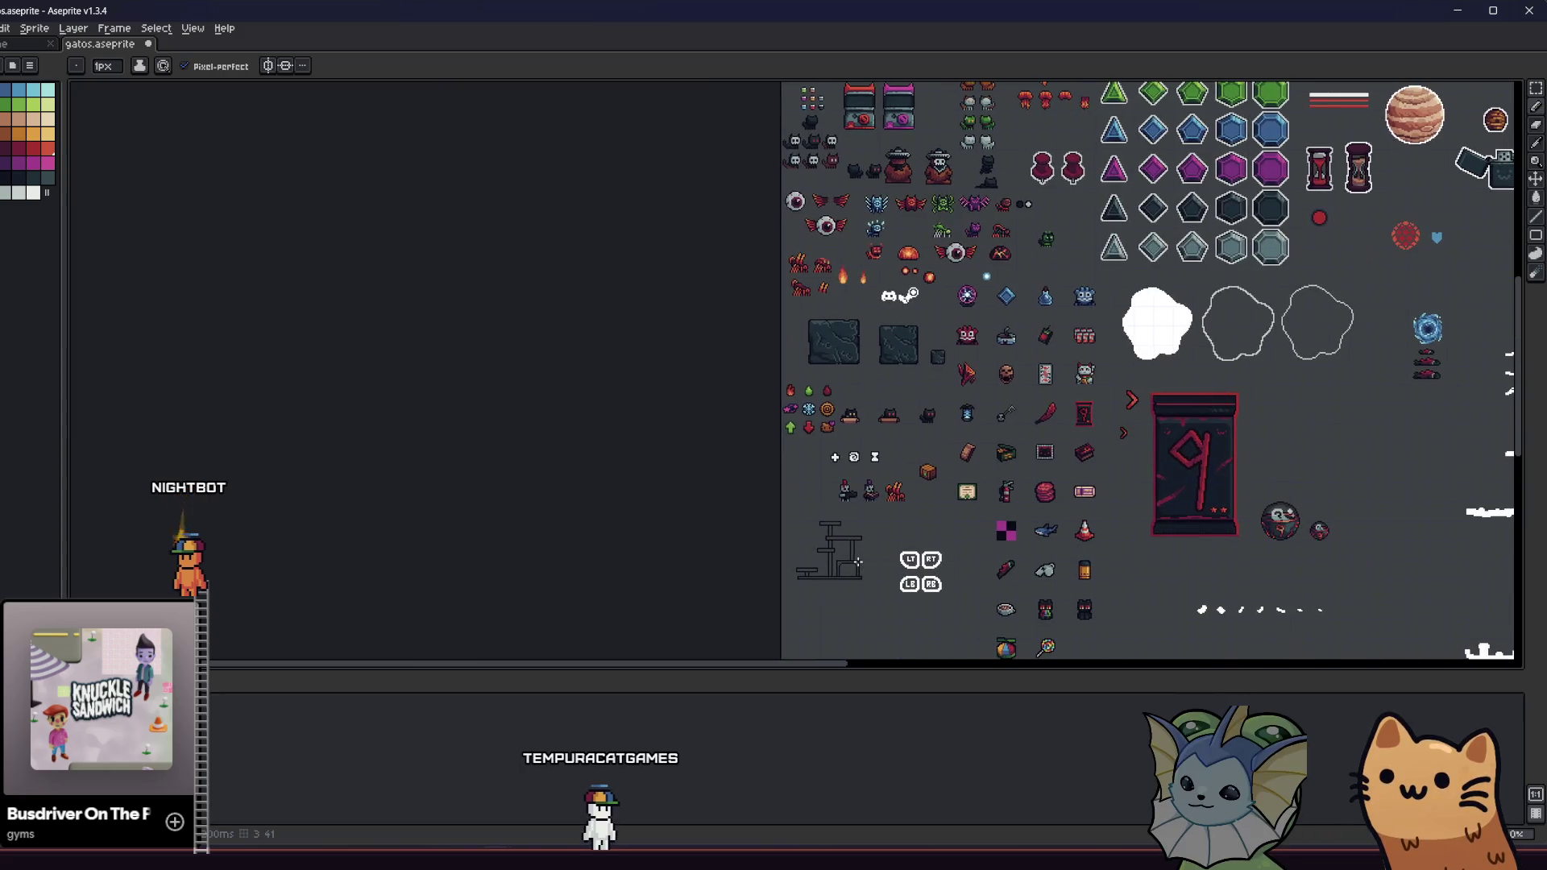
# Step: Bucket-fill the cat house interior dark to make a solid doorway
pyautogui.scroll(2, 914, 570)
pyautogui.press('g')
pyautogui.click(913, 571)
pyautogui.scroll(-3, 914, 570)
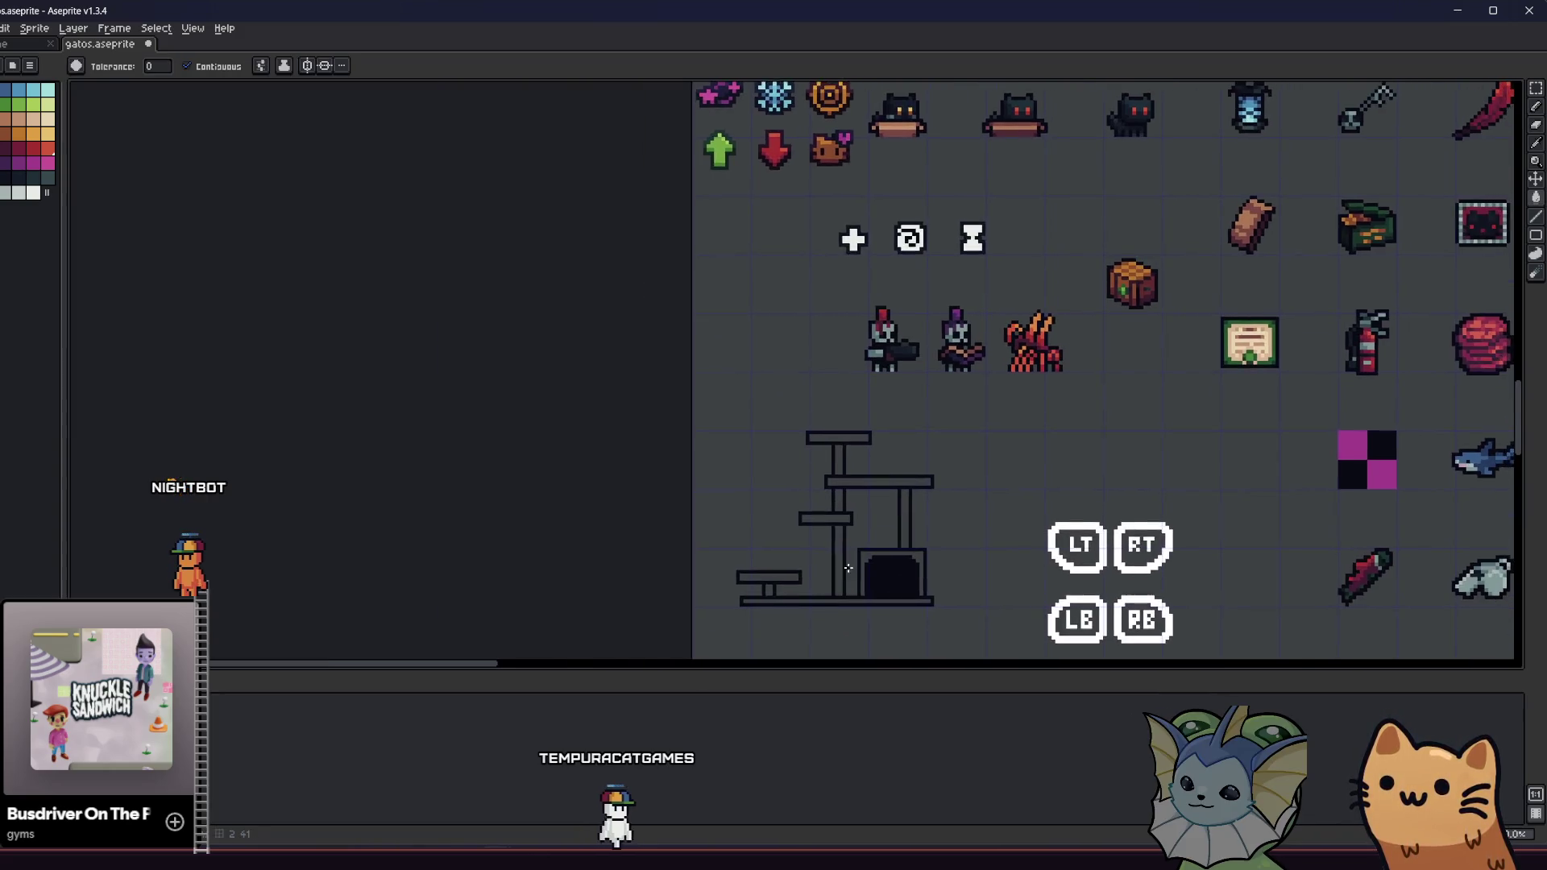
pyautogui.scroll(3, 873, 535)
pyautogui.press('b')
pyautogui.scroll(2, 863, 525)
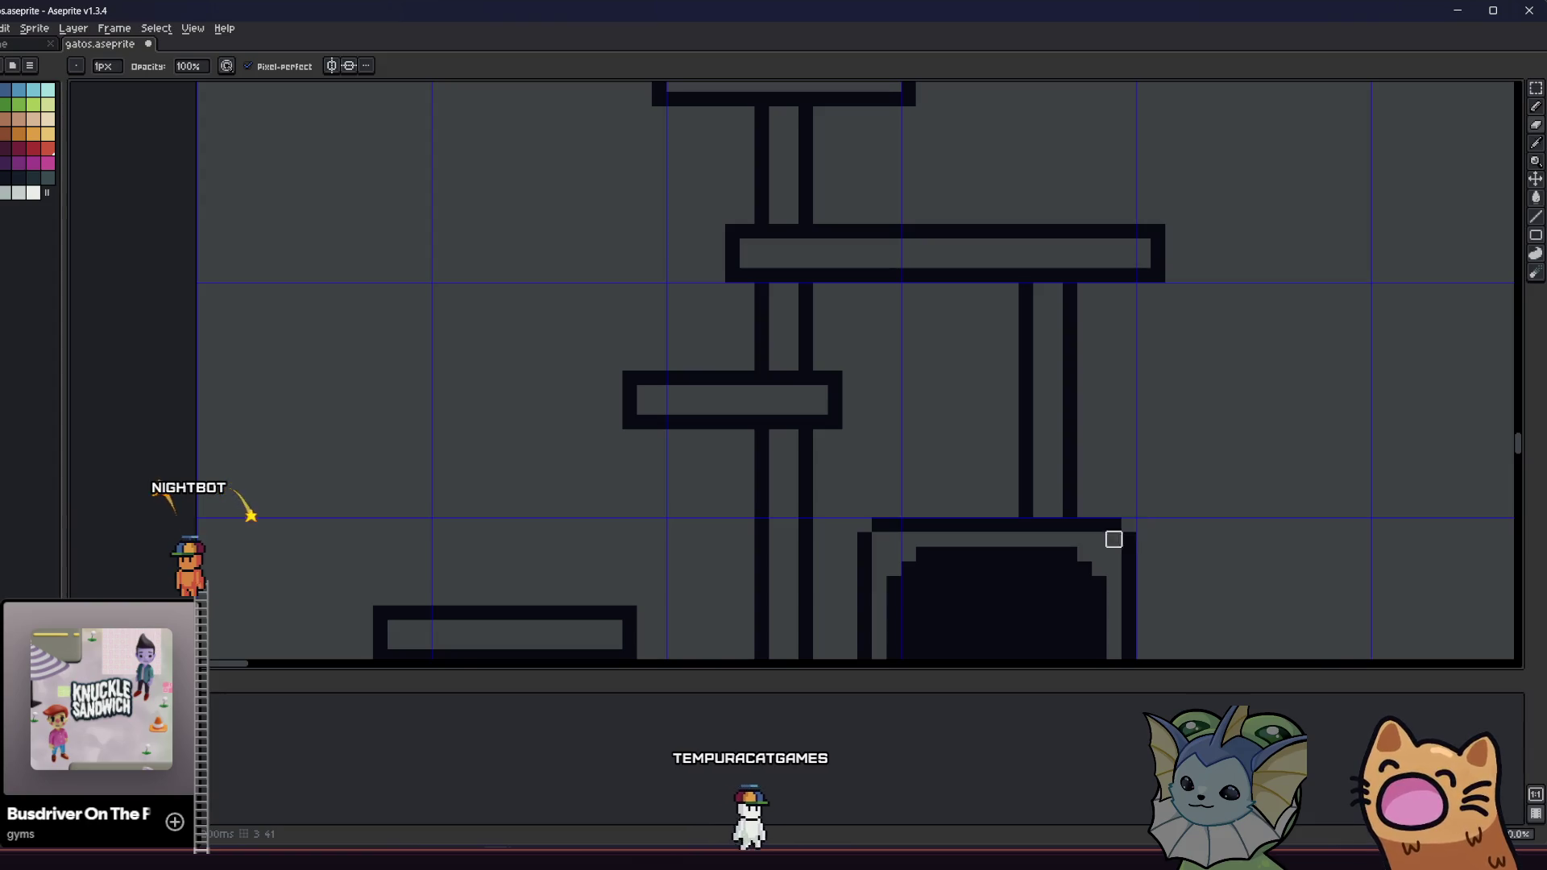
pyautogui.scroll(1, 977, 515)
pyautogui.scroll(-2, 908, 535)
pyautogui.scroll(1, 878, 511)
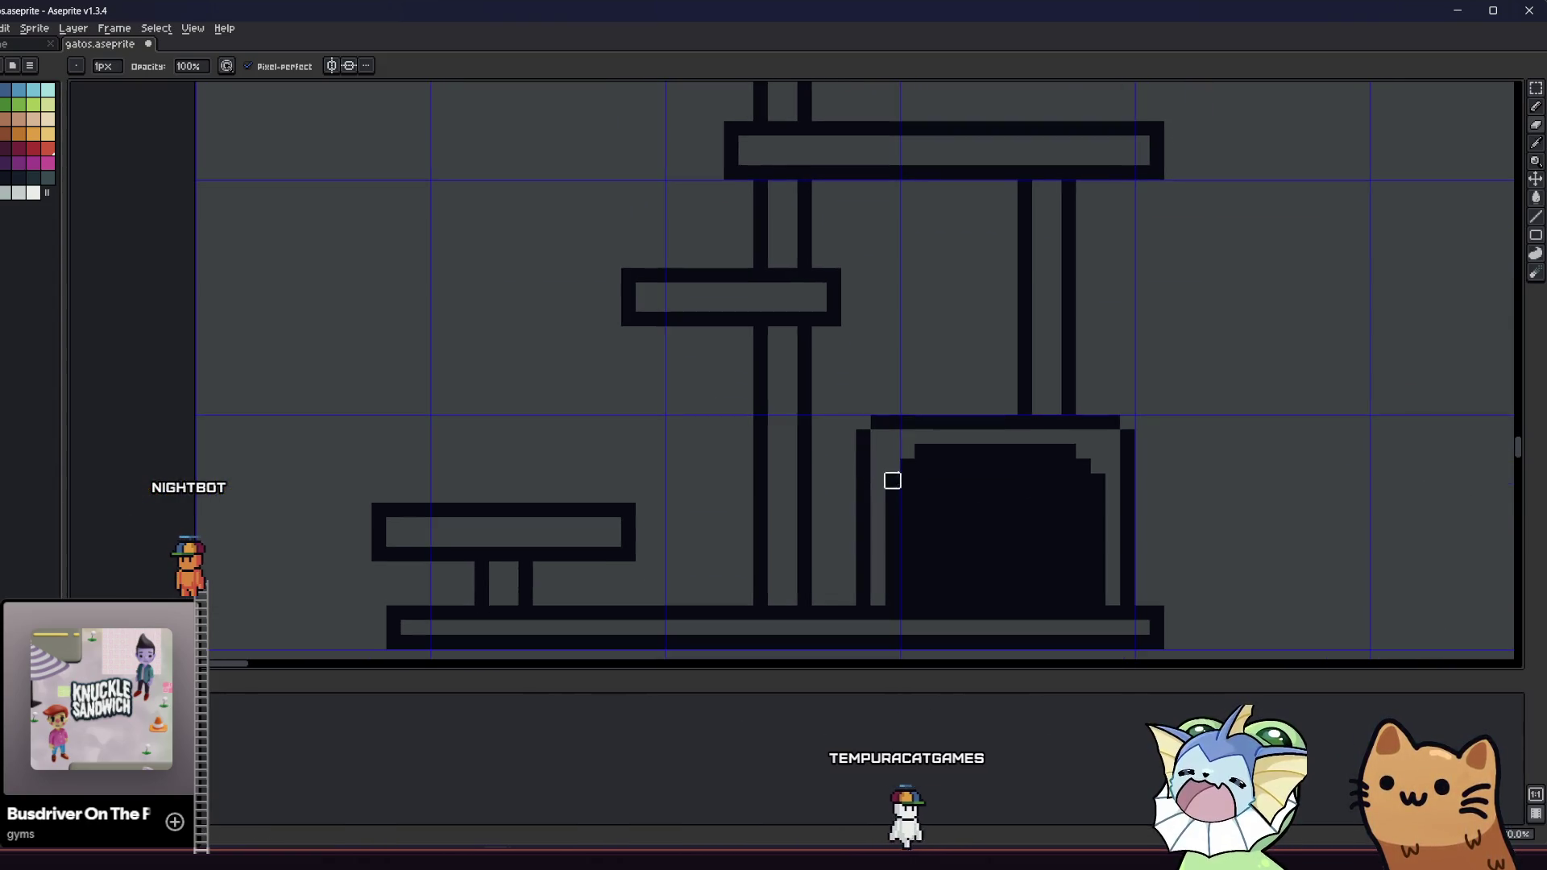
# Step: Trim and reshape the dark doorway's top and right edges
pyautogui.moveTo(921, 466)
pyautogui.mouseDown()
pyautogui.moveTo(893, 448)
pyautogui.moveTo(1067, 449)
pyautogui.moveTo(1098, 480)
pyautogui.moveTo(1098, 583)
pyautogui.mouseUp()
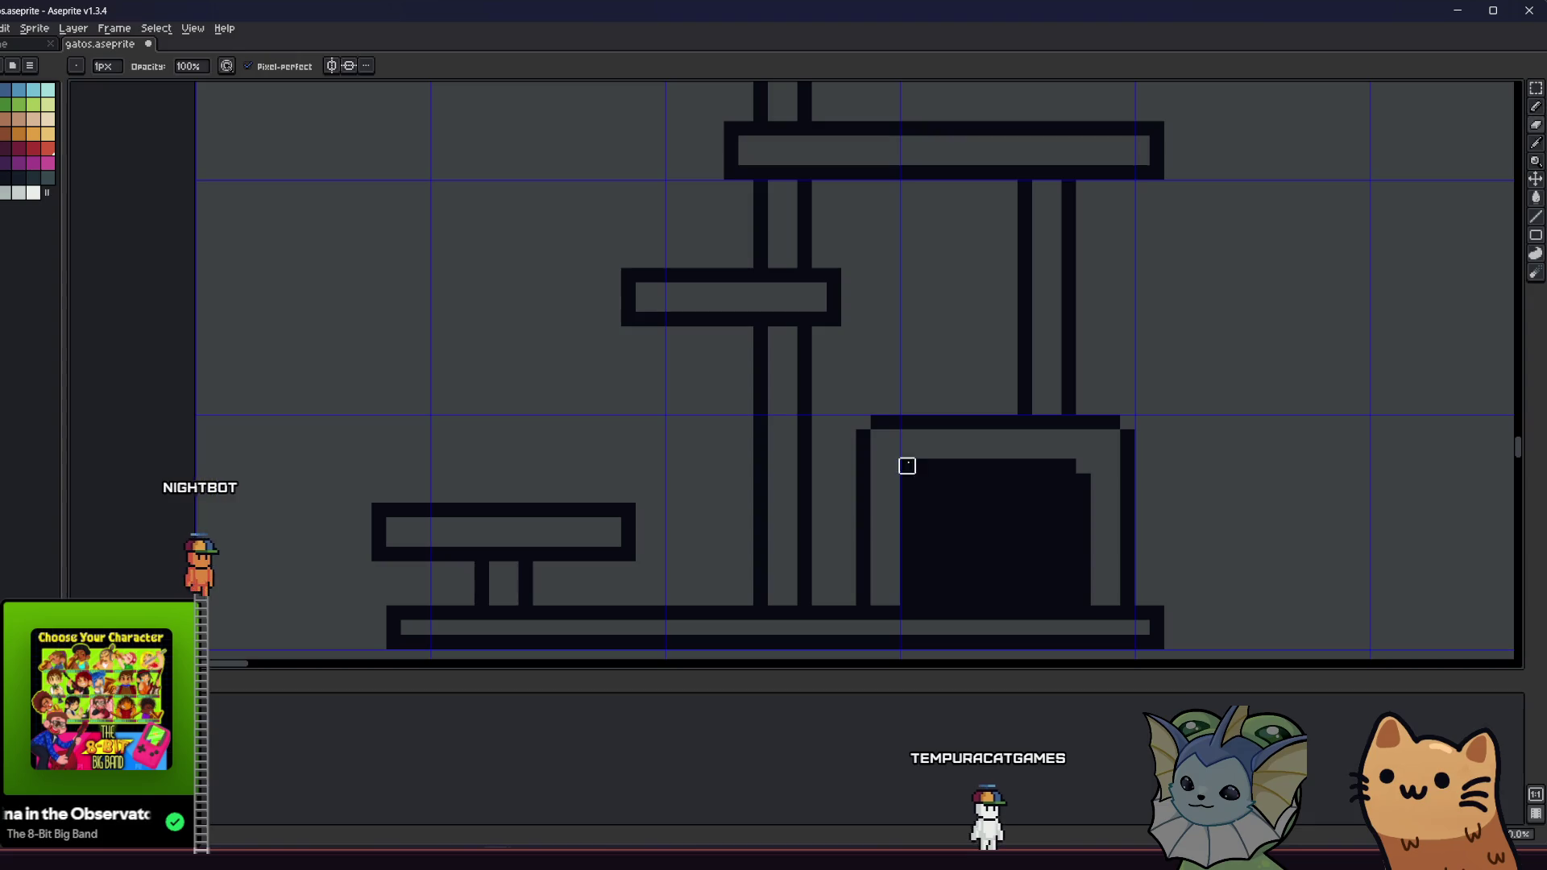
pyautogui.scroll(-4, 908, 466)
pyautogui.moveTo(717, 505)
pyautogui.mouseDown()
pyautogui.moveTo(829, 545)
pyautogui.moveTo(796, 518)
pyautogui.mouseUp()
pyautogui.scroll(-2, 796, 518)
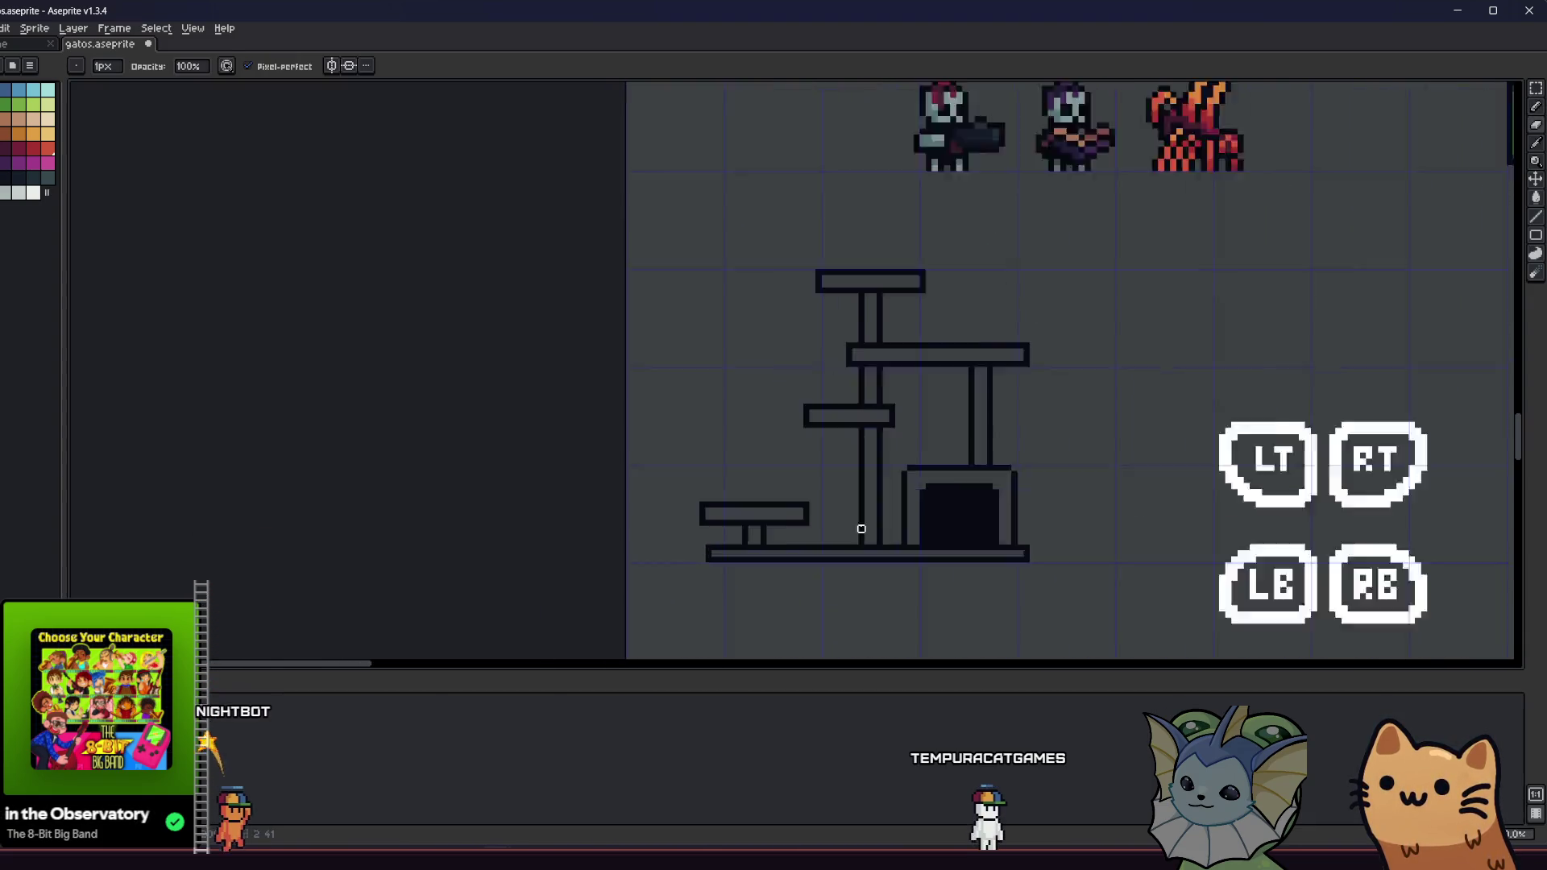
pyautogui.scroll(4, 957, 463)
pyautogui.moveTo(1054, 463); pyautogui.dragTo(957, 481)
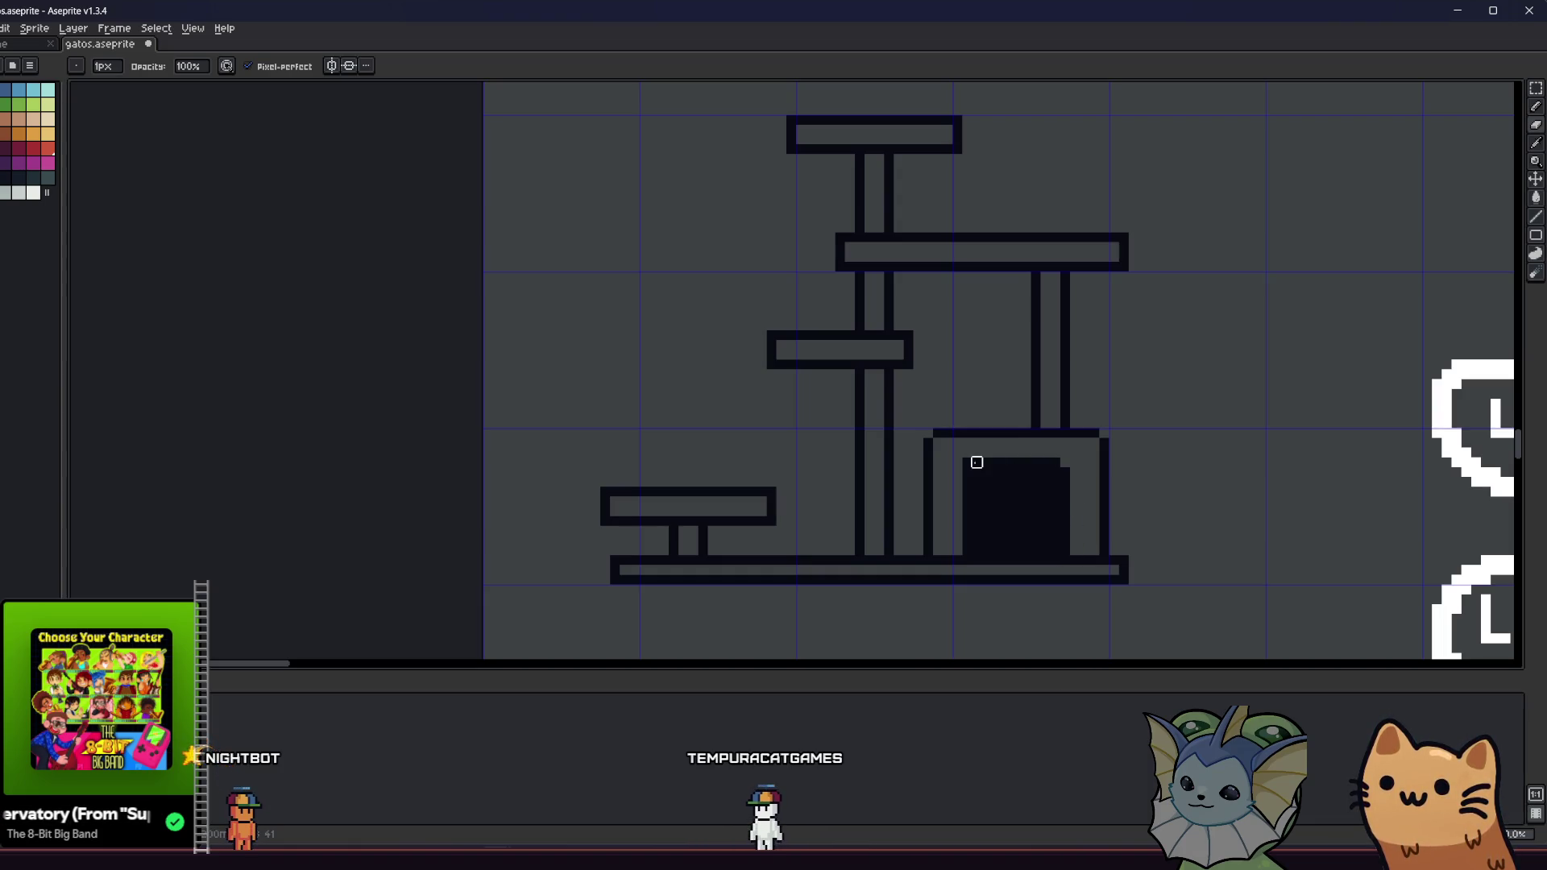
# Step: Start a hanging cord under the small left shelf, undoing the stray pixels
pyautogui.moveTo(936, 570); pyautogui.dragTo(1050, 590)
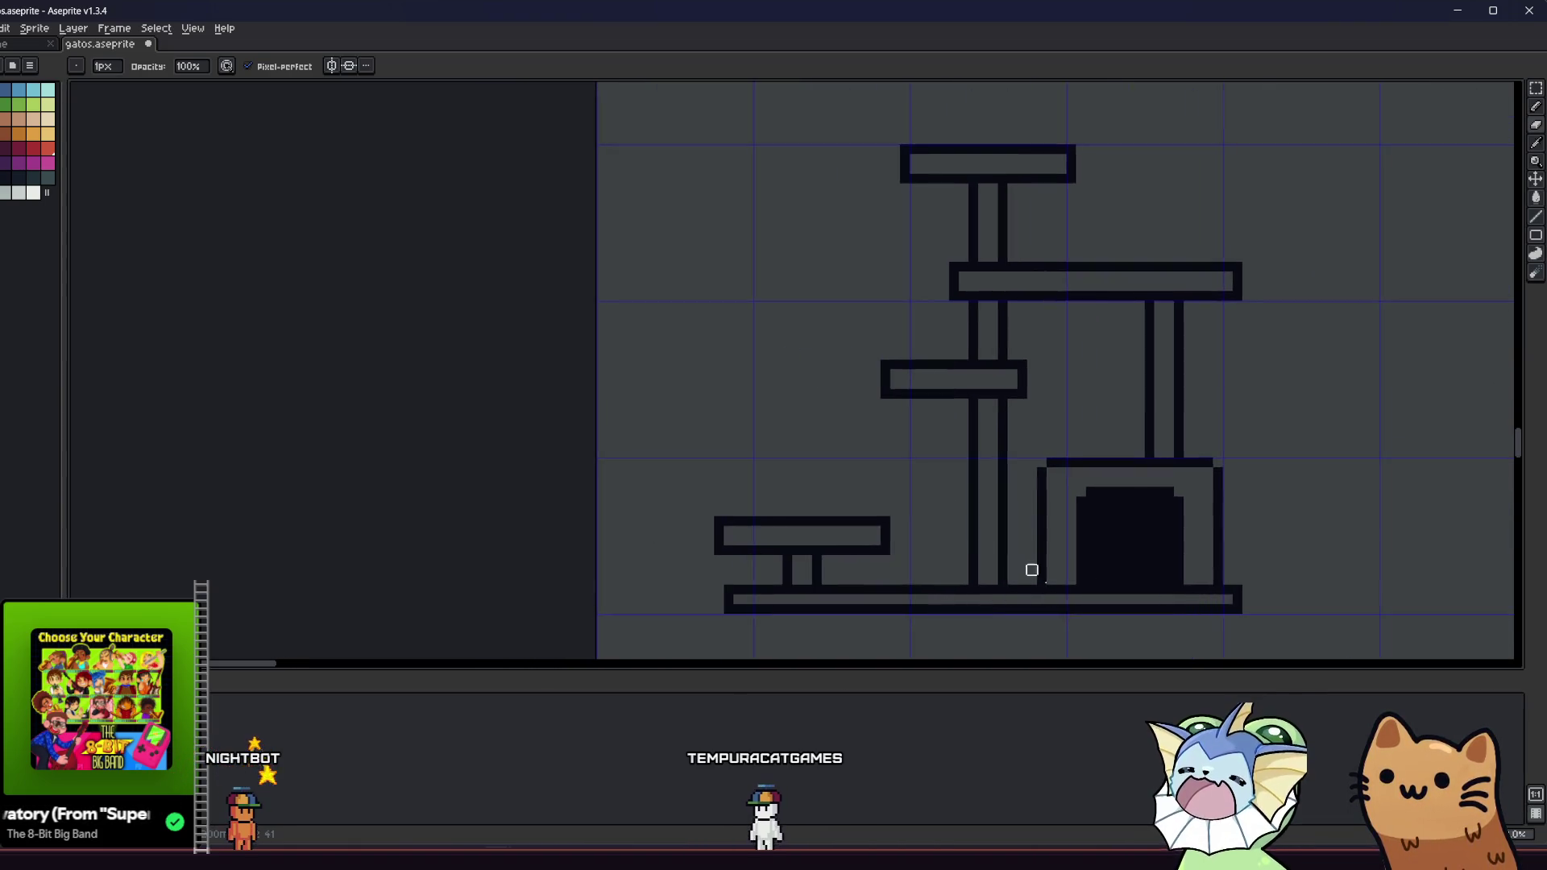
pyautogui.scroll(-4, 1050, 591)
pyautogui.scroll(4, 647, 531)
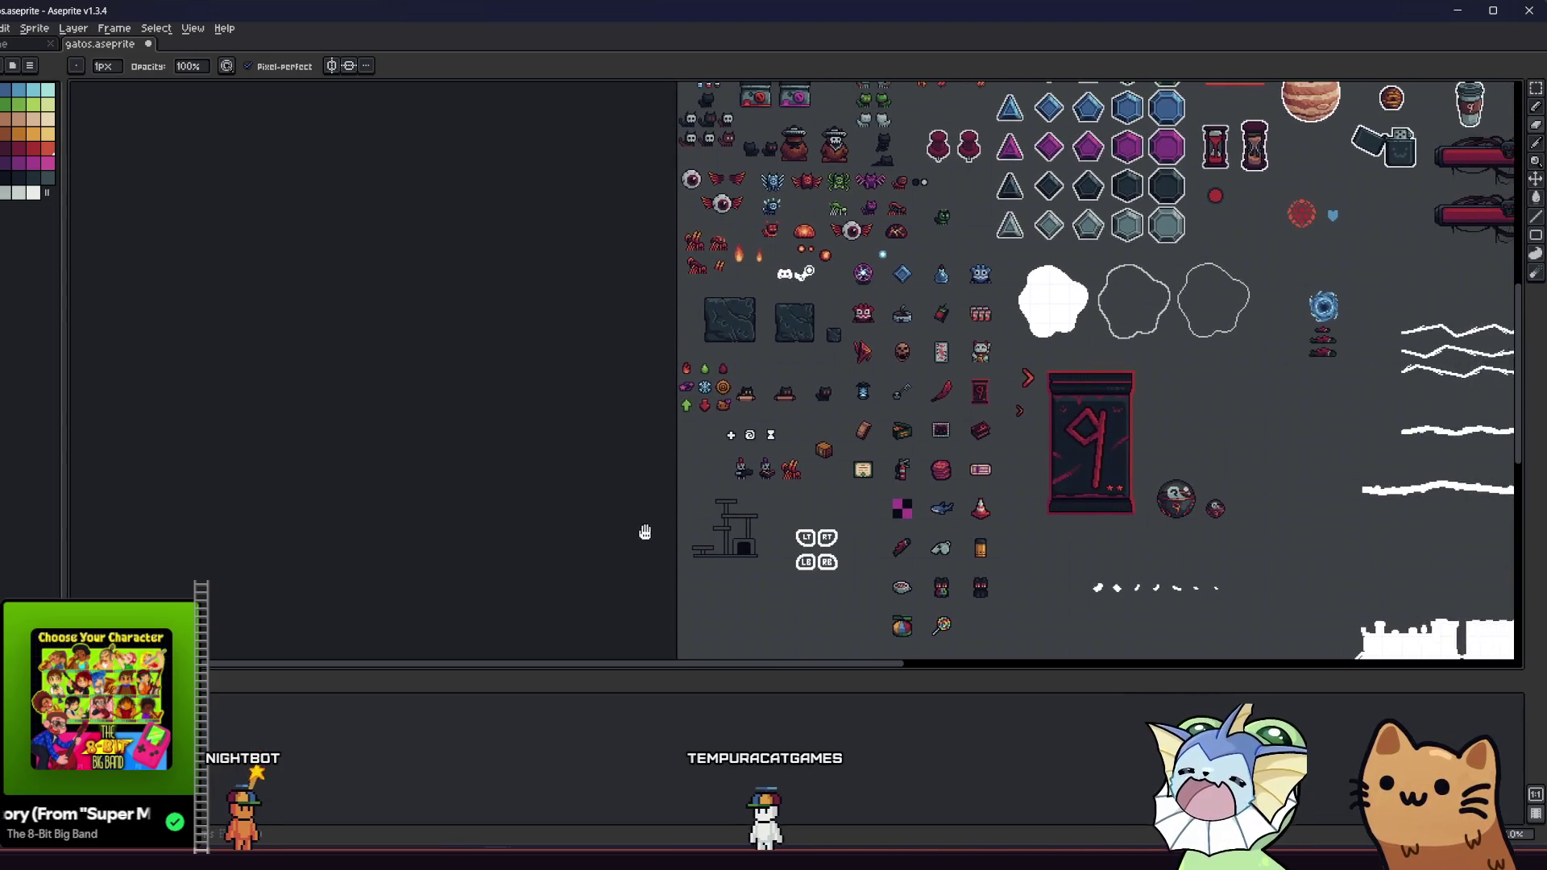
pyautogui.scroll(2, 806, 474)
pyautogui.moveTo(788, 453)
pyautogui.mouseDown()
pyautogui.moveTo(806, 342)
pyautogui.moveTo(802, 408)
pyautogui.moveTo(772, 417)
pyautogui.mouseUp()
pyautogui.click(785, 385)
pyautogui.hotkey('ctrl', 'z')
# Step: Draw a small loop at the cord's end as the ball toy, then recentre on the cat tree
pyautogui.moveTo(772, 461)
pyautogui.mouseDown()
pyautogui.moveTo(815, 483)
pyautogui.moveTo(839, 476)
pyautogui.moveTo(846, 418)
pyautogui.mouseUp()
pyautogui.scroll(-3, 742, 481)
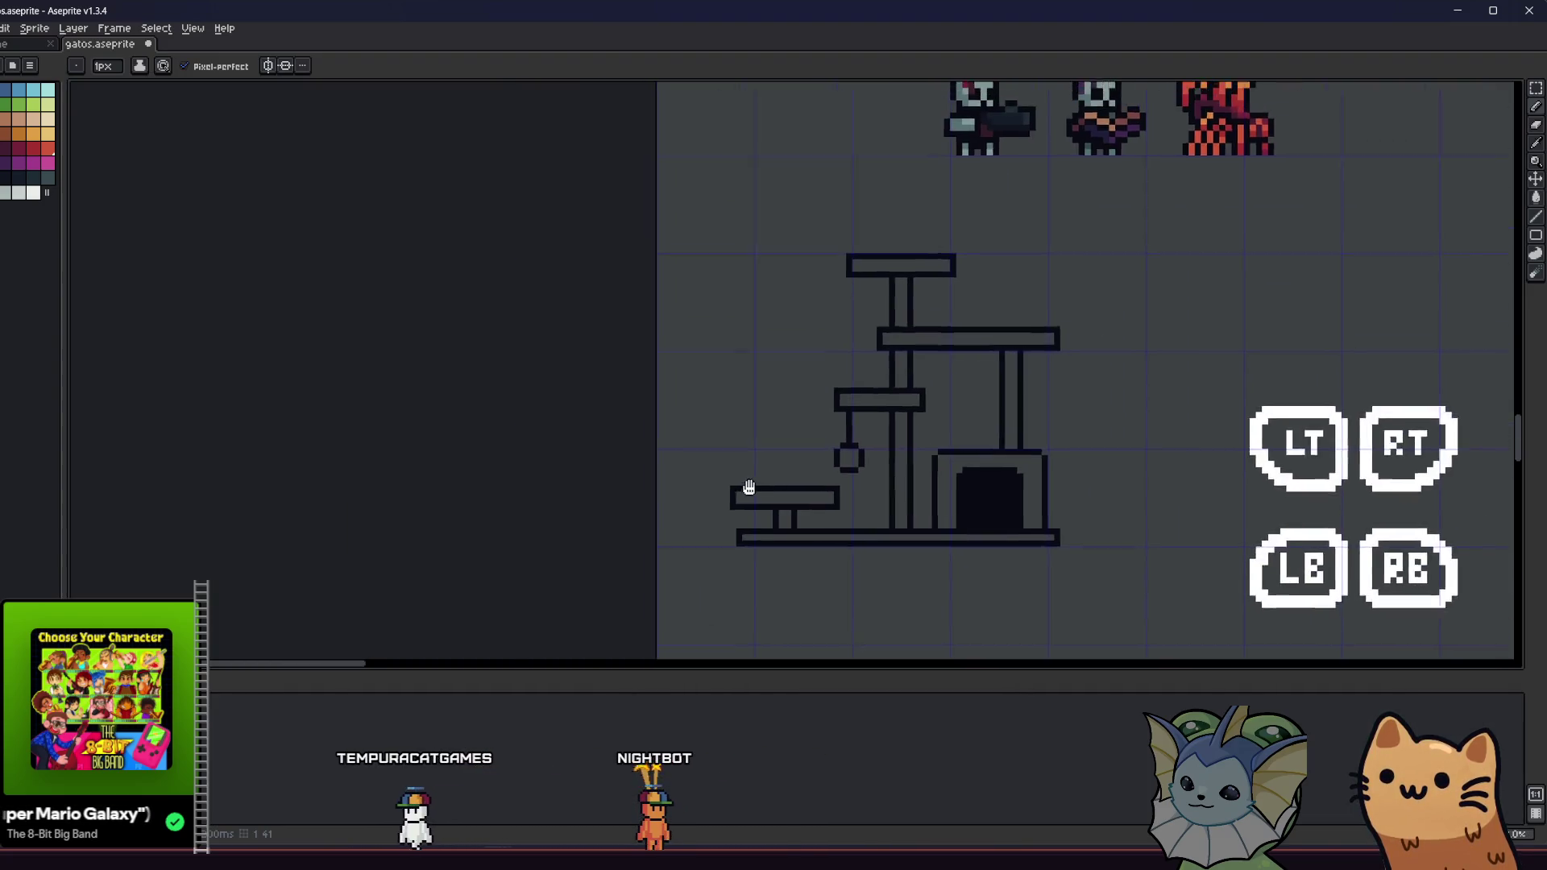
pyautogui.scroll(-2, 742, 481)
pyautogui.scroll(1, 868, 498)
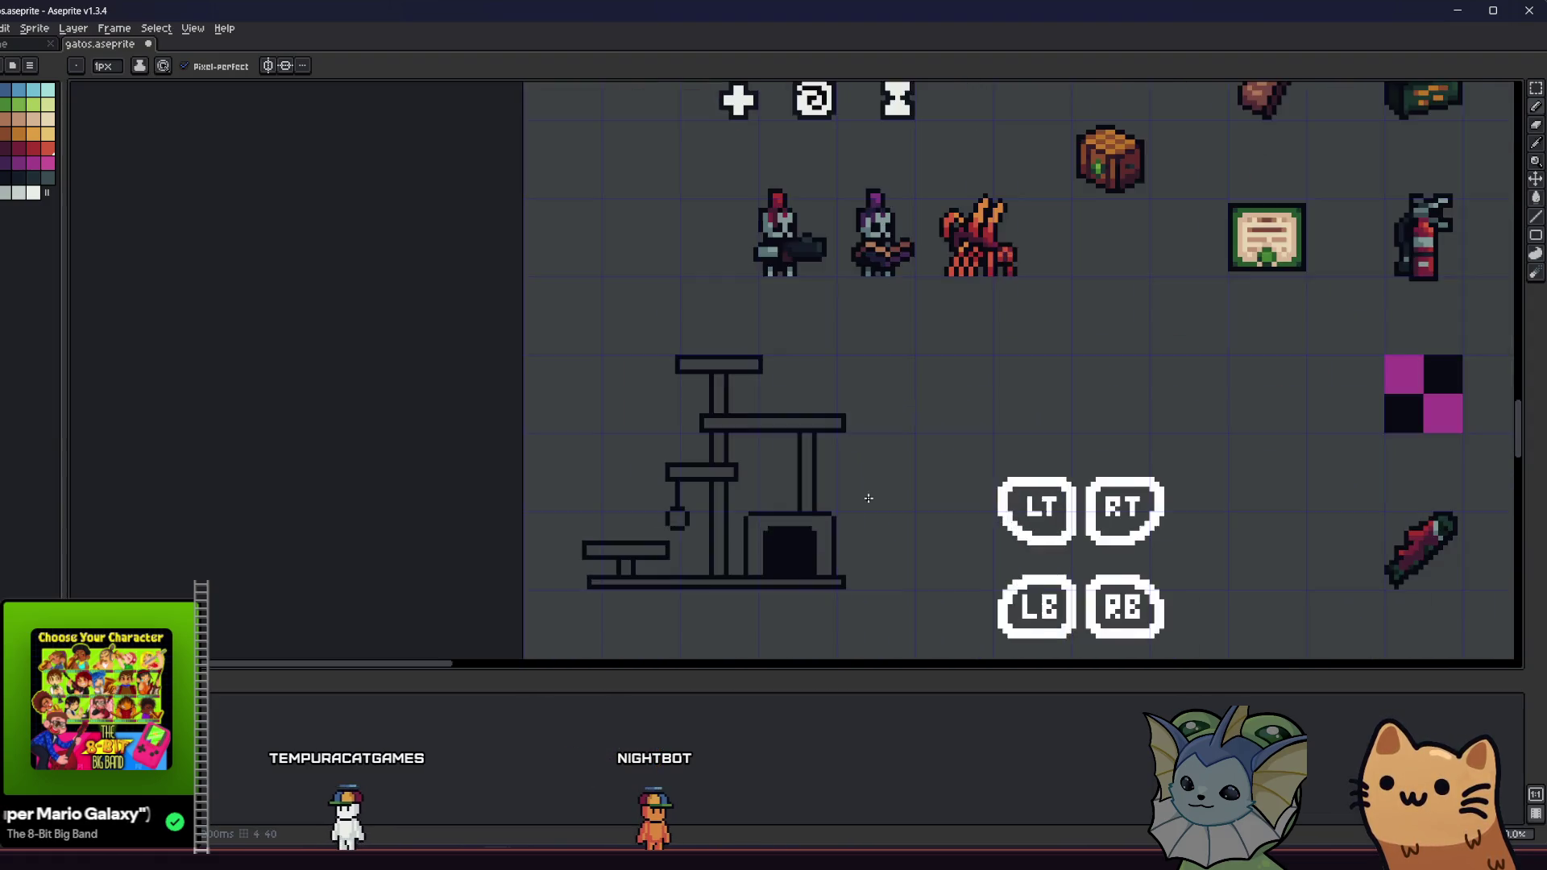
pyautogui.moveTo(869, 497); pyautogui.dragTo(1008, 449)
pyautogui.moveTo(780, 428); pyautogui.dragTo(675, 417)
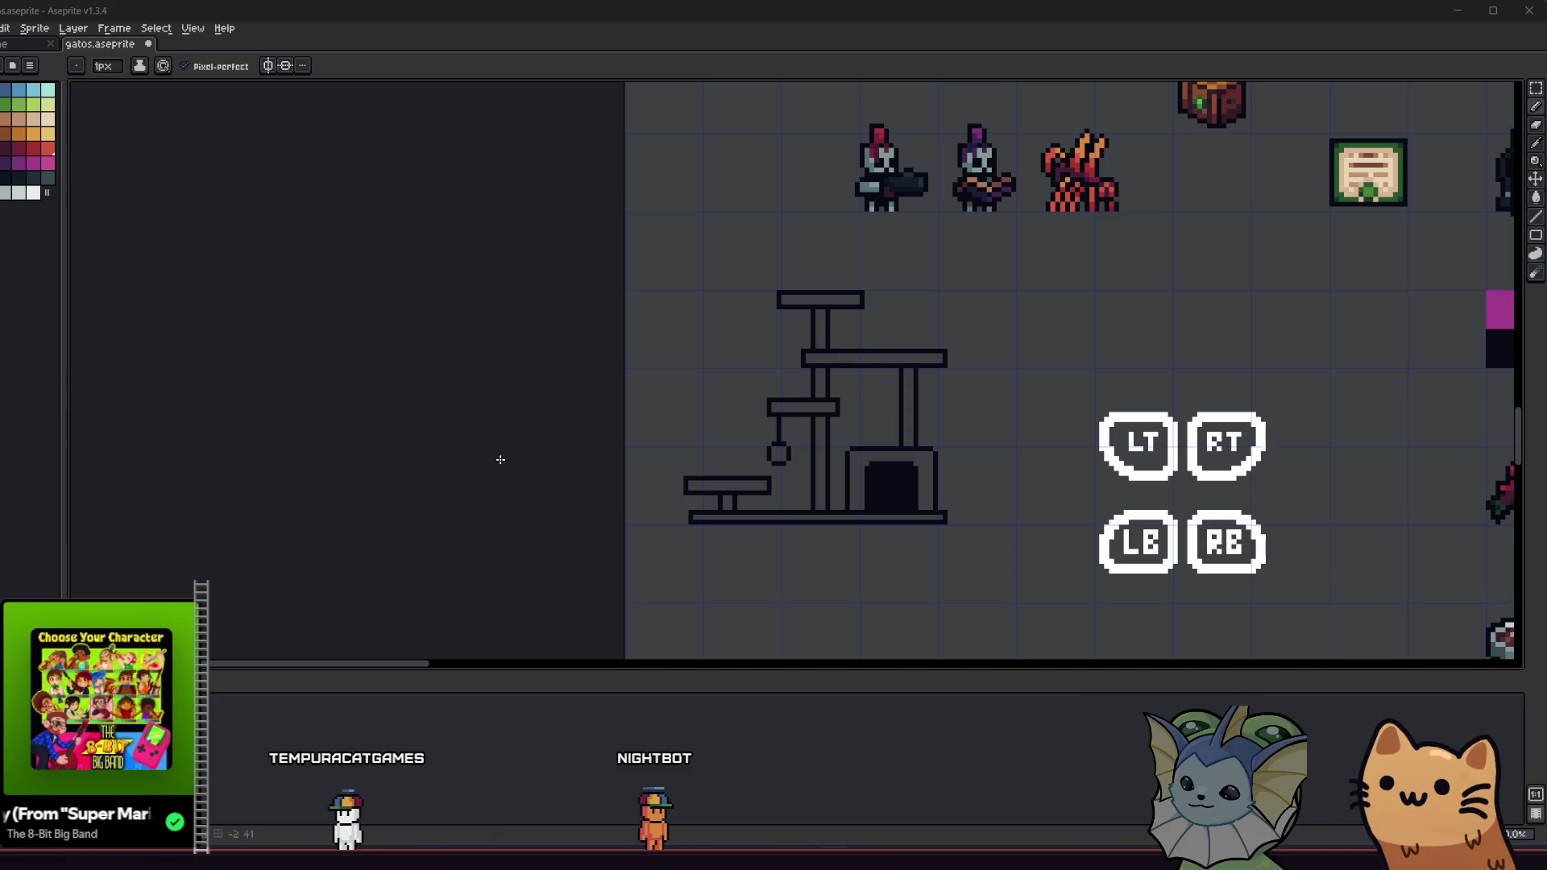
pyautogui.scroll(2, 755, 433)
pyautogui.scroll(-2, 615, 402)
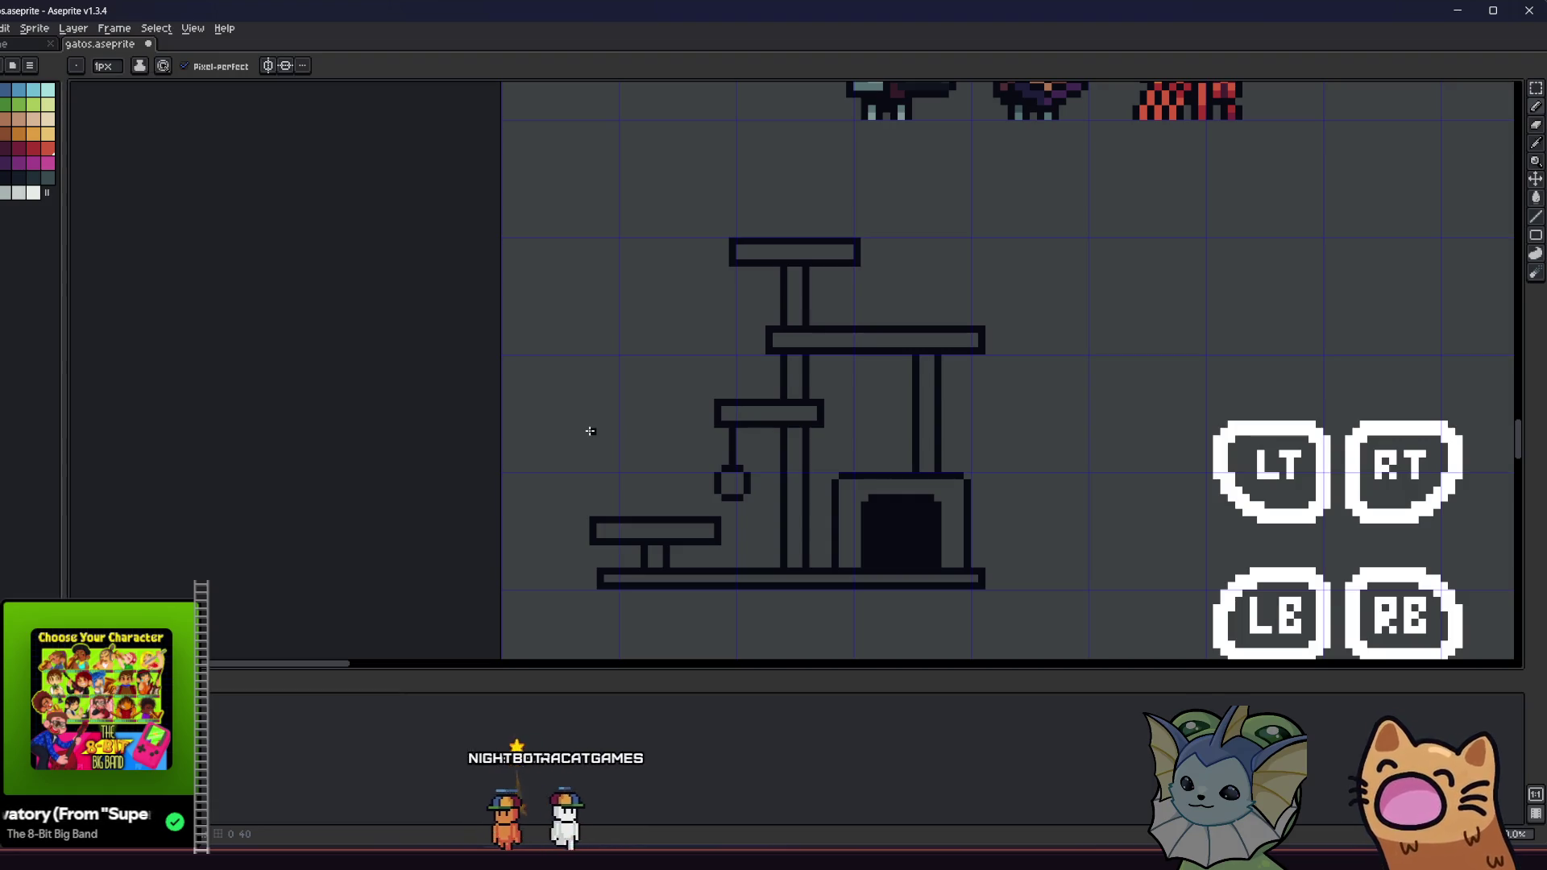
pyautogui.scroll(-3, 652, 431)
pyautogui.scroll(1, 652, 431)
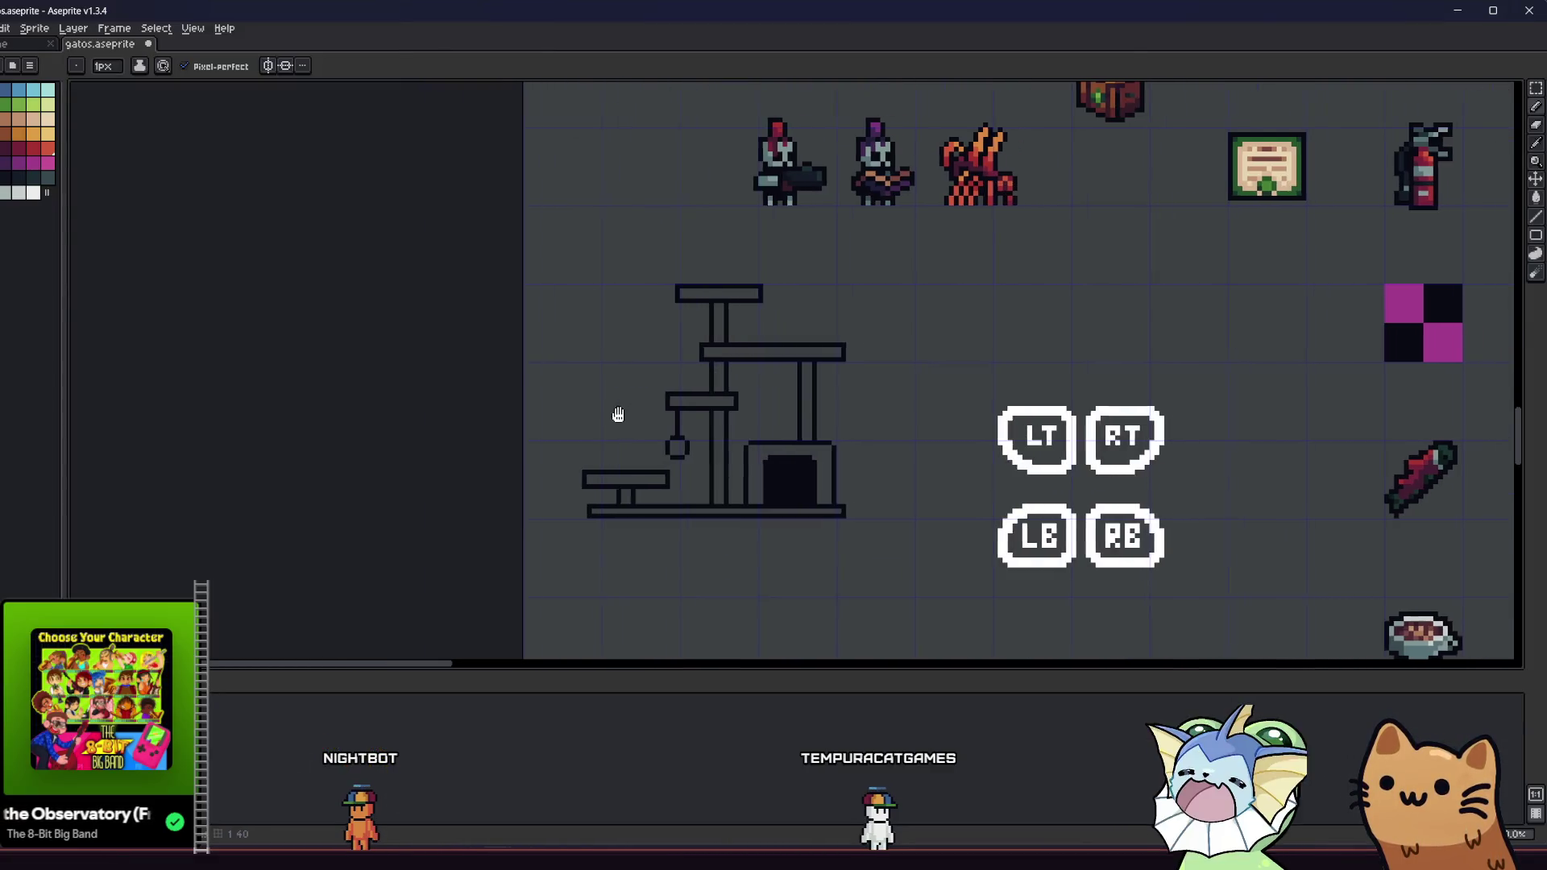
pyautogui.press('m')
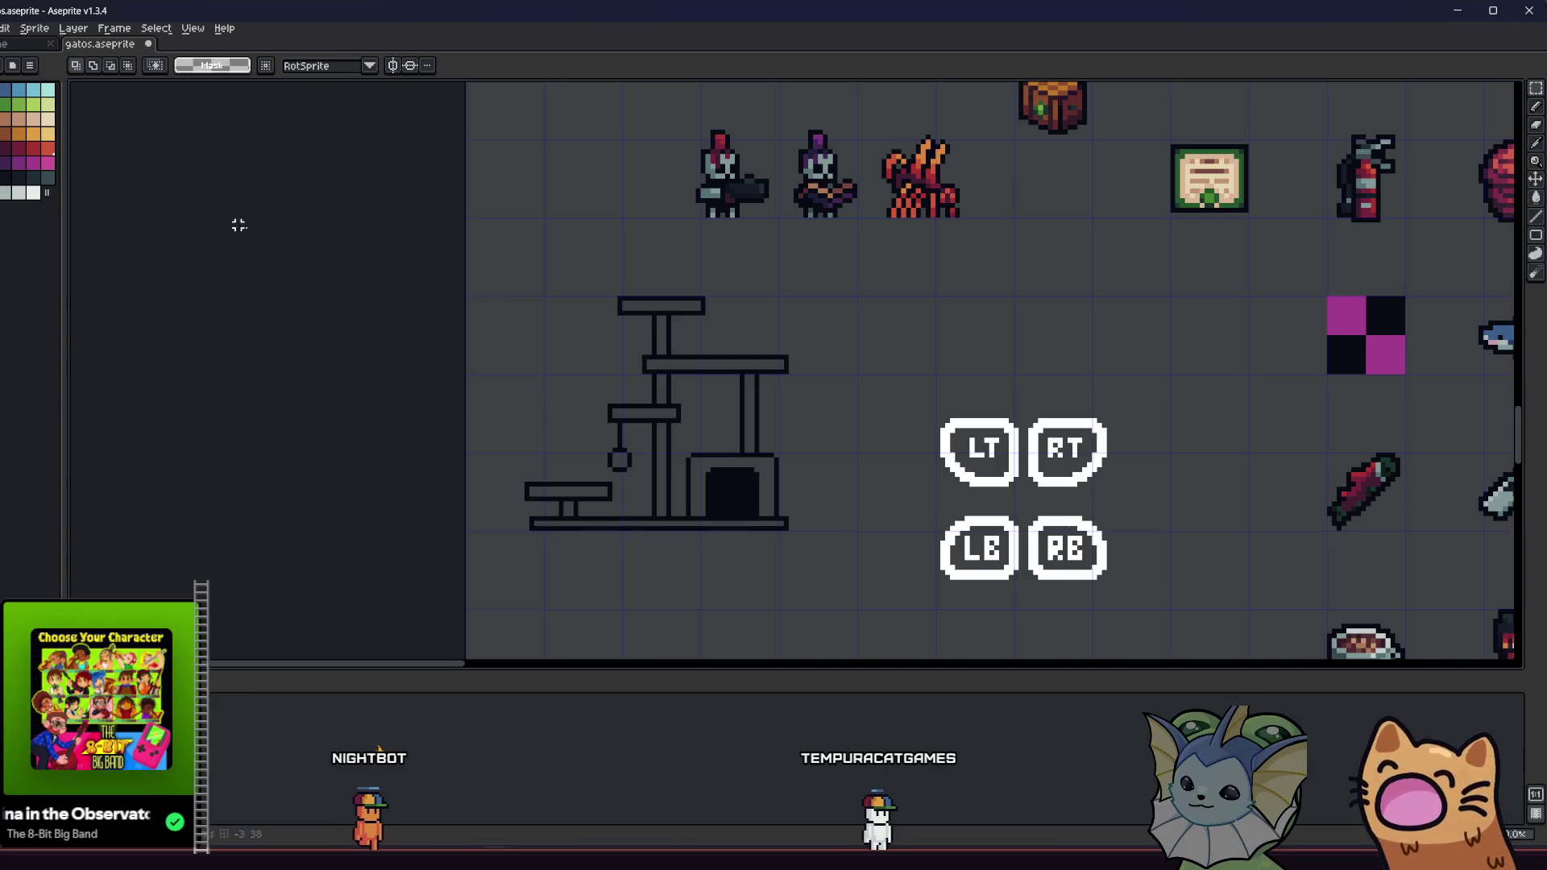
# Step: Fill the middle, top, small left and lower-left platforms with red
pyautogui.press('g')
pyautogui.scroll(1, 595, 332)
pyautogui.click(714, 394)
pyautogui.click(725, 279)
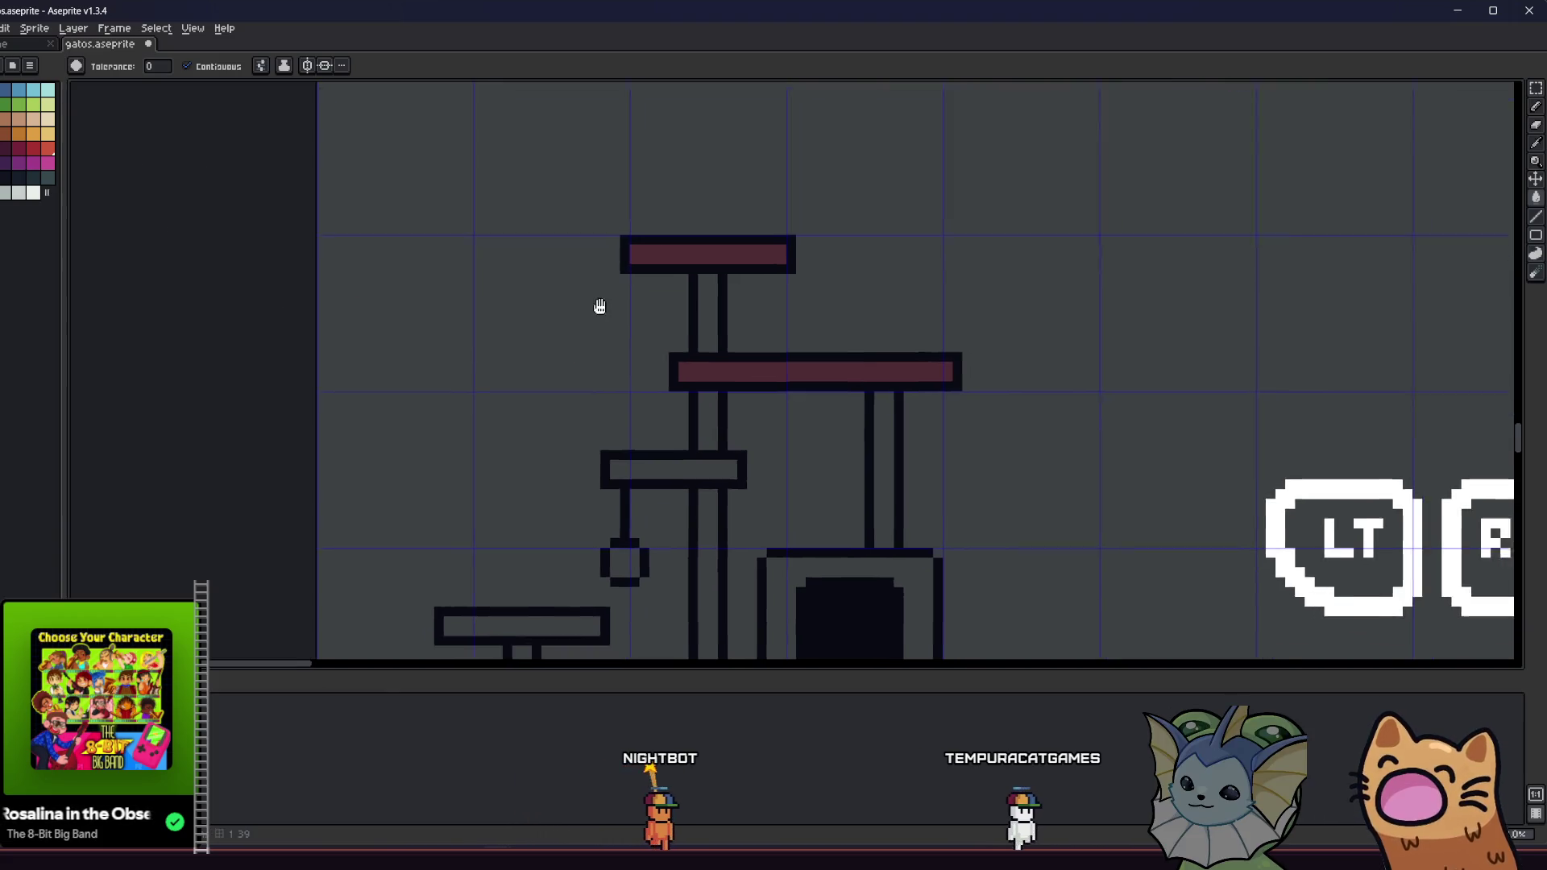
pyautogui.click(656, 444)
pyautogui.click(449, 595)
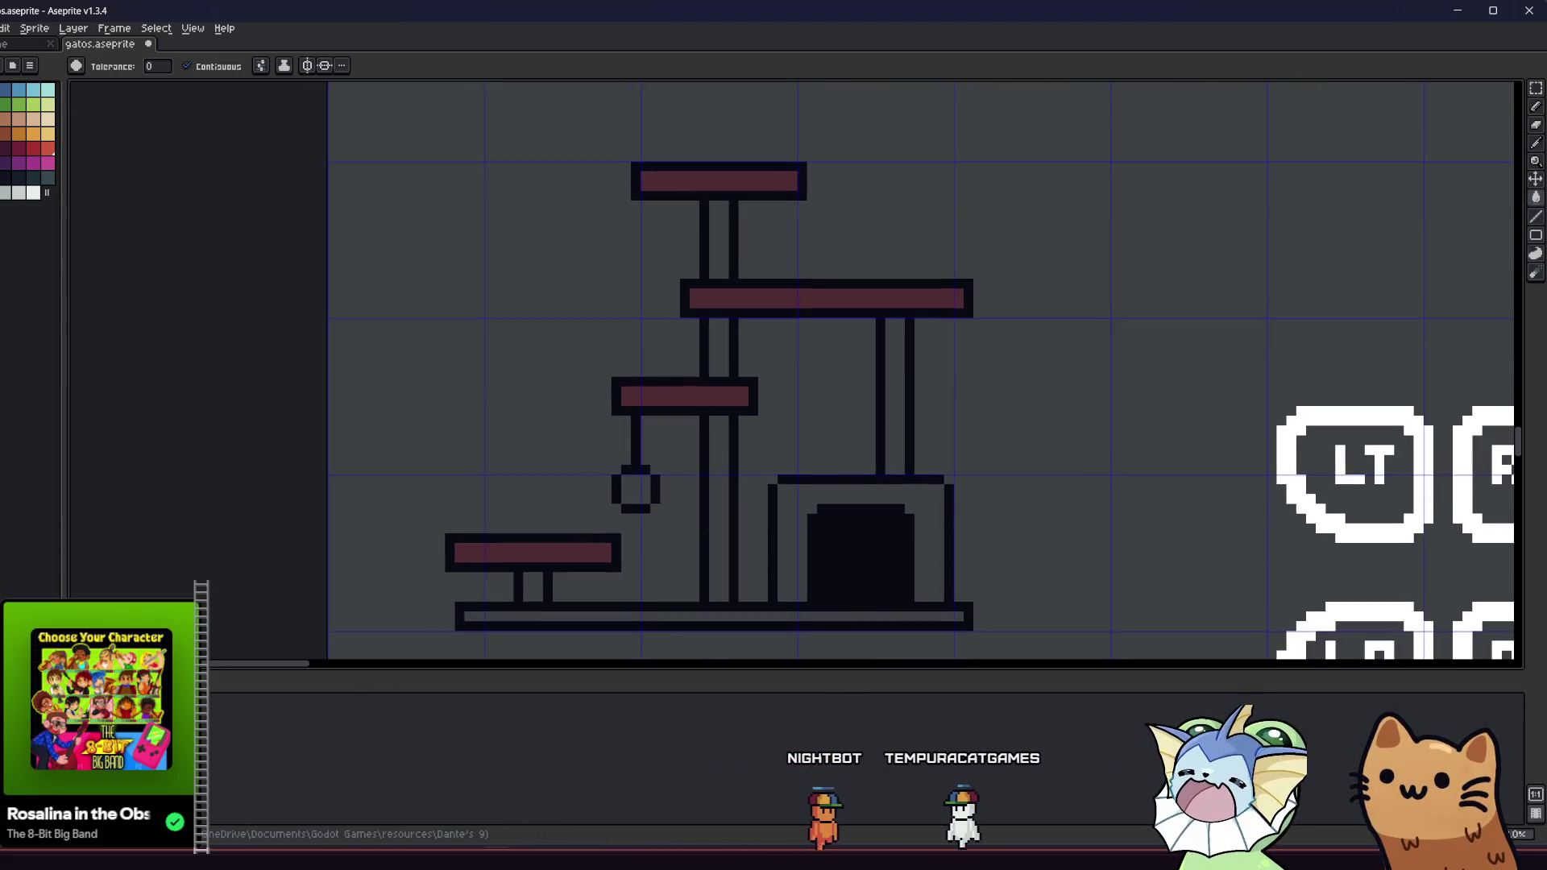
# Step: Add lighter highlight pixels and lighter red fills on the middle and top platforms
pyautogui.press('b')
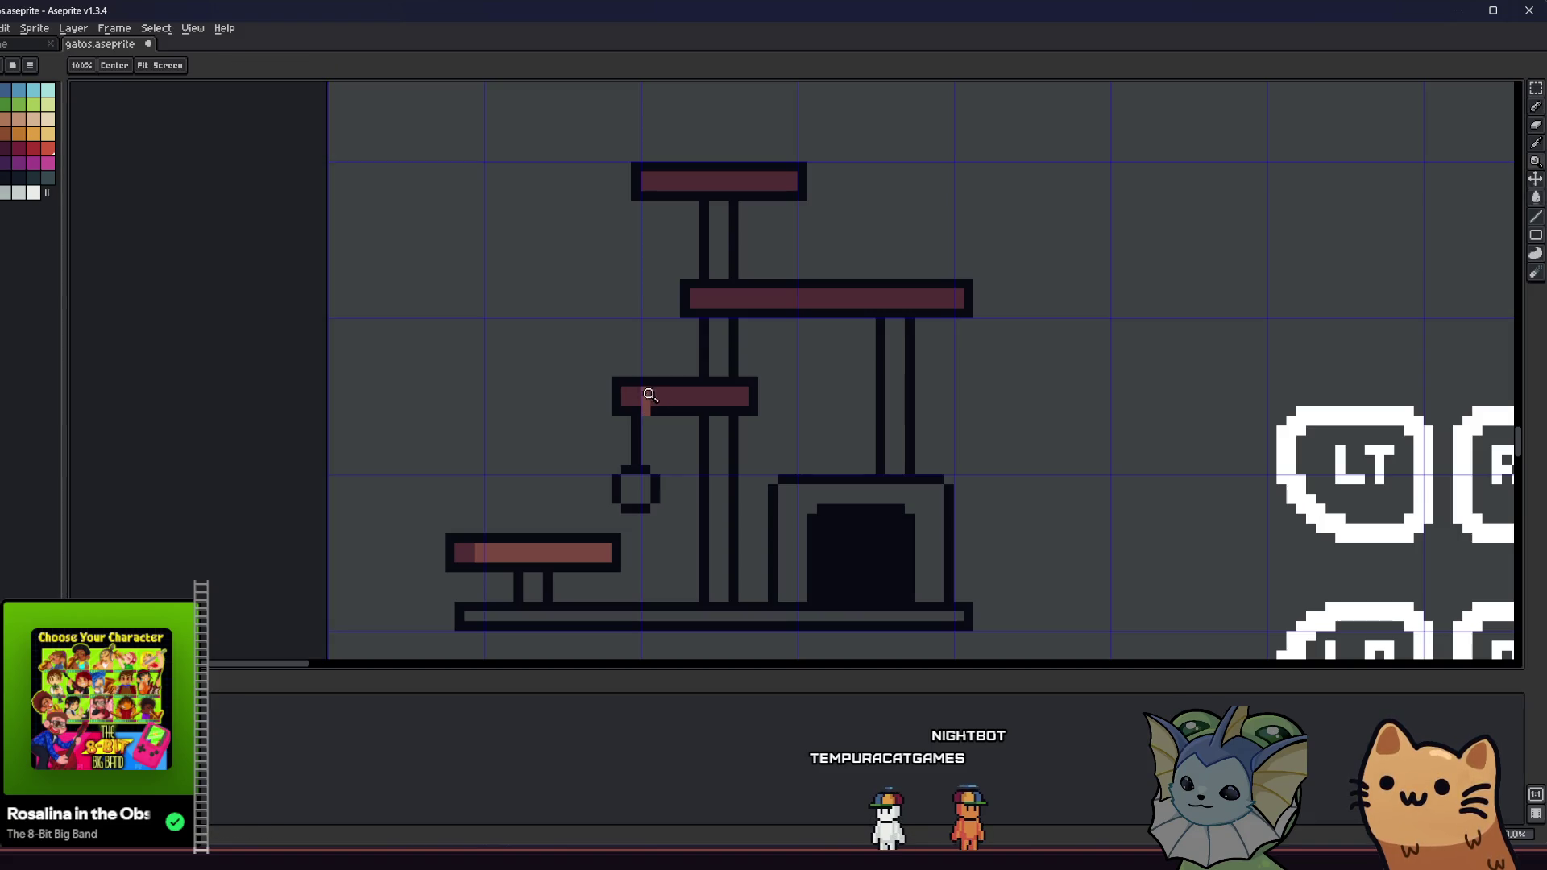
pyautogui.moveTo(639, 390); pyautogui.dragTo(625, 400)
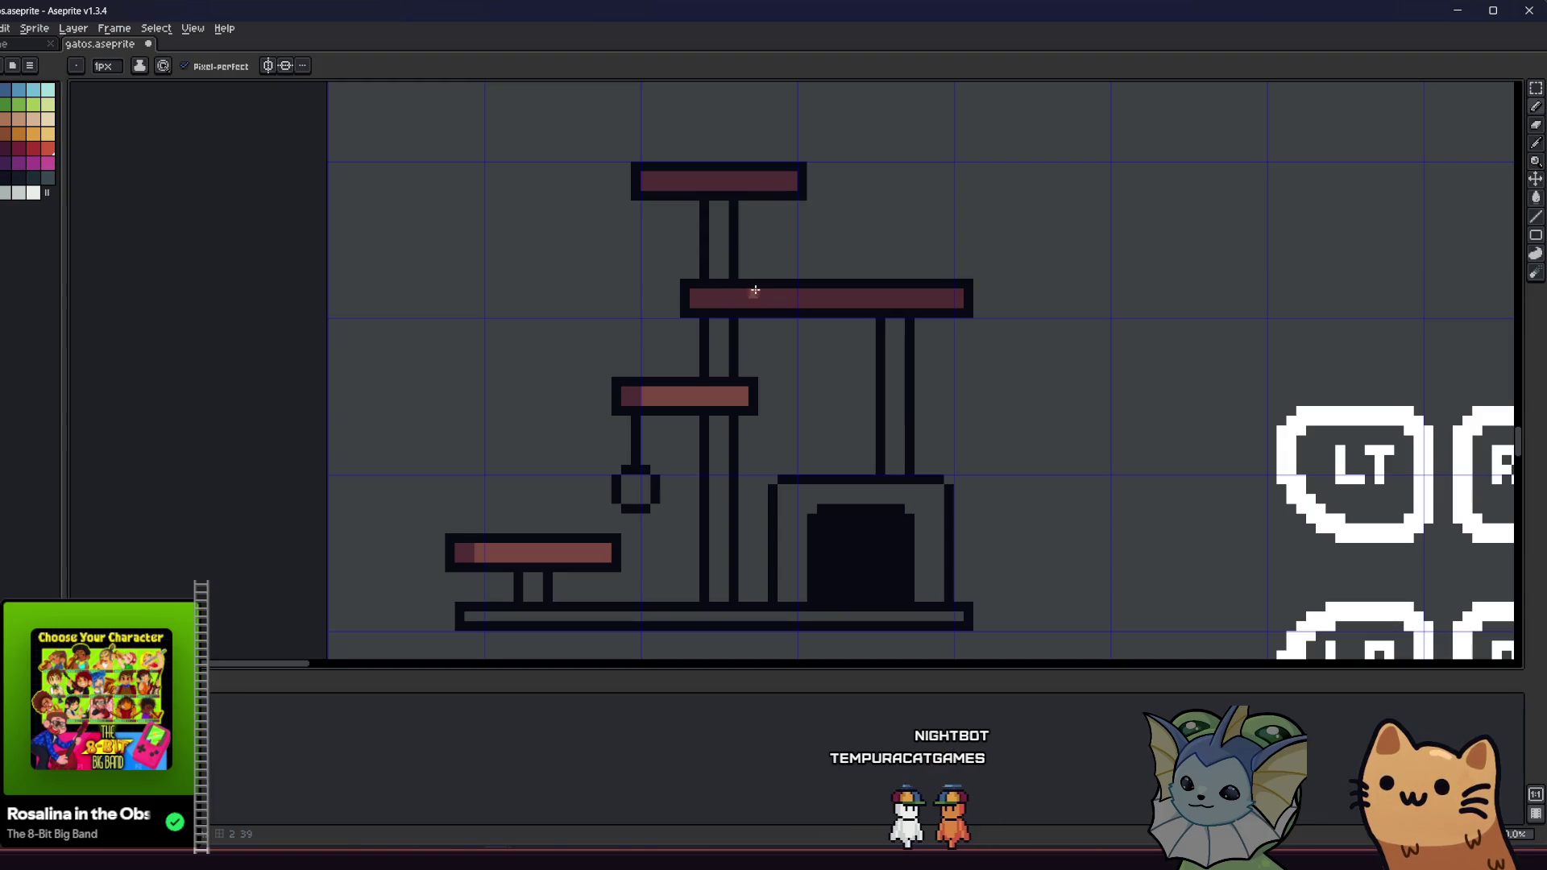
pyautogui.press('g')
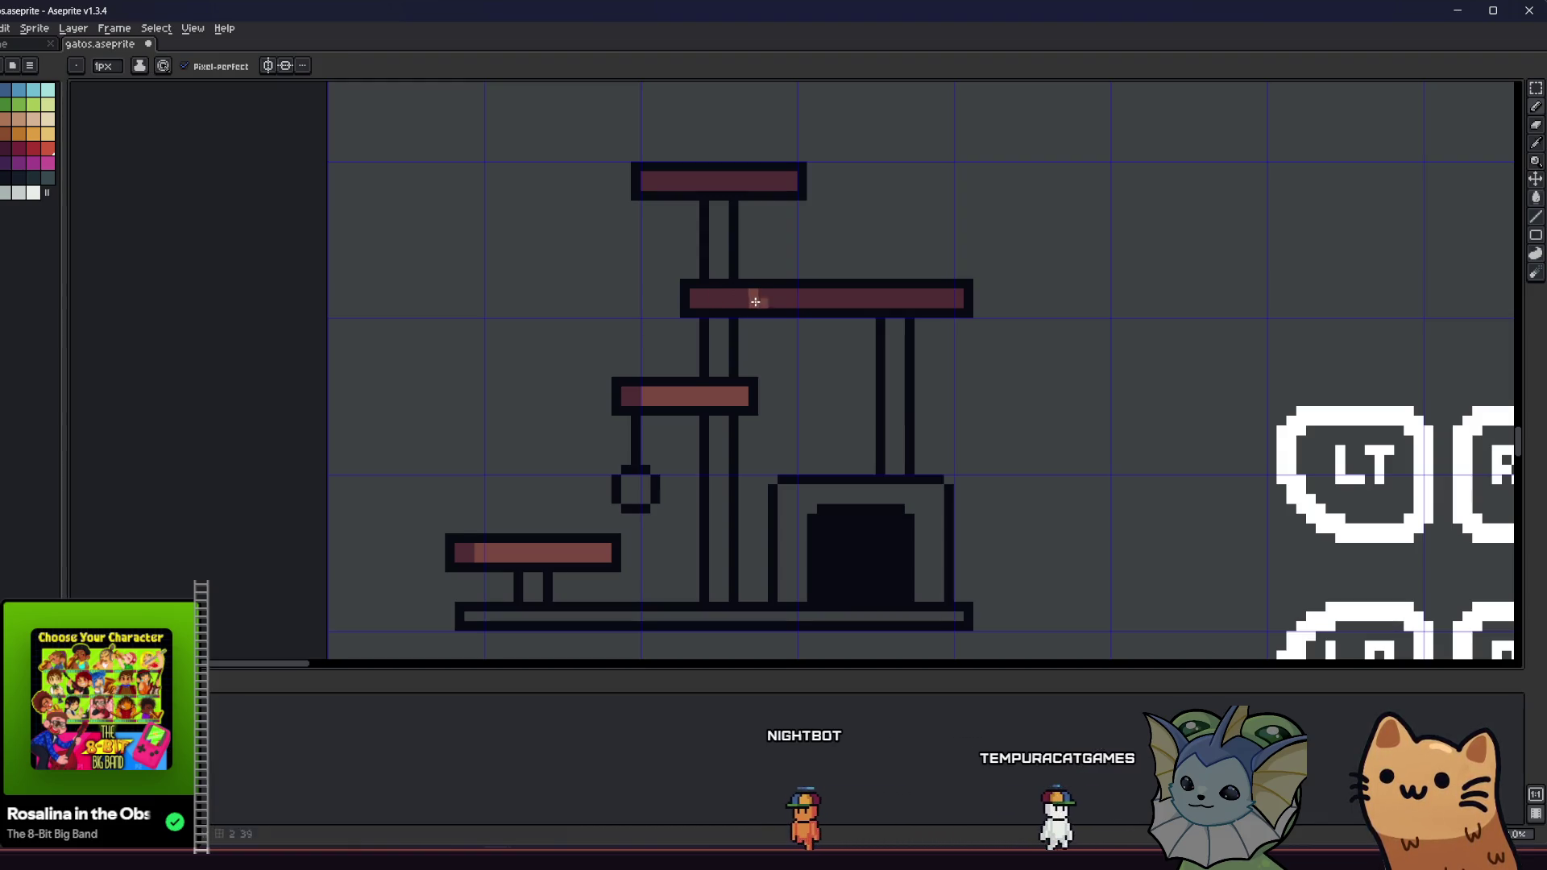
pyautogui.click(752, 301)
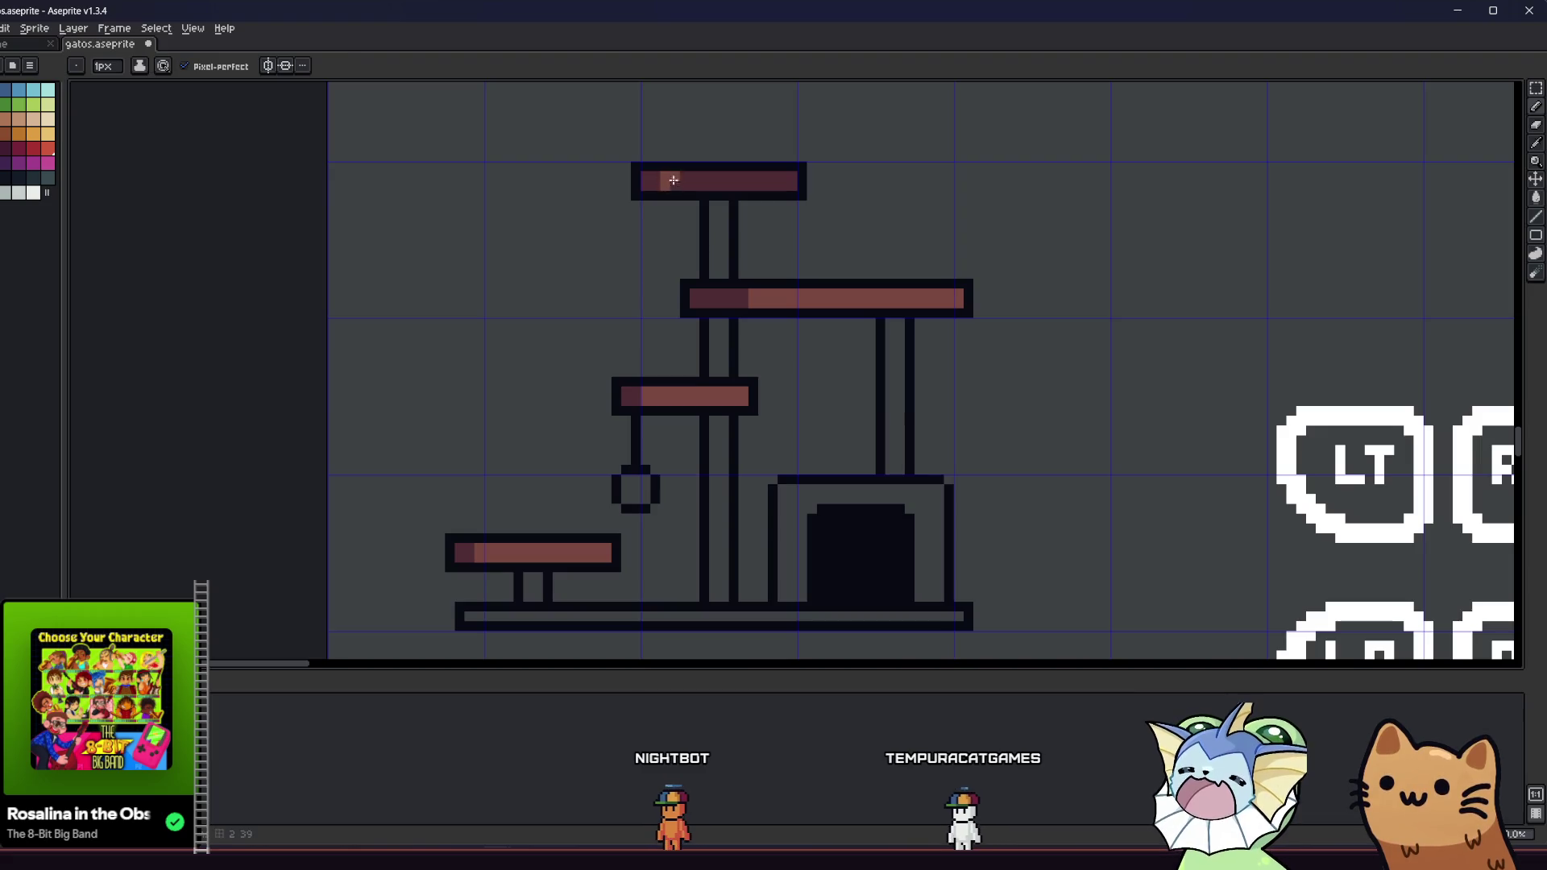
pyautogui.click(662, 173)
pyautogui.scroll(-2, 635, 213)
pyautogui.scroll(-4, 635, 212)
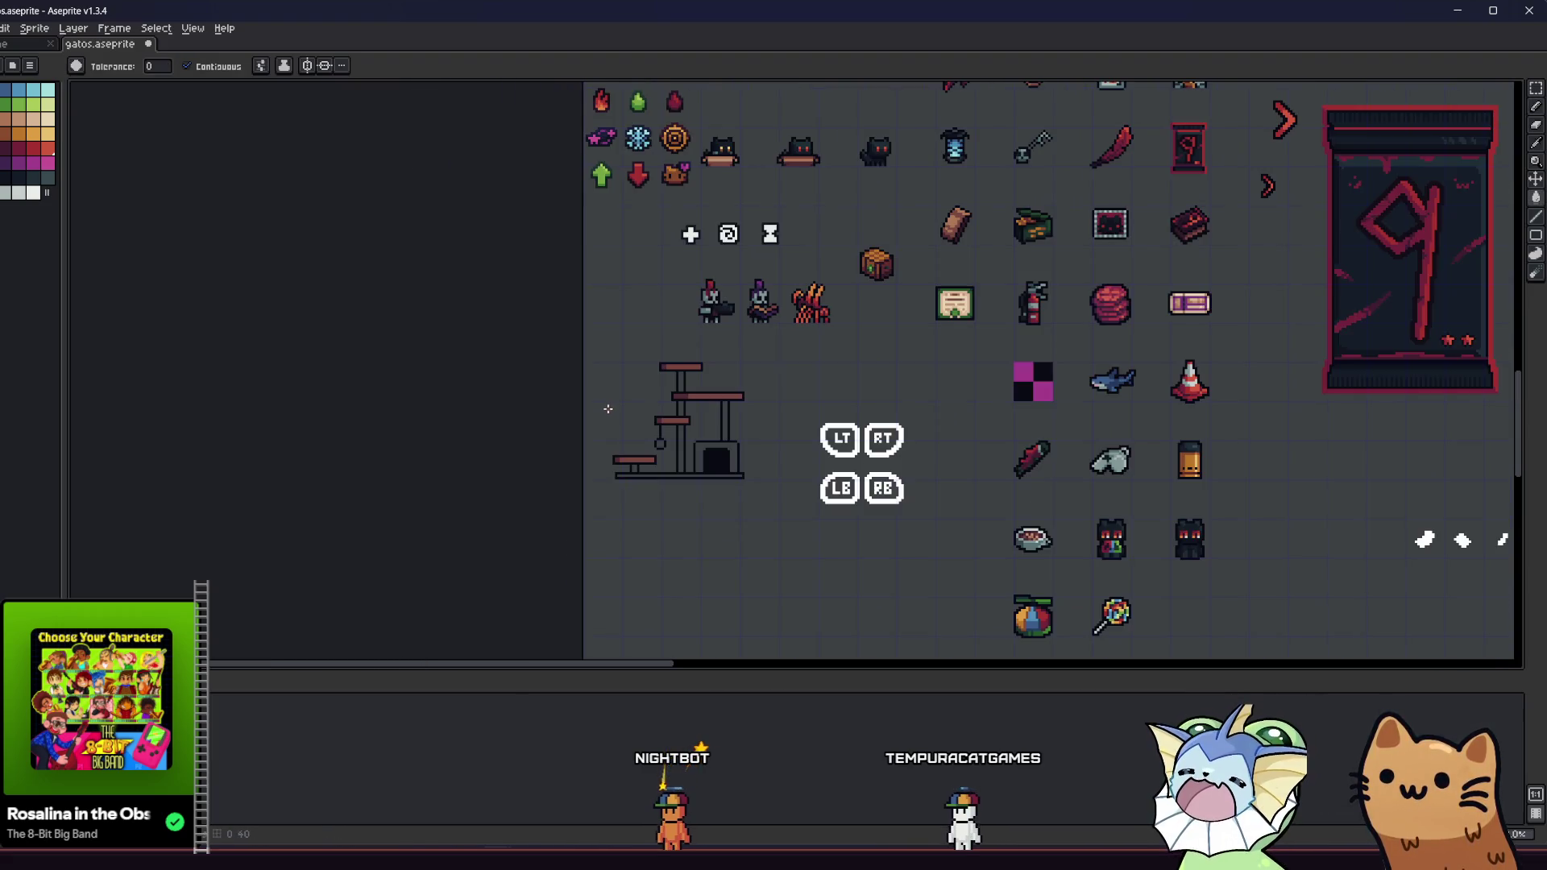
pyautogui.scroll(4, 609, 412)
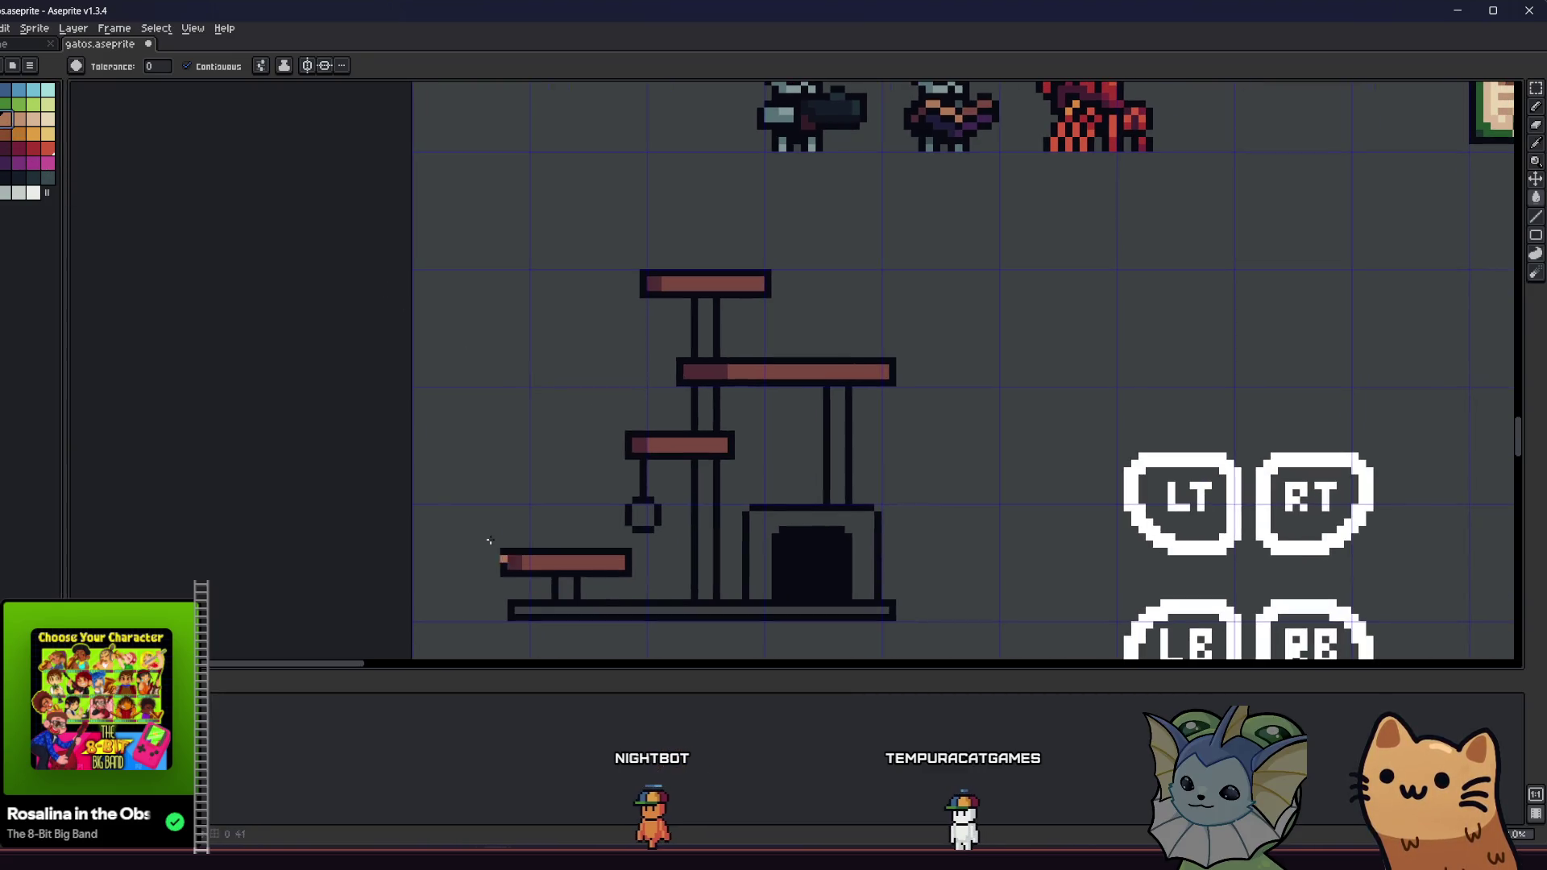
# Step: Return to the Pencil and inspect the shaded platforms up close
pyautogui.press('b')
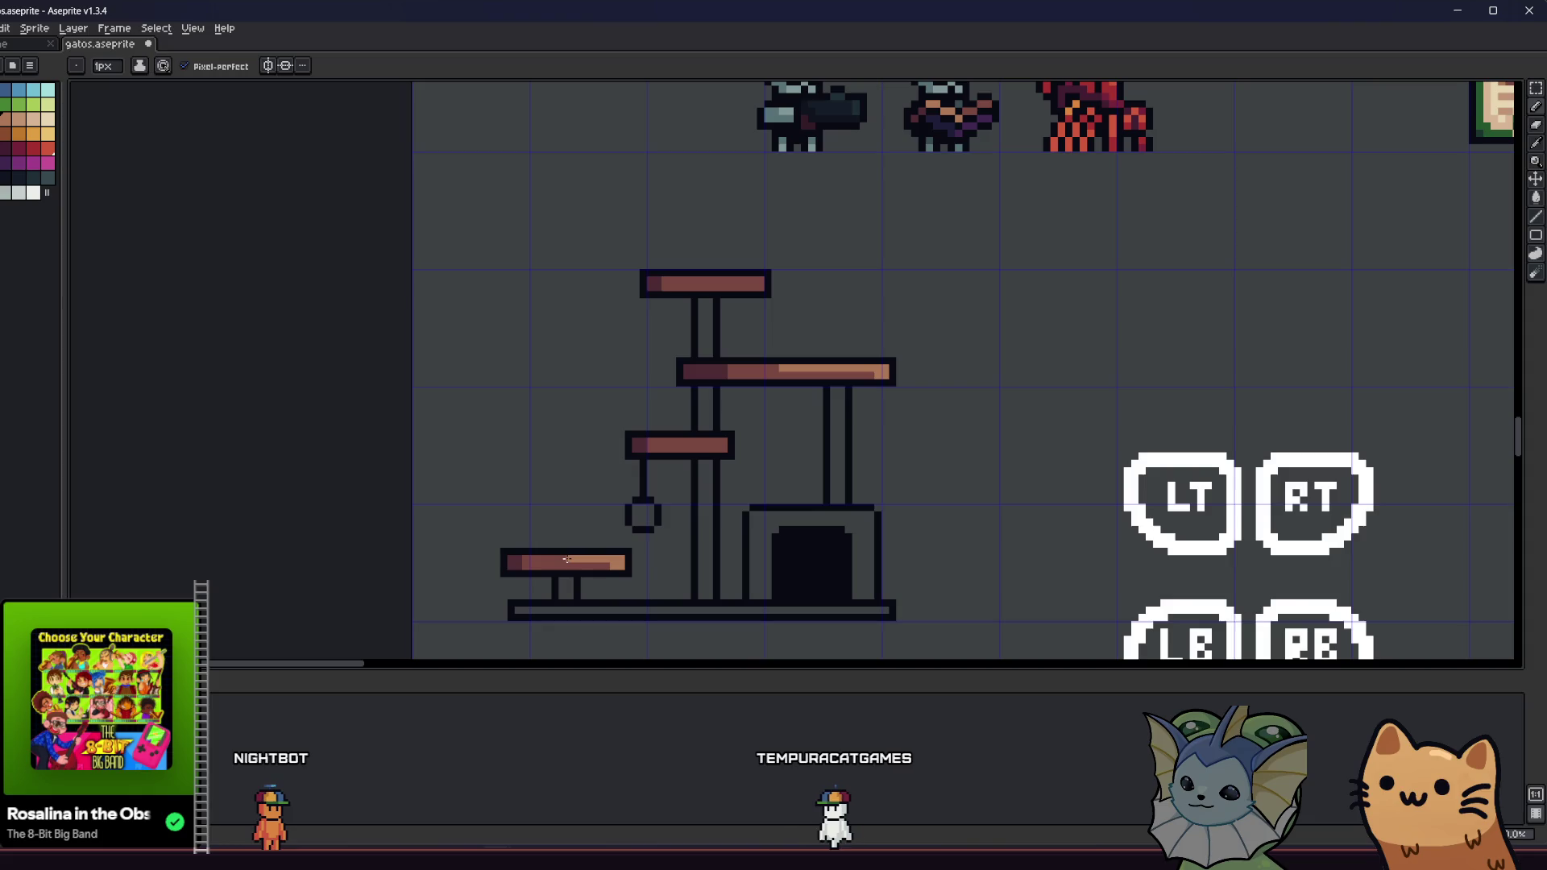
pyautogui.hscroll(1, 487, 553)
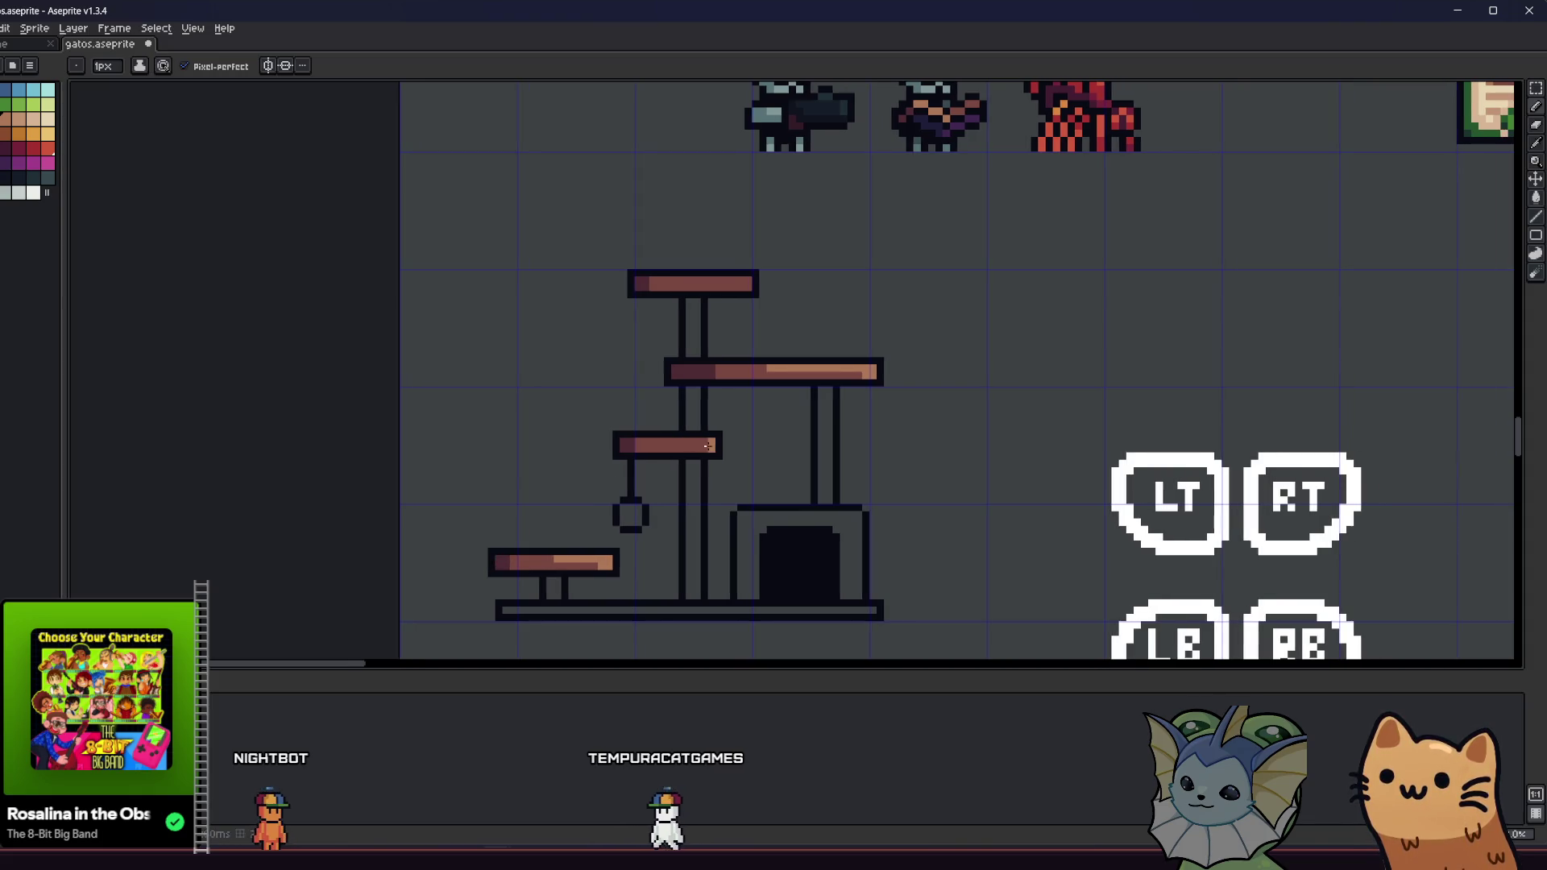
pyautogui.scroll(1, 685, 371)
pyautogui.scroll(1, 720, 307)
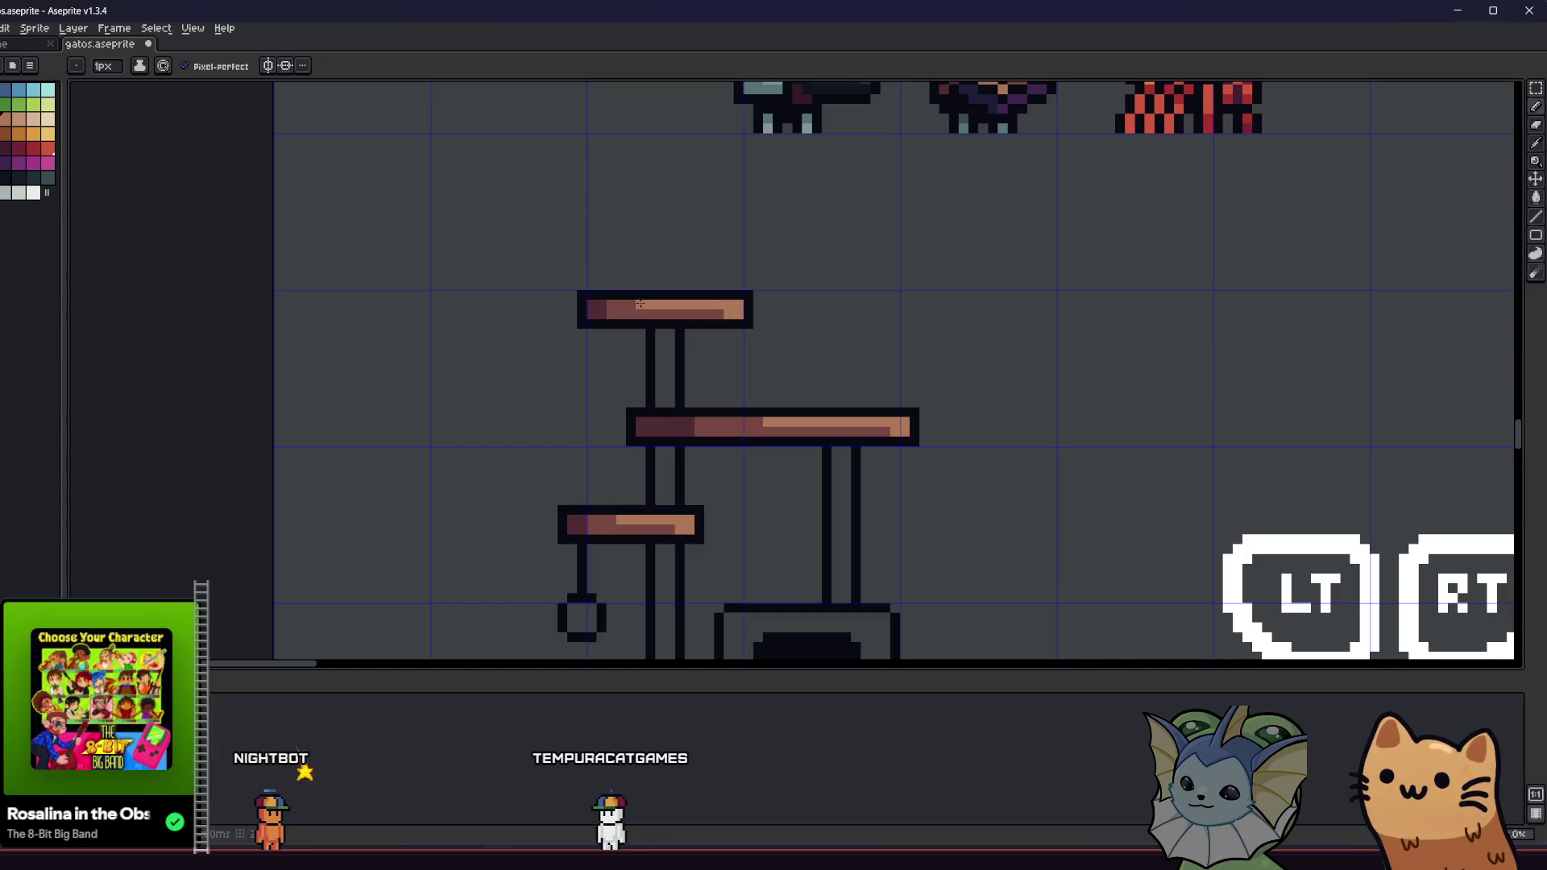
pyautogui.scroll(-4, 640, 303)
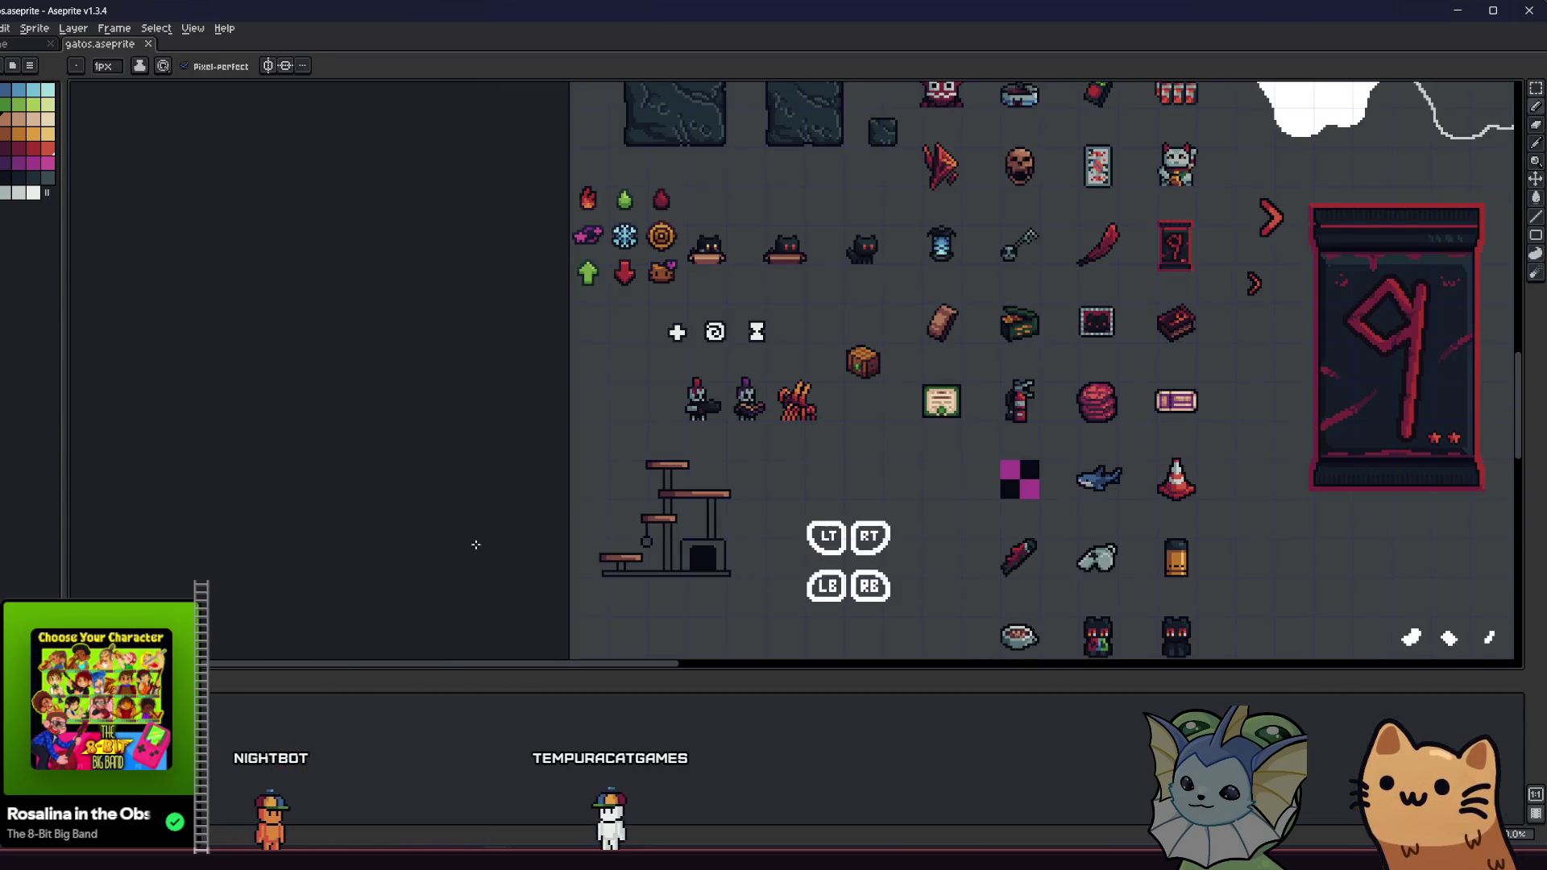
pyautogui.scroll(3, 476, 545)
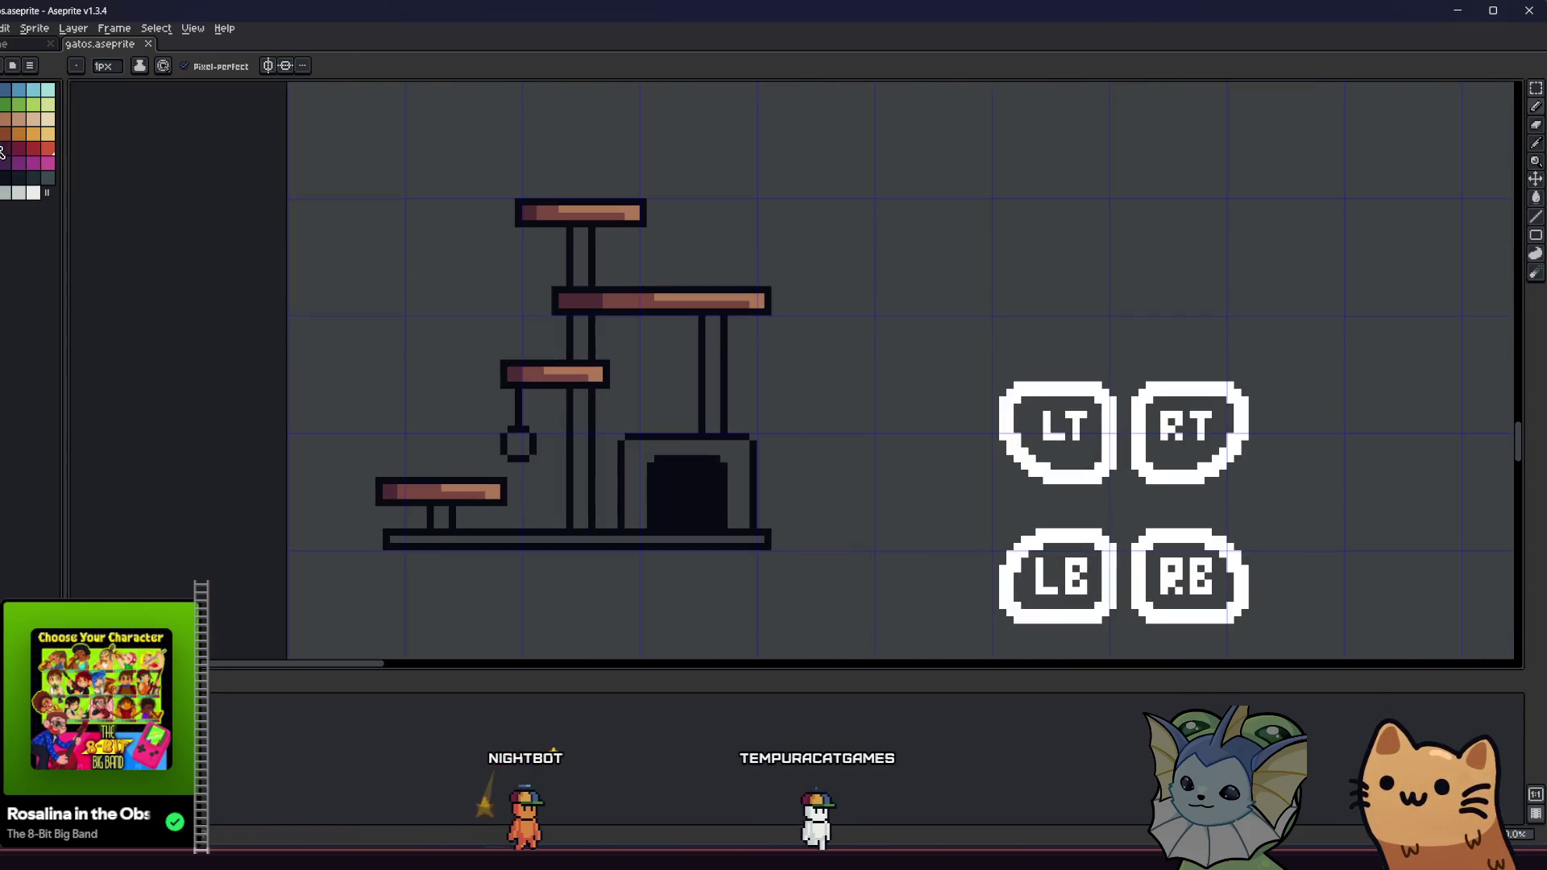
# Step: Fill each section of the left post dark maroon
pyautogui.click(3, 151)
pyautogui.press('g')
pyautogui.click(580, 242)
pyautogui.click(580, 338)
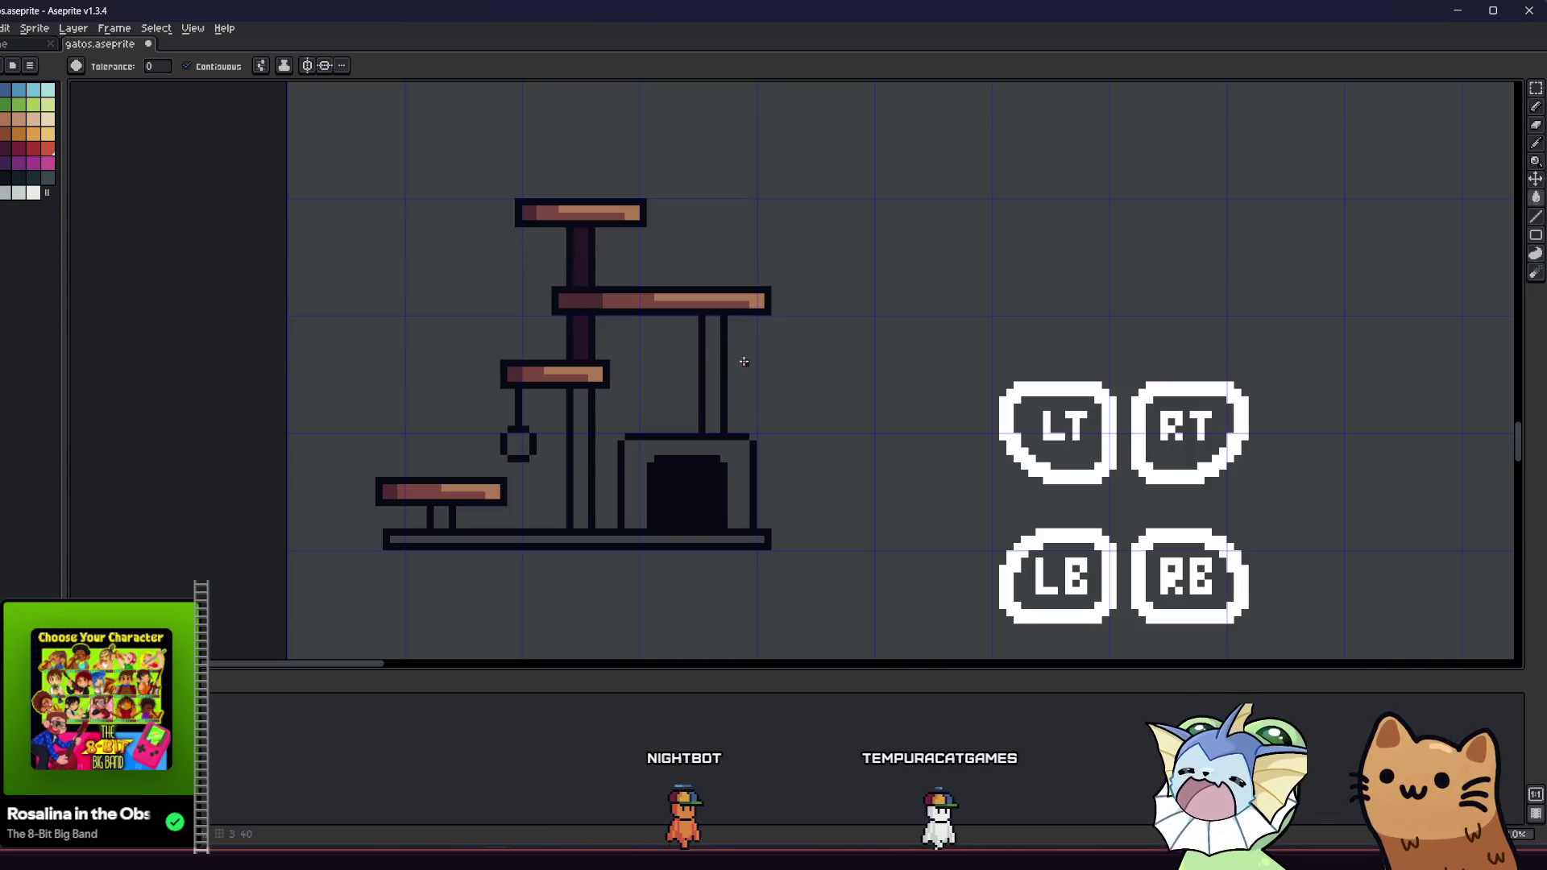
pyautogui.click(581, 463)
pyautogui.scroll(-1, 492, 419)
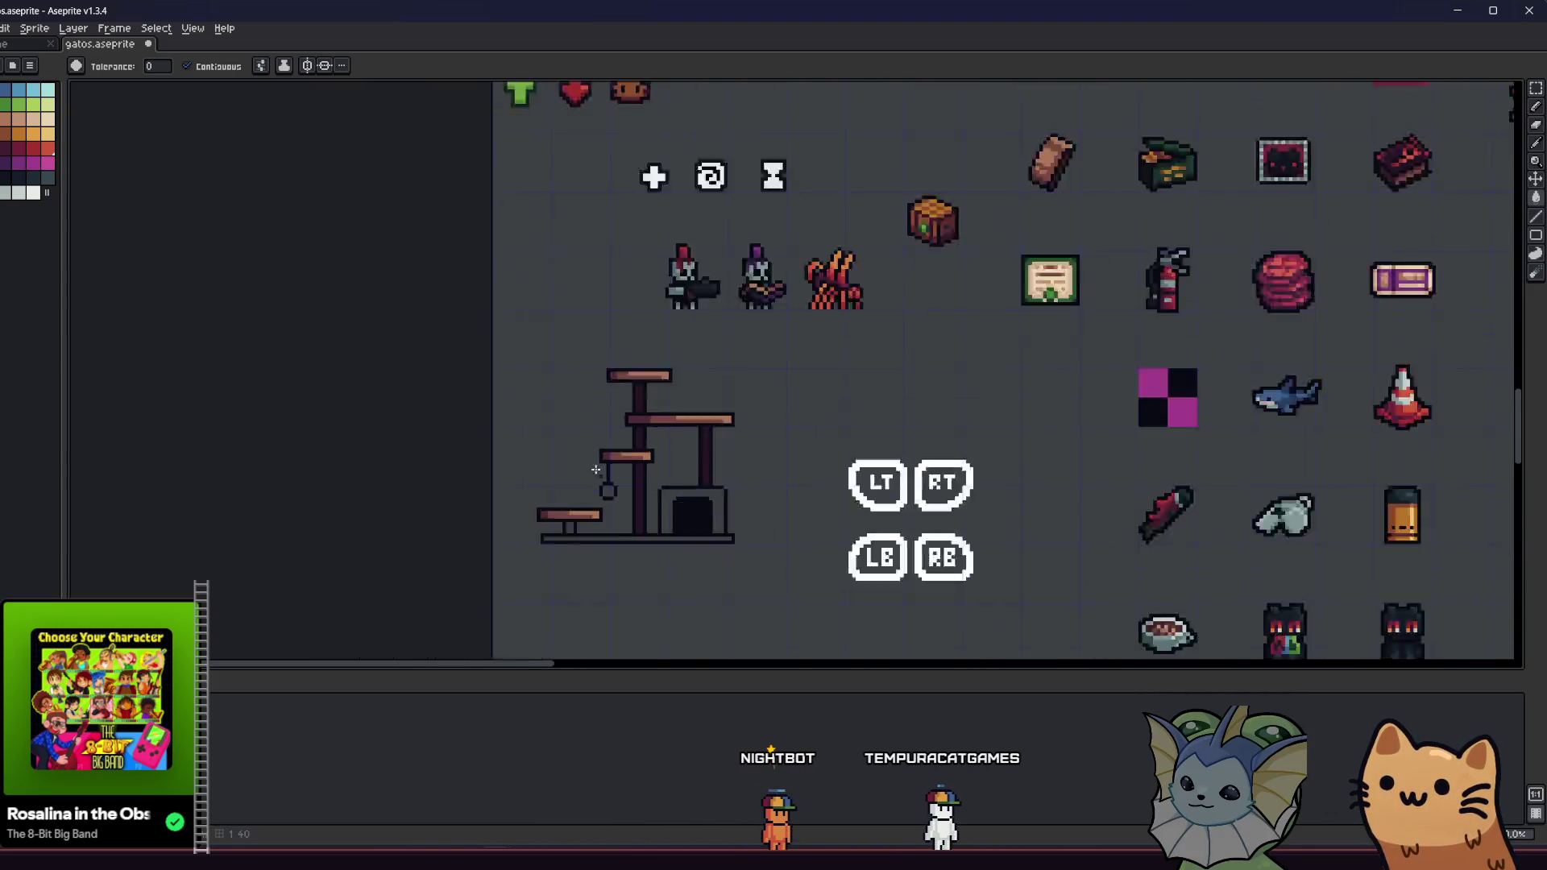
pyautogui.scroll(1, 594, 469)
# Step: Sample the middle platform's brown and fill the cat-house walls with it
pyautogui.keyDown('alt'); pyautogui.click(604, 346); pyautogui.keyUp('alt')
pyautogui.scroll(1, 611, 346)
pyautogui.click(742, 463)
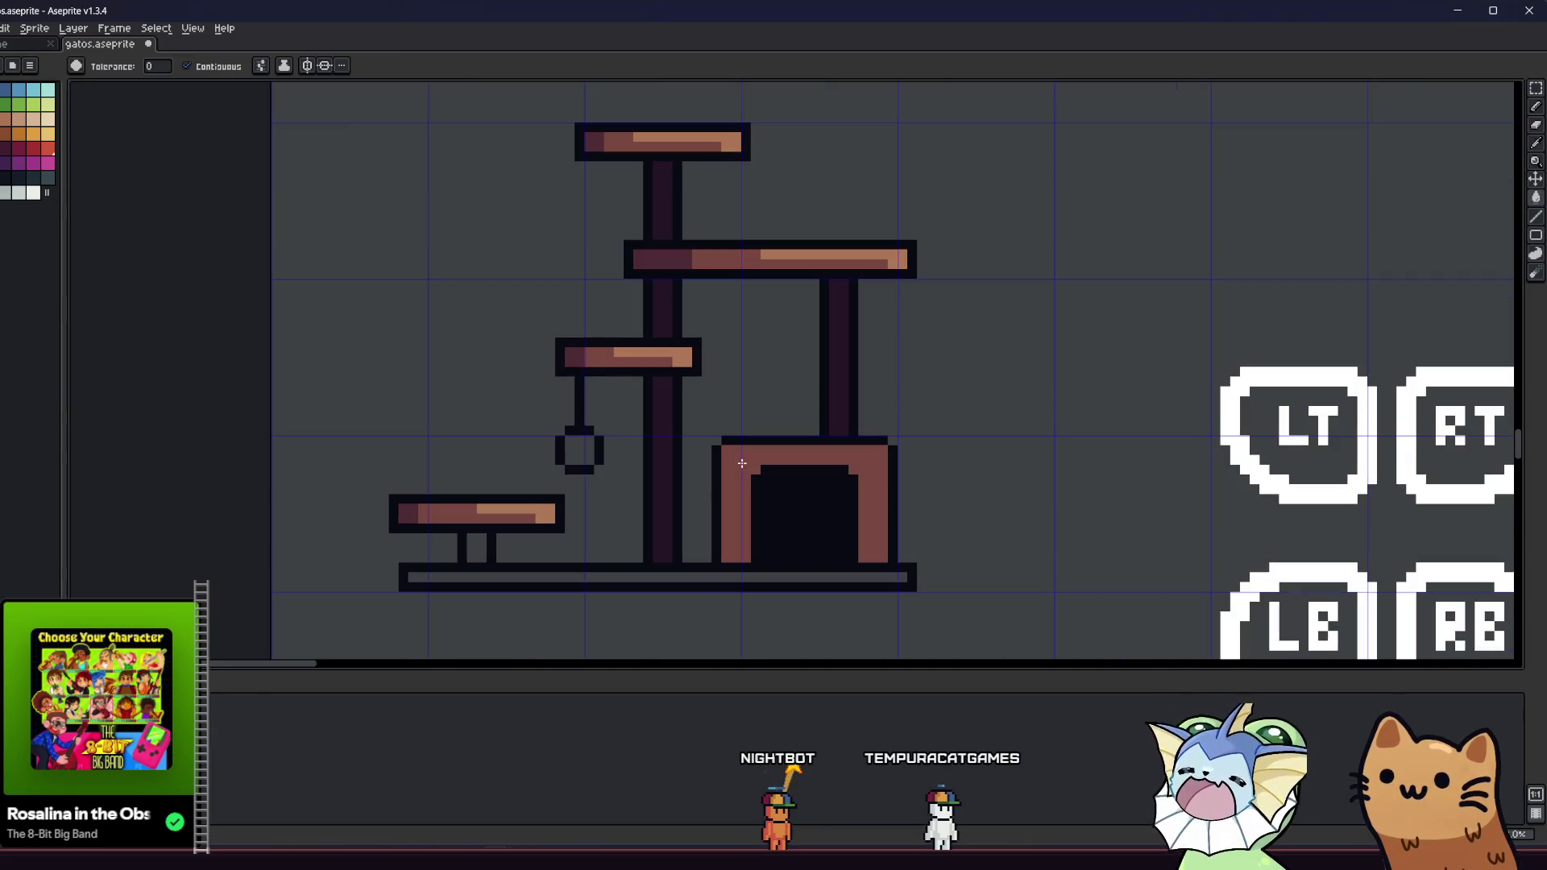
pyautogui.press('alt')
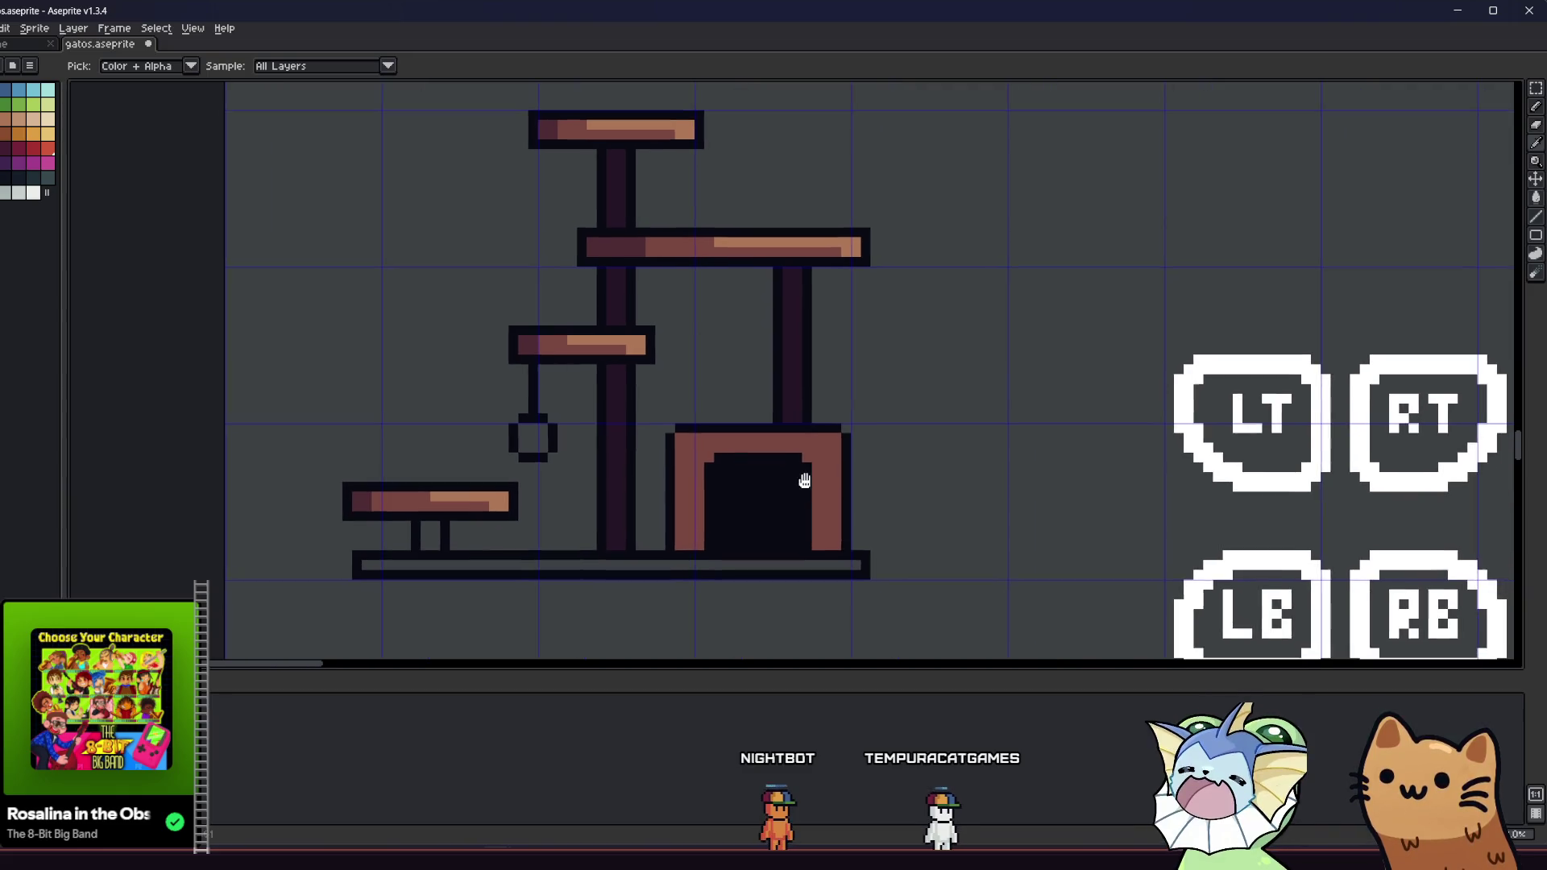
pyautogui.scroll(2, 679, 443)
# Step: Shade the cat house with a darker maroon left wall and a tan roof highlight
pyautogui.click(695, 428)
pyautogui.moveTo(701, 490)
pyautogui.mouseDown()
pyautogui.moveTo(651, 469)
pyautogui.moveTo(674, 620)
pyautogui.mouseUp()
pyautogui.moveTo(627, 461); pyautogui.dragTo(693, 449)
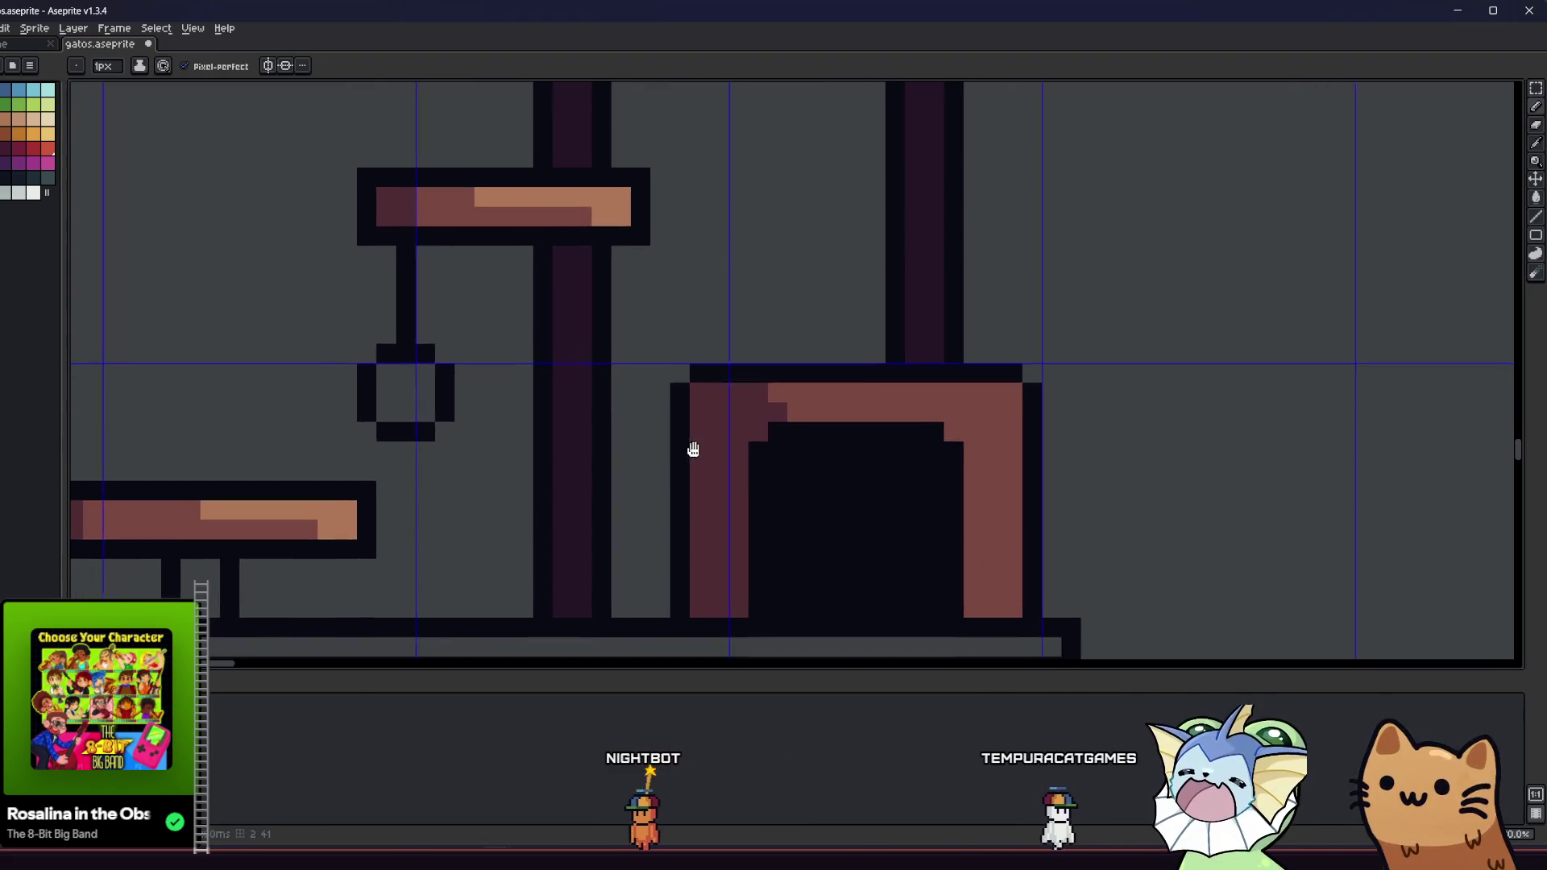
pyautogui.scroll(-3, 689, 449)
pyautogui.scroll(1, 698, 400)
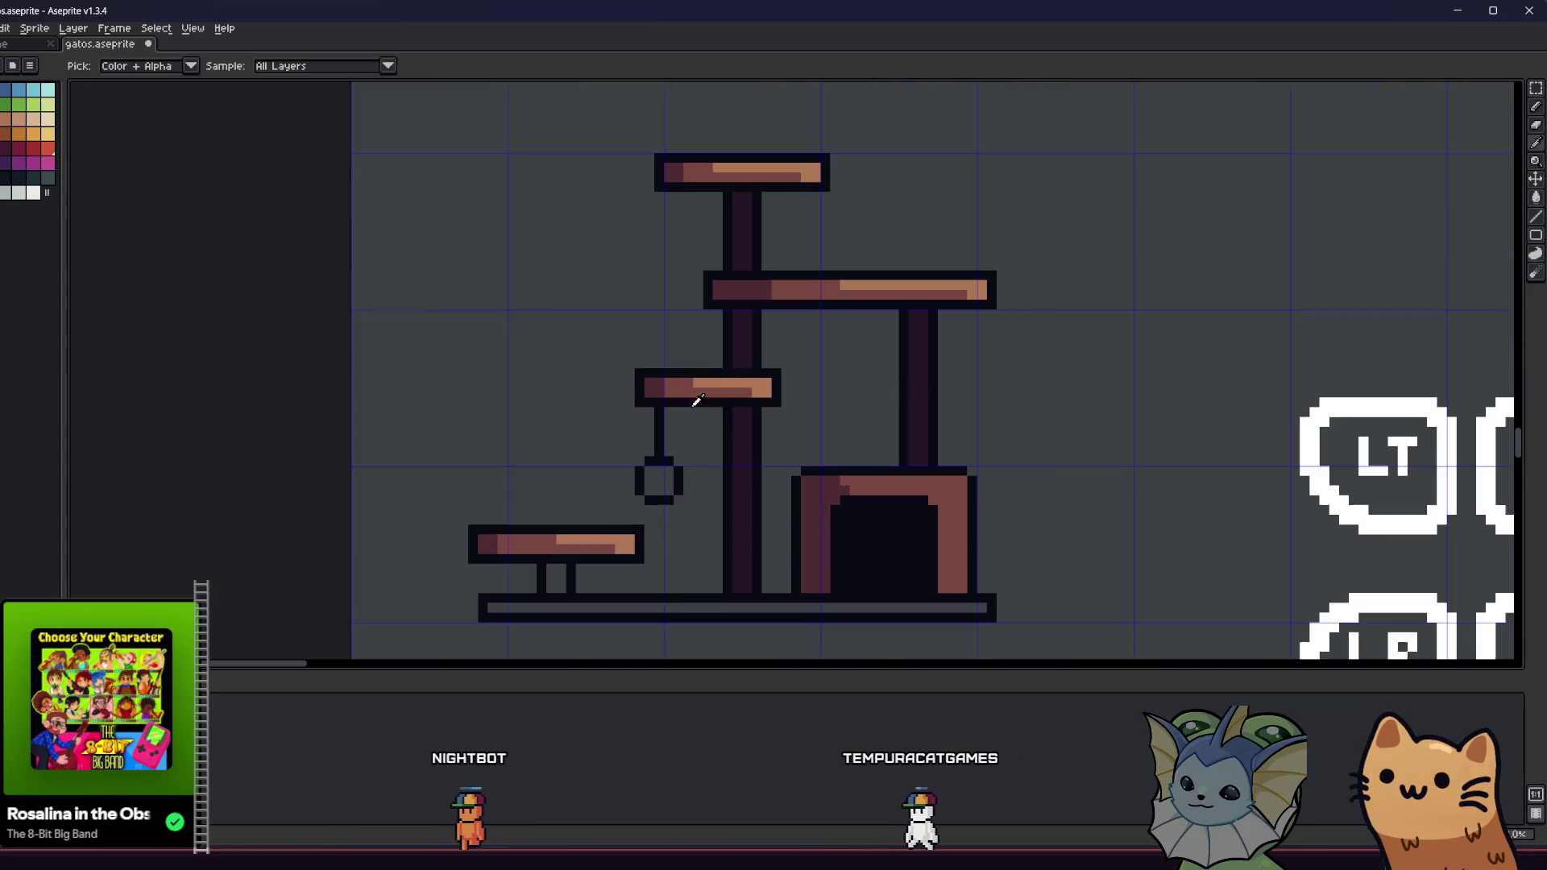
pyautogui.moveTo(937, 481)
pyautogui.mouseDown()
pyautogui.moveTo(962, 485)
pyautogui.moveTo(964, 518)
pyautogui.moveTo(867, 508)
pyautogui.mouseUp()
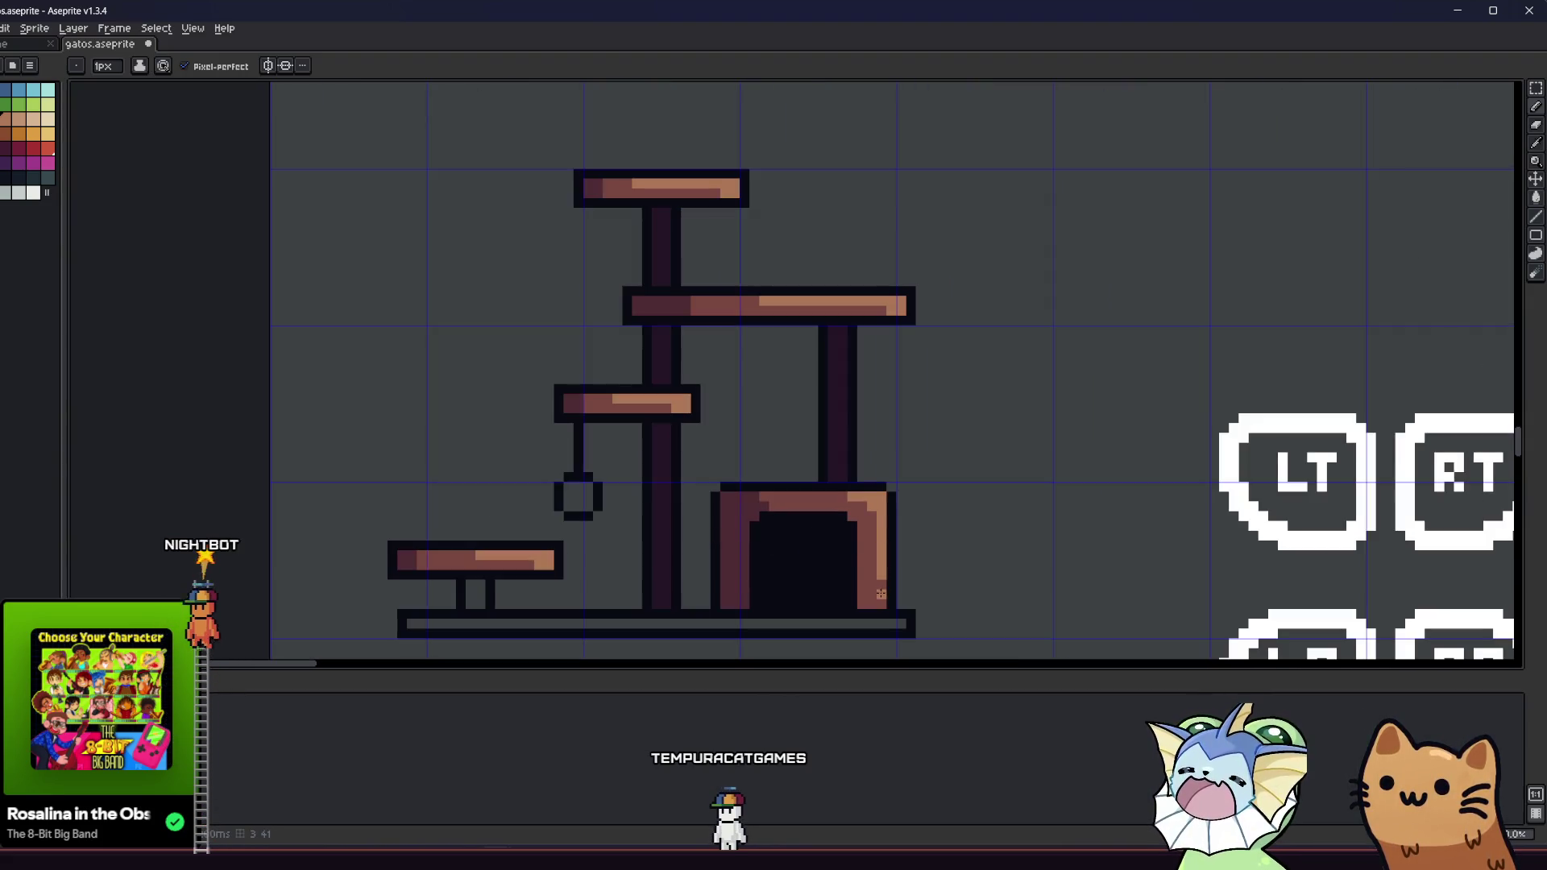
pyautogui.scroll(-1, 880, 594)
pyautogui.moveTo(842, 577); pyautogui.dragTo(702, 560)
pyautogui.scroll(-1, 573, 558)
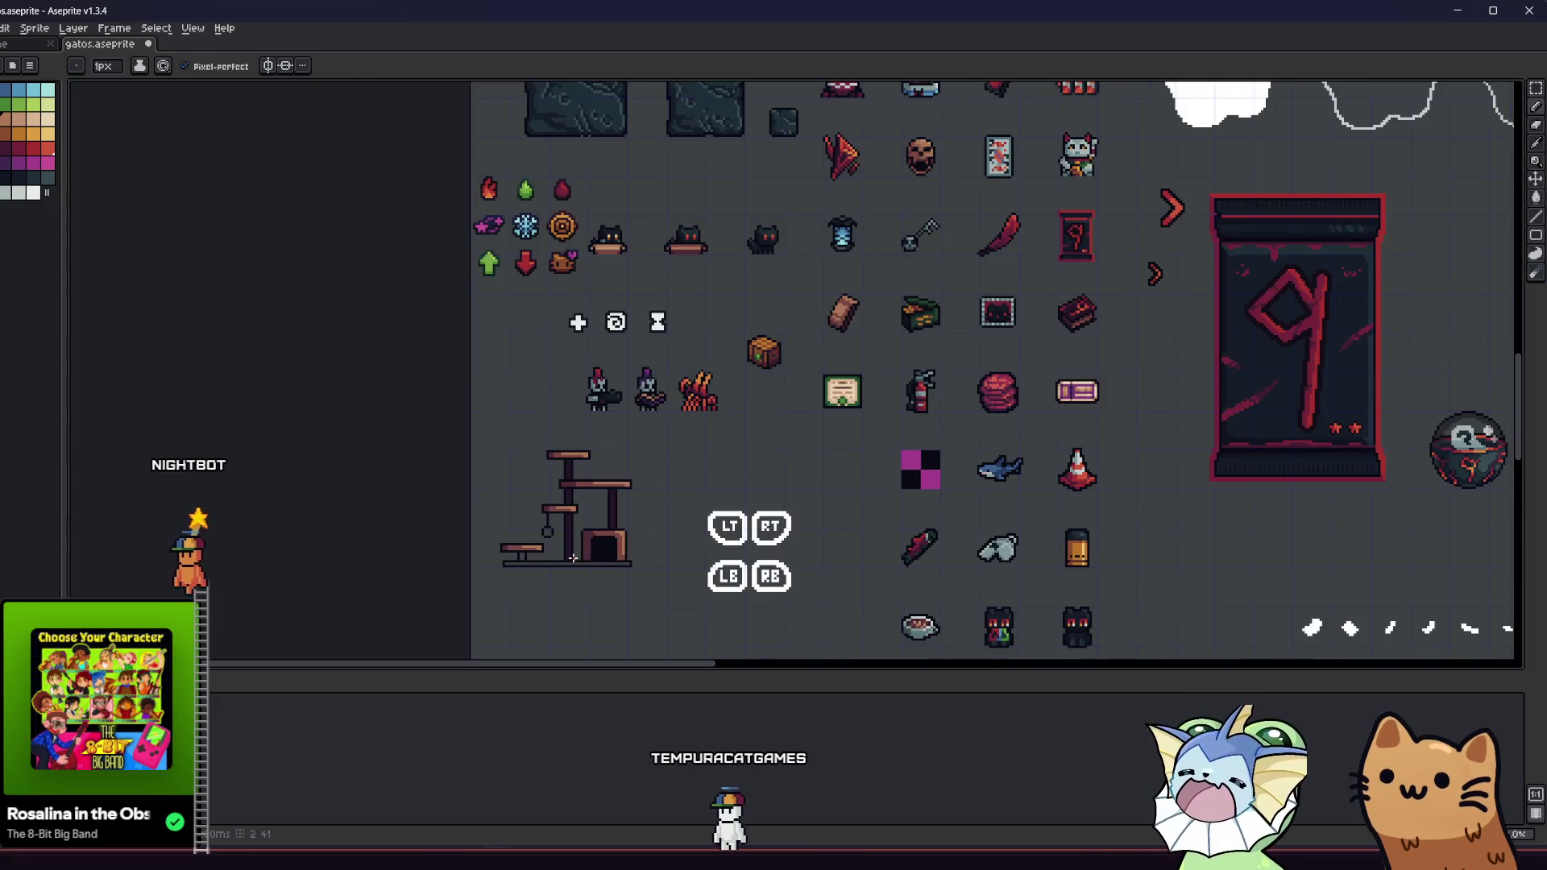
pyautogui.moveTo(573, 557); pyautogui.dragTo(668, 522)
pyautogui.press('i')
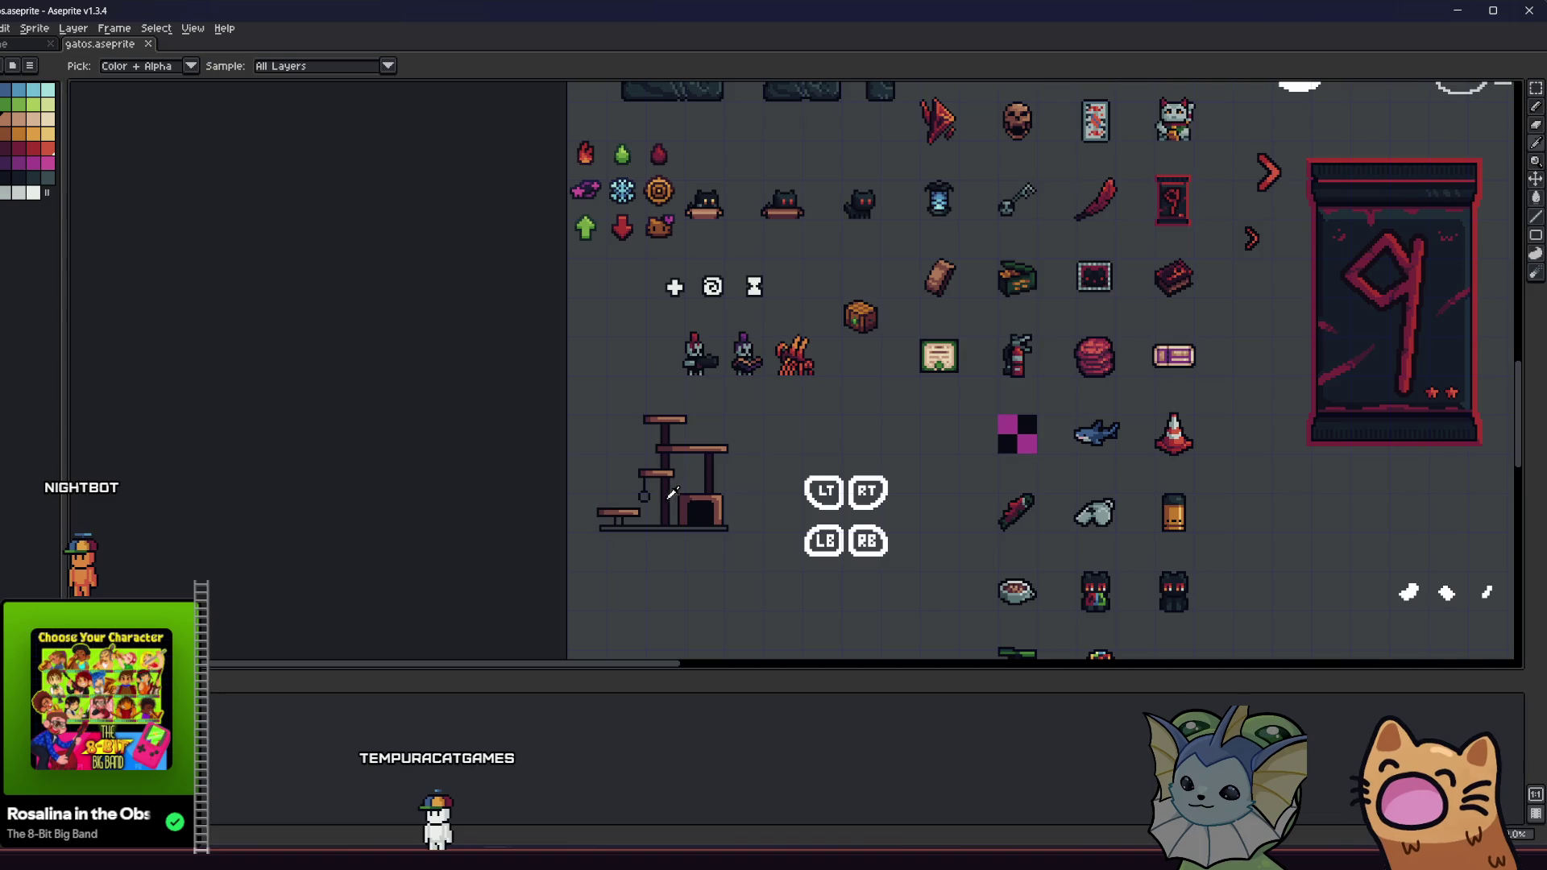
# Step: Sample a colour from the cat-house roof and zoom around to inspect the cat tree
pyautogui.scroll(3, 675, 491)
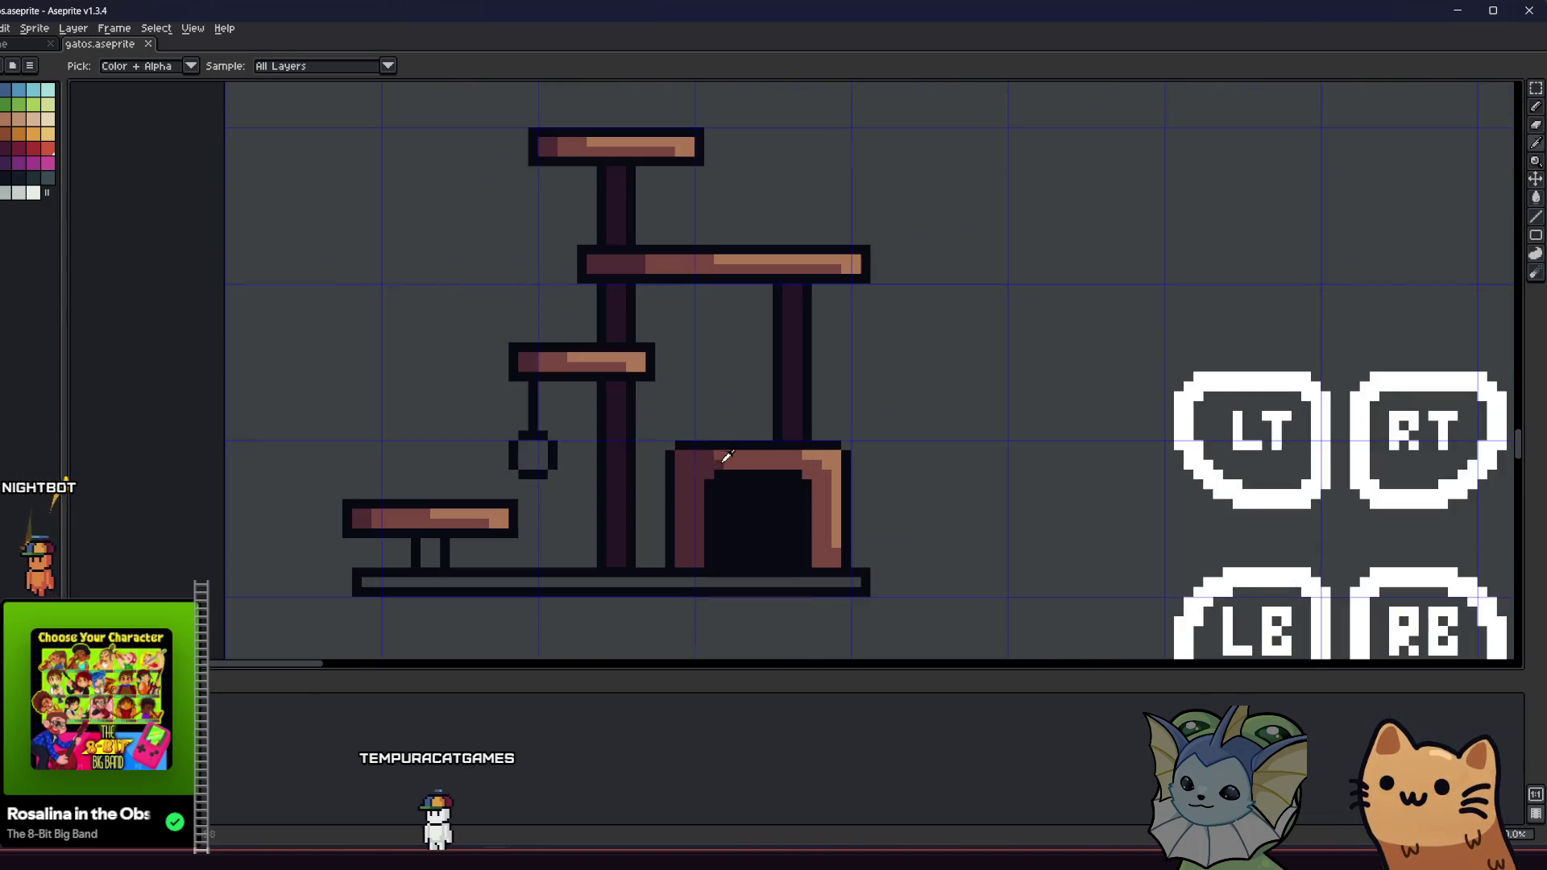
pyautogui.click(703, 470)
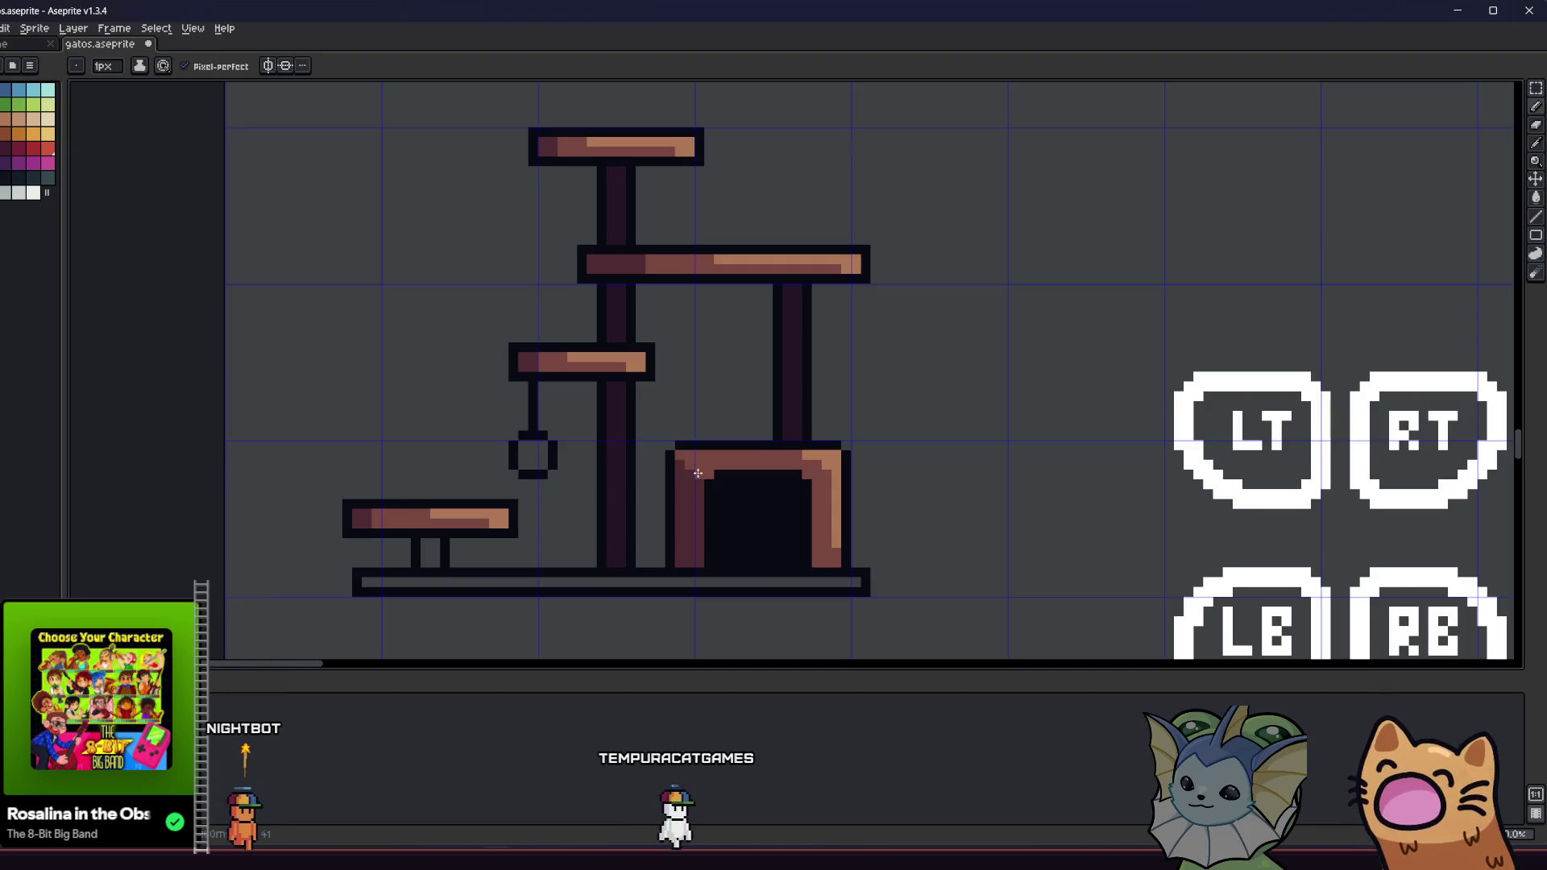
pyautogui.scroll(-1, 697, 472)
pyautogui.scroll(-1, 479, 485)
pyautogui.scroll(2, 612, 475)
pyautogui.press('alt')
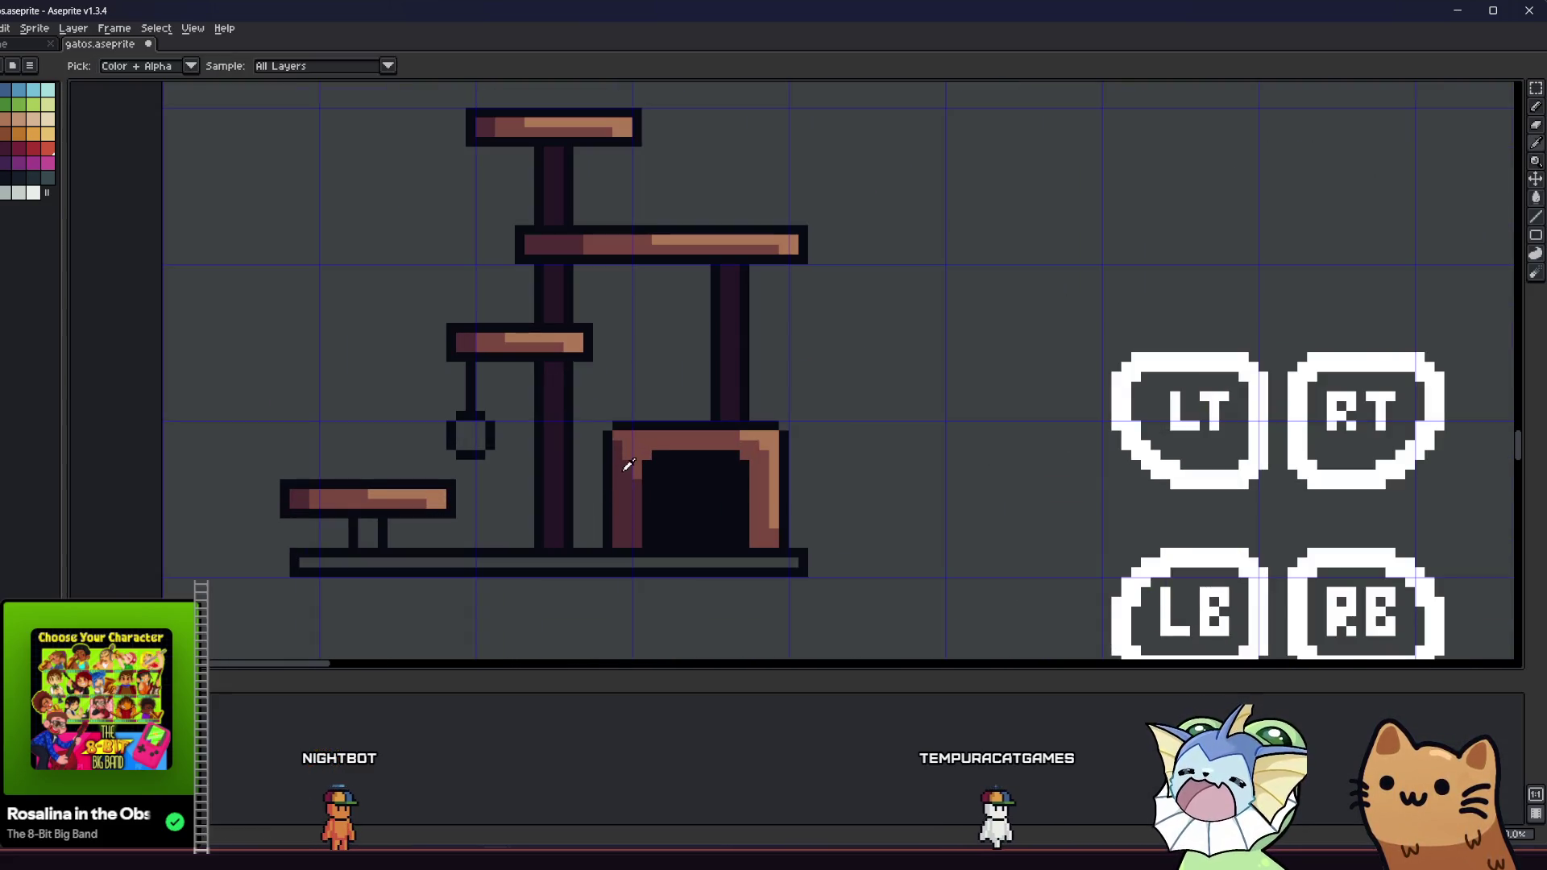
pyautogui.scroll(1, 628, 466)
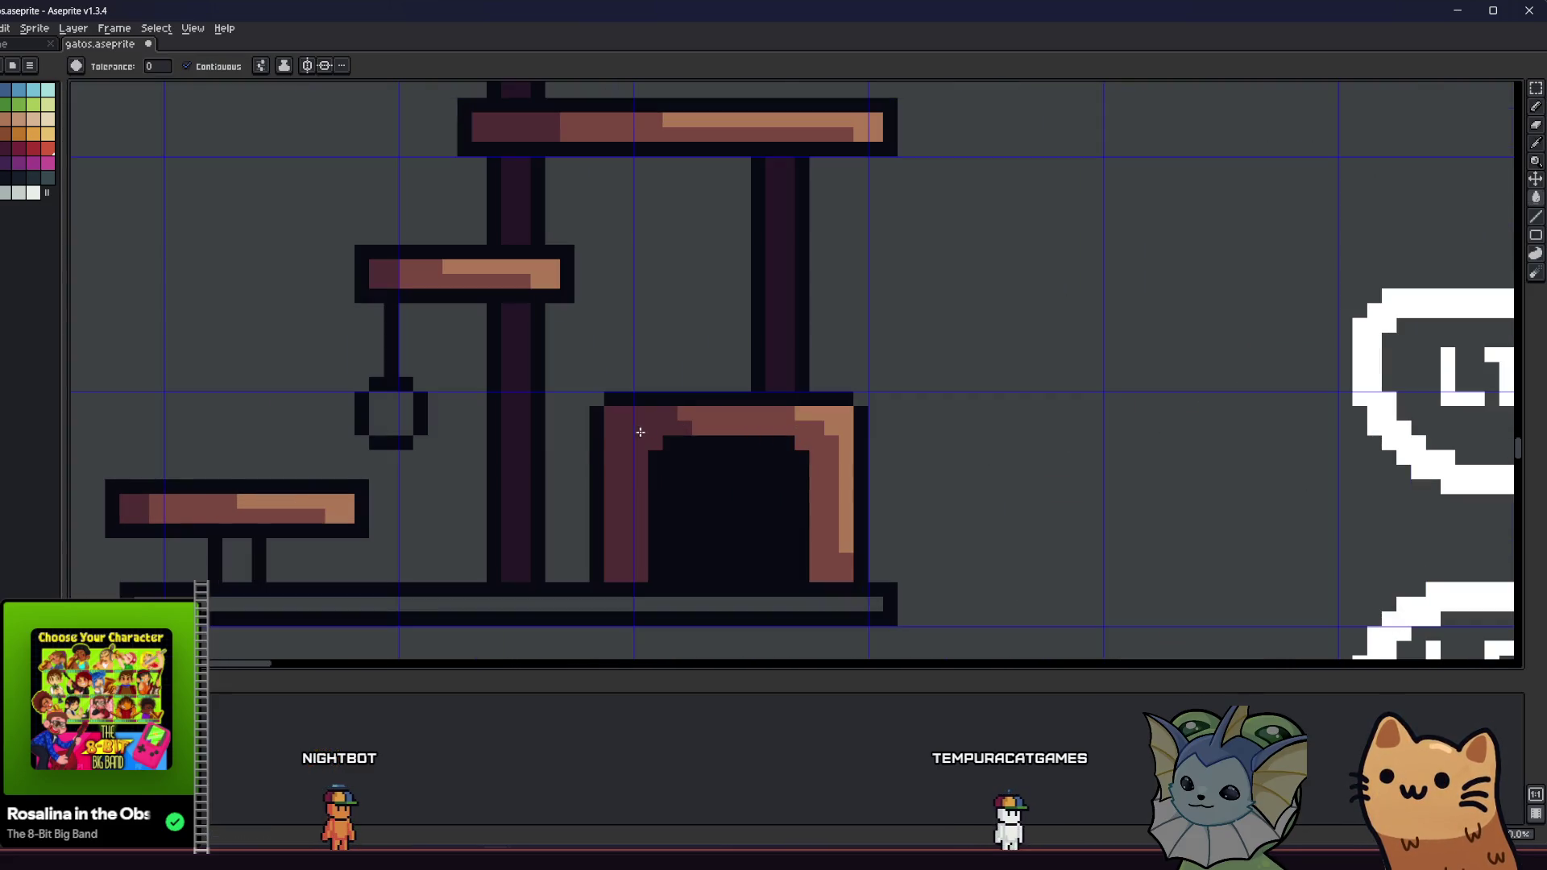
pyautogui.hscroll(-1, 640, 439)
pyautogui.scroll(-5, 628, 450)
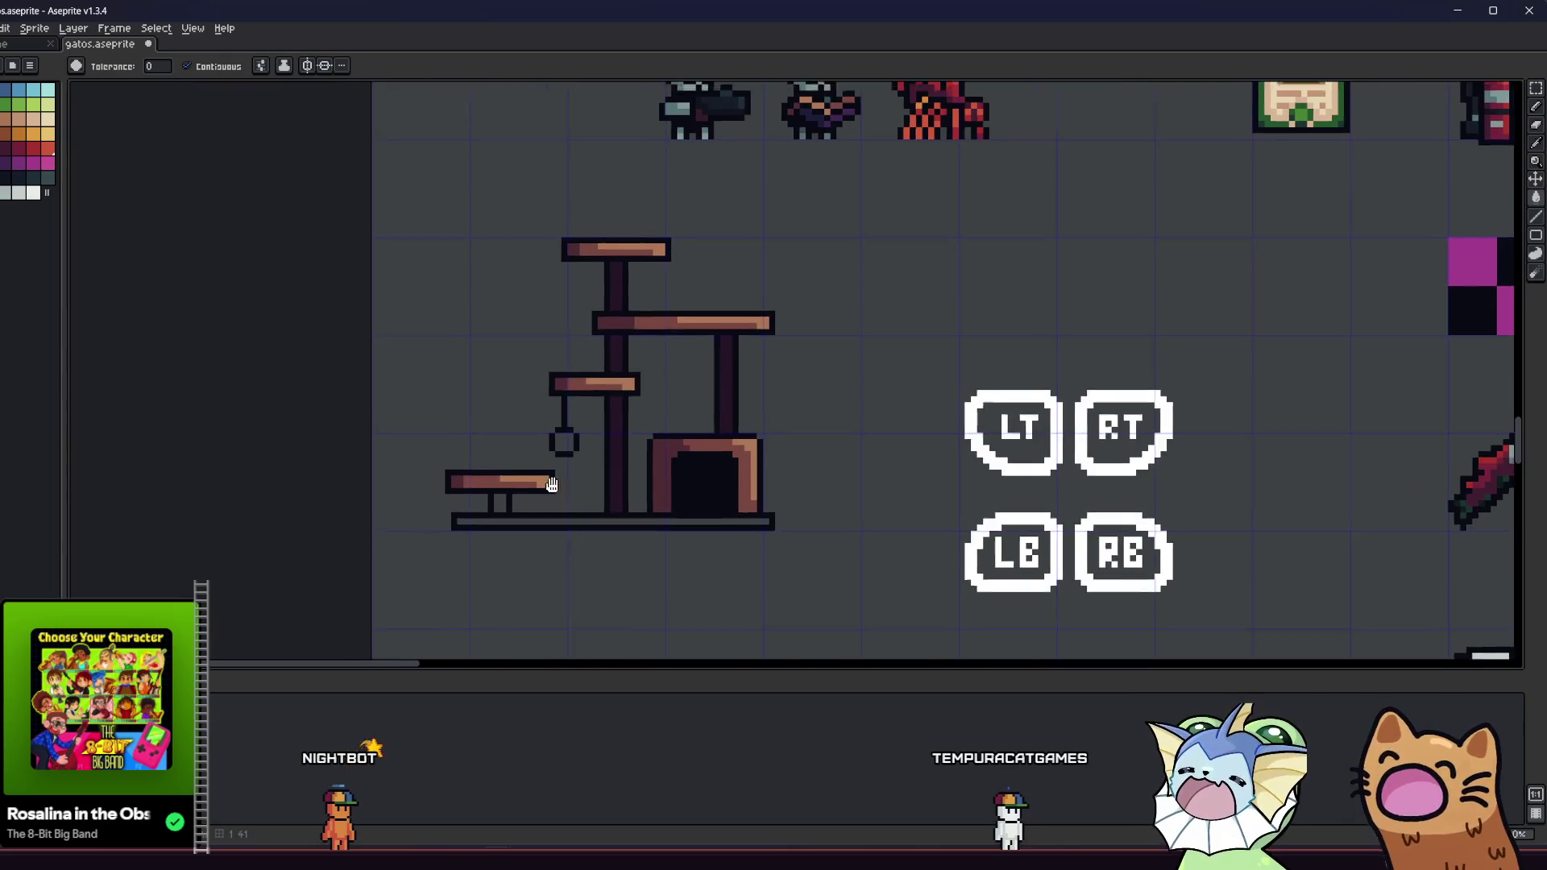
pyautogui.scroll(5, 661, 486)
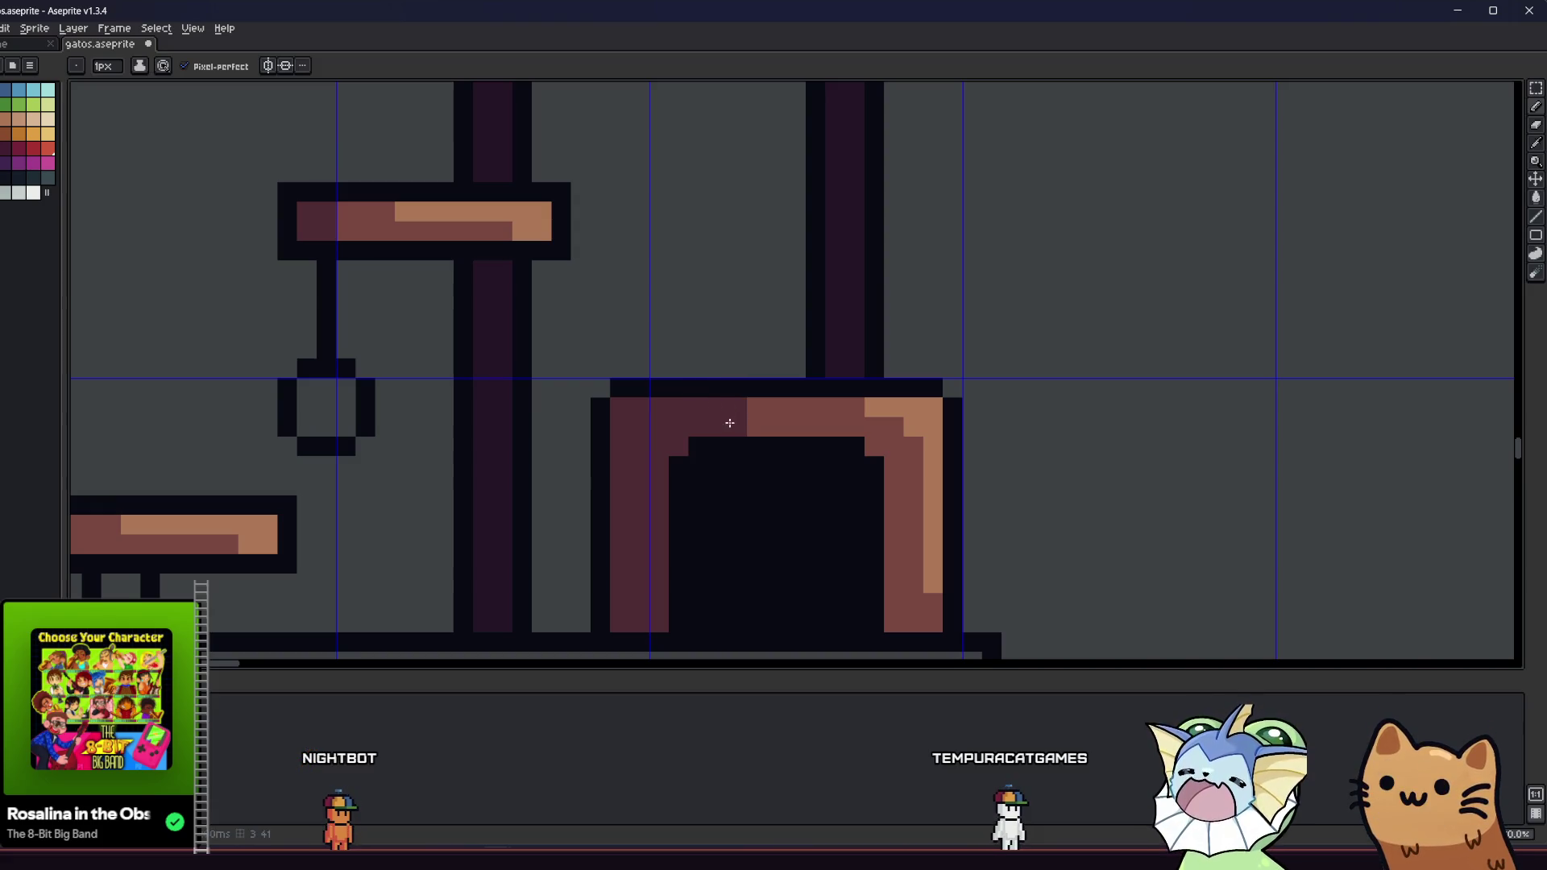
pyautogui.scroll(-4, 728, 419)
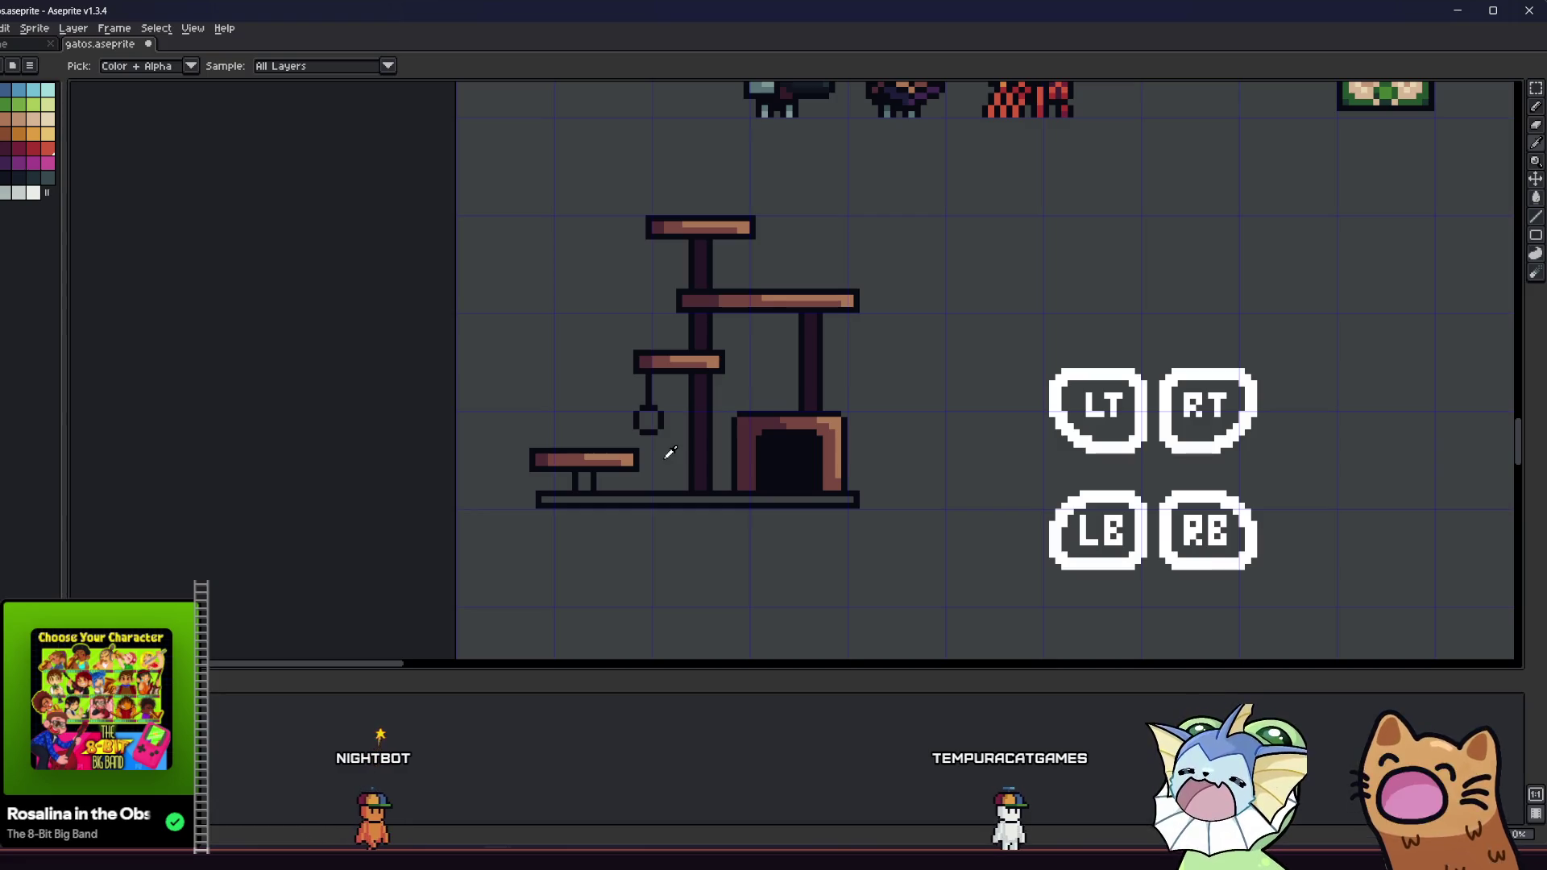
pyautogui.scroll(4, 670, 452)
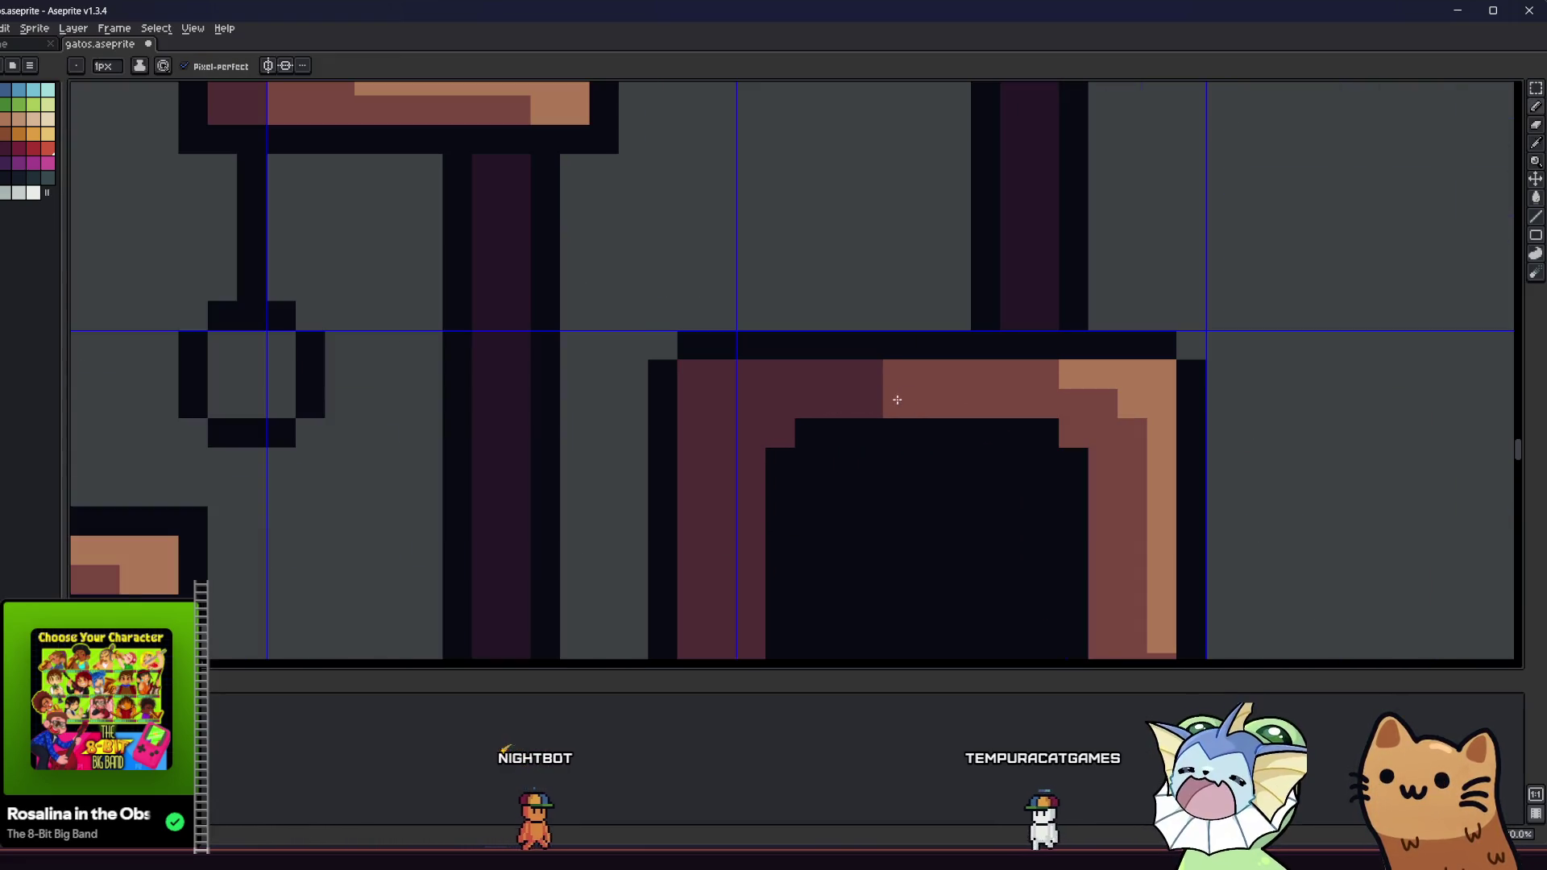
pyautogui.scroll(-2, 854, 385)
pyautogui.scroll(-2, 683, 458)
# Step: Save gatos.aseprite and recentre the cat tree on the canvas
pyautogui.hotkey('ctrl', 's')
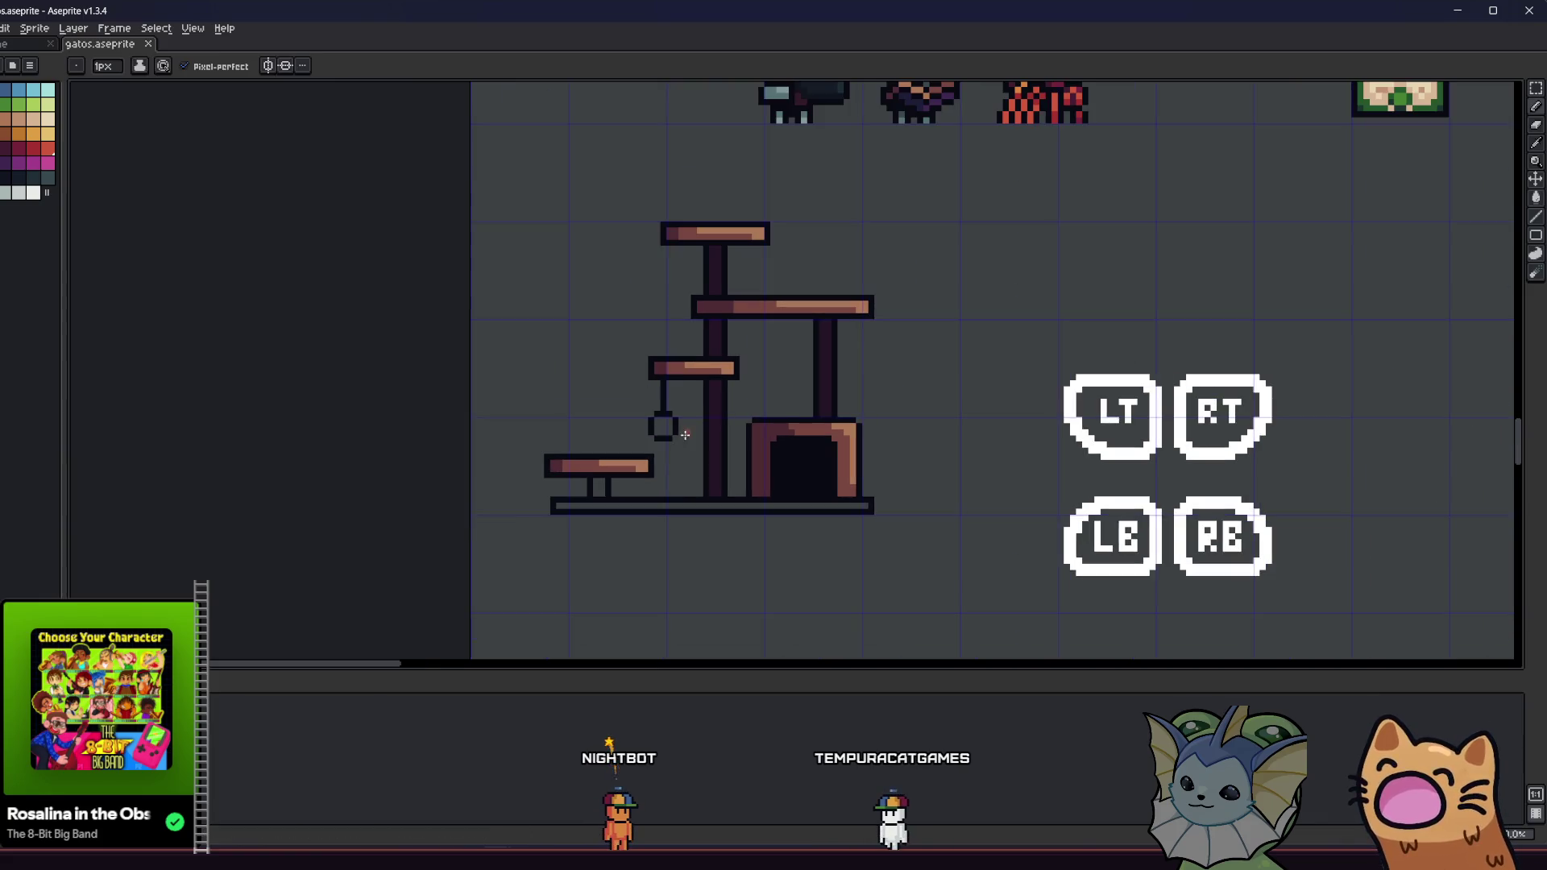
pyautogui.press('alt')
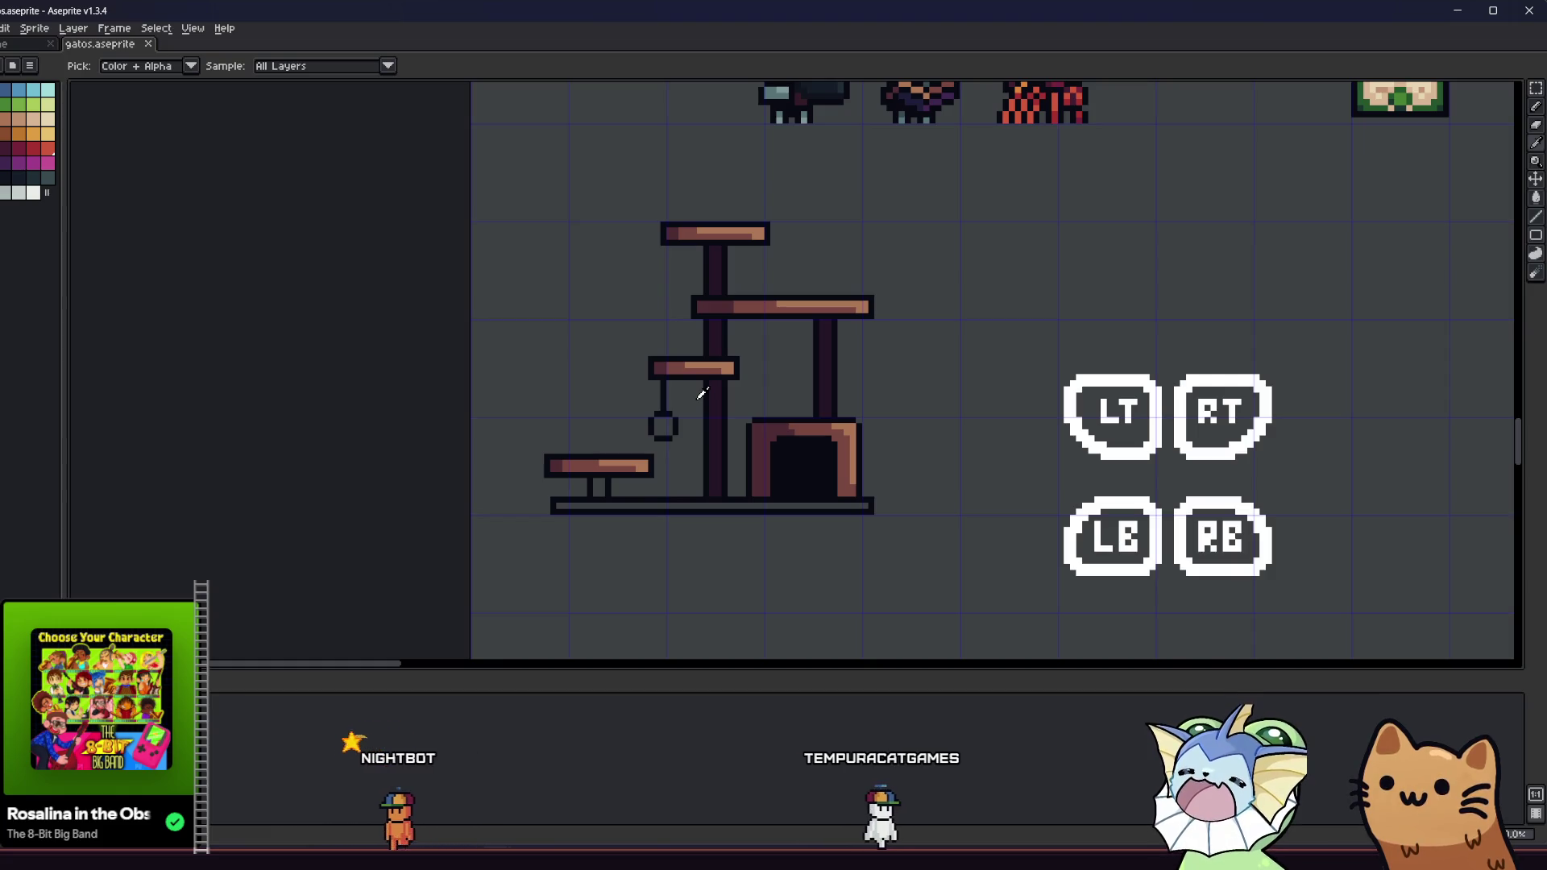
pyautogui.moveTo(553, 431)
pyautogui.mouseDown()
pyautogui.moveTo(483, 452)
pyautogui.moveTo(495, 428)
pyautogui.mouseUp()
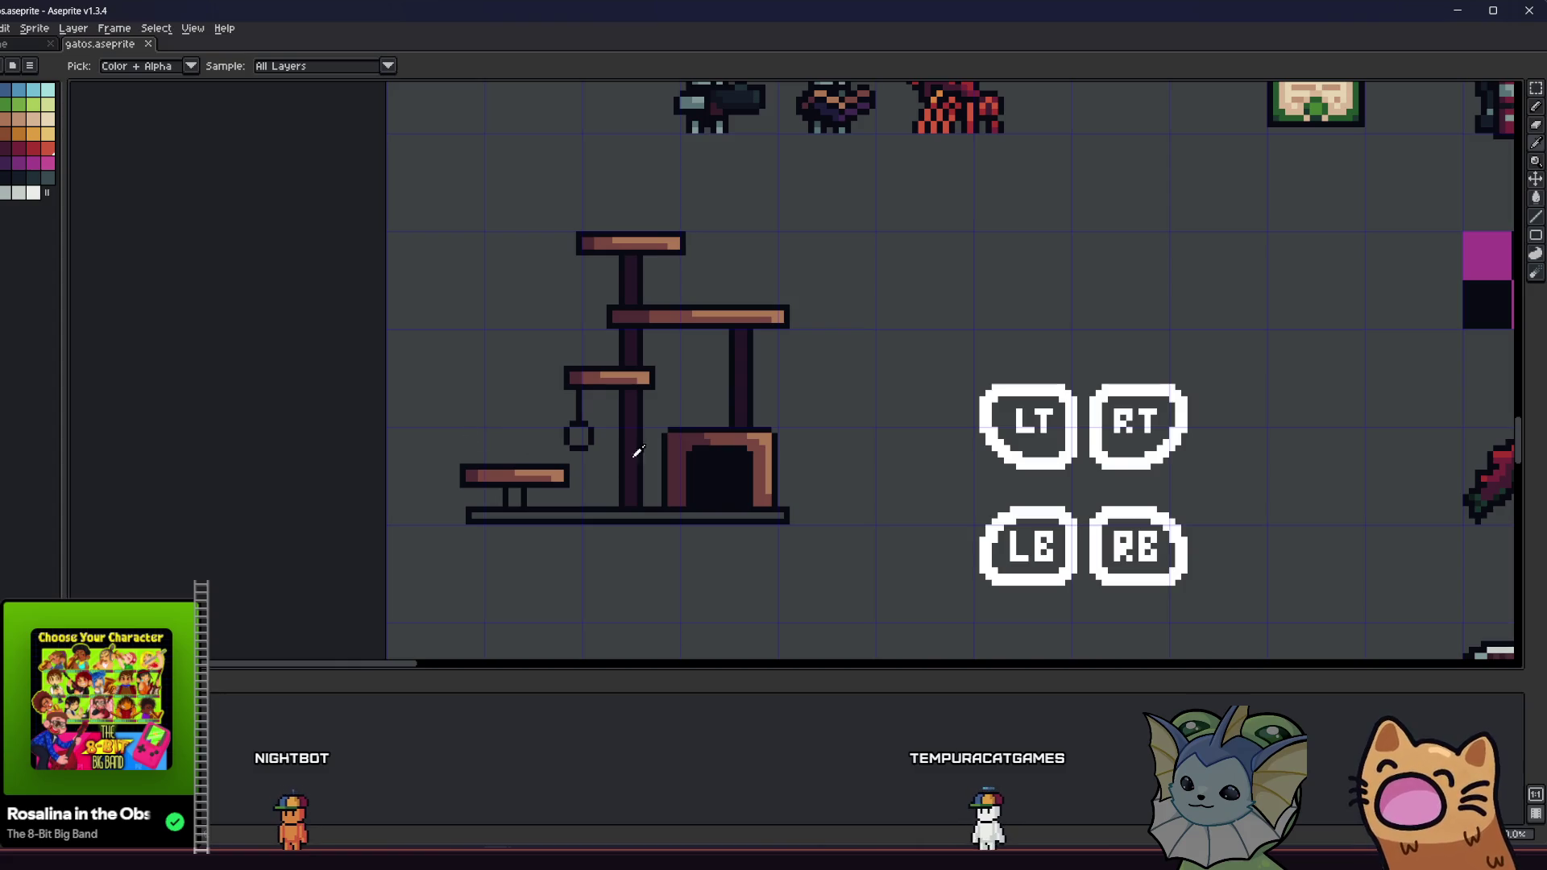
pyautogui.scroll(1, 545, 474)
# Step: Eyedrop the maroon and bucket-fill the cat tree's long base bar with it
pyautogui.press('g')
pyautogui.scroll(1, 545, 474)
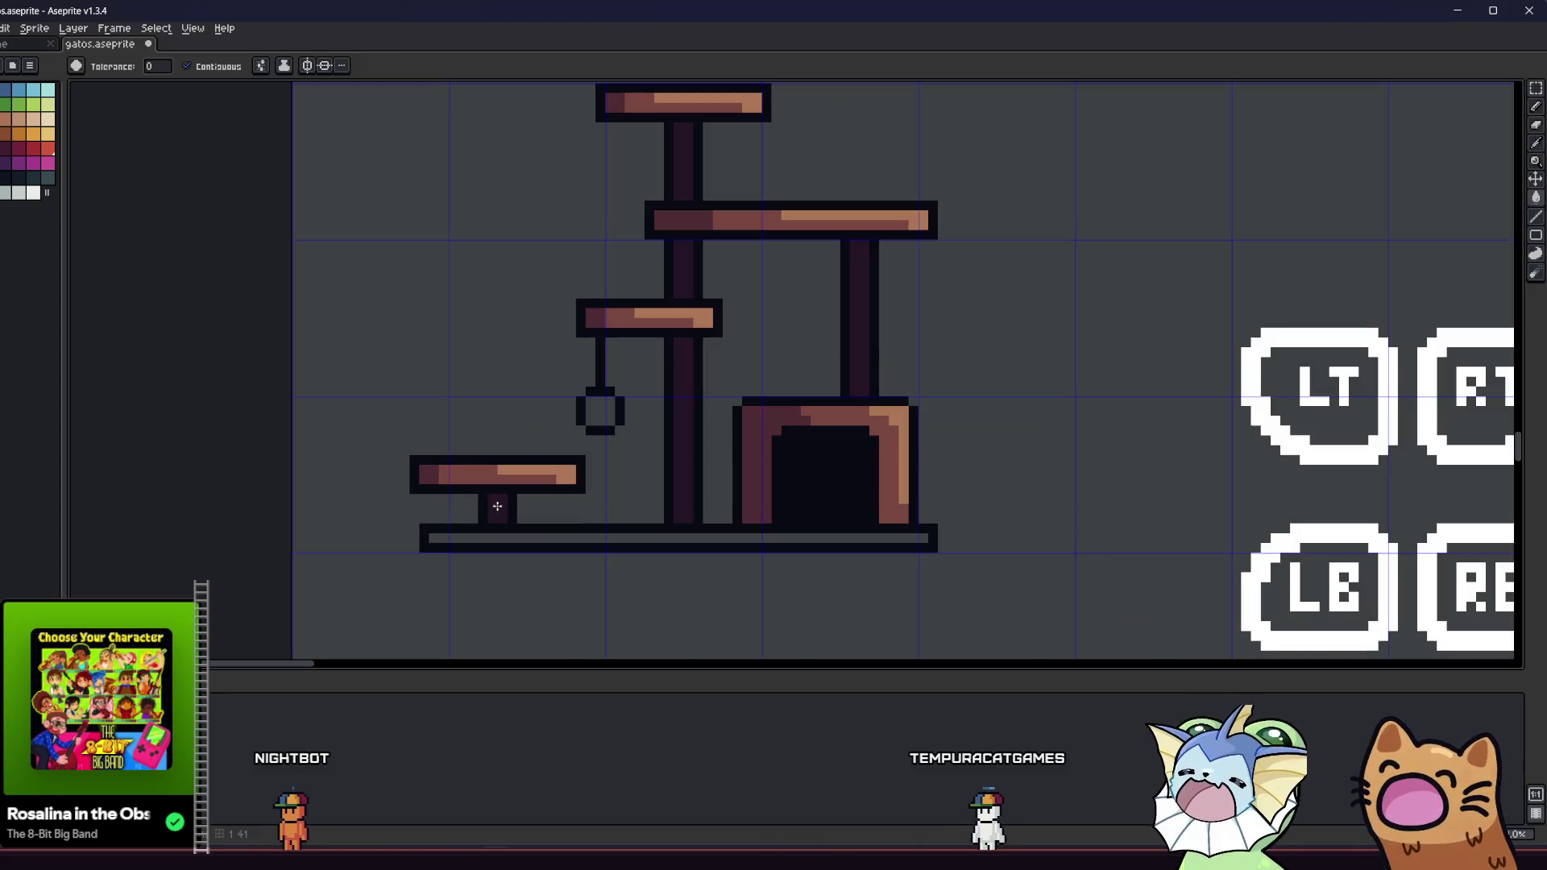
pyautogui.press('i')
pyautogui.press('g')
pyautogui.click(466, 537)
pyautogui.scroll(-2, 451, 531)
pyautogui.scroll(2, 338, 516)
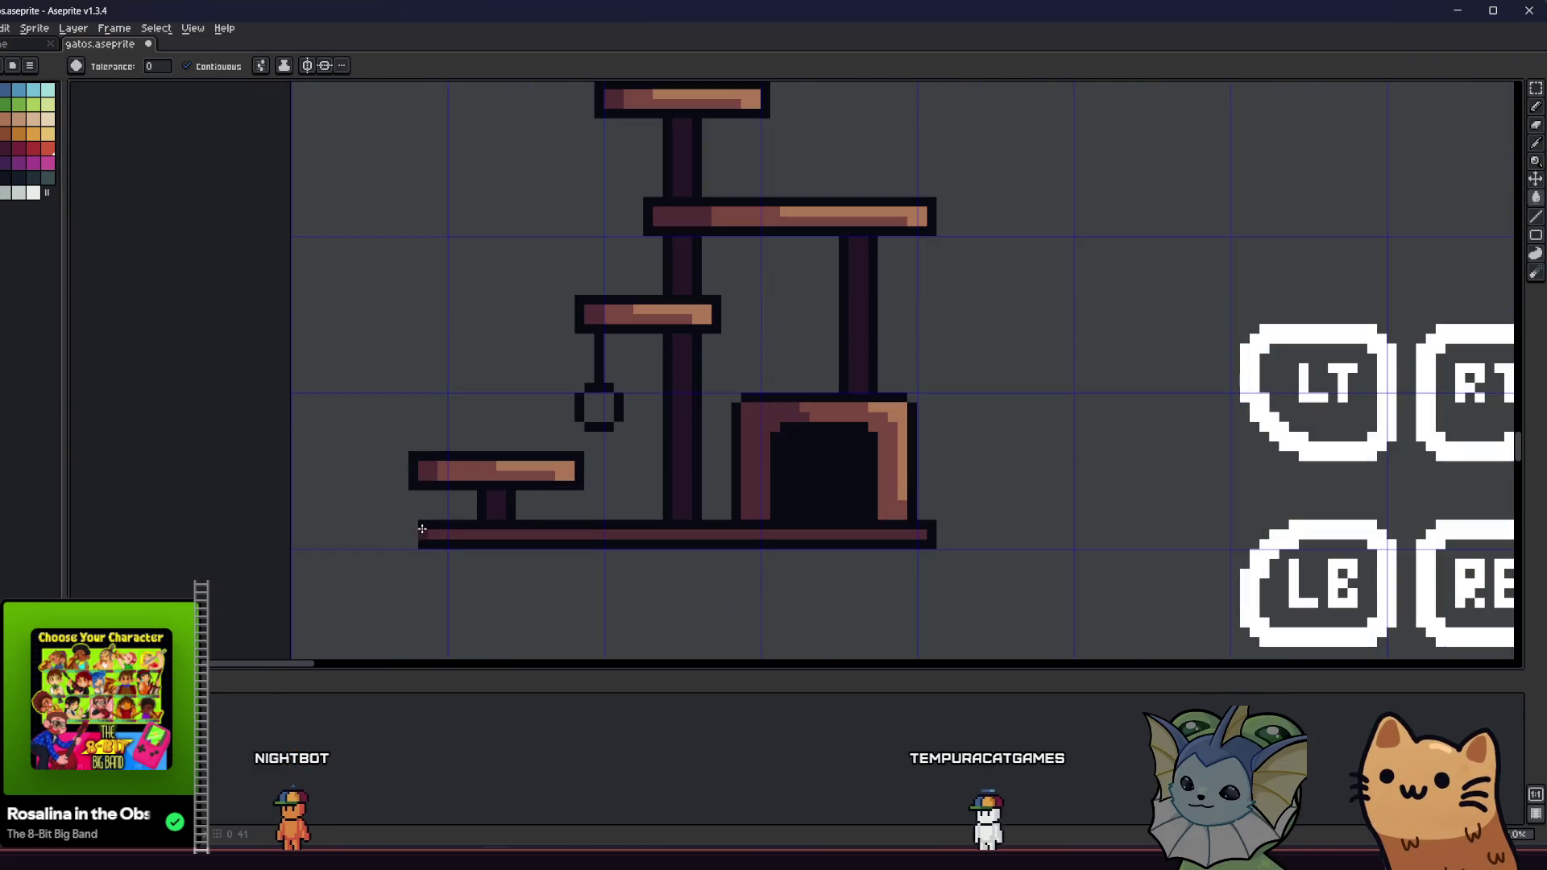
pyautogui.hotkey('ctrl', 'z')
pyautogui.scroll(-3, 415, 533)
pyautogui.scroll(2, 388, 554)
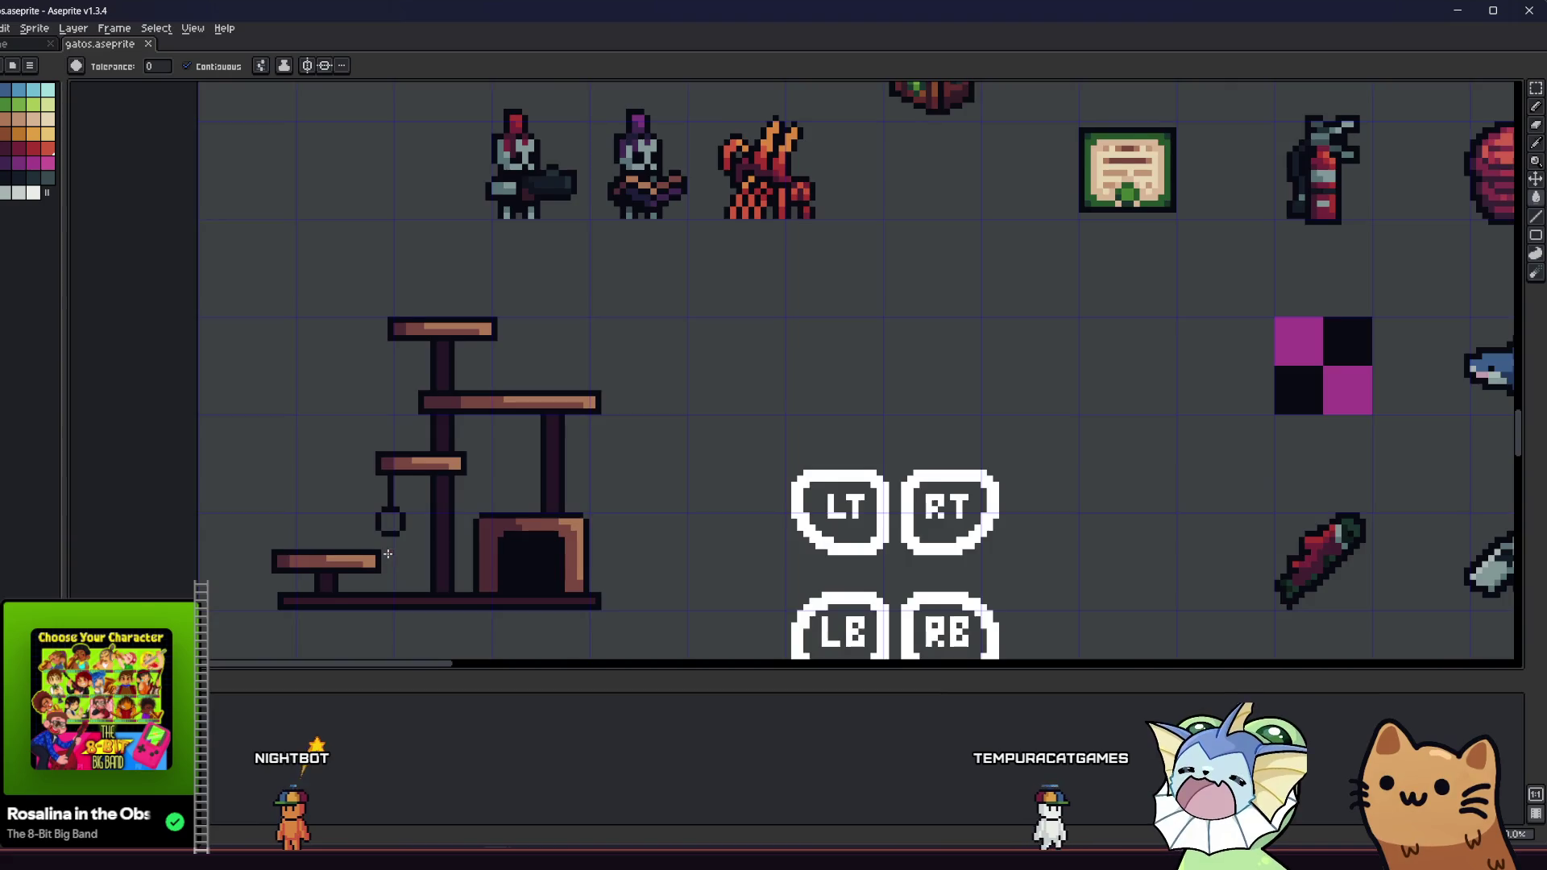
pyautogui.scroll(1, 502, 542)
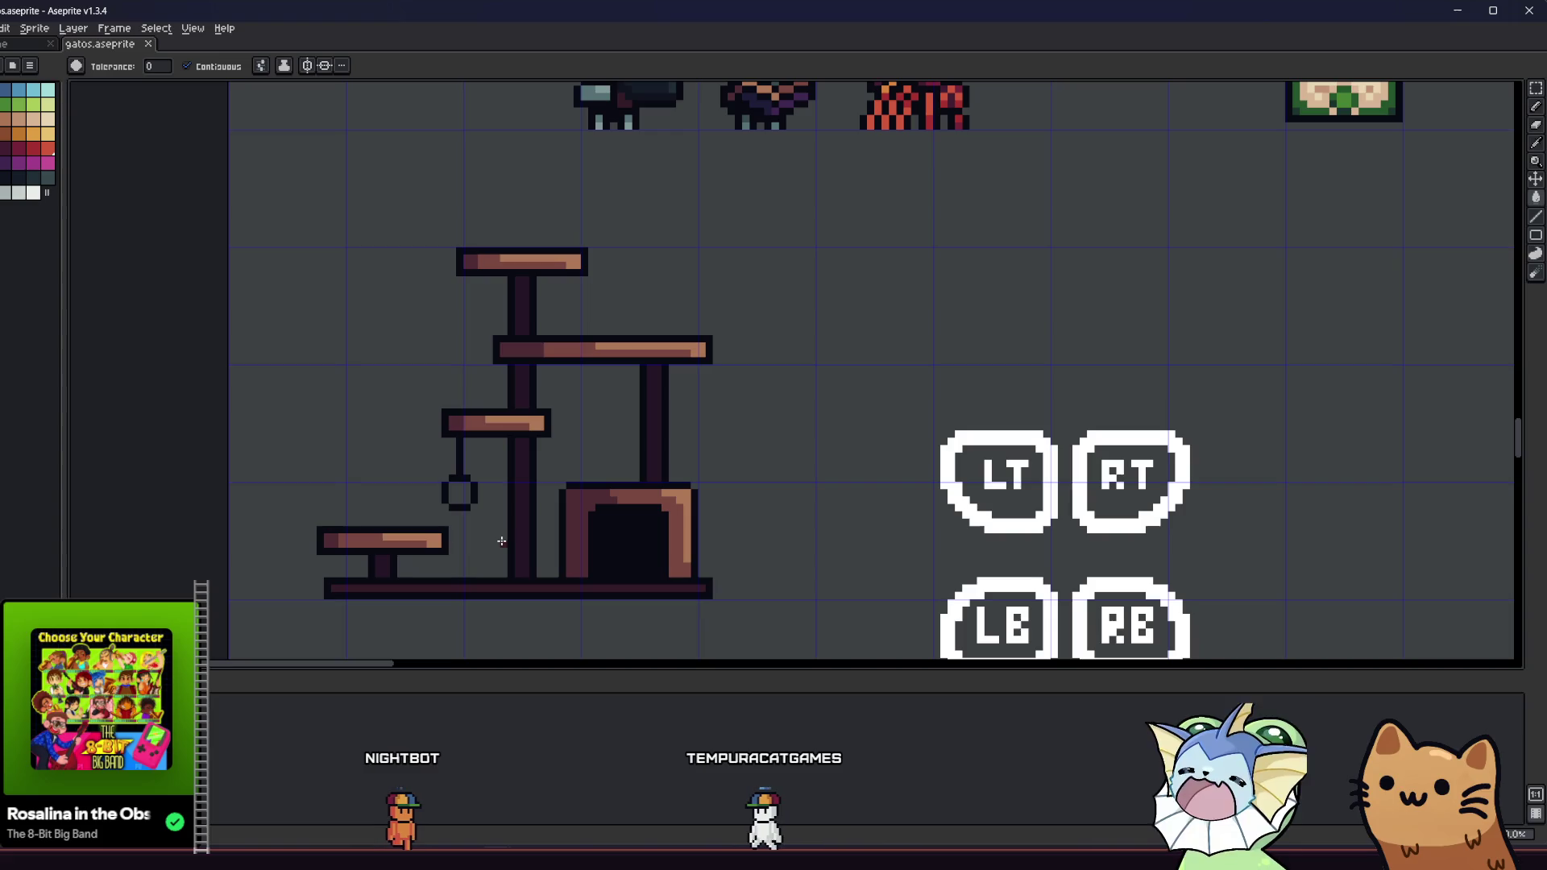
pyautogui.press('i')
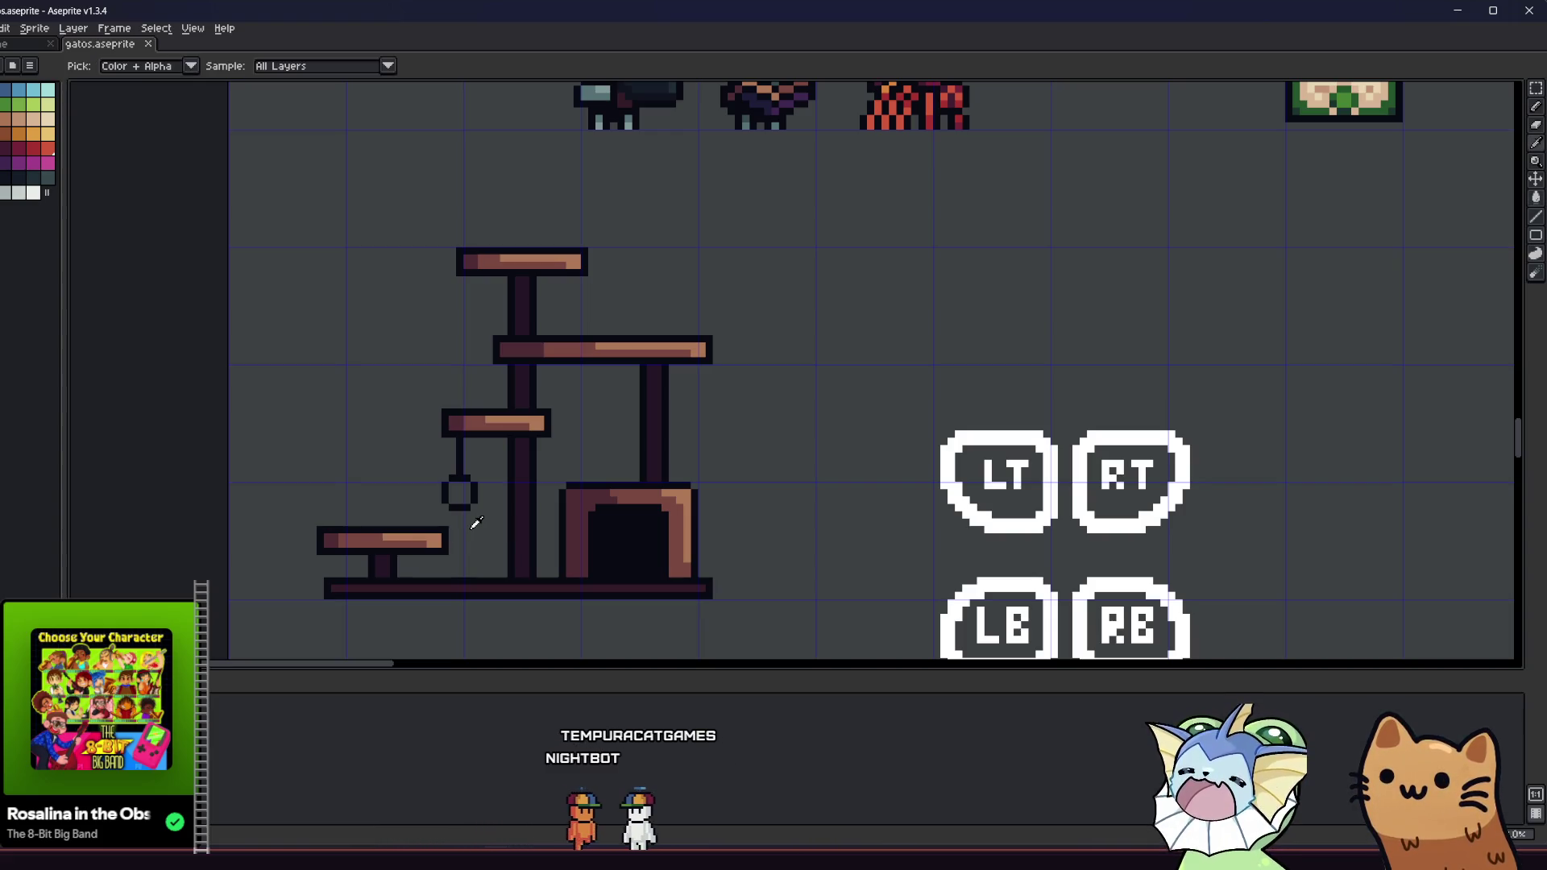
pyautogui.scroll(2, 475, 524)
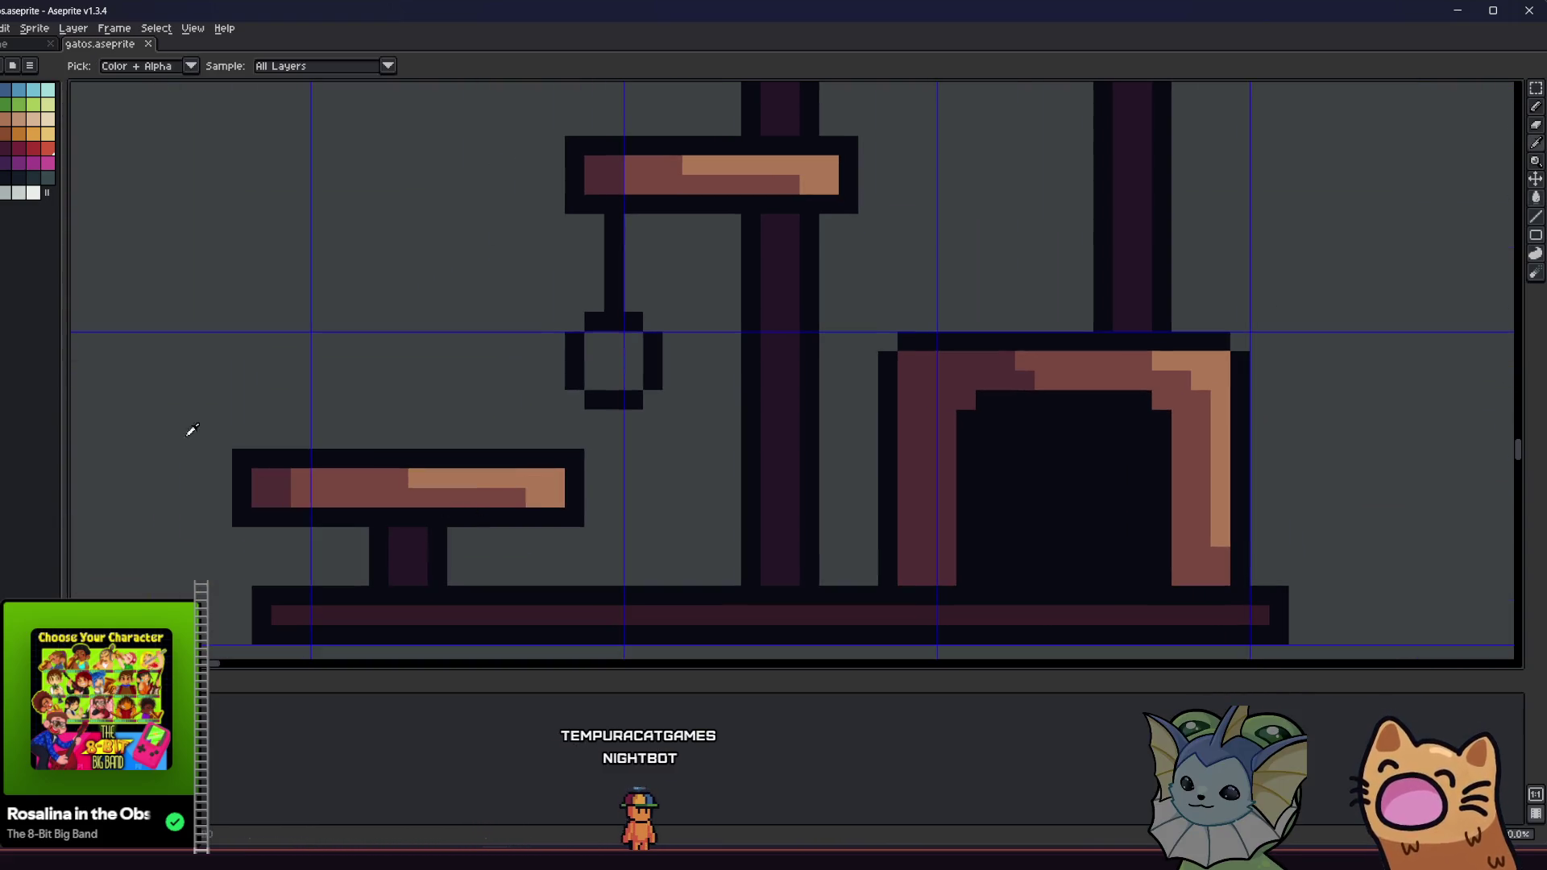
# Step: Fill the left pole medium brown and paint light stripe rows down it
pyautogui.press('b')
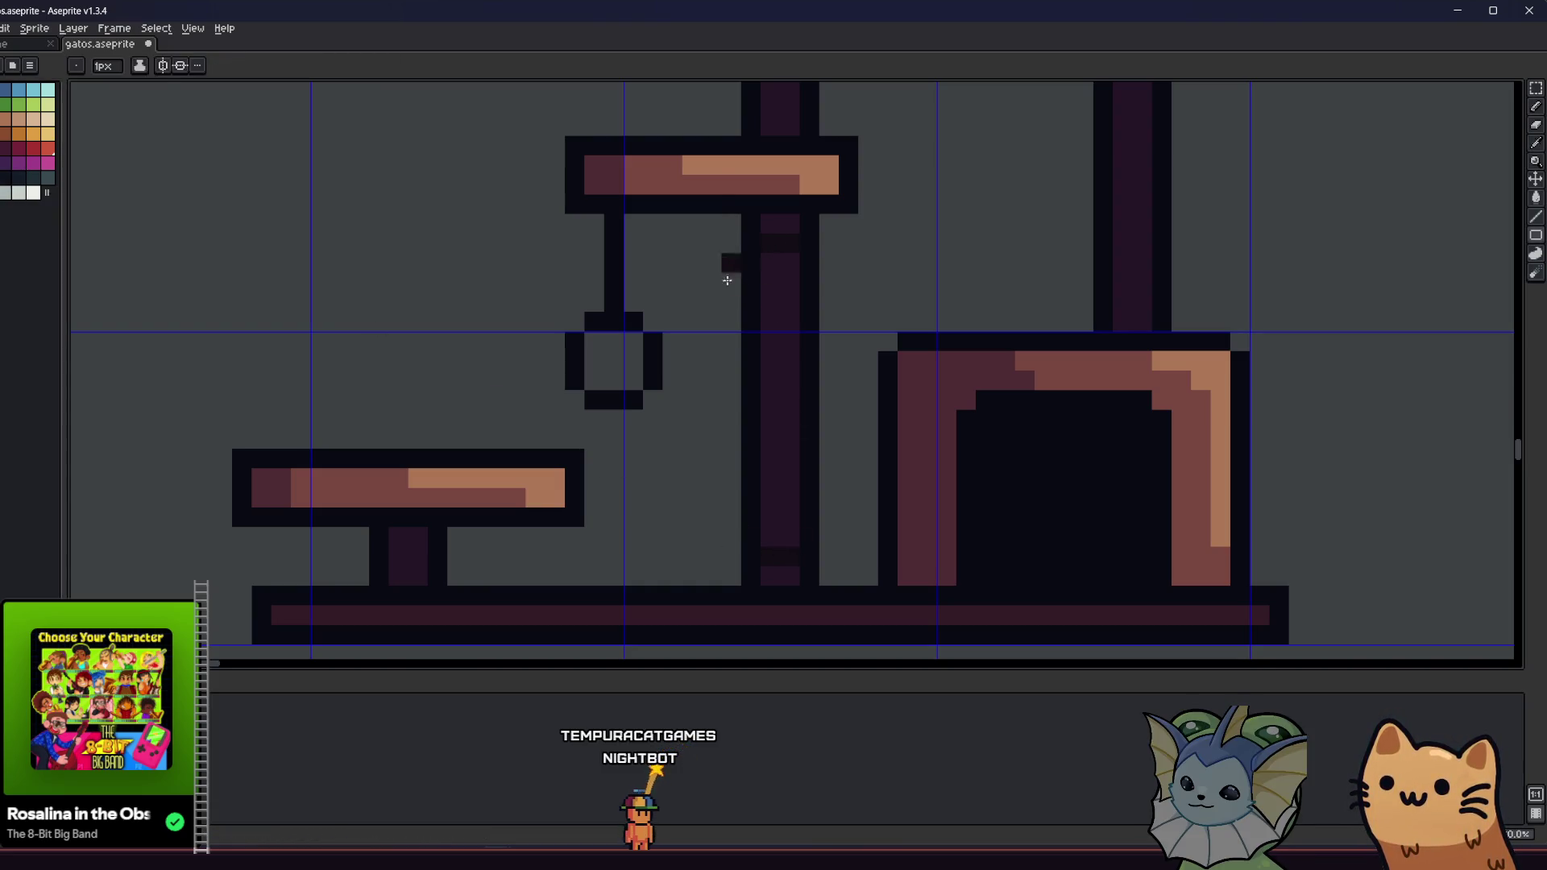
pyautogui.click(780, 304)
pyautogui.hscroll(1, 725, 339)
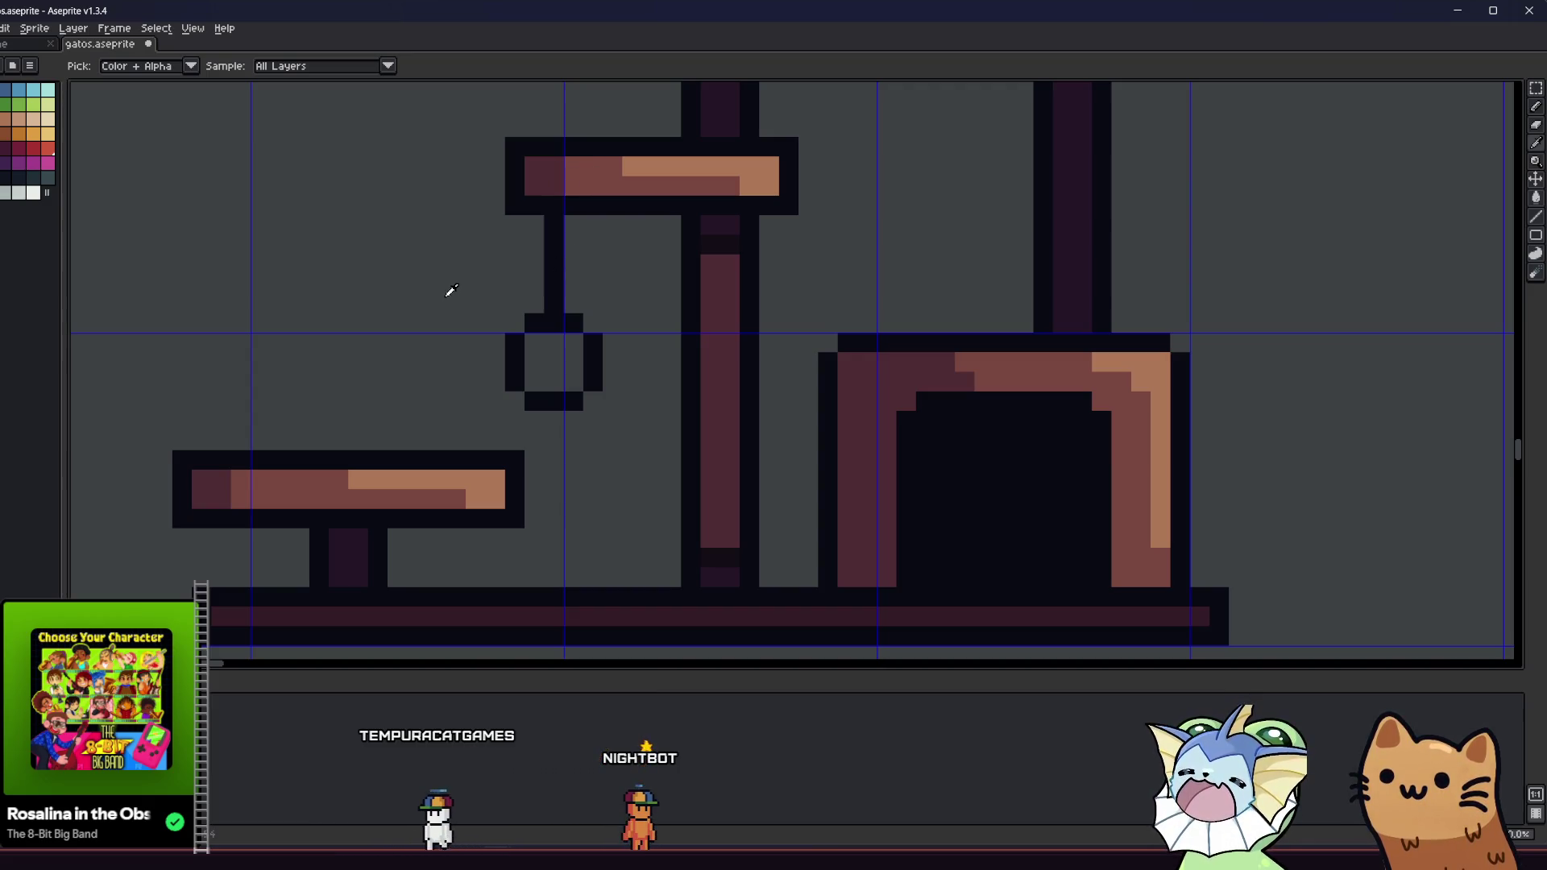
pyautogui.press('b')
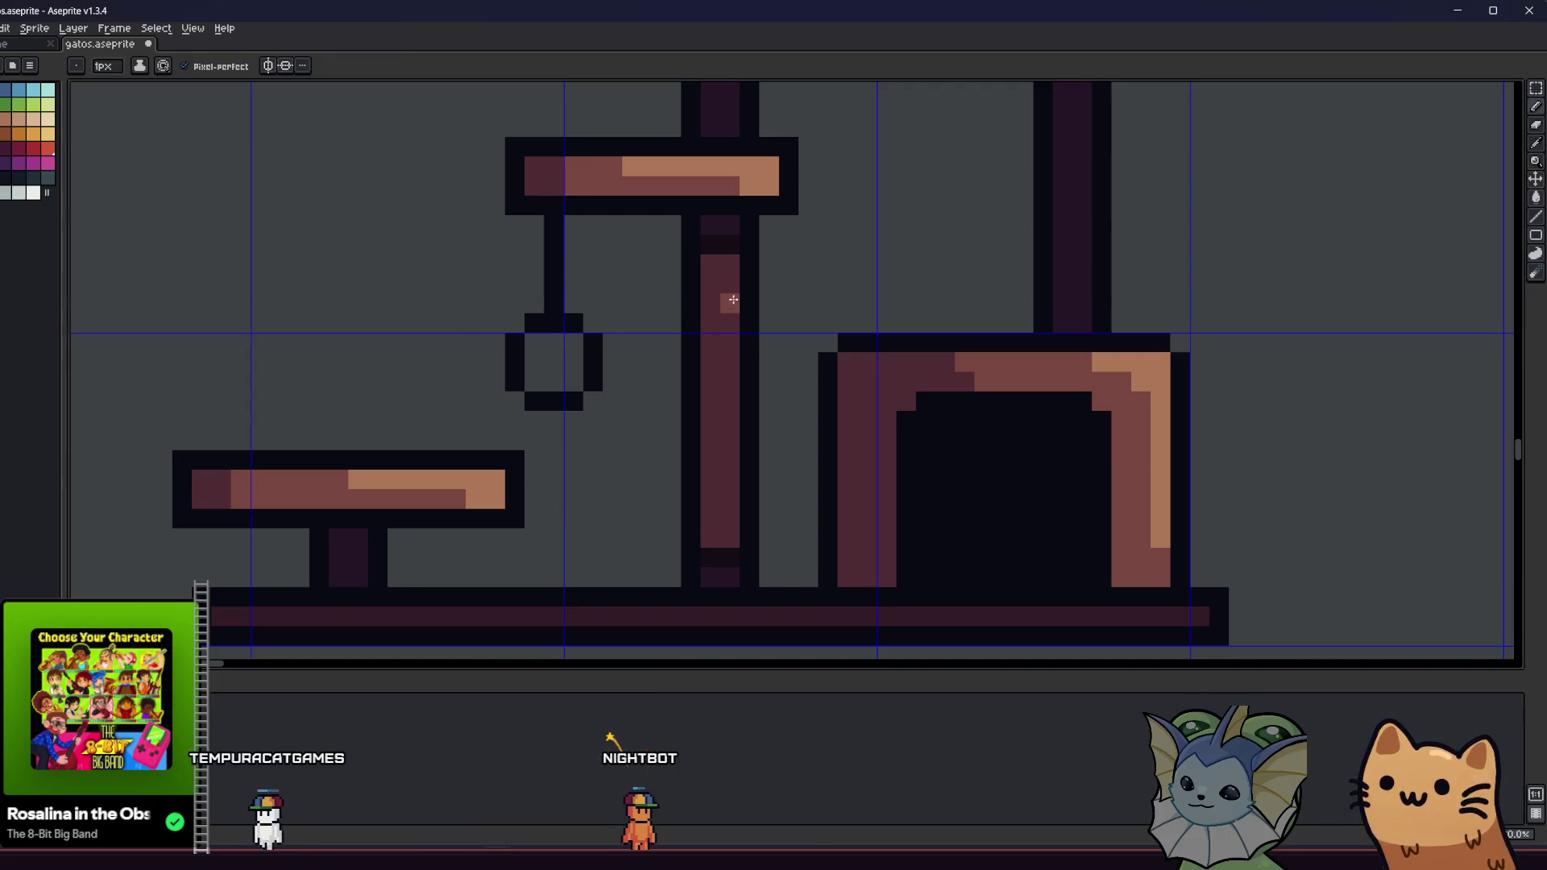
pyautogui.moveTo(710, 304)
pyautogui.mouseDown()
pyautogui.moveTo(730, 304)
pyautogui.moveTo(709, 381)
pyautogui.moveTo(729, 497)
pyautogui.mouseUp()
pyautogui.scroll(-4, 724, 534)
pyautogui.hscroll(2, 644, 524)
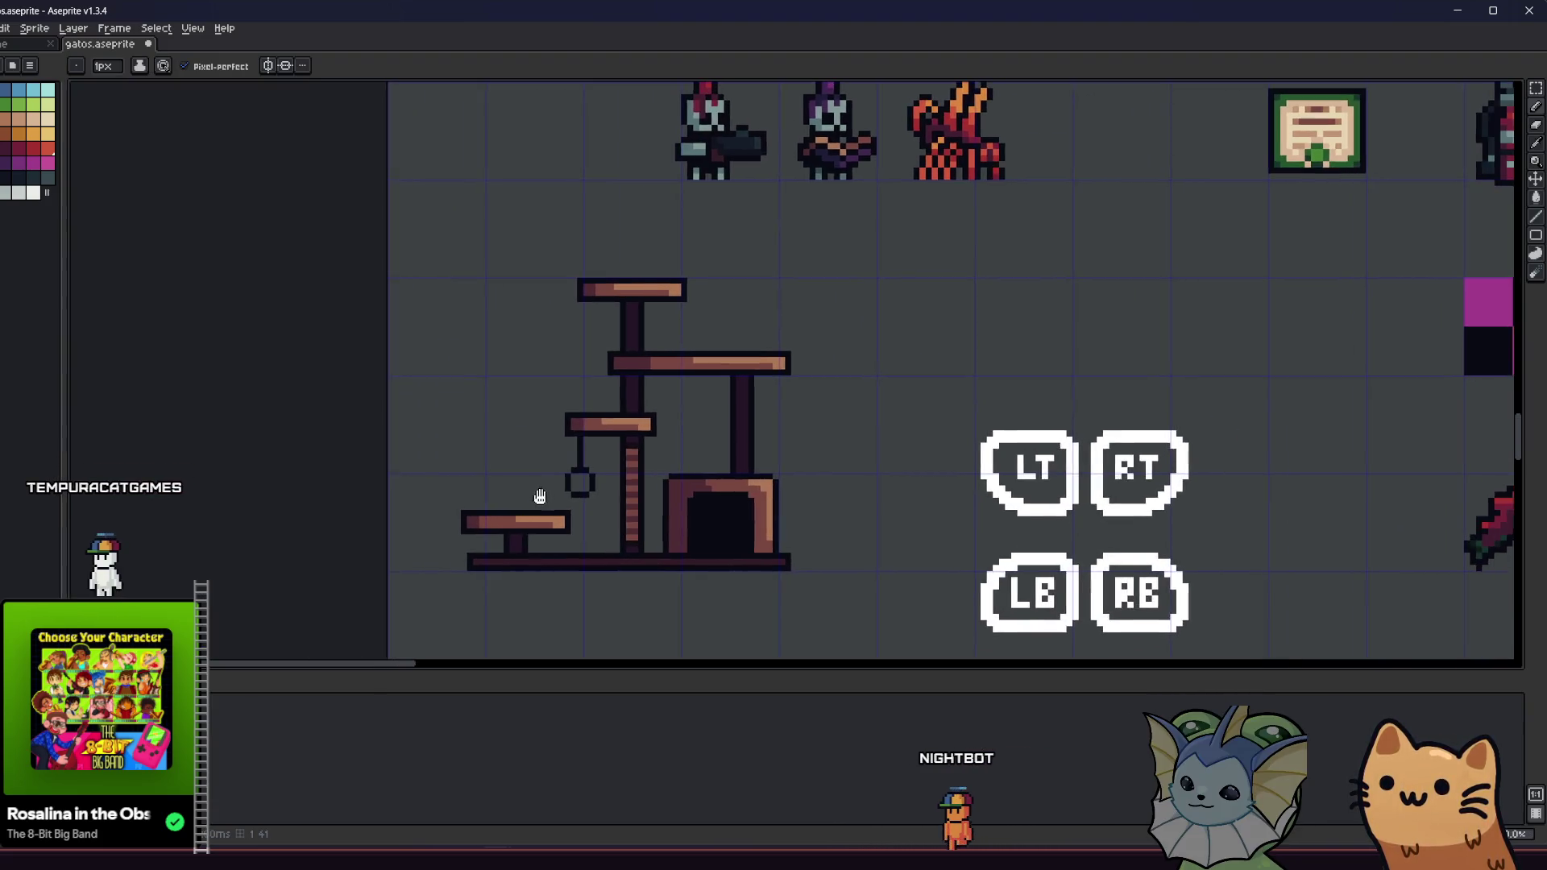
pyautogui.scroll(-1, 564, 515)
# Step: Save the sprite sheet with the striped left pole
pyautogui.hotkey('ctrl', 's')
pyautogui.scroll(5, 551, 506)
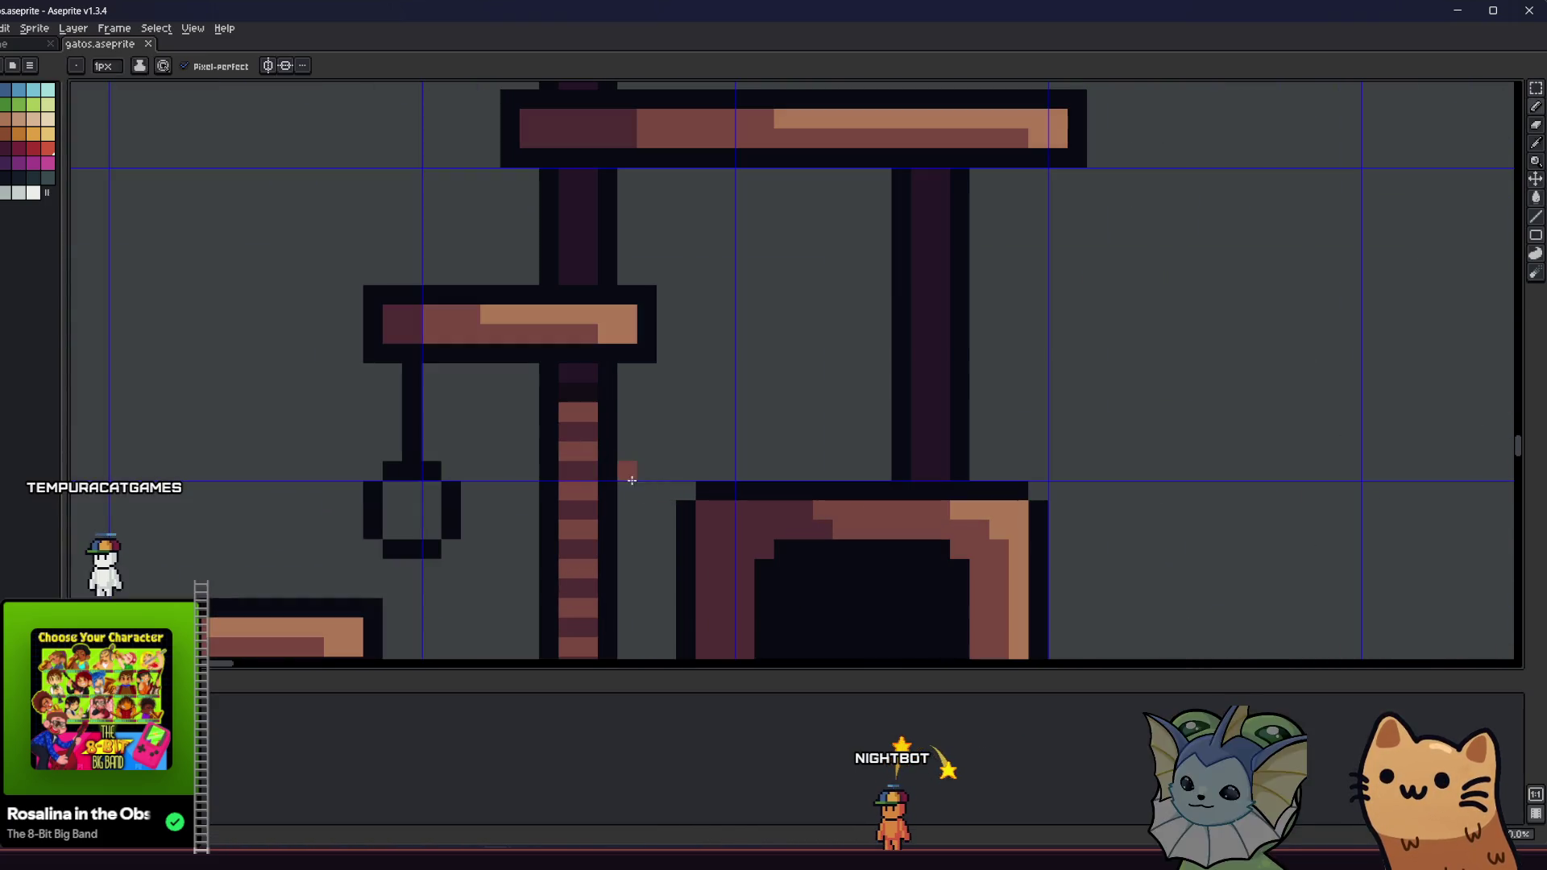
pyautogui.press('alt')
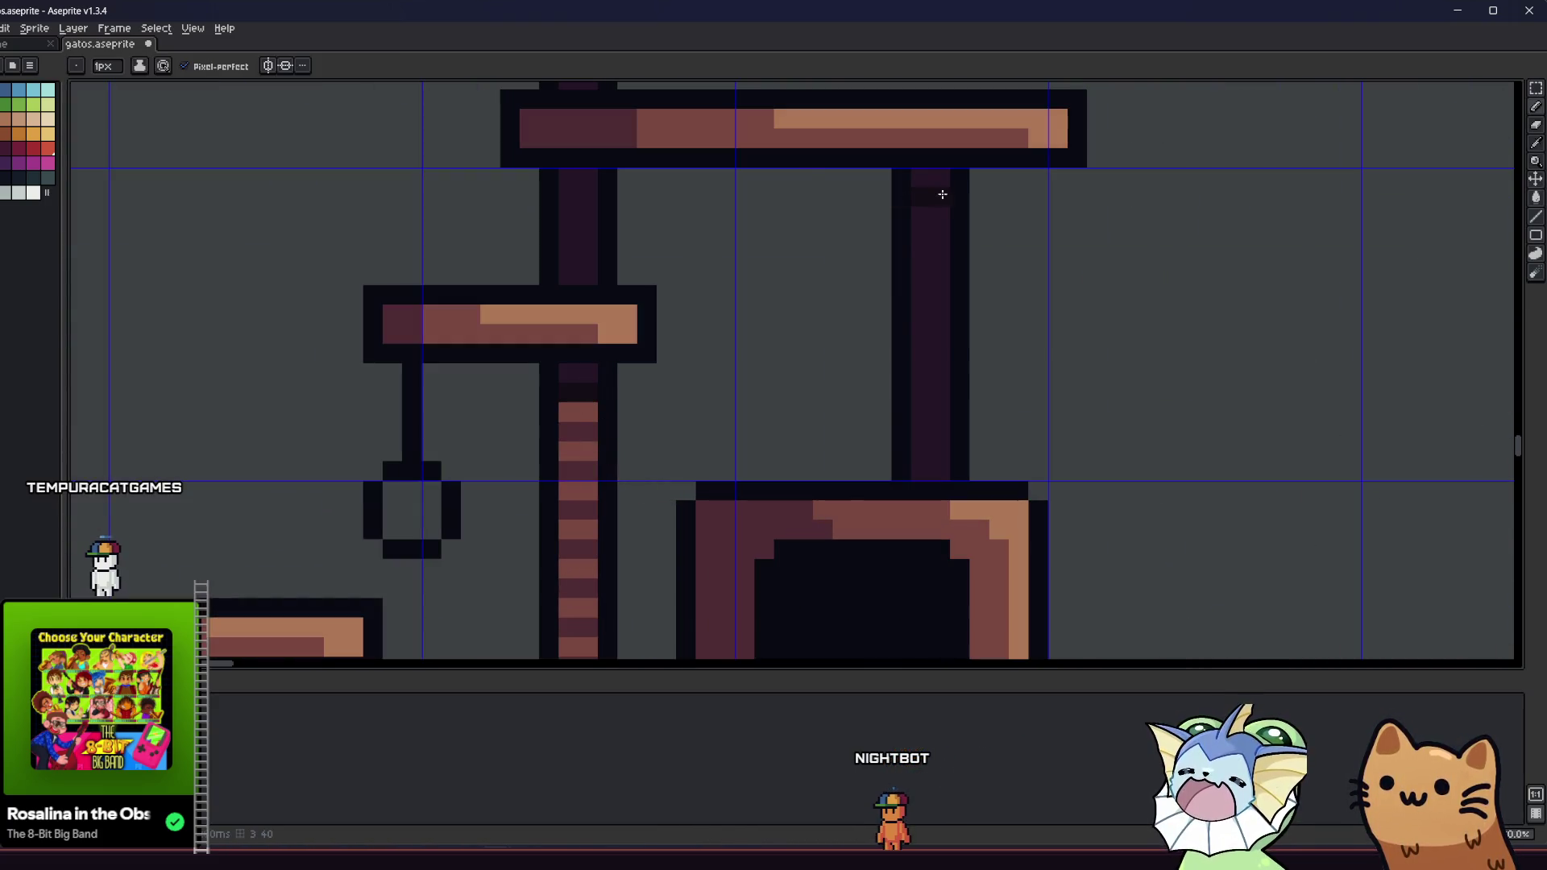
pyautogui.scroll(-4, 915, 451)
pyautogui.hotkey('ctrl', 's')
pyautogui.scroll(5, 897, 355)
pyautogui.scroll(-2, 878, 268)
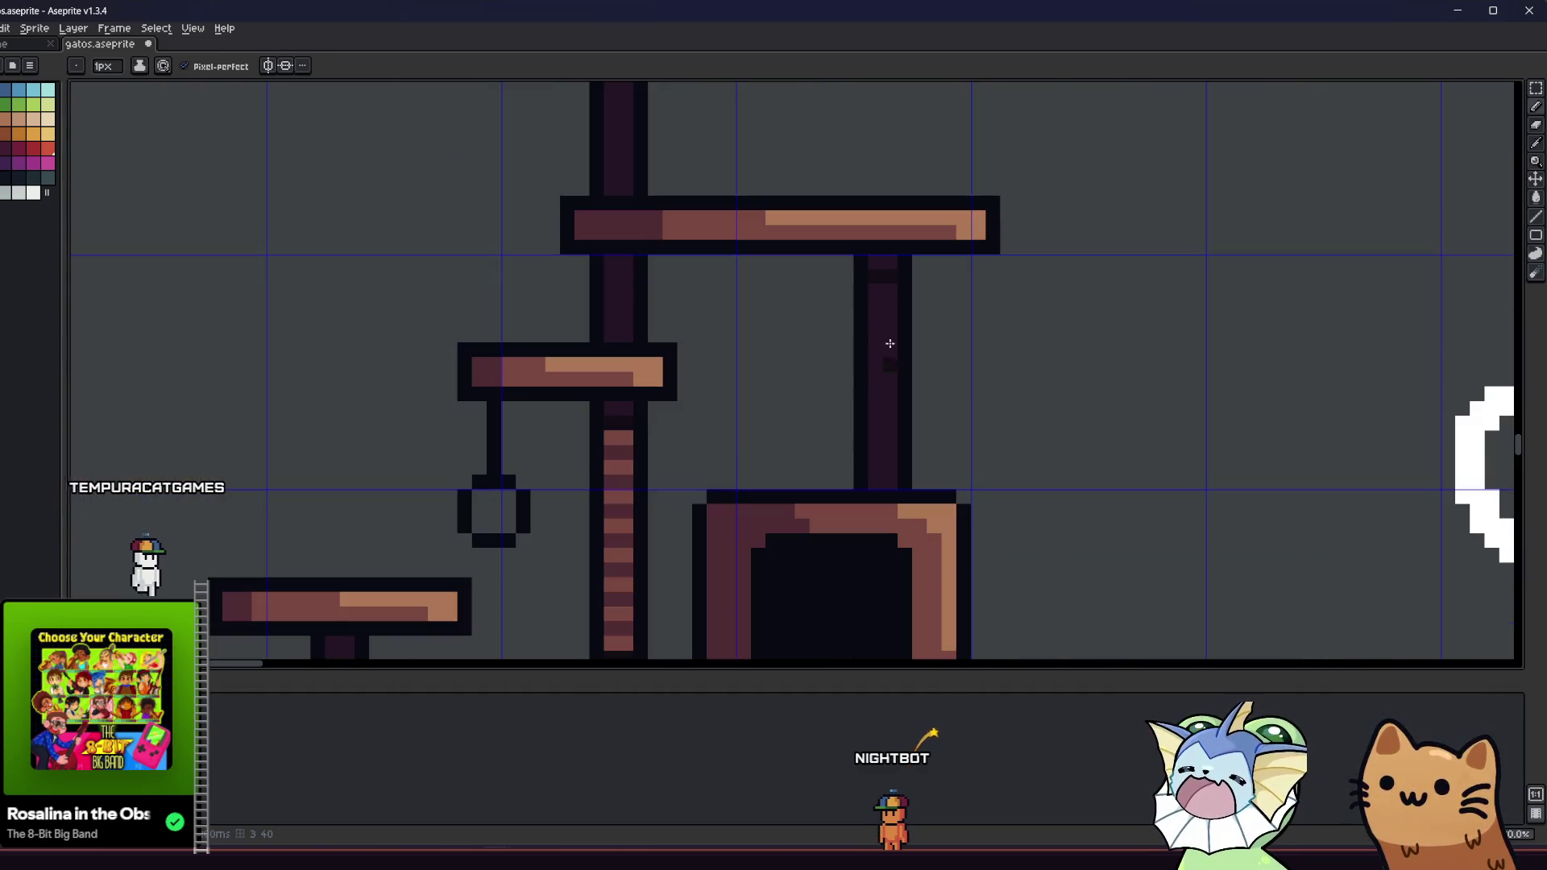
pyautogui.scroll(-2, 876, 470)
# Step: Sample the light stripe colour and dot the first stripes onto the right pole
pyautogui.keyDown('alt'); pyautogui.click(625, 443); pyautogui.keyUp('alt')
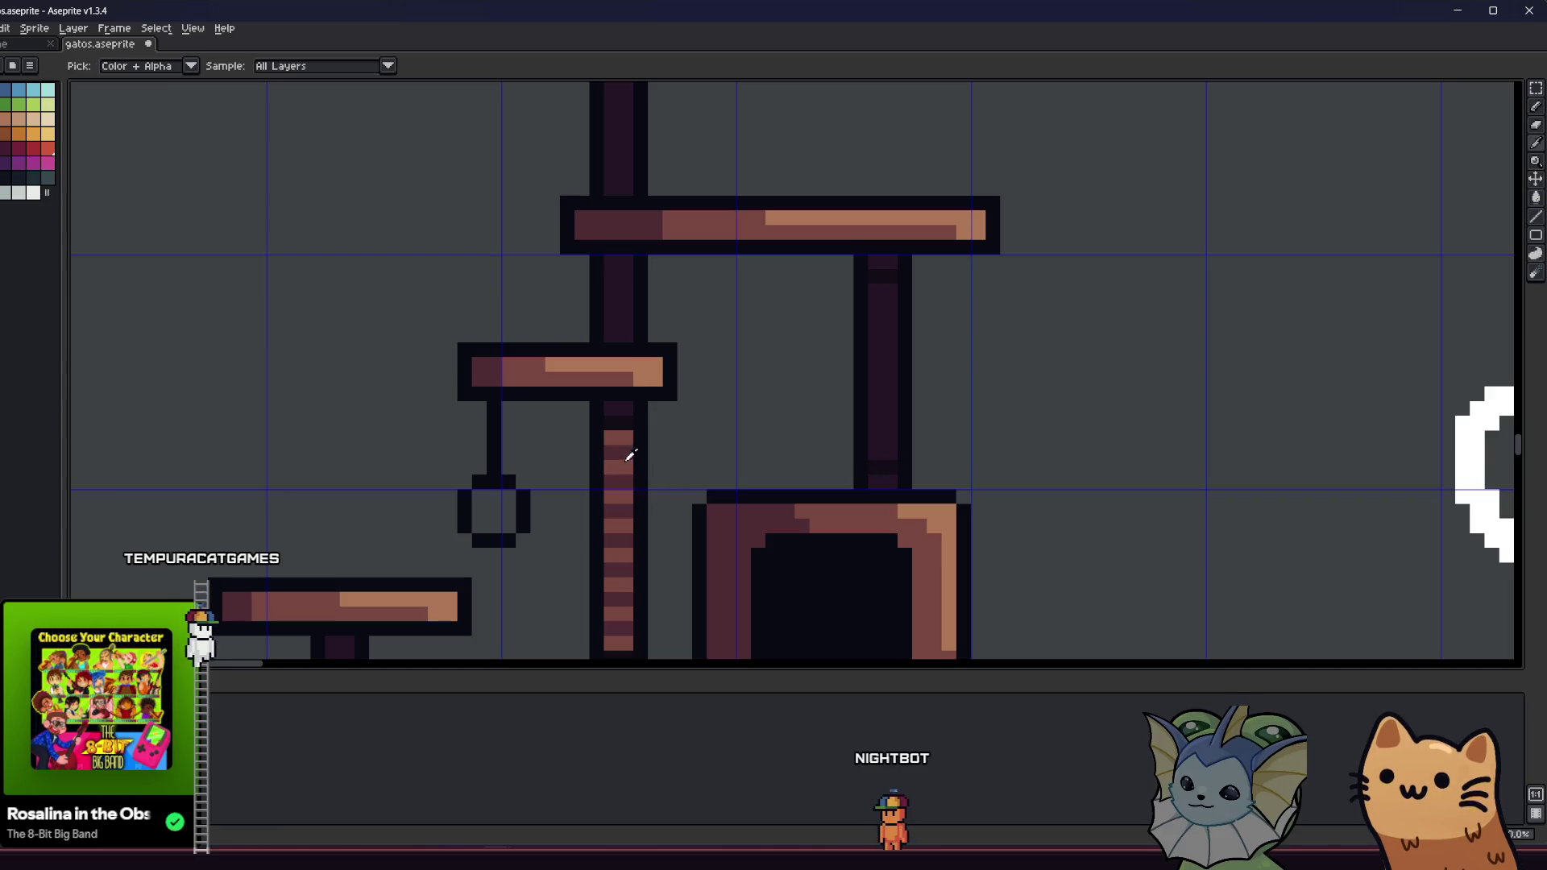
pyautogui.scroll(2, 622, 432)
pyautogui.click(876, 274)
pyautogui.scroll(-2, 878, 269)
pyautogui.click(883, 291)
pyautogui.scroll(2, 883, 291)
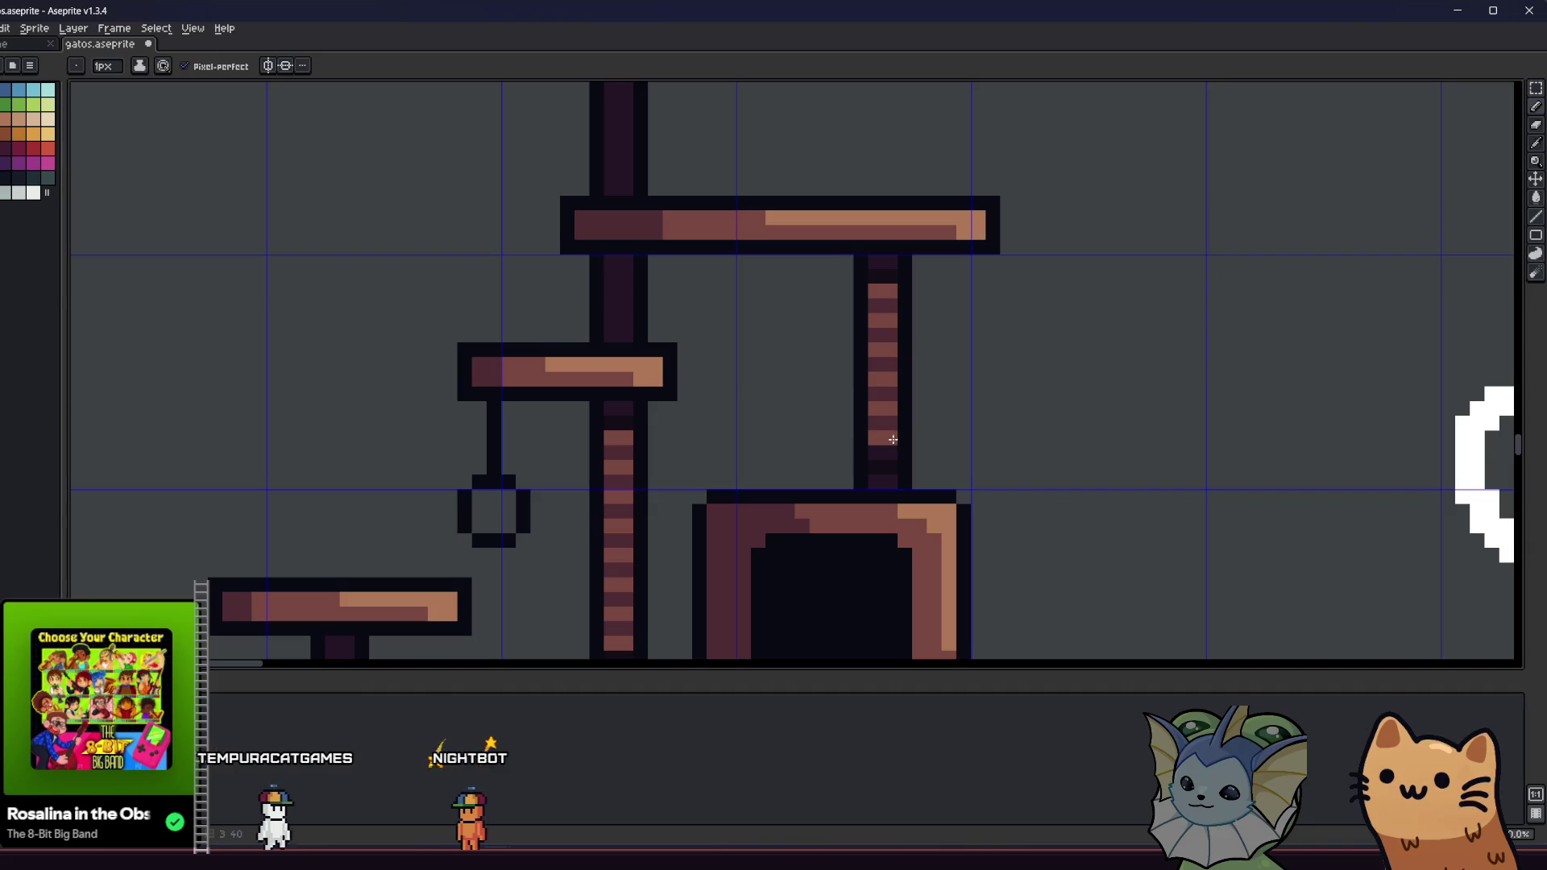
# Step: Save the sprite sheet with the newly striped right pole
pyautogui.hotkey('ctrl', 's')
pyautogui.scroll(-3, 876, 448)
pyautogui.scroll(1, 736, 491)
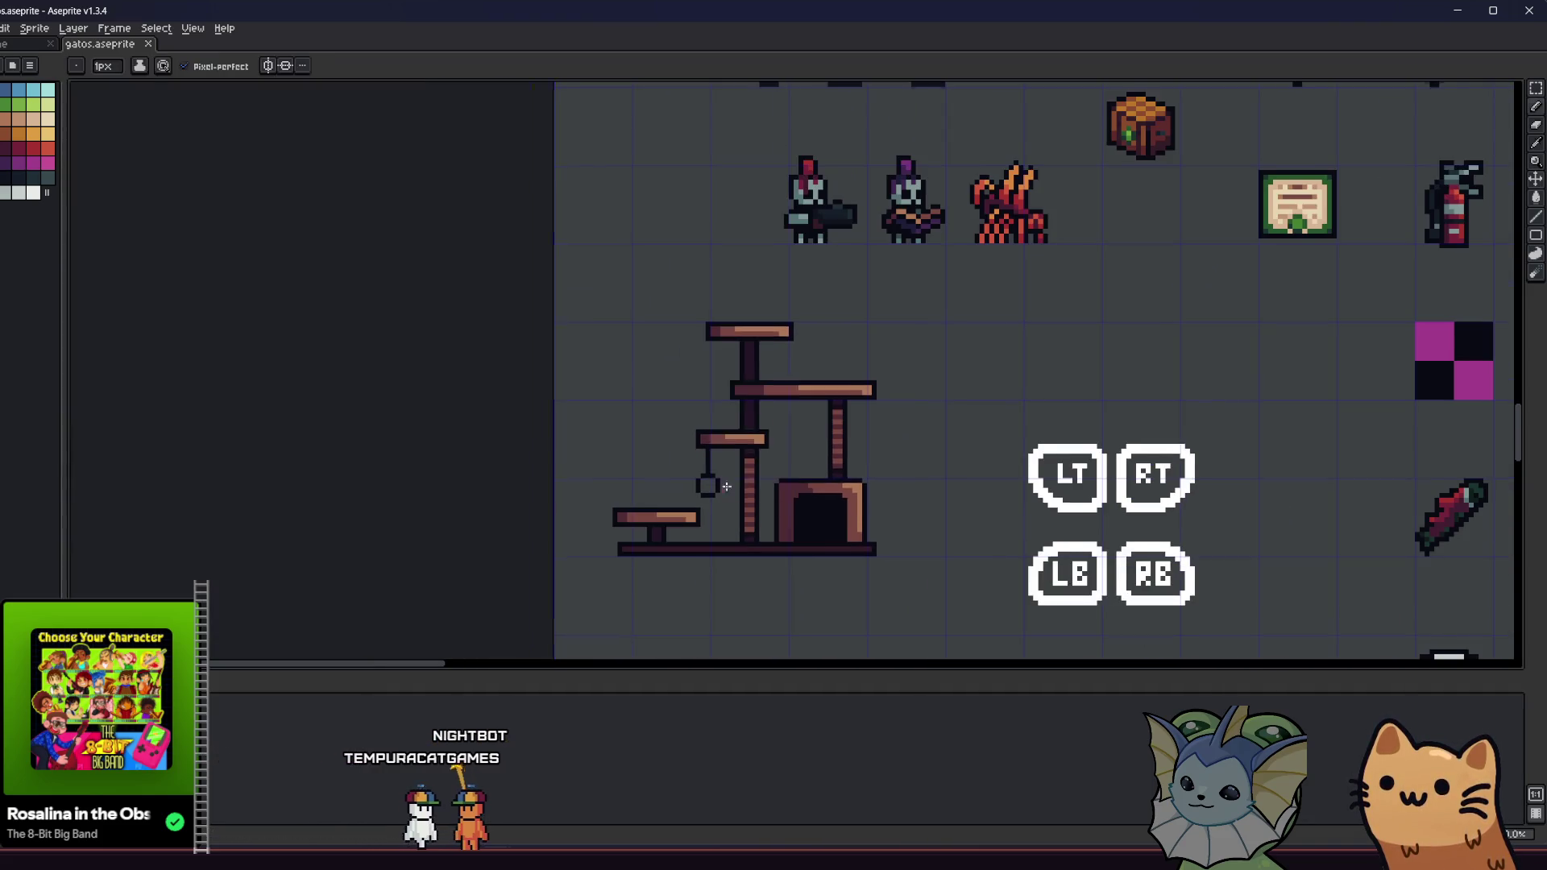
pyautogui.scroll(1, 612, 519)
pyautogui.scroll(-3, 612, 519)
pyautogui.scroll(5, 629, 420)
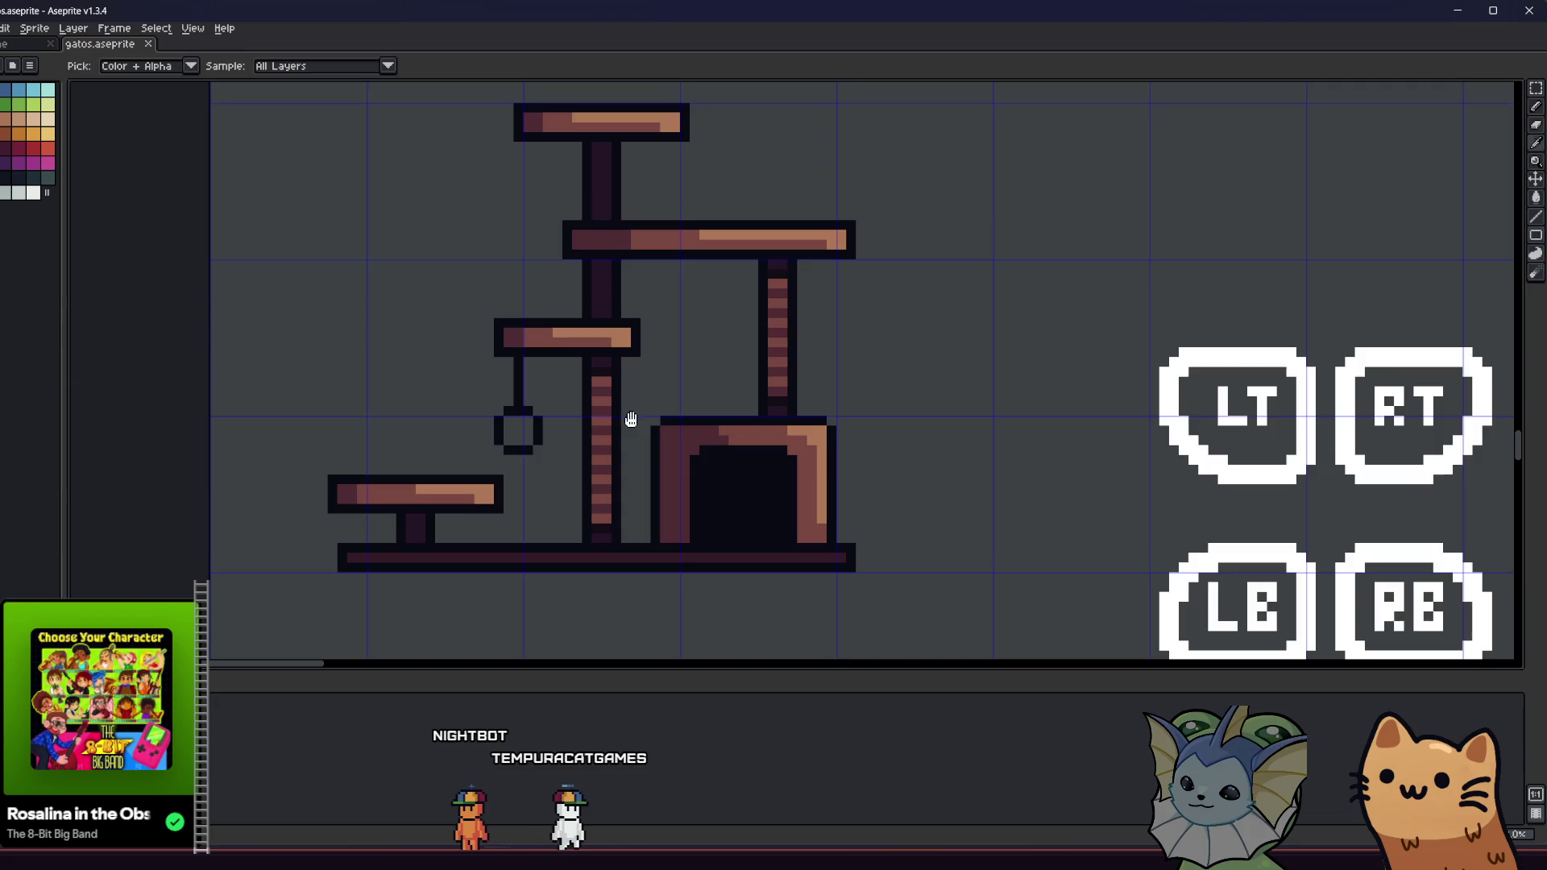
# Step: Set the Pencil's ink mode to Shading to darken the pole's lower stripes
pyautogui.press('i')
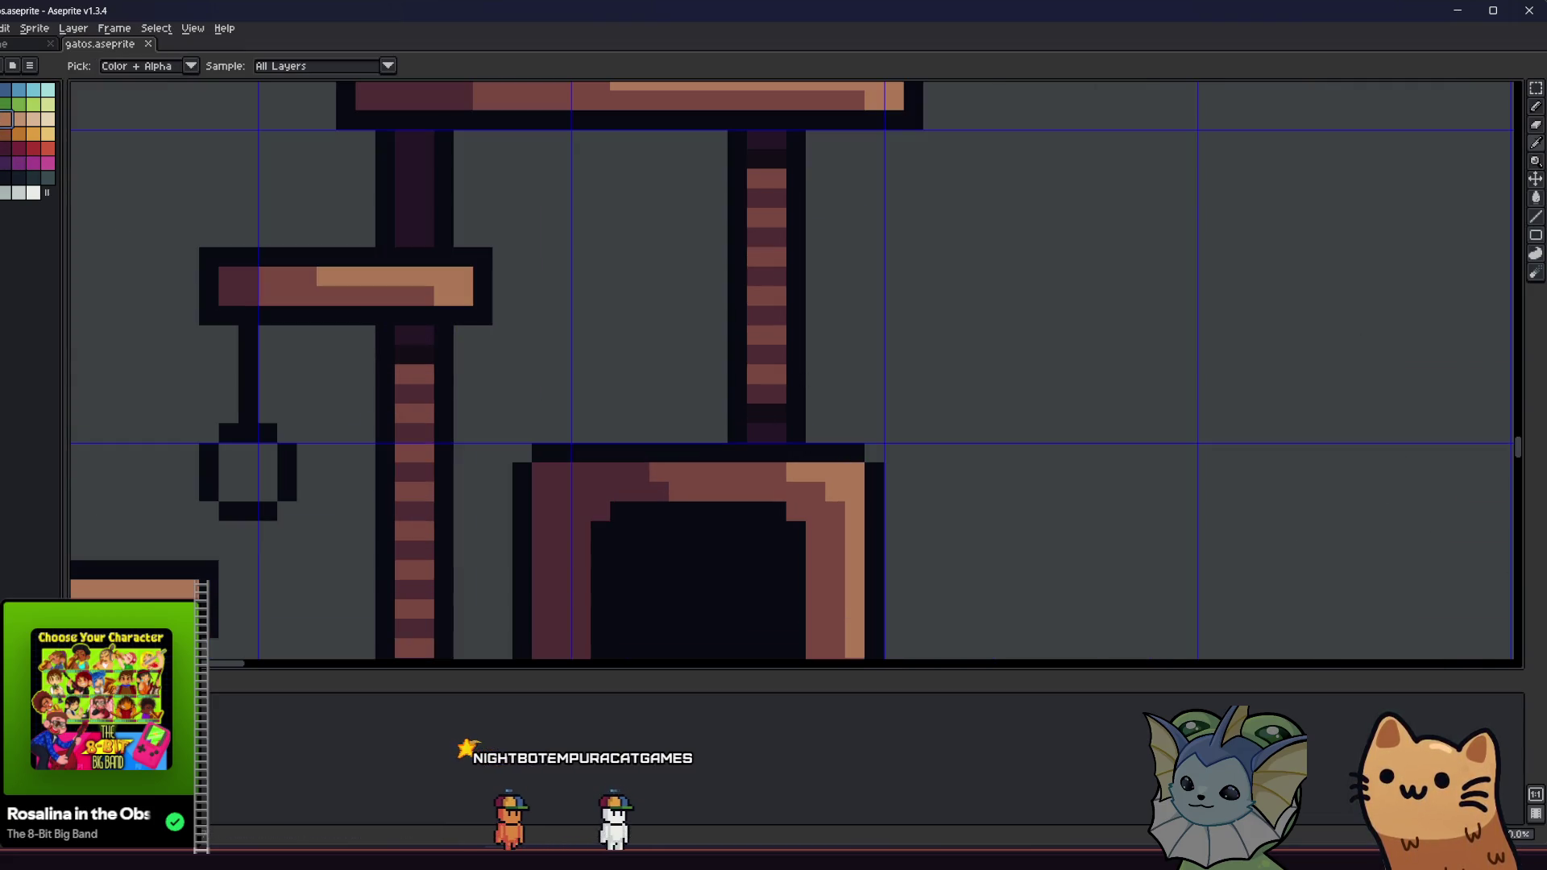
pyautogui.press('b')
pyautogui.click(157, 72)
pyautogui.click(169, 139)
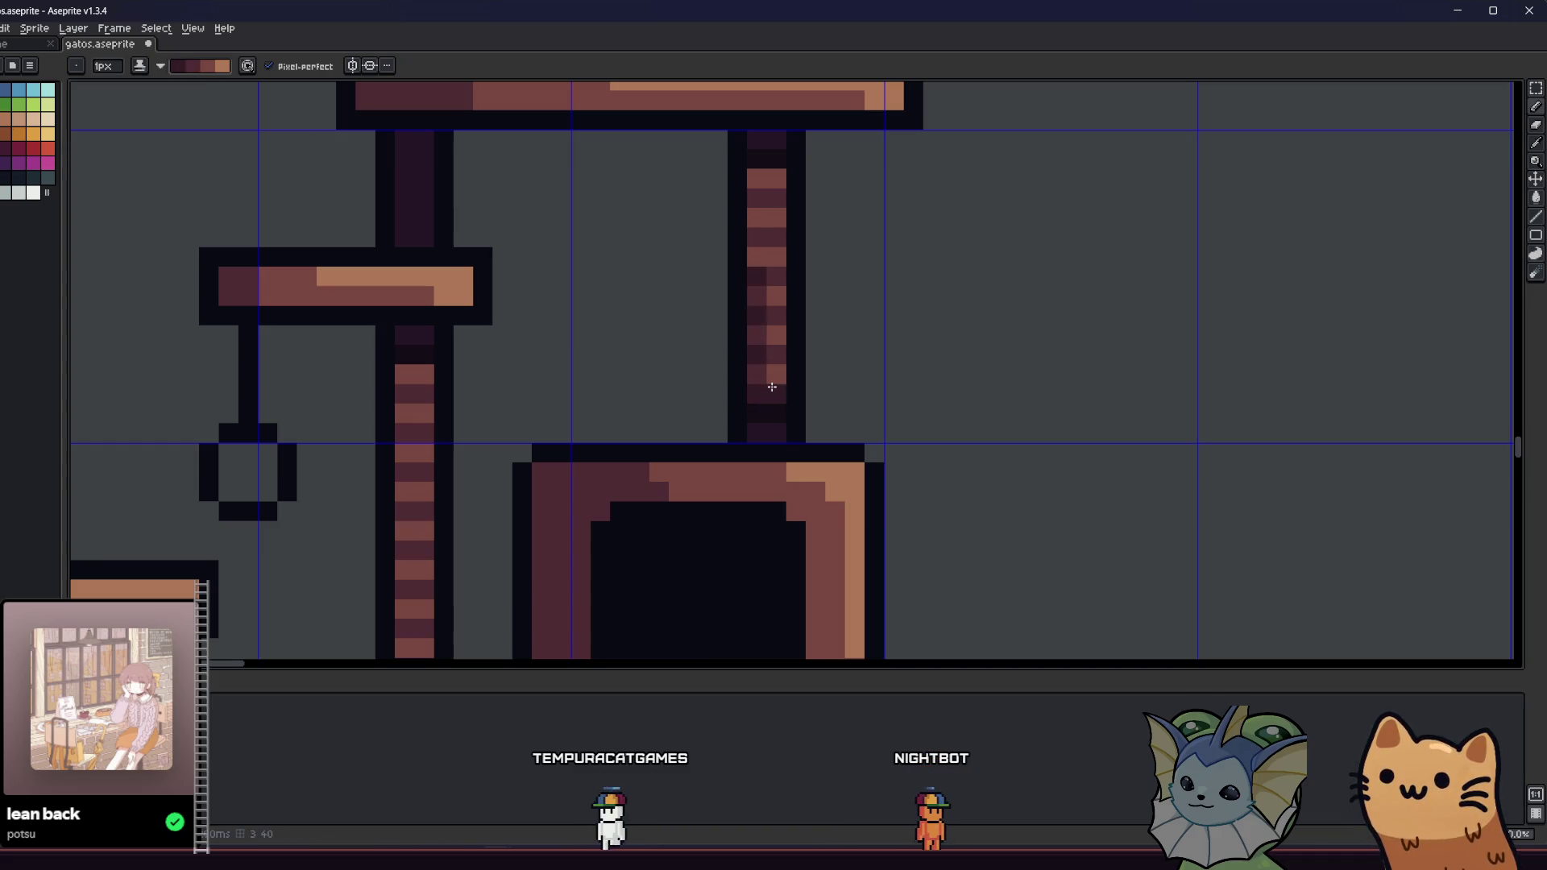
pyautogui.scroll(-4, 612, 439)
pyautogui.scroll(4, 757, 348)
pyautogui.scroll(-4, 758, 348)
pyautogui.scroll(4, 624, 431)
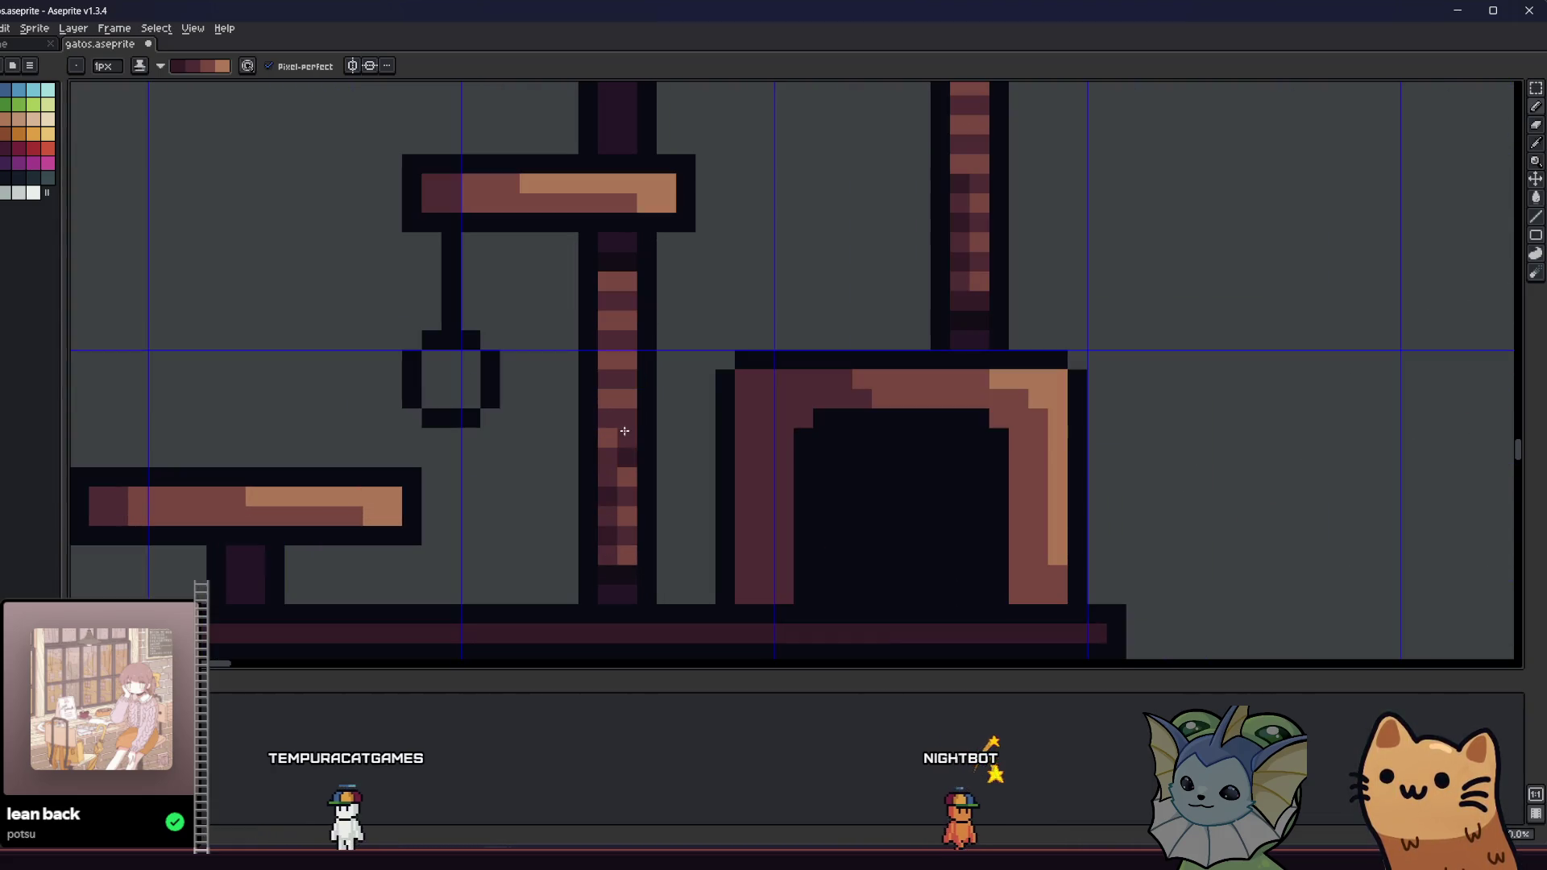
pyautogui.hotkey('ctrl', 'z')
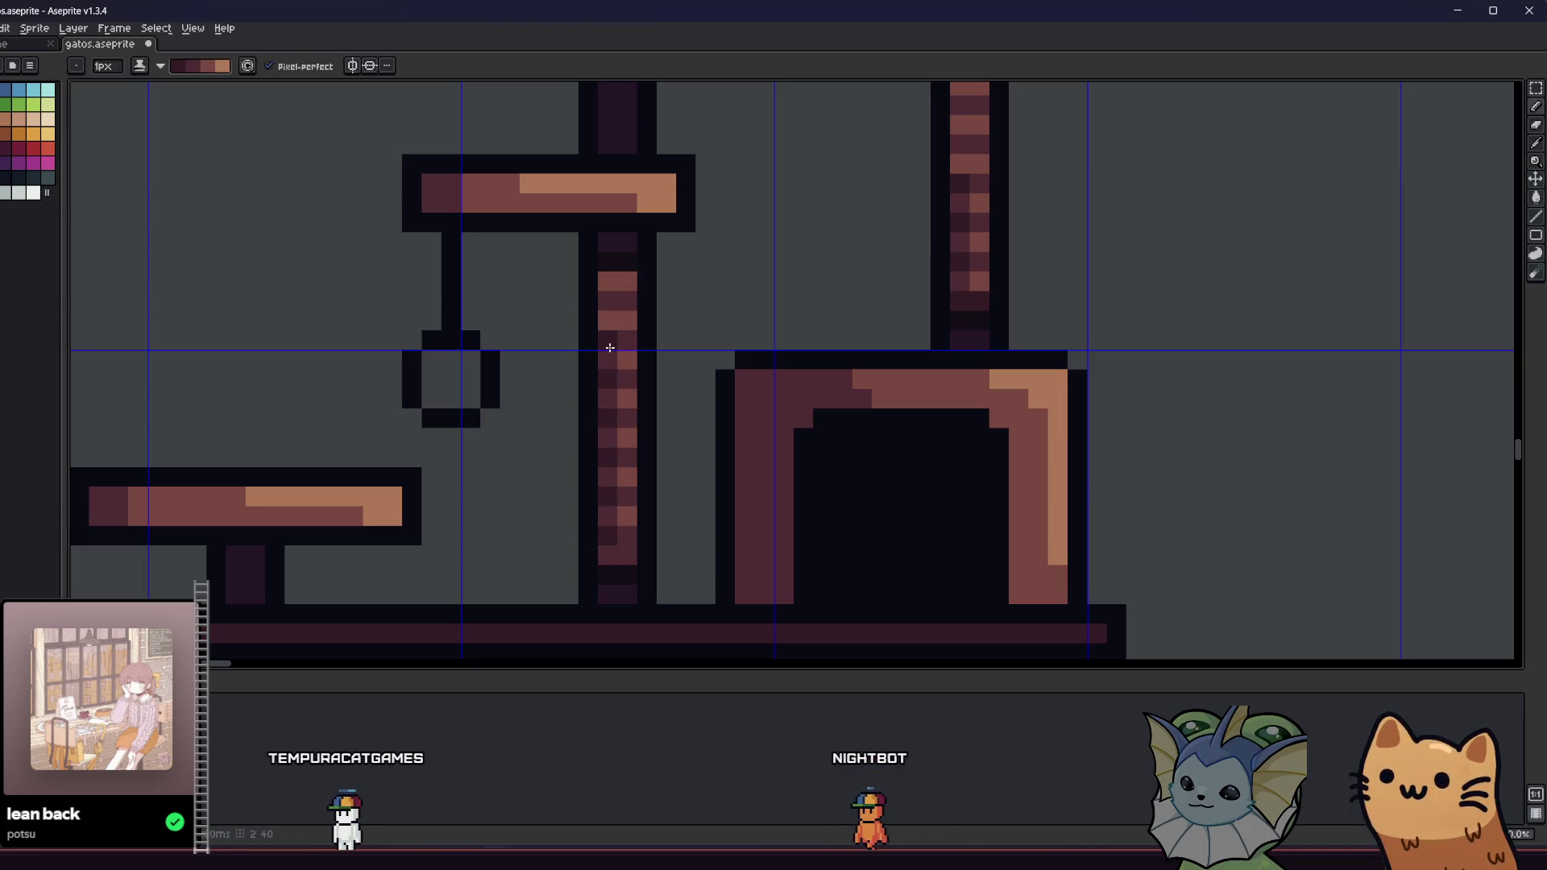
pyautogui.scroll(-1, 610, 284)
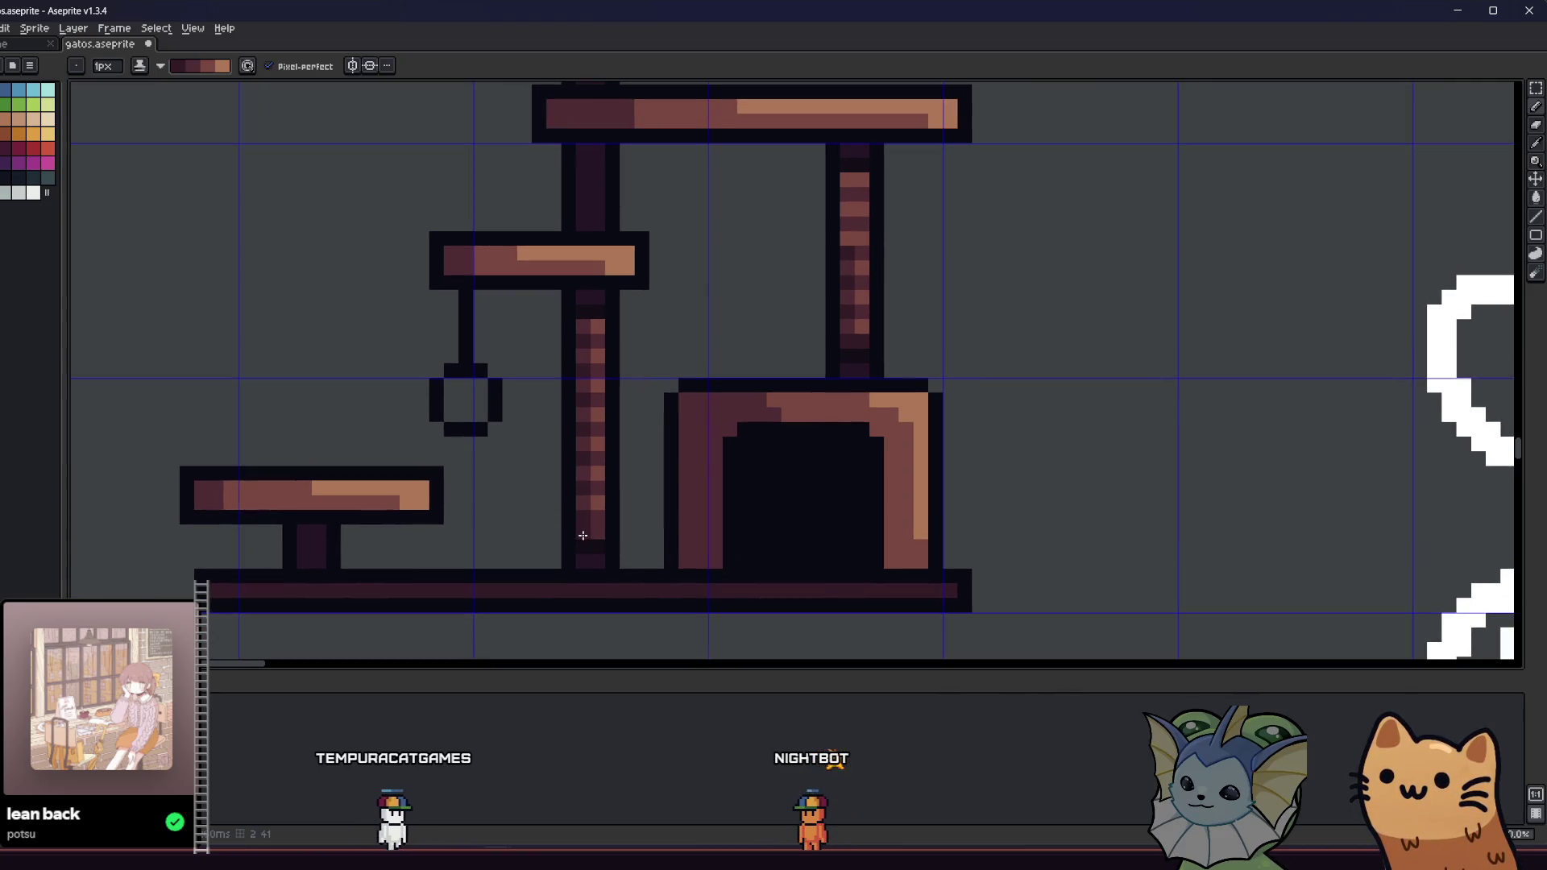
pyautogui.scroll(-3, 592, 537)
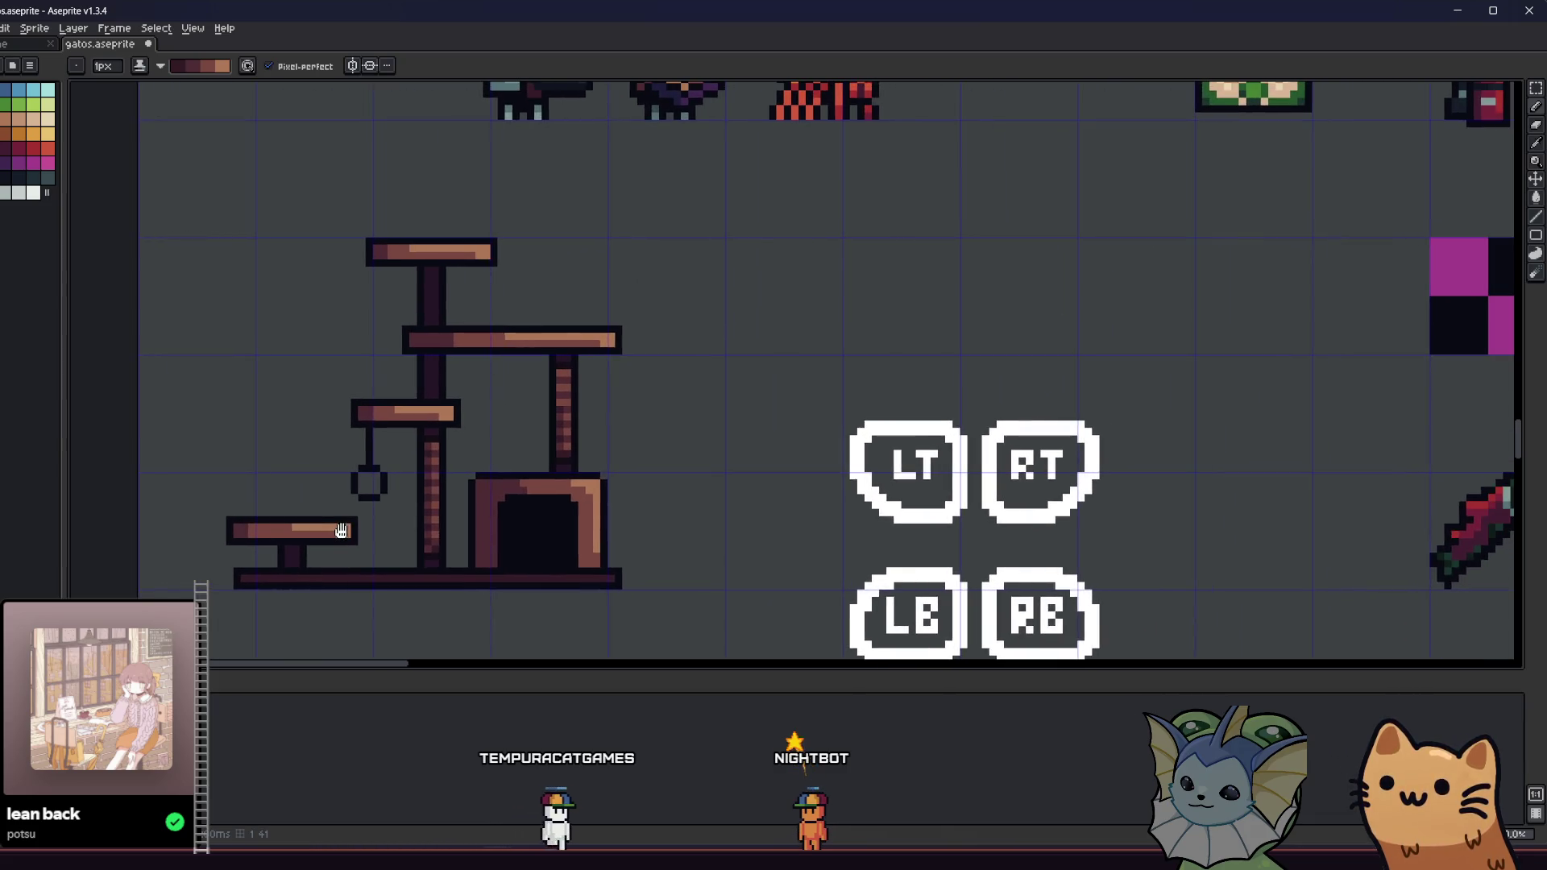
pyautogui.scroll(-1, 375, 516)
pyautogui.scroll(4, 484, 334)
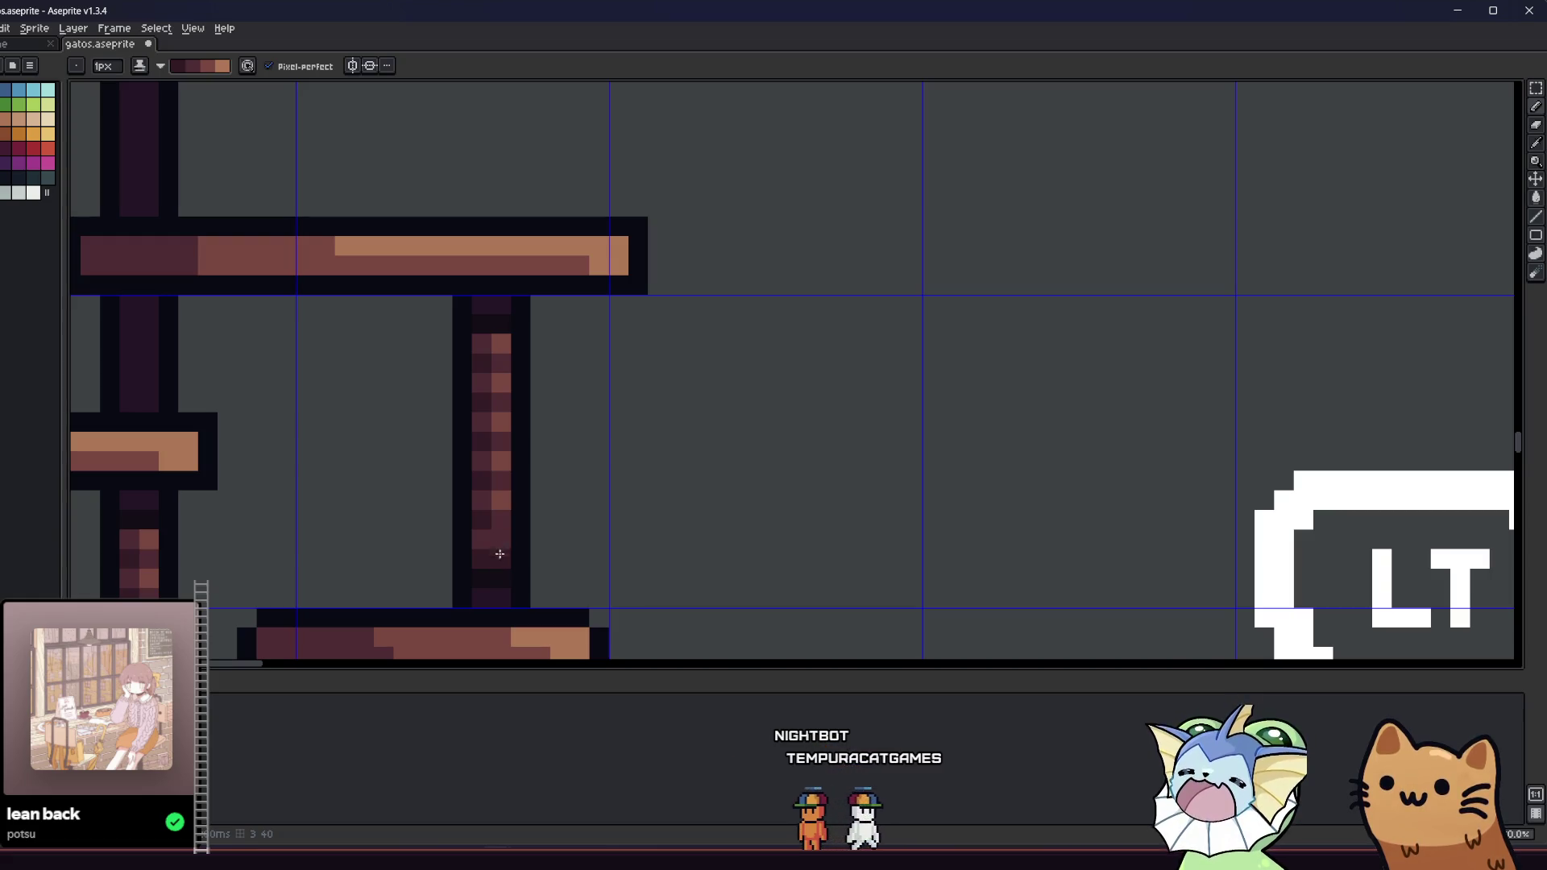
pyautogui.scroll(-3, 508, 551)
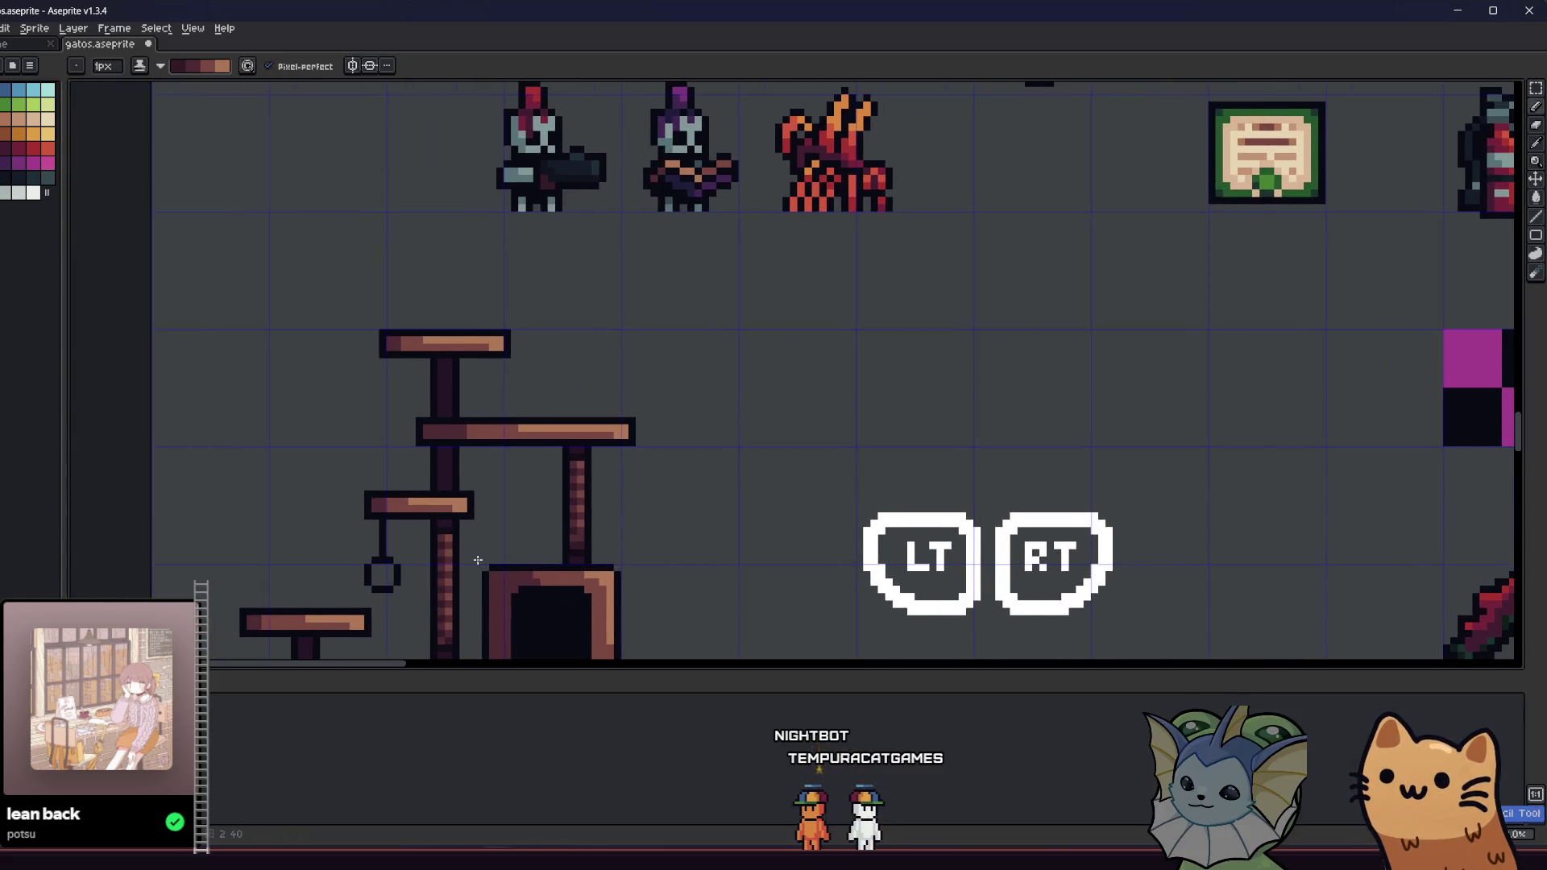
pyautogui.scroll(-1, 555, 531)
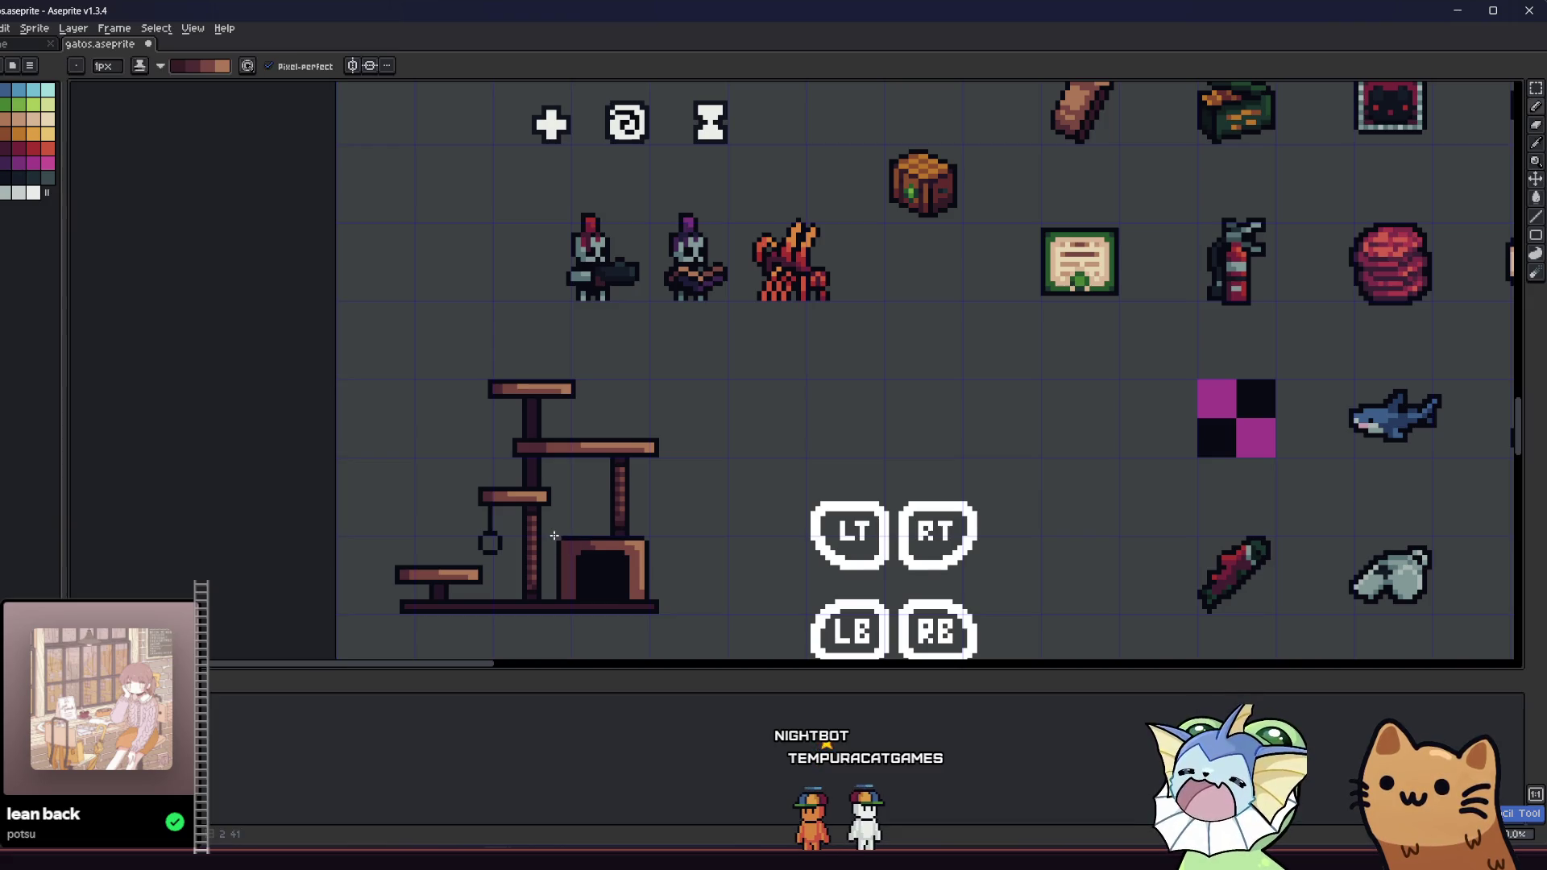
pyautogui.press('v')
pyautogui.press('b')
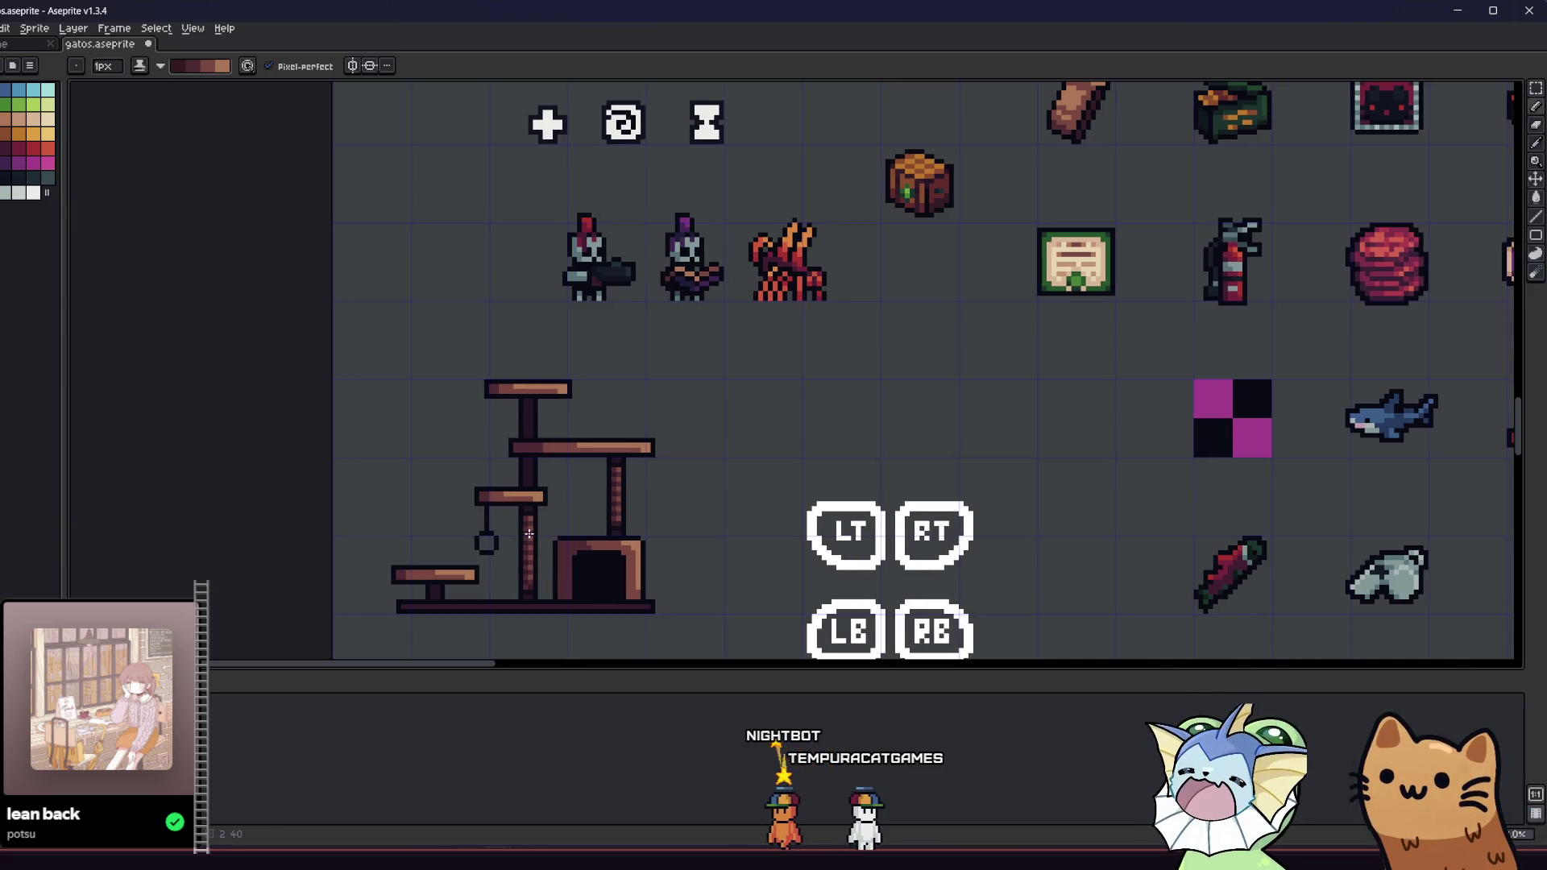
pyautogui.scroll(-1, 532, 541)
pyautogui.scroll(-1, 723, 505)
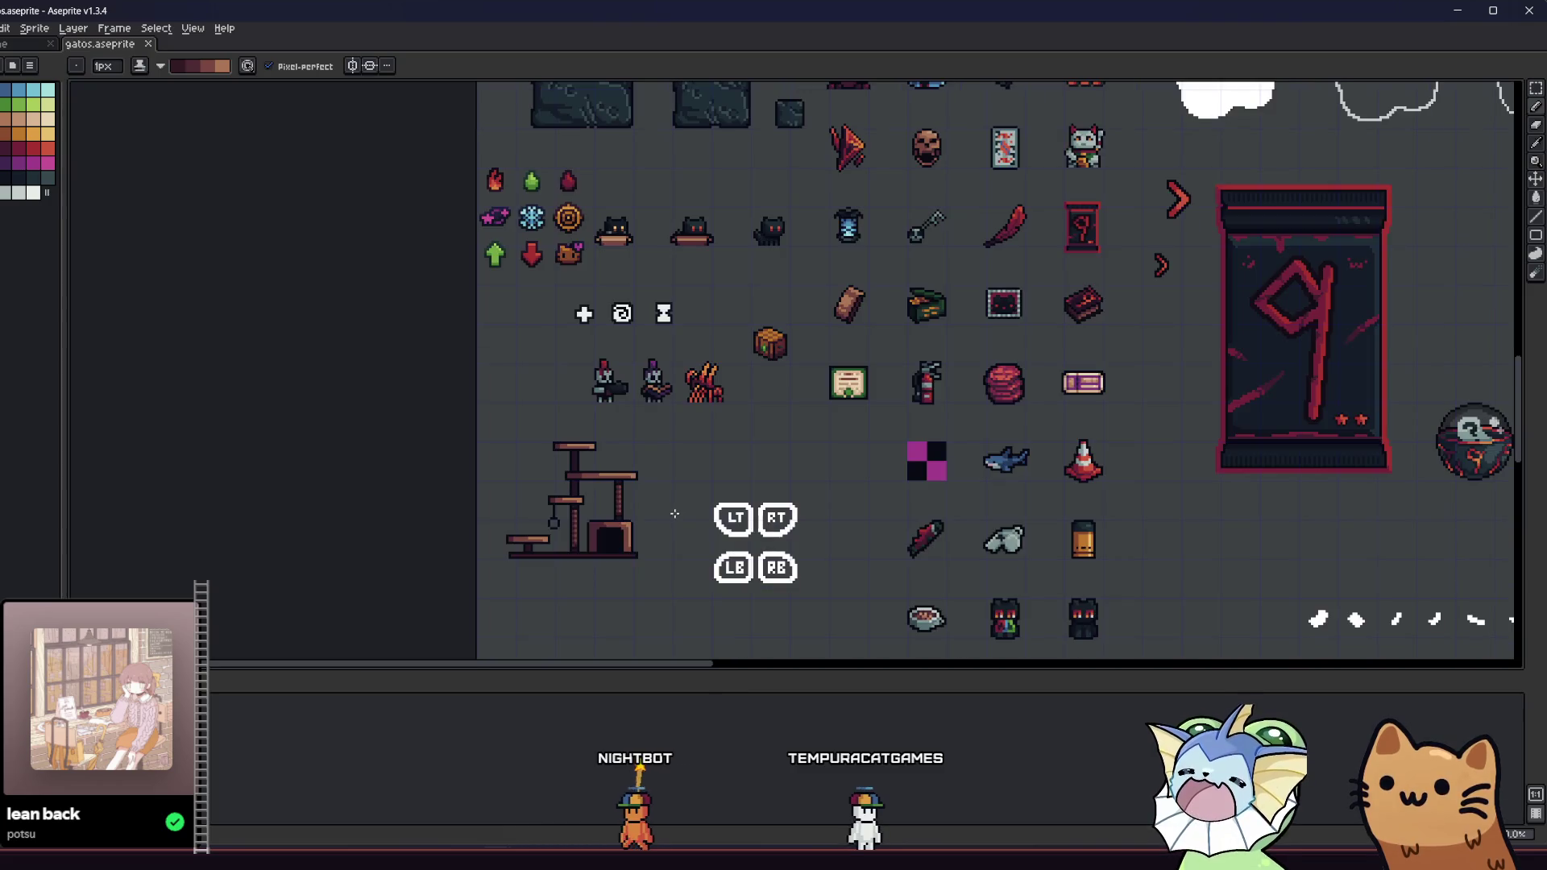
pyautogui.moveTo(424, 535)
pyautogui.mouseDown()
pyautogui.moveTo(463, 489)
pyautogui.moveTo(576, 518)
pyautogui.mouseUp()
# Step: Eyedrop a dark brown and draw a darker vertical stripe down the main post
pyautogui.scroll(3, 735, 490)
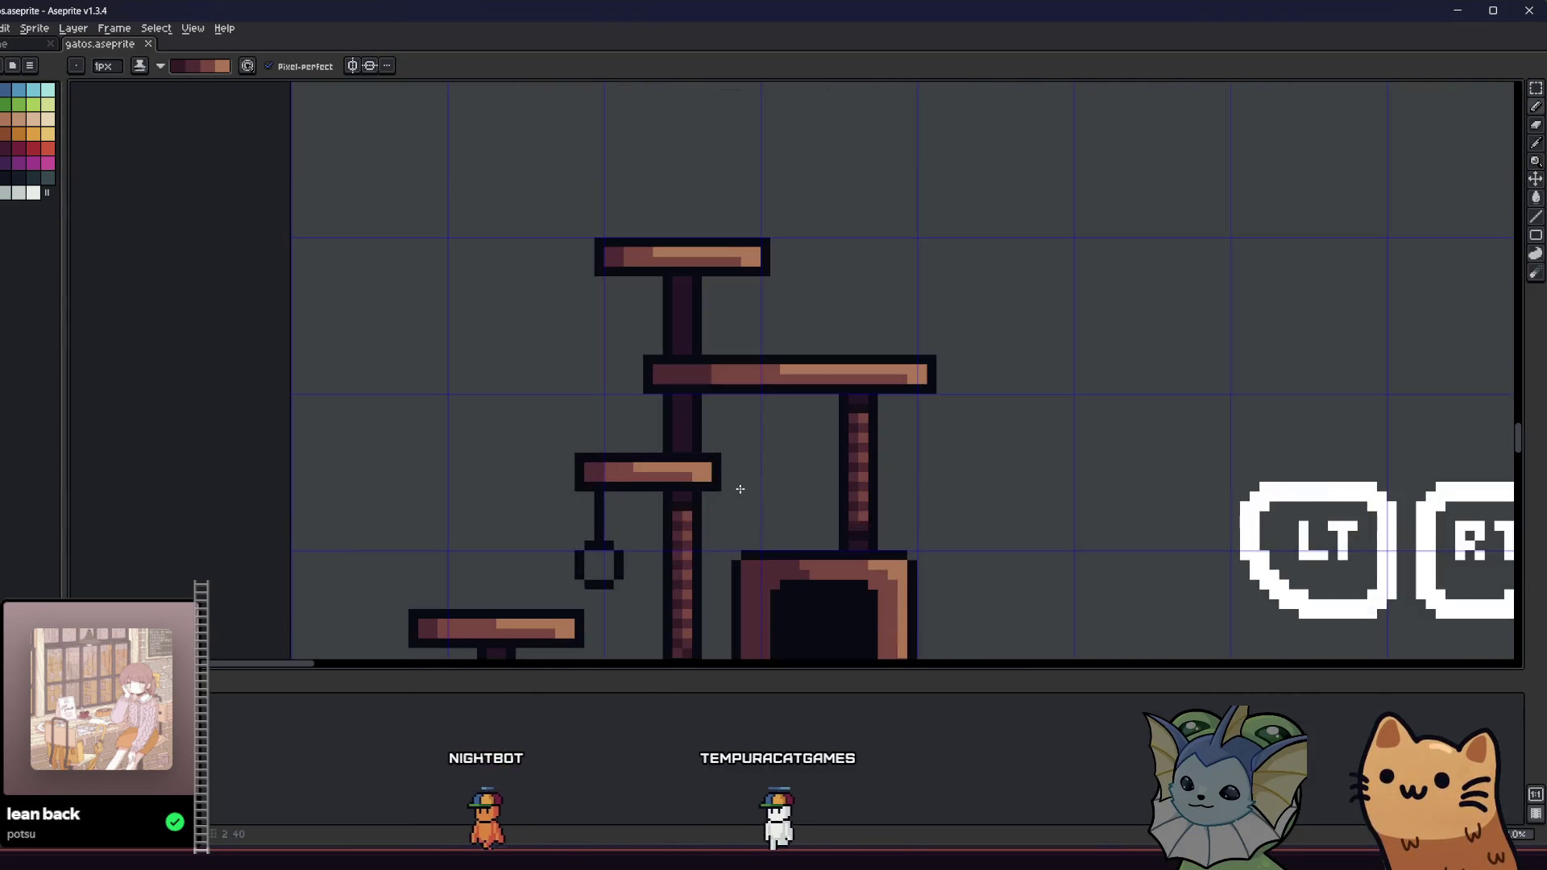
pyautogui.scroll(2, 677, 407)
pyautogui.press('i')
pyautogui.press('b')
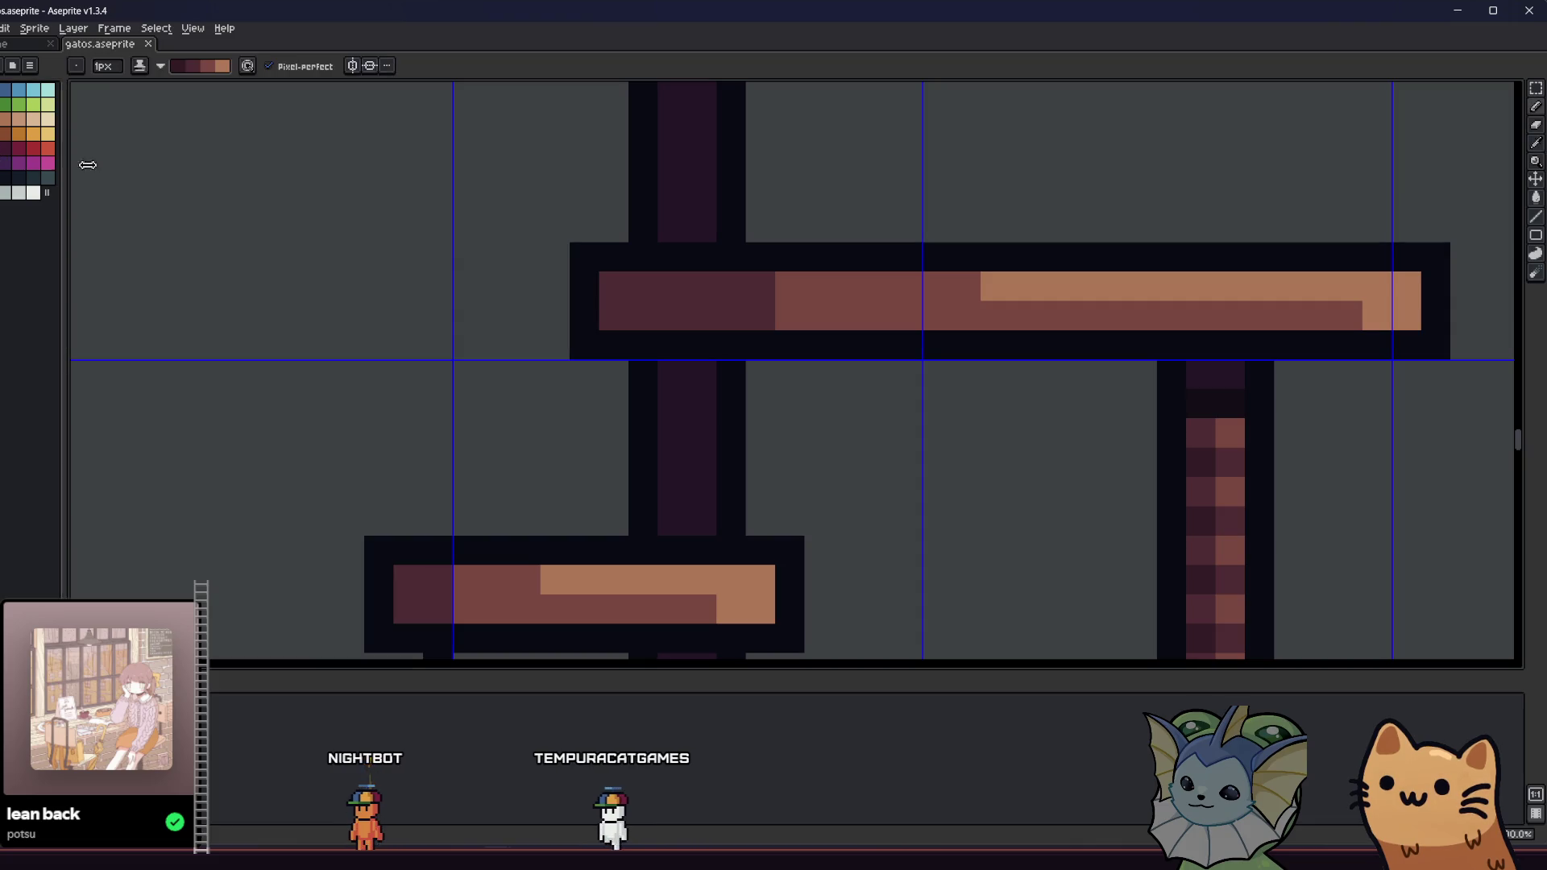
pyautogui.click(32, 225)
pyautogui.moveTo(669, 390); pyautogui.dragTo(660, 467)
# Step: Bring the cat tree back into view and sample another colour from the drawing for the Pencil
pyautogui.scroll(-2, 670, 509)
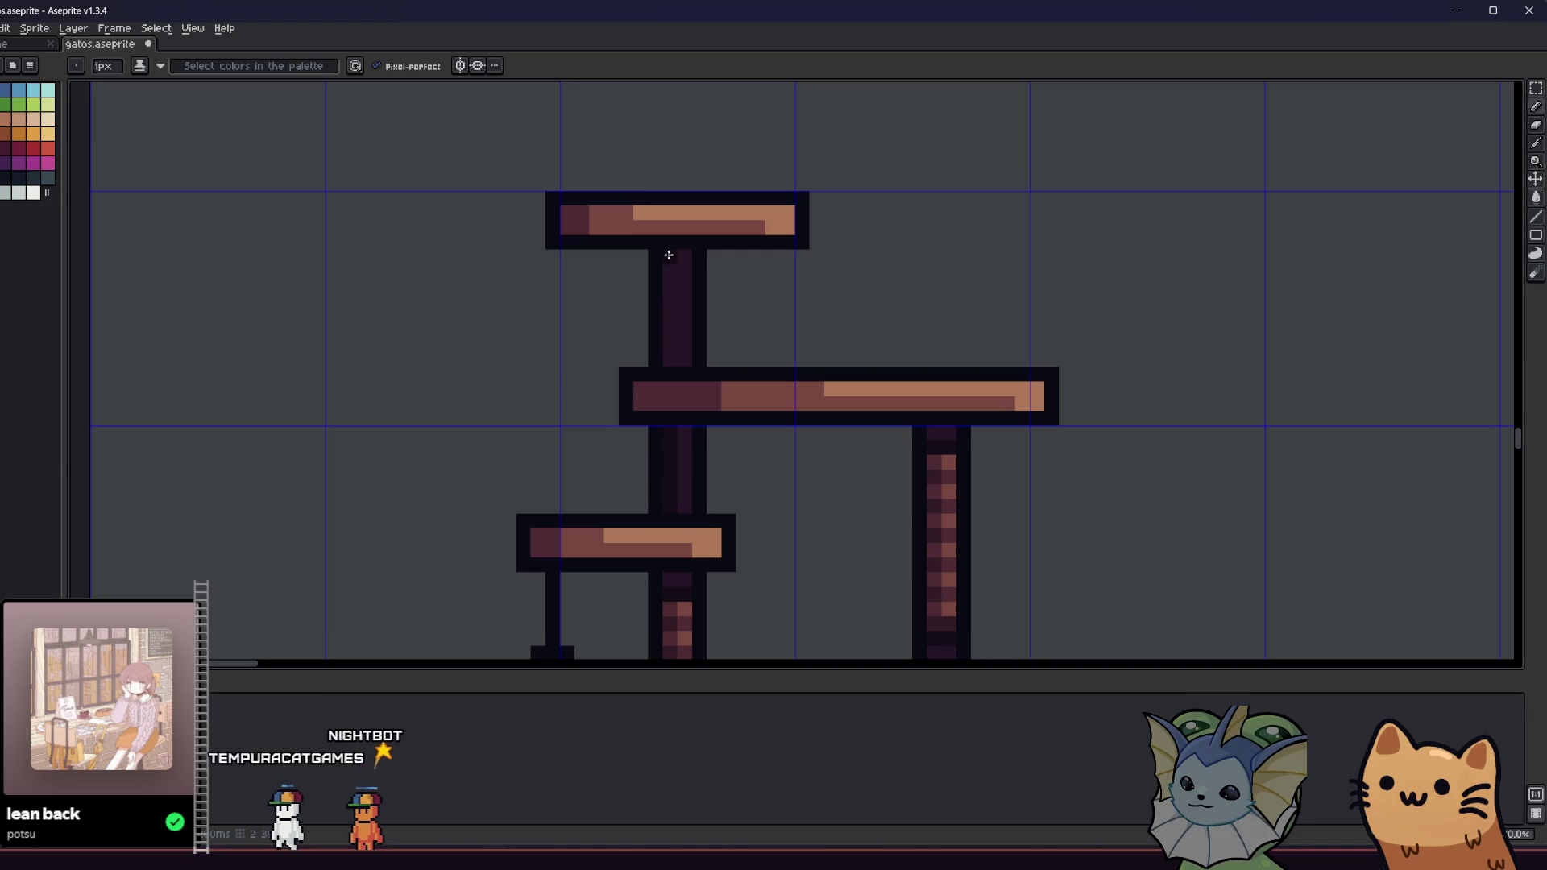
pyautogui.scroll(-3, 672, 357)
pyautogui.moveTo(598, 429); pyautogui.dragTo(387, 448)
pyautogui.scroll(3, 401, 513)
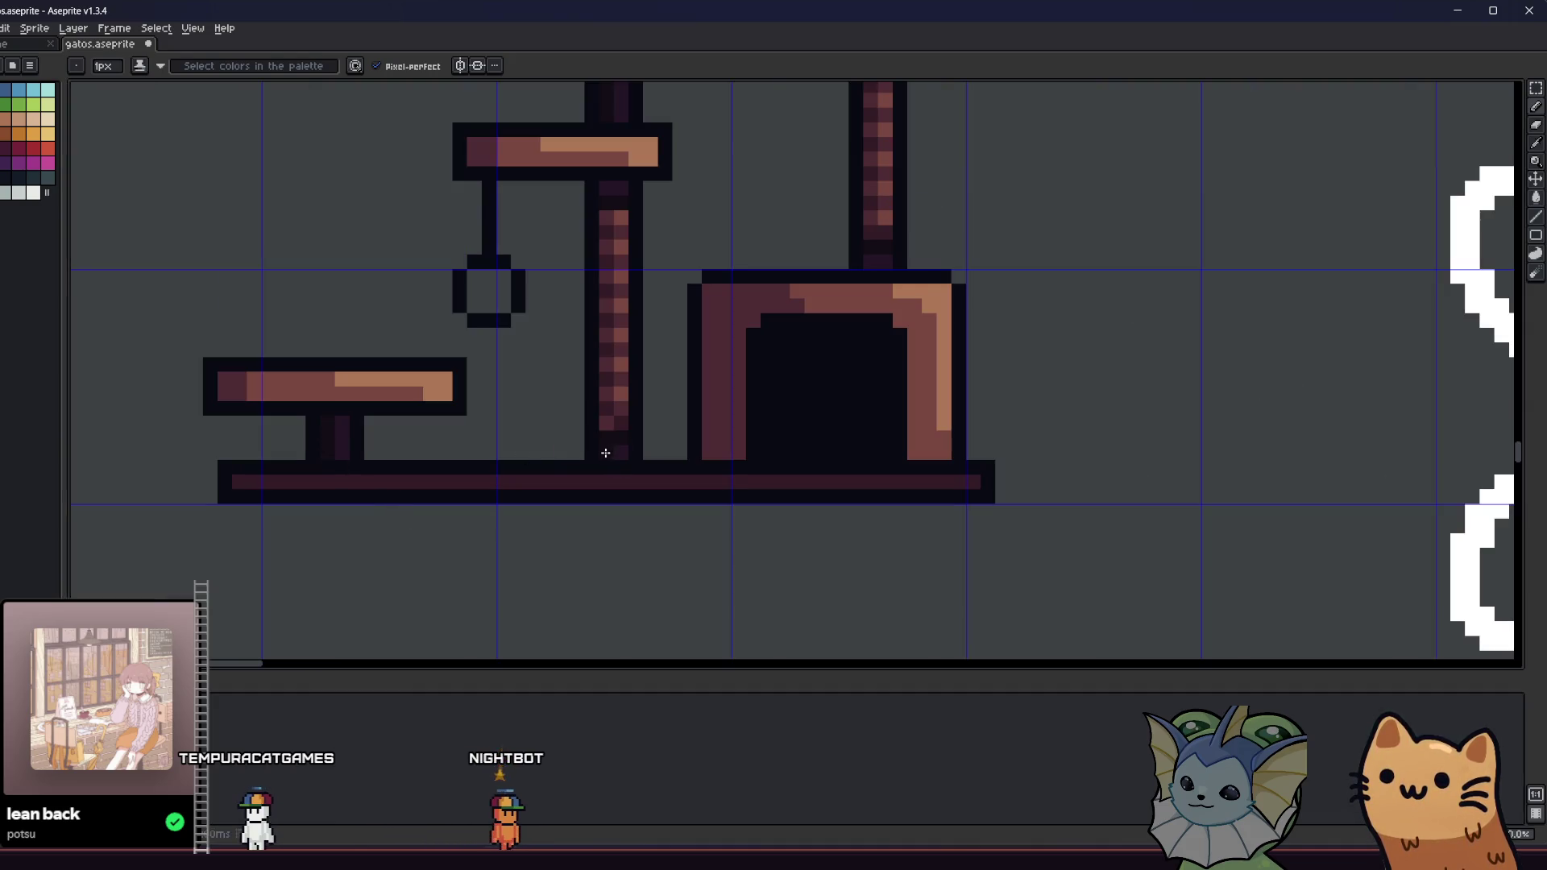
pyautogui.scroll(-1, 606, 452)
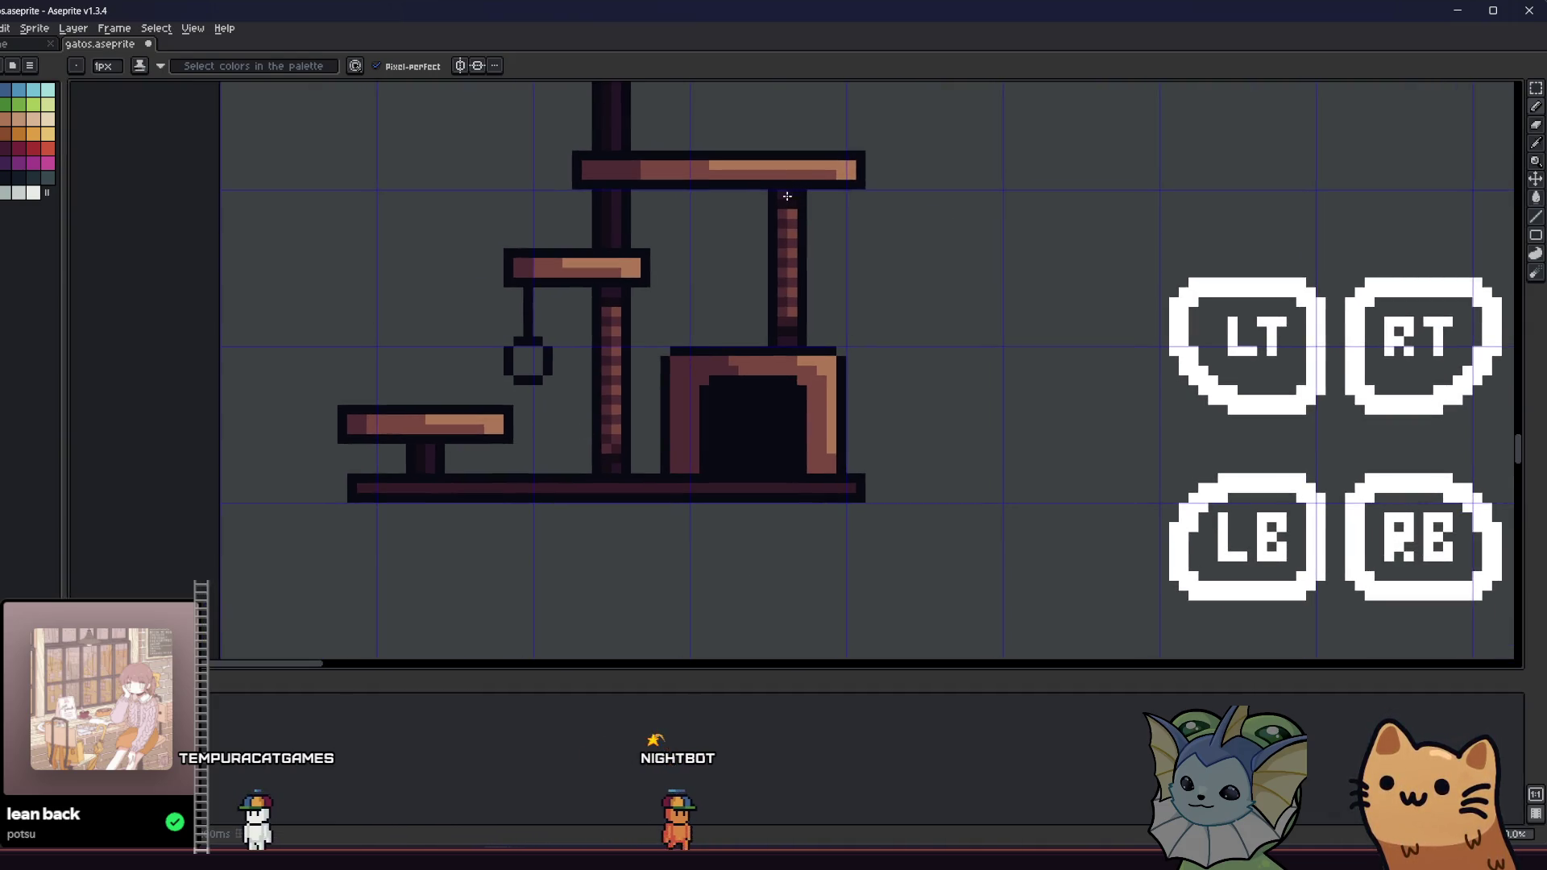
pyautogui.scroll(2, 593, 511)
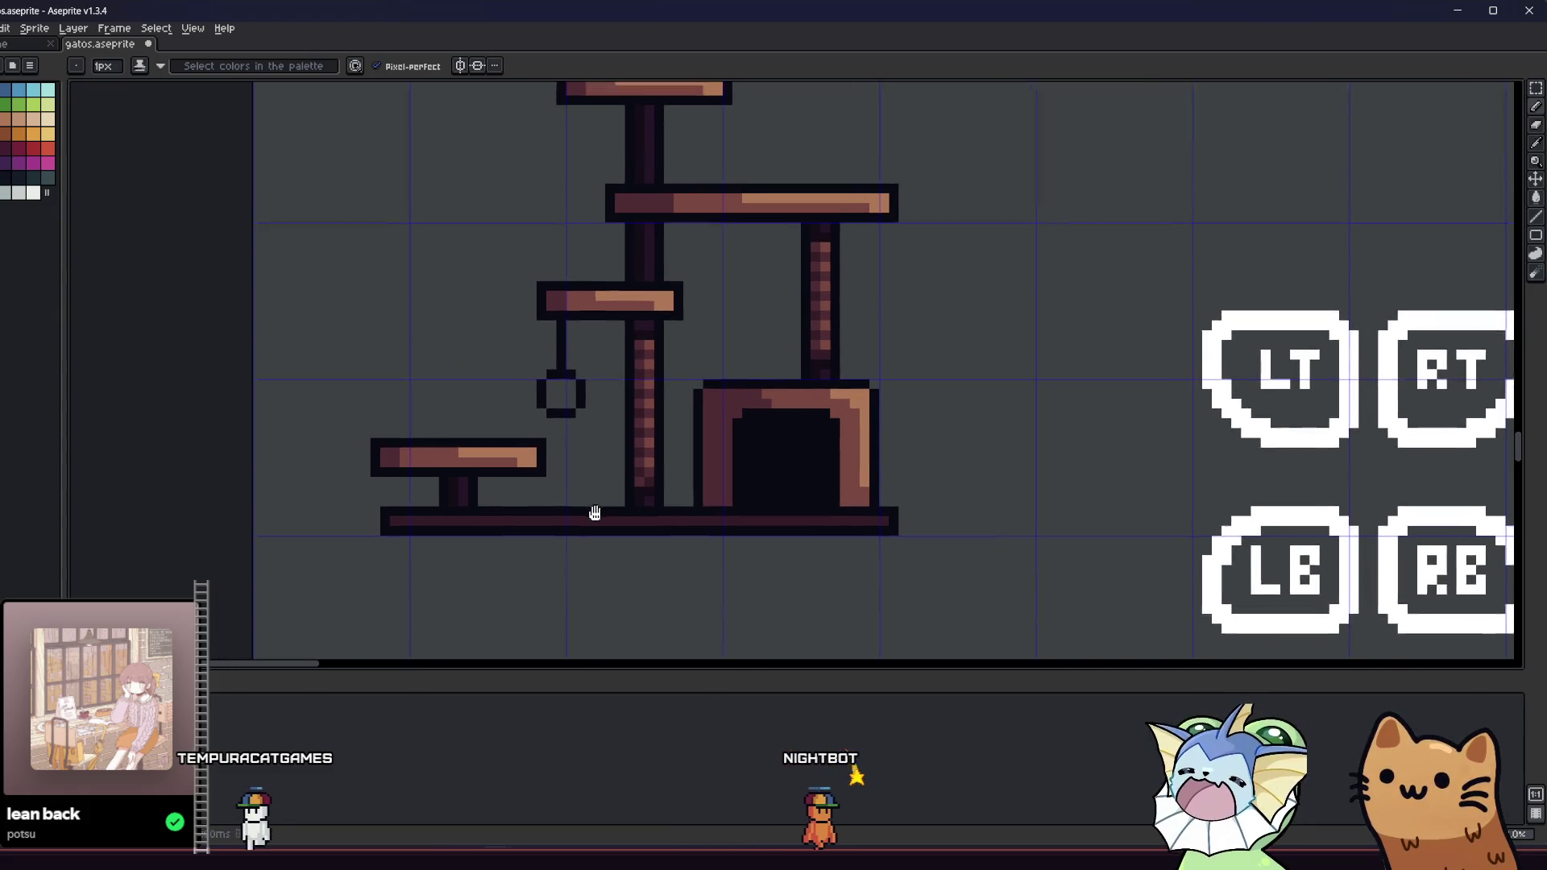
pyautogui.press('i')
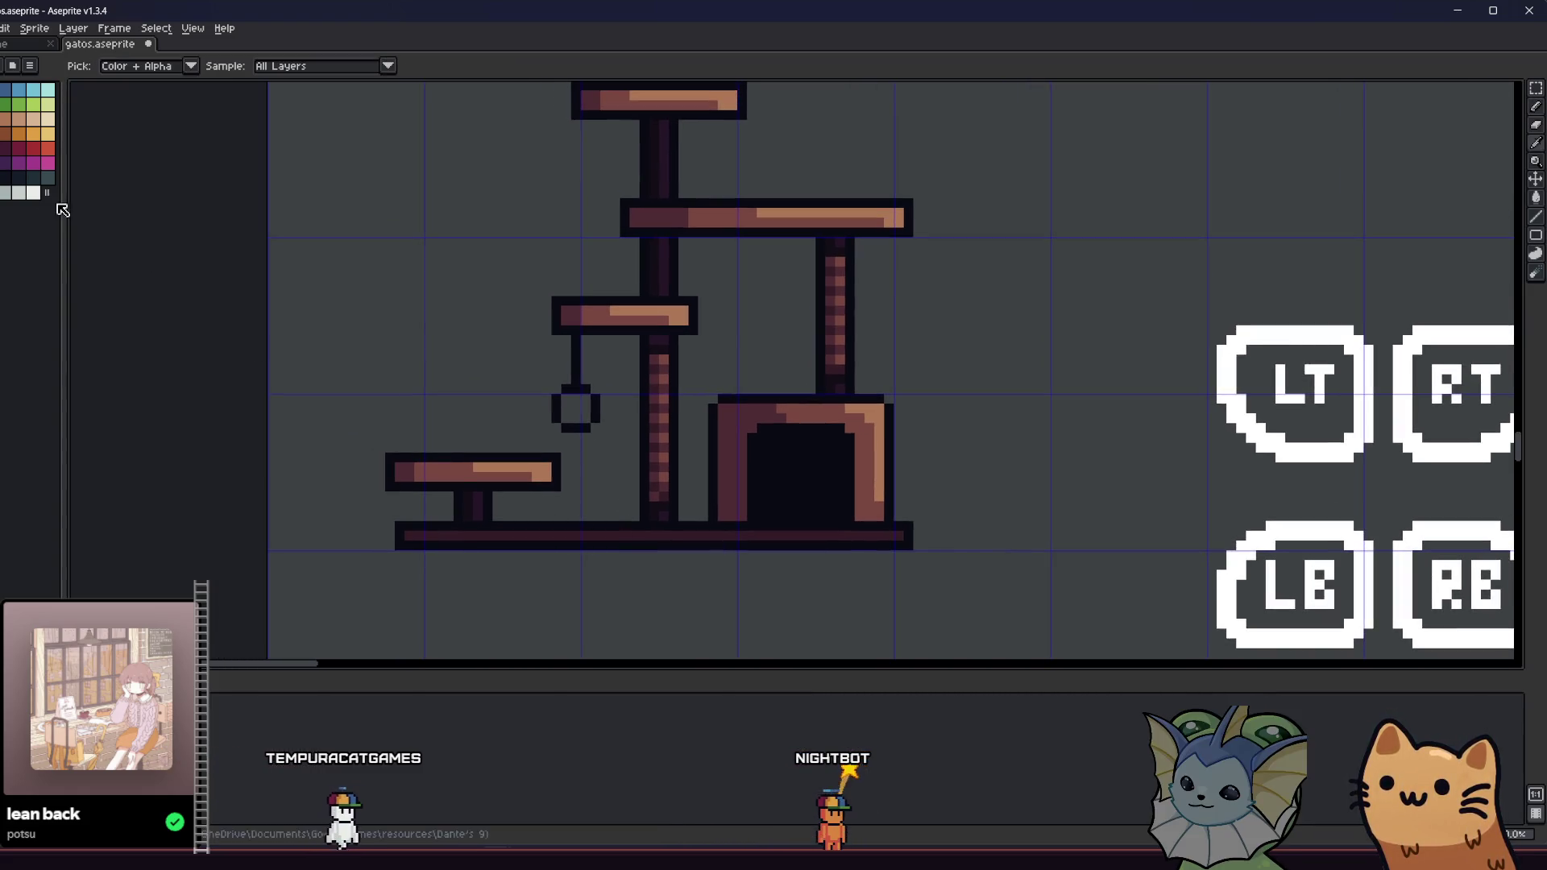
pyautogui.press('b')
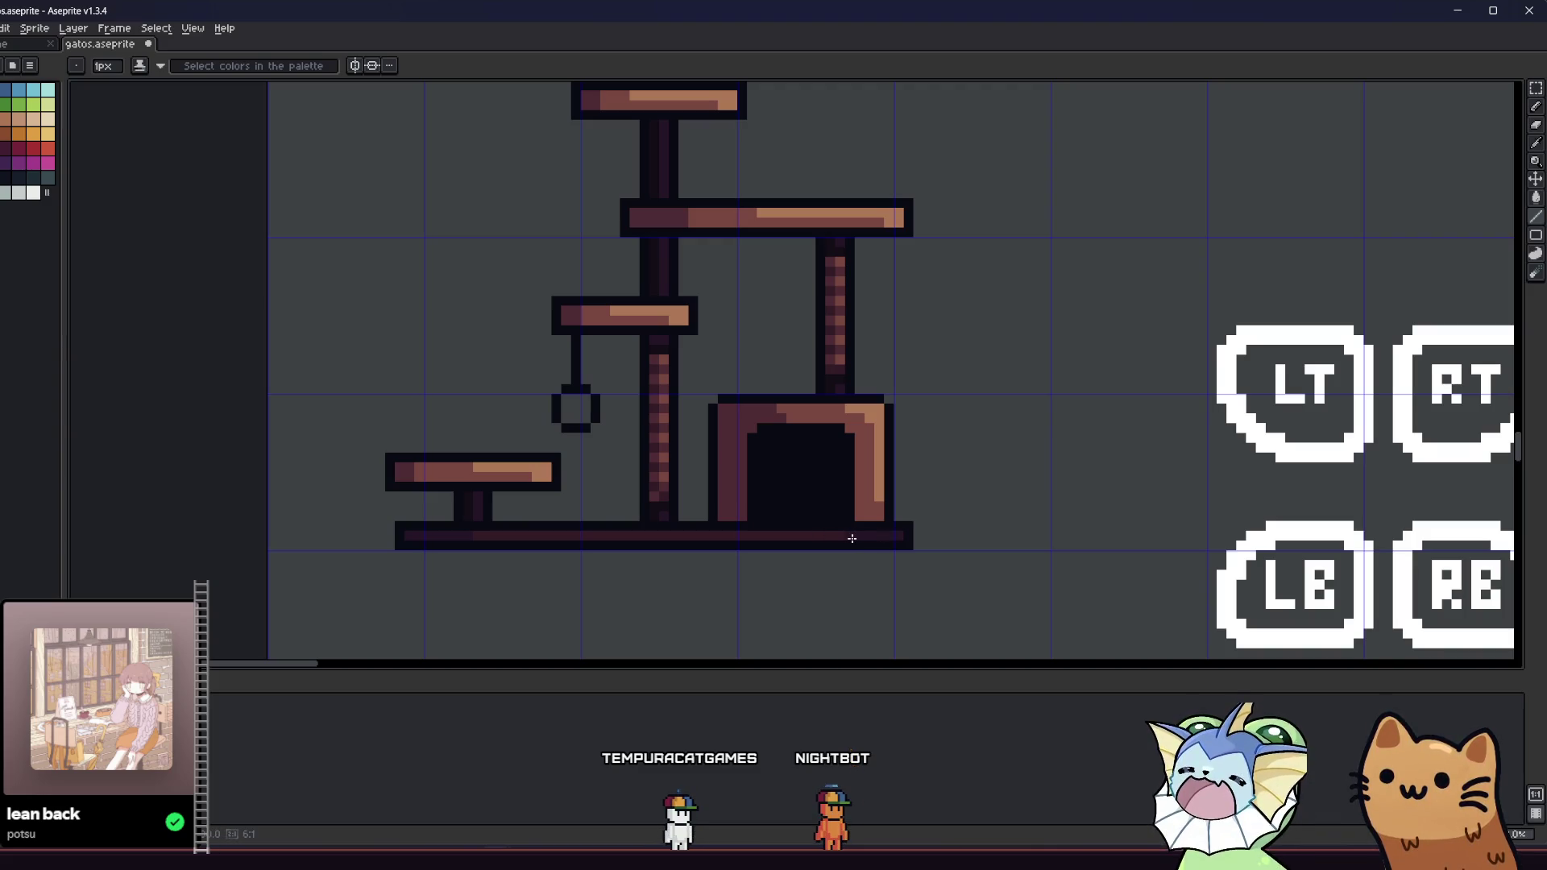
pyautogui.scroll(-2, 706, 591)
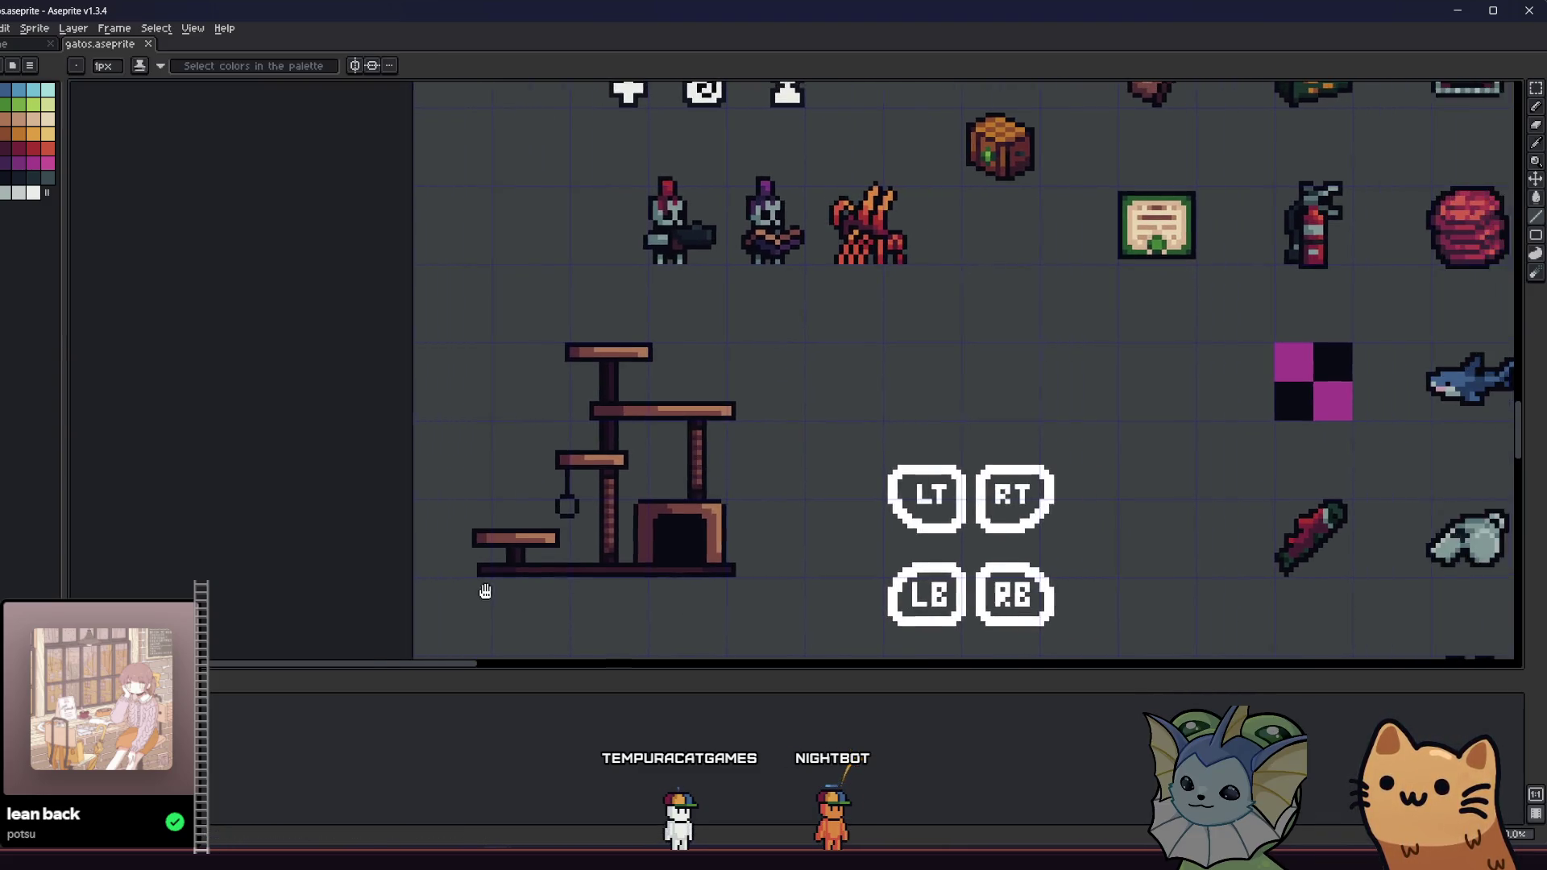
pyautogui.scroll(-1, 483, 589)
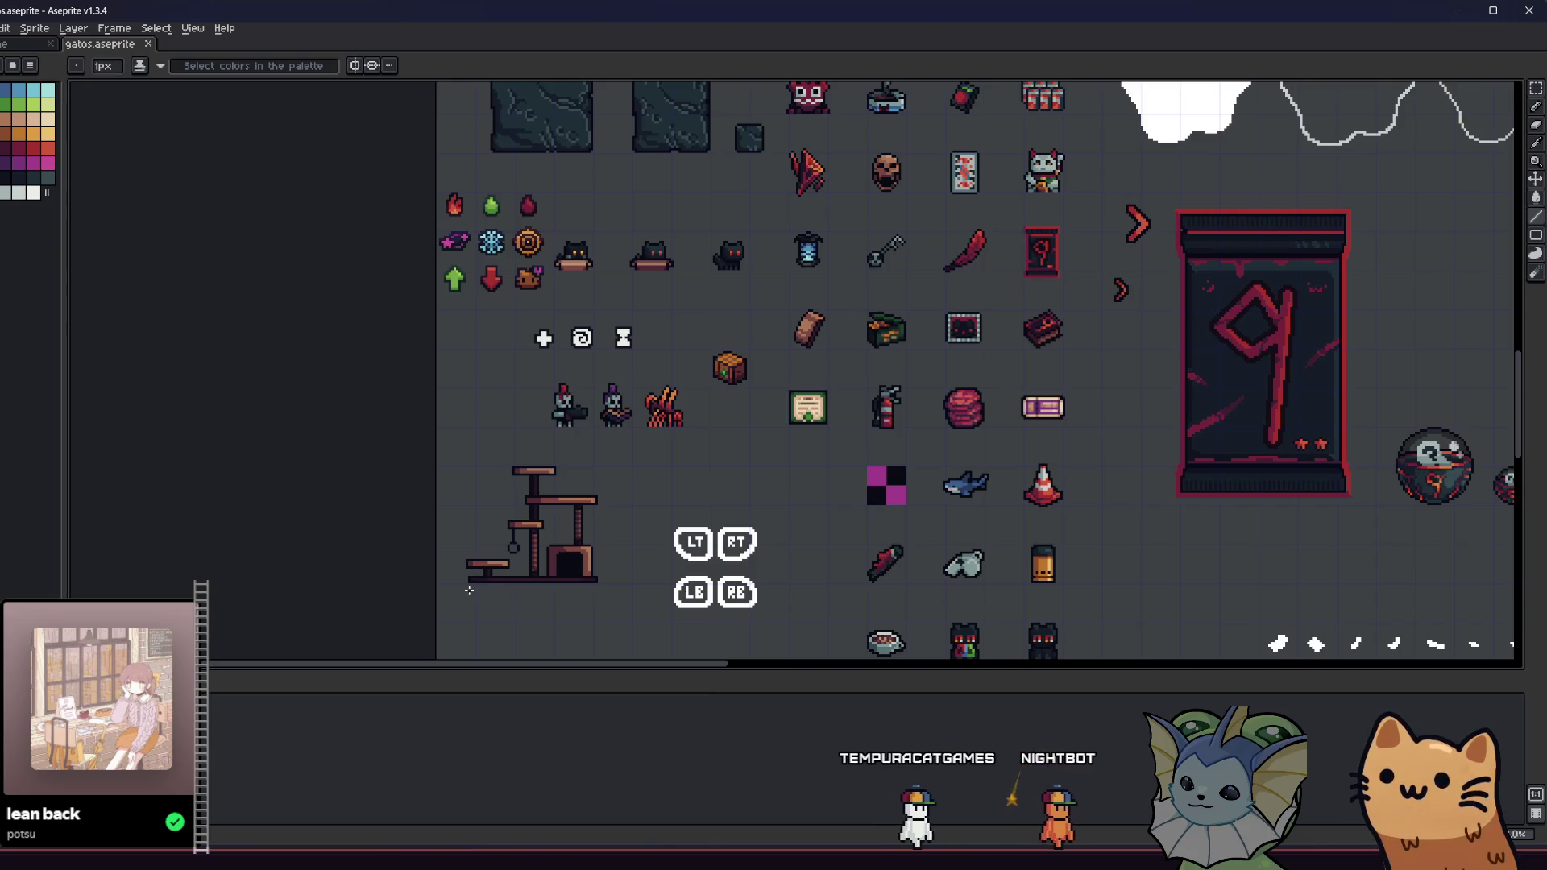
pyautogui.scroll(3, 468, 591)
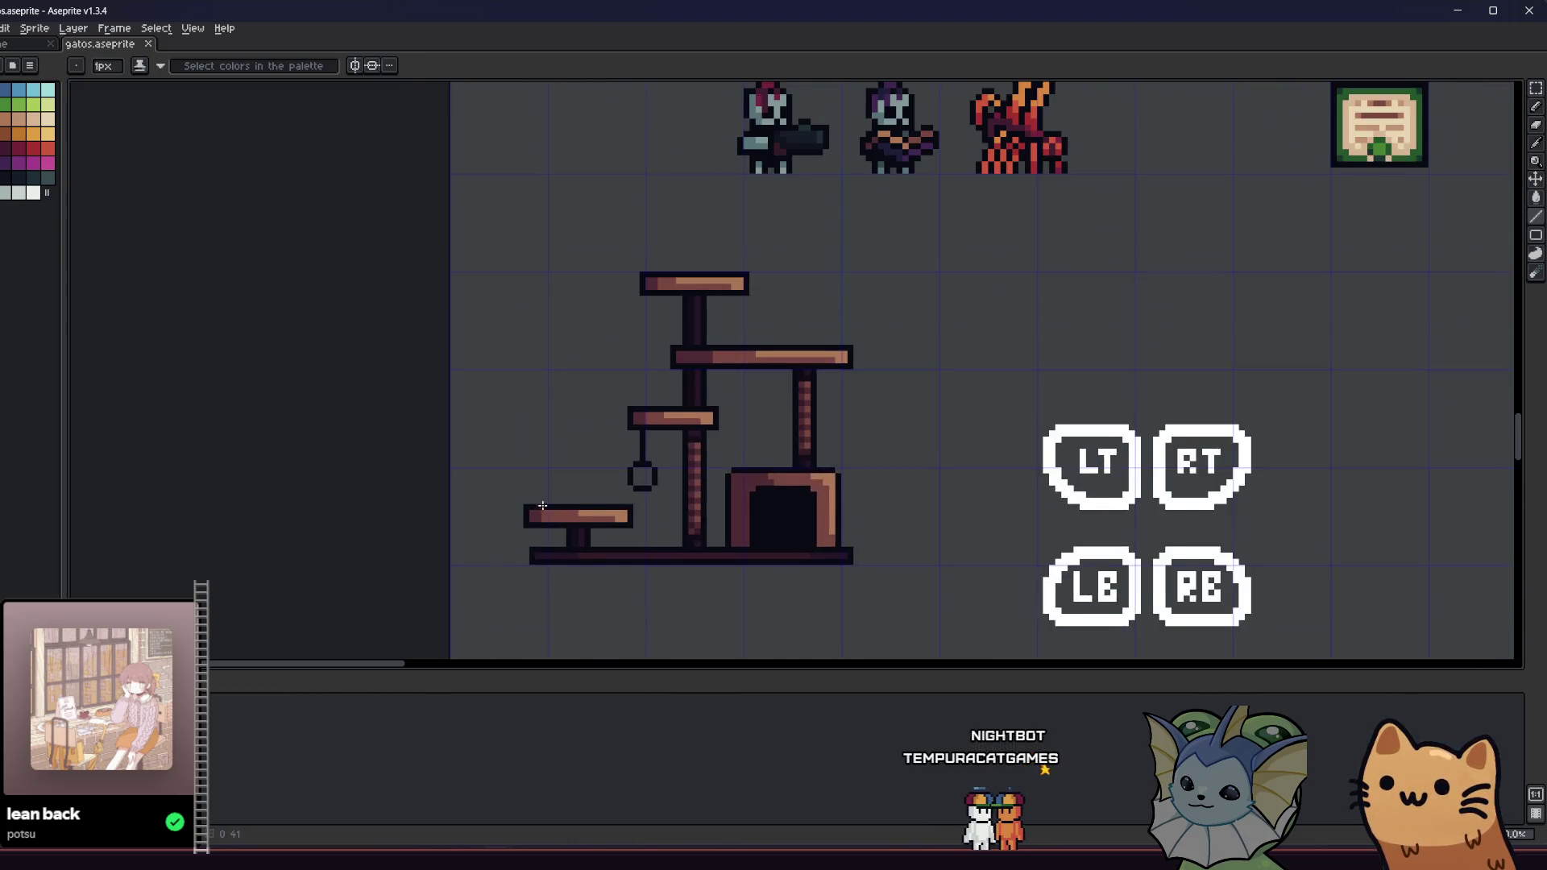
pyautogui.scroll(2, 492, 459)
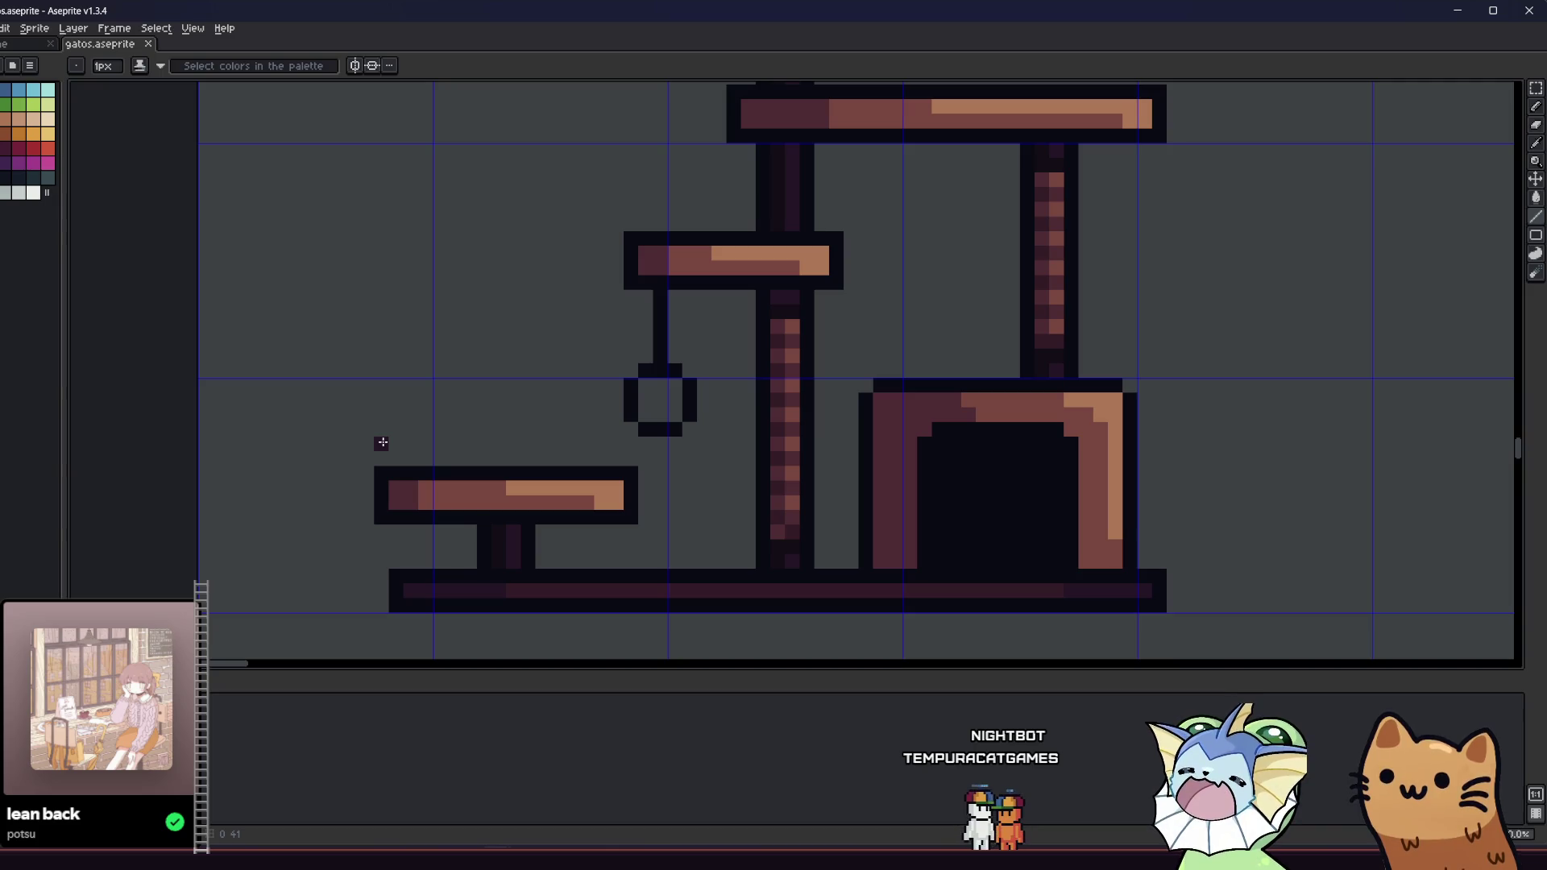
# Step: Fill the hanging ring's interior brown to make a solid ball, then save
pyautogui.moveTo(606, 331); pyautogui.dragTo(715, 439)
pyautogui.scroll(-1, 655, 405)
pyautogui.hotkey('ctrl', 'd')
pyautogui.press('g')
pyautogui.scroll(1, 636, 411)
pyautogui.click(623, 413)
pyautogui.press('b')
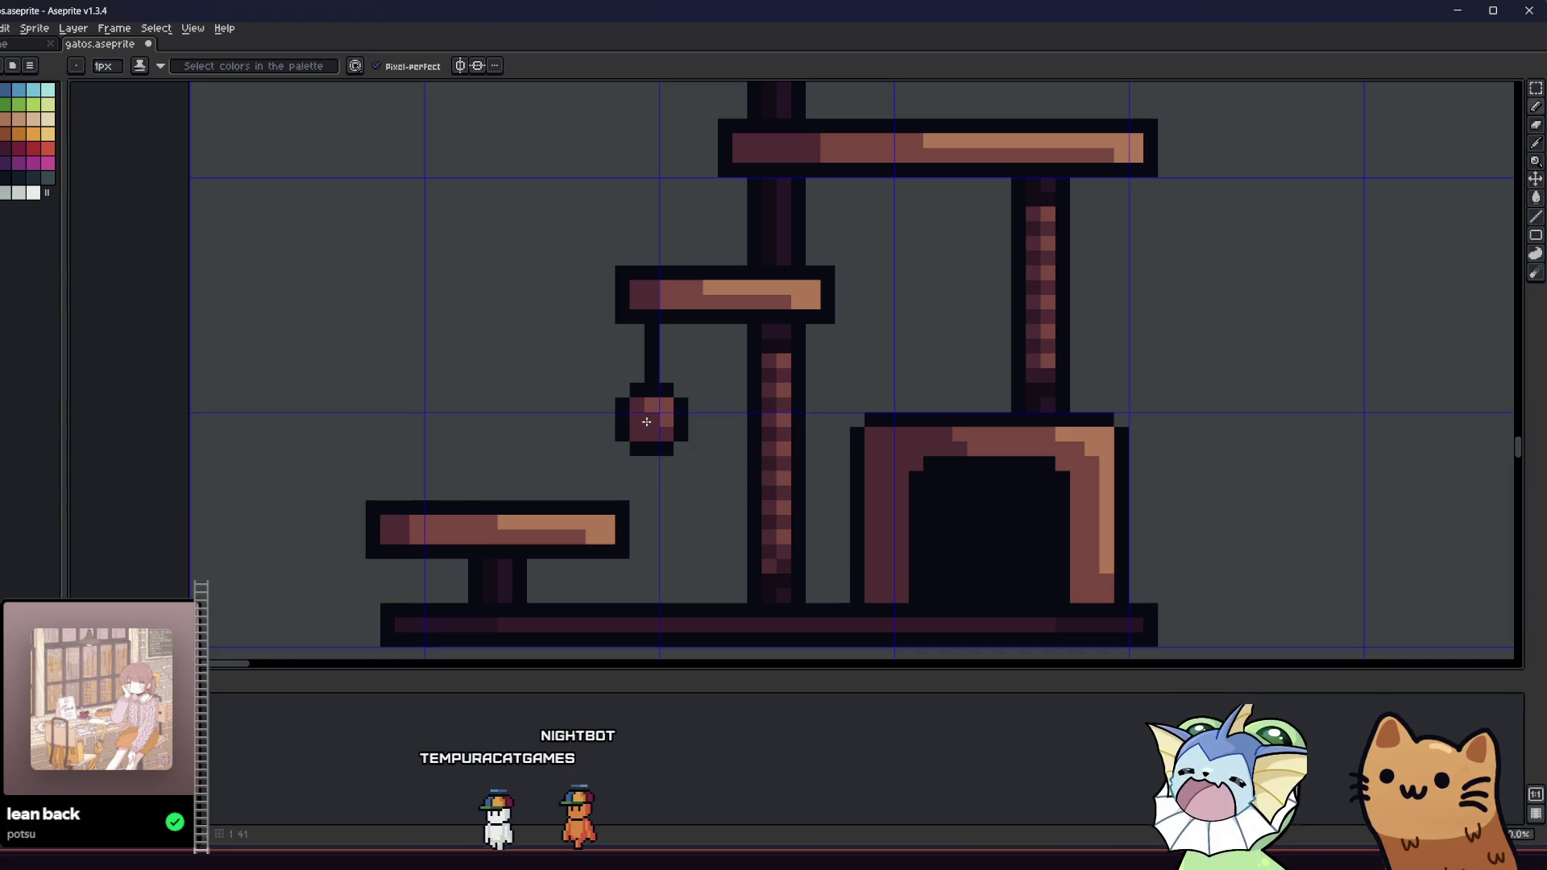
pyautogui.scroll(-2, 559, 445)
pyautogui.hotkey('ctrl', 's')
pyautogui.scroll(1, 507, 480)
# Step: Select the low left platform and stretch it taller into a thicker shelf
pyautogui.press('i')
pyautogui.scroll(1, 507, 480)
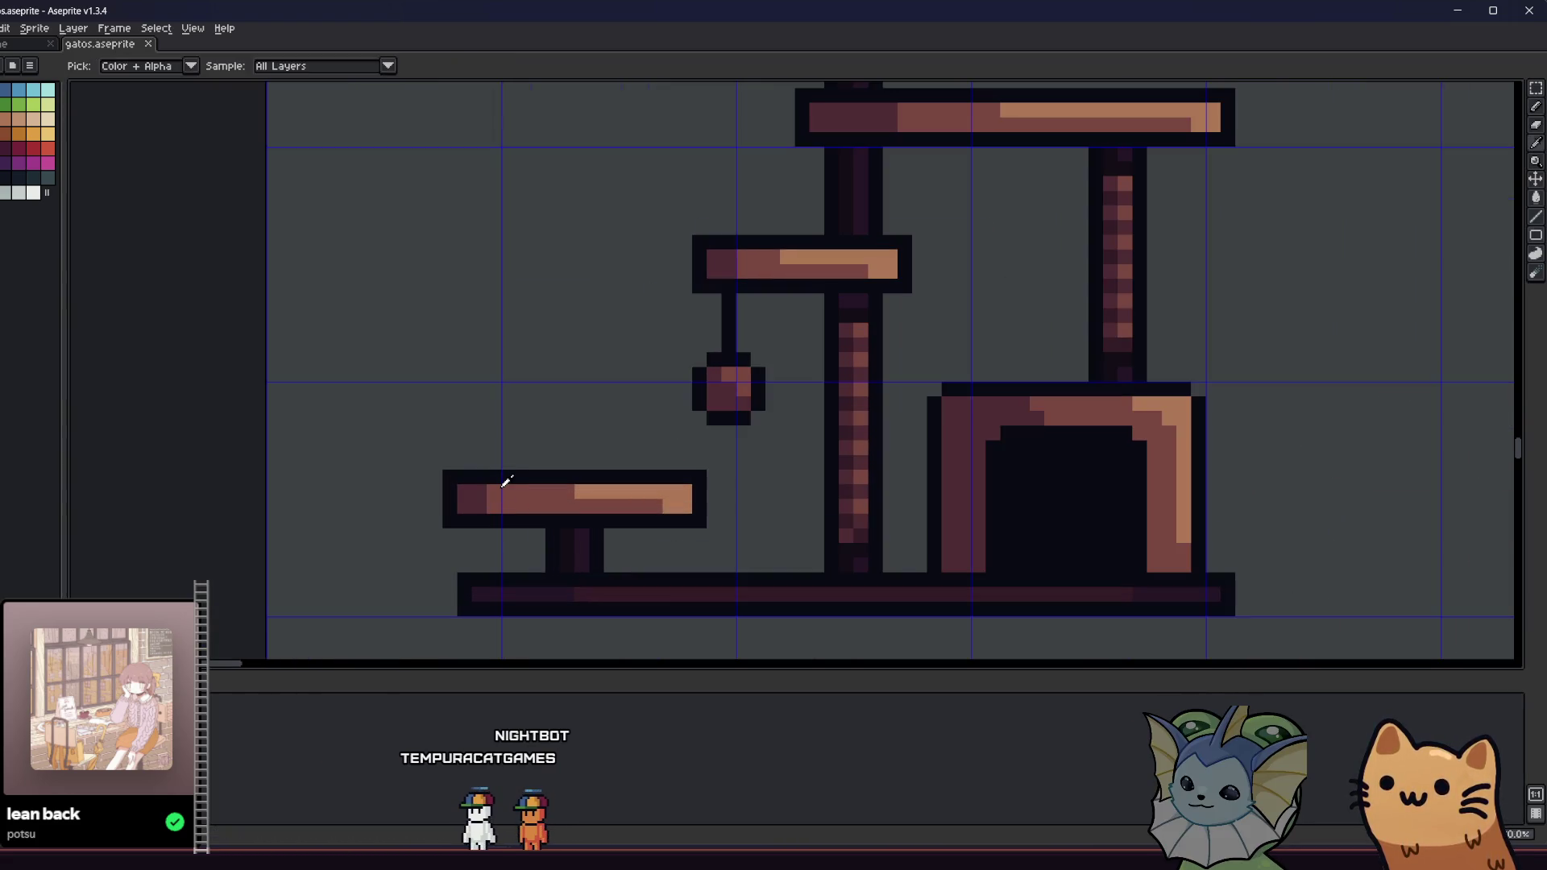
pyautogui.moveTo(457, 469)
pyautogui.mouseDown()
pyautogui.moveTo(700, 521)
pyautogui.moveTo(679, 506)
pyautogui.mouseUp()
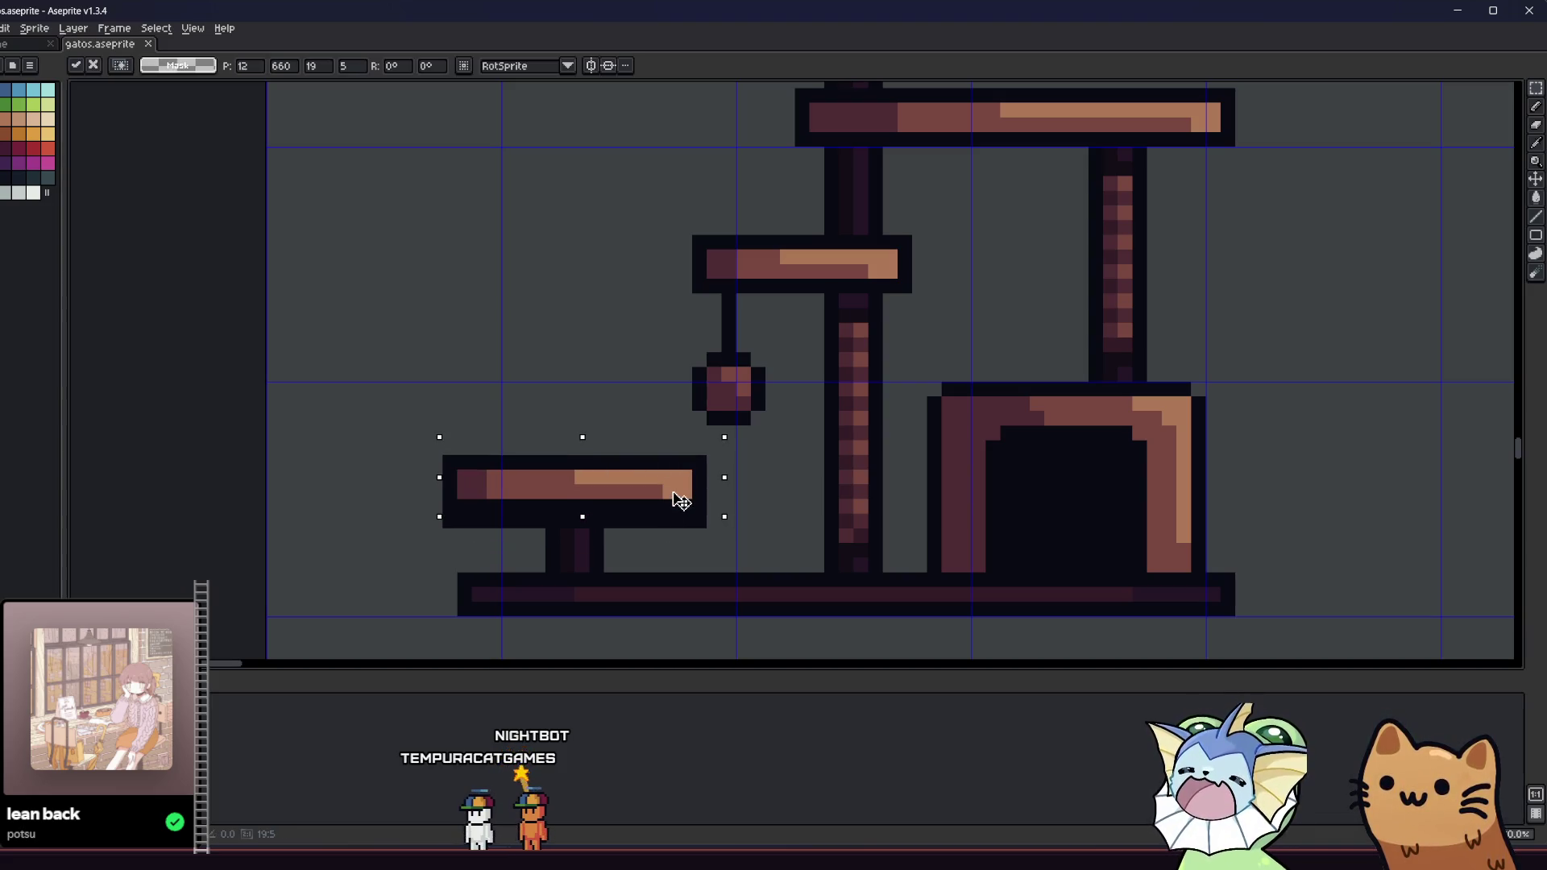
pyautogui.click(376, 462)
pyautogui.moveTo(384, 448); pyautogui.dragTo(751, 504)
pyautogui.moveTo(396, 425)
pyautogui.mouseDown()
pyautogui.moveTo(687, 507)
pyautogui.moveTo(724, 501)
pyautogui.mouseUp()
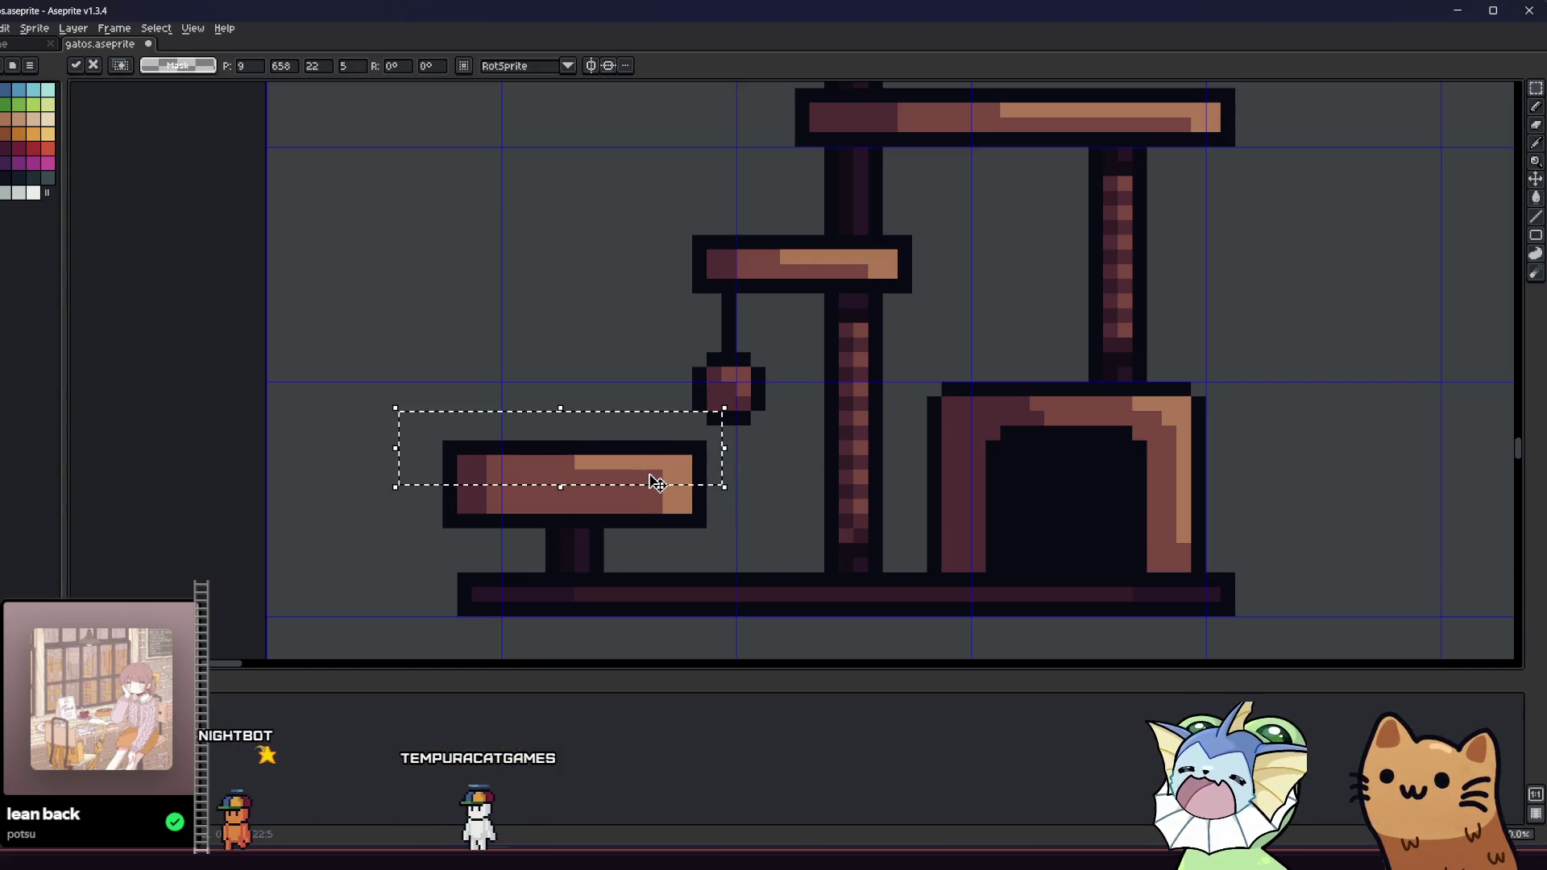
pyautogui.press('Return')
pyautogui.scroll(-3, 717, 516)
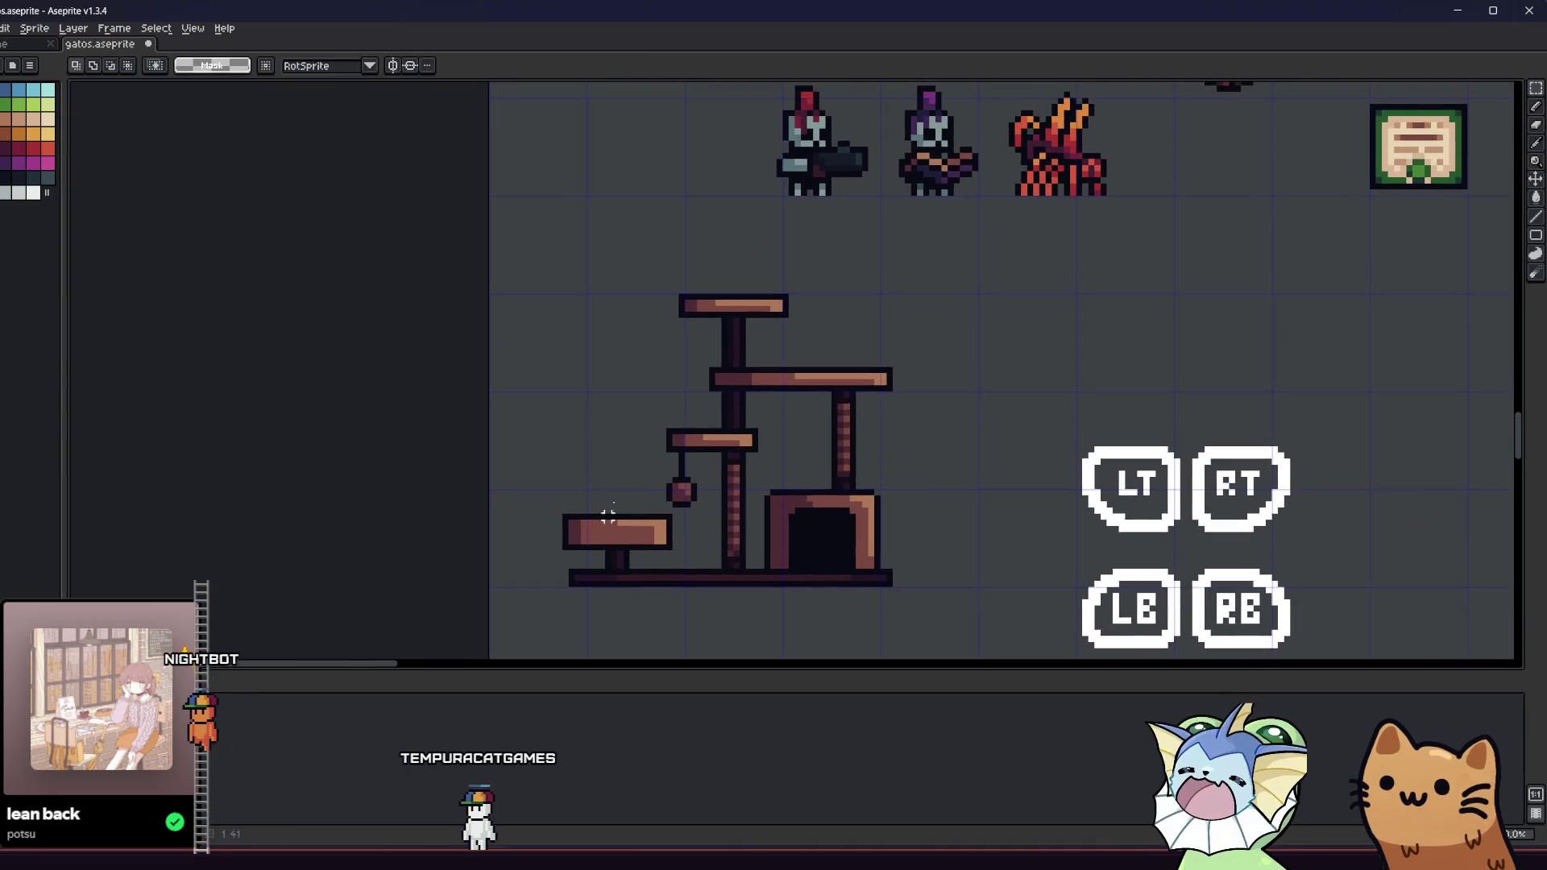
# Step: Copy the thick platform onto the middle shelf's right end, nudged down one pixel
pyautogui.scroll(2, 561, 510)
pyautogui.moveTo(542, 511)
pyautogui.mouseDown()
pyautogui.moveTo(715, 561)
pyautogui.moveTo(1005, 273)
pyautogui.mouseUp()
pyautogui.press('Down')
pyautogui.press('Return')
pyautogui.hotkey('ctrl', 'd')
# Step: Shift the copied platform's left end one pixel to the right
pyautogui.scroll(2, 835, 266)
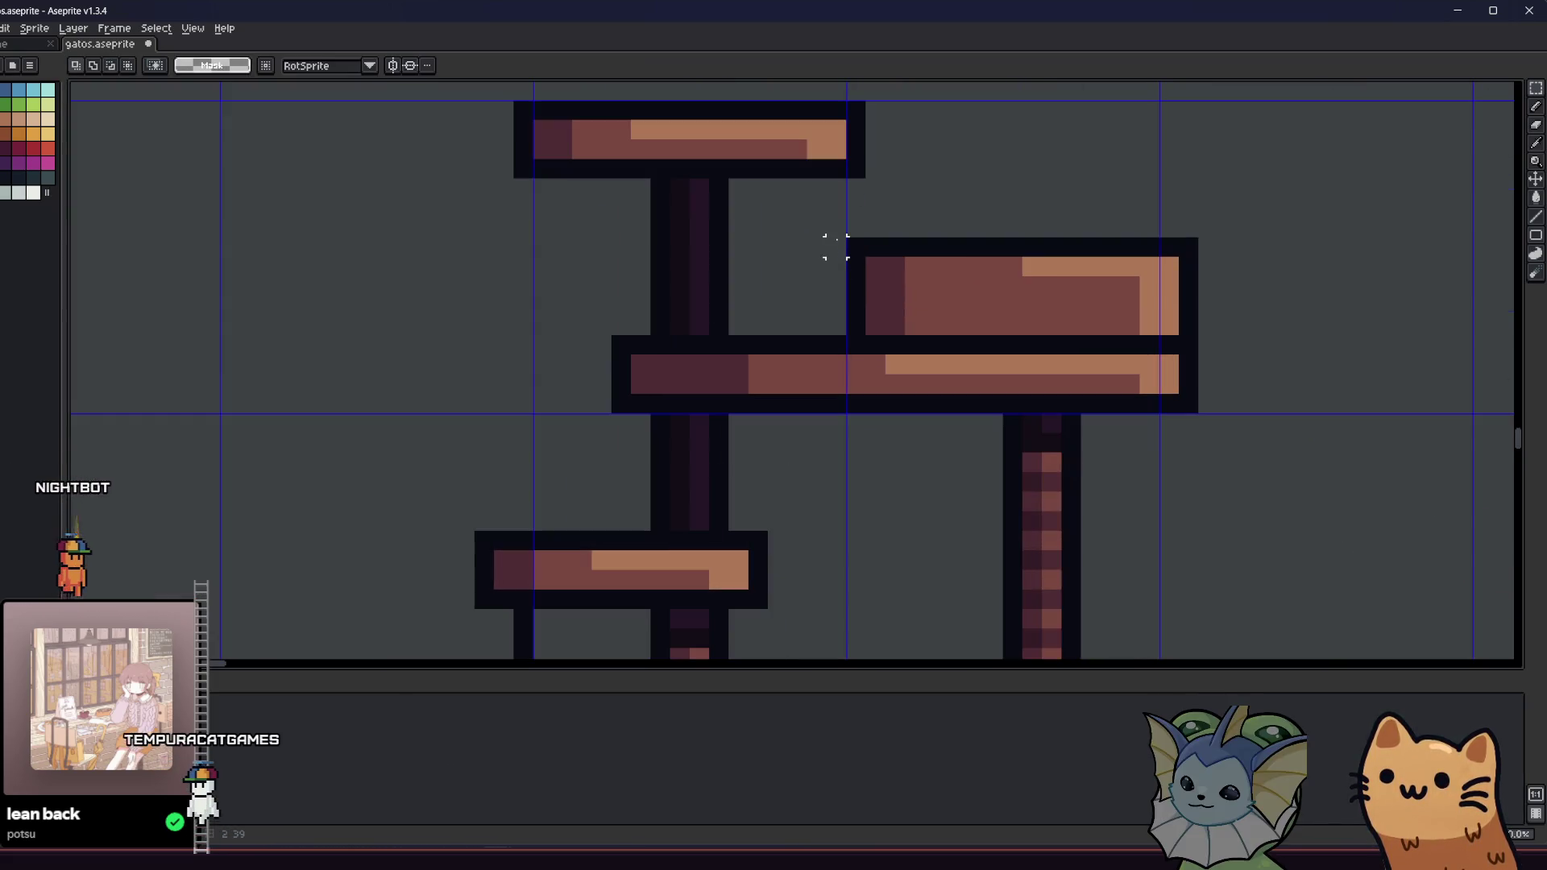
pyautogui.moveTo(816, 248); pyautogui.dragTo(932, 325)
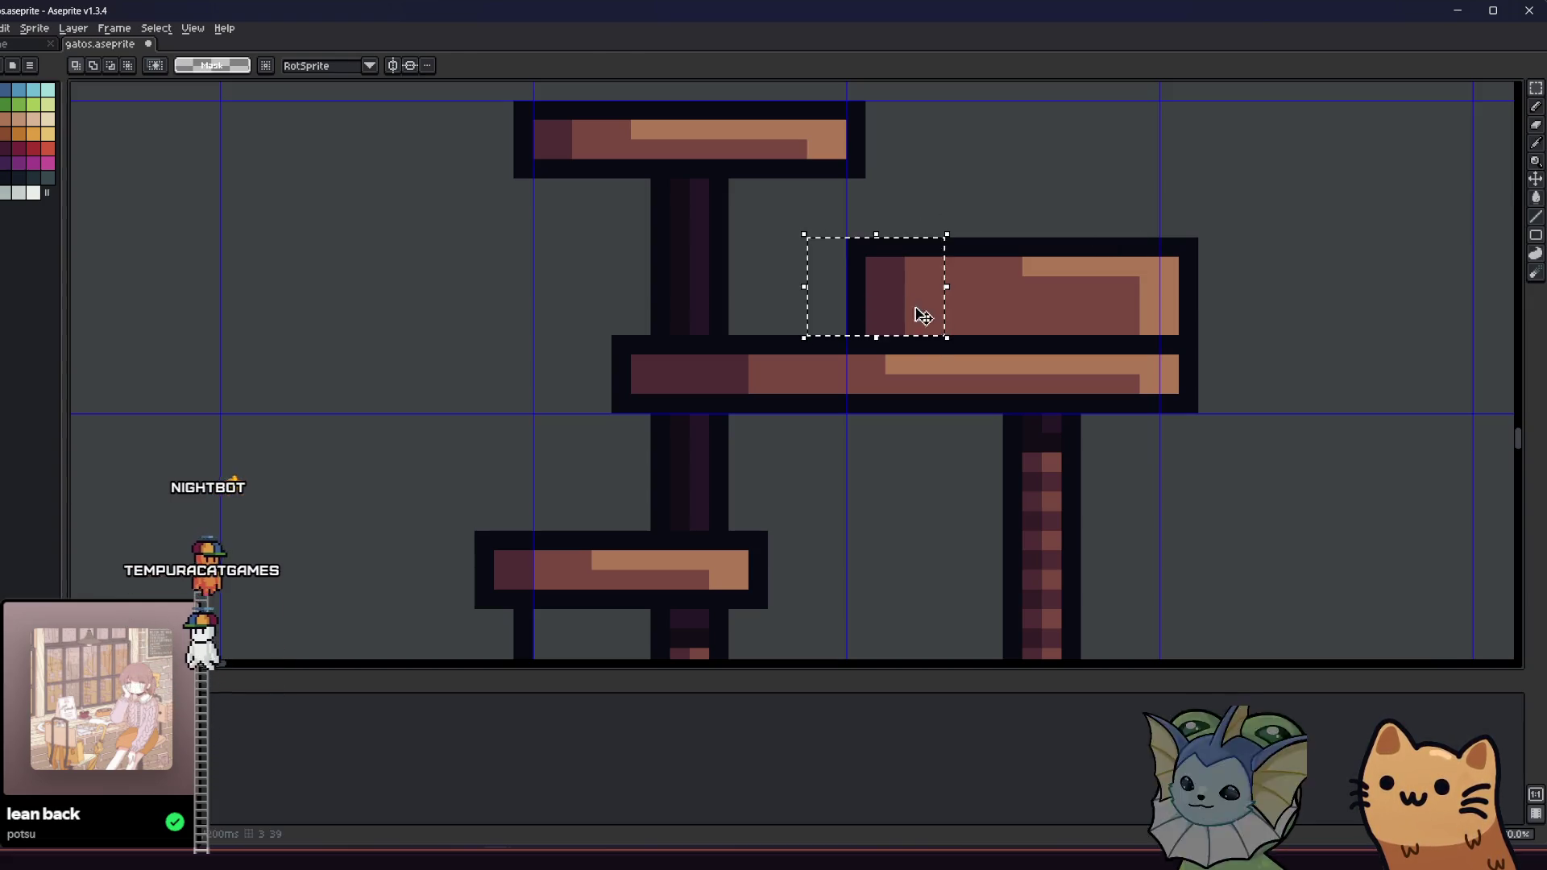
pyautogui.press('Right')
pyautogui.press('Right')
pyautogui.press('Return')
# Step: Select the top platform and start moving it upward
pyautogui.scroll(-3, 862, 459)
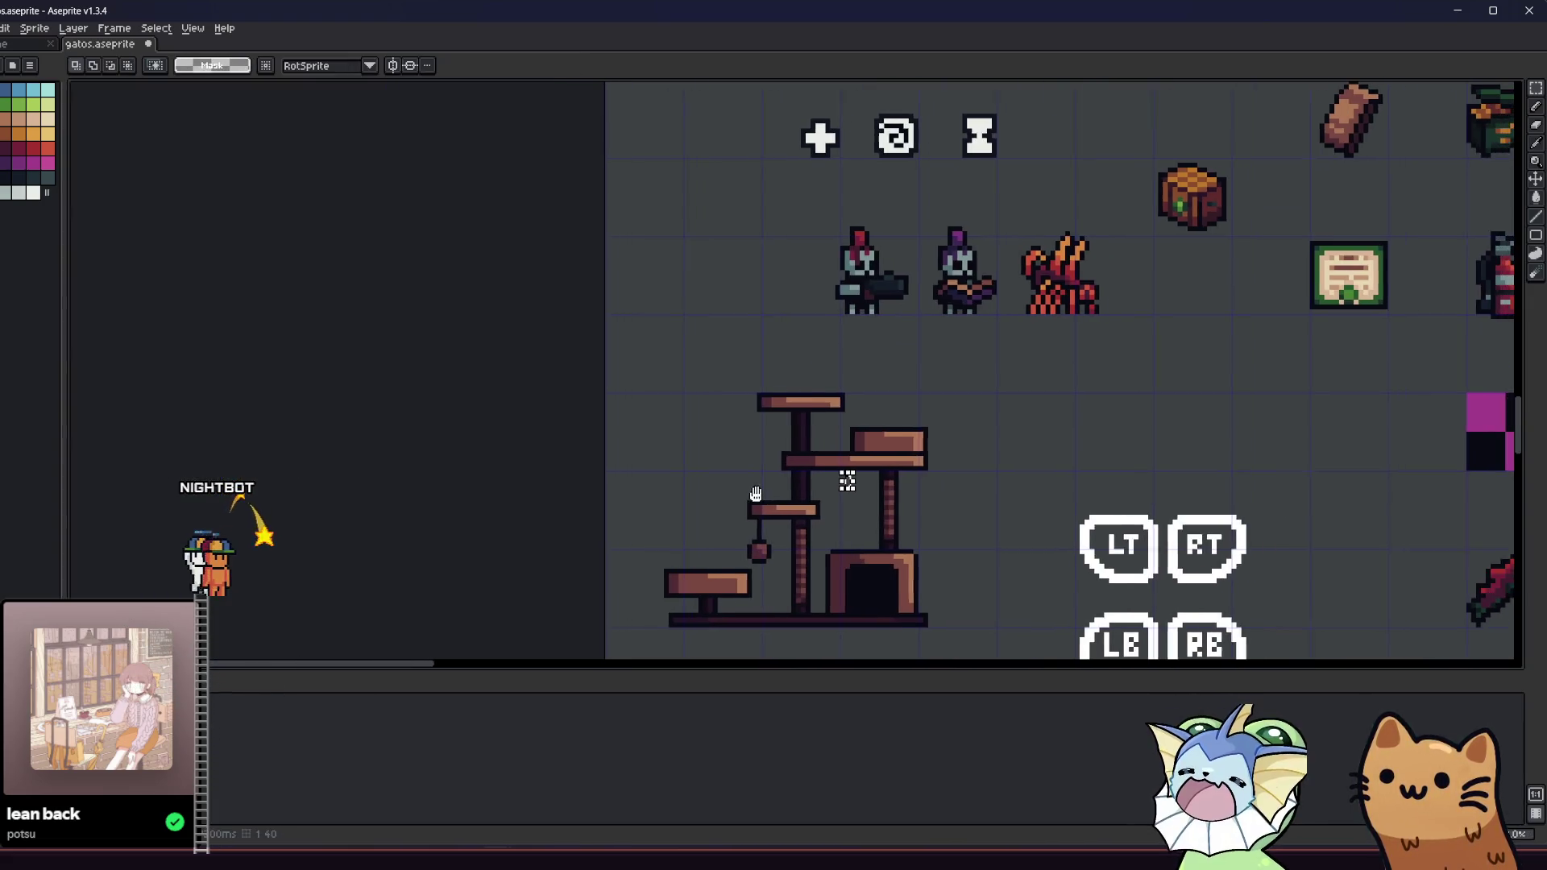
pyautogui.scroll(-1, 662, 507)
pyautogui.moveTo(663, 507); pyautogui.dragTo(414, 493)
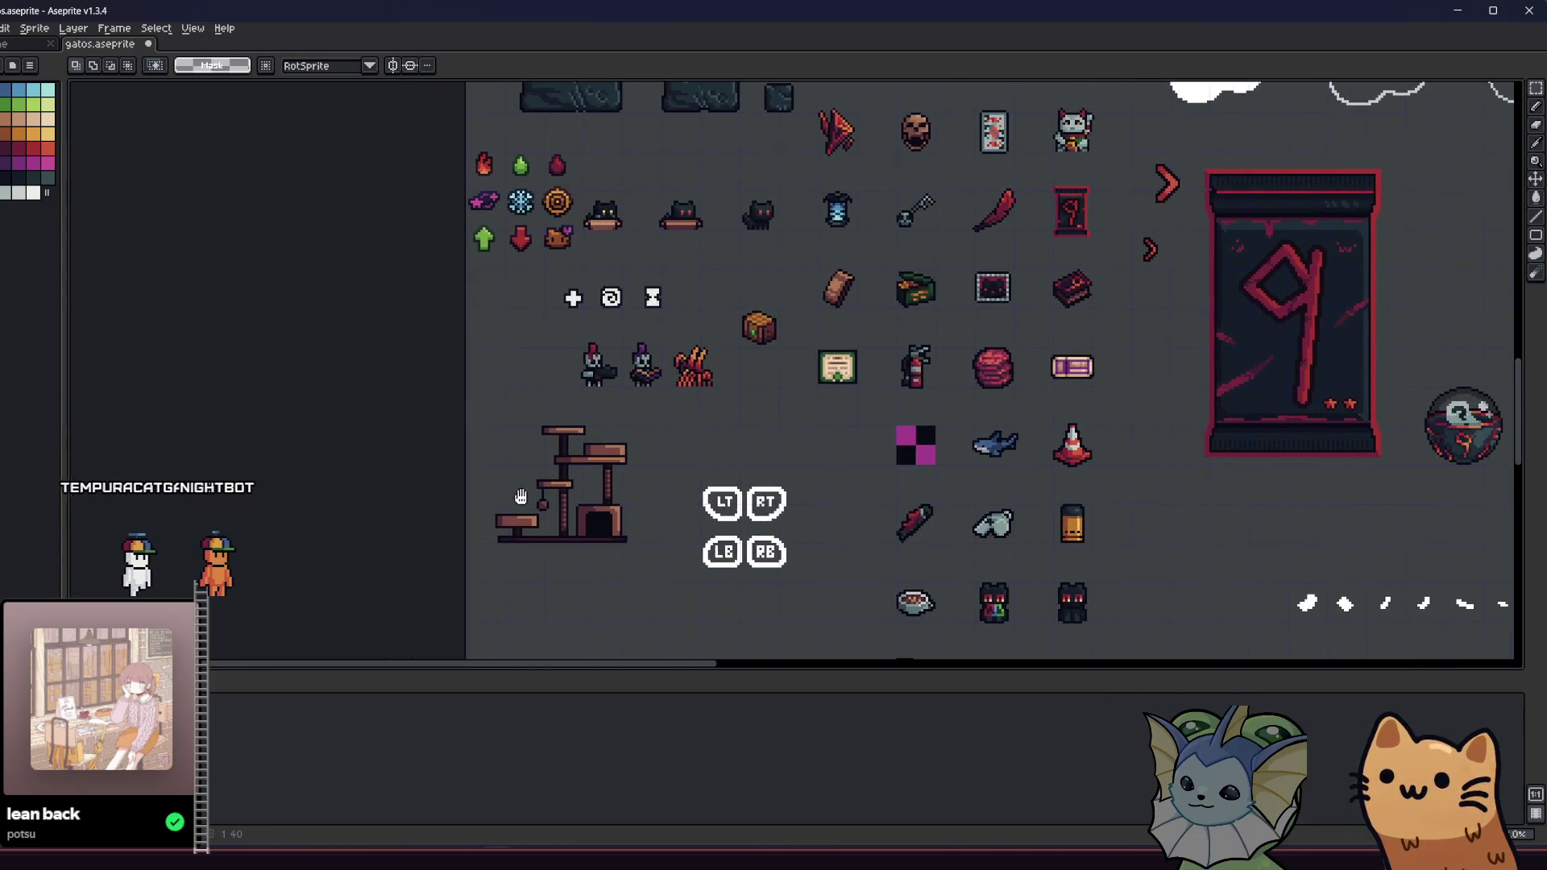
pyautogui.scroll(4, 497, 460)
pyautogui.scroll(-3, 424, 439)
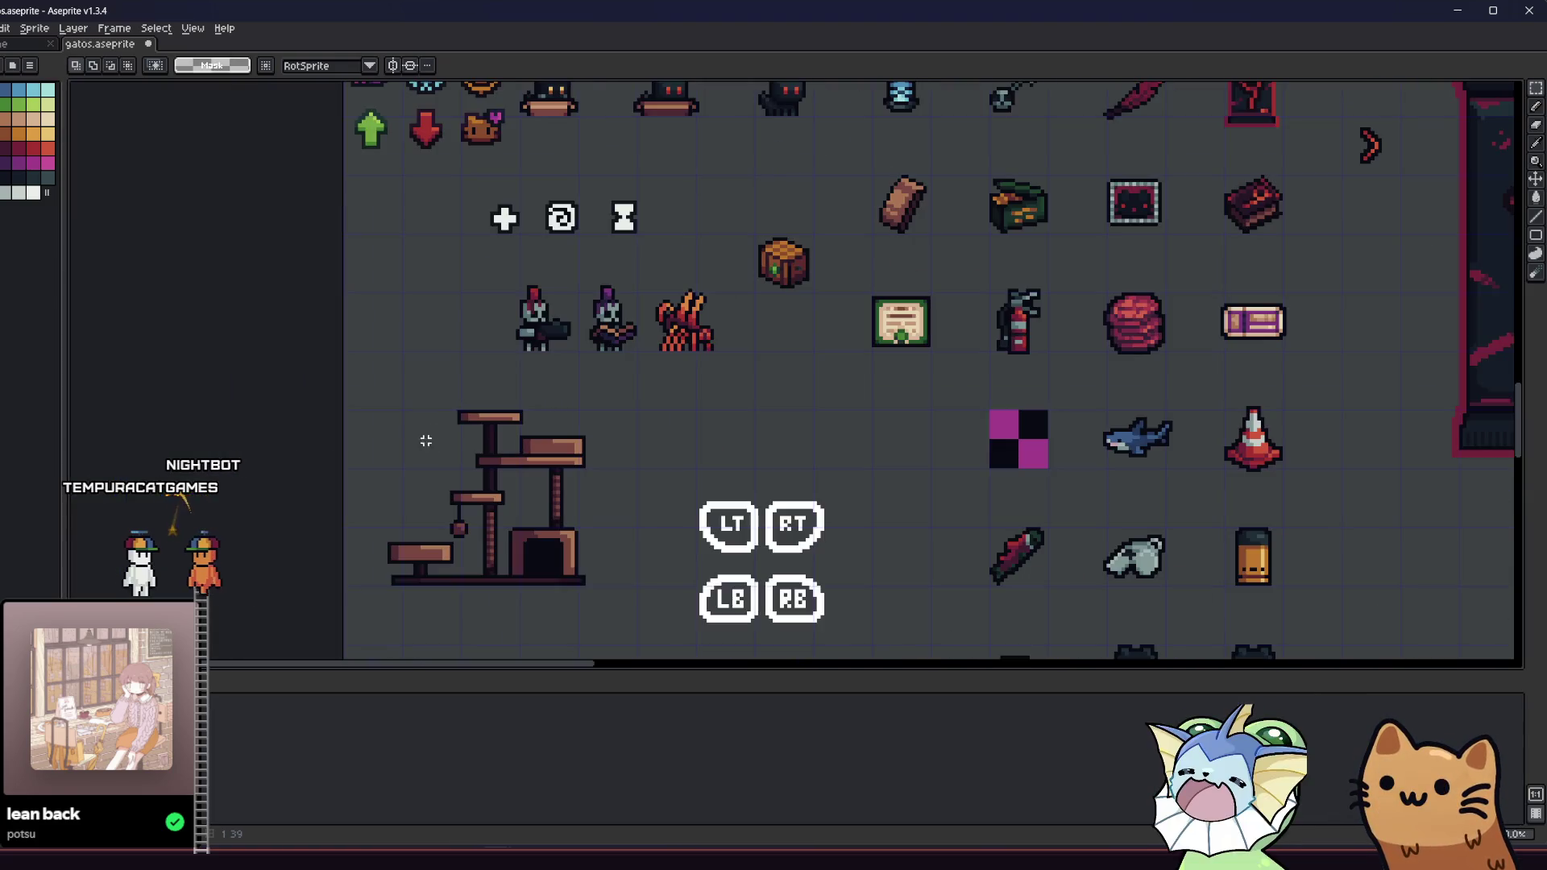
pyautogui.scroll(2, 432, 373)
pyautogui.moveTo(572, 439); pyautogui.dragTo(539, 415)
# Step: Nudge the top platform up one pixel and deselect it
pyautogui.press('Up')
pyautogui.press('Up')
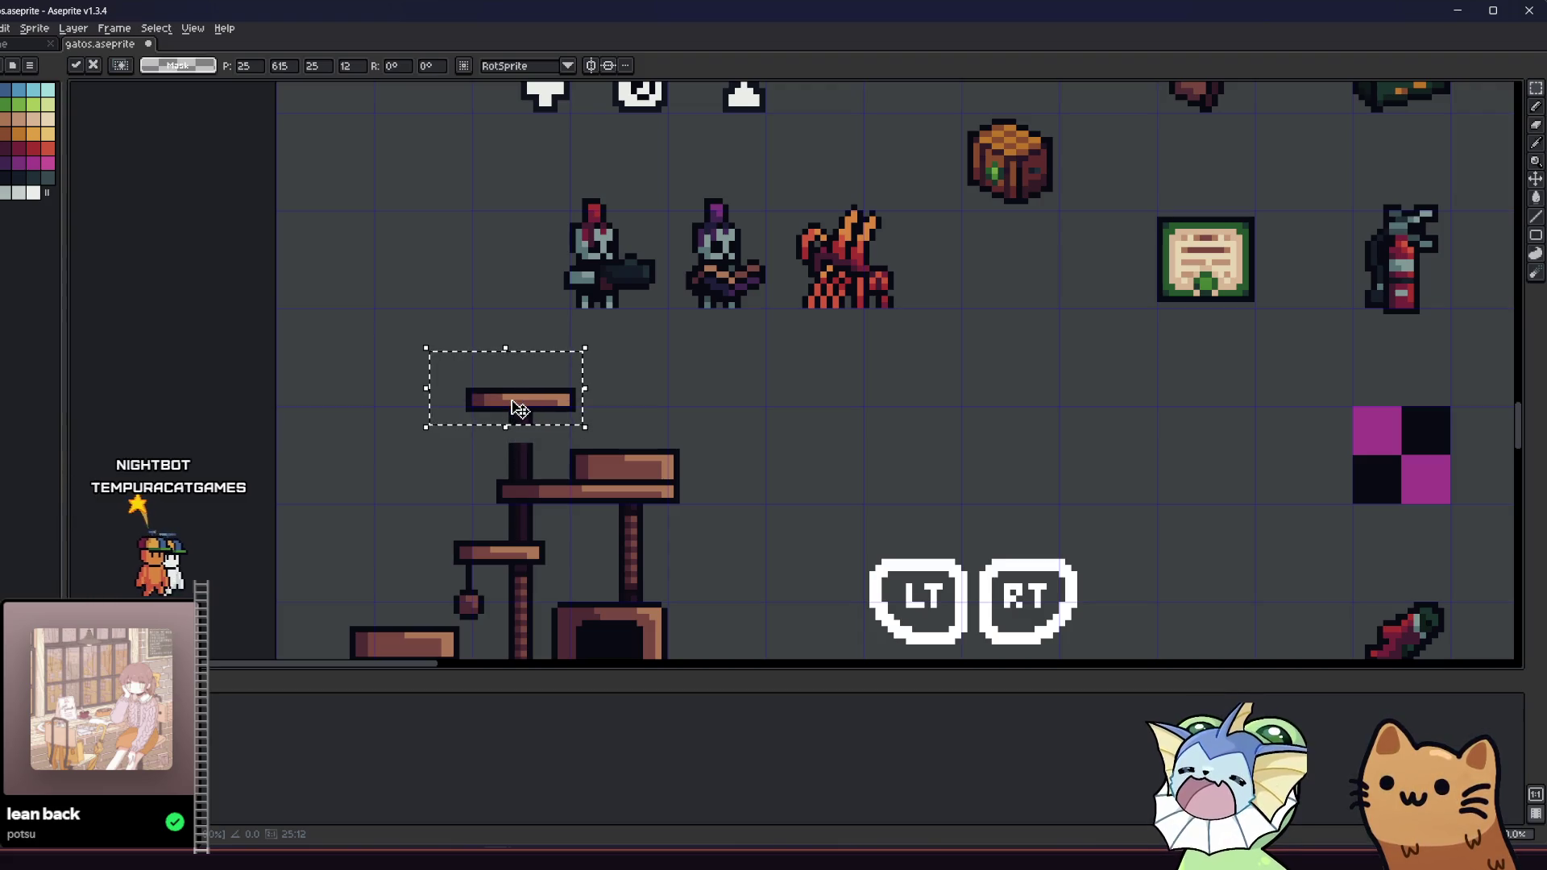
pyautogui.click(499, 457)
pyautogui.scroll(1, 499, 458)
# Step: Duplicate a section of the main post and move it up to fill the gap
pyautogui.moveTo(499, 423)
pyautogui.mouseDown()
pyautogui.moveTo(552, 459)
pyautogui.moveTo(562, 494)
pyautogui.moveTo(561, 461)
pyautogui.moveTo(499, 485)
pyautogui.moveTo(527, 441)
pyautogui.moveTo(410, 432)
pyautogui.moveTo(160, 106)
pyautogui.moveTo(83, 70)
pyautogui.mouseUp()
pyautogui.hotkey('ctrl', 'v')
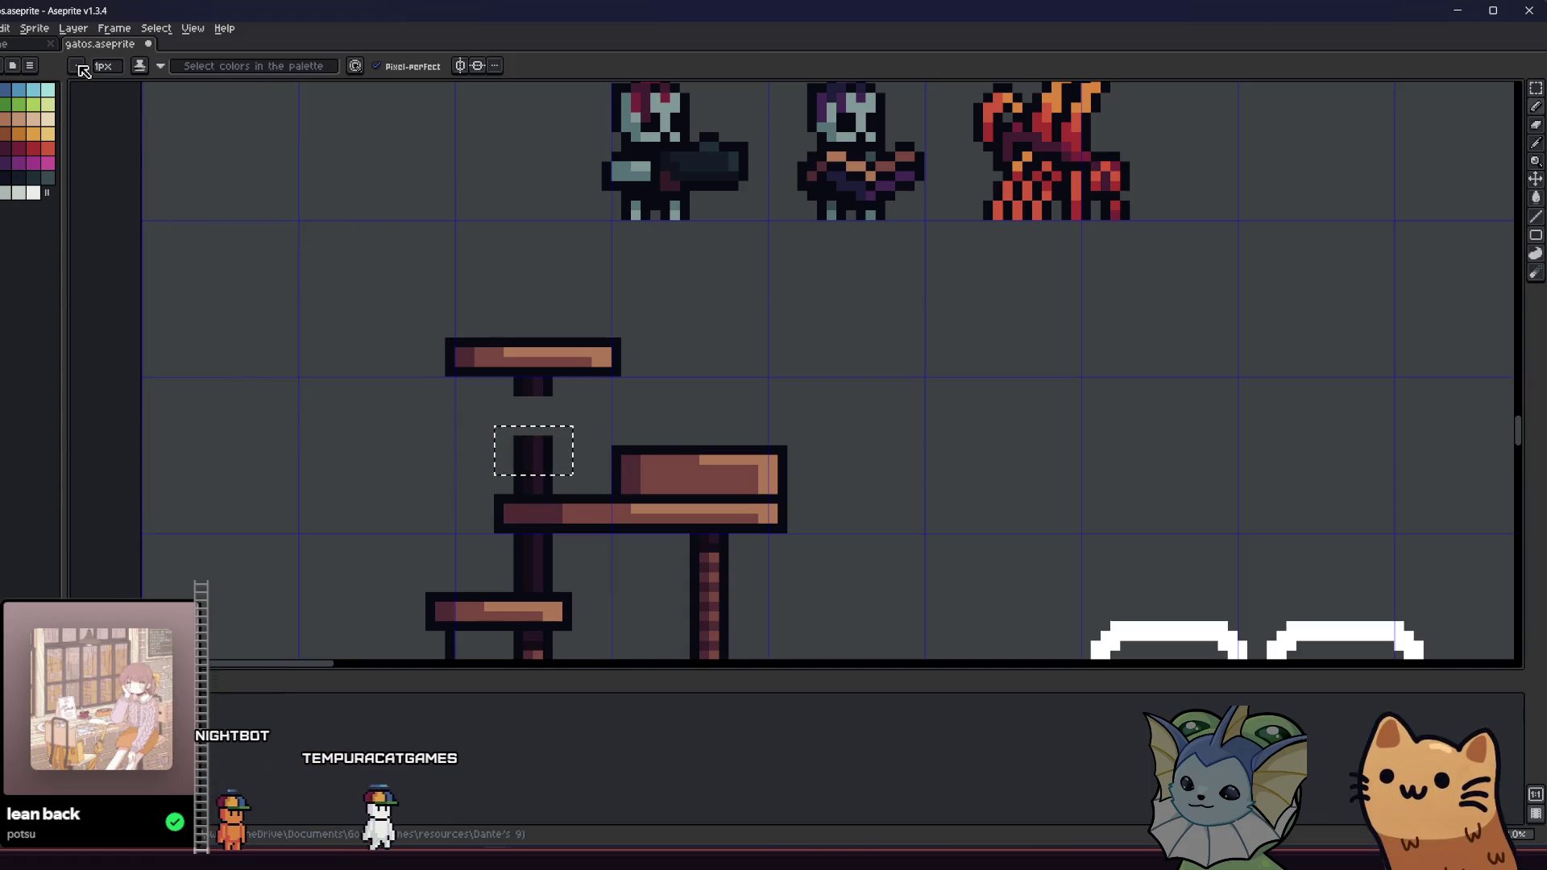
pyautogui.moveTo(532, 455)
pyautogui.mouseDown()
pyautogui.moveTo(520, 481)
pyautogui.moveTo(536, 427)
pyautogui.mouseUp()
pyautogui.press('Return')
pyautogui.scroll(-4, 516, 451)
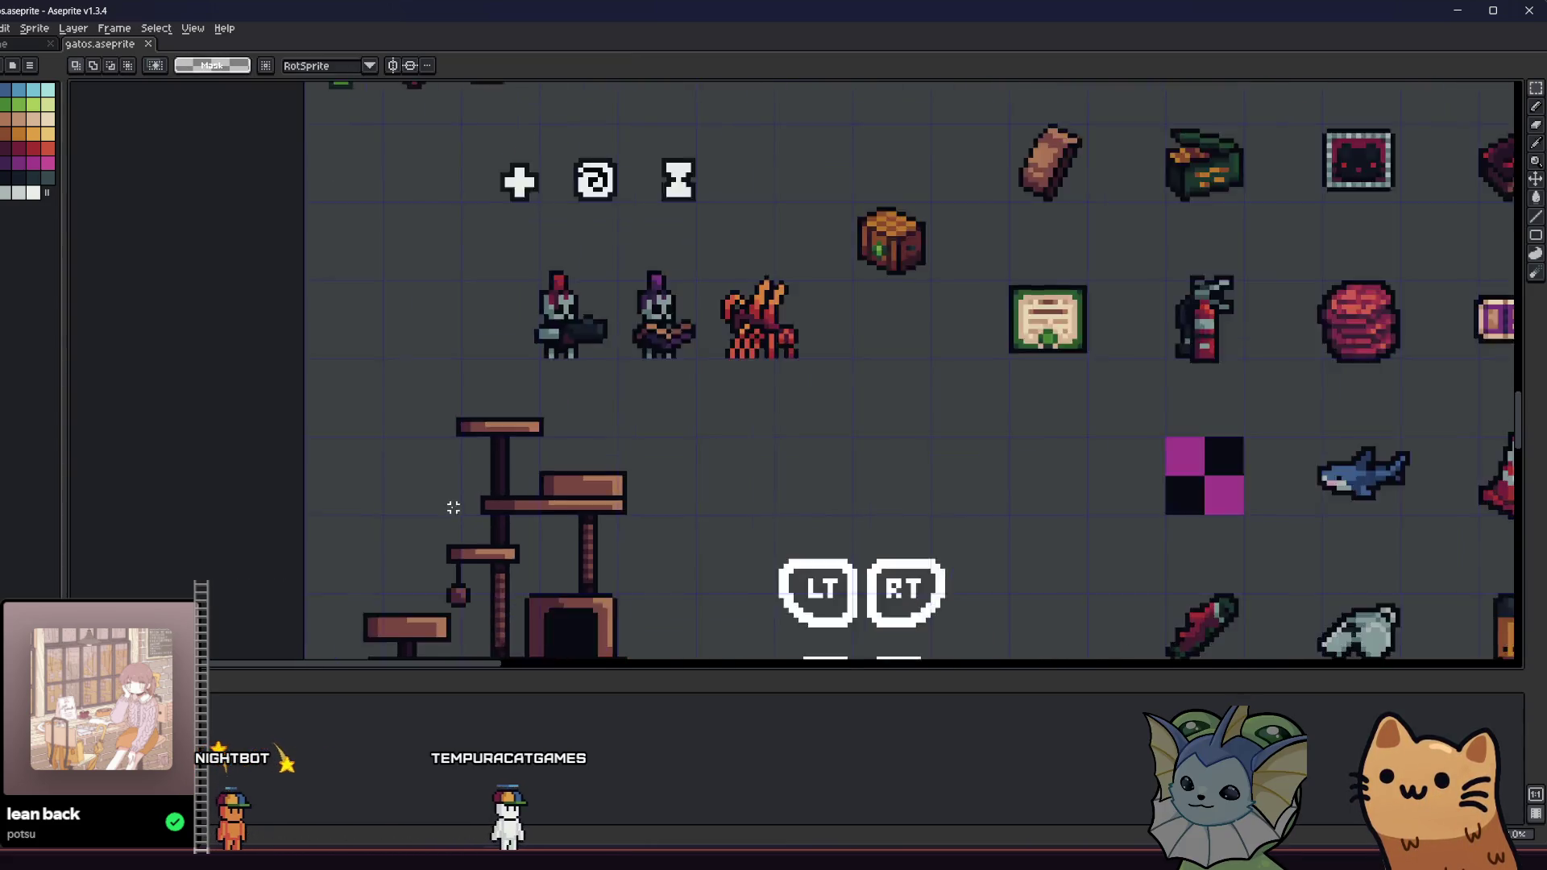
pyautogui.moveTo(379, 503); pyautogui.dragTo(290, 469)
pyautogui.scroll(2, 407, 419)
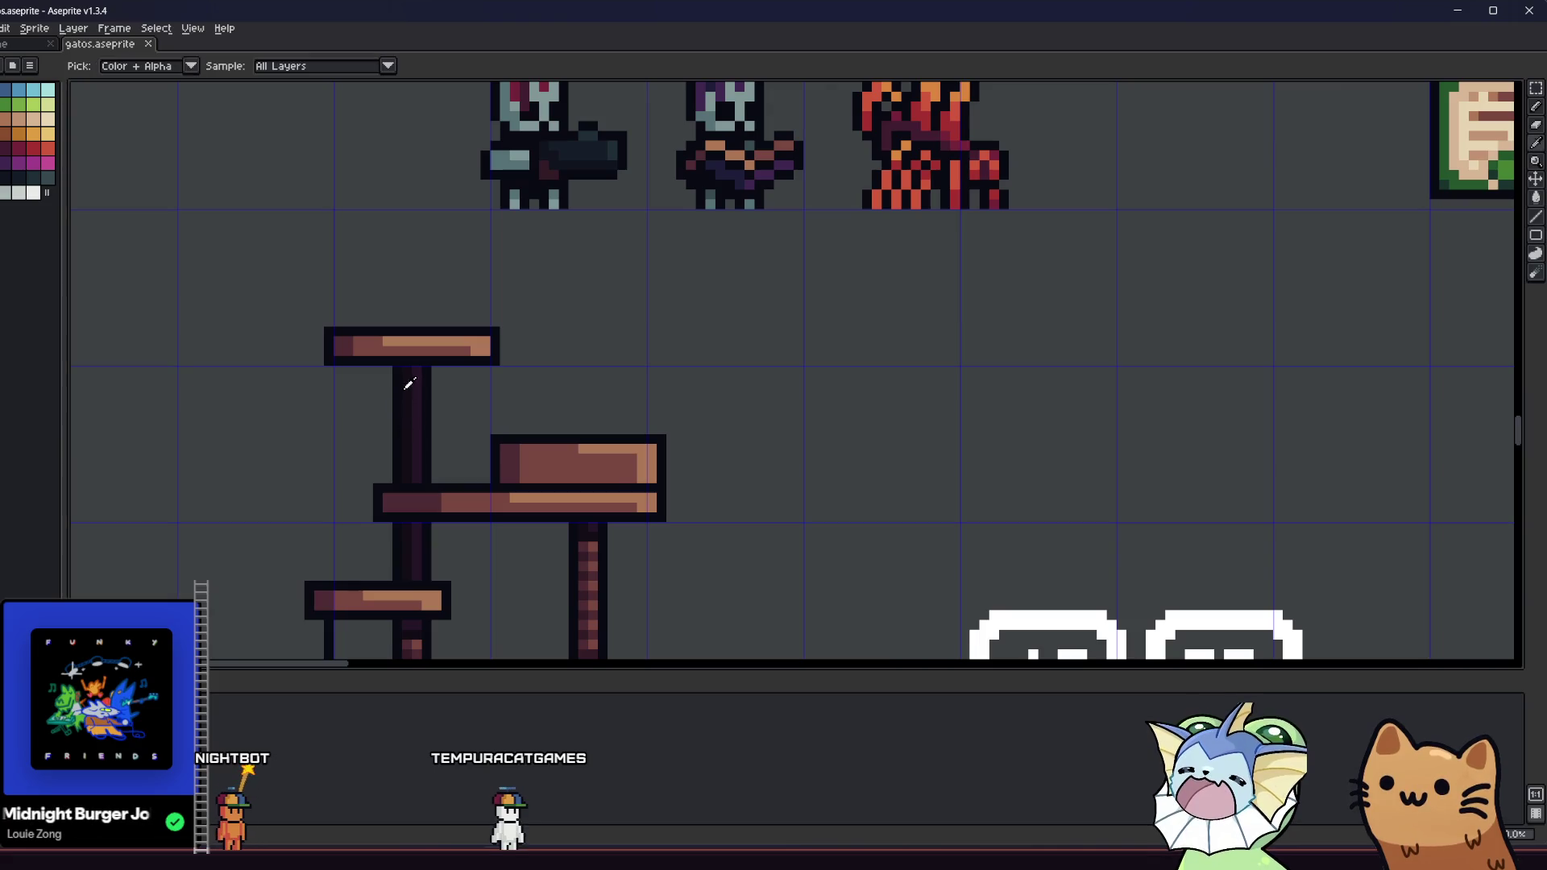
# Step: Sample the shelf's medium brown and repaint the lower shelf's light top row with it
pyautogui.scroll(2, 415, 378)
pyautogui.scroll(-2, 411, 403)
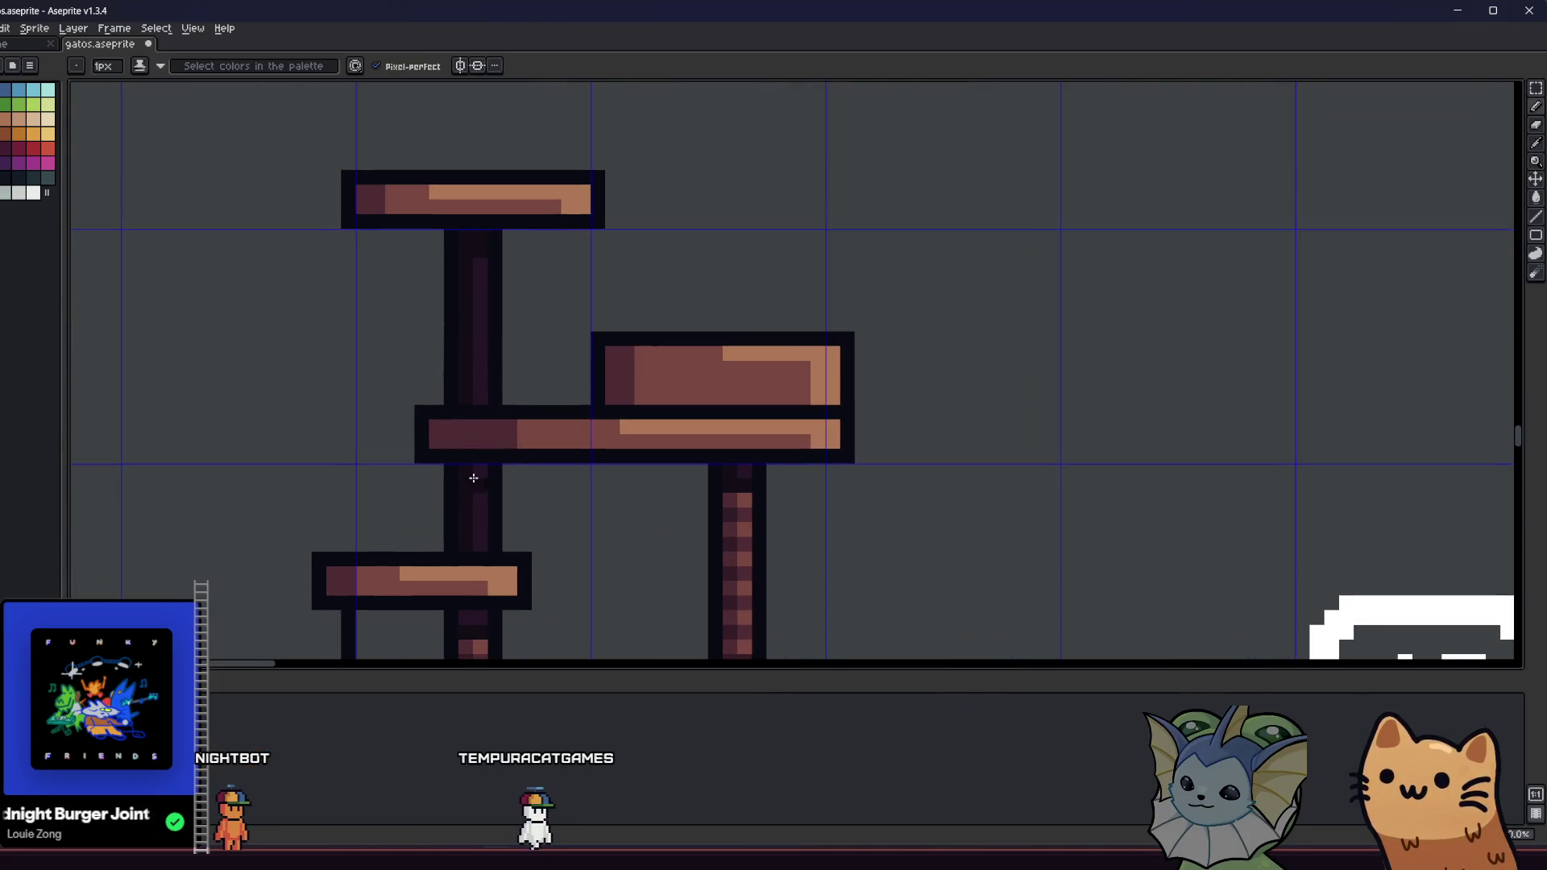
pyautogui.scroll(-1, 483, 482)
pyautogui.scroll(2, 476, 570)
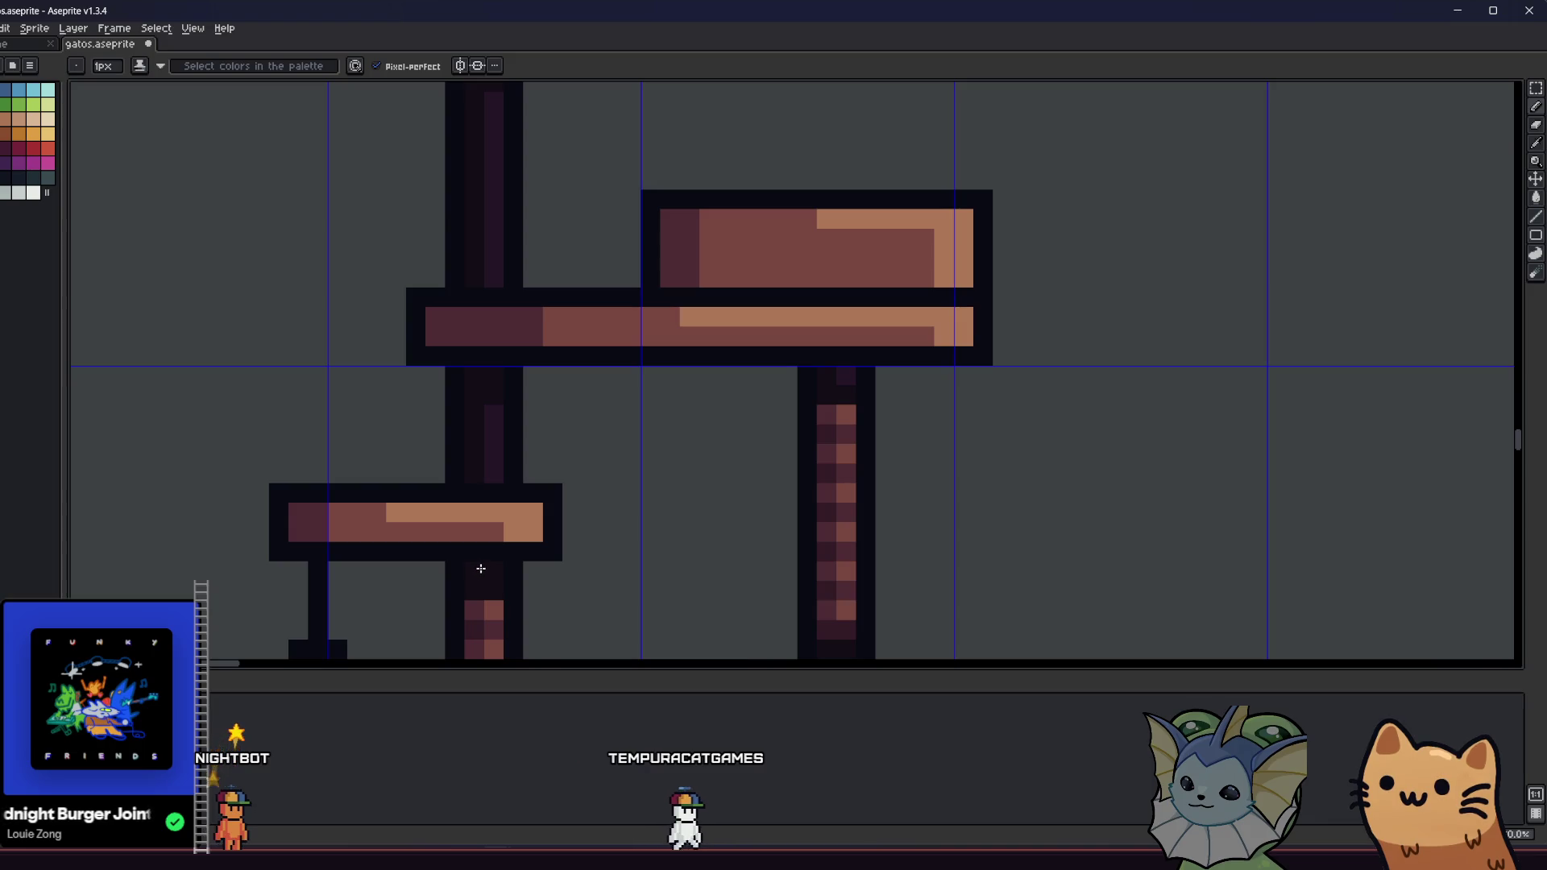
pyautogui.scroll(-2, 402, 584)
pyautogui.scroll(1, 451, 547)
pyautogui.scroll(-1, 564, 475)
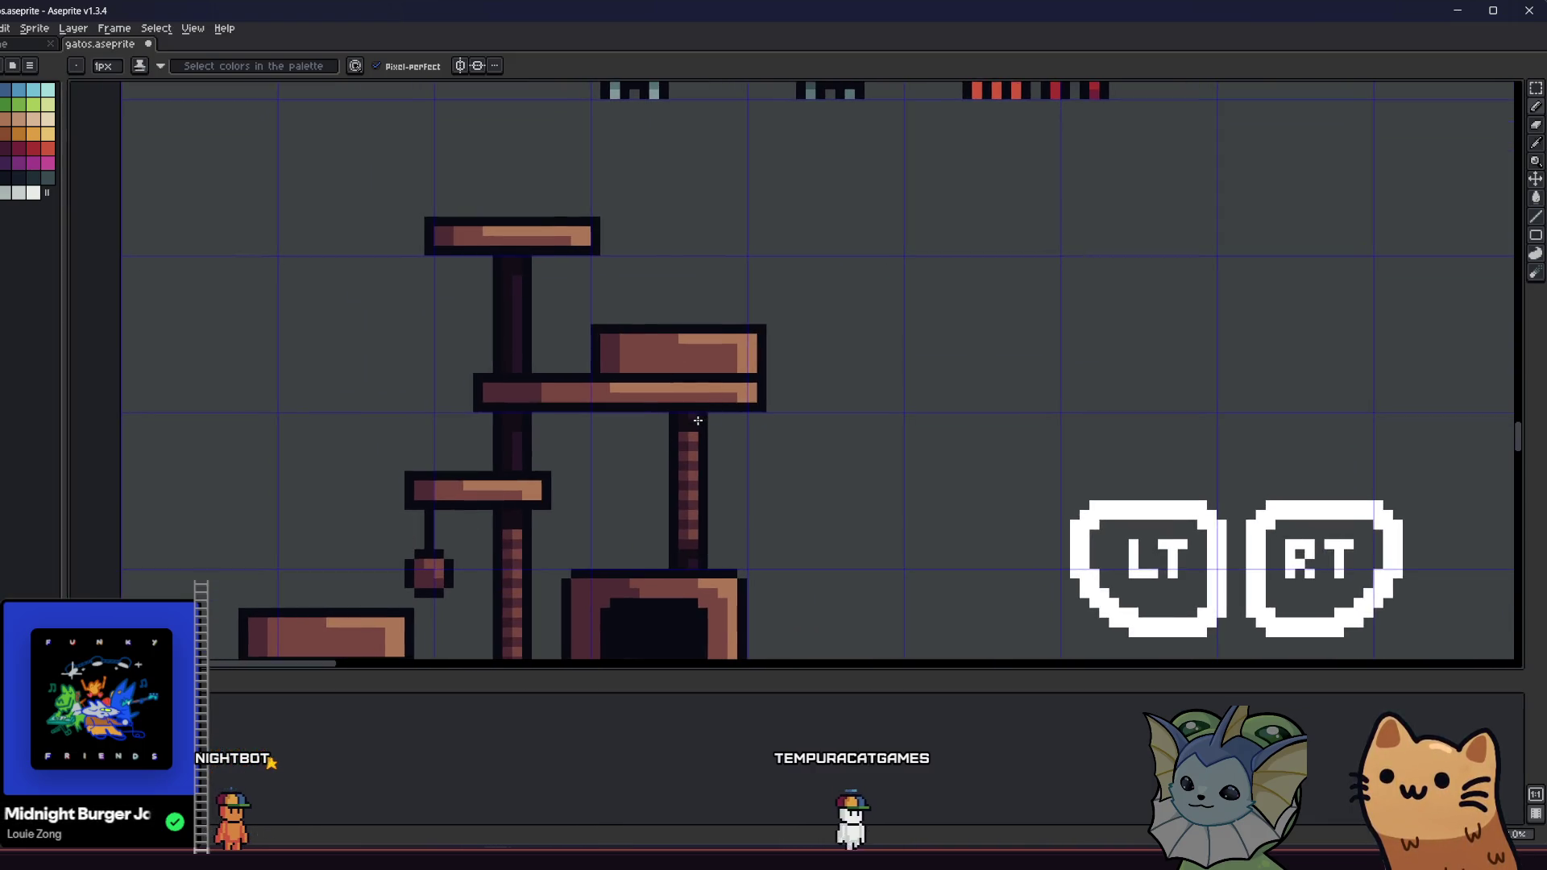
pyautogui.scroll(-1, 698, 421)
pyautogui.scroll(-1, 491, 482)
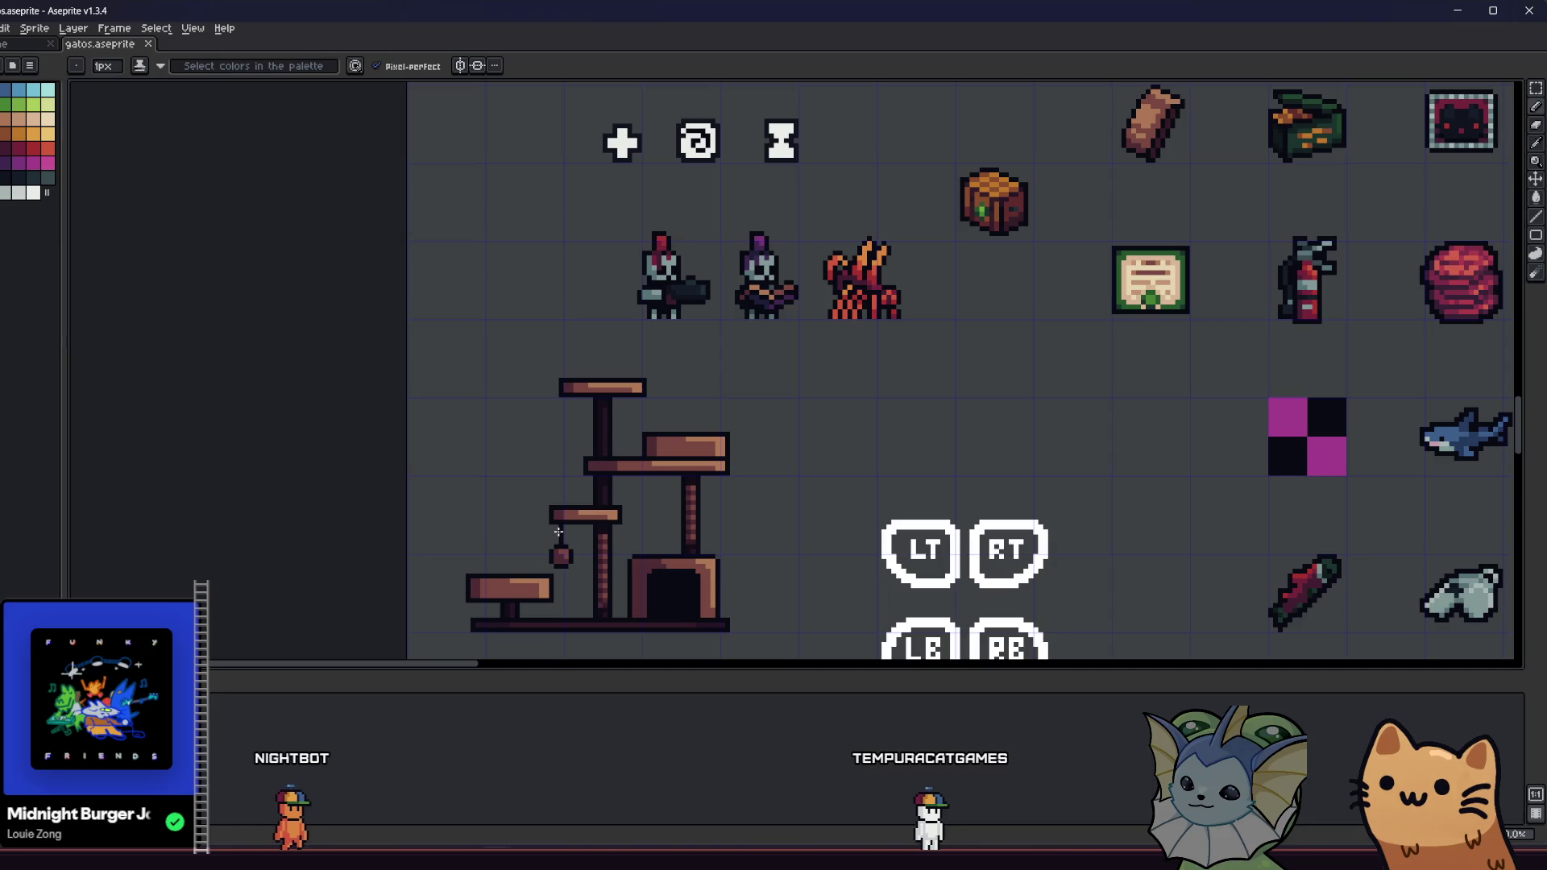
pyautogui.scroll(-2, 456, 484)
pyautogui.press('i')
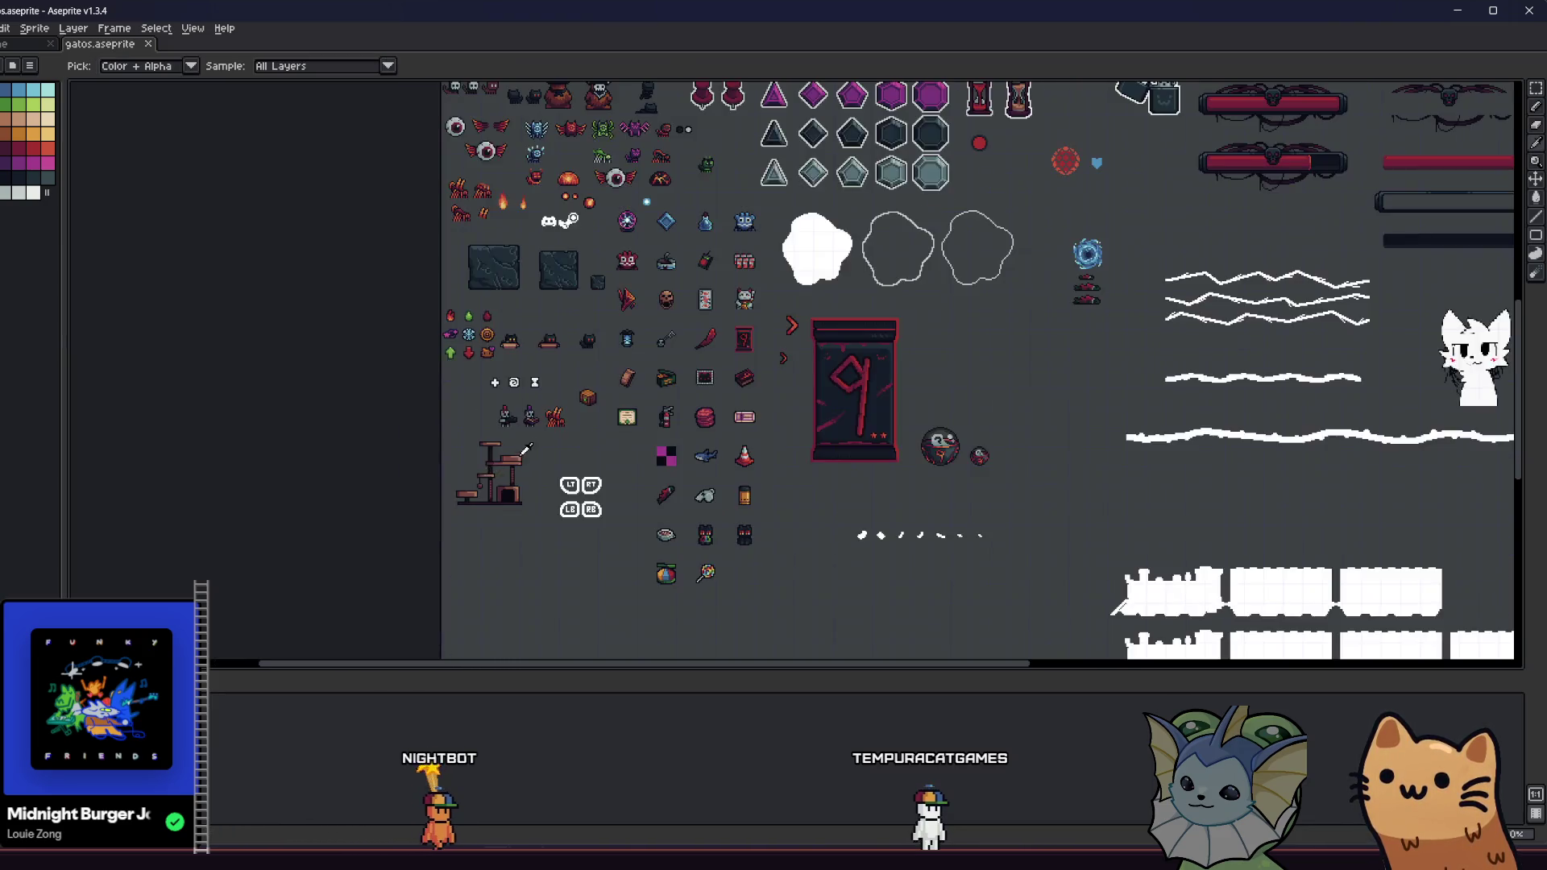
pyautogui.scroll(4, 395, 489)
pyautogui.keyDown('alt'); pyautogui.click(394, 489); pyautogui.keyUp('alt')
pyautogui.moveTo(395, 489); pyautogui.dragTo(633, 511)
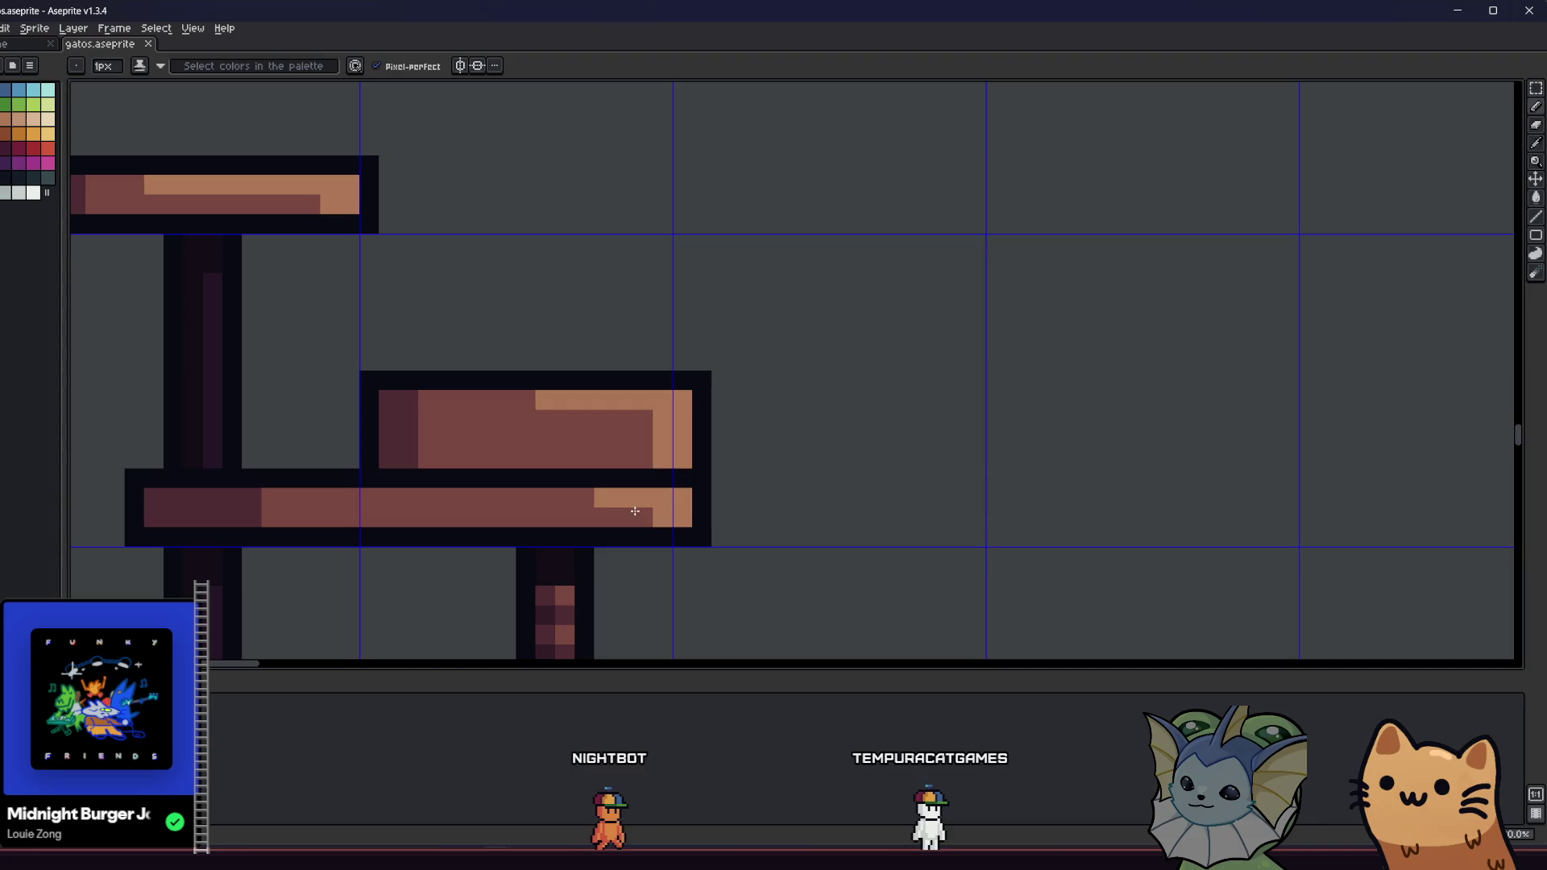
# Step: Add dark pixels to the upper and lower-left shelves, then save
pyautogui.scroll(-5, 614, 501)
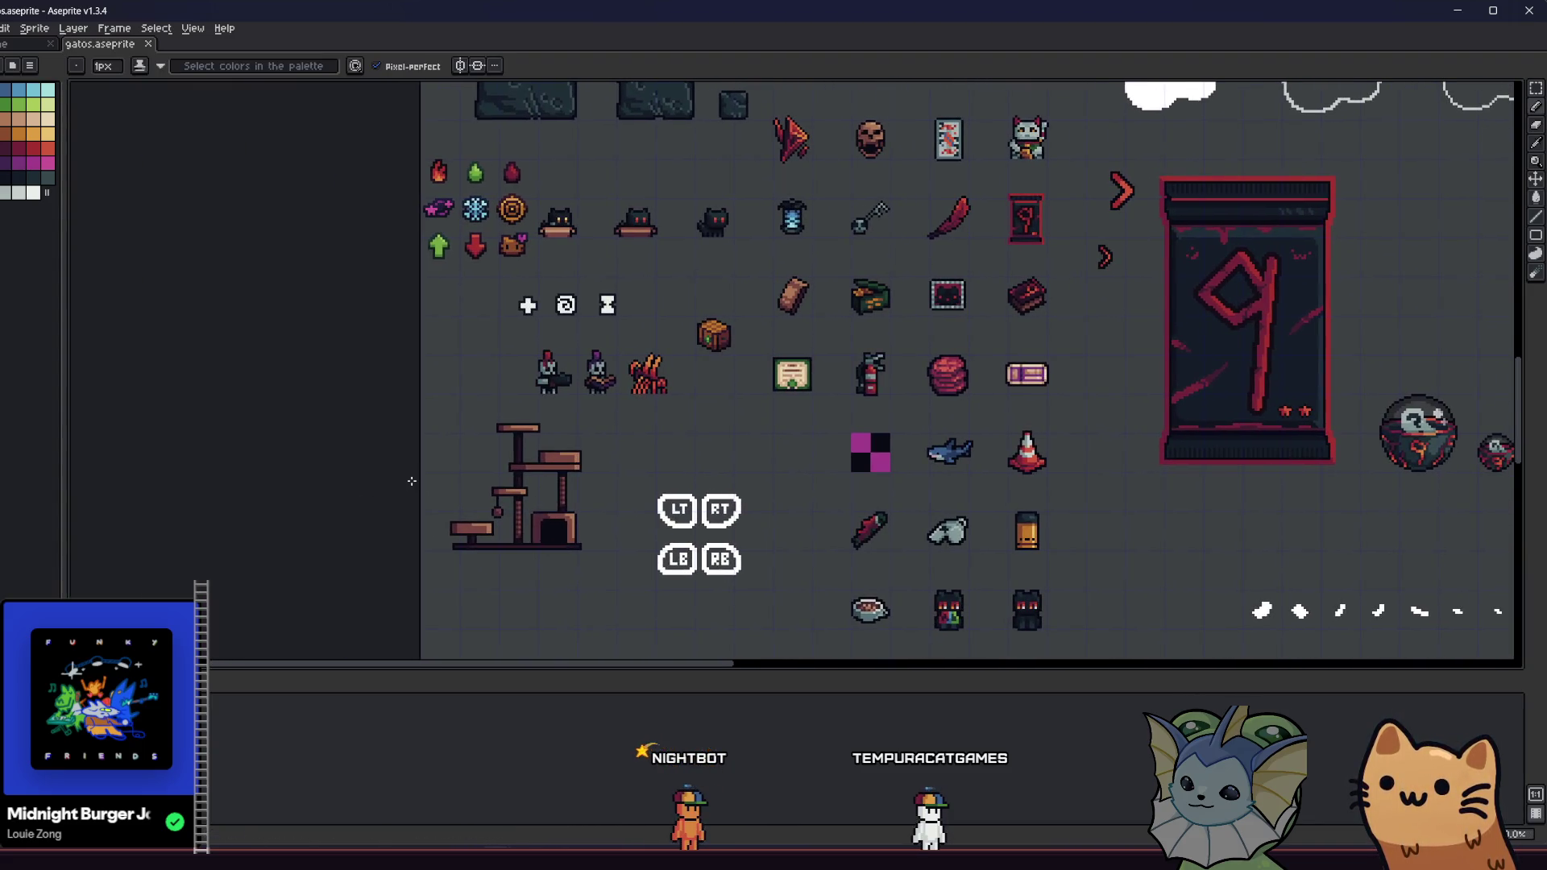
pyautogui.scroll(4, 412, 481)
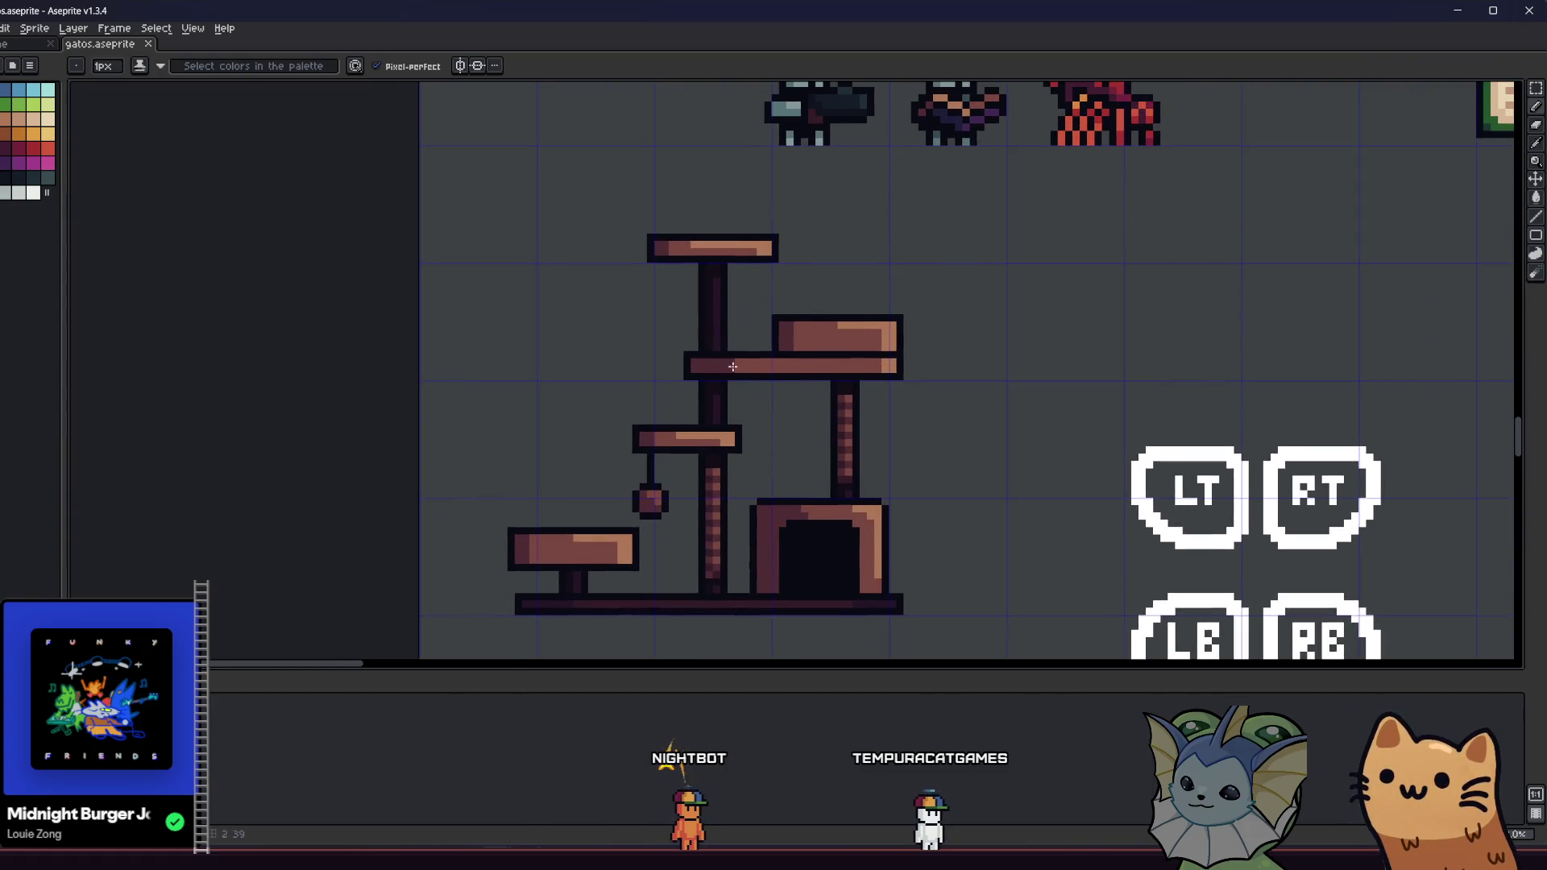
pyautogui.scroll(3, 705, 370)
pyautogui.click(764, 308)
pyautogui.scroll(-3, 671, 410)
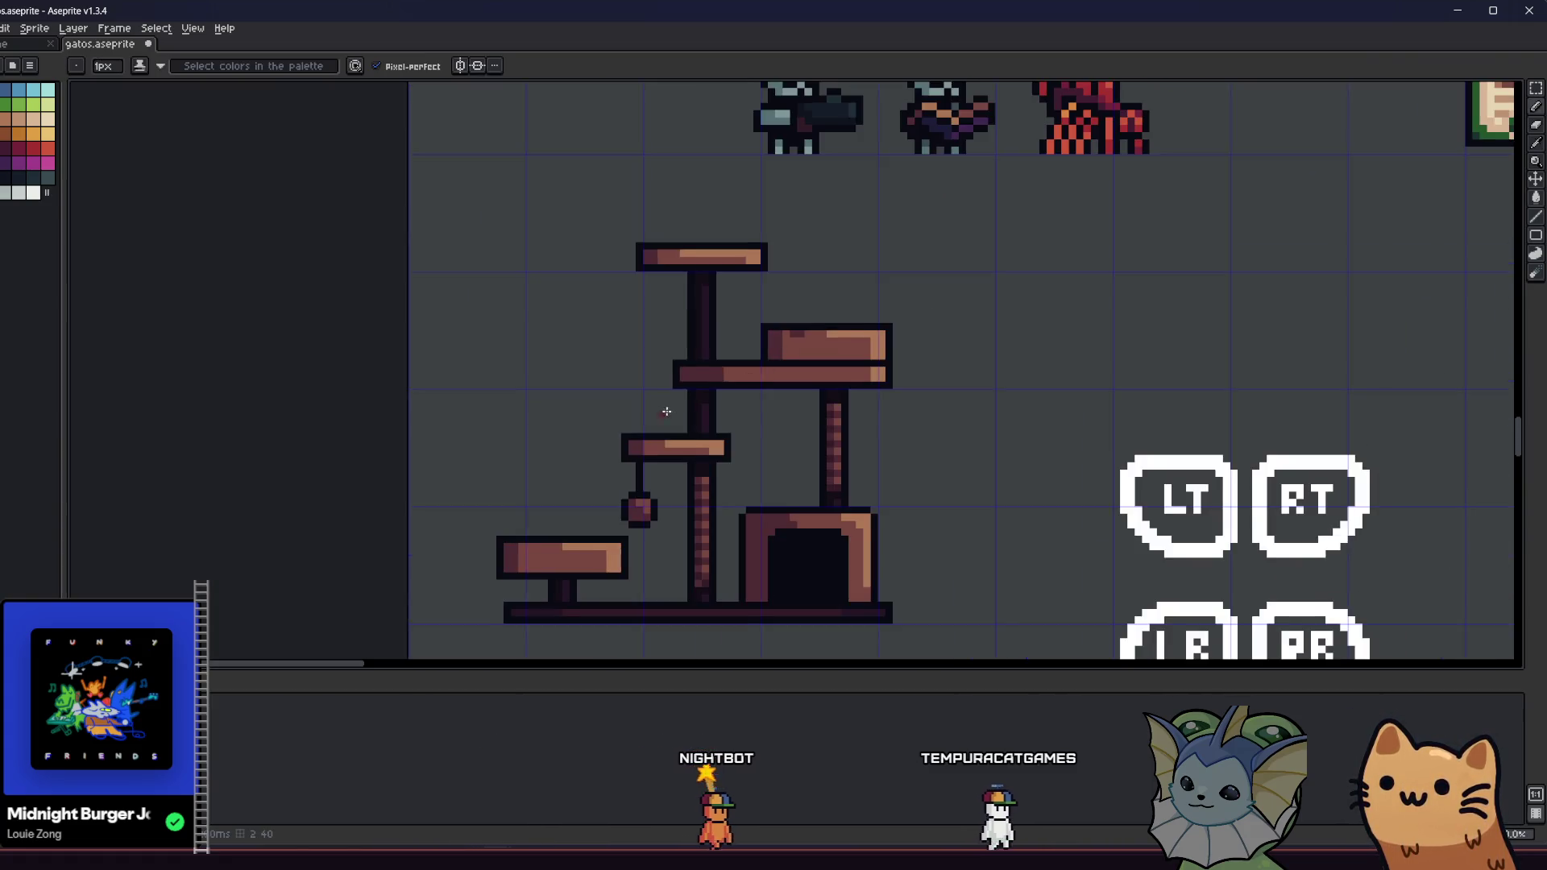
pyautogui.moveTo(670, 410); pyautogui.dragTo(557, 382)
pyautogui.scroll(-2, 435, 525)
pyautogui.scroll(4, 467, 456)
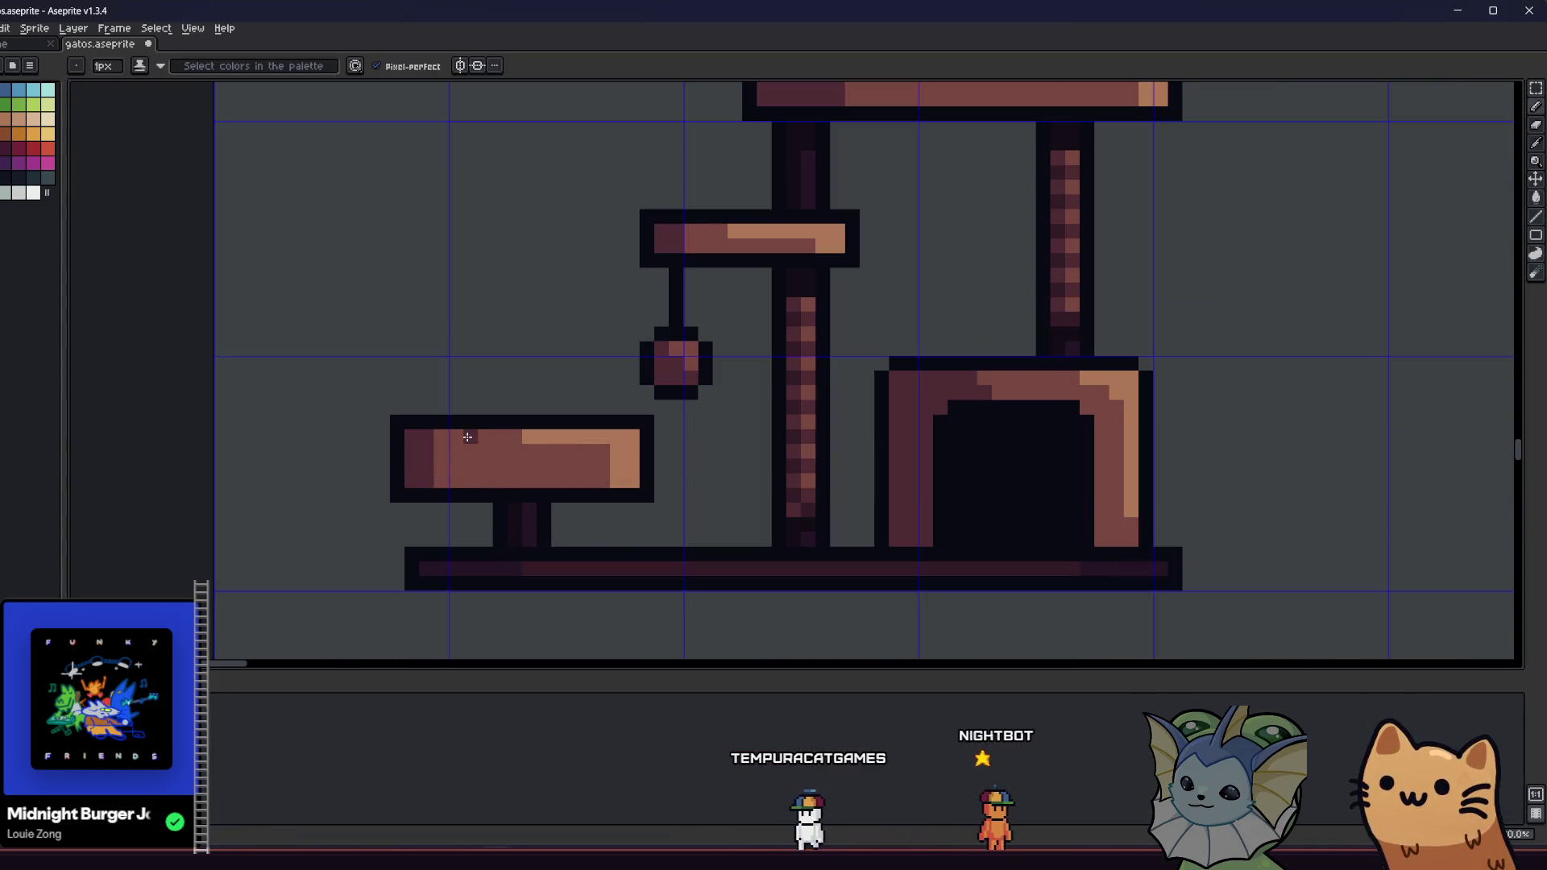
pyautogui.click(476, 450)
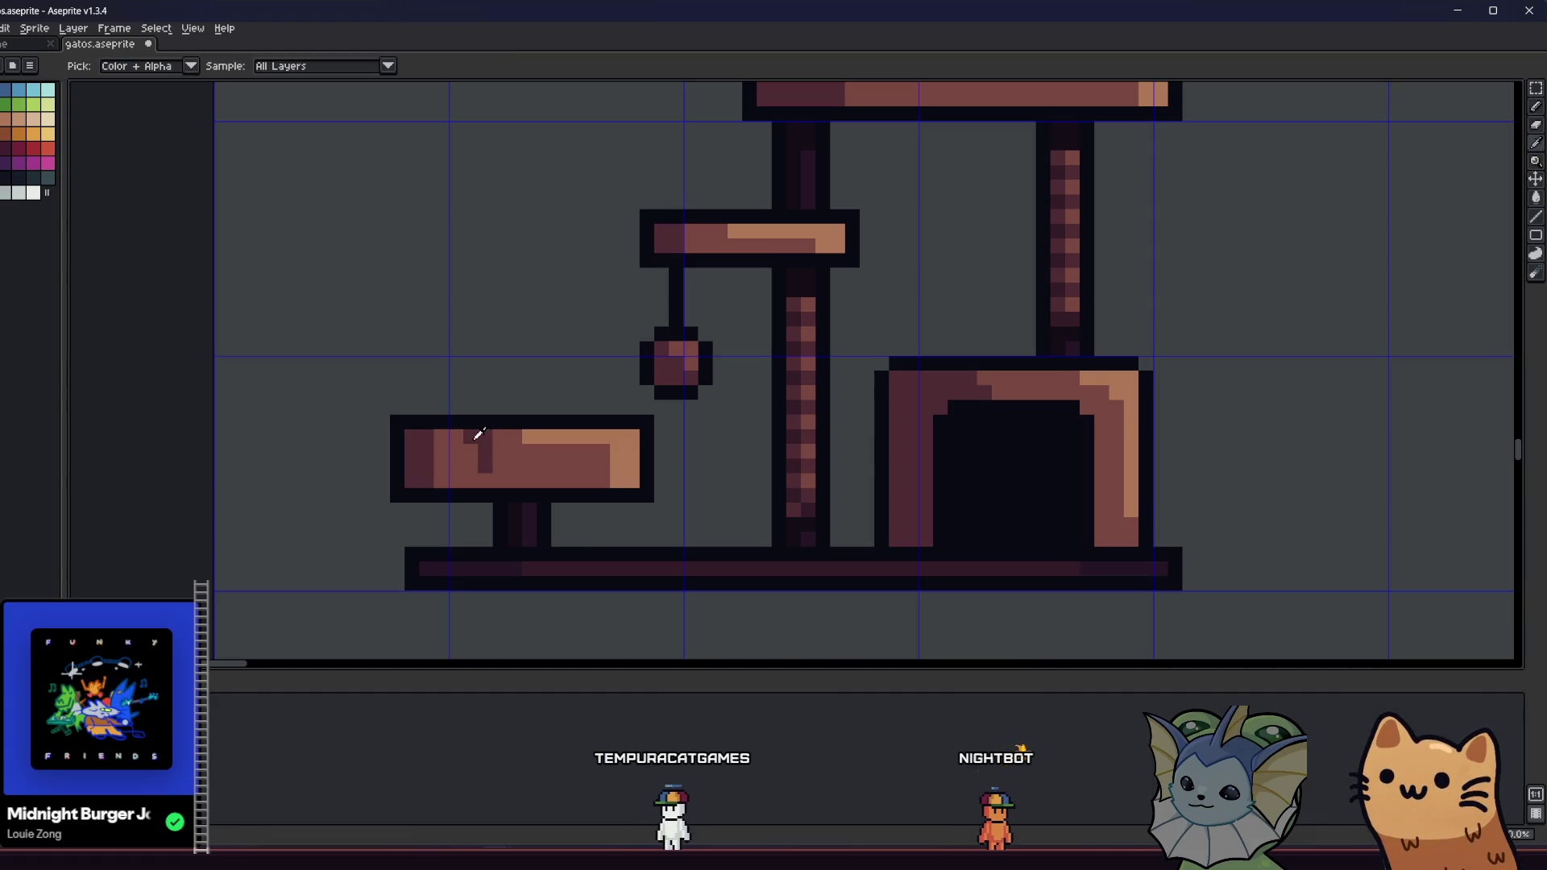
pyautogui.scroll(-5, 480, 433)
pyautogui.hotkey('ctrl', 's')
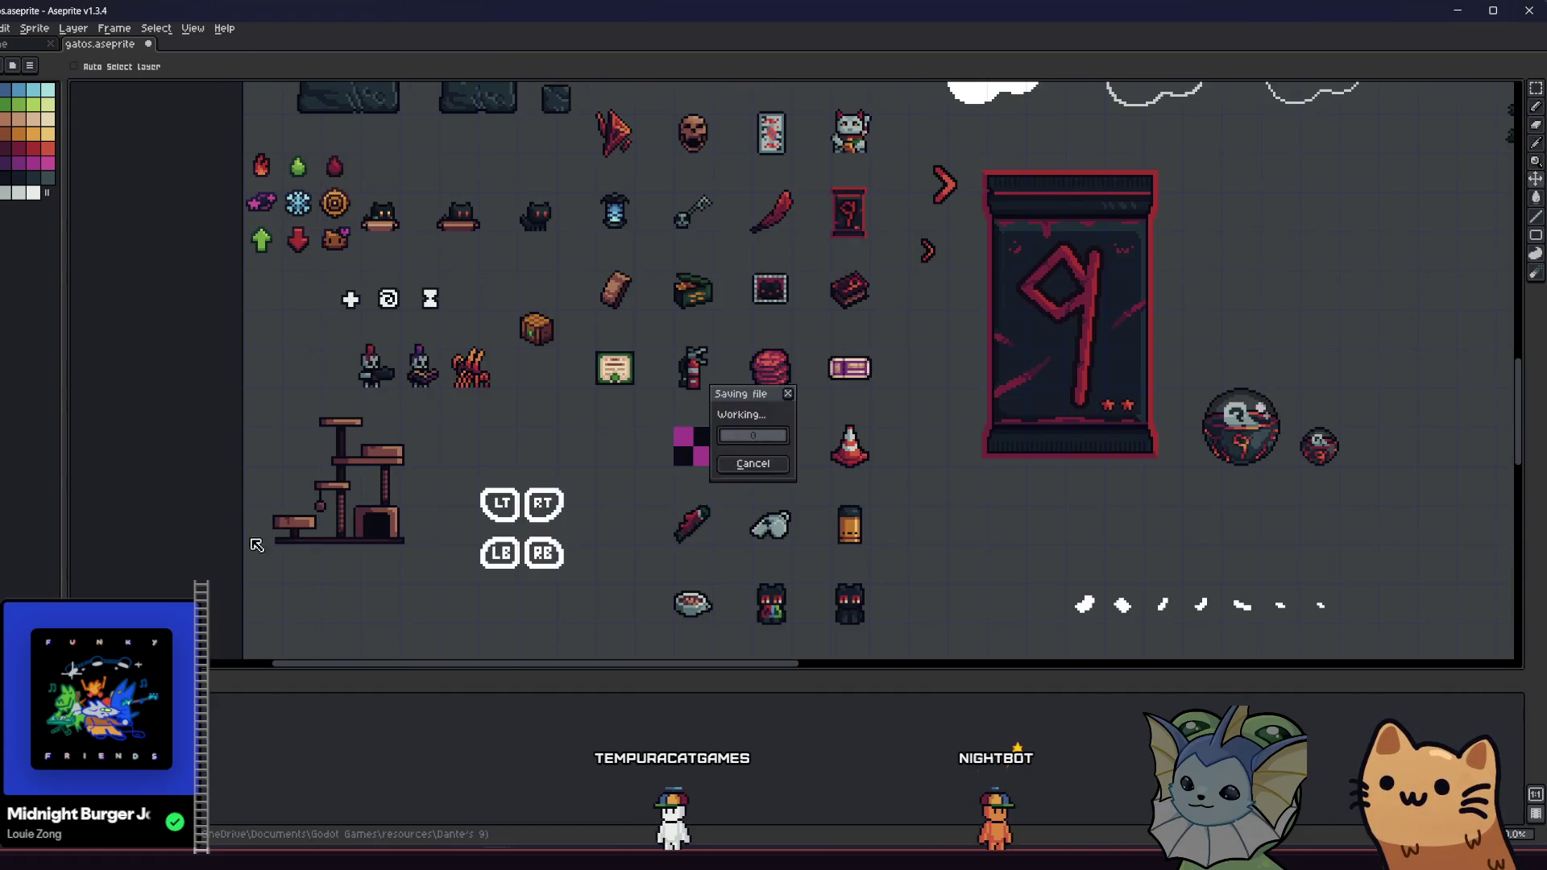
# Step: Choose a new drawing colour from the palette for the Pencil
pyautogui.scroll(6, 321, 494)
pyautogui.hscroll(-5, 478, 357)
pyautogui.scroll(2, 472, 361)
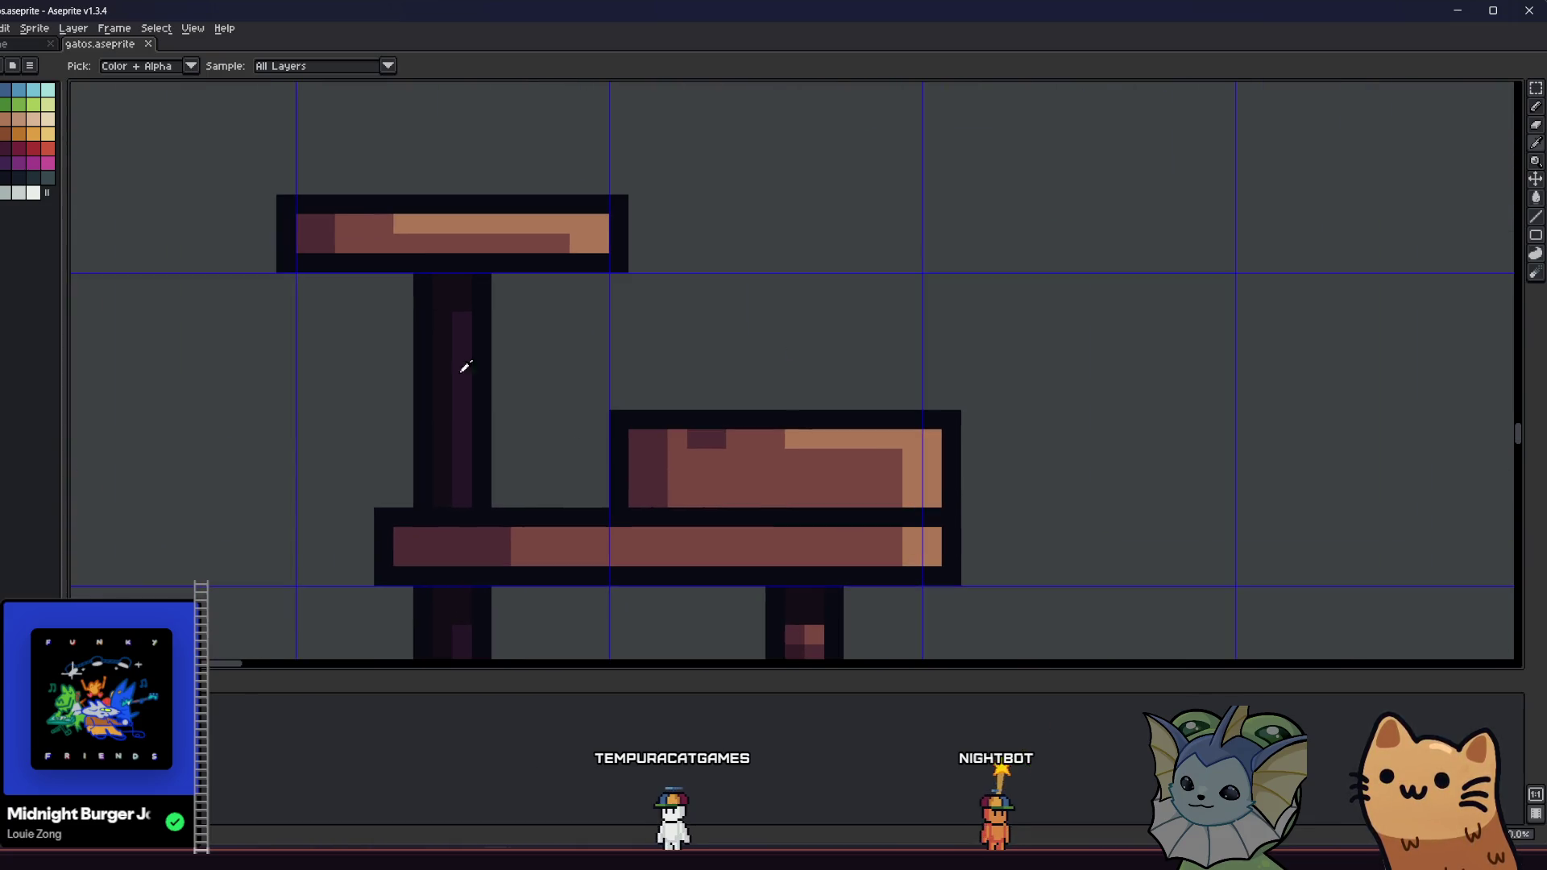
pyautogui.scroll(-2, 438, 224)
pyautogui.hscroll(-5, 438, 418)
pyautogui.scroll(-3, 570, 328)
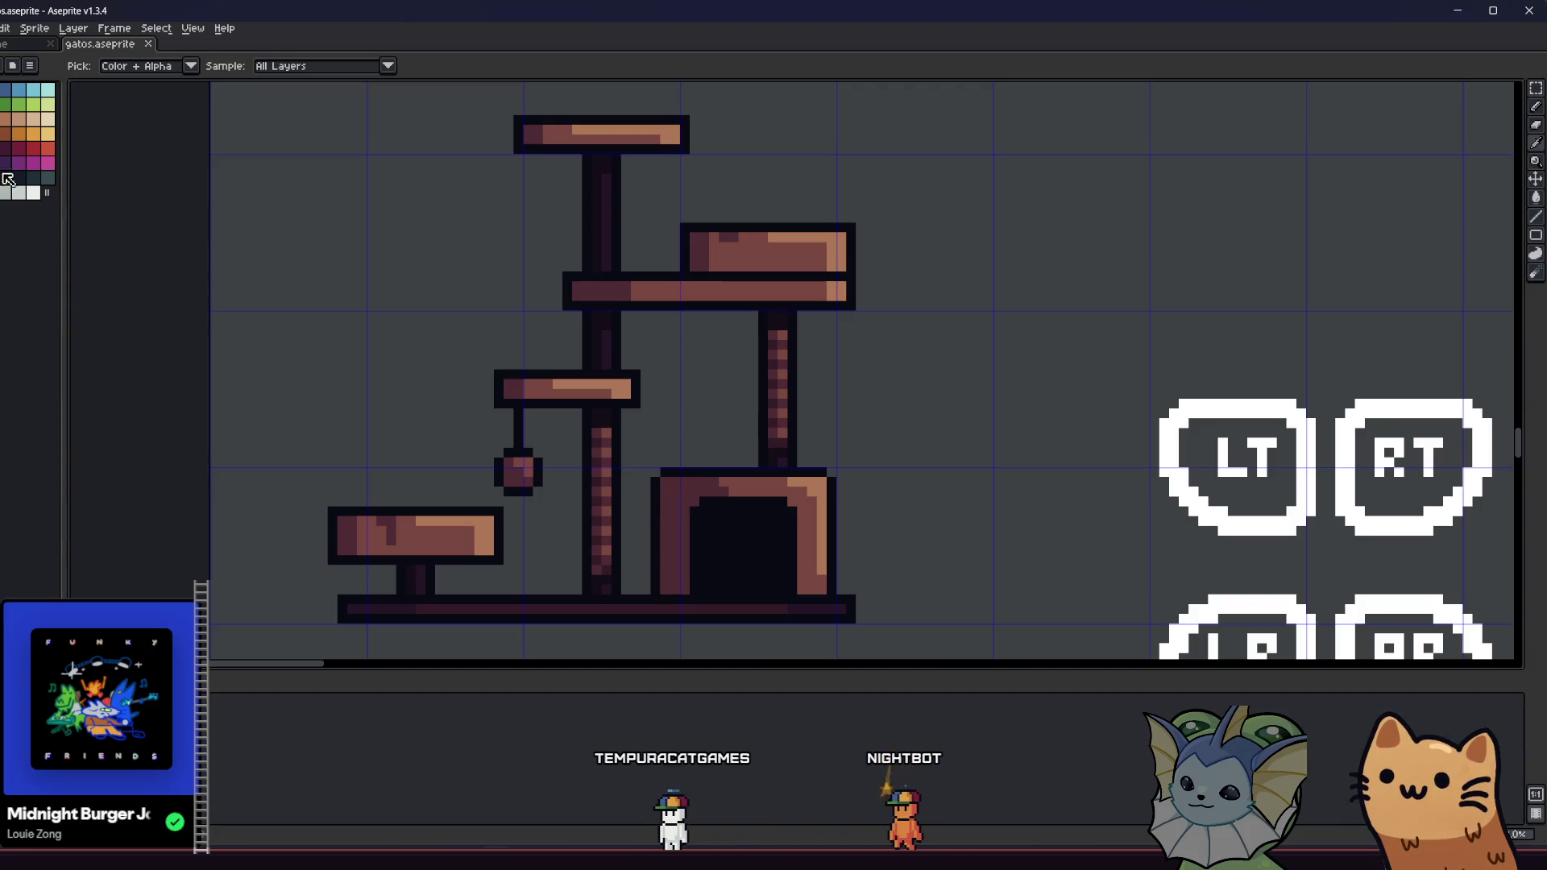
pyautogui.click(6, 195)
pyautogui.press('b')
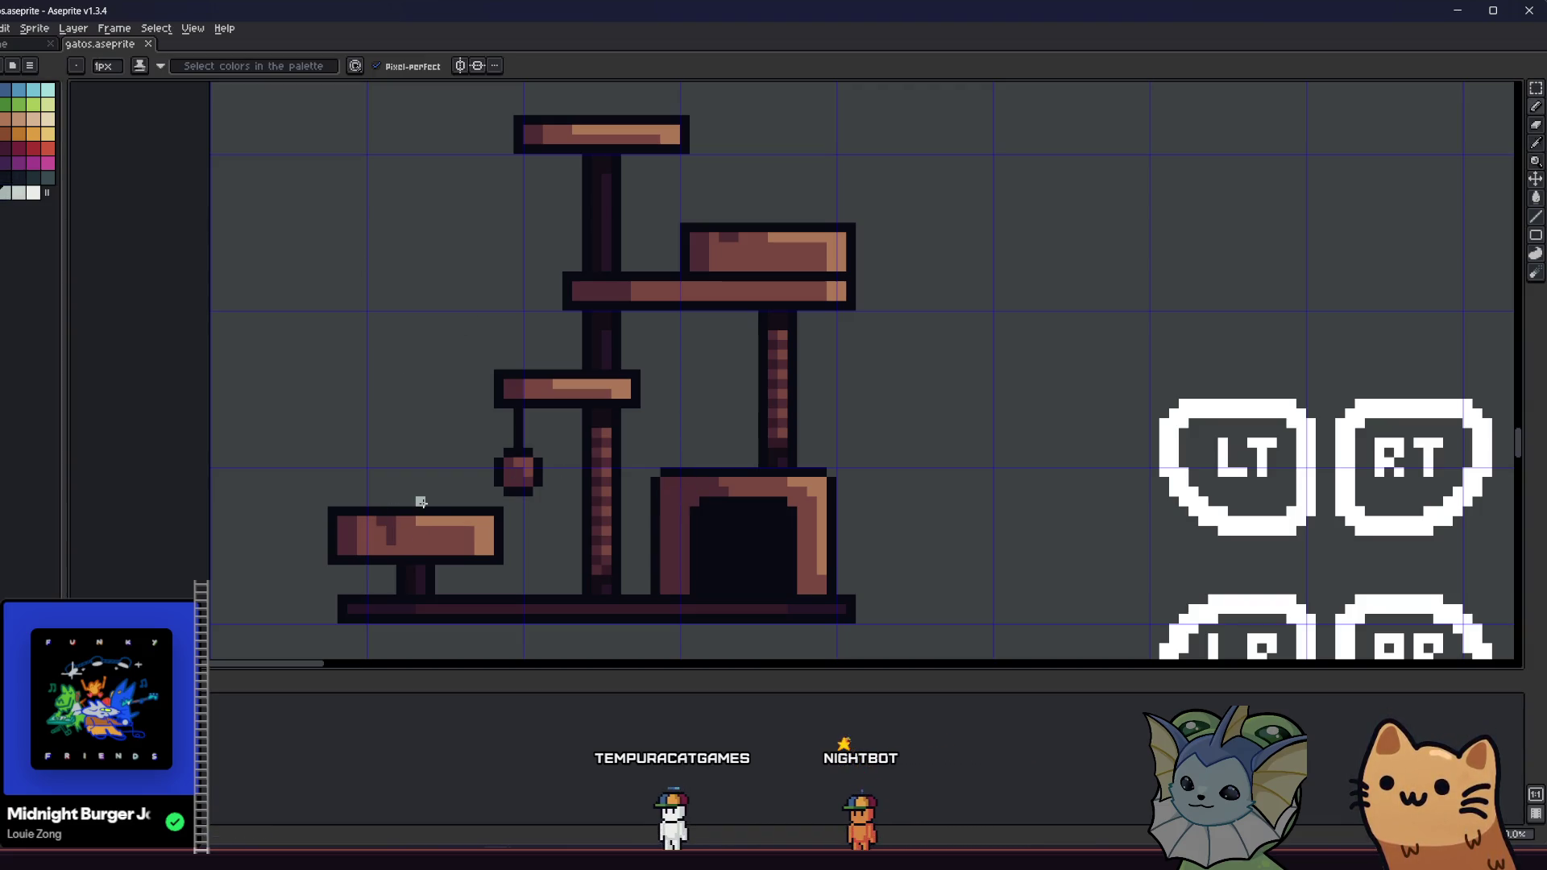
# Step: Save the sprite sheet, then sample a colour from the cat tree
pyautogui.scroll(-3, 322, 553)
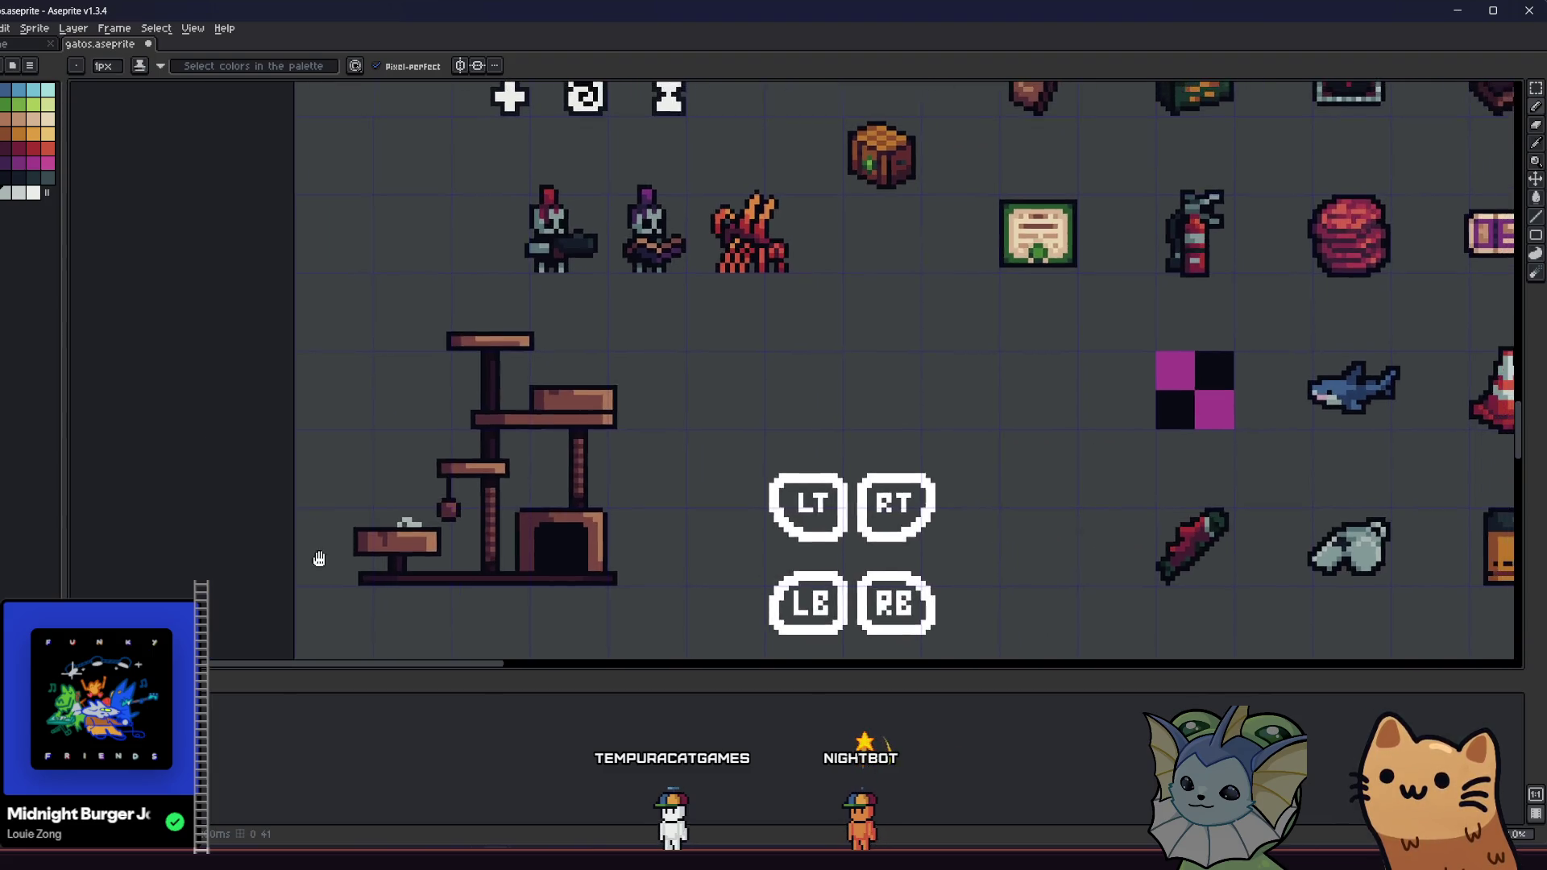
pyautogui.scroll(2, 333, 555)
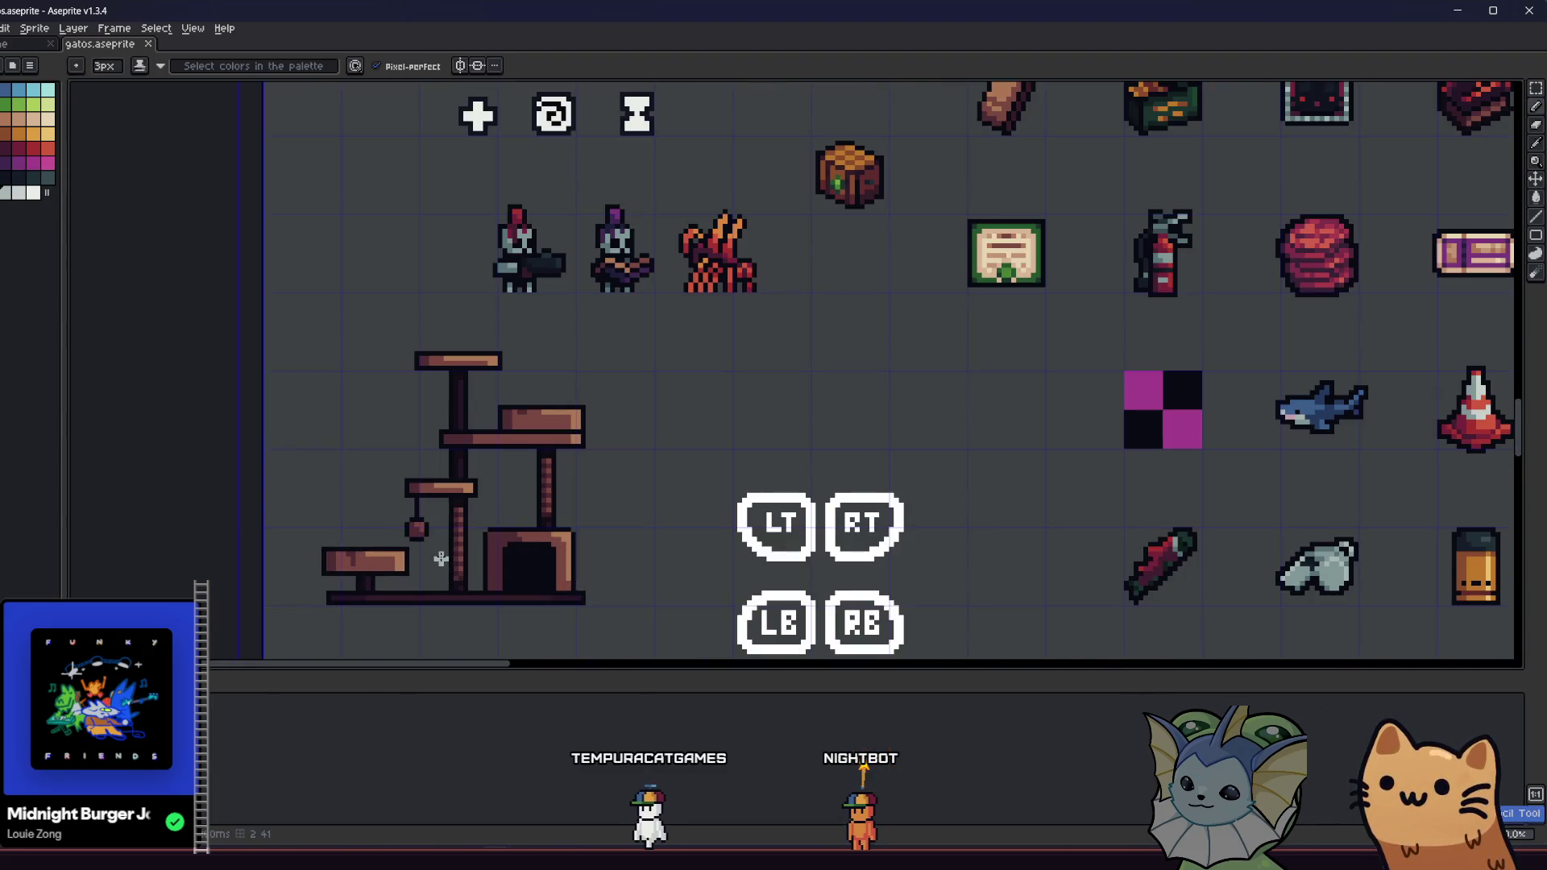
pyautogui.scroll(-1, 443, 548)
pyautogui.scroll(3, 470, 556)
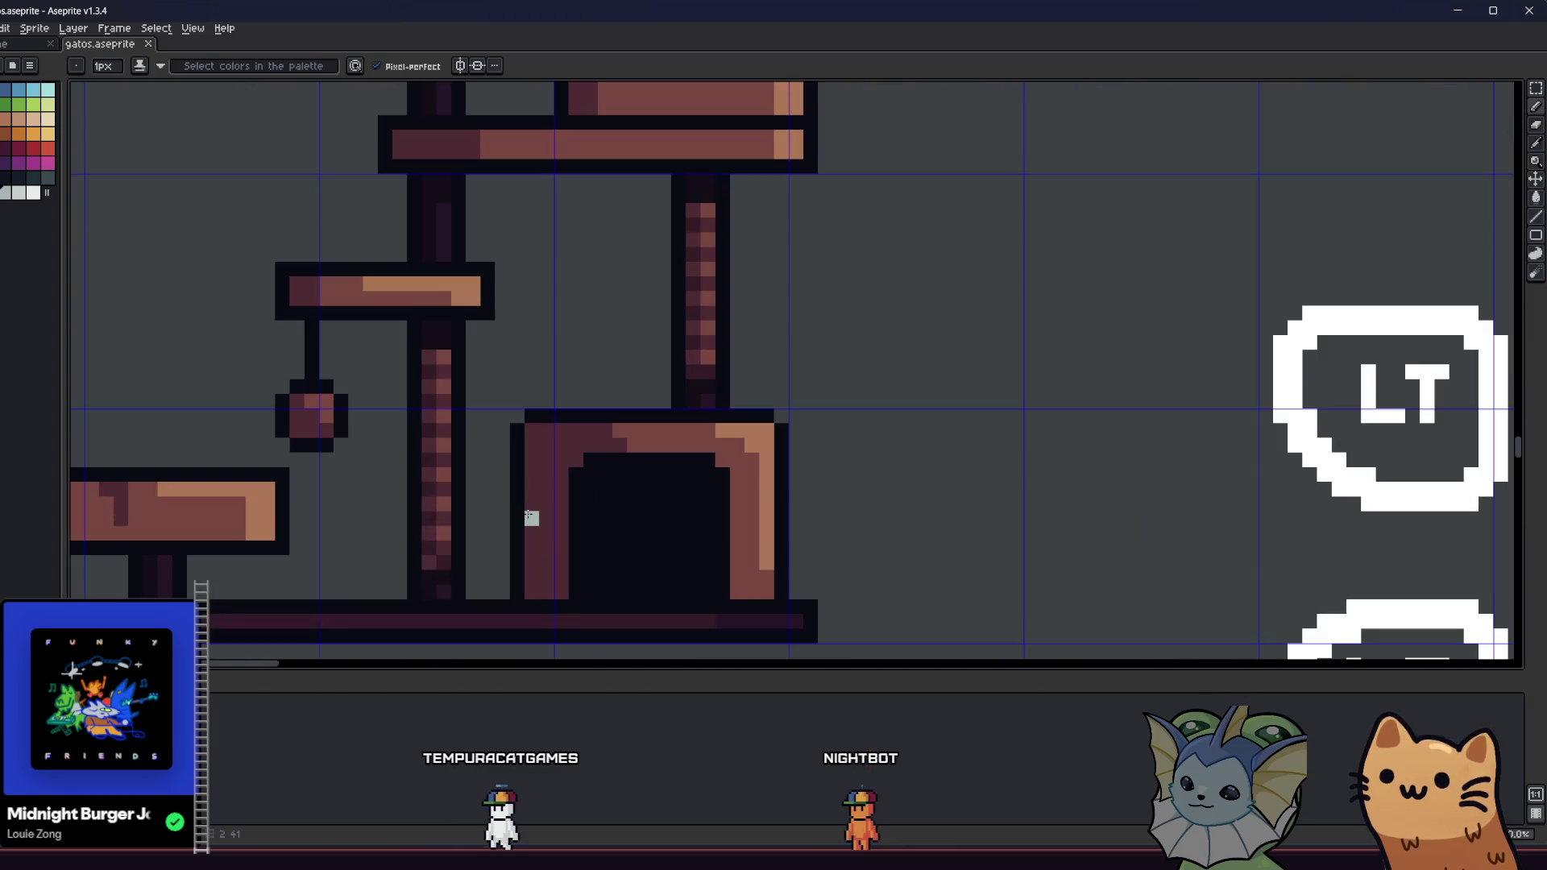
pyautogui.press('i')
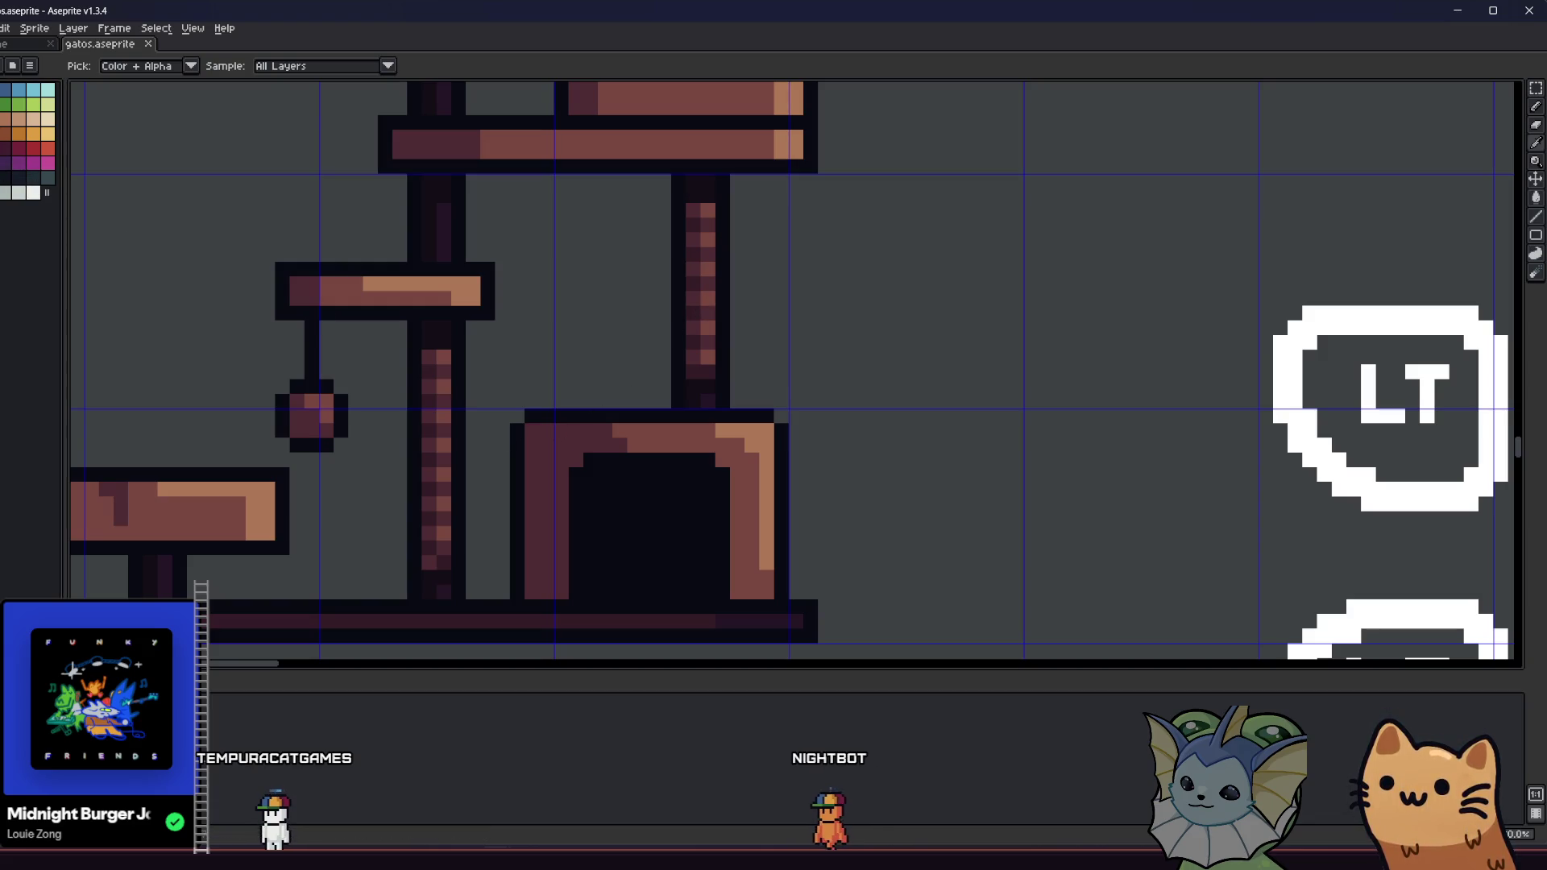
pyautogui.press('b')
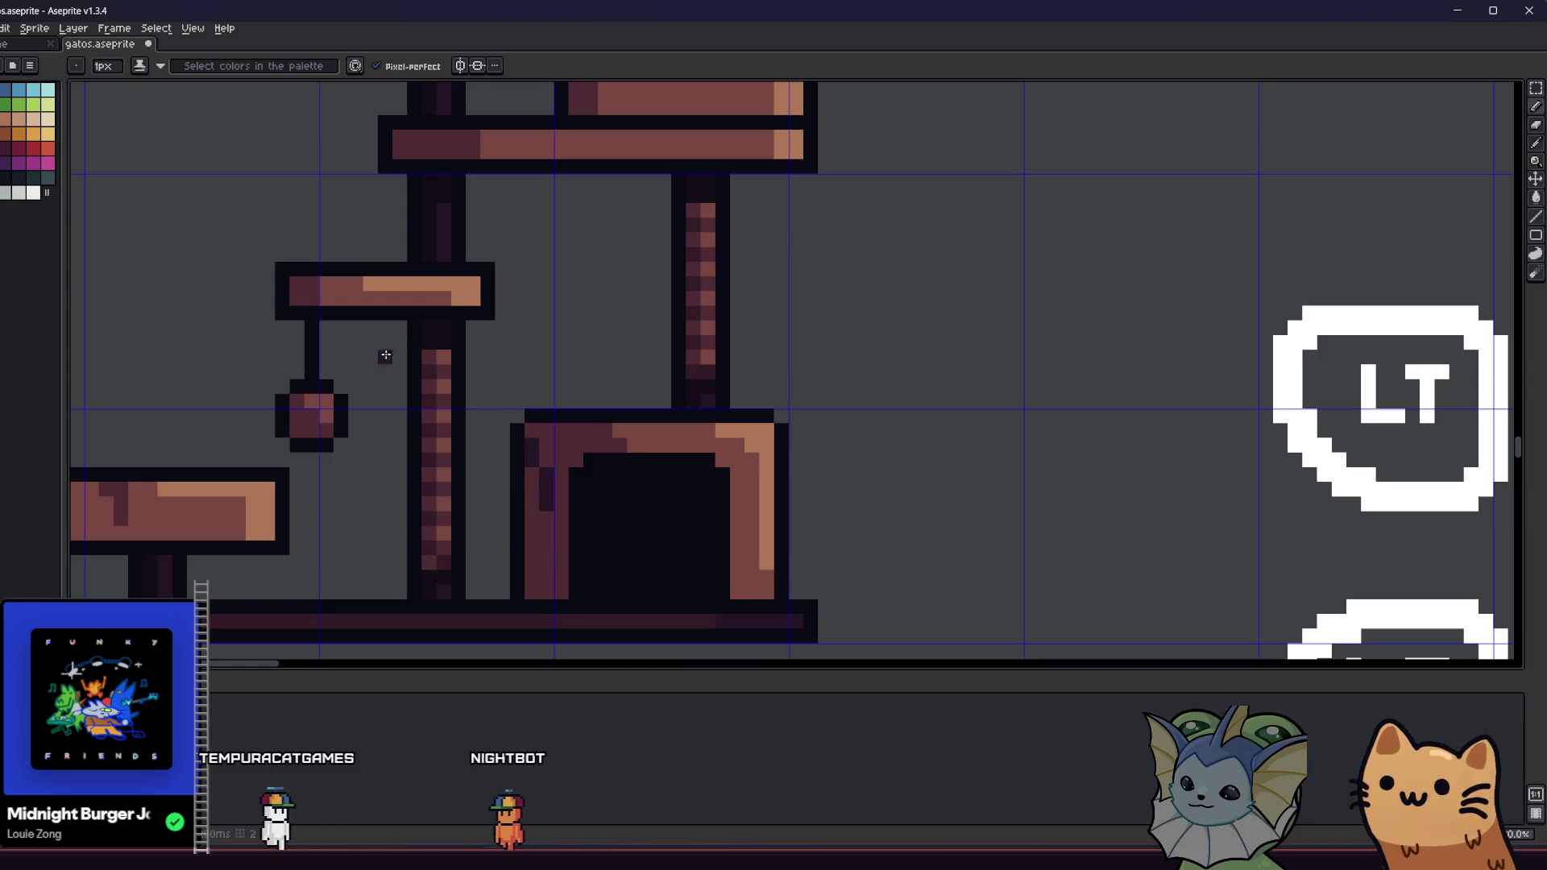
pyautogui.hotkey('ctrl', 's')
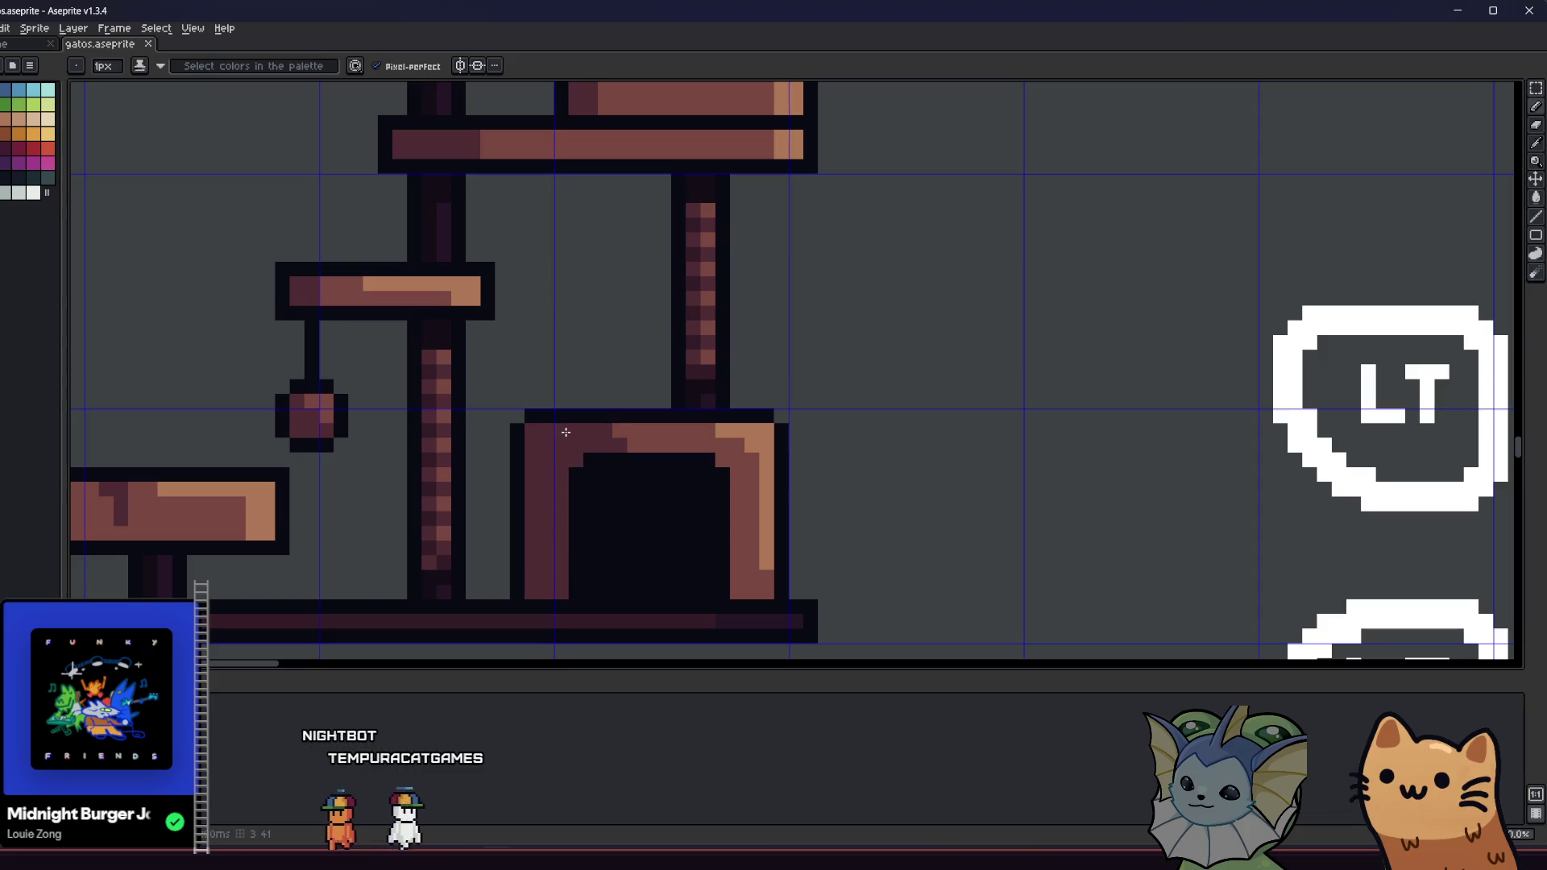
pyautogui.press('alt')
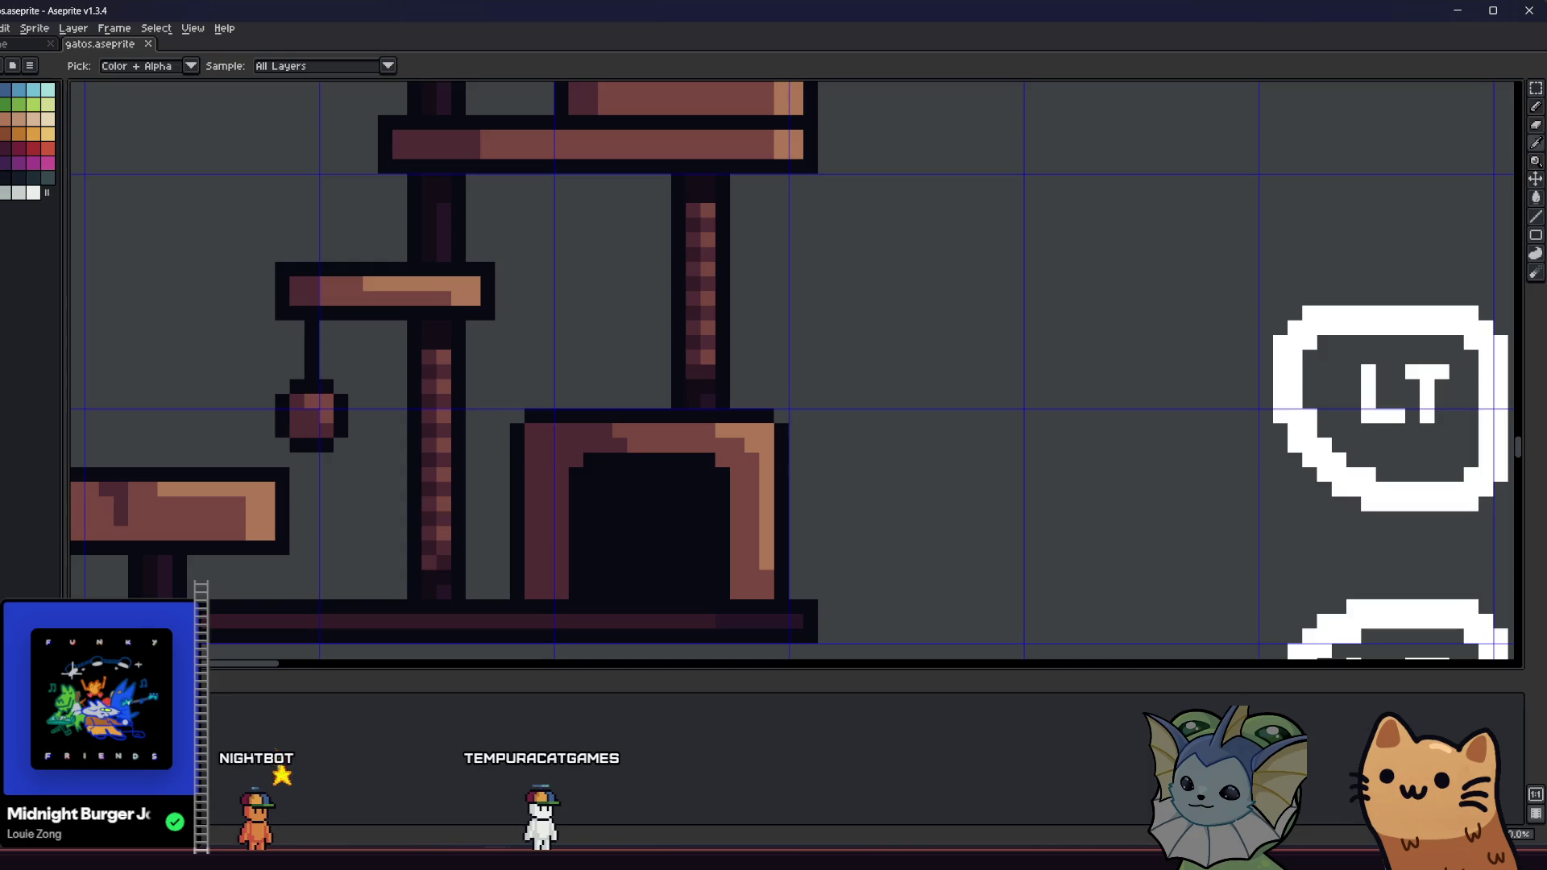
pyautogui.keyDown('alt'); pyautogui.click(552, 577); pyautogui.keyUp('alt')
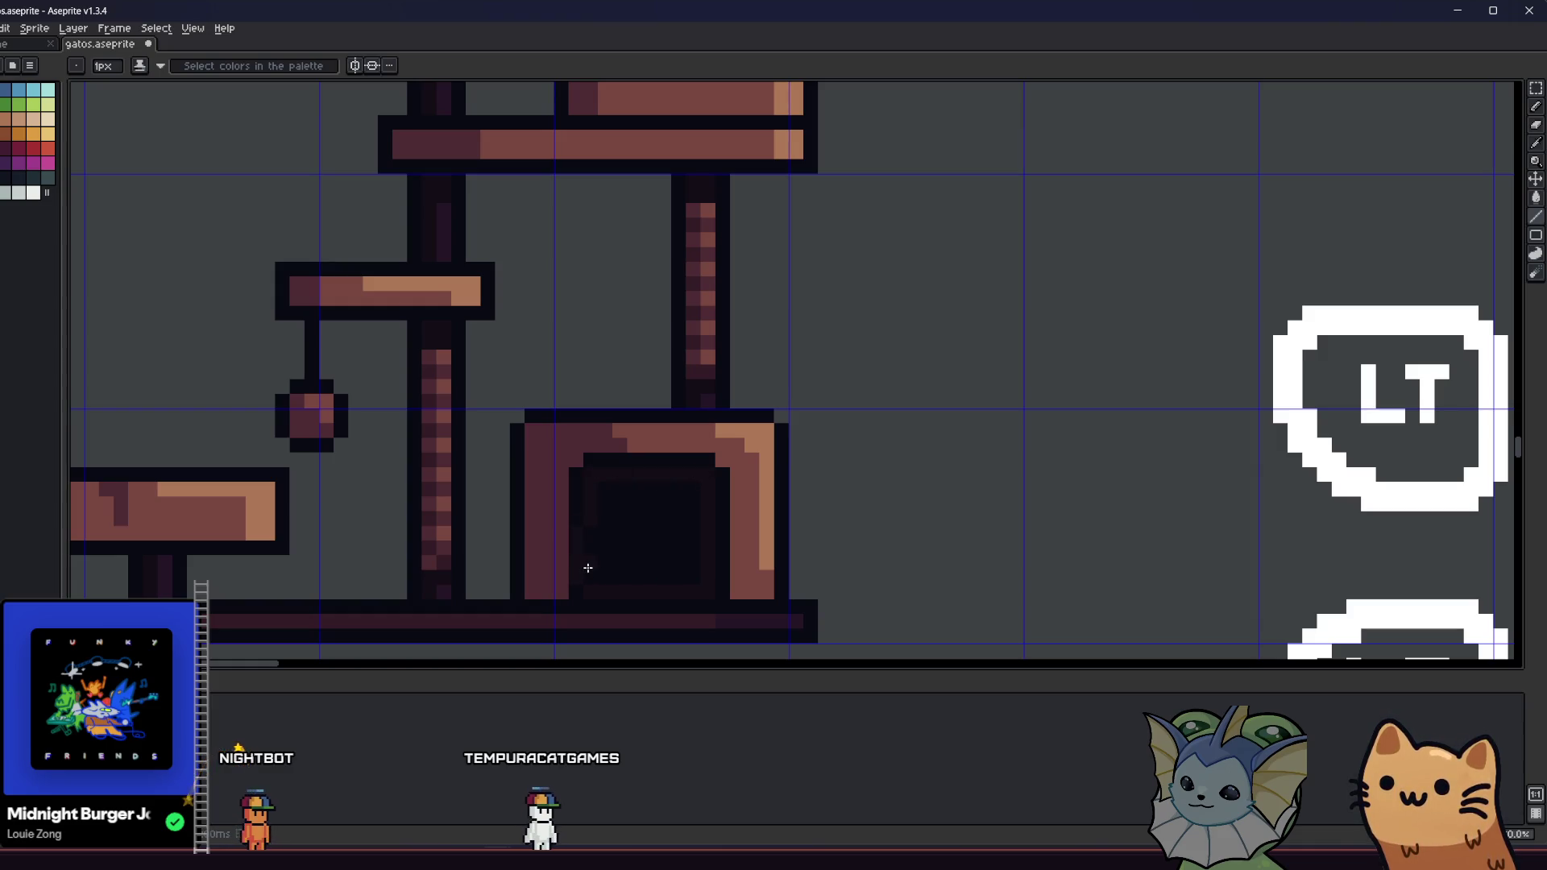
pyautogui.press('g')
pyautogui.scroll(-5, 612, 511)
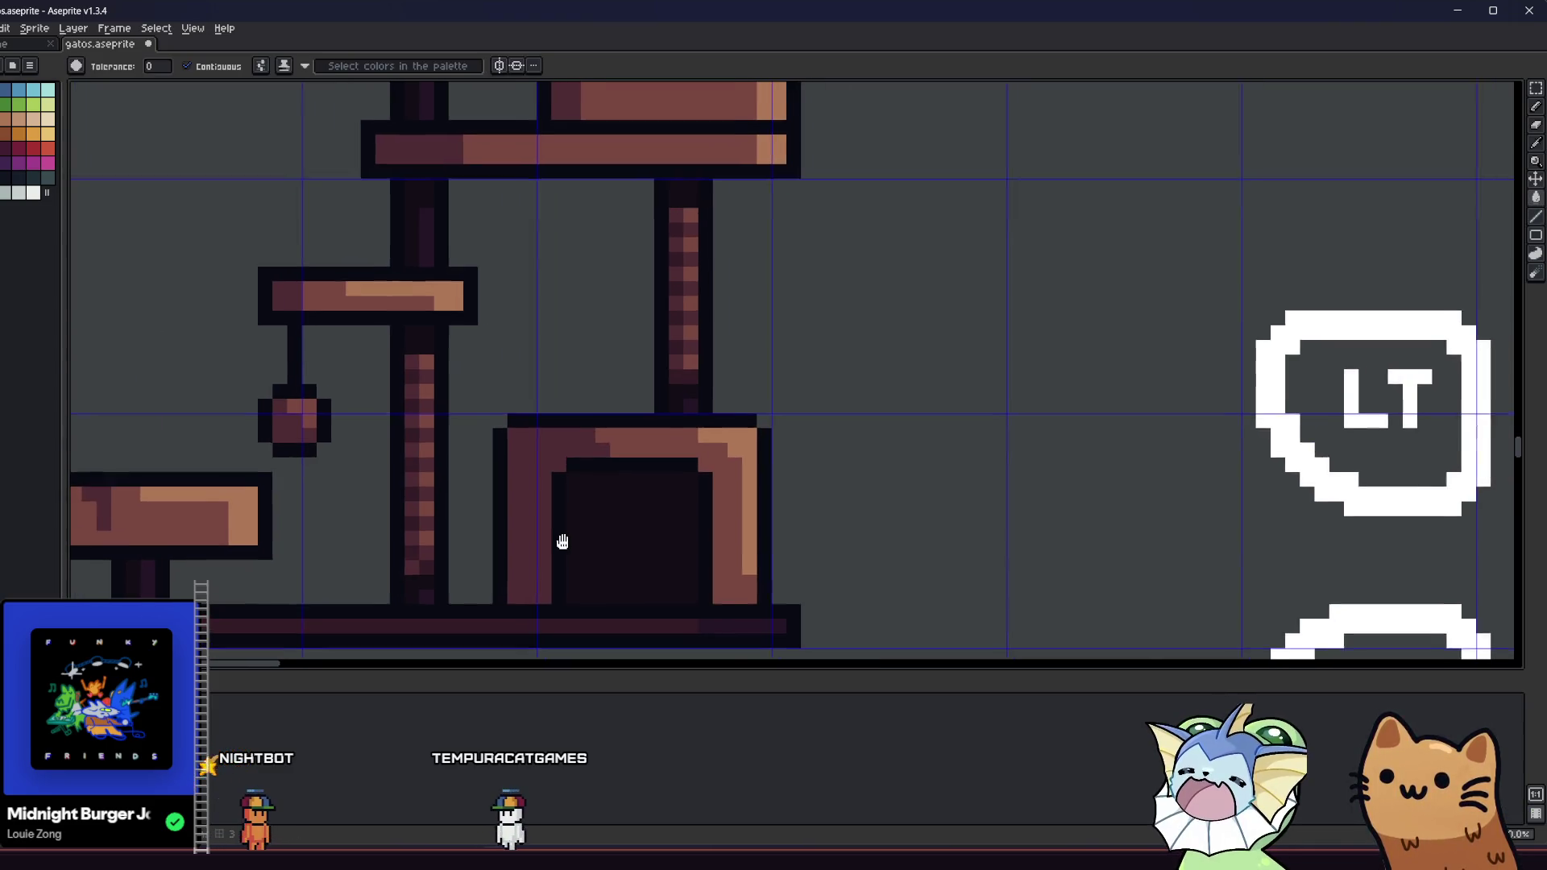
pyautogui.press('alt')
pyautogui.scroll(-1, 524, 540)
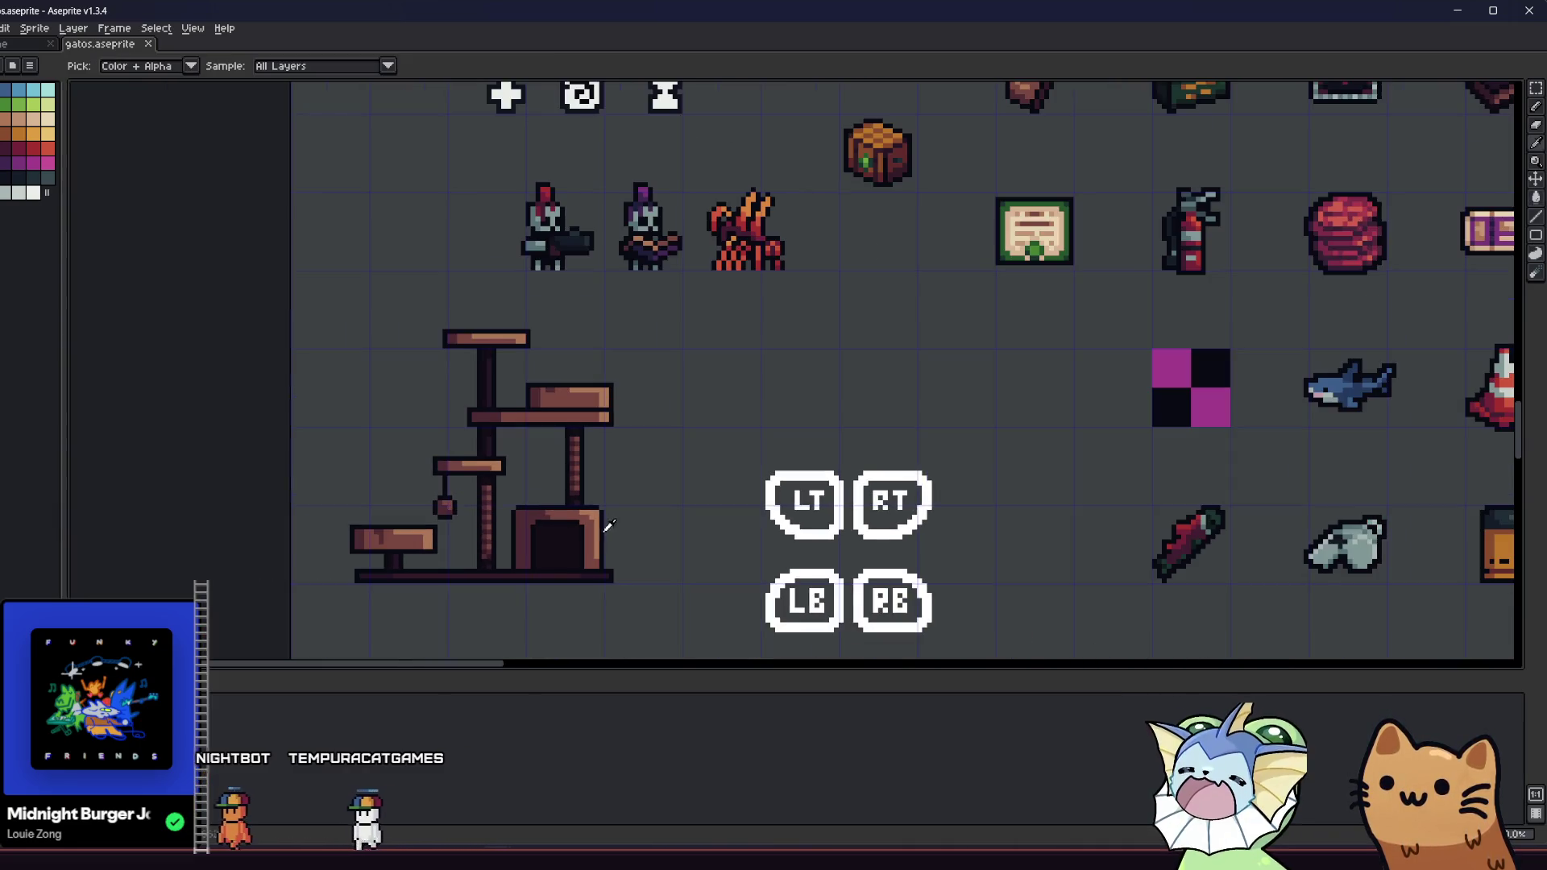
pyautogui.scroll(4, 505, 505)
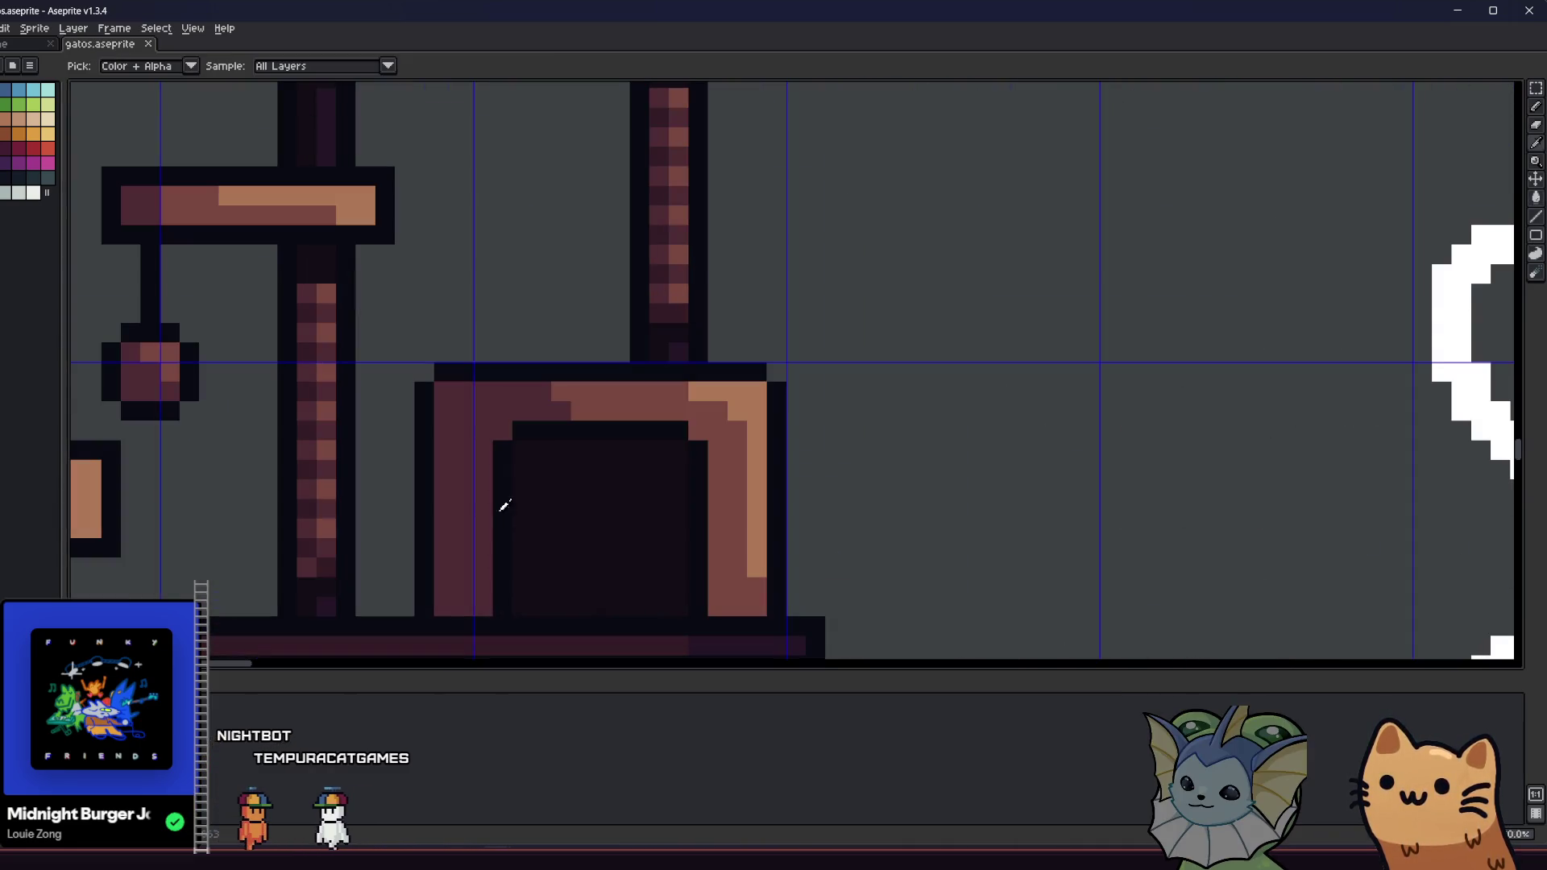
pyautogui.click(130, 324)
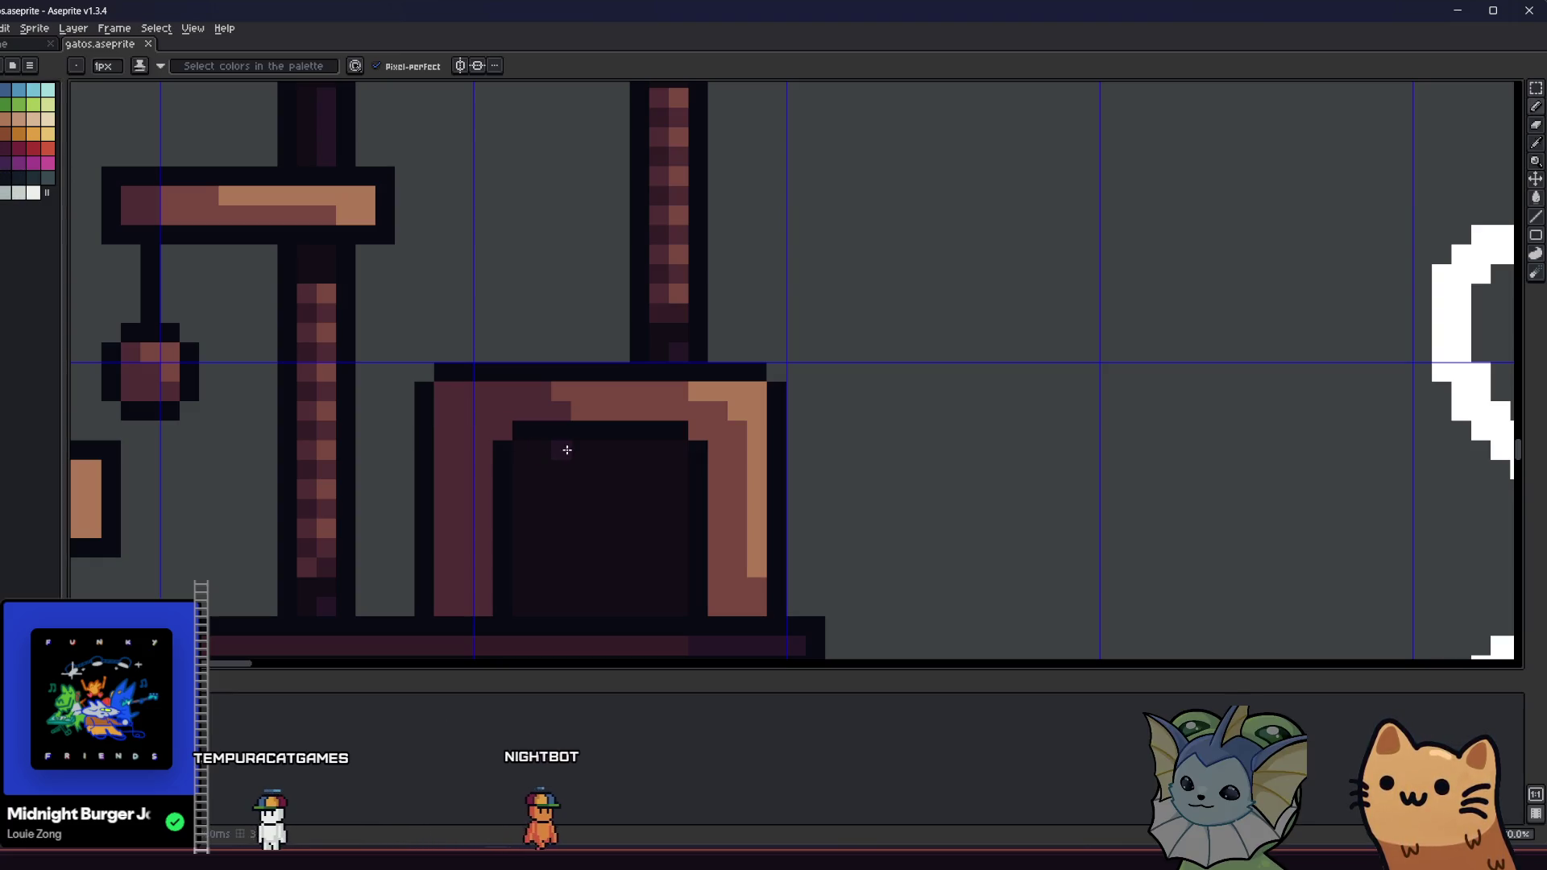
pyautogui.moveTo(553, 593); pyautogui.dragTo(535, 448)
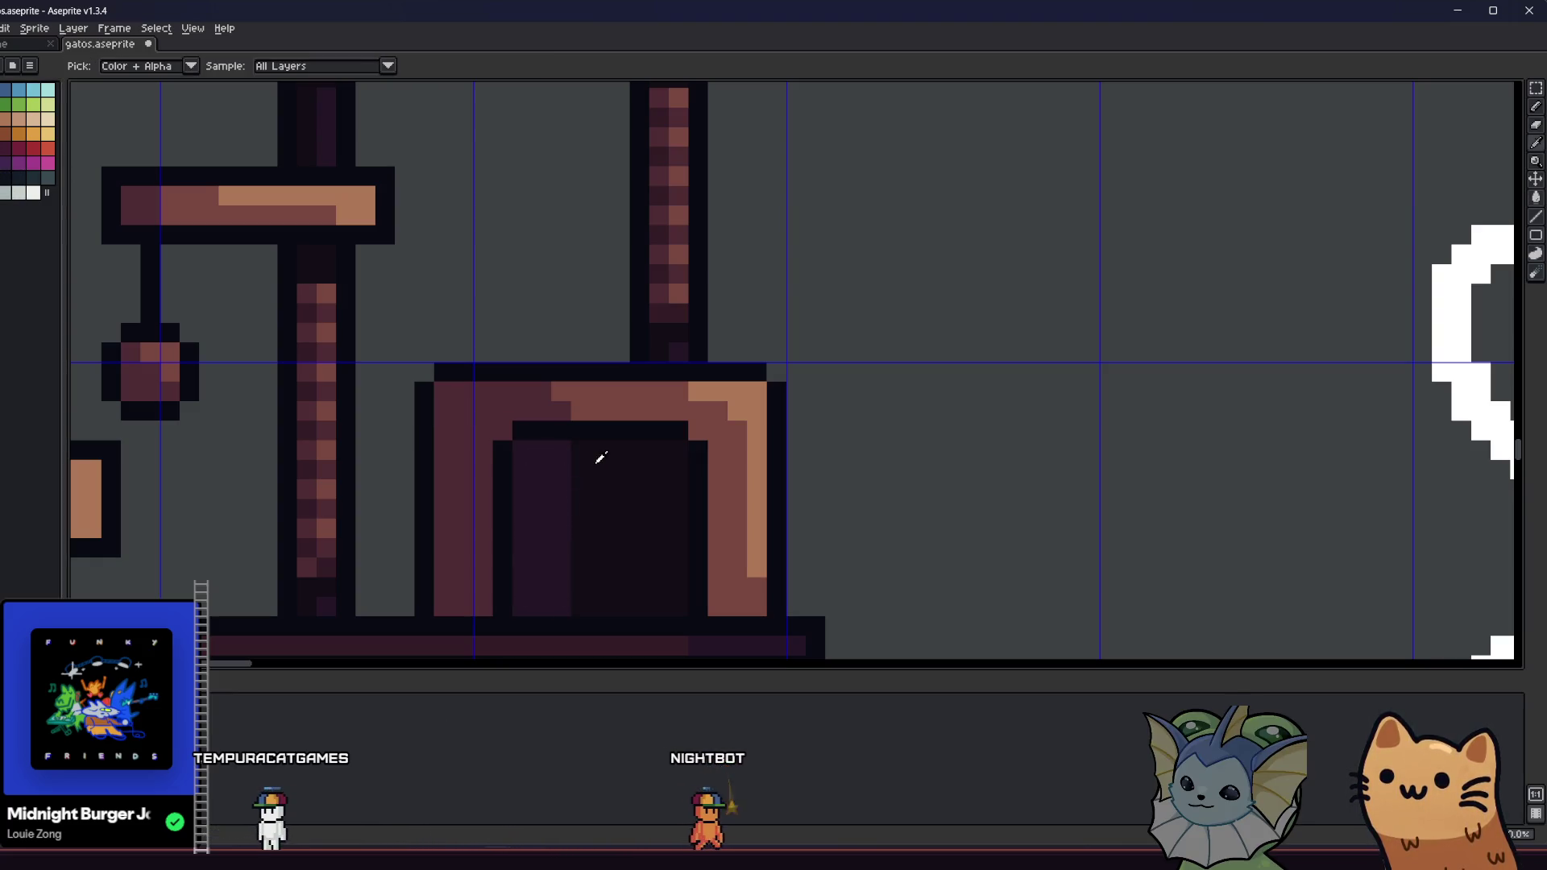
pyautogui.keyDown('alt'); pyautogui.click(561, 507); pyautogui.keyUp('alt')
pyautogui.scroll(-2, 612, 603)
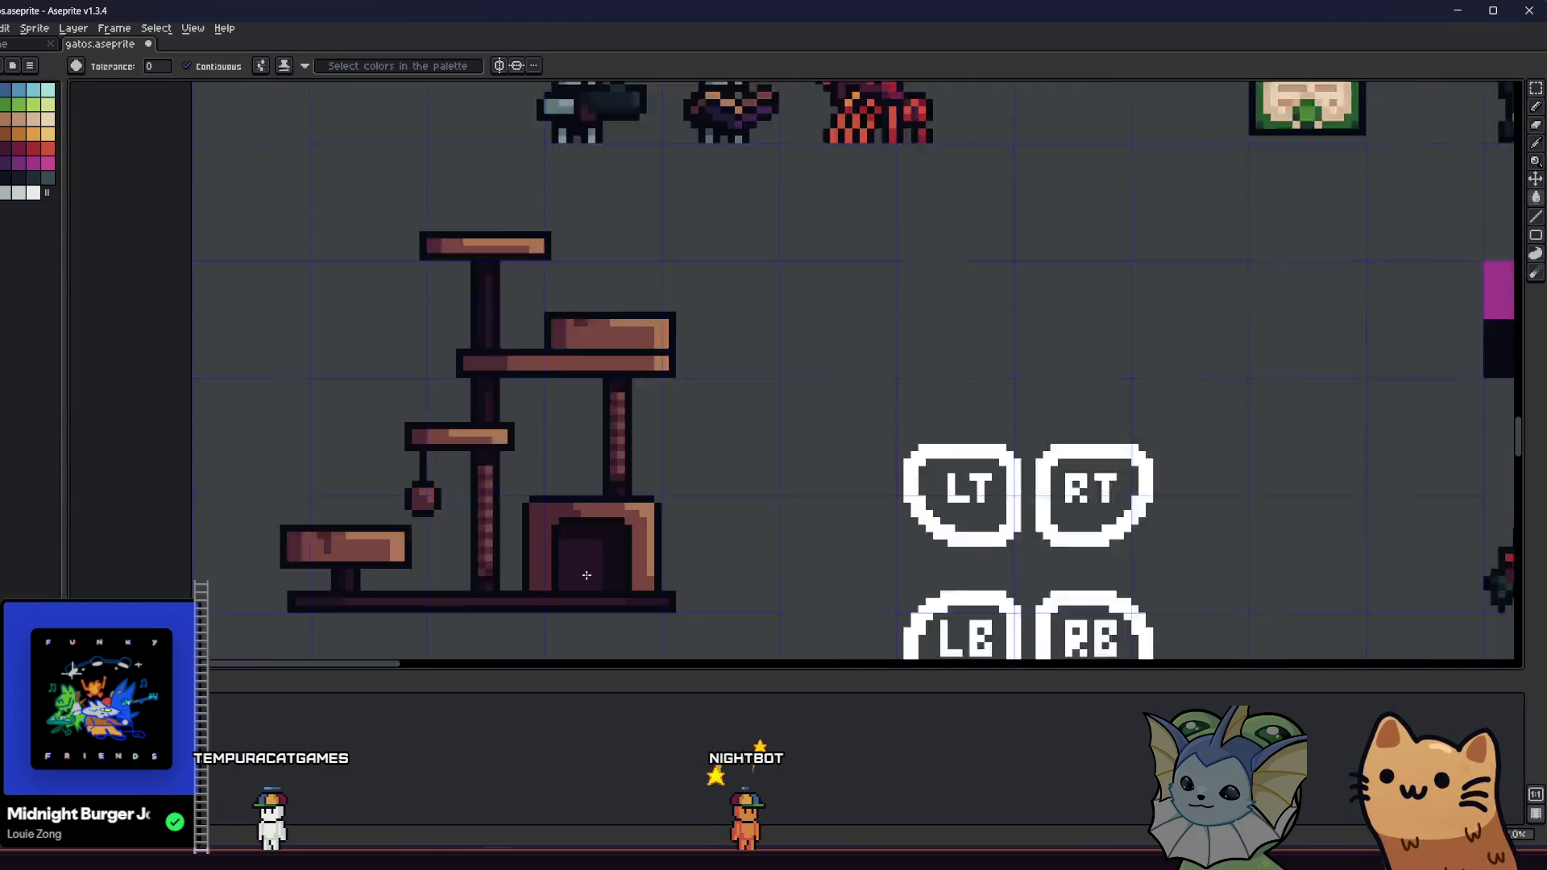
pyautogui.scroll(-5, 618, 542)
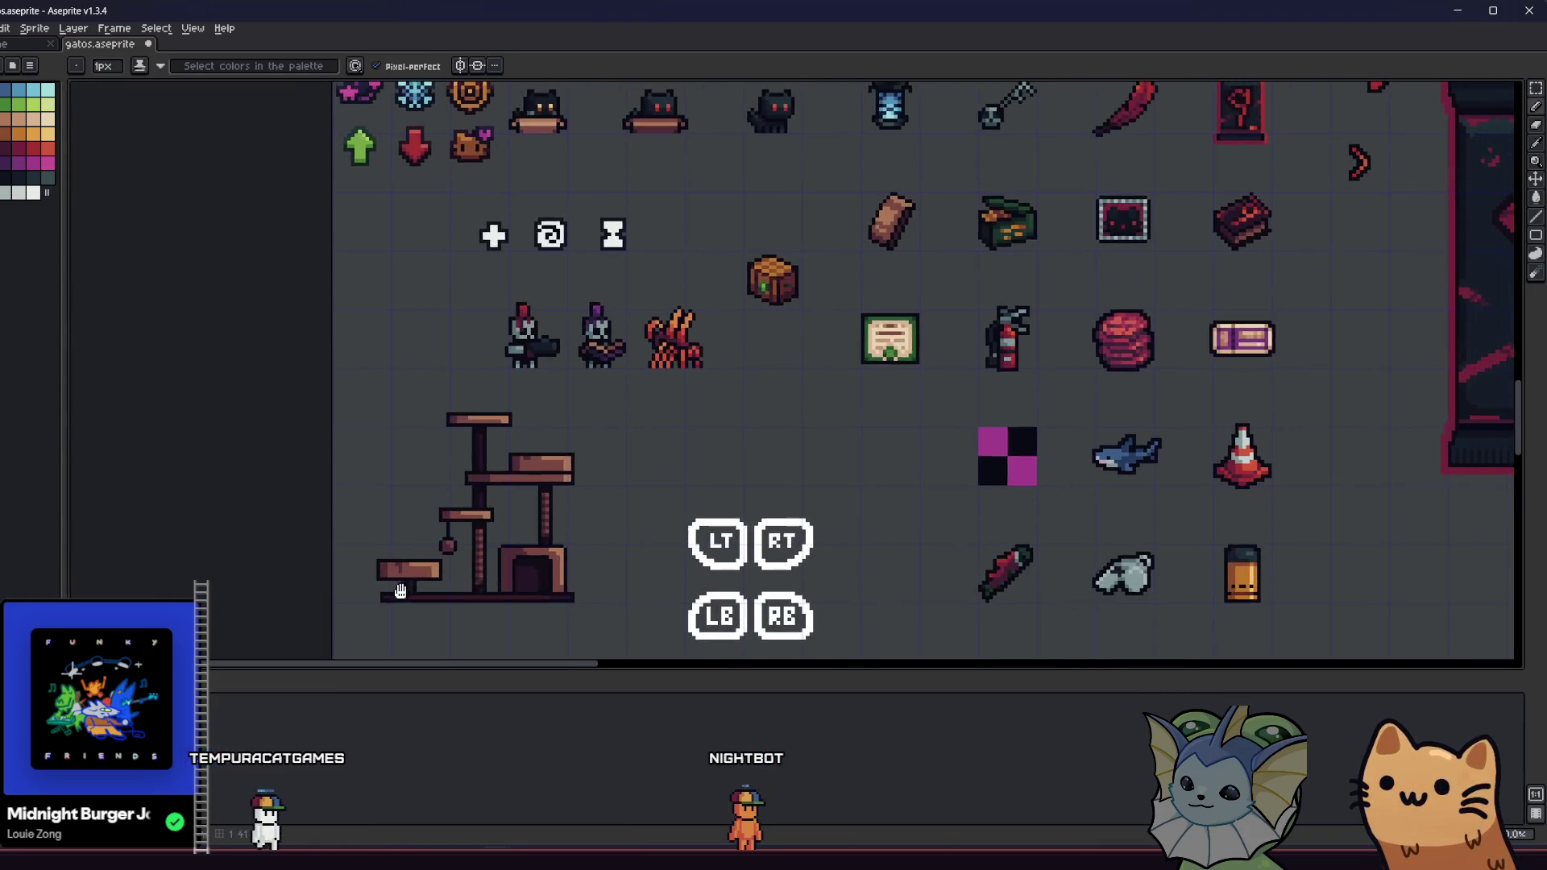
pyautogui.moveTo(385, 573); pyautogui.dragTo(348, 480)
pyautogui.scroll(4, 348, 481)
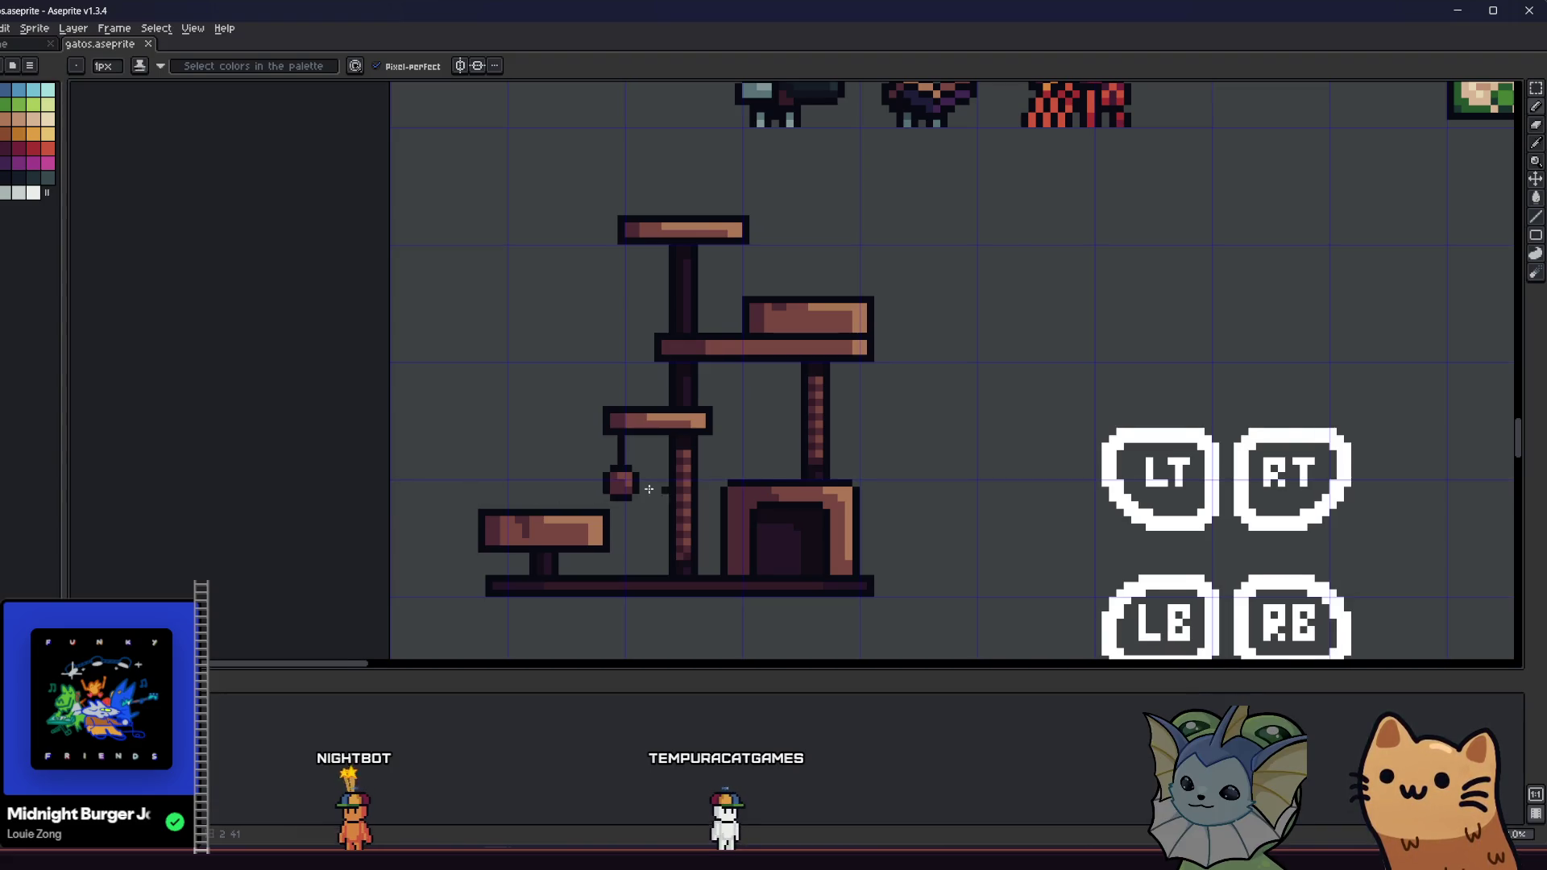
# Step: Sample a brown from the small platform, darken pixels on the cat-tree platform, and save
pyautogui.hscroll(-2, 623, 492)
pyautogui.scroll(3, 814, 420)
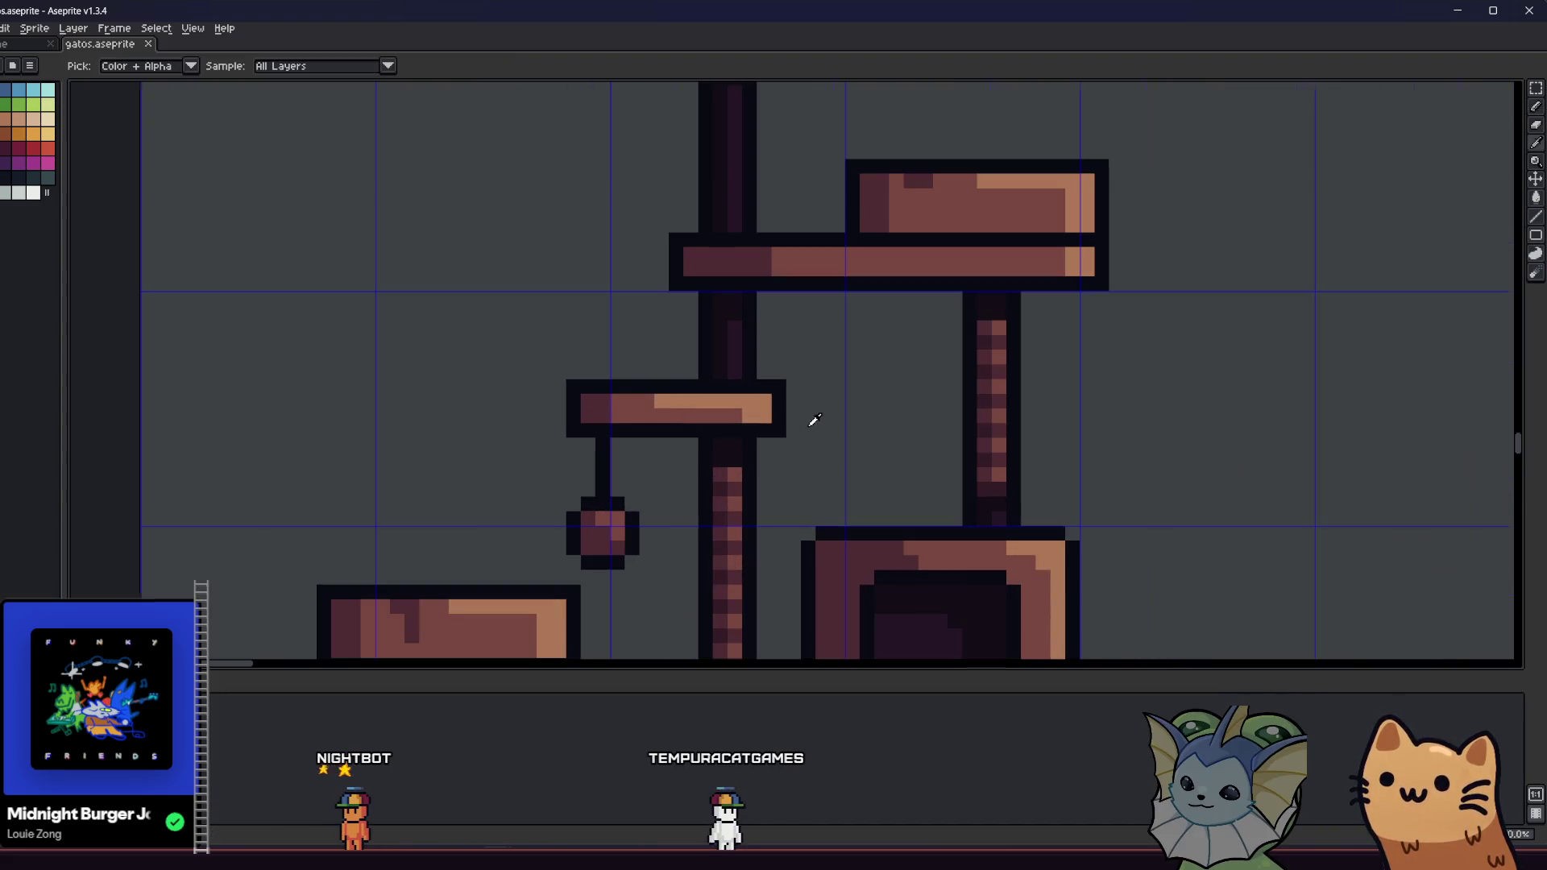
pyautogui.keyDown('alt'); pyautogui.click(612, 400); pyautogui.keyUp('alt')
pyautogui.scroll(3, 659, 411)
pyautogui.hscroll(3, 834, 292)
pyautogui.moveTo(834, 292); pyautogui.dragTo(834, 311)
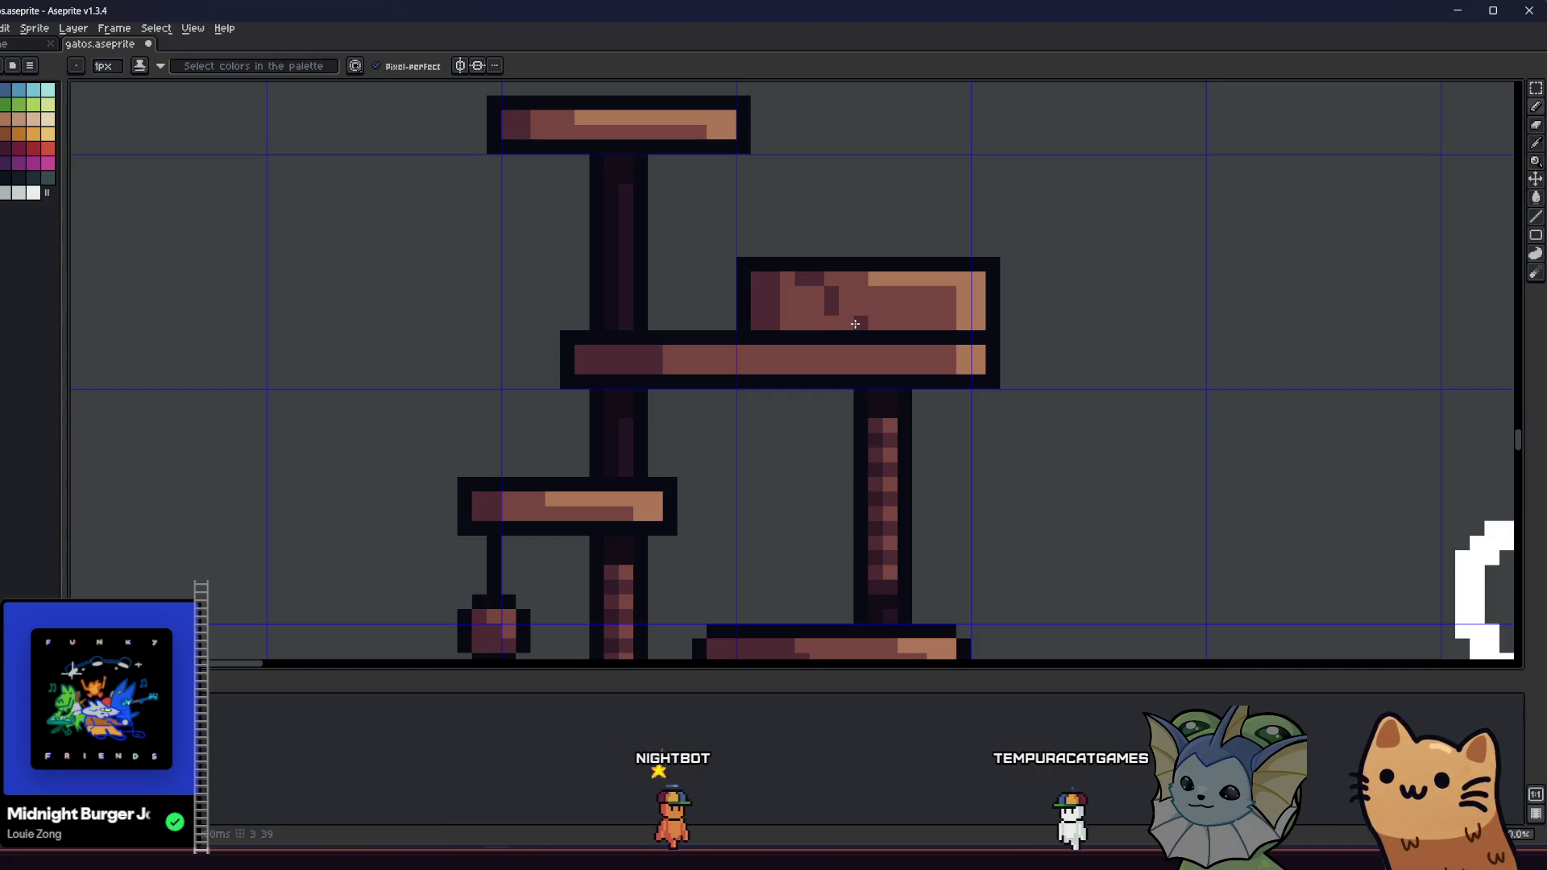
pyautogui.scroll(-5, 855, 323)
pyautogui.hotkey('ctrl', 's')
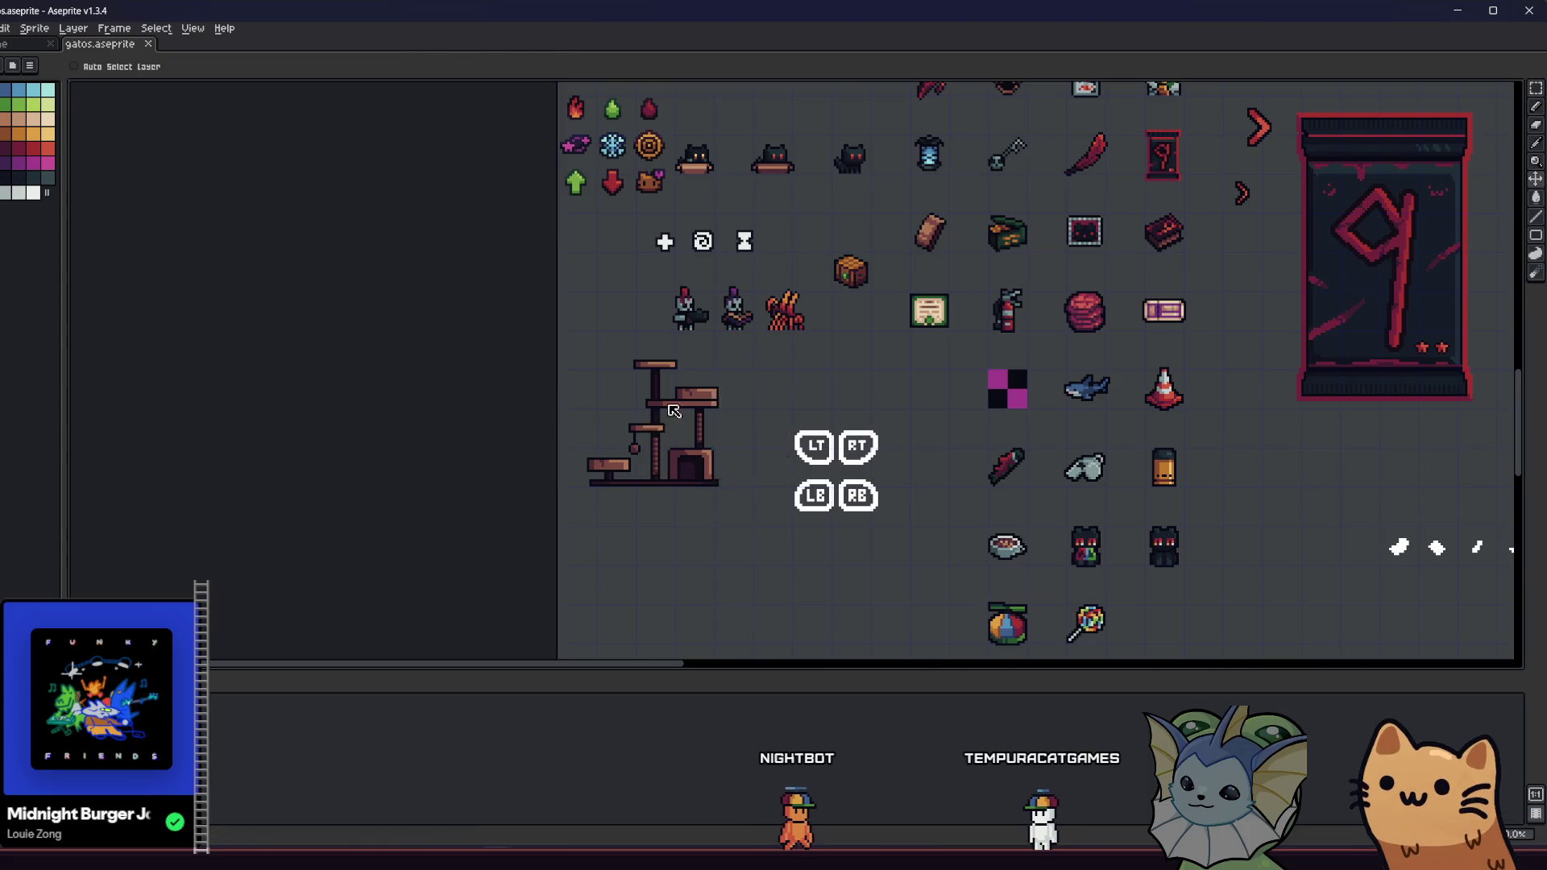
# Step: Repaint two top-row platform pixels darker brown and lighten one platform pixel
pyautogui.scroll(5, 674, 411)
pyautogui.scroll(-5, 742, 435)
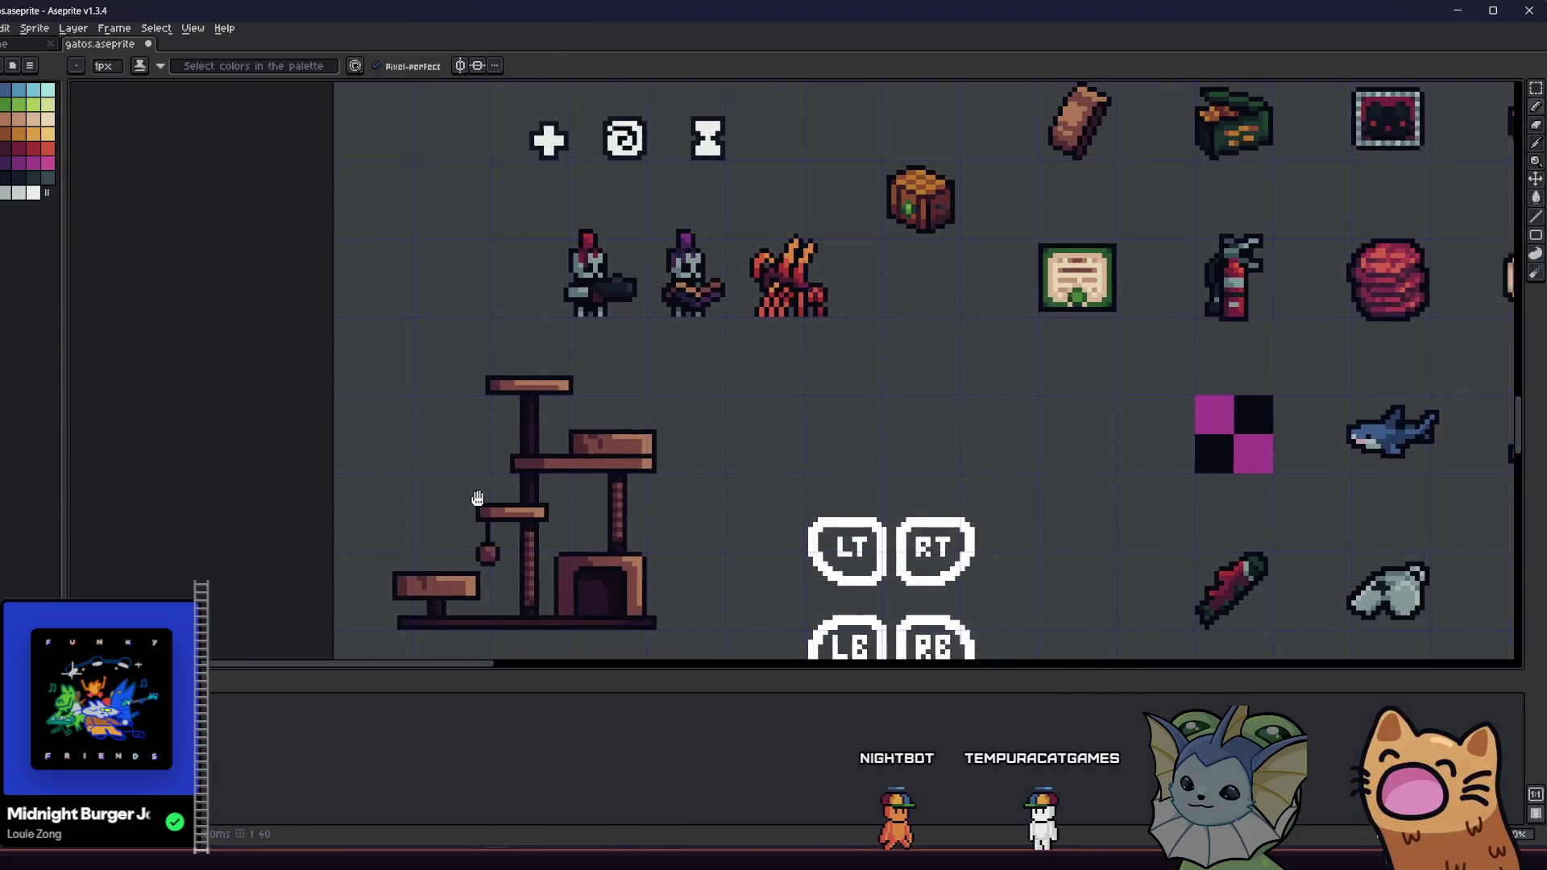
pyautogui.scroll(-2, 447, 495)
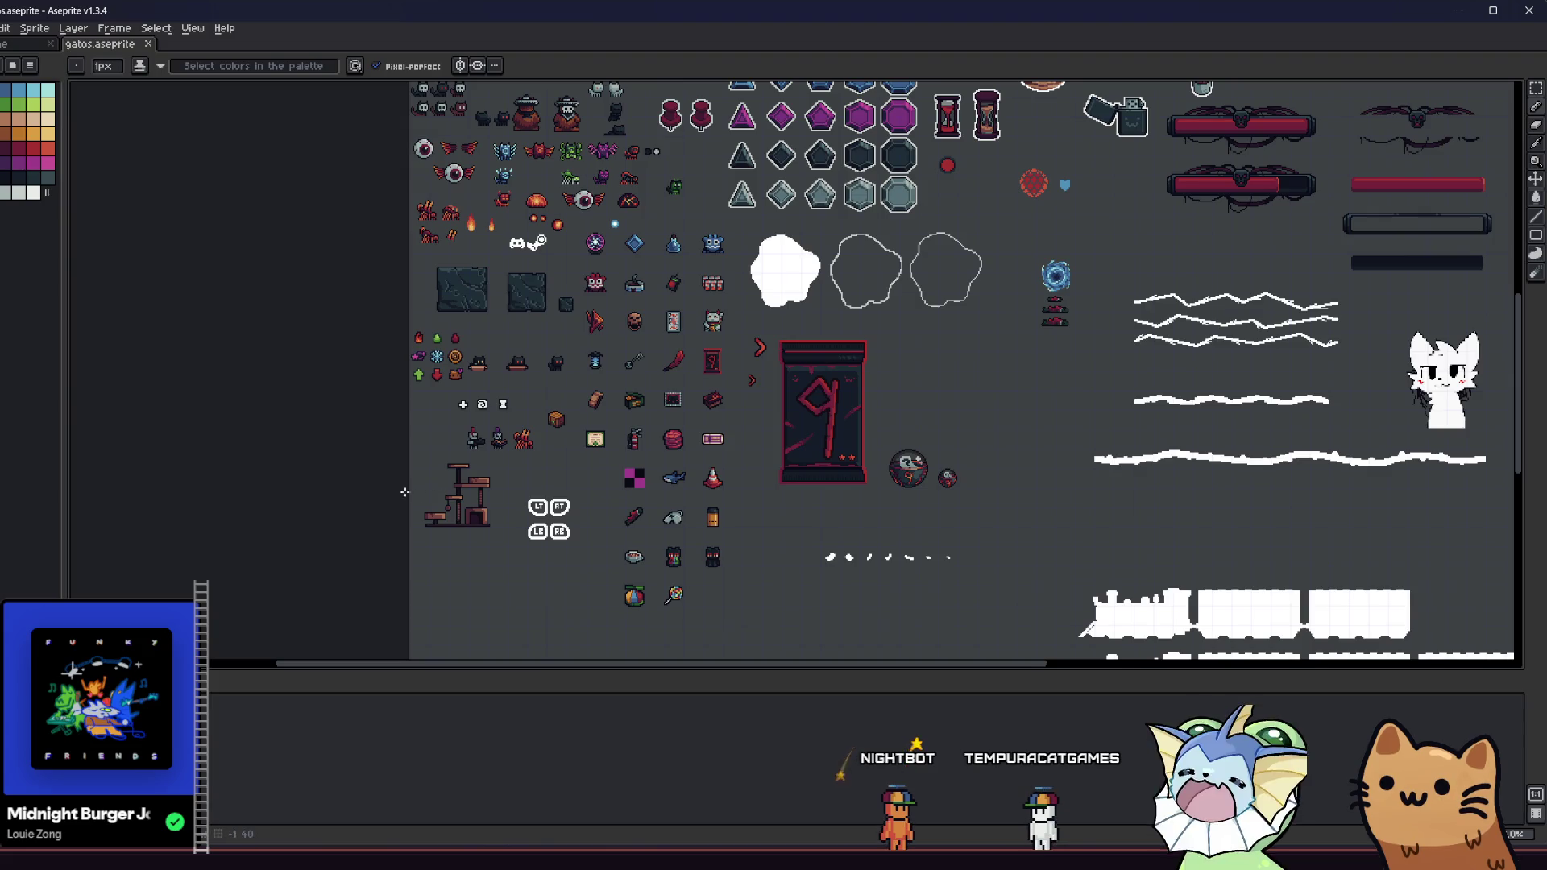
pyautogui.scroll(5, 451, 471)
pyautogui.press('alt')
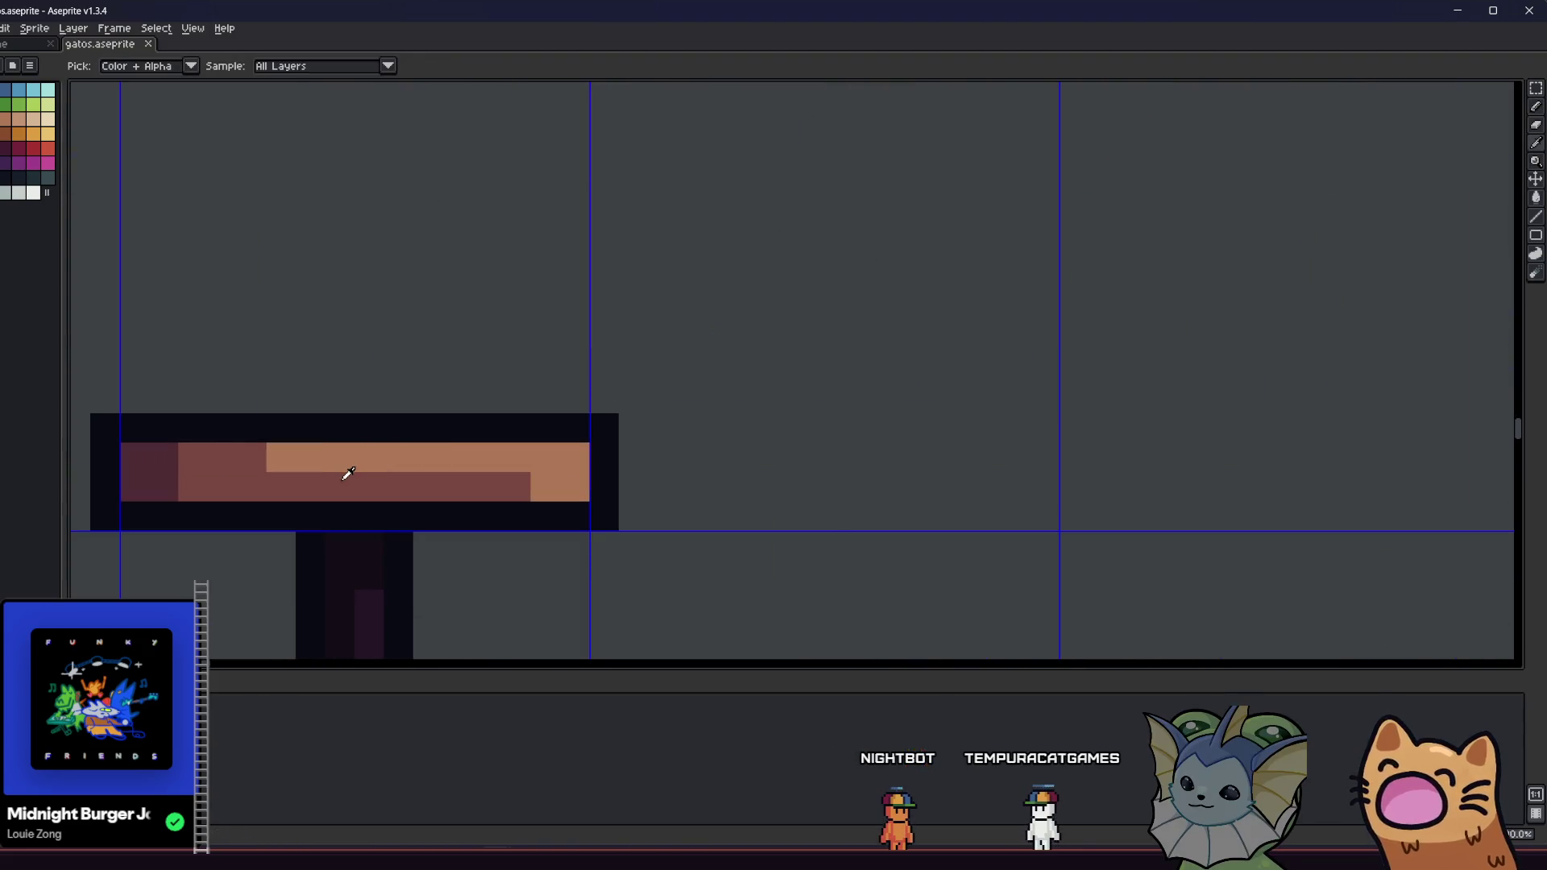
pyautogui.moveTo(338, 457); pyautogui.dragTo(368, 457)
pyautogui.scroll(-2, 419, 451)
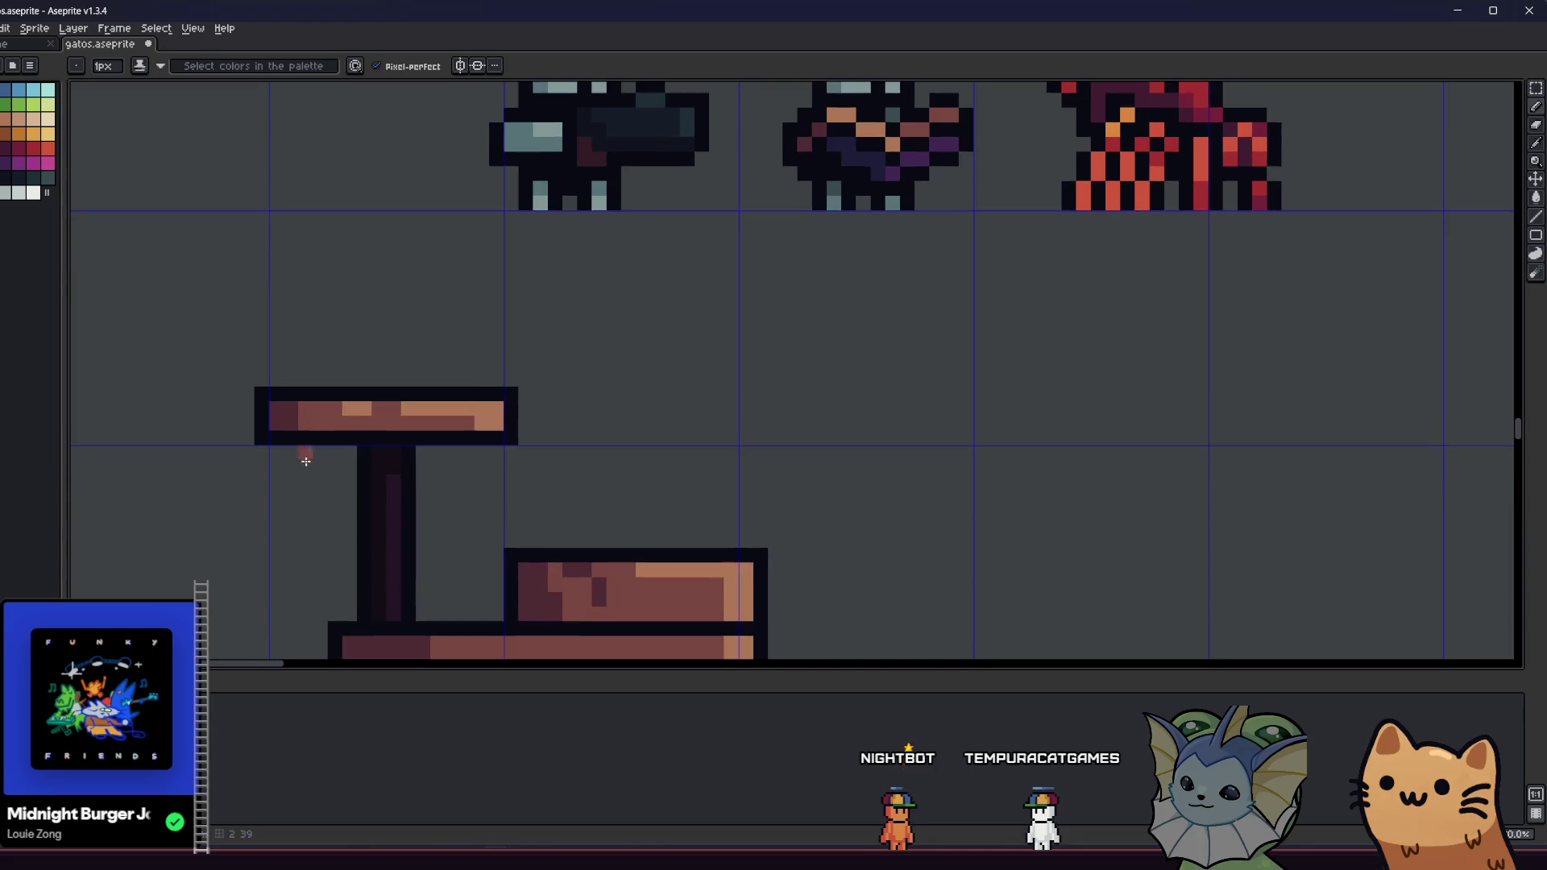
pyautogui.scroll(2, 379, 435)
pyautogui.click(410, 433)
pyautogui.scroll(-4, 401, 448)
# Step: Dab and darken a few more cat-tree pixels, then save gatos.aseprite
pyautogui.moveTo(269, 520); pyautogui.dragTo(397, 458)
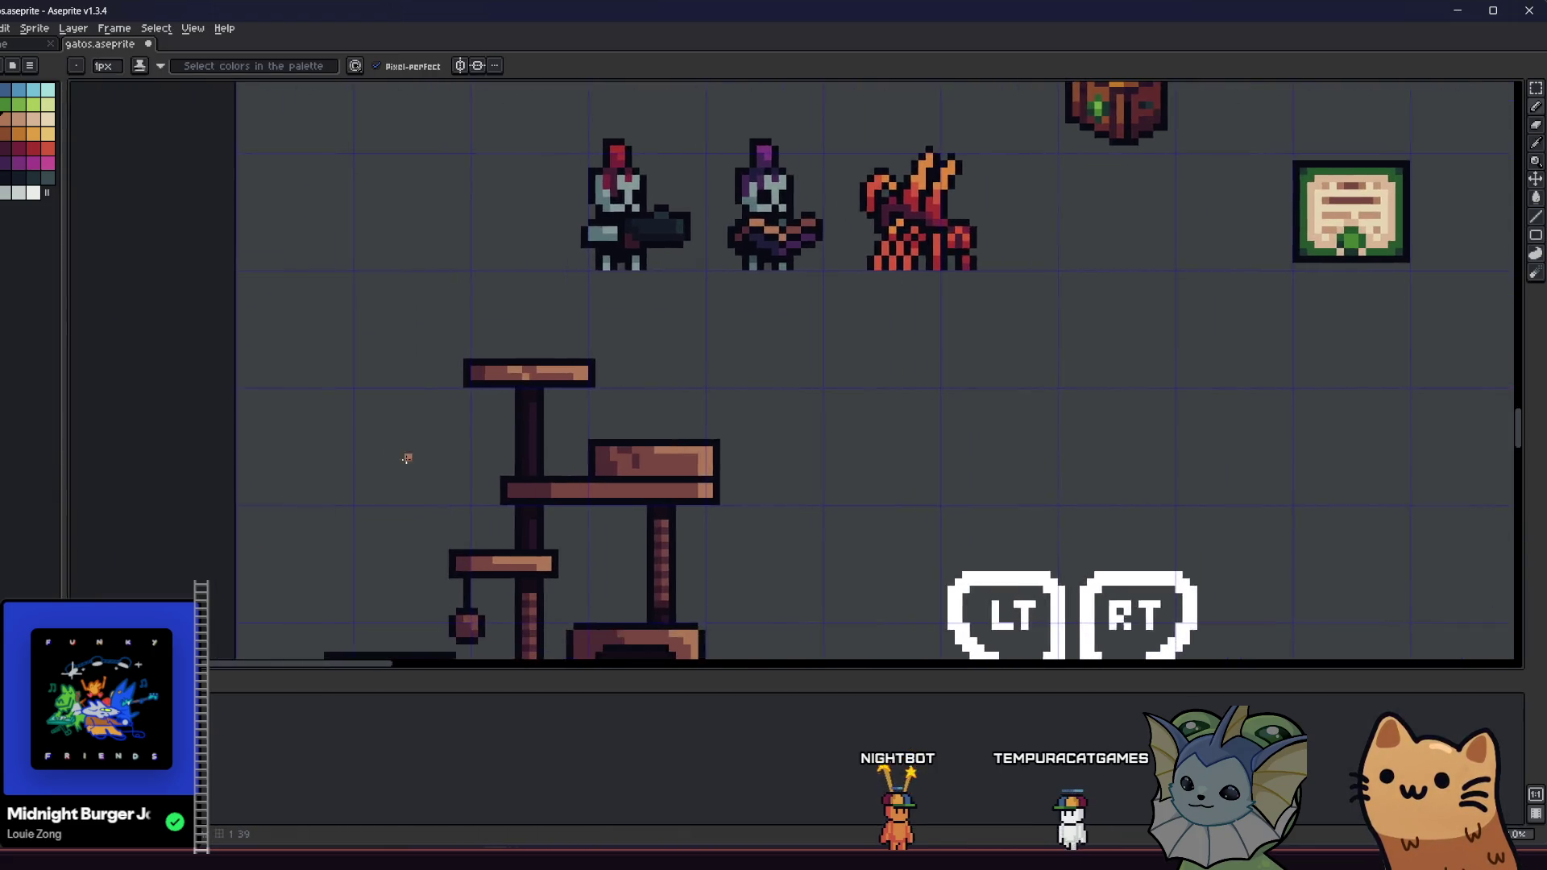
pyautogui.scroll(-3, 398, 458)
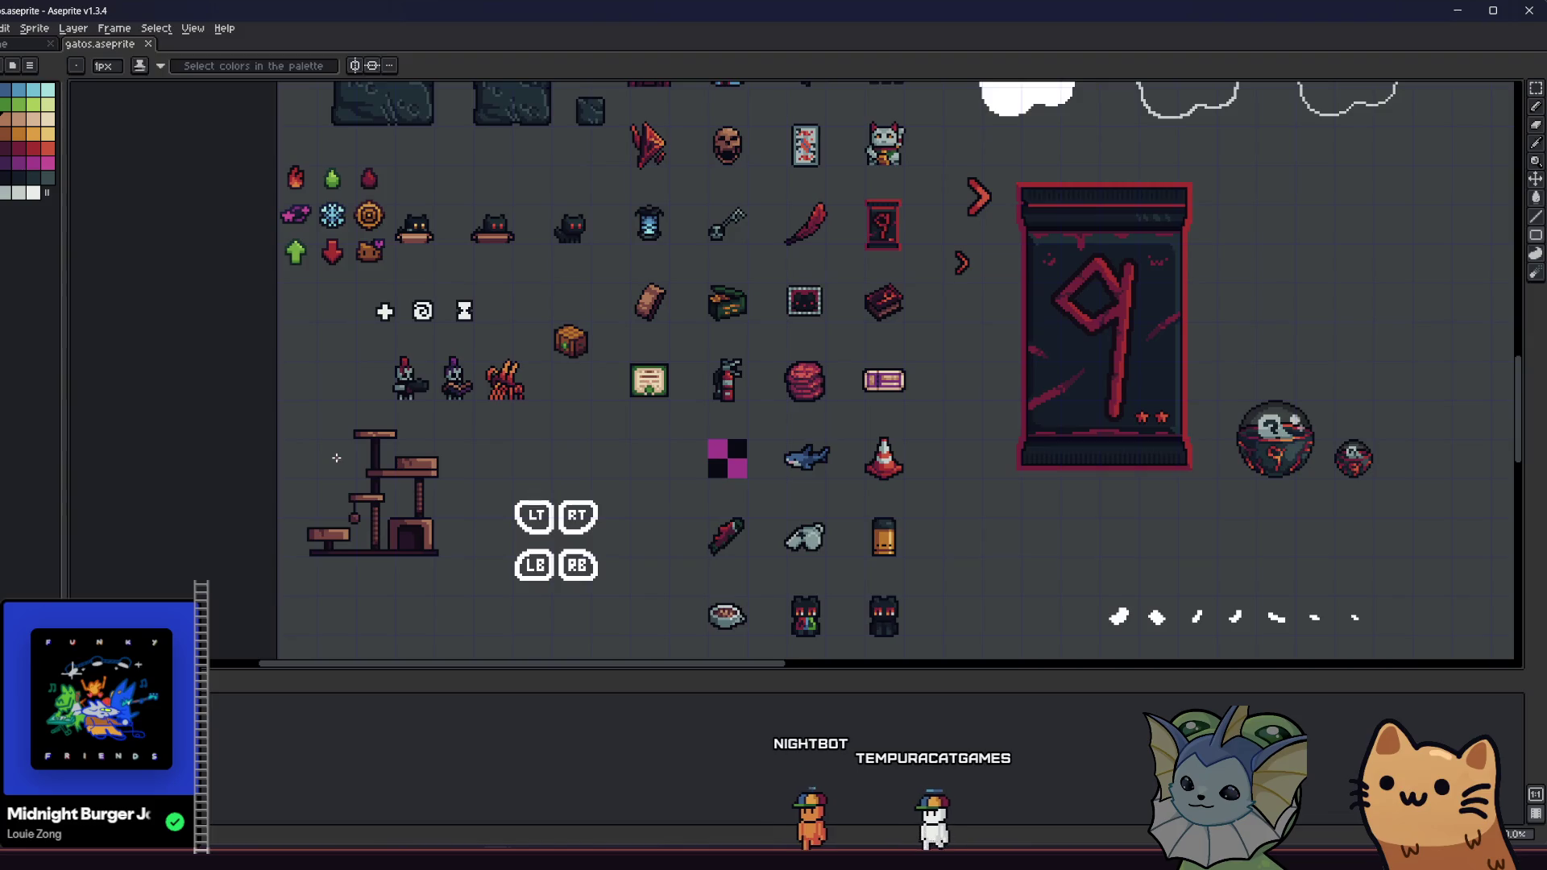
pyautogui.scroll(-1, 335, 457)
pyautogui.scroll(5, 379, 459)
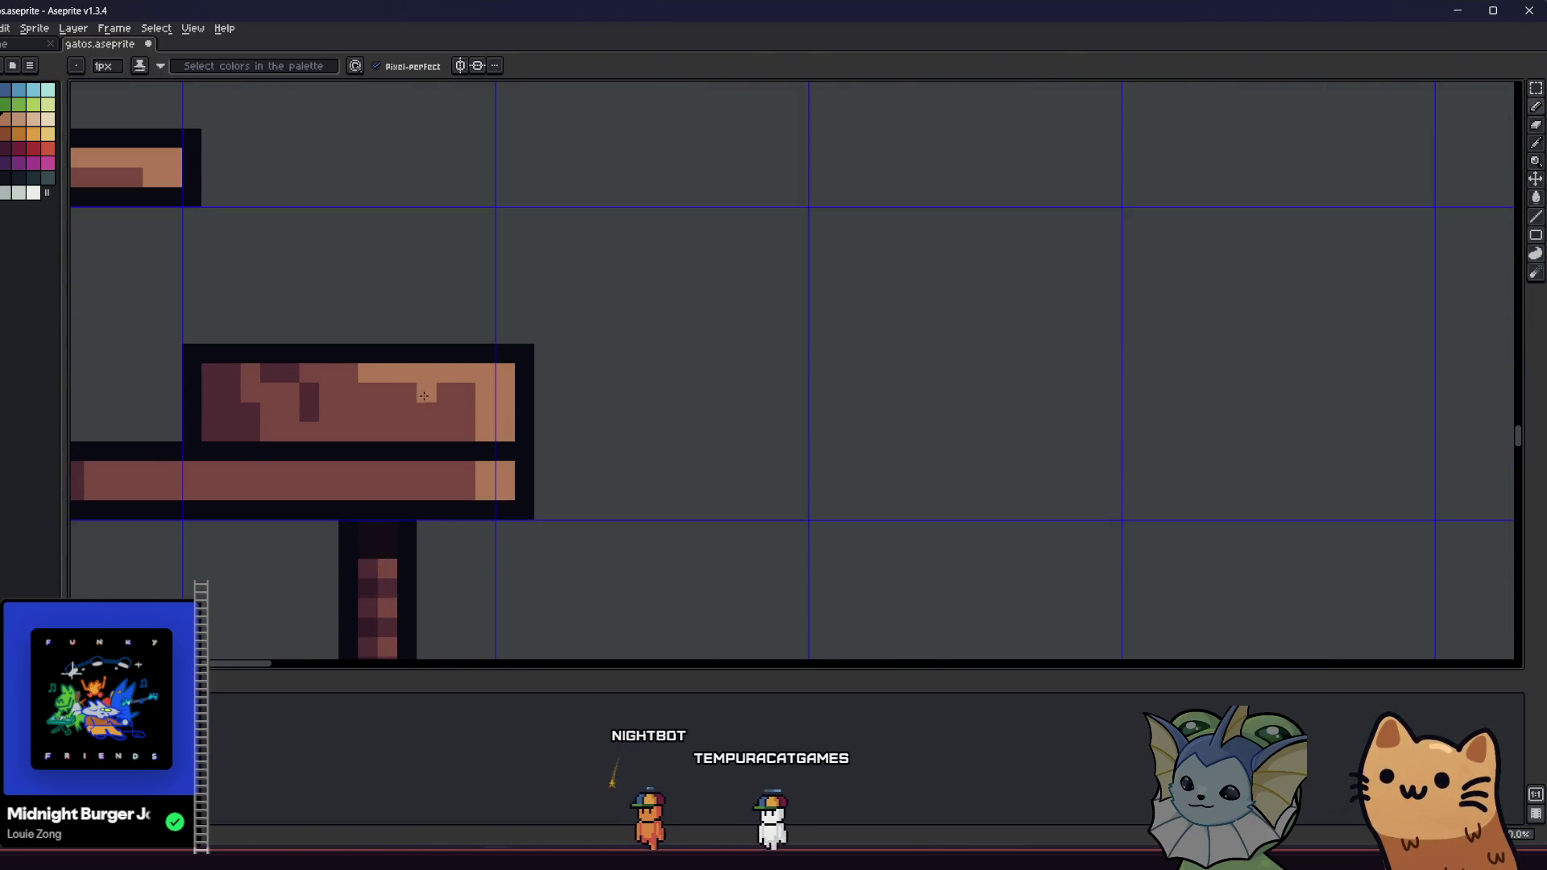
pyautogui.scroll(-4, 403, 427)
pyautogui.scroll(2, 376, 483)
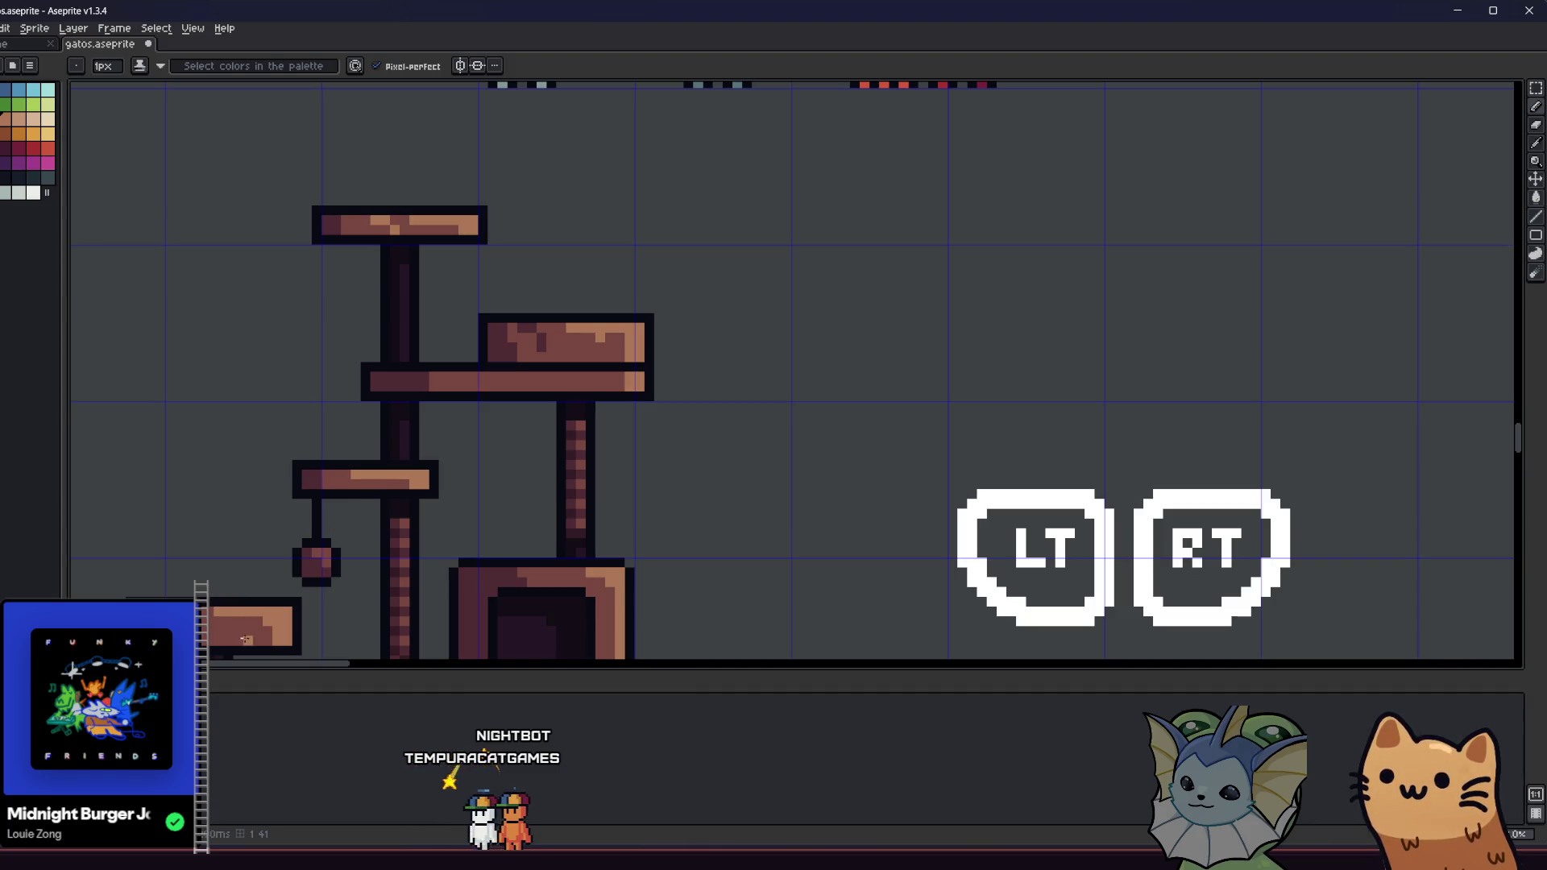
pyautogui.scroll(-4, 238, 620)
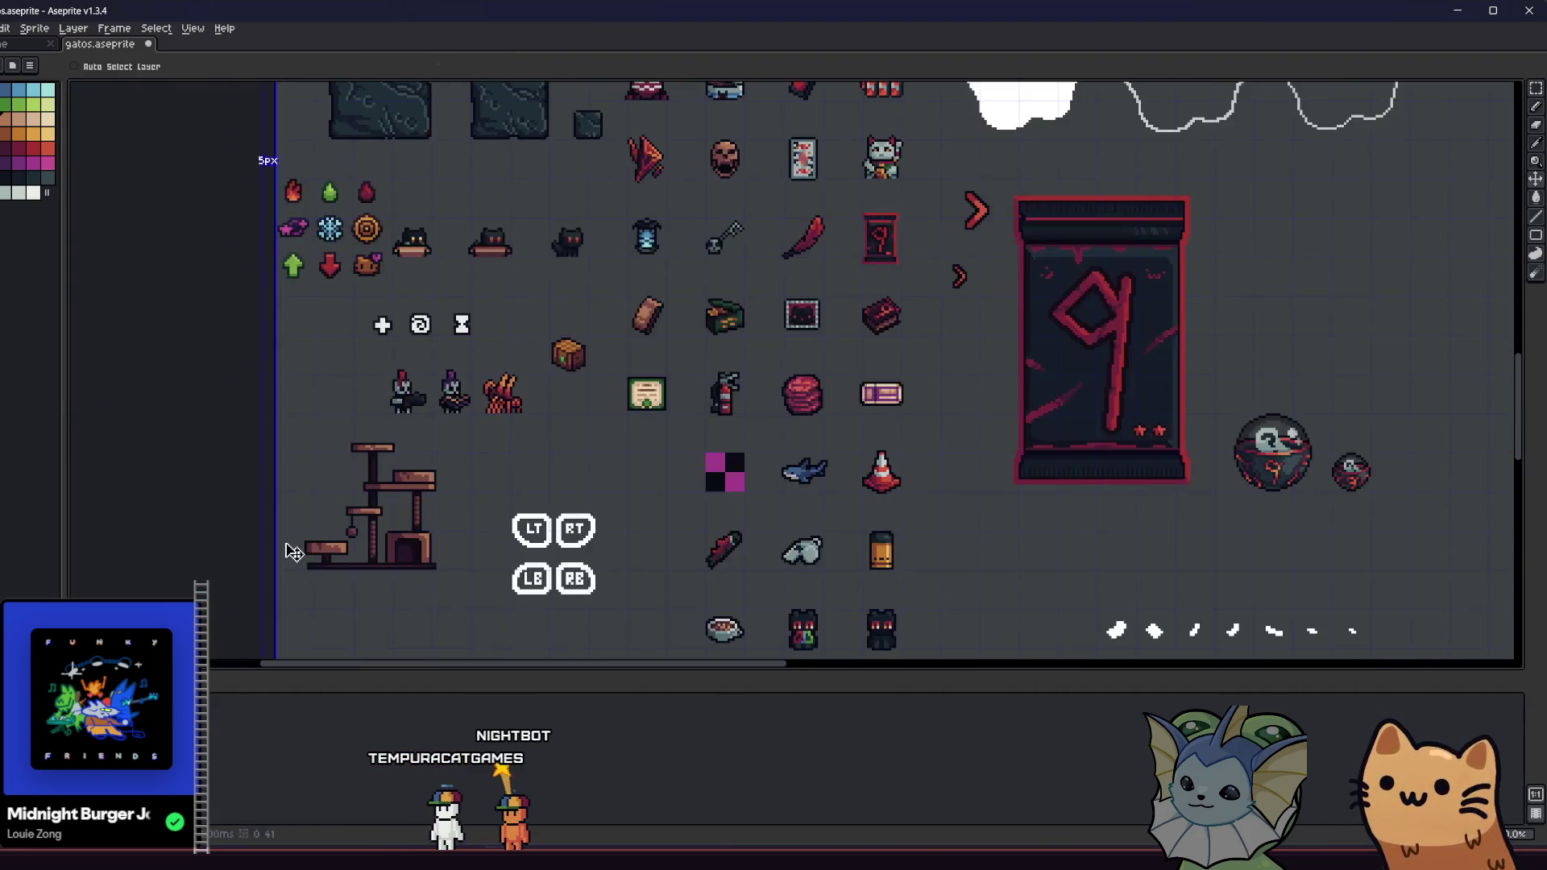
pyautogui.click(285, 544)
pyautogui.press('i')
pyautogui.scroll(4, 339, 524)
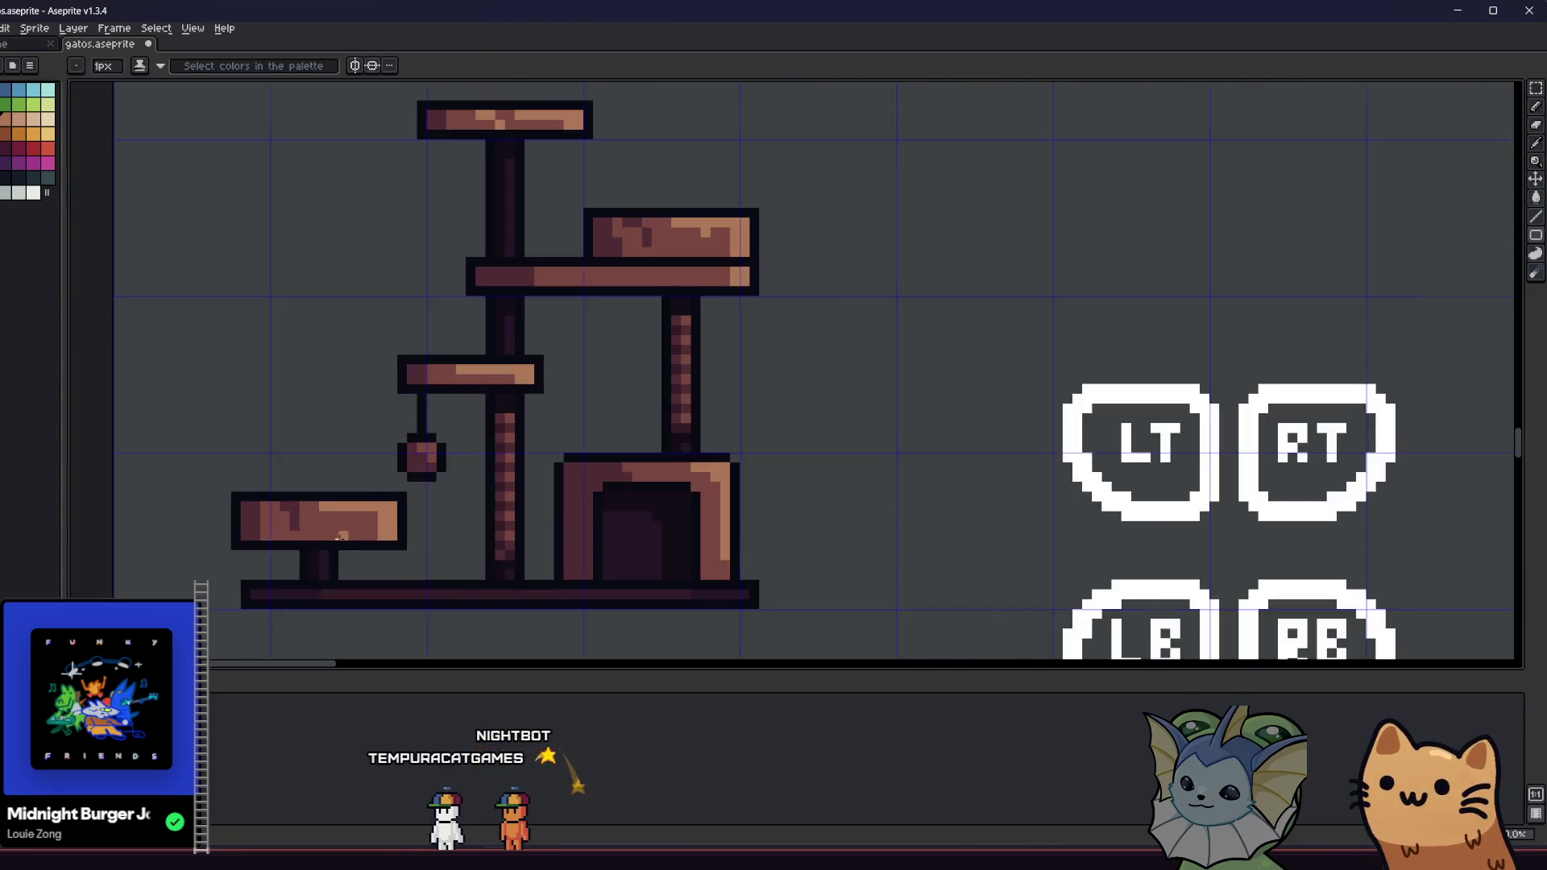
pyautogui.press('b')
pyautogui.click(421, 535)
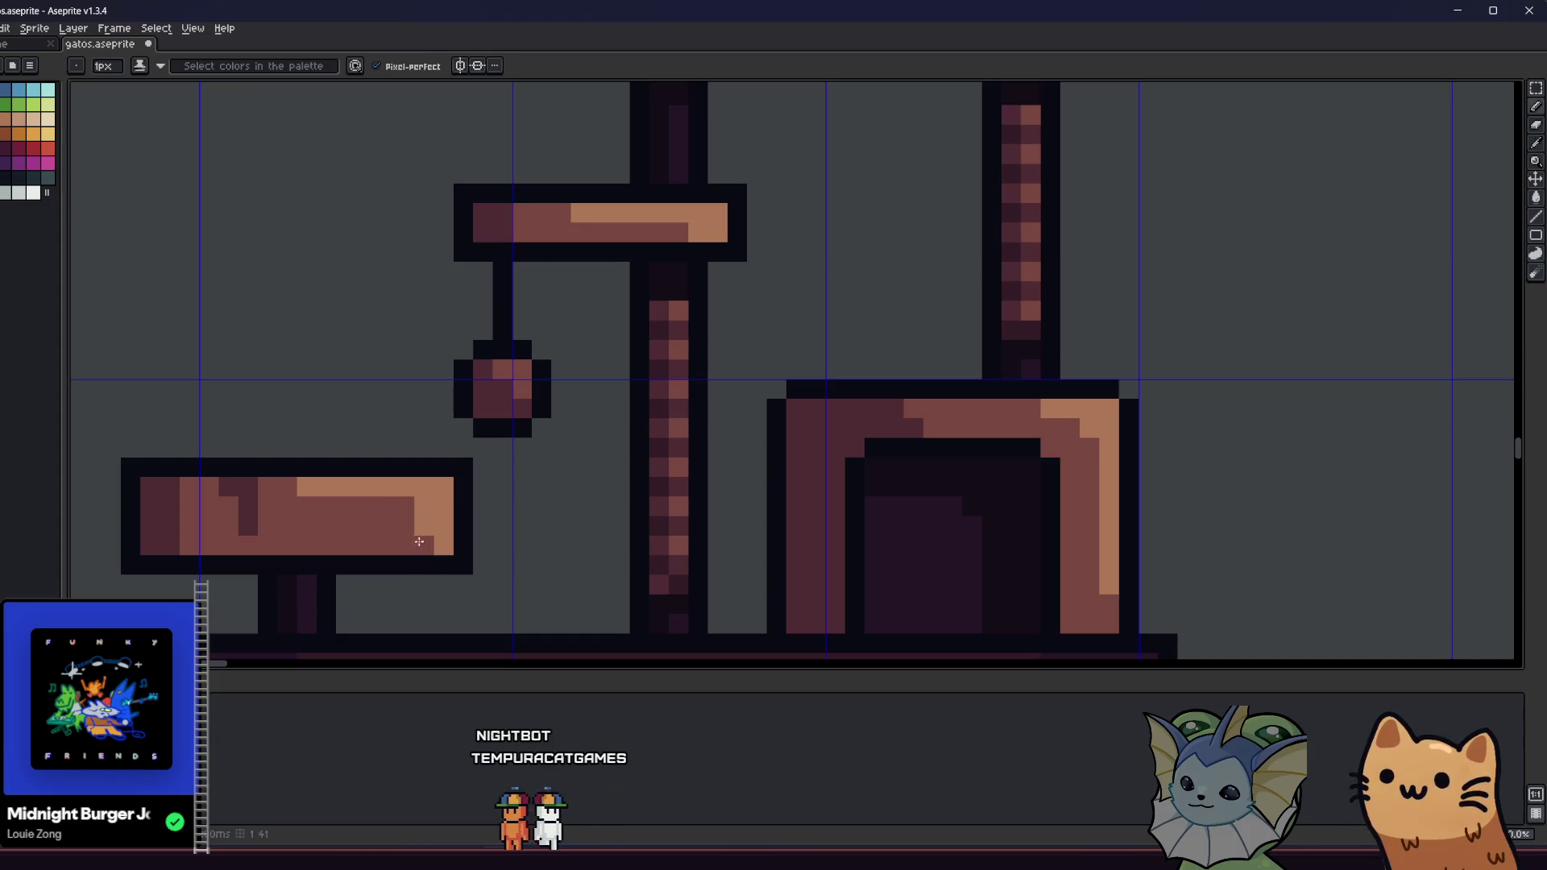
pyautogui.hotkey('ctrl', 's')
# Step: Draw a rectangular marquee selection around the entire cat tree
pyautogui.scroll(-3, 366, 490)
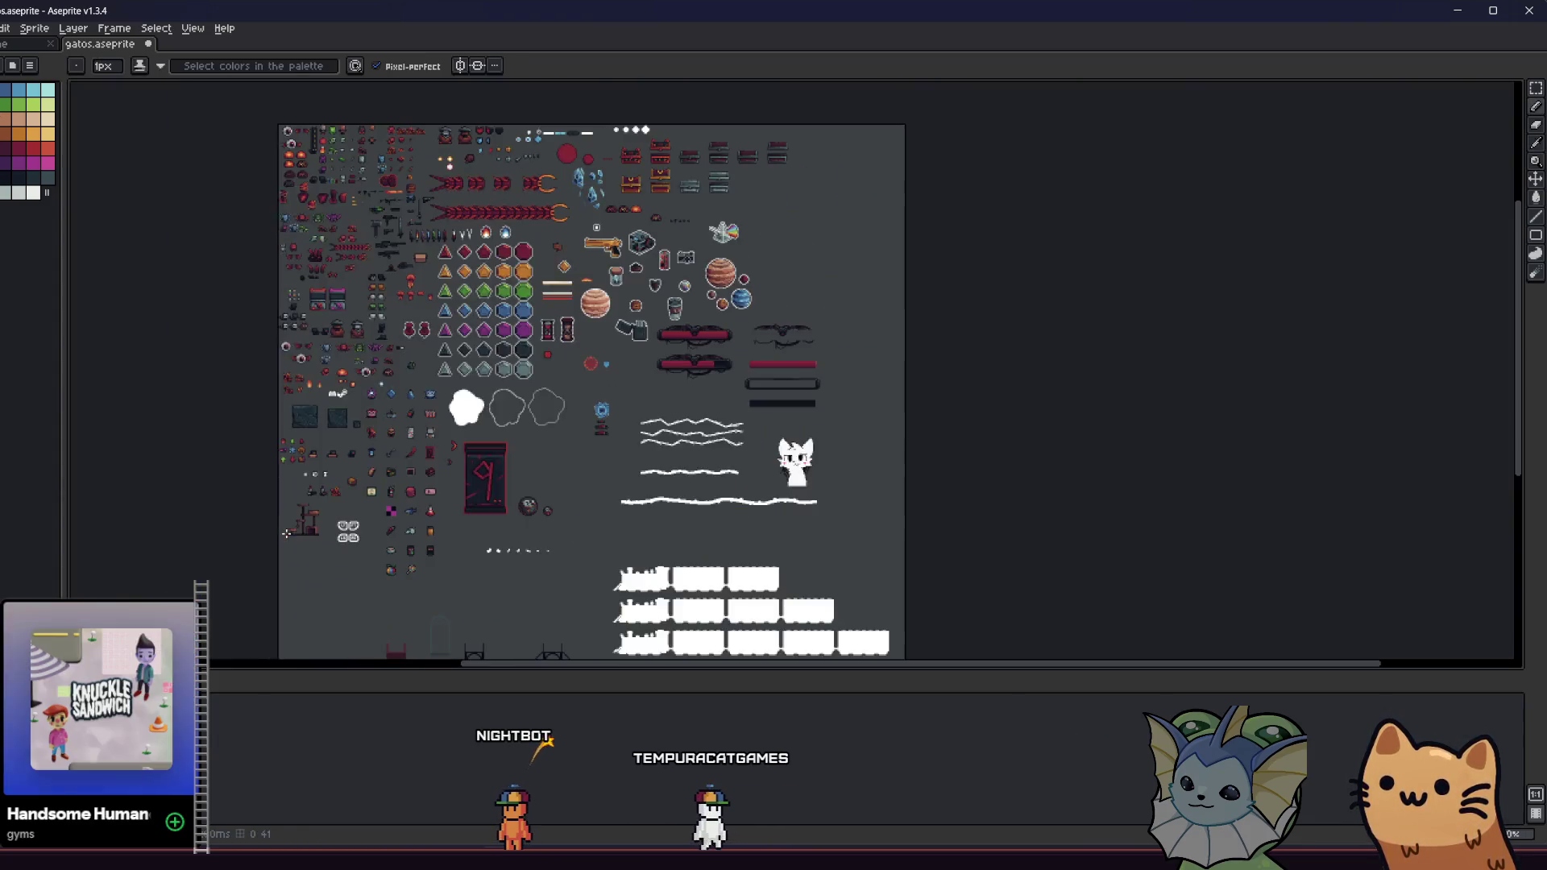
pyautogui.scroll(2, 323, 499)
pyautogui.moveTo(149, 531)
pyautogui.mouseDown()
pyautogui.moveTo(460, 524)
pyautogui.moveTo(545, 559)
pyautogui.moveTo(443, 527)
pyautogui.mouseUp()
pyautogui.scroll(-3, 546, 559)
pyautogui.scroll(4, 556, 557)
pyautogui.press('e')
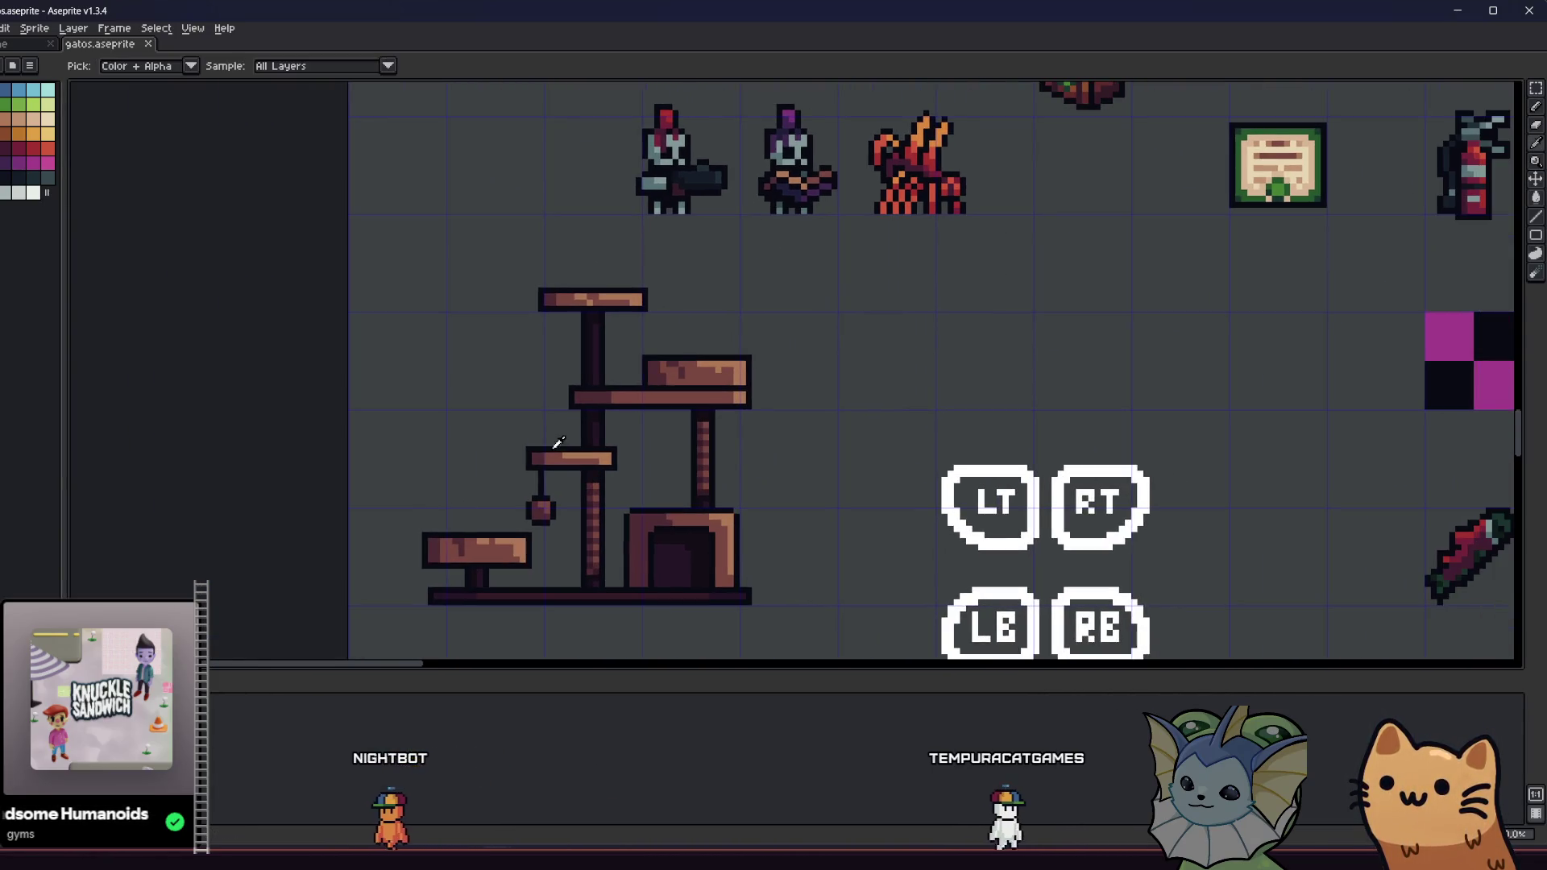
pyautogui.scroll(3, 639, 366)
pyautogui.scroll(-4, 683, 344)
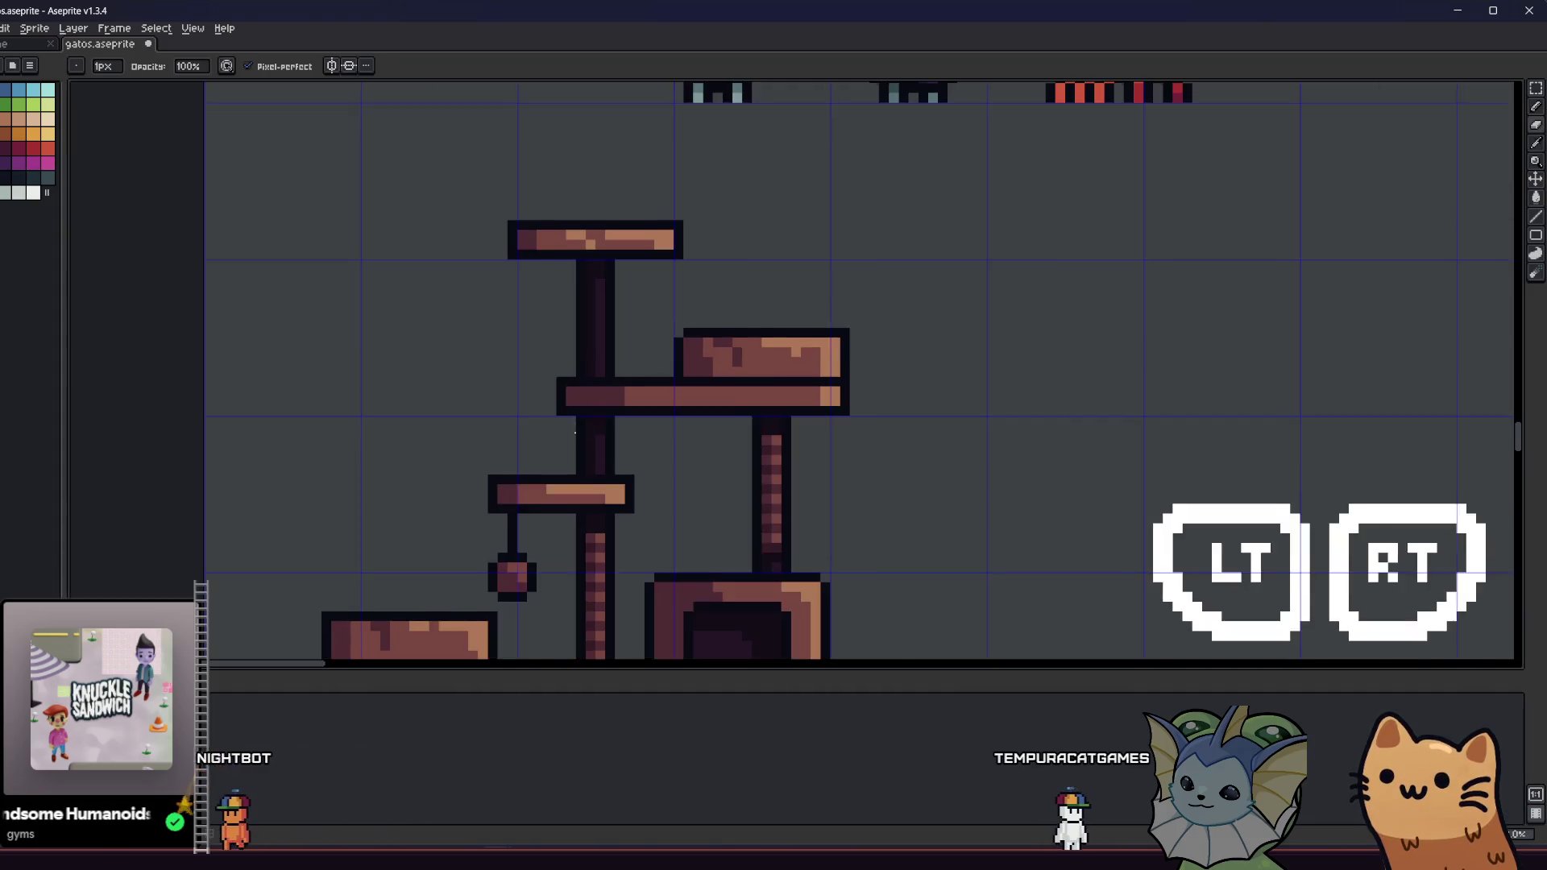
pyautogui.scroll(1, 628, 374)
pyautogui.scroll(1, 629, 370)
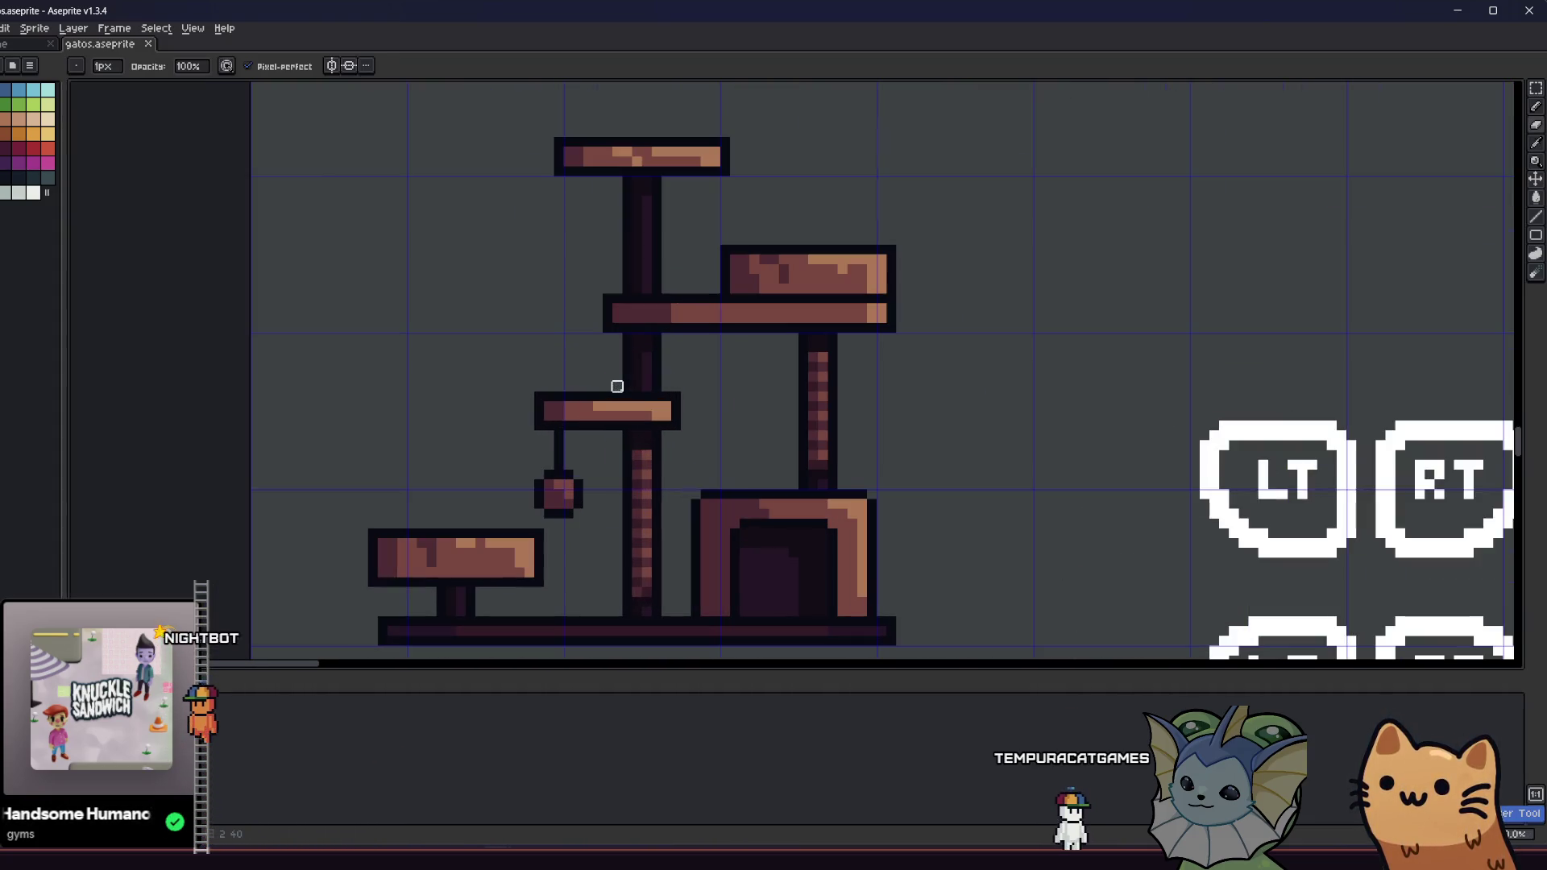
pyautogui.scroll(-1, 615, 386)
pyautogui.press('m')
pyautogui.moveTo(391, 166); pyautogui.dragTo(815, 561)
# Step: Select all the cat tree's pixels as one shape with the Magic Wand
pyautogui.press('m')
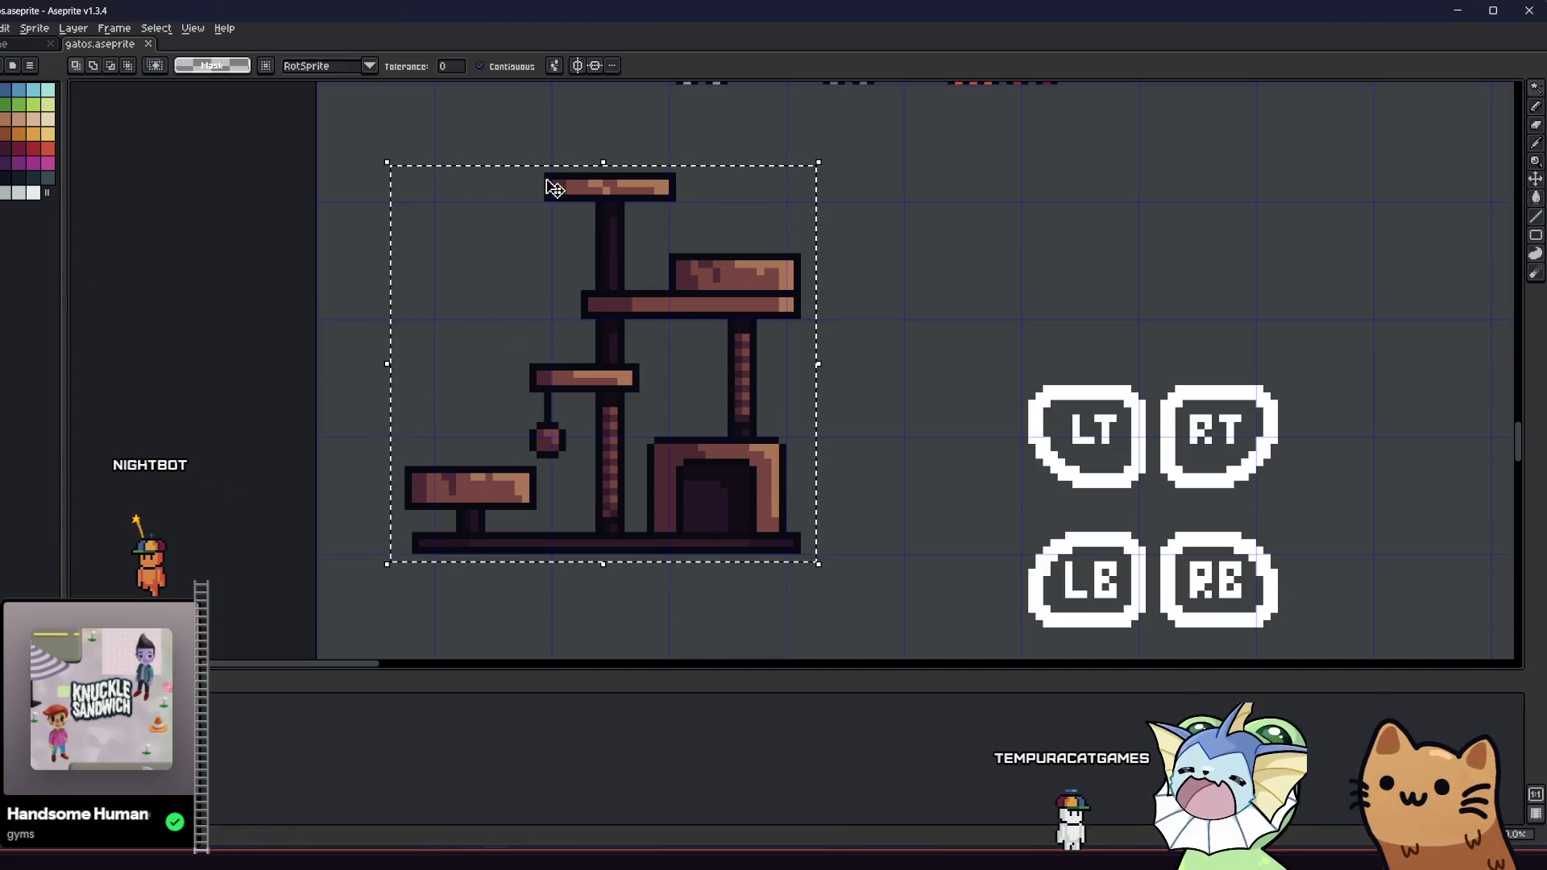
pyautogui.press('w')
pyautogui.keyDown('alt'); pyautogui.click(528, 232); pyautogui.keyUp('alt')
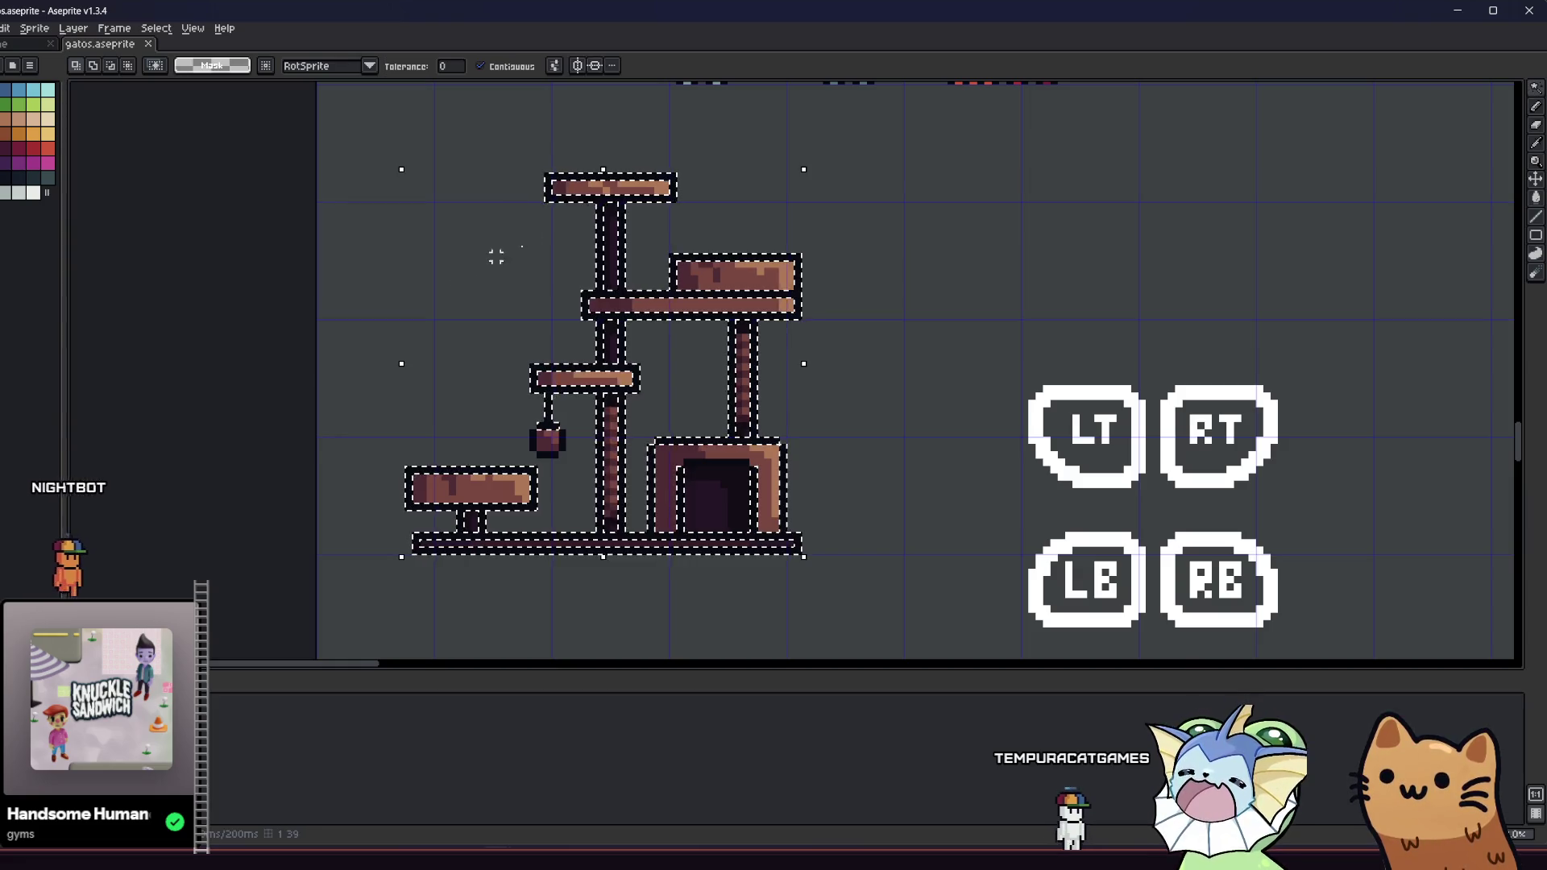
pyautogui.scroll(-1, 390, 318)
pyautogui.scroll(-1, 398, 328)
pyautogui.scroll(-2, 398, 329)
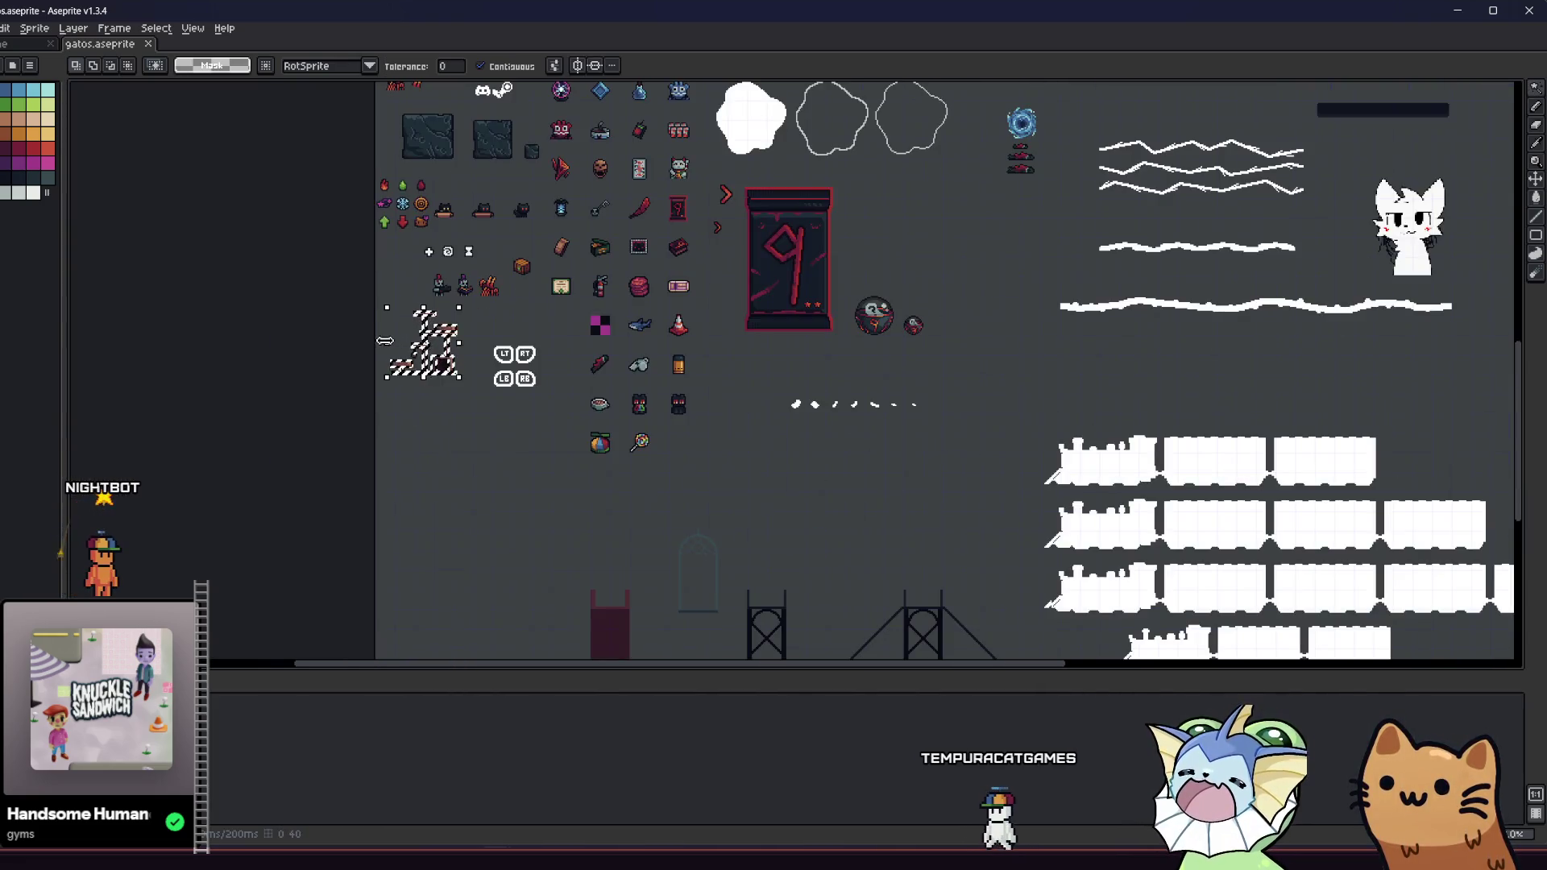
pyautogui.scroll(4, 387, 347)
pyautogui.moveTo(383, 363); pyautogui.dragTo(372, 398)
# Step: Switch to the Pencil with a 10px brush and choose a different ink mode
pyautogui.press('b')
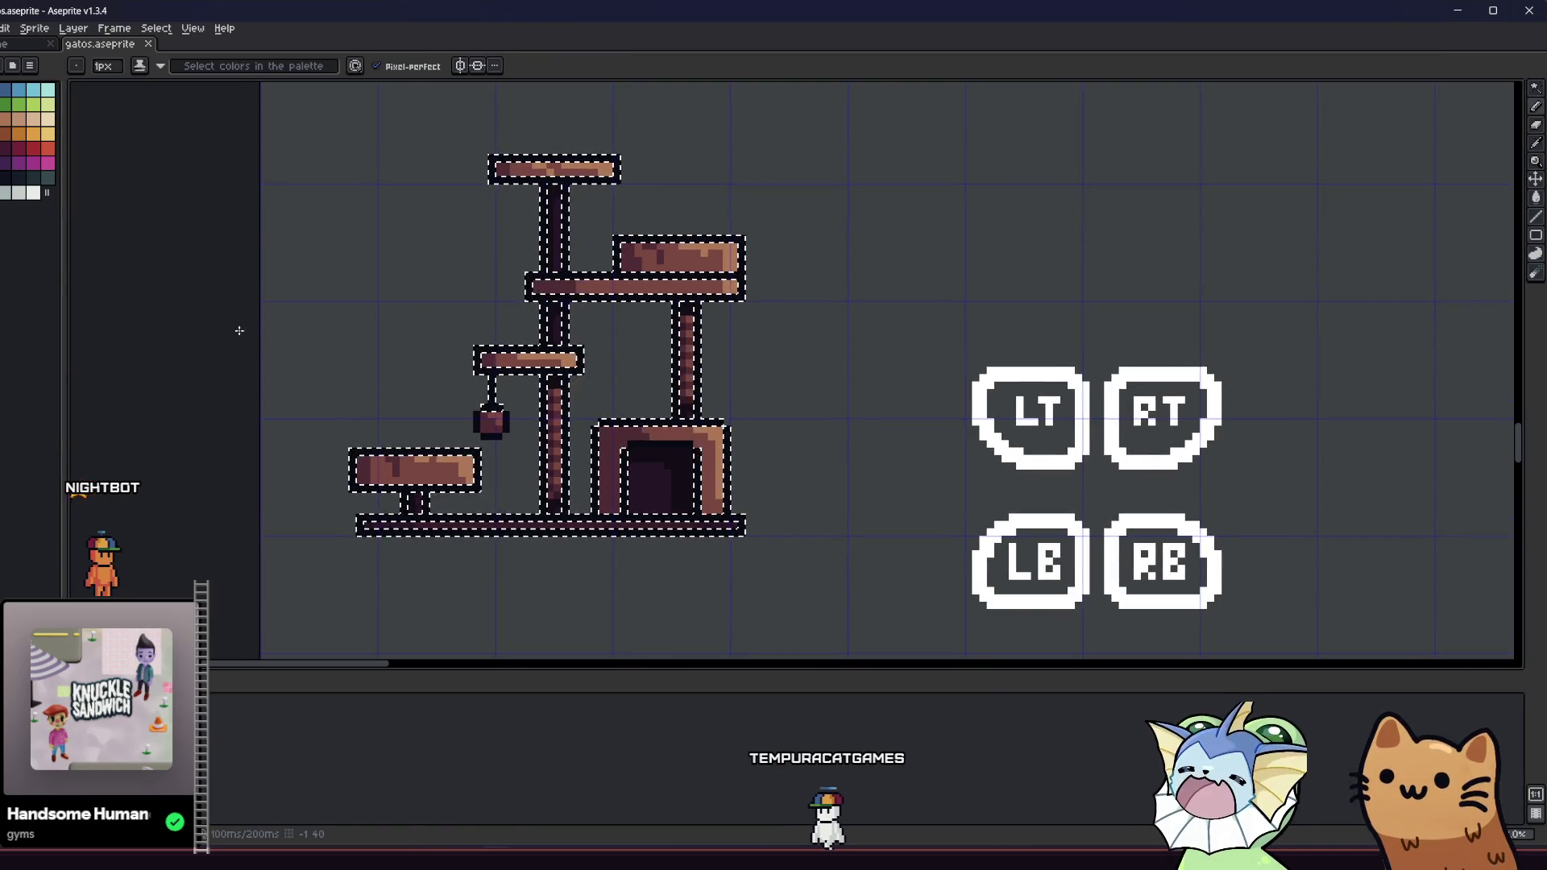
pyautogui.press('+')
pyautogui.press('+')
pyautogui.press('+')
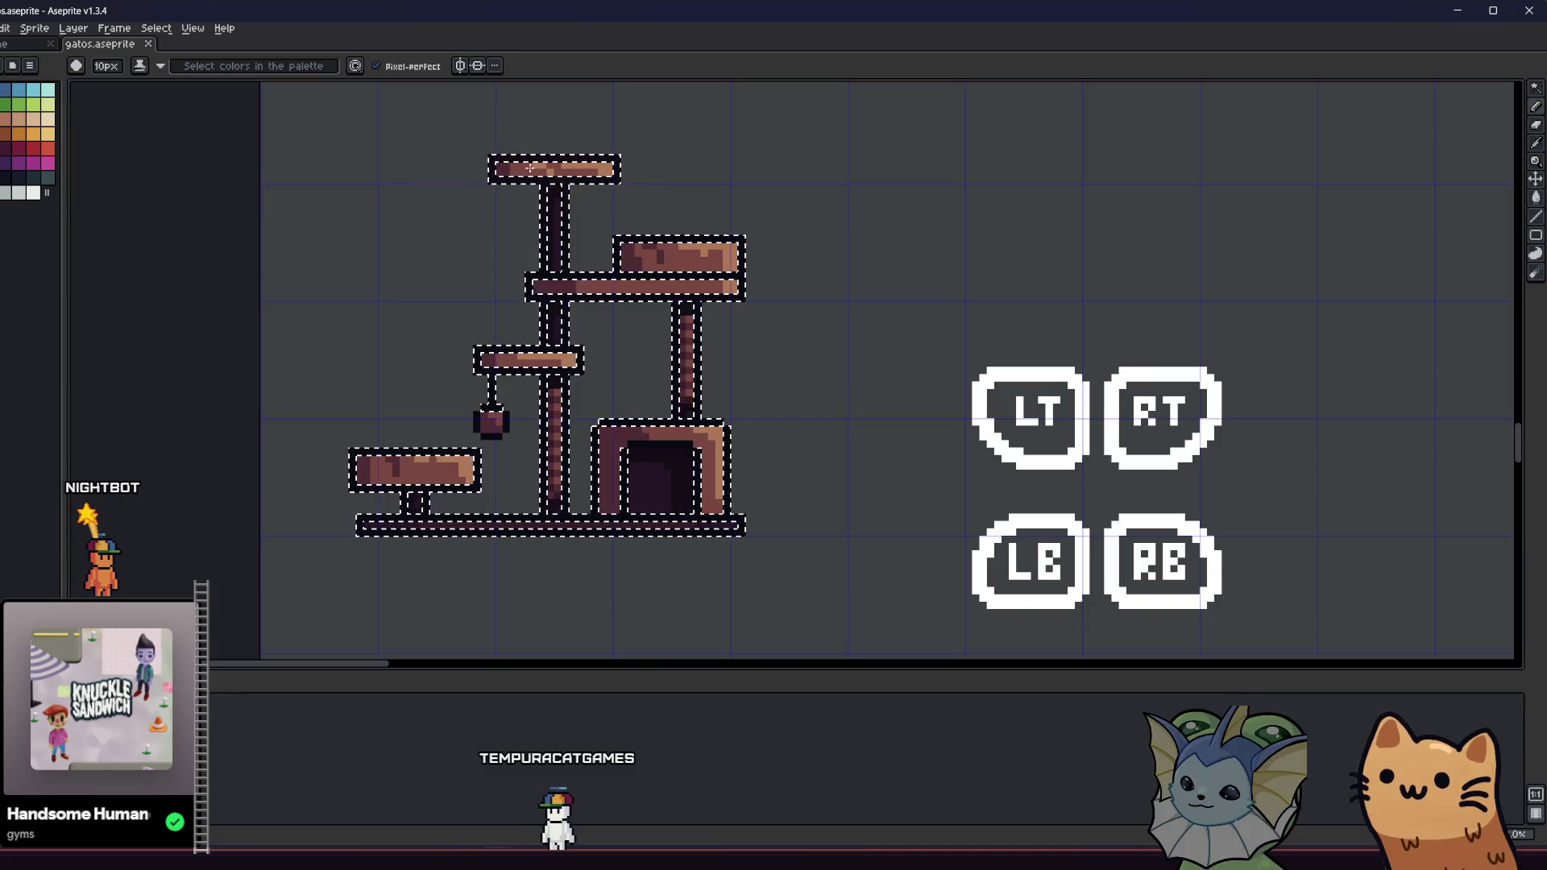
pyautogui.click(714, 260)
pyautogui.click(139, 66)
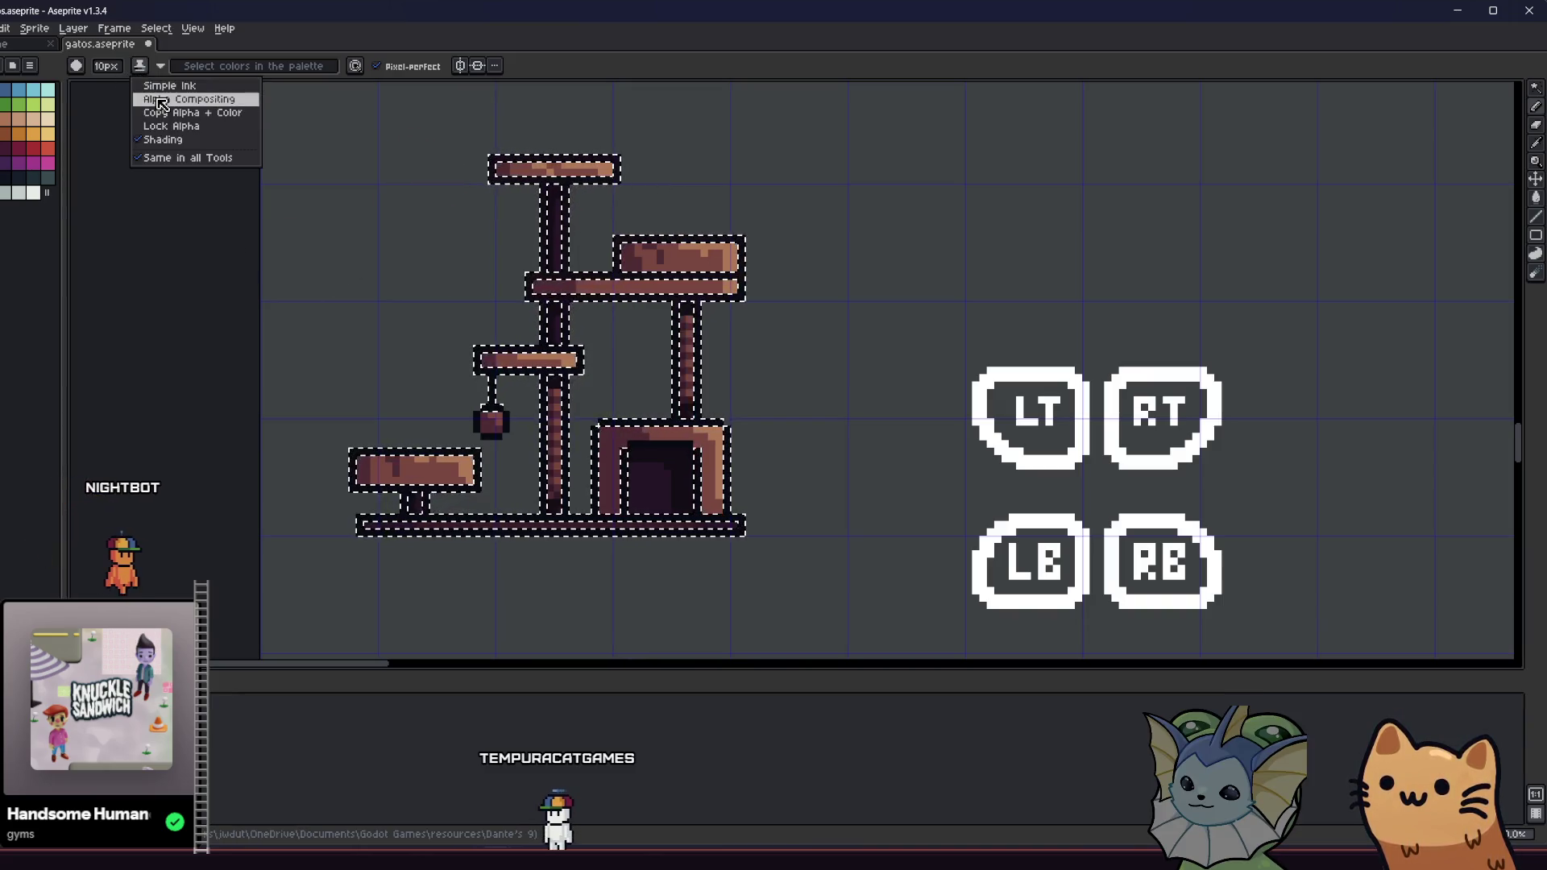
pyautogui.click(161, 85)
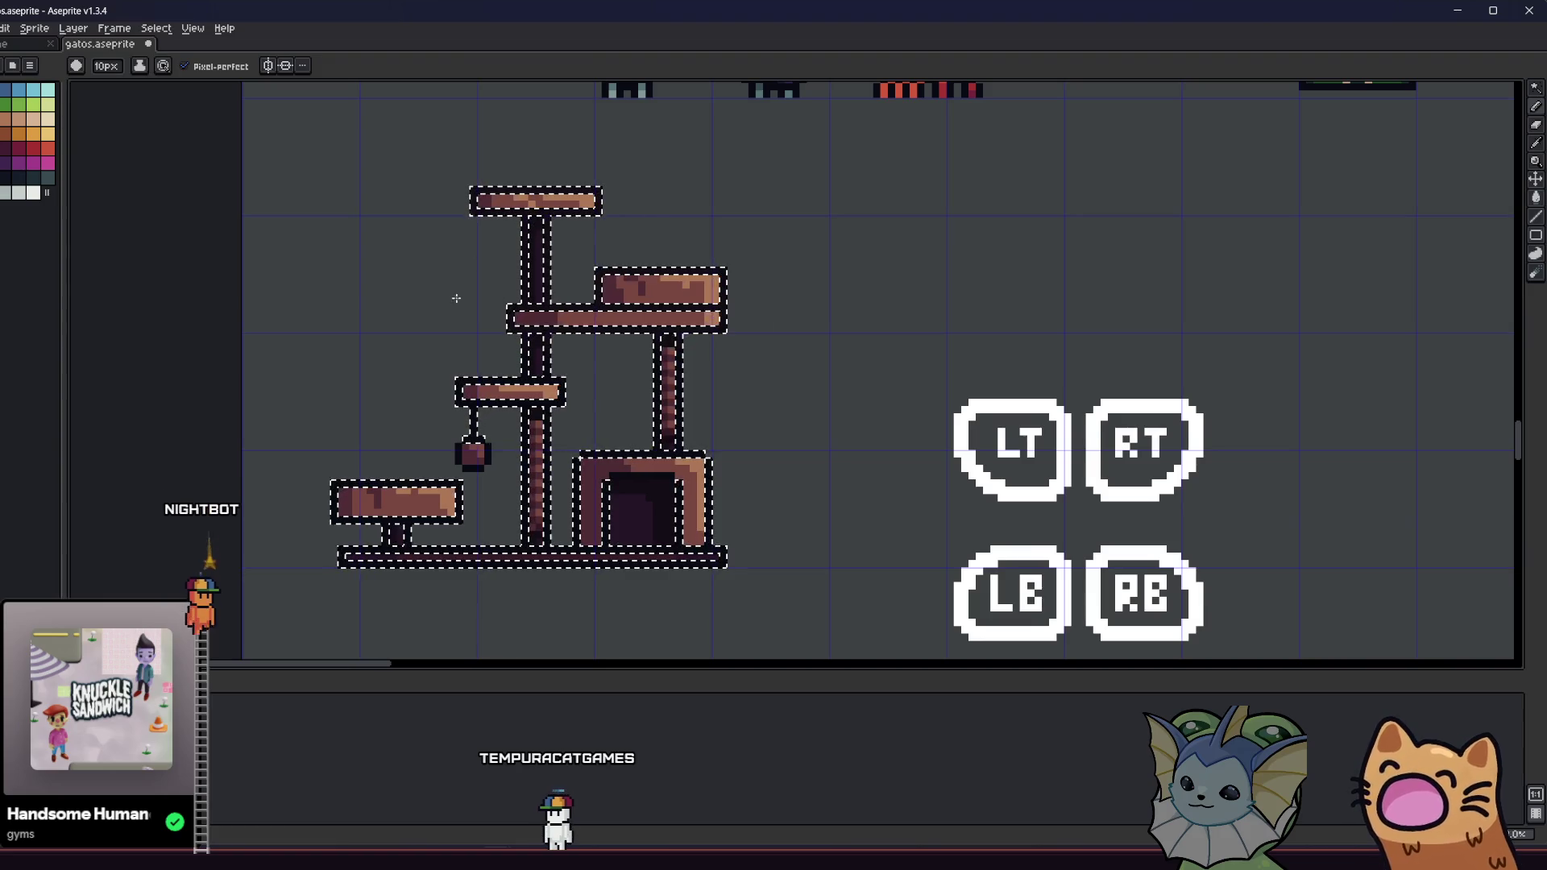
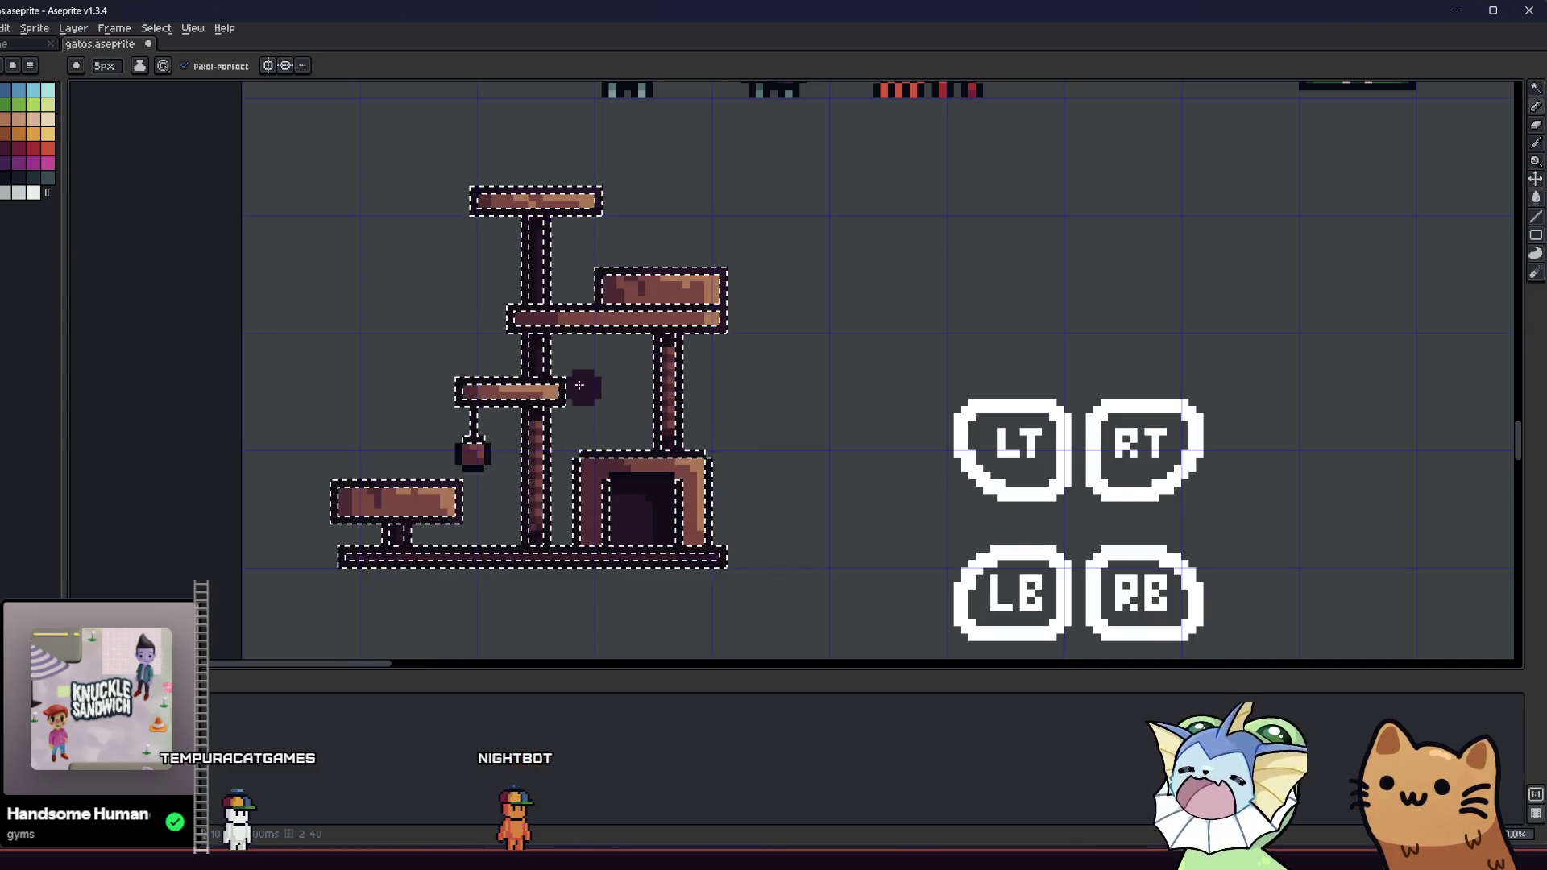
# Step: Centre the view on the cat tree and sample a colour from the canvas
pyautogui.scroll(5, 563, 380)
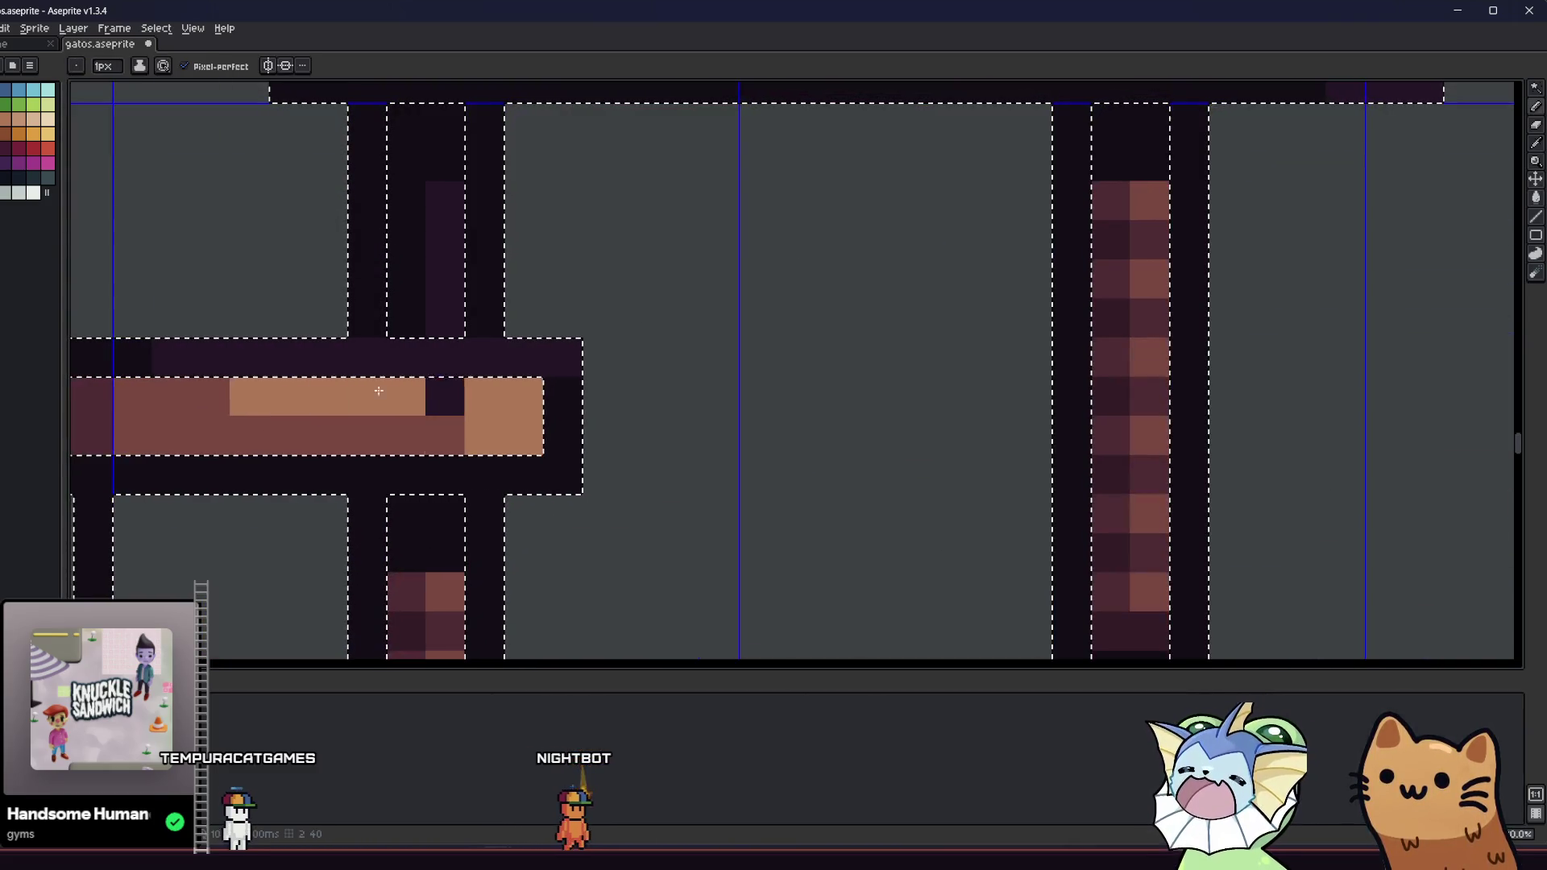
pyautogui.scroll(-5, 554, 391)
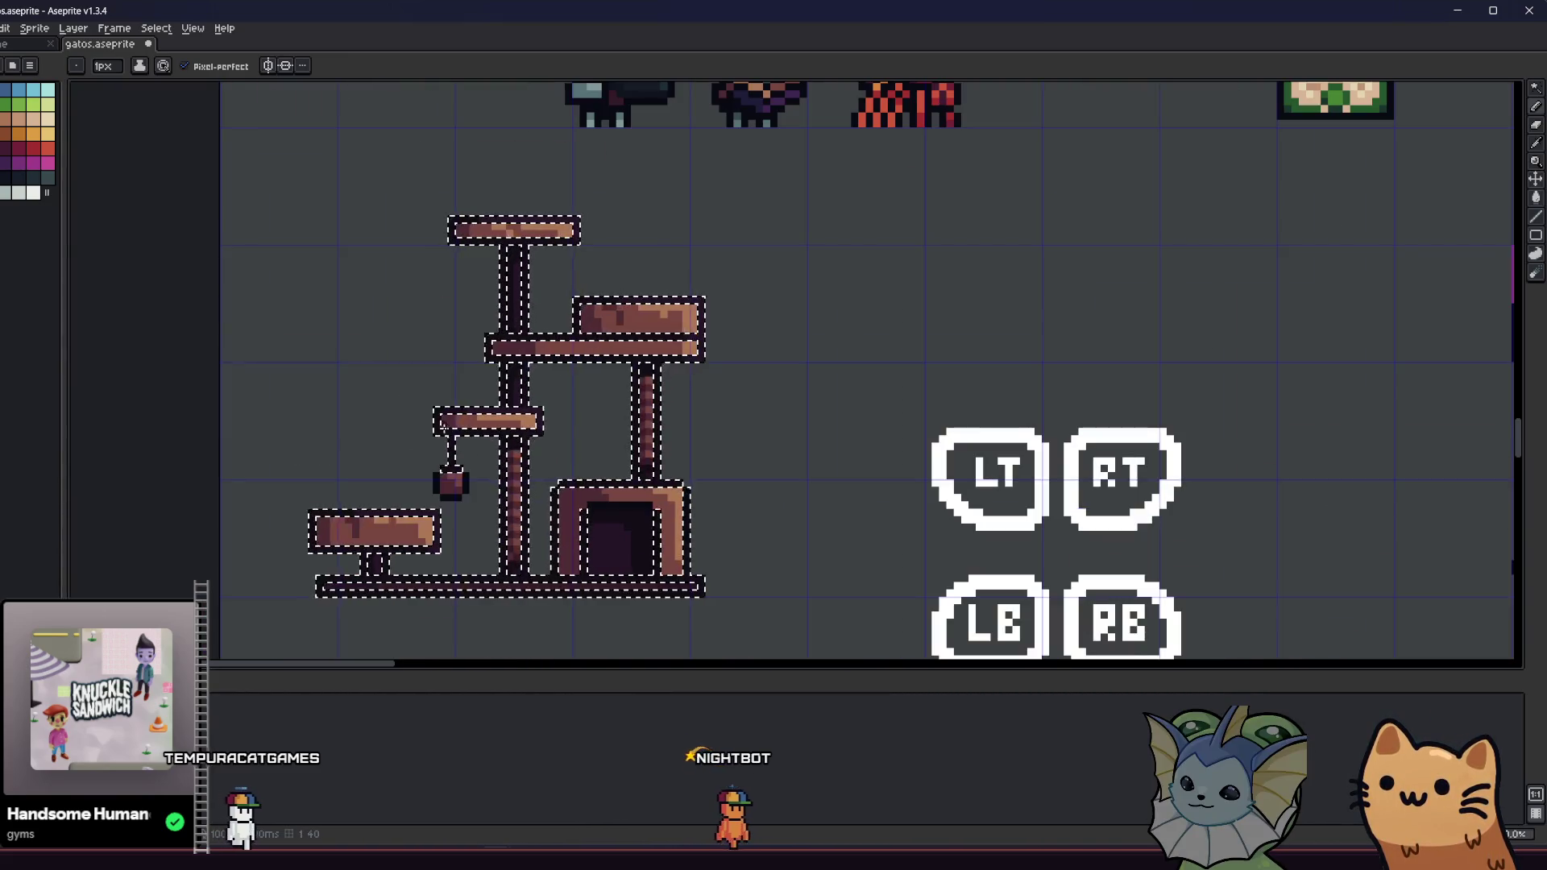
pyautogui.scroll(5, 444, 430)
pyautogui.scroll(-2, 419, 401)
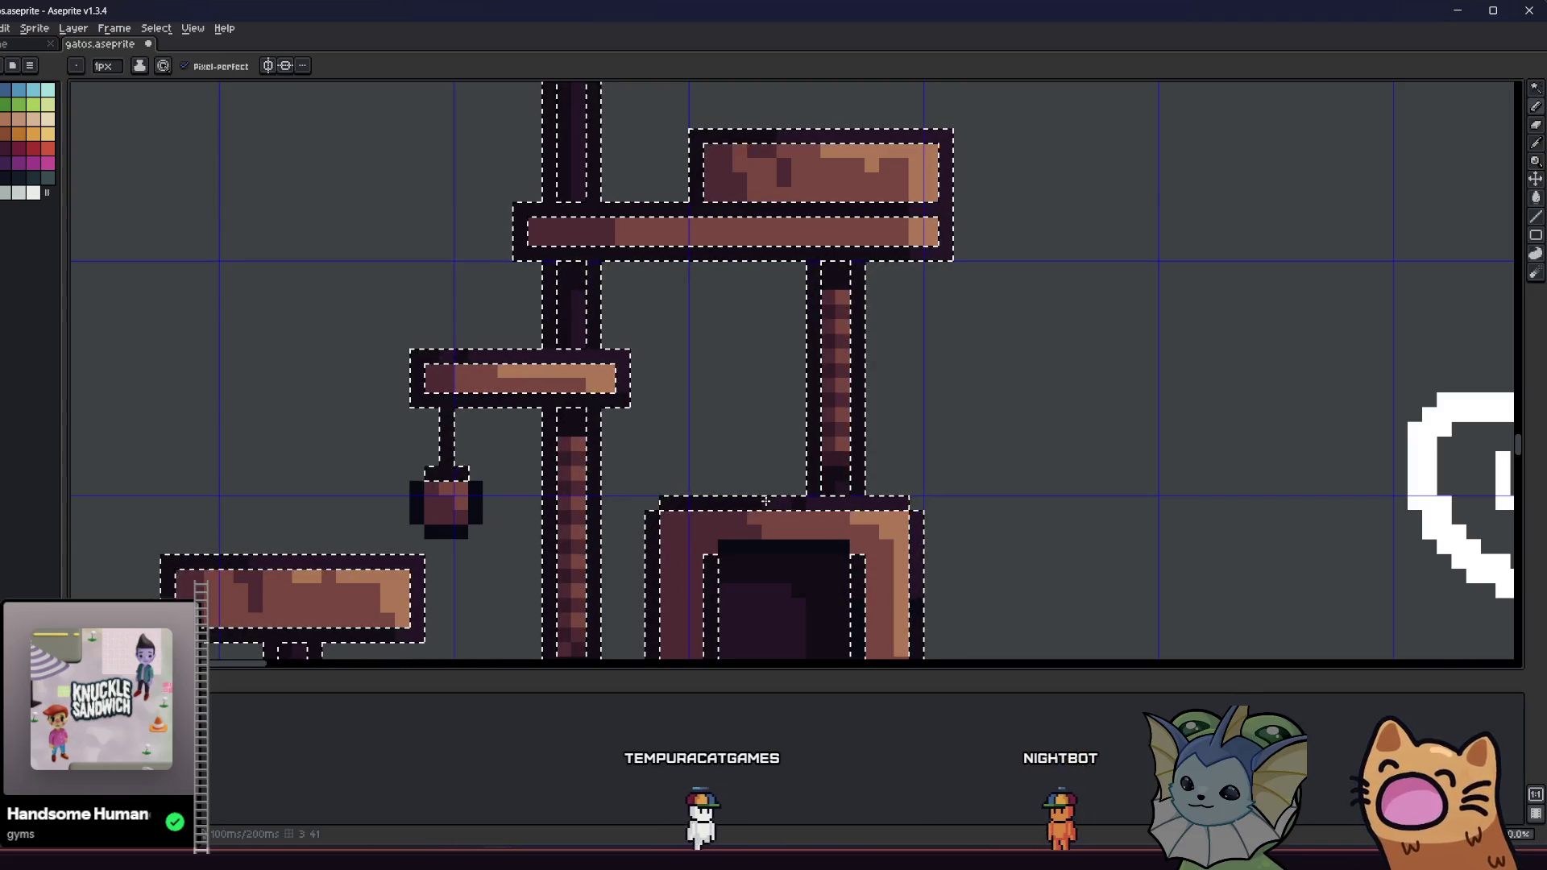
pyautogui.scroll(-2, 725, 511)
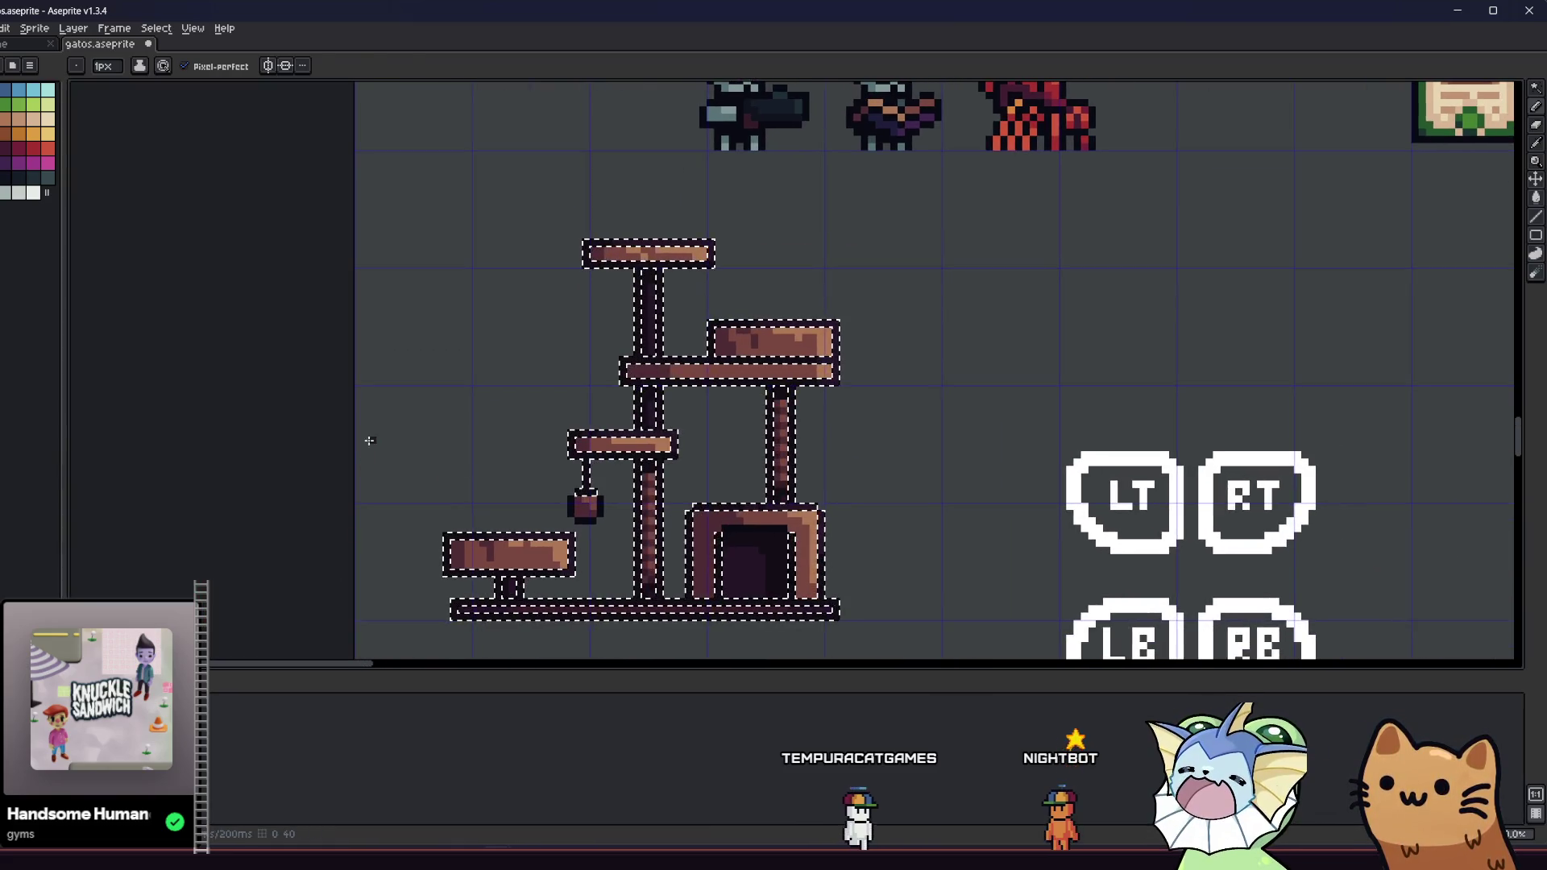
pyautogui.scroll(-3, 391, 443)
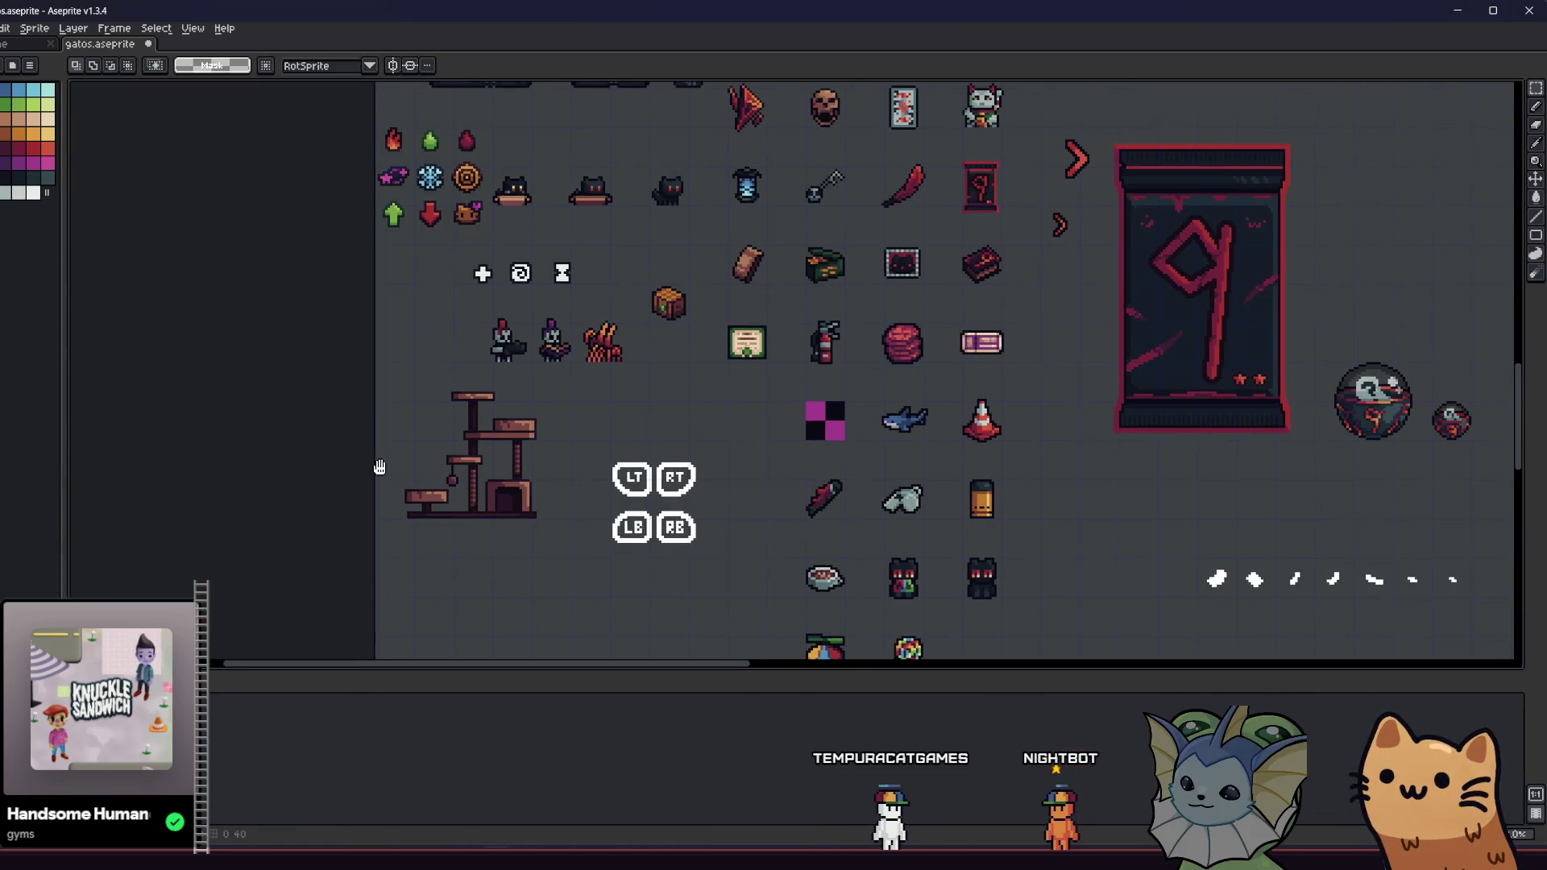
pyautogui.scroll(3, 386, 471)
pyautogui.moveTo(394, 480); pyautogui.dragTo(339, 456)
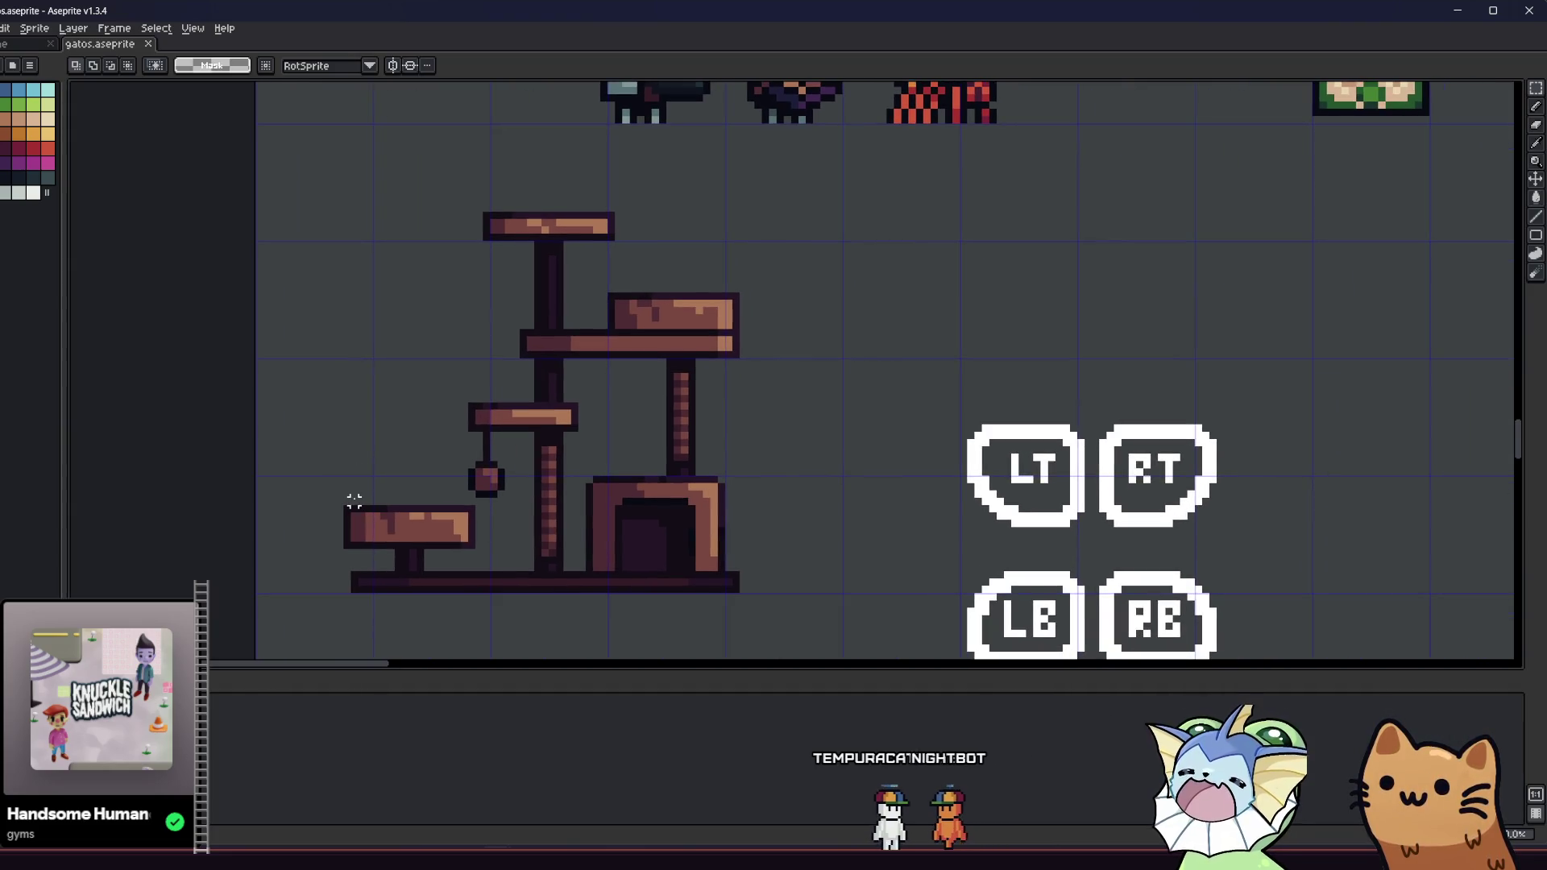
pyautogui.hscroll(2, 338, 476)
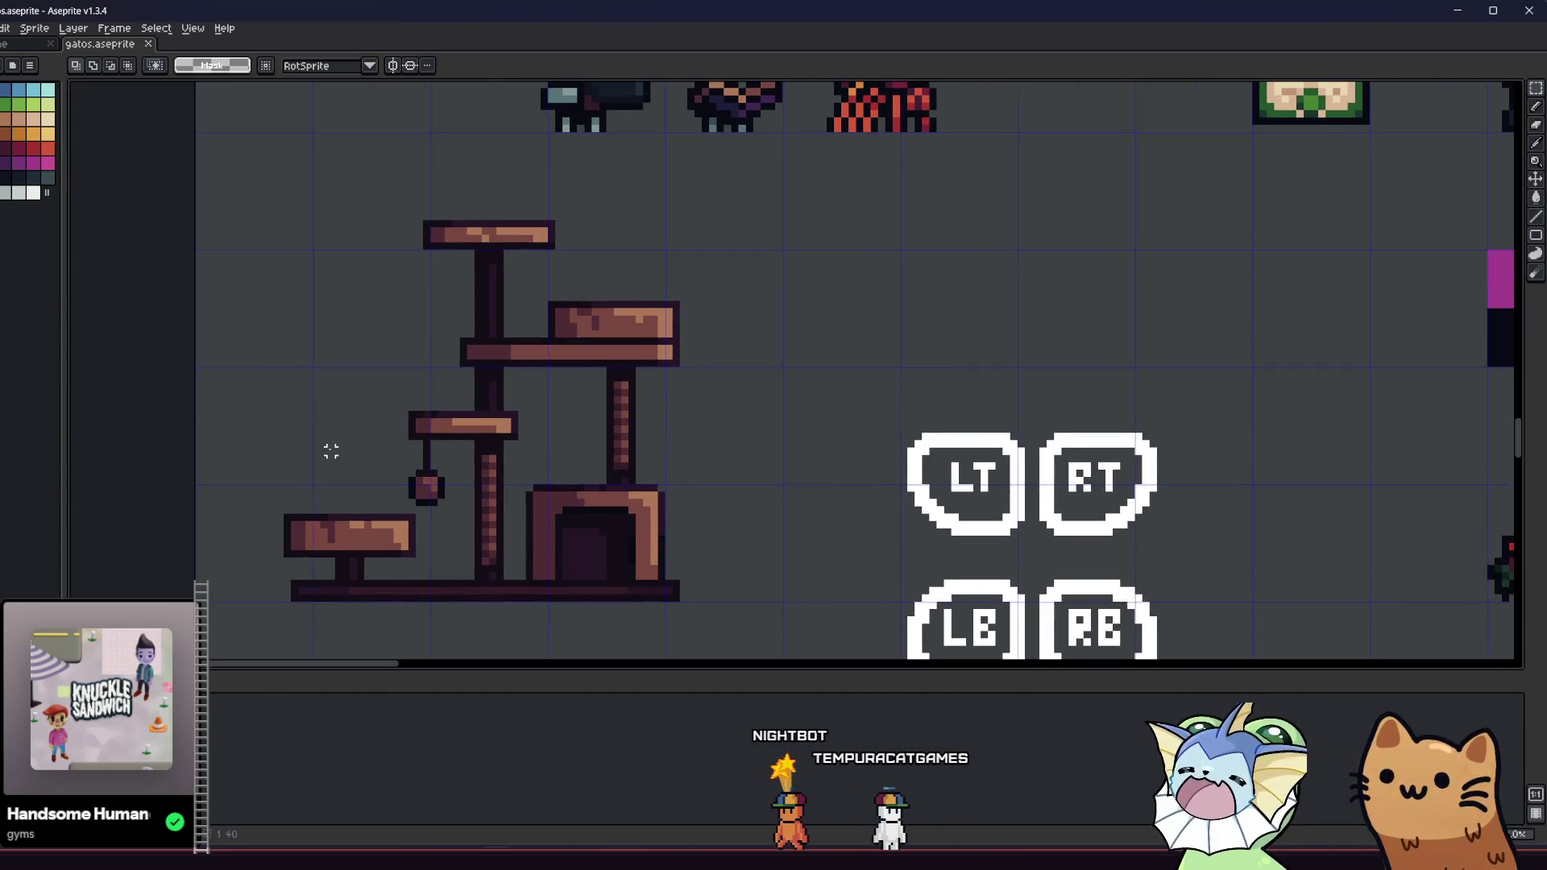
pyautogui.moveTo(331, 451); pyautogui.dragTo(299, 424)
pyautogui.scroll(3, 484, 502)
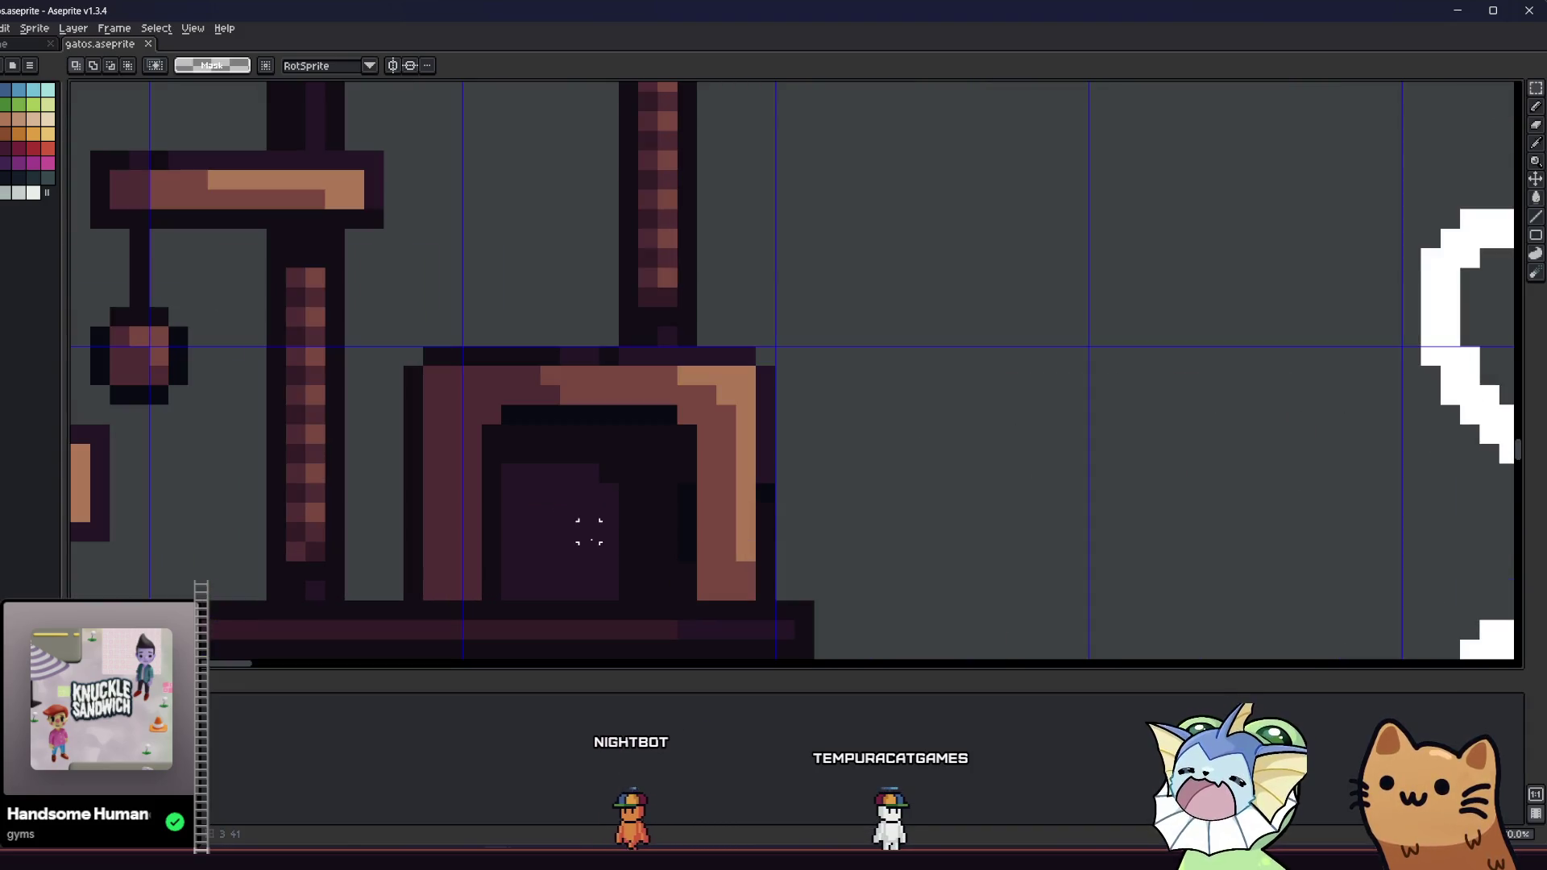
pyautogui.hscroll(-2, 451, 494)
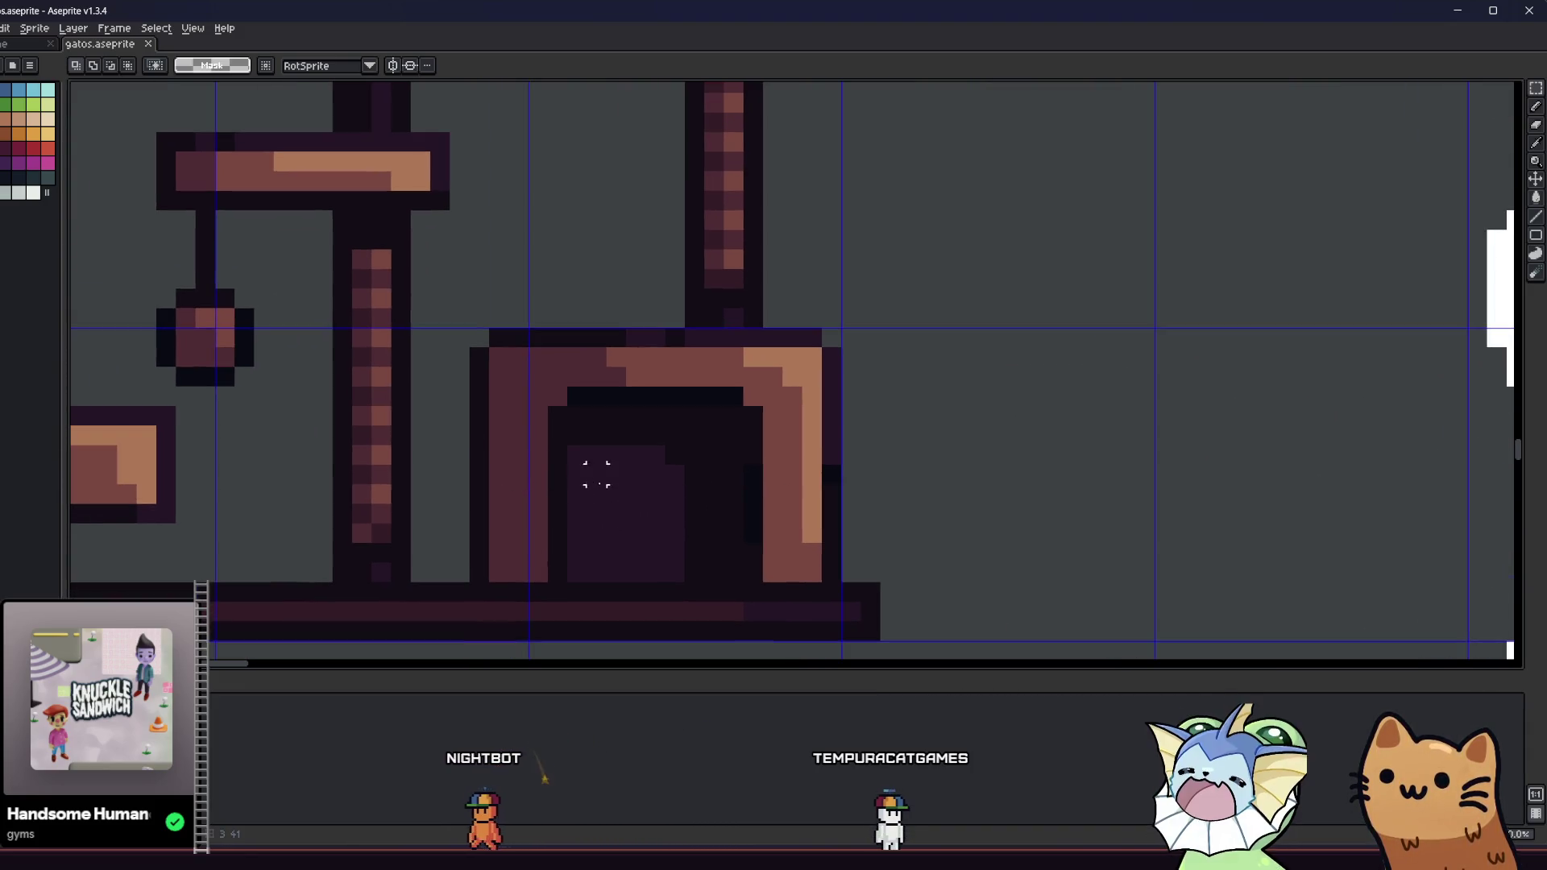
pyautogui.press('i')
pyautogui.scroll(-2, 653, 389)
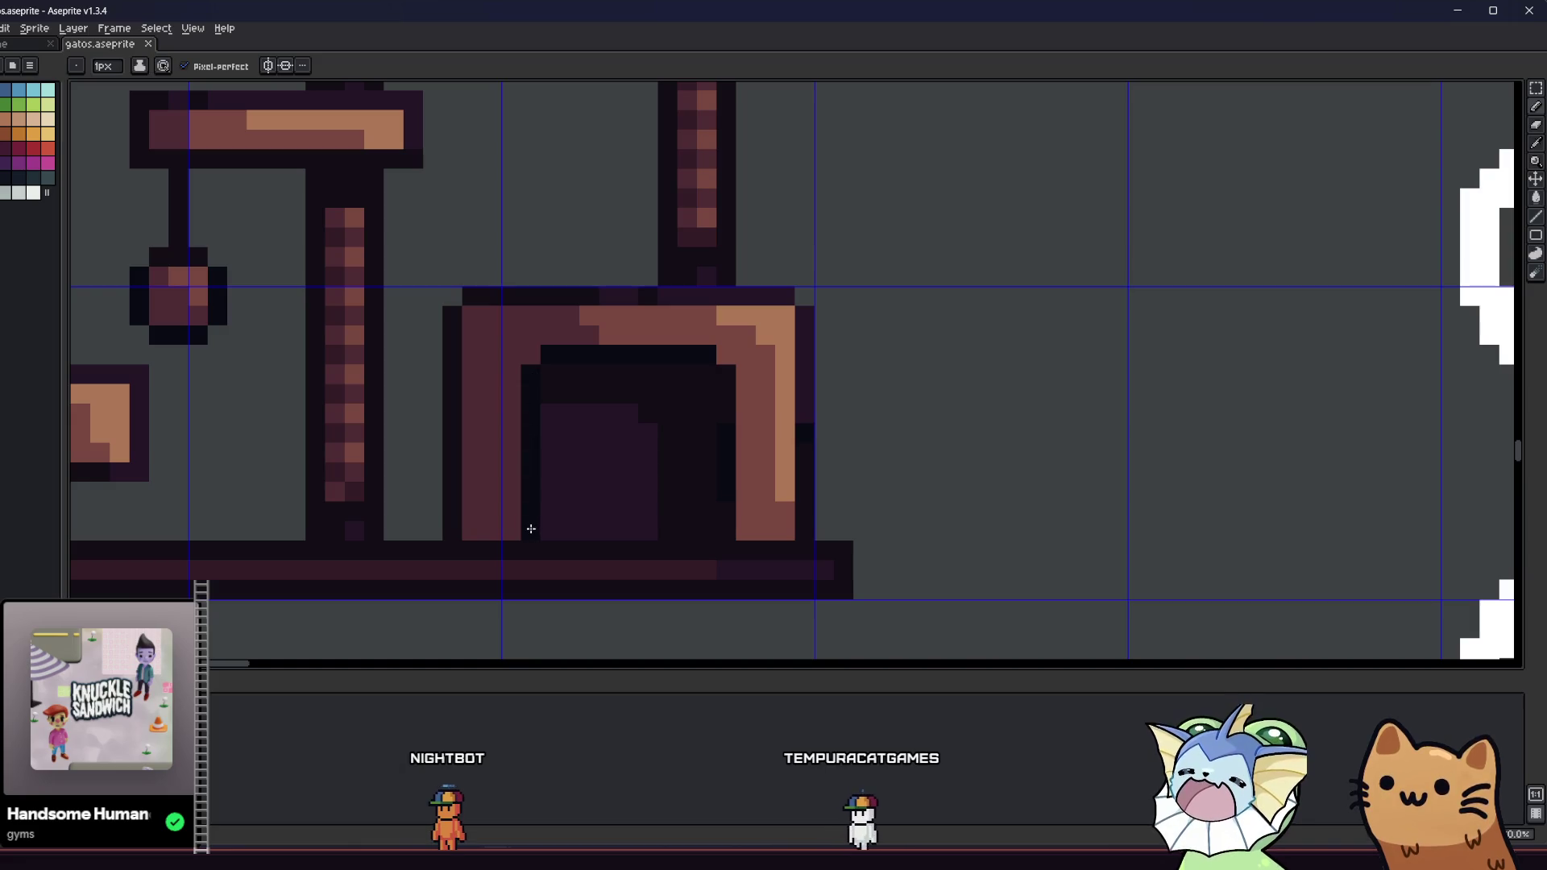
pyautogui.click(690, 519)
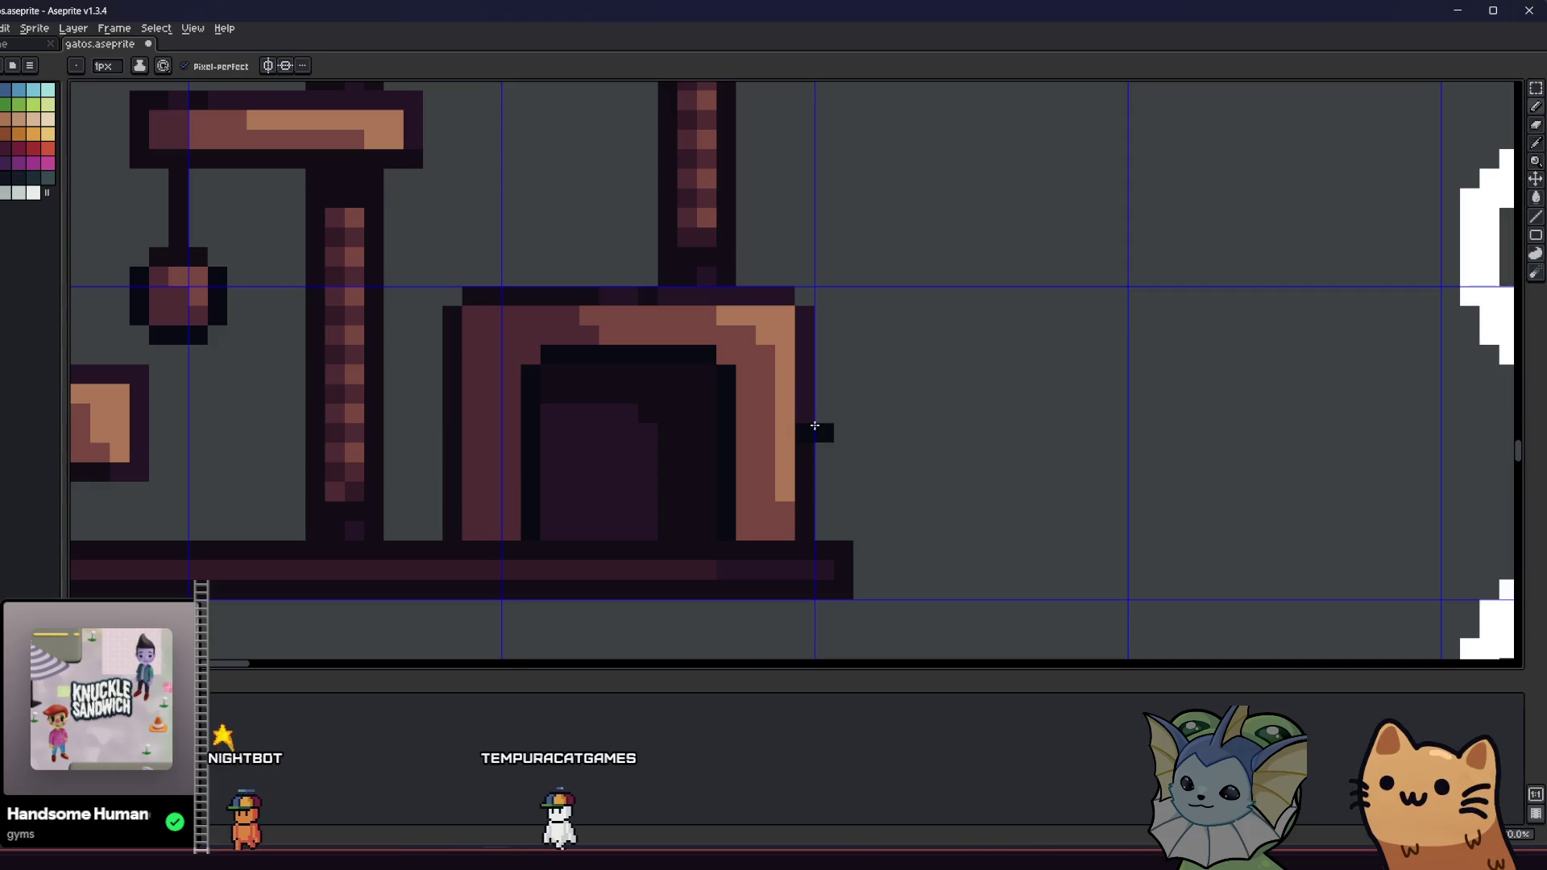
pyautogui.scroll(-4, 819, 432)
# Step: Select the whole cat tree and apply a #090a14 outline around it
pyautogui.press('m')
pyautogui.moveTo(447, 223)
pyautogui.mouseDown()
pyautogui.moveTo(832, 607)
pyautogui.moveTo(875, 624)
pyautogui.mouseUp()
pyautogui.hotkey('shift', 'o')
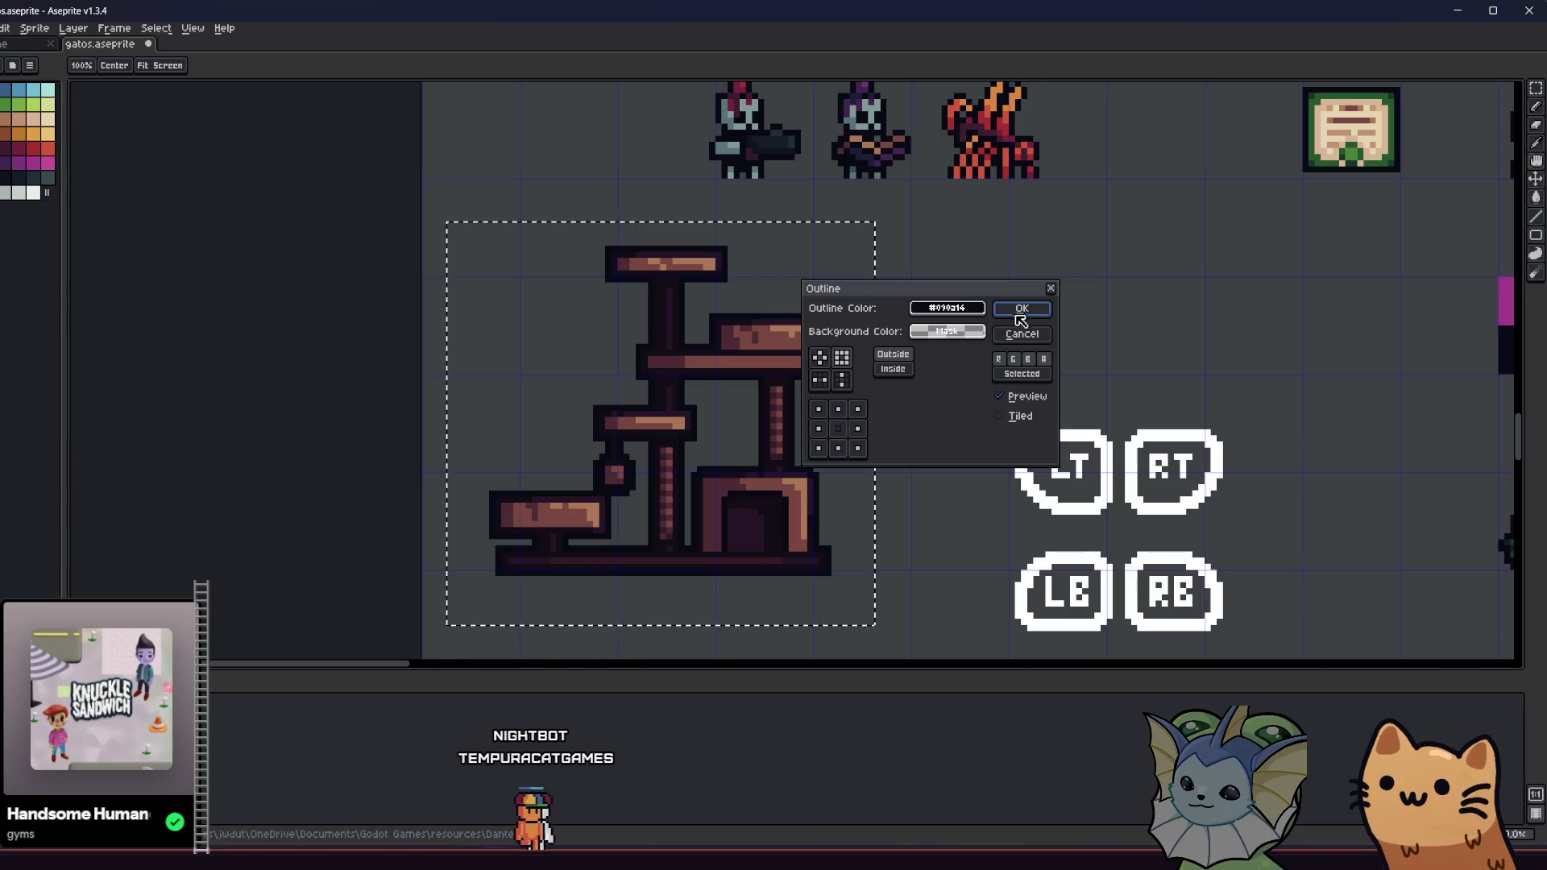
pyautogui.click(982, 311)
pyautogui.click(1021, 309)
pyautogui.scroll(-2, 994, 365)
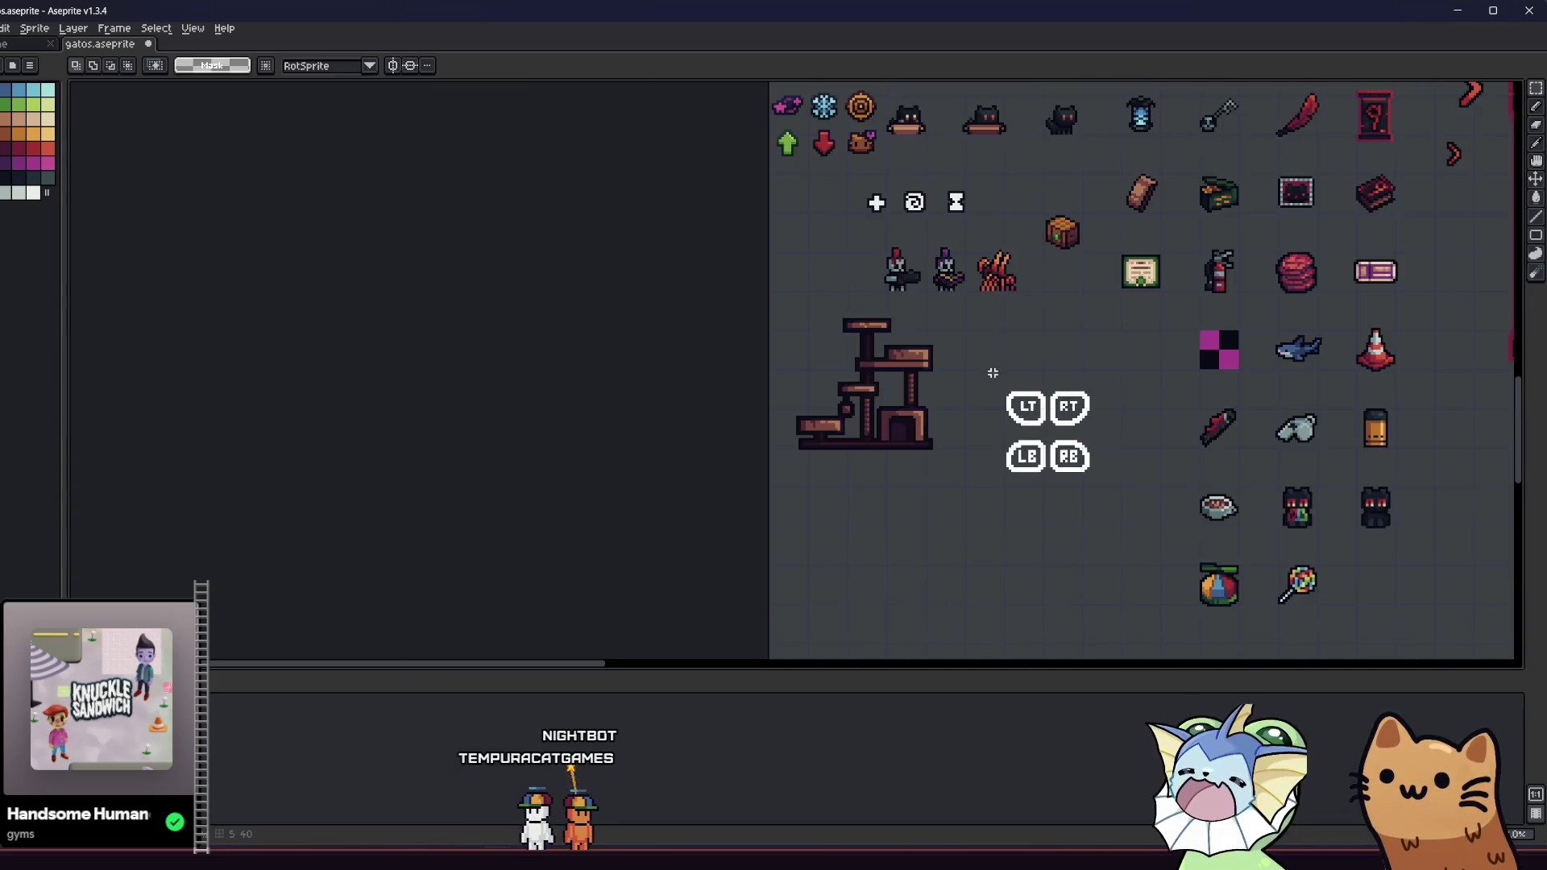
# Step: Deselect and flood-fill the house's dark interior with a lighter purple, undoing a misplaced fill
pyautogui.hscroll(3, 853, 419)
pyautogui.scroll(-1, 732, 478)
pyautogui.scroll(3, 733, 478)
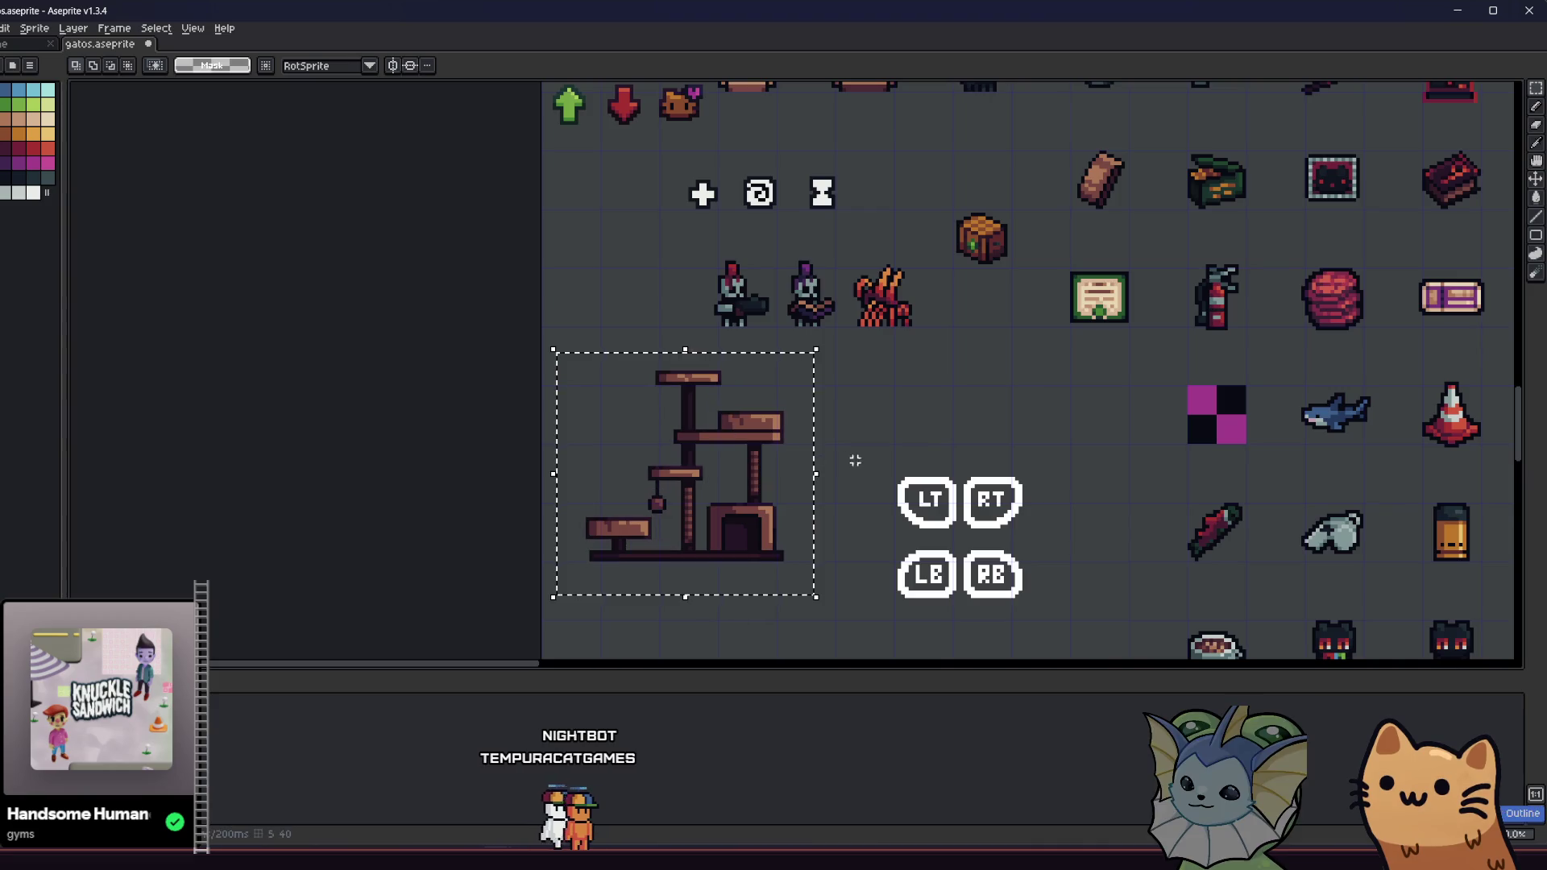
pyautogui.hotkey('ctrl', 'd')
pyautogui.scroll(2, 814, 484)
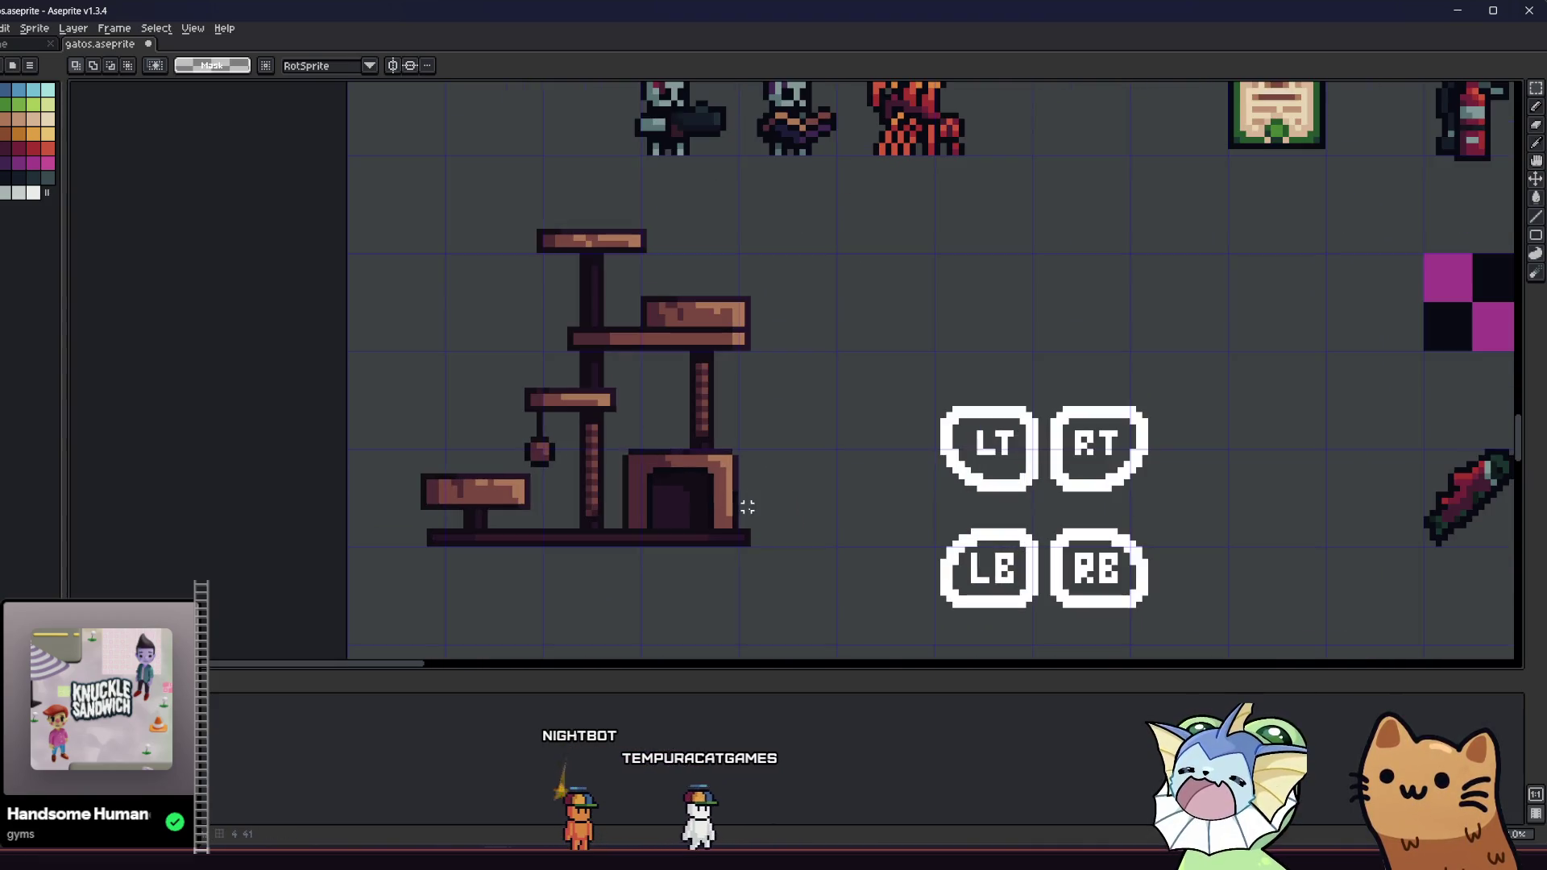
pyautogui.scroll(2, 754, 525)
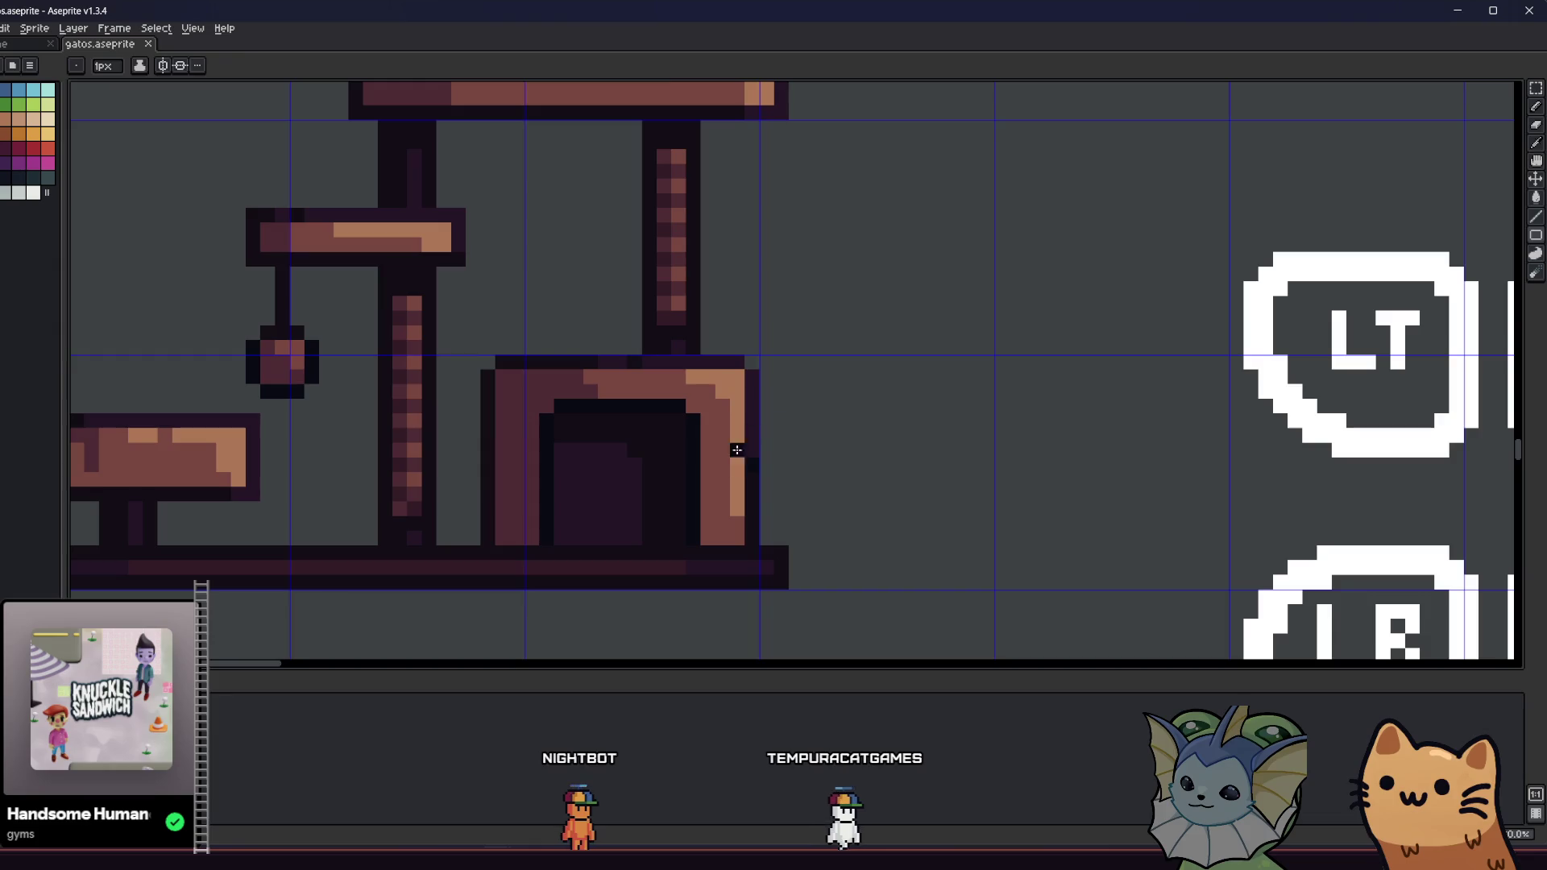
pyautogui.press('i')
pyautogui.scroll(2, 661, 465)
pyautogui.scroll(-2, 654, 462)
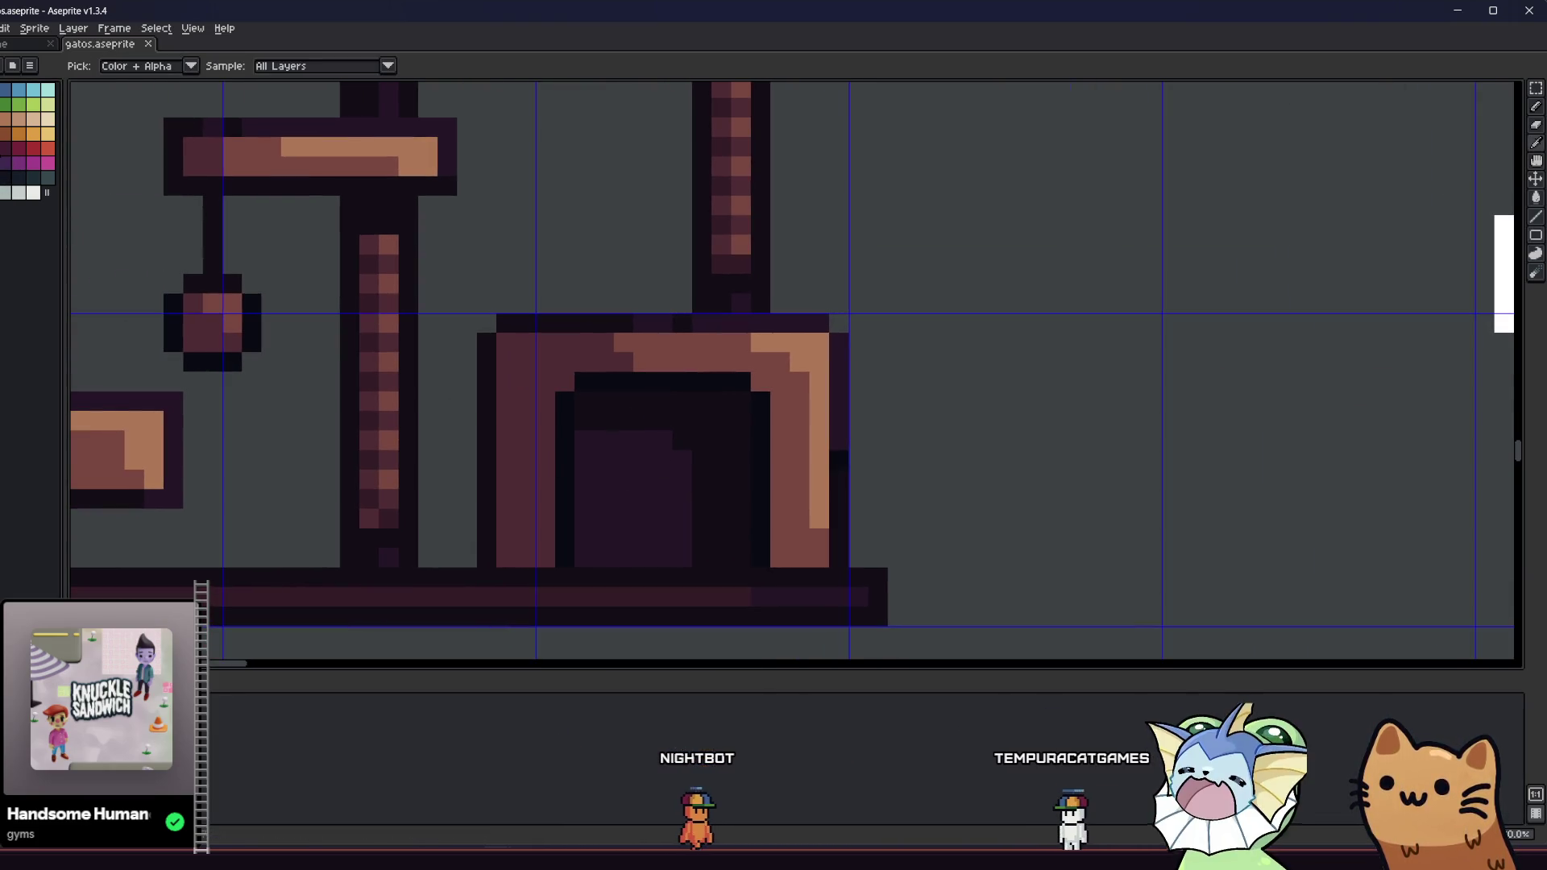
pyautogui.press('g')
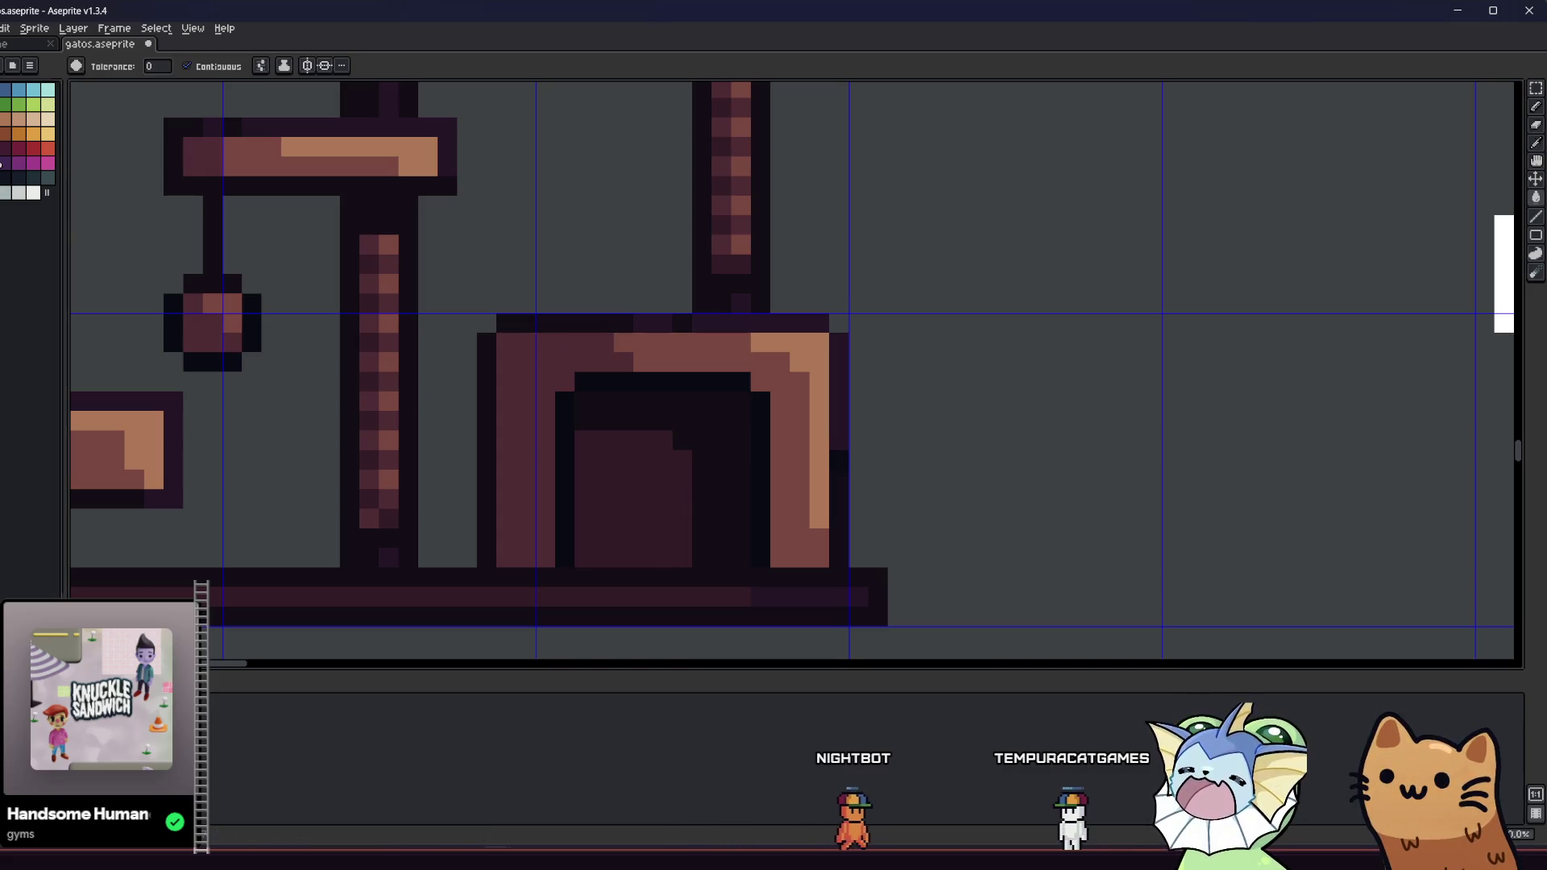
pyautogui.click(680, 411)
pyautogui.press('v')
pyautogui.hotkey('ctrl', 'z')
pyautogui.press('b')
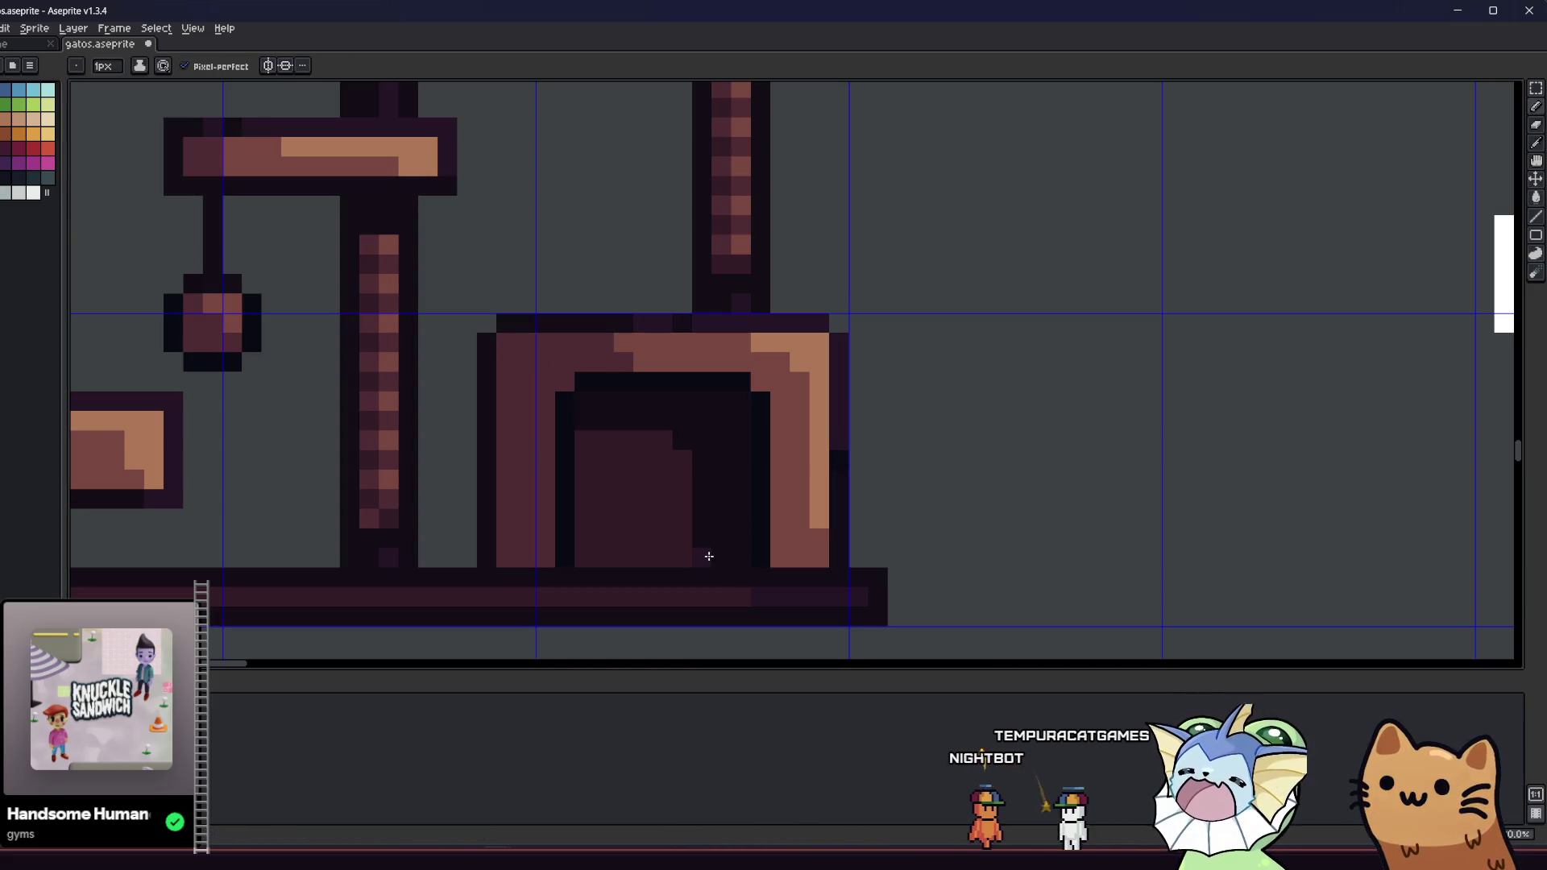
pyautogui.press('g')
pyautogui.click(705, 501)
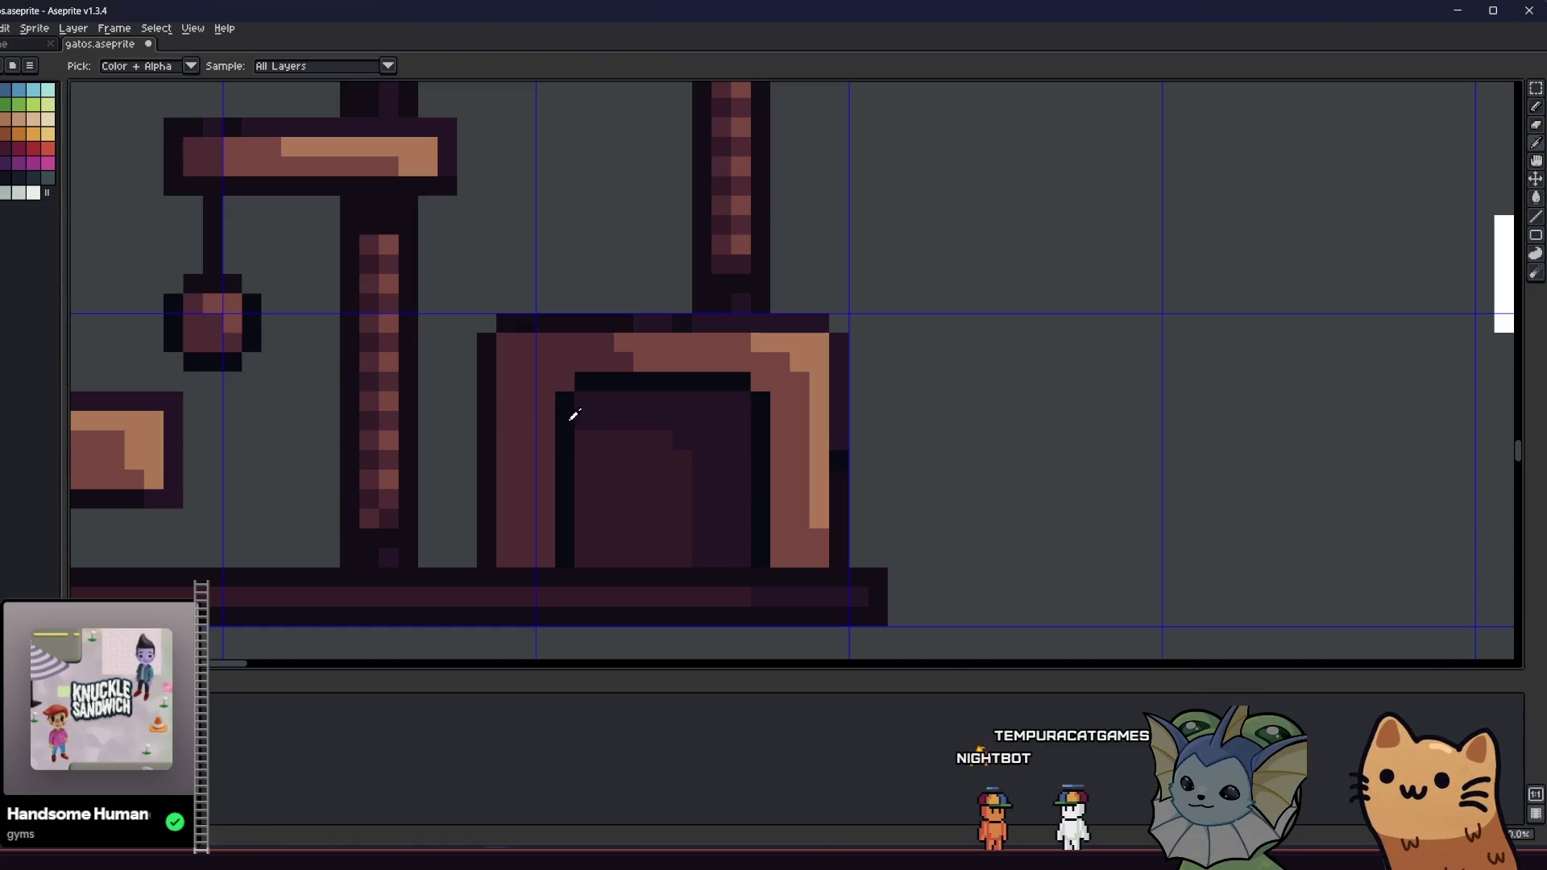
# Step: Sample the house's right-edge colour and touch up the base pixels with pencil and line
pyautogui.press('g')
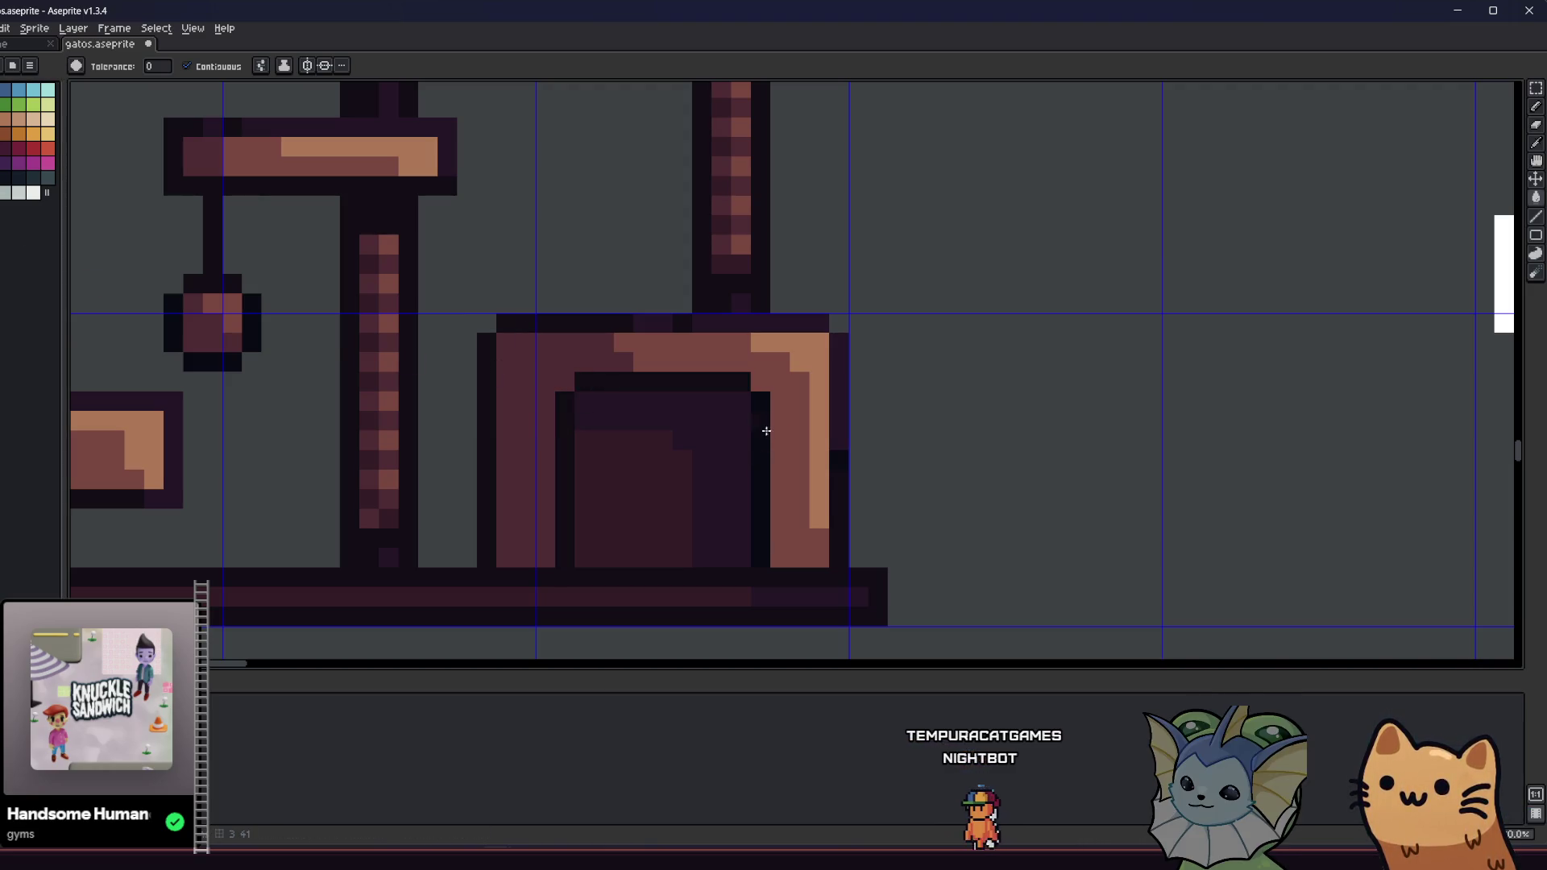
pyautogui.scroll(-4, 768, 433)
pyautogui.scroll(-2, 662, 478)
pyautogui.scroll(1, 662, 478)
pyautogui.scroll(-1, 662, 478)
pyautogui.scroll(-1, 662, 478)
pyautogui.scroll(3, 645, 483)
pyautogui.scroll(3, 715, 484)
pyautogui.press('i')
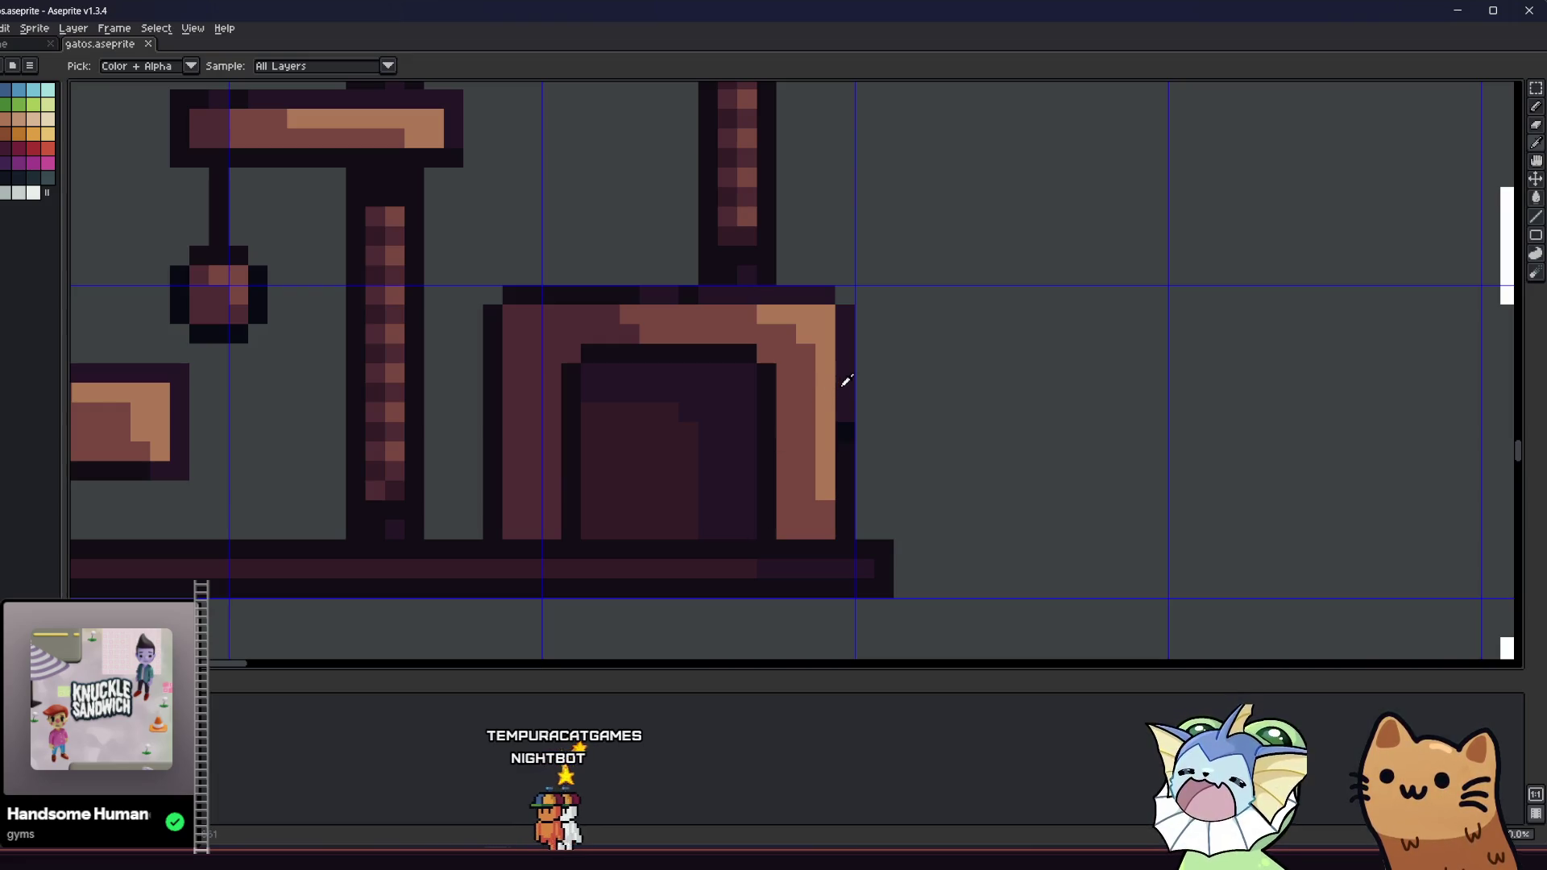
pyautogui.click(850, 415)
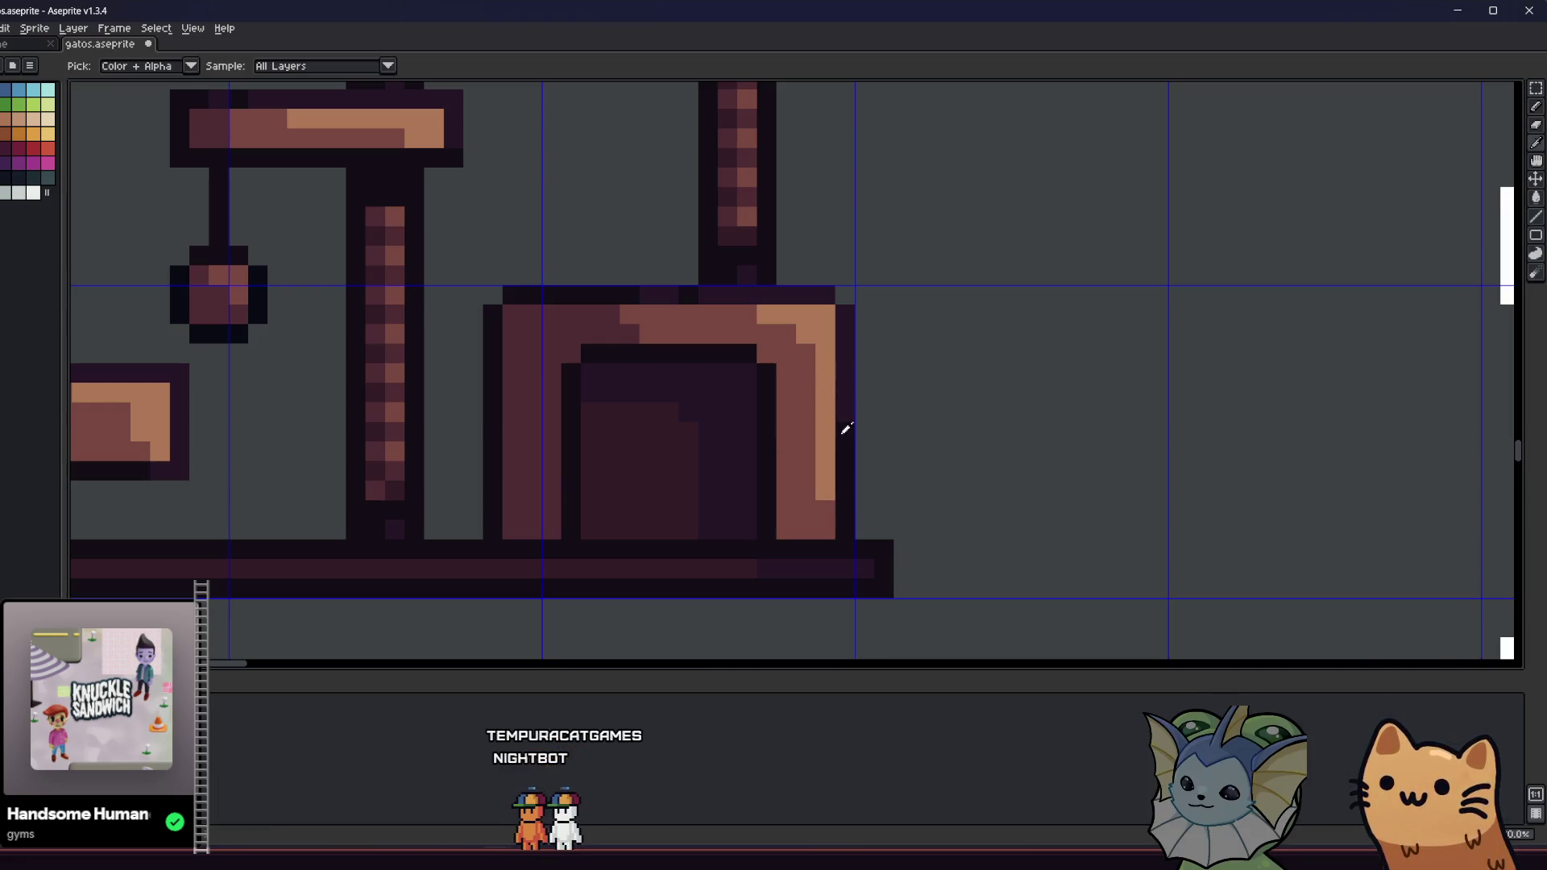
pyautogui.press('b')
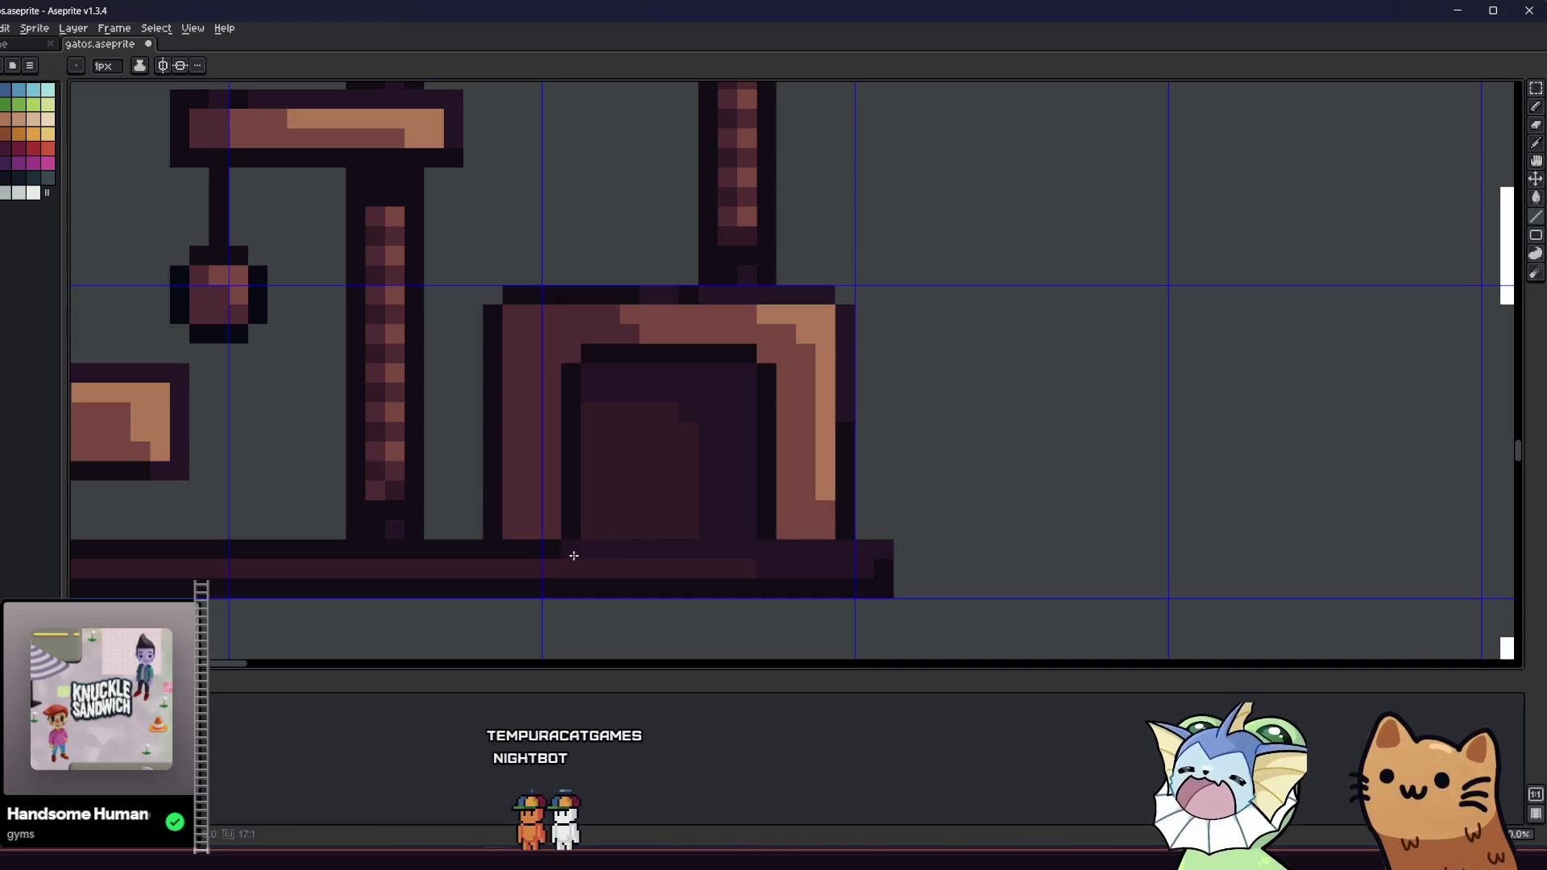
pyautogui.press('l')
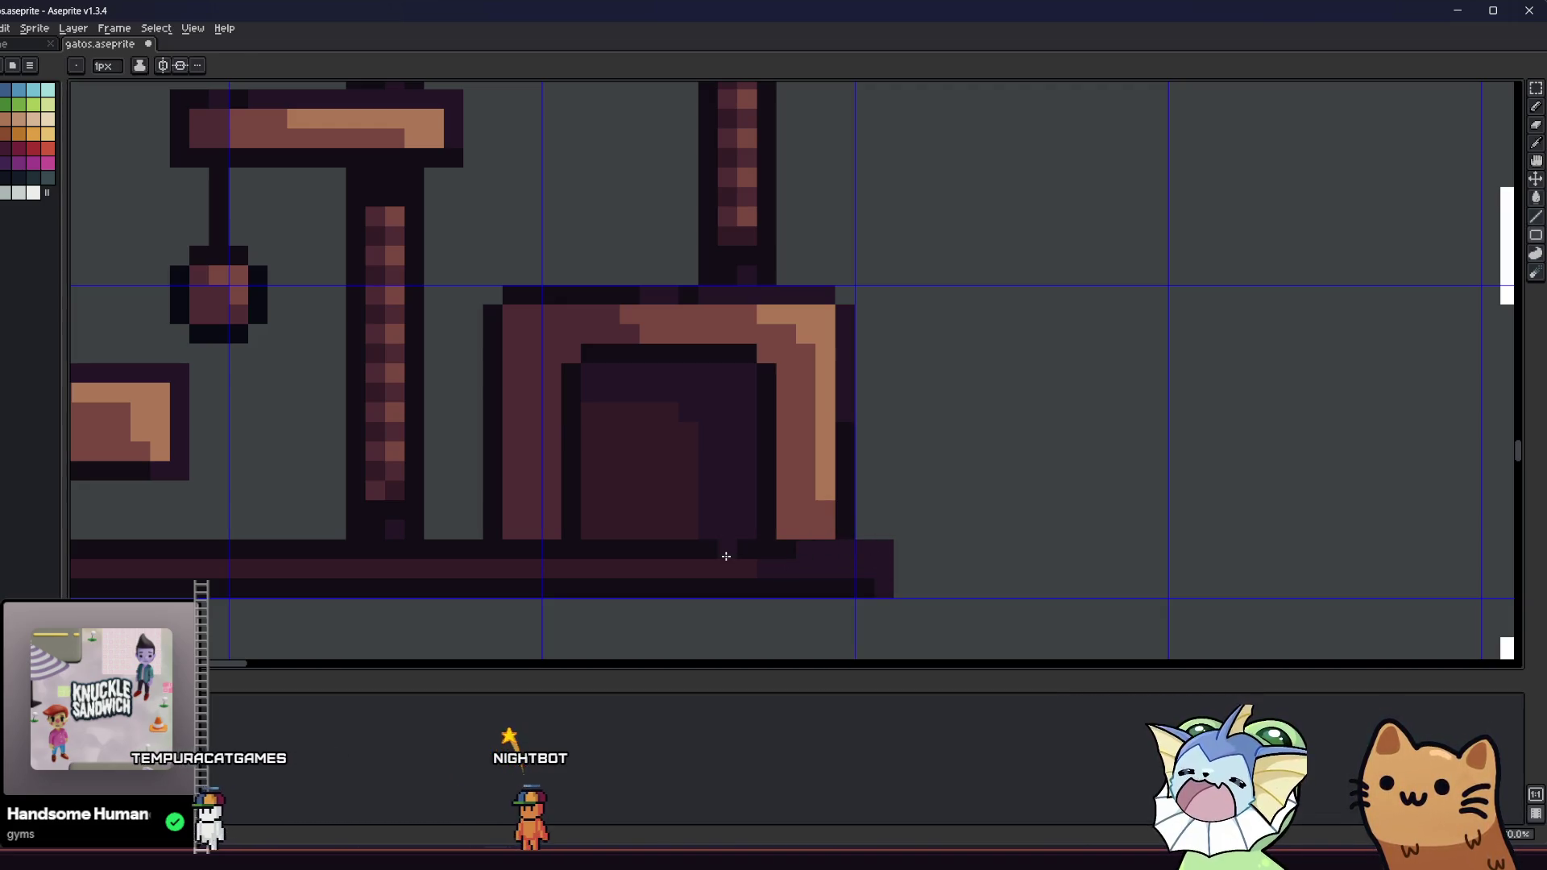
pyautogui.press('b')
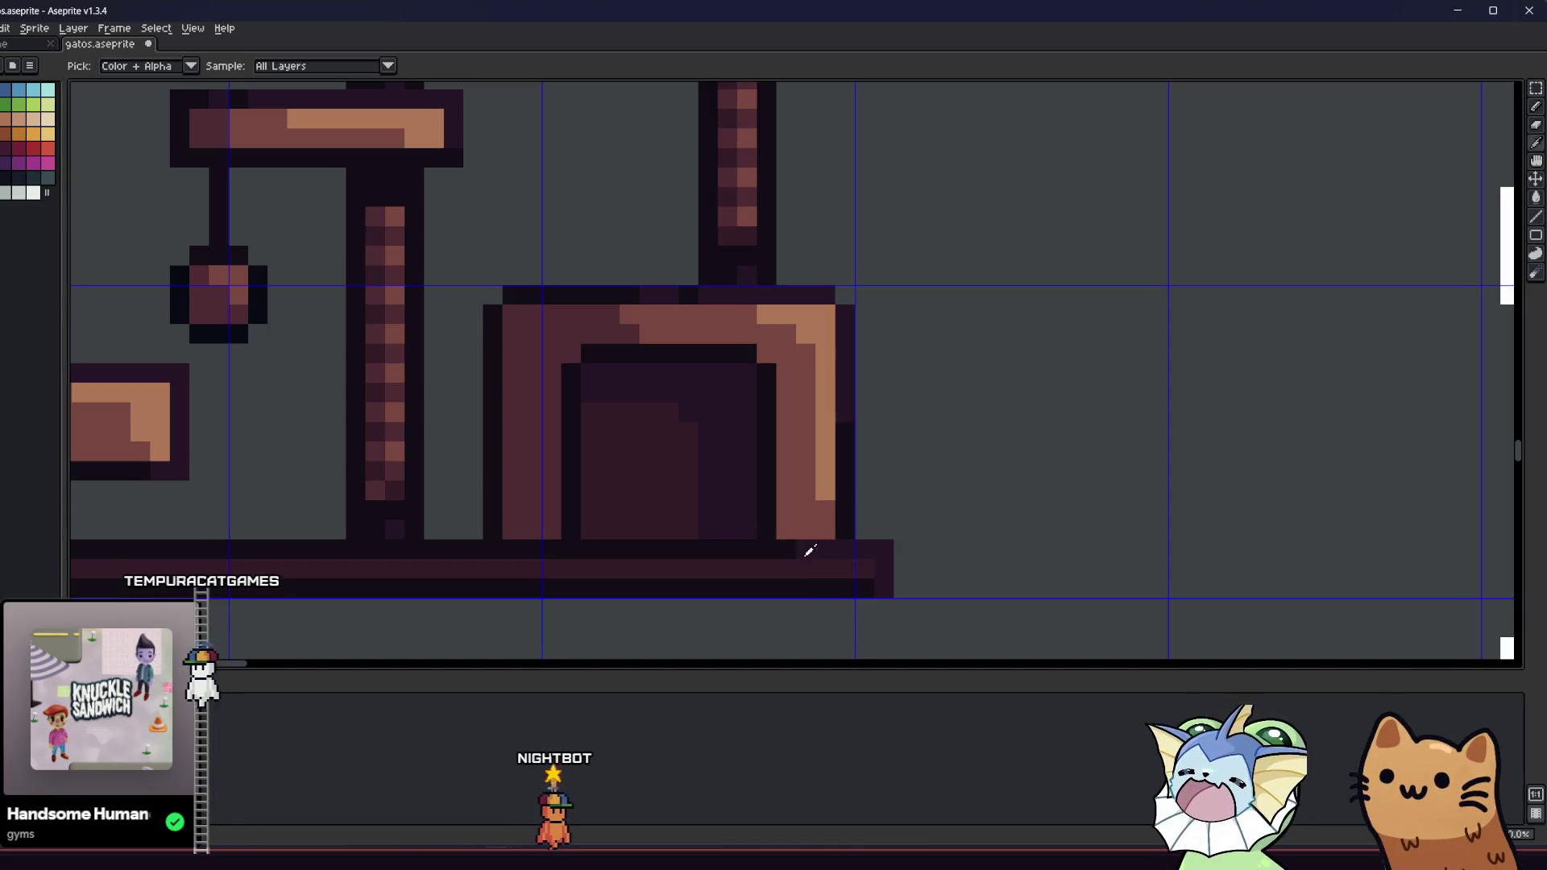
pyautogui.scroll(-5, 806, 556)
pyautogui.scroll(3, 698, 564)
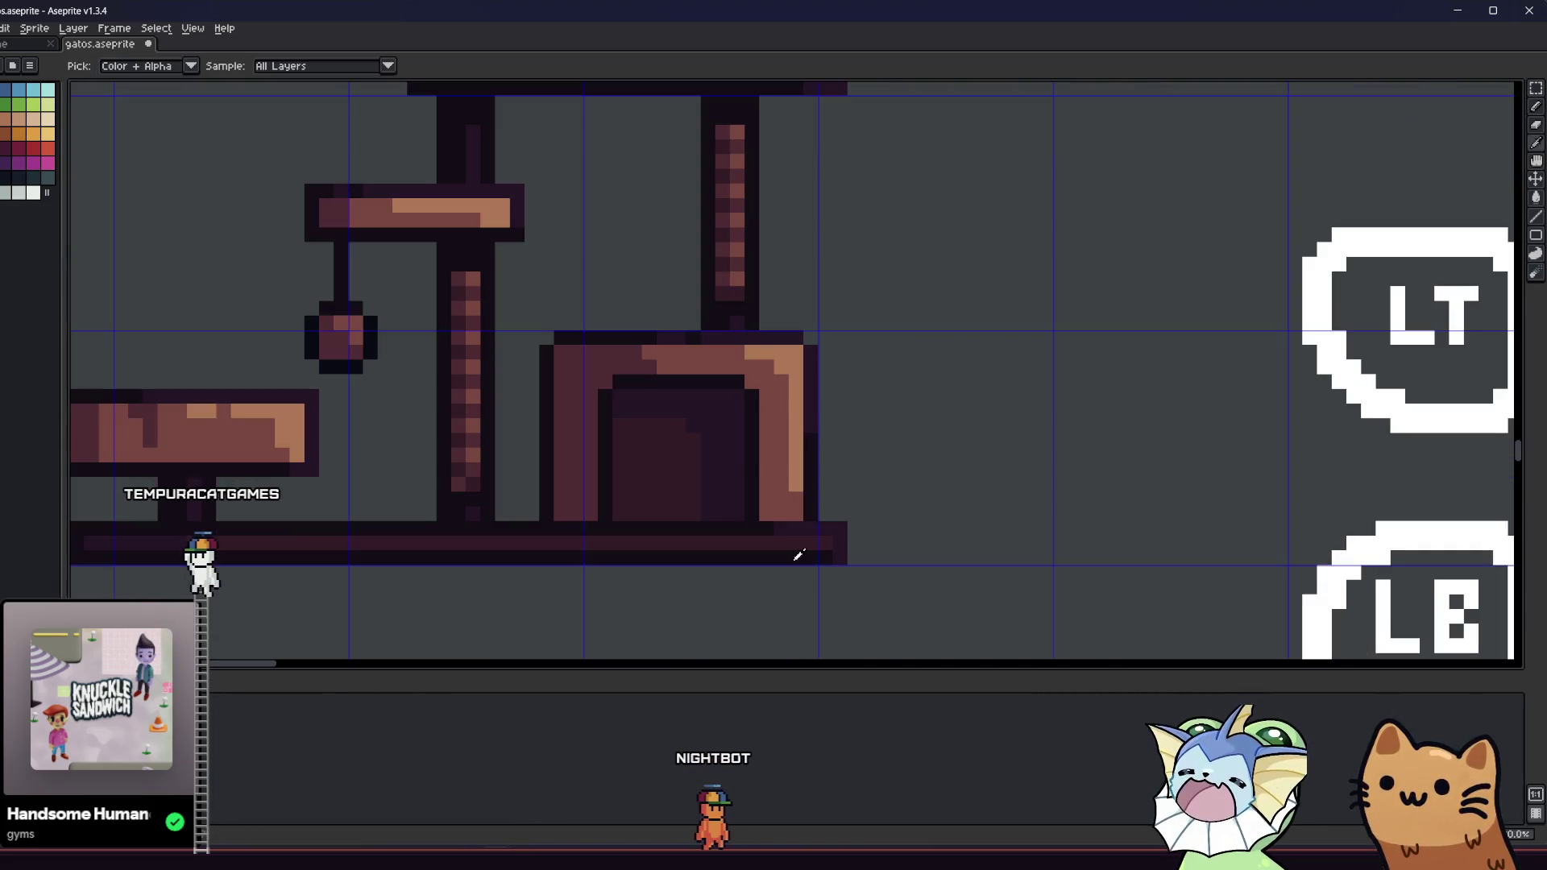
pyautogui.scroll(1, 818, 507)
# Step: Review the house and upper platforms, then save the sprite sheet
pyautogui.press('b')
pyautogui.moveTo(672, 525); pyautogui.dragTo(684, 551)
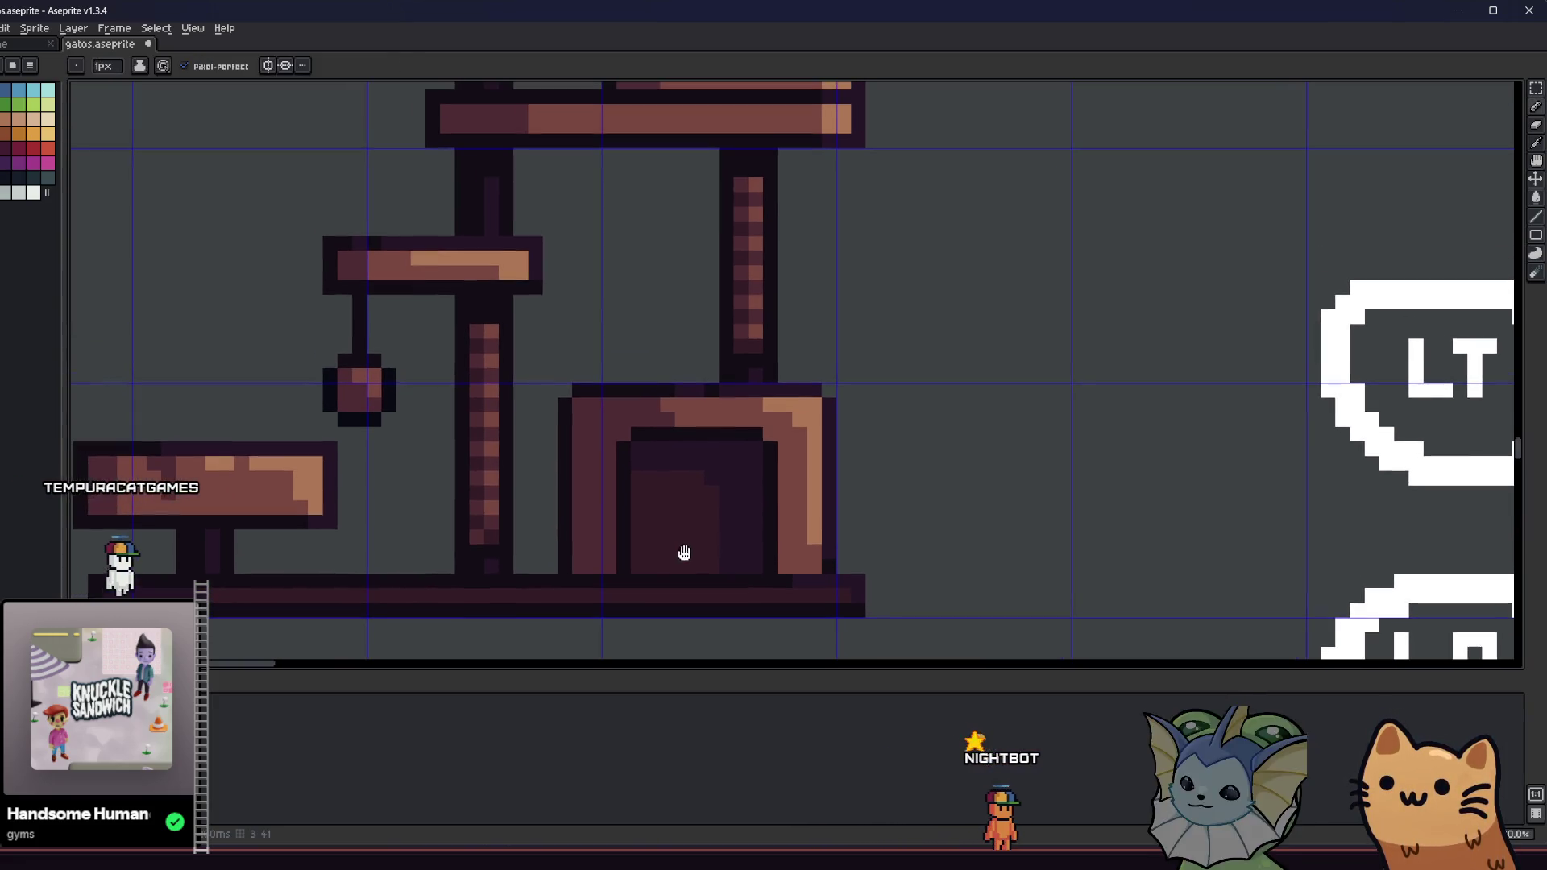
pyautogui.press('alt')
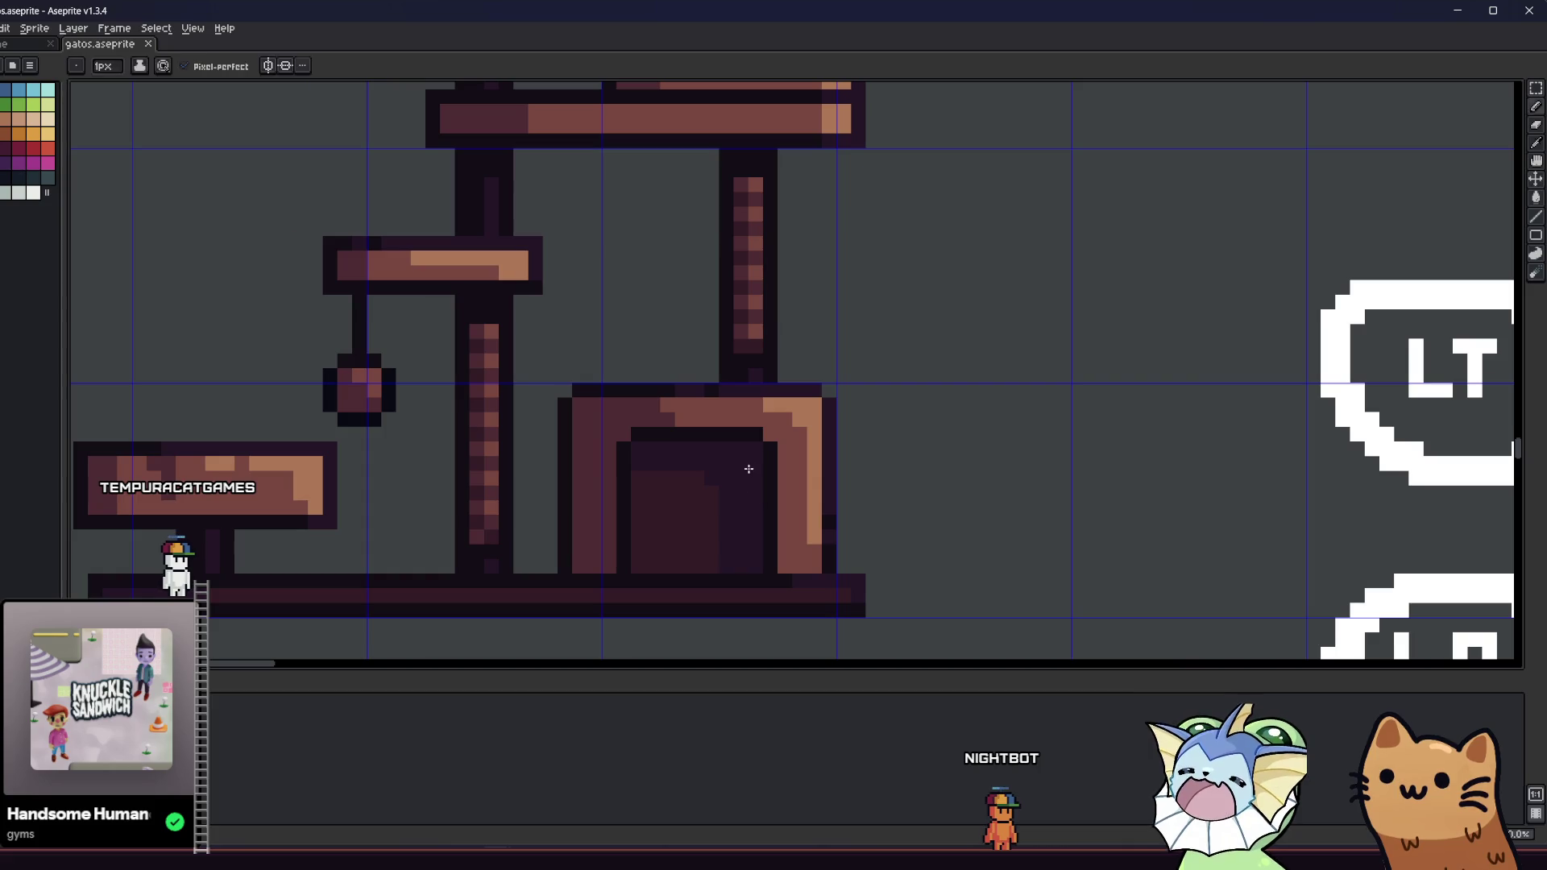
pyautogui.scroll(-1, 709, 455)
pyautogui.press('alt')
pyautogui.scroll(-1, 642, 335)
pyautogui.scroll(-1, 612, 322)
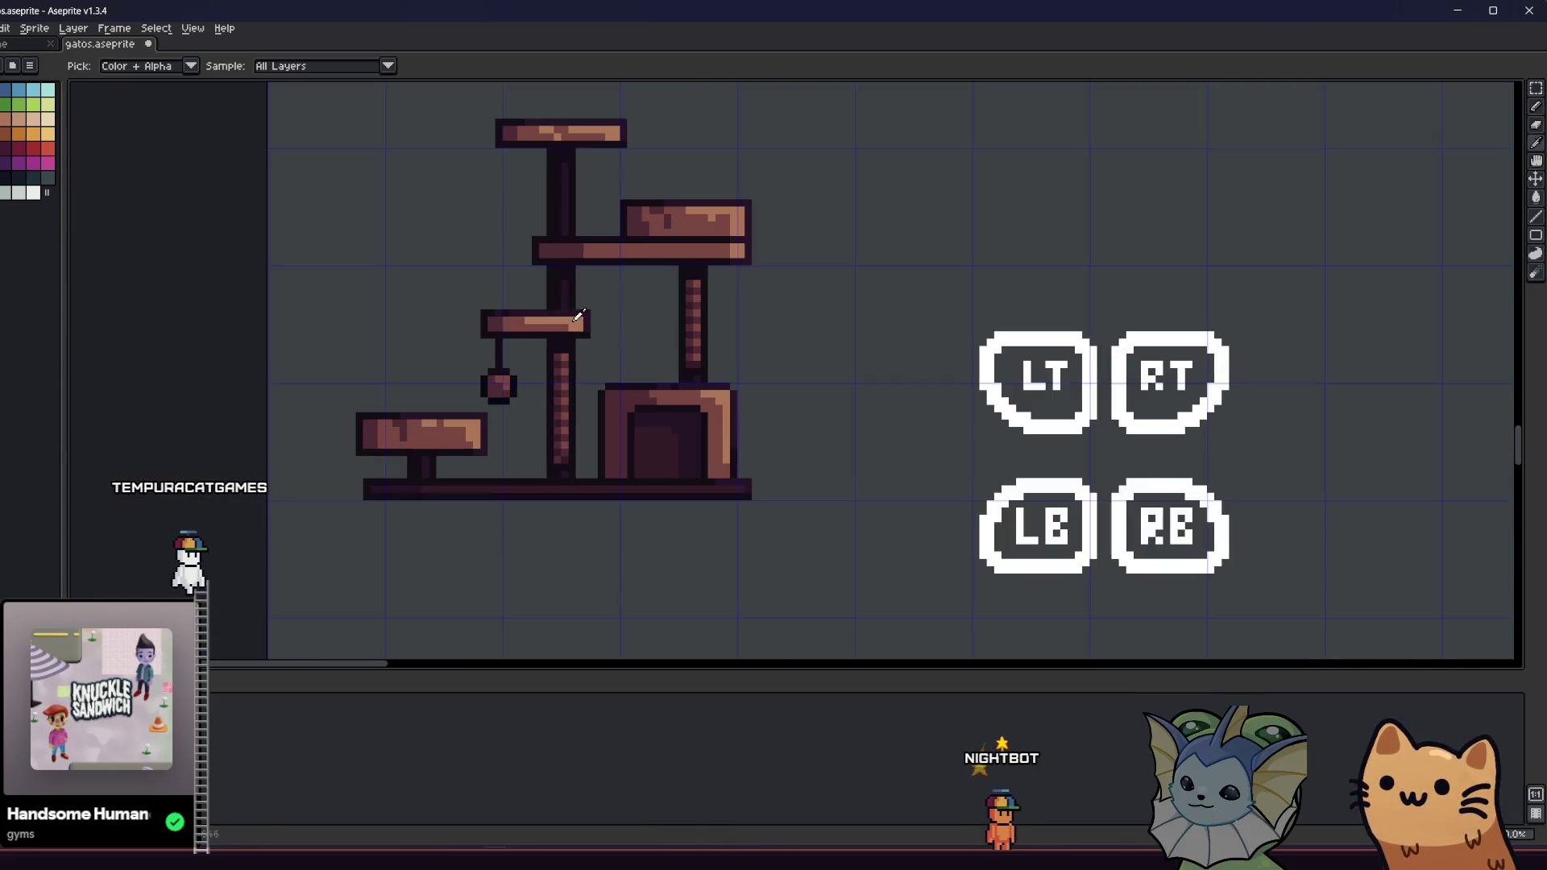
pyautogui.scroll(5, 684, 360)
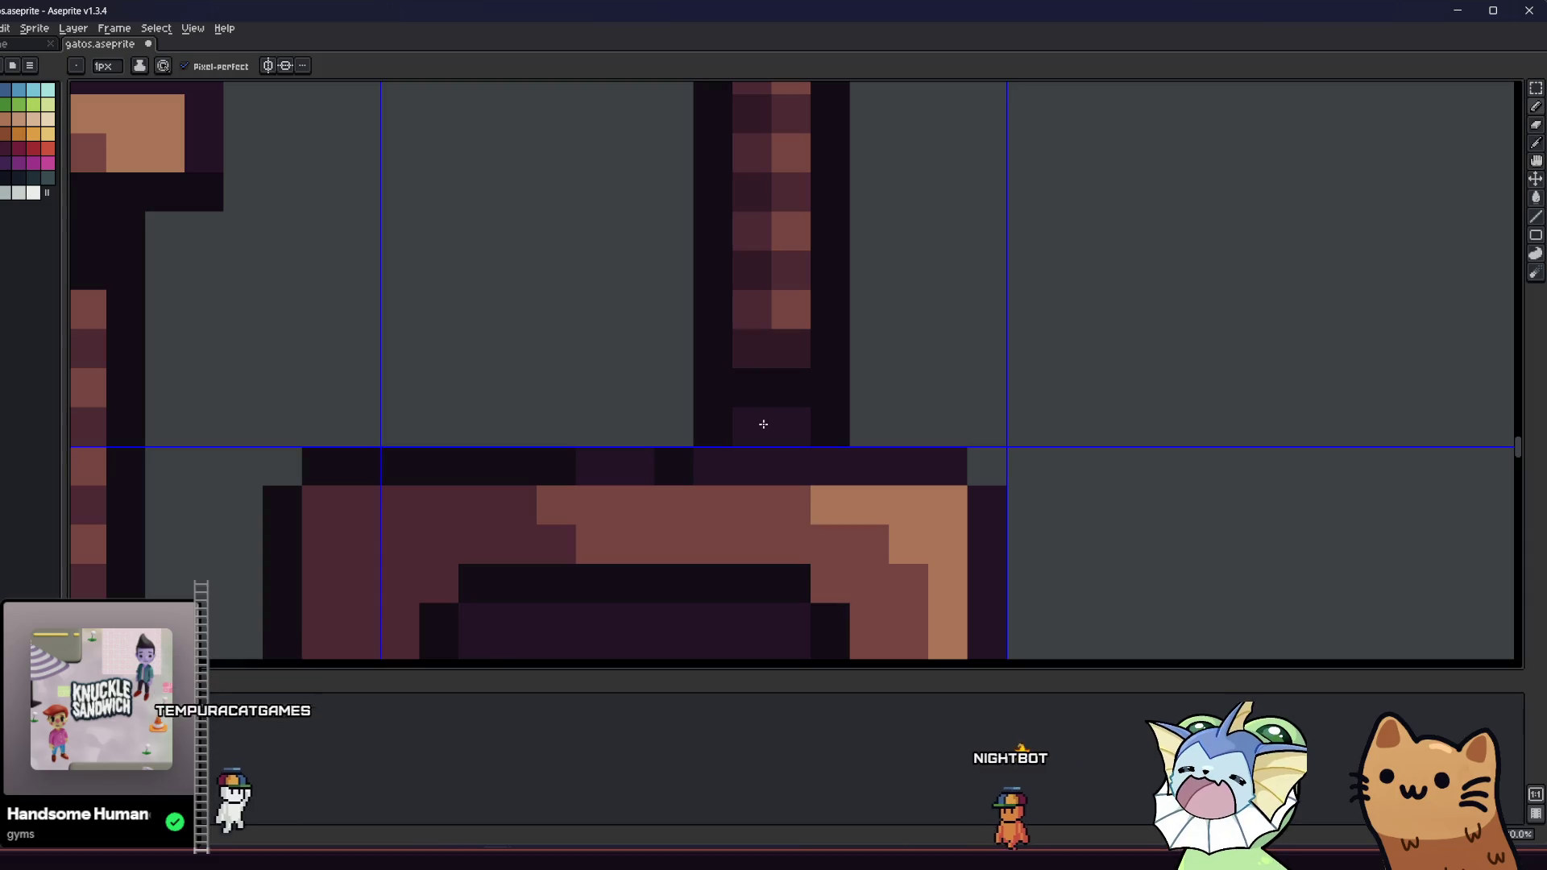
pyautogui.scroll(-3, 725, 427)
pyautogui.scroll(1, 645, 459)
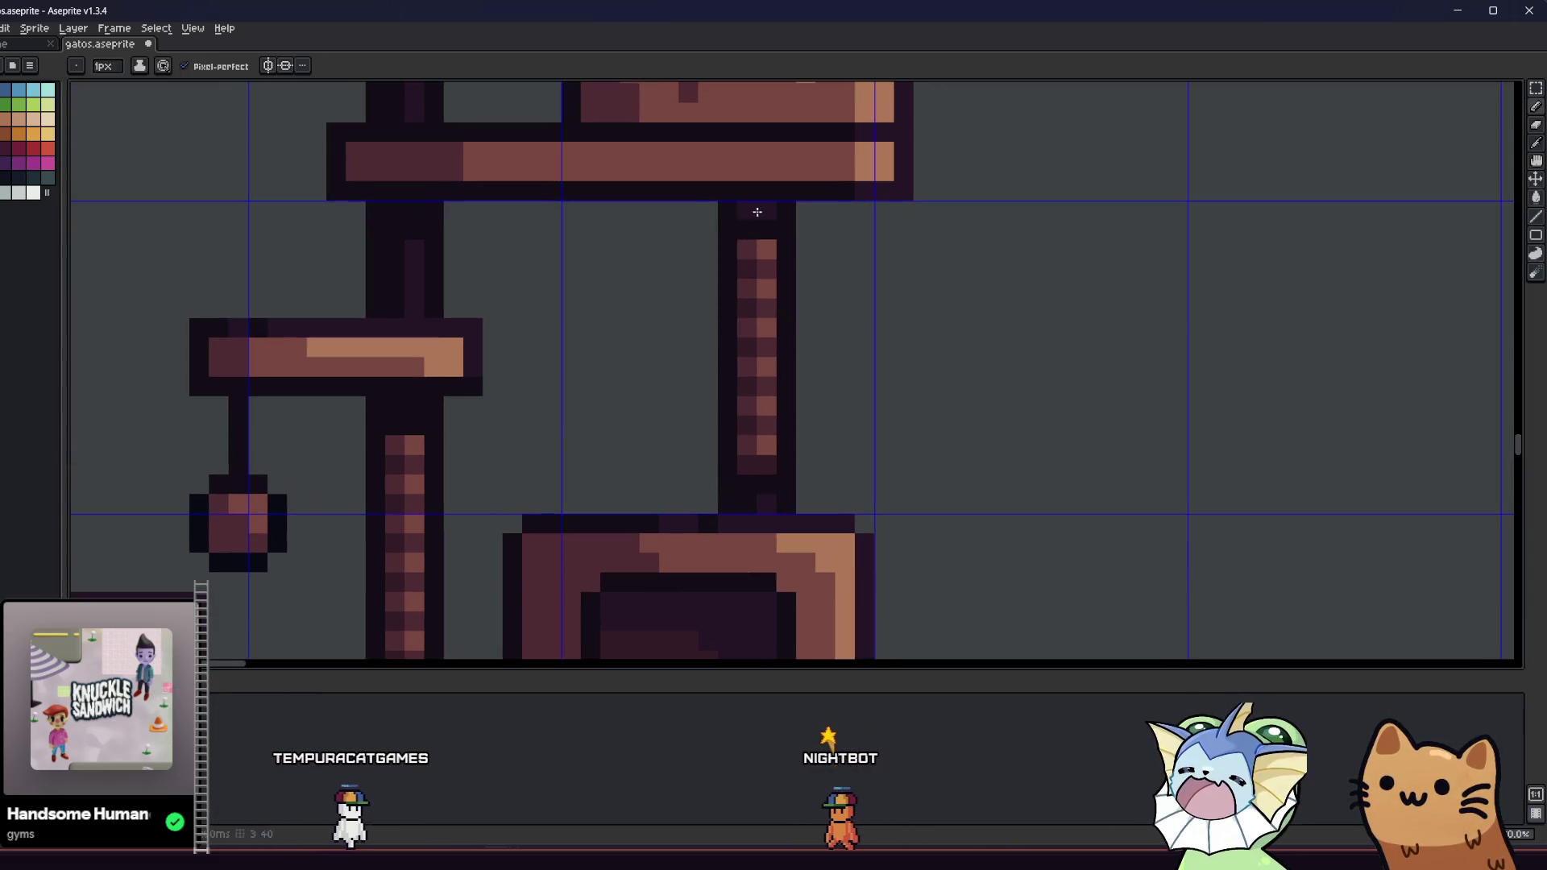
pyautogui.scroll(-1, 692, 258)
pyautogui.scroll(1, 548, 286)
pyautogui.moveTo(364, 253); pyautogui.dragTo(563, 500)
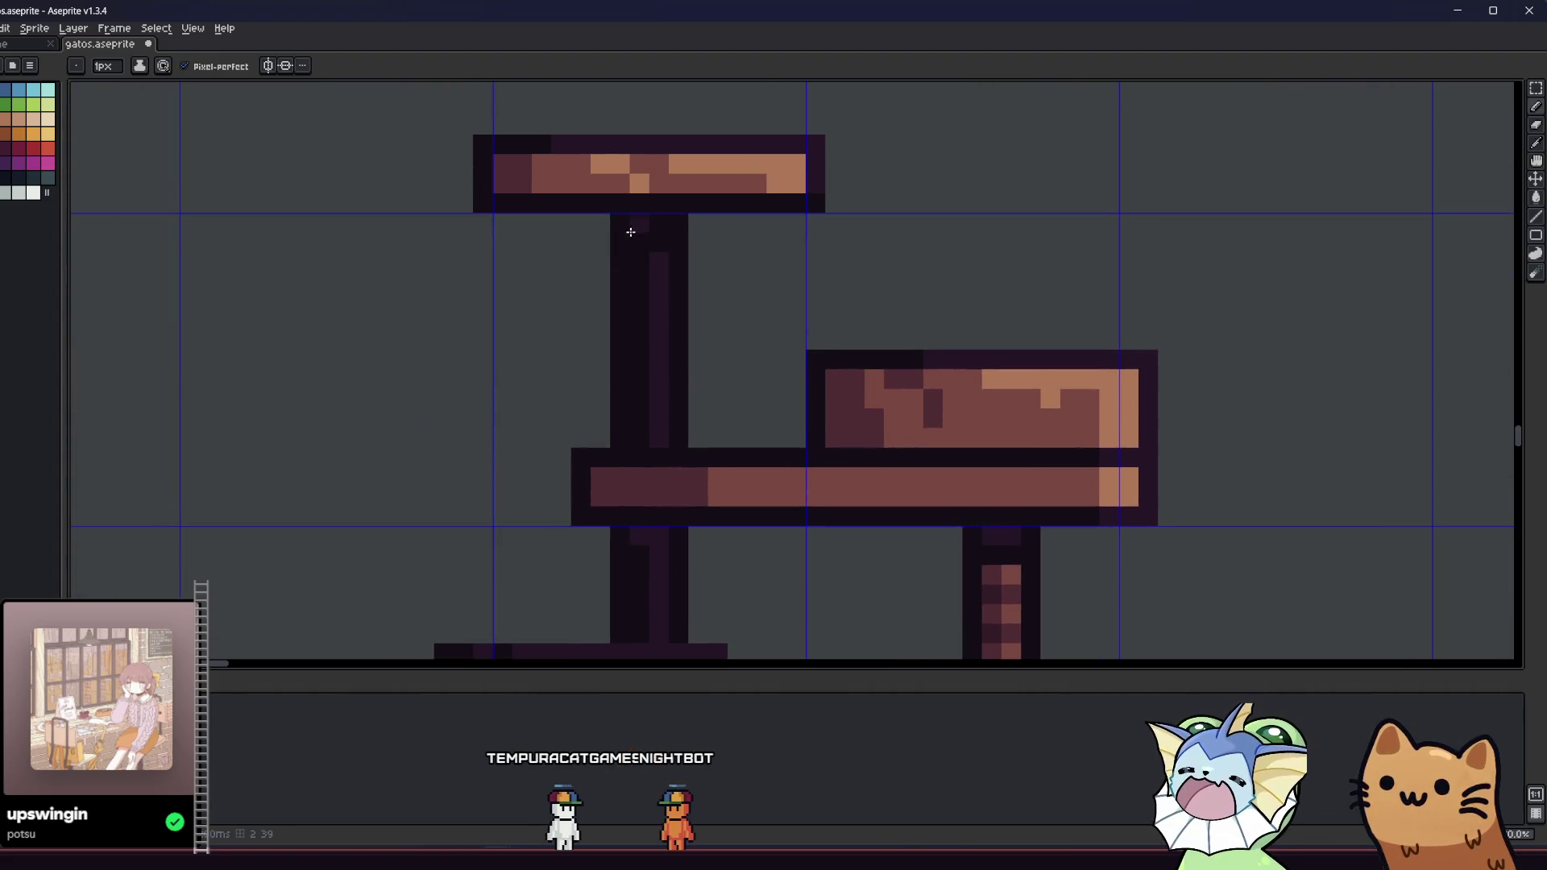
pyautogui.scroll(-3, 652, 261)
pyautogui.moveTo(577, 338); pyautogui.dragTo(493, 400)
pyautogui.press('ctrl')
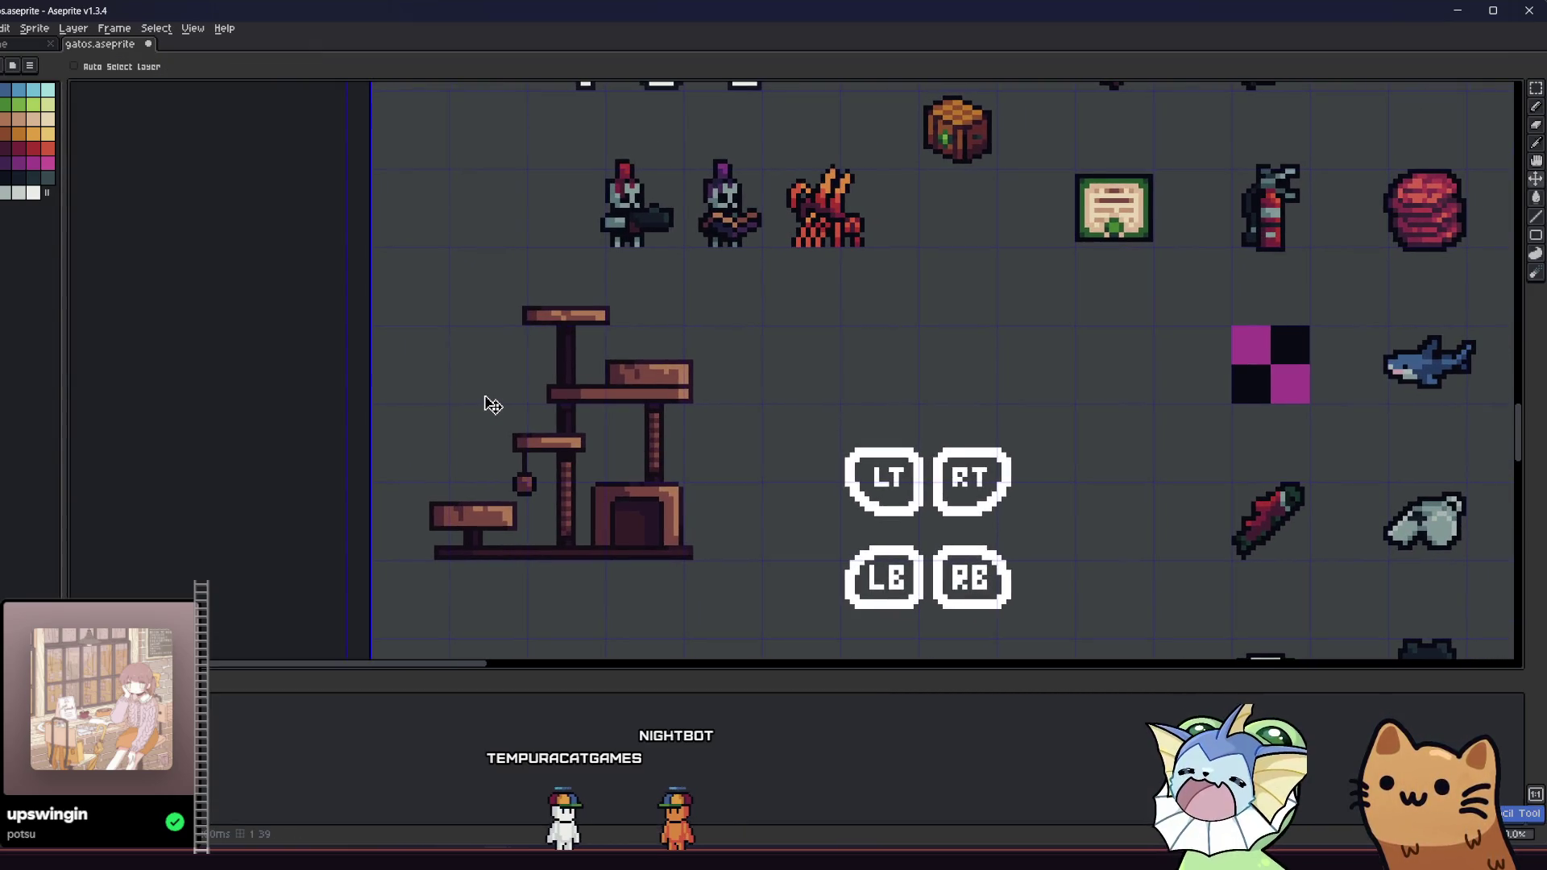
pyautogui.hotkey('ctrl', 's')
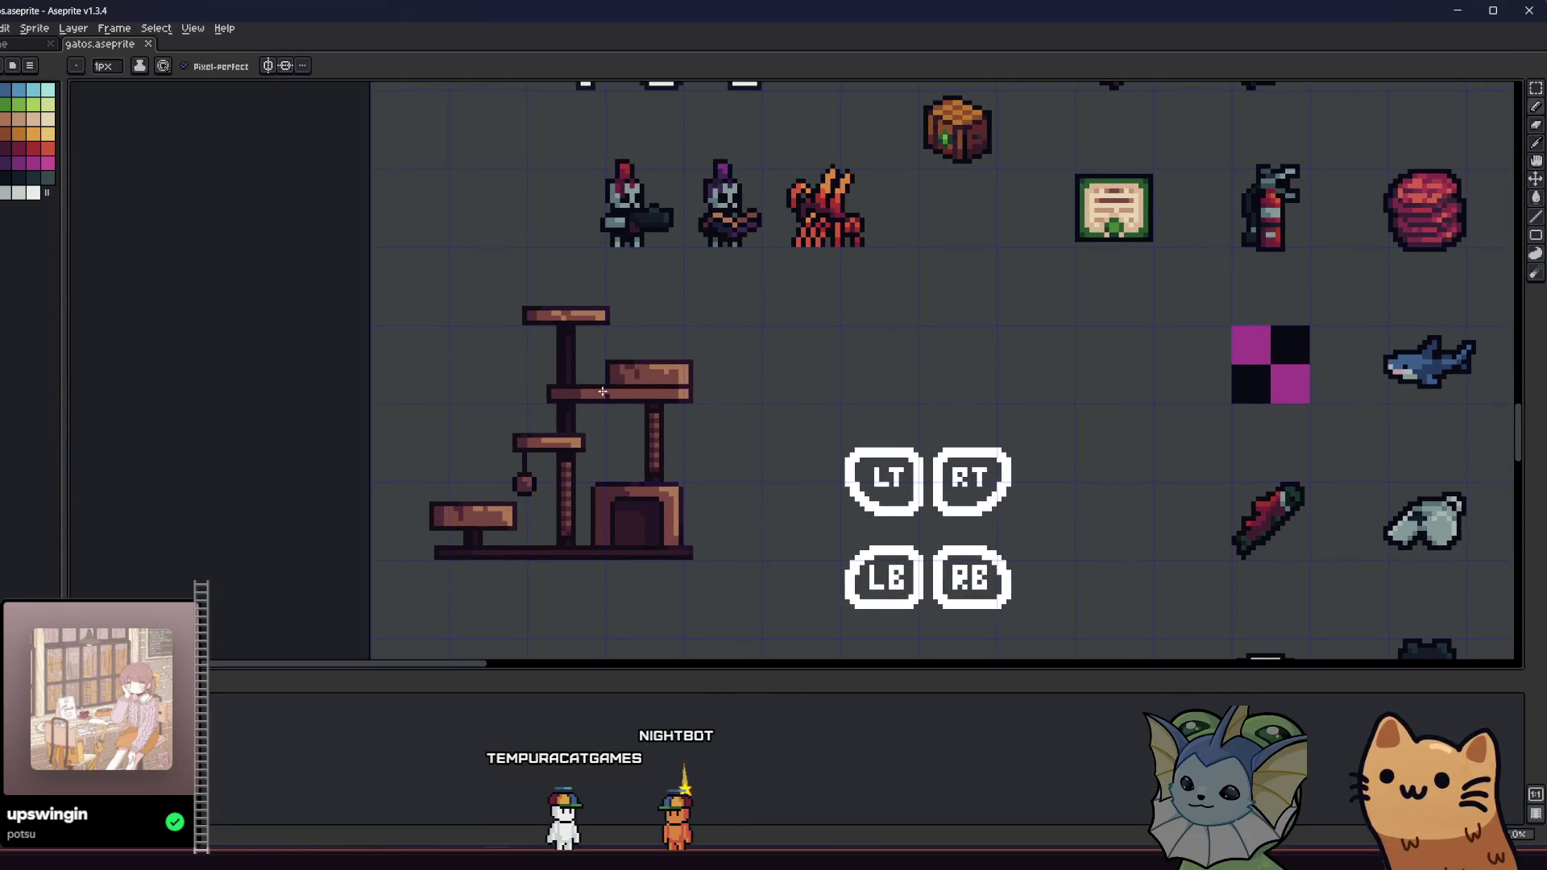
# Step: Sample colours from the platform artwork and the hanging ball
pyautogui.scroll(5, 465, 552)
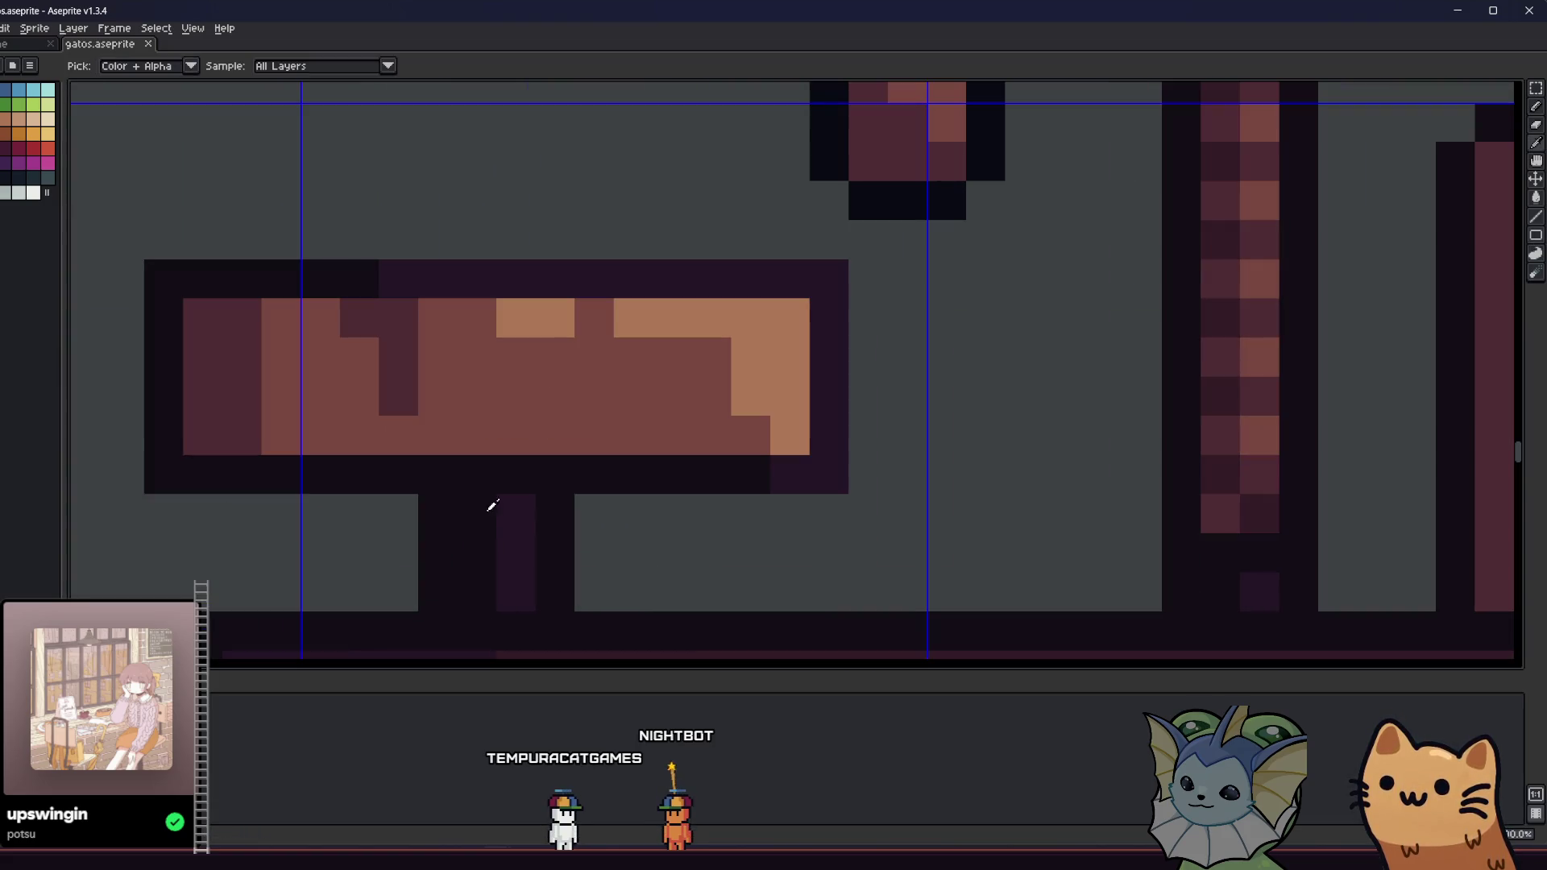
pyautogui.press('i')
pyautogui.scroll(1, 575, 420)
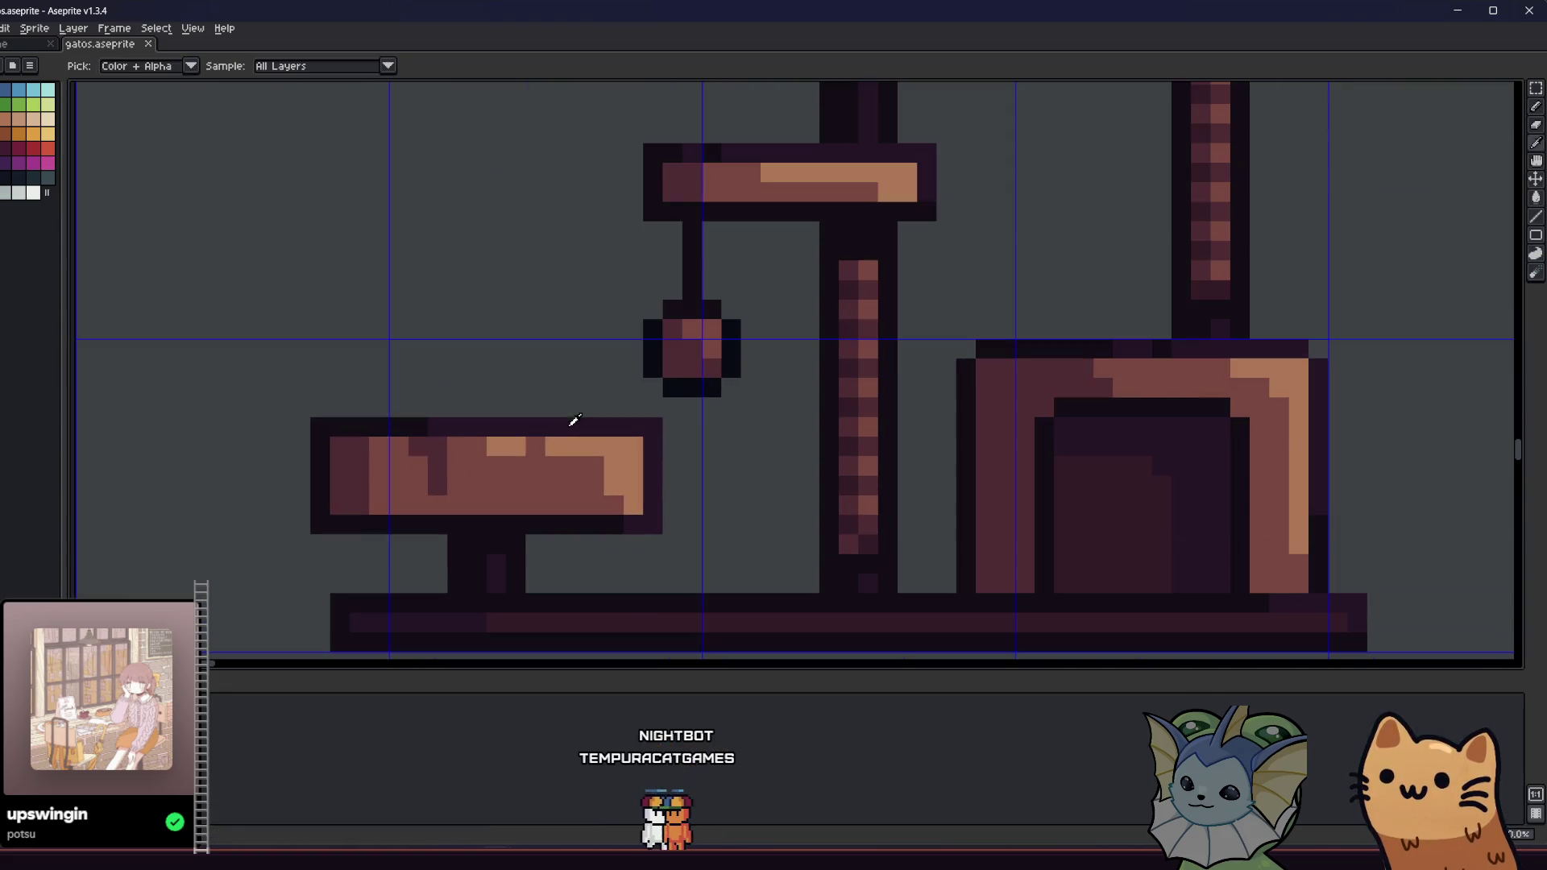
pyautogui.press('b')
pyautogui.scroll(1, 657, 314)
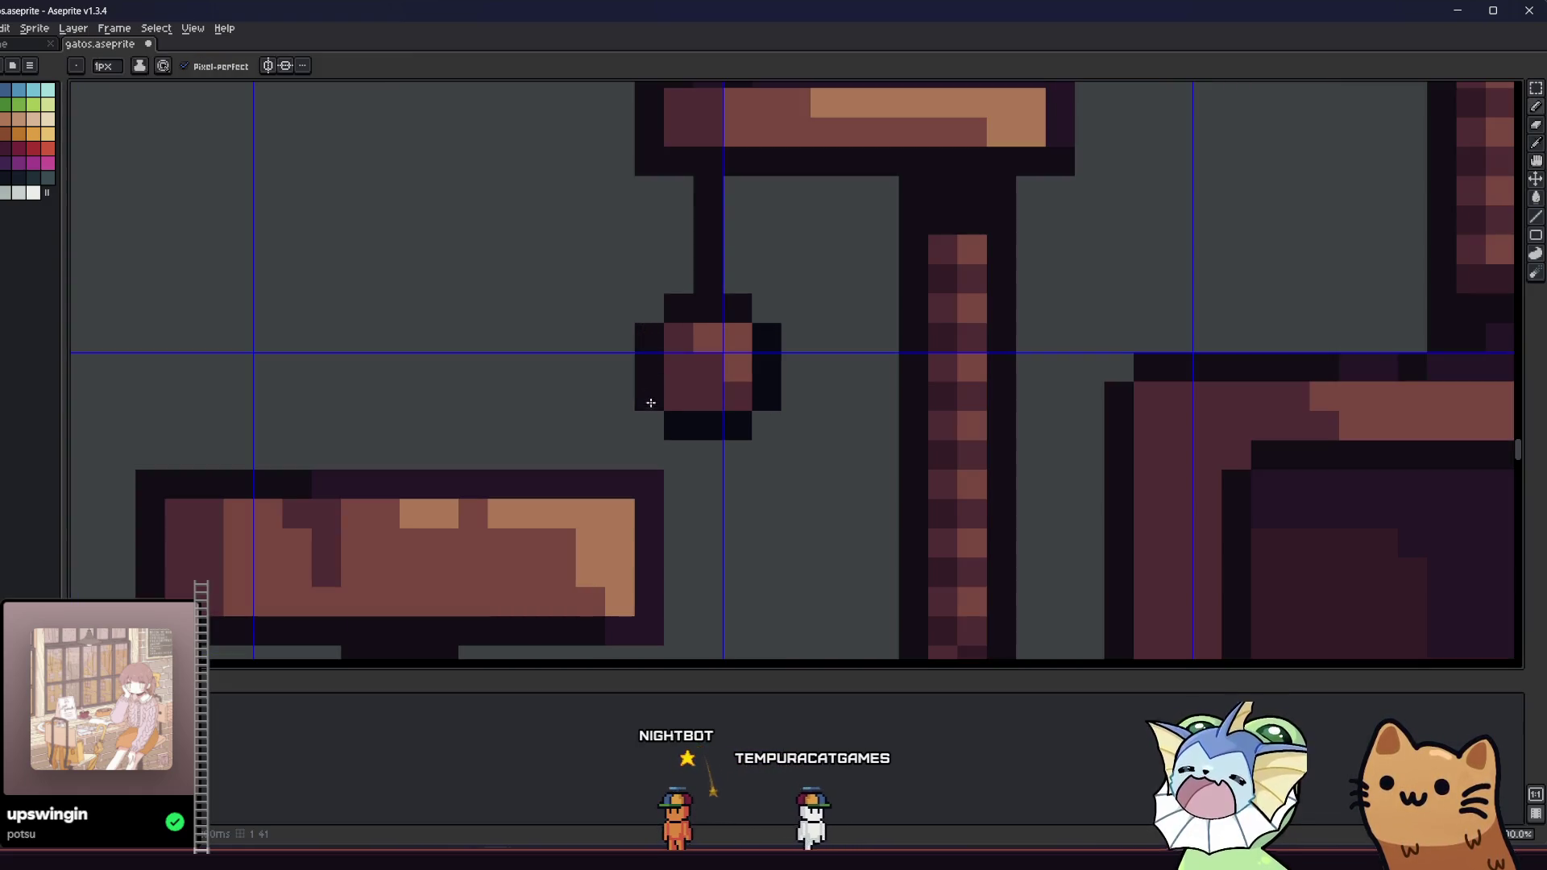
pyautogui.press('i')
pyautogui.press('b')
pyautogui.press('i')
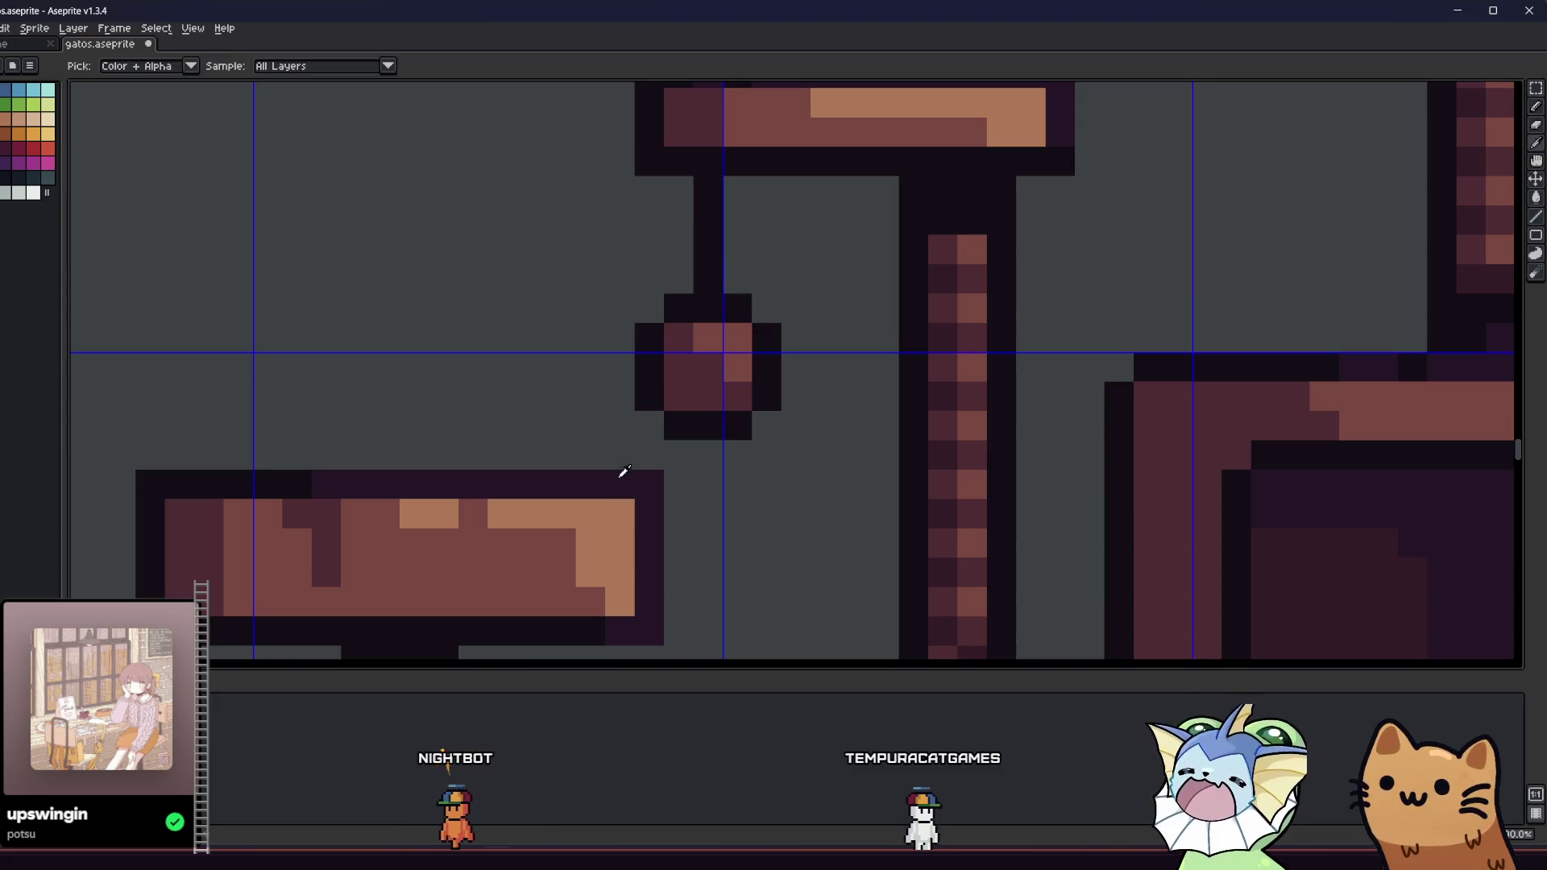
pyautogui.press('b')
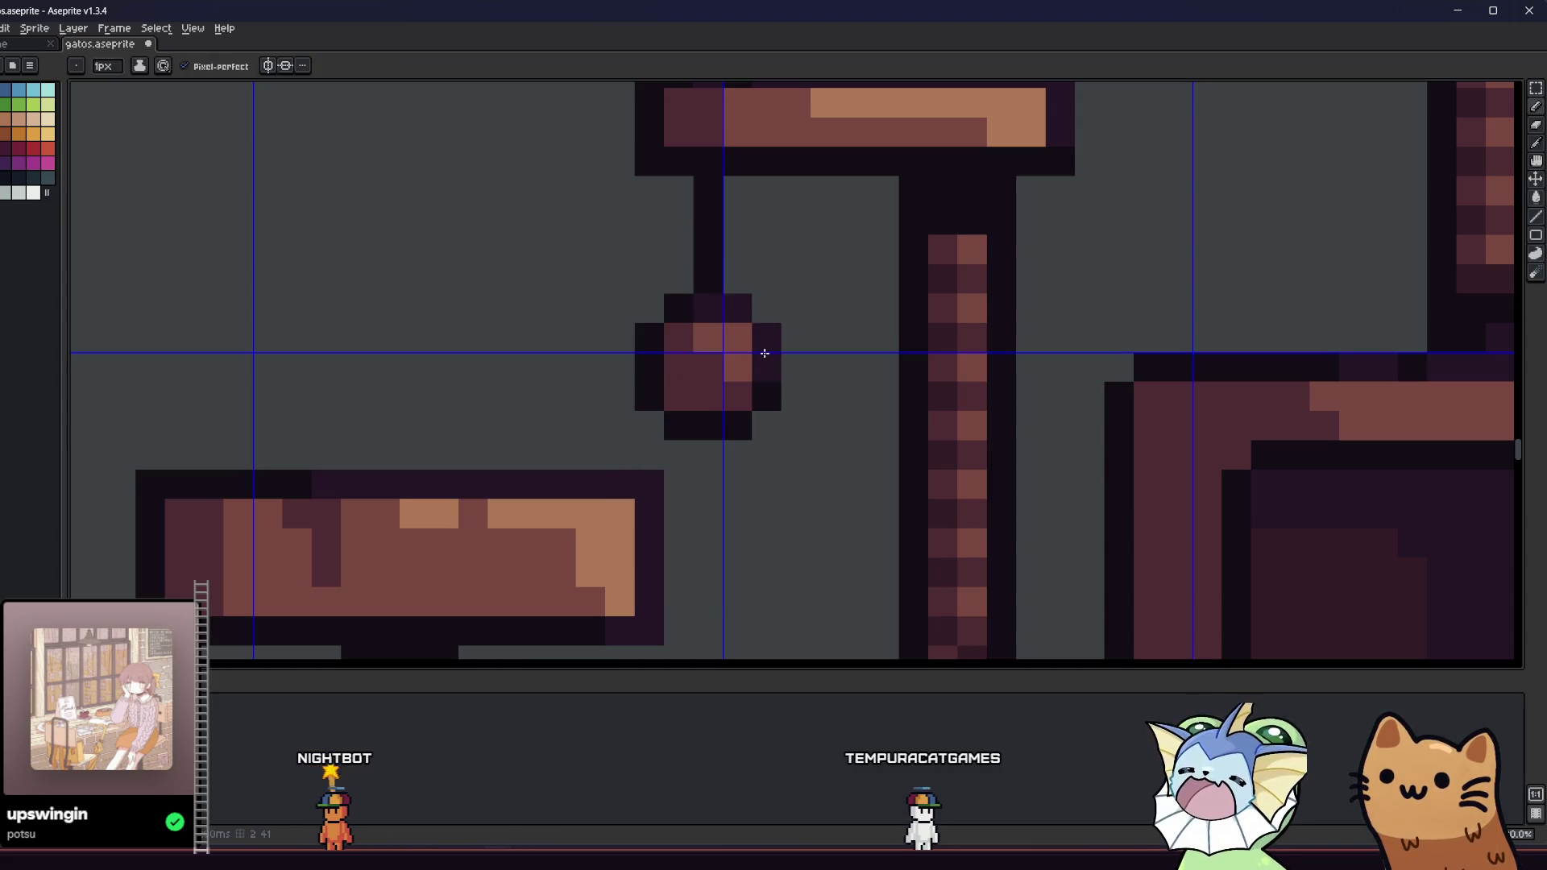
pyautogui.scroll(-5, 765, 353)
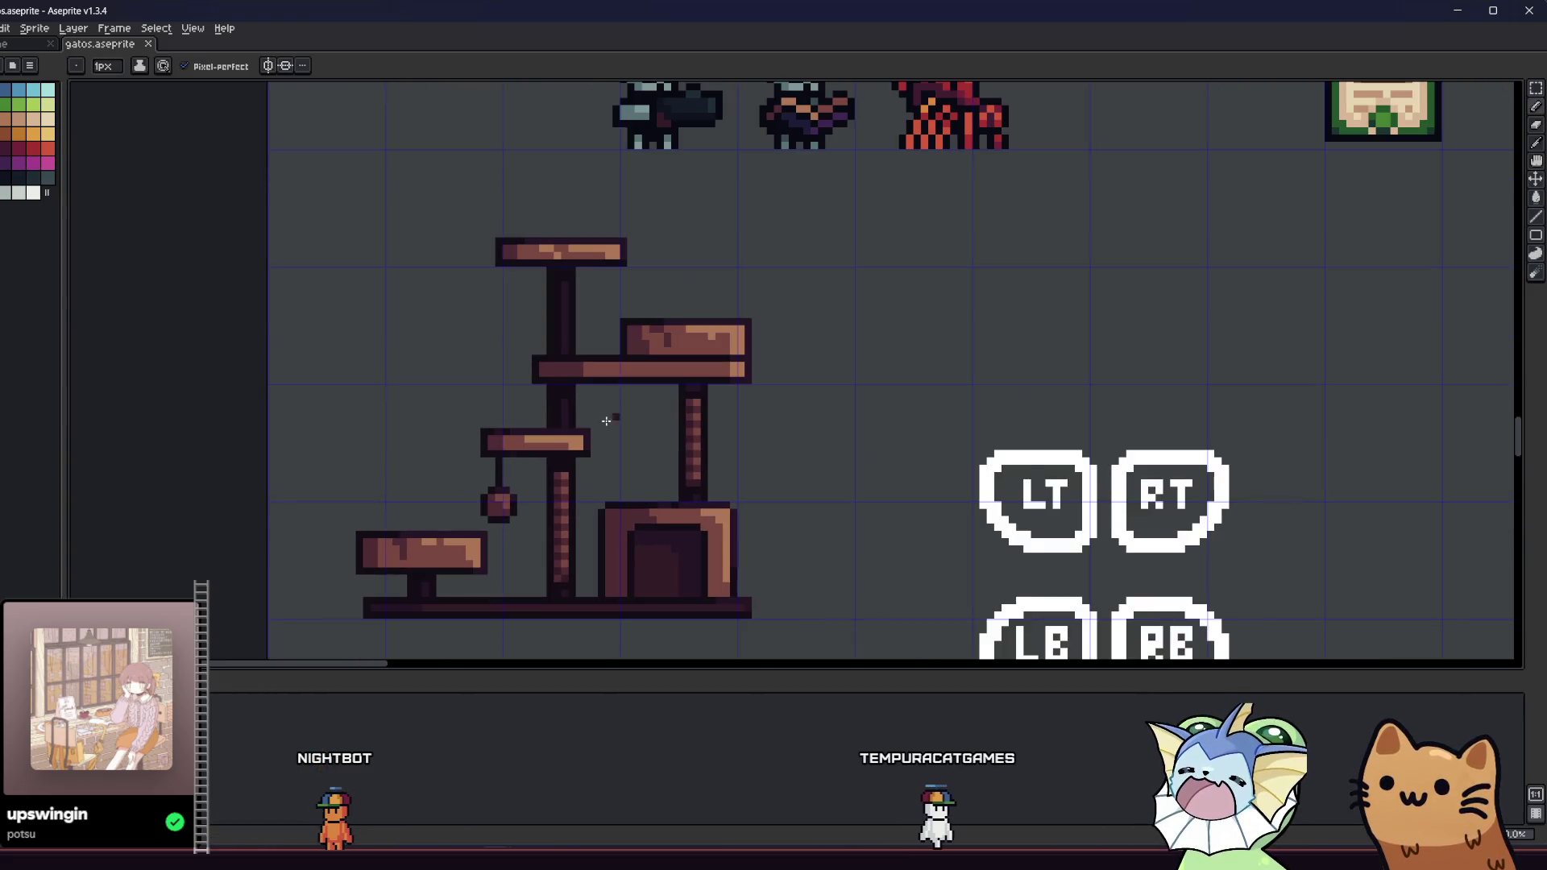
# Step: Draw a rectangular selection enclosing the whole cat tree
pyautogui.press('m')
pyautogui.scroll(-3, 606, 421)
pyautogui.scroll(8, 545, 445)
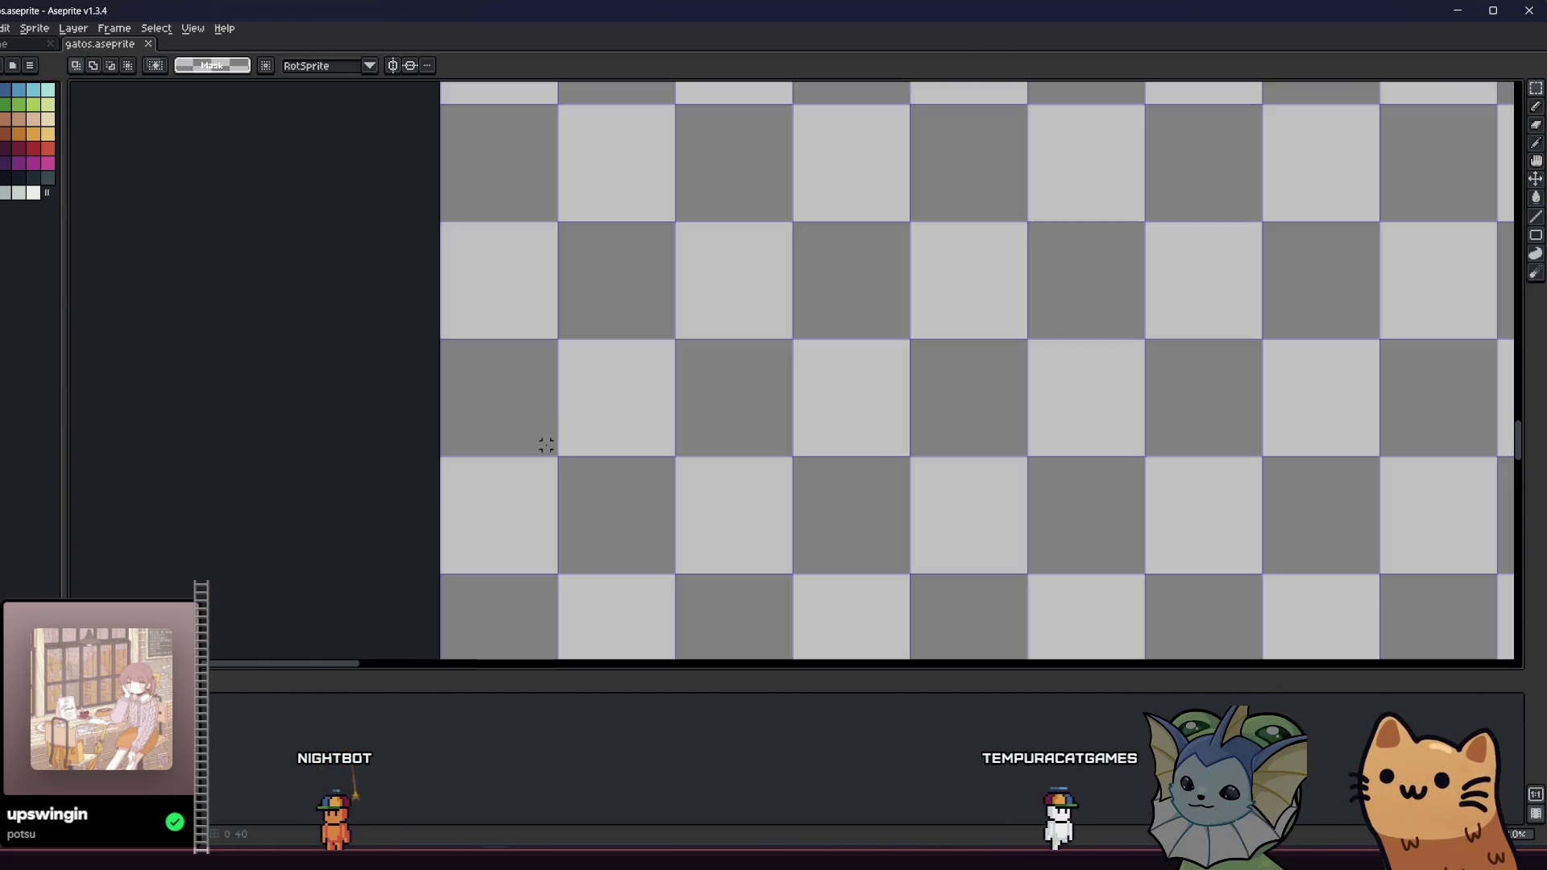
pyautogui.scroll(-5, 545, 445)
pyautogui.moveTo(515, 304); pyautogui.dragTo(749, 528)
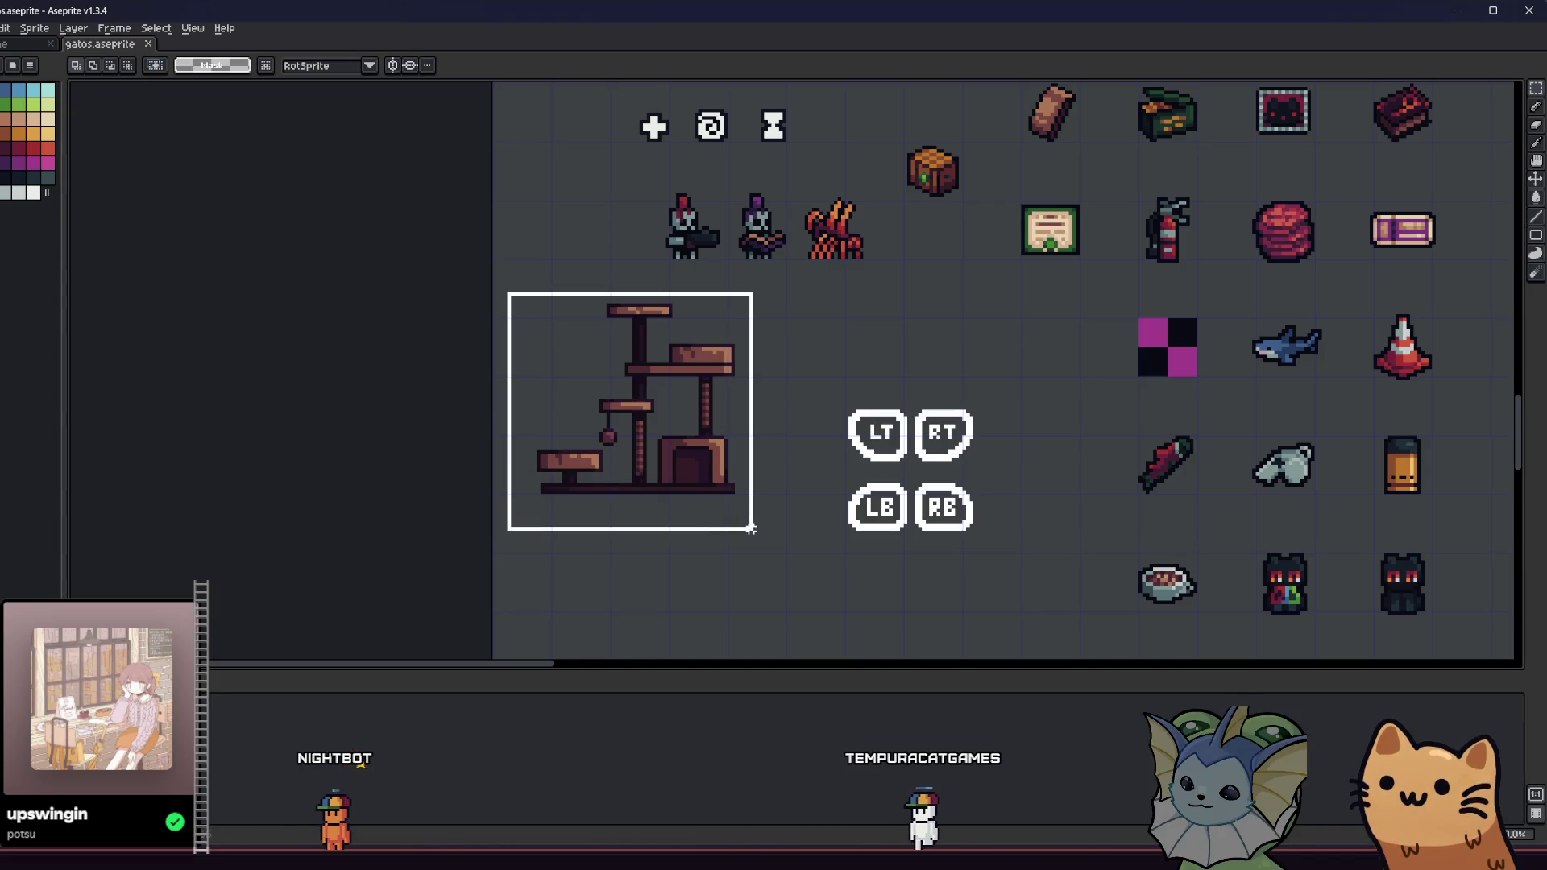
pyautogui.scroll(2, 432, 442)
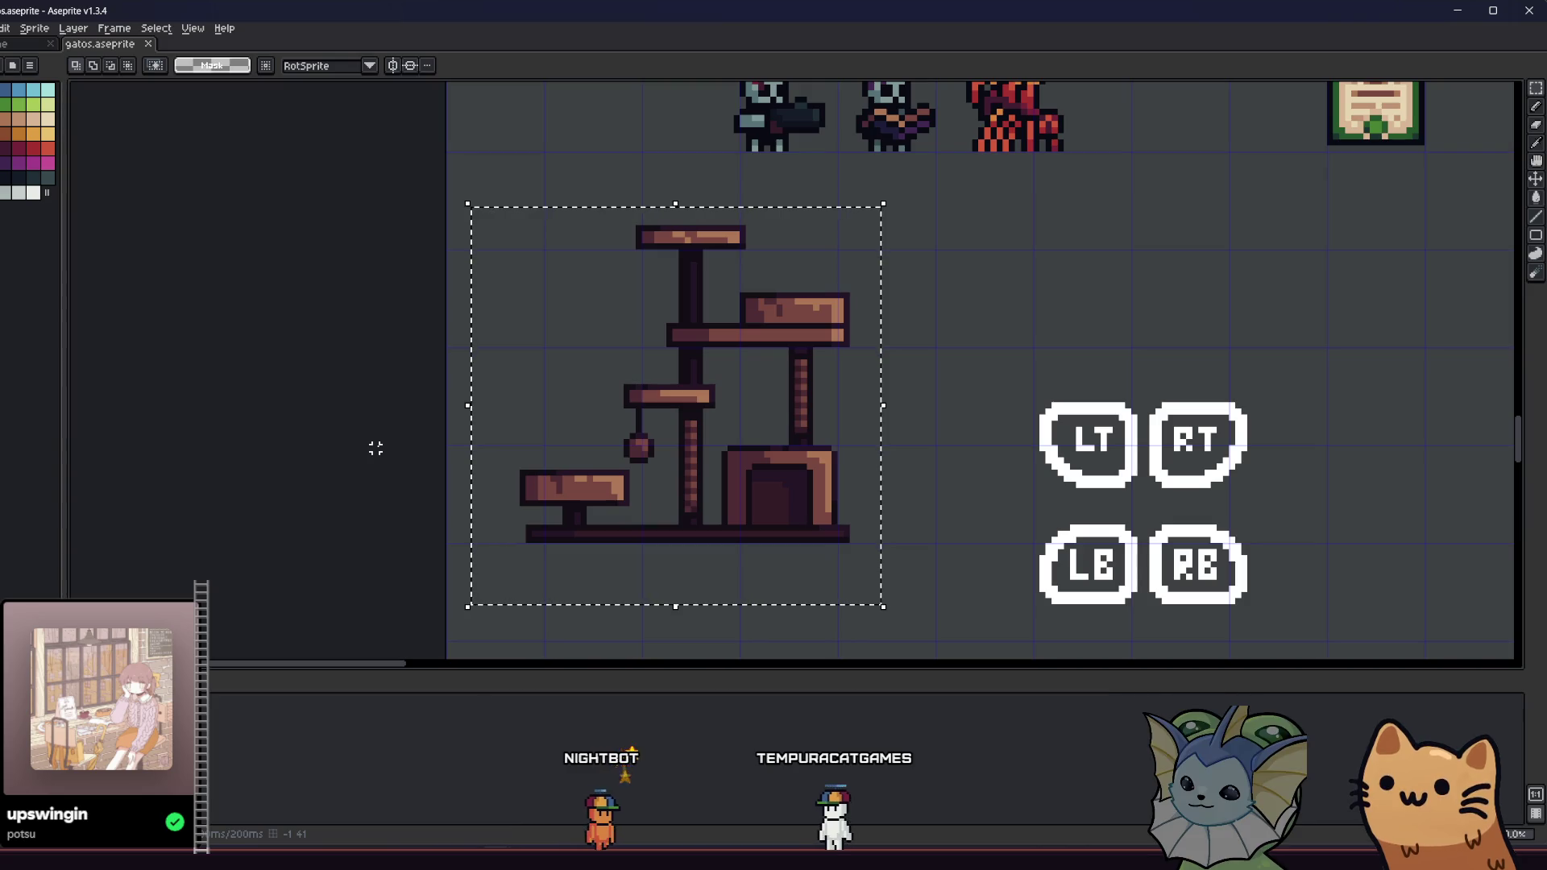
# Step: Pan along the cat tree's base to the left platform and save the sheet
pyautogui.press('g')
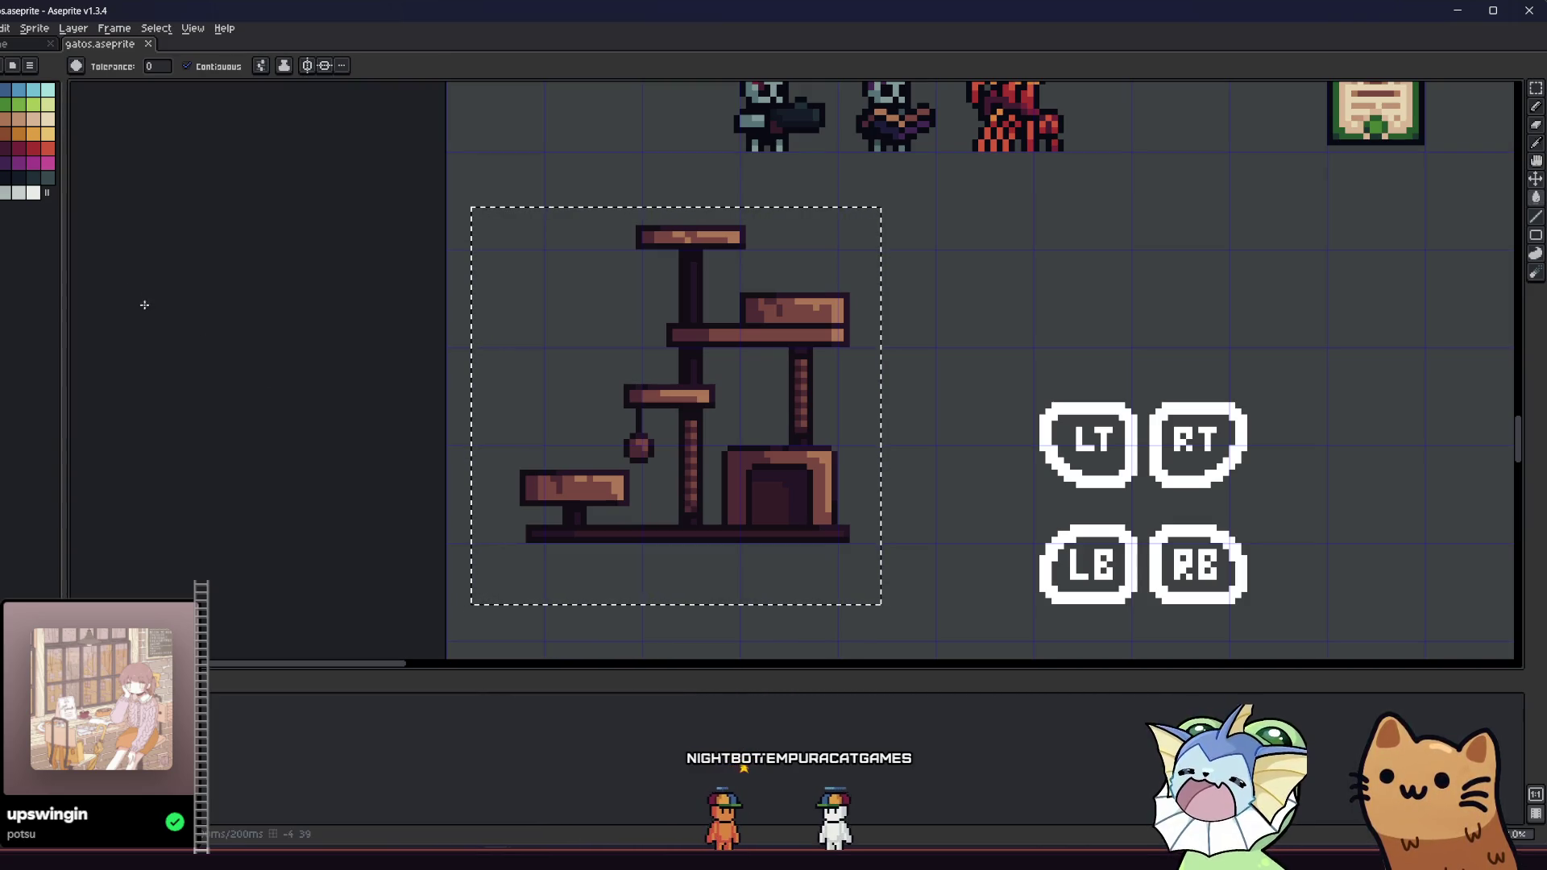
pyautogui.scroll(3, 552, 523)
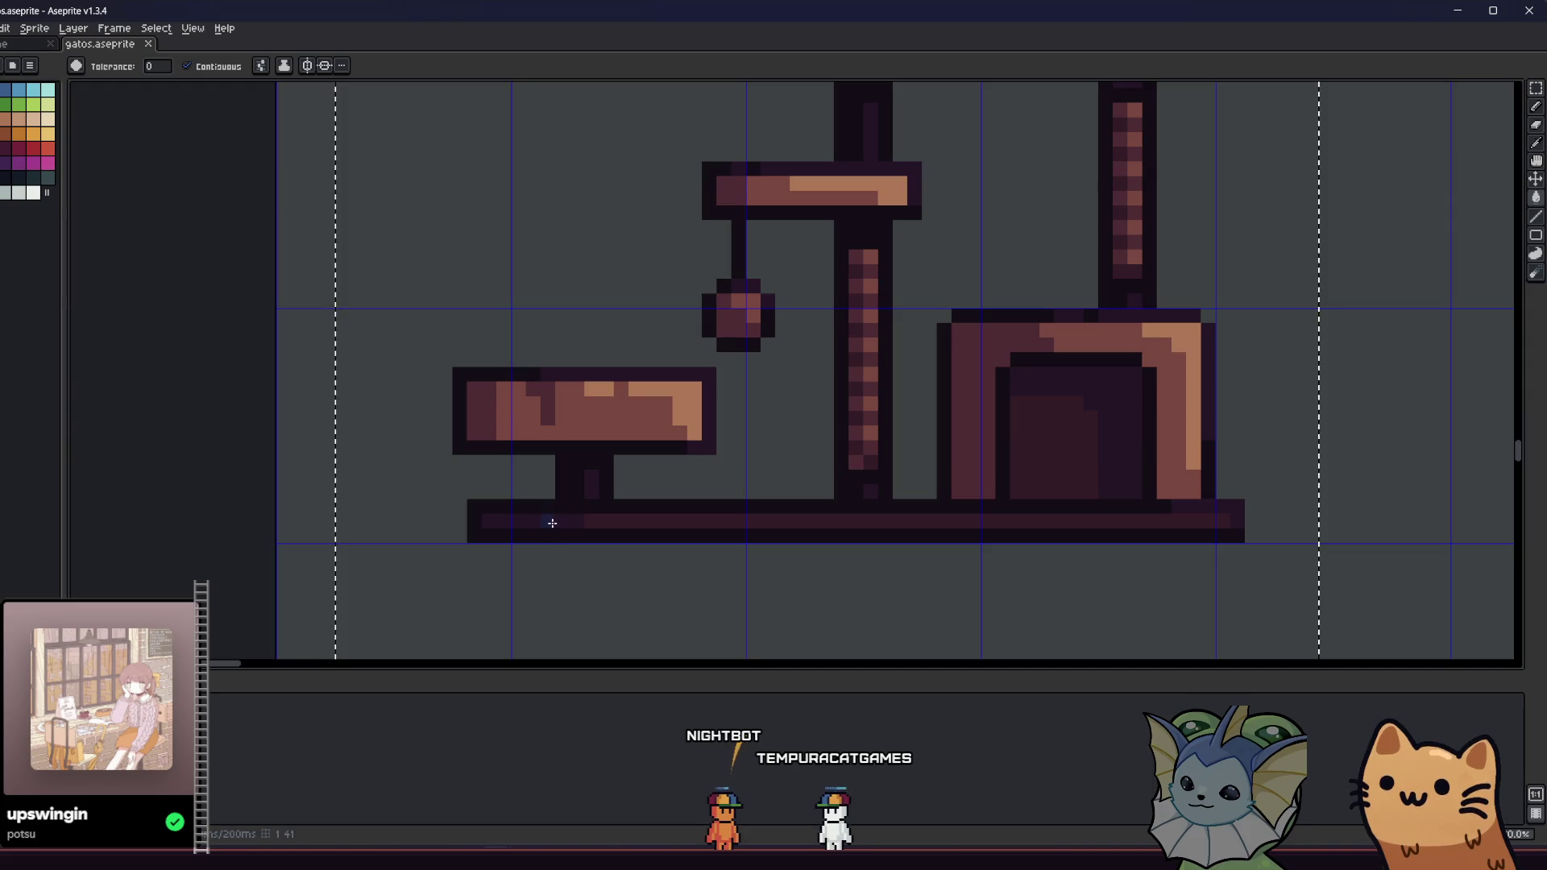
pyautogui.moveTo(535, 484); pyautogui.dragTo(414, 476)
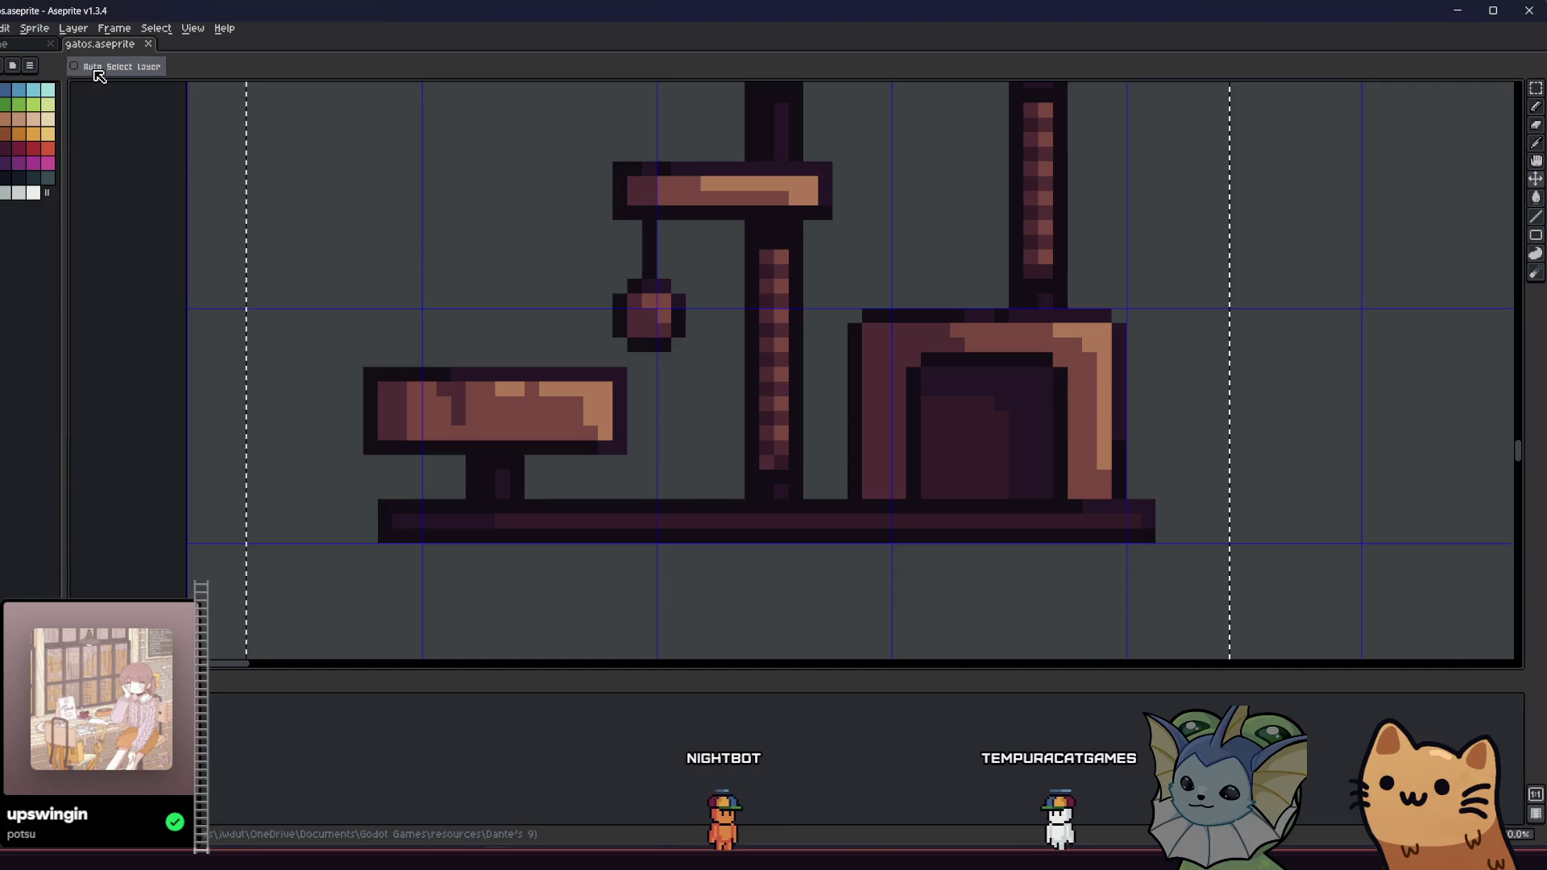
pyautogui.press('g')
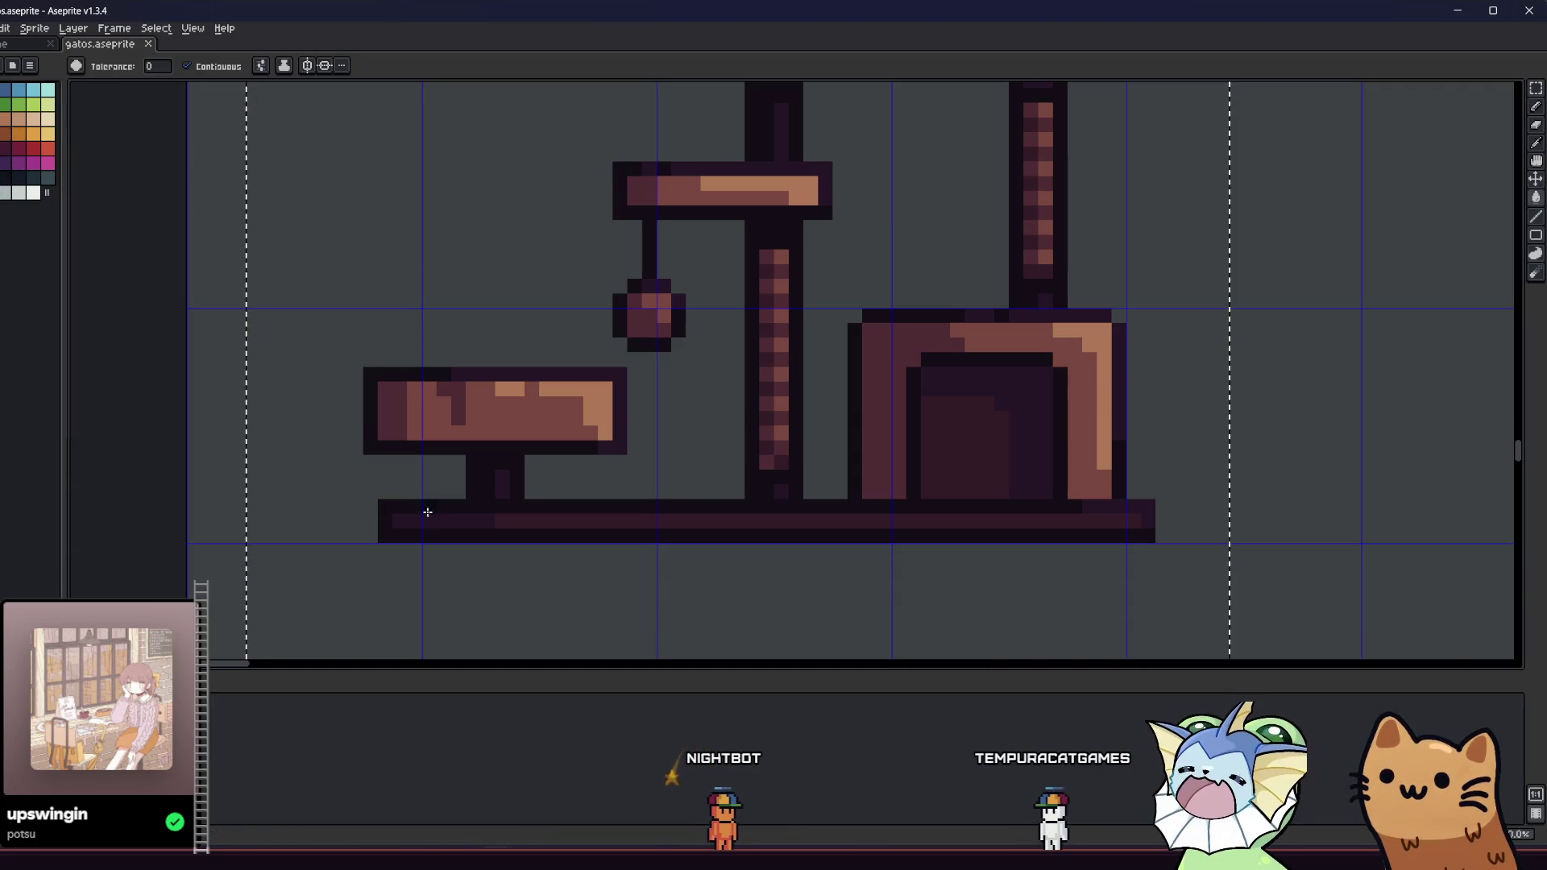
pyautogui.moveTo(383, 478); pyautogui.dragTo(270, 477)
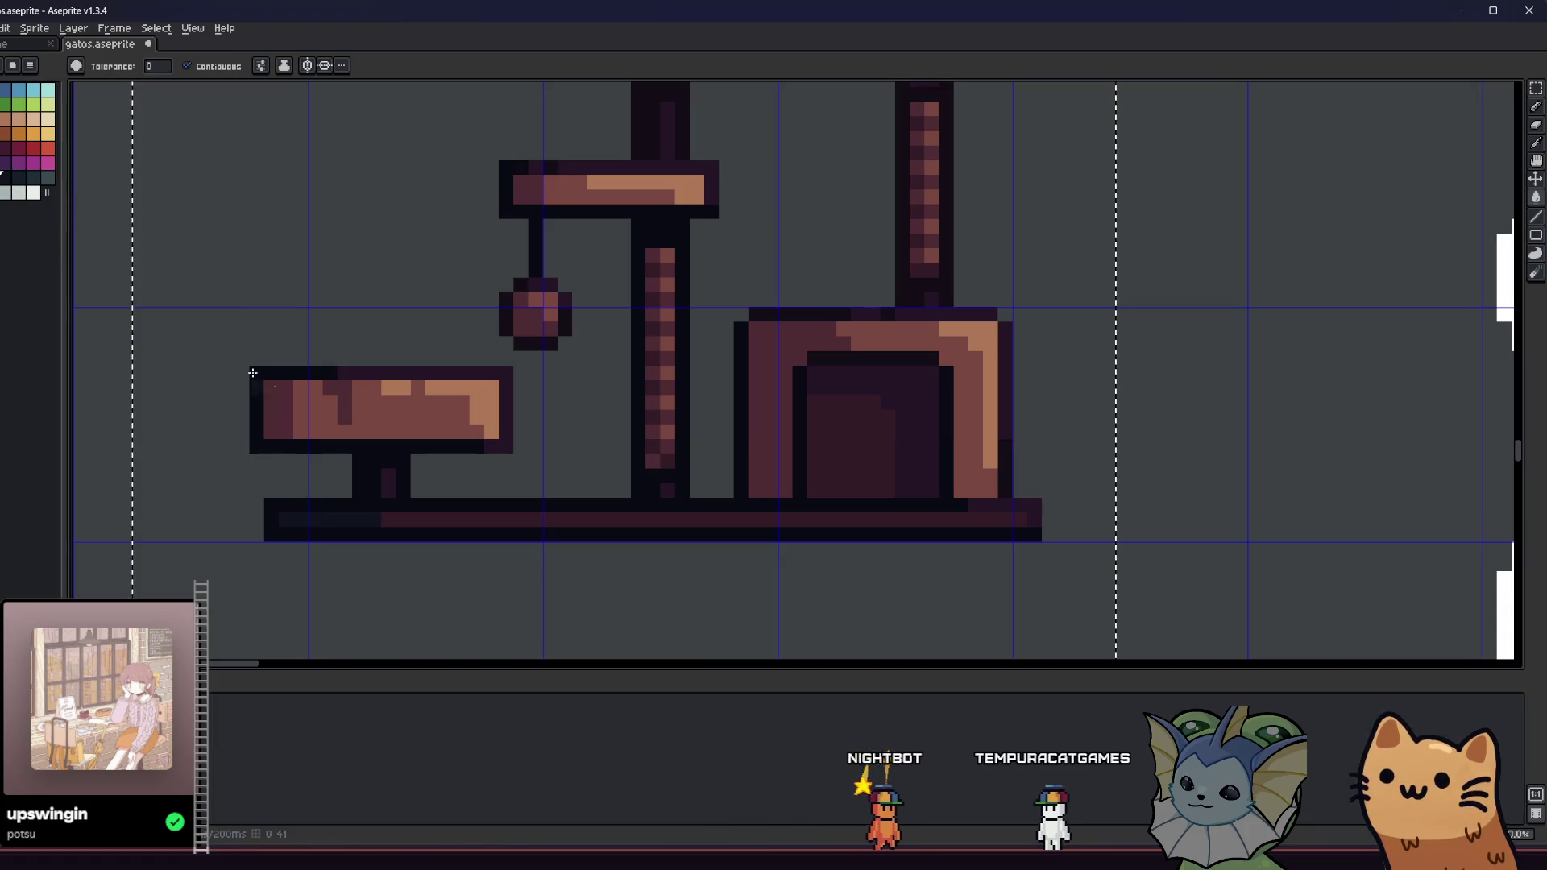
pyautogui.hotkey('ctrl', 's')
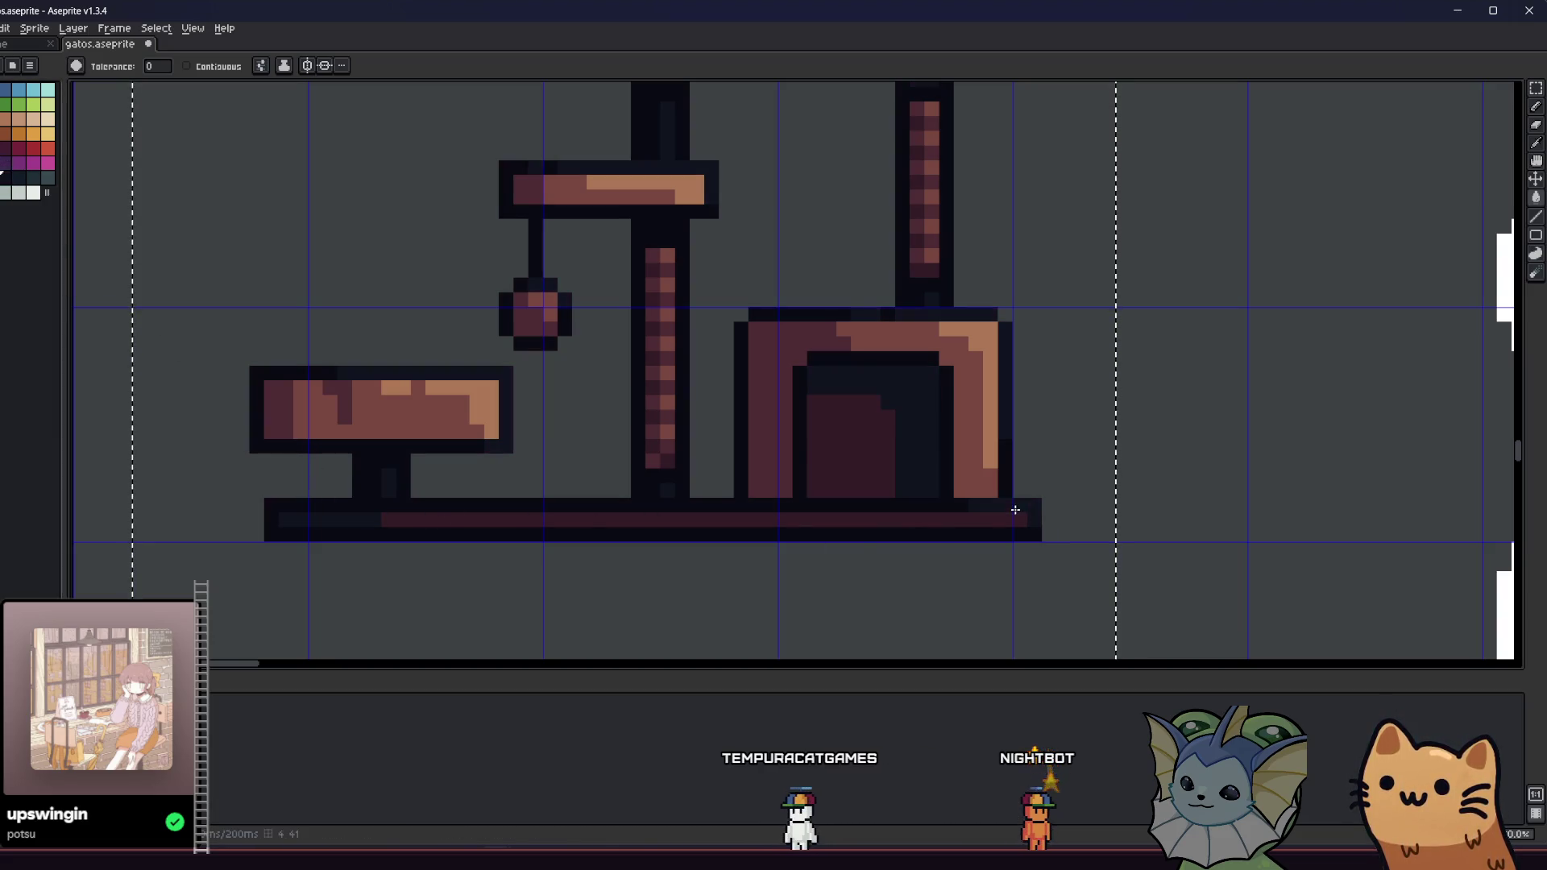
# Step: Try recolouring the tree's maroon and brown pixels, then undo the recolour
pyautogui.scroll(1, 613, 402)
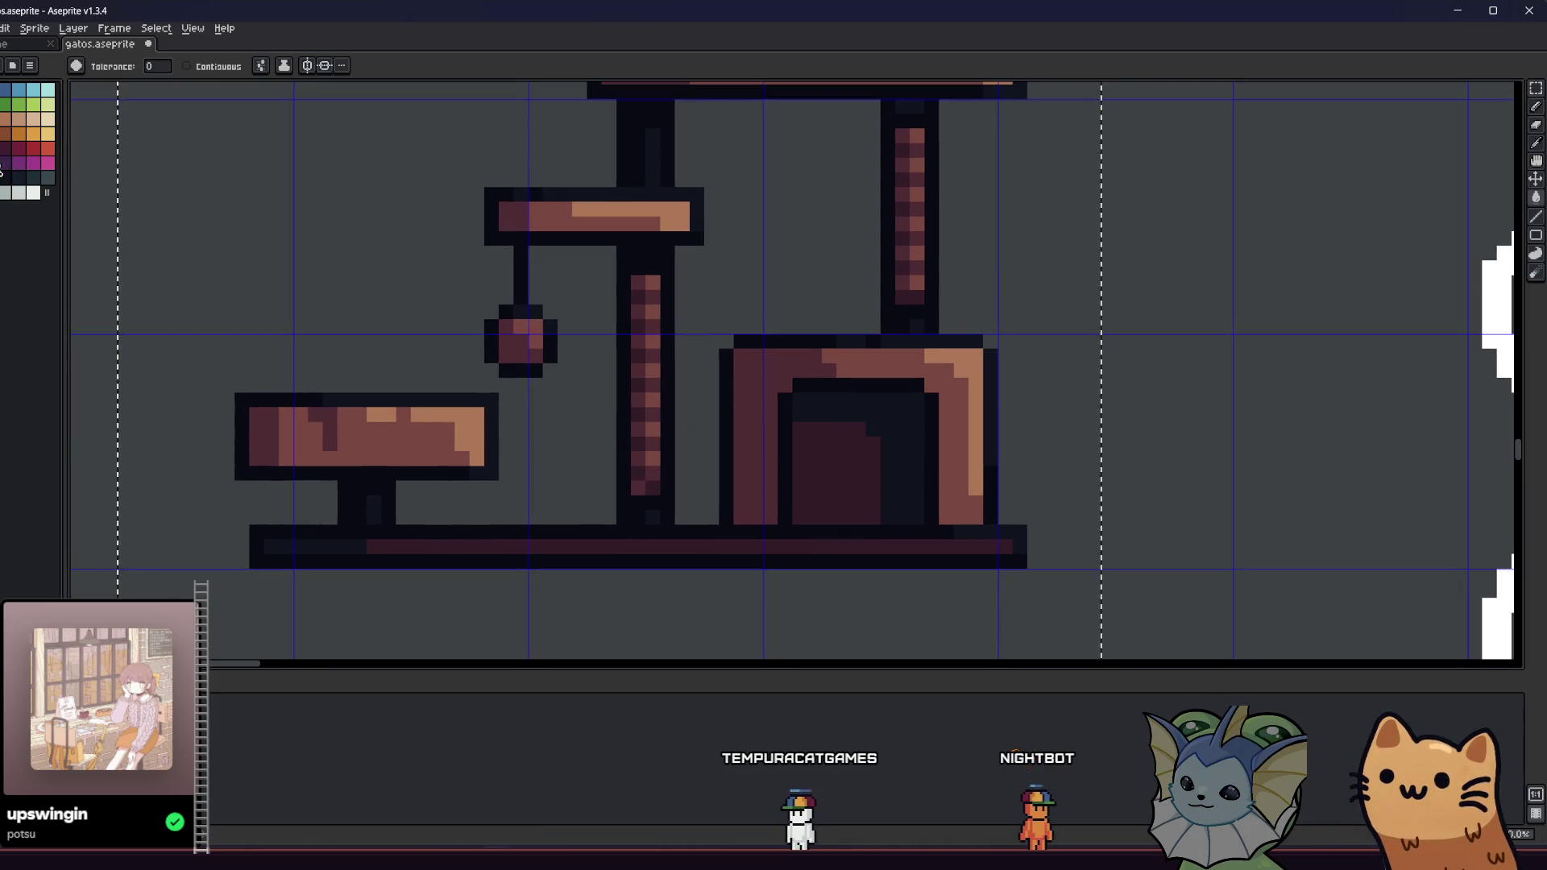
pyautogui.click(268, 432)
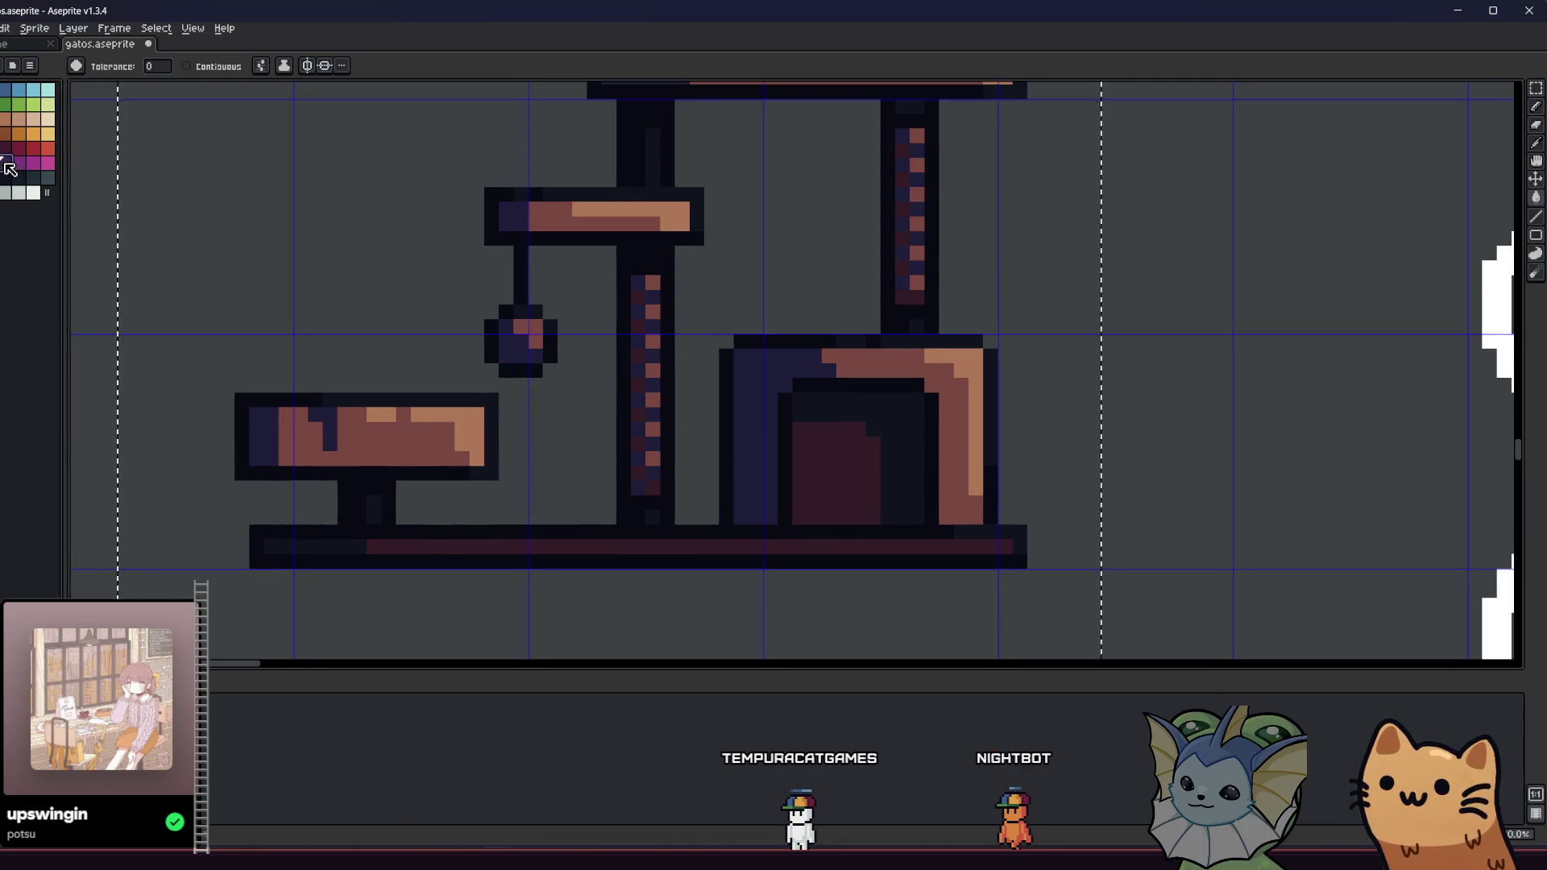
pyautogui.click(356, 432)
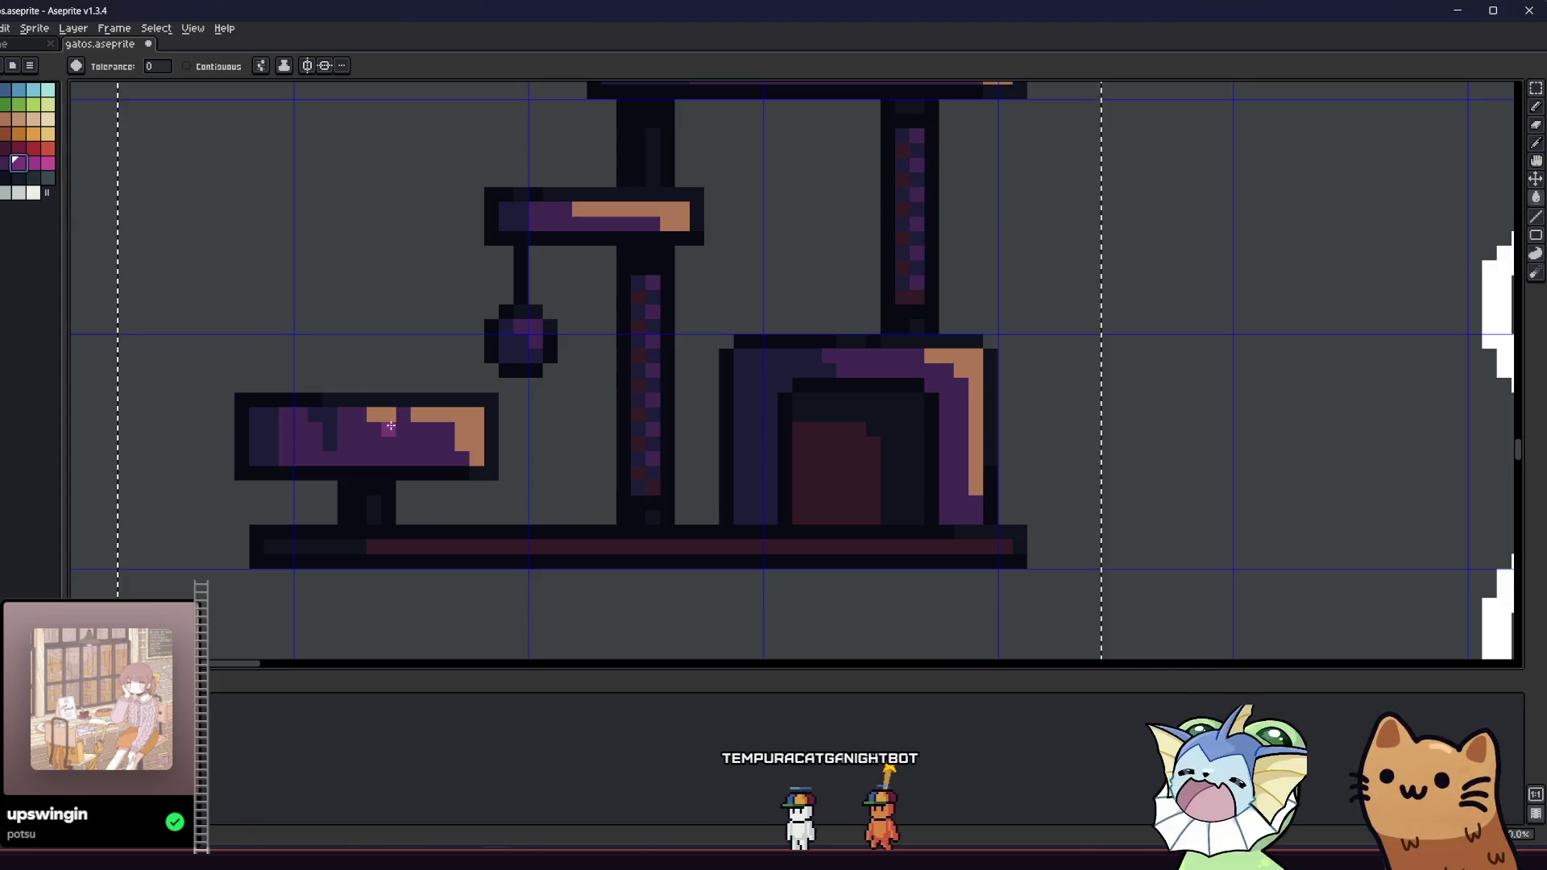
pyautogui.scroll(-1, 374, 415)
pyautogui.scroll(-1, 484, 484)
pyautogui.scroll(1, 541, 525)
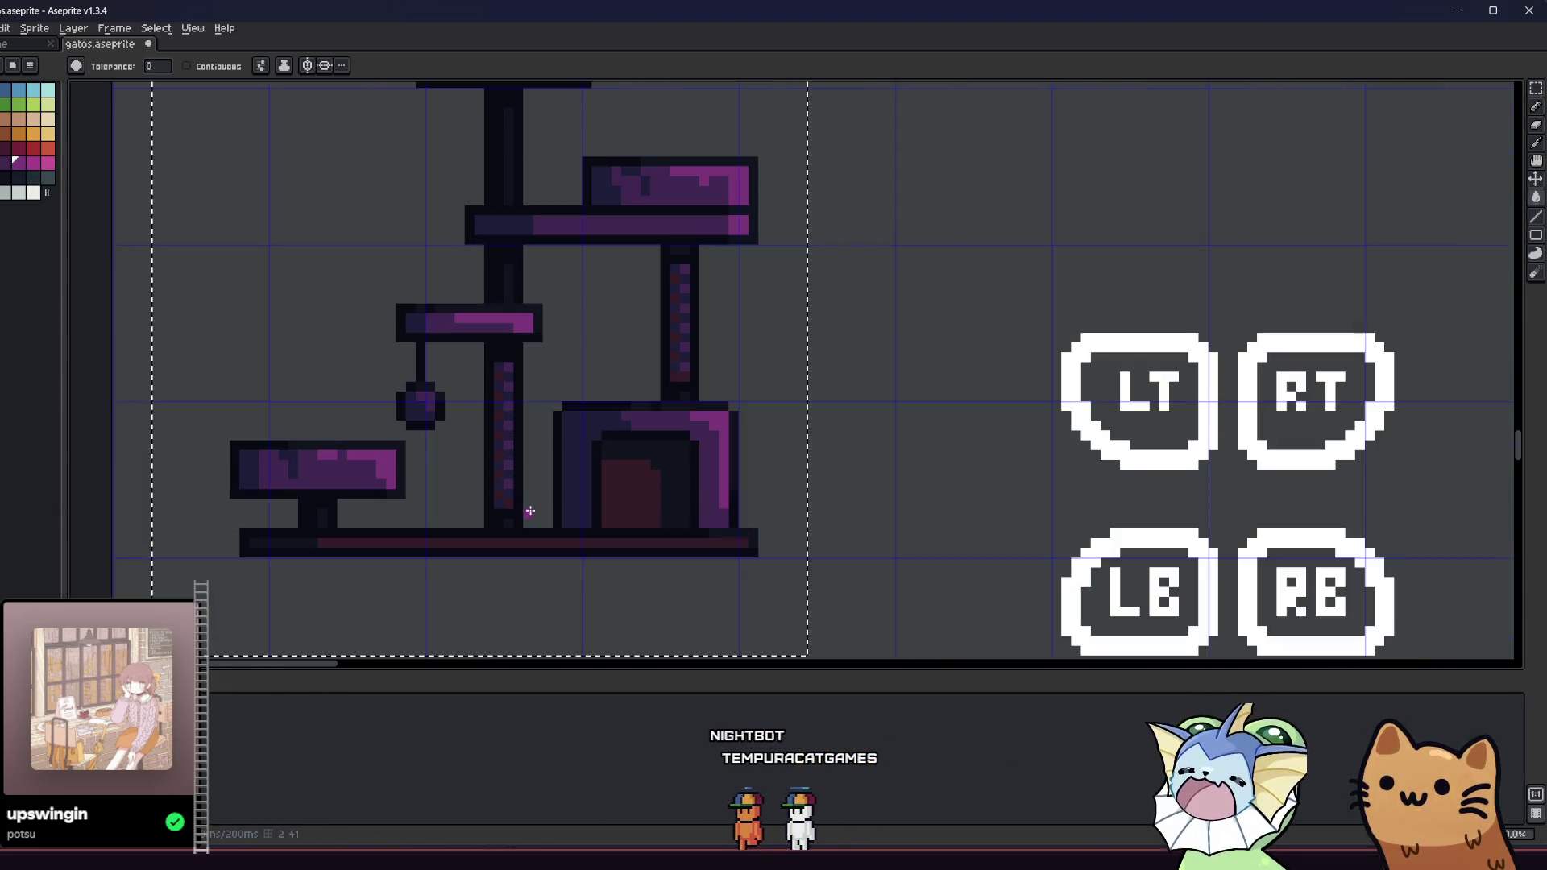
pyautogui.hotkey('ctrl', 'z')
pyautogui.press('v')
pyautogui.hotkey('ctrl', 'z')
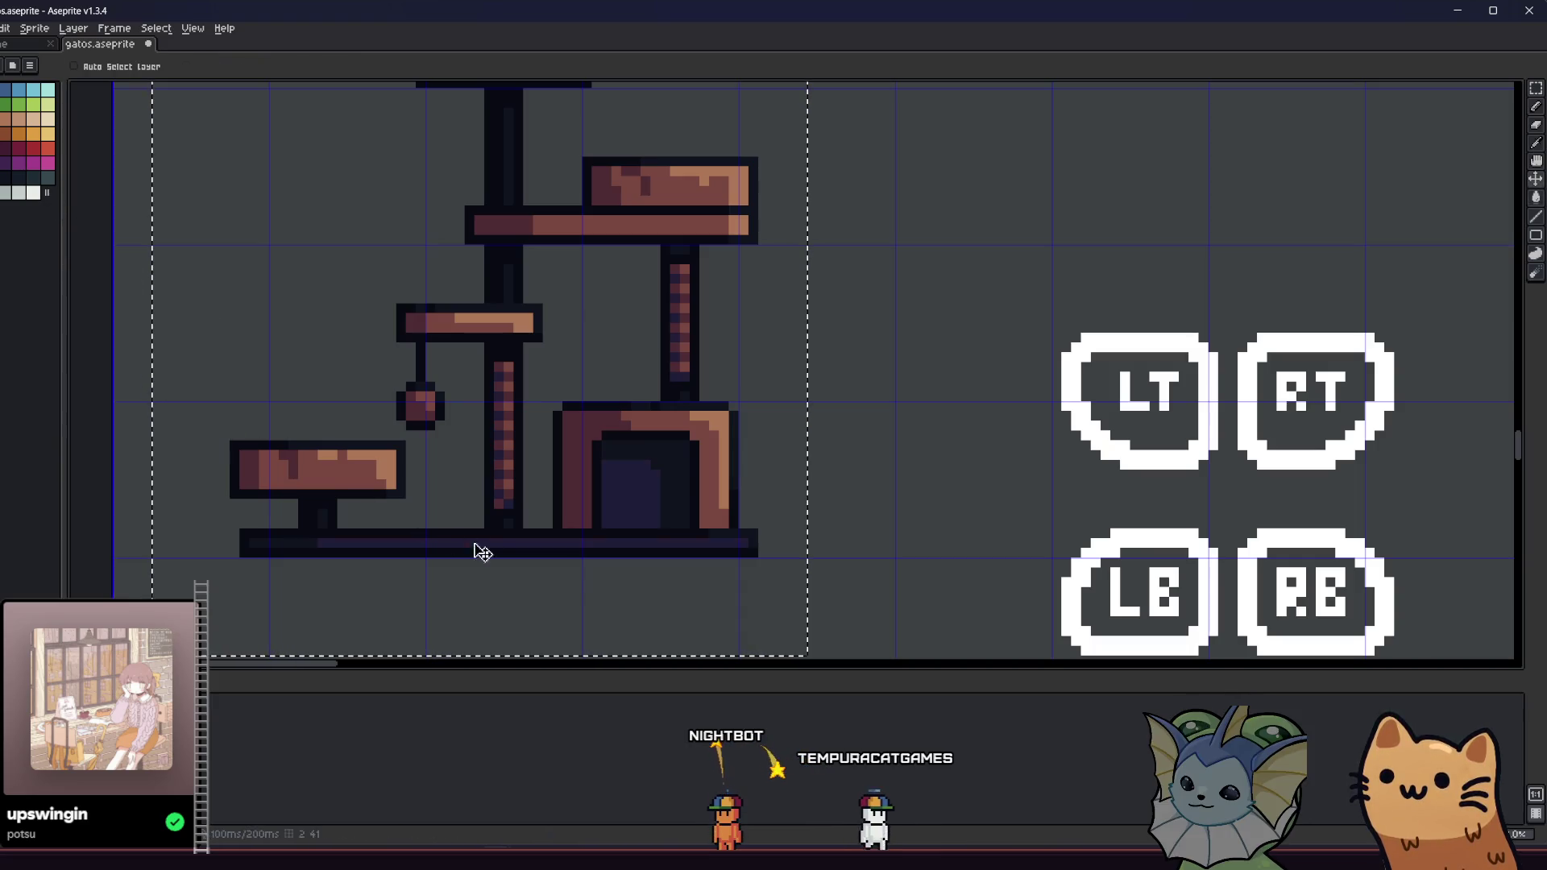
# Step: Recolour the tree's brown wood and tan highlights with a darker palette swatch
pyautogui.keyDown('alt'); pyautogui.click(235, 445); pyautogui.keyUp('alt')
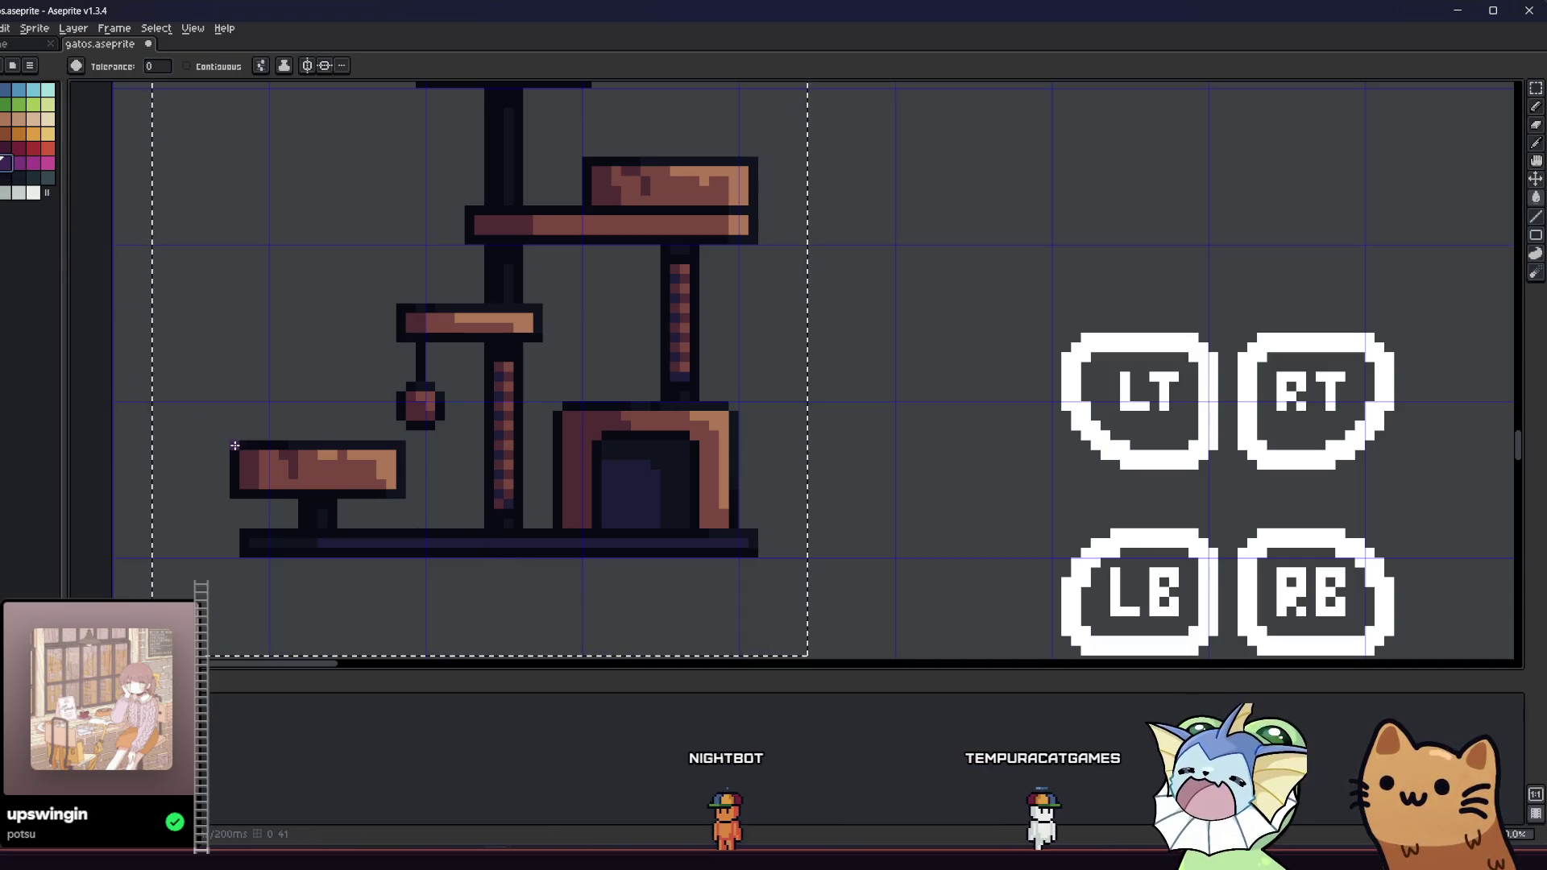
pyautogui.click(18, 163)
pyautogui.click(362, 472)
pyautogui.click(361, 472)
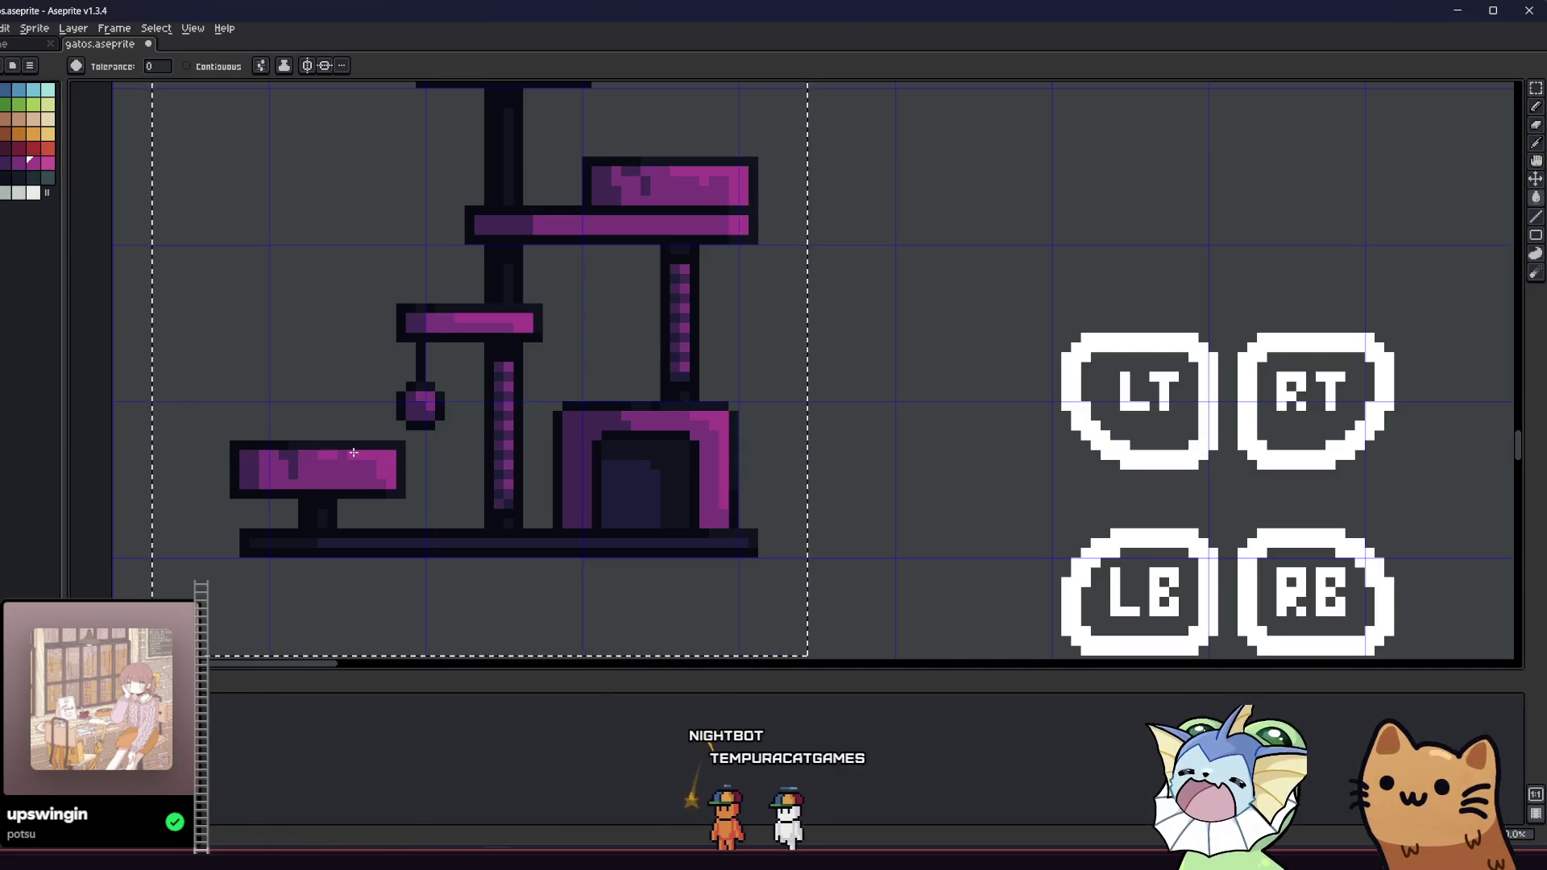
pyautogui.scroll(-2, 356, 473)
pyautogui.scroll(-2, 339, 494)
pyautogui.scroll(-2, 280, 480)
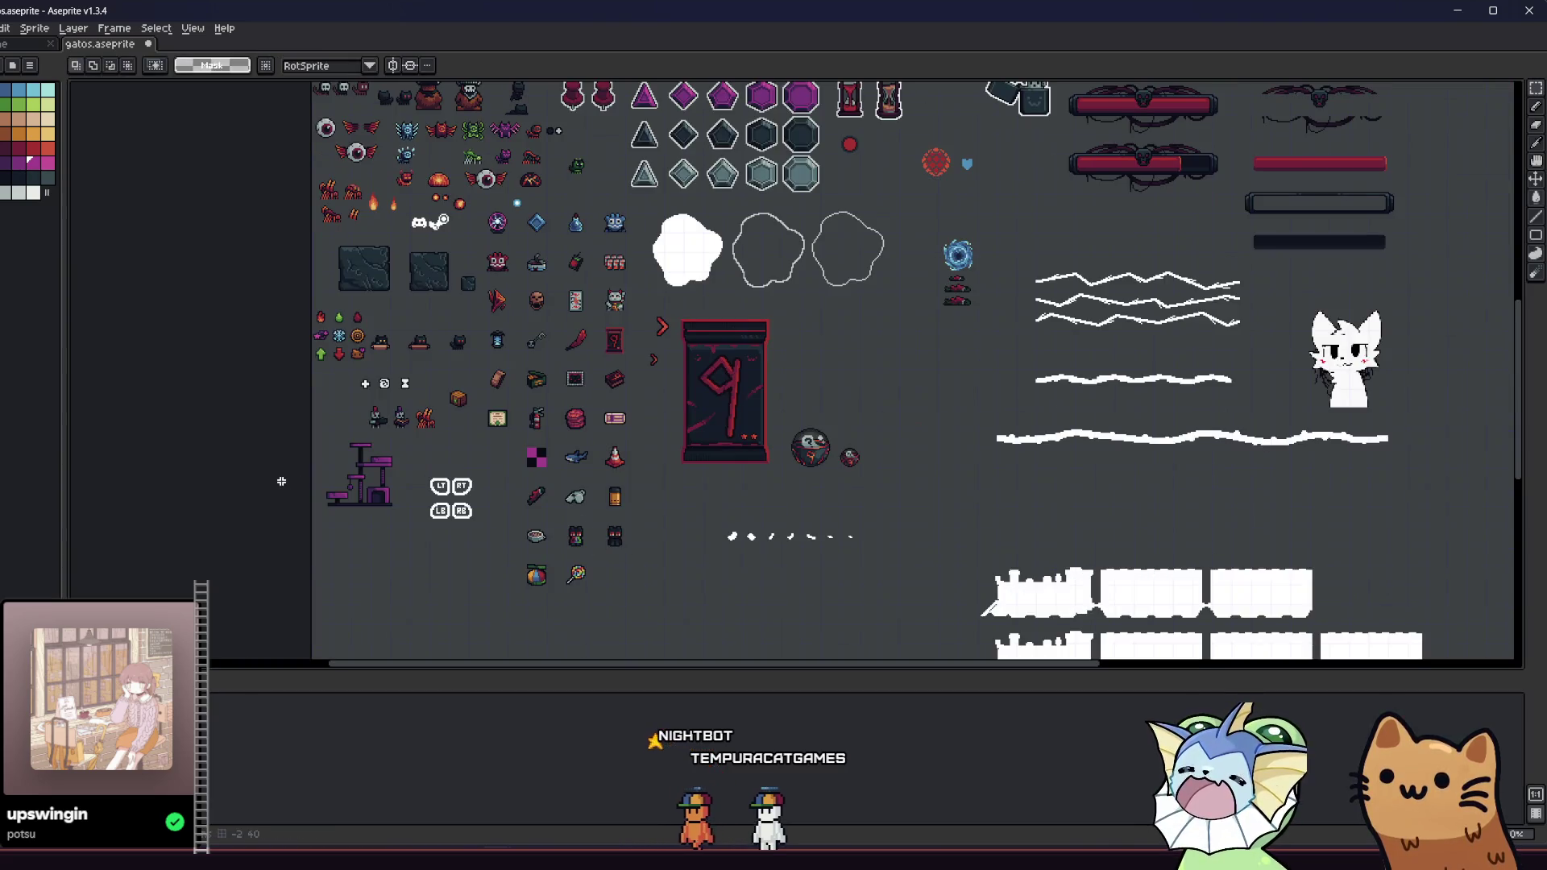
pyautogui.scroll(4, 341, 480)
pyautogui.moveTo(375, 469); pyautogui.dragTo(412, 460)
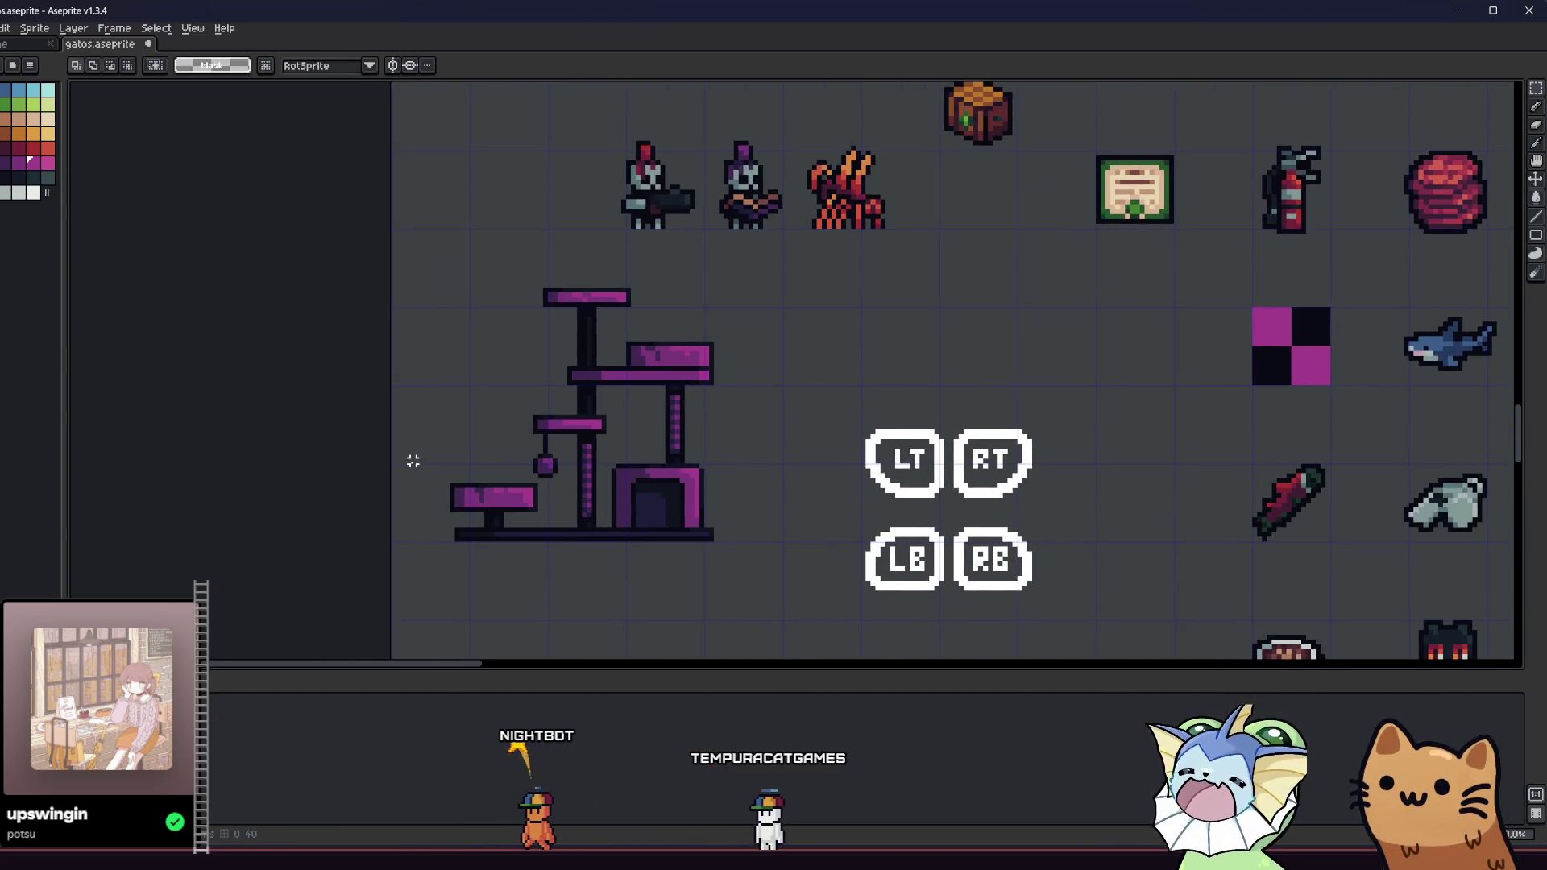
pyautogui.scroll(2, 548, 495)
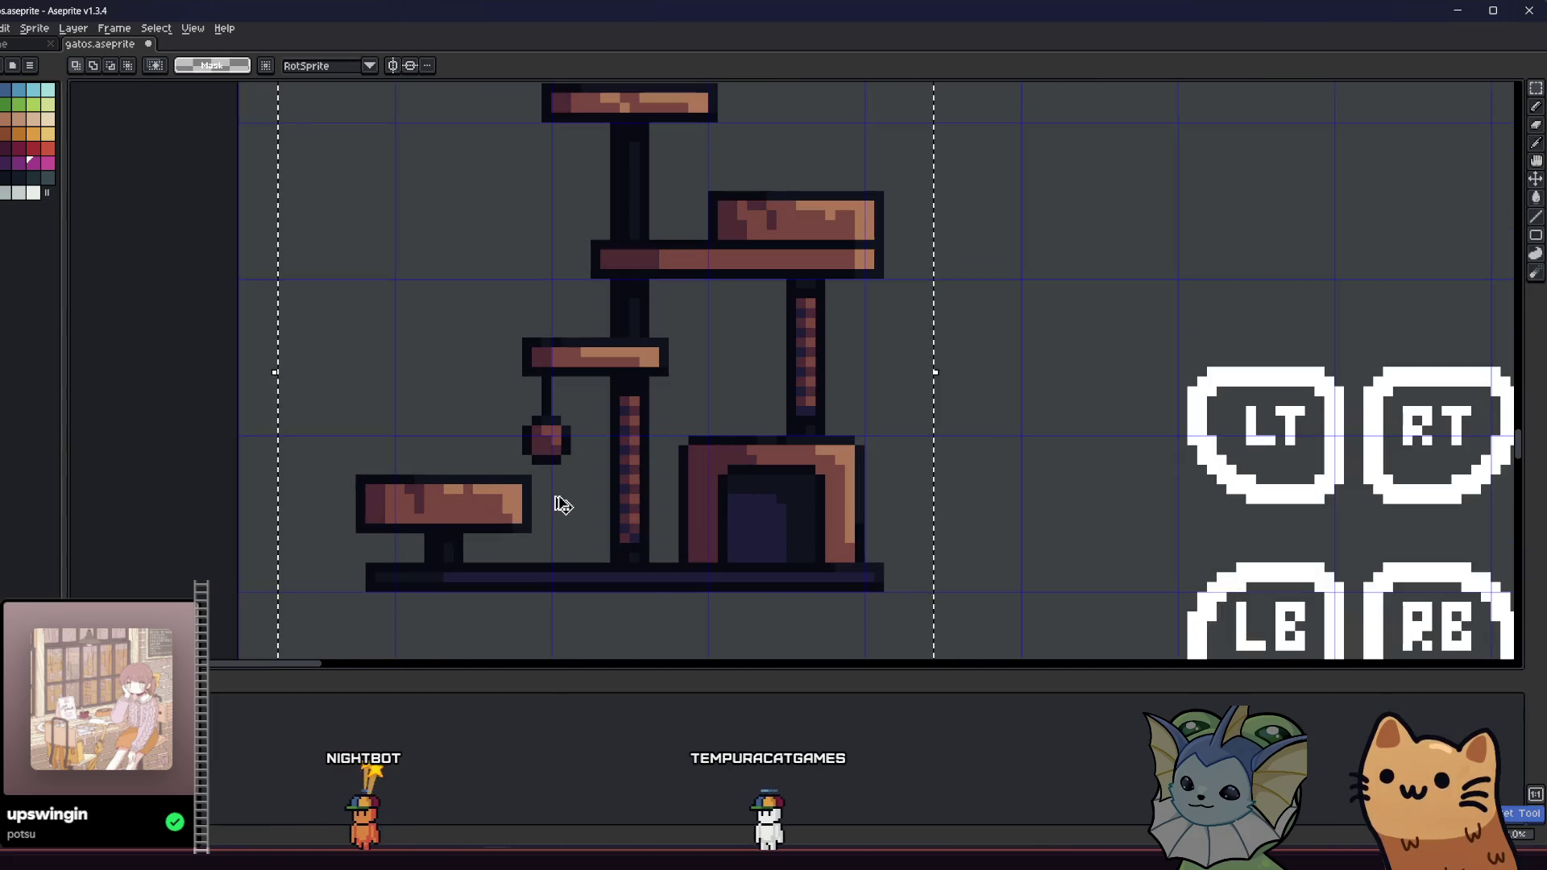
# Step: Fill the plank and frame browns and orange highlights with dark maroon
pyautogui.press('g')
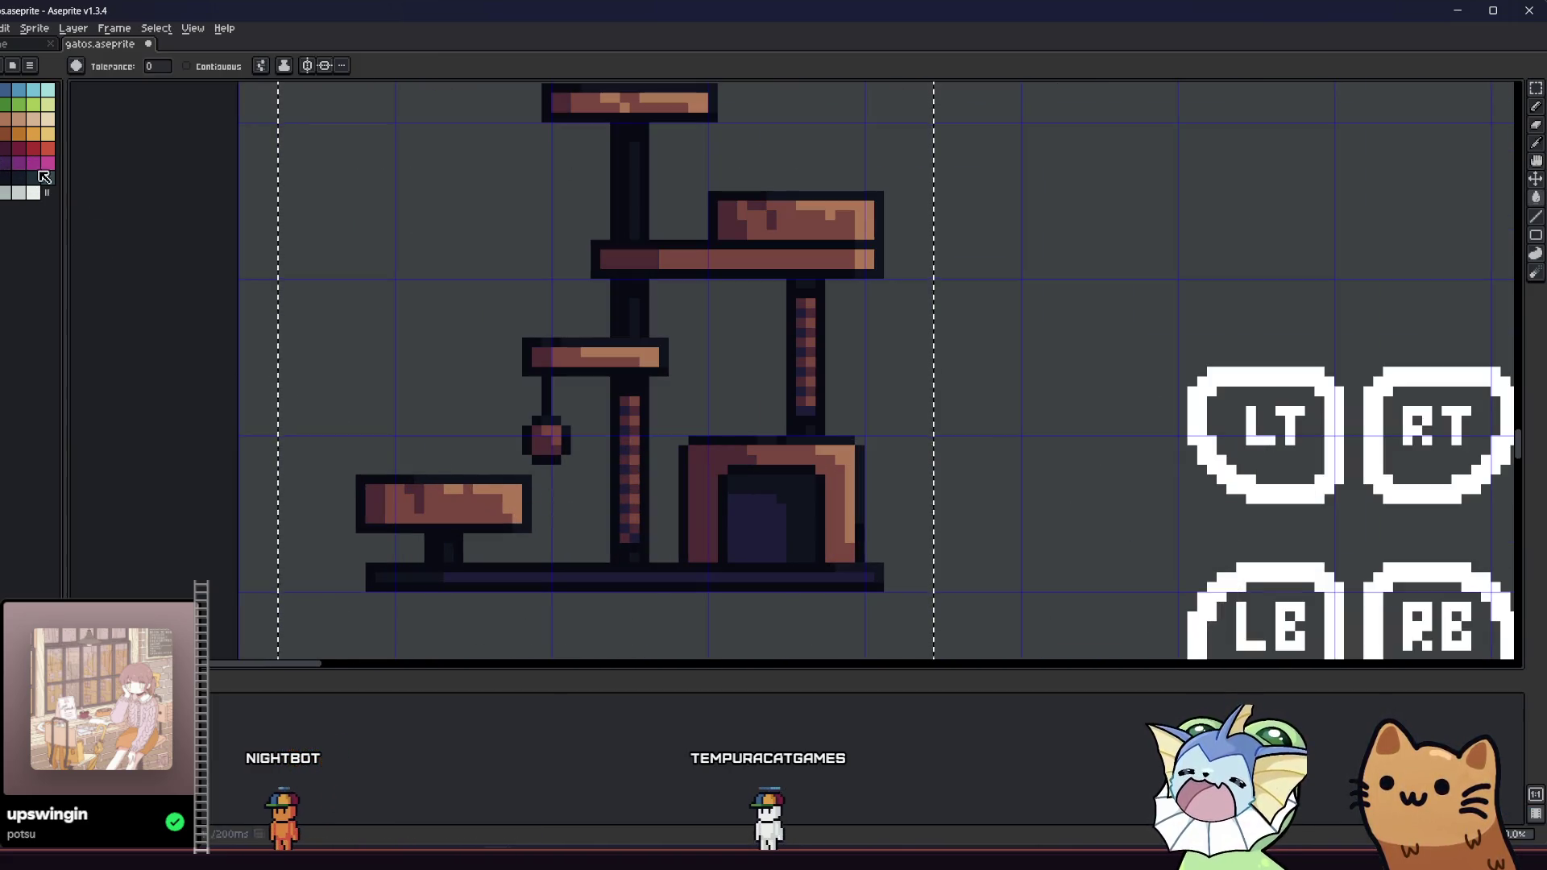
pyautogui.scroll(2, 371, 492)
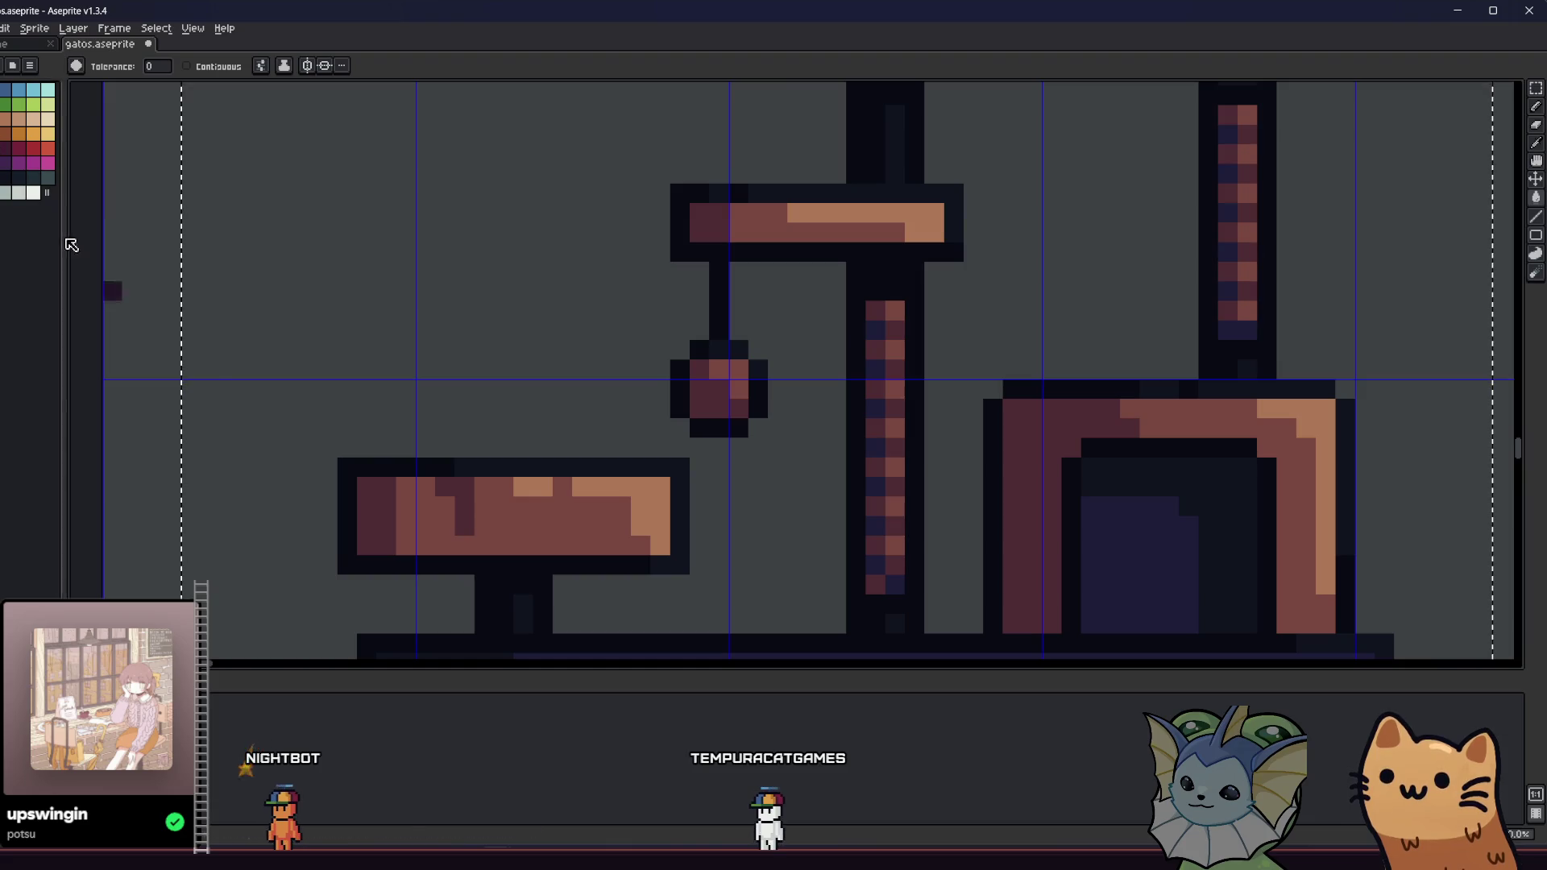
pyautogui.click(1039, 524)
pyautogui.click(6, 133)
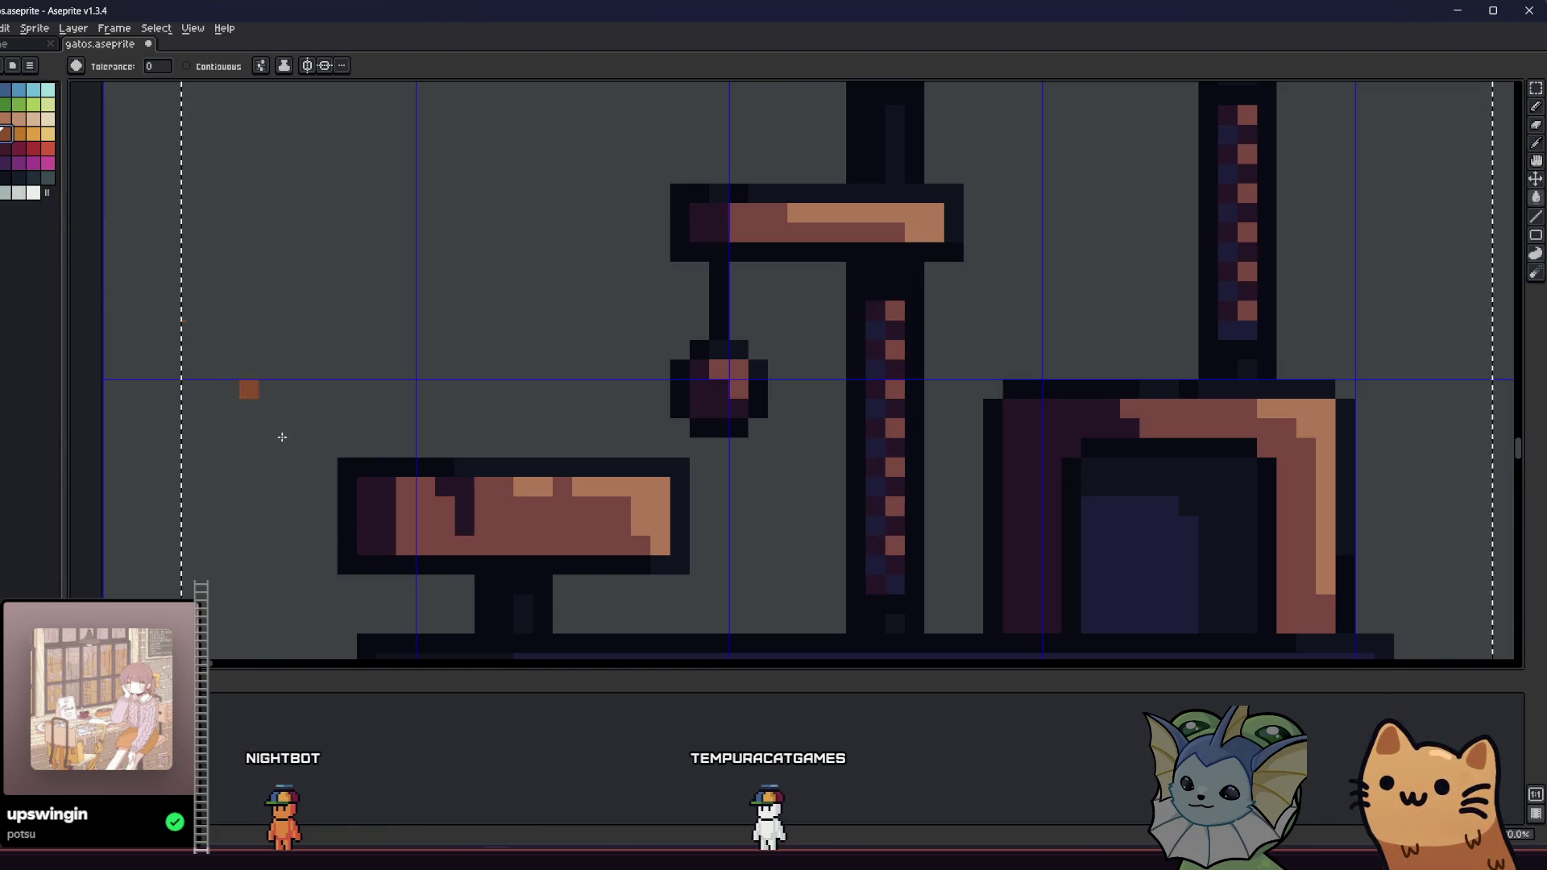
pyautogui.click(17, 147)
pyautogui.click(561, 483)
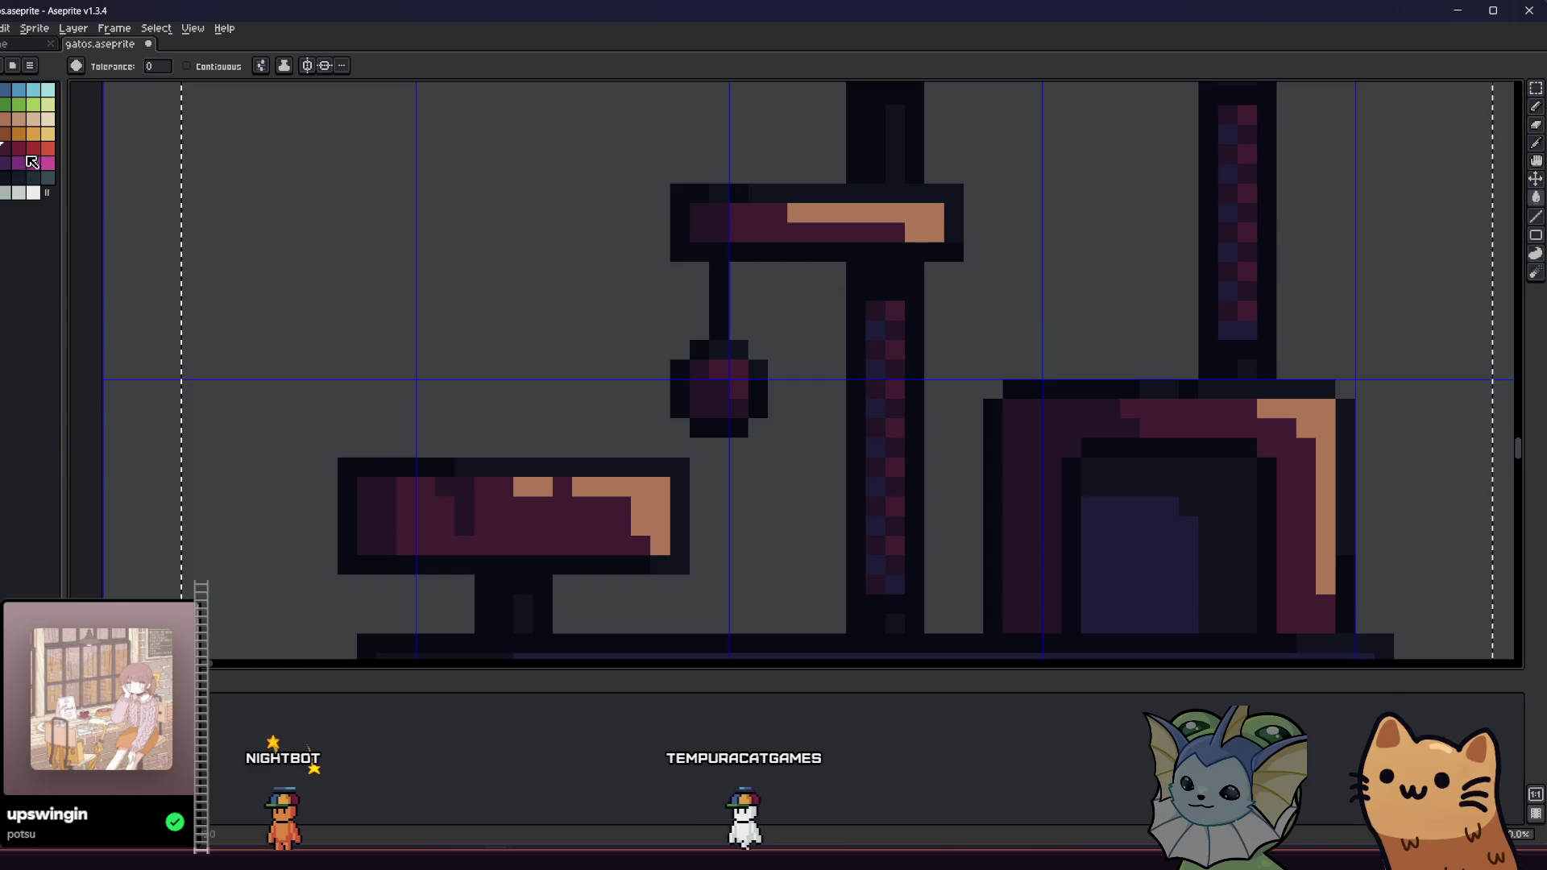
pyautogui.click(561, 475)
pyautogui.scroll(-4, 498, 446)
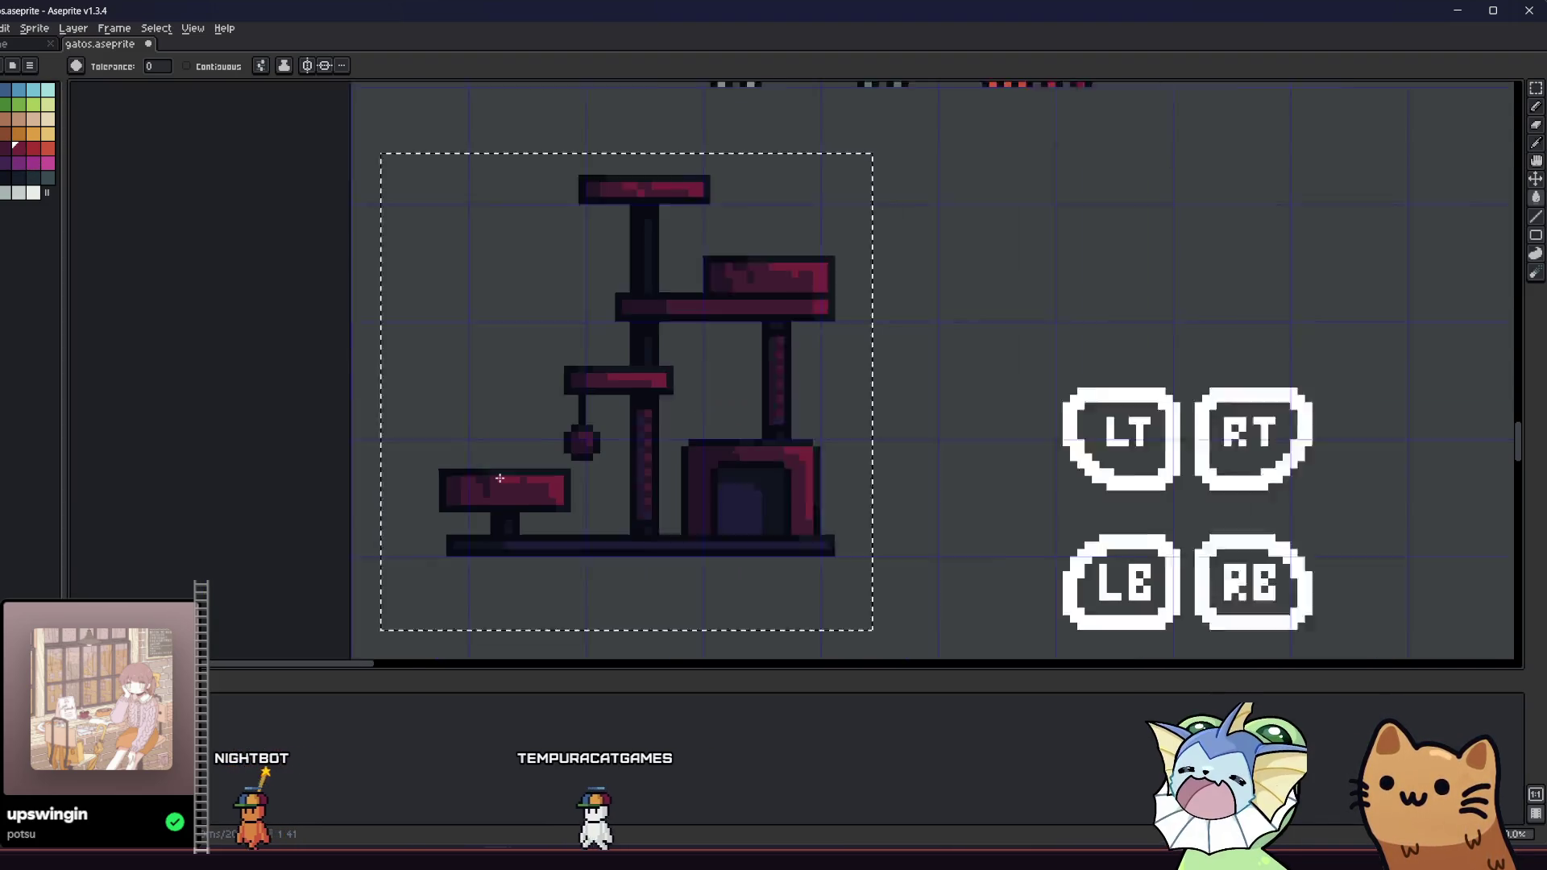
# Step: Undo the maroon recolour so the cat tree's wood returns to brown, then deselect
pyautogui.press('m')
pyautogui.scroll(-2, 360, 448)
pyautogui.click(359, 448)
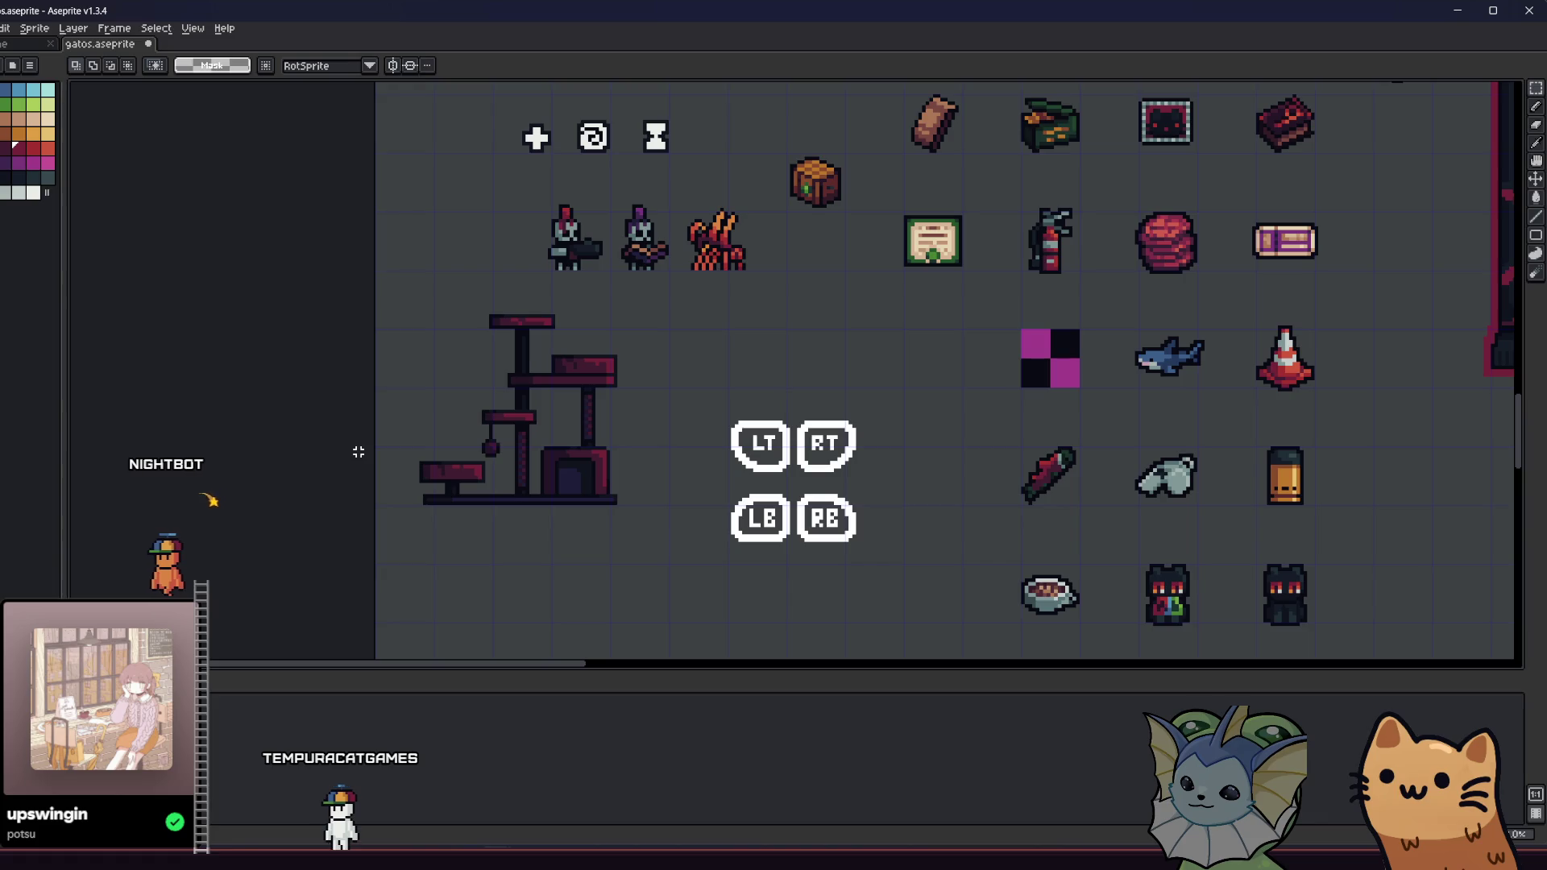
pyautogui.scroll(2, 387, 455)
pyautogui.hotkey('ctrl', 'shift', 'd')
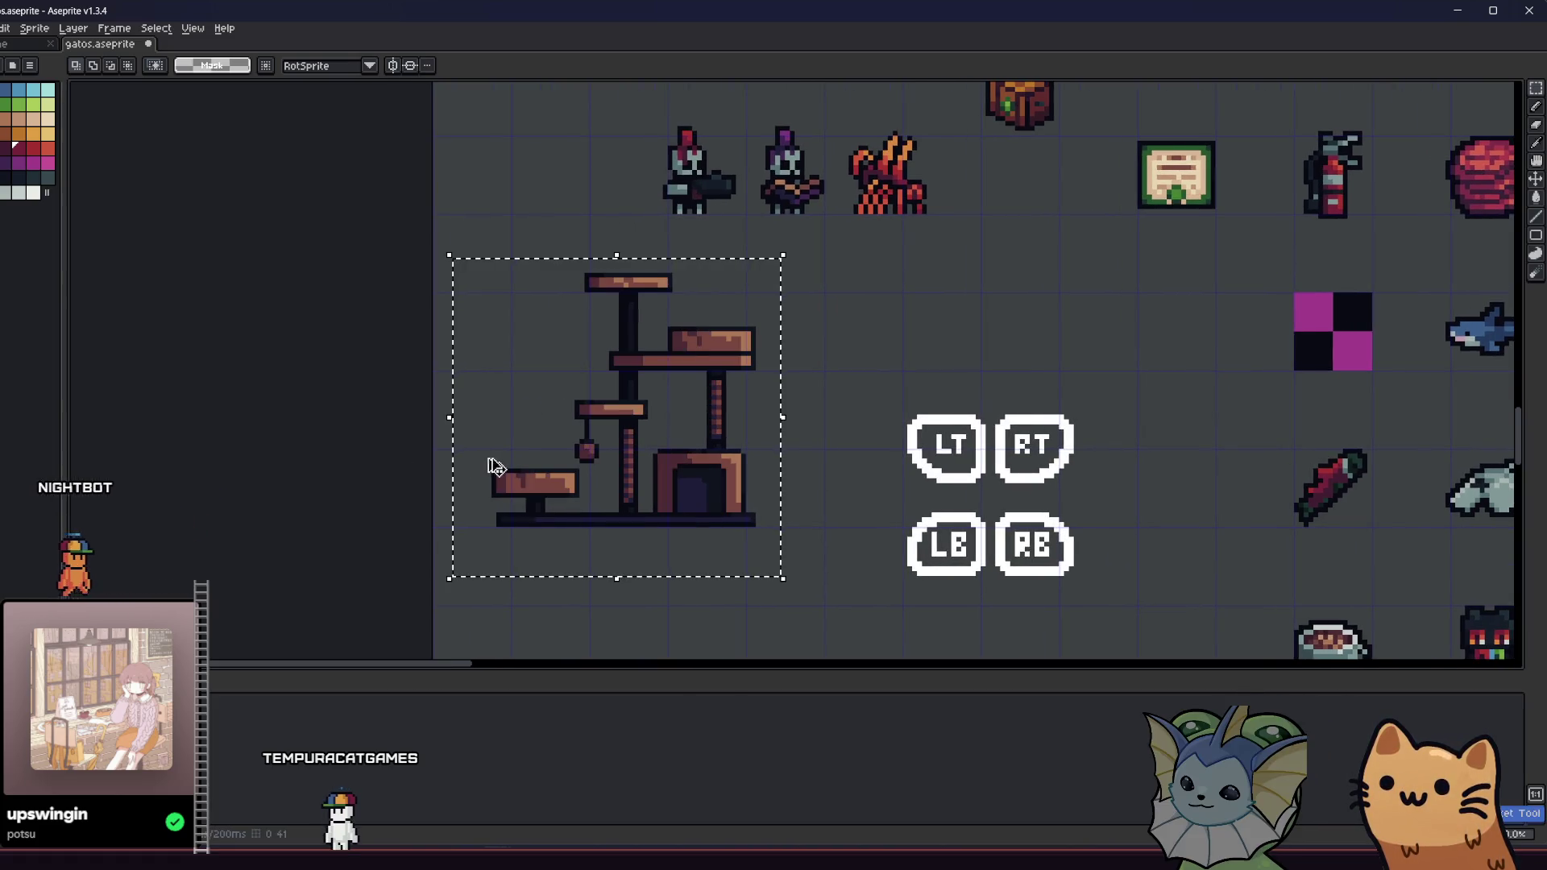
pyautogui.scroll(1, 604, 463)
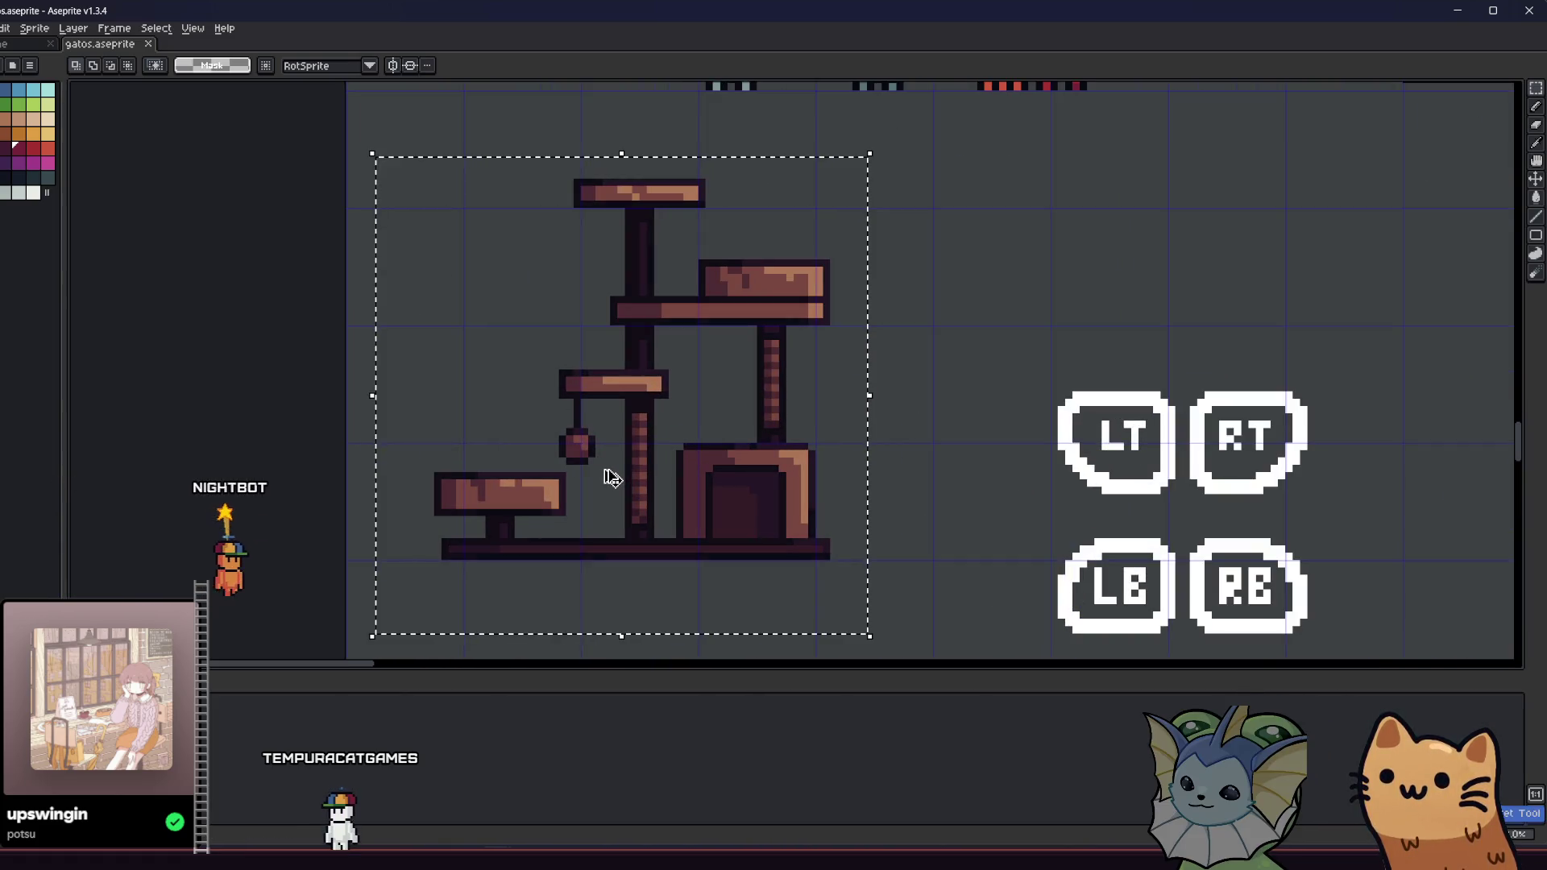
pyautogui.hotkey('ctrl', 'd')
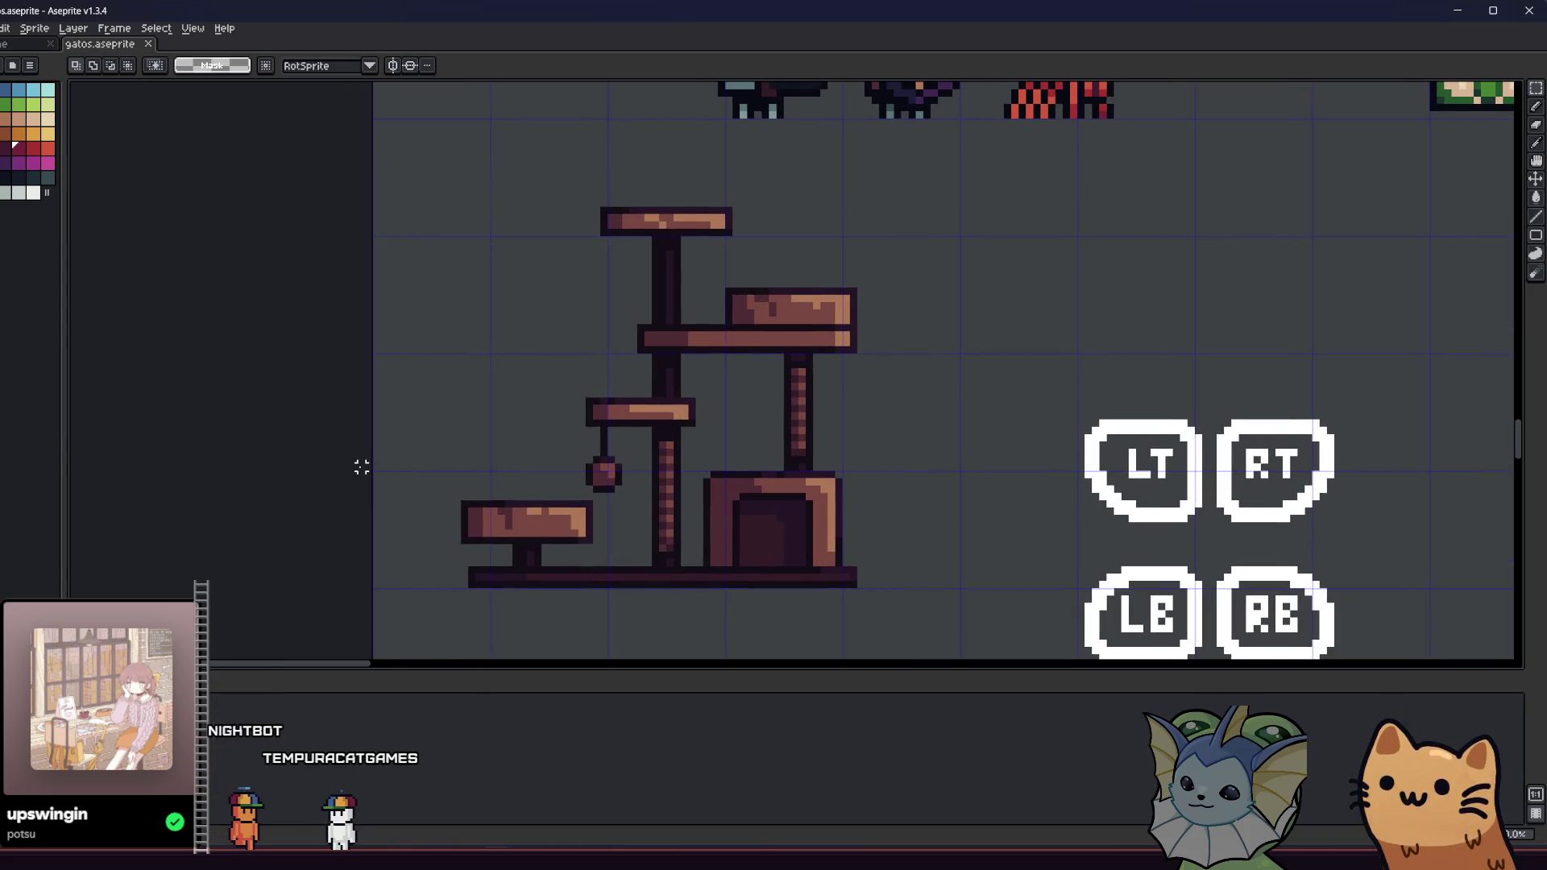
# Step: Marquee-select the cat tree and drag it lower on the sprite sheet
pyautogui.scroll(-1, 369, 467)
pyautogui.scroll(-1, 452, 520)
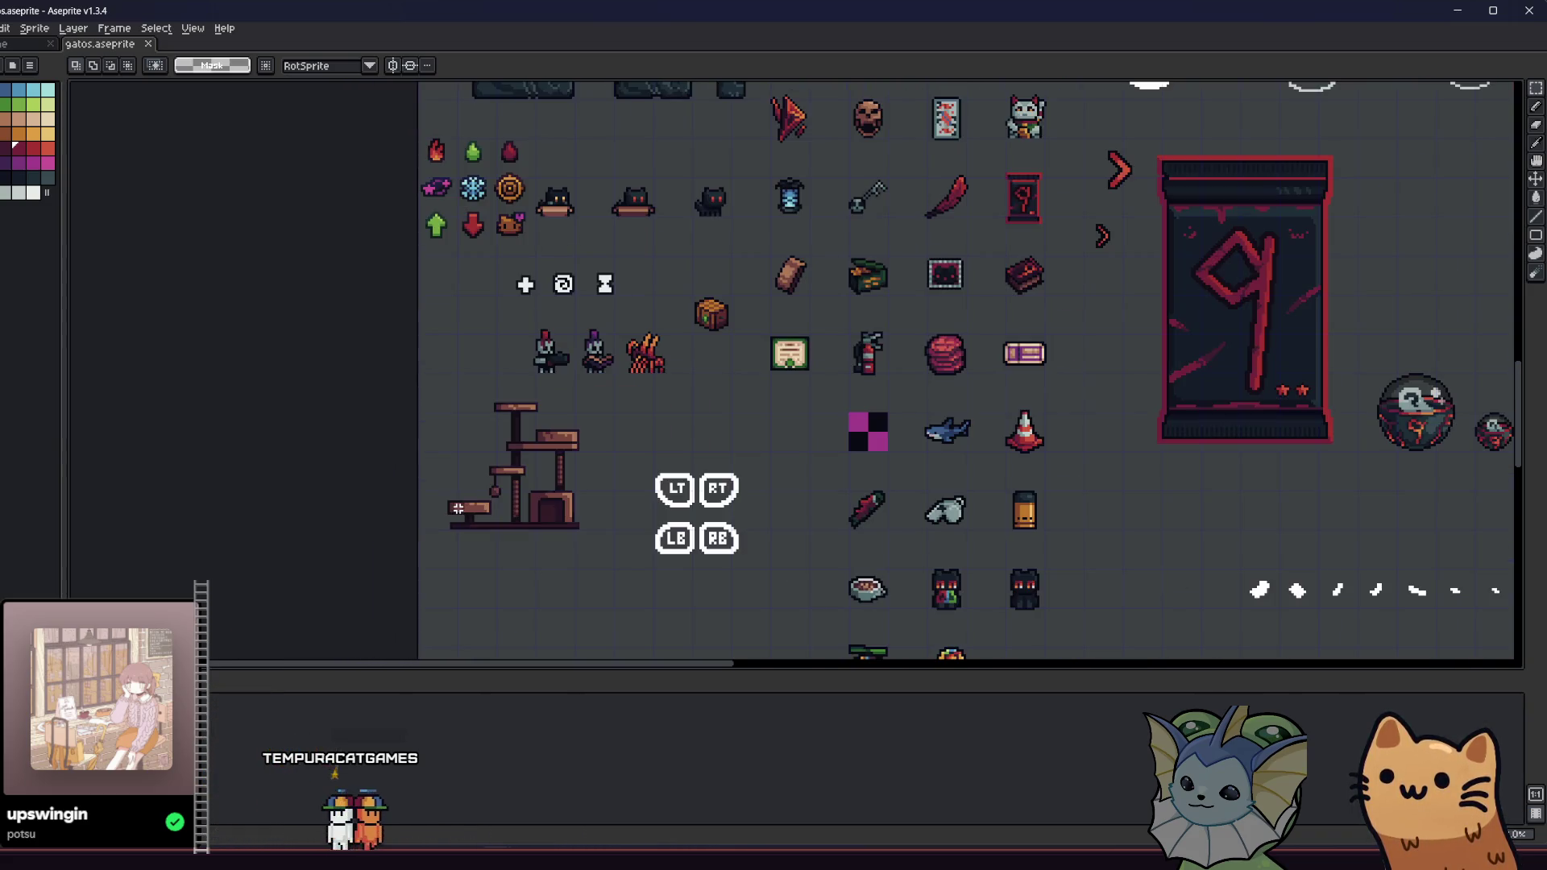
pyautogui.scroll(-2, 433, 501)
pyautogui.scroll(3, 439, 490)
pyautogui.moveTo(439, 490); pyautogui.dragTo(606, 527)
pyautogui.scroll(1, 695, 445)
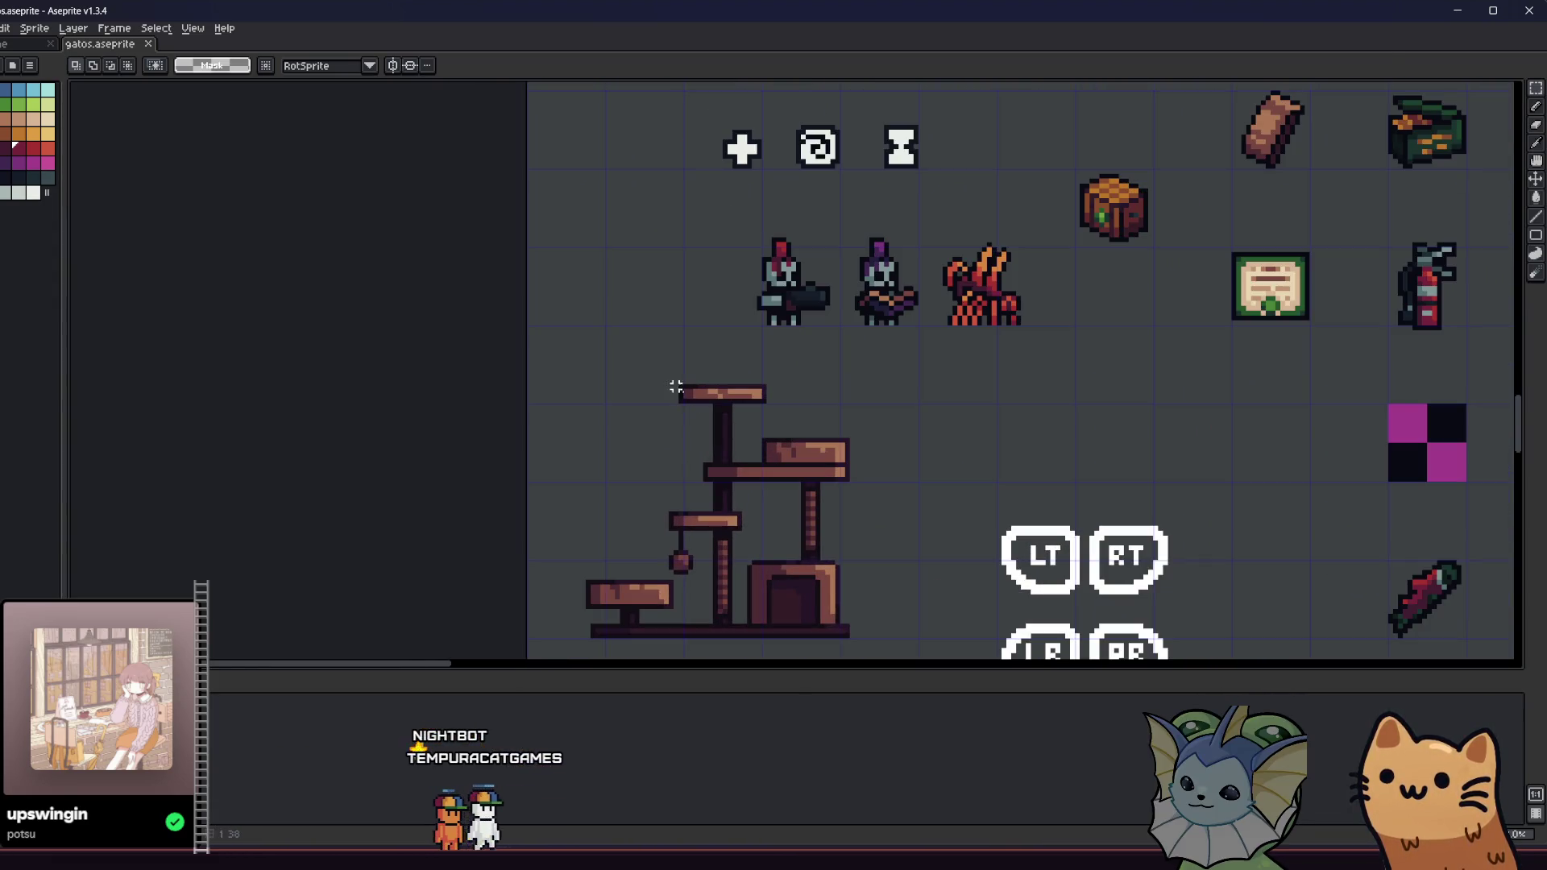
pyautogui.moveTo(665, 371)
pyautogui.mouseDown()
pyautogui.moveTo(588, 363)
pyautogui.moveTo(467, 290)
pyautogui.moveTo(853, 638)
pyautogui.mouseUp()
pyautogui.moveTo(690, 467); pyautogui.dragTo(690, 543)
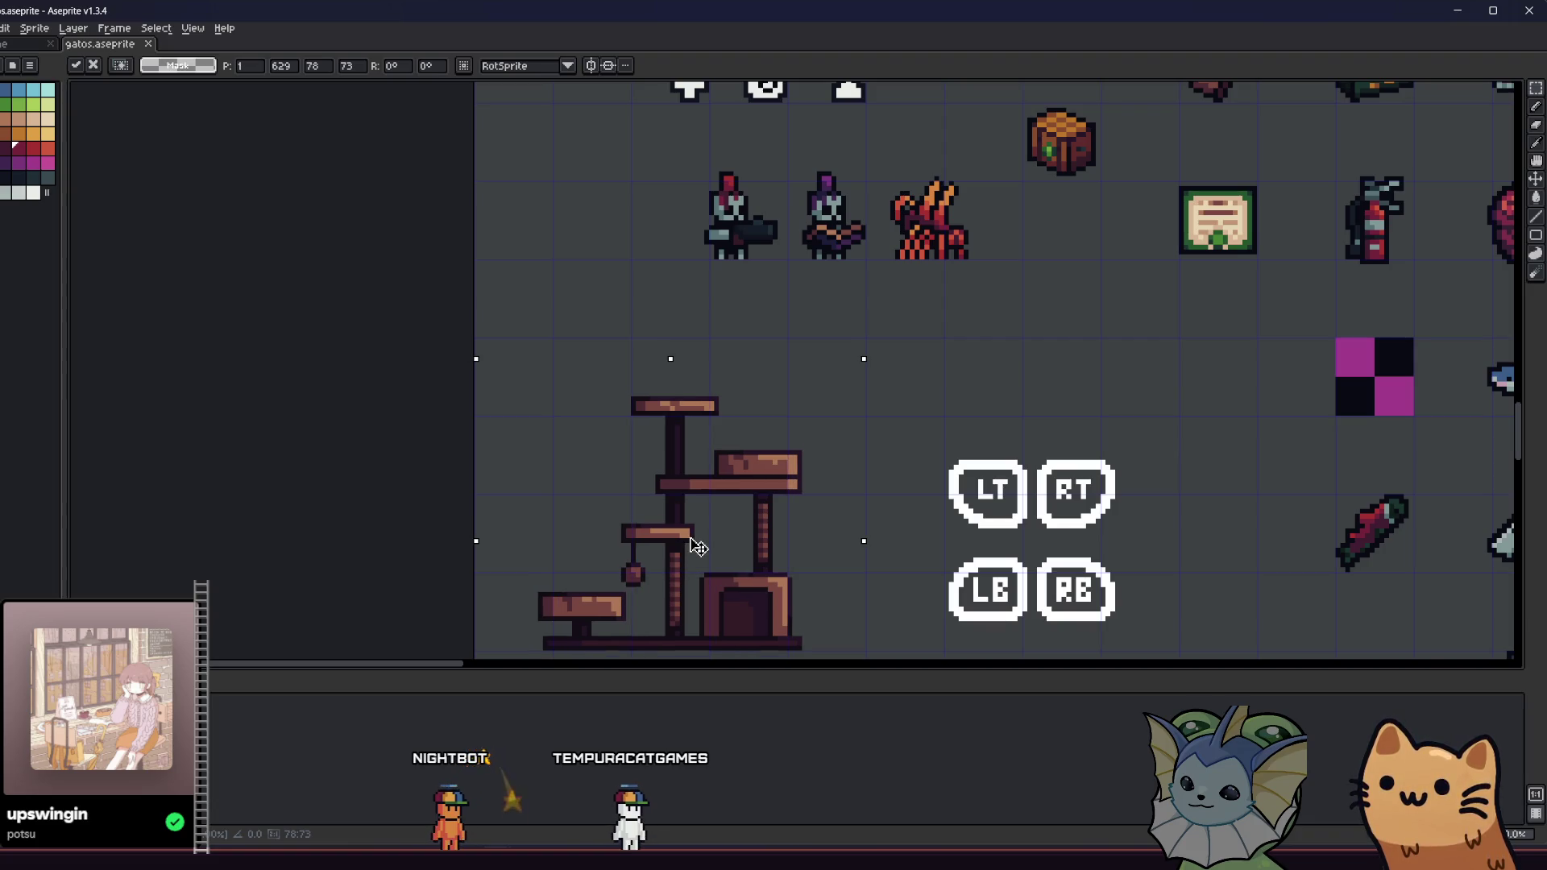
pyautogui.press('Return')
# Step: Redo the move, placing the tree further down beside the LT/RT/LB/RB buttons, and deselect
pyautogui.scroll(1, 589, 404)
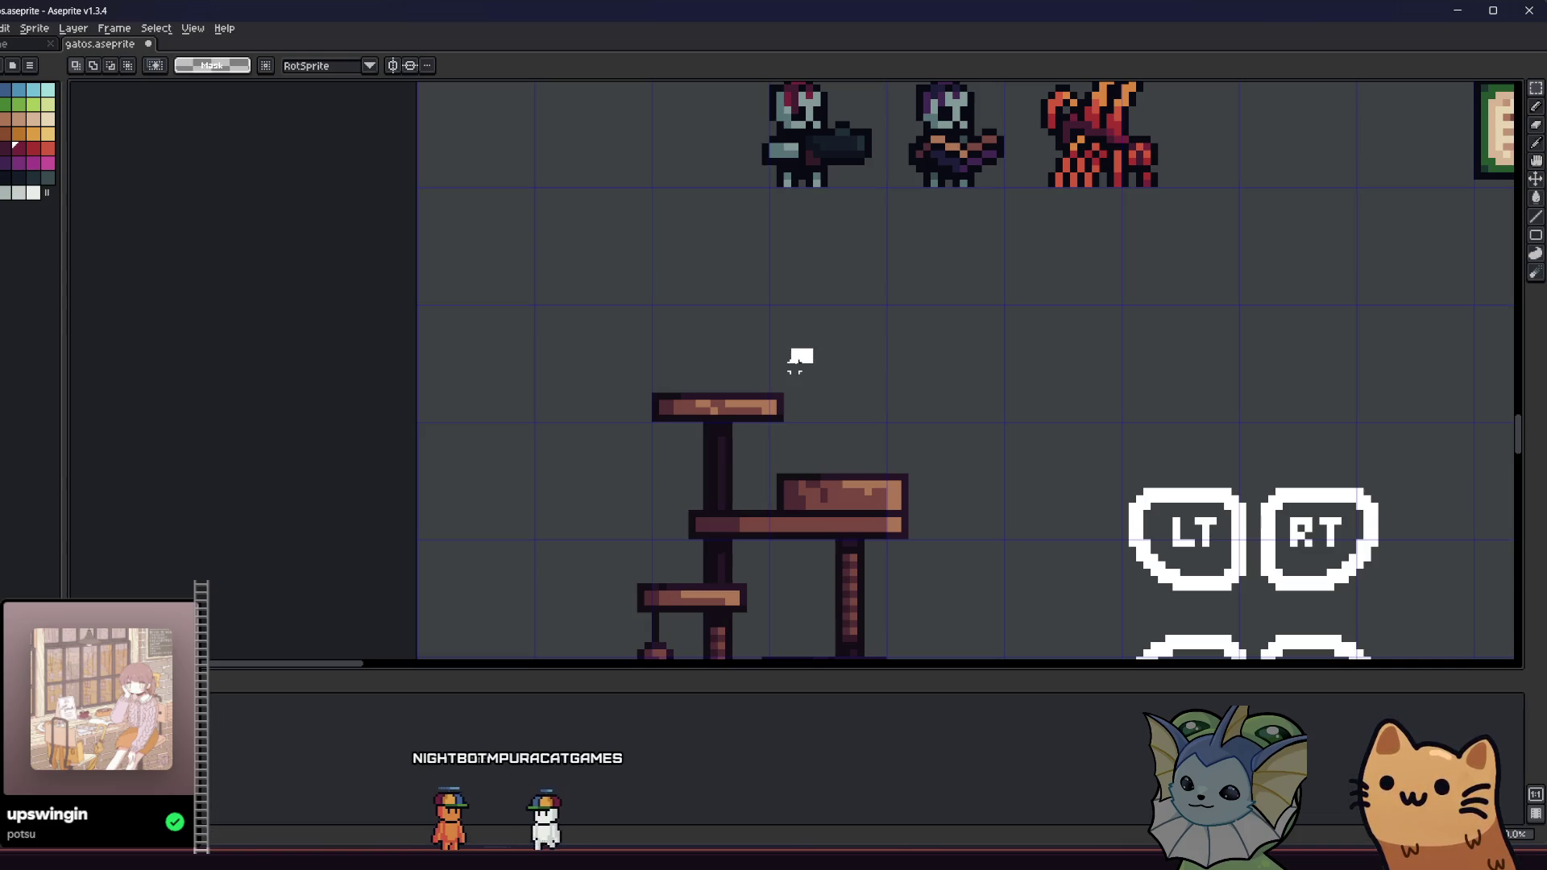
pyautogui.moveTo(729, 433)
pyautogui.mouseDown()
pyautogui.moveTo(622, 404)
pyautogui.moveTo(577, 269)
pyautogui.mouseUp()
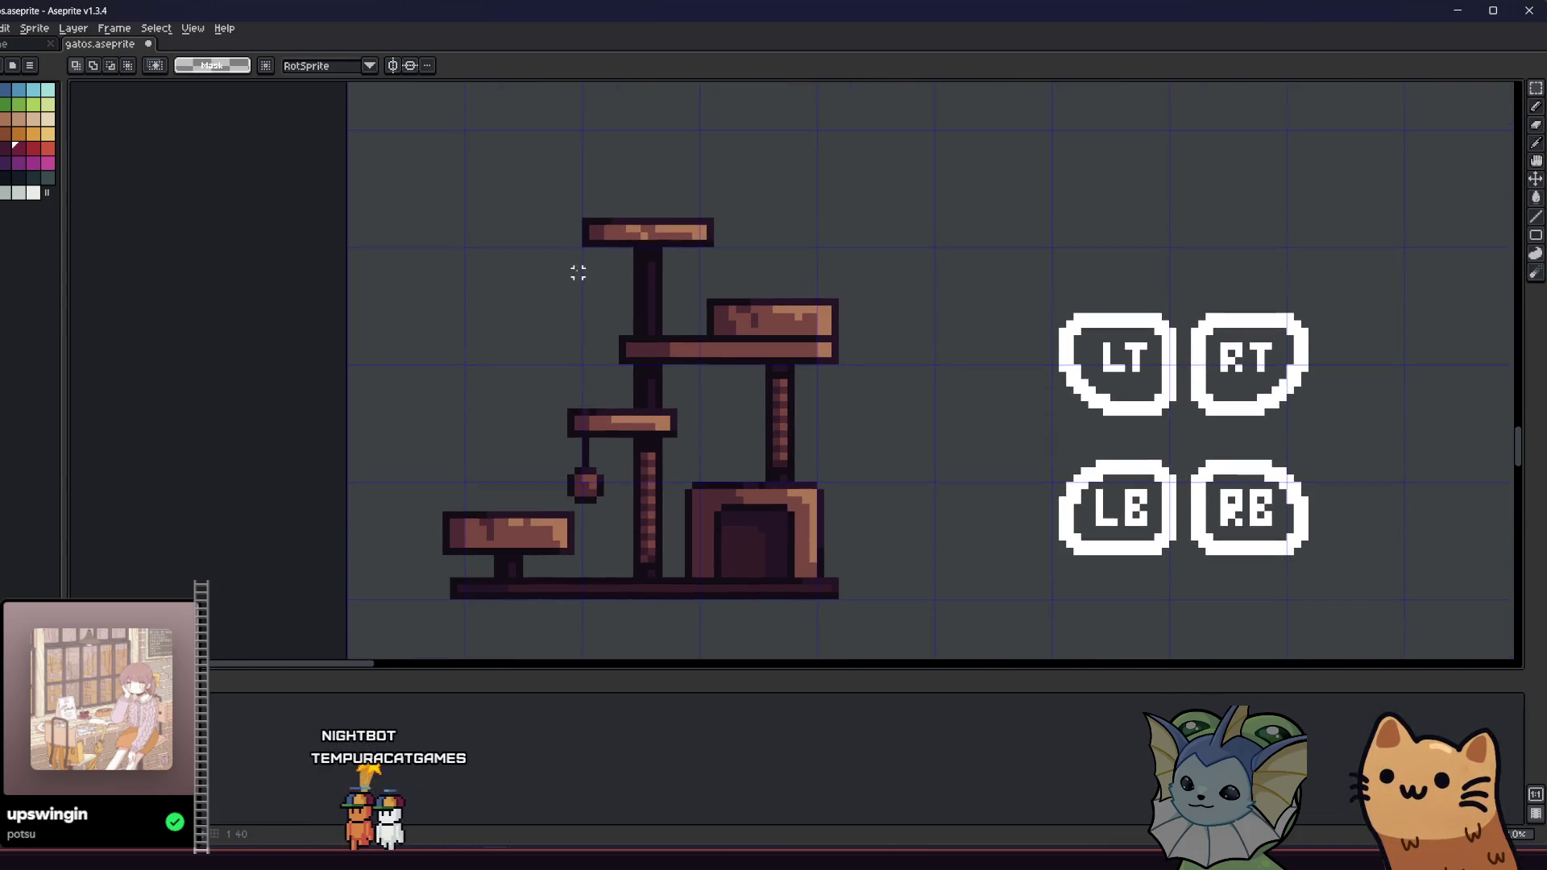
pyautogui.hotkey('ctrl', 'z')
pyautogui.hotkey('ctrl', 'z')
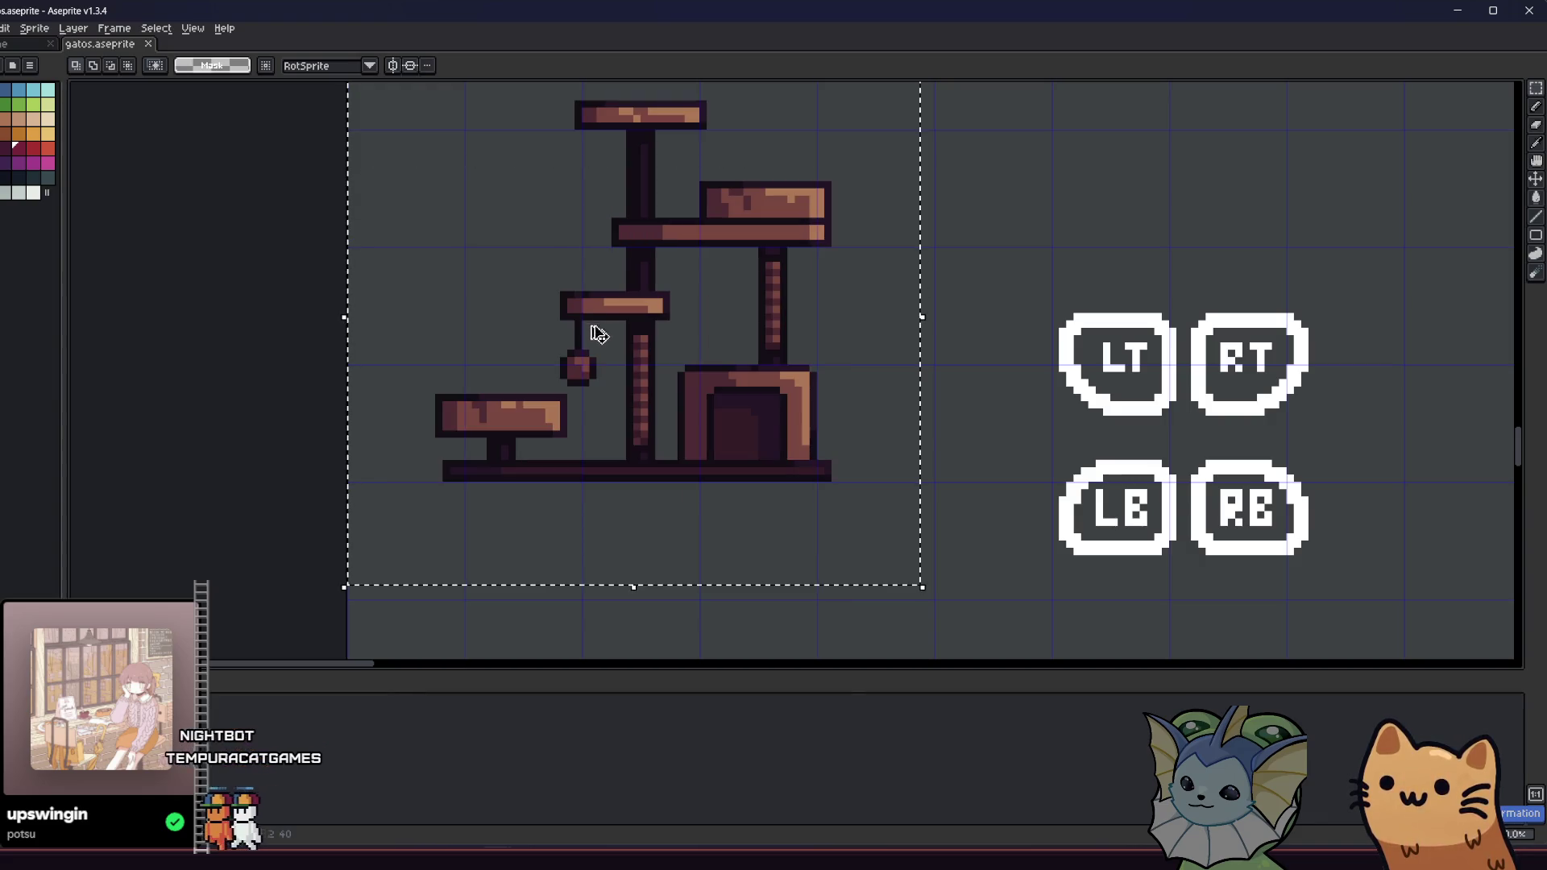
pyautogui.moveTo(593, 305); pyautogui.dragTo(597, 428)
pyautogui.press('Return')
pyautogui.hotkey('ctrl', 'd')
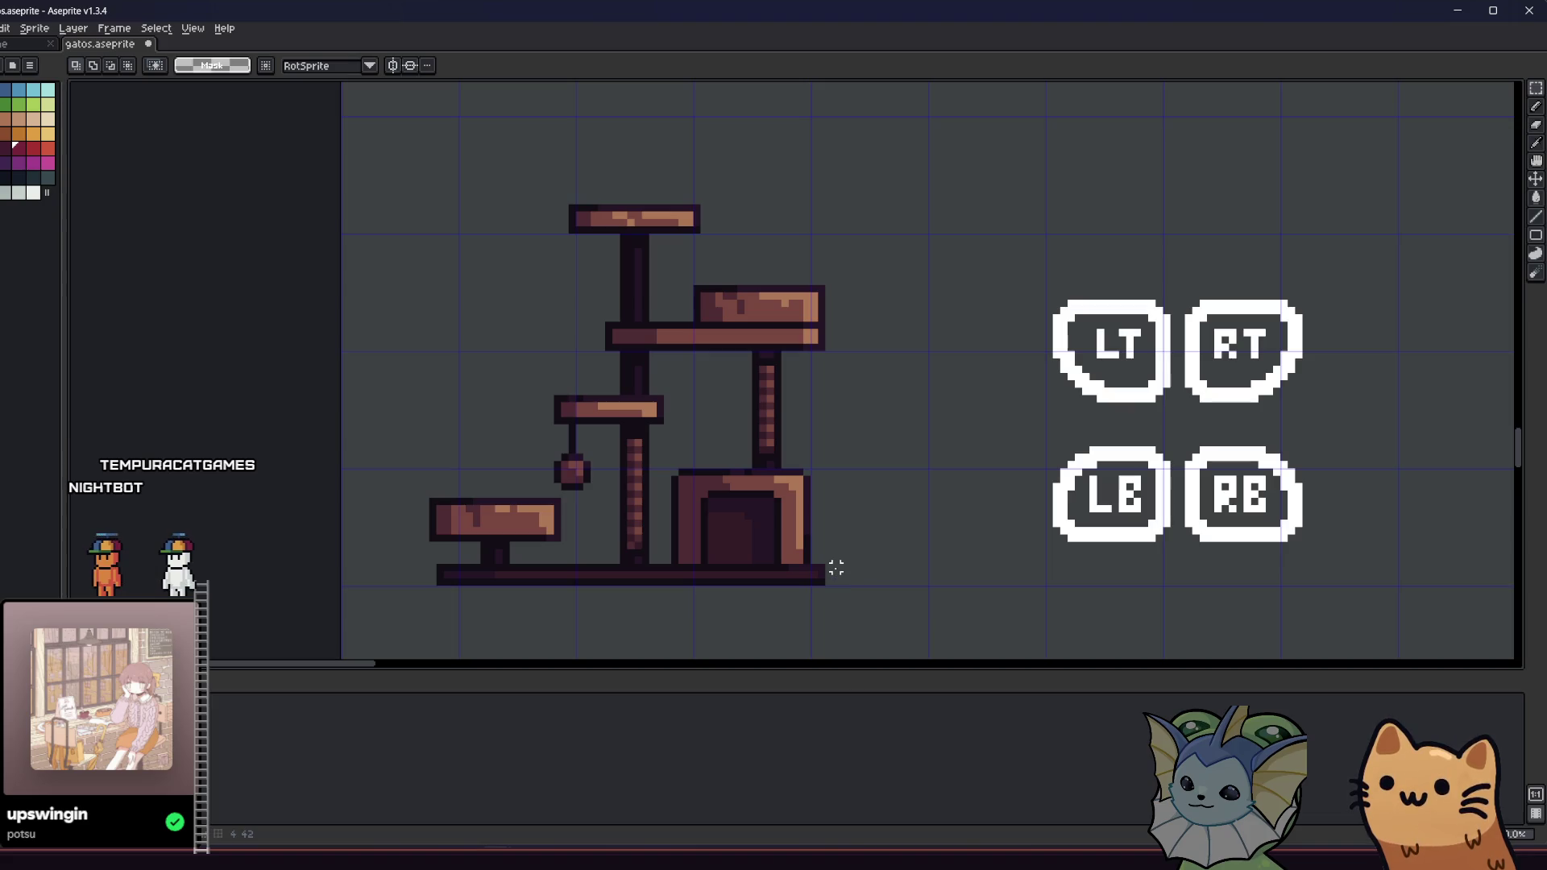
# Step: Adjust the pixels at the right end of the tree's base and recentre on the tree
pyautogui.click(791, 580)
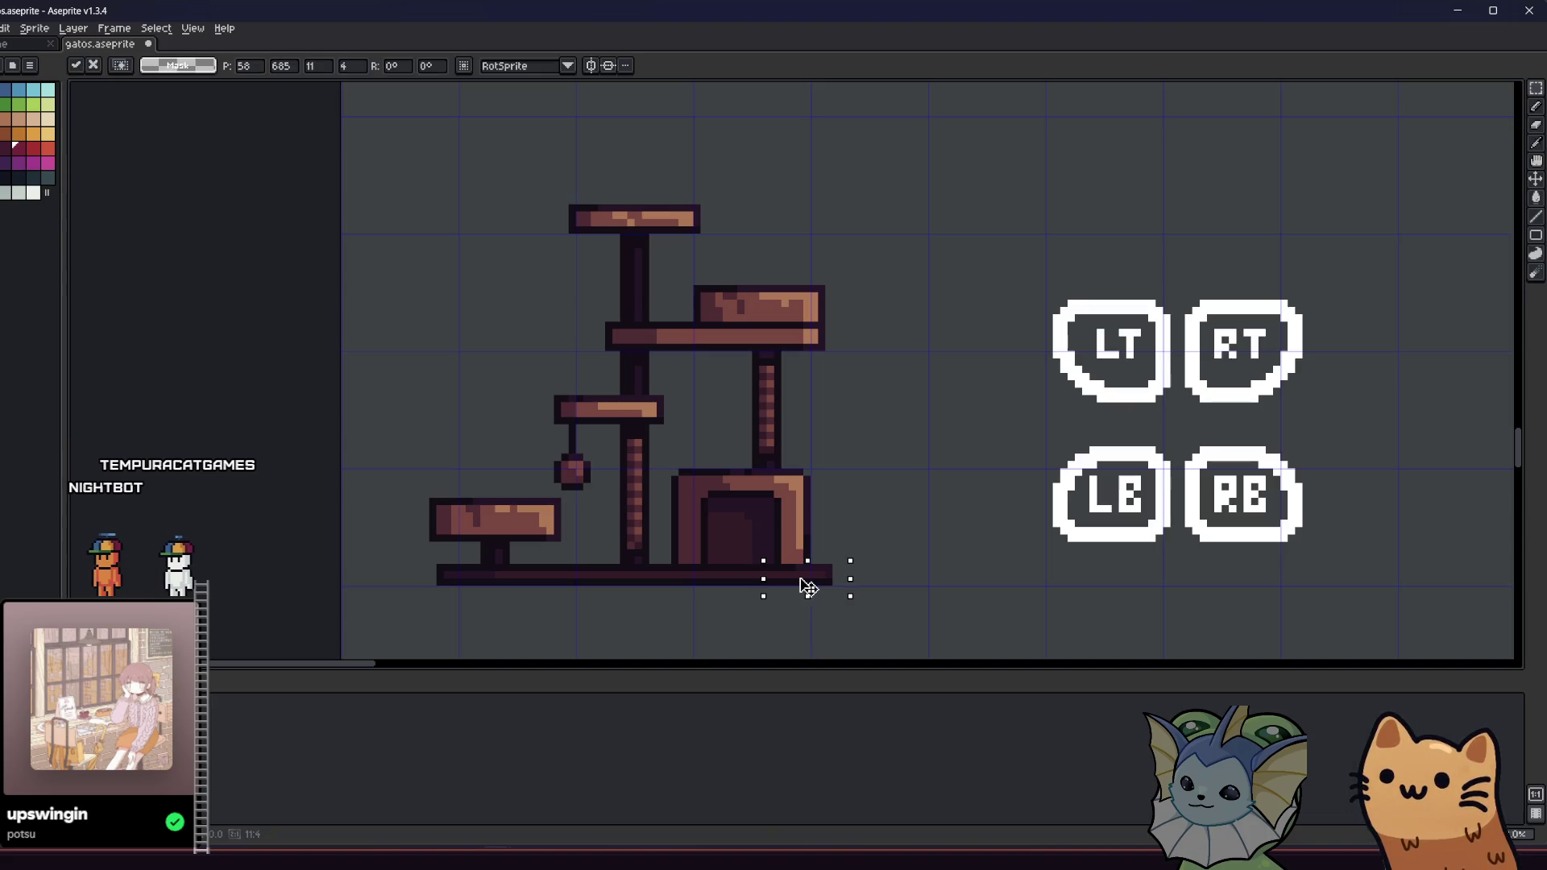
pyautogui.click(712, 582)
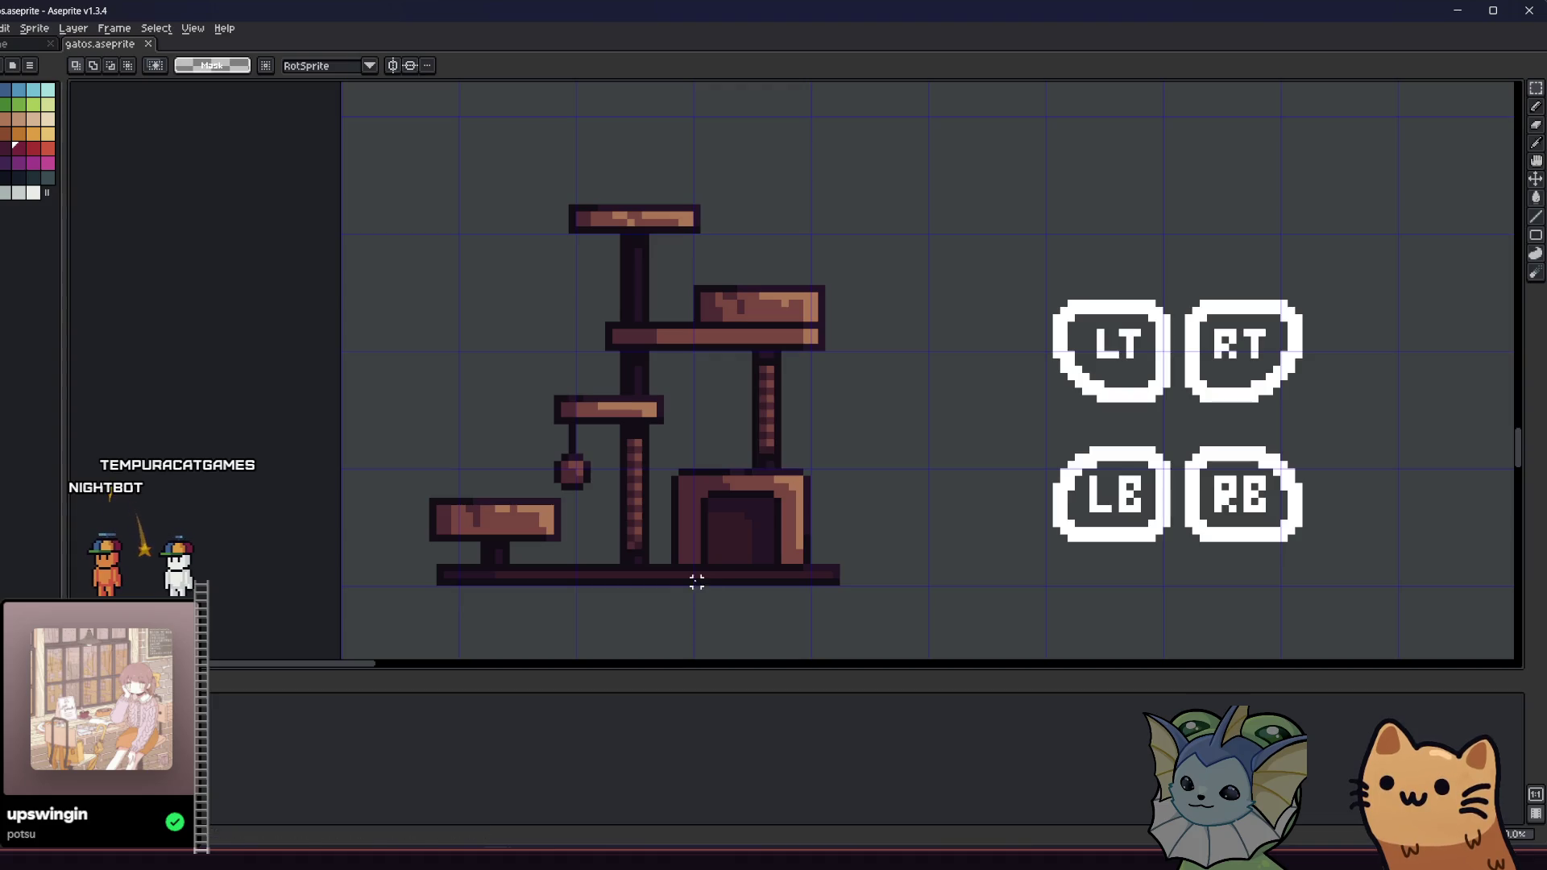
pyautogui.scroll(-2, 667, 569)
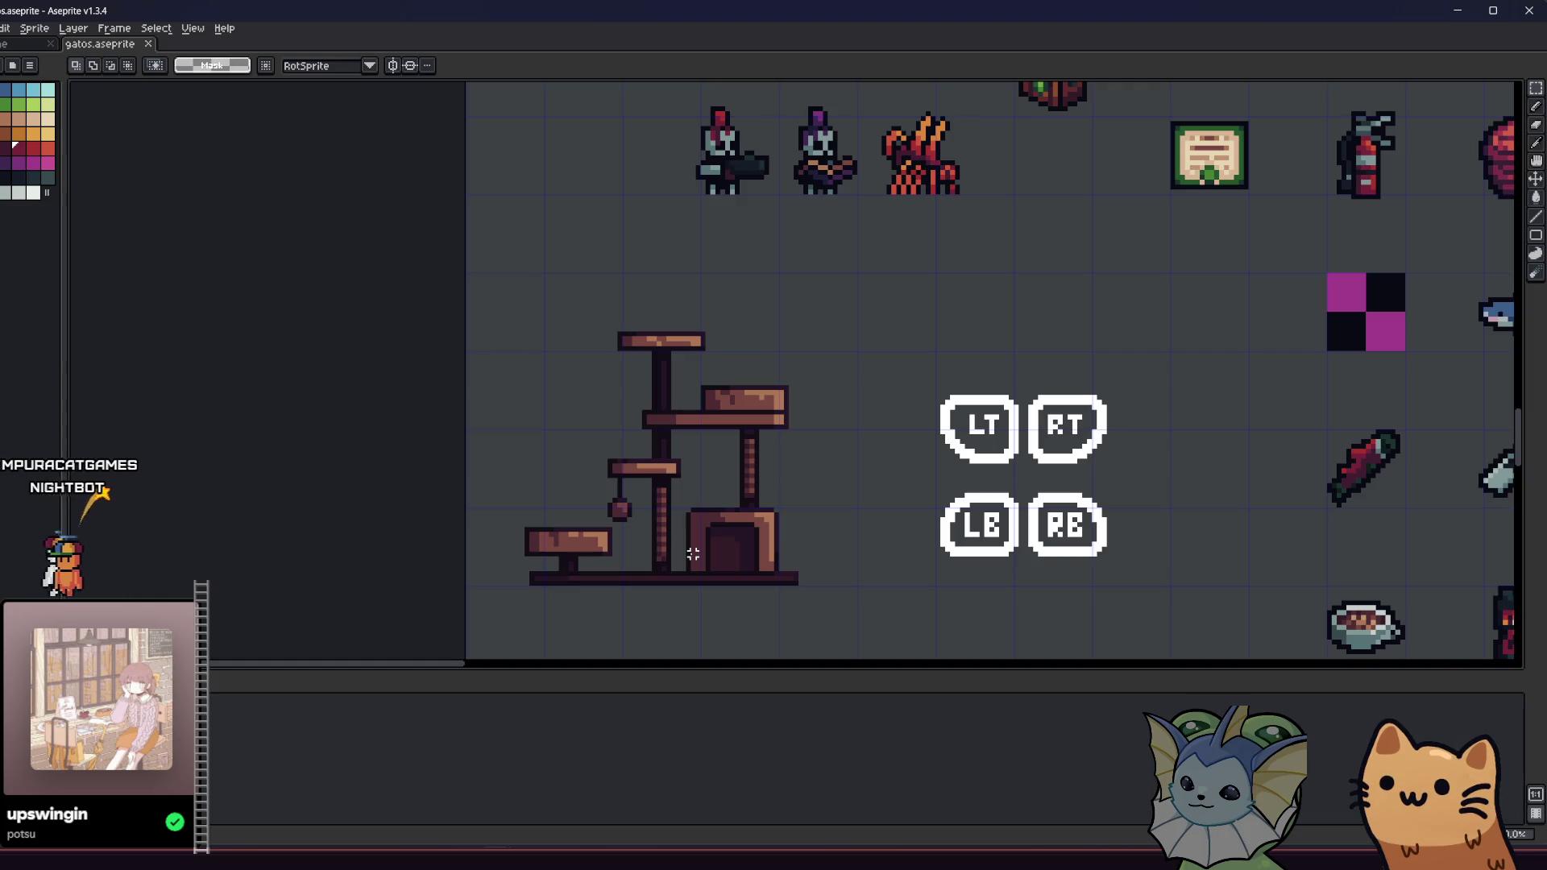
pyautogui.moveTo(699, 454); pyautogui.dragTo(749, 450)
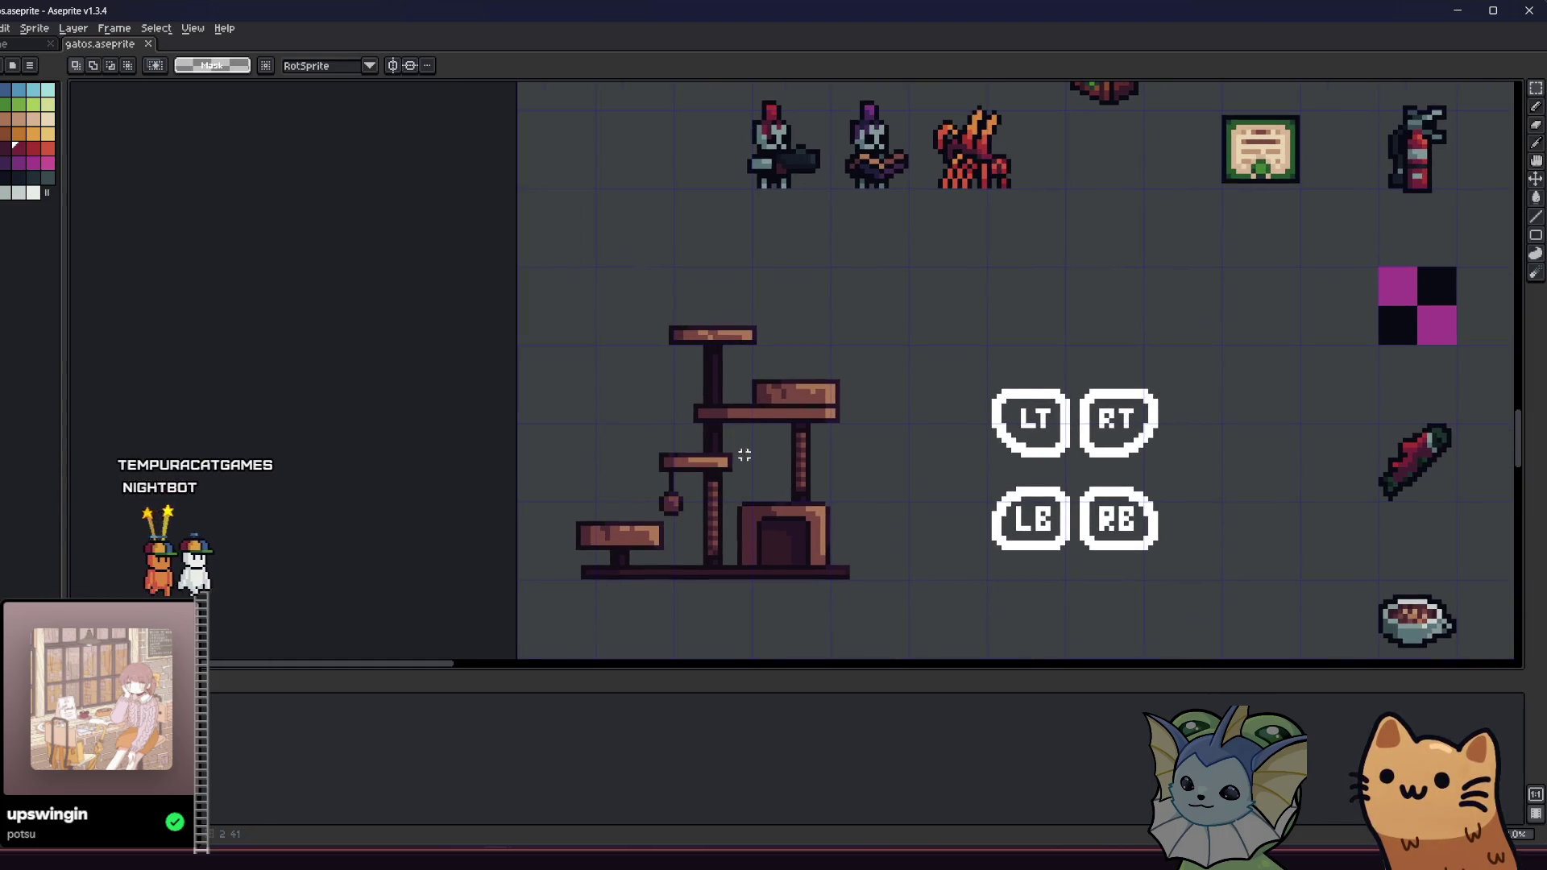
pyautogui.scroll(-5, 749, 450)
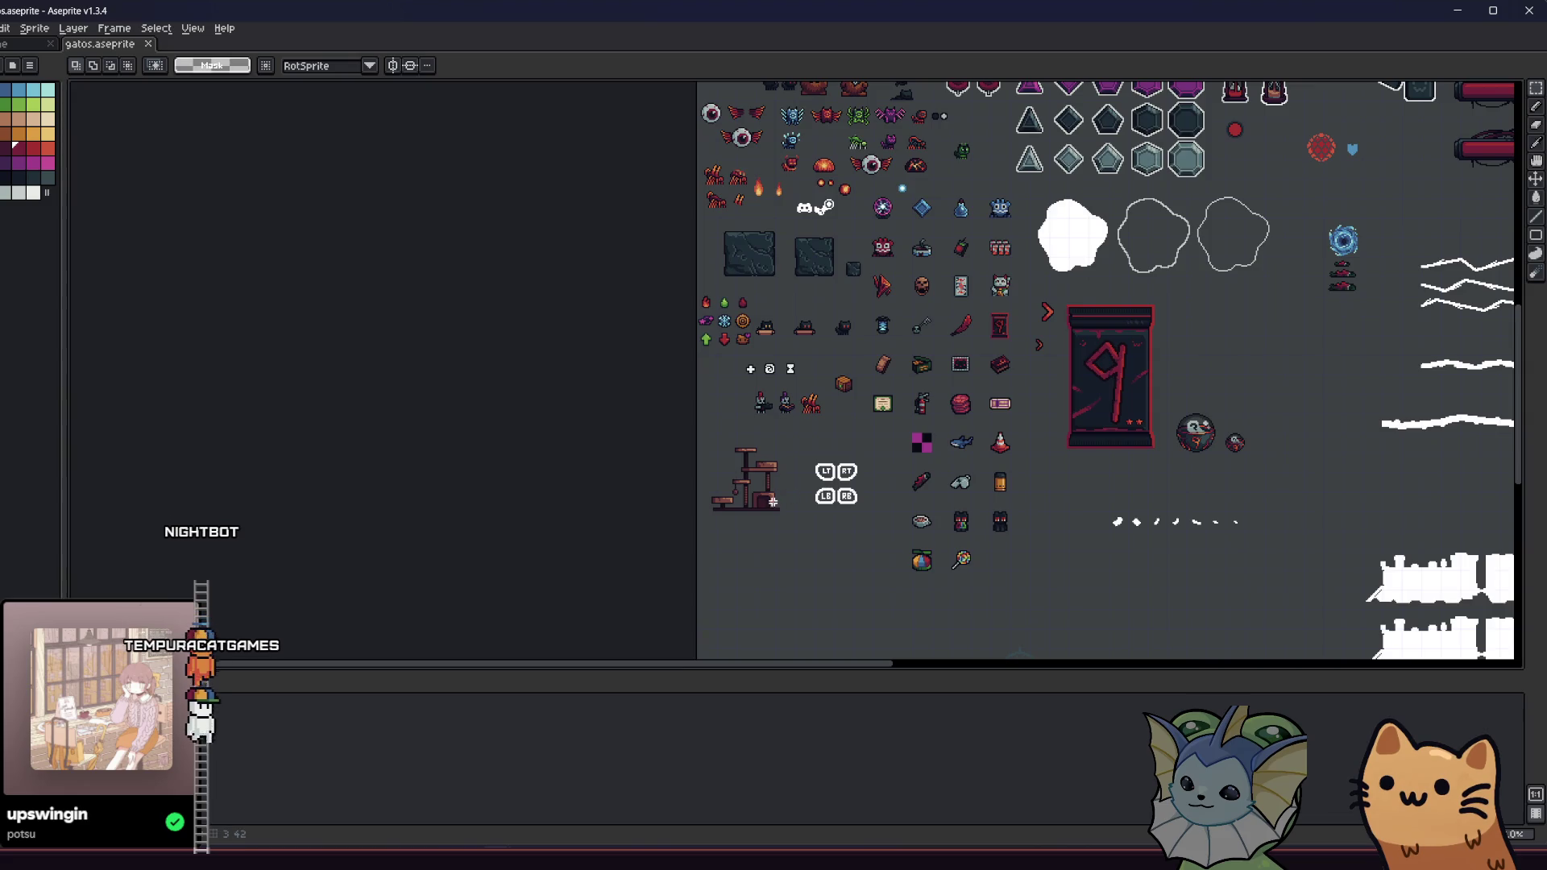
pyautogui.scroll(4, 773, 501)
pyautogui.moveTo(666, 443); pyautogui.dragTo(566, 425)
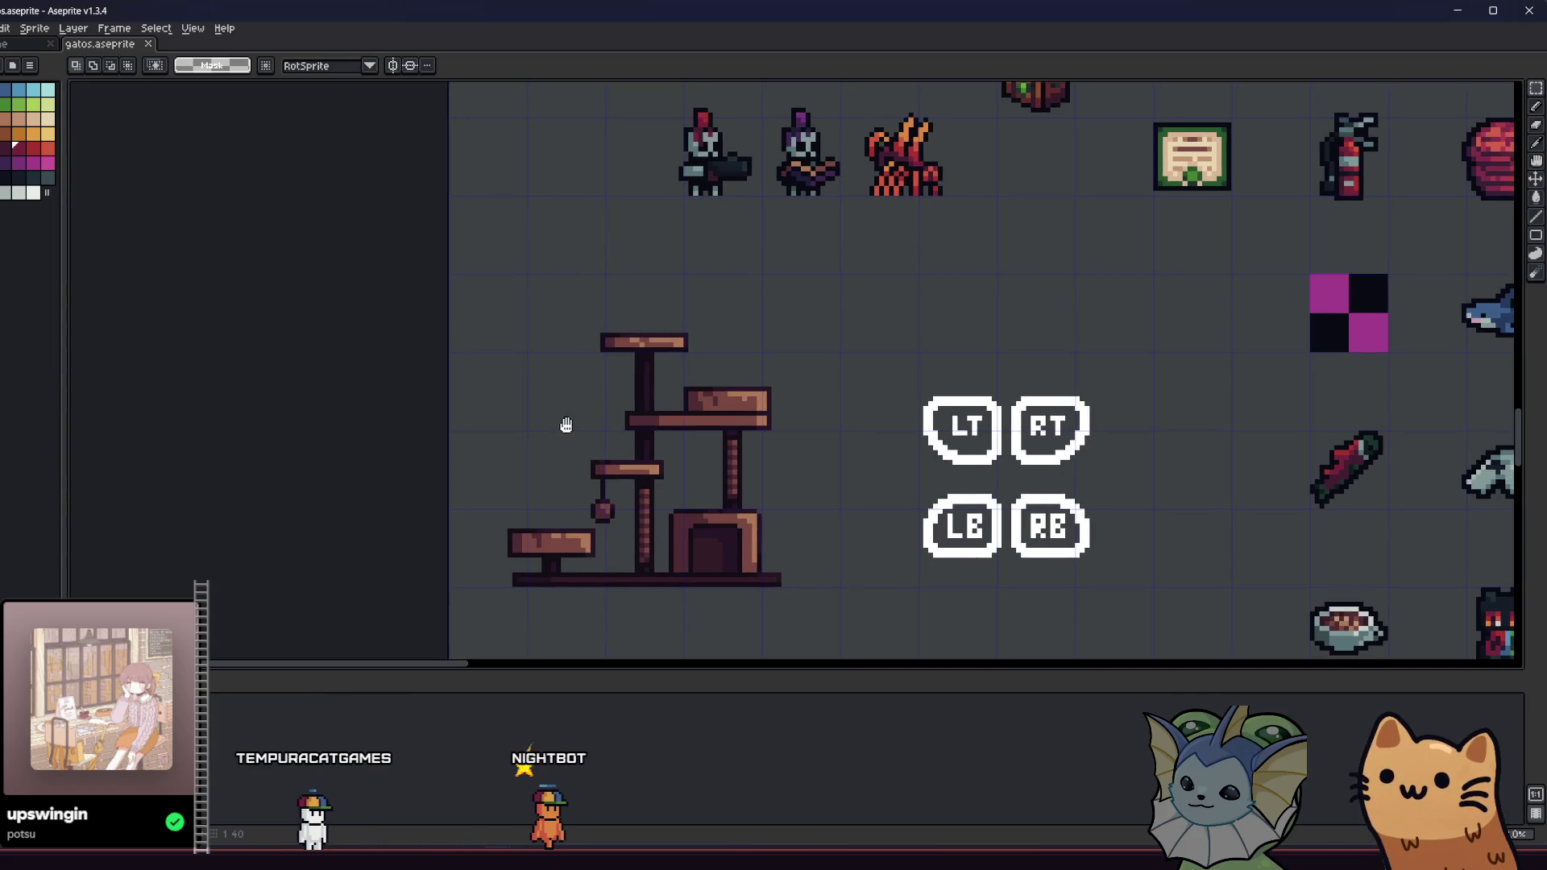
# Step: Transform the selected top platform of the cat tree and commit the change
pyautogui.moveTo(568, 428); pyautogui.dragTo(539, 426)
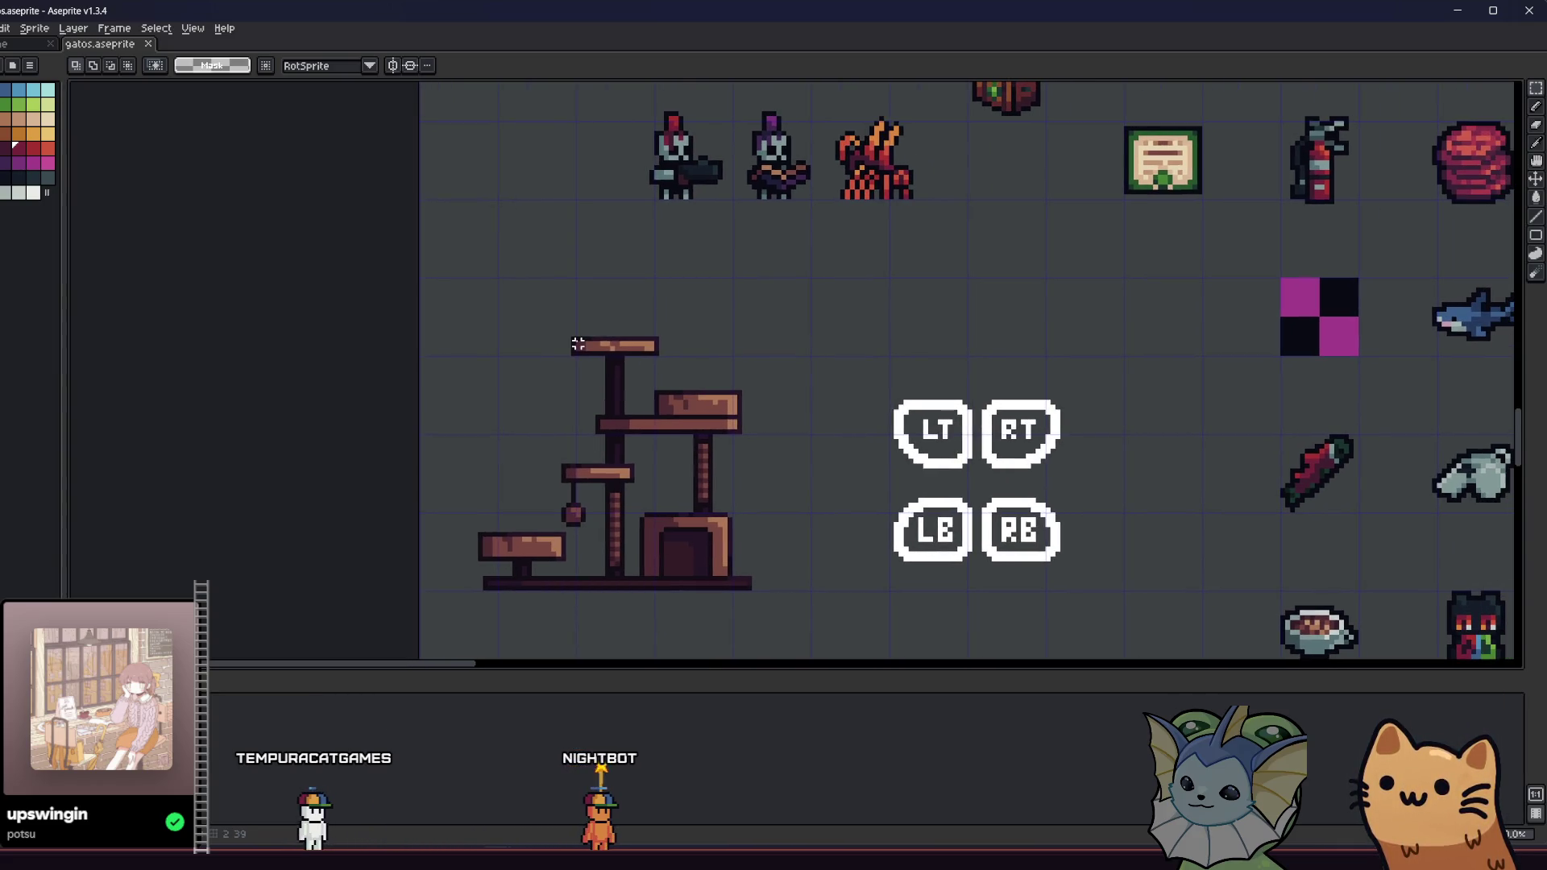
pyautogui.scroll(-2, 578, 344)
pyautogui.scroll(2, 551, 371)
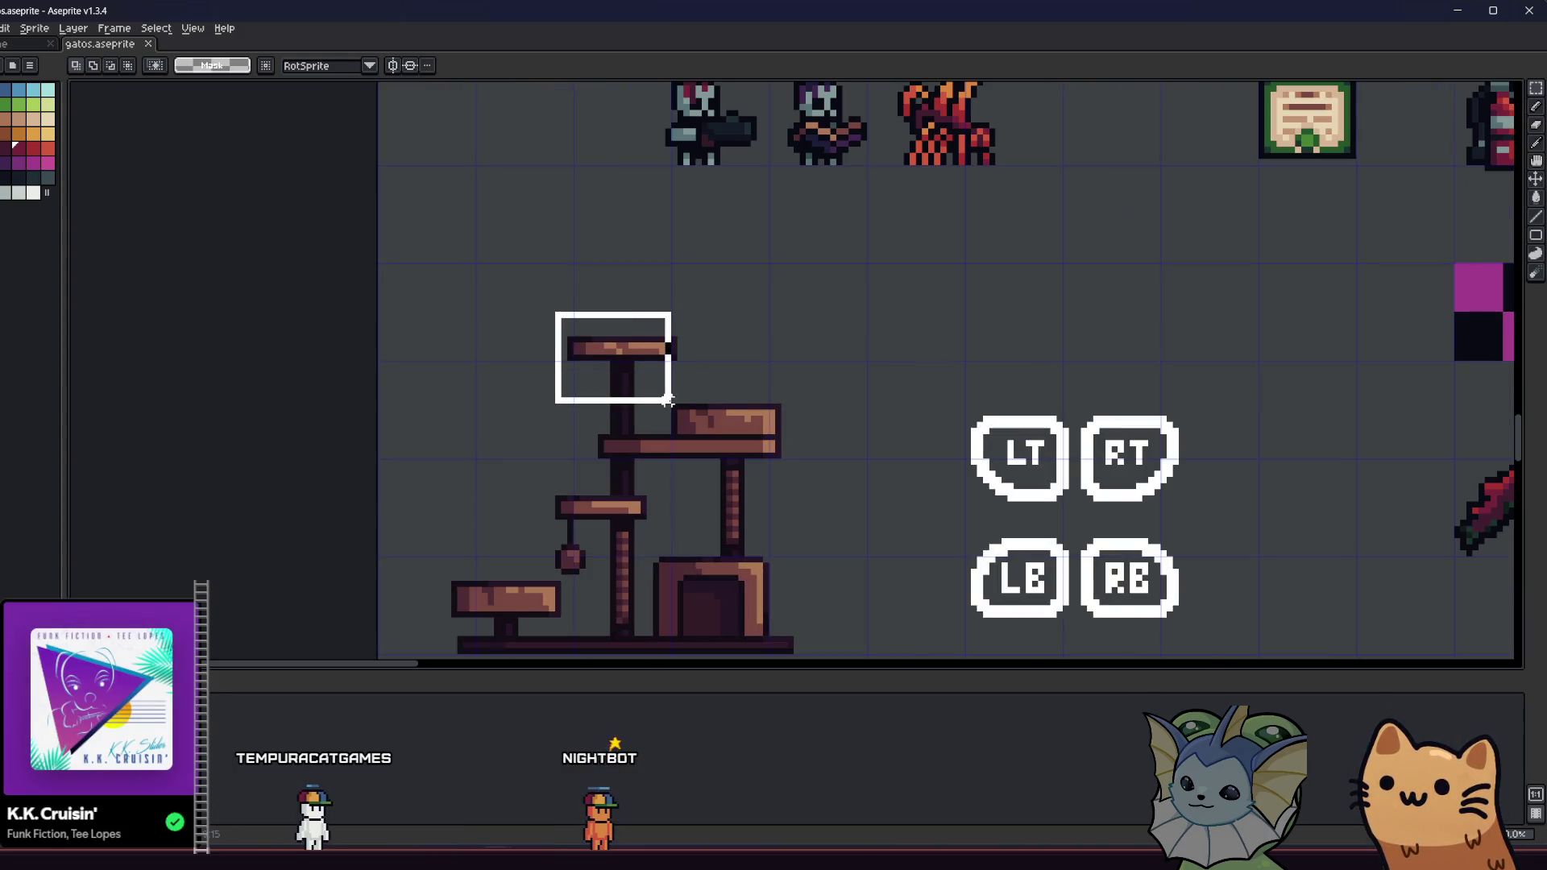
pyautogui.click(610, 388)
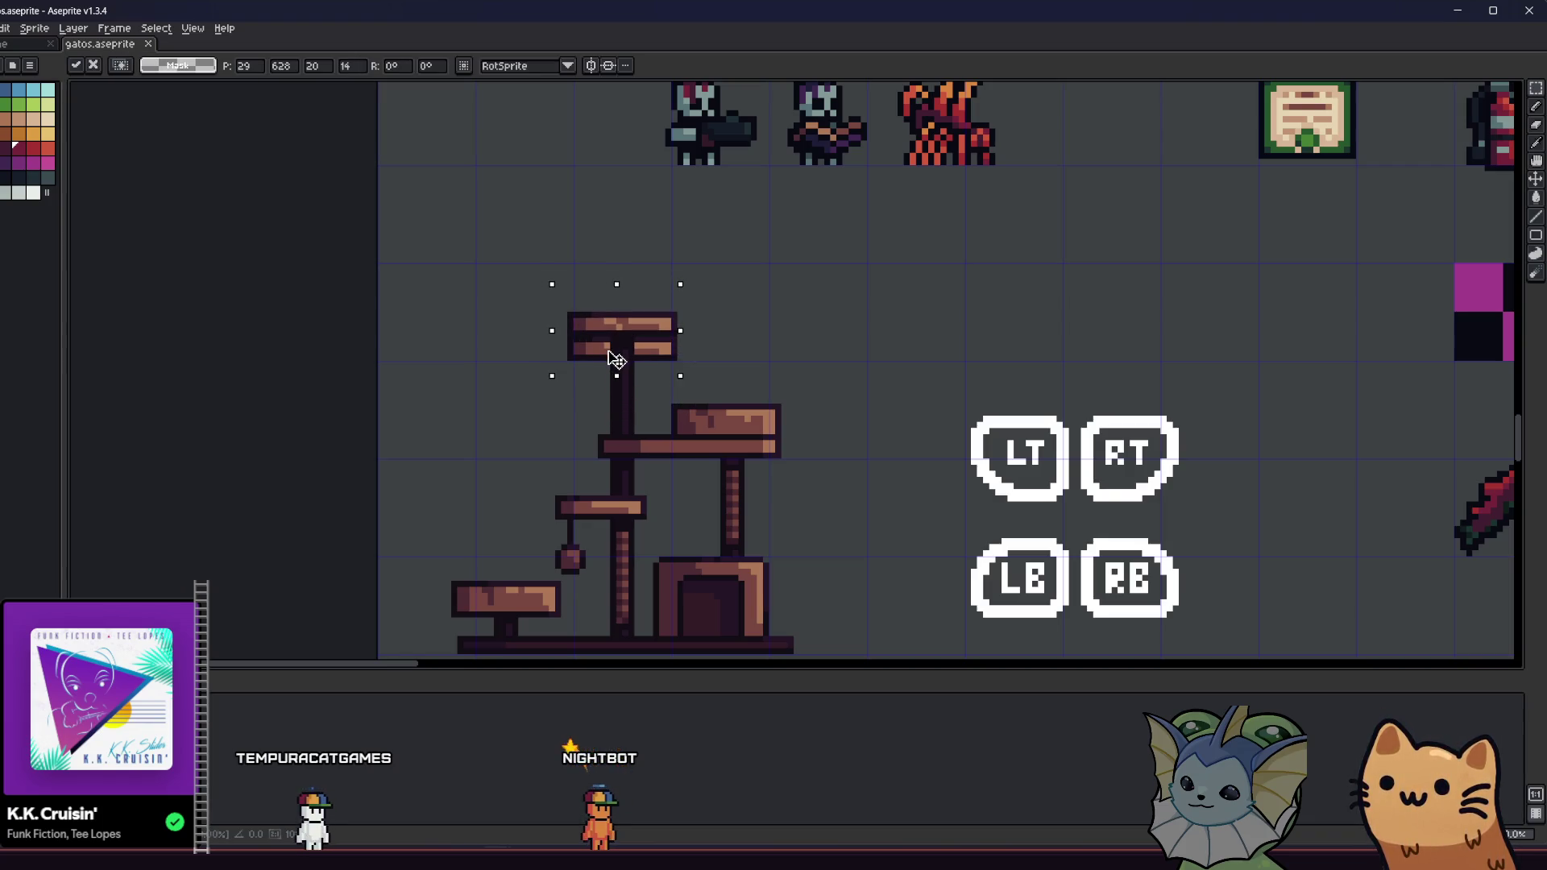
pyautogui.hotkey('ctrl', 'd')
# Step: Save gatos.aseprite and pan across the sheet to review the finished cat tree
pyautogui.scroll(1, 563, 338)
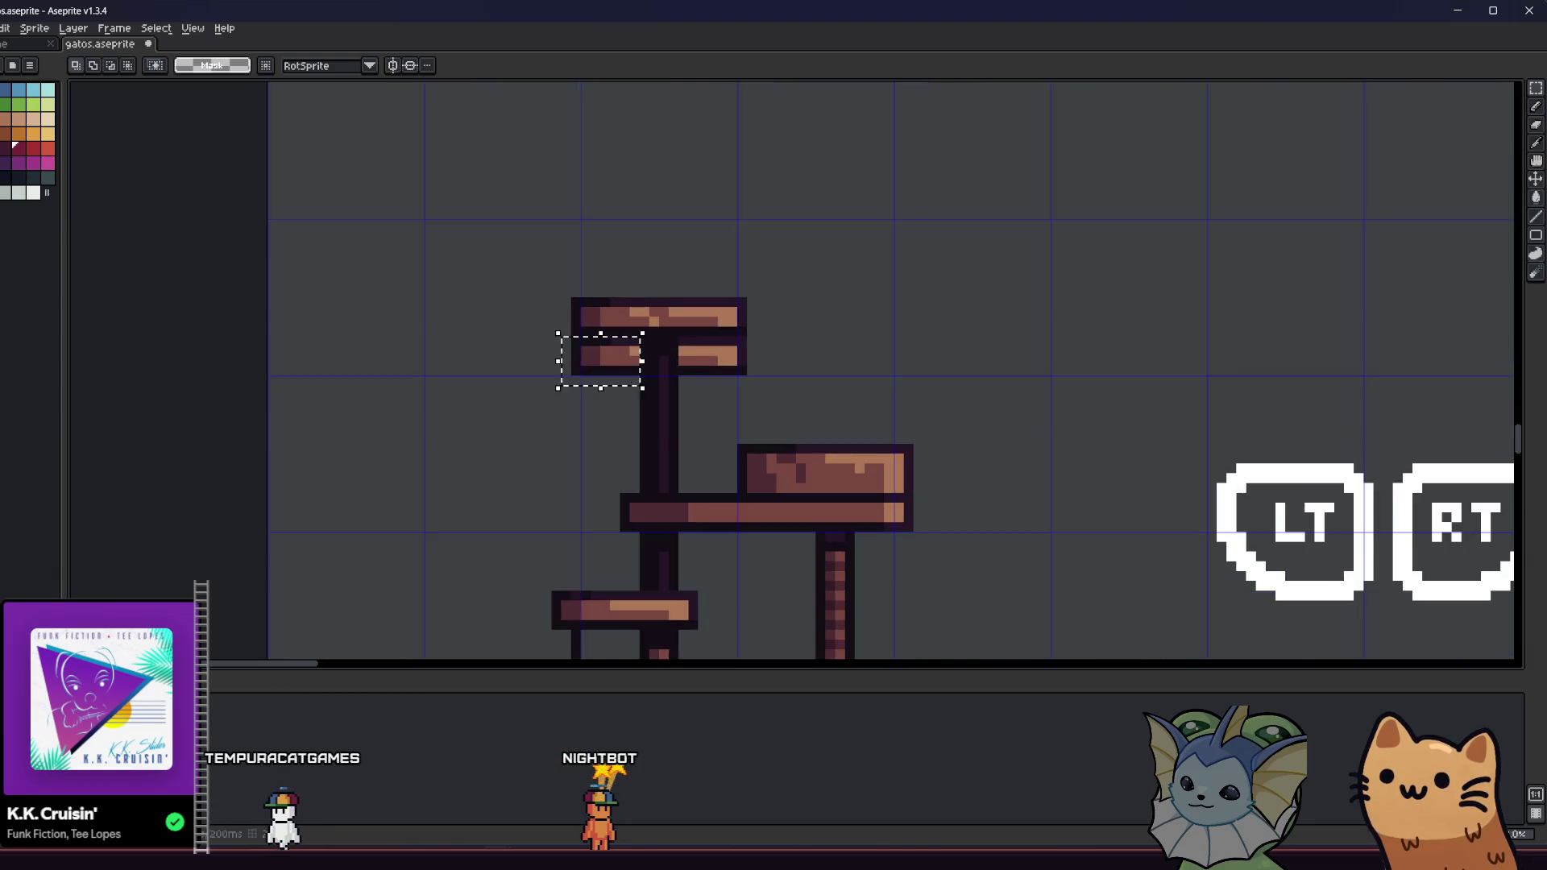
pyautogui.scroll(-2, 708, 379)
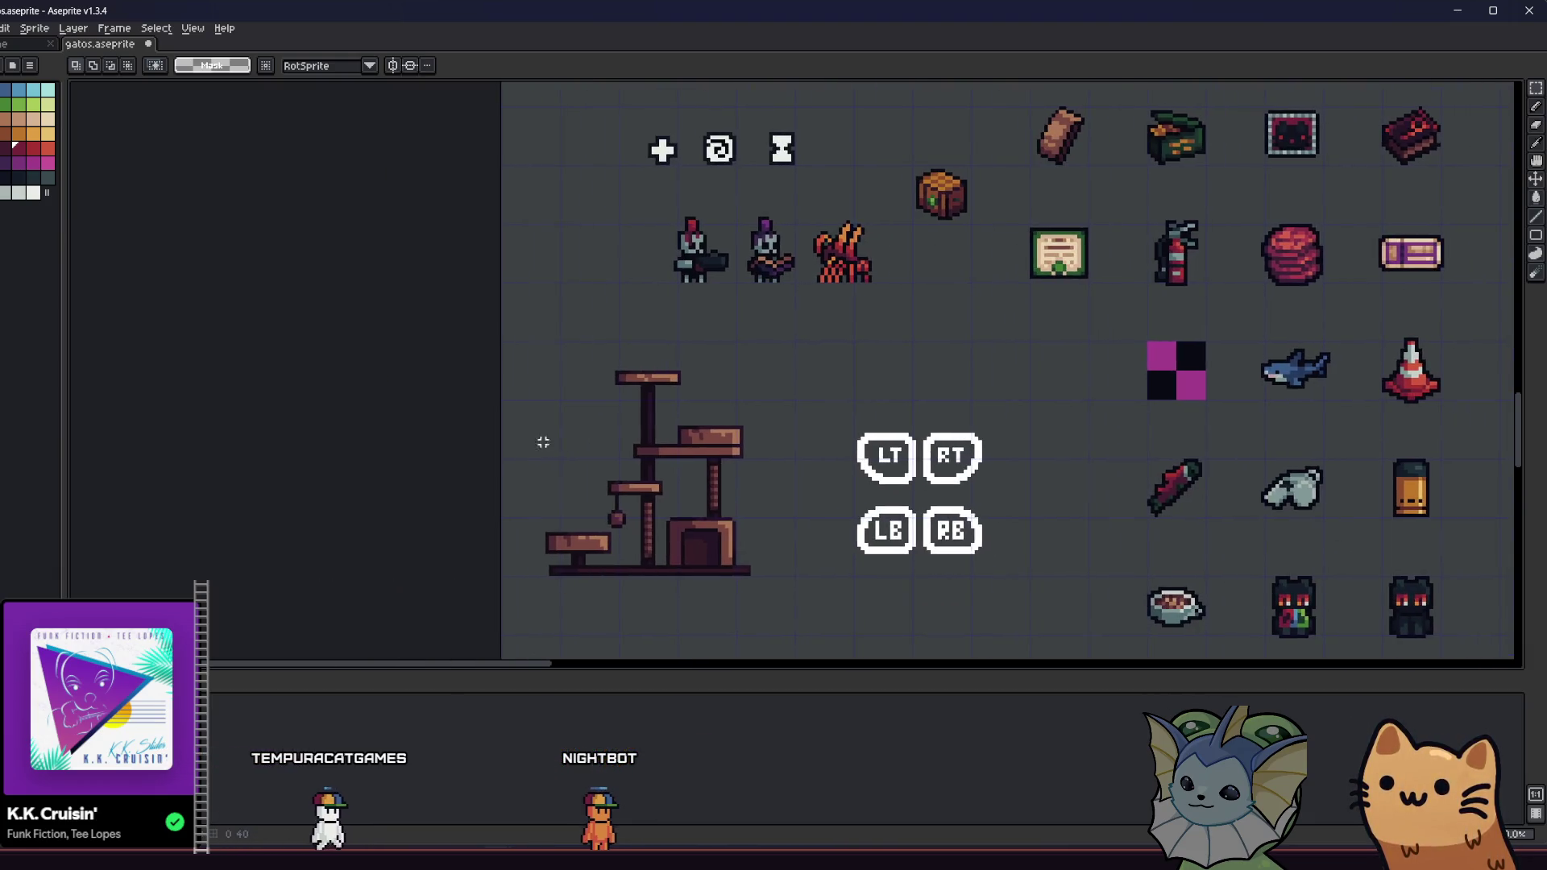
pyautogui.scroll(-1, 548, 445)
pyautogui.hotkey('ctrl', 's')
pyautogui.moveTo(562, 448)
pyautogui.mouseDown()
pyautogui.moveTo(453, 437)
pyautogui.moveTo(351, 470)
pyautogui.mouseUp()
pyautogui.scroll(1, 450, 440)
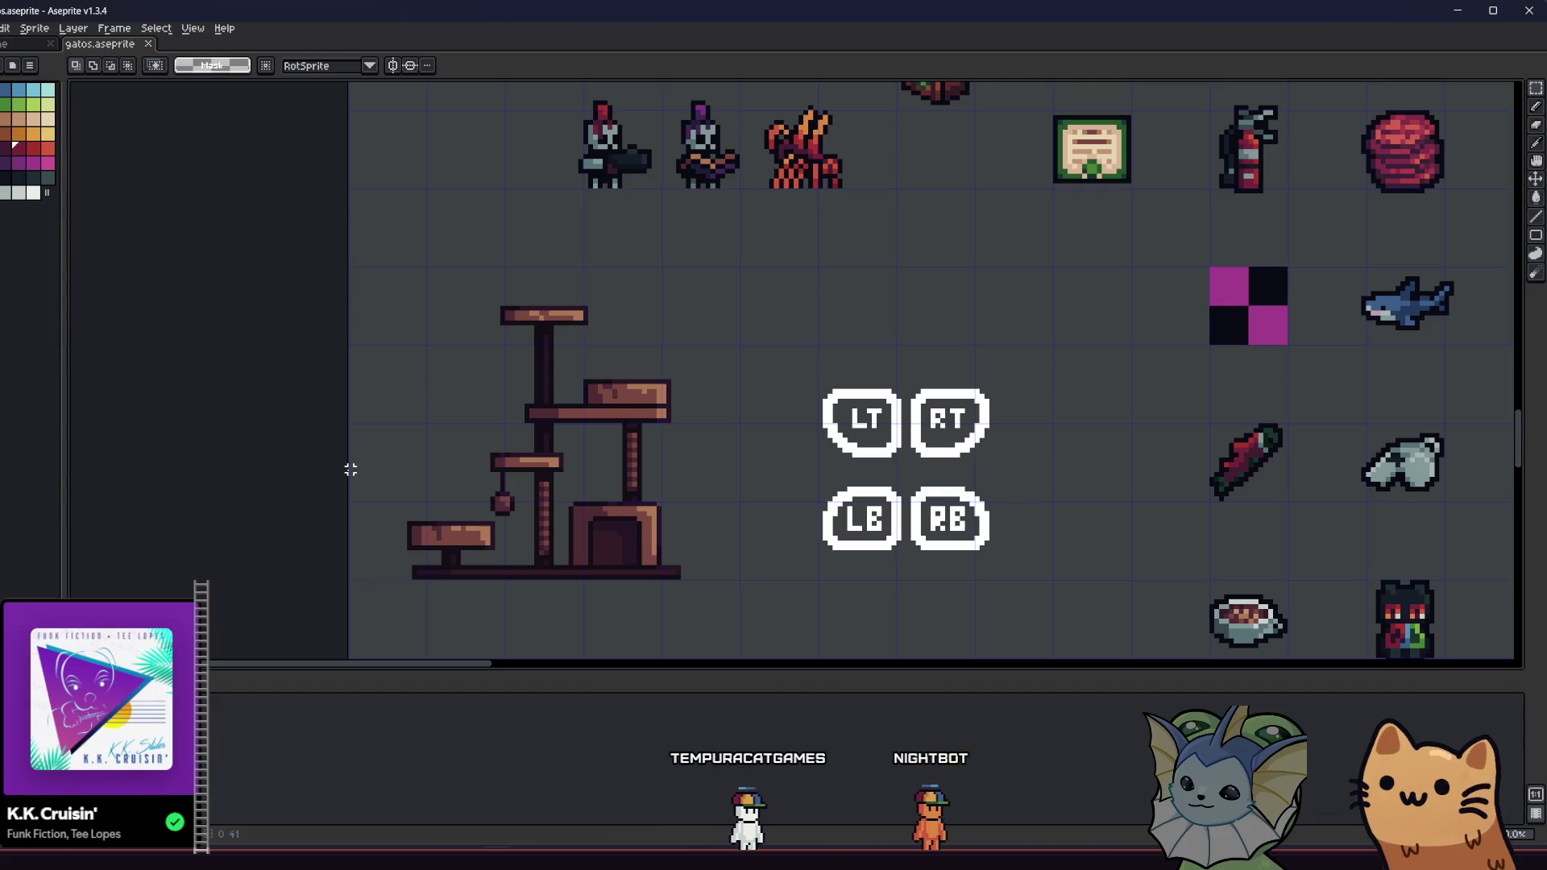
pyautogui.moveTo(424, 489)
pyautogui.mouseDown()
pyautogui.moveTo(656, 487)
pyautogui.moveTo(434, 480)
pyautogui.moveTo(516, 514)
pyautogui.moveTo(459, 510)
pyautogui.moveTo(483, 513)
pyautogui.moveTo(828, 247)
pyautogui.moveTo(860, 191)
pyautogui.mouseUp()
pyautogui.scroll(1, 454, 592)
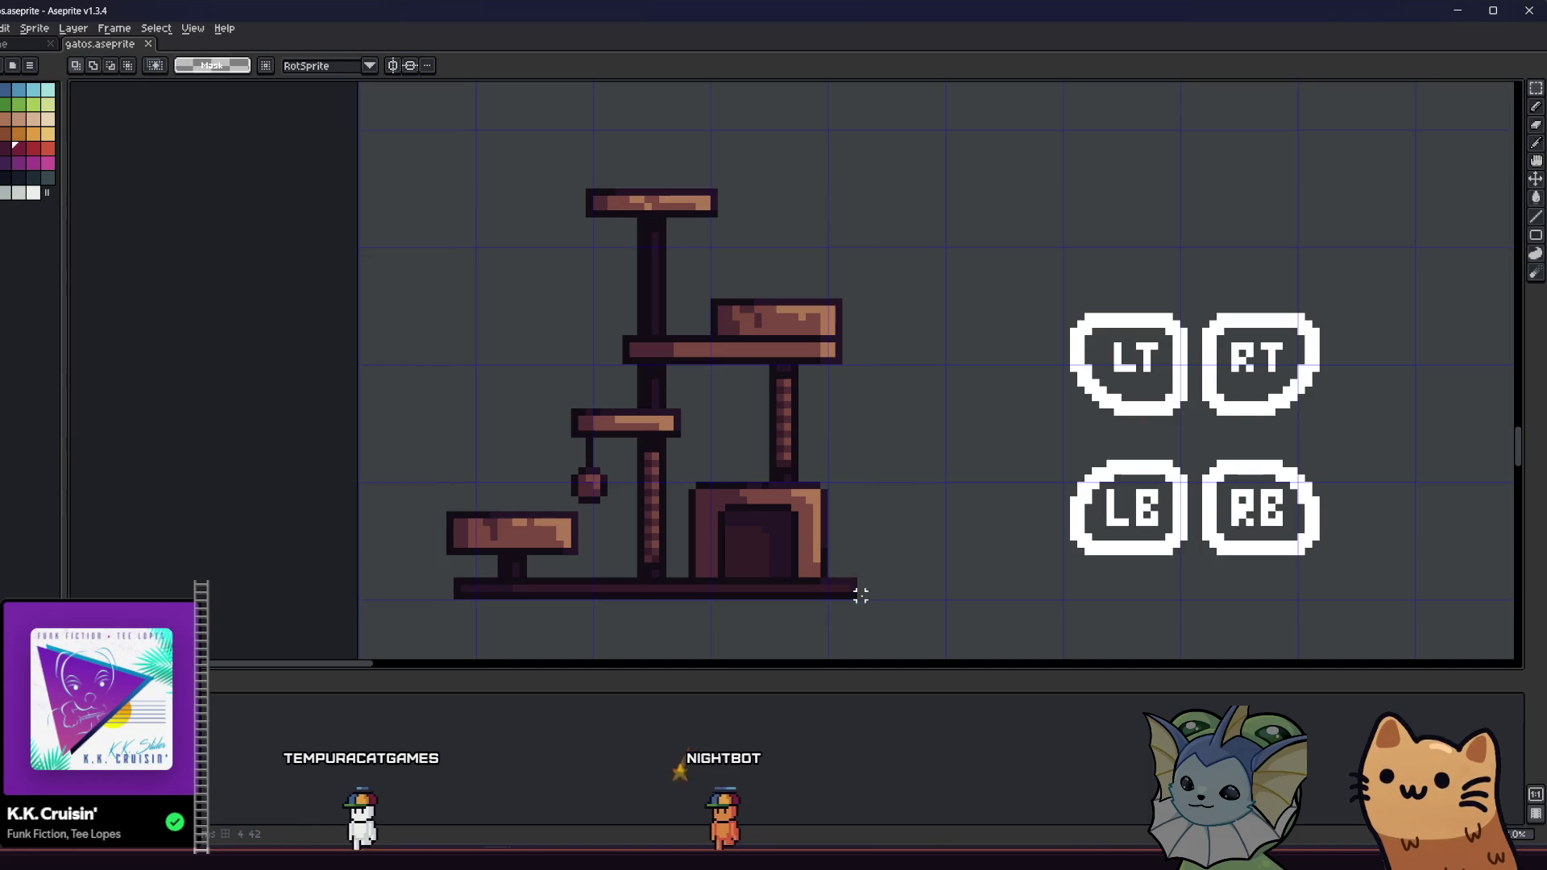